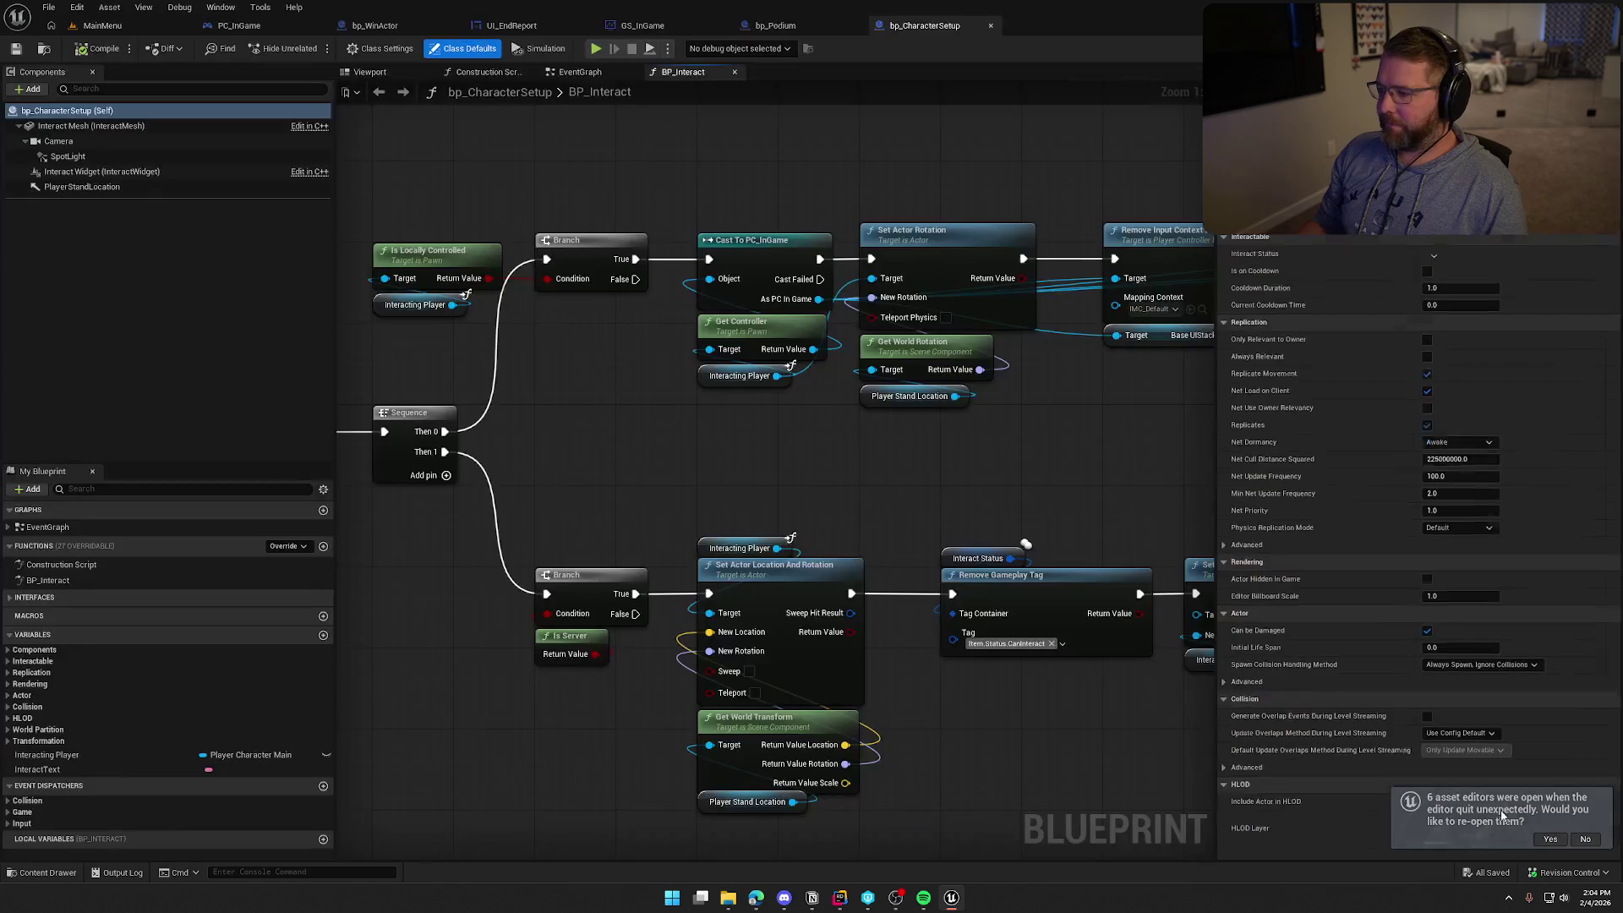
In bp_WinActor, add a Get Driver node pulled from the wagon cast's As Bp AVSWagon output
mouse_move(826, 495)
mouse_down()
mouse_move(738, 339)
mouse_move(768, 554)
mouse_move(896, 475)
mouse_up()
click(376, 26)
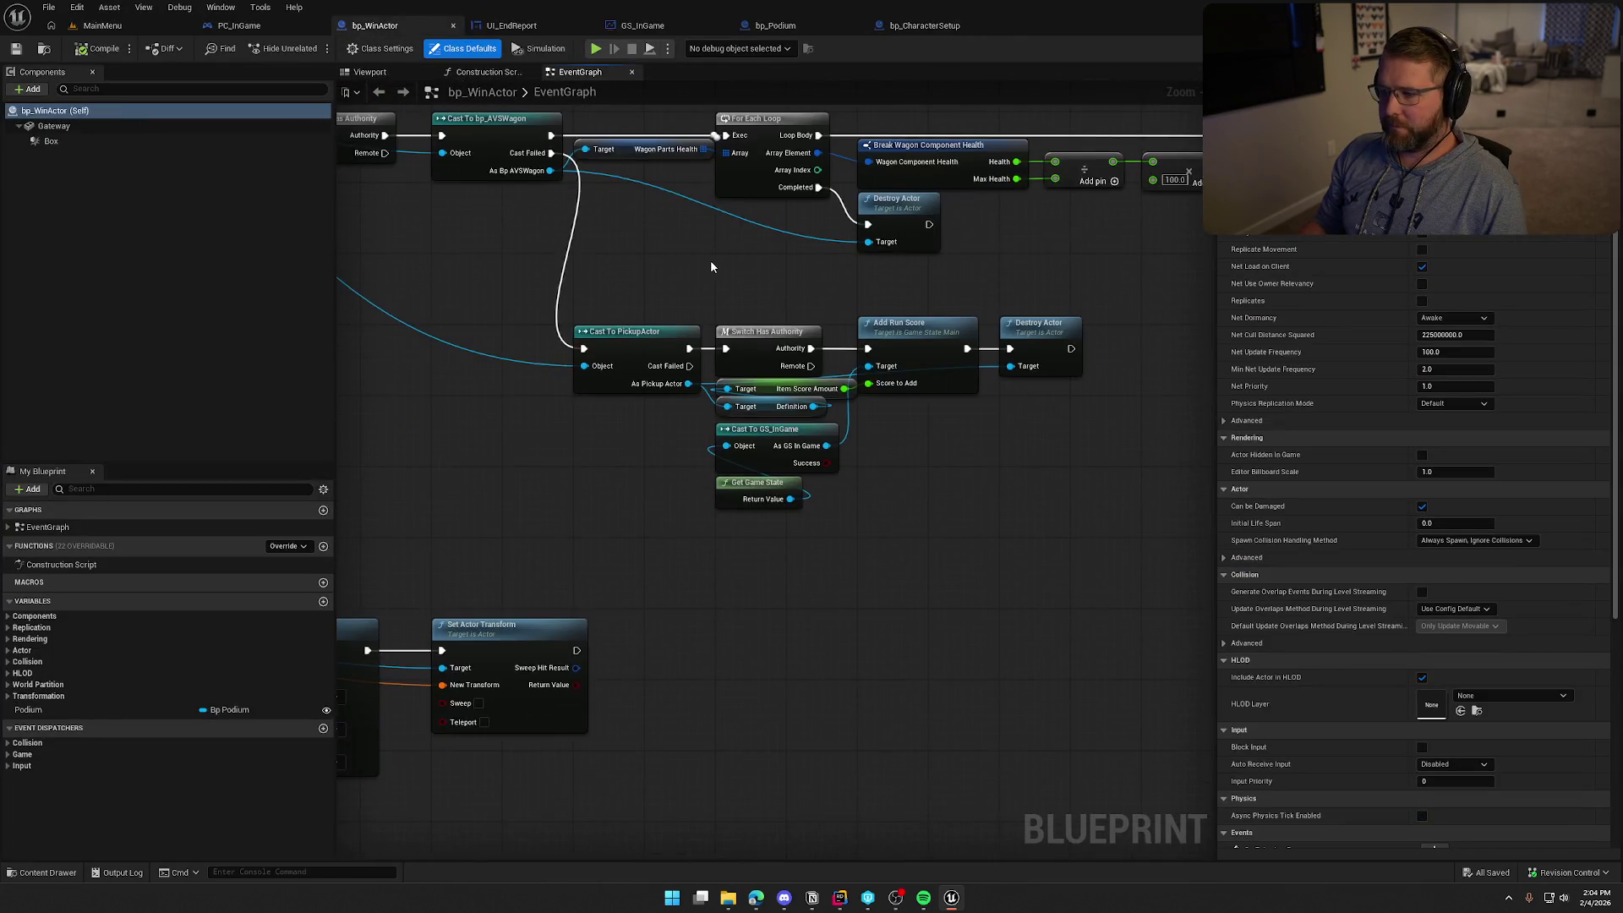
drag(879, 363, 978, 393)
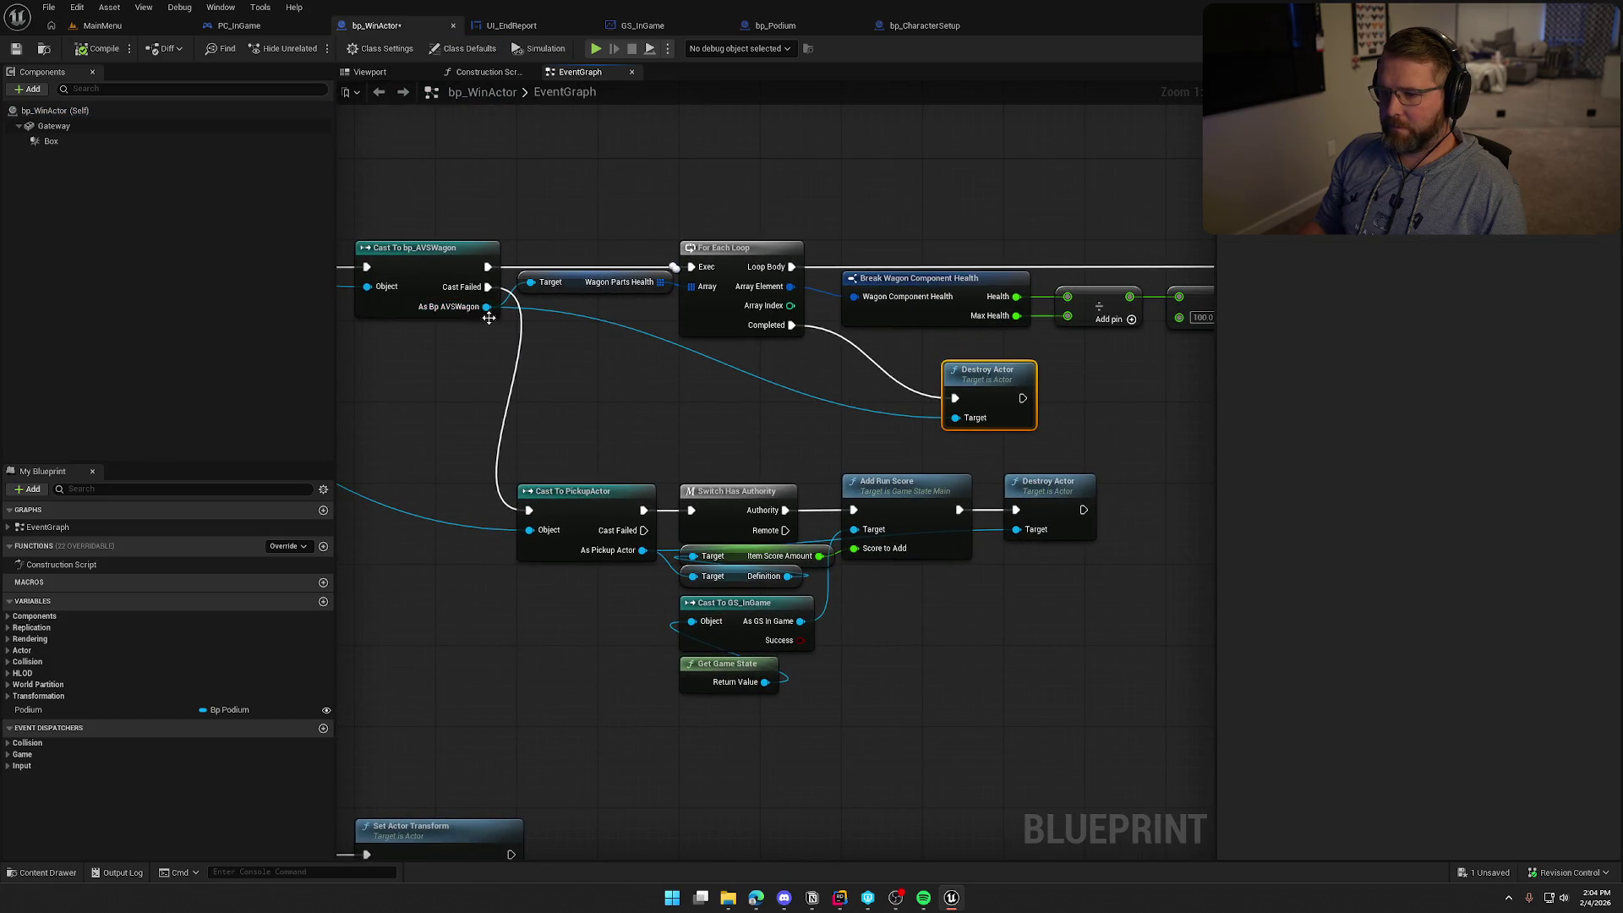
drag(487, 306, 602, 354)
text(get drive)
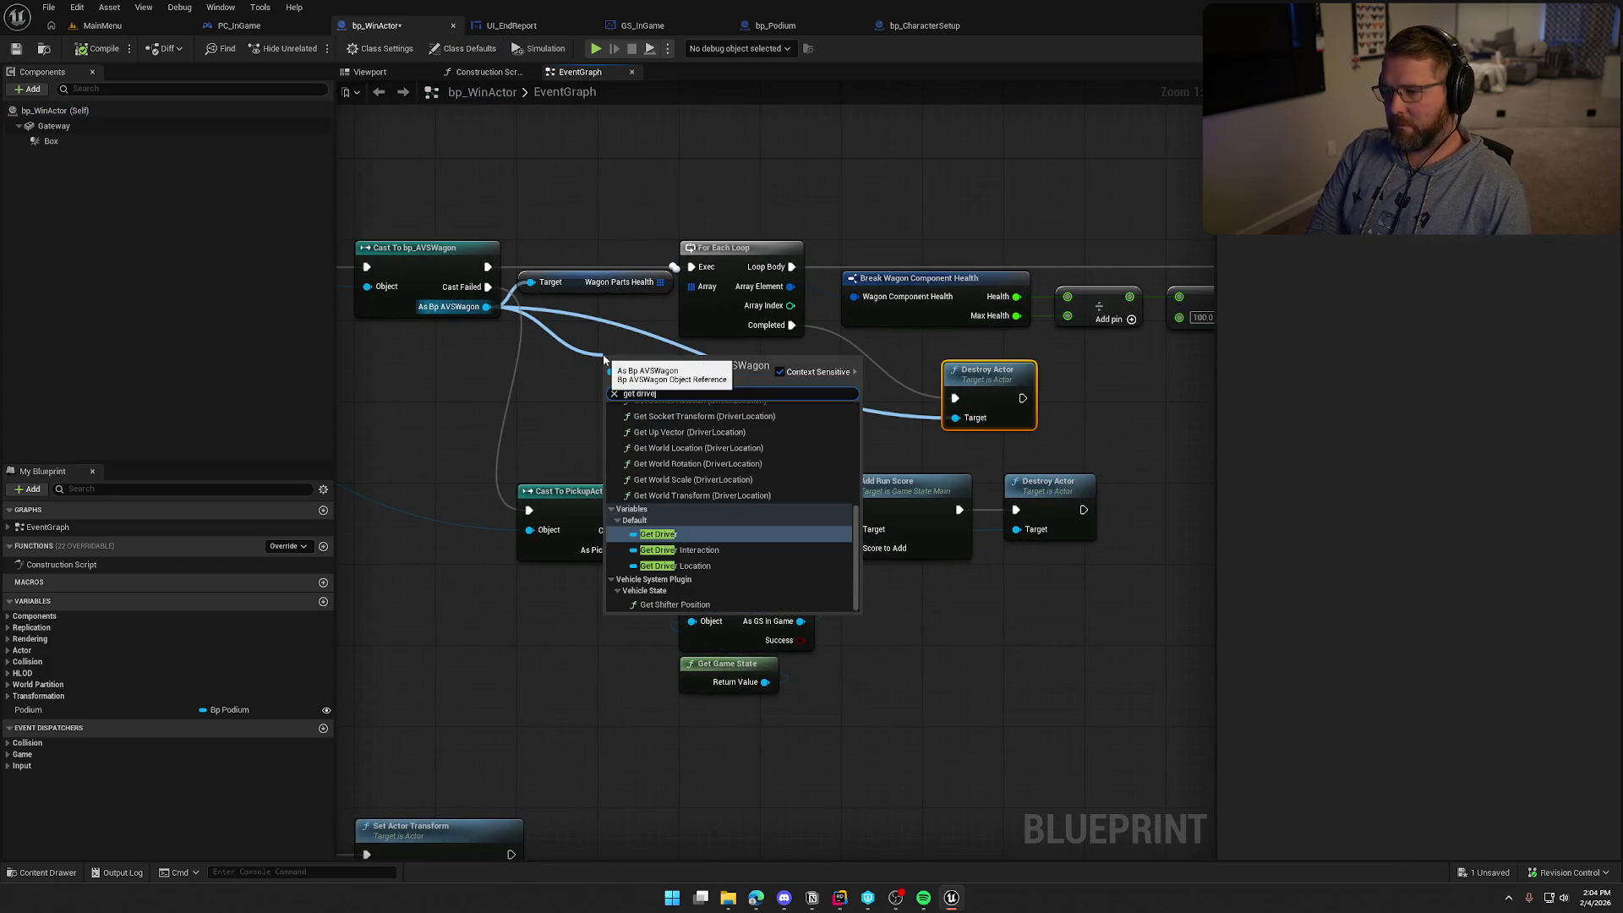
click(693, 534)
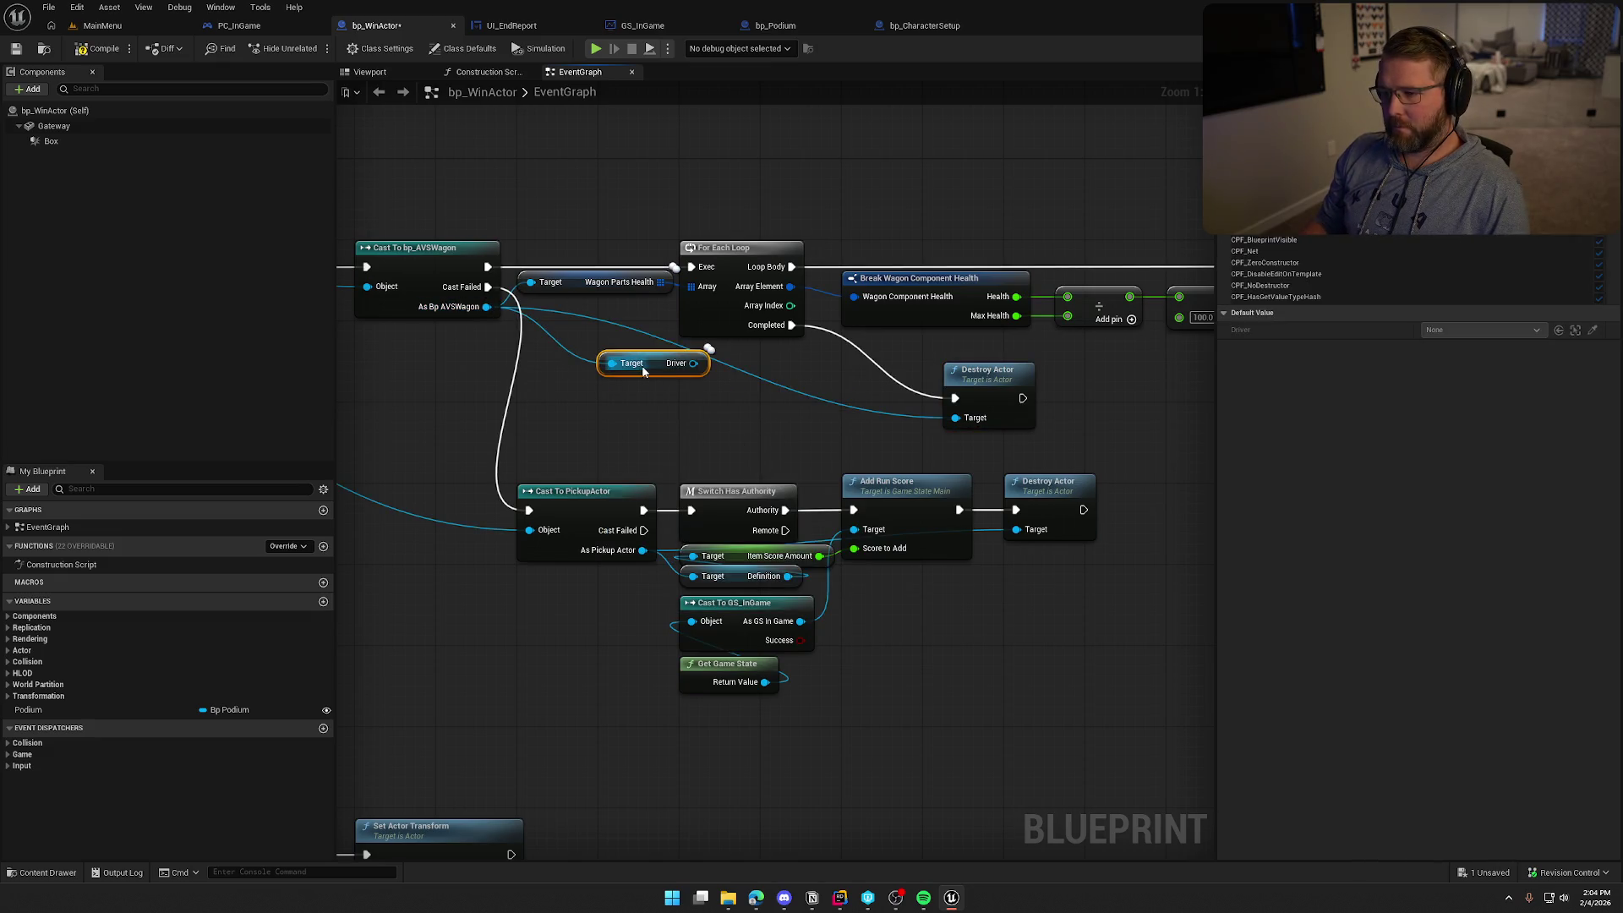
drag(642, 372, 744, 423)
Rearrange the graph so the Driver getter sits between the loop and Destroy Actor
right_click(764, 417)
mouse_move(855, 648)
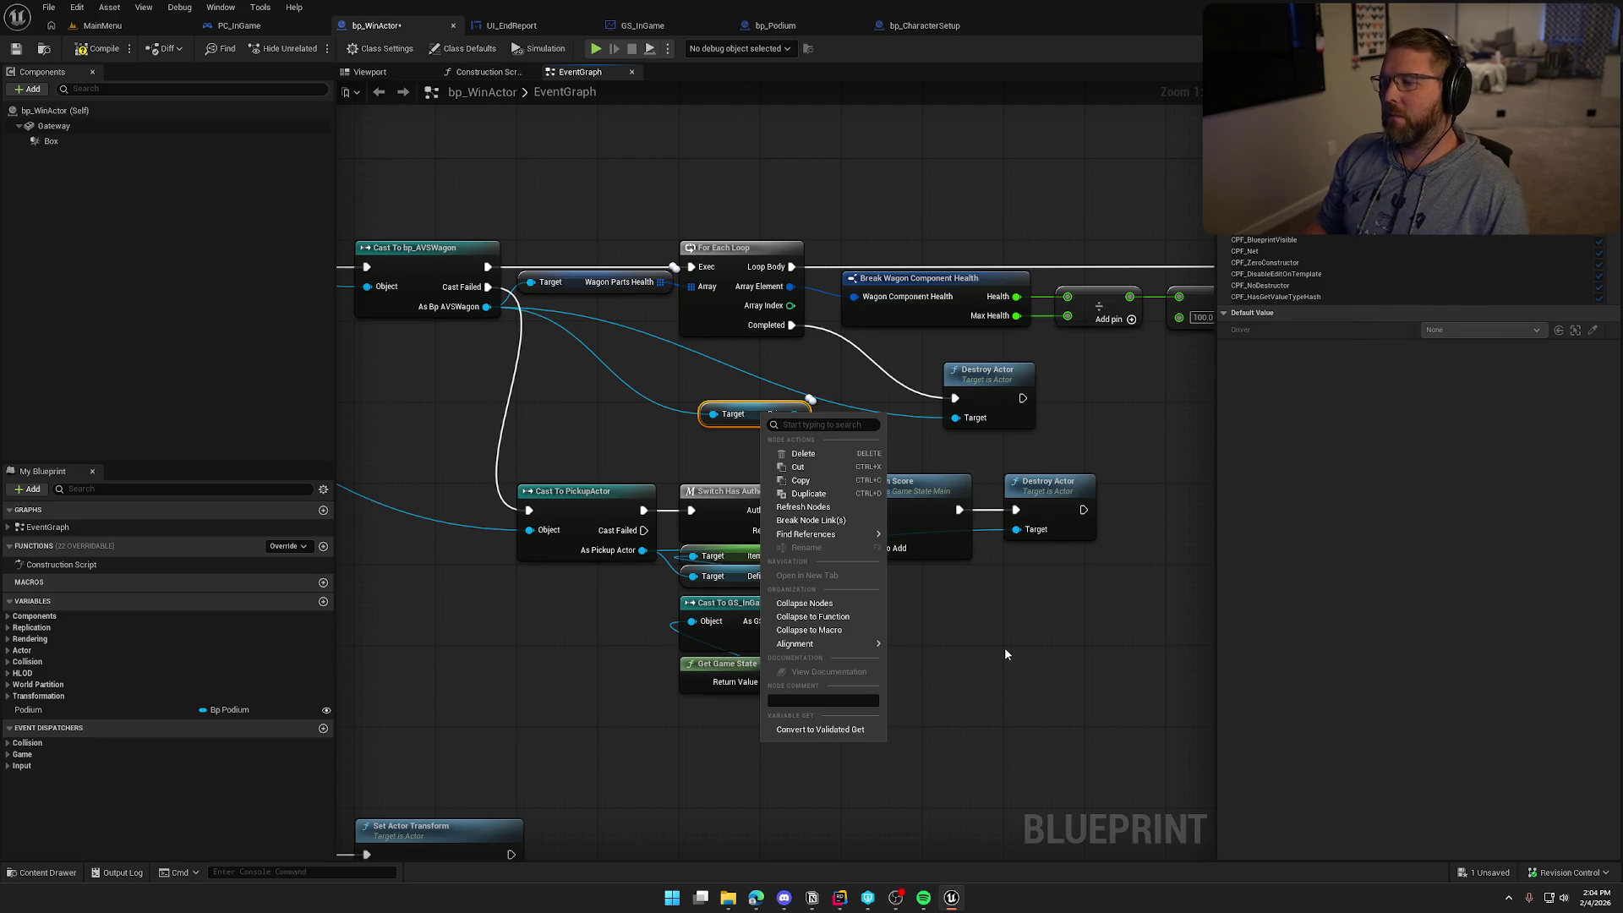
mouse_move(1004, 647)
mouse_down()
mouse_move(1209, 657)
mouse_move(933, 582)
mouse_move(627, 663)
mouse_move(420, 652)
mouse_move(605, 634)
mouse_up()
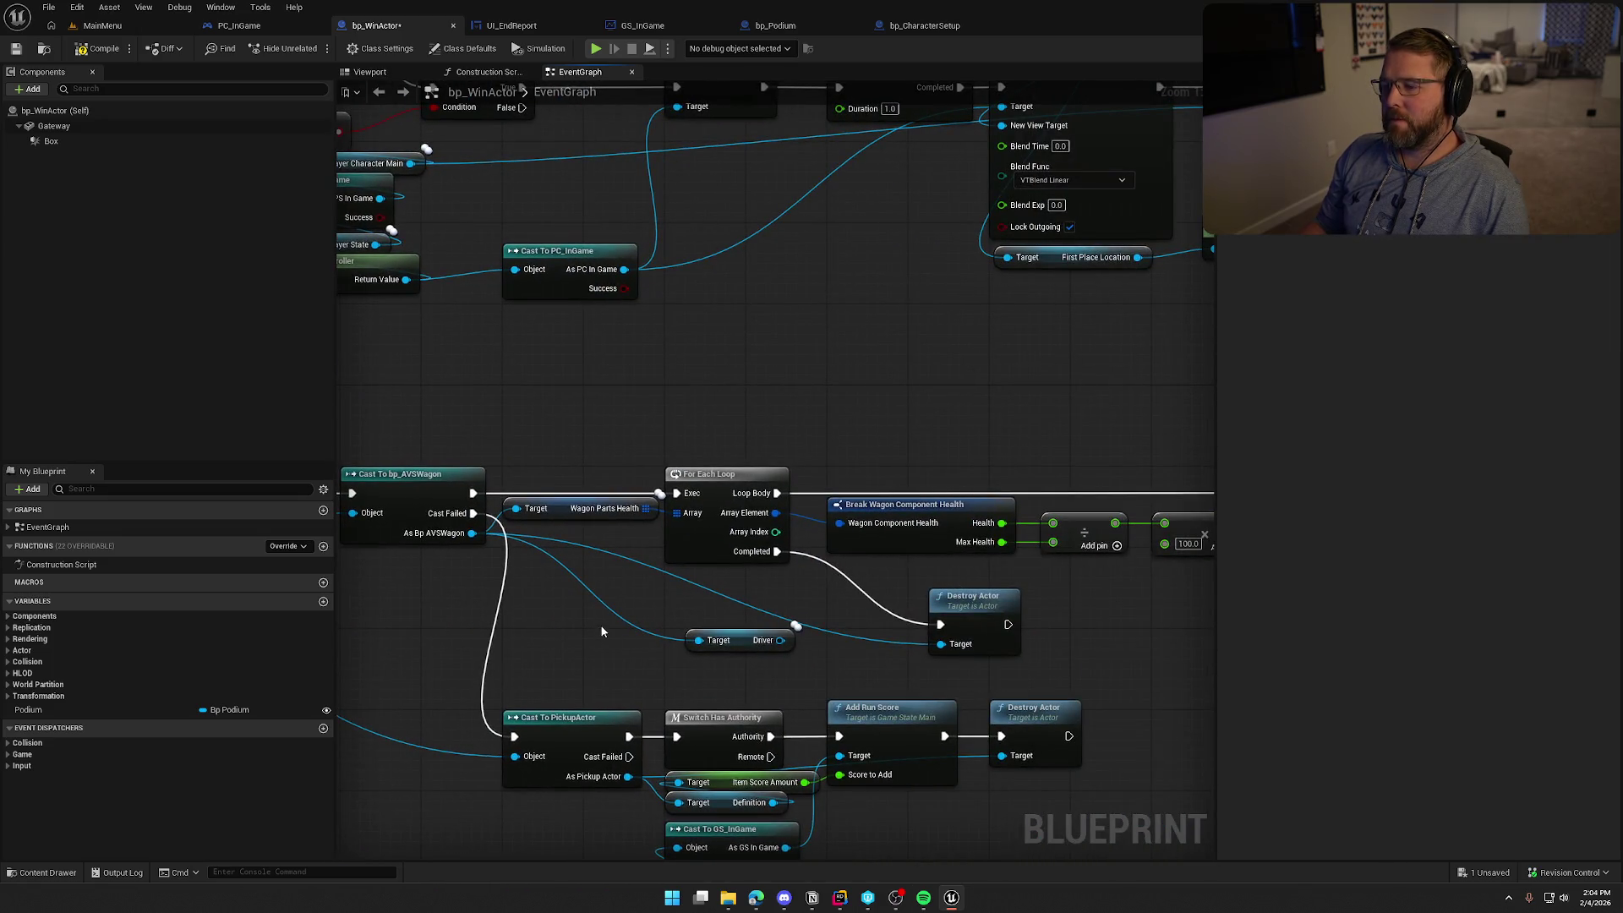
mouse_move(750, 645)
mouse_down()
mouse_move(698, 599)
mouse_move(647, 598)
mouse_move(765, 619)
mouse_move(792, 347)
mouse_up()
mouse_move(1201, 650)
mouse_down()
mouse_move(638, 410)
mouse_move(619, 509)
mouse_up()
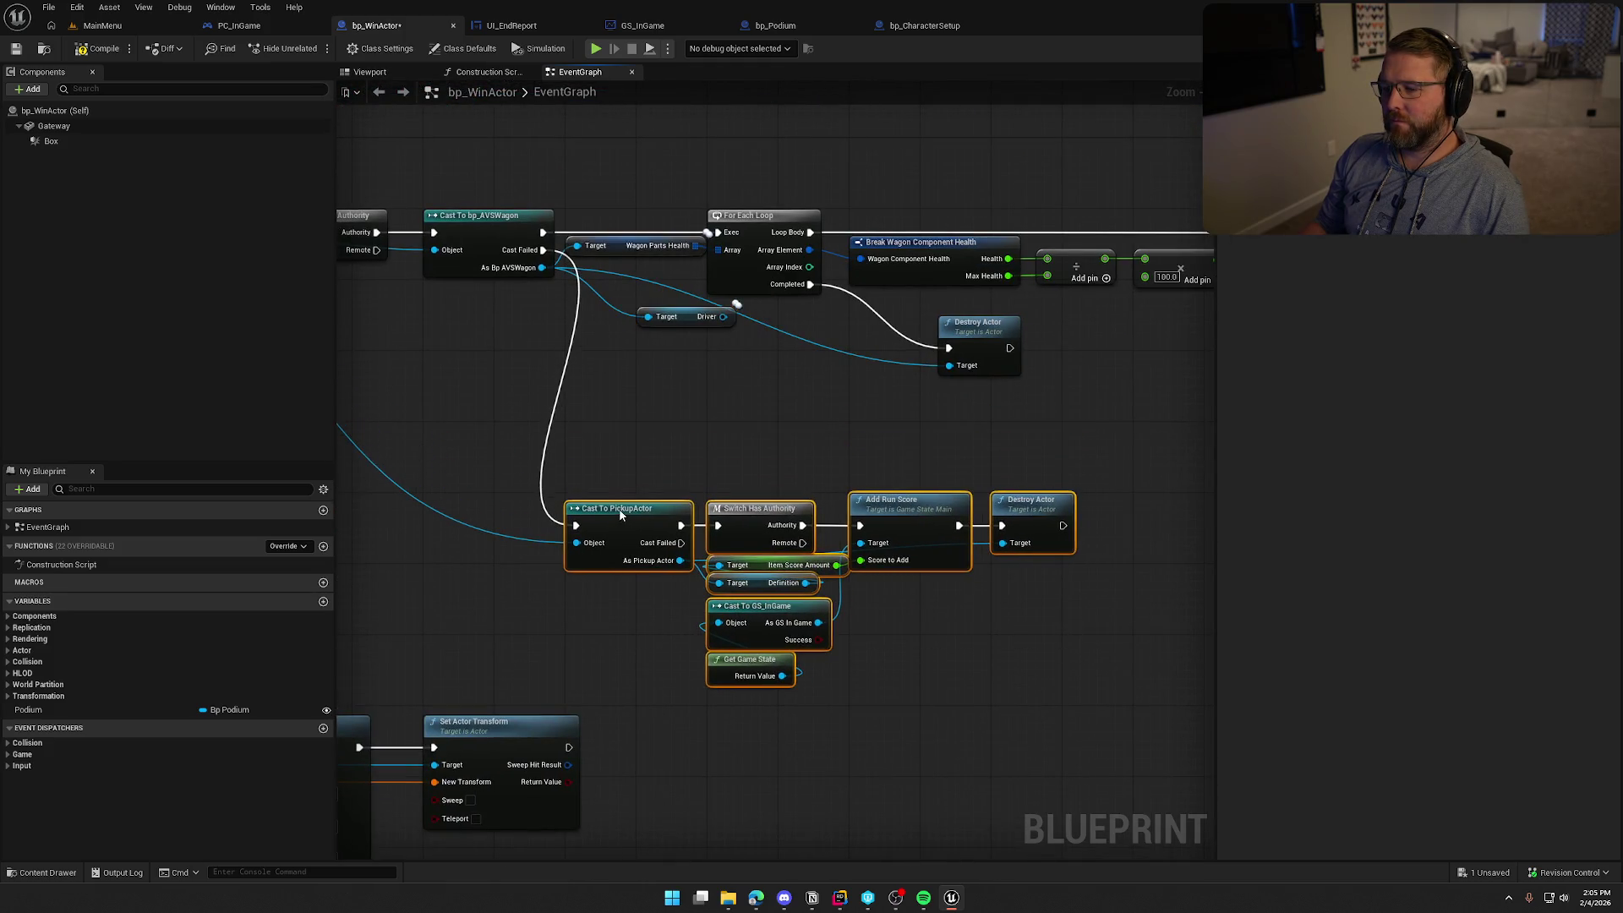
click(631, 444)
scroll(664, 474, up, 2)
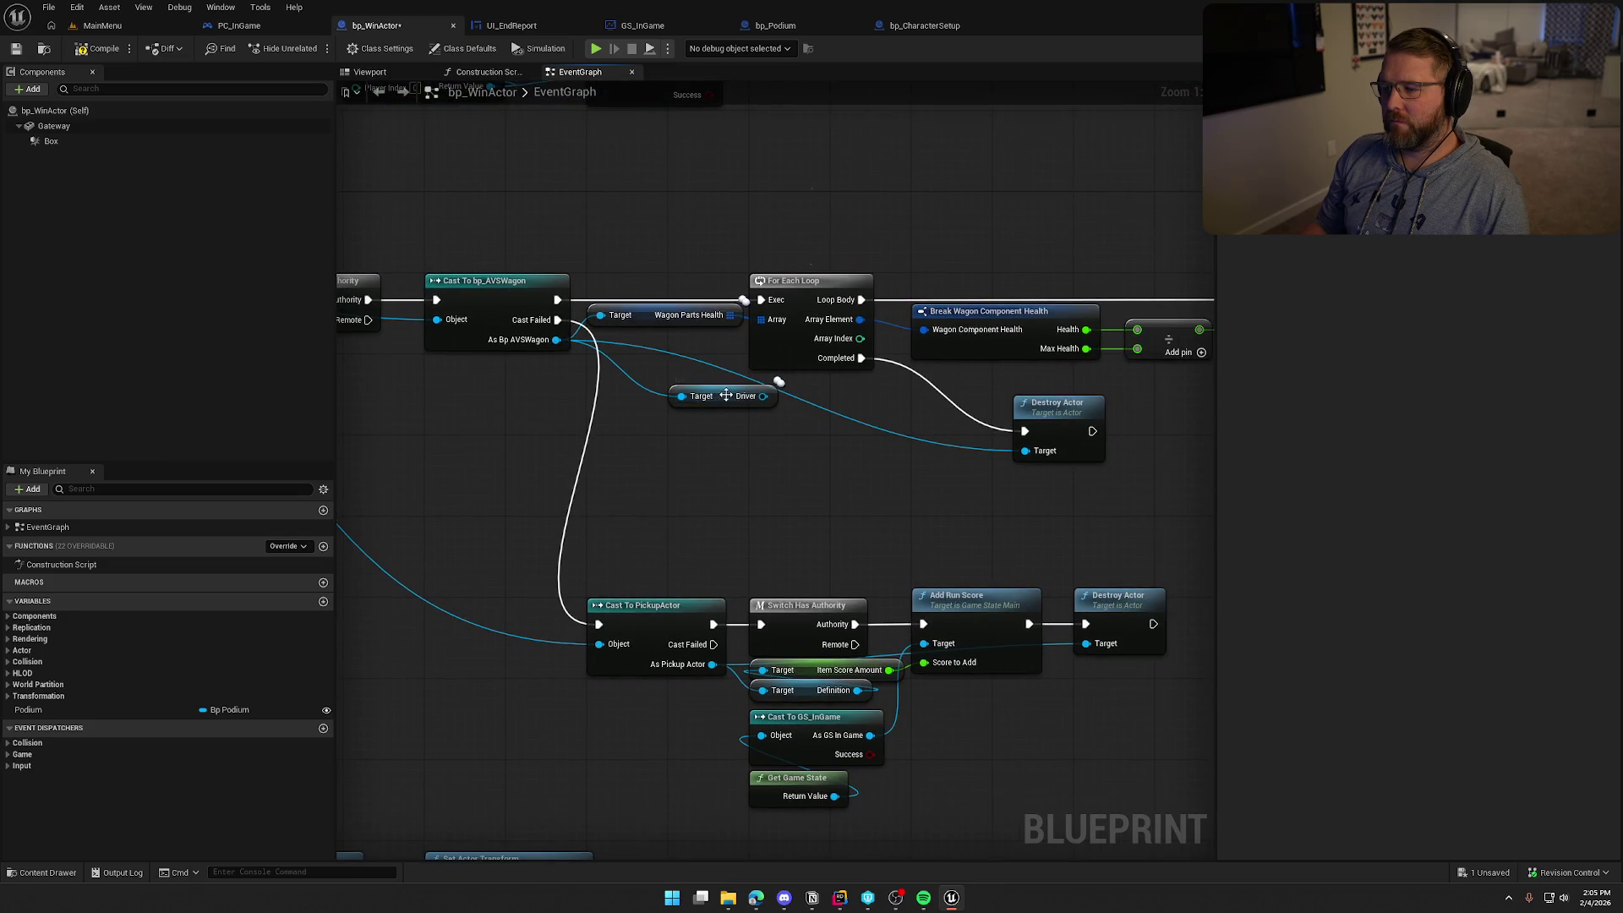
drag(725, 395, 776, 405)
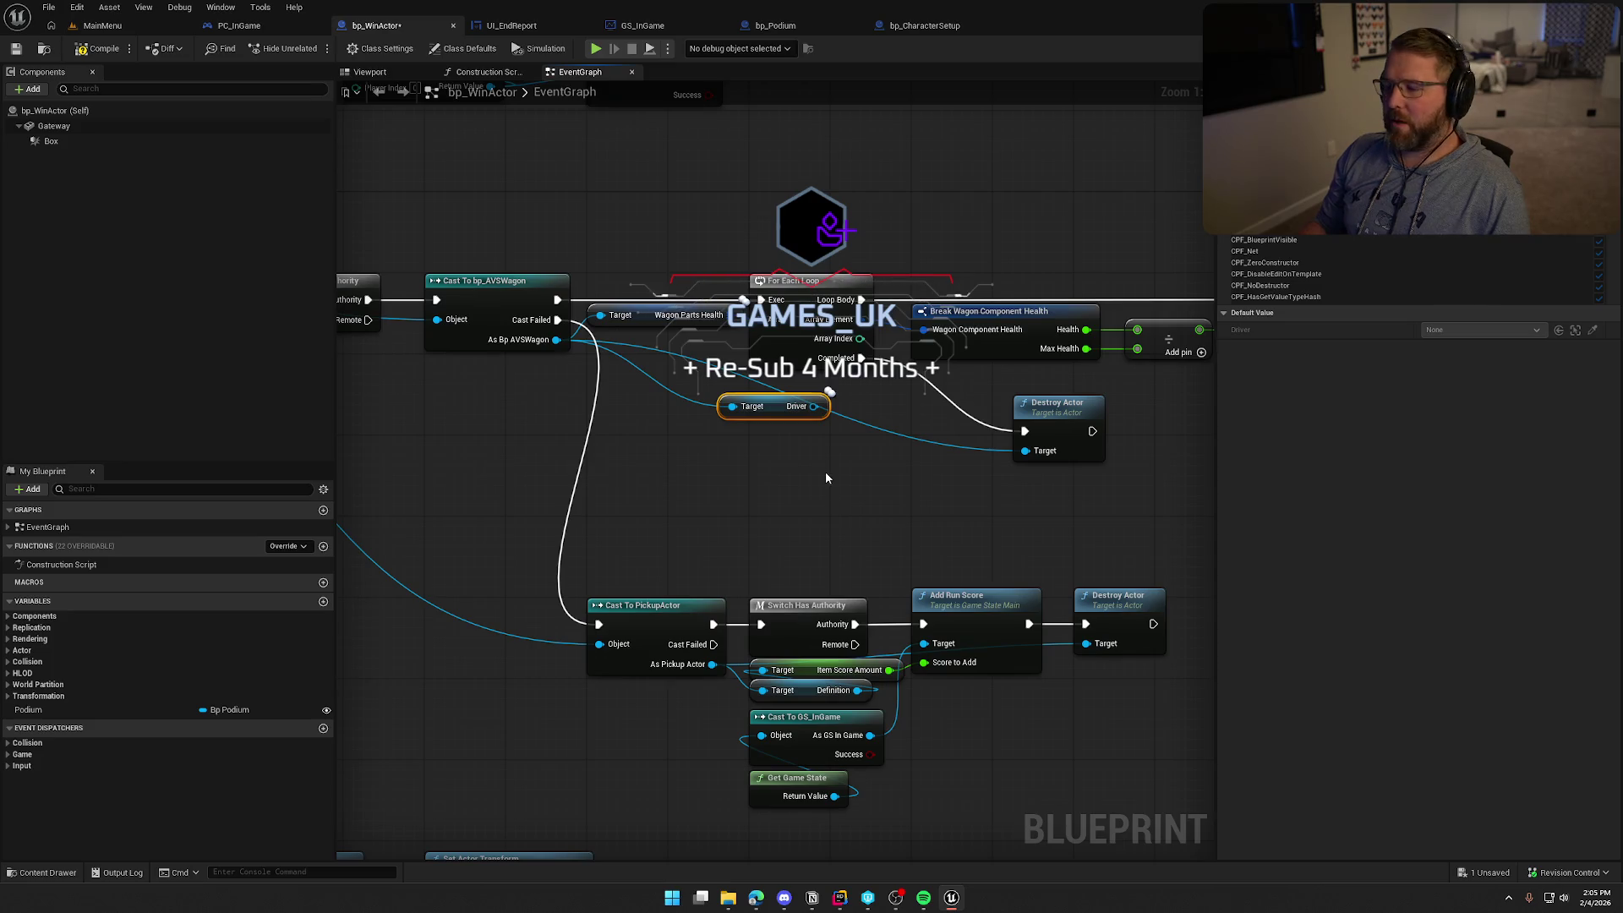
right_click(778, 406)
Make Get Driver a validated Get: loop Completed into it, Is Not Valid into Destroy Actor
click(832, 723)
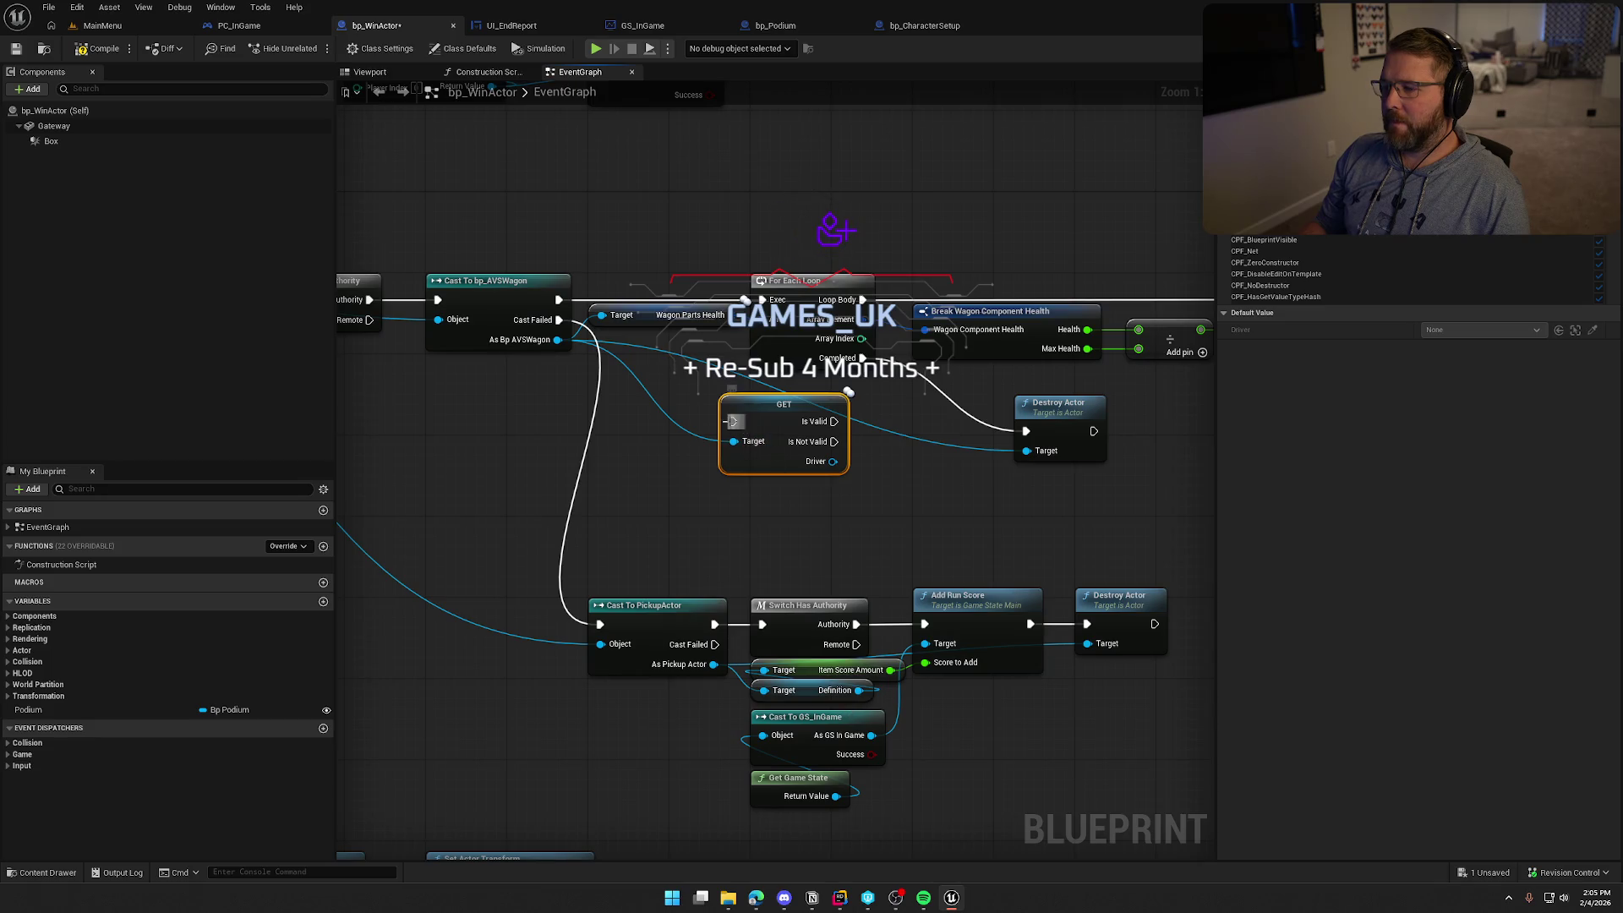
drag(776, 407, 907, 428)
drag(862, 358, 864, 442)
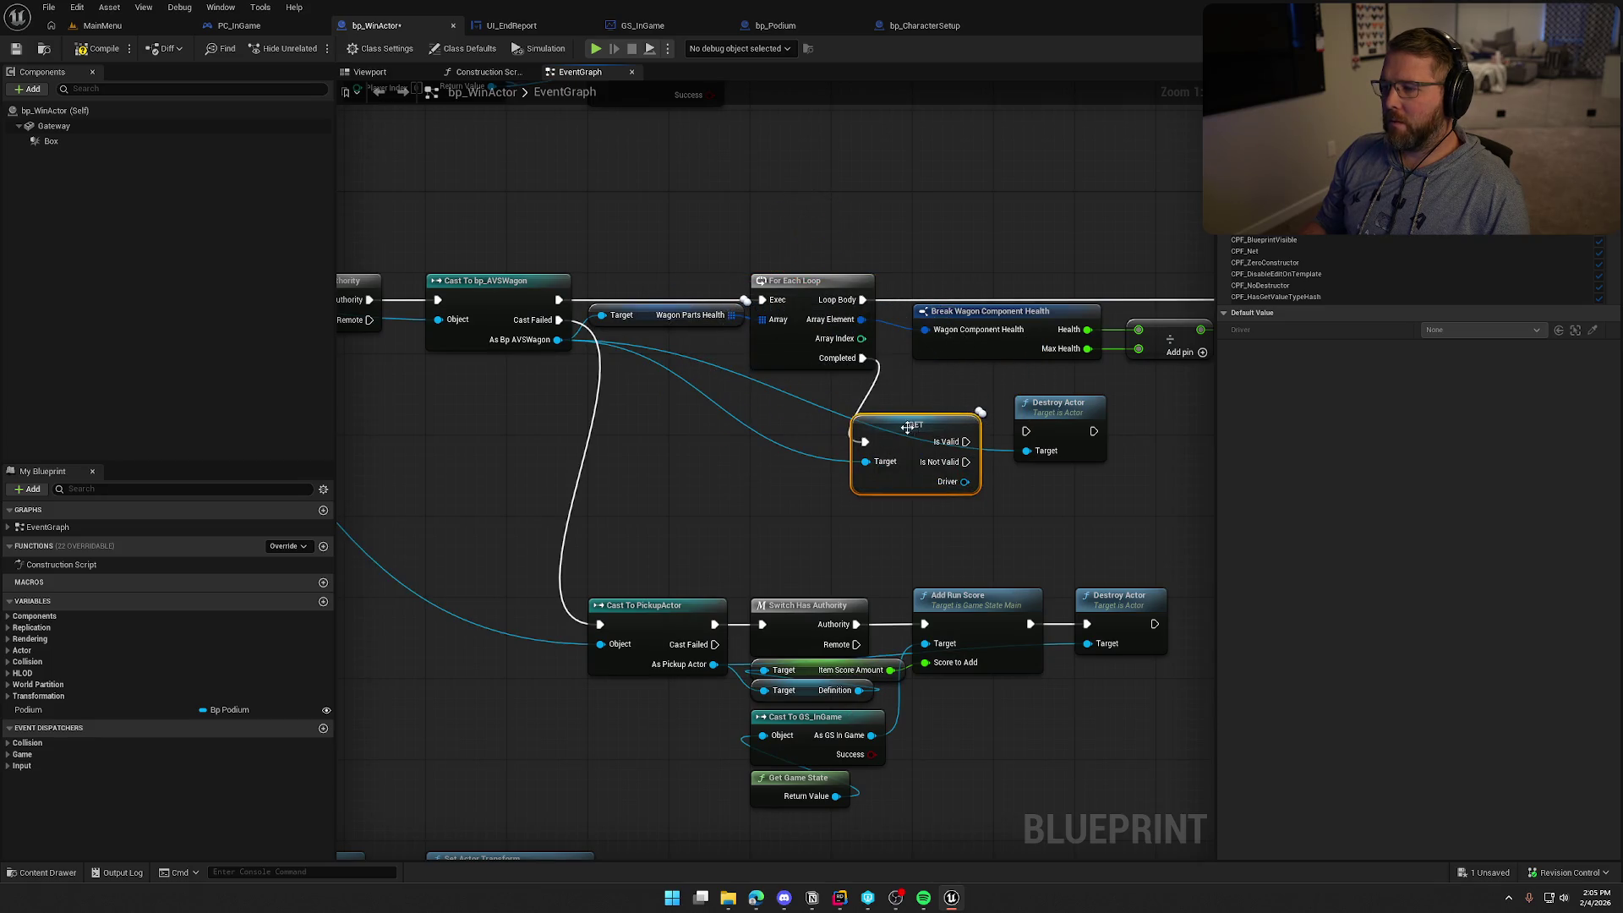
mouse_move(1057, 404)
mouse_down()
mouse_move(1104, 429)
mouse_move(1119, 462)
mouse_up()
drag(913, 443, 975, 403)
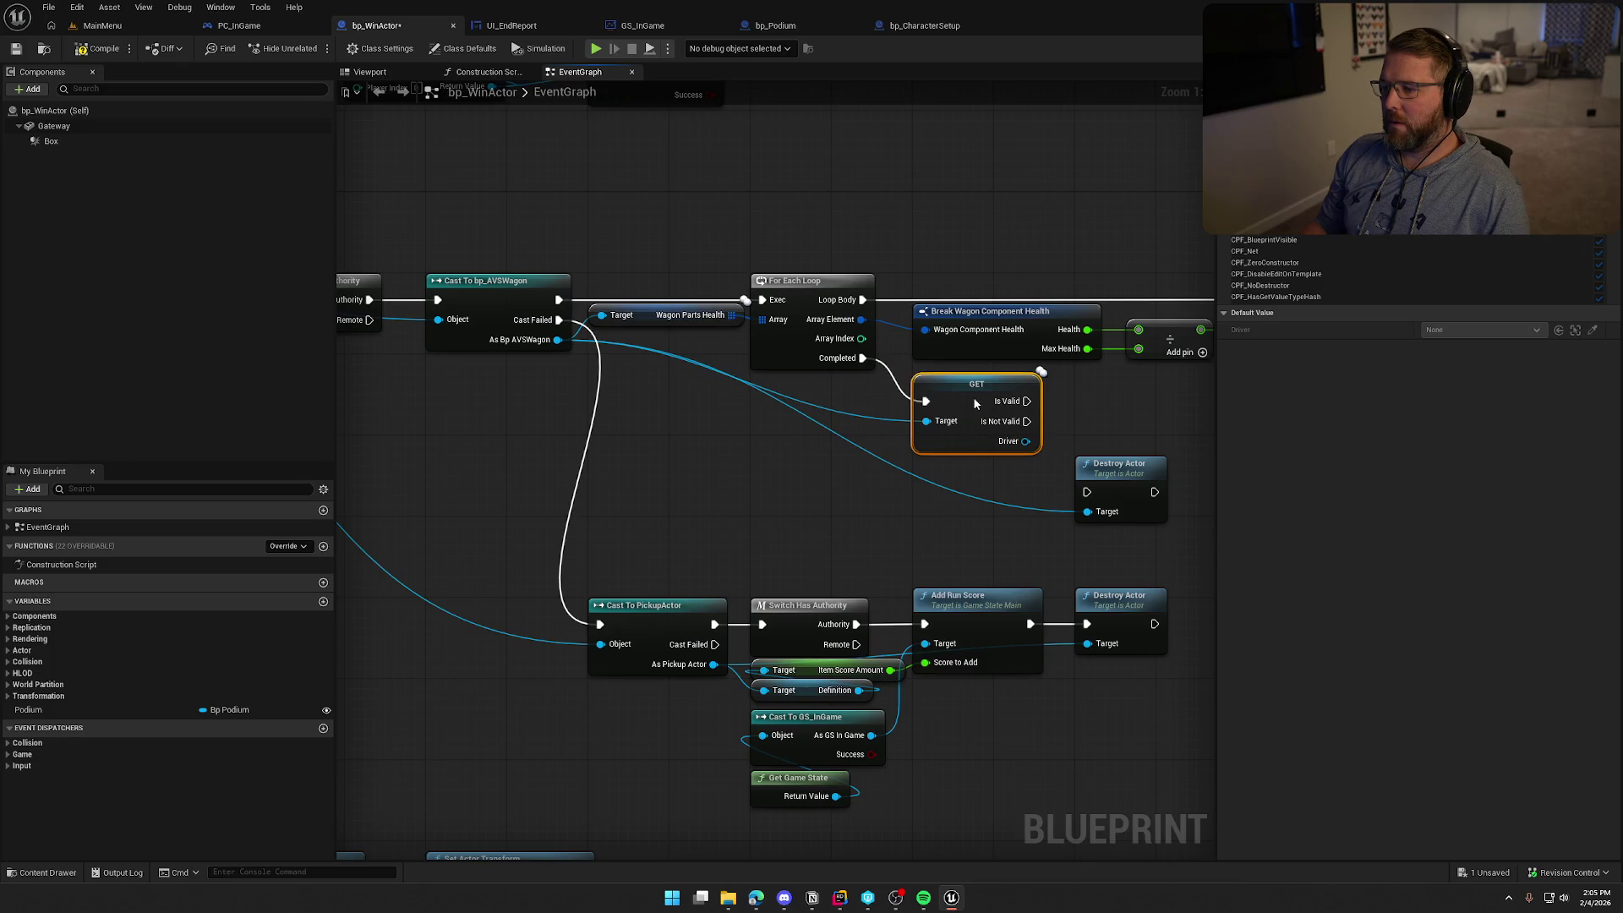
mouse_move(1004, 495)
mouse_down()
mouse_move(871, 470)
mouse_move(913, 422)
mouse_move(894, 397)
mouse_up()
drag(980, 450, 978, 420)
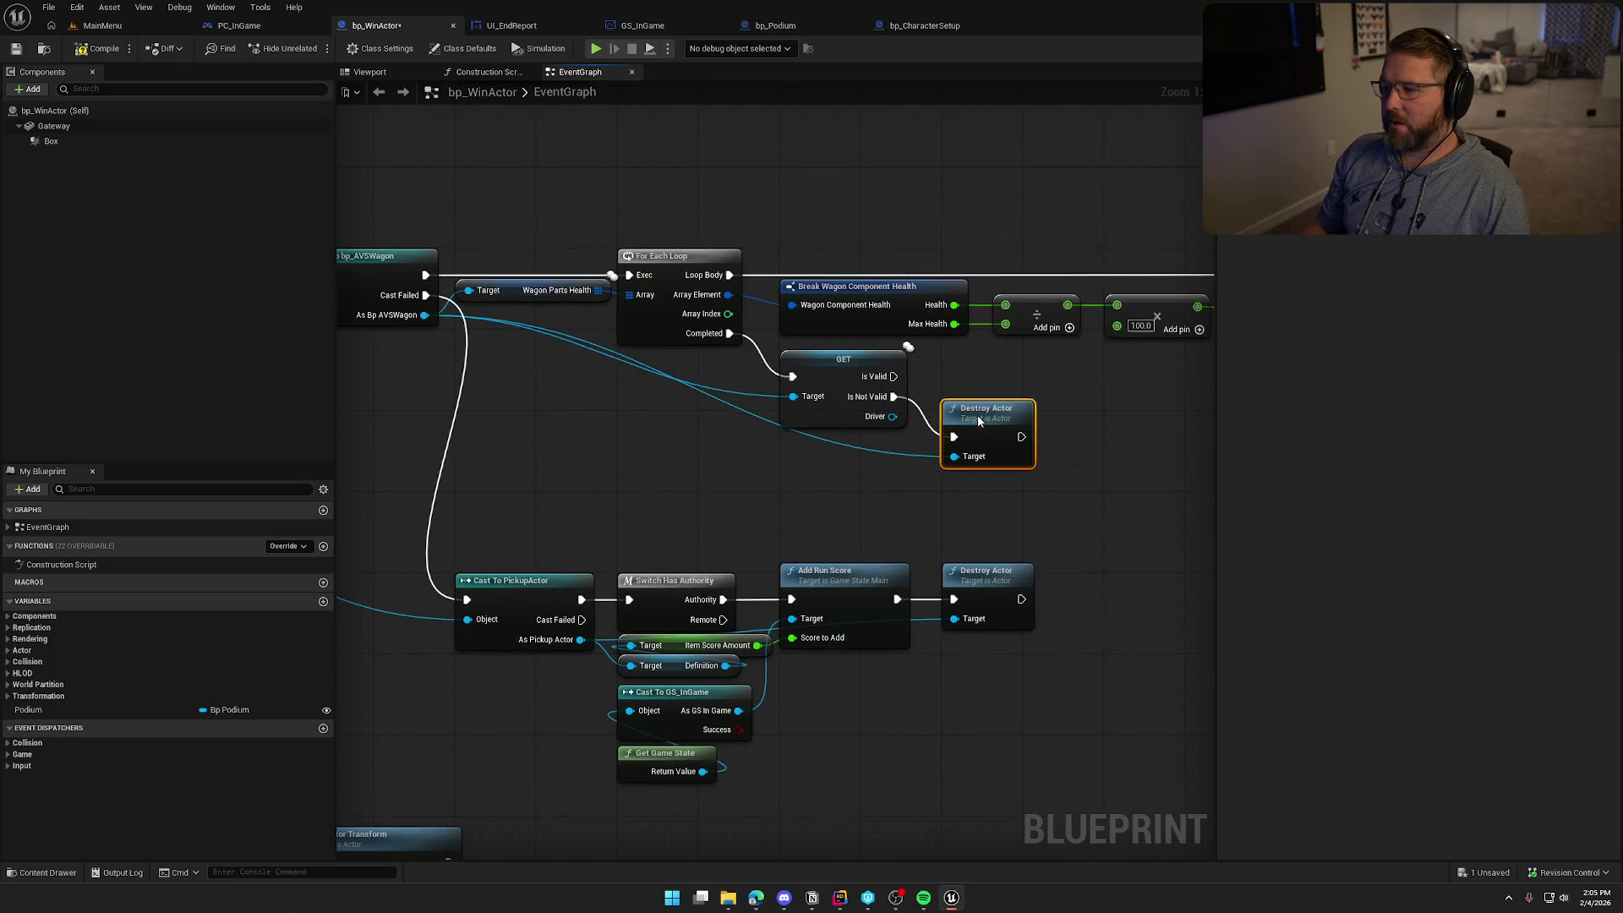
drag(803, 470, 843, 484)
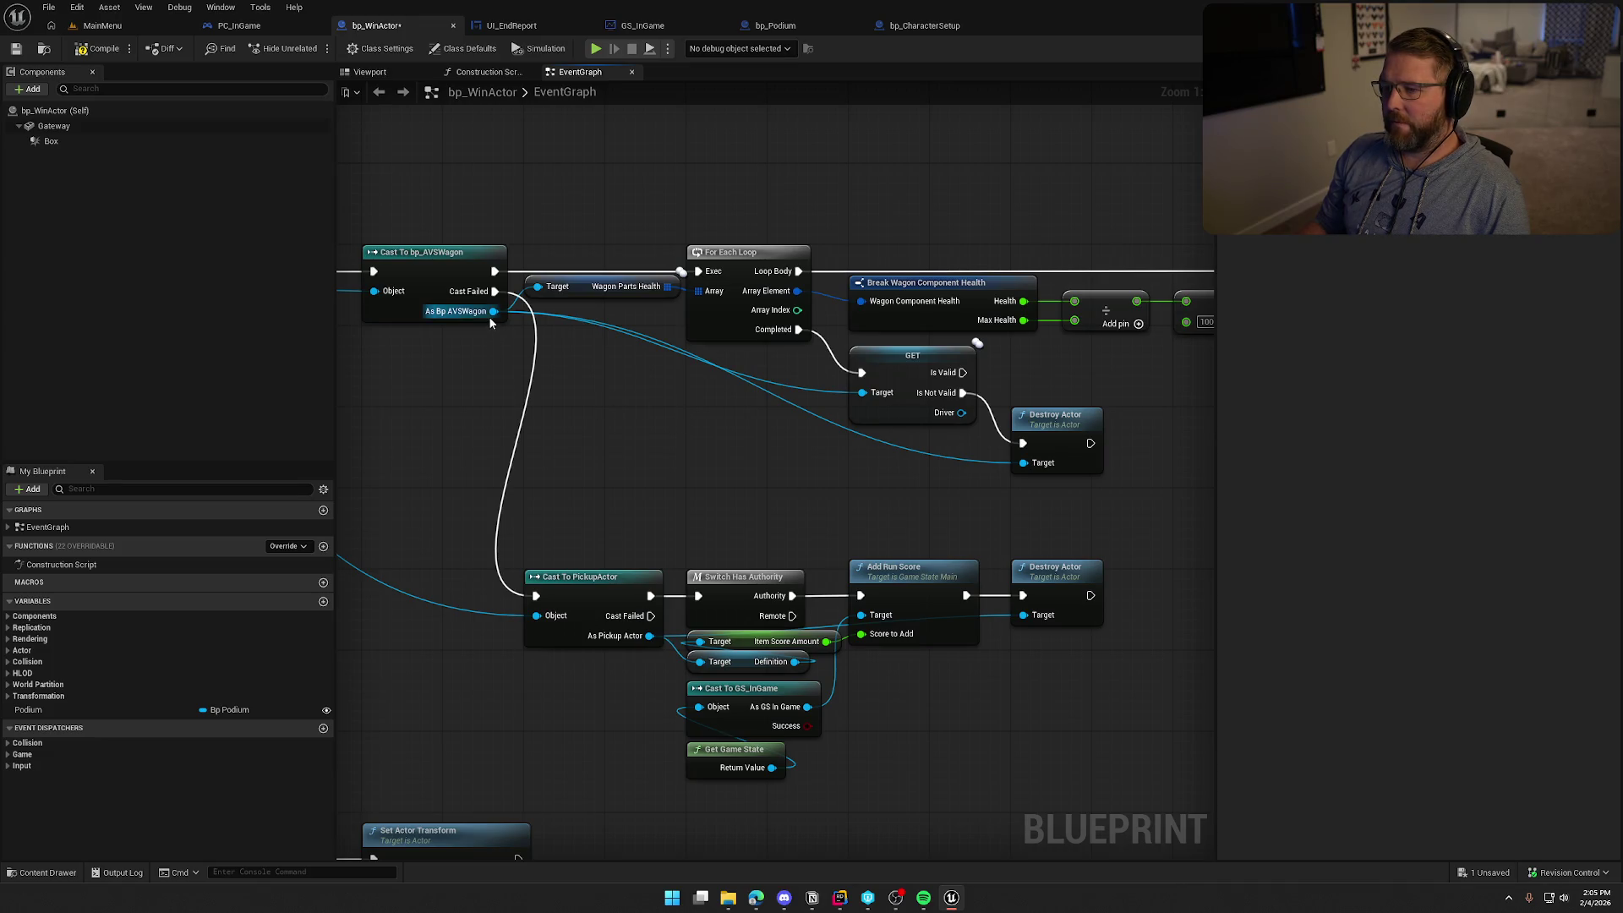
Add Get Controller on the wagon and a Possess node with Driver as In Pawn
drag(494, 311, 799, 465)
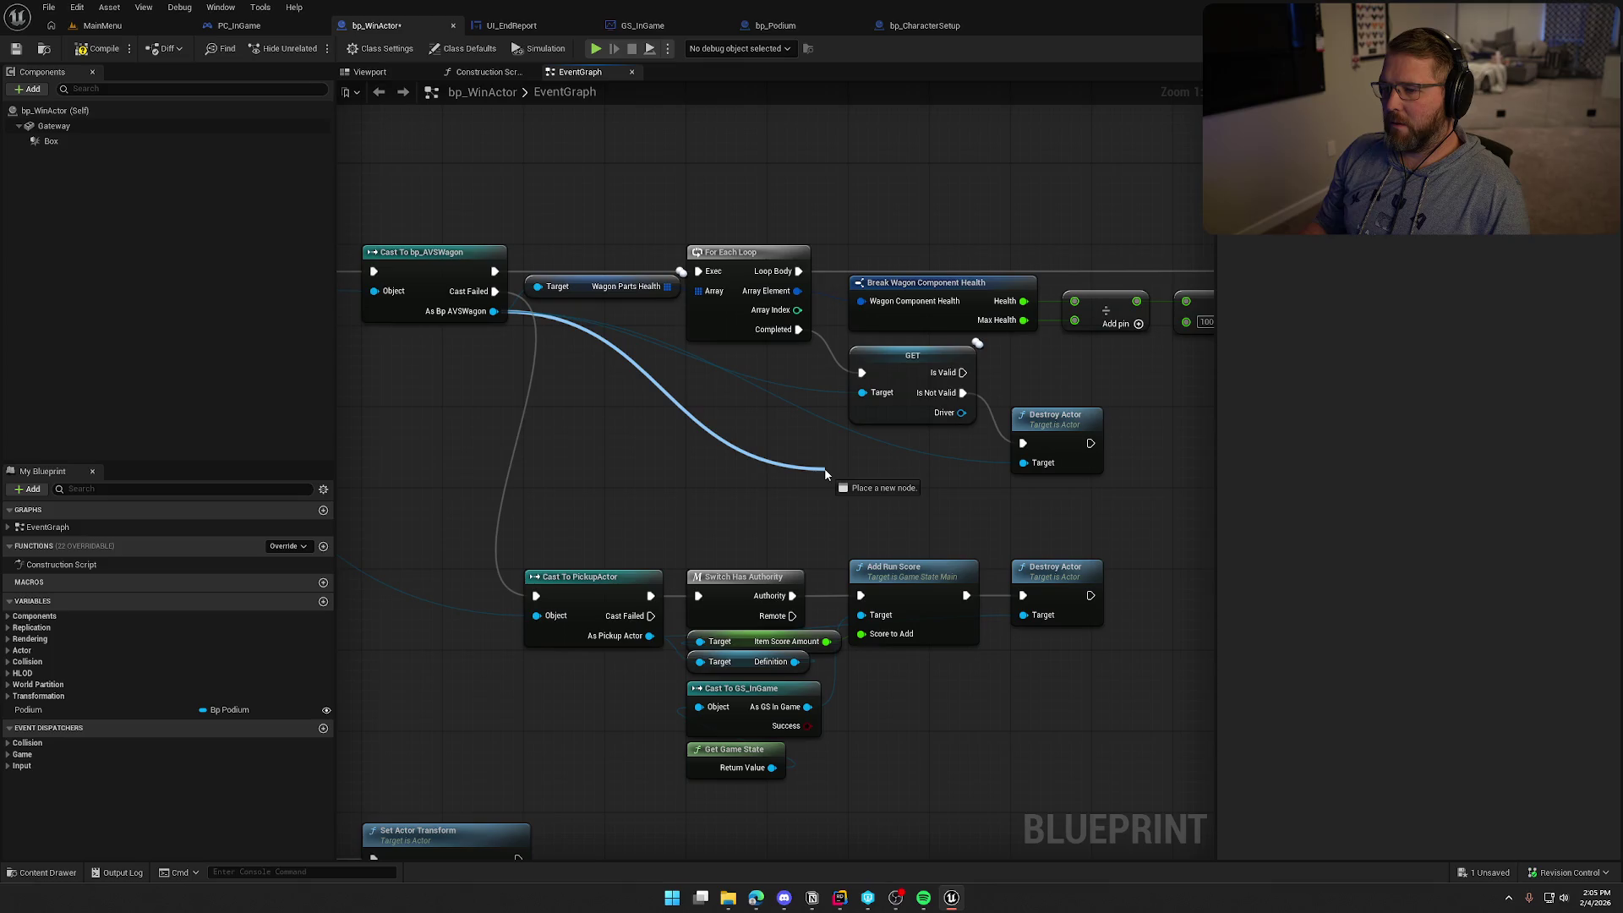
drag(826, 474, 825, 475)
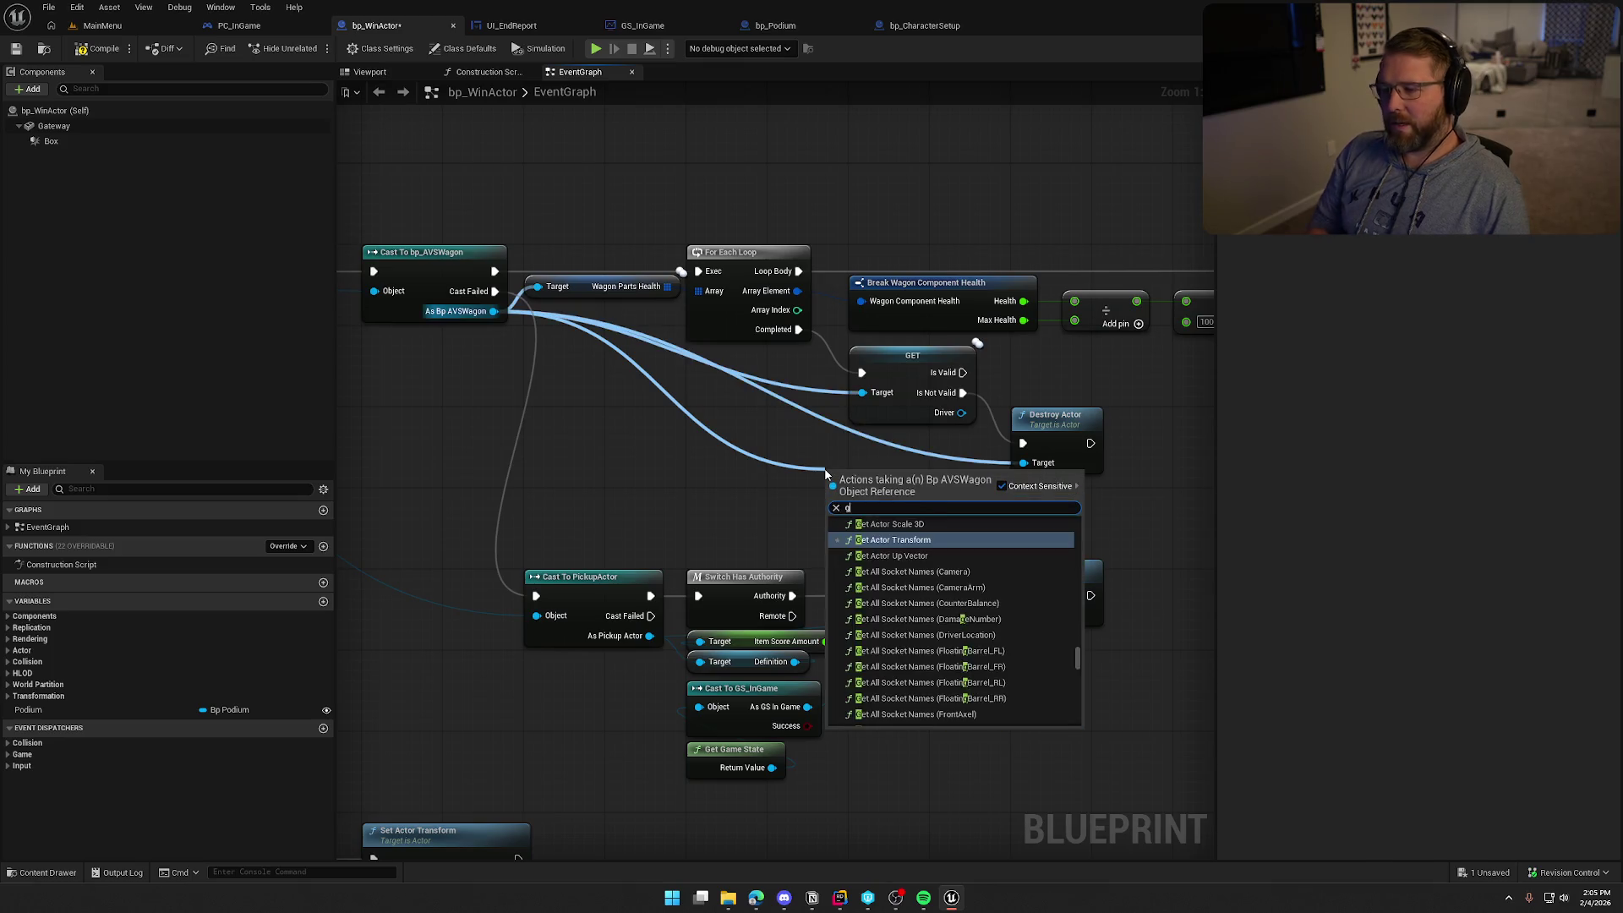
text(get controller)
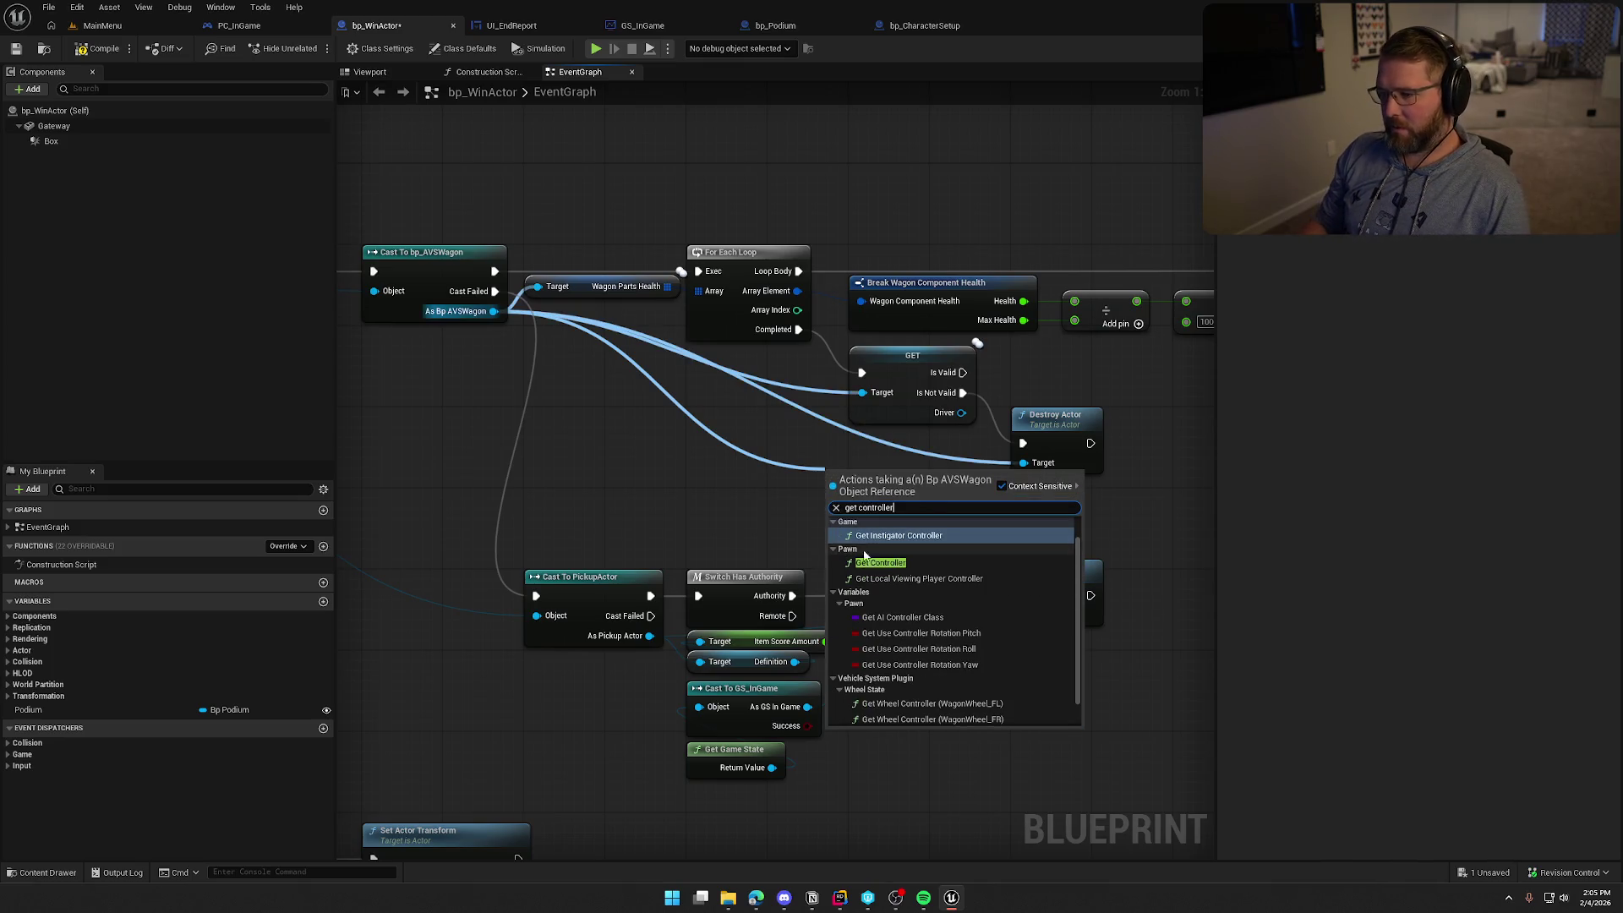
click(880, 562)
mouse_move(744, 465)
mouse_down()
mouse_move(699, 437)
mouse_move(773, 467)
mouse_up()
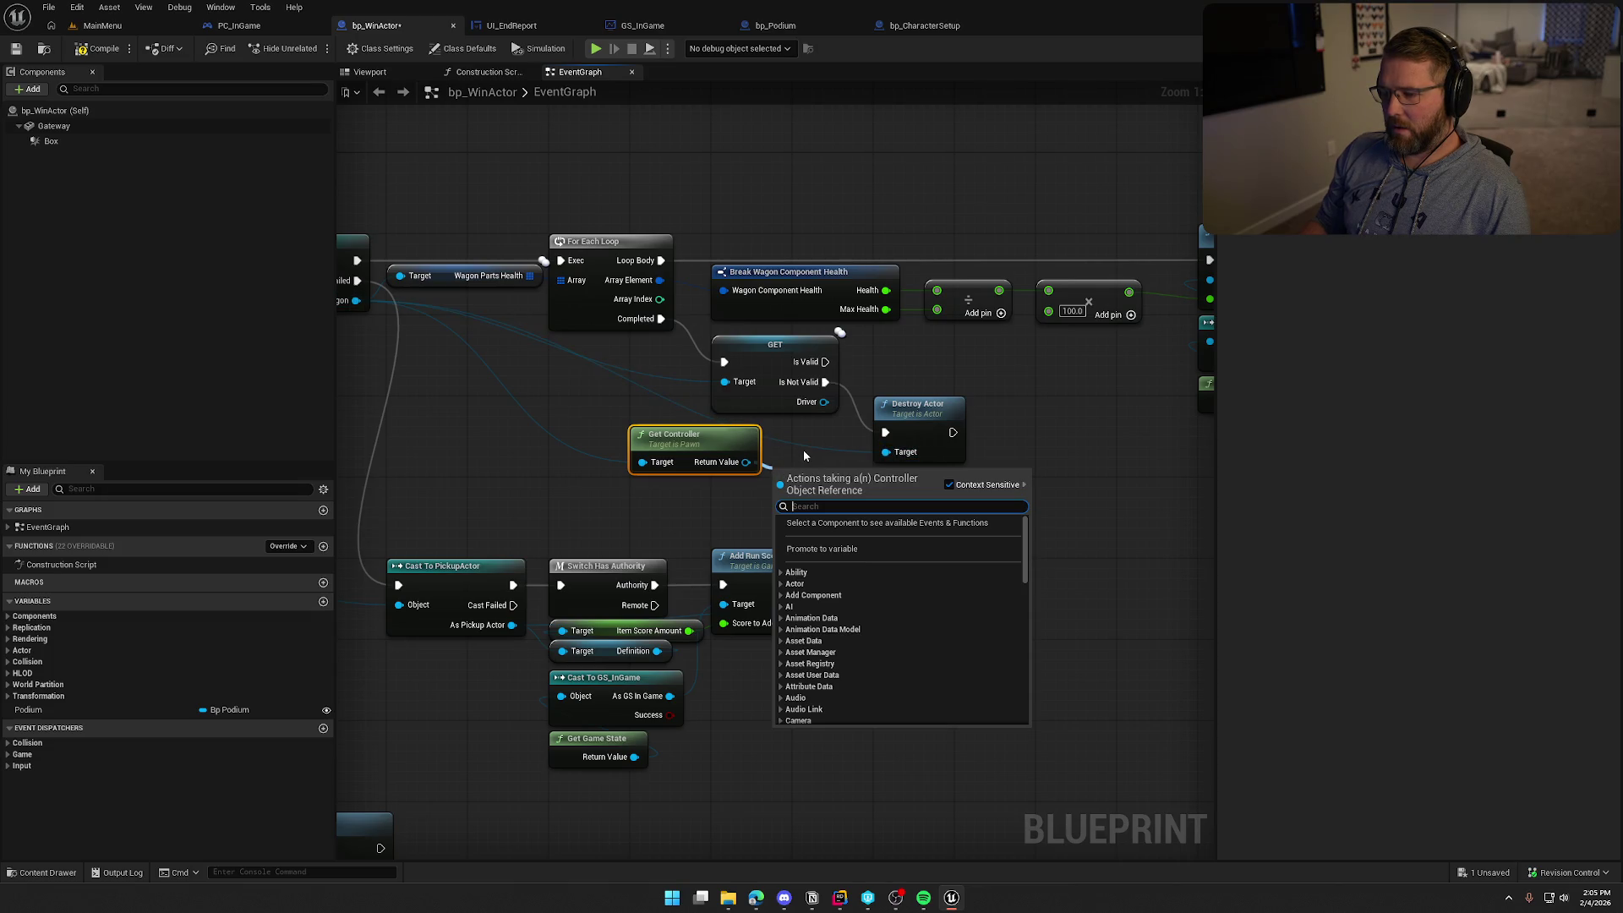
text(poss)
click(854, 566)
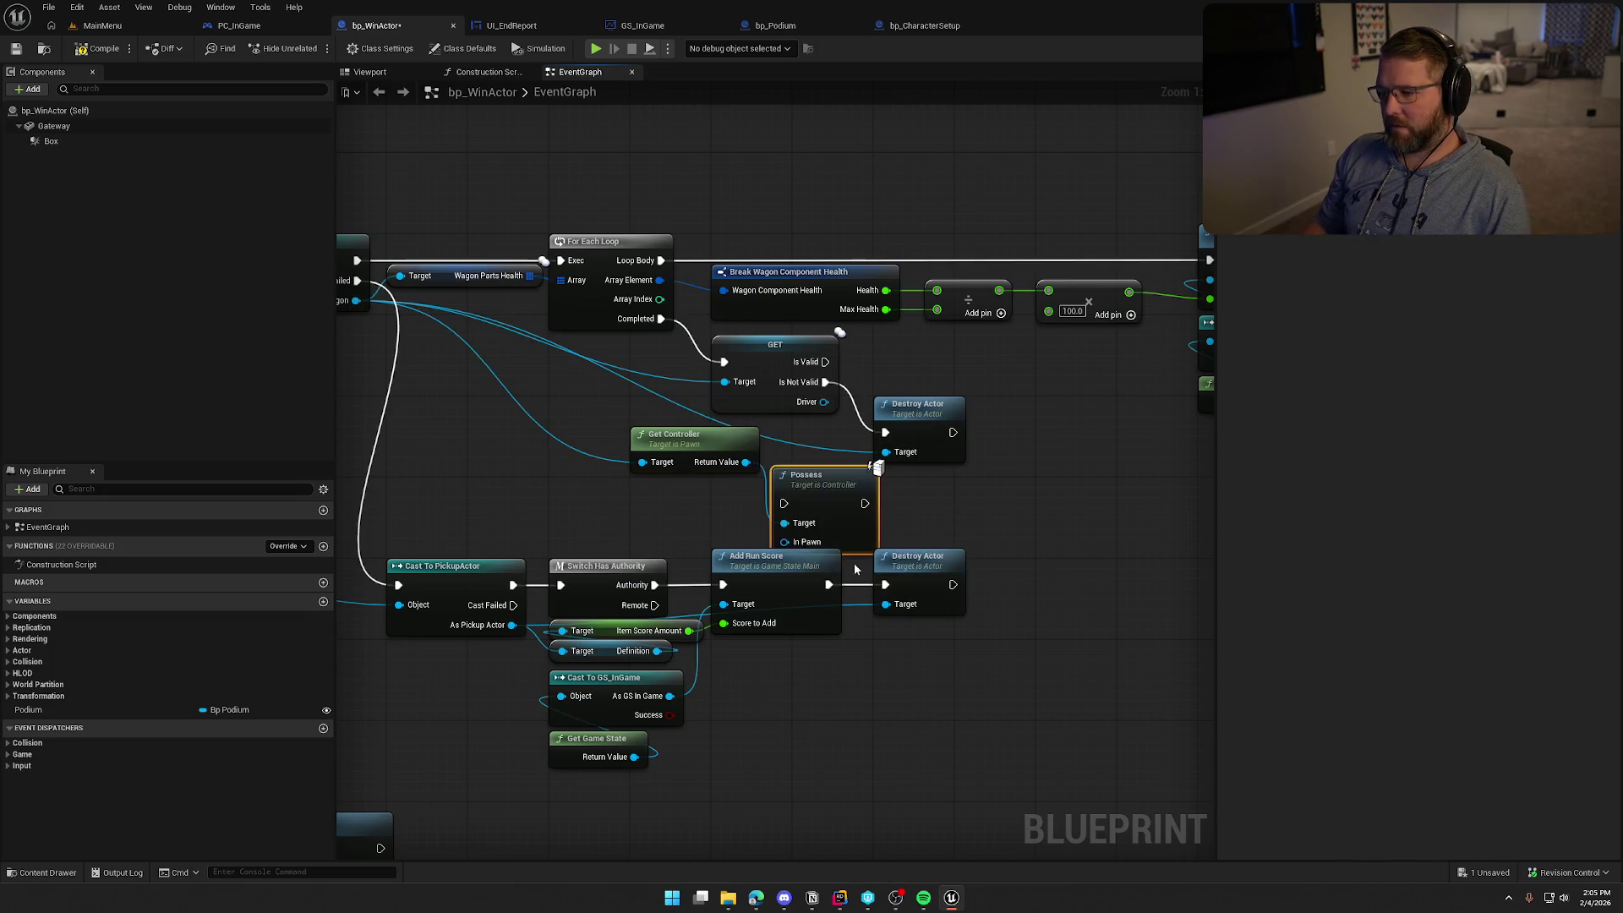
drag(938, 436, 1026, 486)
mouse_move(828, 490)
mouse_down()
mouse_move(929, 361)
mouse_move(825, 362)
mouse_move(906, 400)
mouse_up()
drag(943, 364, 922, 364)
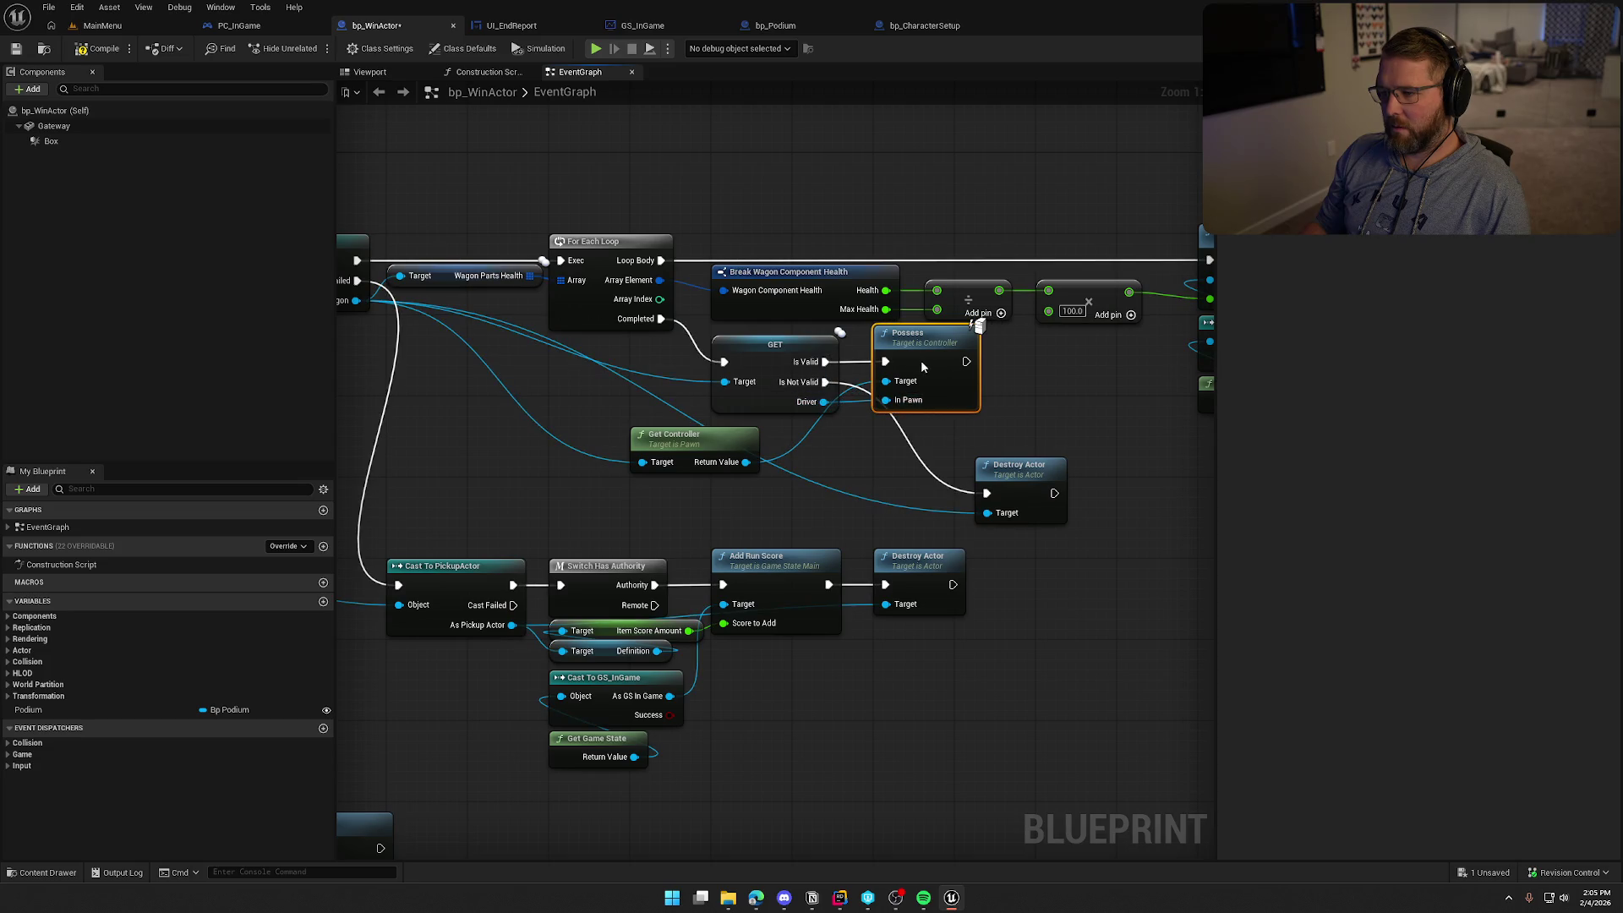
Run Destroy Actor after Possess, tidy the nodes, and compile bp_WinActor
drag(763, 372, 751, 393)
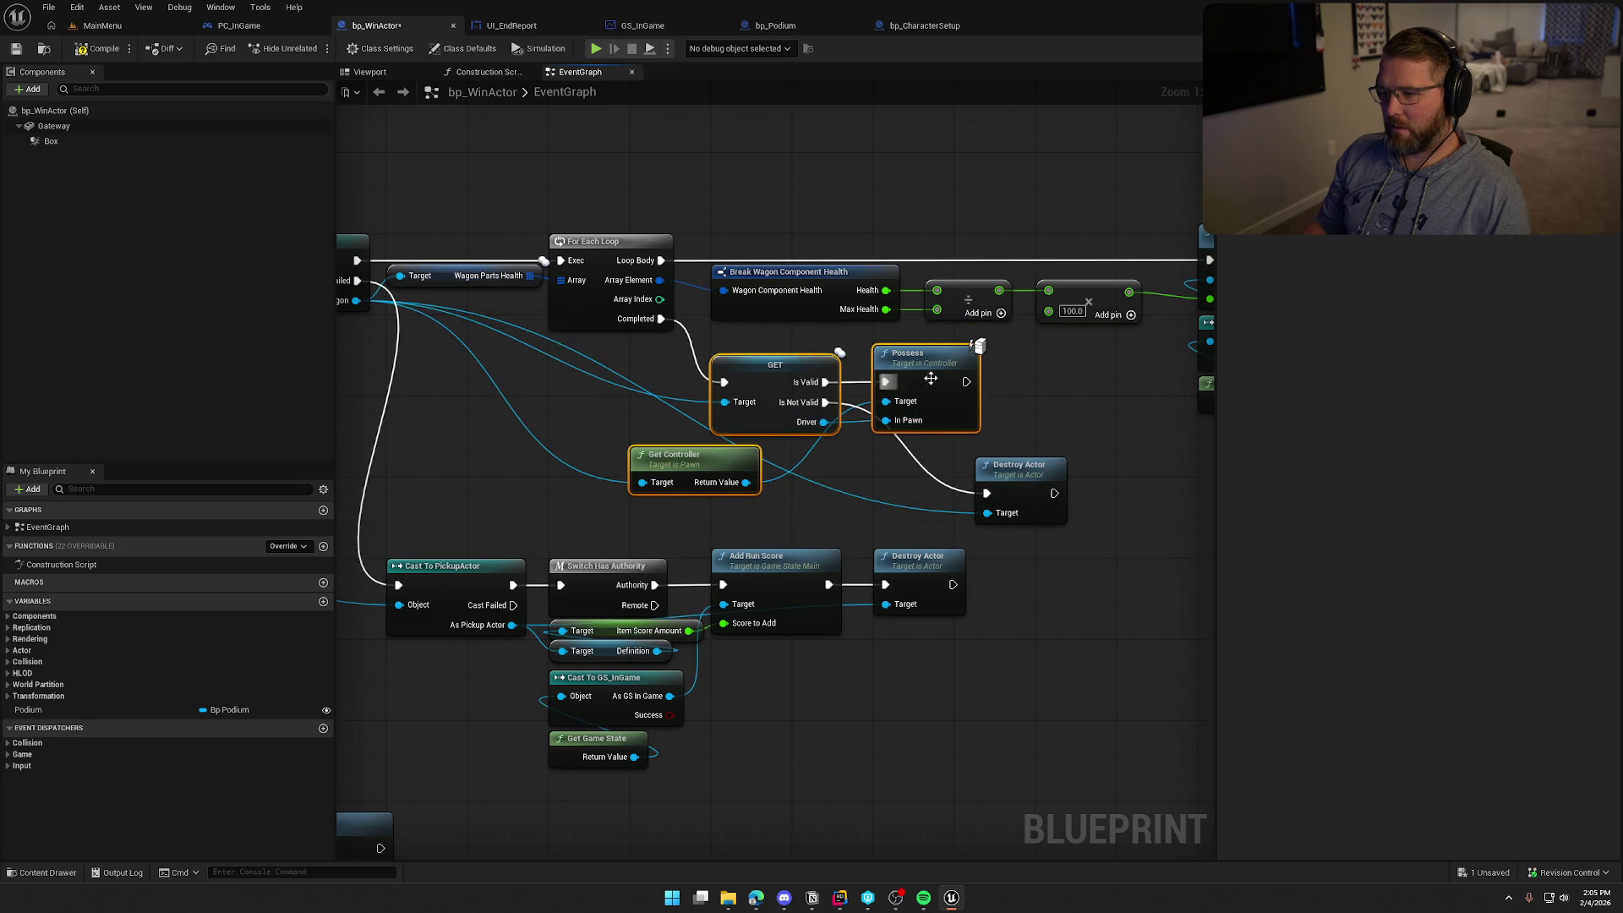
click(972, 439)
drag(966, 381, 988, 492)
mouse_move(1025, 482)
mouse_down()
mouse_move(1055, 461)
mouse_move(1030, 463)
mouse_move(1077, 408)
mouse_up()
drag(745, 463, 816, 452)
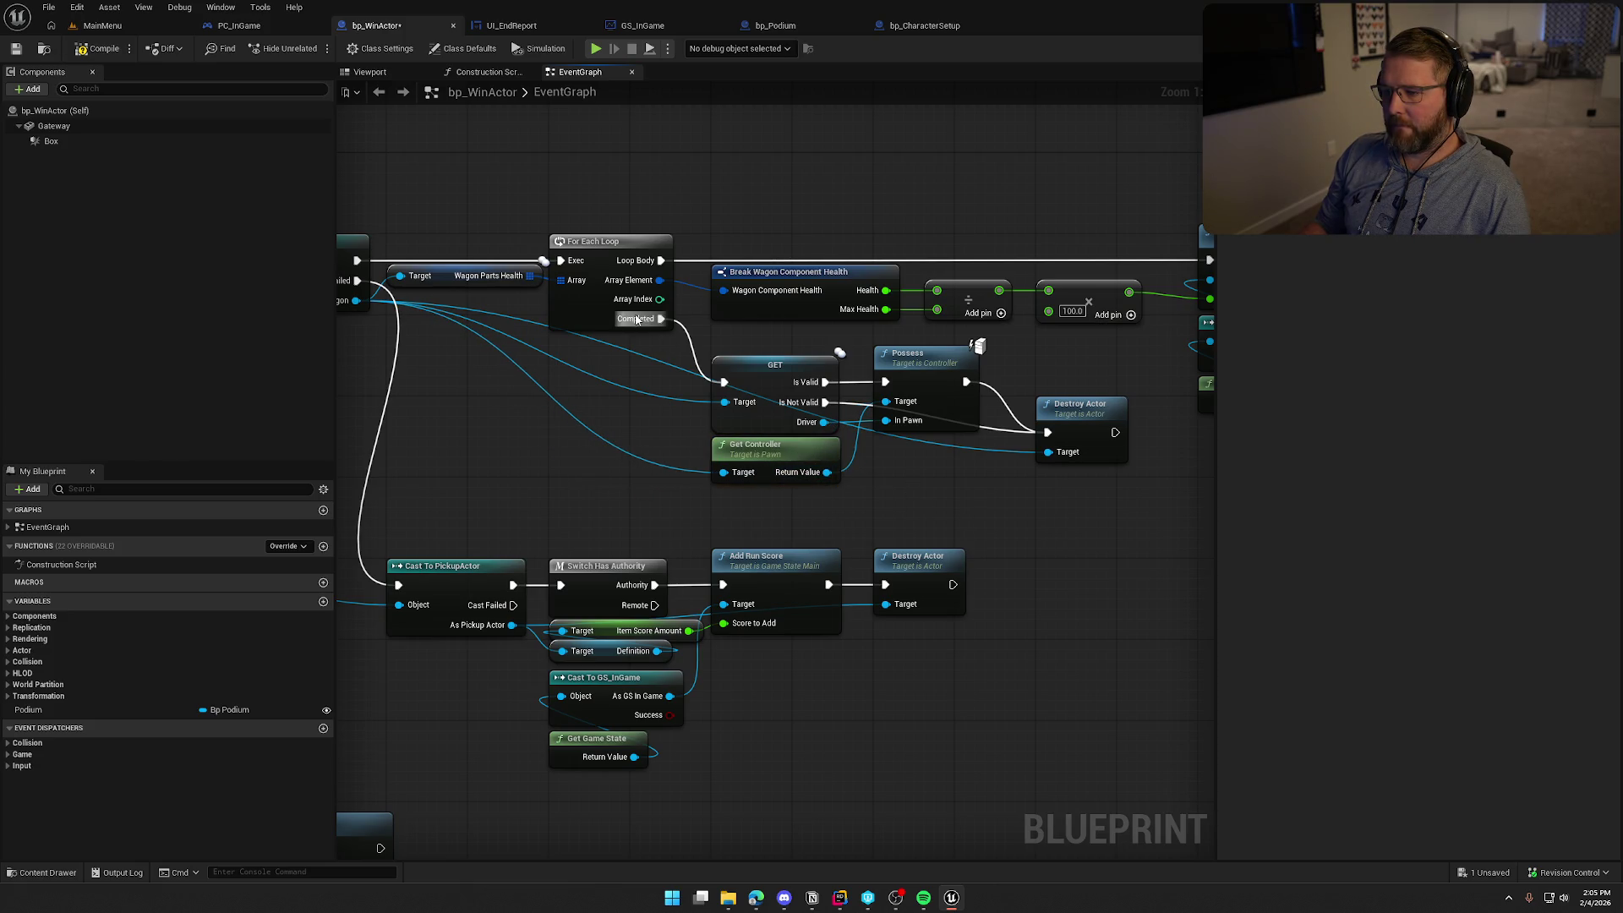
click(107, 52)
Stop the main-menu preview and open the GameWorld level from the Content Drawer
click(102, 25)
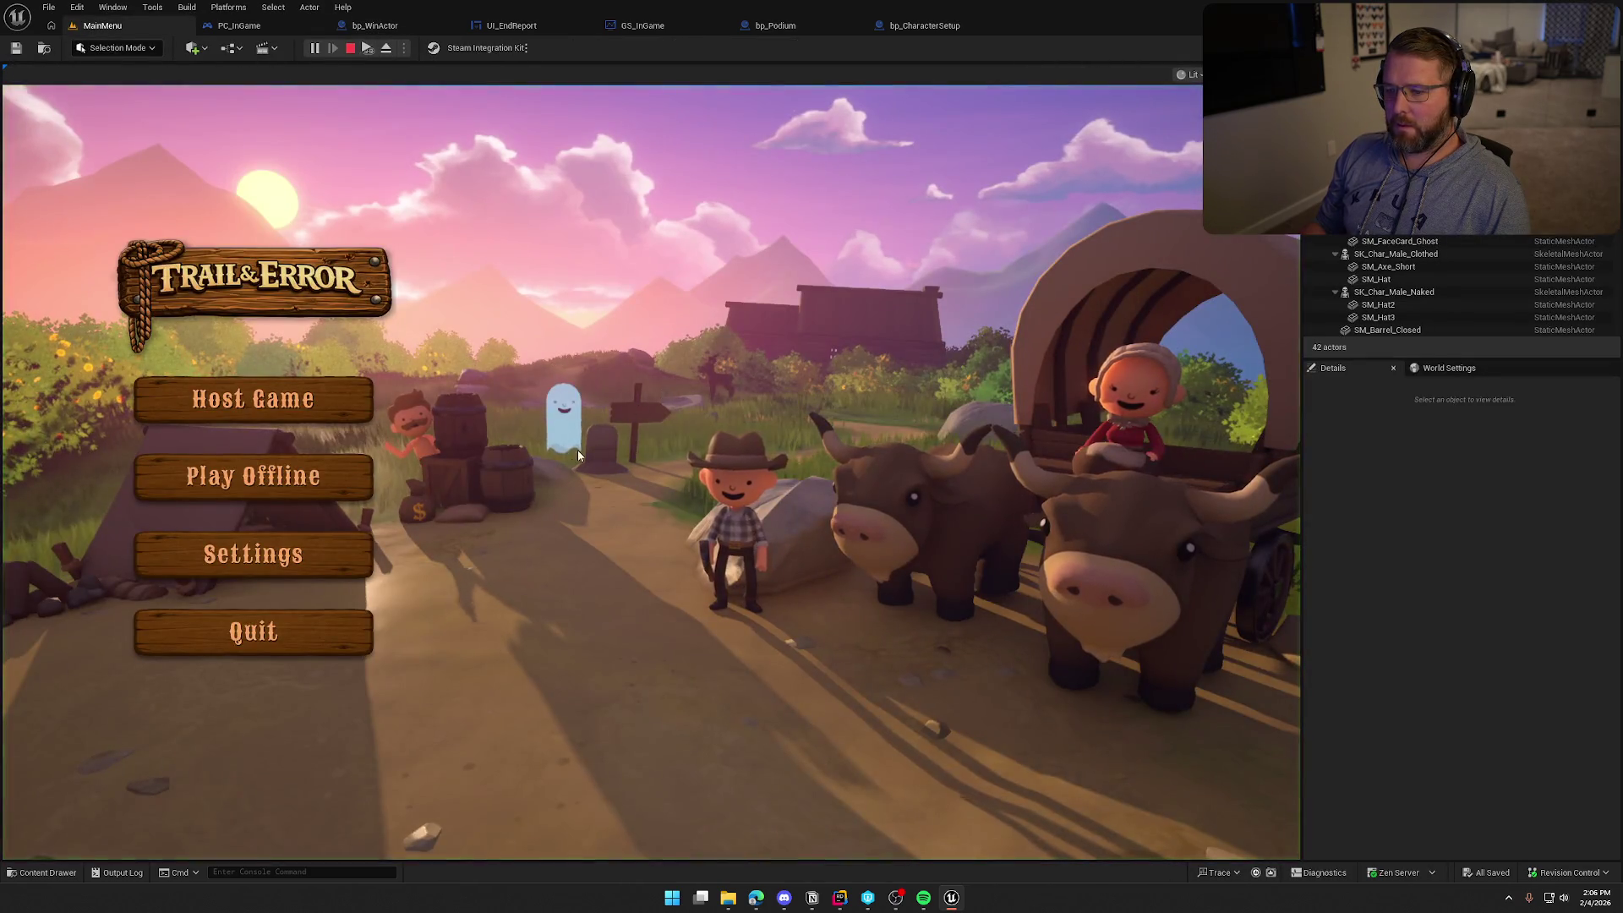
key(Escape)
key(ctrl+space)
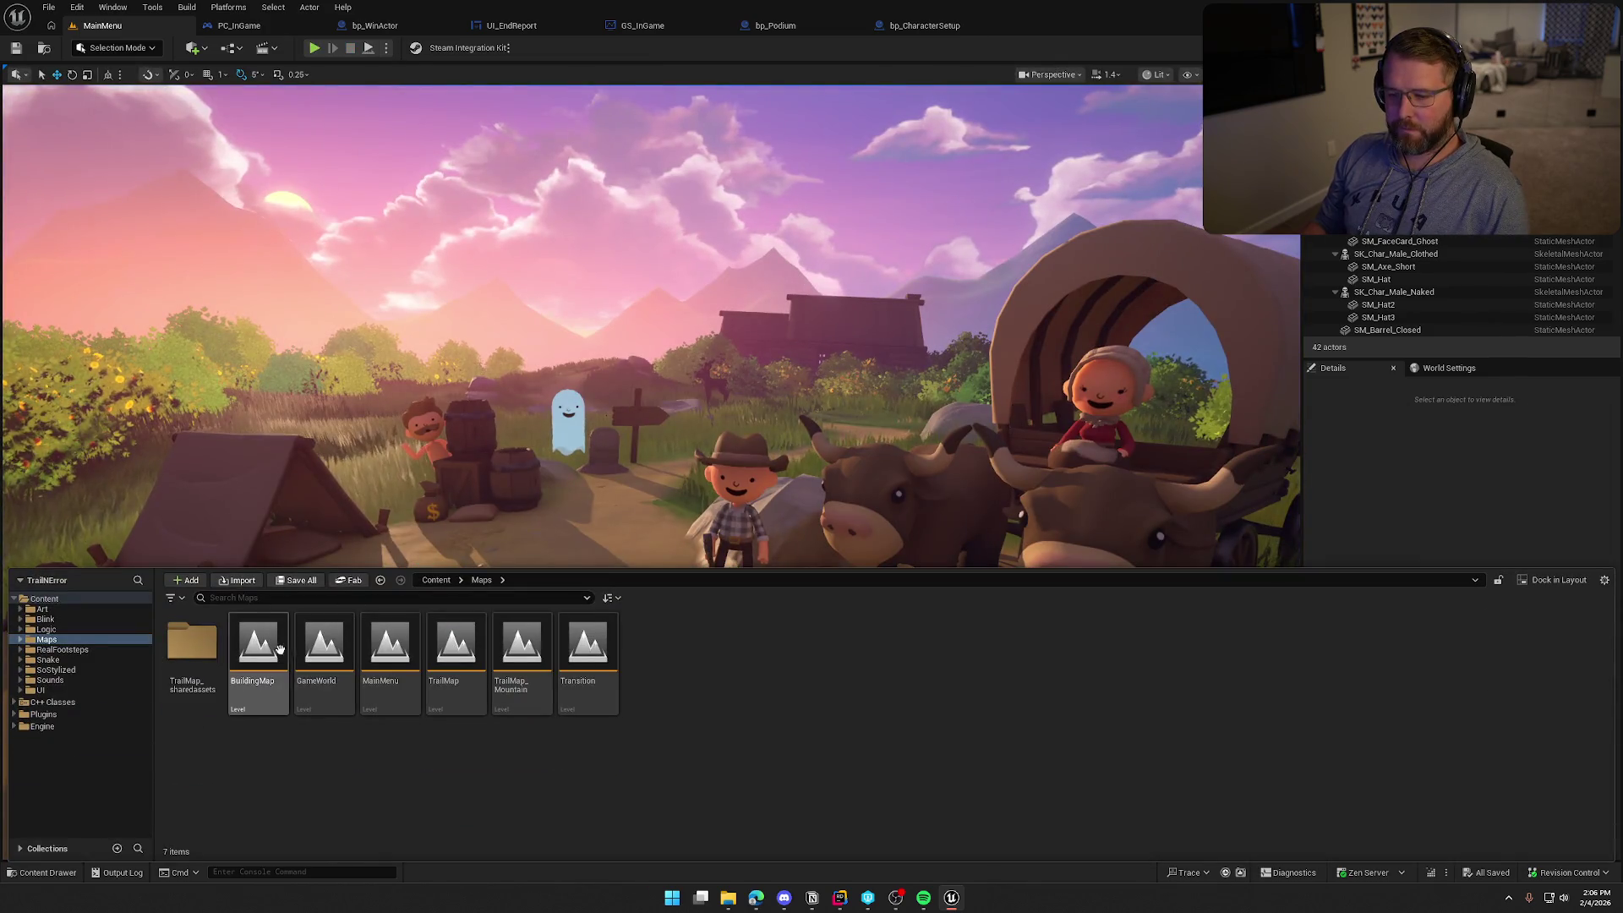
double_click(324, 651)
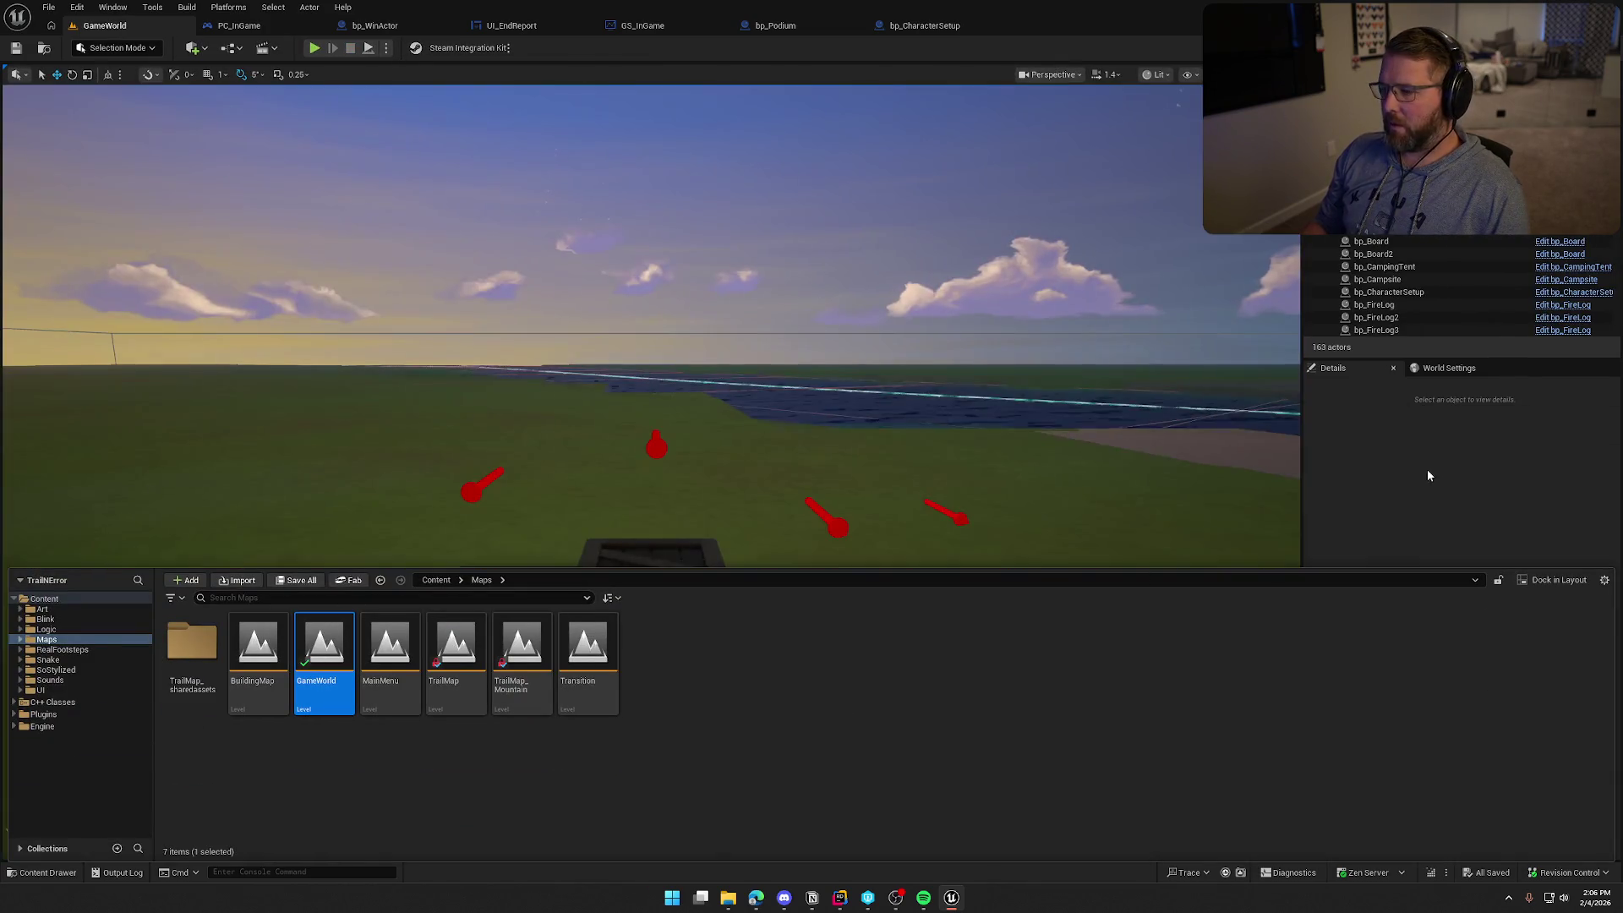
click(1427, 470)
Play-test GameWorld to the podium (Run Score 600), then stop and return to bp_WinActor
key(alt+p)
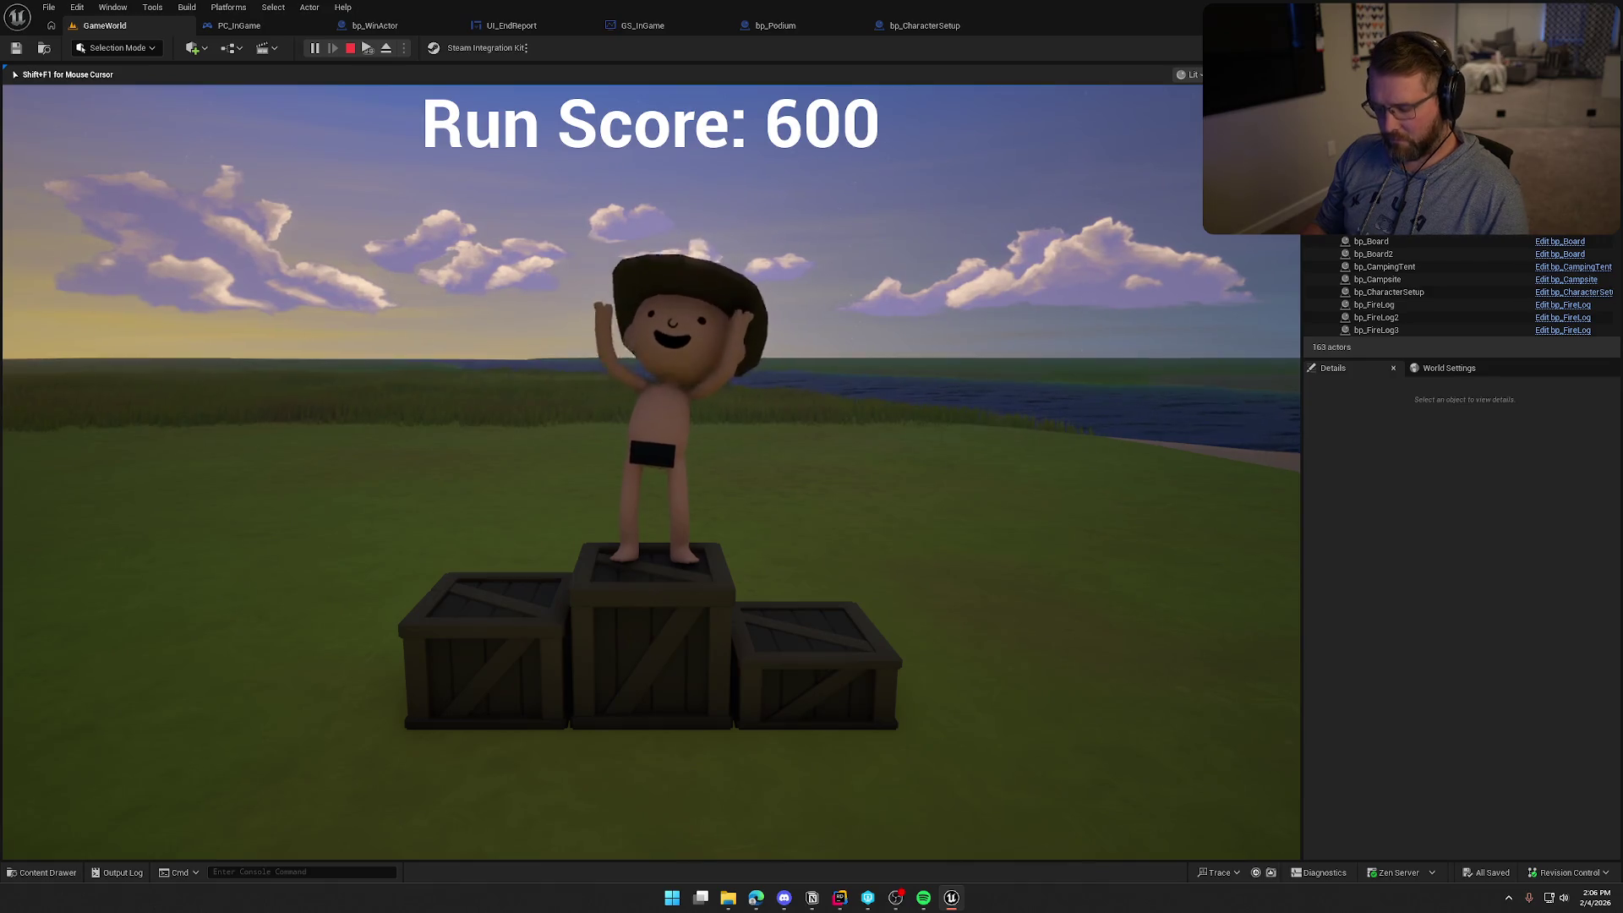
key(F8)
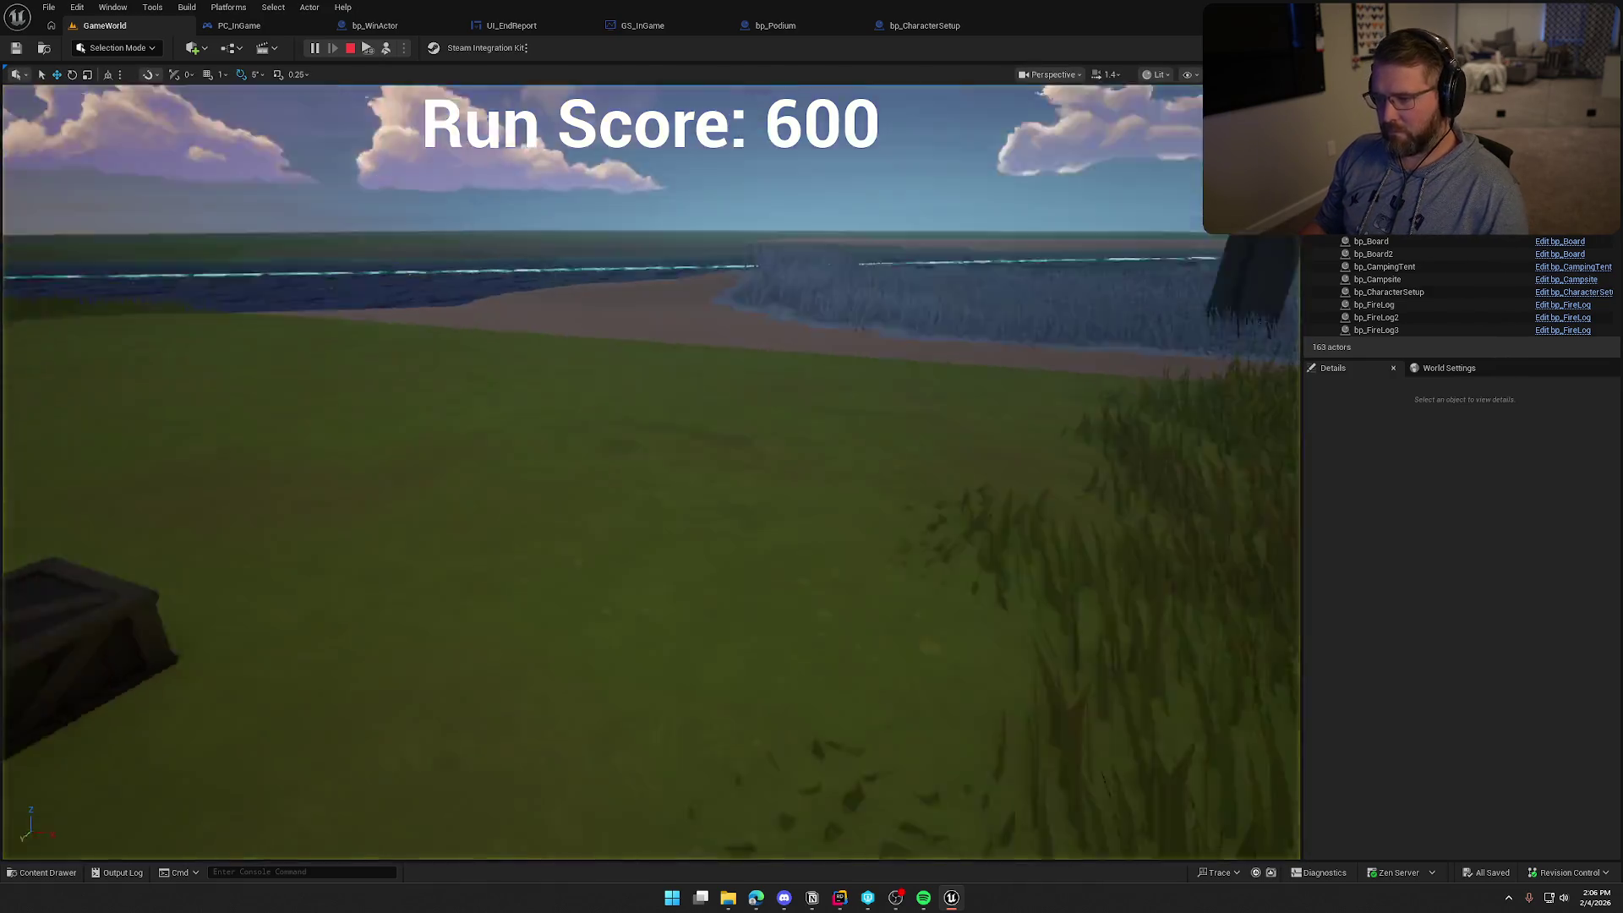
key(Escape)
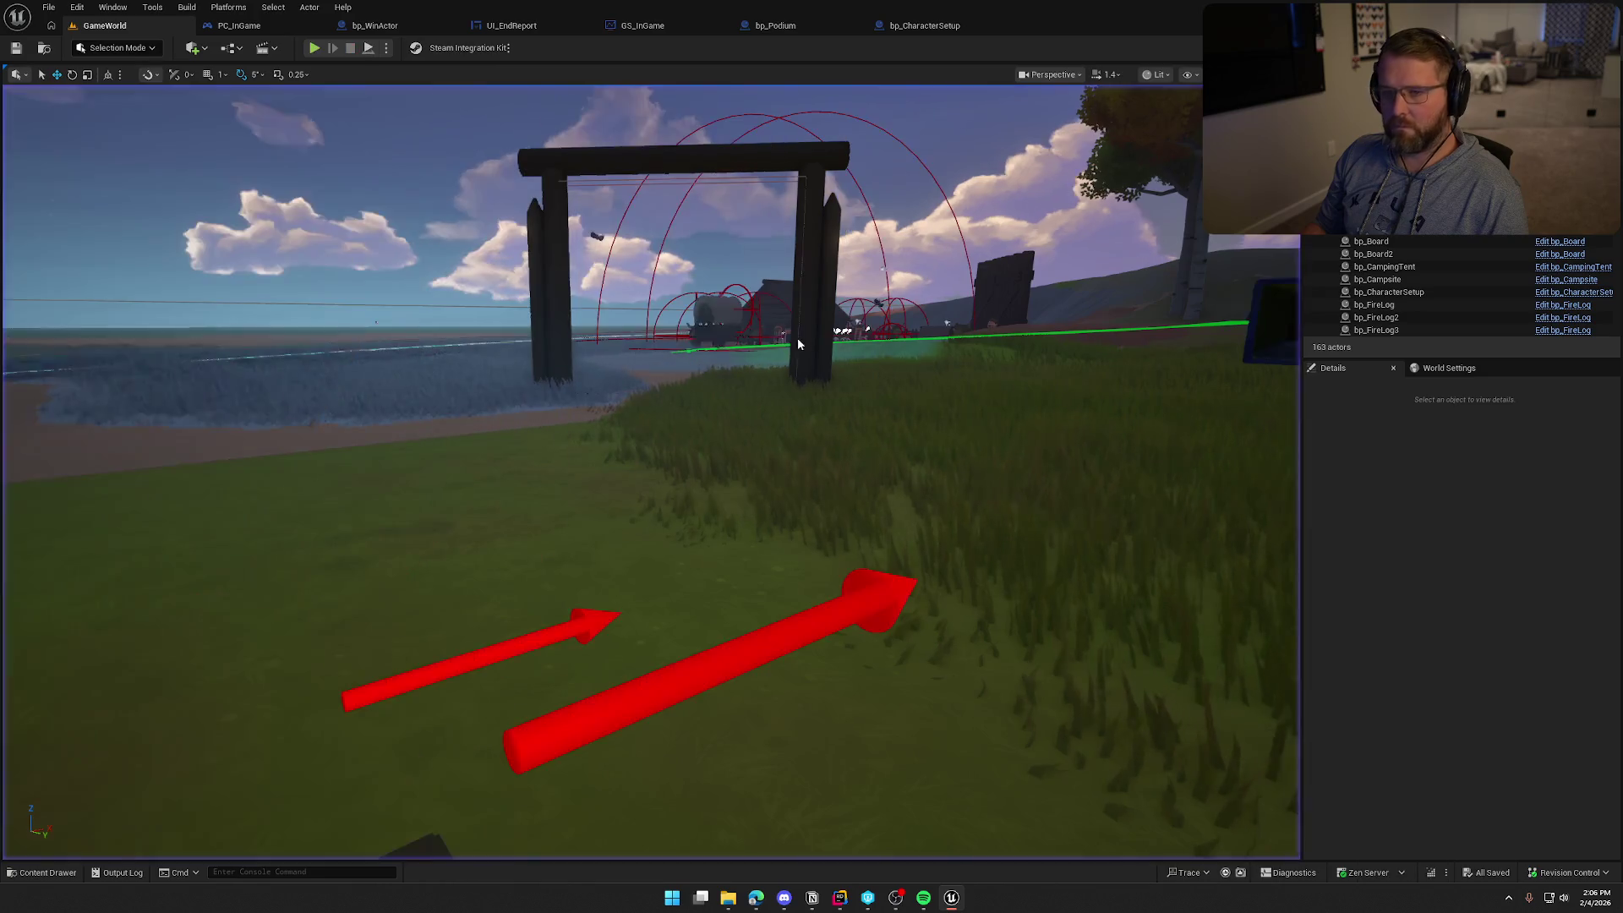
click(376, 26)
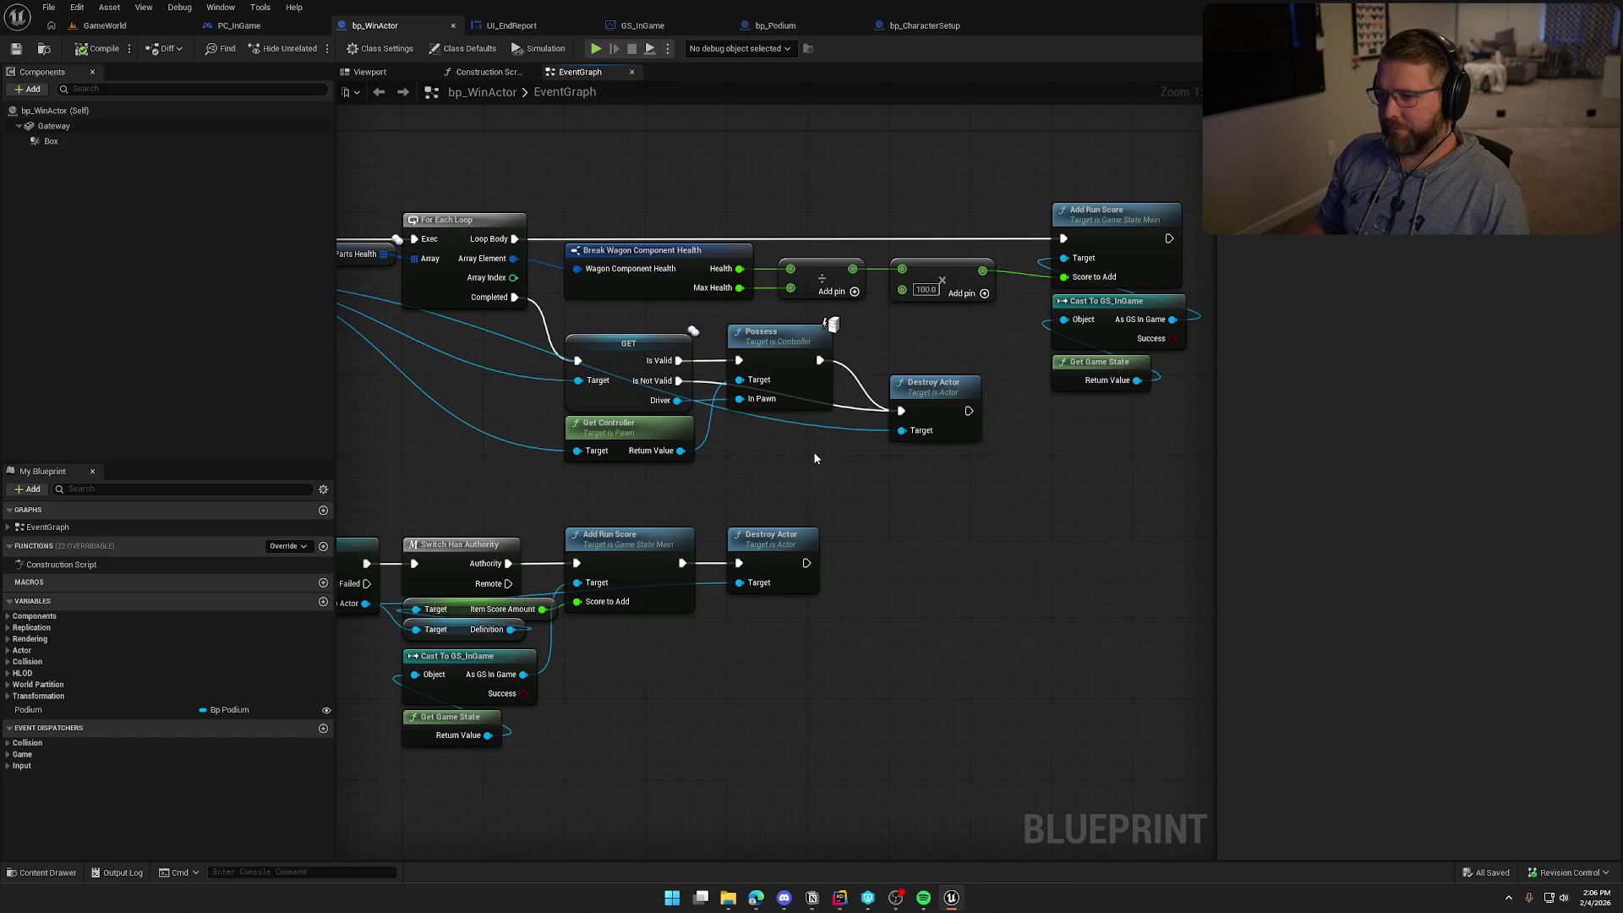
Add a Get Wagon Seats node from As Bp AVSWagon and a For Each Loop
mouse_move(814, 392)
mouse_down()
mouse_move(987, 439)
mouse_move(975, 431)
mouse_move(978, 457)
mouse_move(1068, 442)
mouse_up()
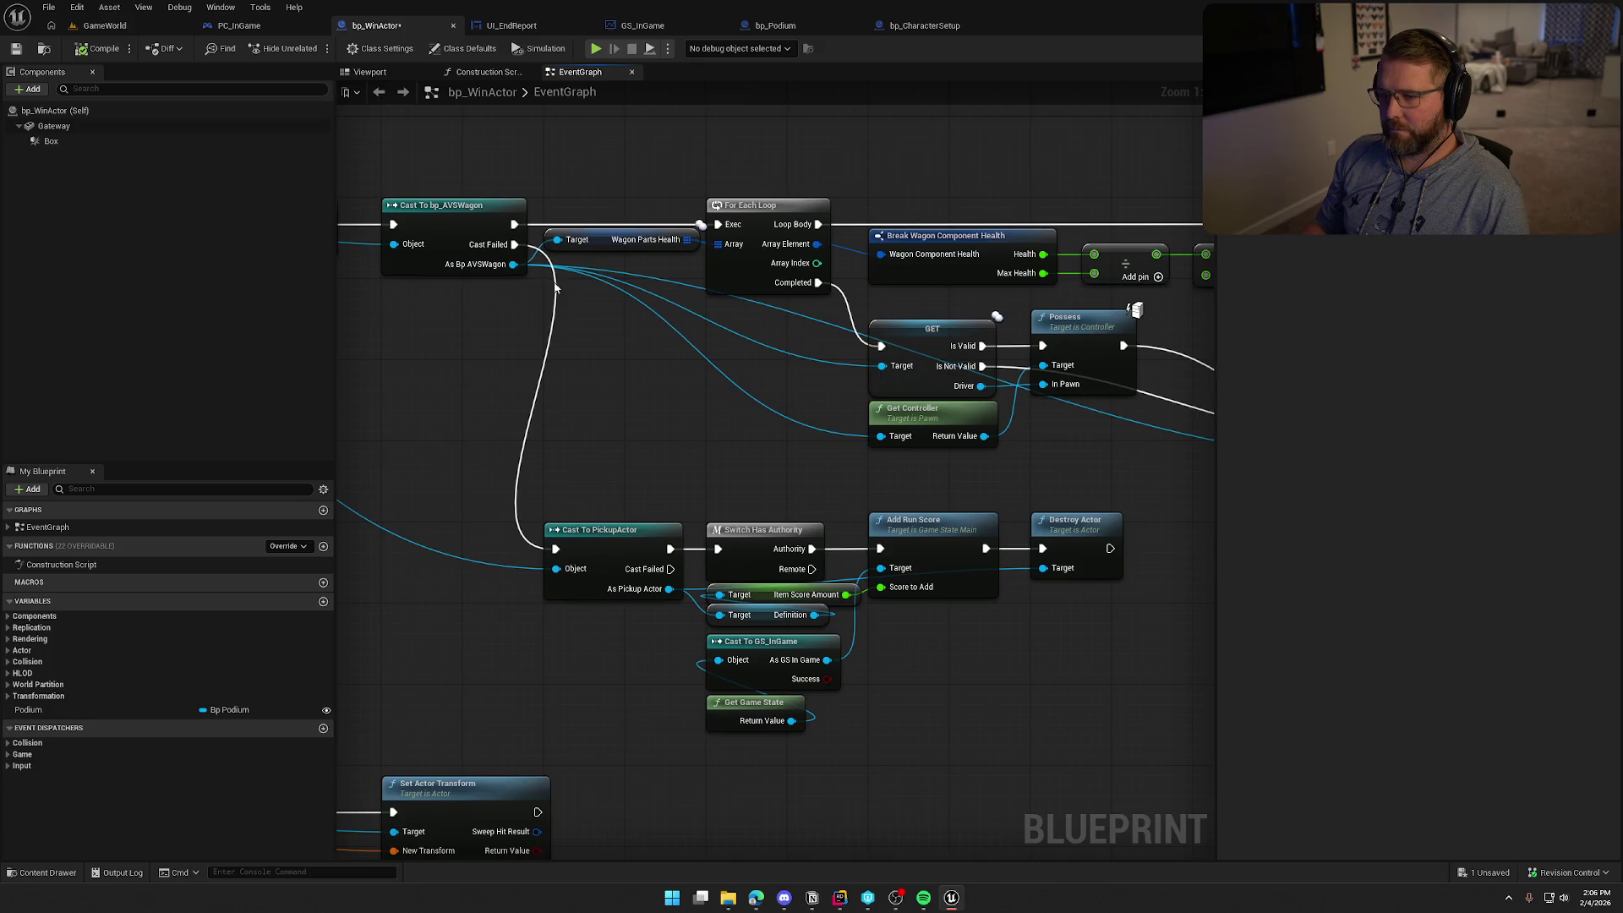
drag(514, 263, 786, 444)
text(get)
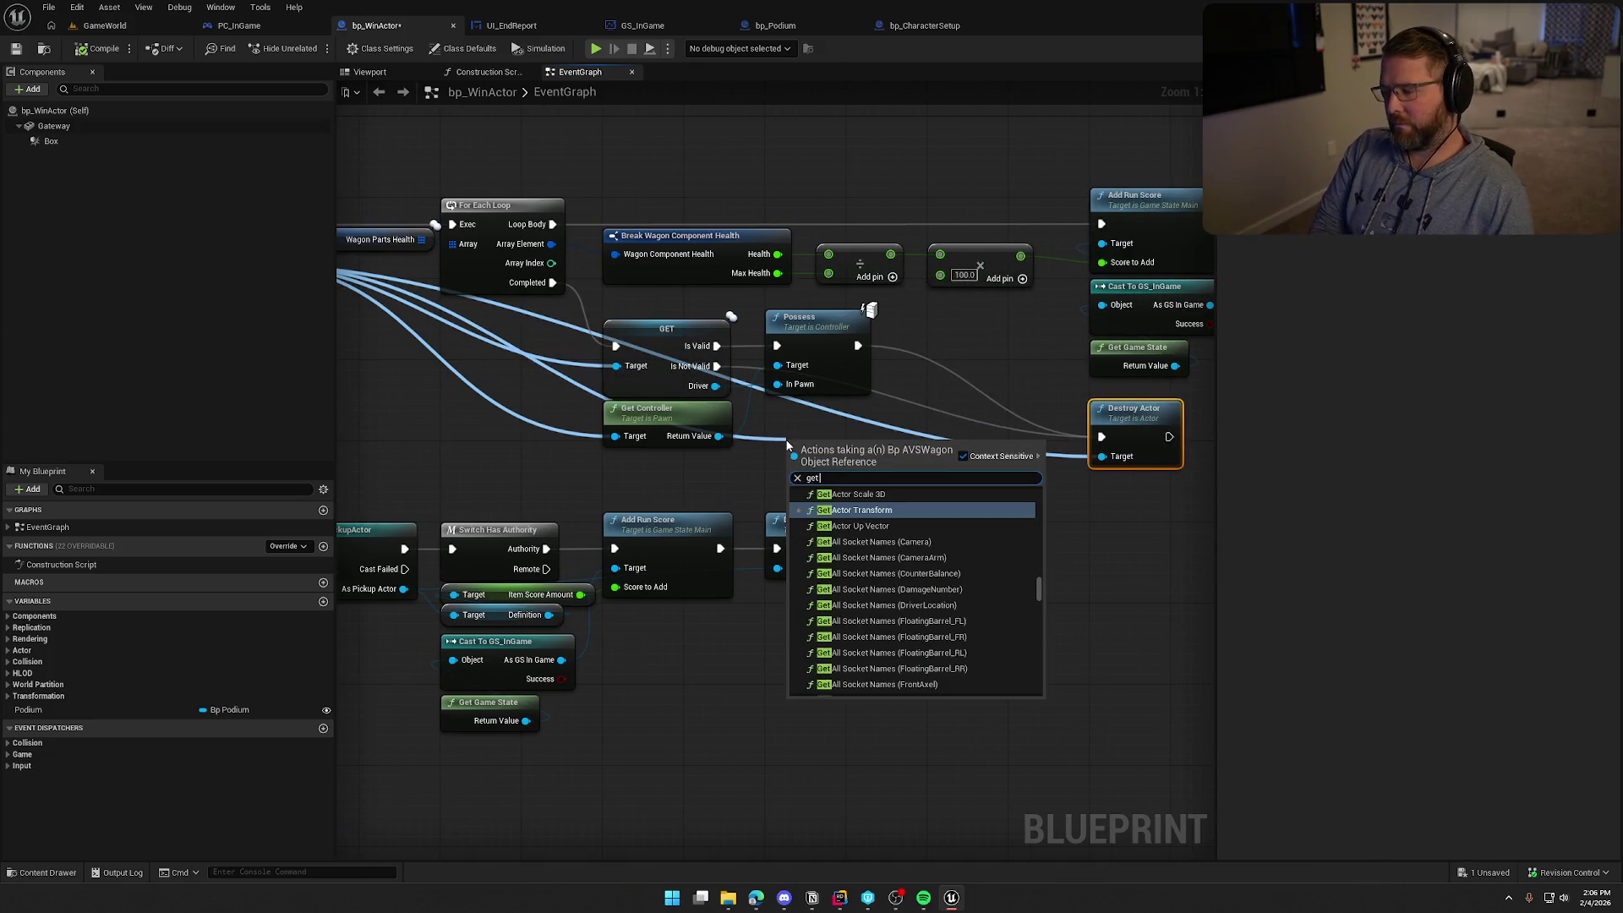
text( seats)
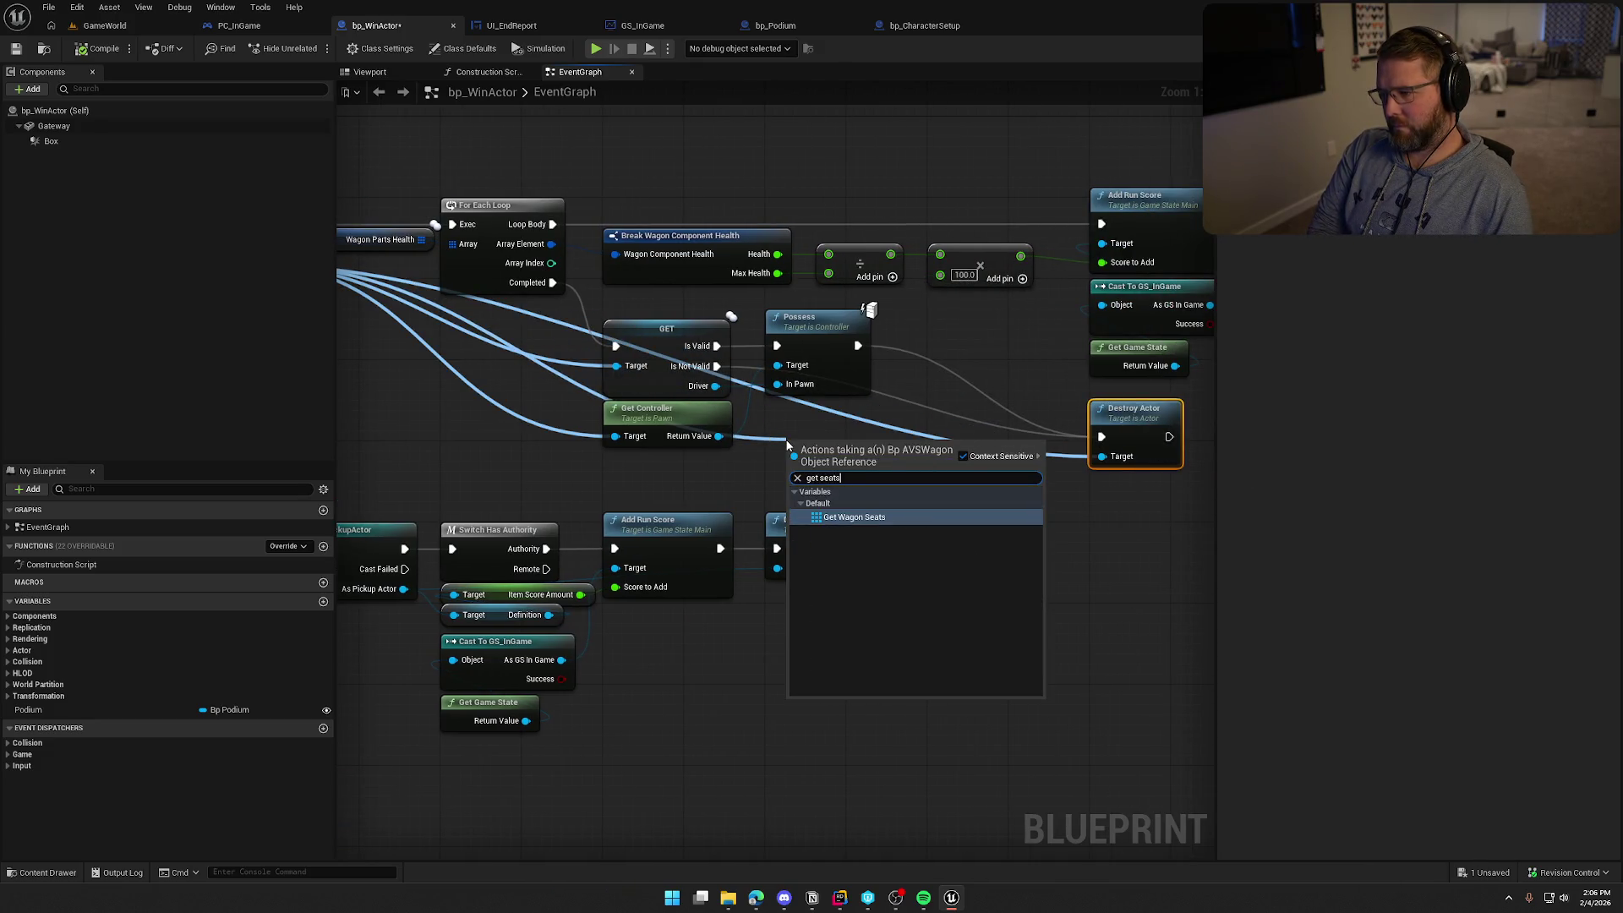
click(966, 505)
drag(967, 506, 836, 497)
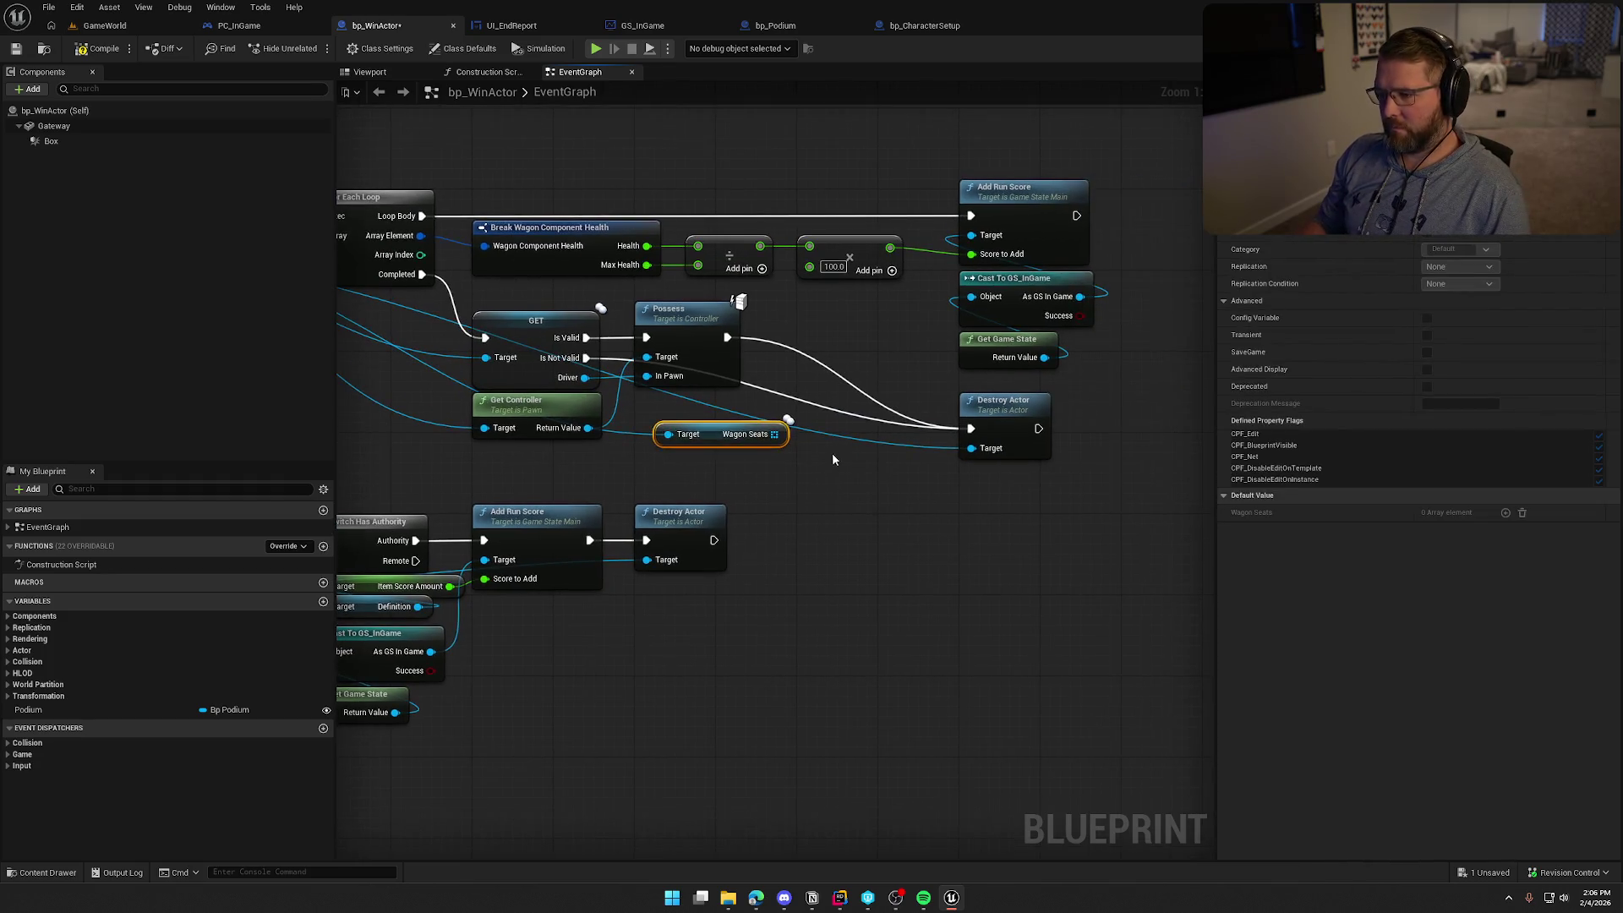
key(ctrl+v)
Route the execution into the For Each Loop and run the original Destroy Actor on Completed
mouse_move(973, 428)
mouse_down()
mouse_move(845, 479)
mouse_move(855, 369)
mouse_up()
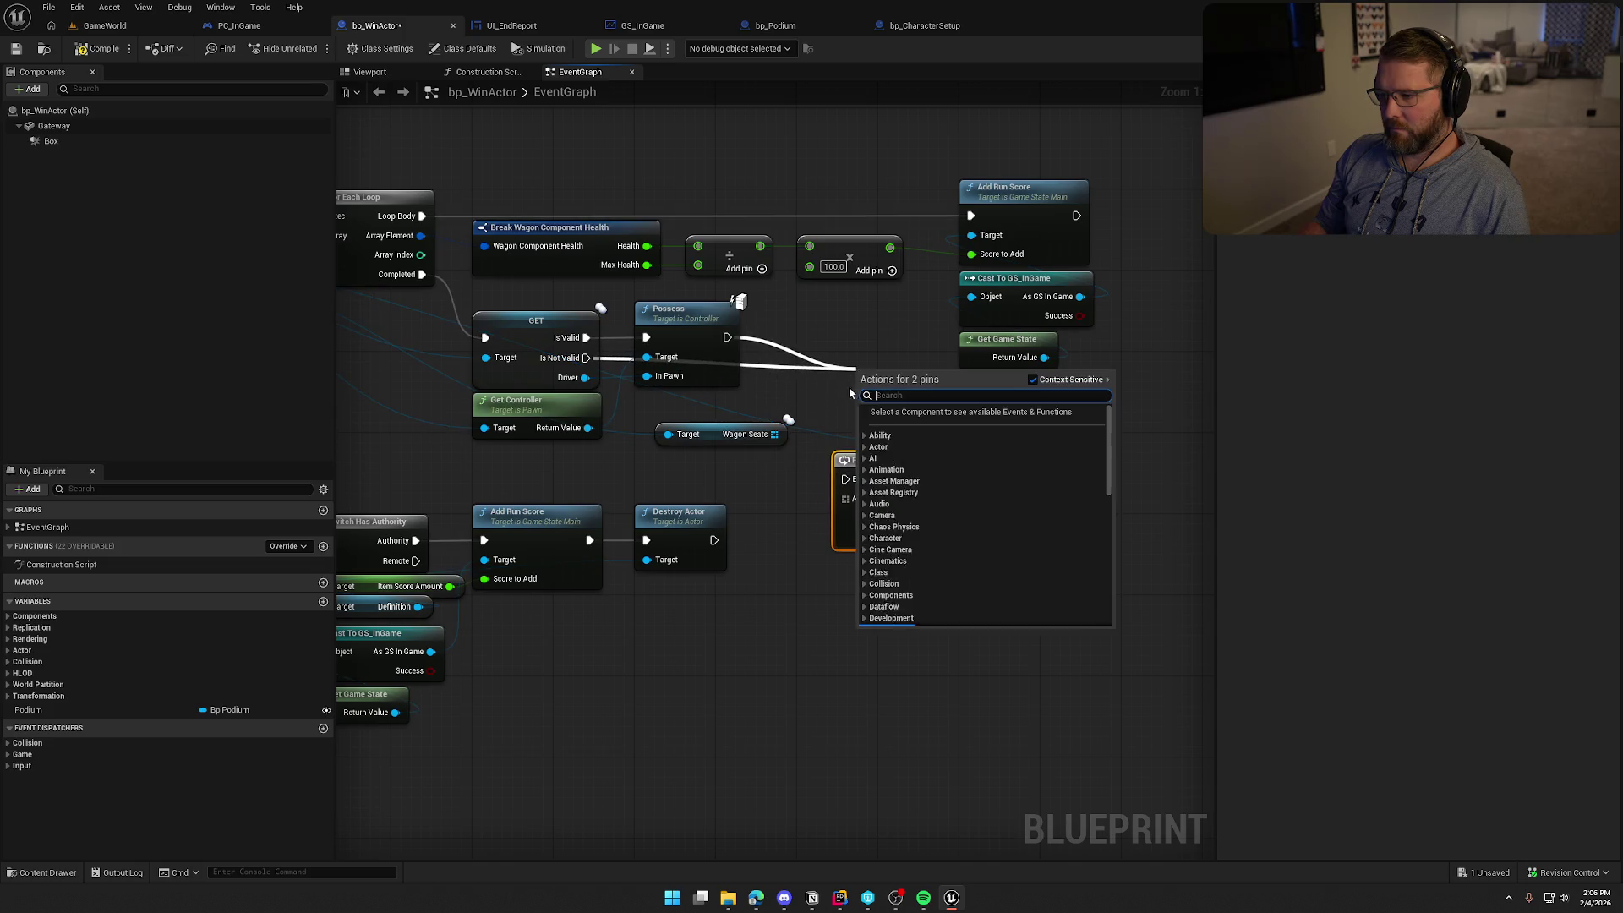
click(845, 479)
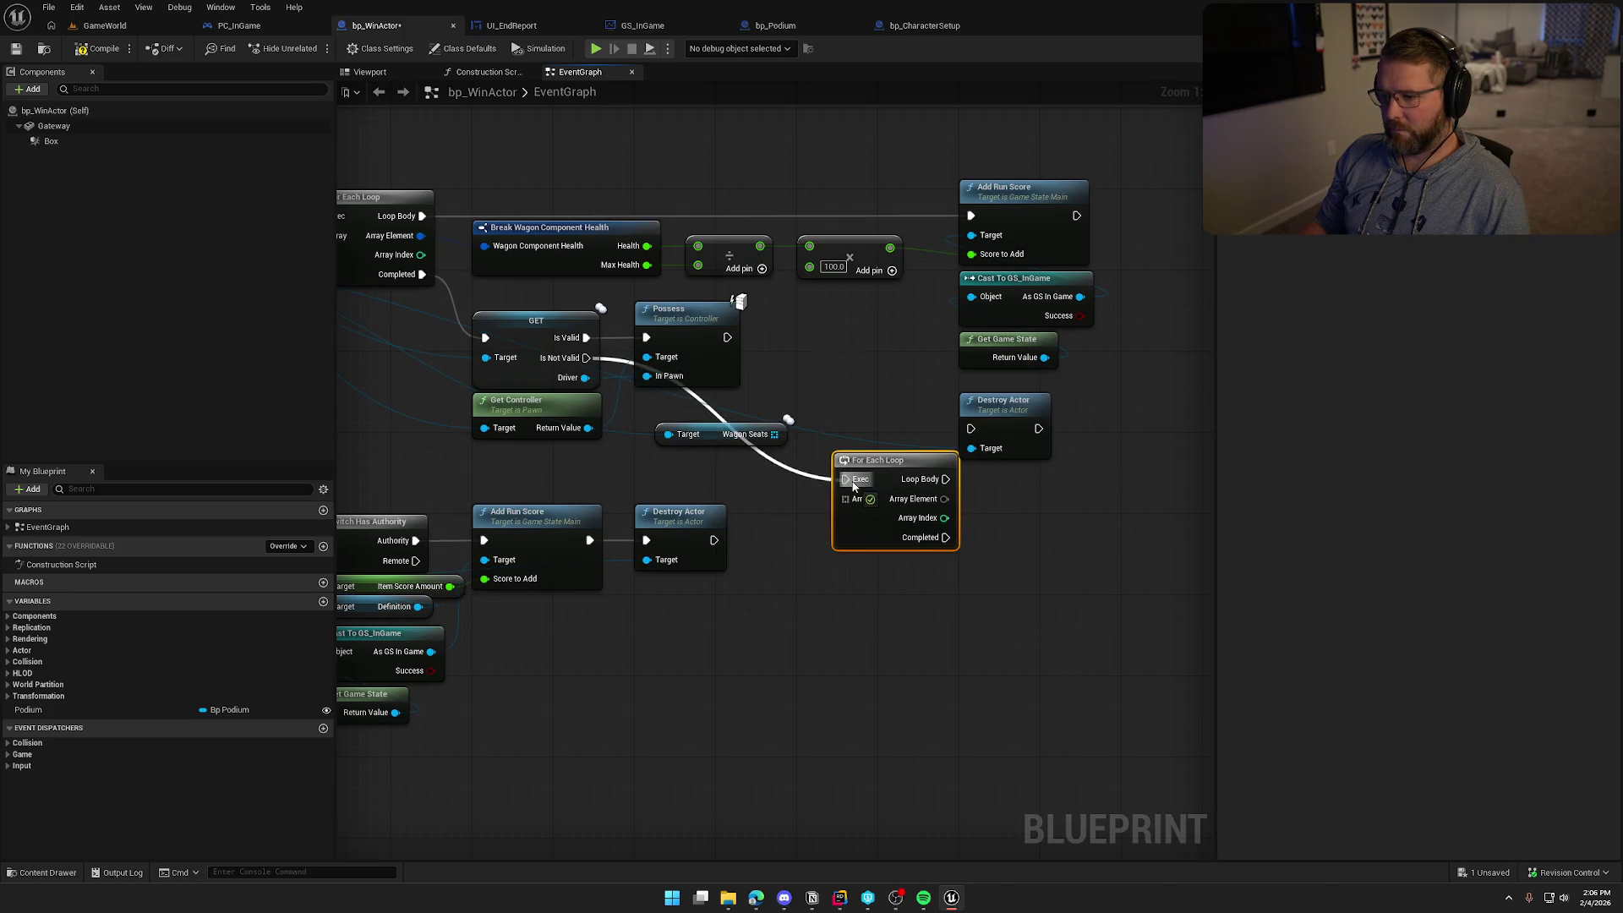
drag(946, 537, 948, 541)
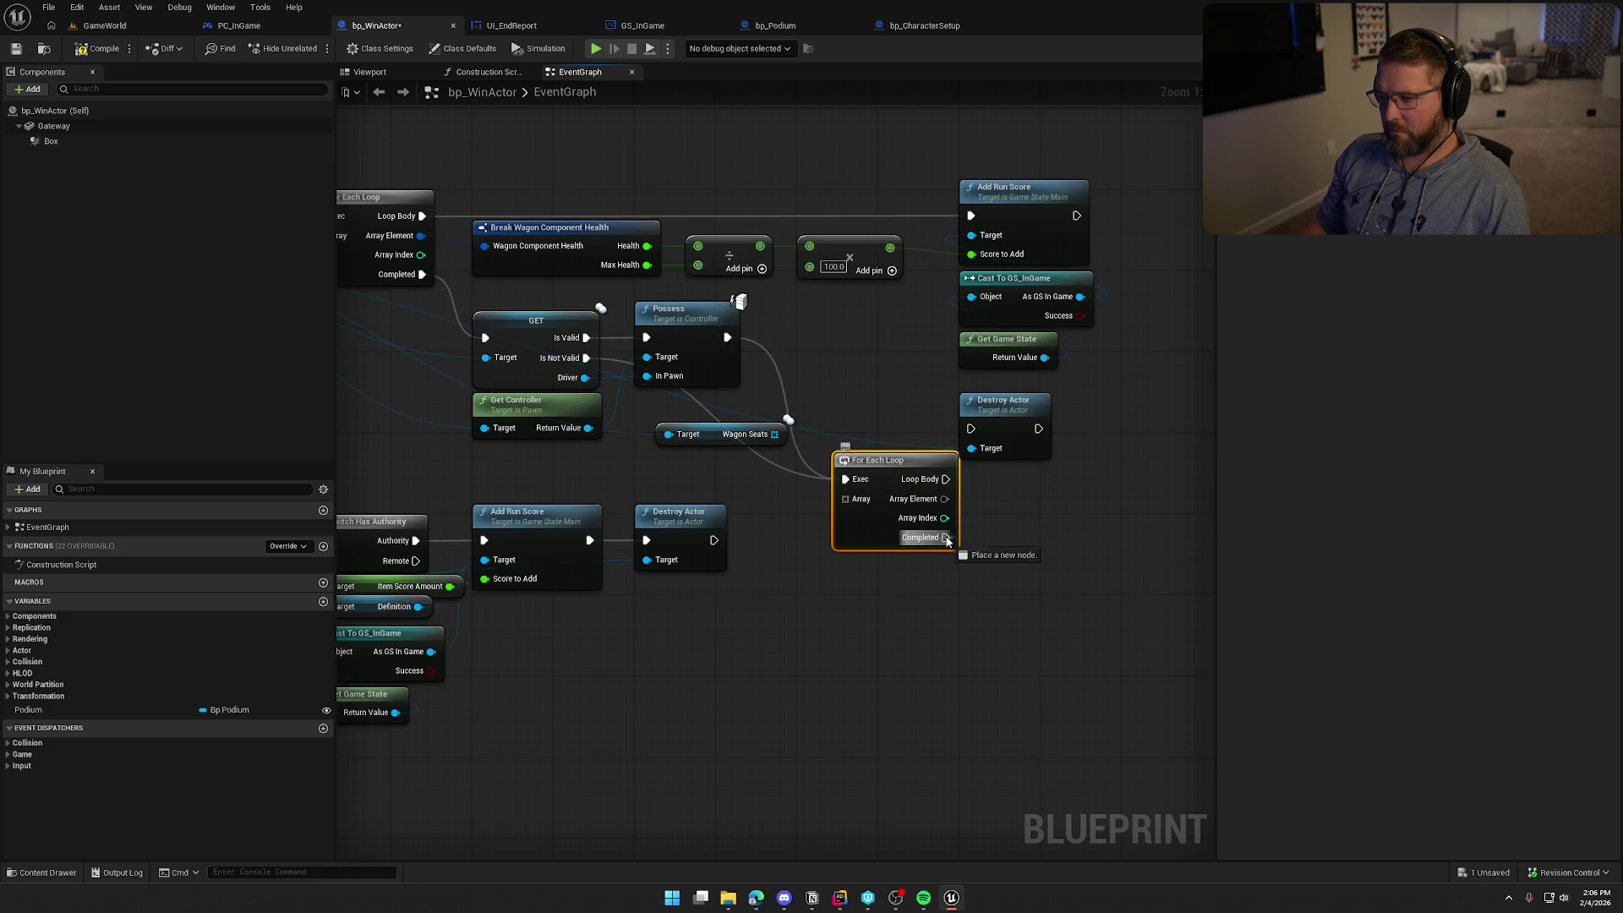
drag(969, 434, 970, 430)
drag(1004, 402, 1054, 523)
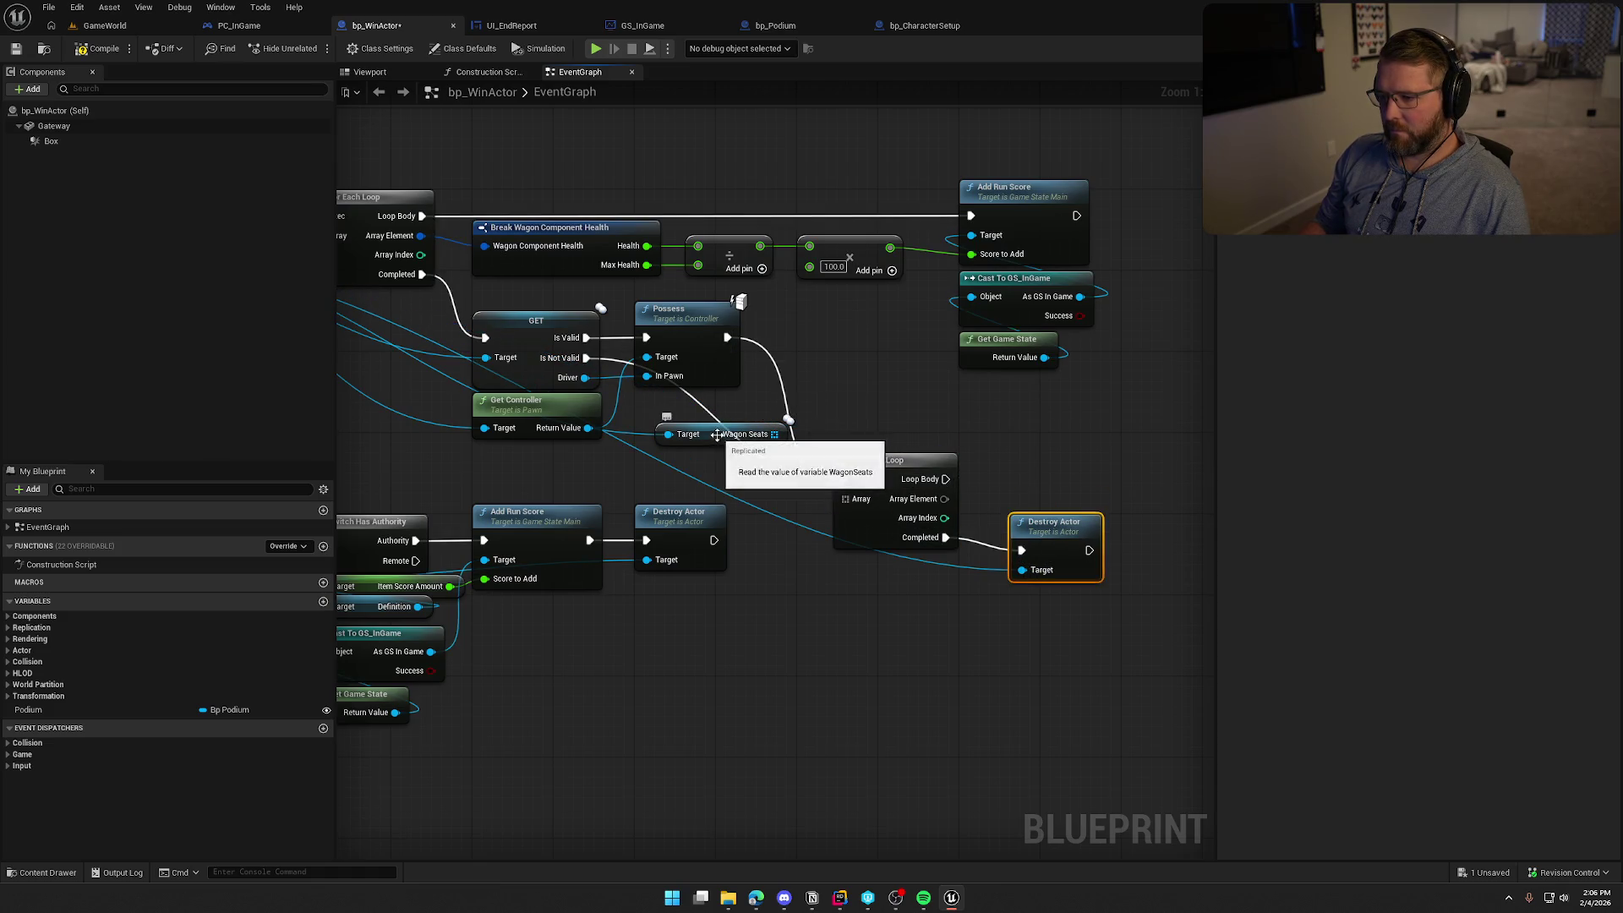
mouse_move(719, 443)
mouse_down()
mouse_move(872, 444)
mouse_move(734, 466)
mouse_move(879, 447)
mouse_move(854, 392)
mouse_up()
ctrl+click(889, 477)
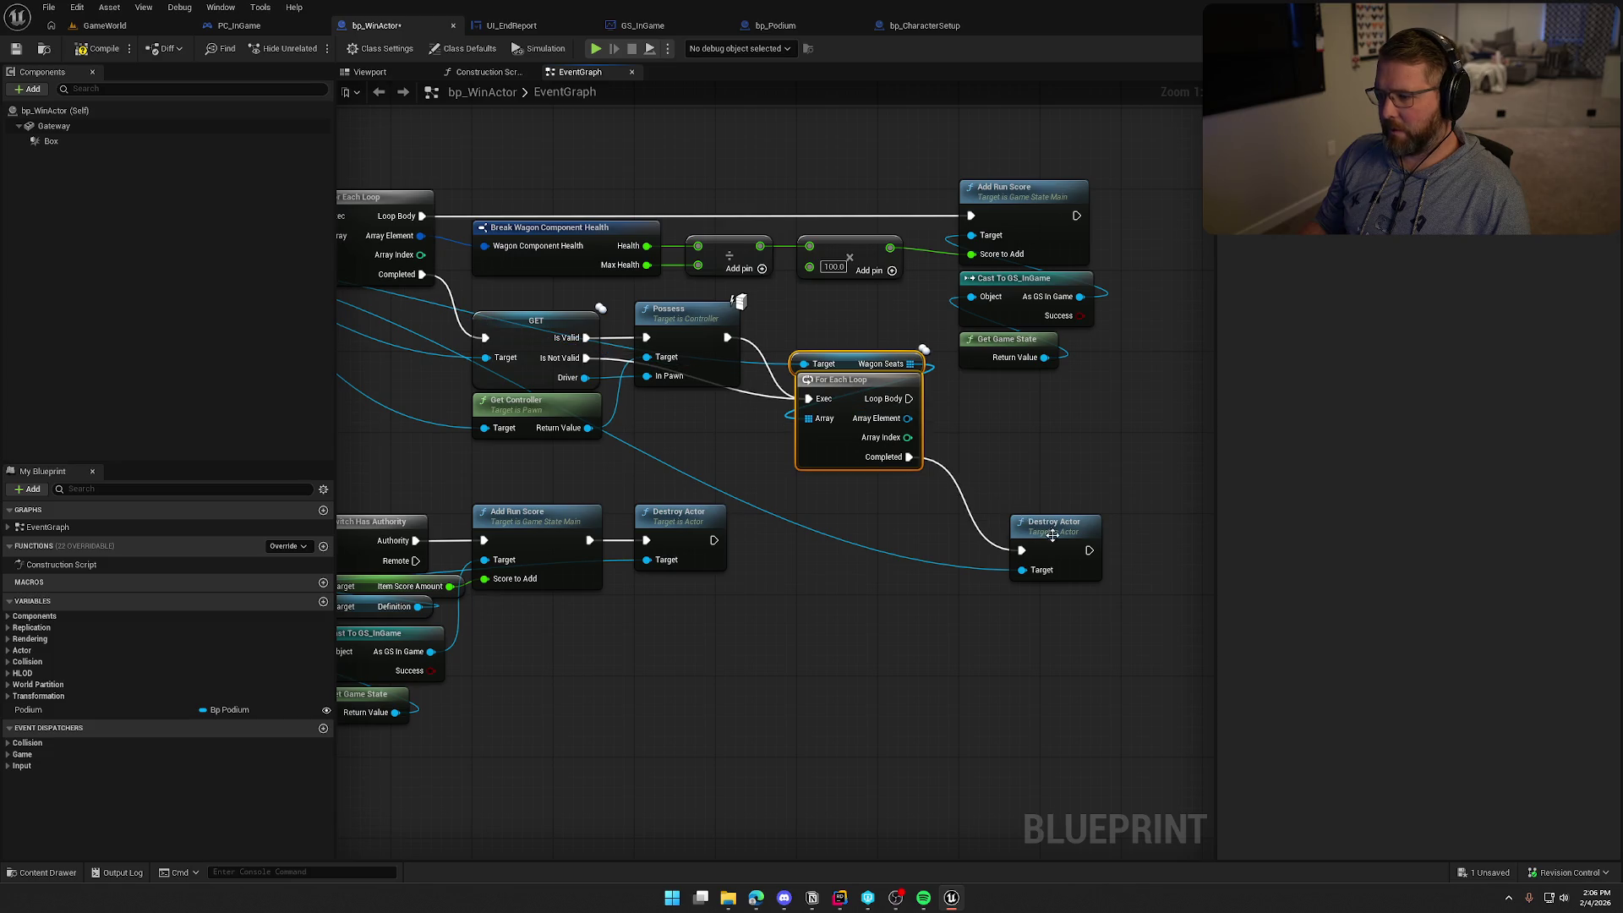
drag(1058, 545, 1006, 494)
Add a Destroy Actor on Array Element for each Loop Body and tidy the nodes
mouse_move(913, 418)
mouse_down()
mouse_move(976, 429)
mouse_move(917, 406)
mouse_up()
text(destroy)
key(Return)
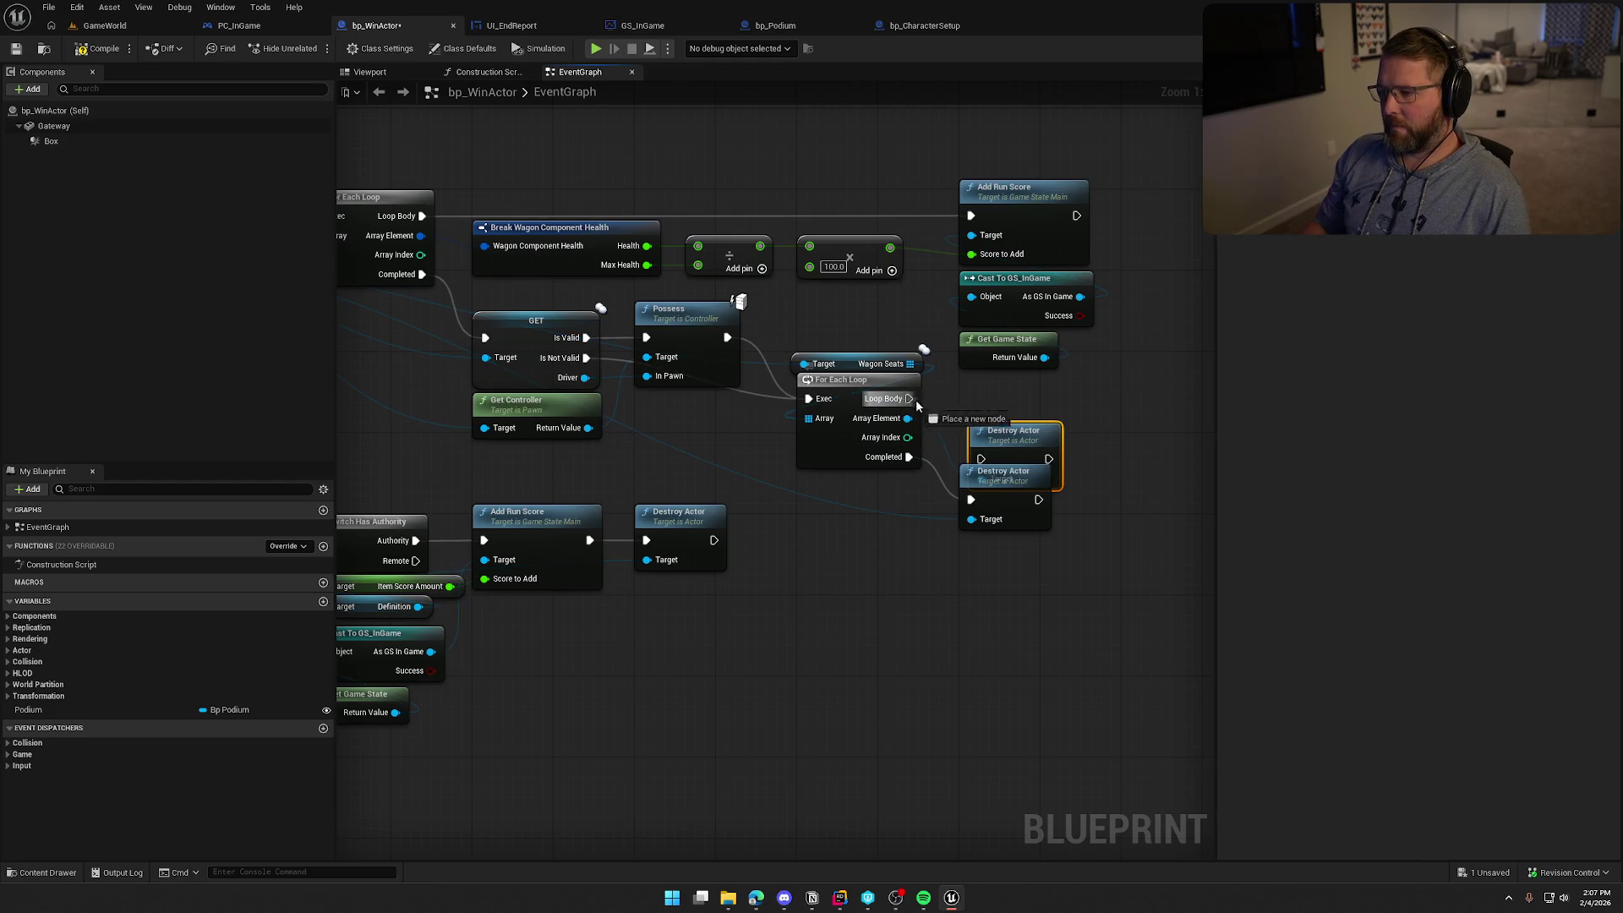
drag(986, 461, 987, 461)
drag(986, 461, 995, 409)
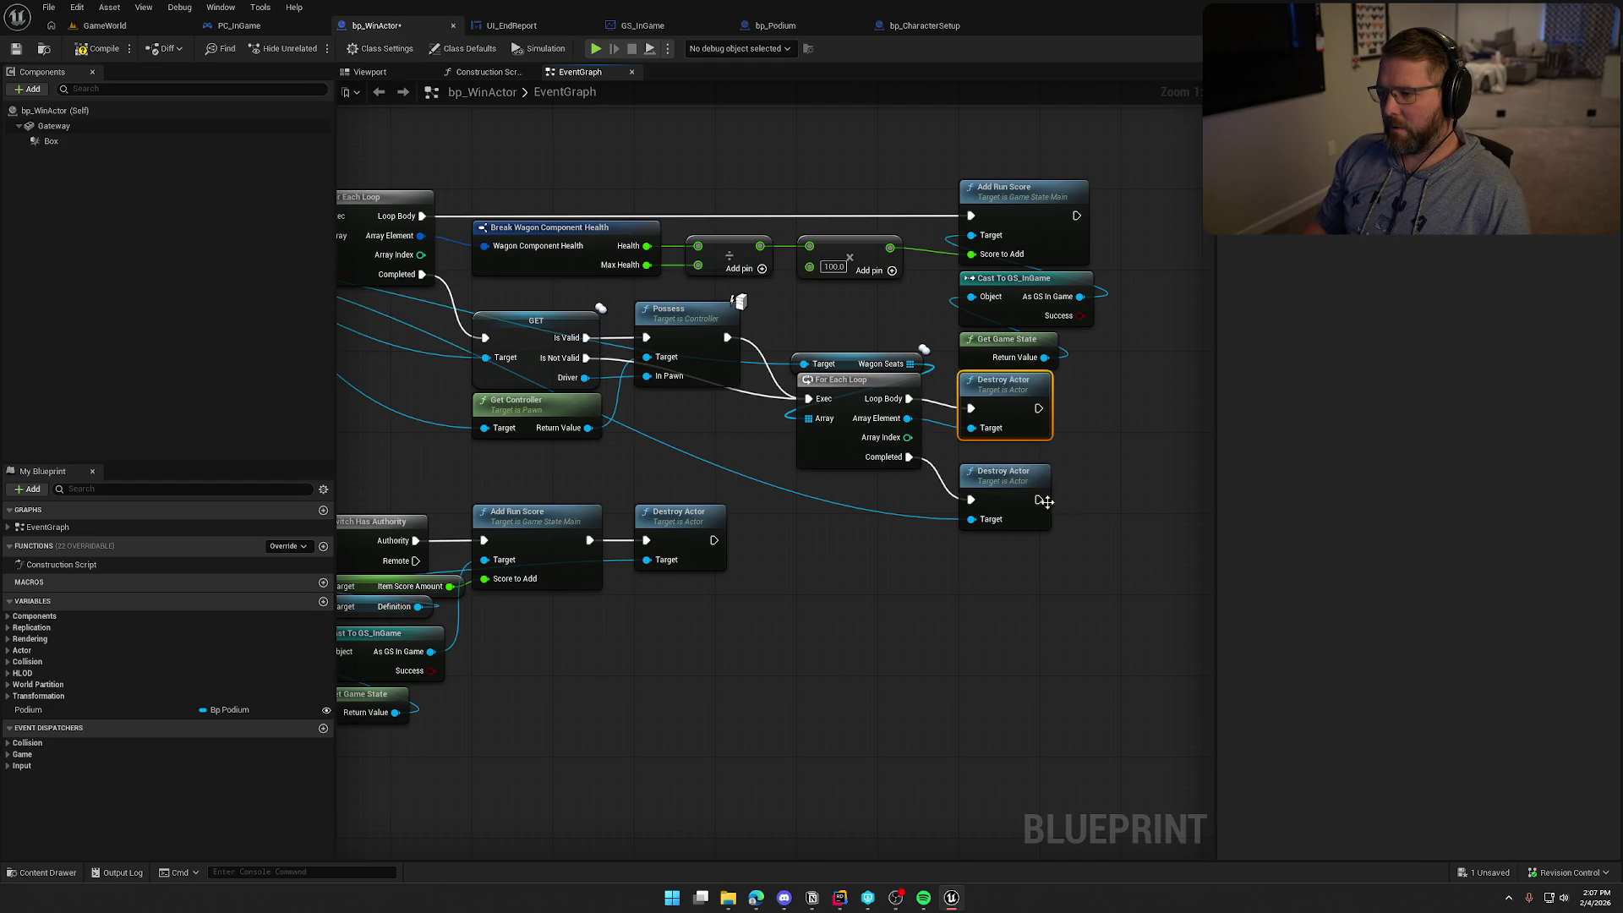
drag(1003, 493, 1004, 473)
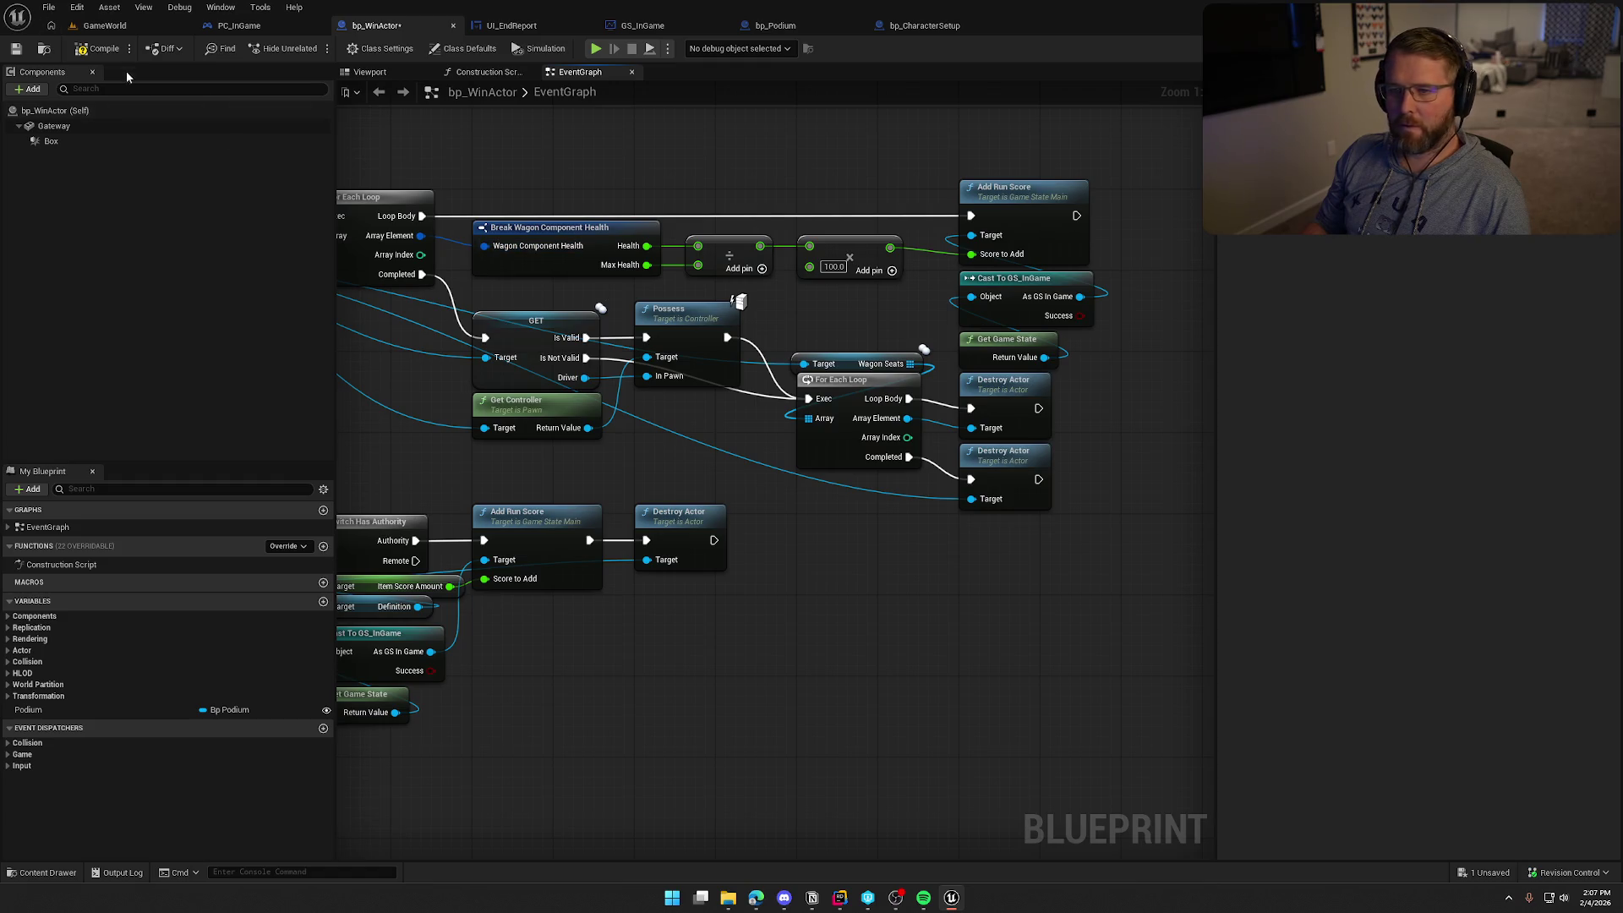
drag(1116, 520, 812, 414)
click(876, 598)
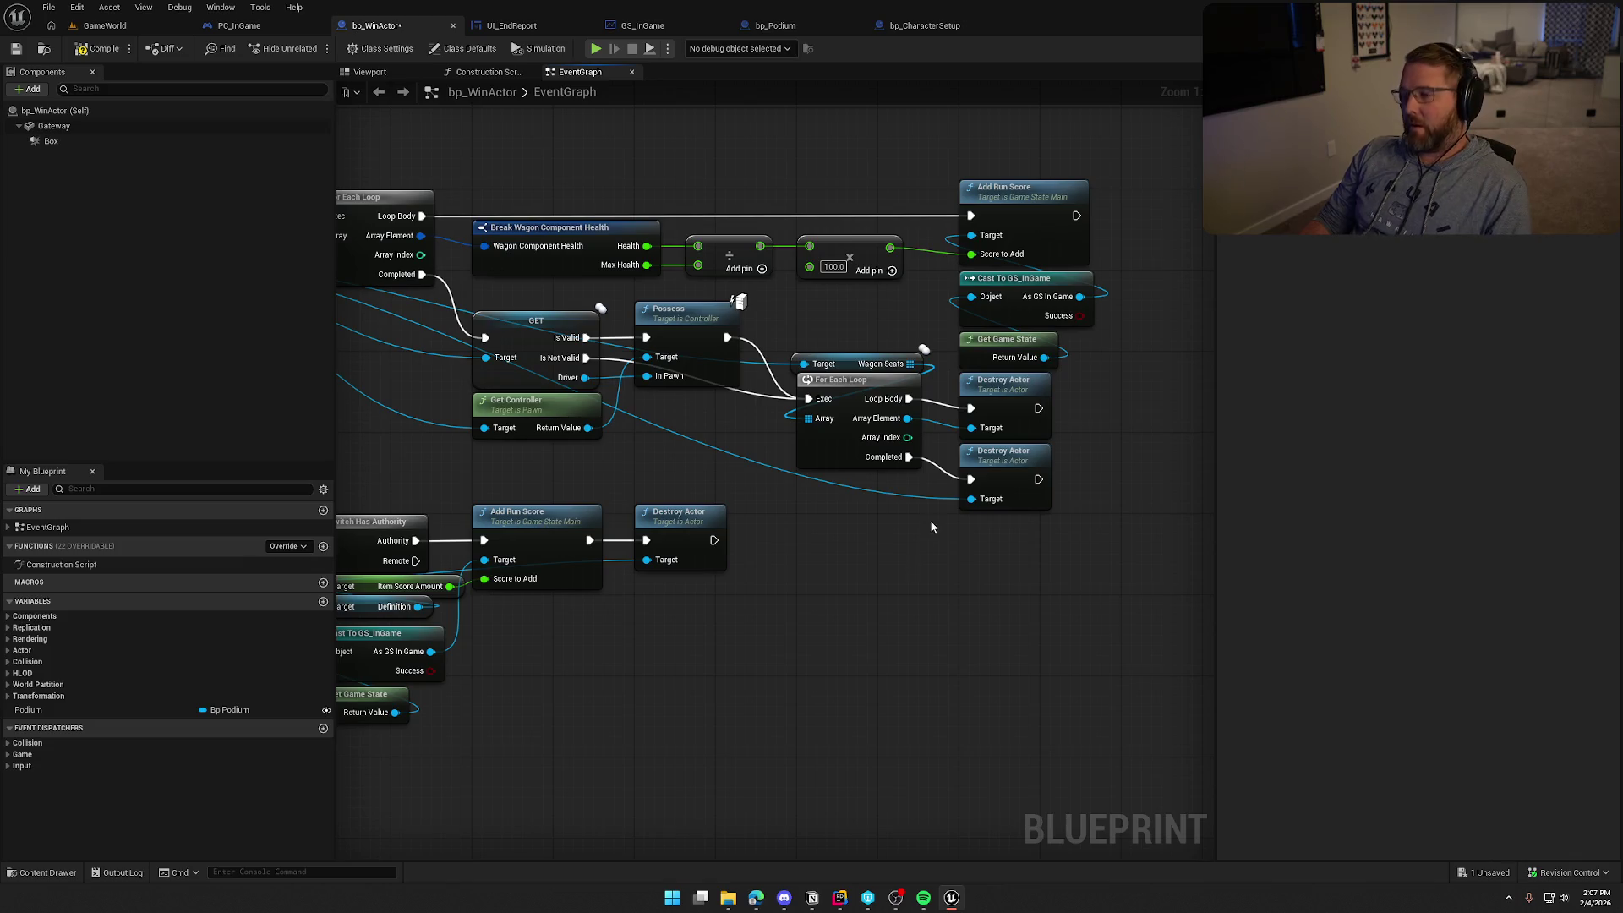
mouse_move(903, 534)
mouse_down()
mouse_move(786, 351)
mouse_move(846, 399)
mouse_up()
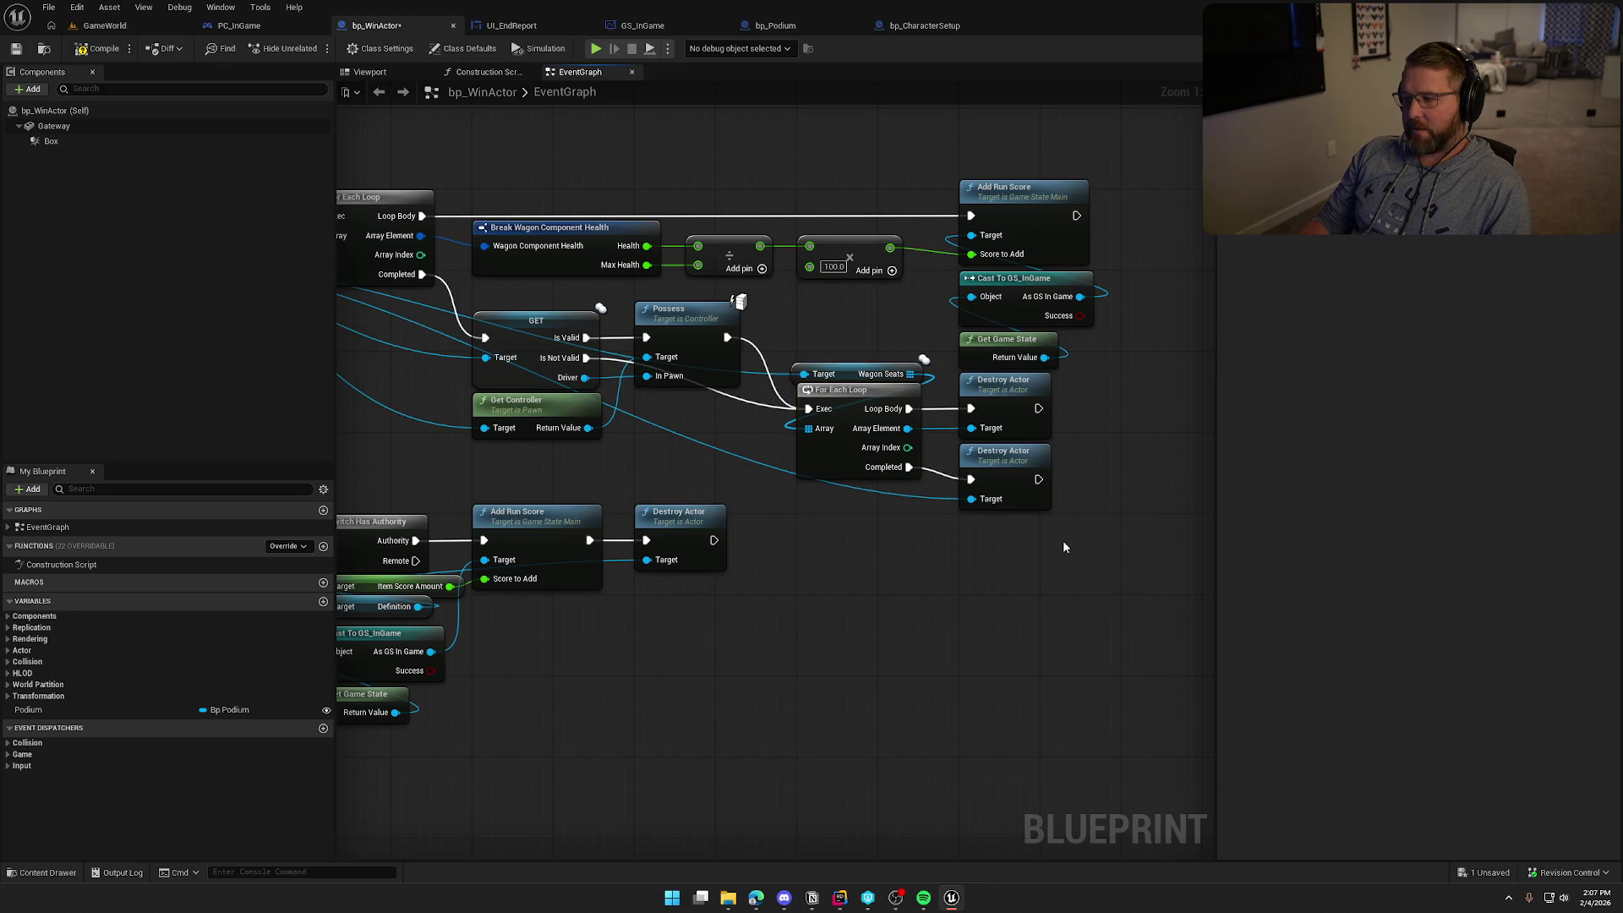
Play the level until the podium shows Run Score 600, then stop and fly over the campsite
click(101, 27)
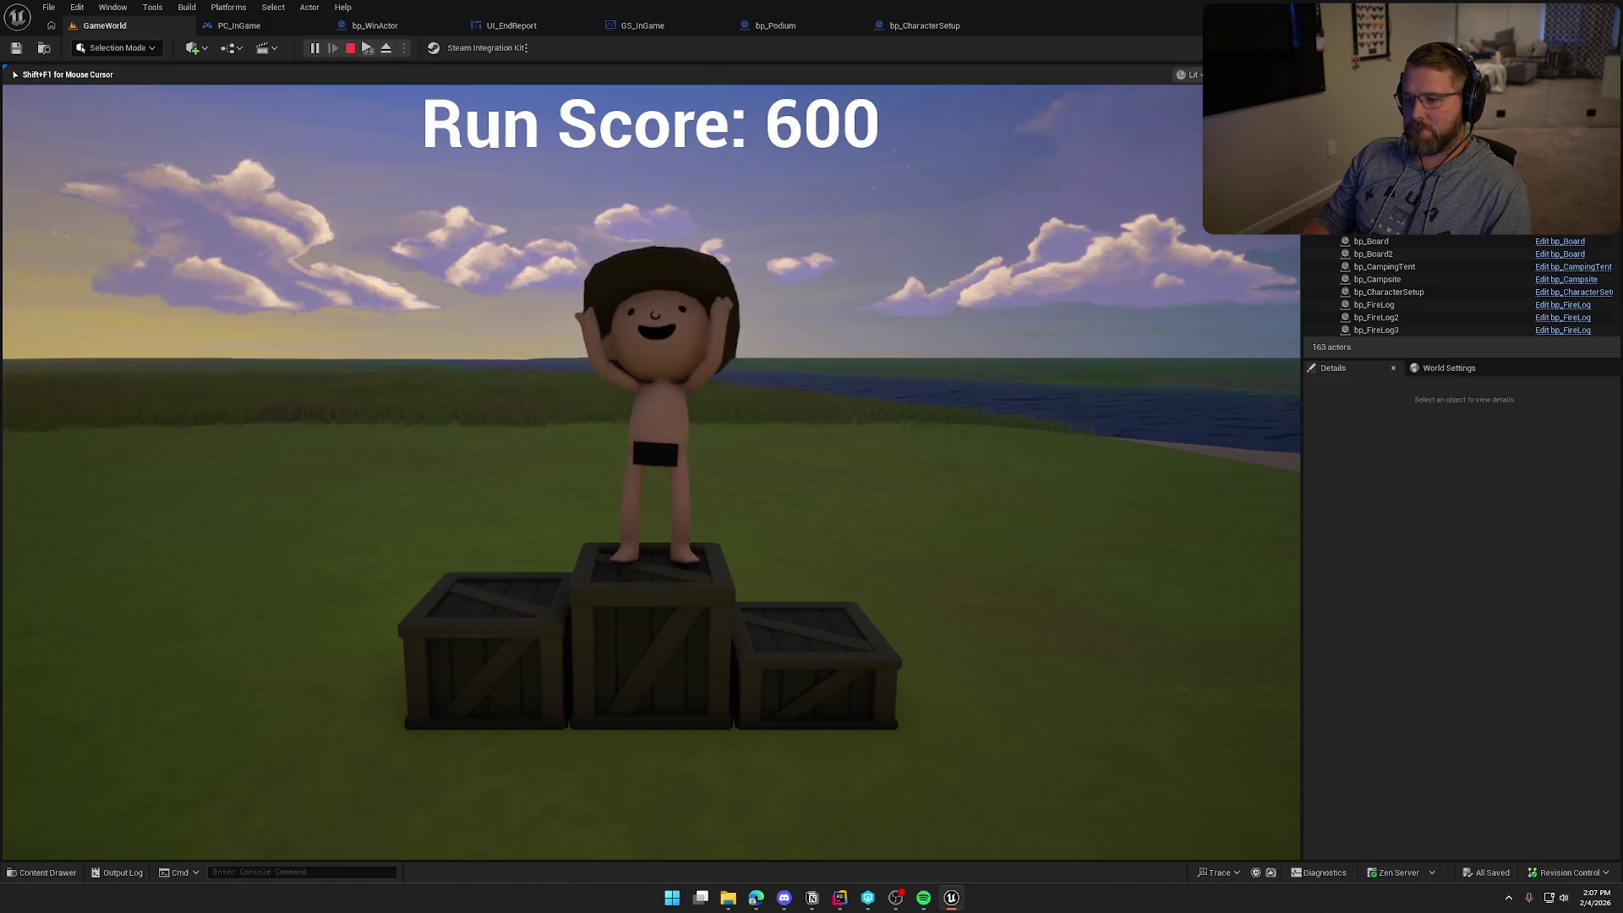
key(Escape)
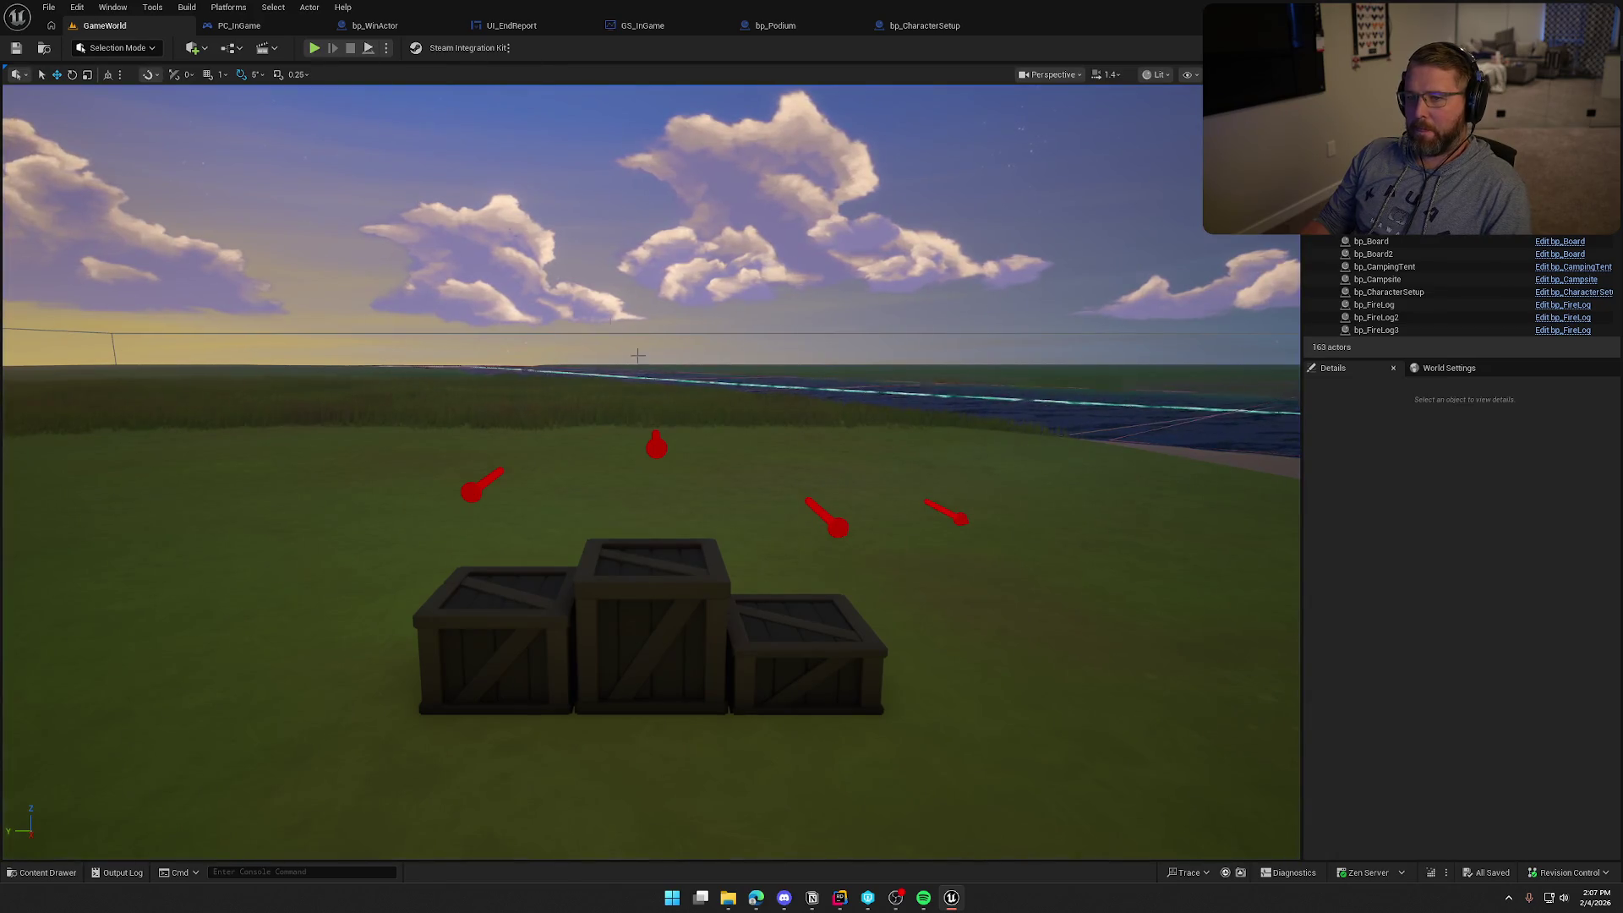
key(w)
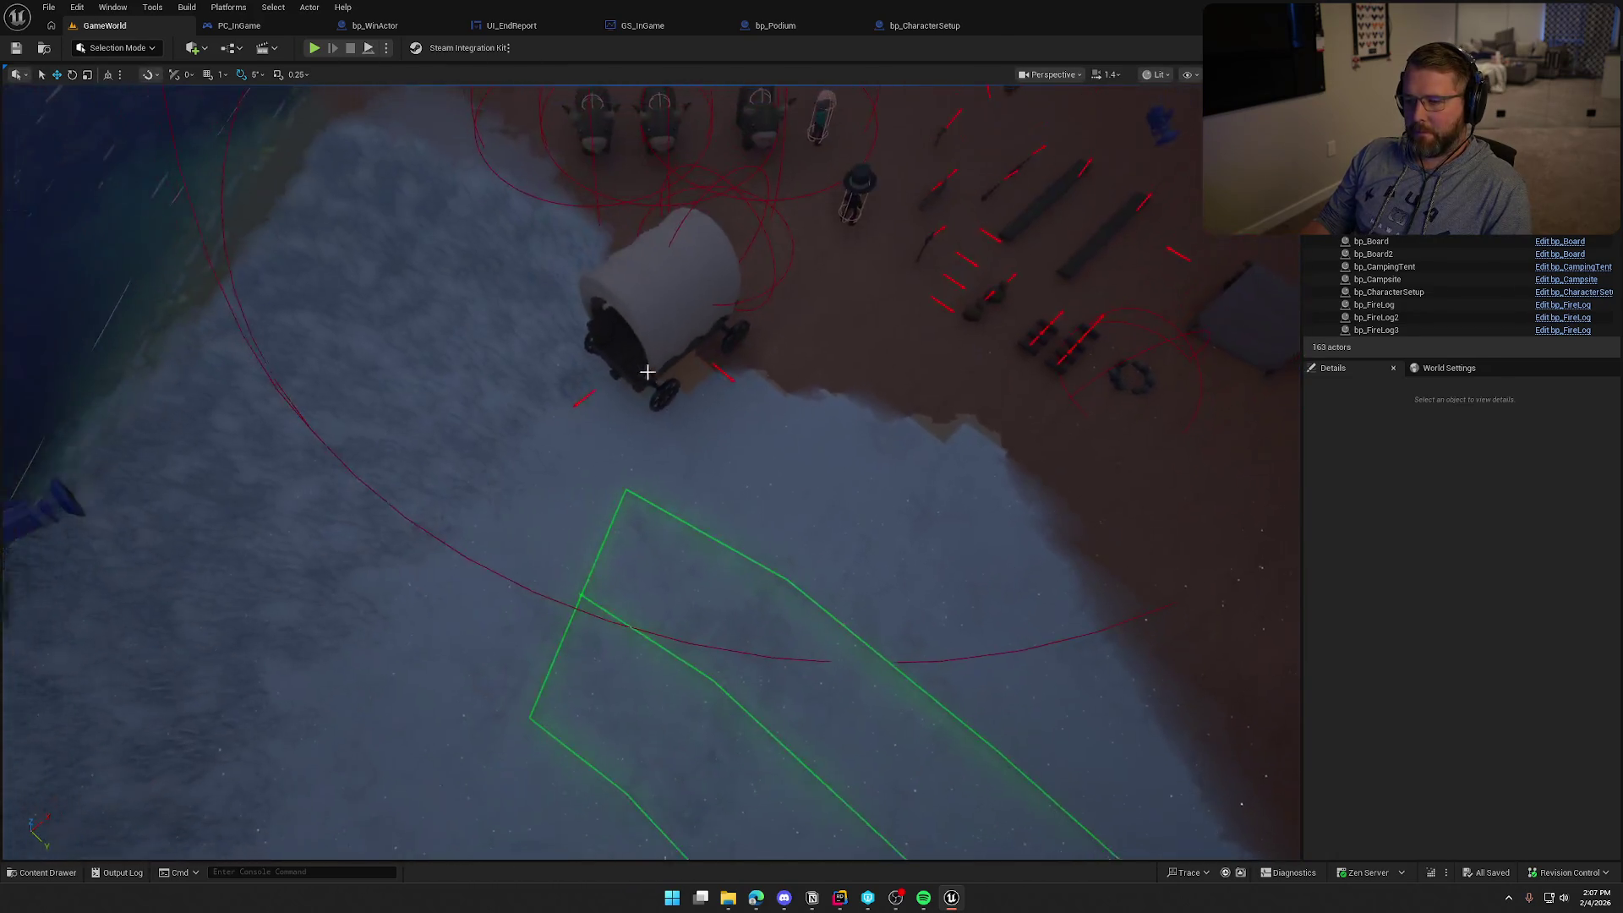
Rotate the bp_AVSWagon to about 125° with the gizmo and view it from low
click(663, 385)
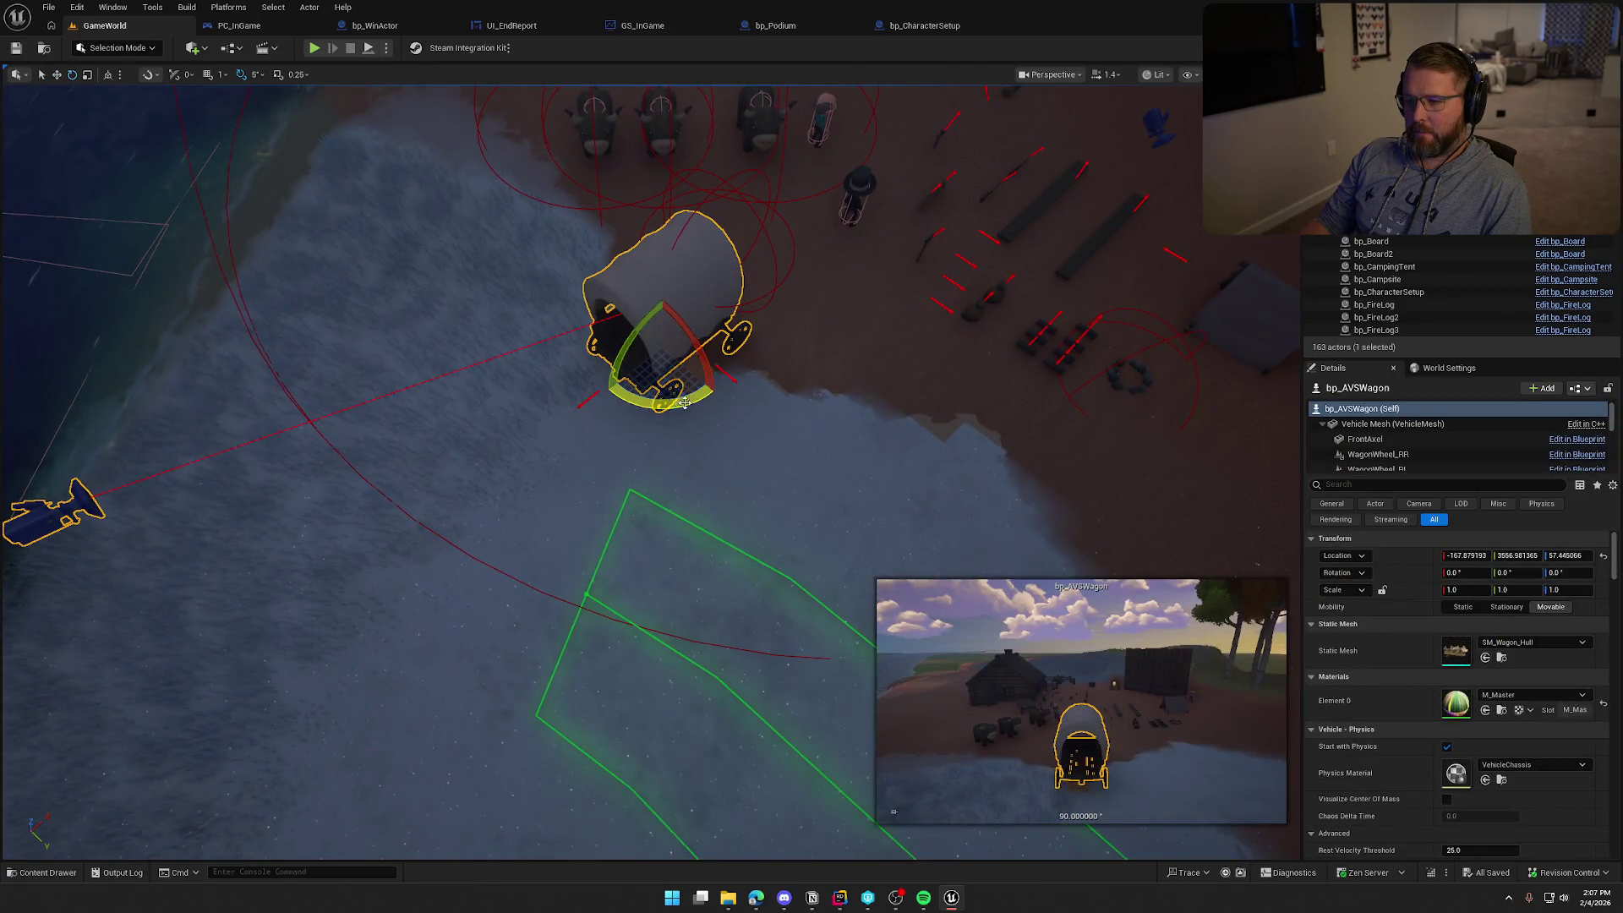
drag(666, 410, 717, 385)
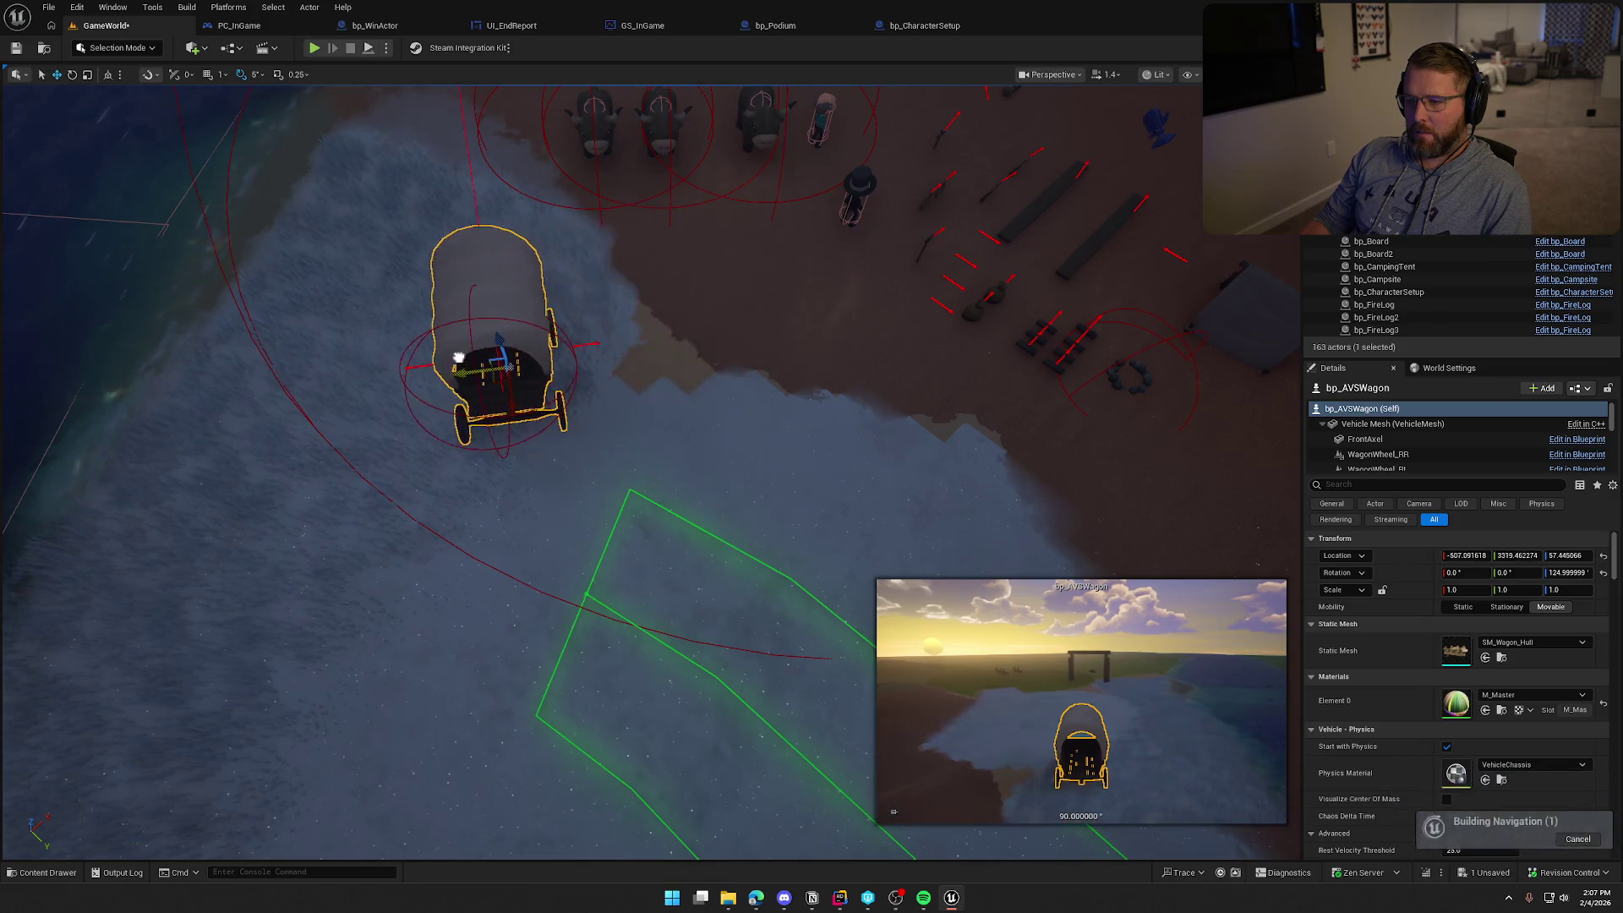
key(Escape)
drag(681, 364, 682, 333)
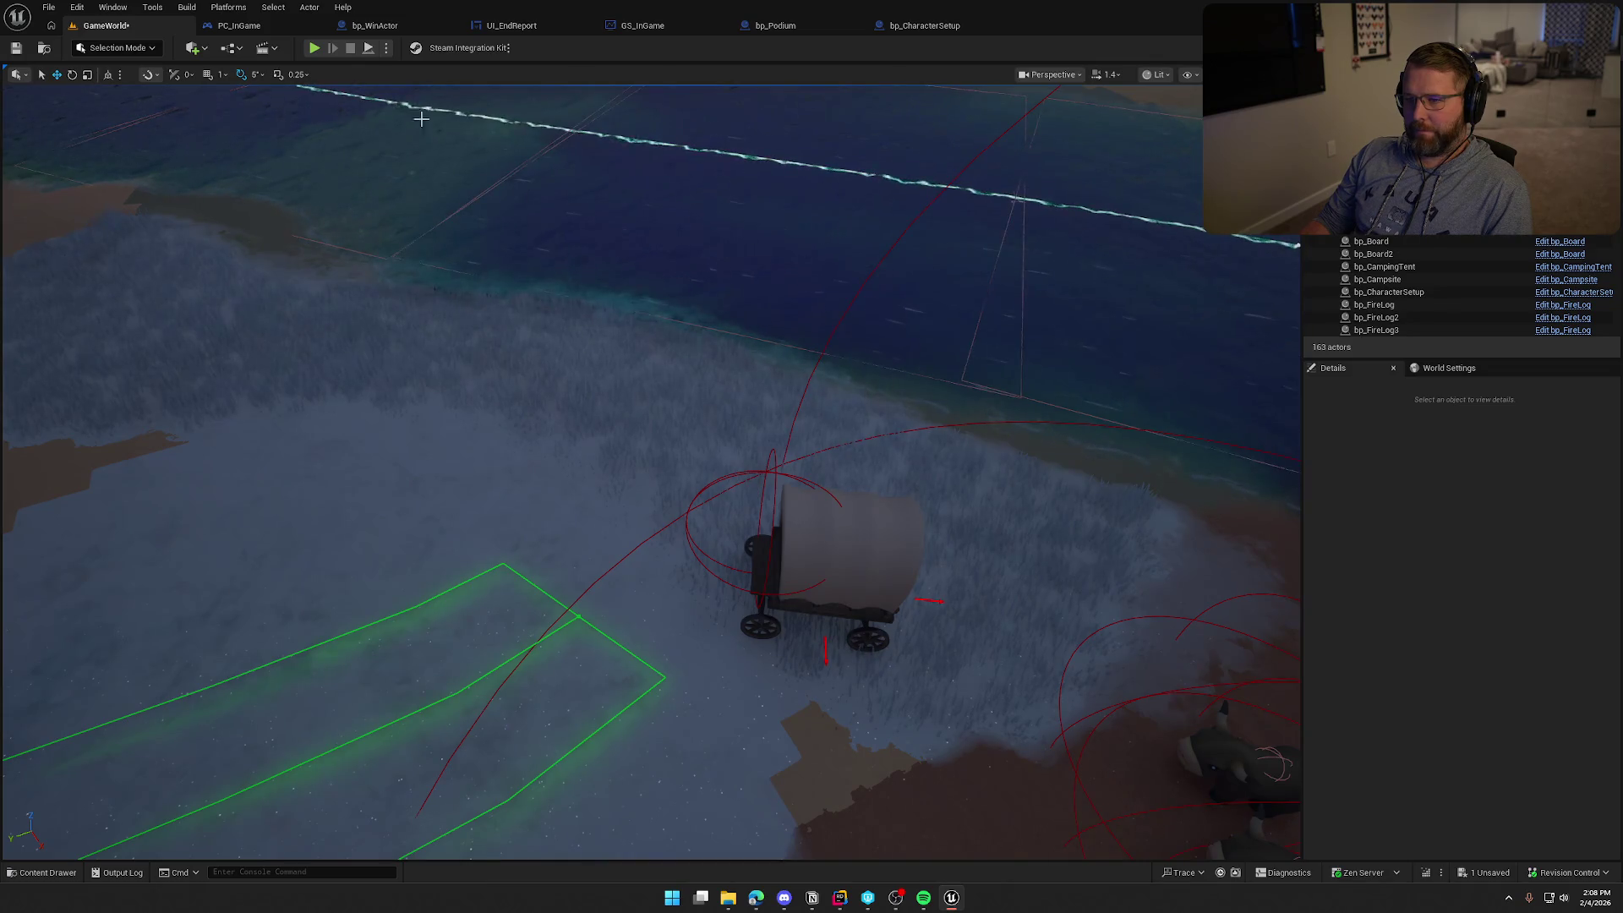
Play the level, sprint into the wagon seat and ride to the podium, then stop
click(314, 48)
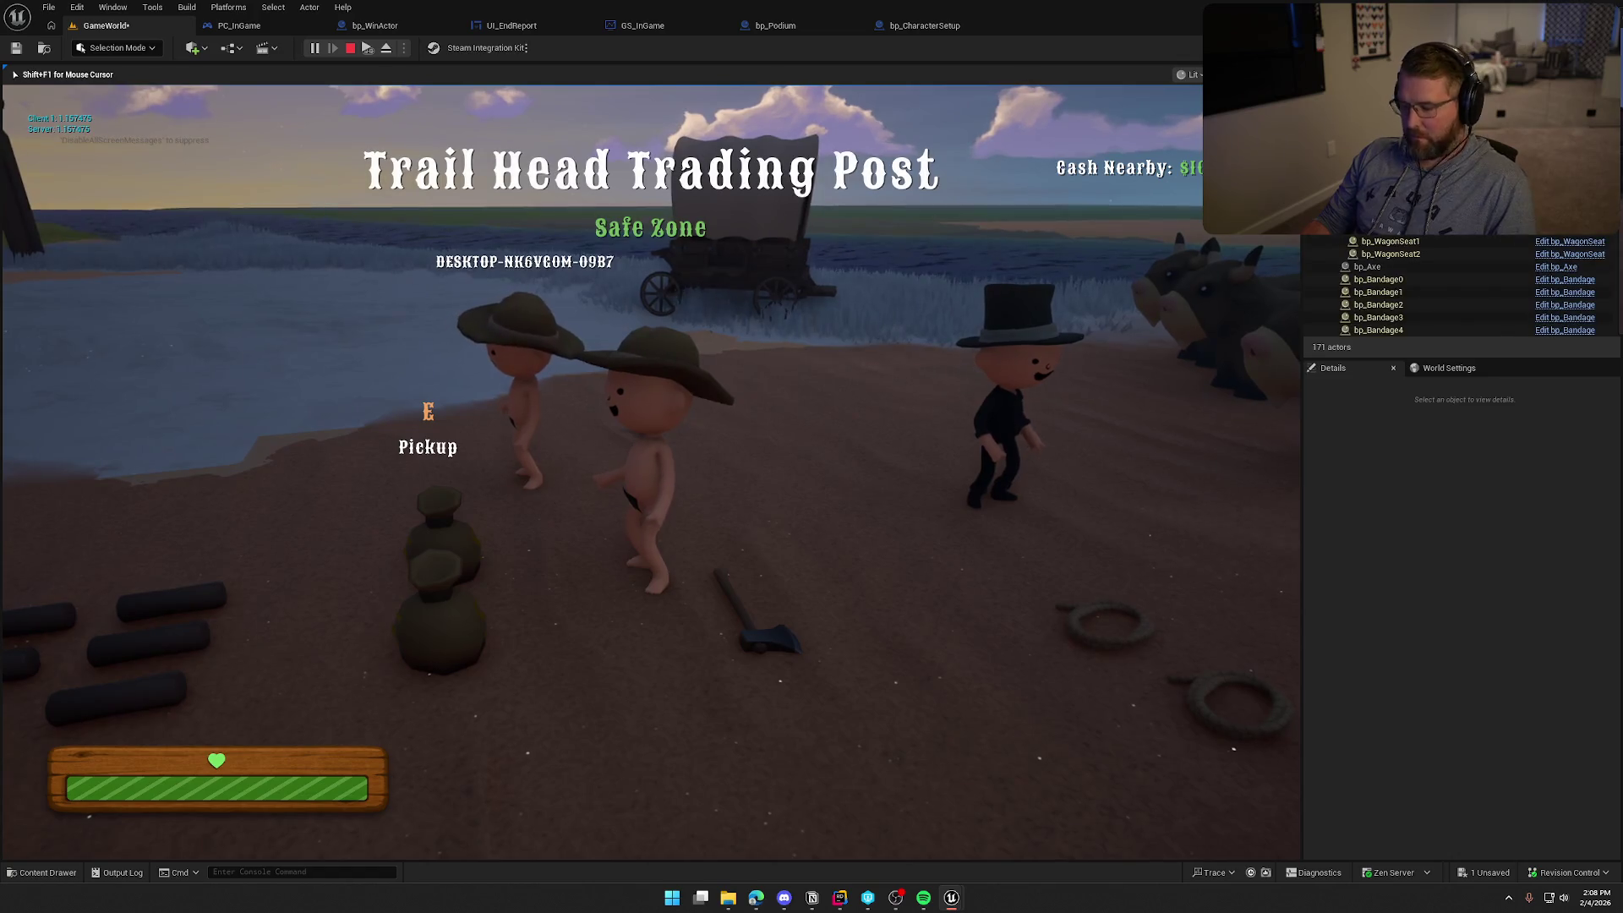
key(super)
key(super)
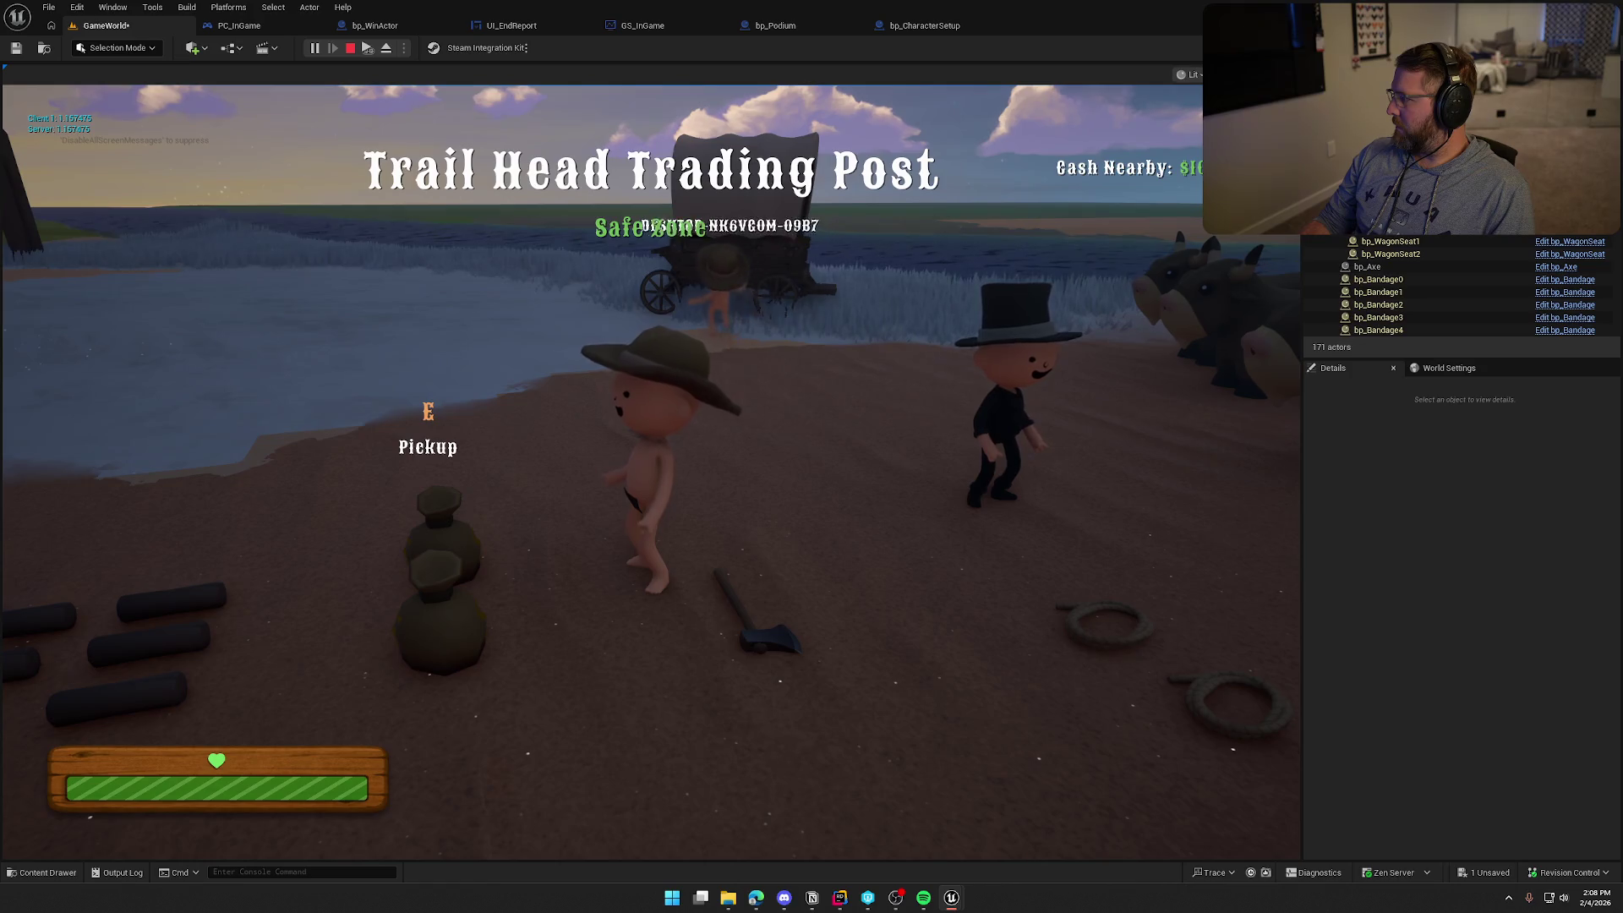
key(super)
key(super)
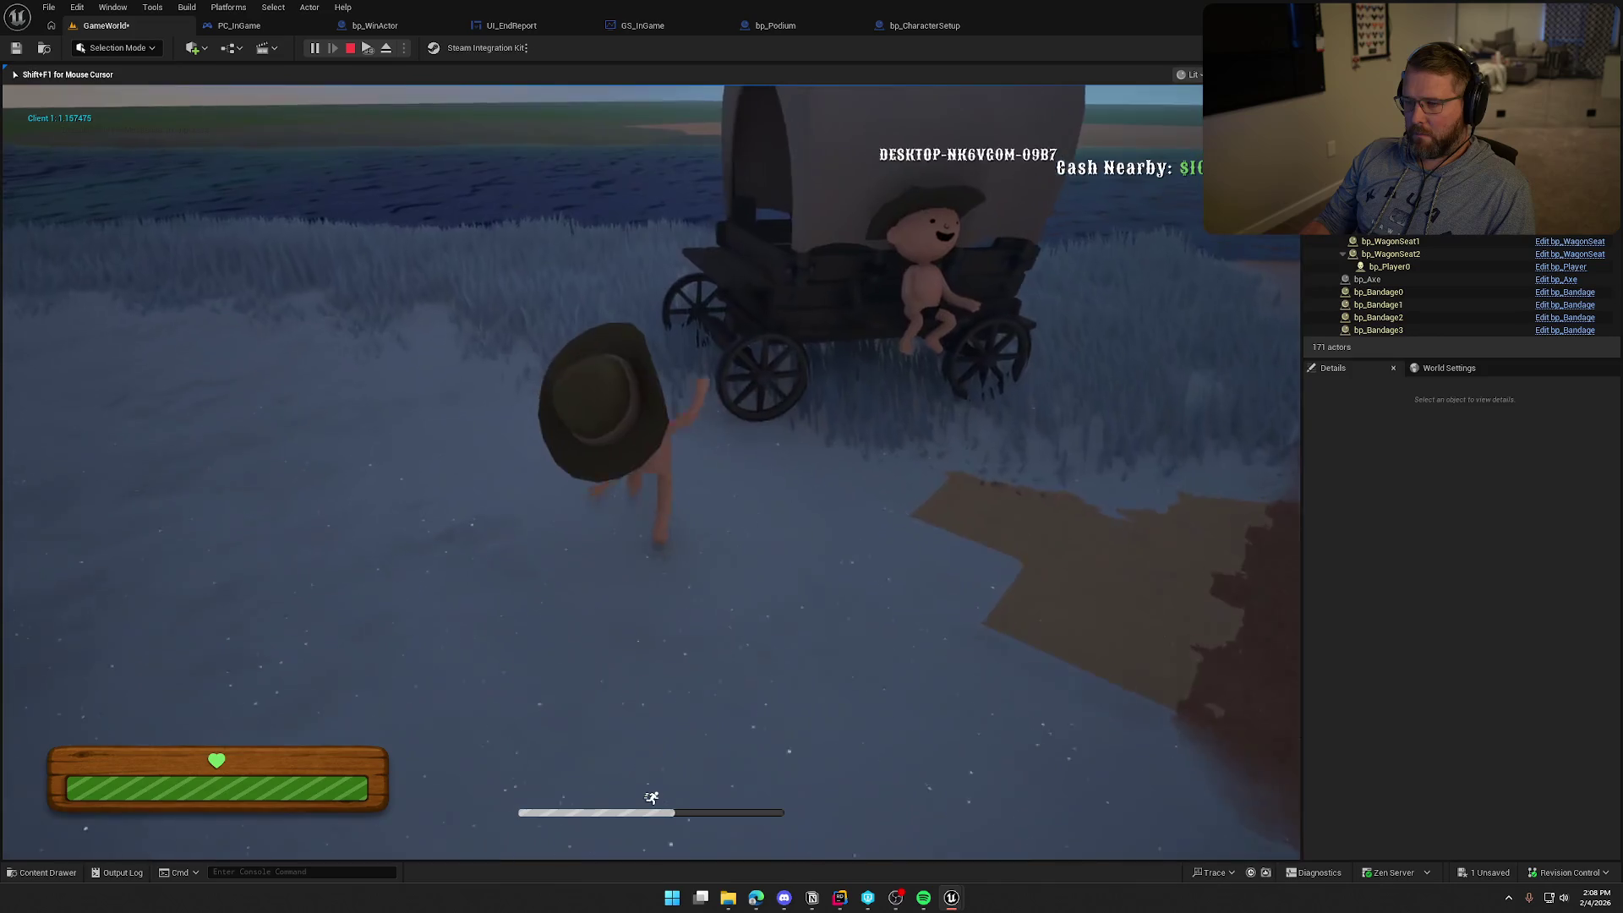
key(e)
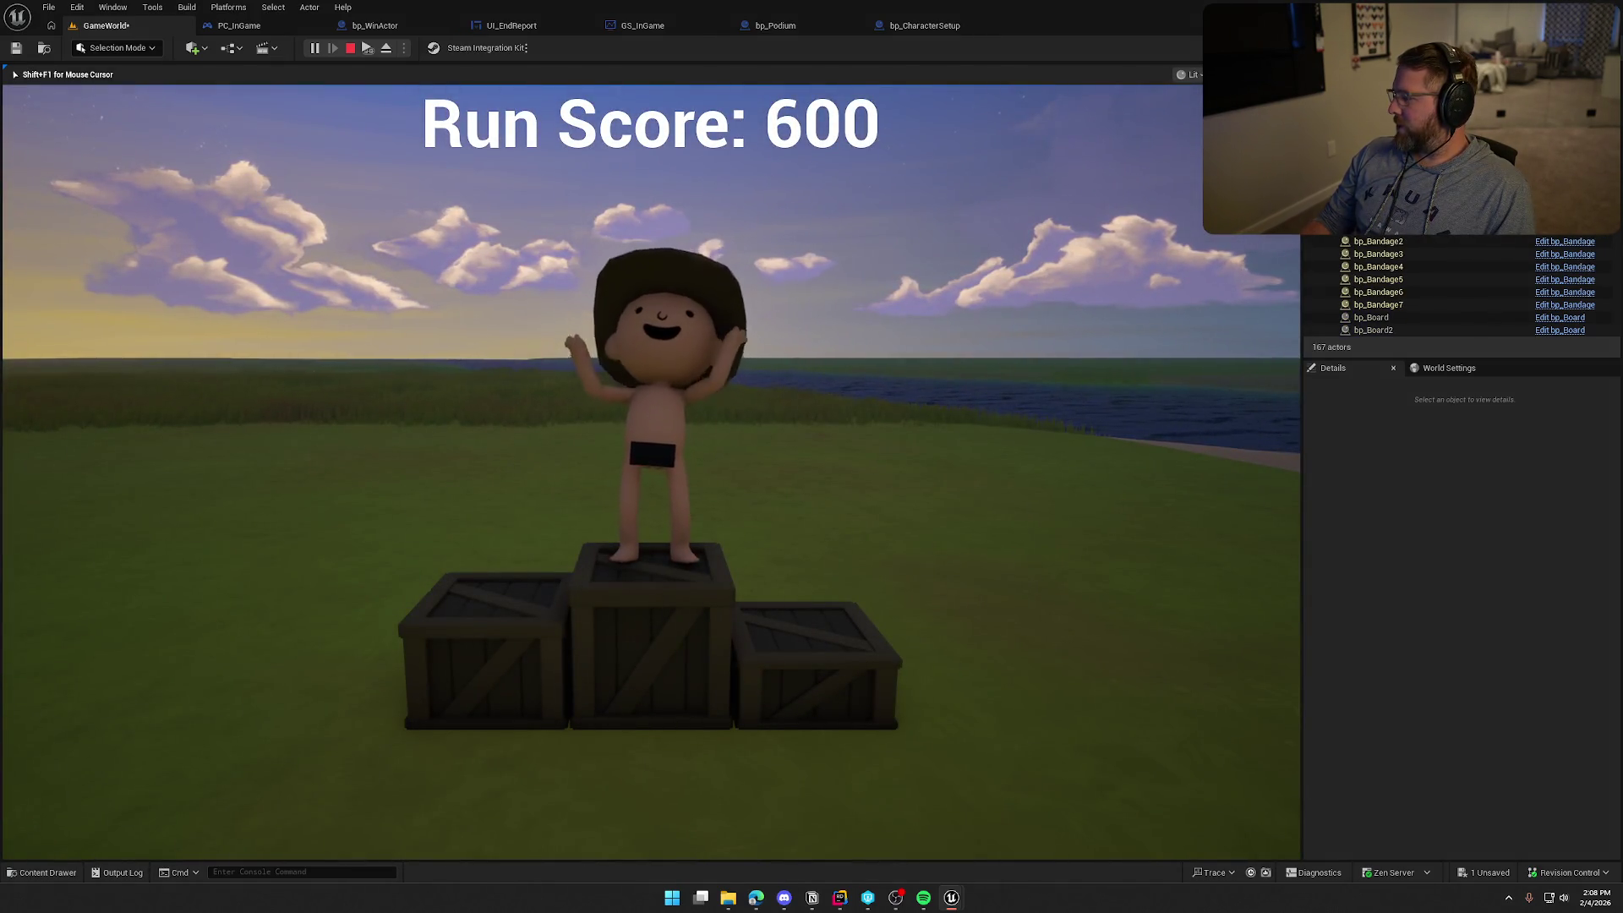
key(Escape)
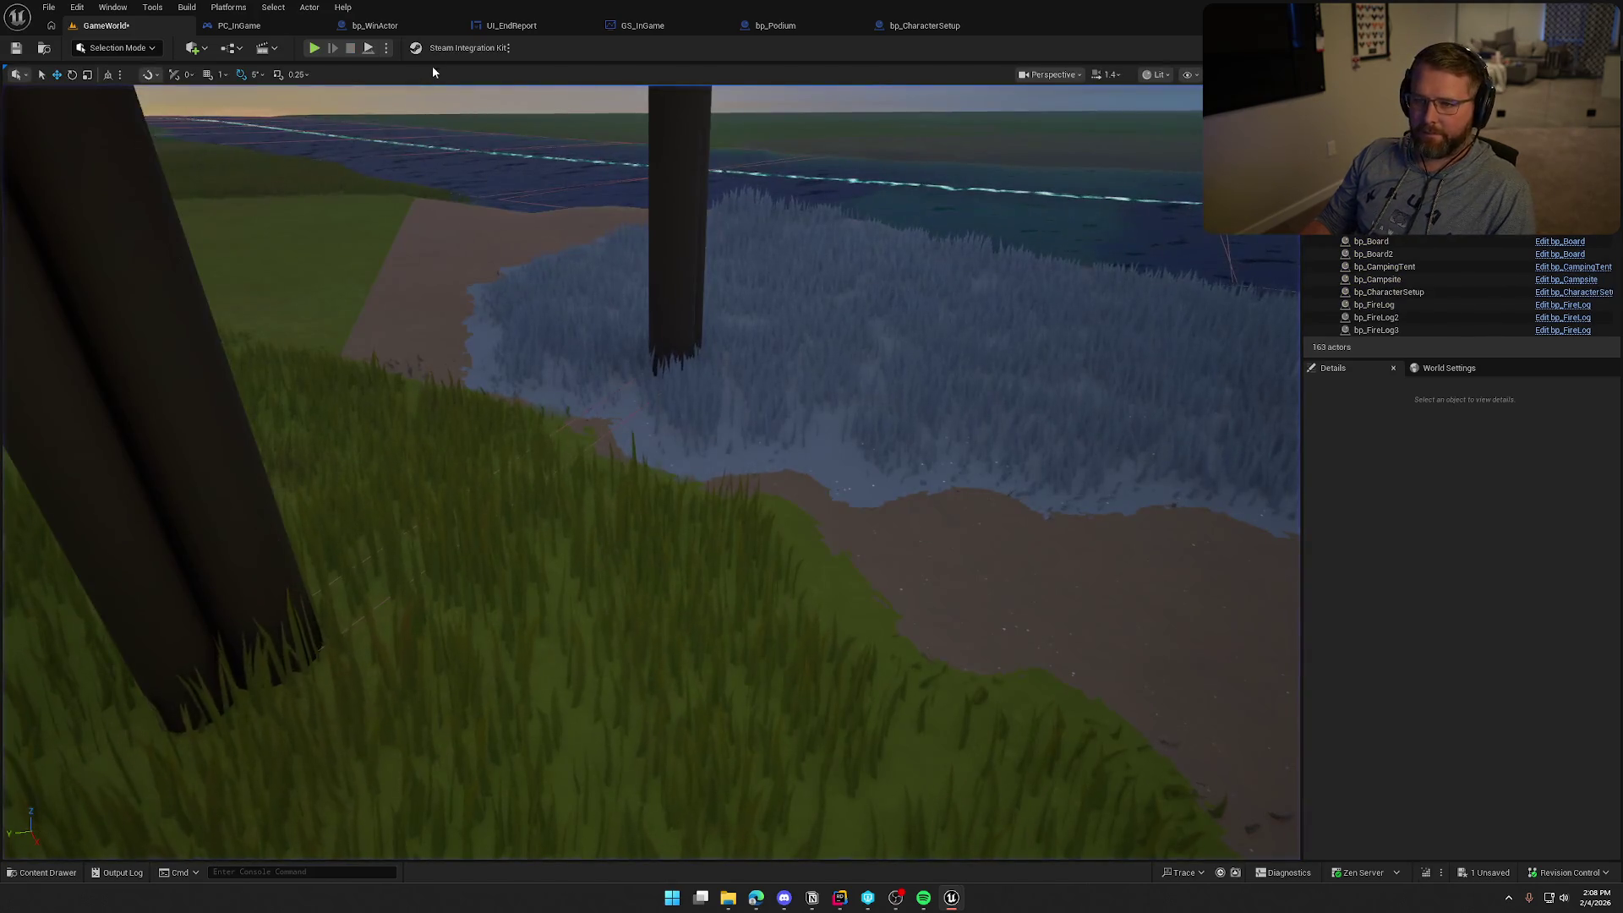
In bp_WinActor, shift the wagon-seat For Each Loop and both Destroy Actor nodes right for room
click(403, 33)
drag(738, 301, 1014, 390)
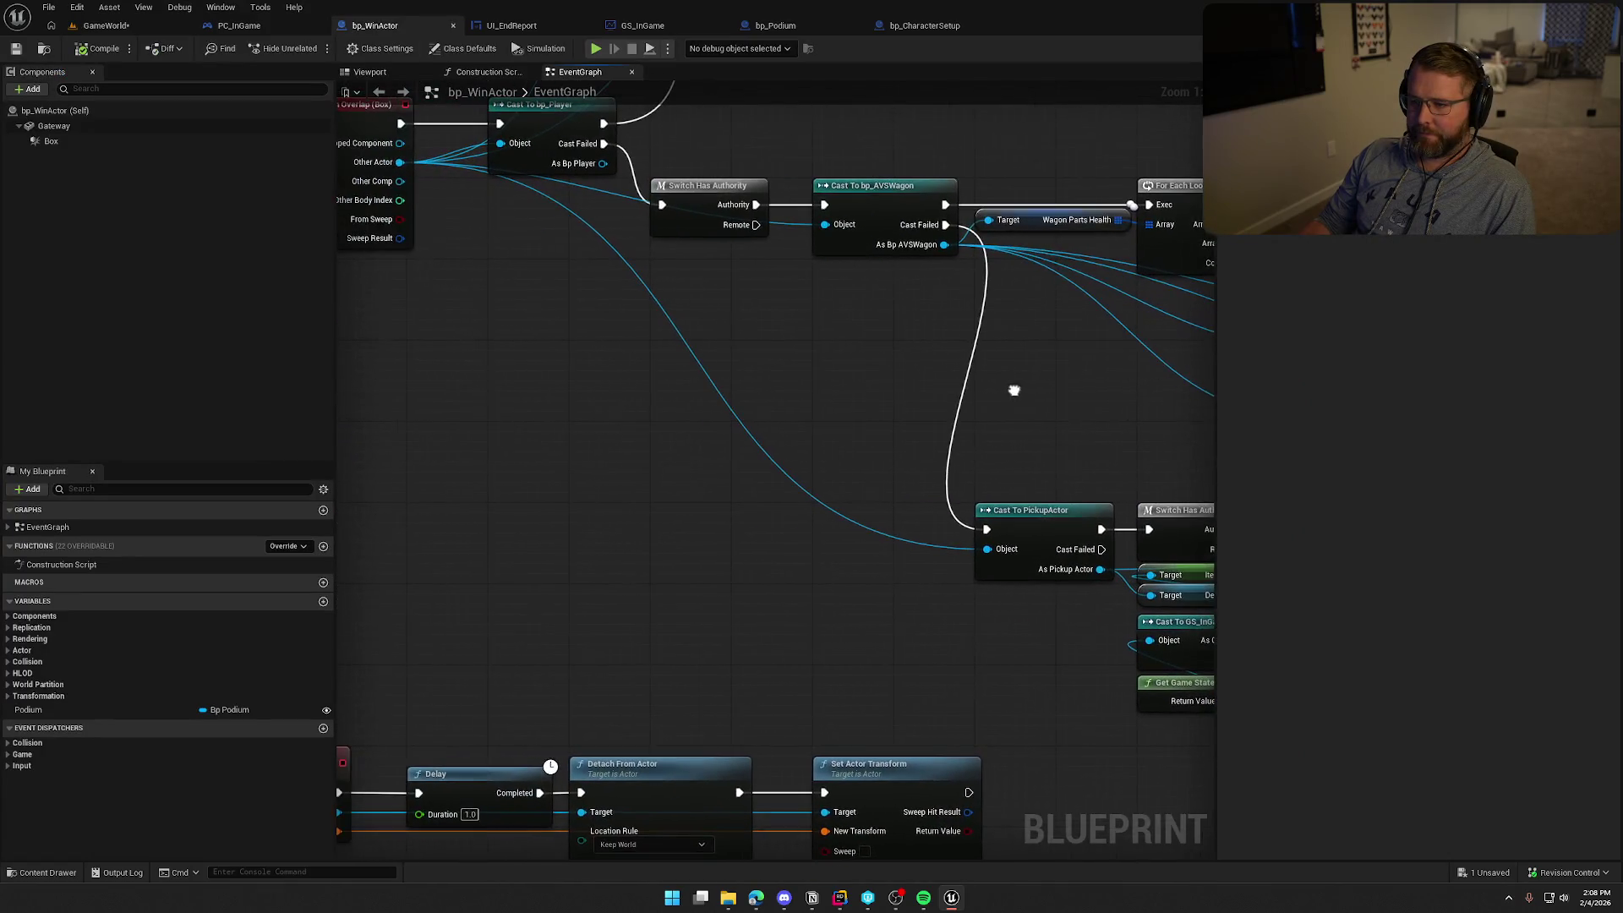
mouse_move(796, 382)
mouse_down()
mouse_move(869, 570)
mouse_move(614, 516)
mouse_up()
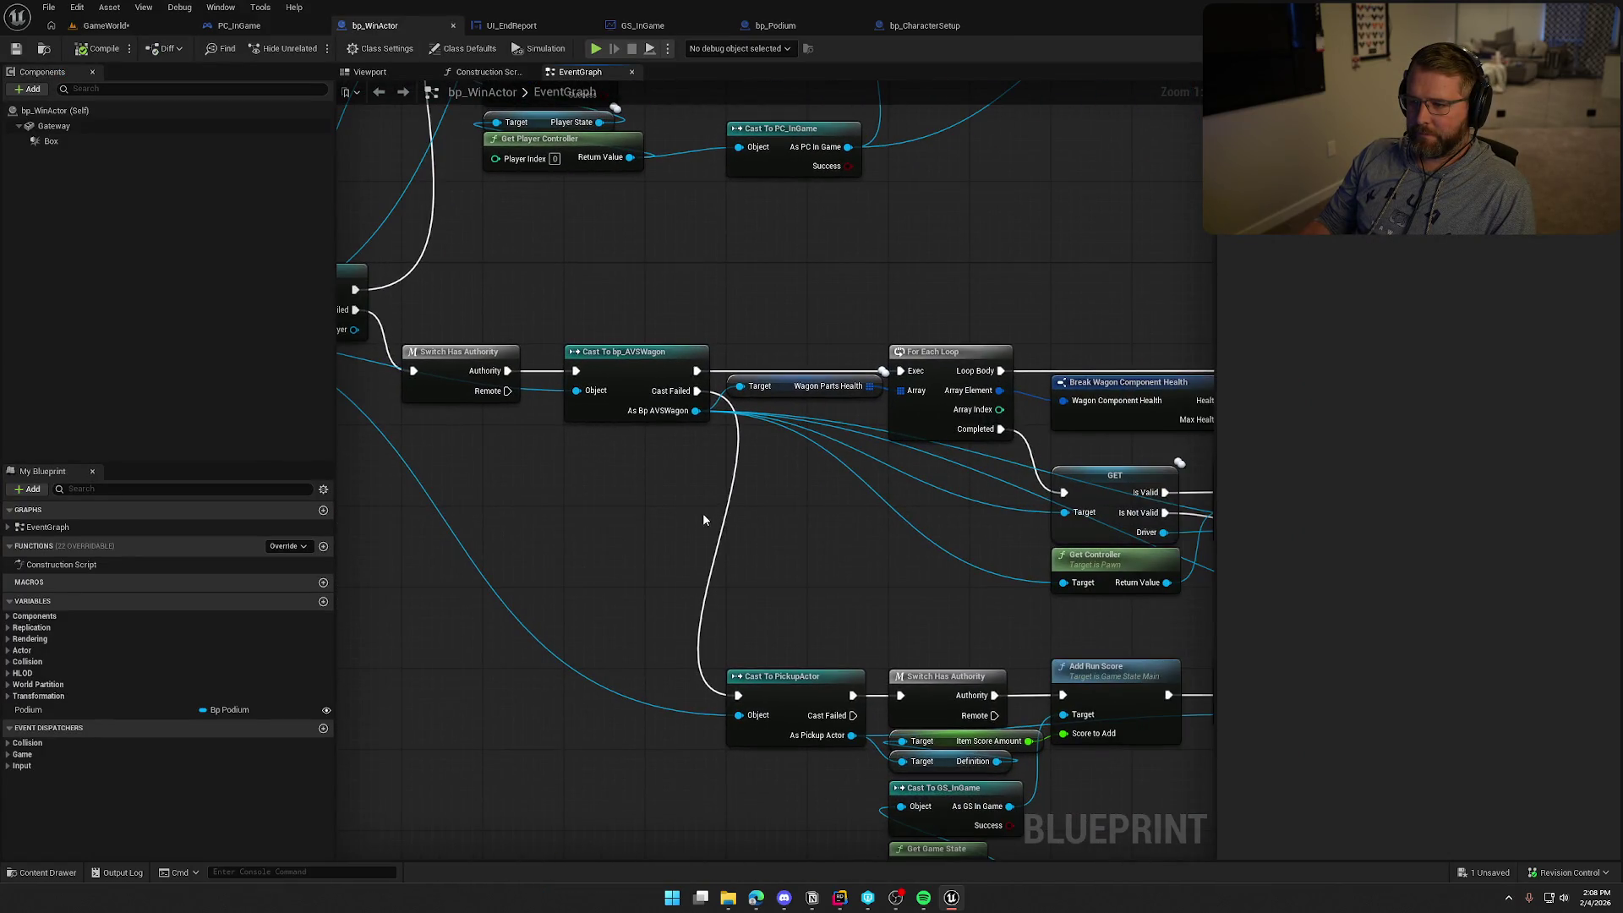
scroll(550, 473, down, 3)
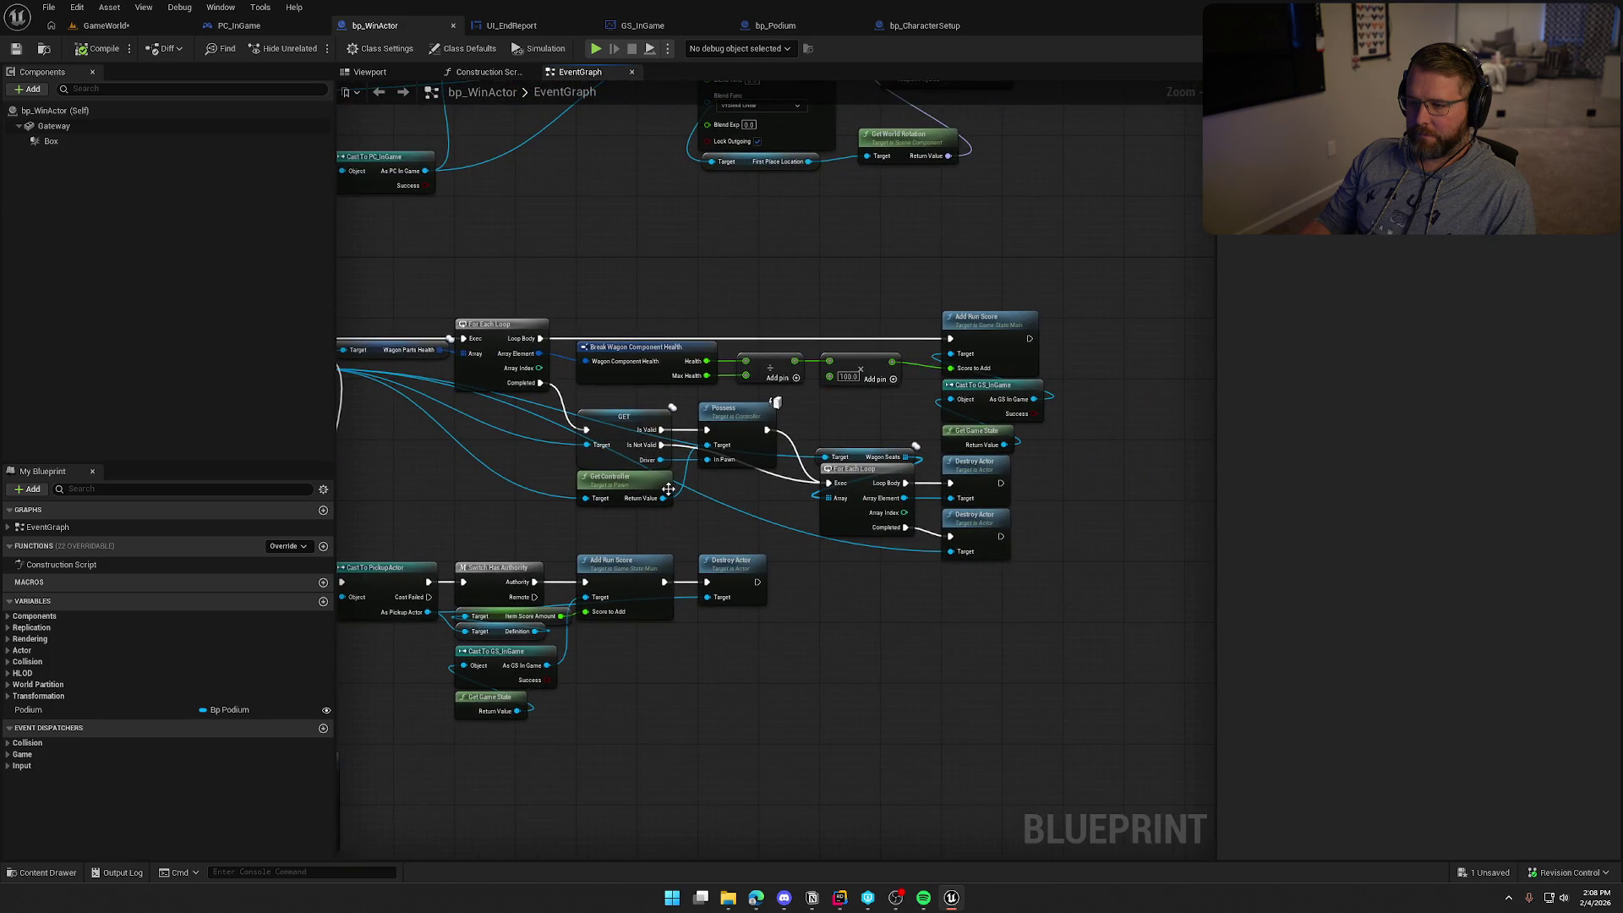
scroll(750, 507, up, 2)
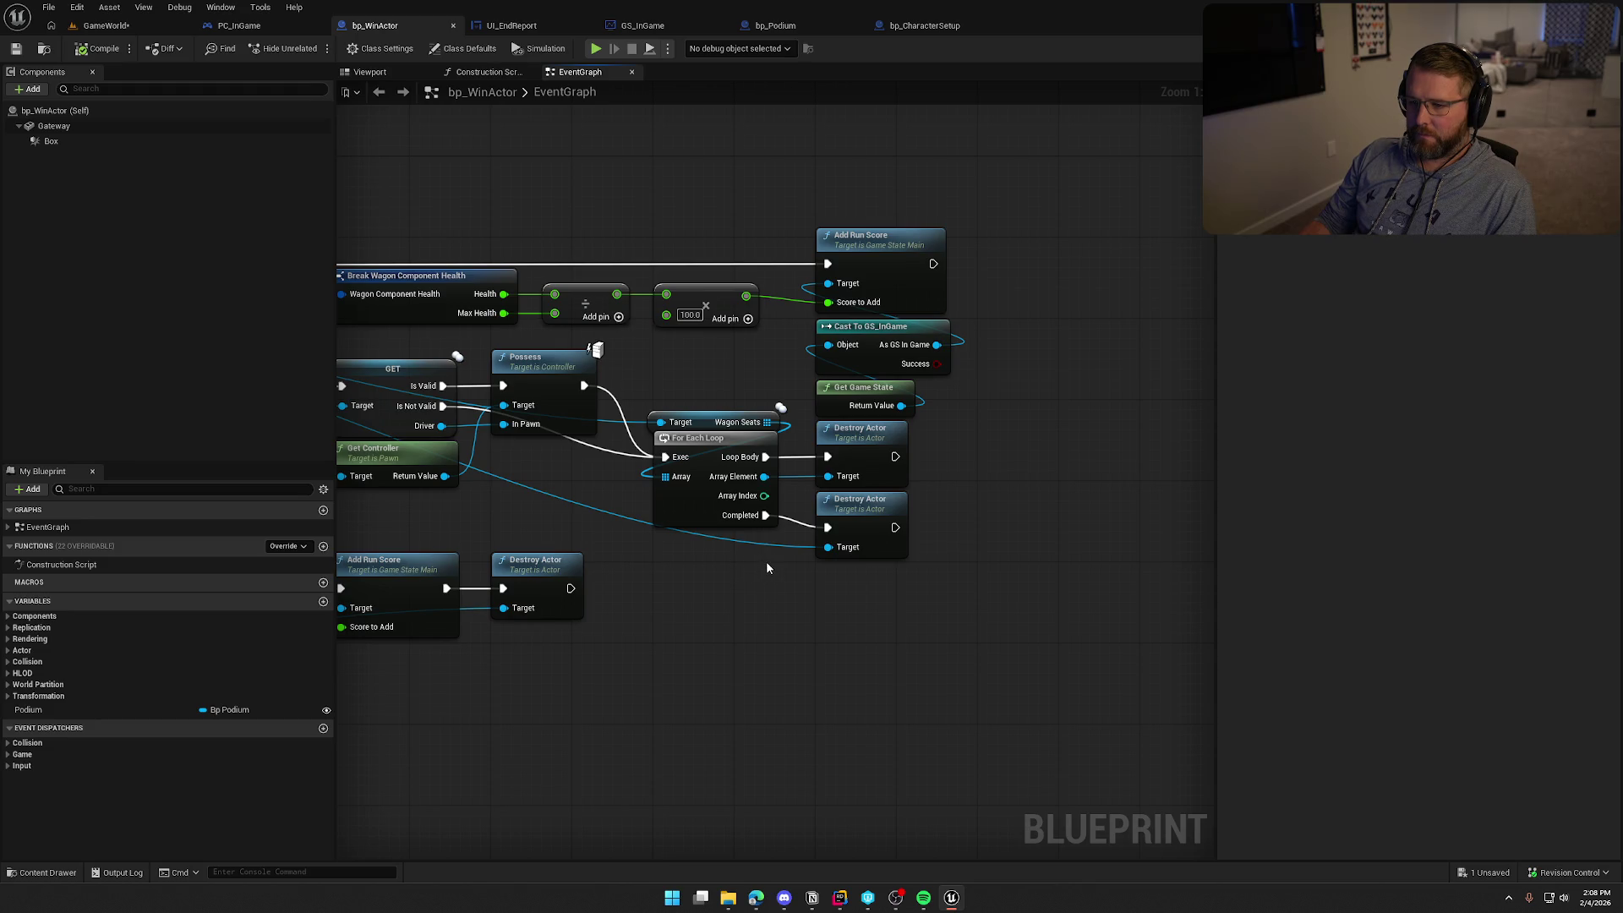
drag(766, 561, 875, 545)
drag(757, 368, 853, 480)
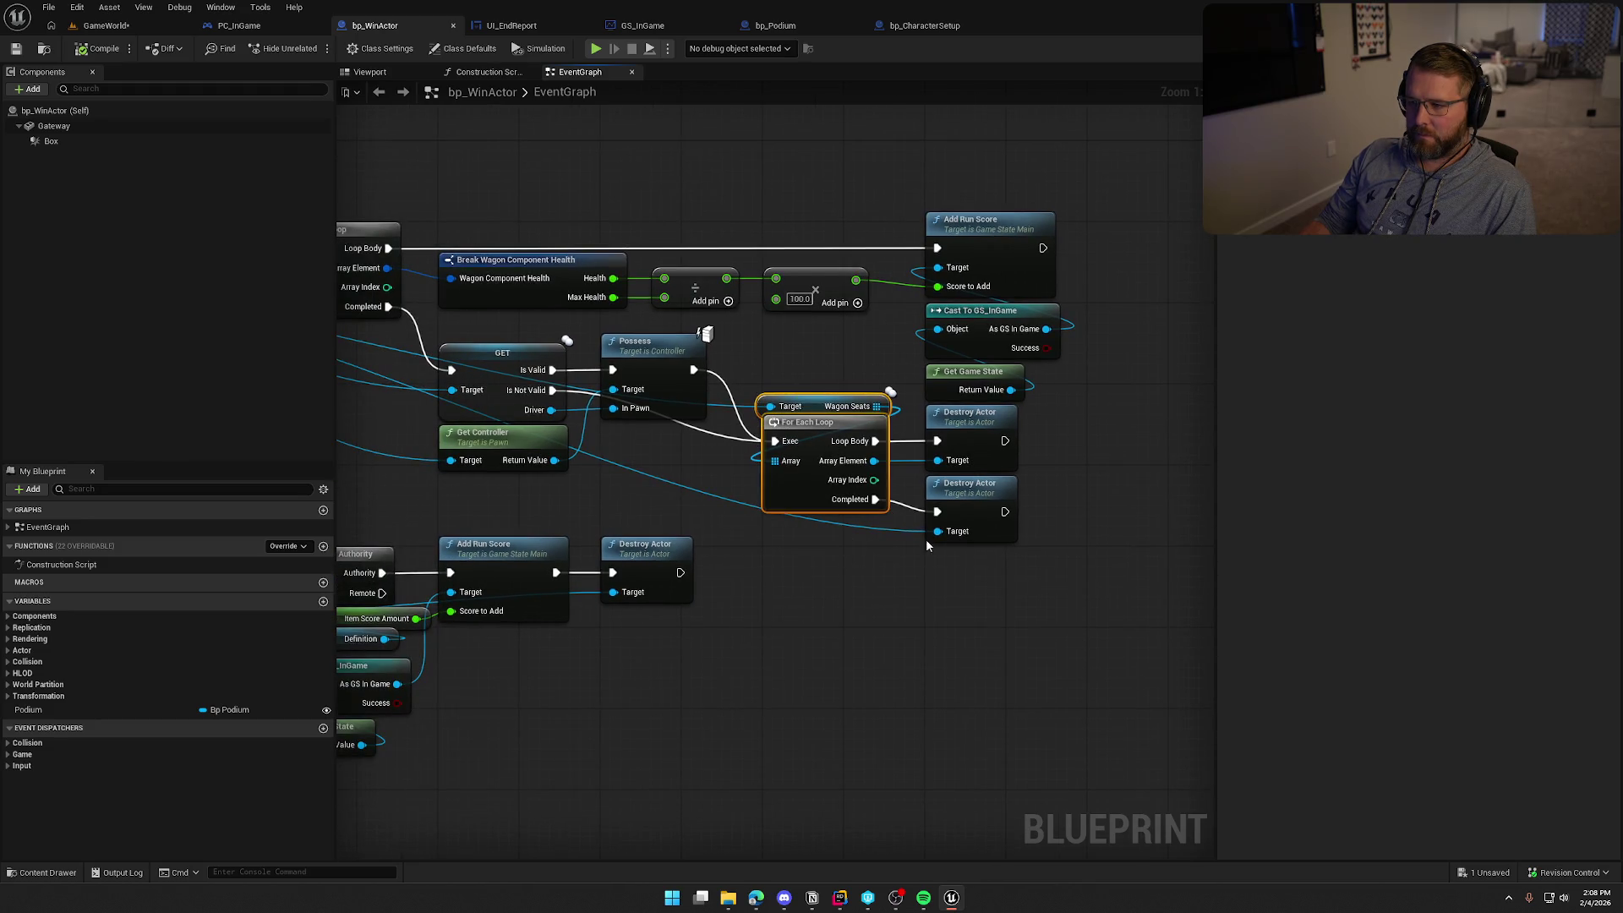
drag(1080, 610, 941, 440)
drag(837, 427, 917, 449)
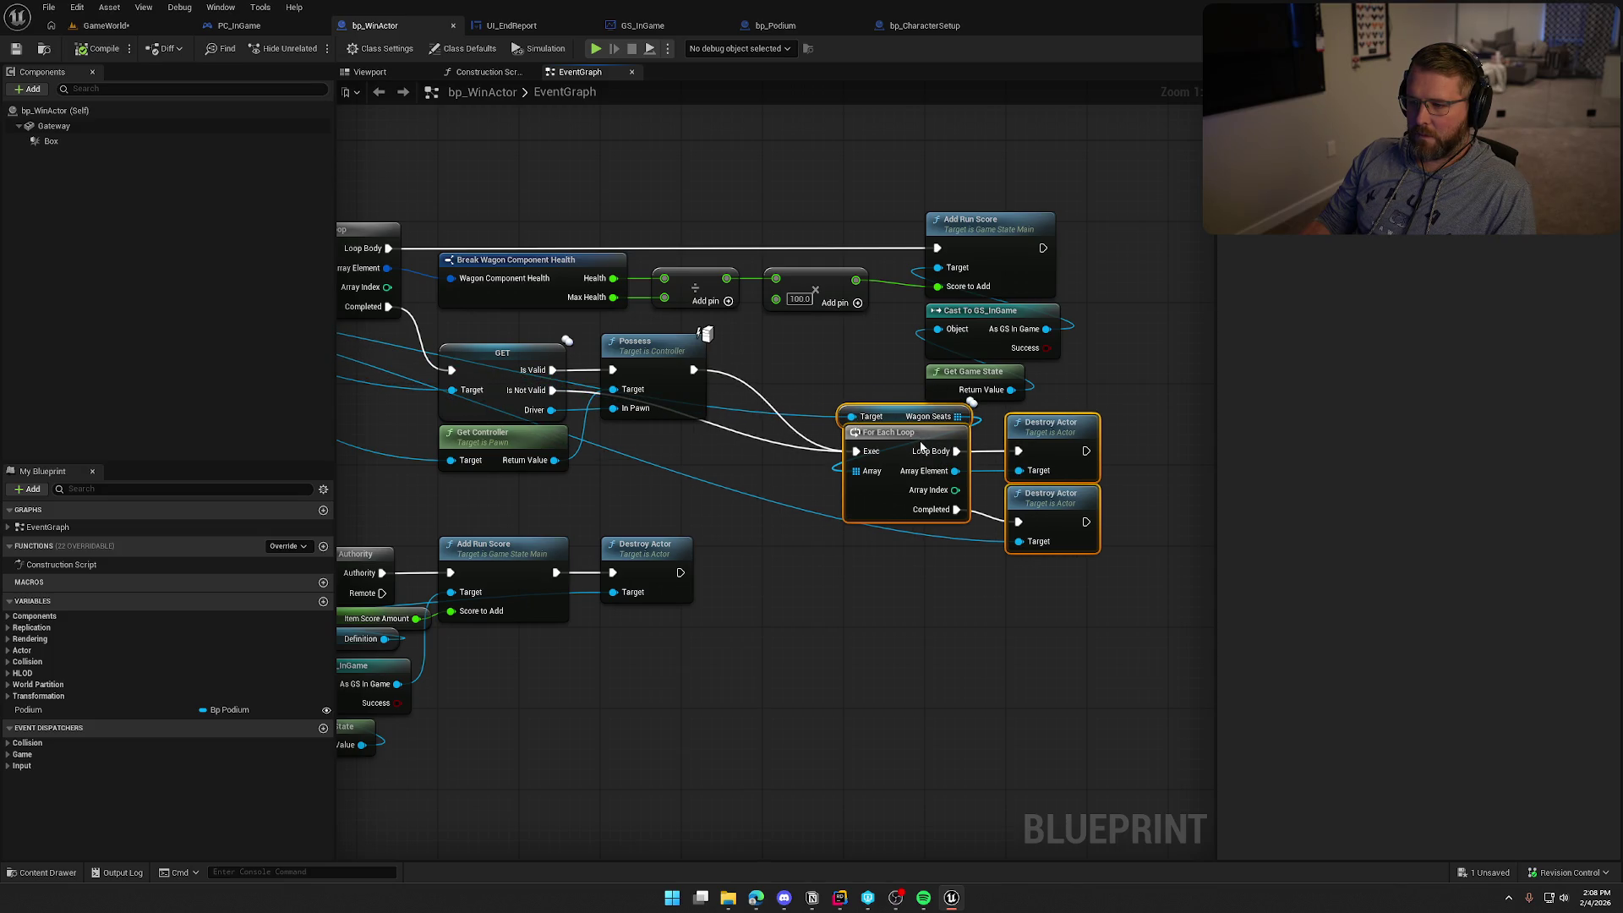
click(804, 376)
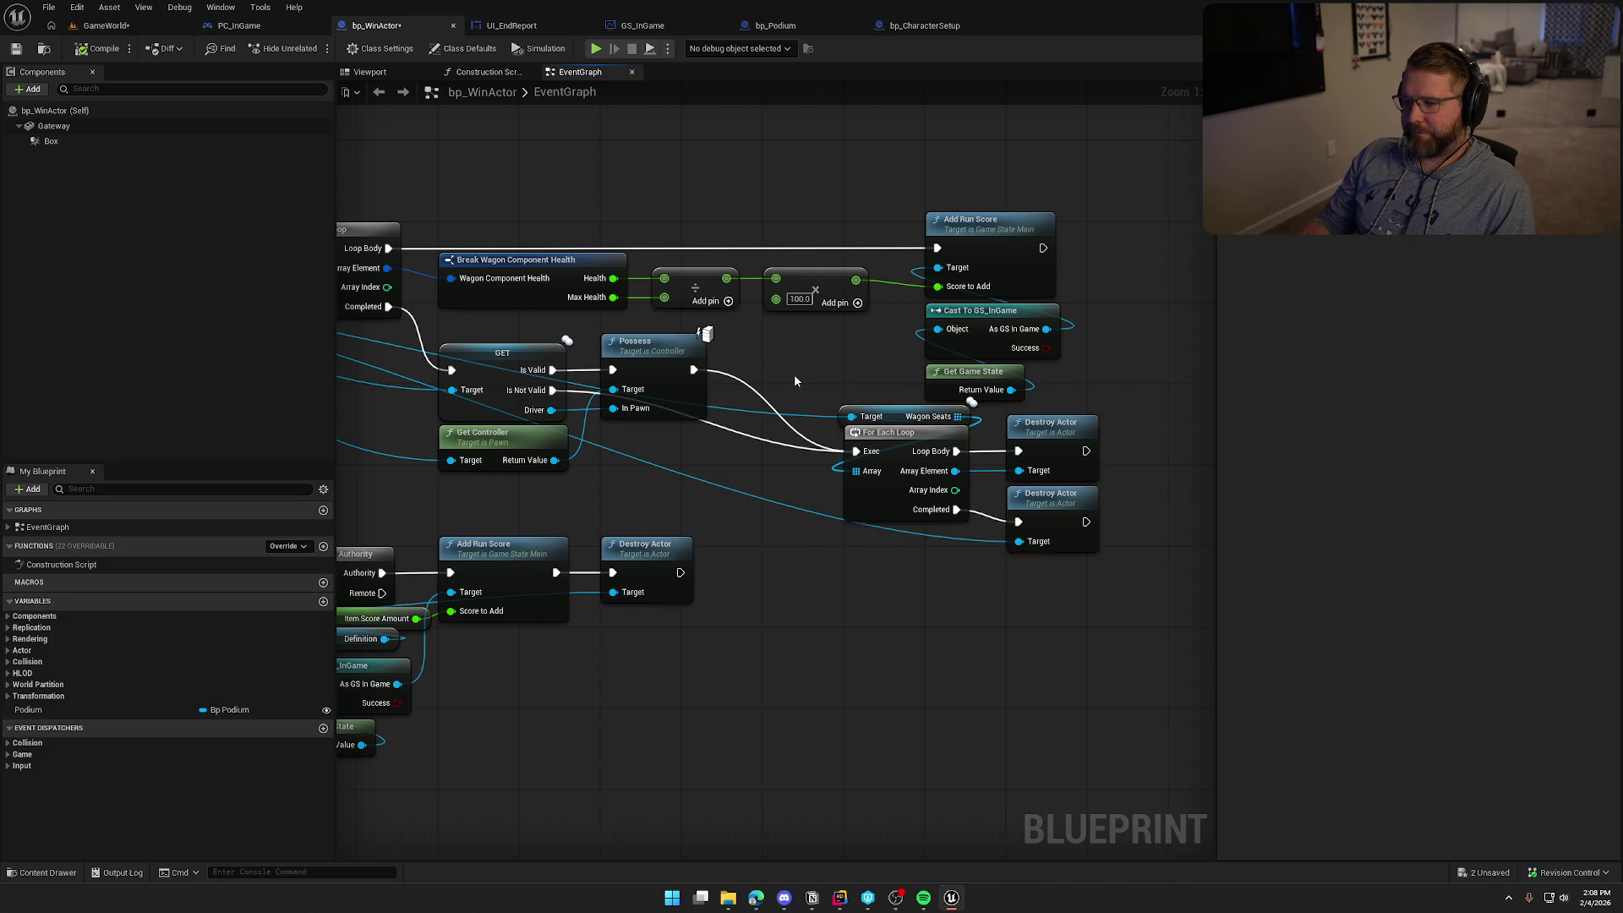
Insert a 1.0-second Delay between Possess and the loop, then compile and start Play-in-Editor
drag(794, 374, 927, 367)
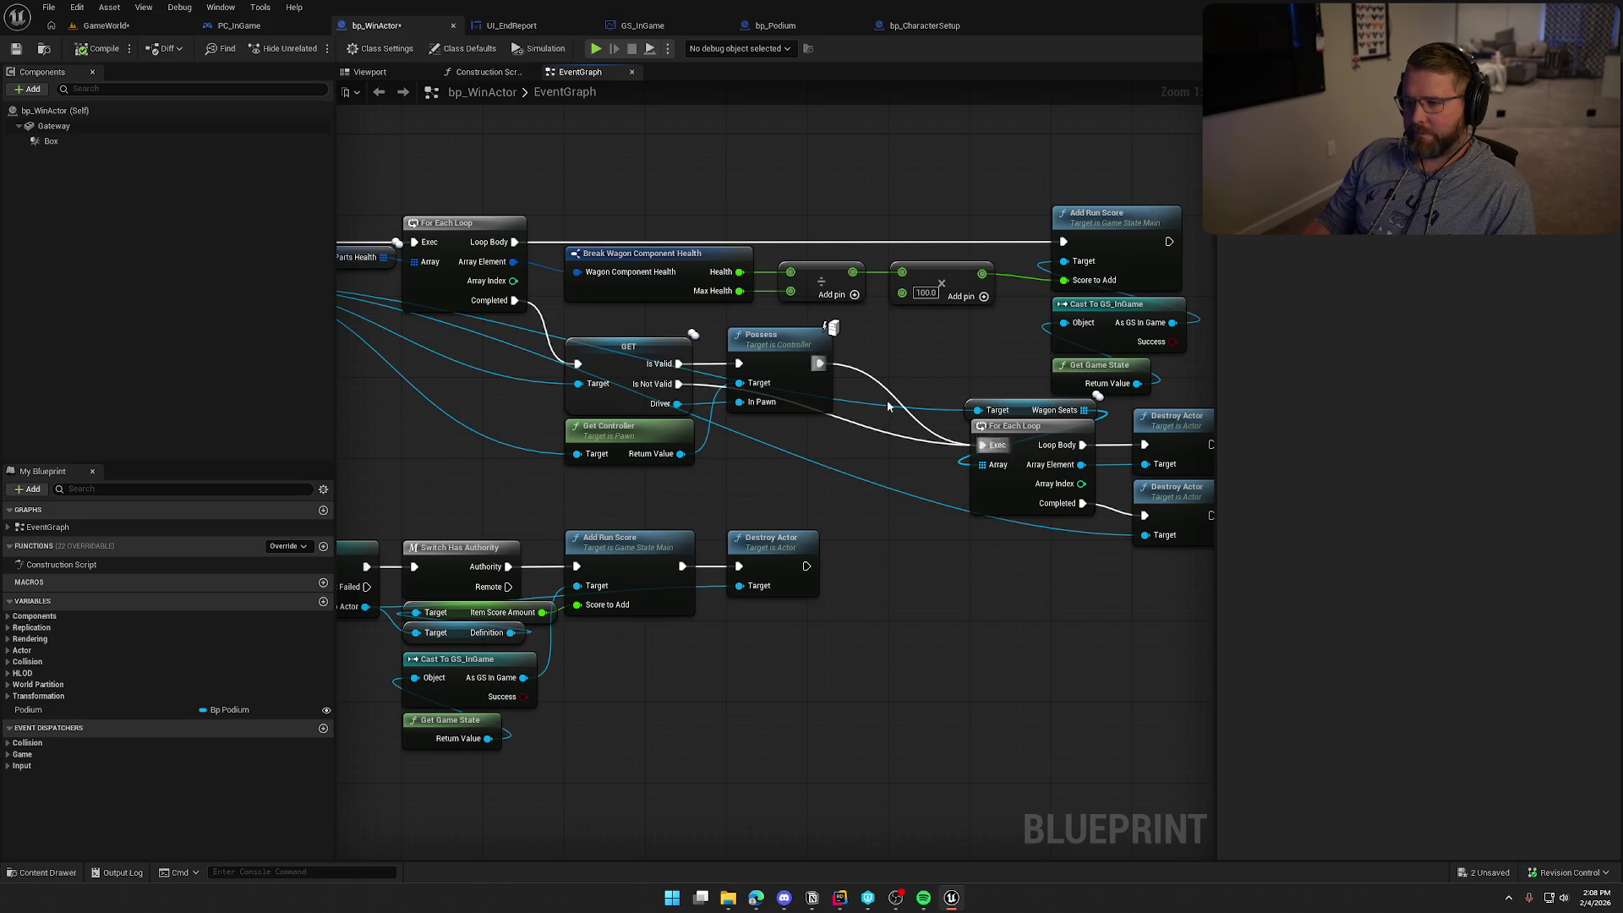
click(850, 452)
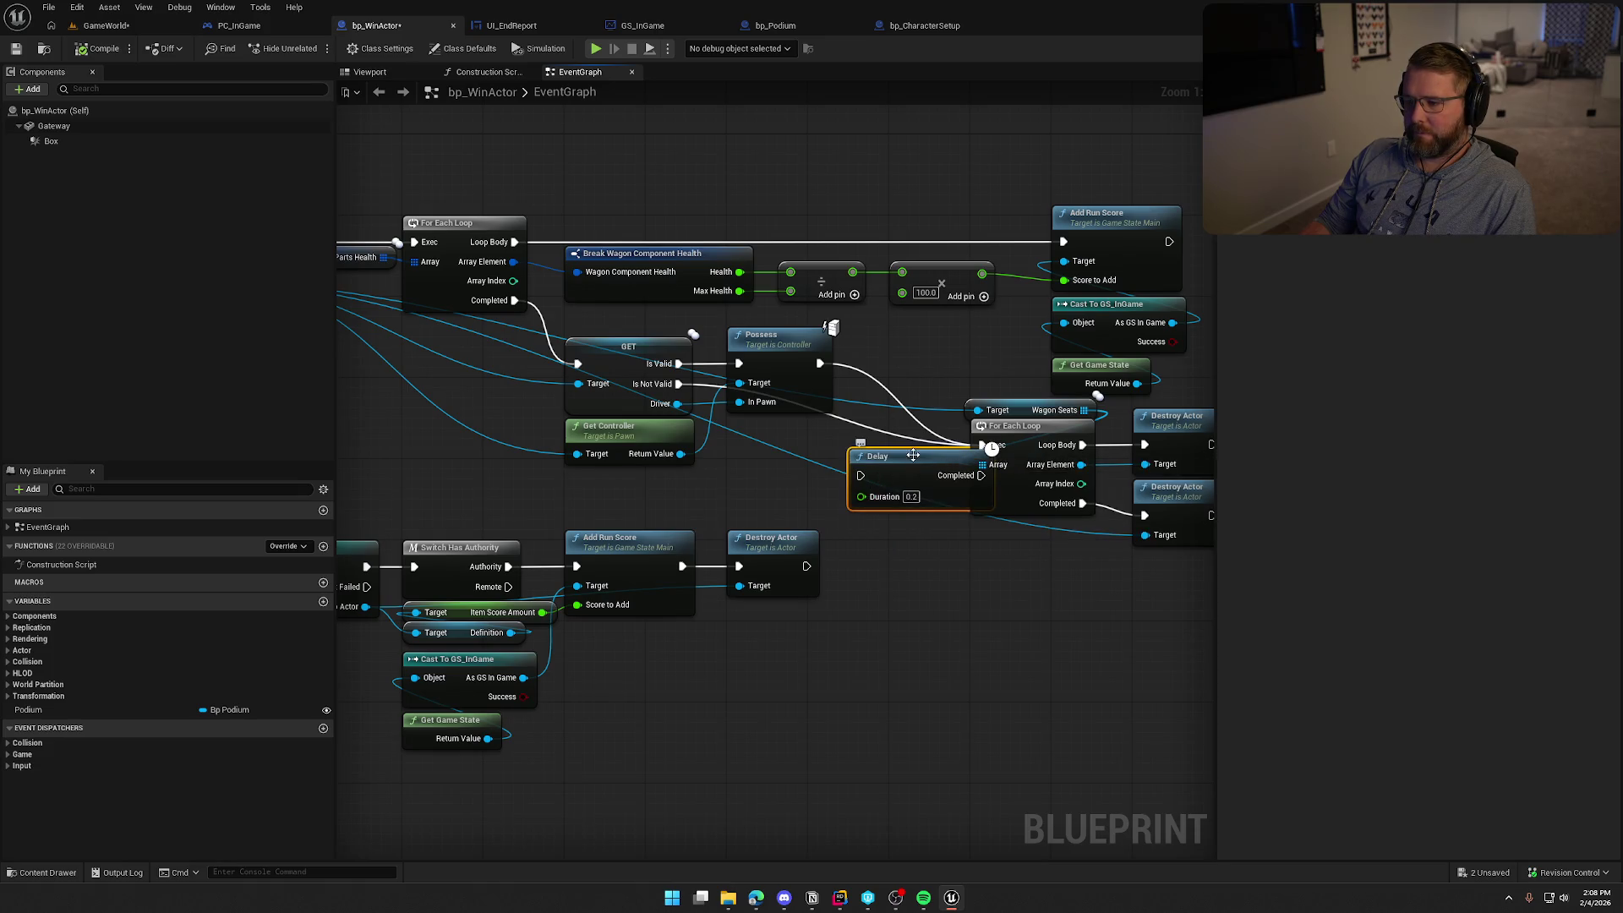
drag(913, 455, 873, 475)
mouse_move(981, 445)
mouse_down()
mouse_move(820, 495)
mouse_move(884, 445)
mouse_move(982, 445)
mouse_up()
click(871, 475)
text(1)
click(895, 522)
drag(879, 436, 879, 426)
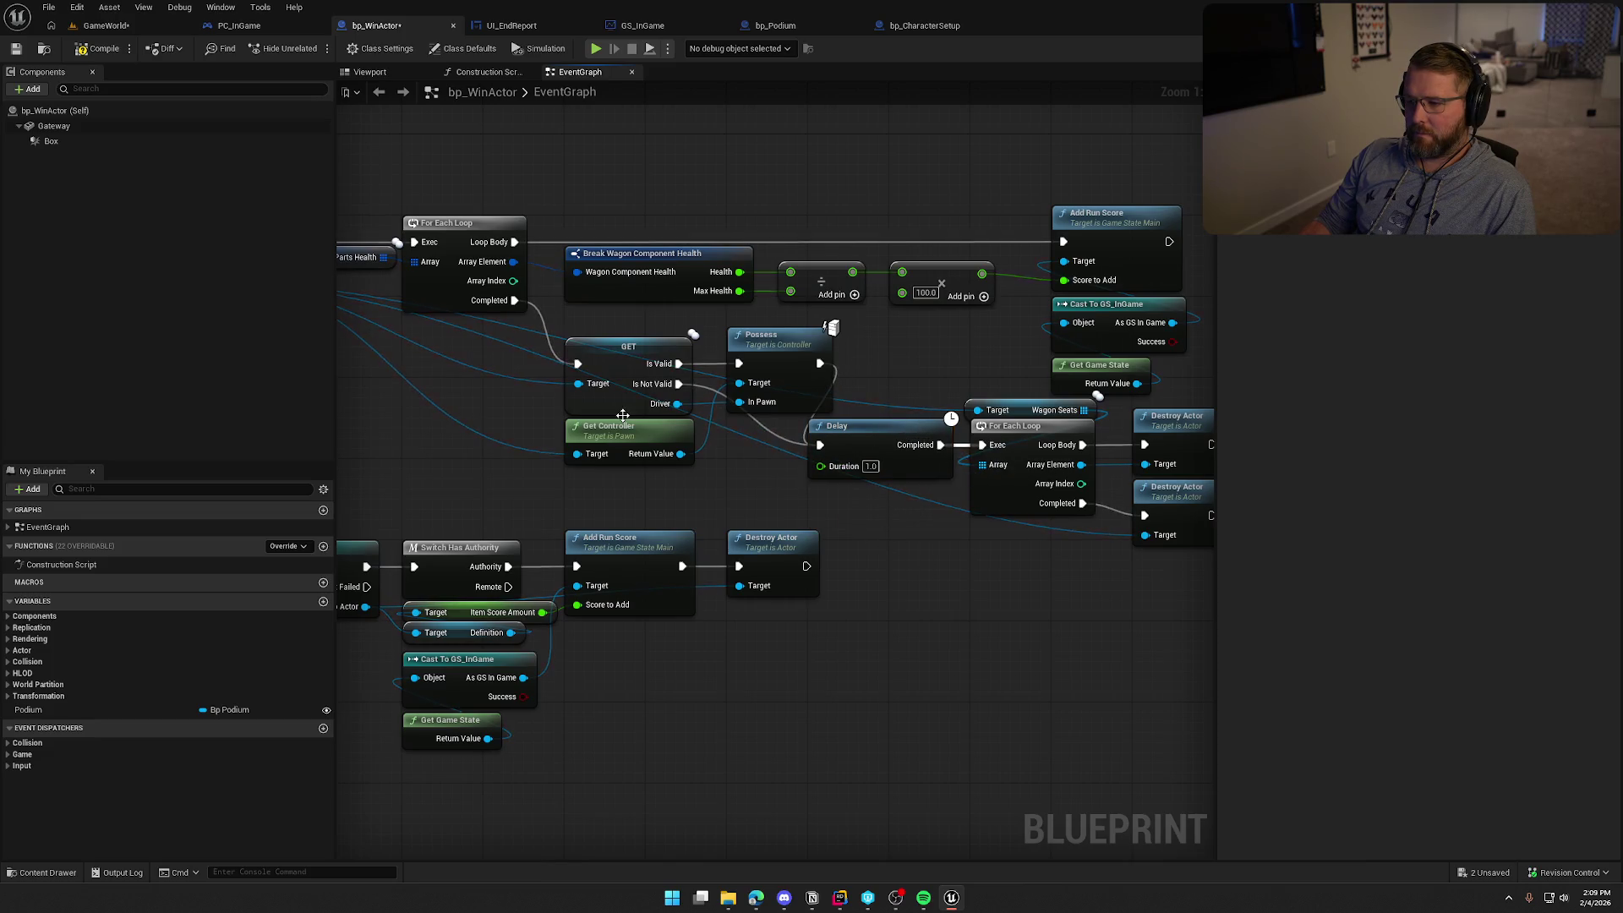
click(99, 52)
key(alt+p)
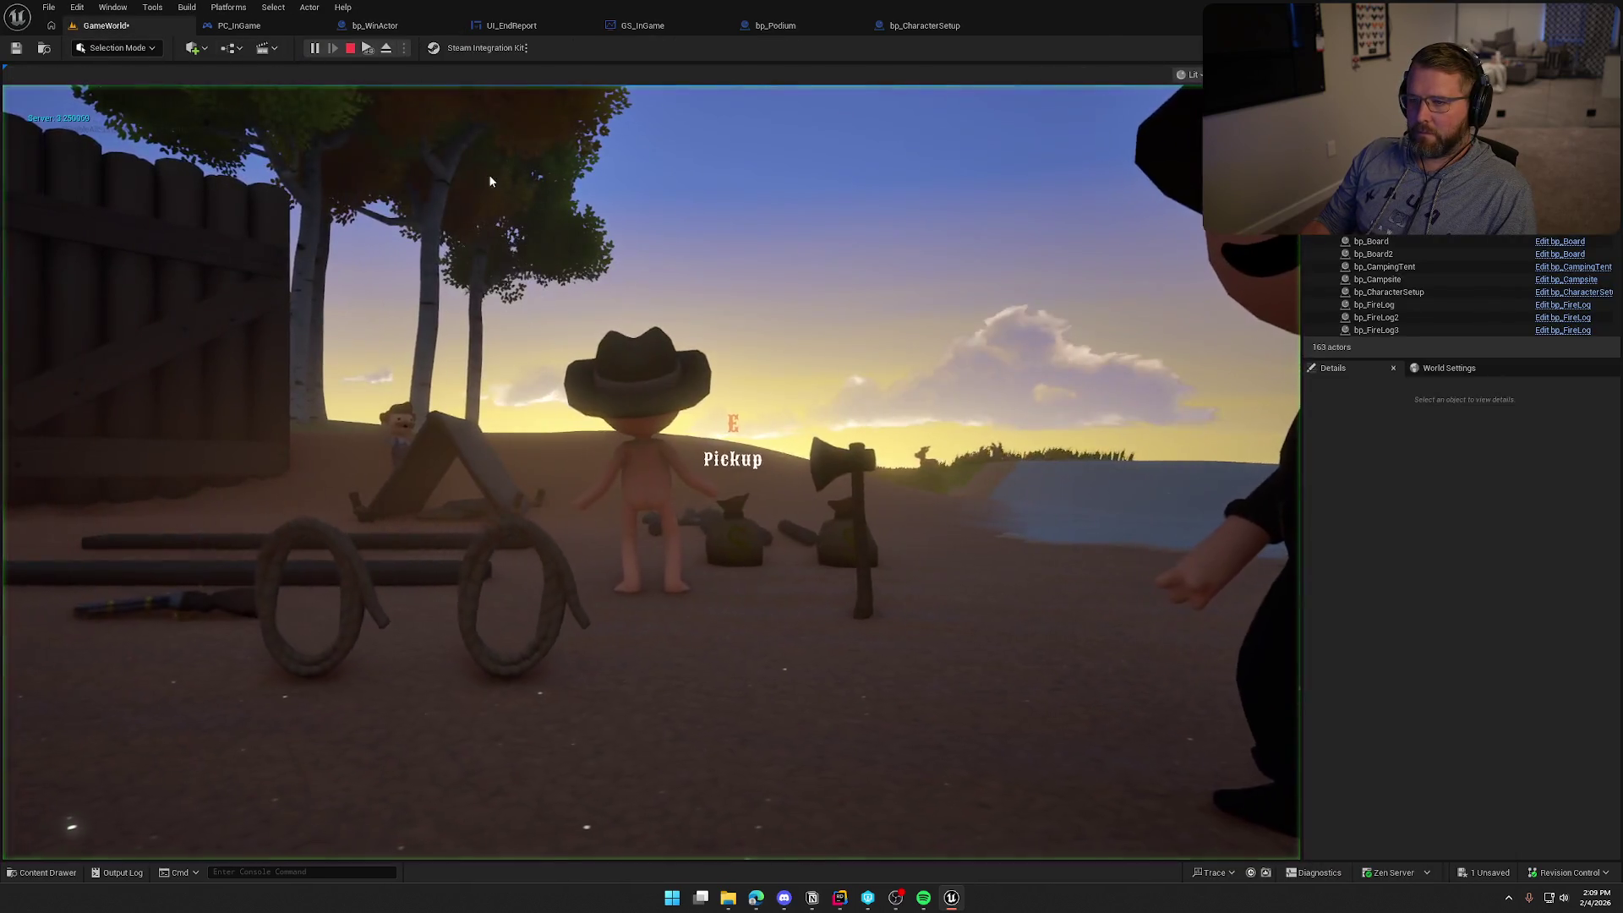
Sprint to the wagon, take the driver seat with E, and drive through the gate
click(489, 175)
key(w)
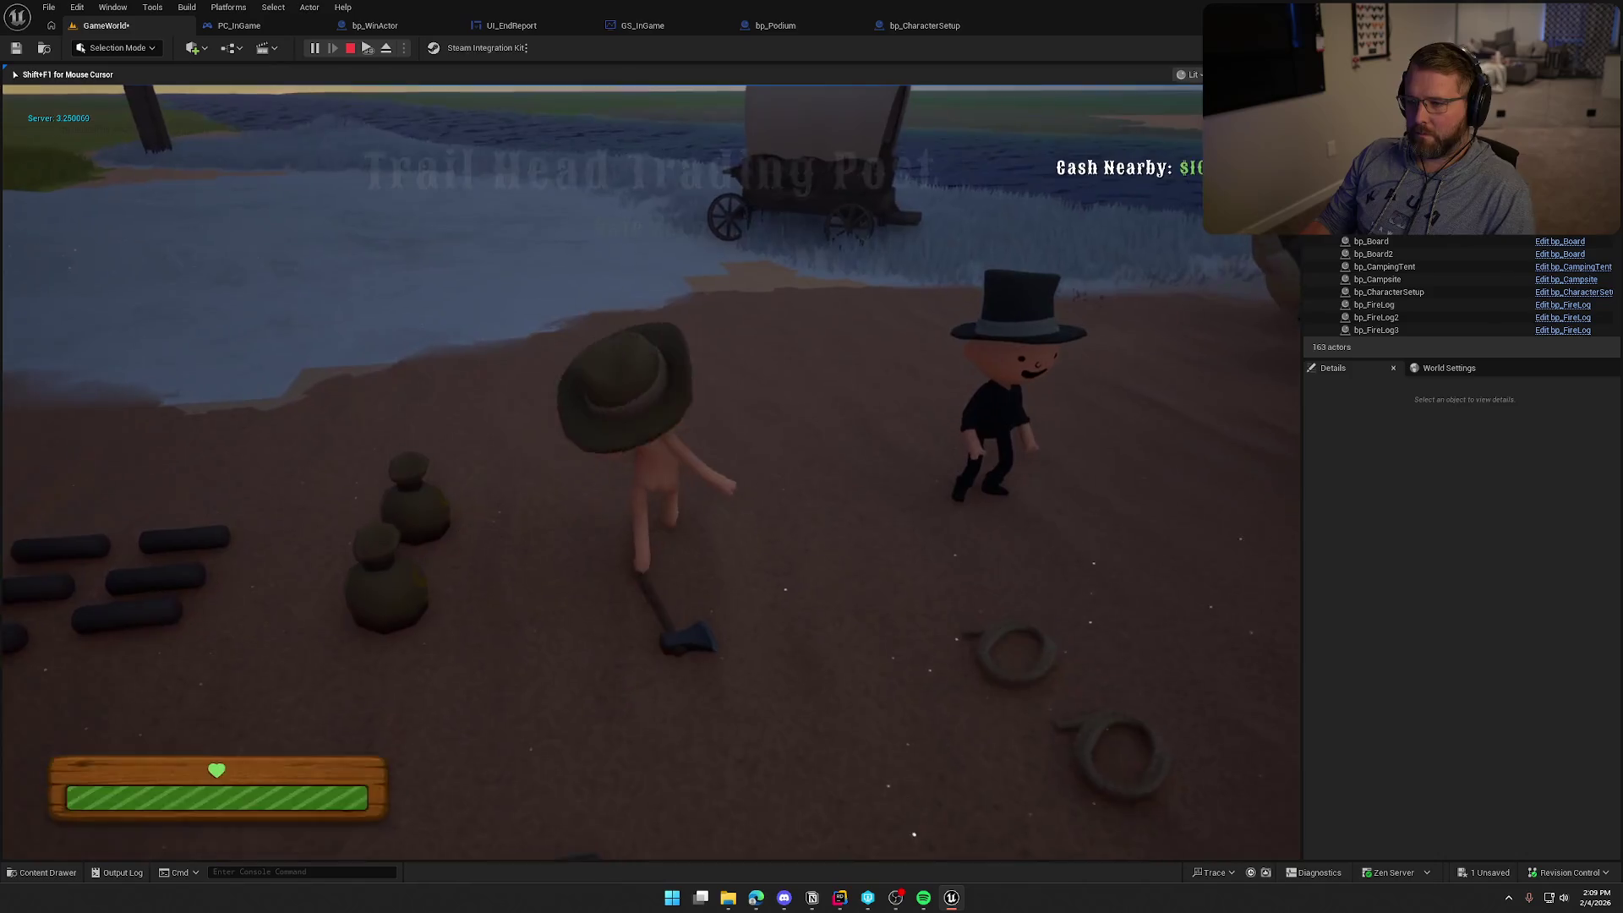
key(super)
key(super)
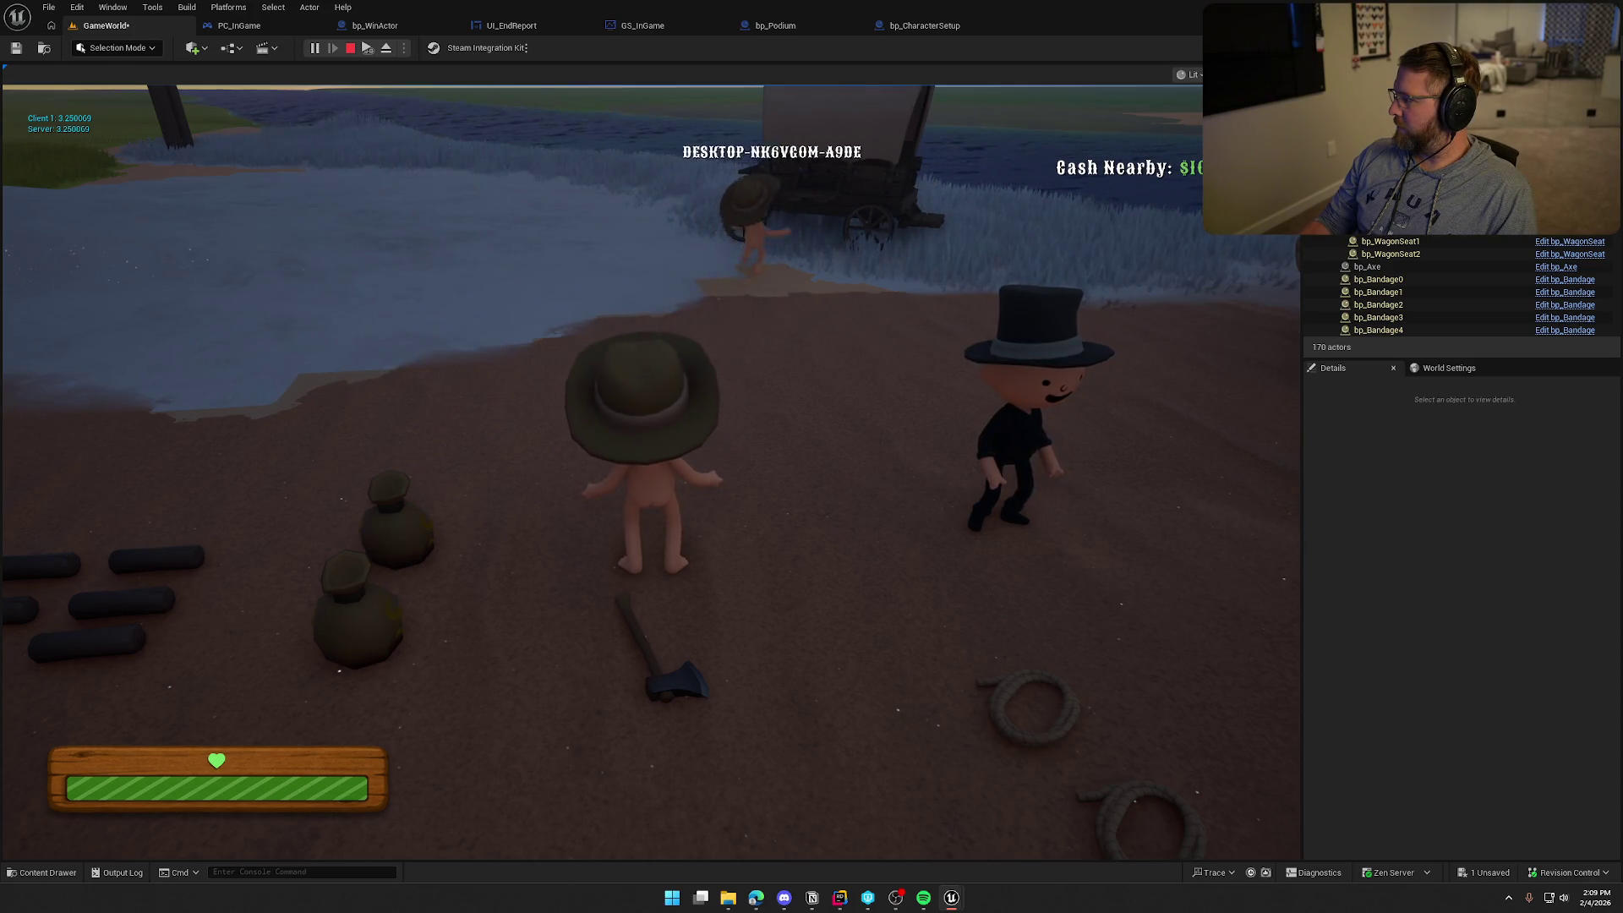
key(super)
key(super)
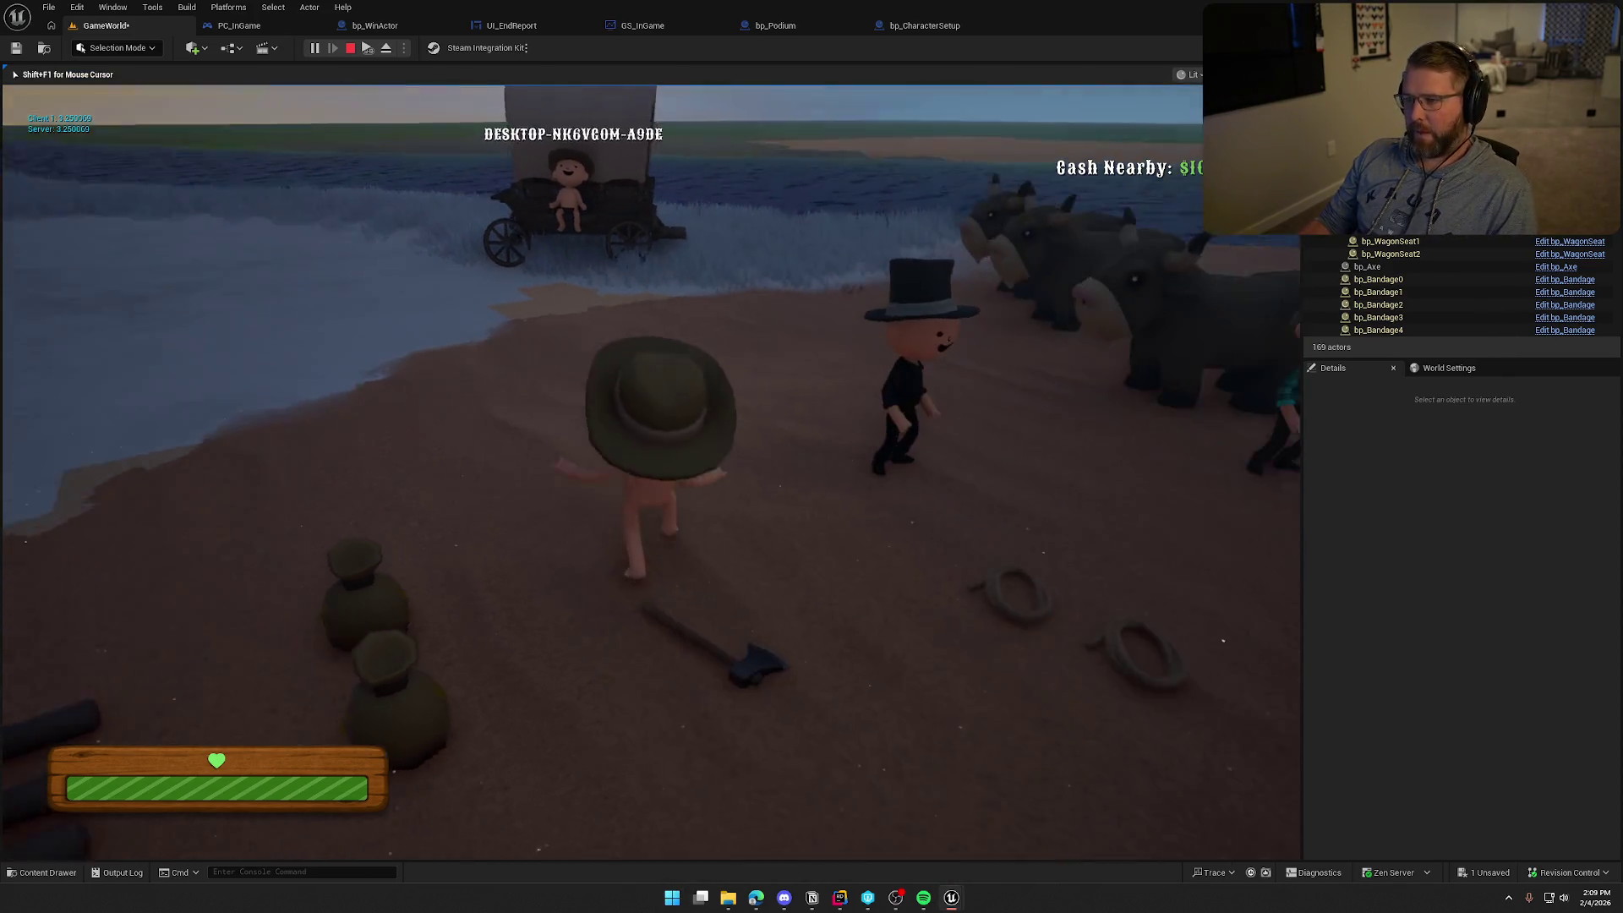
key(shift+w)
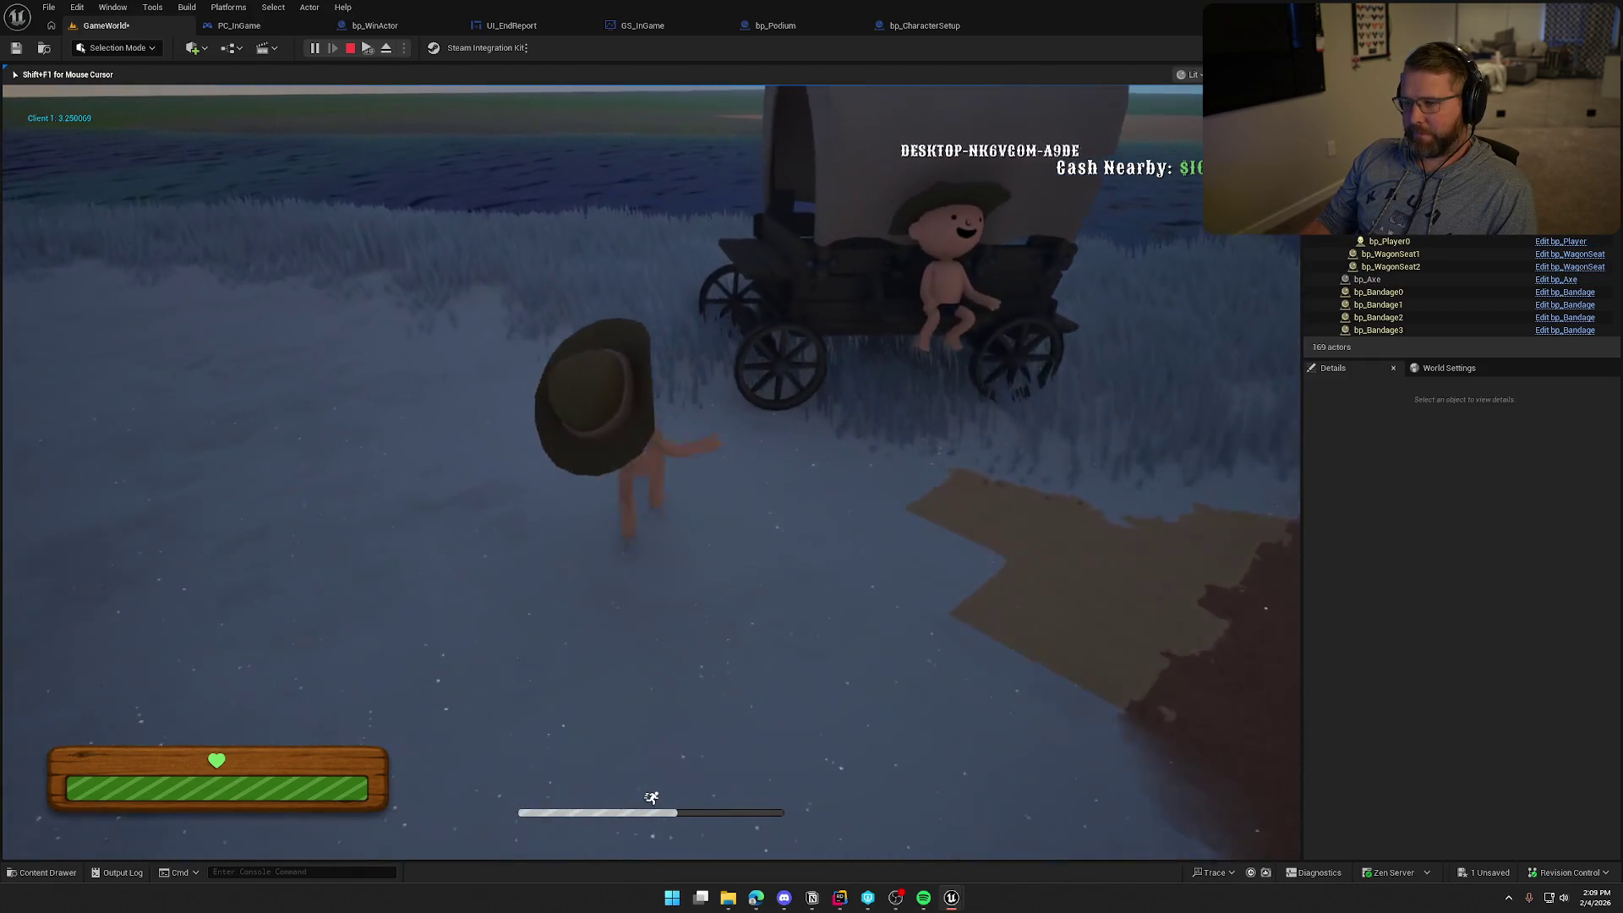
key(e)
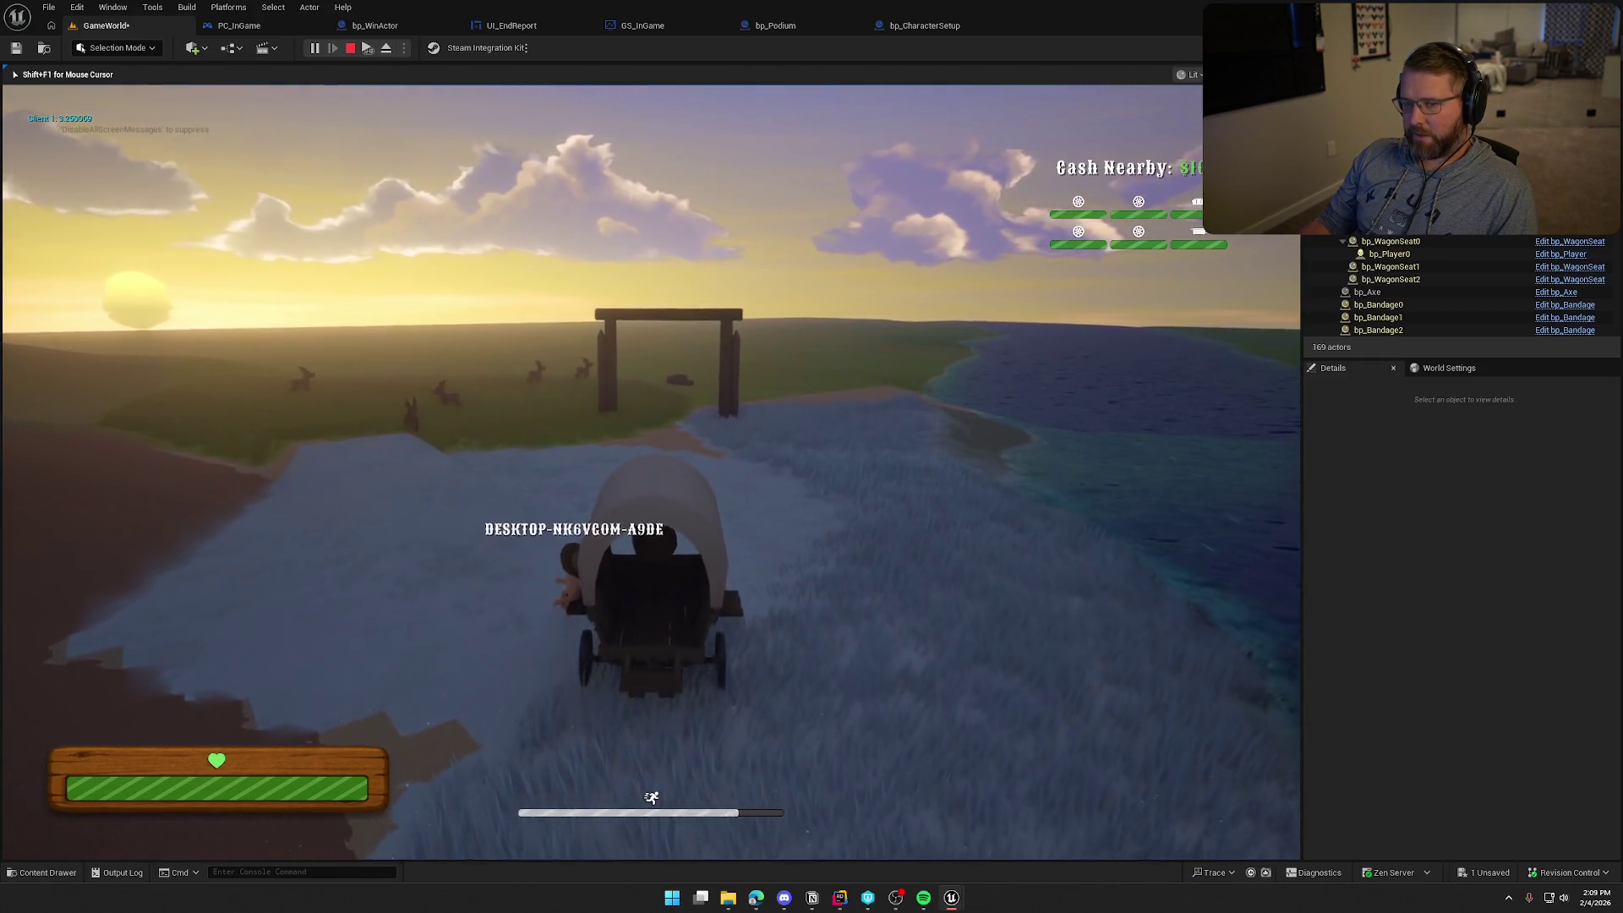
key(w)
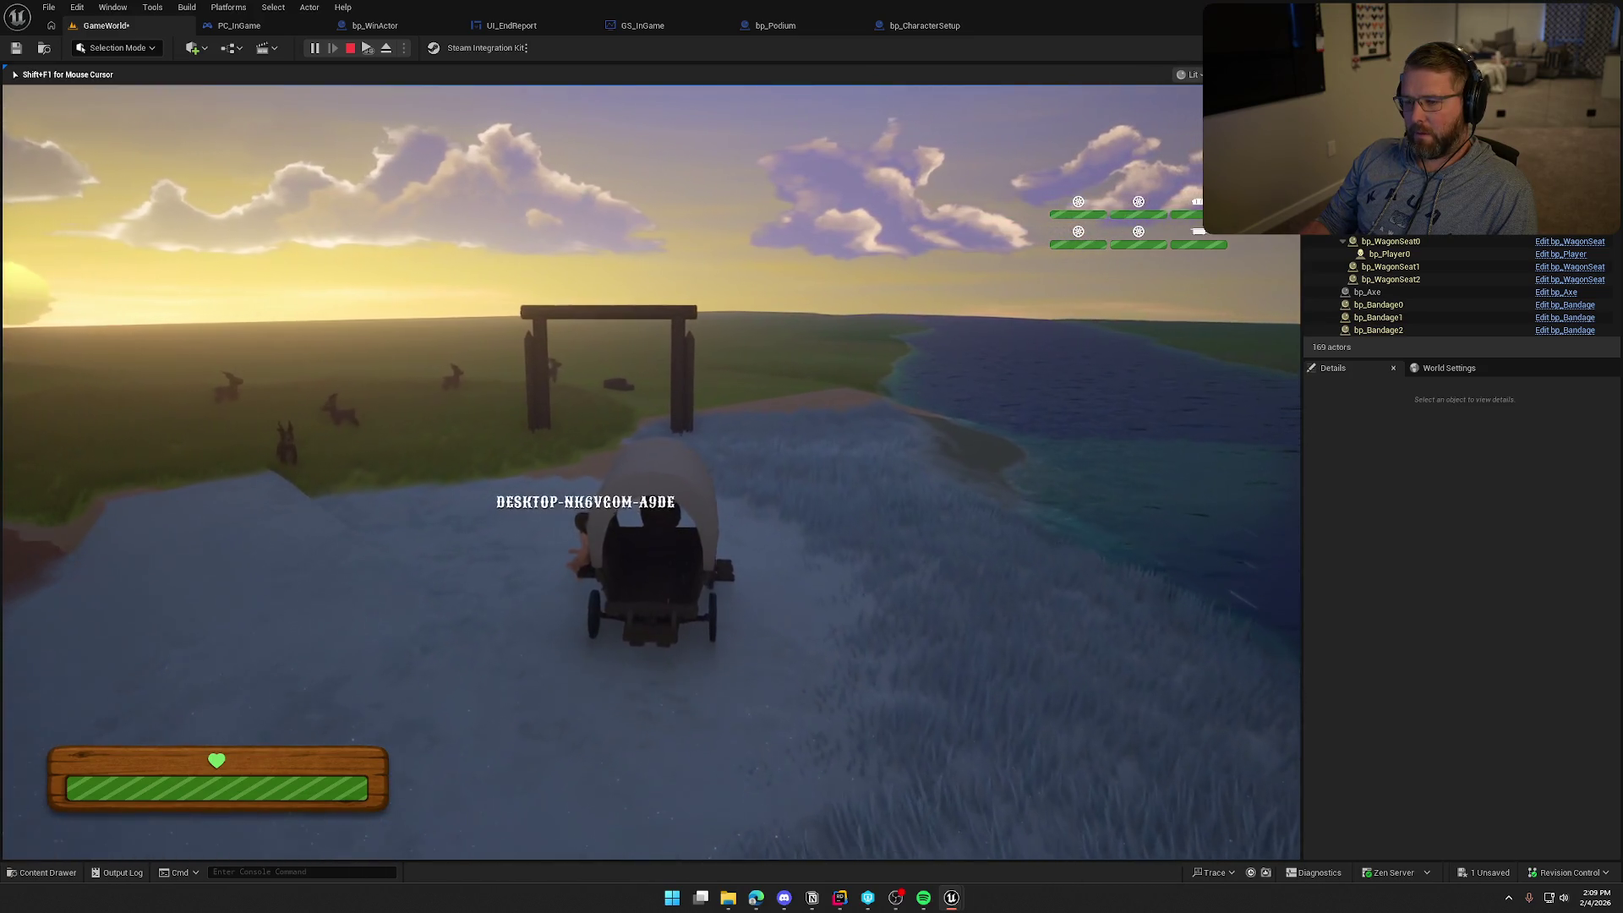
key(w)
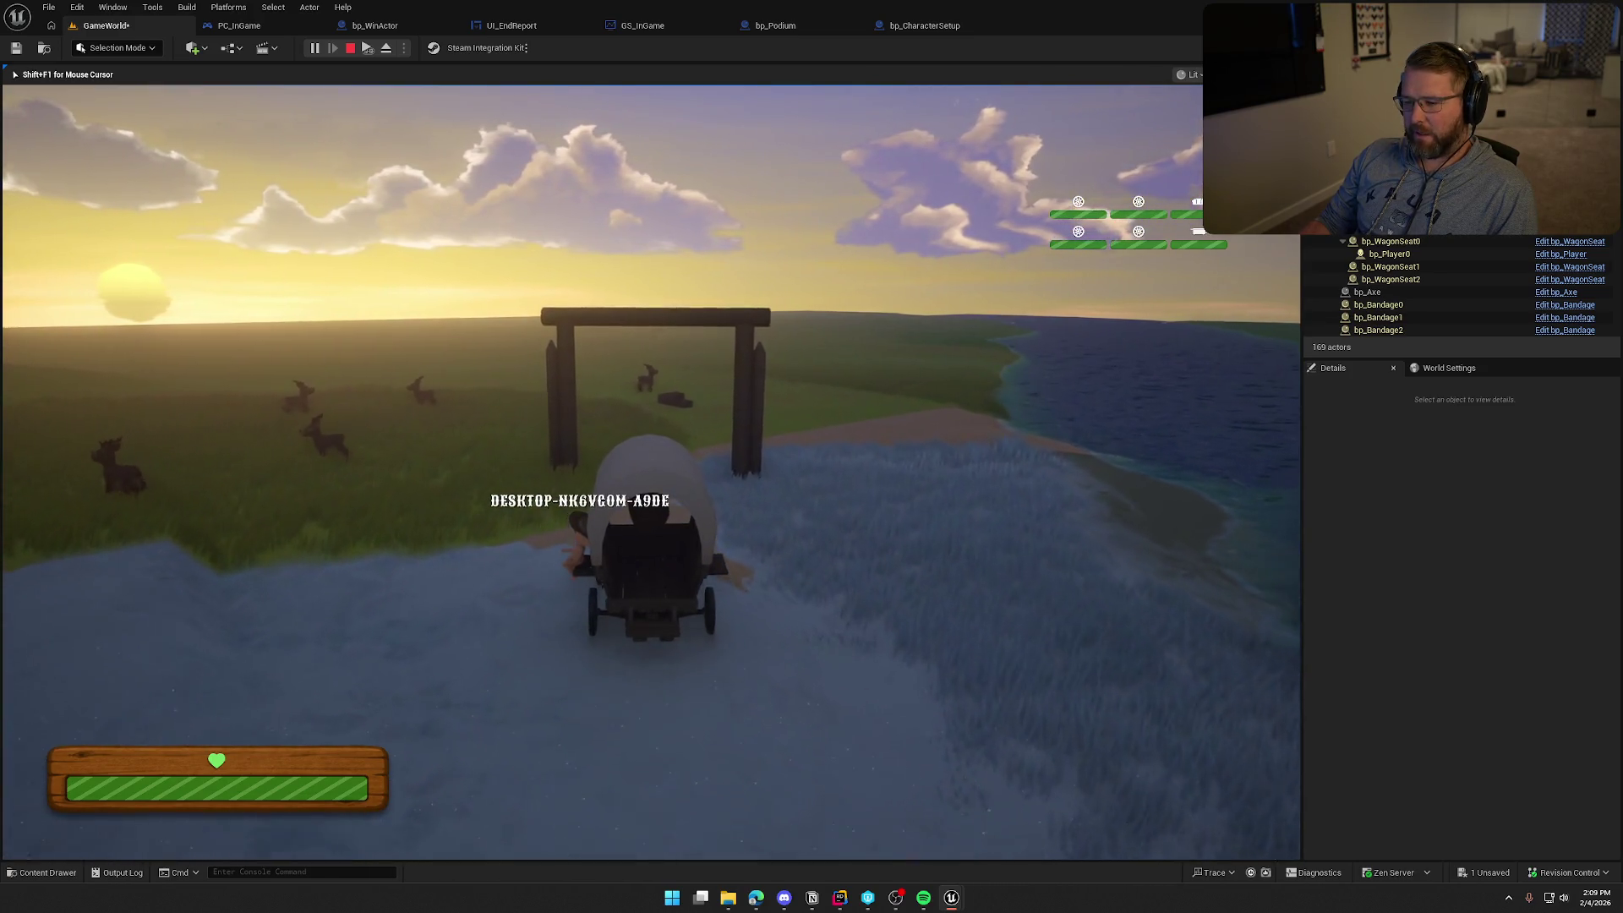
key(w)
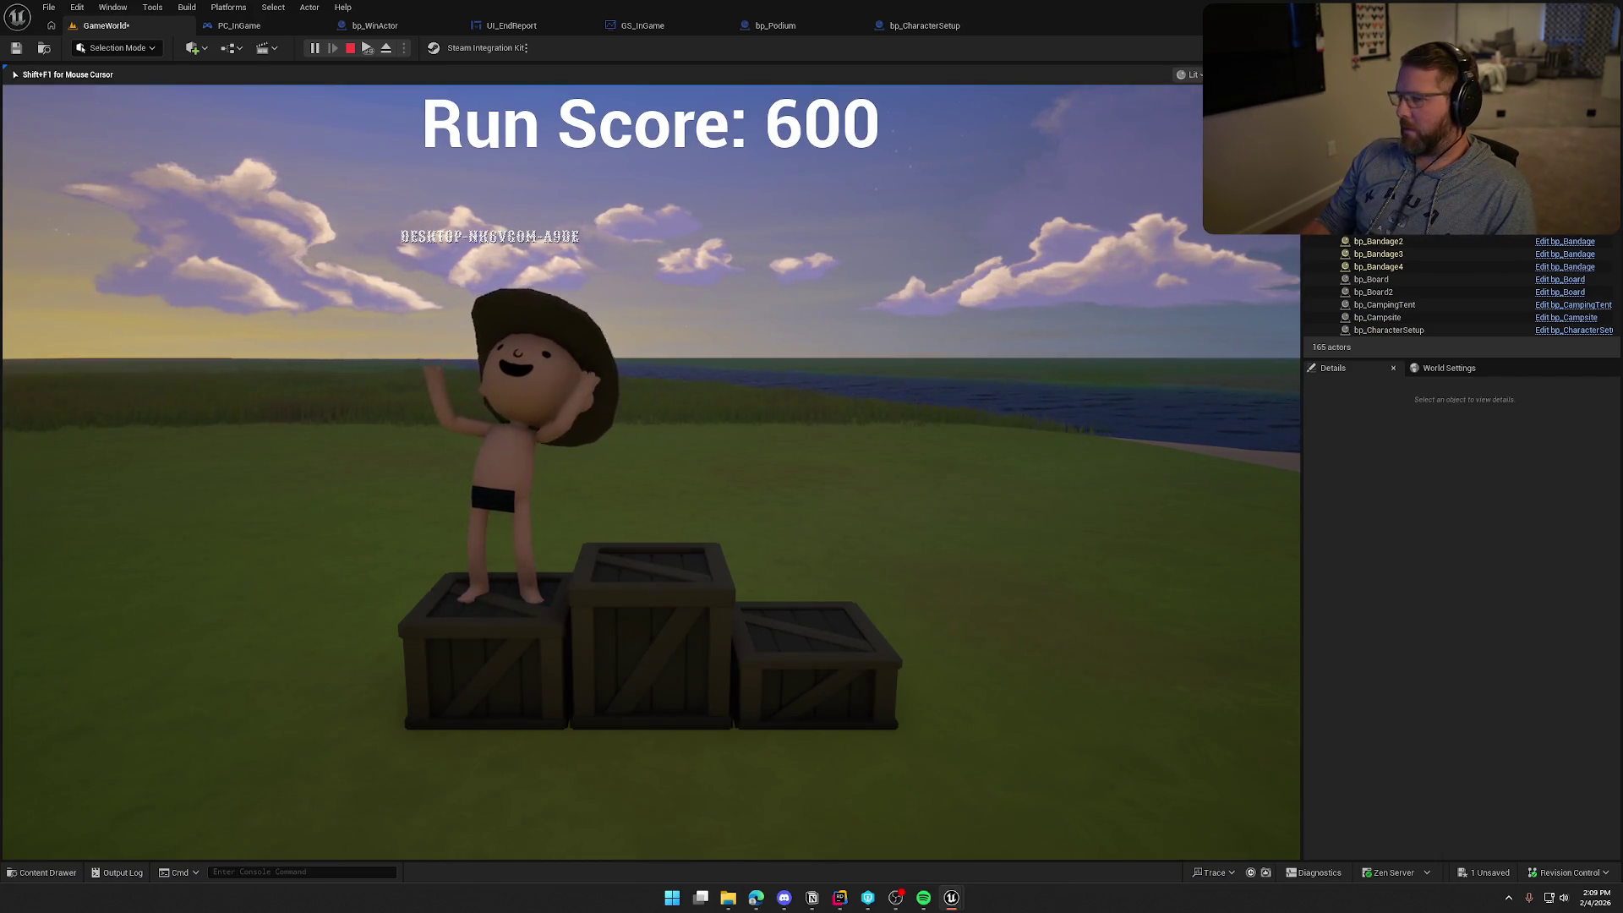
Stop play, reconnect Possess directly to the For Each Loop, and delete the Delay node
key(Escape)
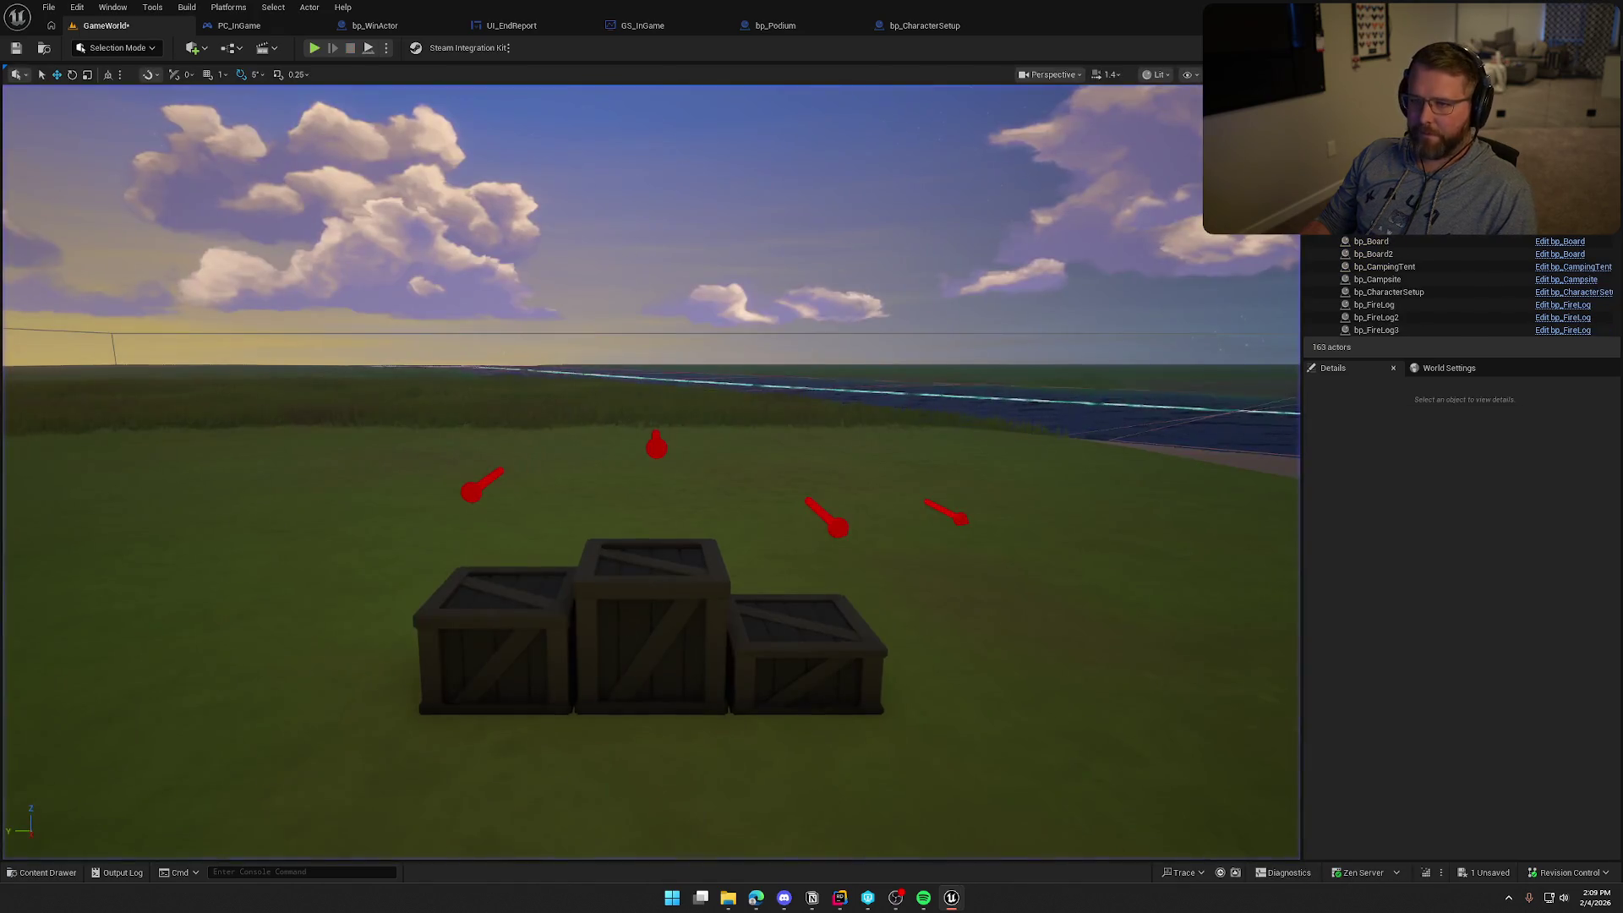
click(432, 26)
mouse_move(820, 445)
mouse_down()
mouse_move(904, 431)
mouse_move(974, 453)
mouse_up()
key(Delete)
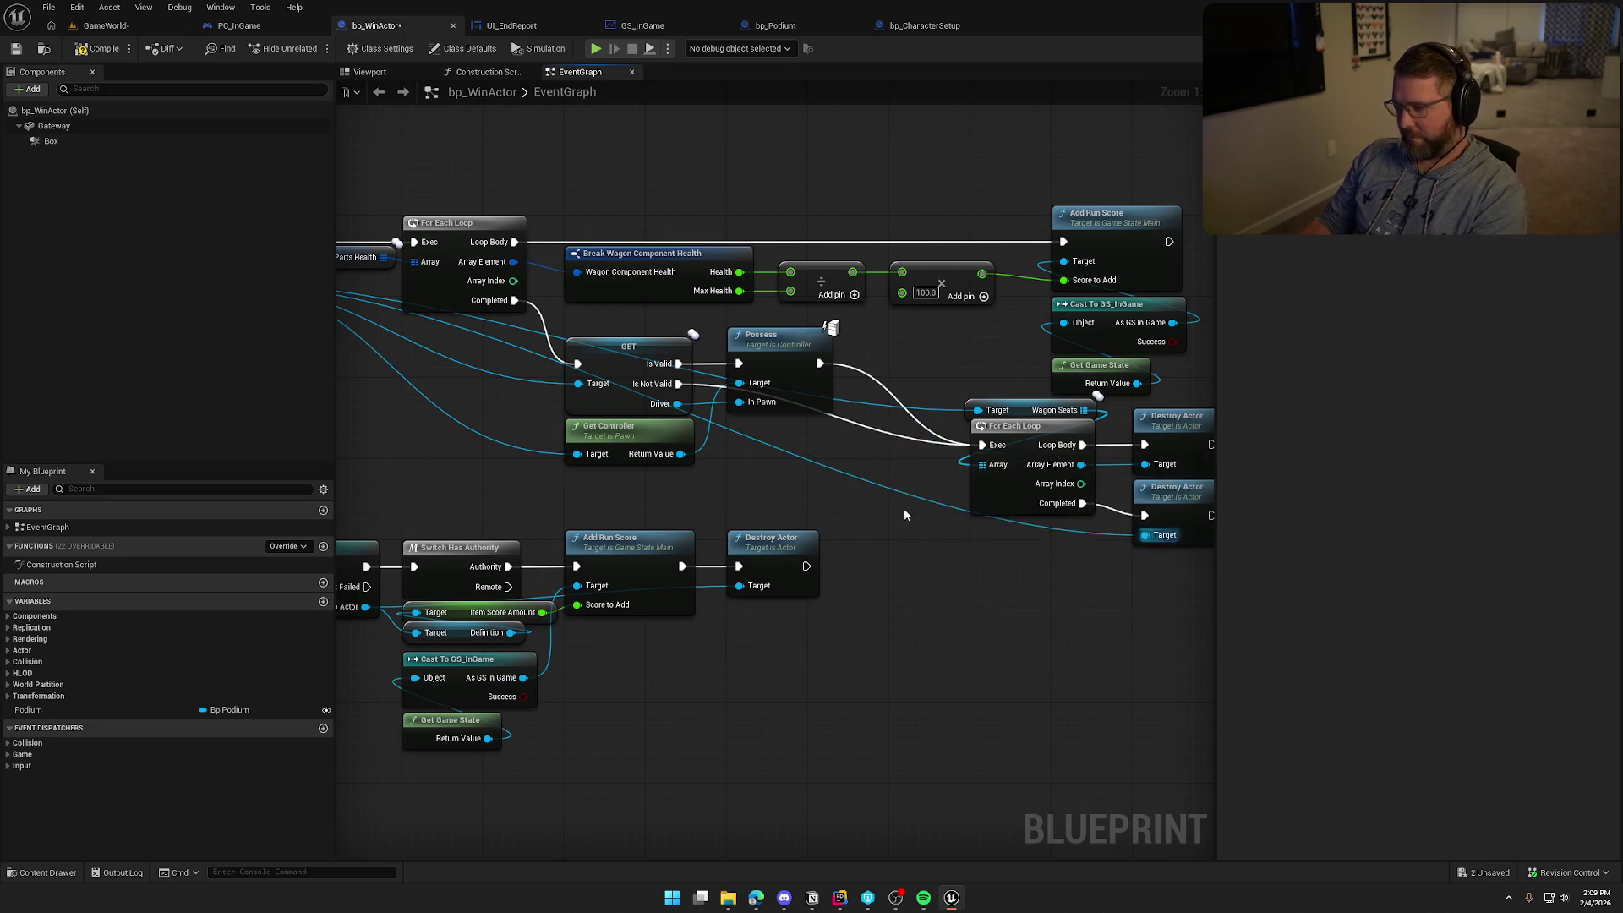
Add Eject Player on Array Element, wired between Loop Body and the seat's Destroy Actor
mouse_move(854, 560)
mouse_down()
mouse_move(776, 412)
mouse_move(754, 431)
mouse_move(840, 464)
mouse_up()
text(d)
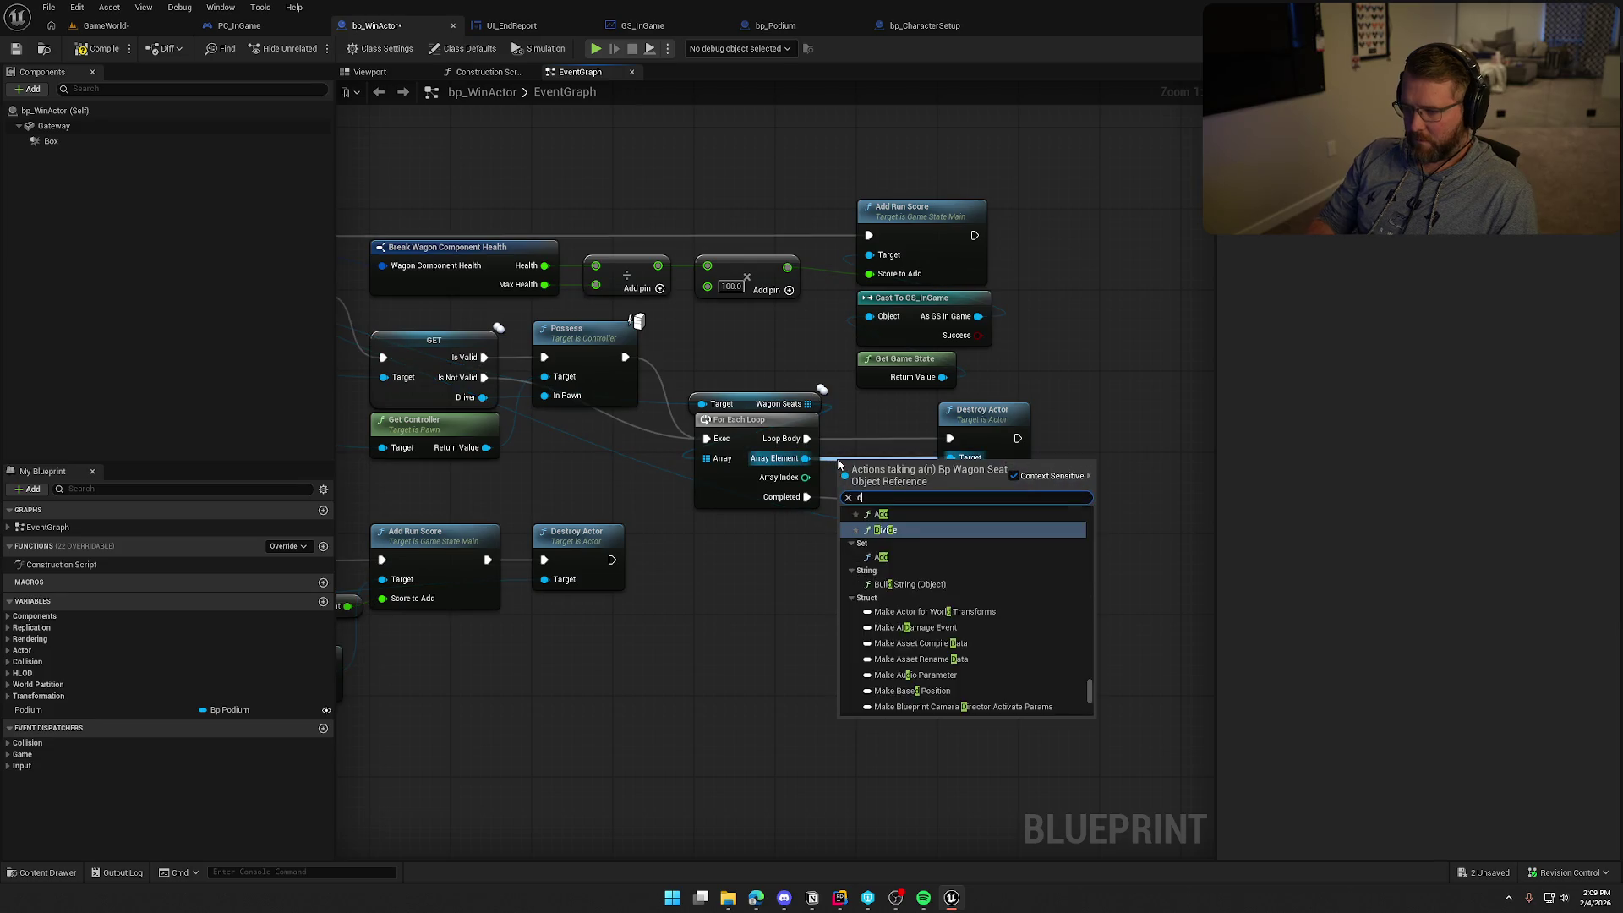
key(BackSpace)
text(eject)
key(Return)
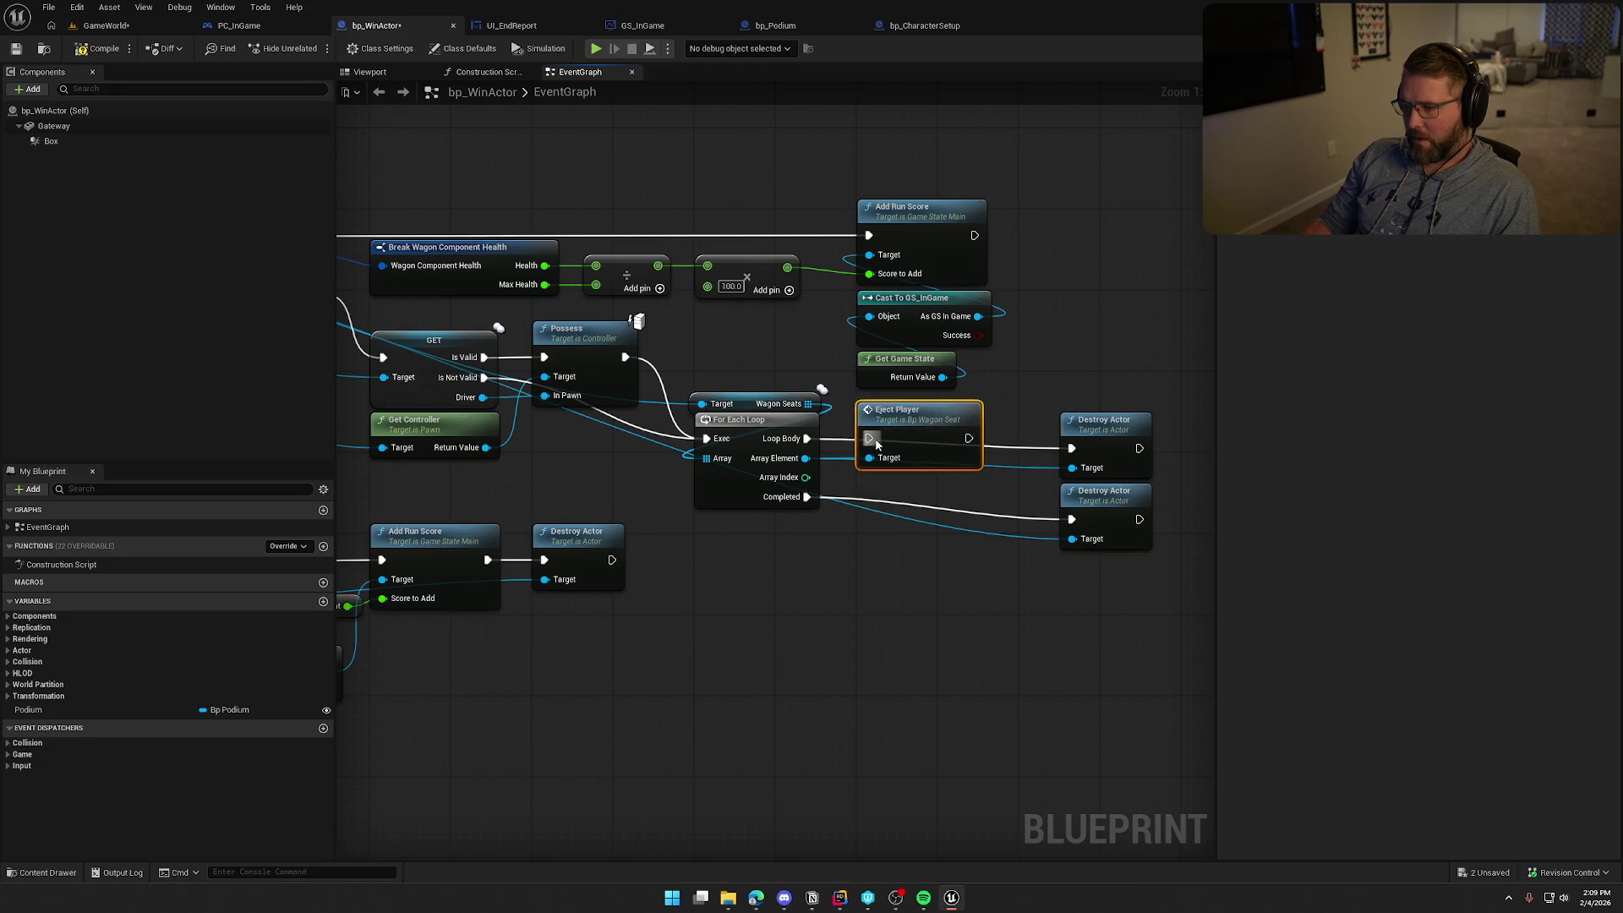
drag(870, 438, 807, 438)
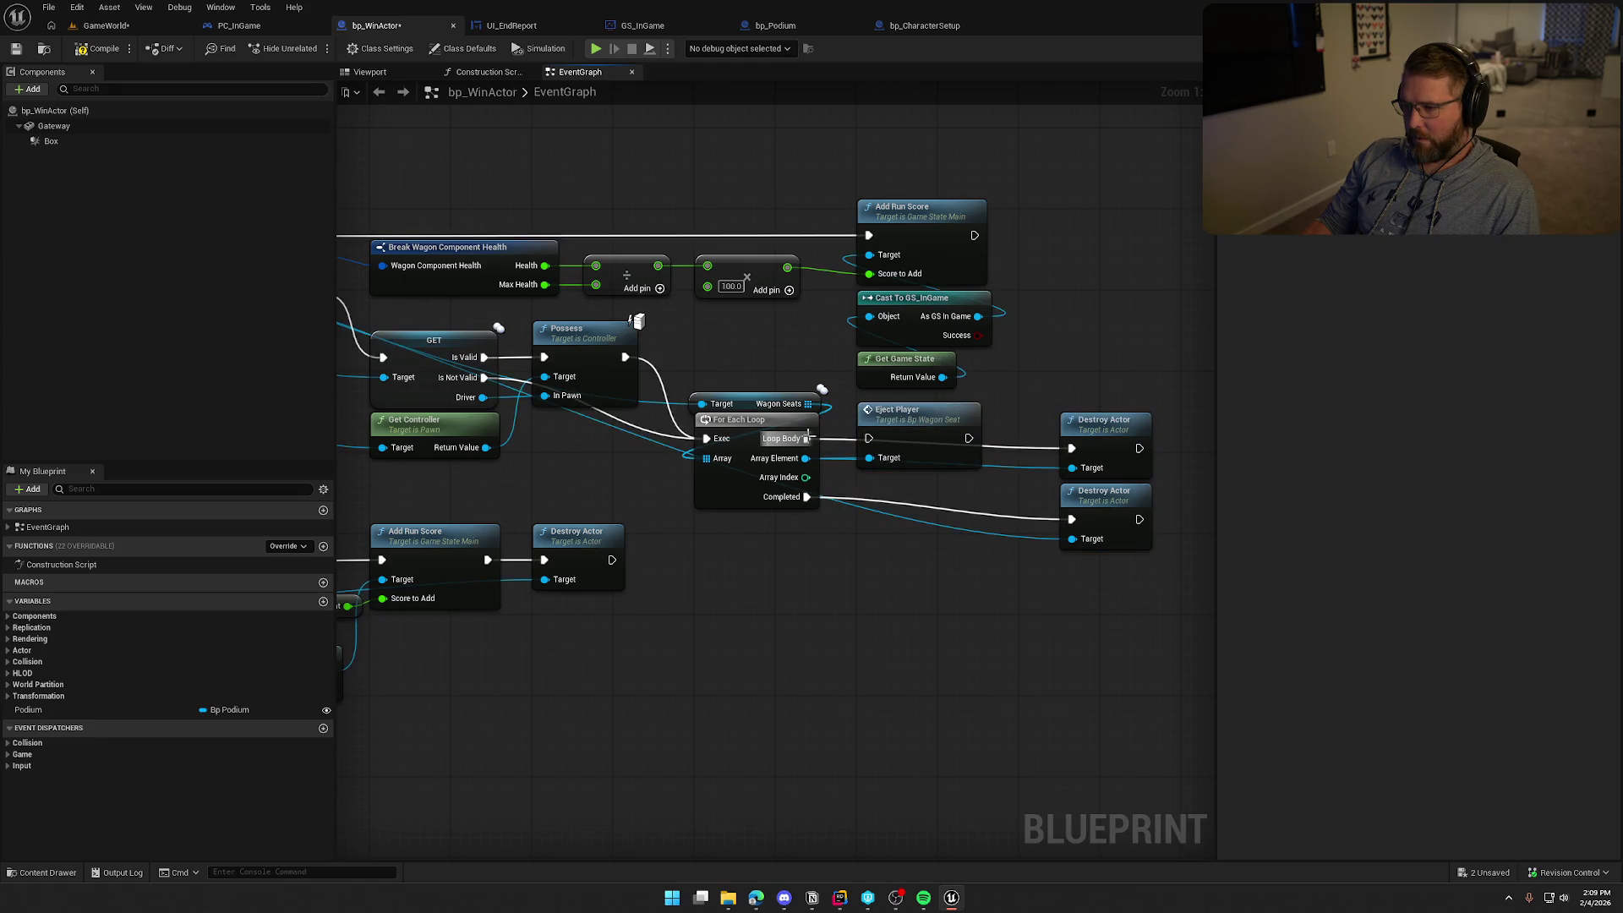
click(973, 442)
drag(969, 438, 1071, 448)
drag(1113, 518, 920, 508)
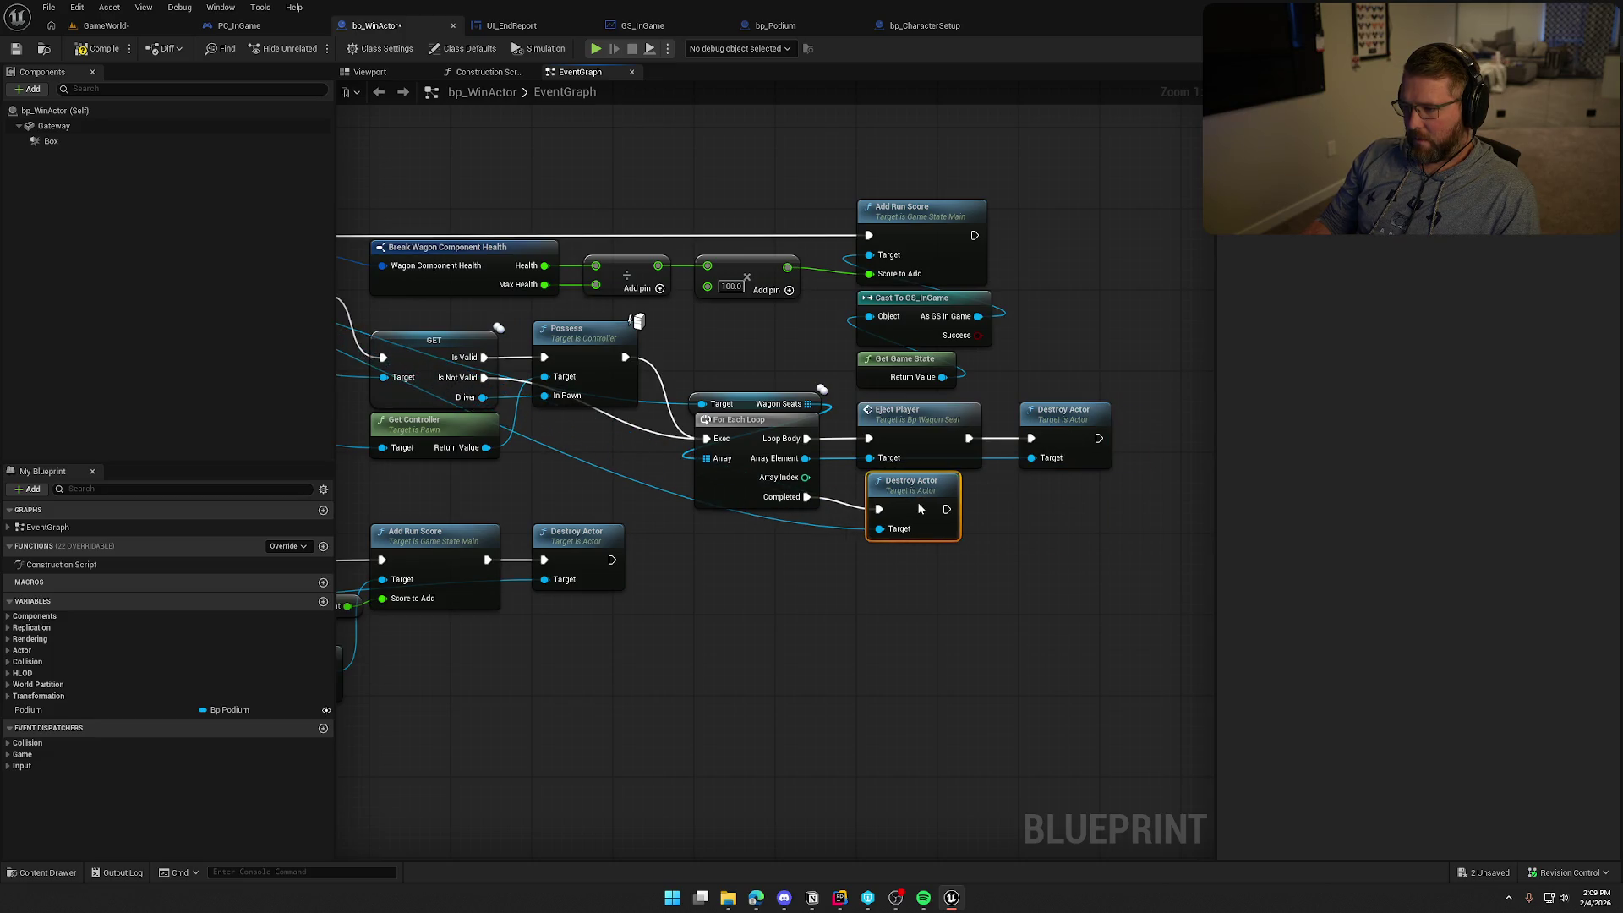
Set bp_WagonSeat's EjectPlayer custom event to Multicast, then go back to bp_WinActor
double_click(930, 448)
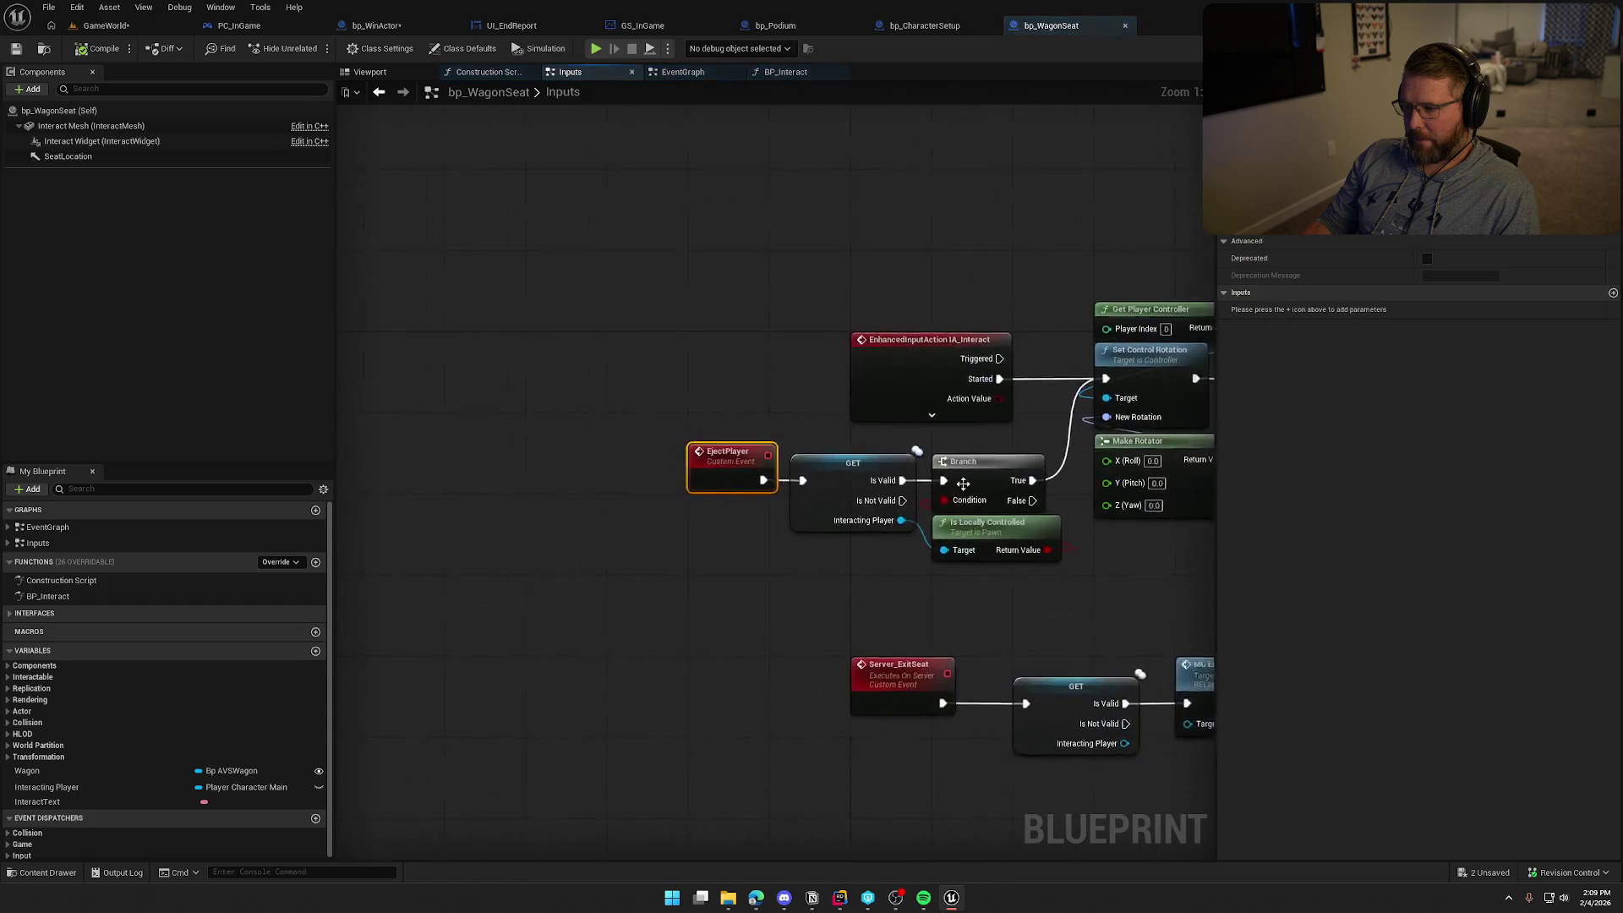
mouse_move(847, 597)
mouse_down()
mouse_move(717, 608)
mouse_move(575, 591)
mouse_up()
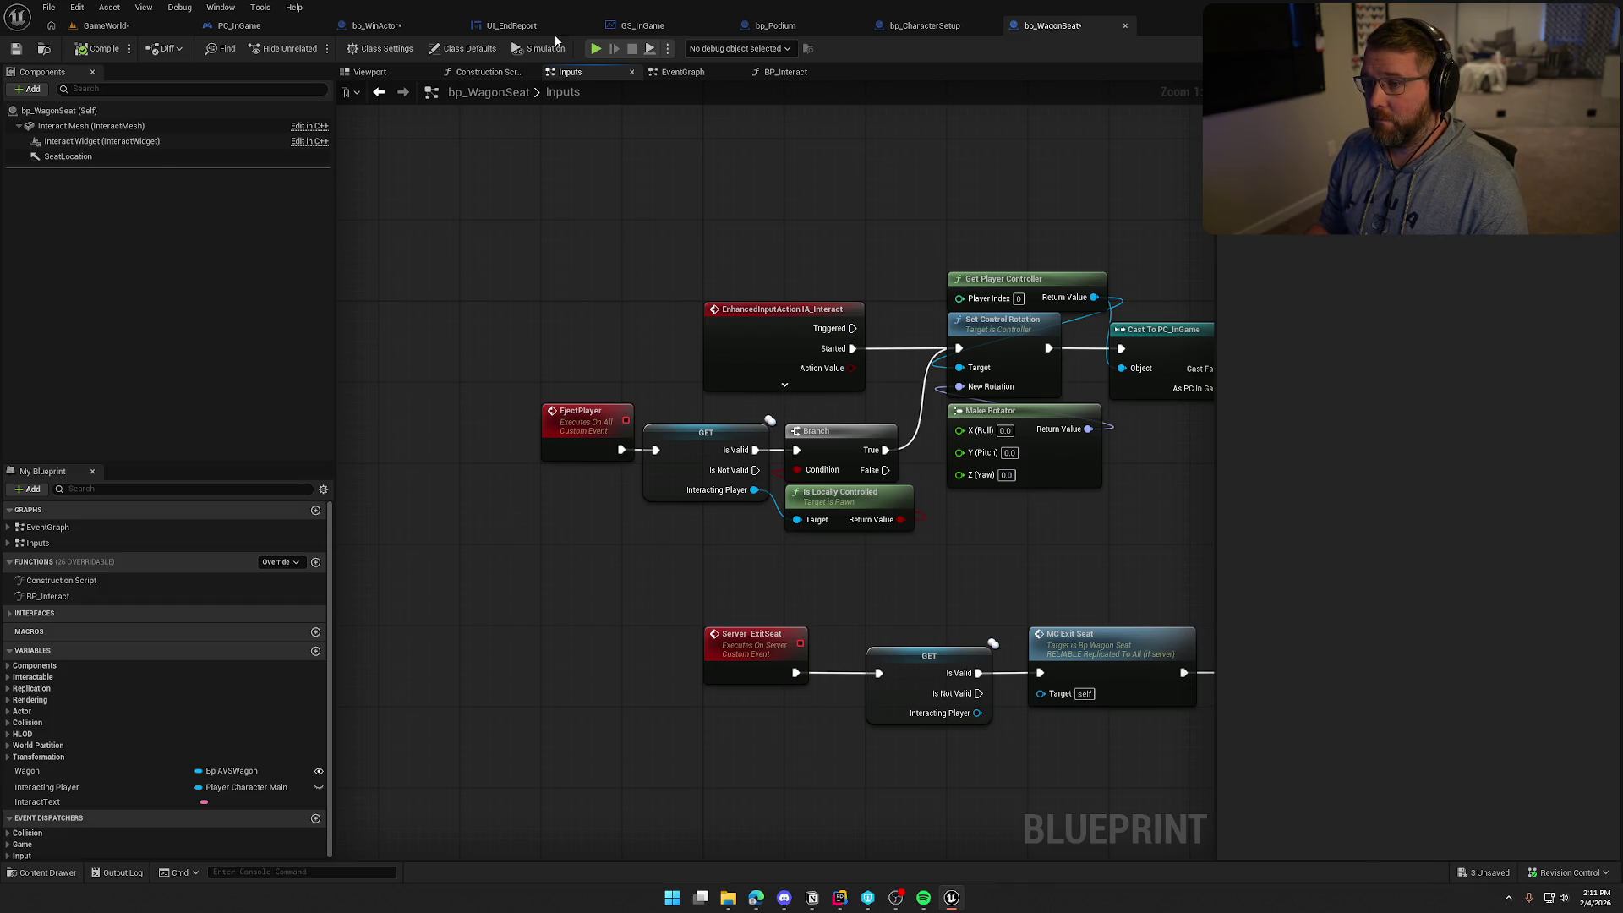
click(376, 26)
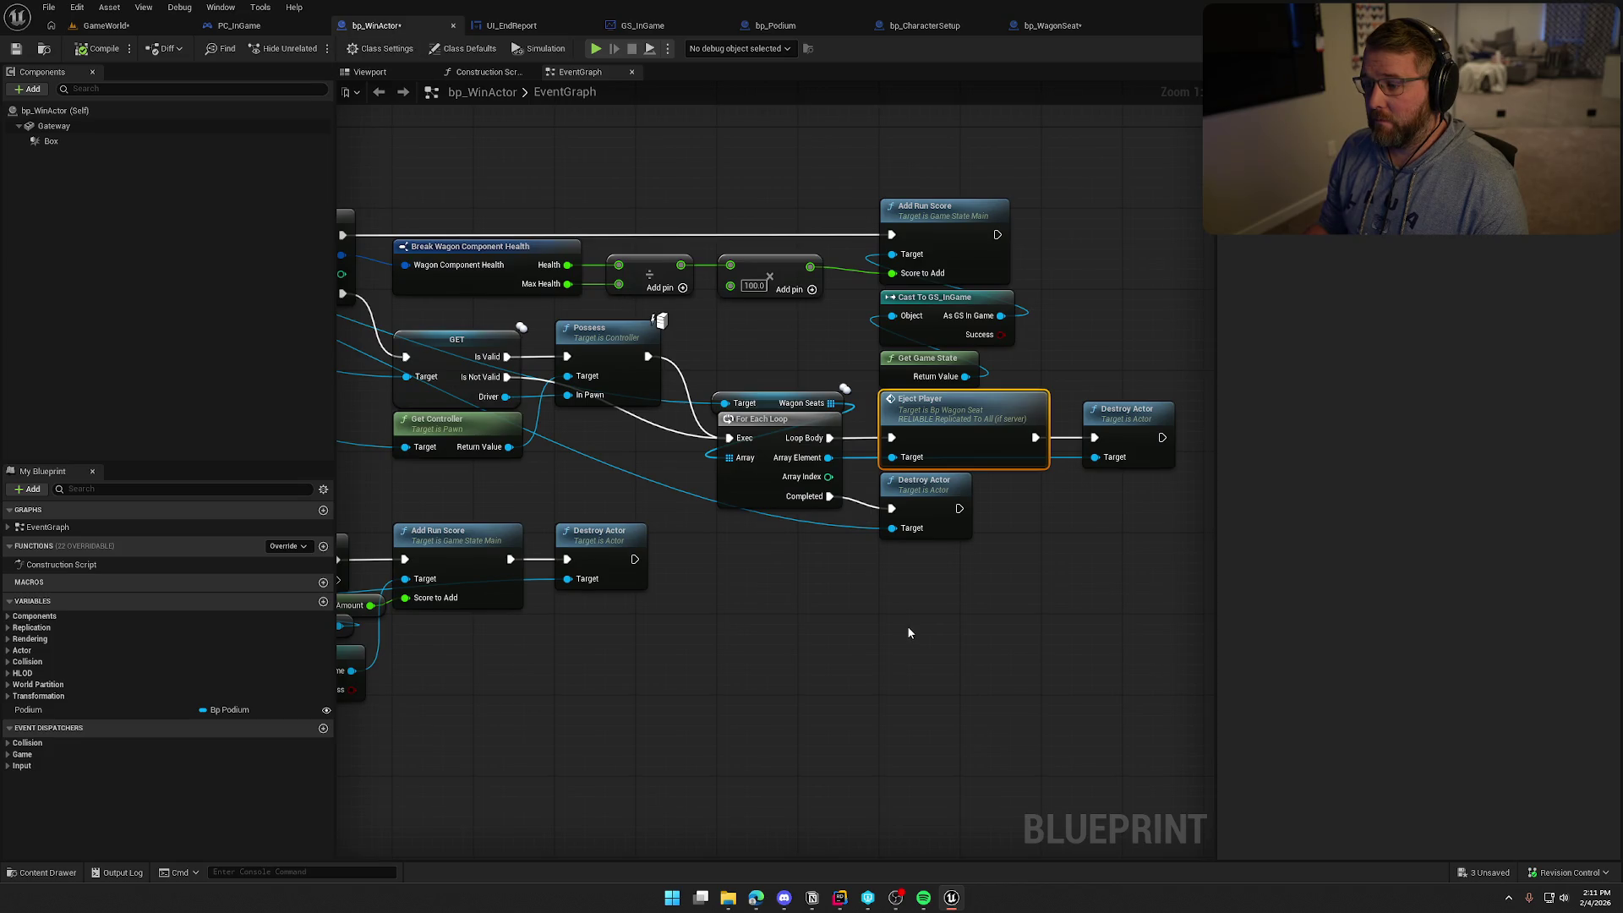
Wire Cast To PickupActor directly to Add Run Score and delete the Switch Has Authority node between them
scroll(908, 632, down, 3)
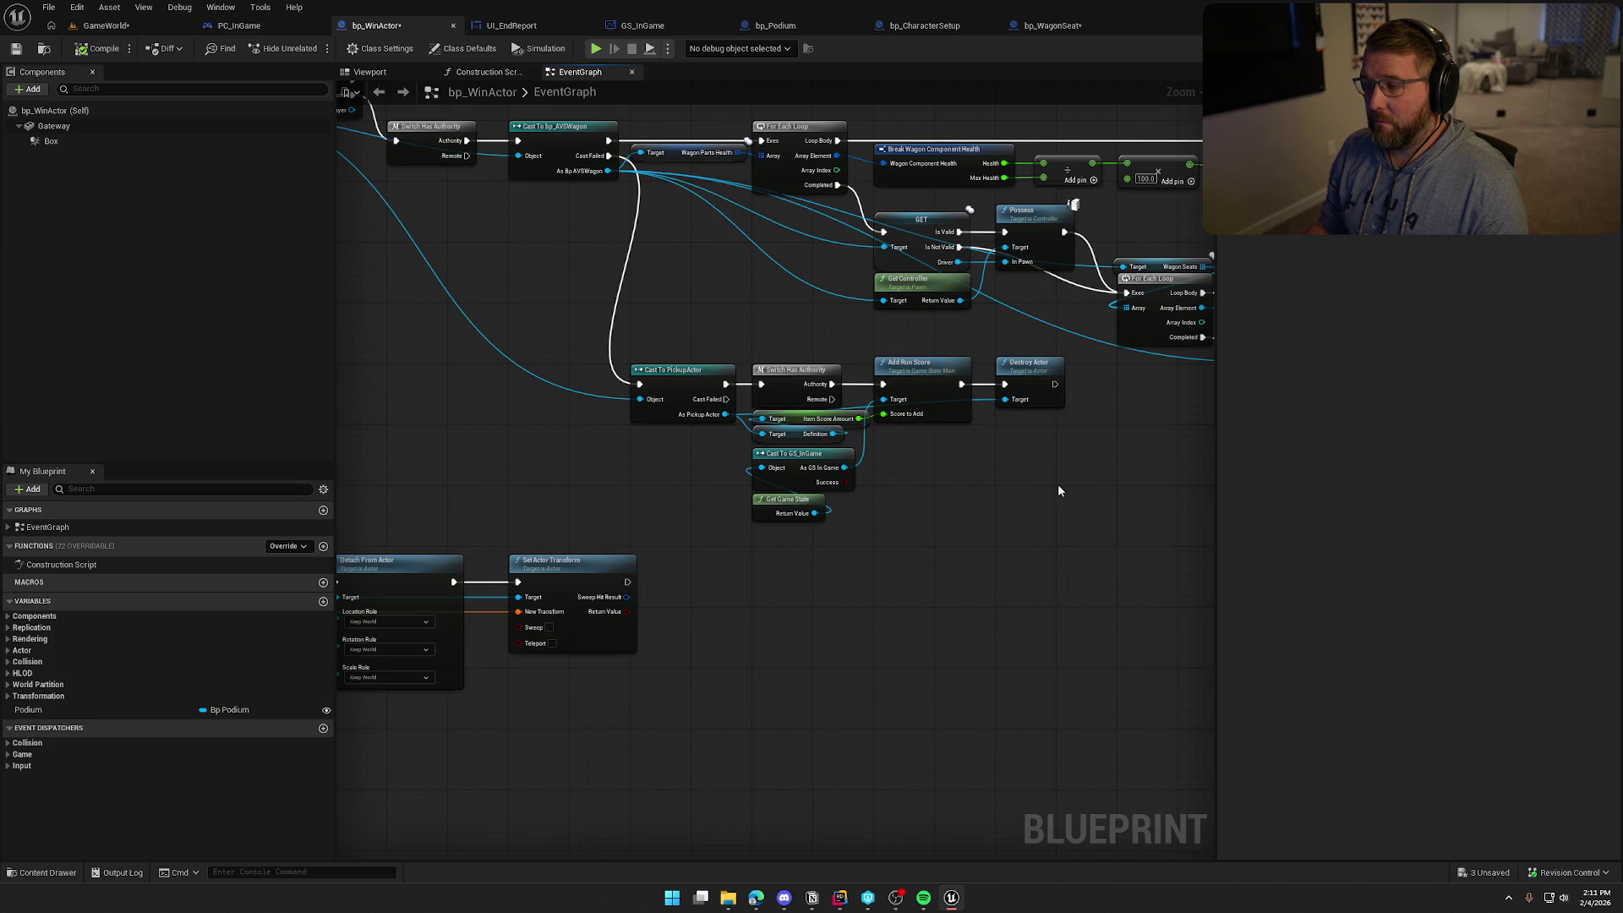
scroll(1057, 489, down, 2)
scroll(811, 532, up, 2)
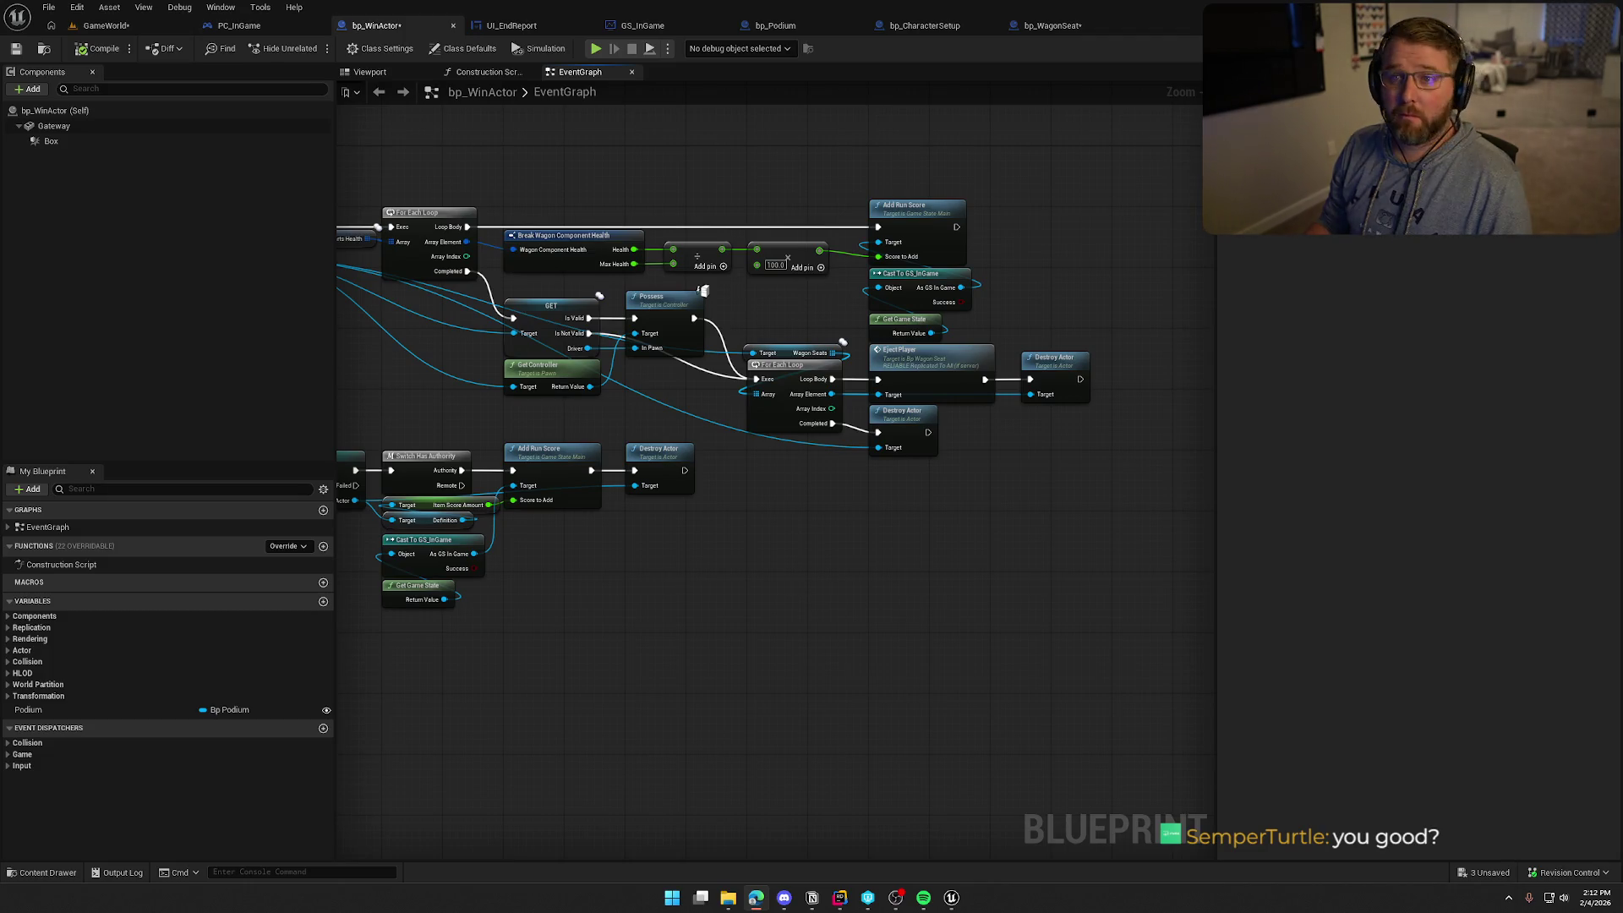
scroll(845, 704, up, 3)
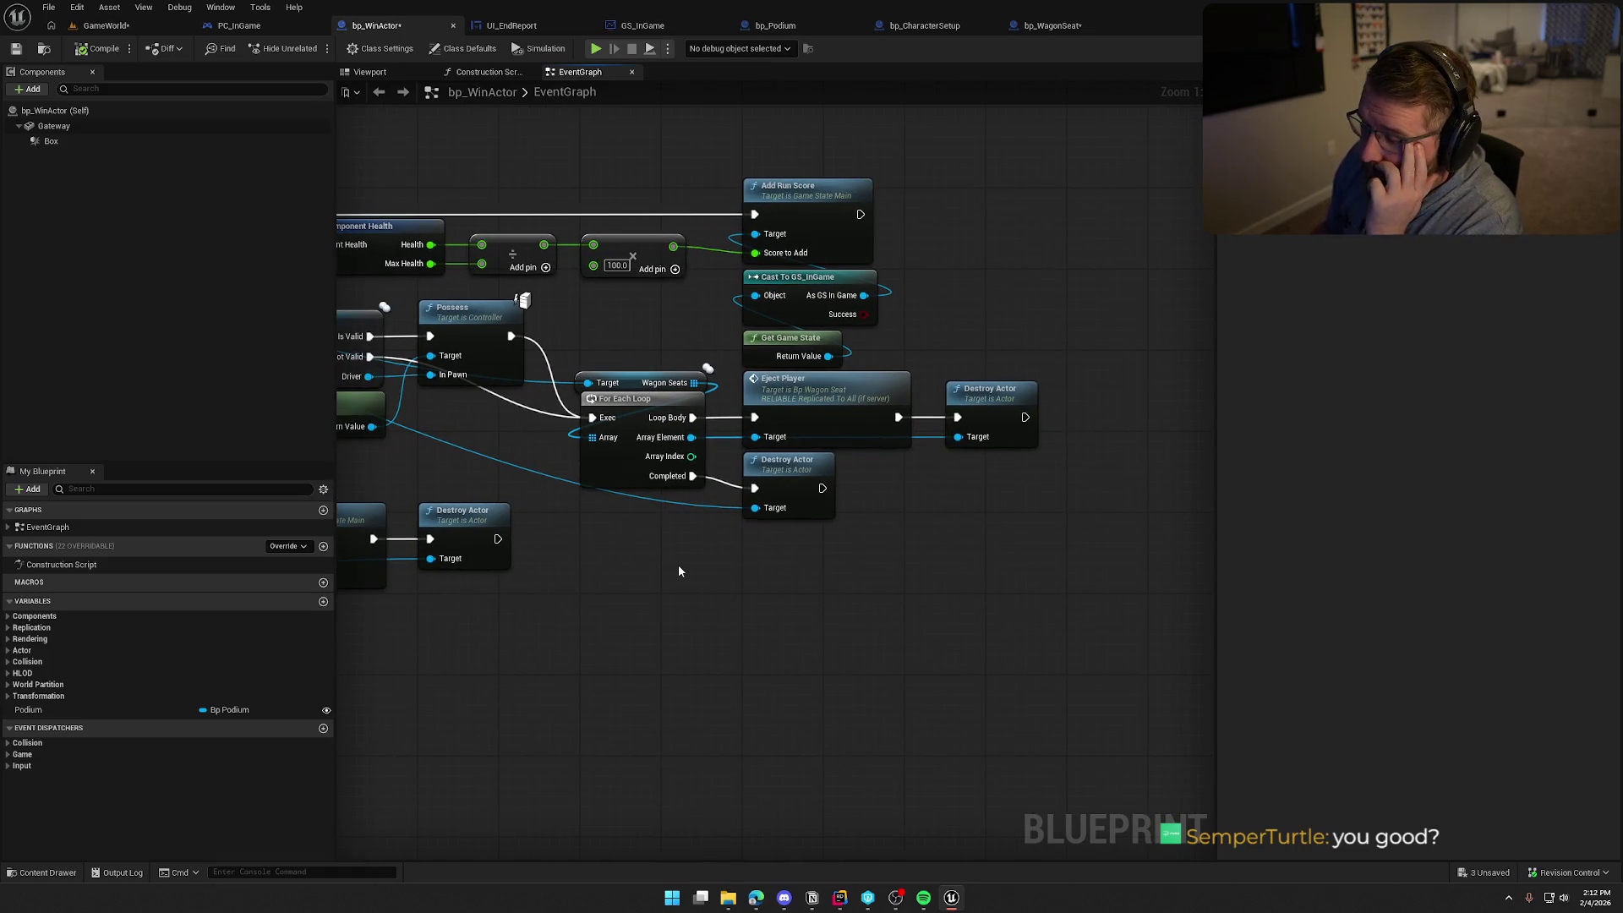
scroll(917, 550, down, 1)
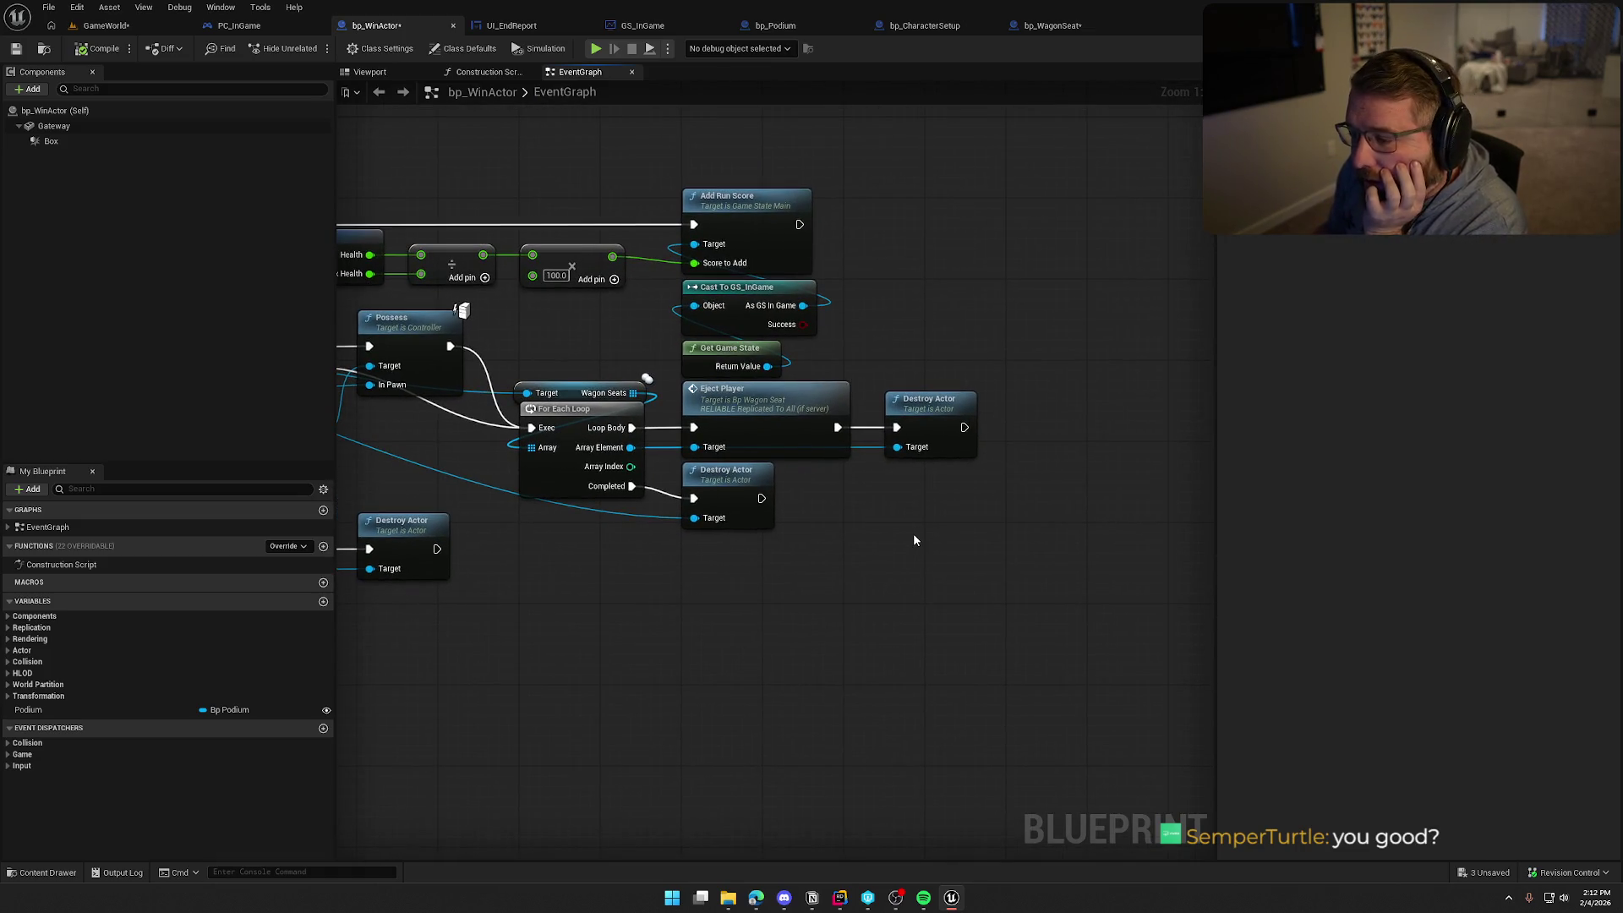
scroll(949, 550, up, 1)
scroll(967, 559, down, 3)
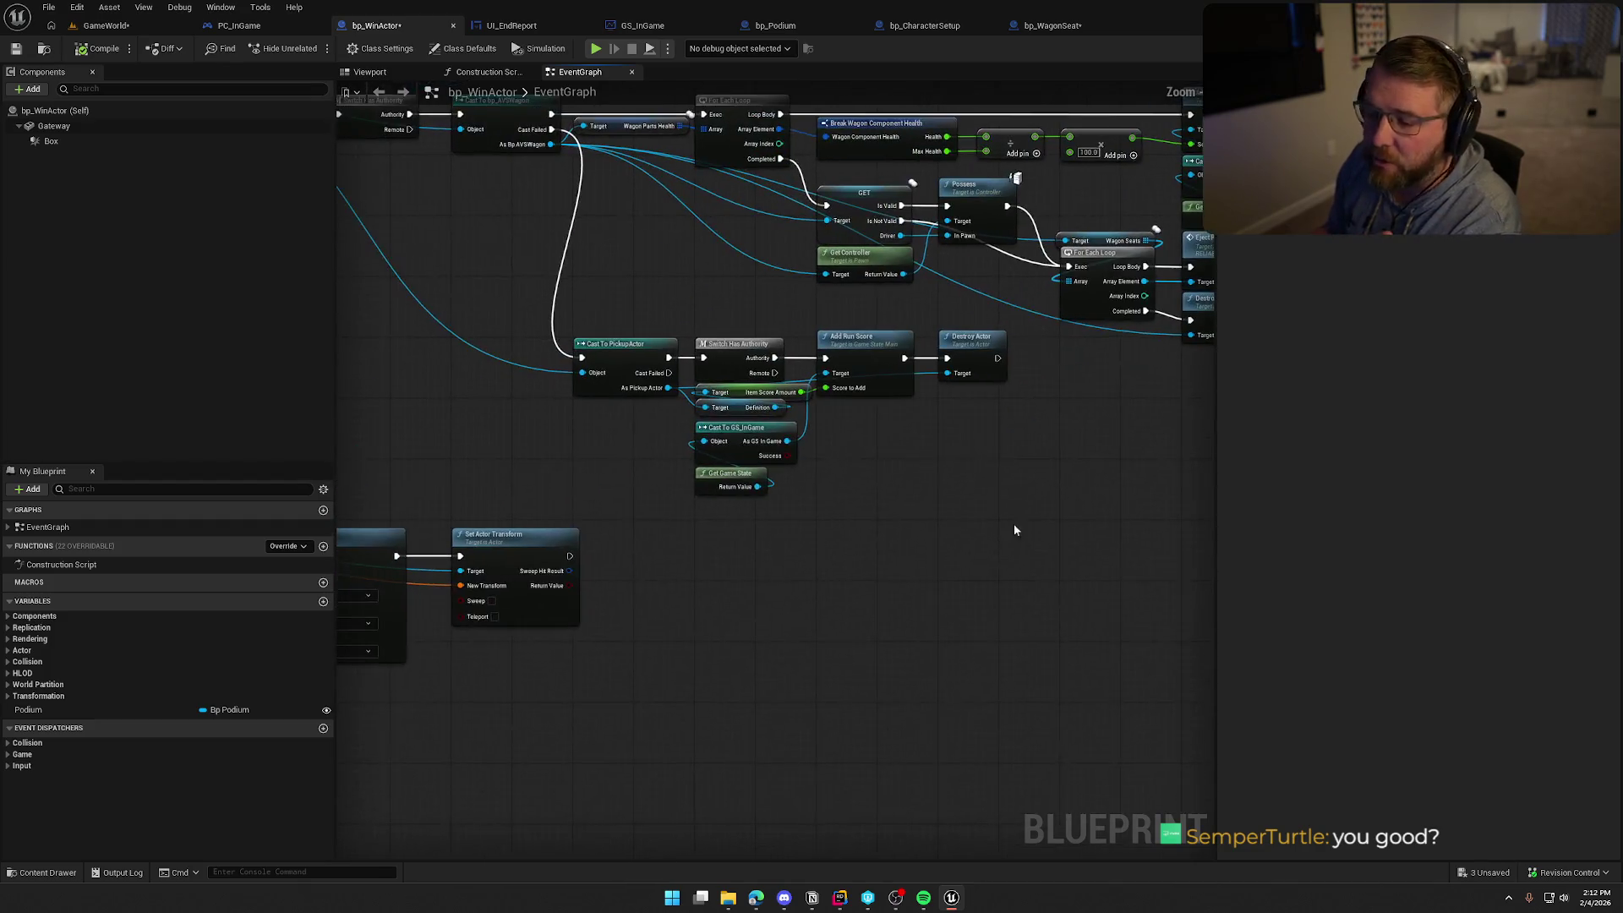
mouse_move(971, 490)
mouse_down()
mouse_move(1025, 615)
mouse_move(985, 592)
mouse_move(1027, 570)
mouse_up()
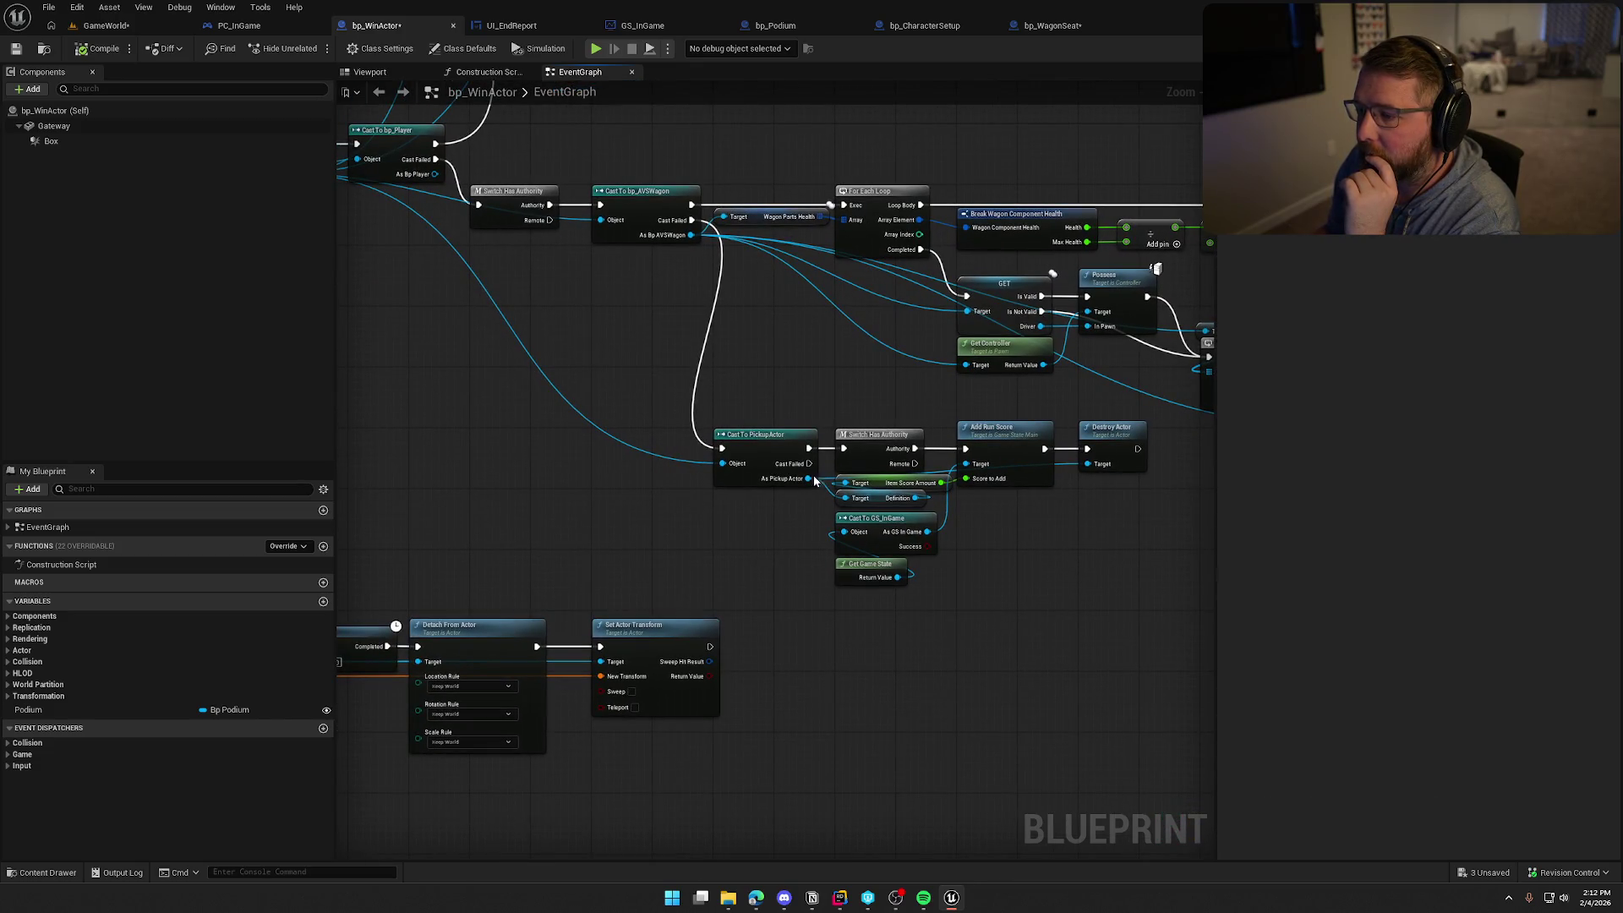
drag(817, 448, 927, 452)
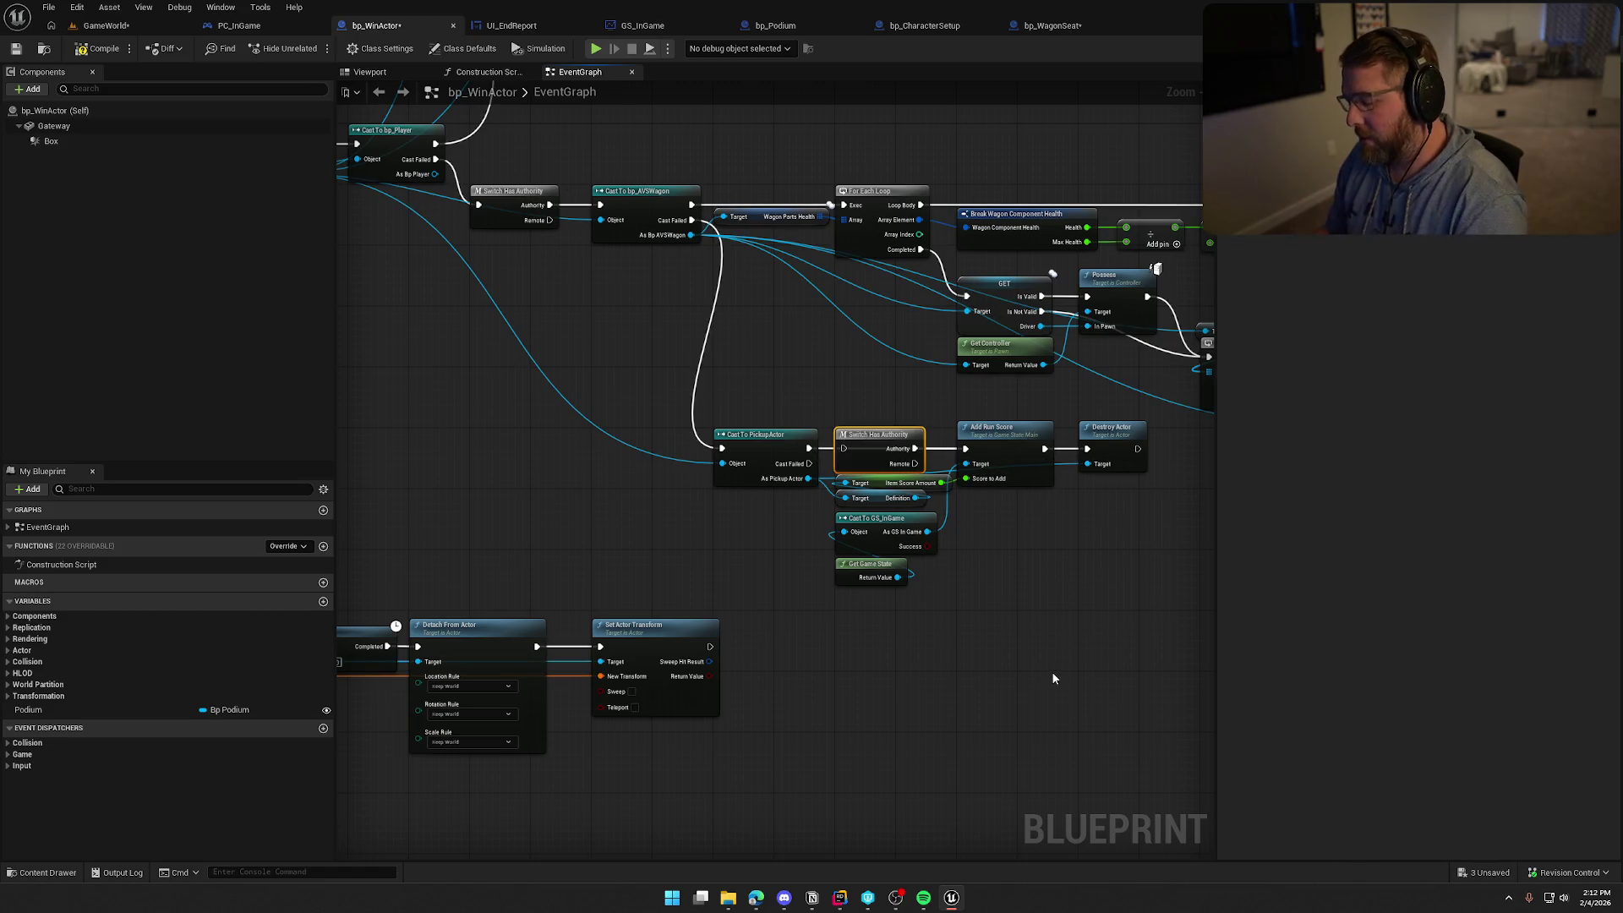
key(Delete)
Move the Cast To PickupActor group lower and place Switch Has Authority after the player cast
mouse_move(1117, 594)
mouse_down()
mouse_move(700, 428)
mouse_move(509, 323)
mouse_up()
click(829, 481)
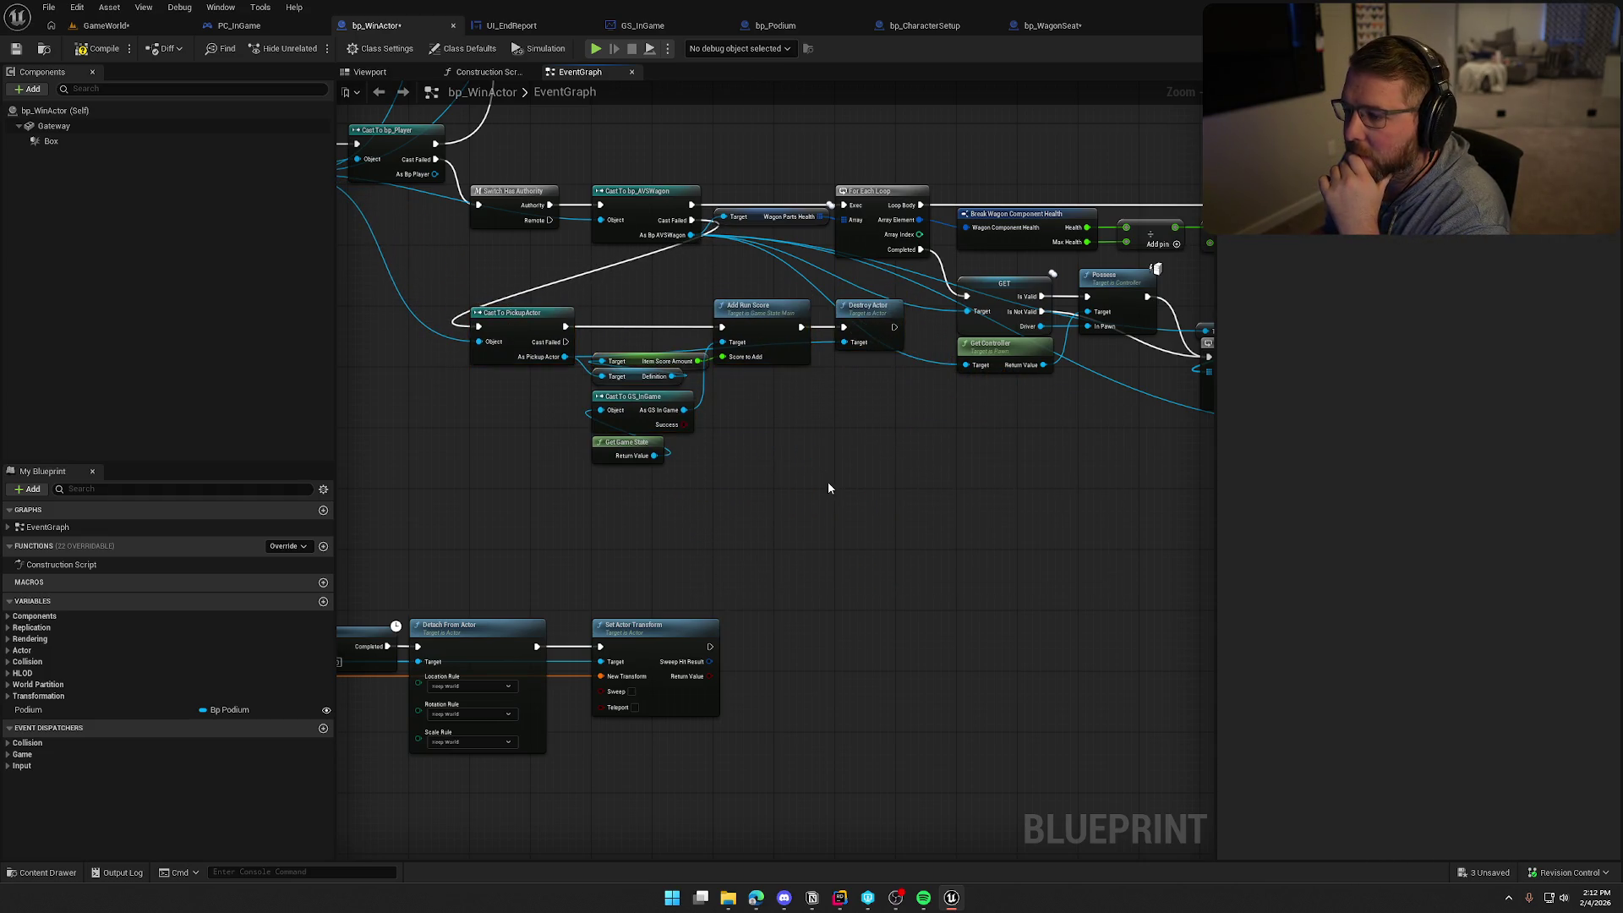
mouse_move(756, 425)
mouse_down()
mouse_move(465, 296)
mouse_move(511, 388)
mouse_up()
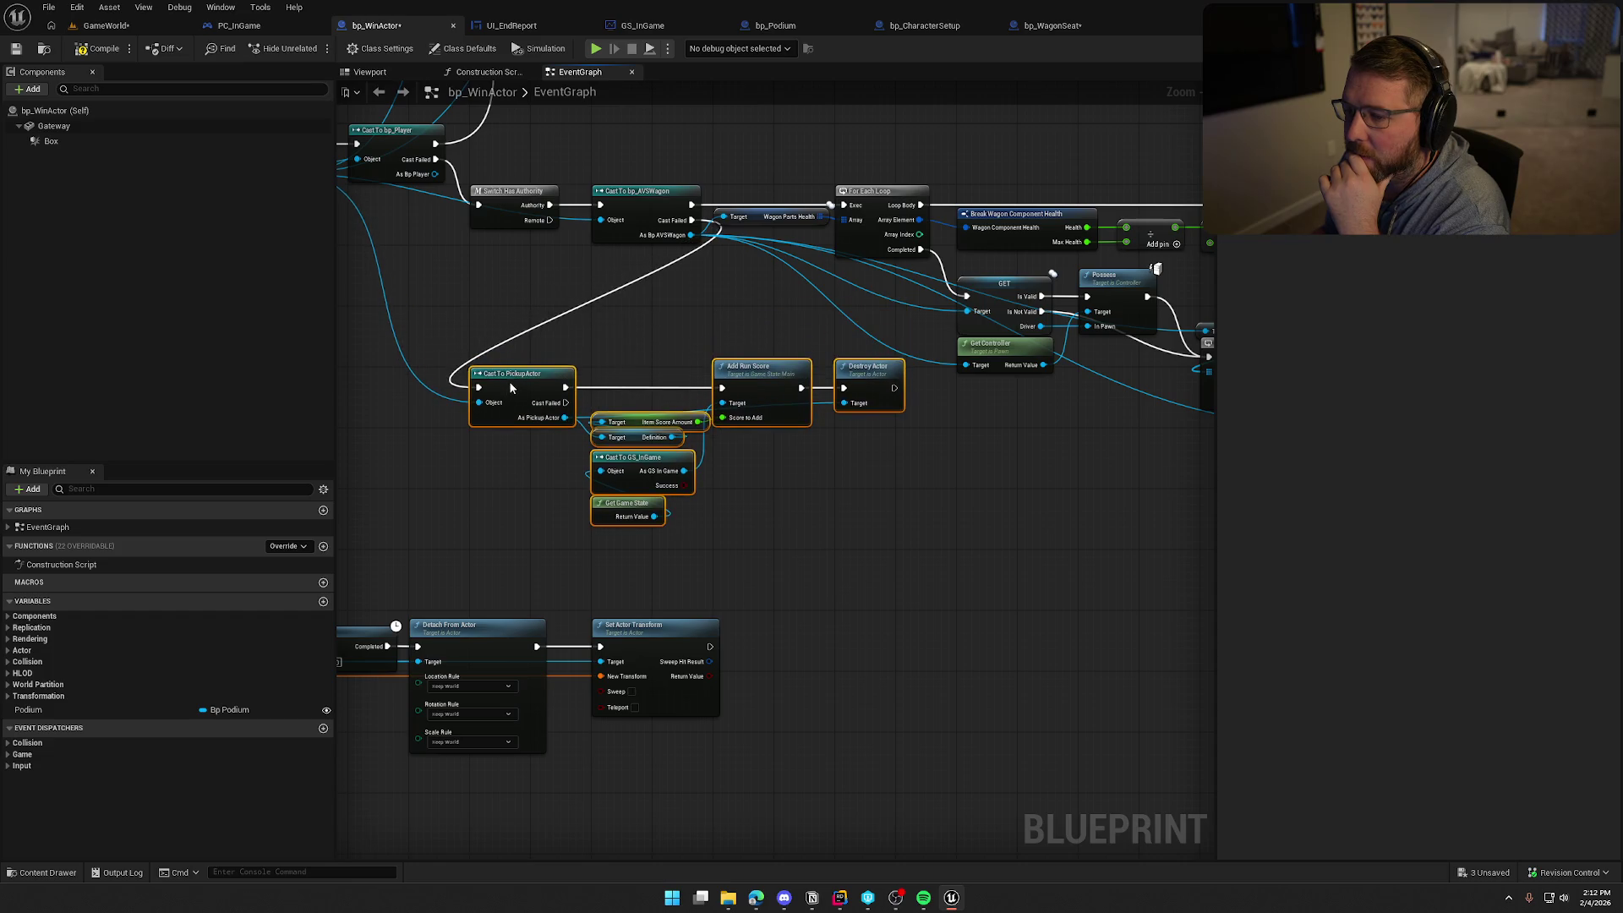
click(614, 327)
drag(711, 327, 849, 447)
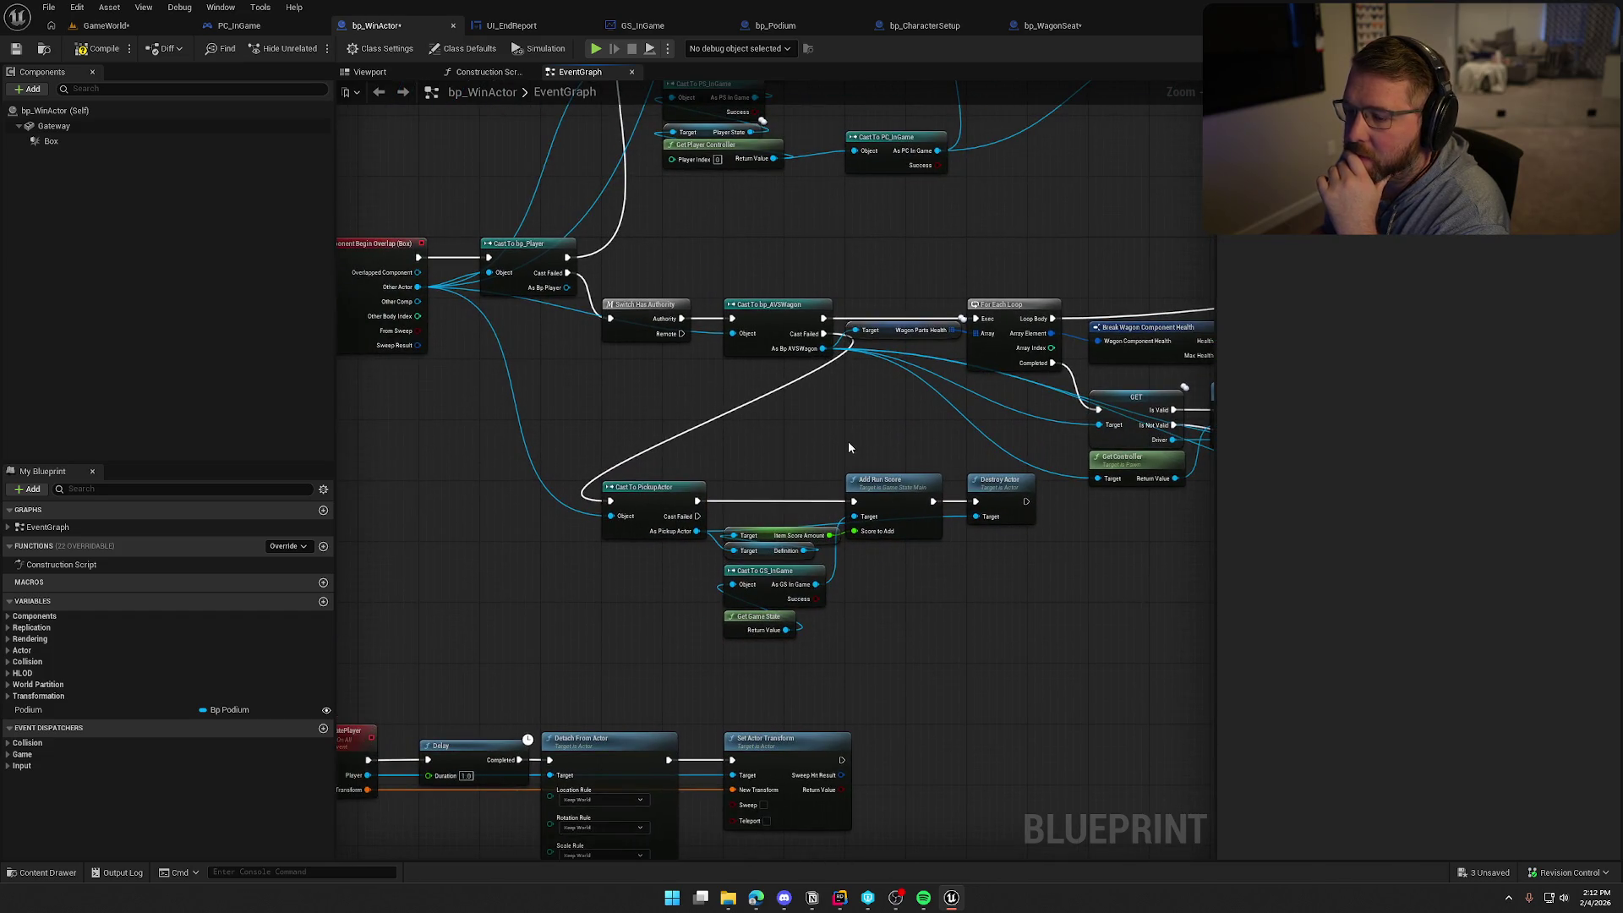
drag(635, 308, 521, 322)
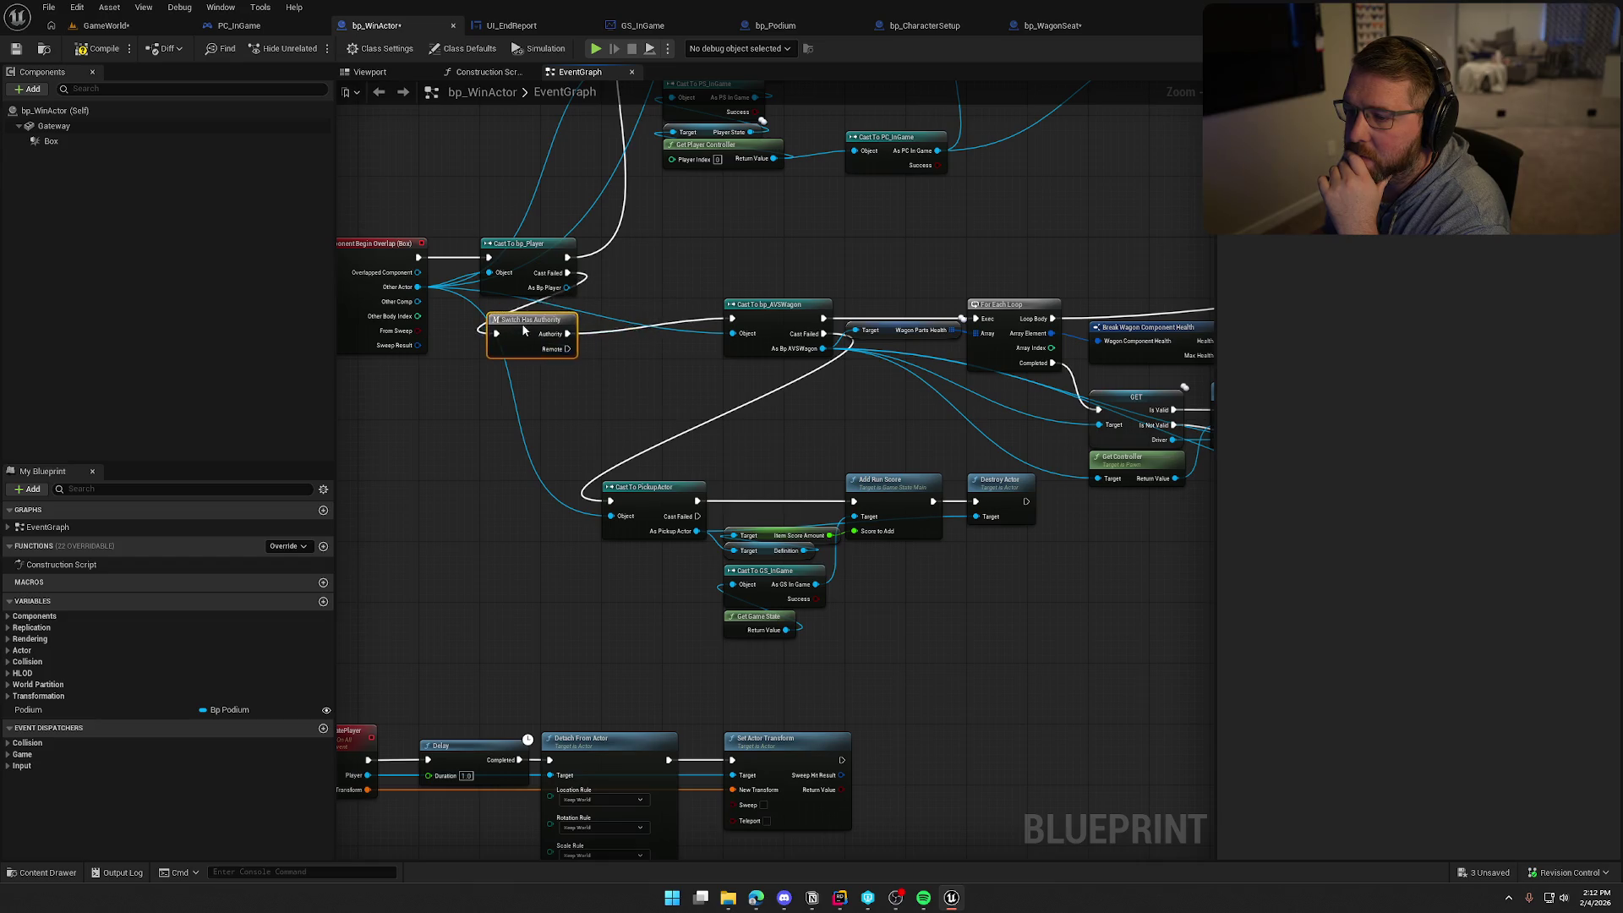
scroll(720, 336, down, 1)
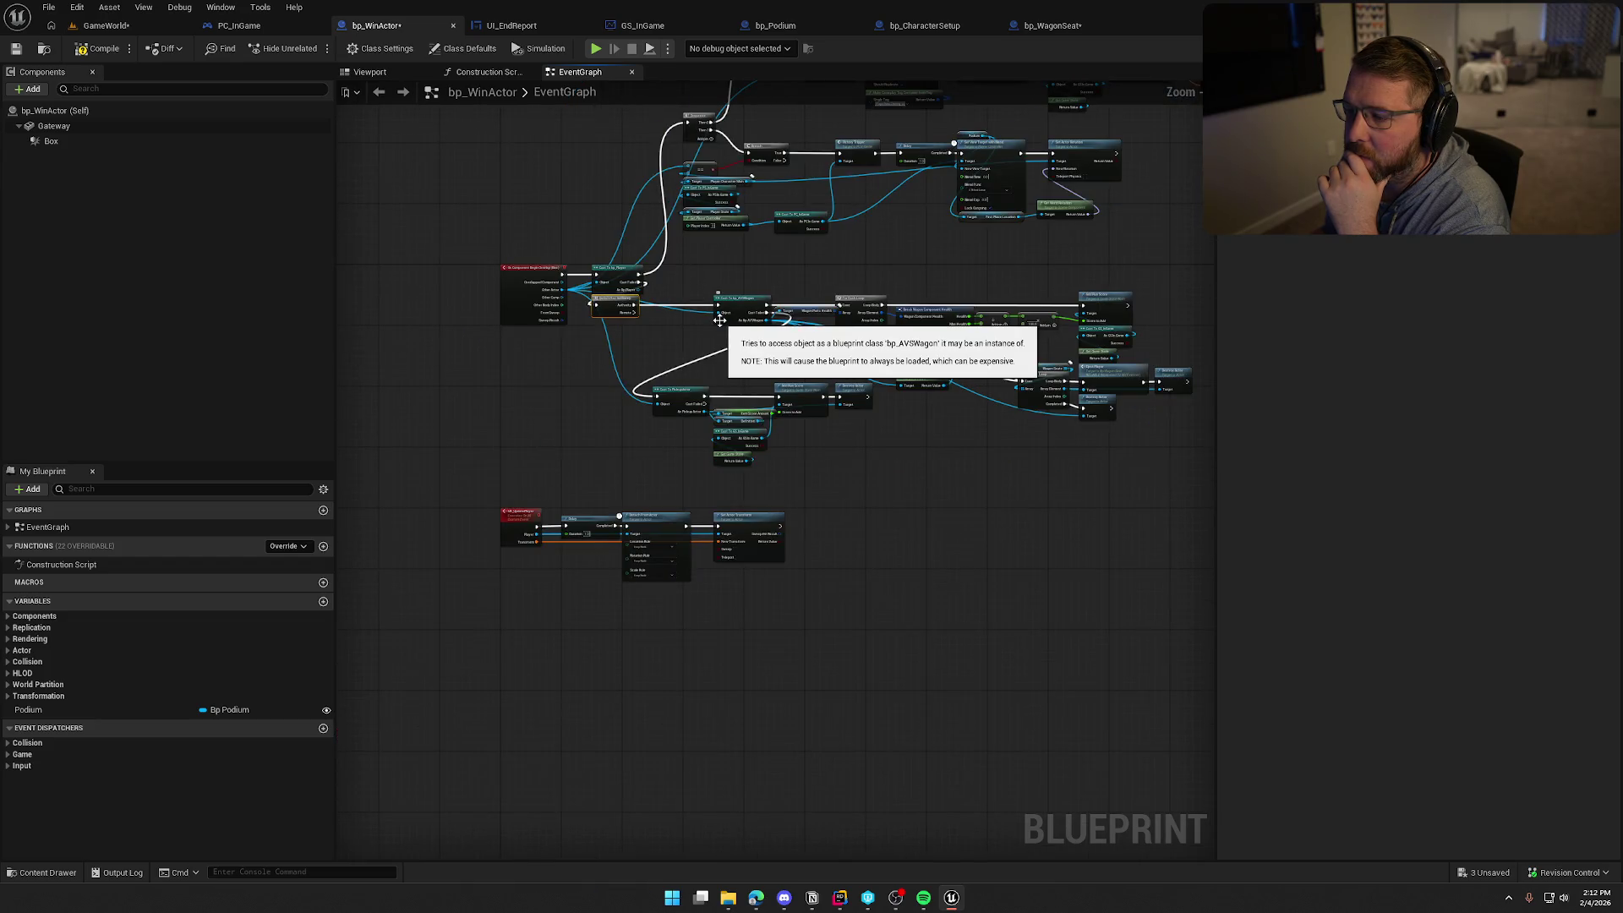
scroll(636, 346, down, 1)
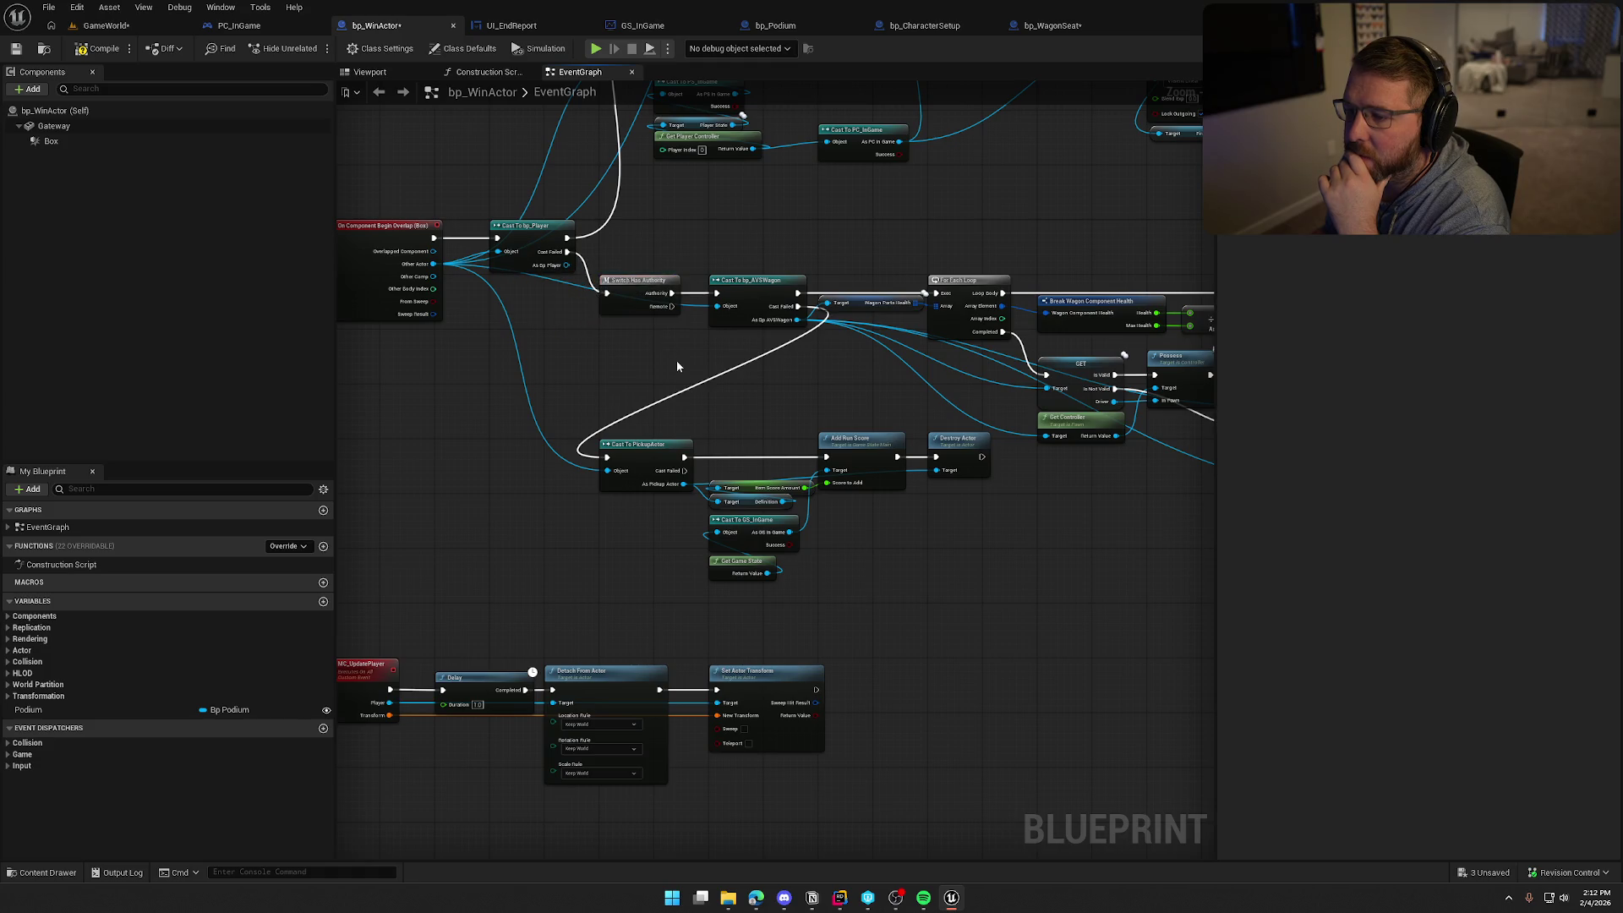
scroll(668, 376, down, 1)
scroll(907, 554, up, 1)
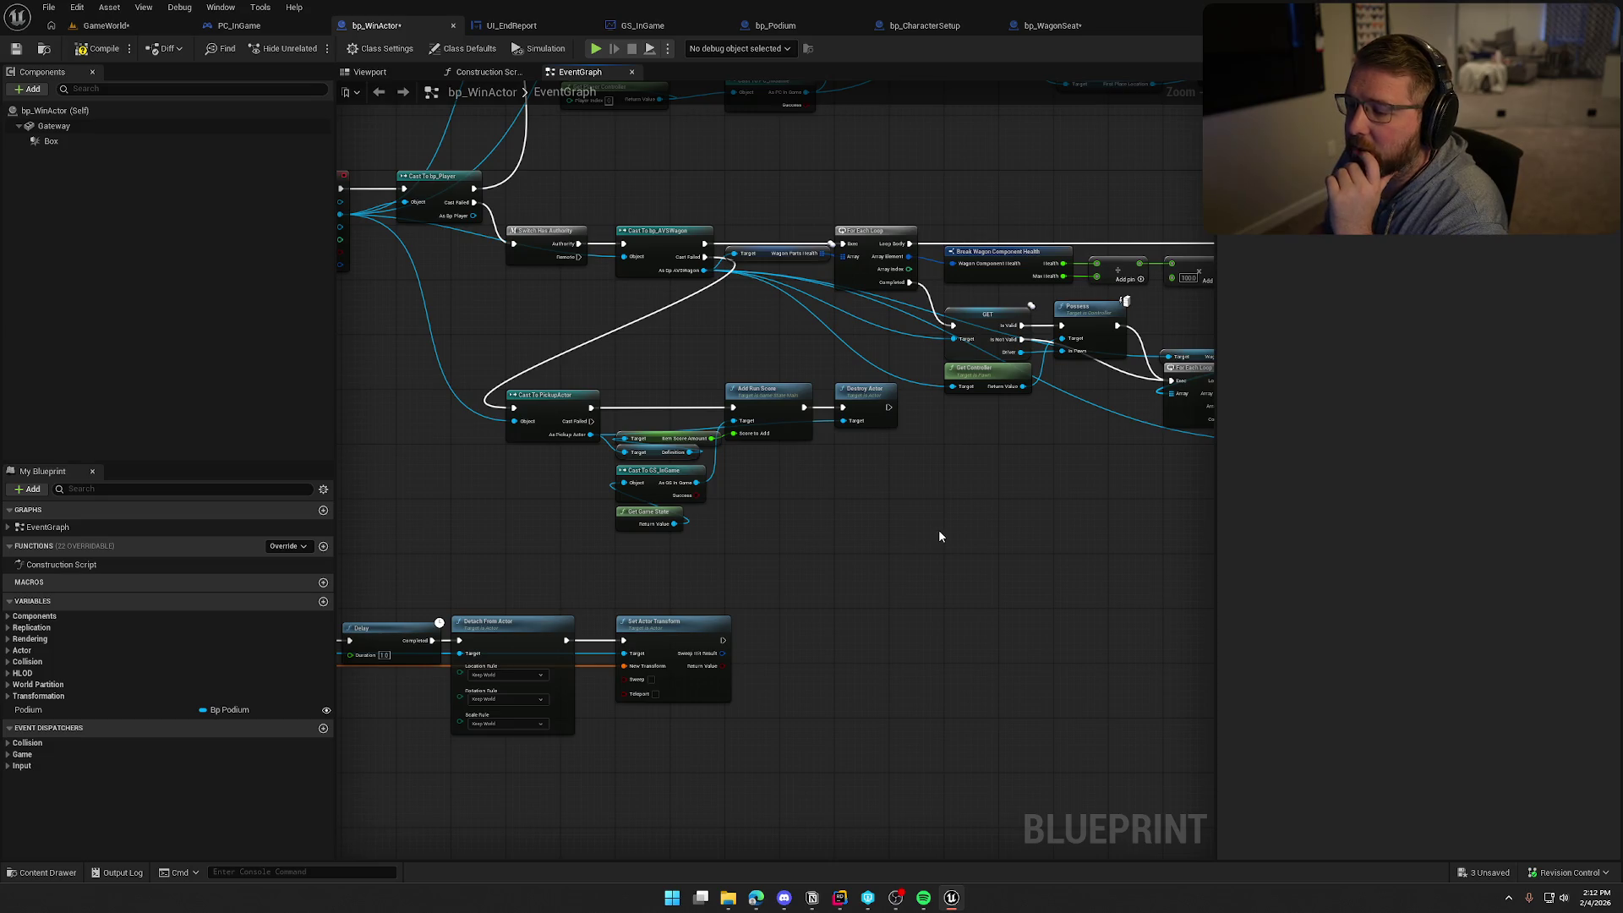
scroll(871, 524, up, 1)
scroll(854, 541, up, 1)
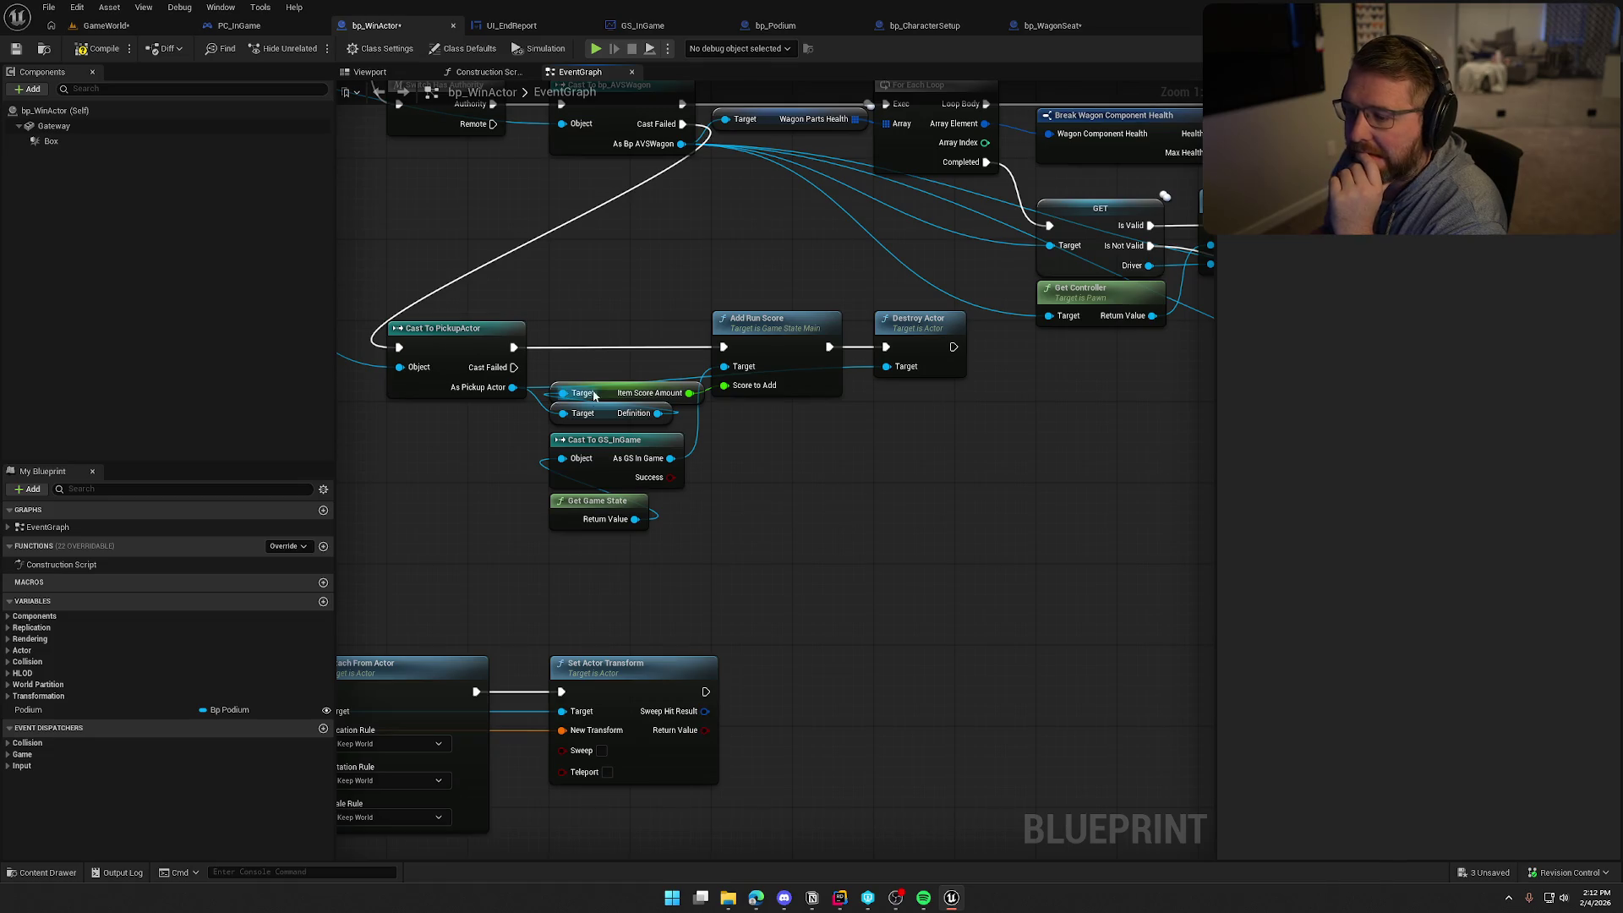
Shift the score amount, definition, Cast To GS_InGame and Get Game State nodes up, then select Eject Player
drag(595, 394, 595, 364)
click(760, 455)
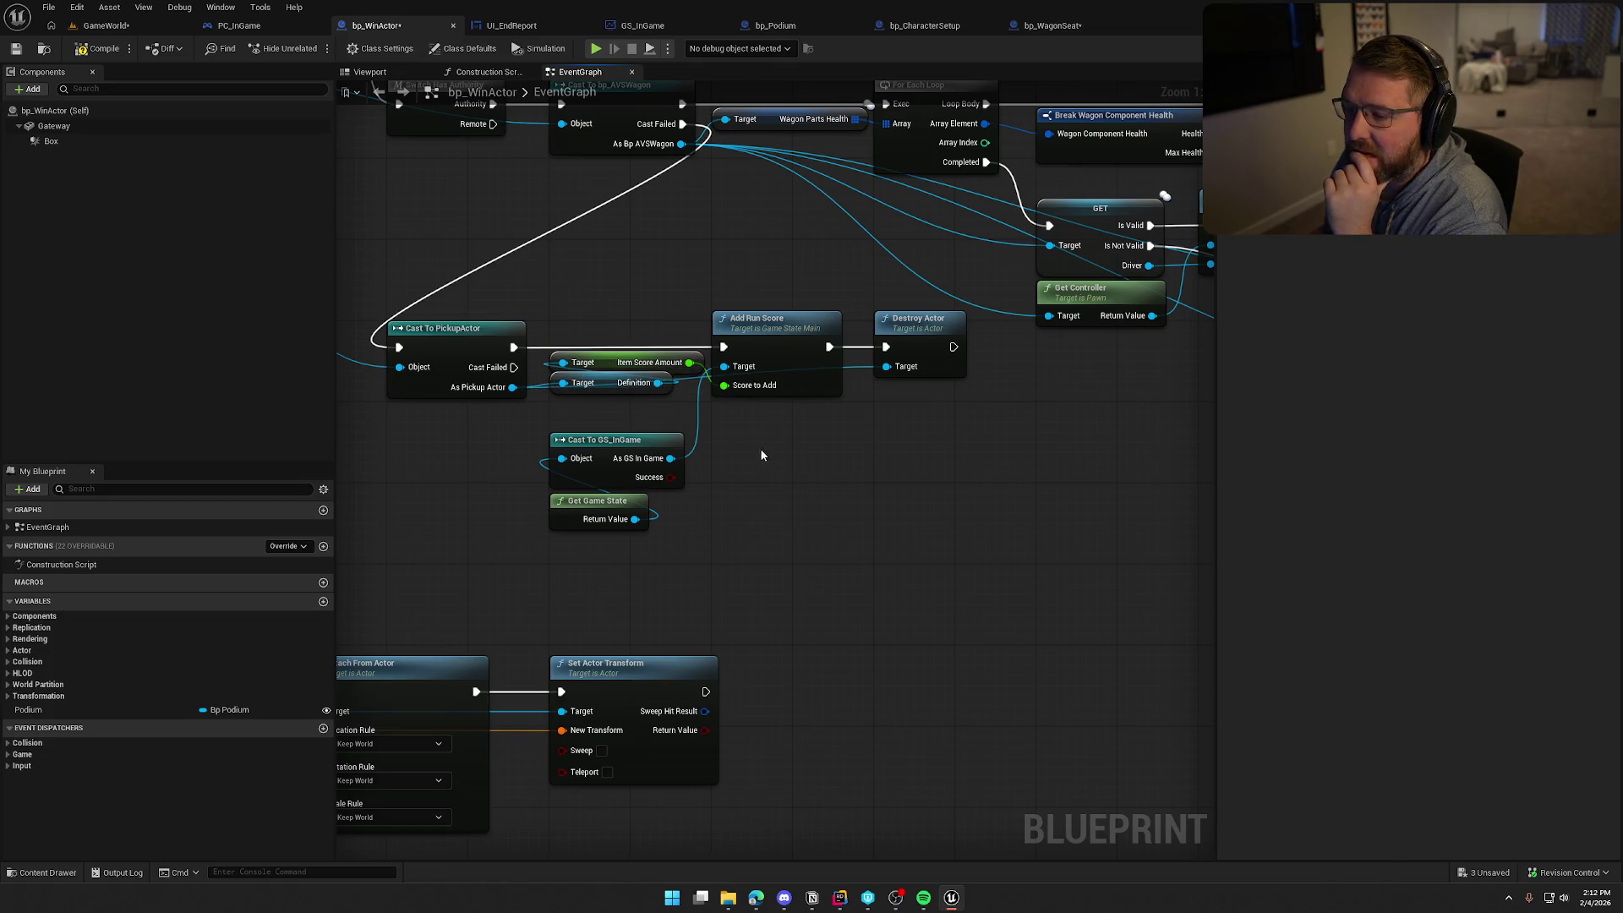
drag(724, 421, 542, 548)
drag(602, 443, 603, 412)
click(761, 549)
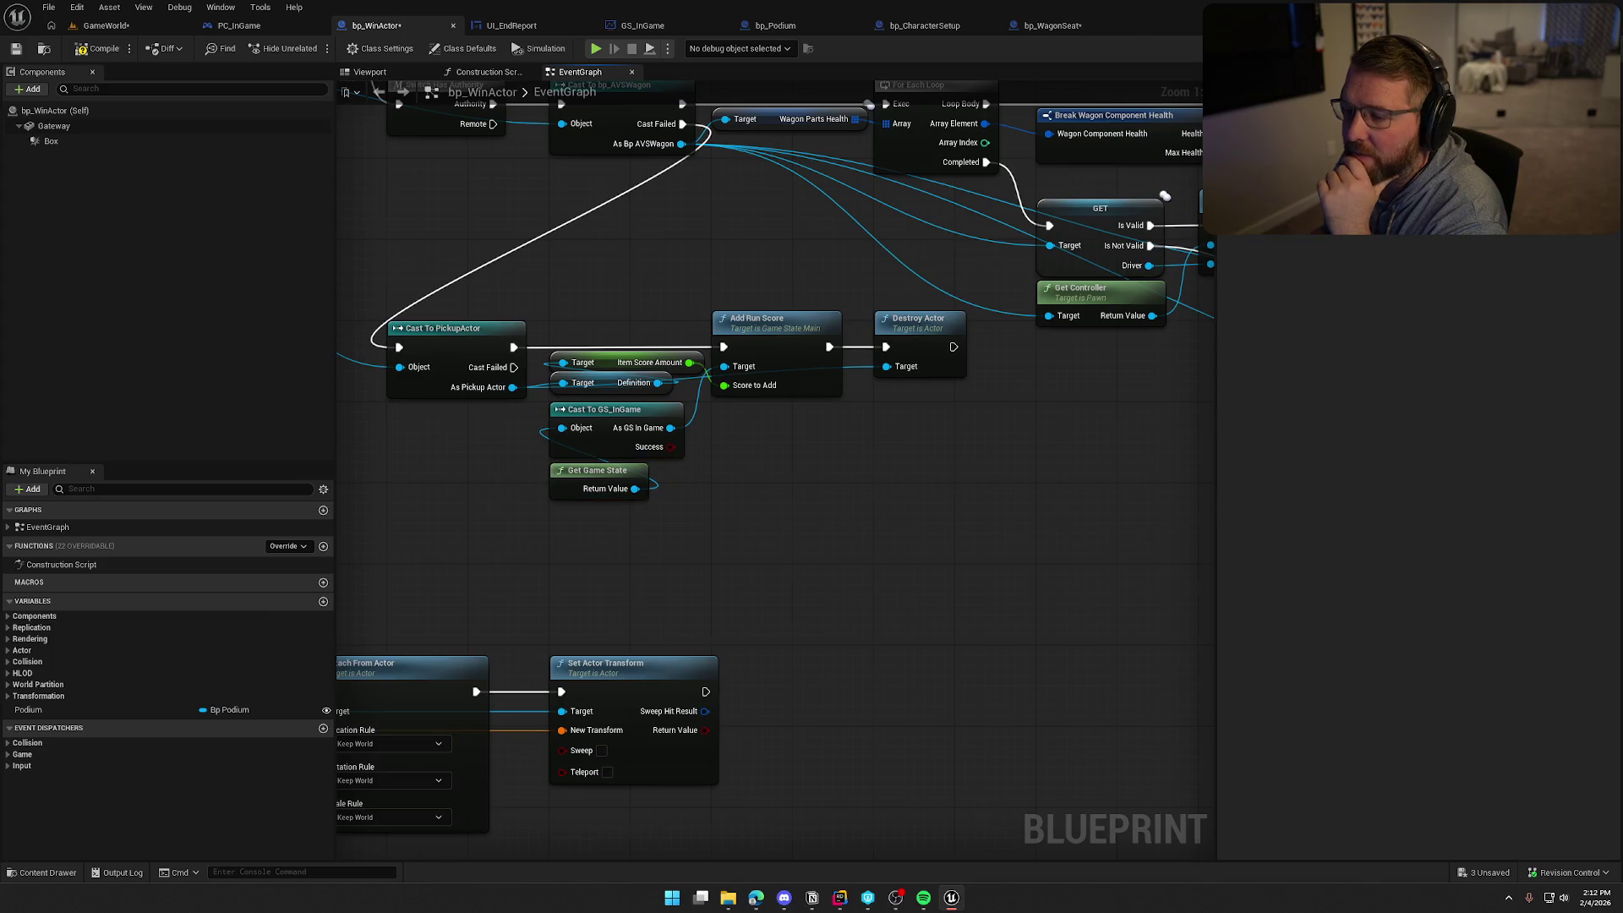
scroll(786, 481, down, 2)
scroll(996, 636, up, 2)
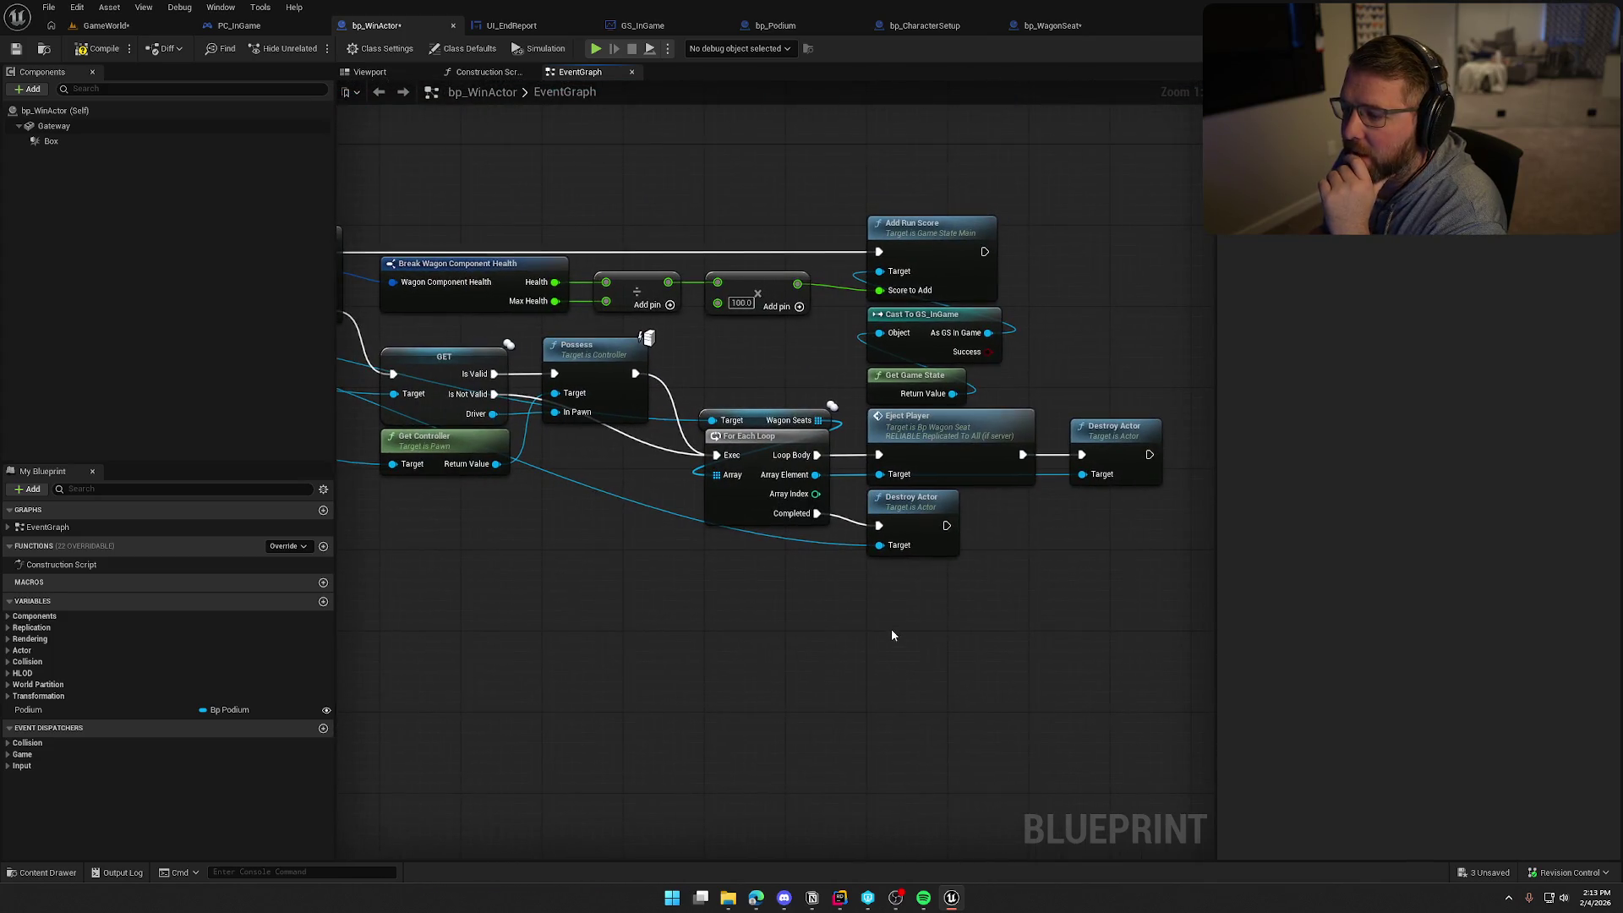
click(893, 467)
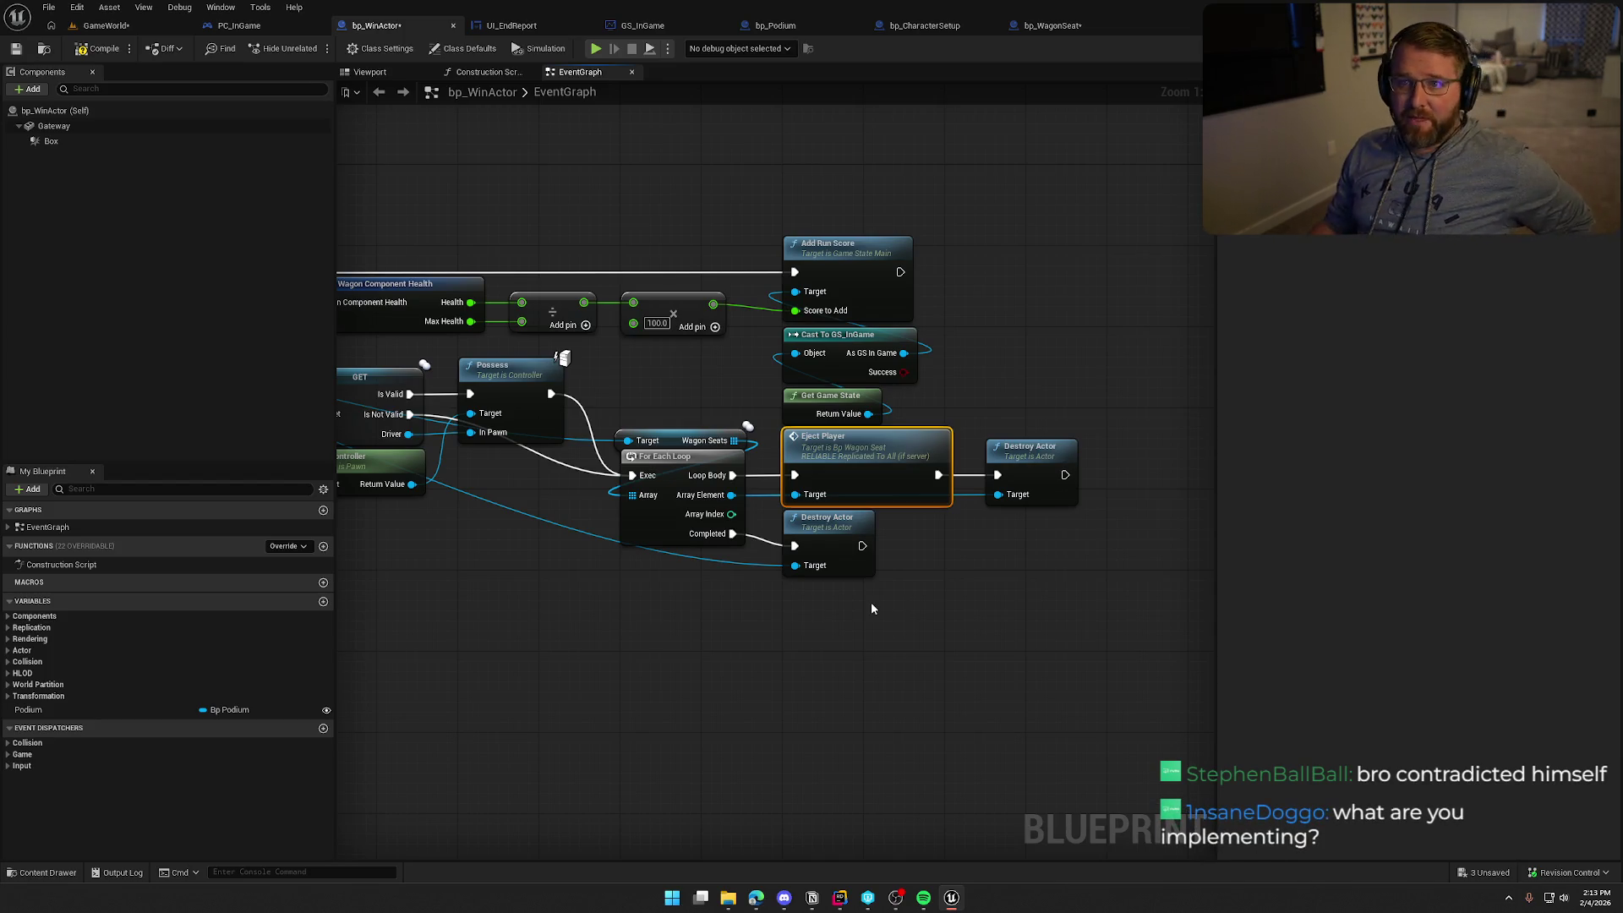
mouse_move(870, 606)
mouse_down()
mouse_move(815, 562)
mouse_move(876, 629)
mouse_up()
In the GameWorld level, fly the camera back and up beside the wooden arch posts
click(106, 25)
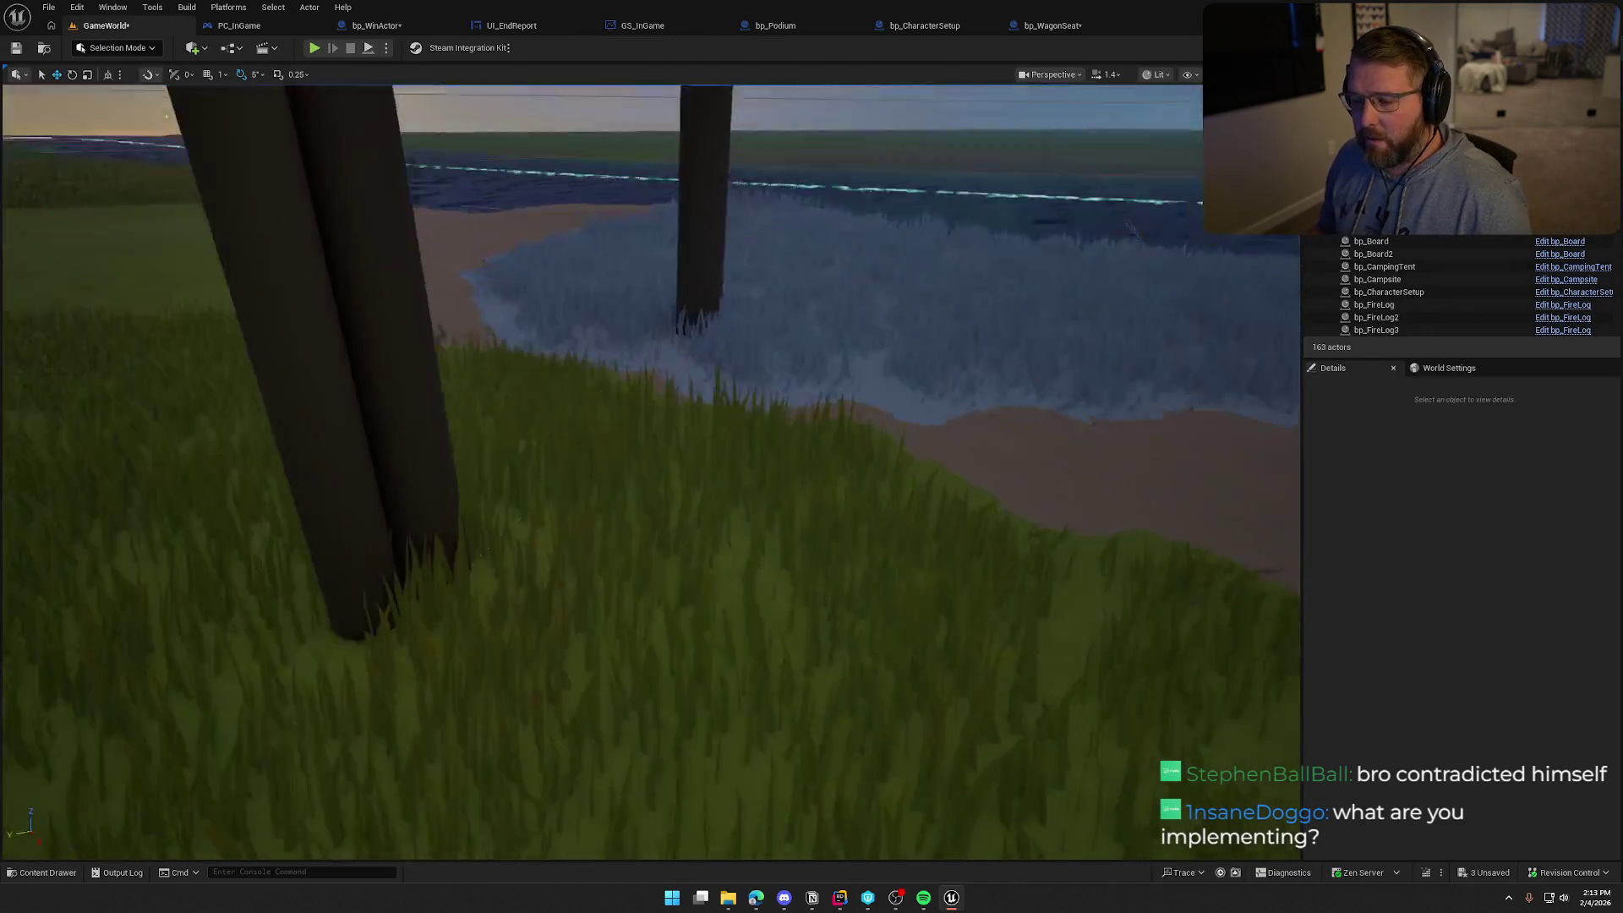
drag(761, 507, 762, 547)
scroll(762, 548, down, 3)
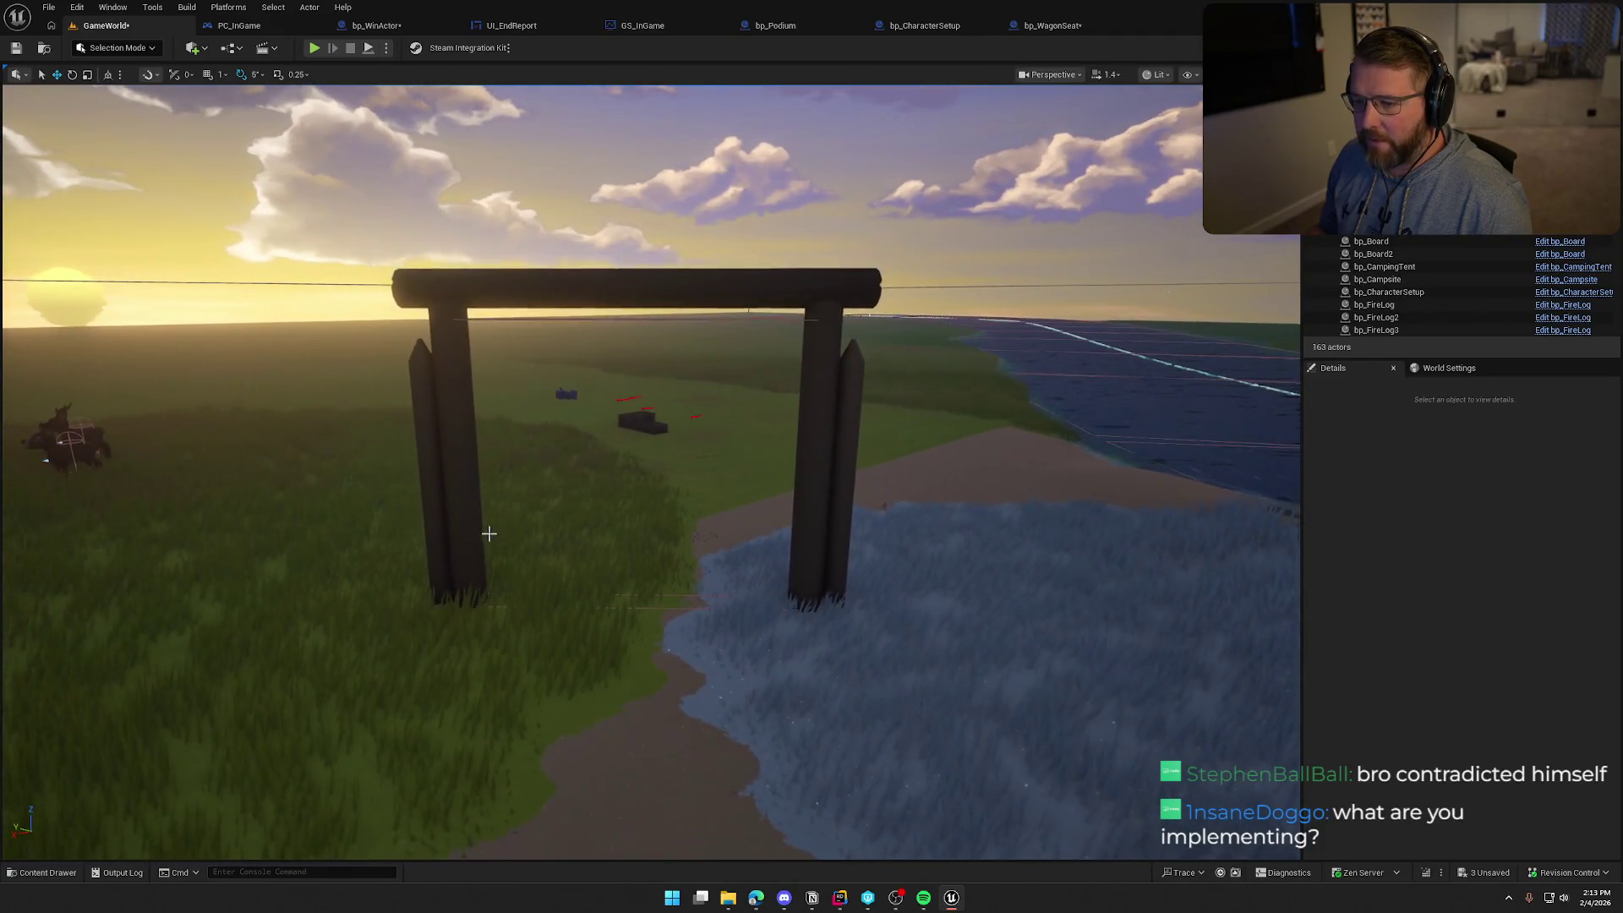
mouse_move(726, 575)
mouse_down()
mouse_move(760, 500)
mouse_move(726, 575)
mouse_up()
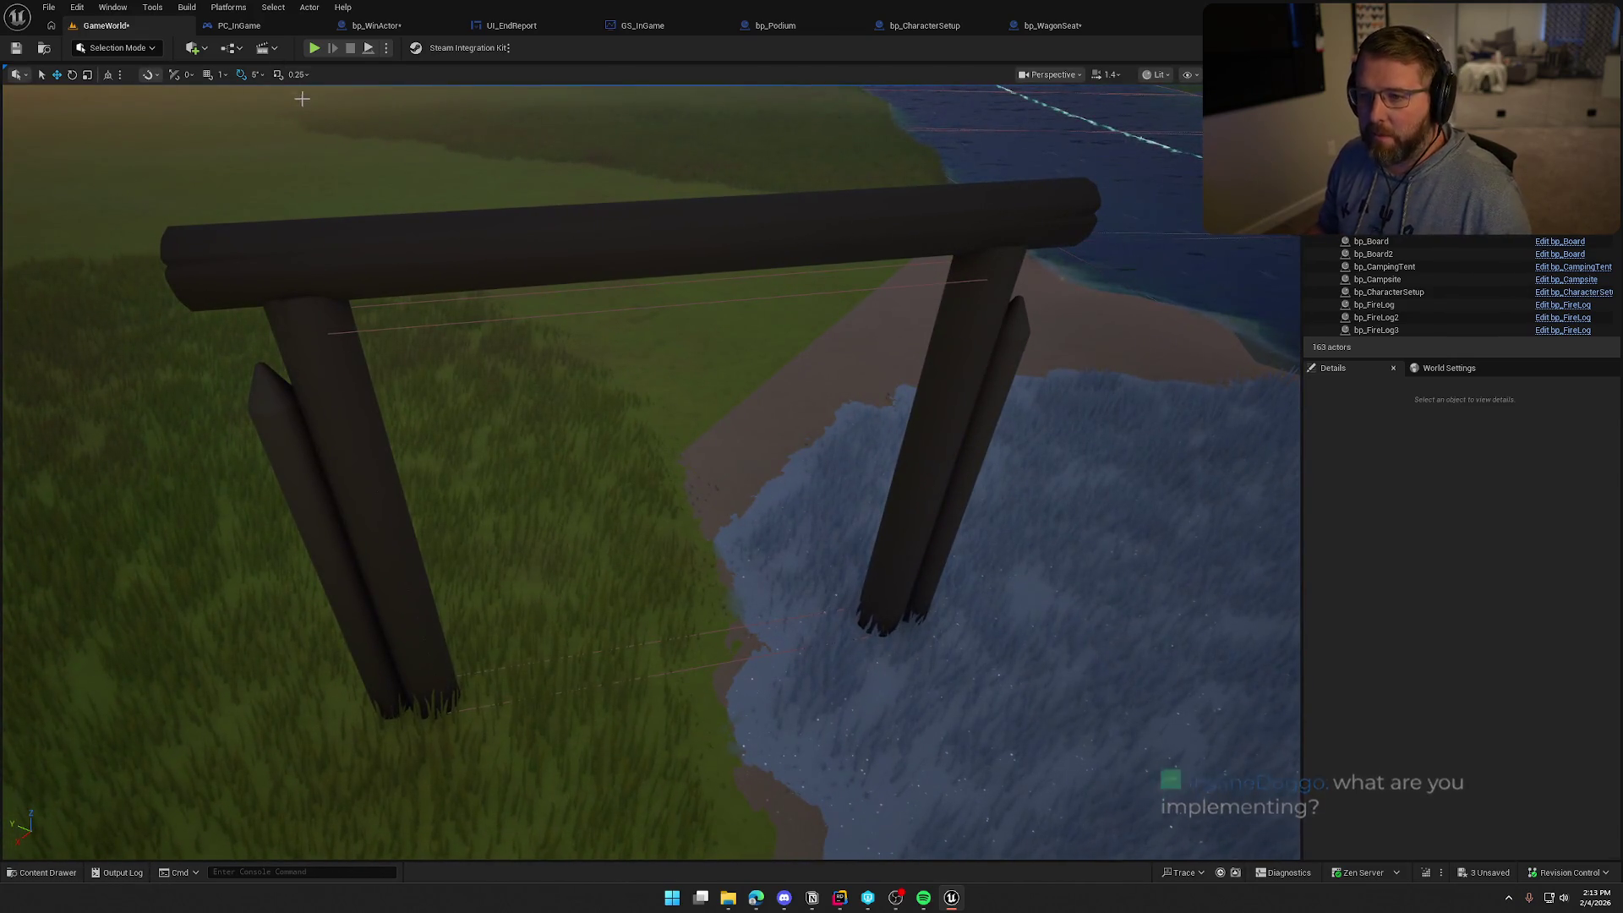
Save all assets, then playtest by running the character through the arch to the podium and stop
key(ctrl+s)
key(alt+p)
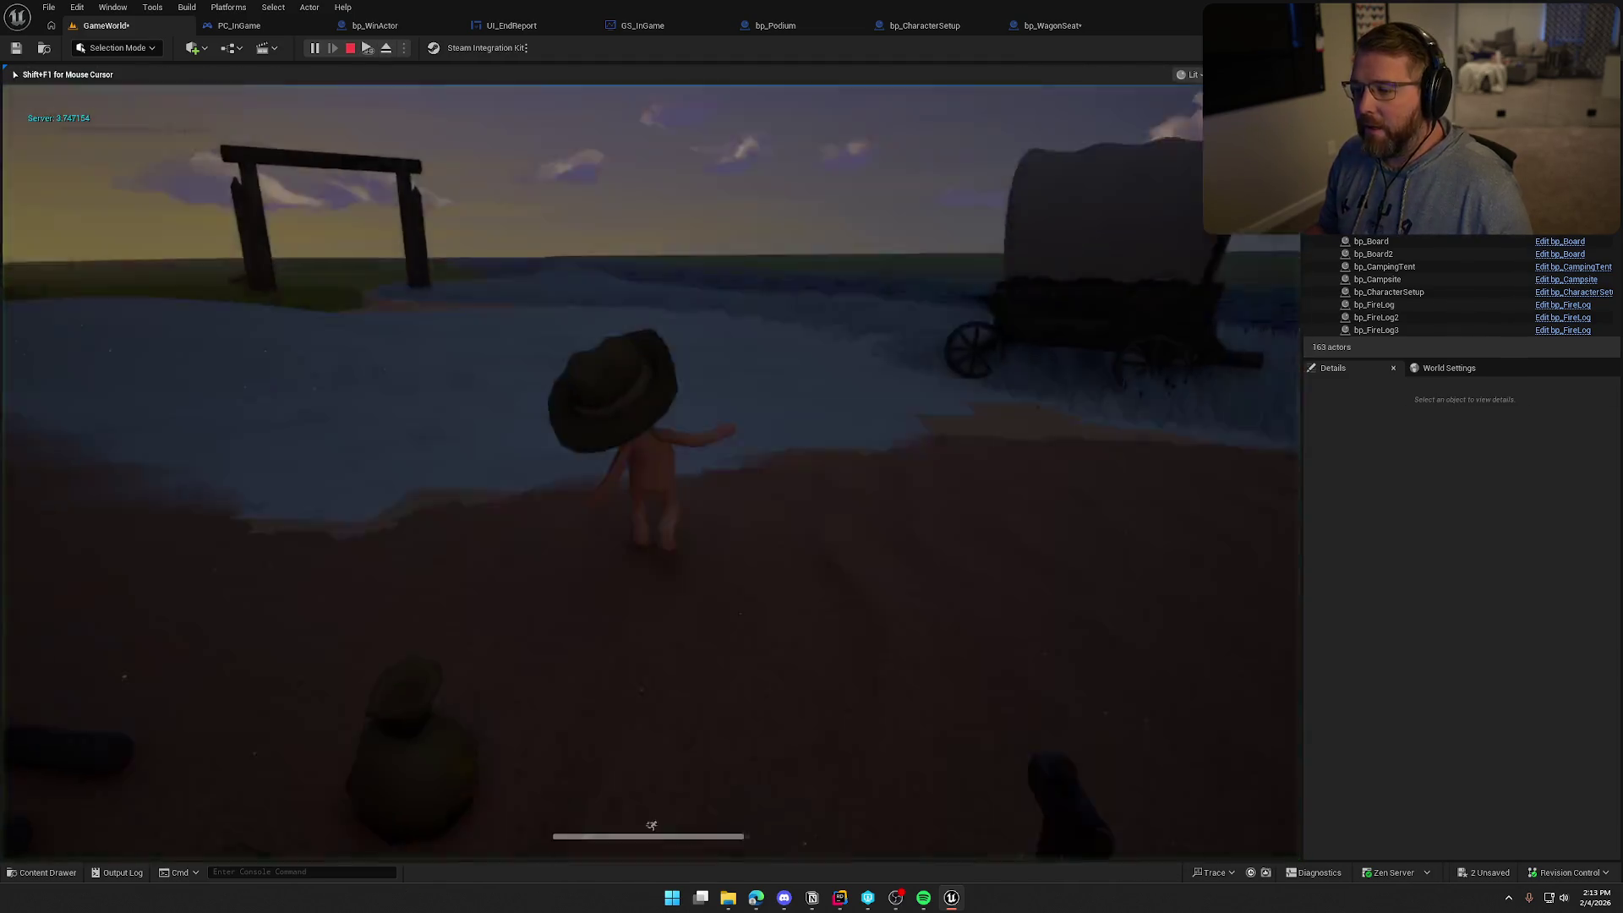
key(w)
key(w)
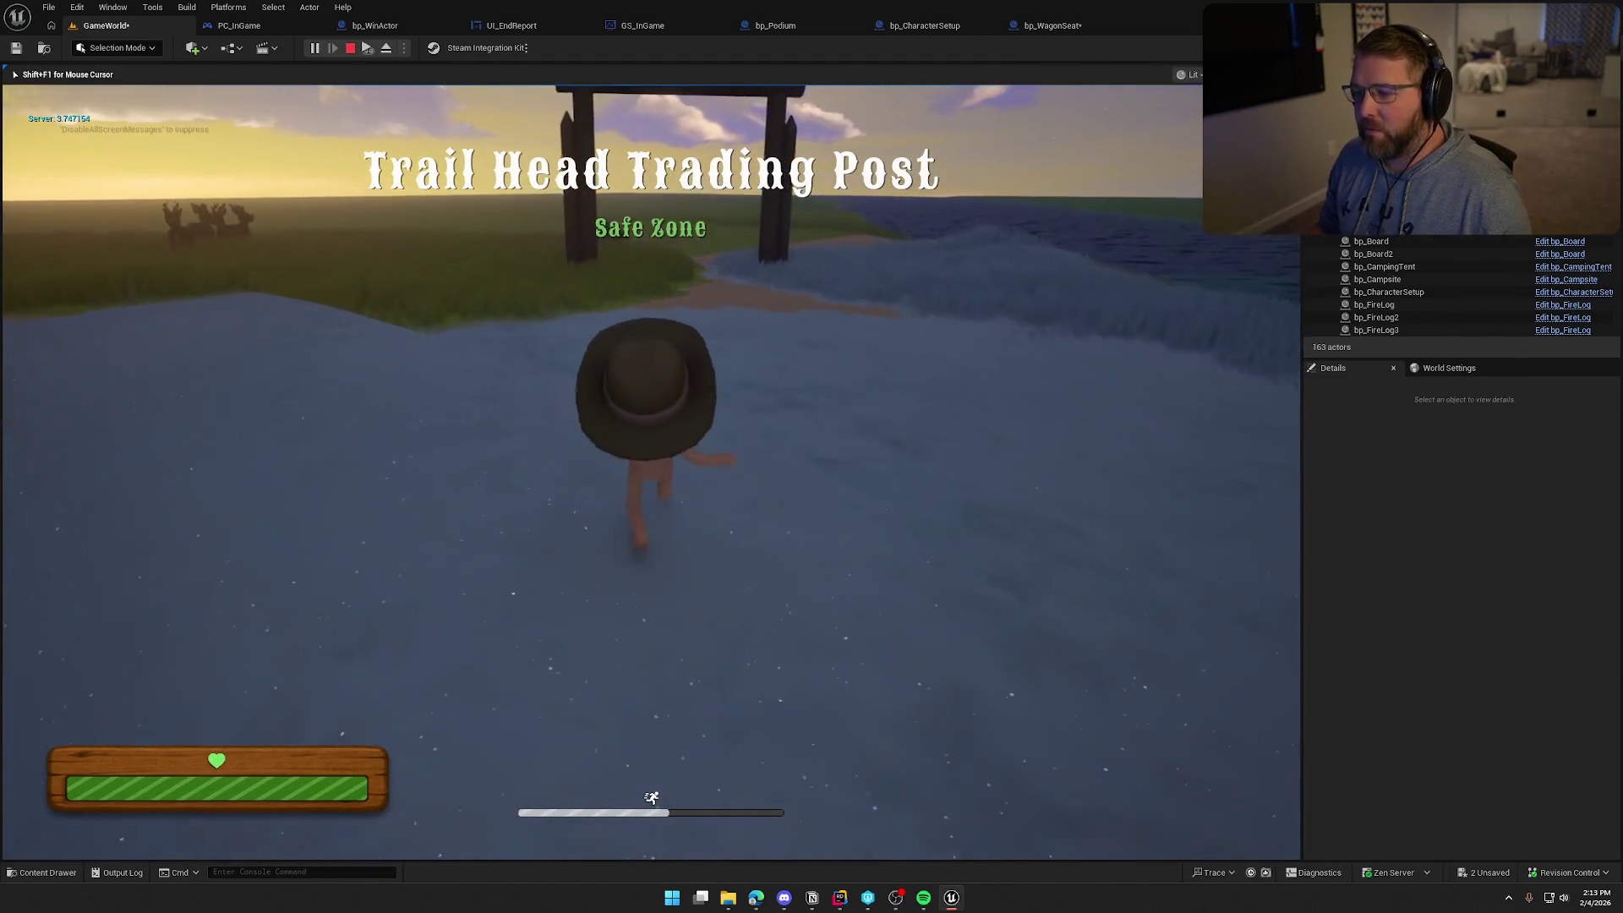
key(w)
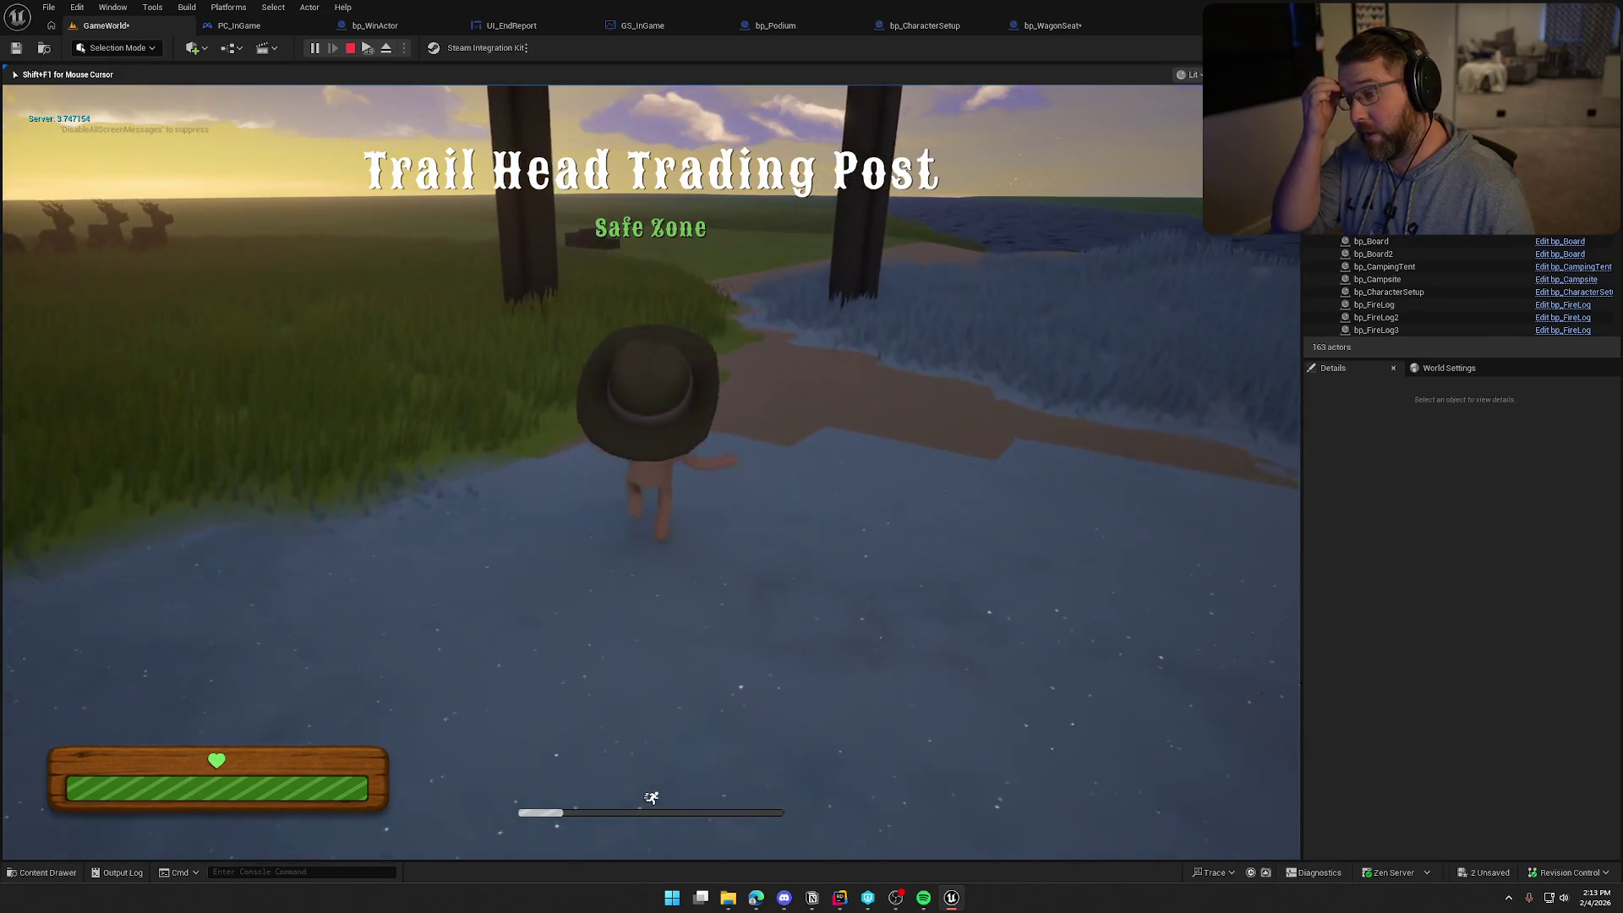
key(w)
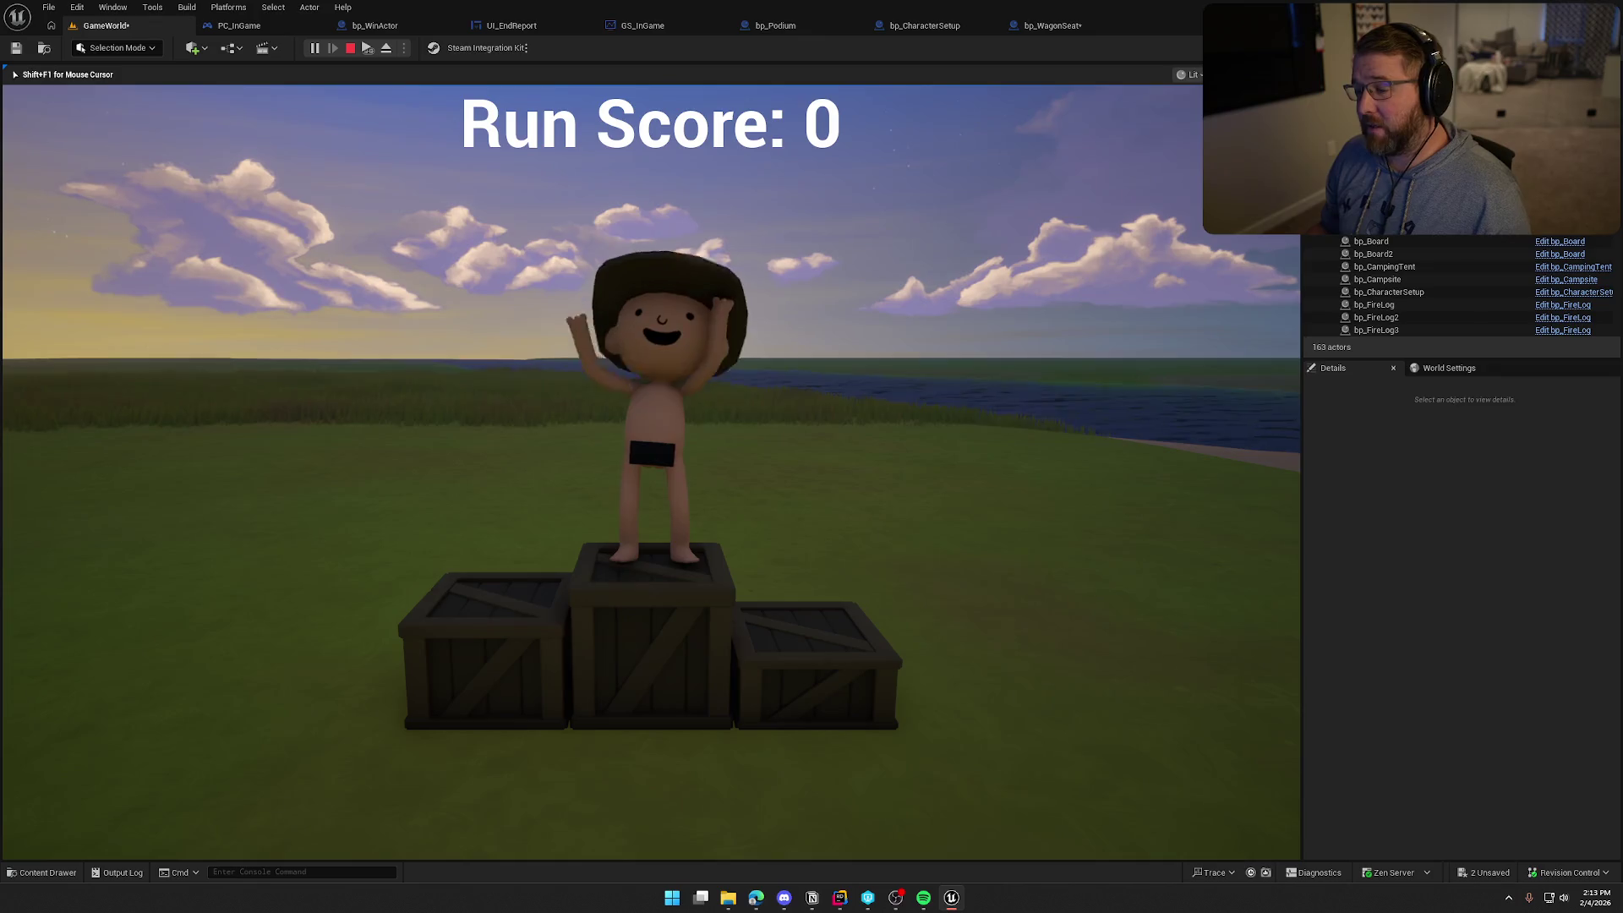
key(Escape)
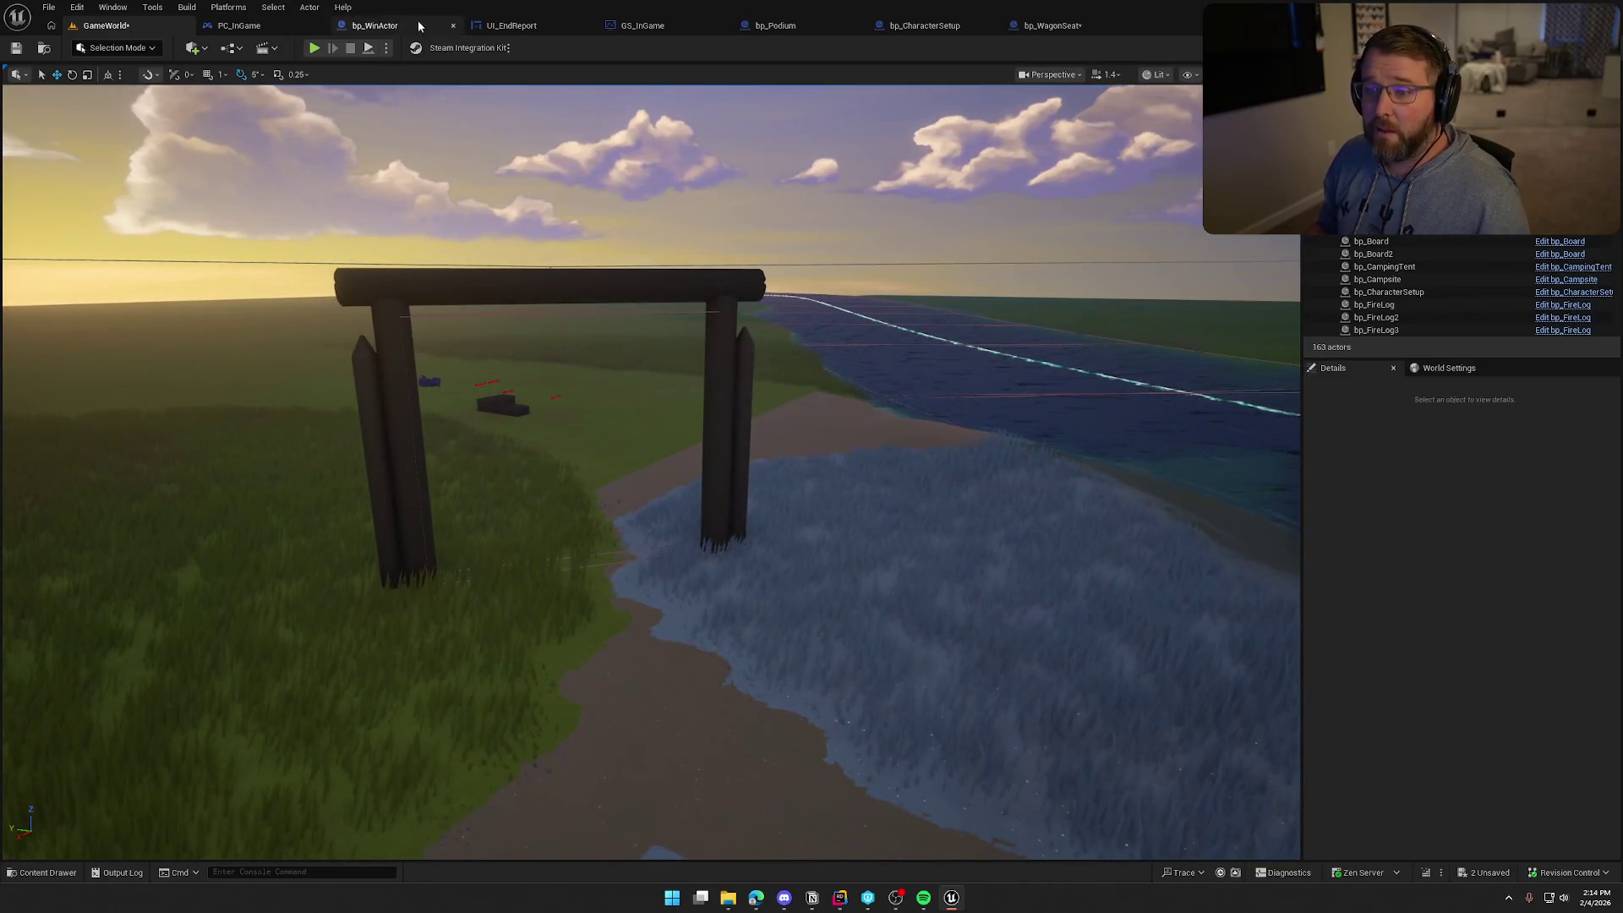
click(375, 25)
scroll(898, 640, up, 3)
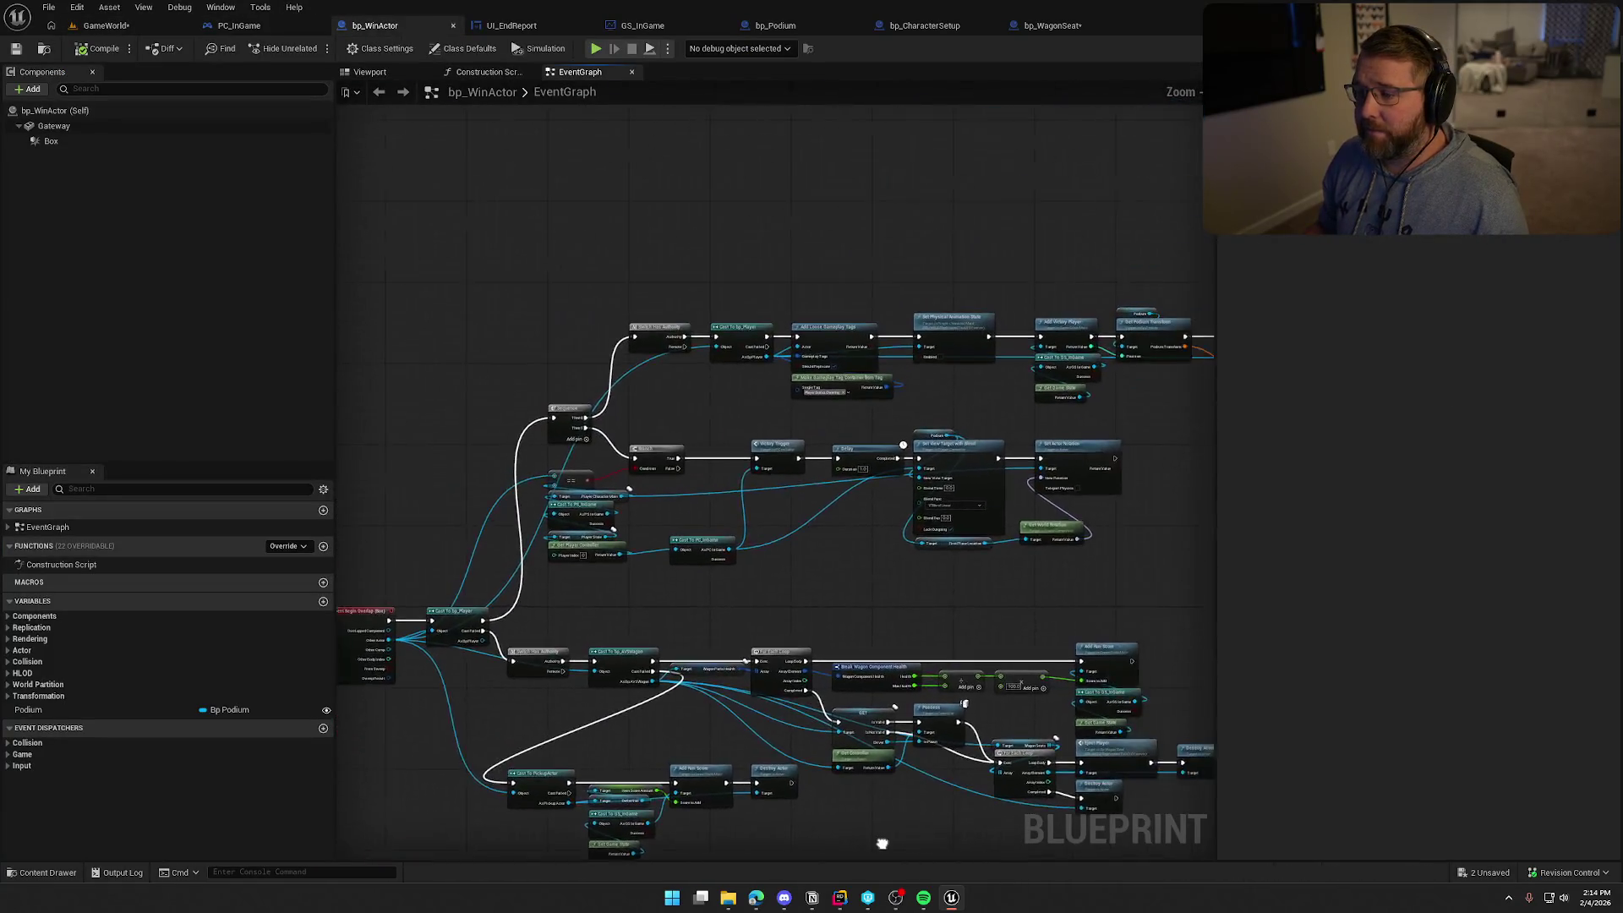
drag(1017, 317, 1136, 420)
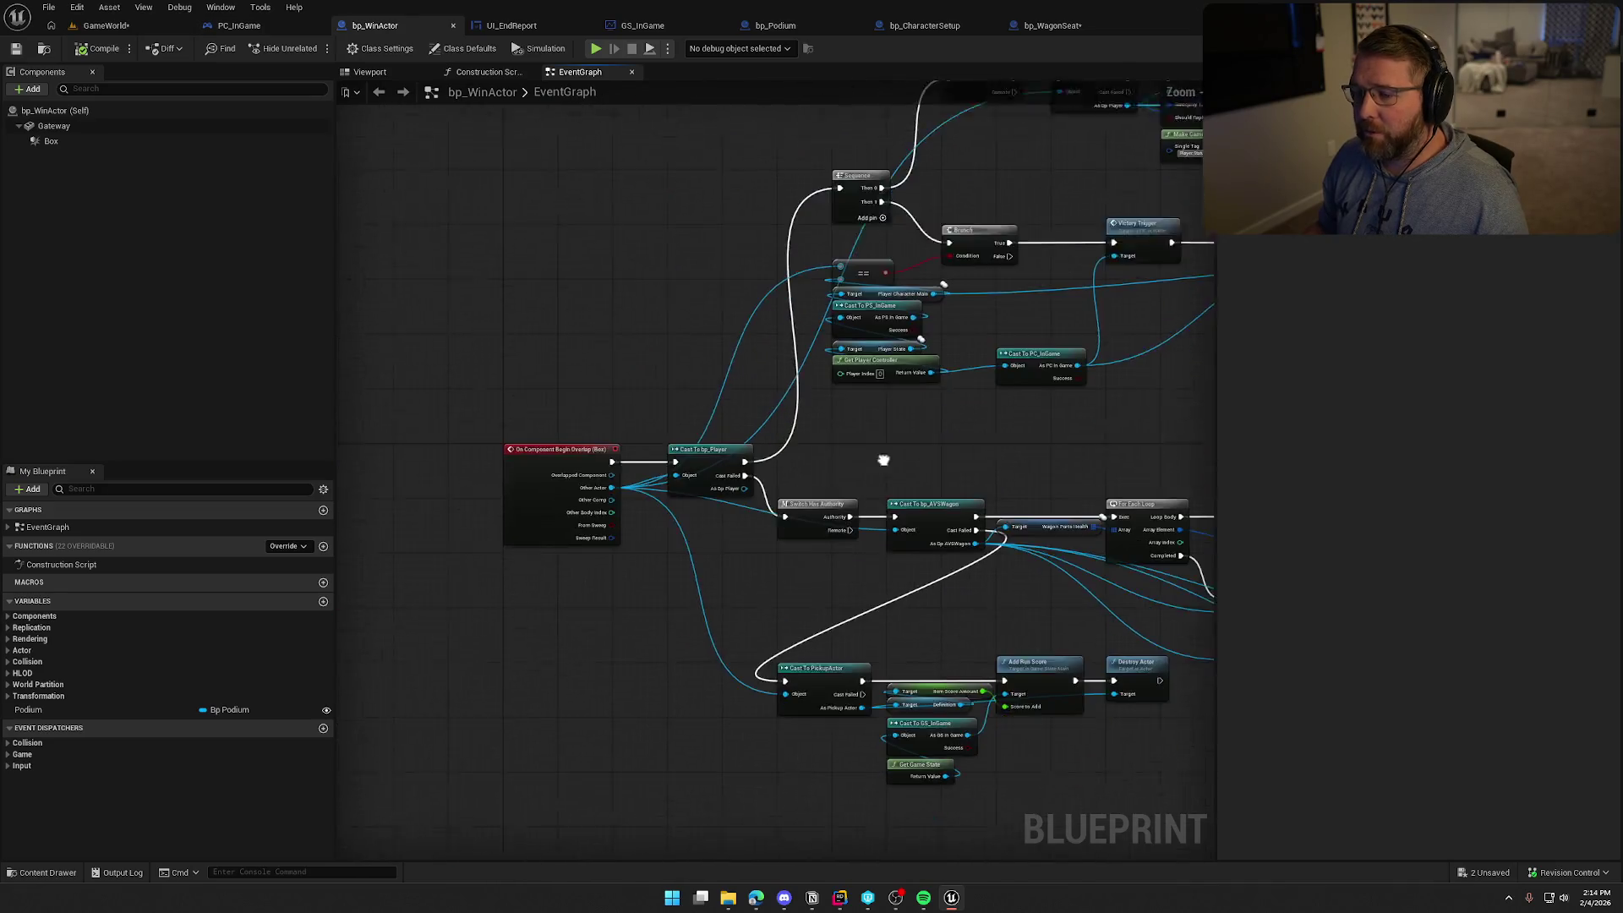
drag(720, 516, 668, 499)
drag(568, 363, 659, 573)
drag(966, 415, 630, 525)
scroll(631, 525, down, 3)
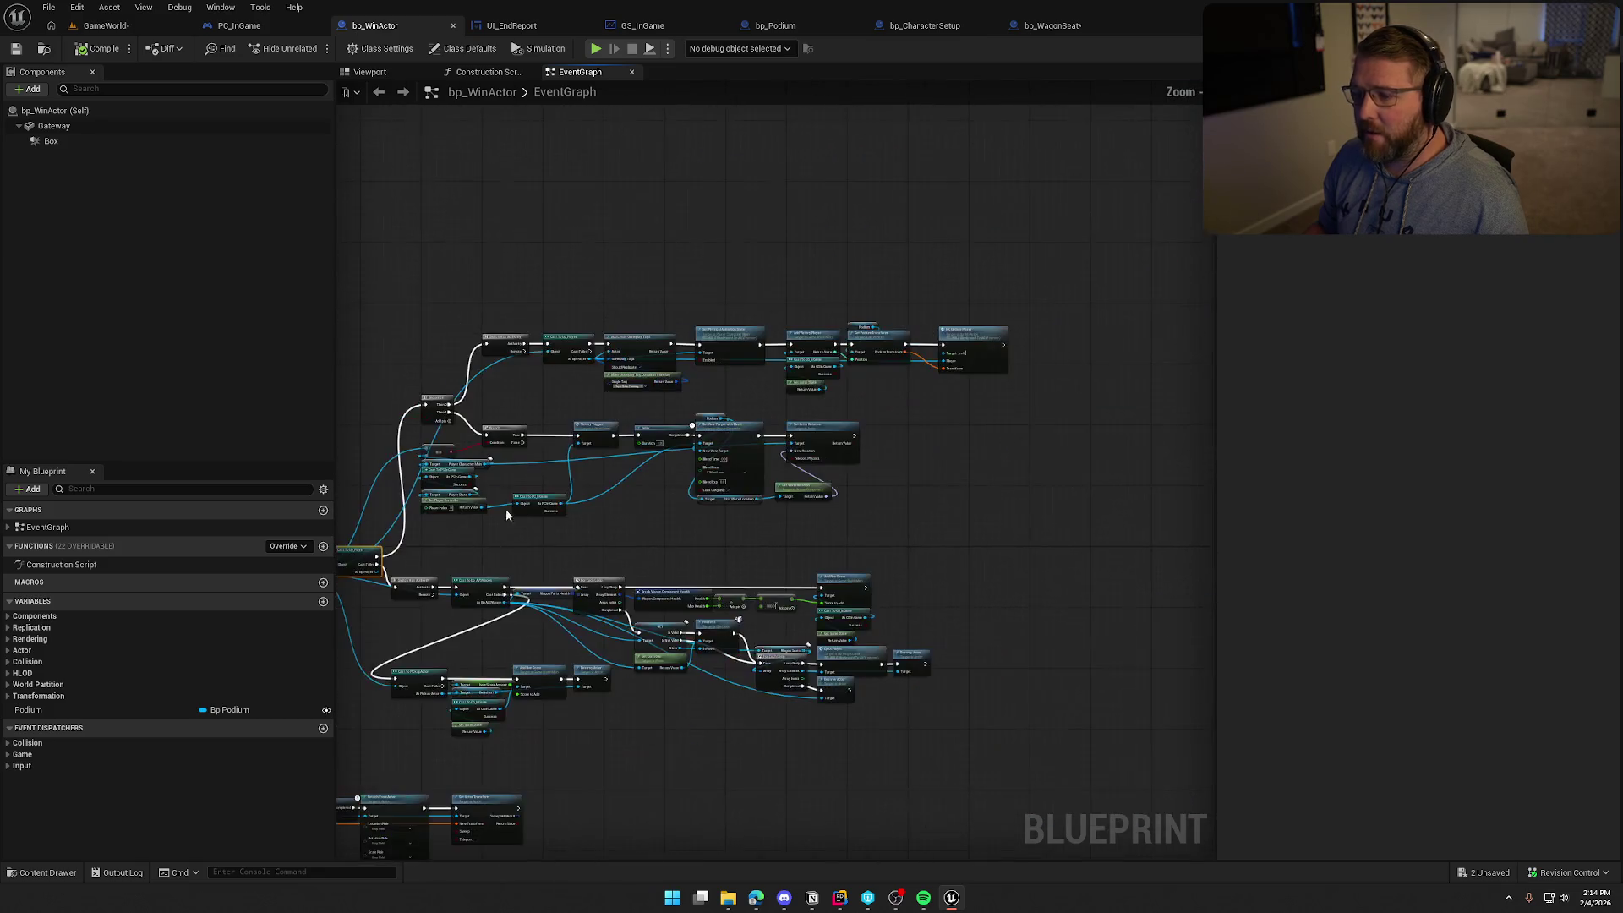
drag(403, 266, 1036, 555)
key(Home)
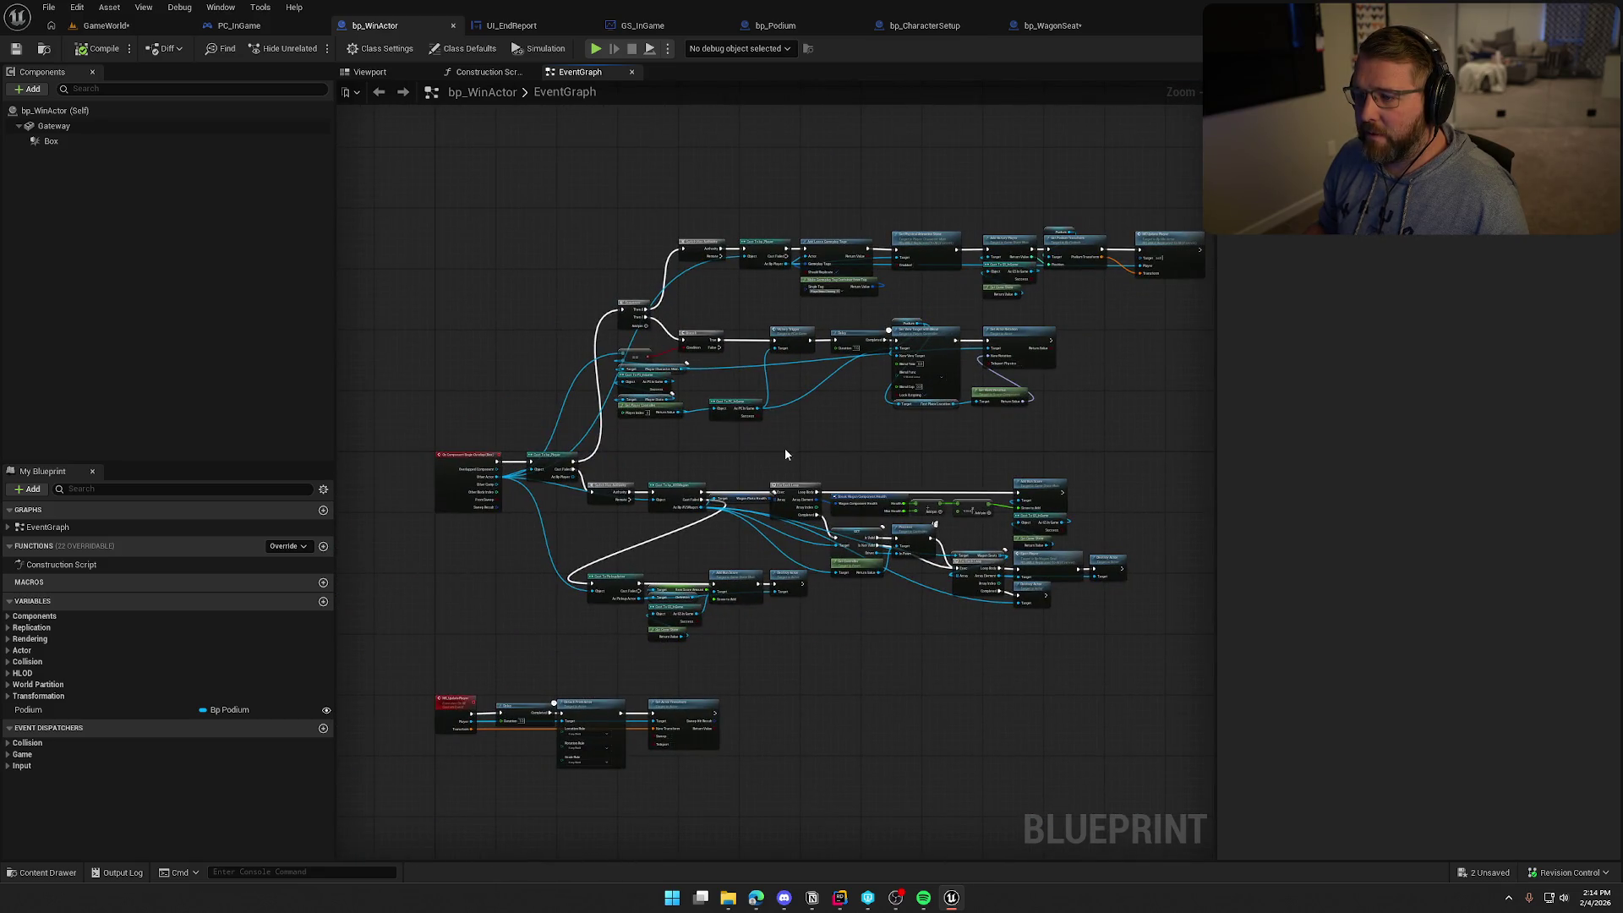
scroll(785, 454, up, 2)
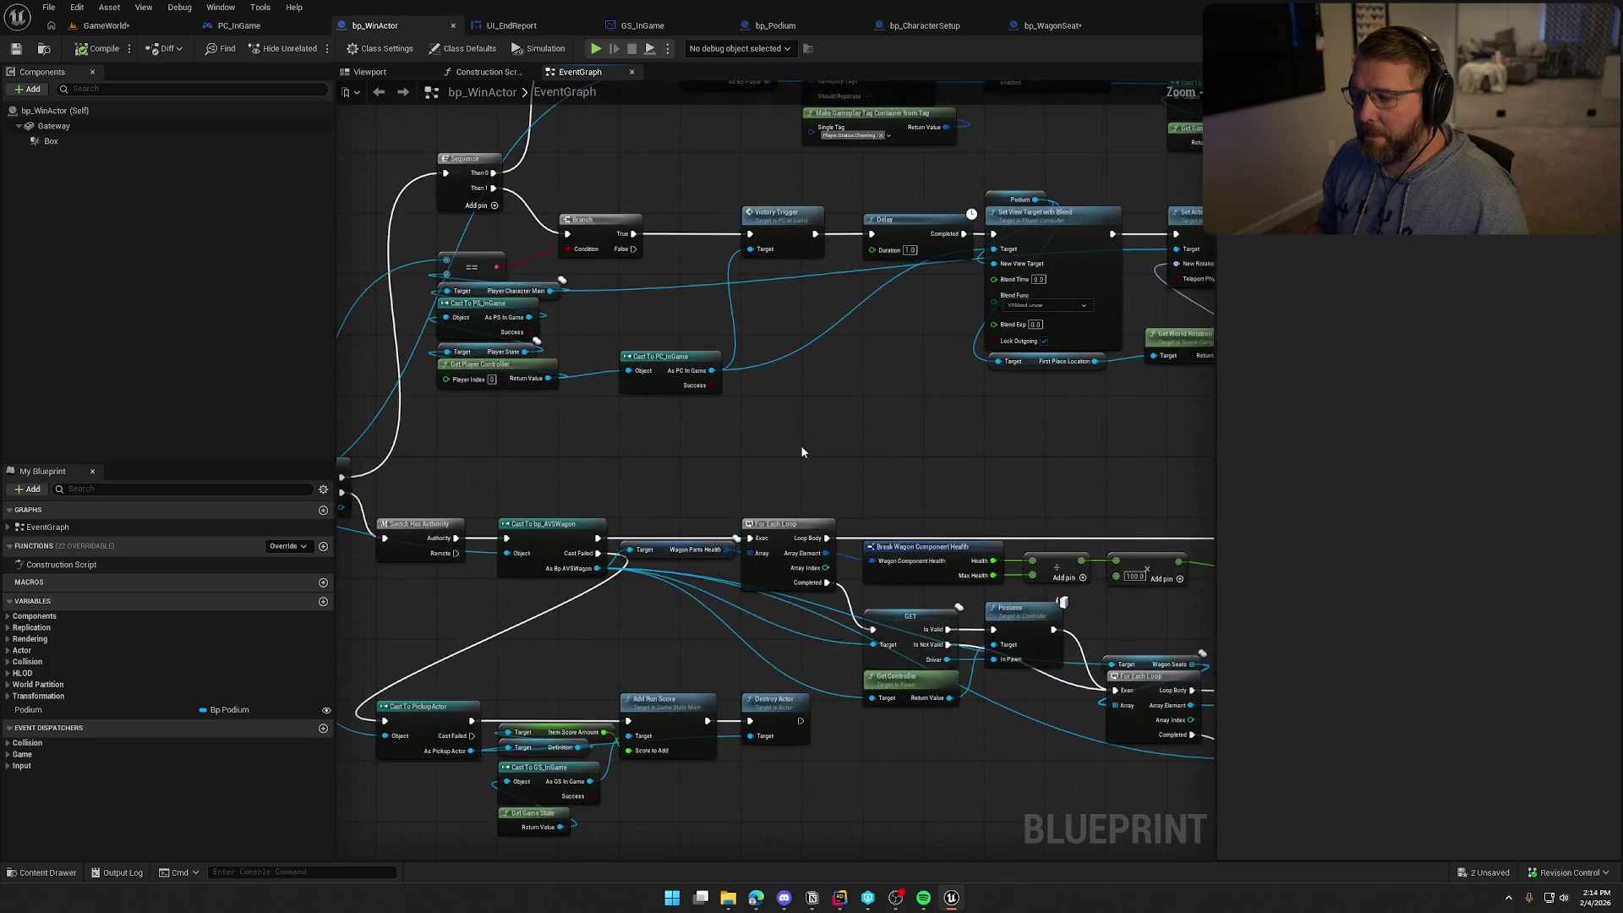
scroll(1002, 207, up, 1)
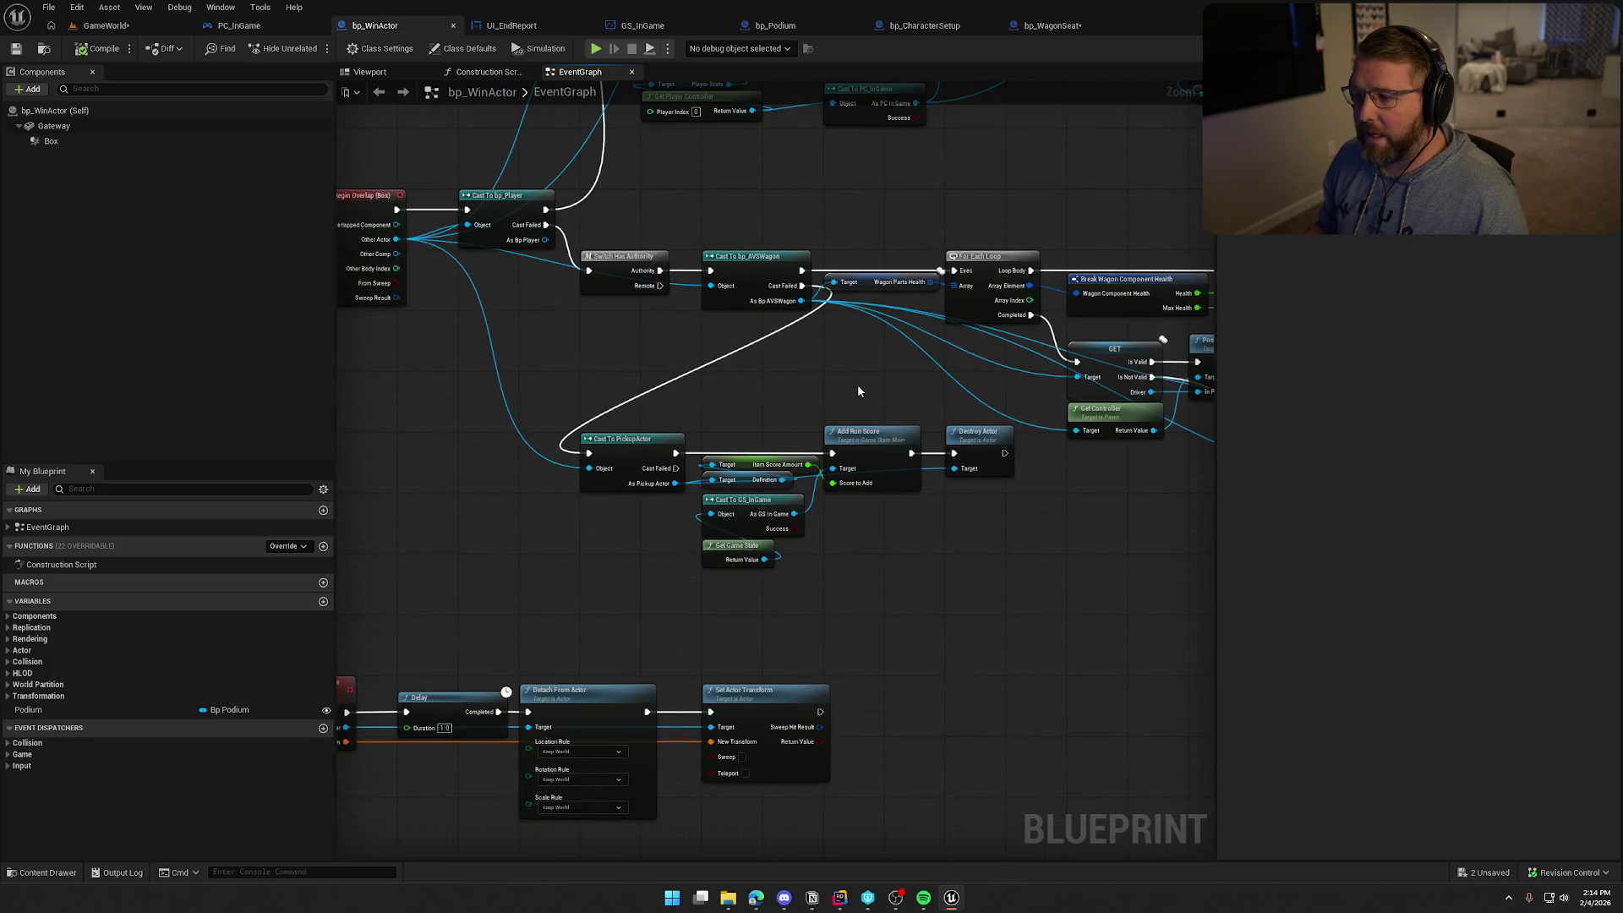
drag(498, 223, 521, 359)
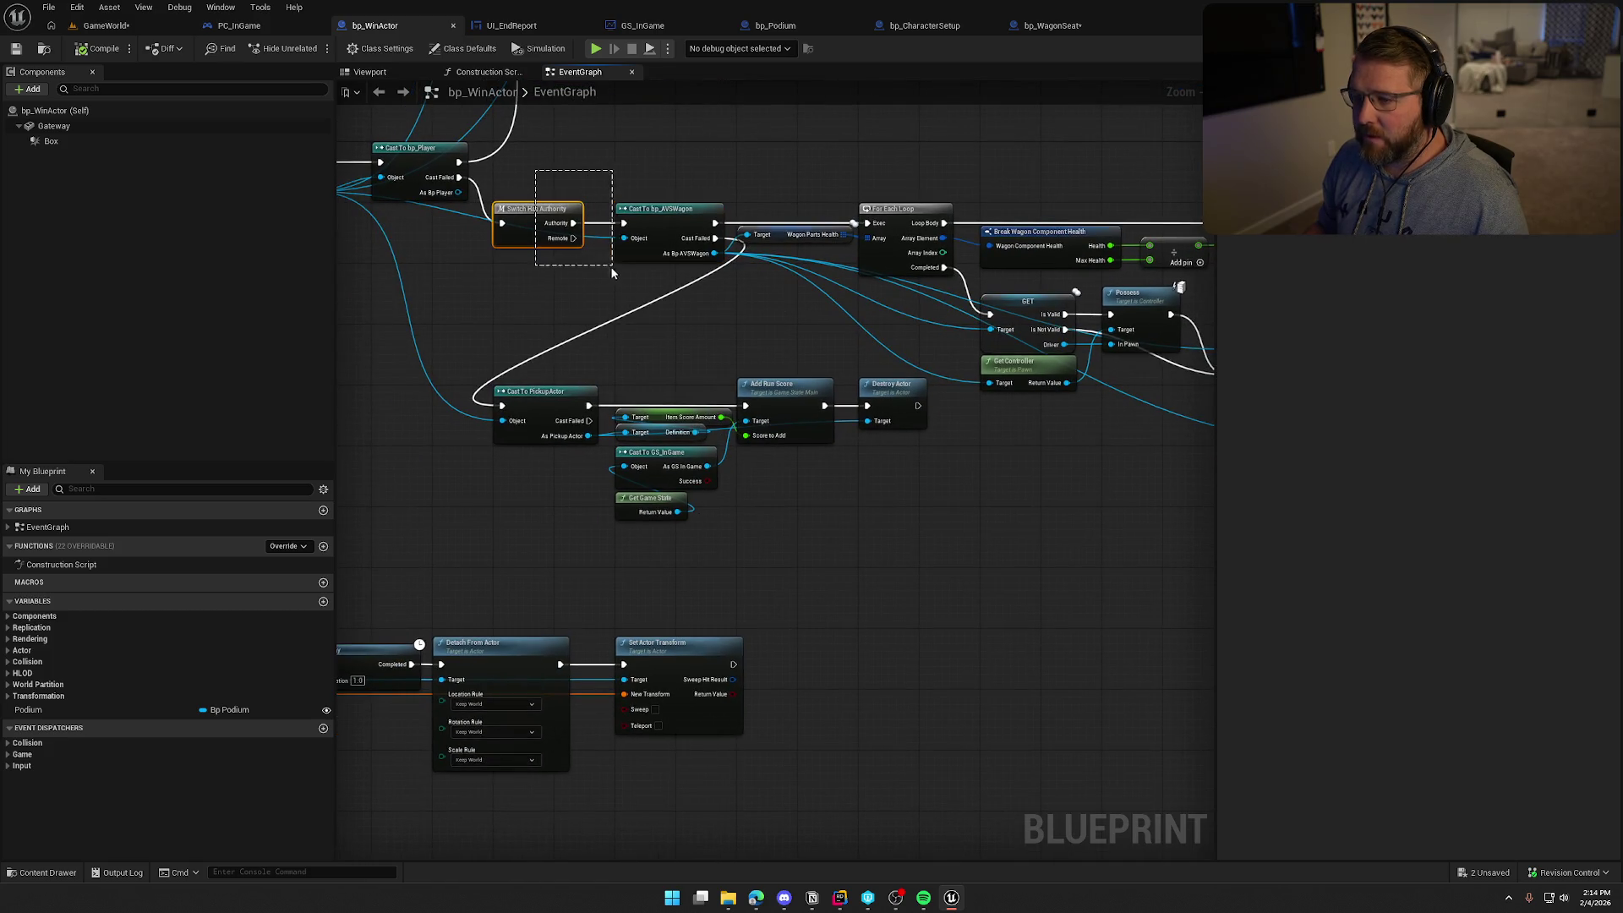
click(671, 315)
scroll(671, 314, down, 2)
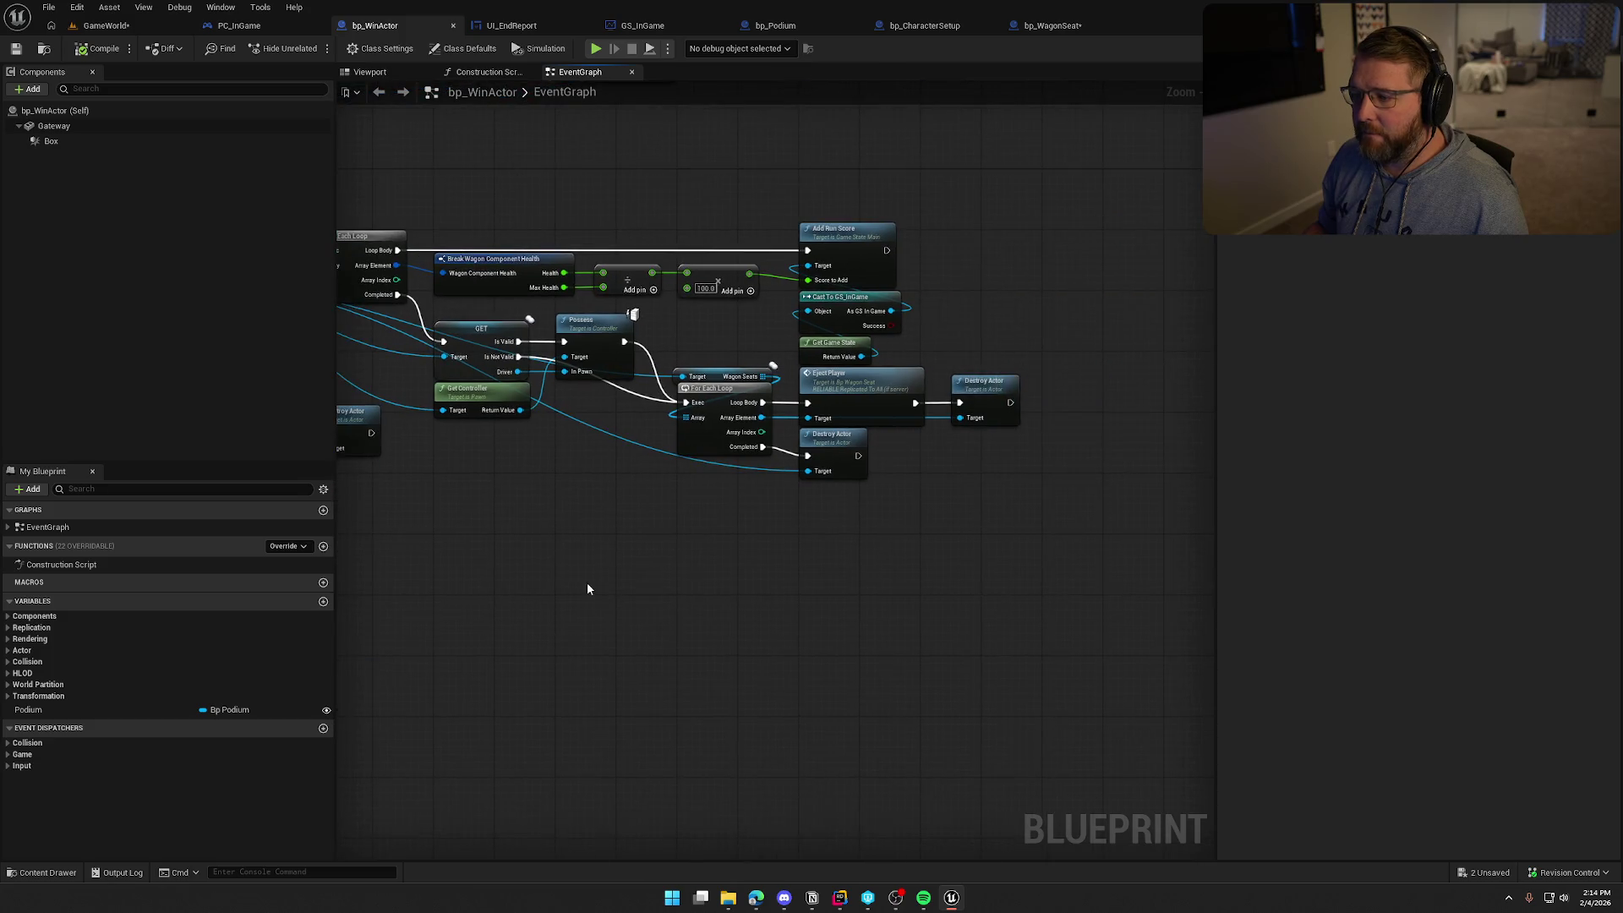
scroll(871, 563, up, 2)
drag(873, 563, 955, 549)
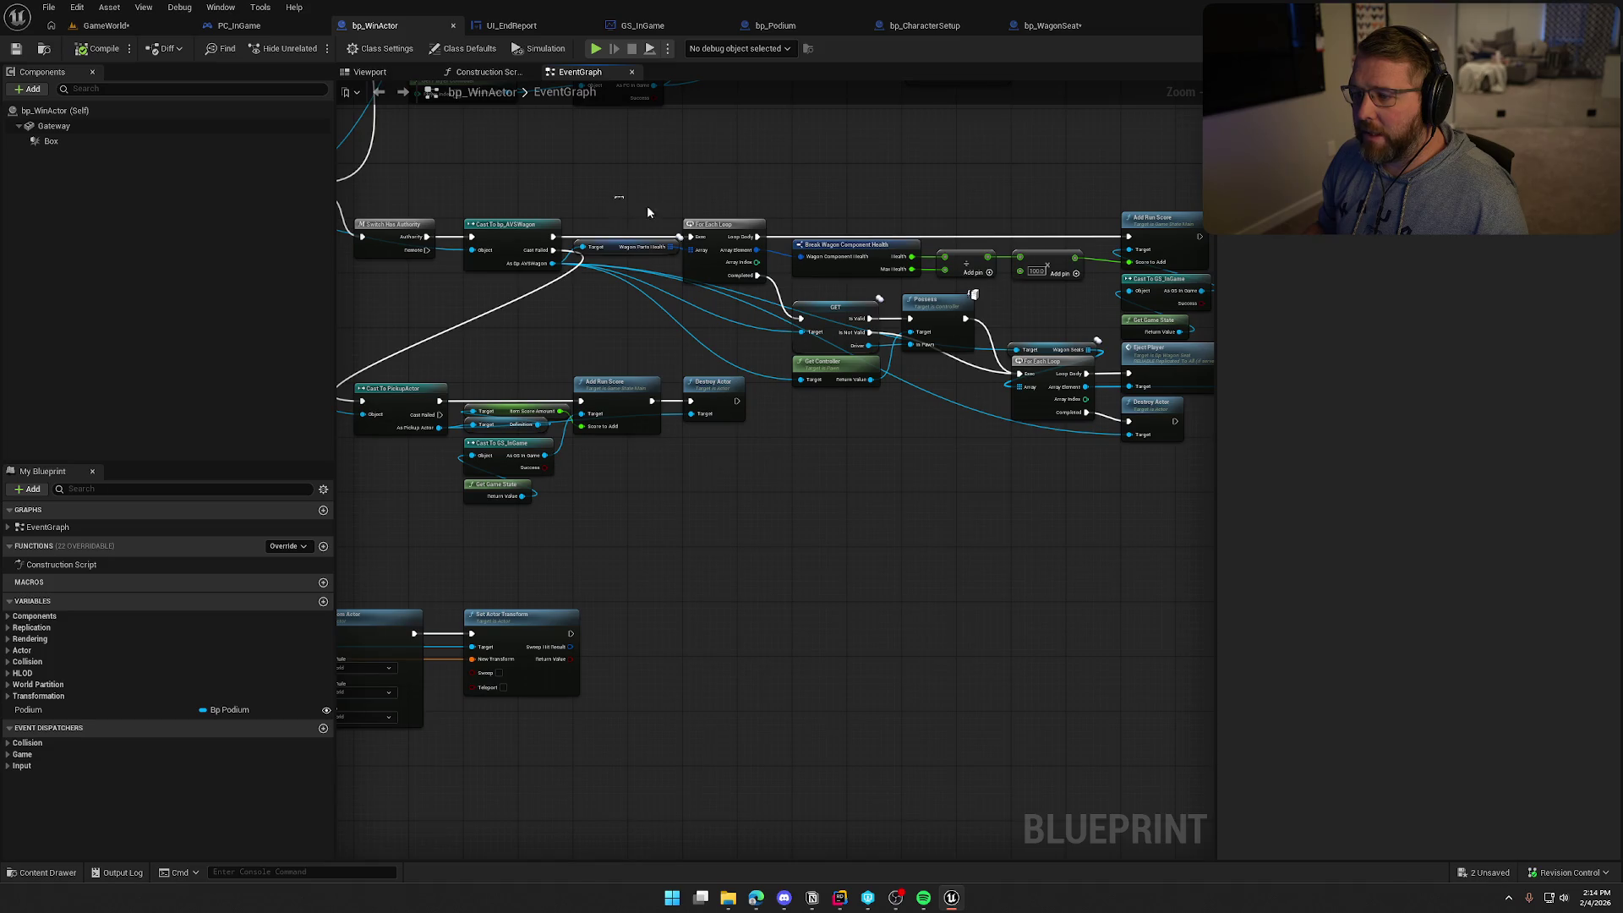
drag(648, 211, 1113, 311)
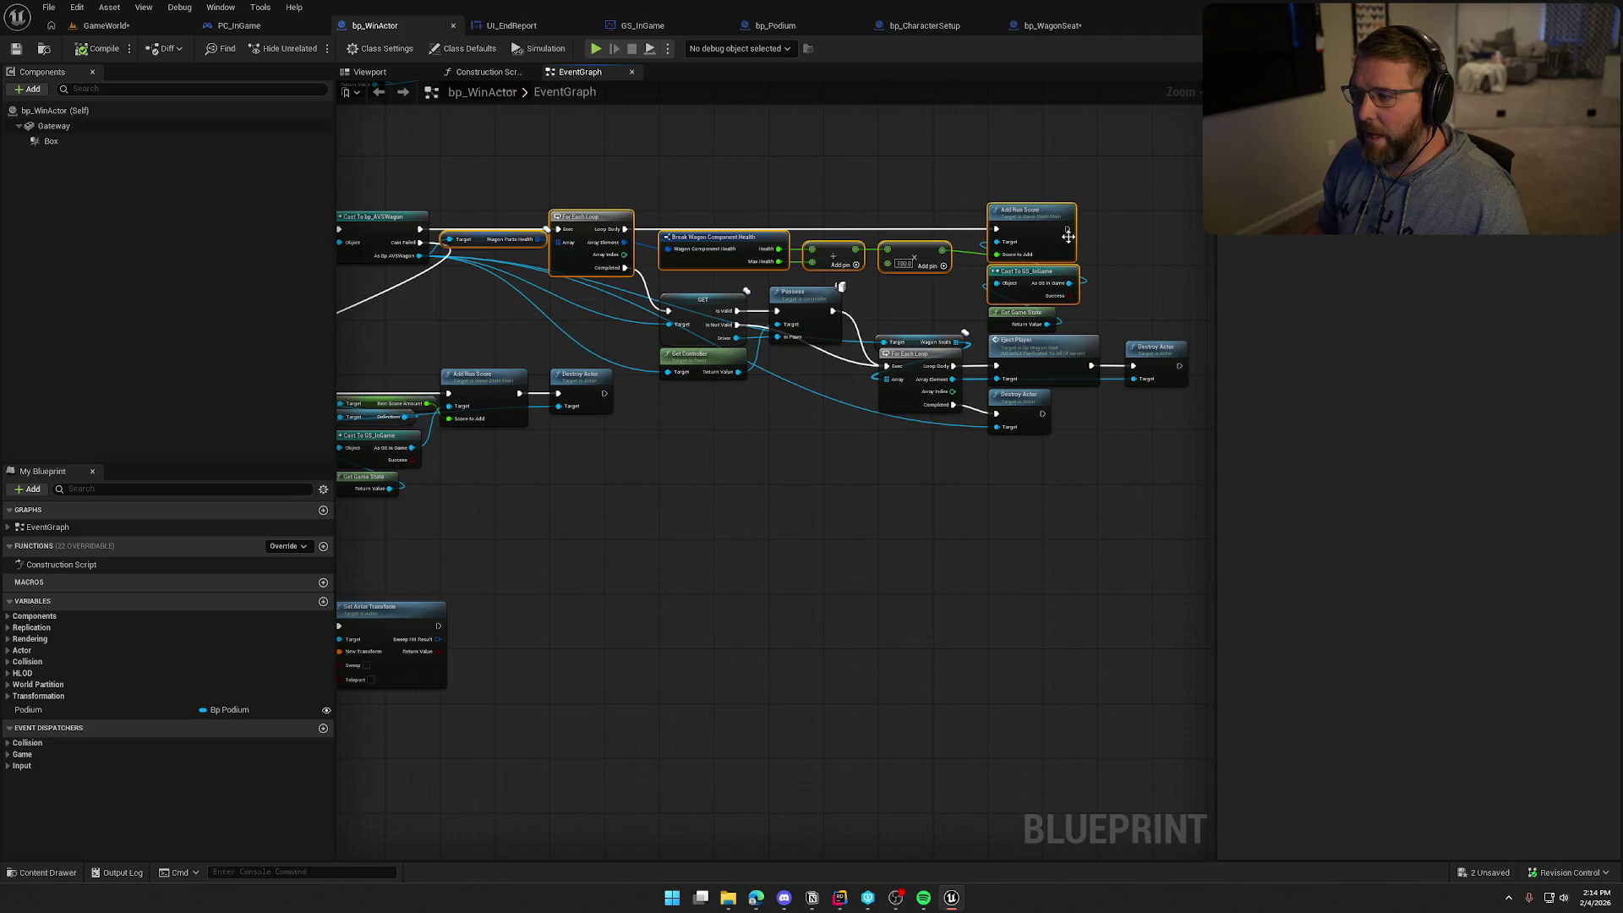
click(864, 491)
scroll(830, 489, up, 2)
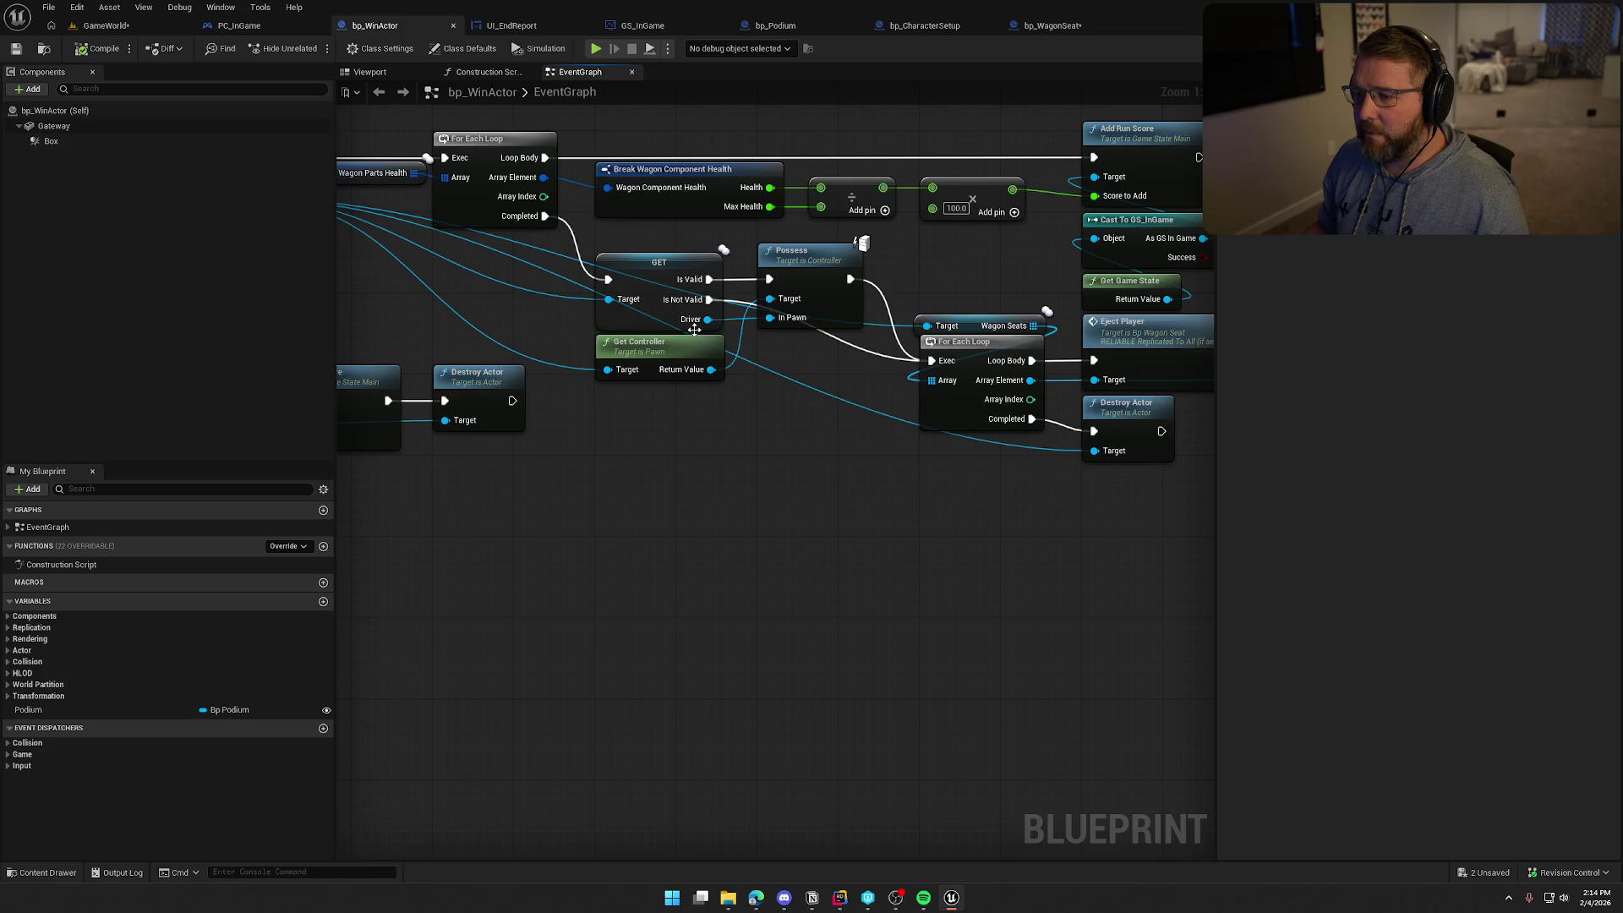
drag(838, 385, 719, 250)
drag(703, 472, 588, 308)
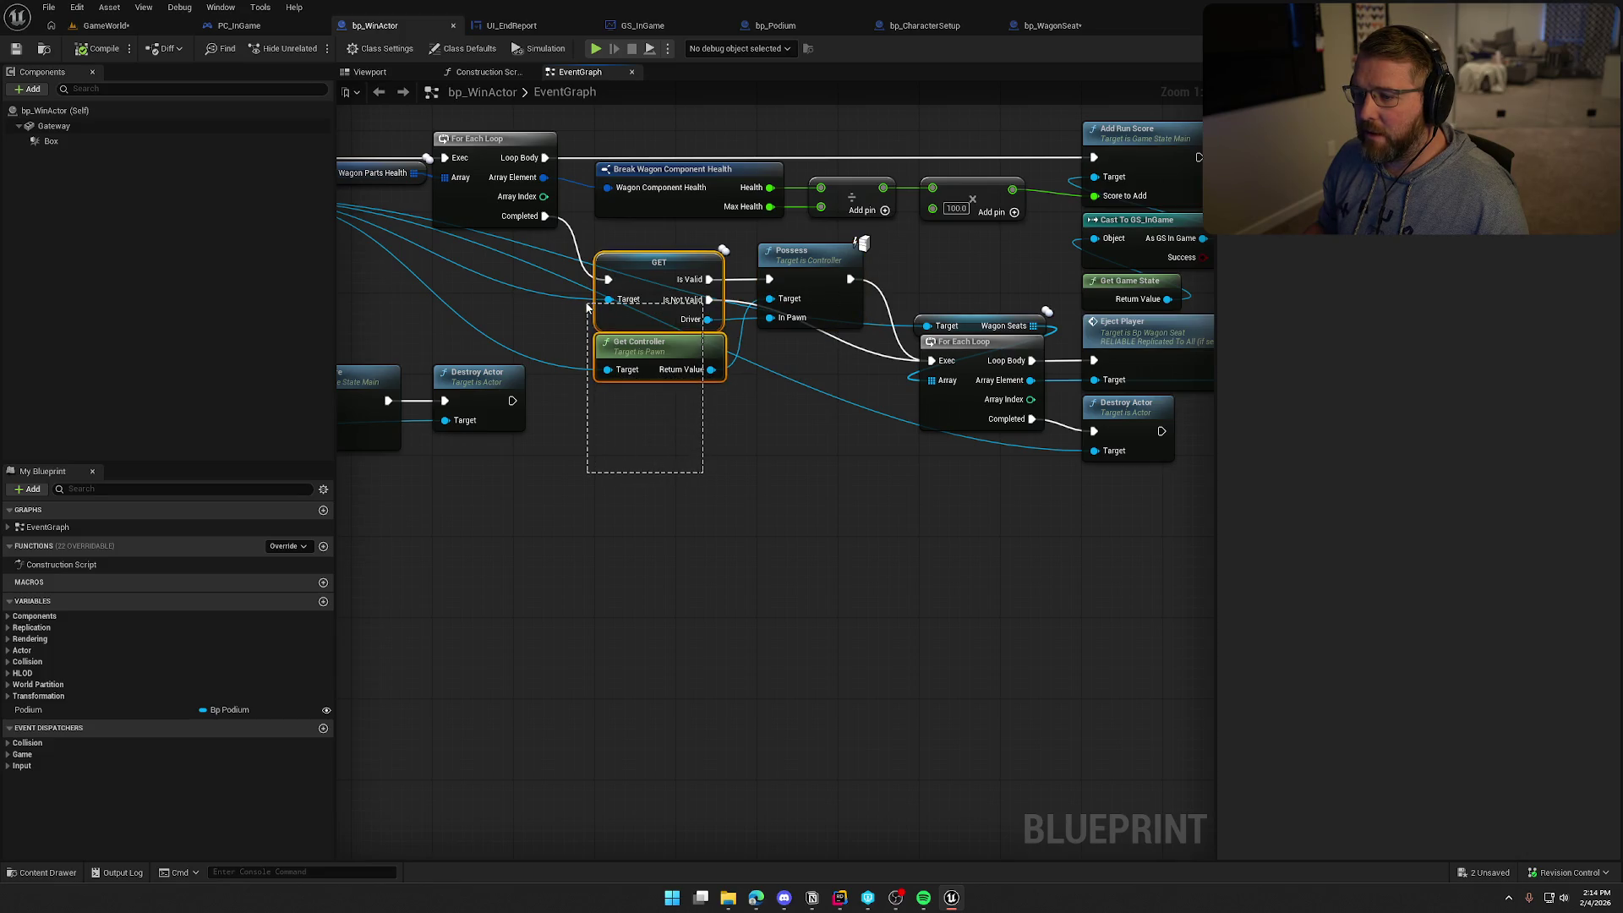
click(643, 459)
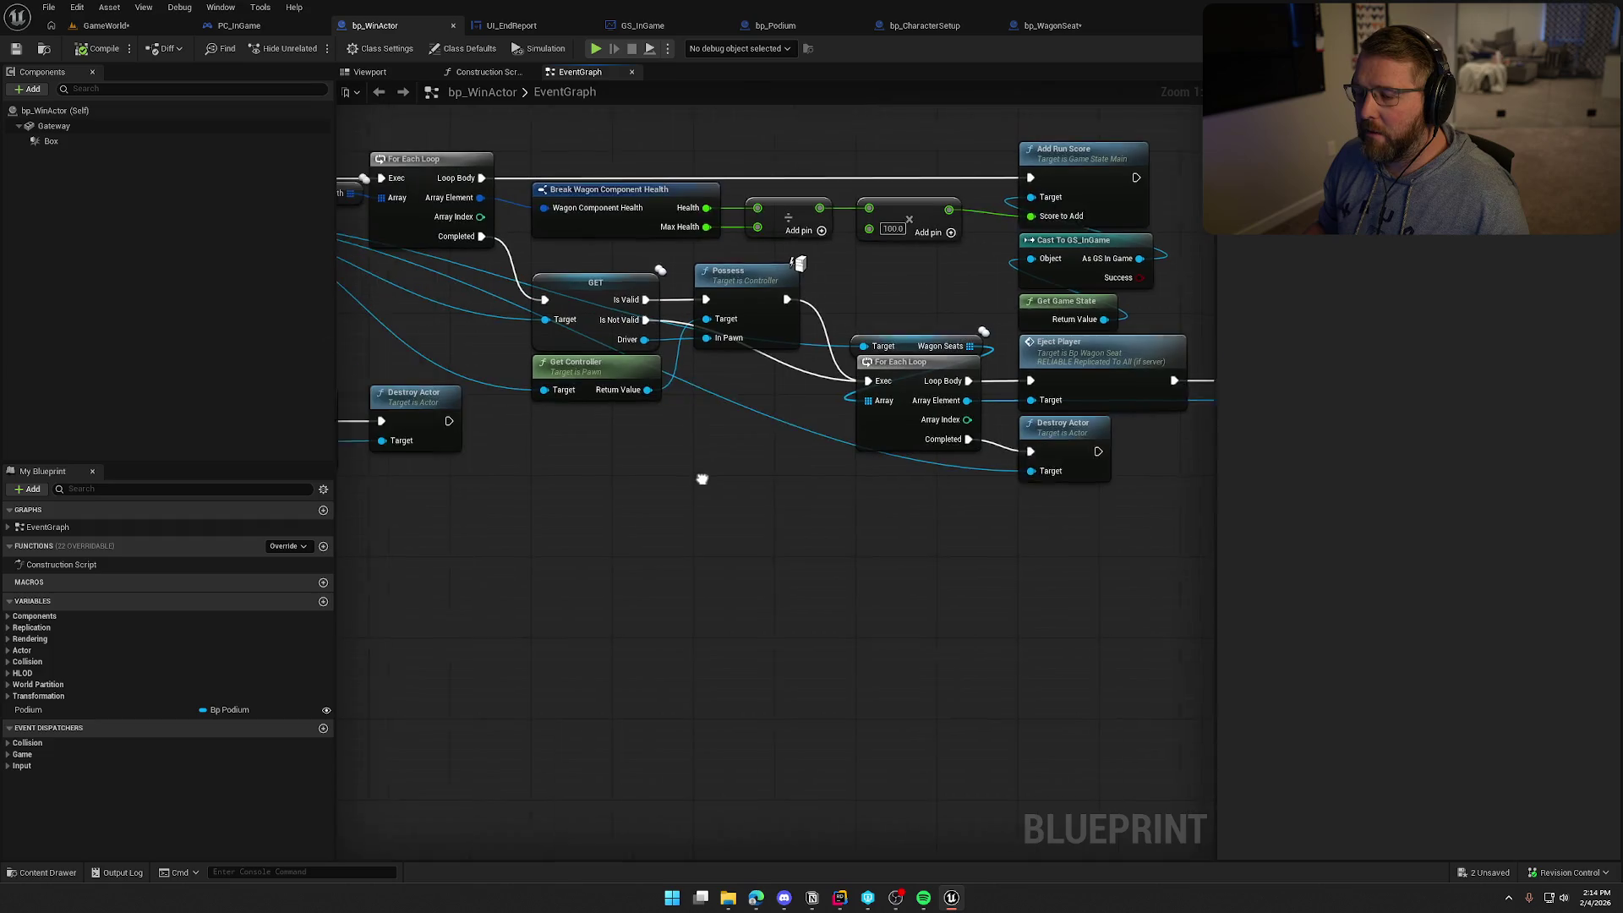
mouse_move(801, 397)
mouse_down()
mouse_move(591, 292)
mouse_move(745, 464)
mouse_up()
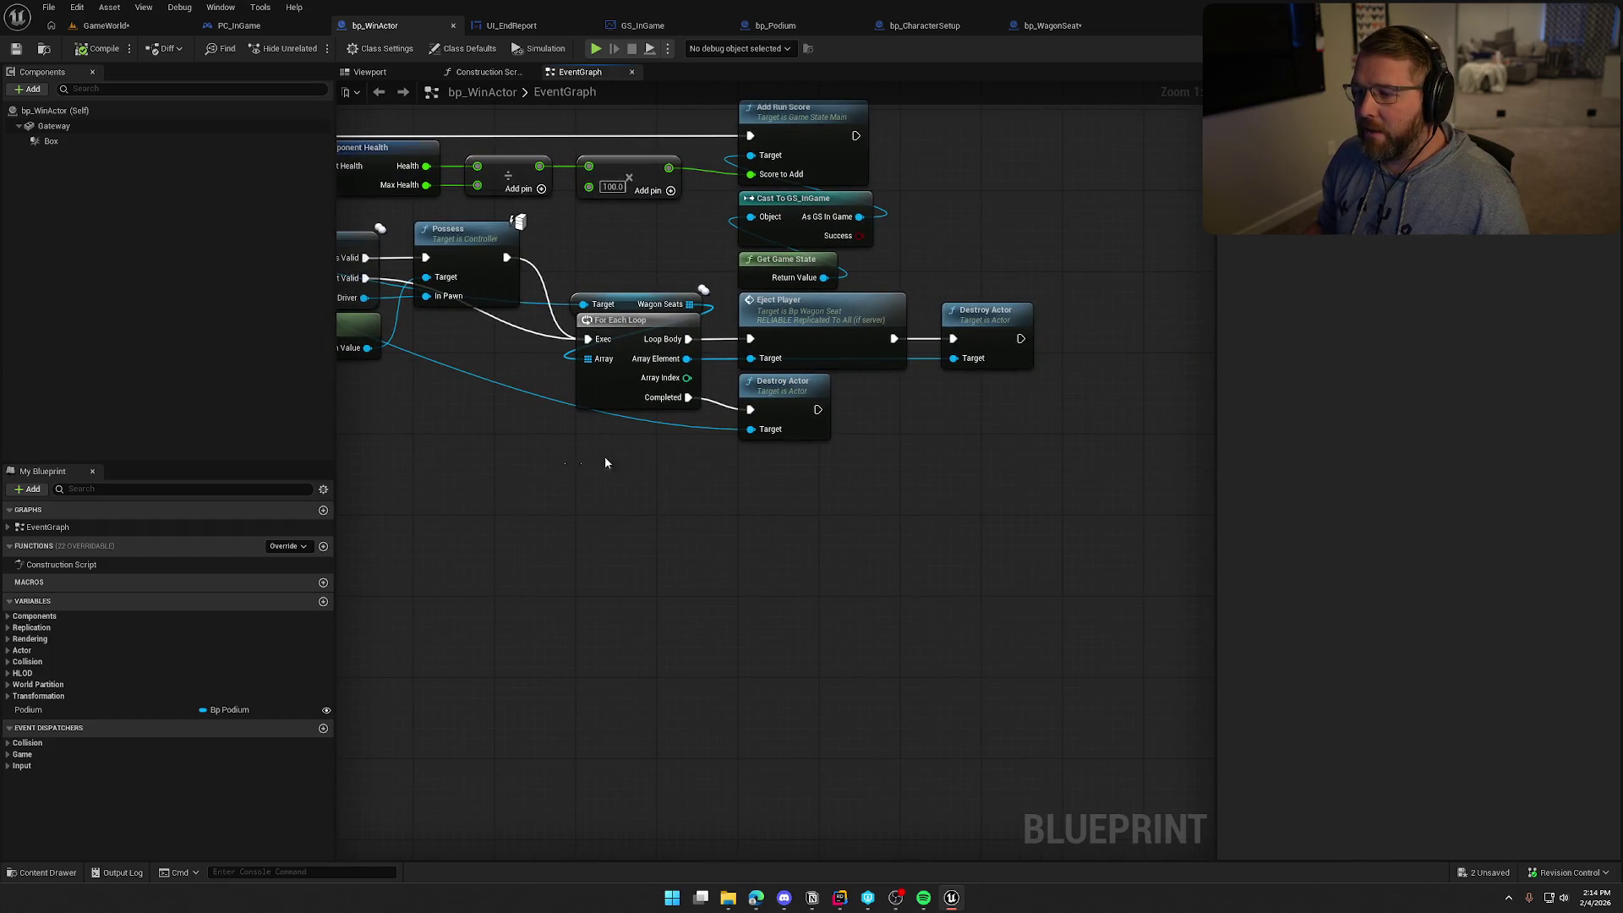
mouse_move(605, 462)
mouse_down()
mouse_move(1026, 461)
mouse_move(1032, 443)
mouse_move(779, 435)
mouse_up()
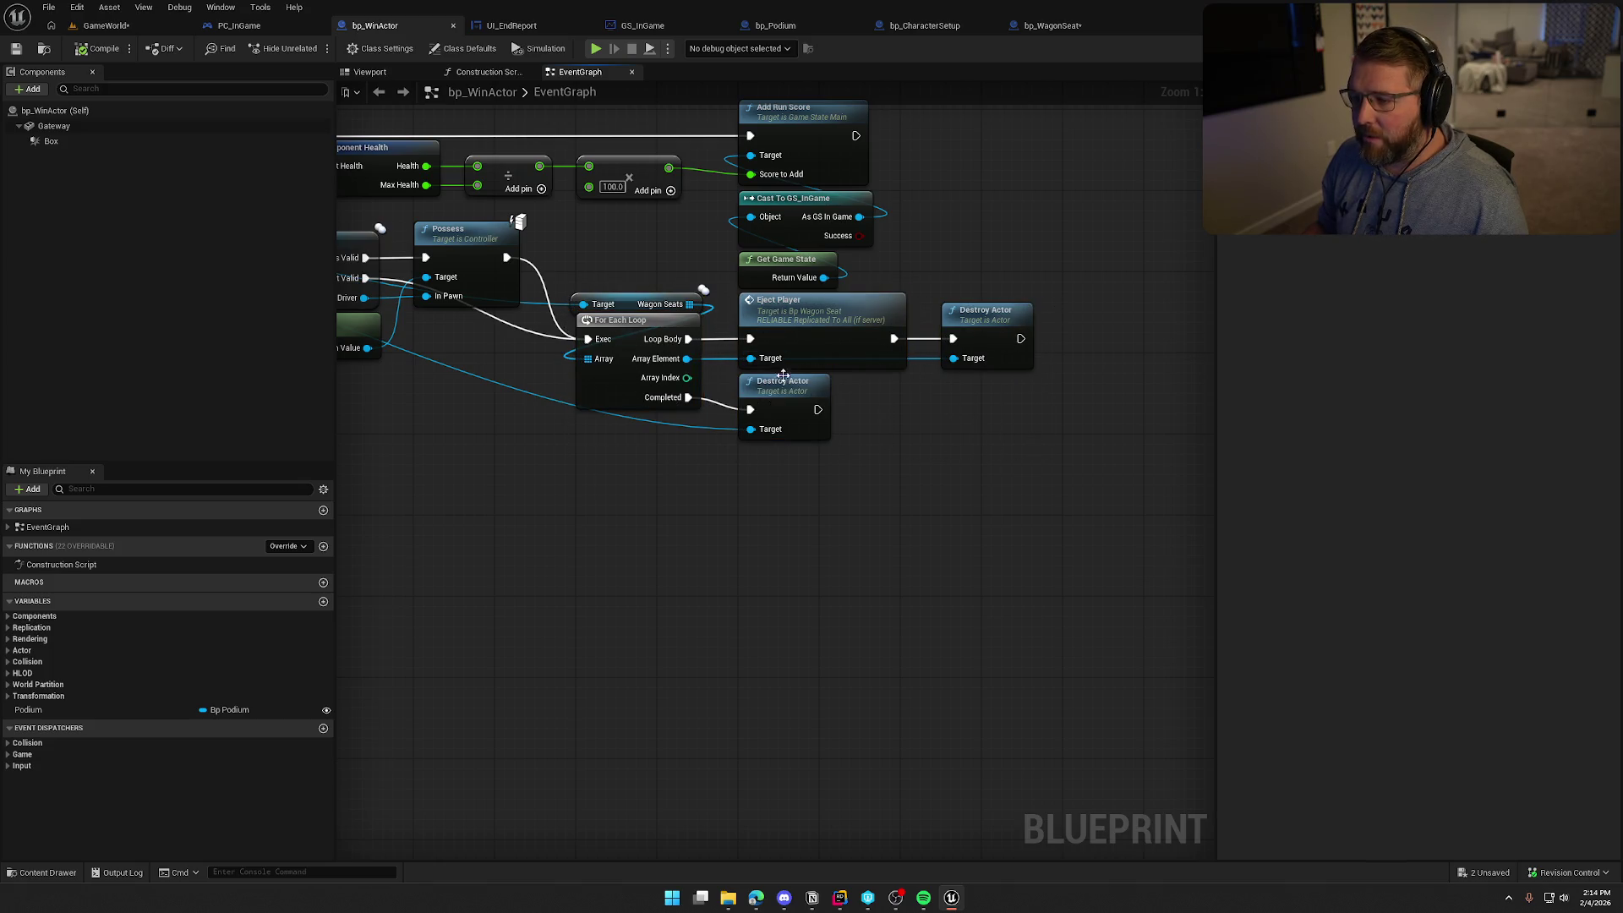
Inspect the Eject Player node, its target, and the seat loop with Destroy Actors
click(826, 324)
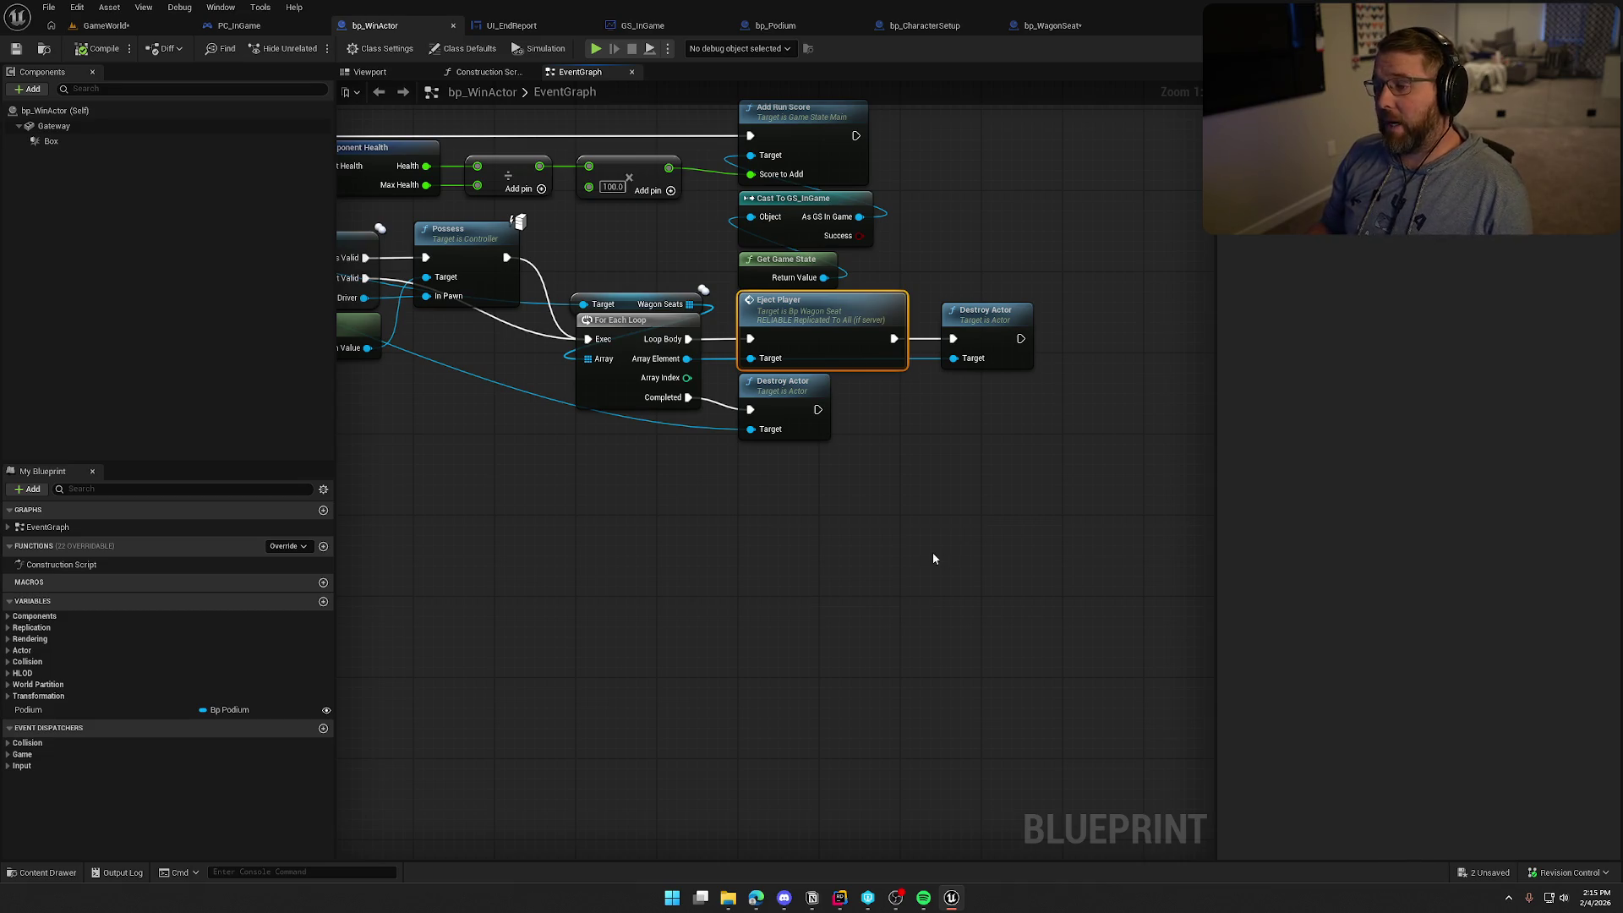
drag(1070, 461, 550, 304)
click(987, 459)
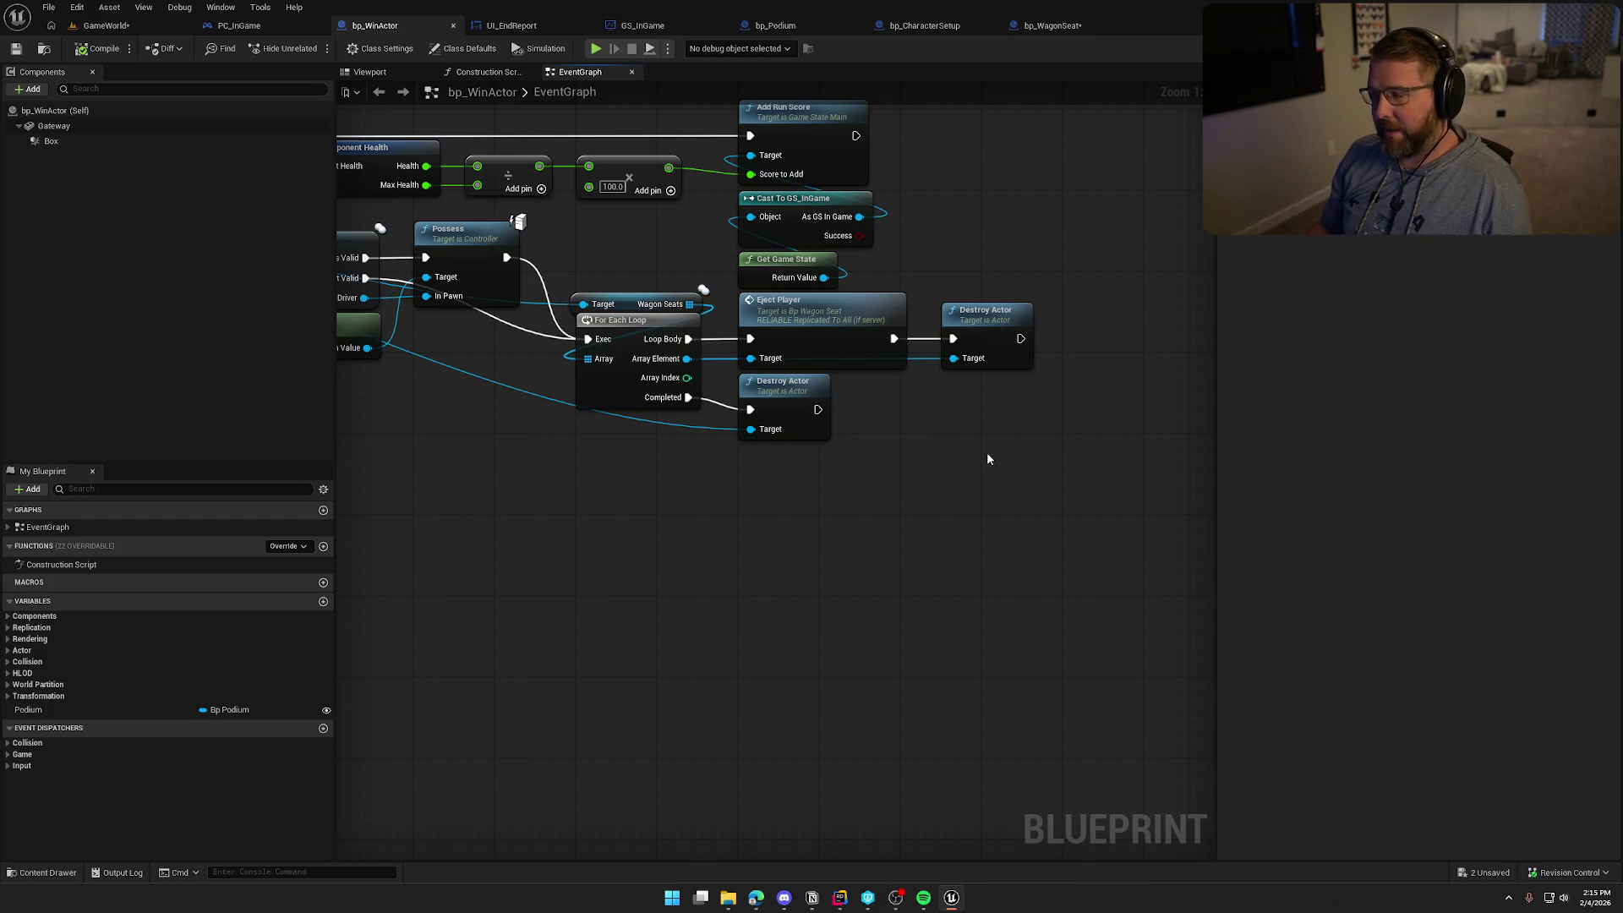
click(784, 313)
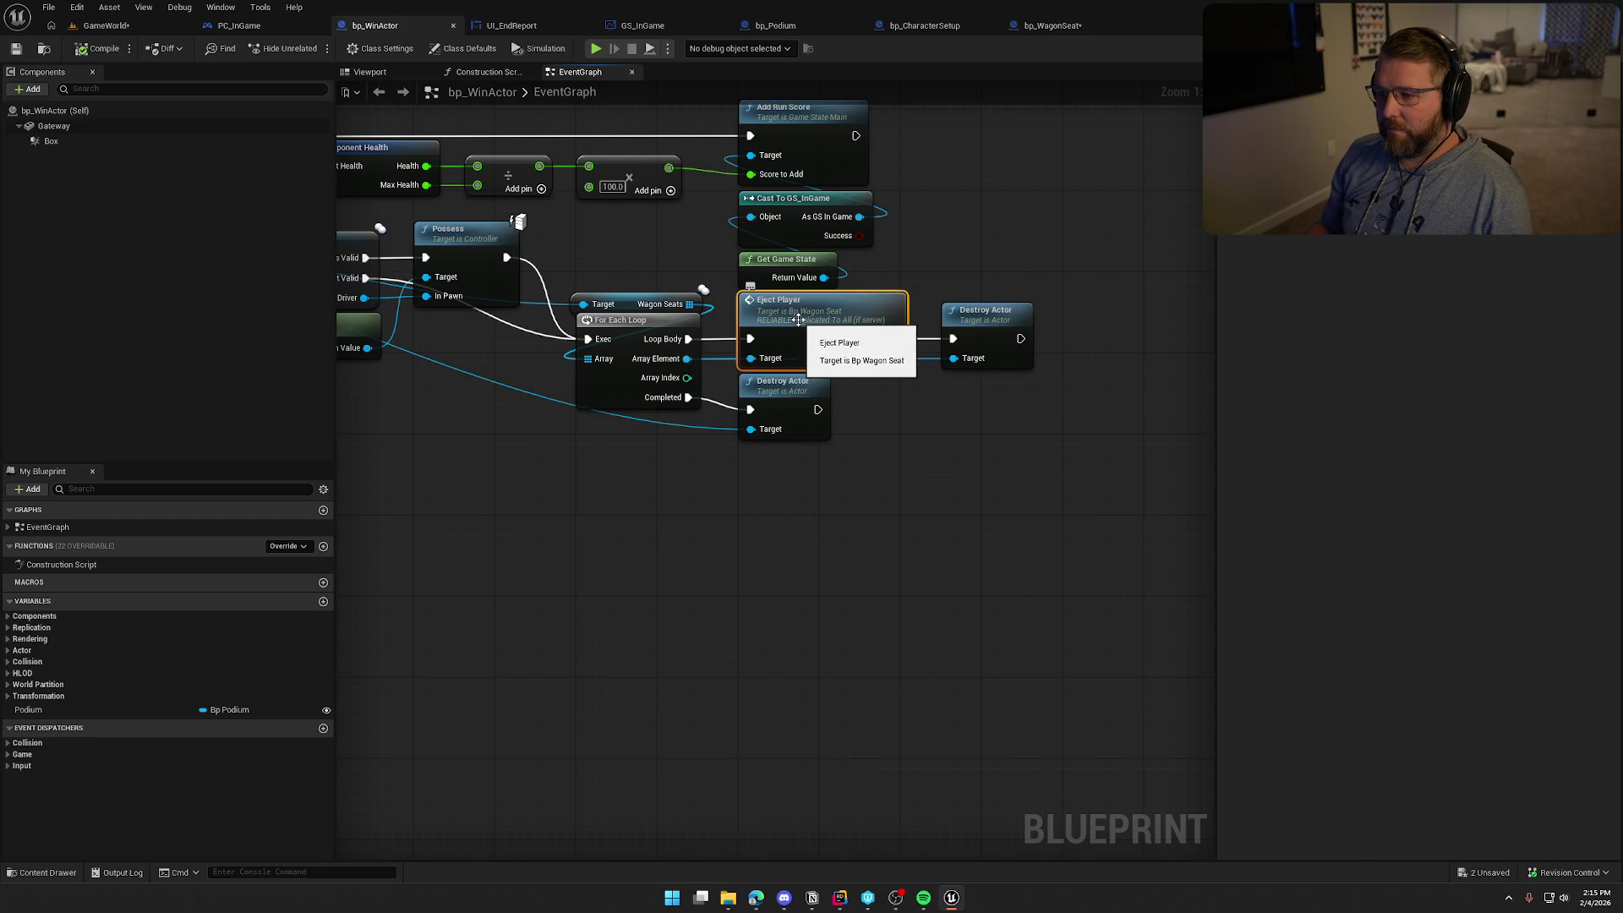
click(975, 480)
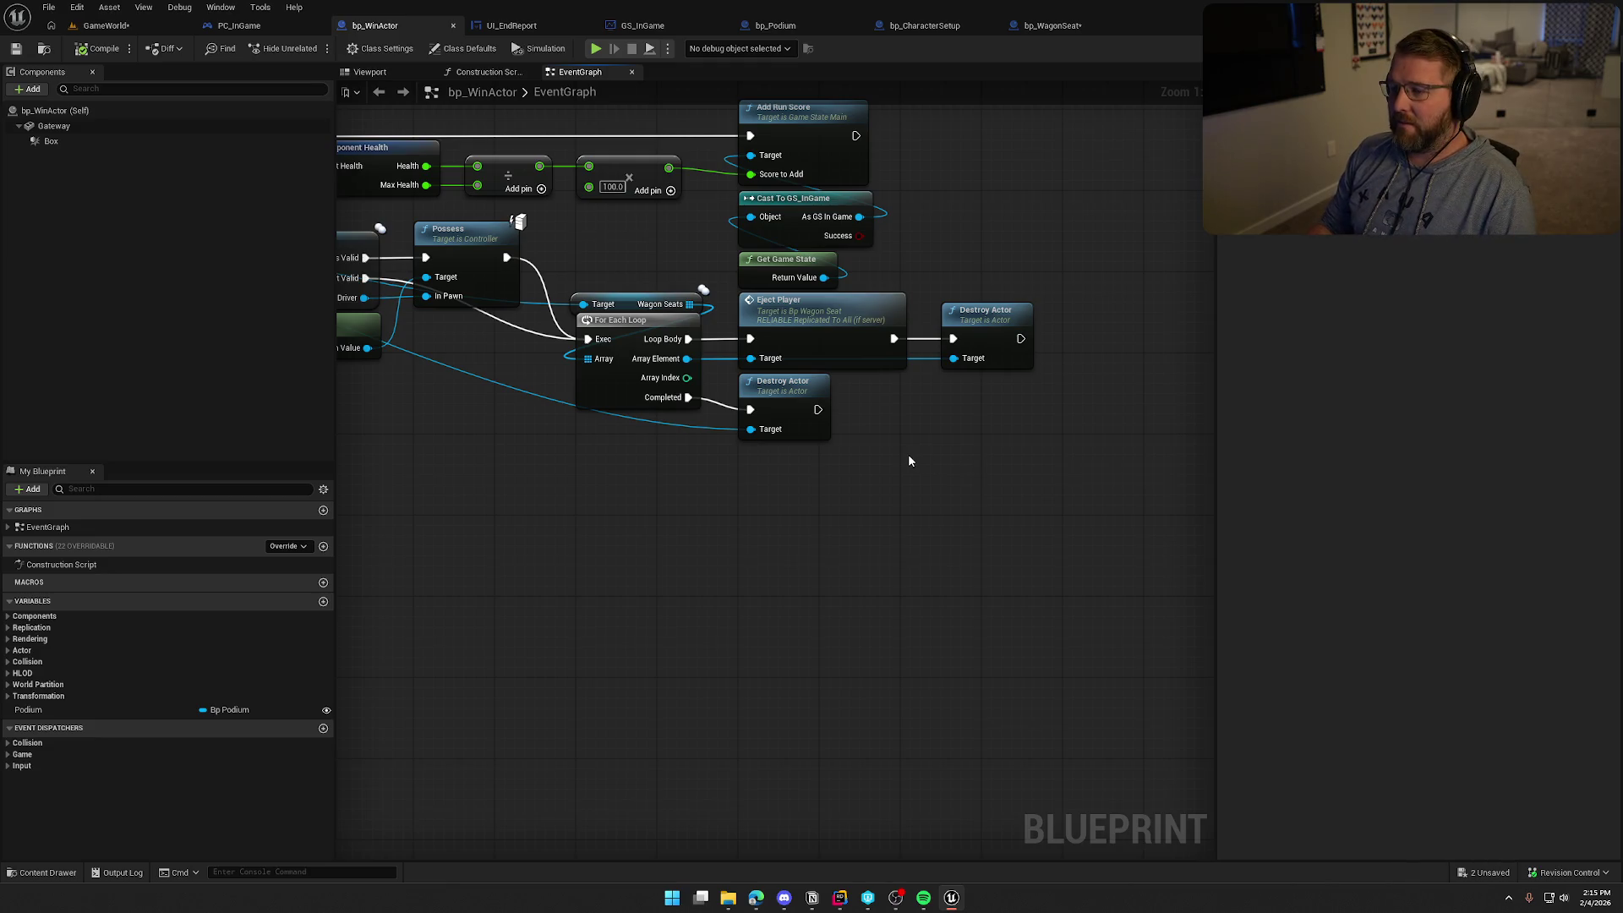
Review the pickup scoring, wagon cast, Switch Has Authority and Cast To PickupActor nodes
mouse_move(908, 461)
mouse_down()
mouse_move(950, 460)
mouse_move(833, 572)
mouse_move(974, 552)
mouse_move(859, 555)
mouse_up()
drag(840, 487, 978, 514)
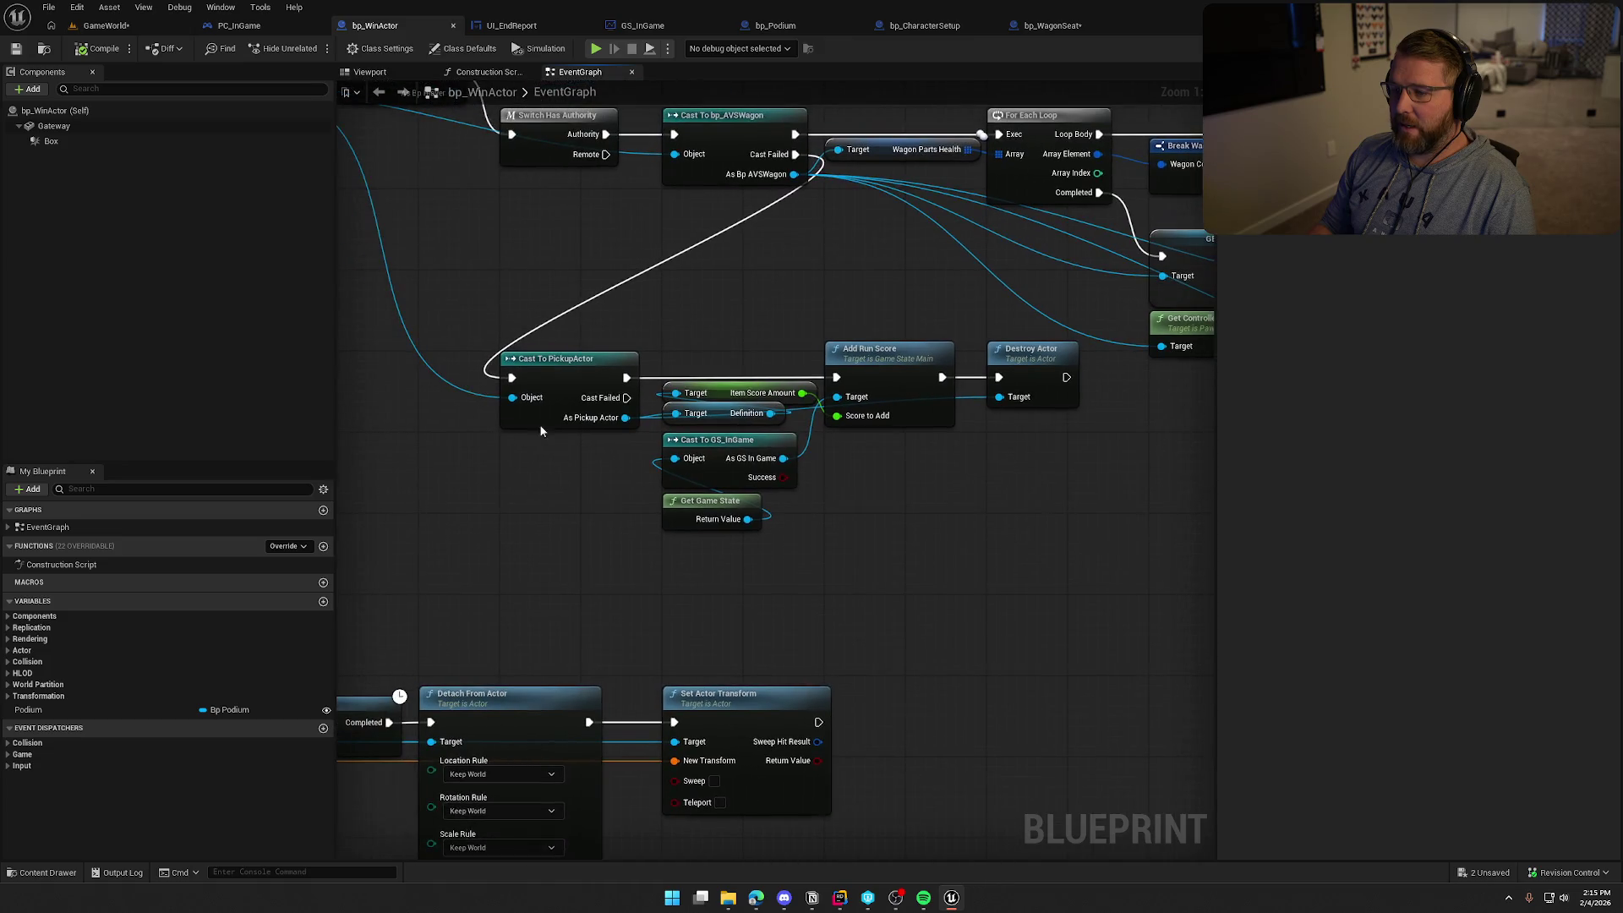
drag(499, 319, 1028, 533)
mouse_move(538, 337)
mouse_down()
mouse_move(643, 440)
mouse_move(1050, 558)
mouse_up()
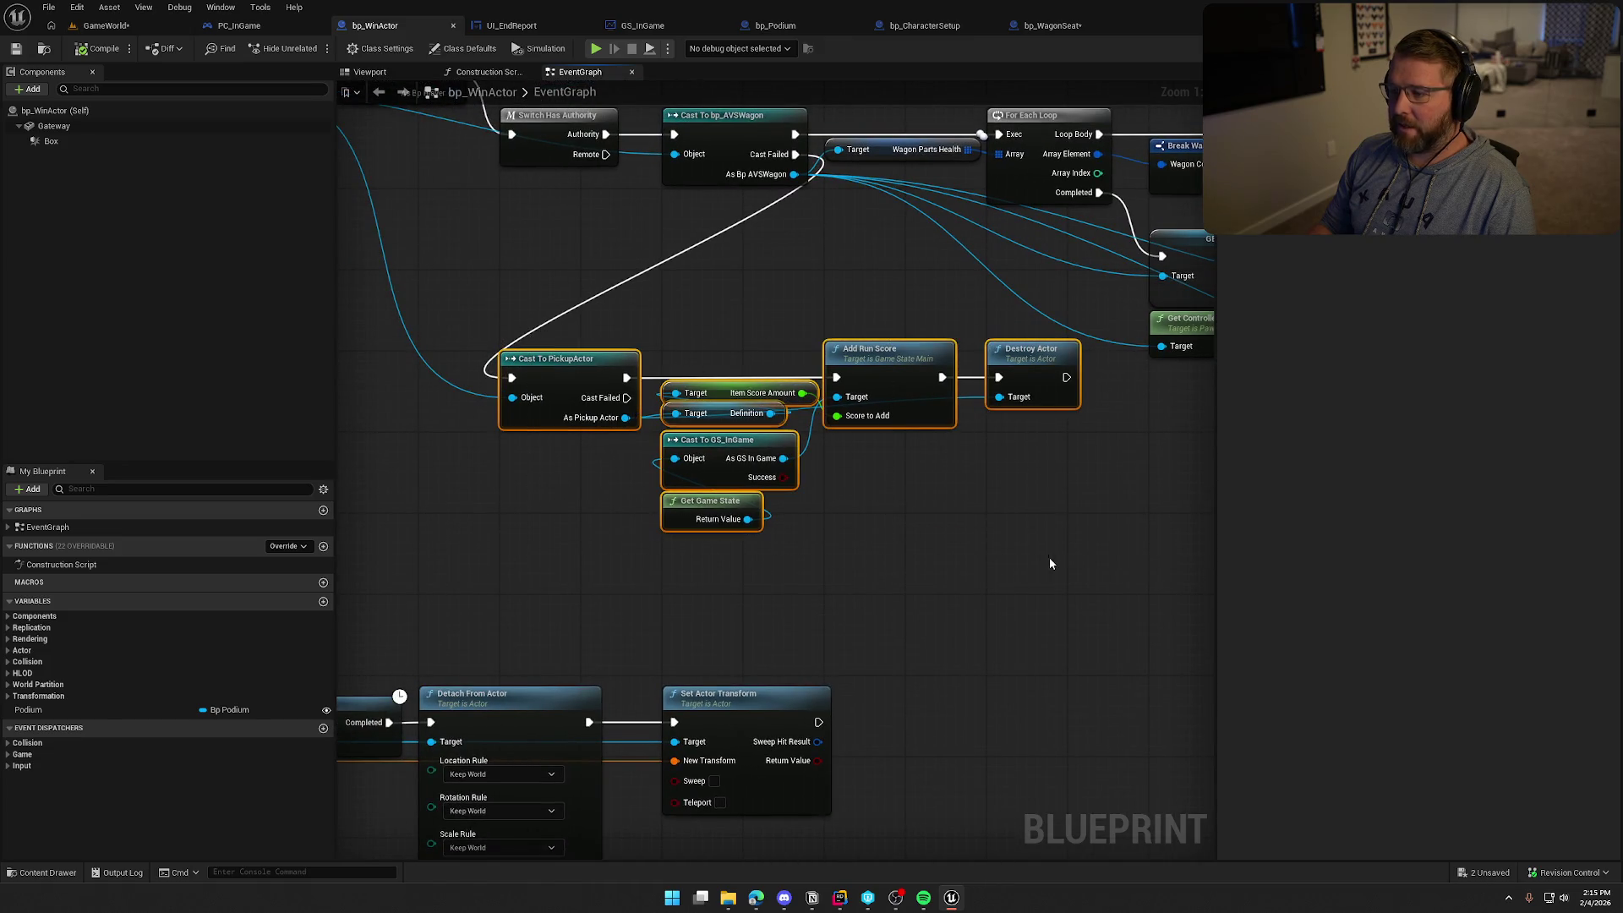
mouse_move(981, 511)
mouse_down()
mouse_move(507, 343)
mouse_move(541, 240)
mouse_move(974, 549)
mouse_move(1028, 549)
mouse_move(803, 570)
mouse_move(503, 550)
mouse_move(905, 591)
mouse_up()
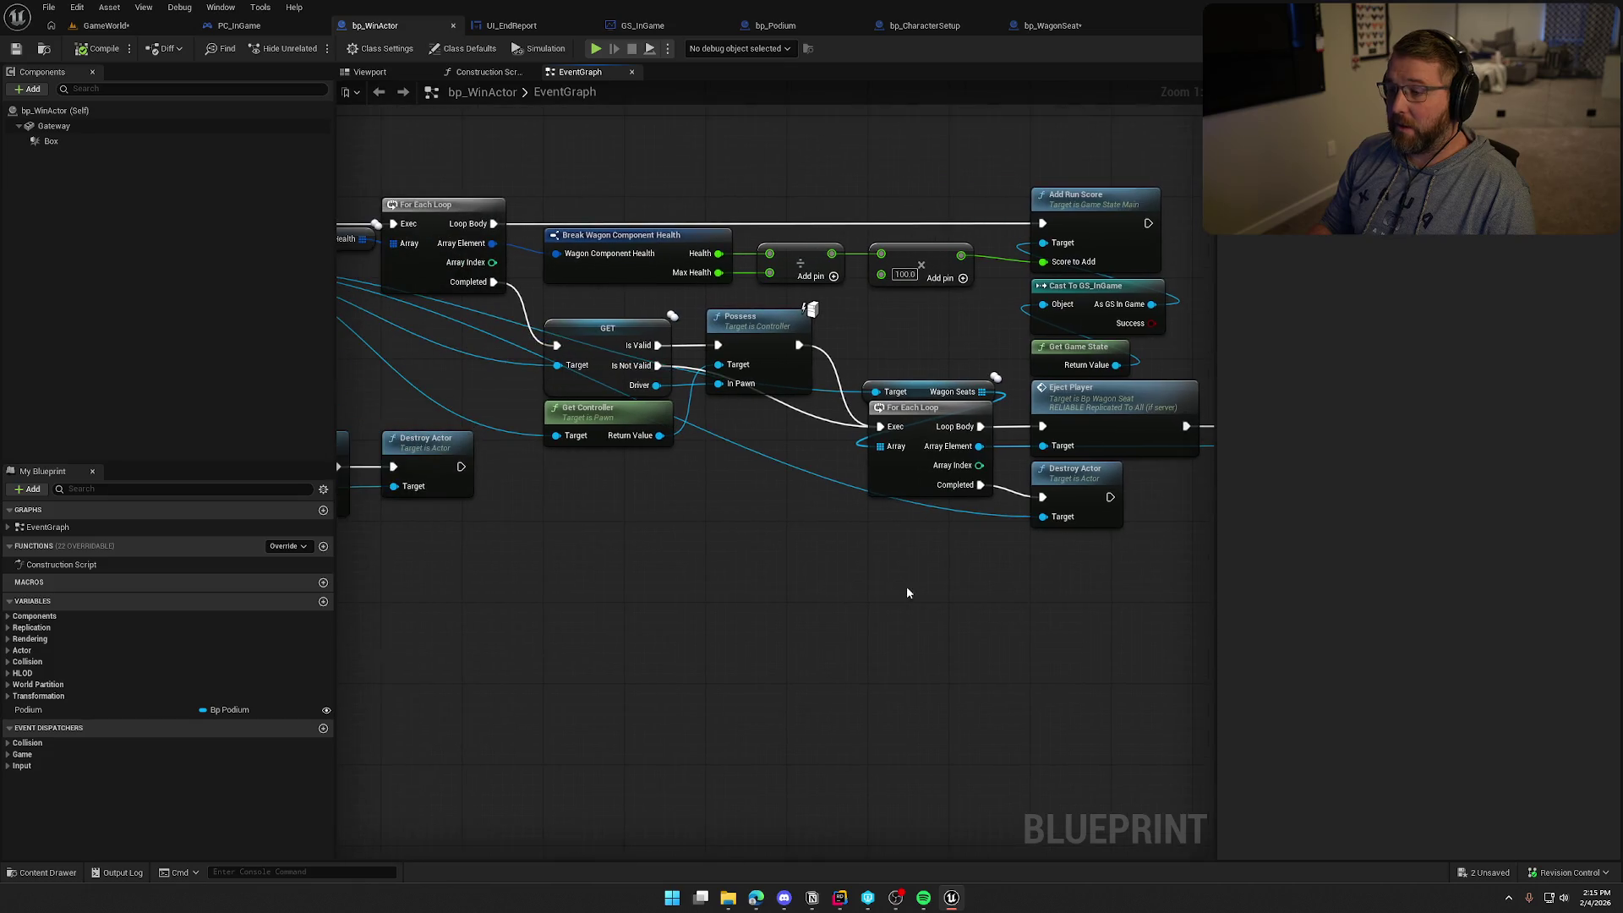
mouse_move(764, 547)
mouse_down()
mouse_move(1028, 622)
mouse_move(972, 652)
mouse_up()
mouse_move(834, 614)
mouse_down()
mouse_move(451, 416)
mouse_move(935, 642)
mouse_up()
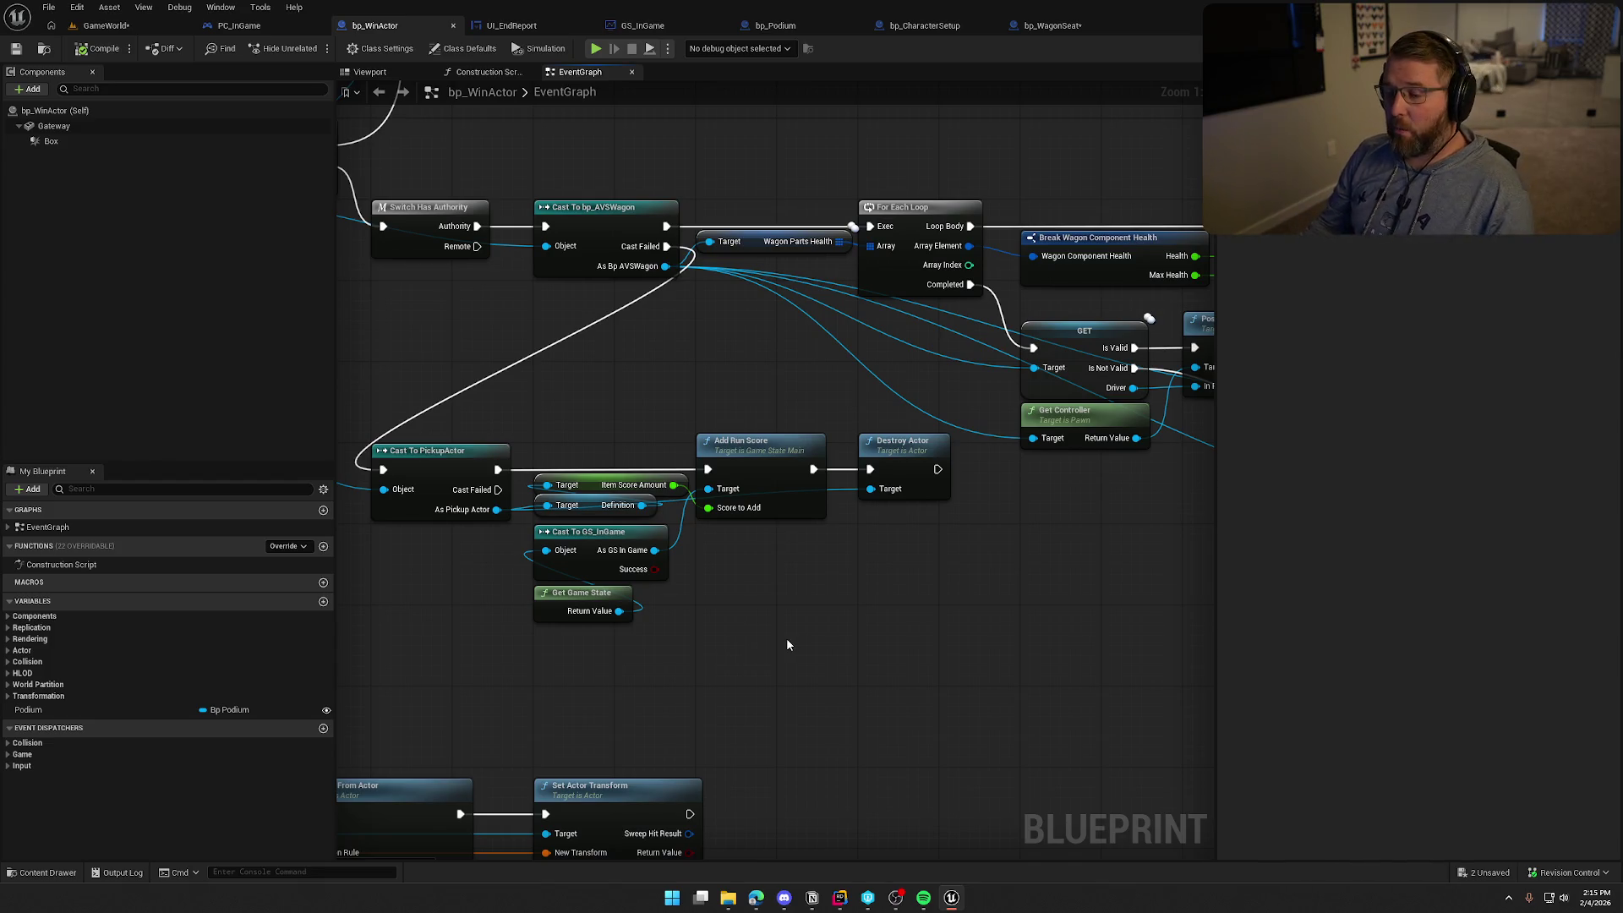
drag(786, 645, 936, 646)
Fly the GameWorld viewport camera through the wooden gate, then return to bp_WinActor's event graph
click(106, 26)
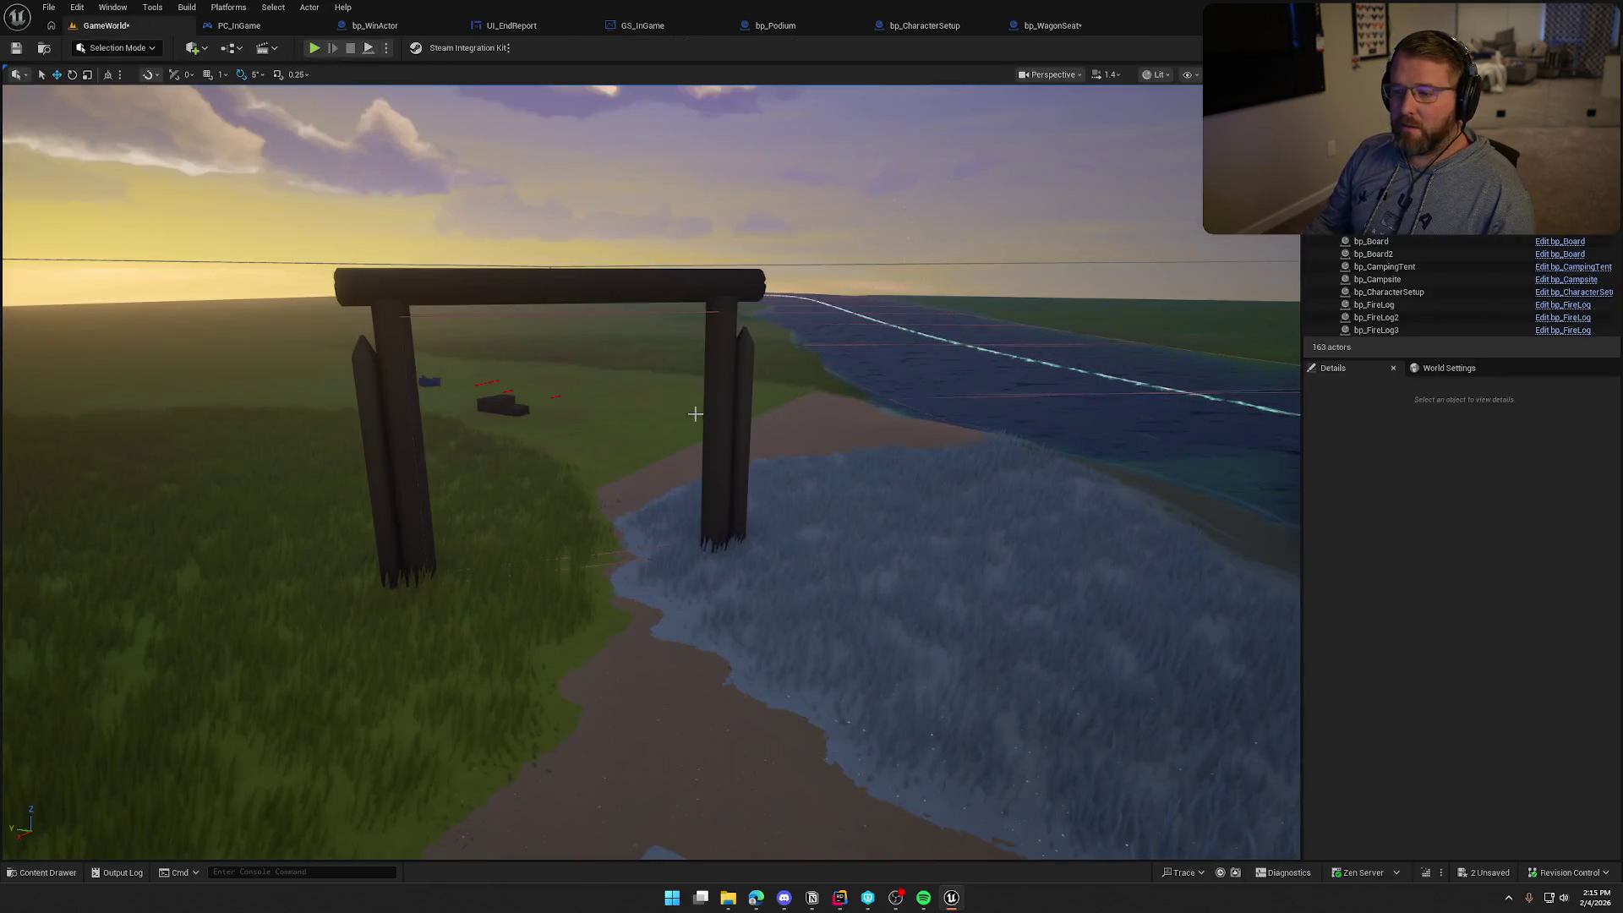
mouse_move(695, 413)
mouse_down()
mouse_move(695, 541)
mouse_move(695, 372)
mouse_move(695, 397)
mouse_up()
key(w)
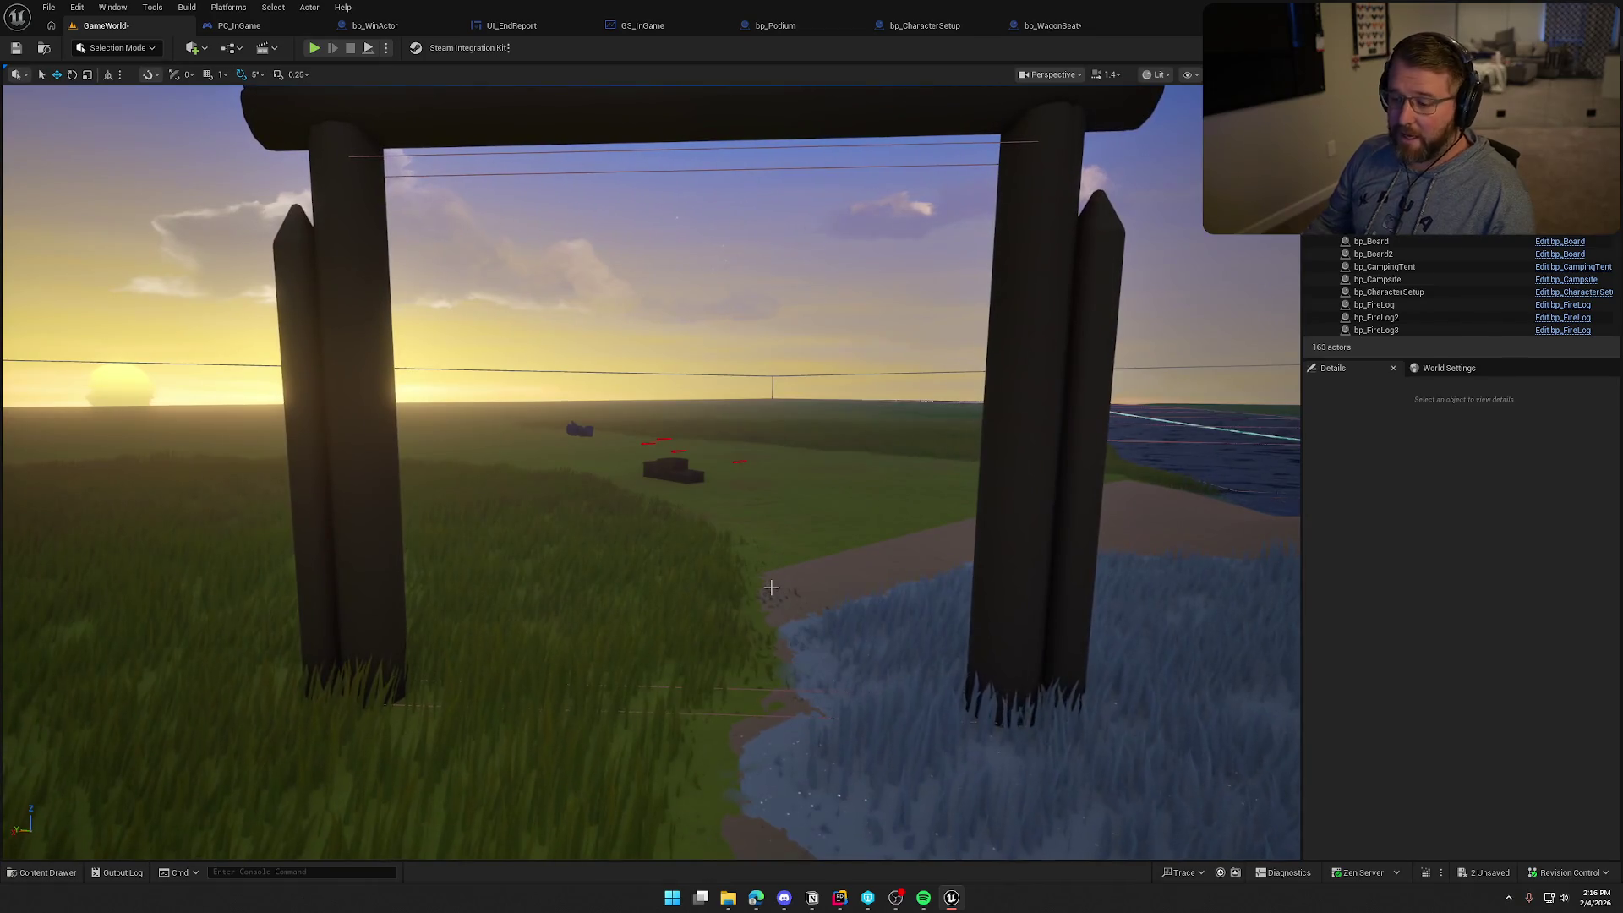
click(380, 25)
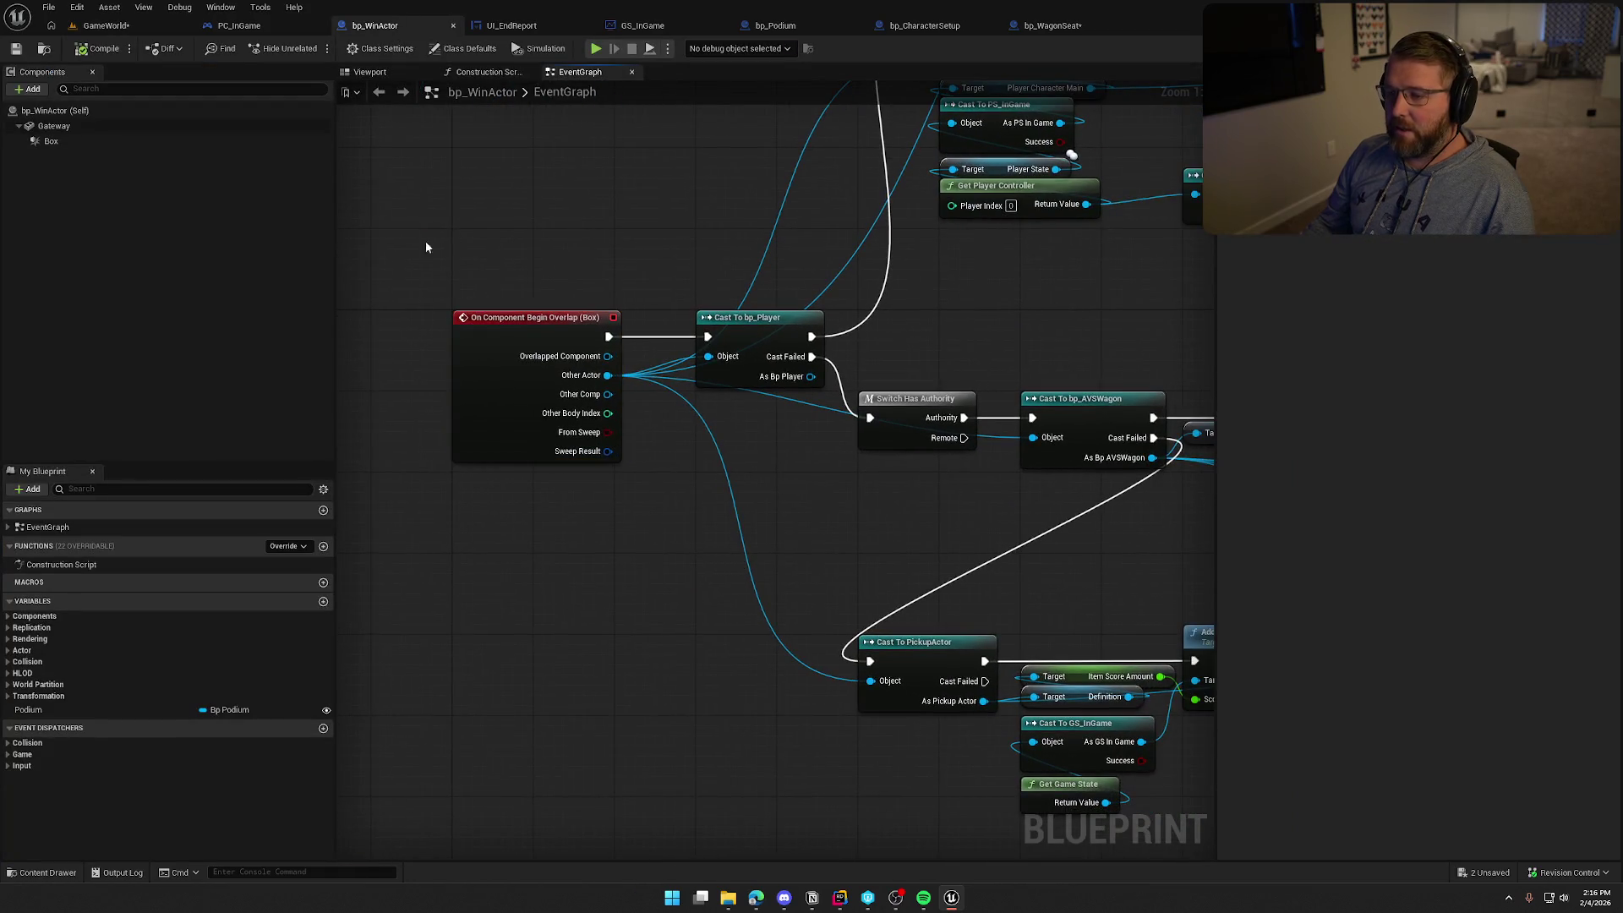
drag(405, 226, 785, 625)
click(652, 565)
drag(471, 228, 856, 561)
click(837, 572)
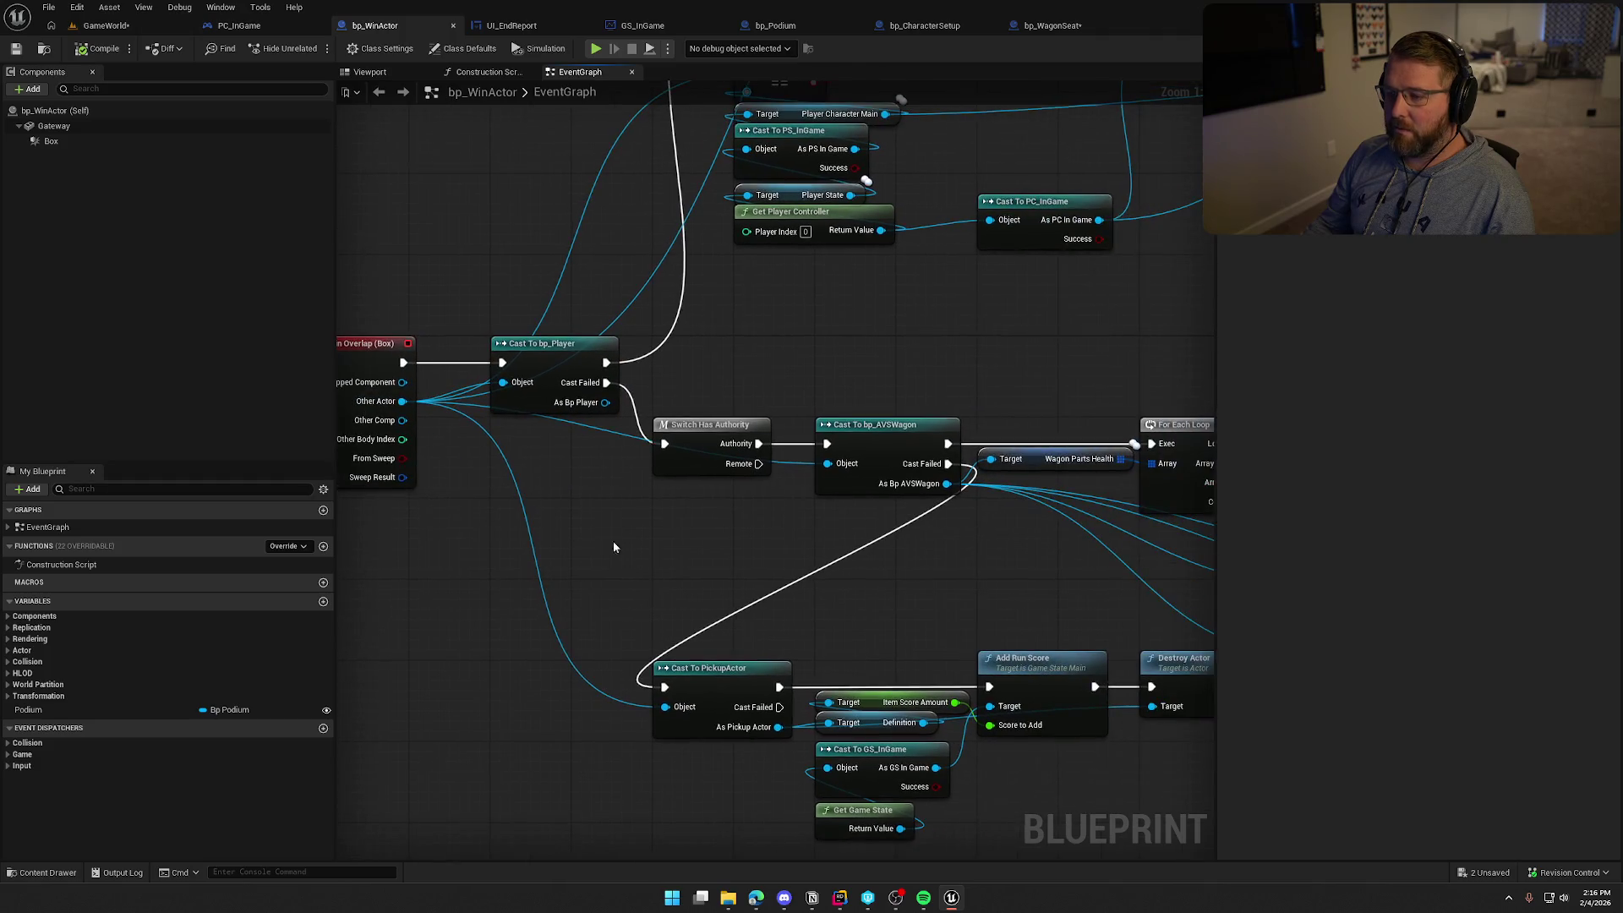
mouse_move(601, 475)
mouse_down()
mouse_move(416, 341)
mouse_move(421, 225)
mouse_move(554, 435)
mouse_move(759, 543)
mouse_move(557, 687)
mouse_up()
click(760, 440)
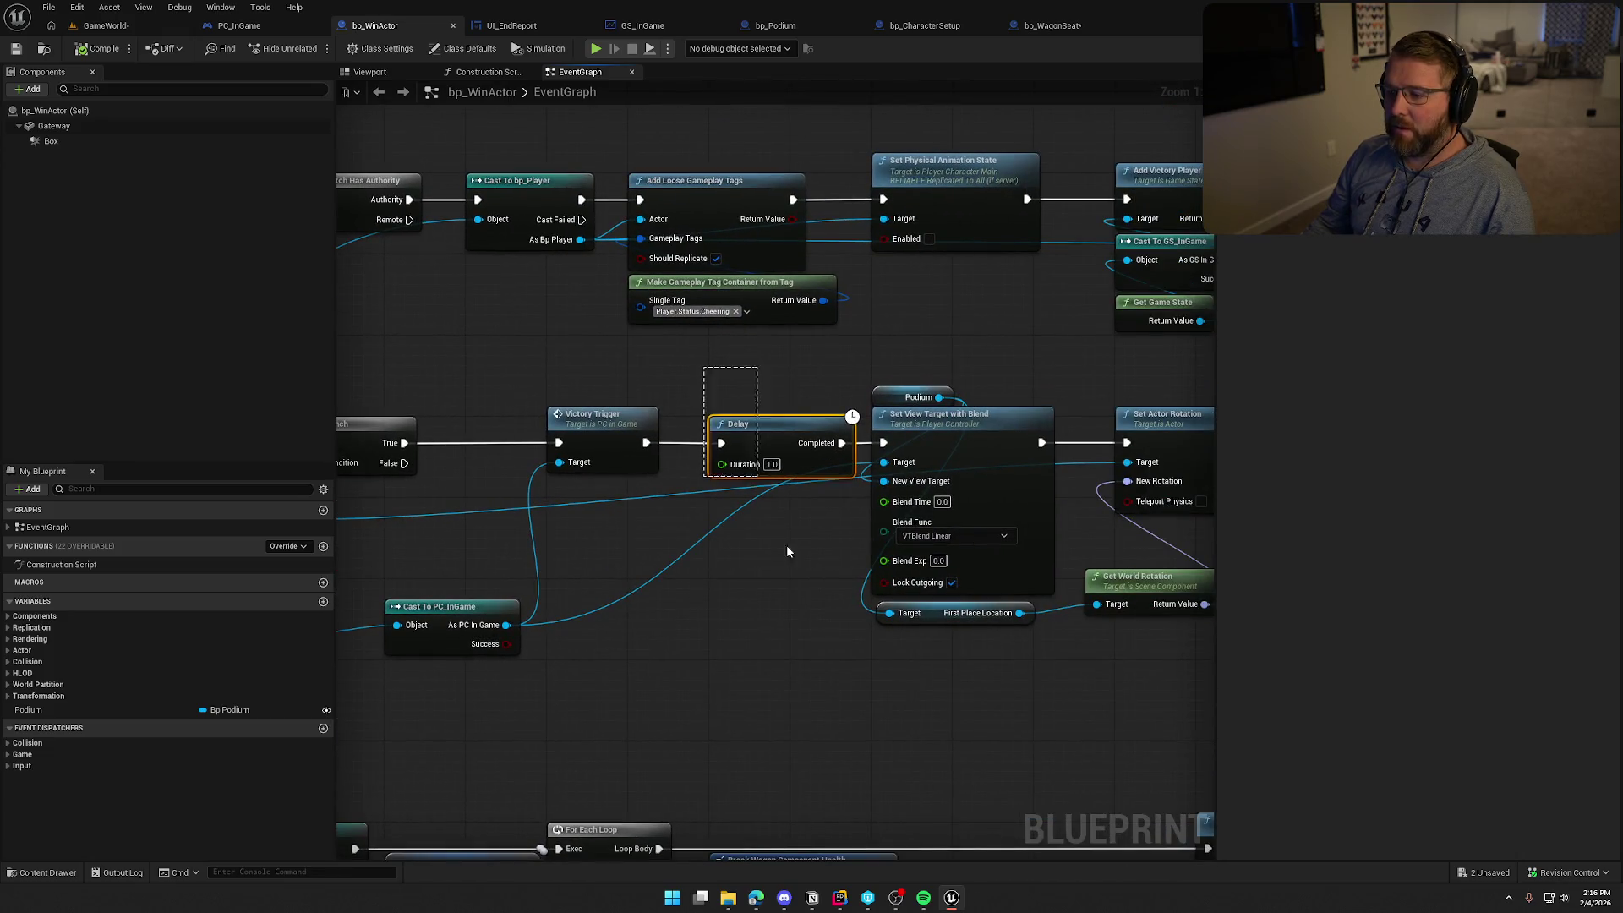
mouse_move(672, 690)
mouse_down()
mouse_move(1073, 514)
mouse_move(858, 507)
mouse_move(971, 449)
mouse_move(718, 417)
mouse_up()
drag(446, 213, 651, 458)
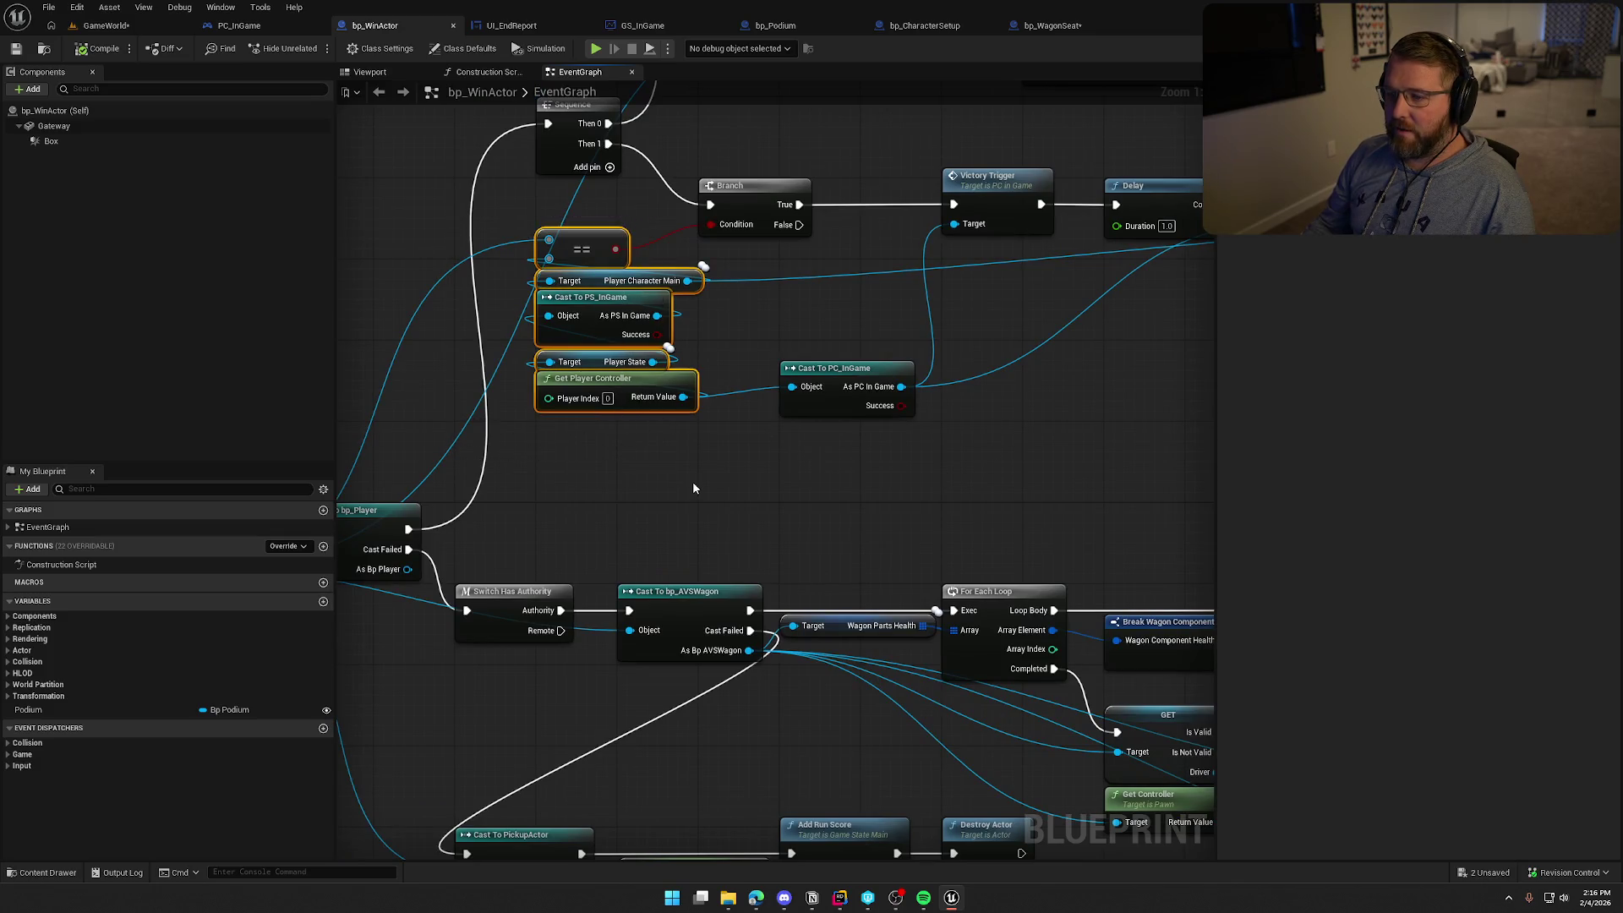
click(692, 480)
mouse_move(777, 484)
mouse_down()
mouse_move(929, 514)
mouse_move(556, 498)
mouse_move(885, 495)
mouse_up()
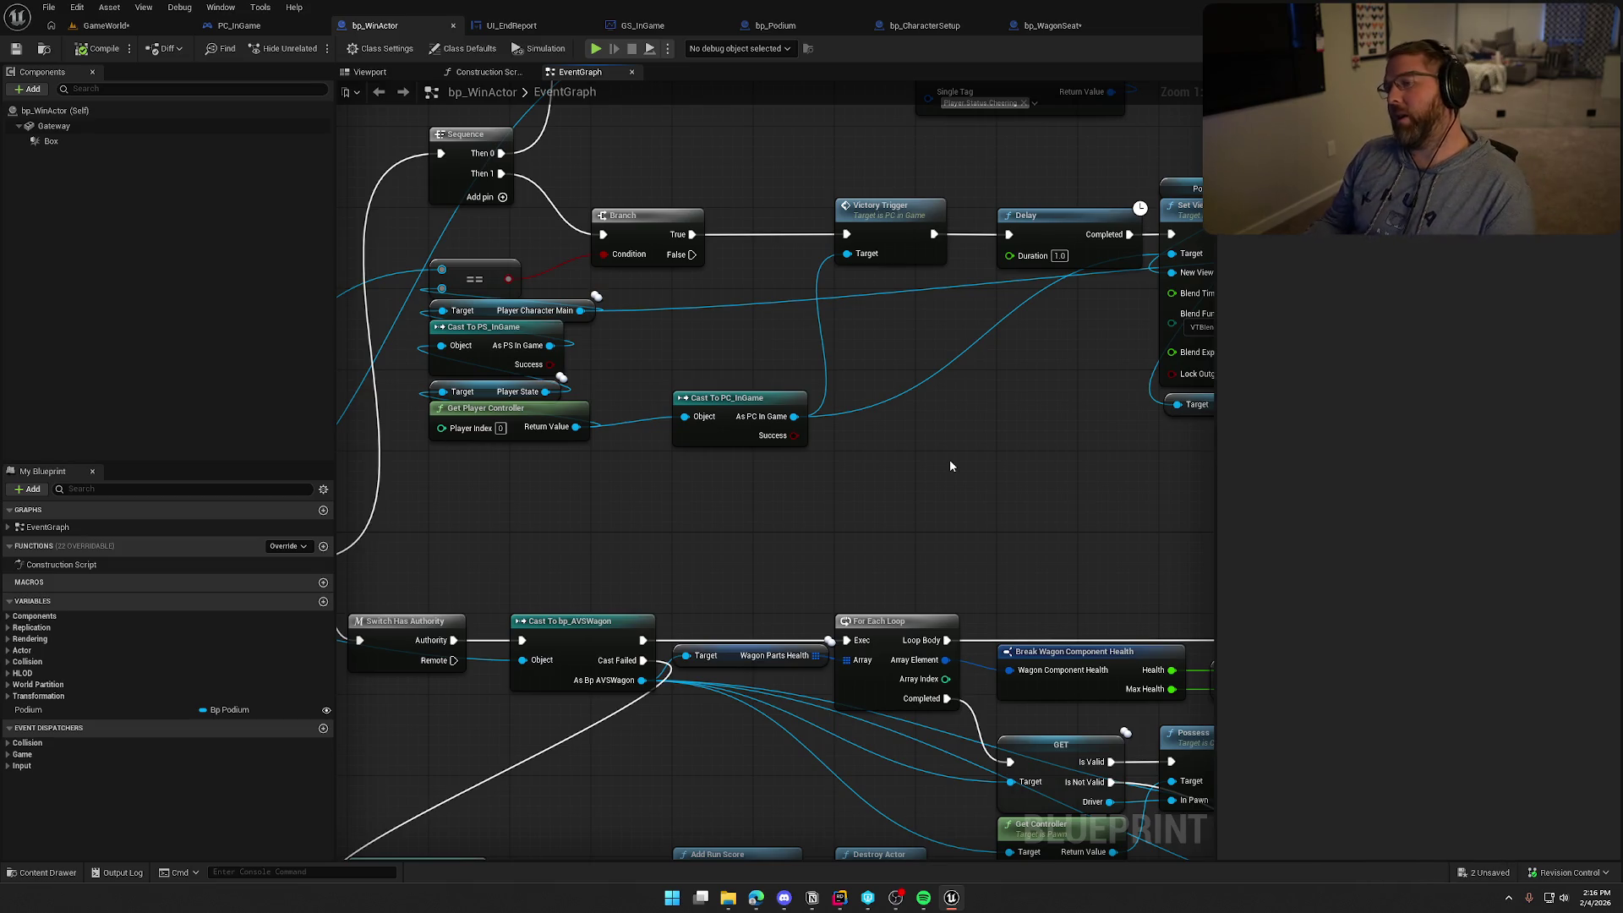
drag(1001, 444, 753, 130)
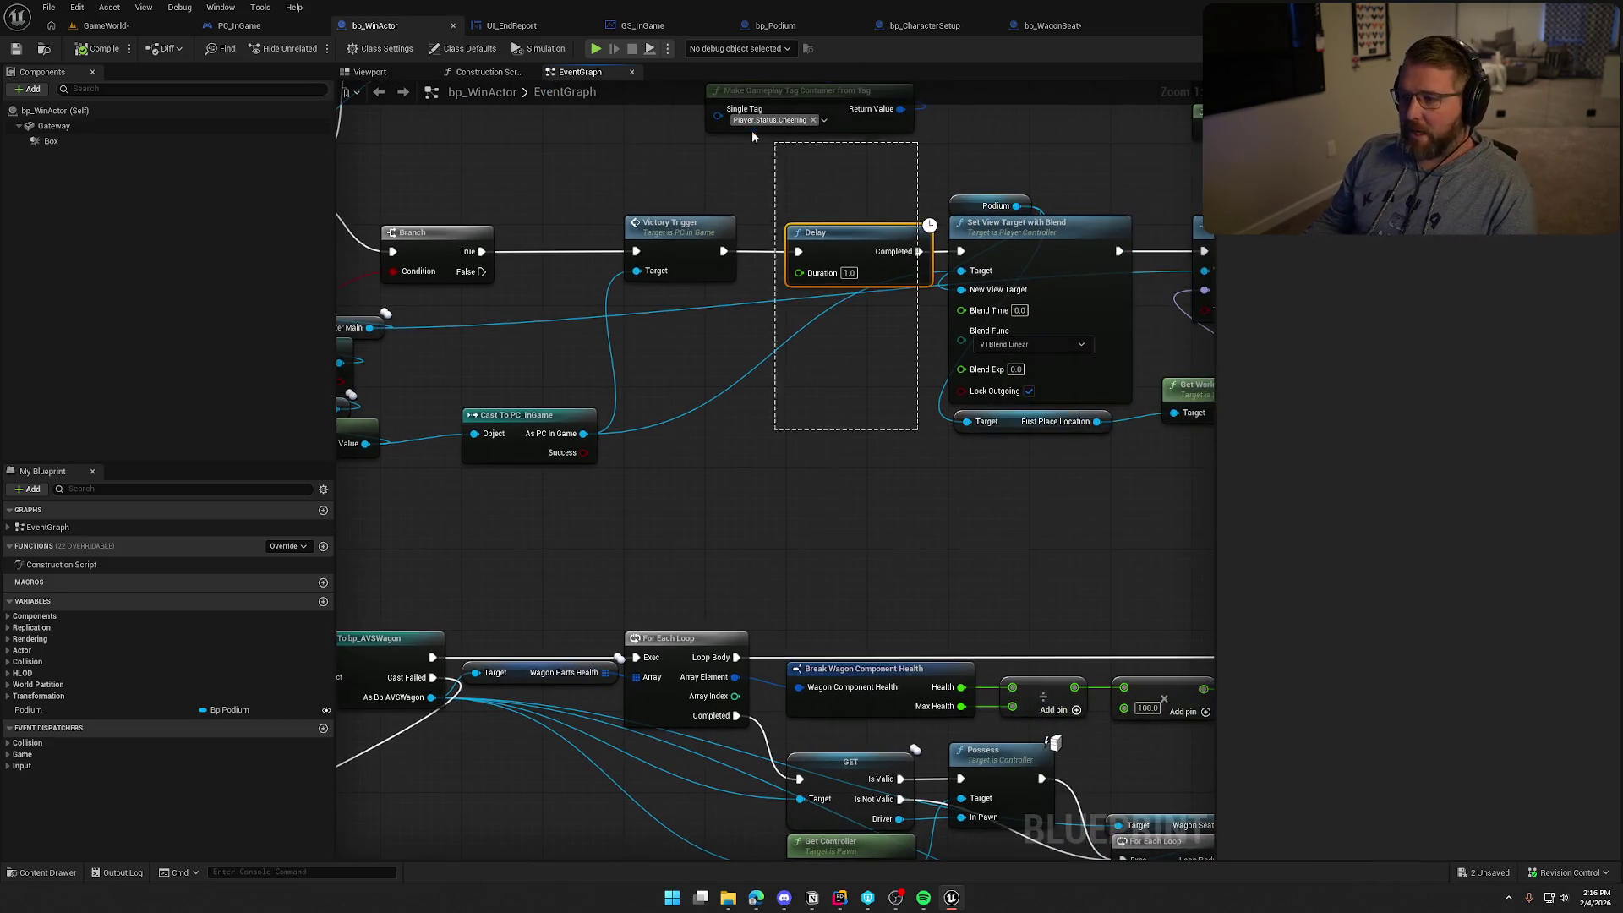
mouse_move(814, 461)
mouse_down()
mouse_move(880, 556)
mouse_move(681, 607)
mouse_up()
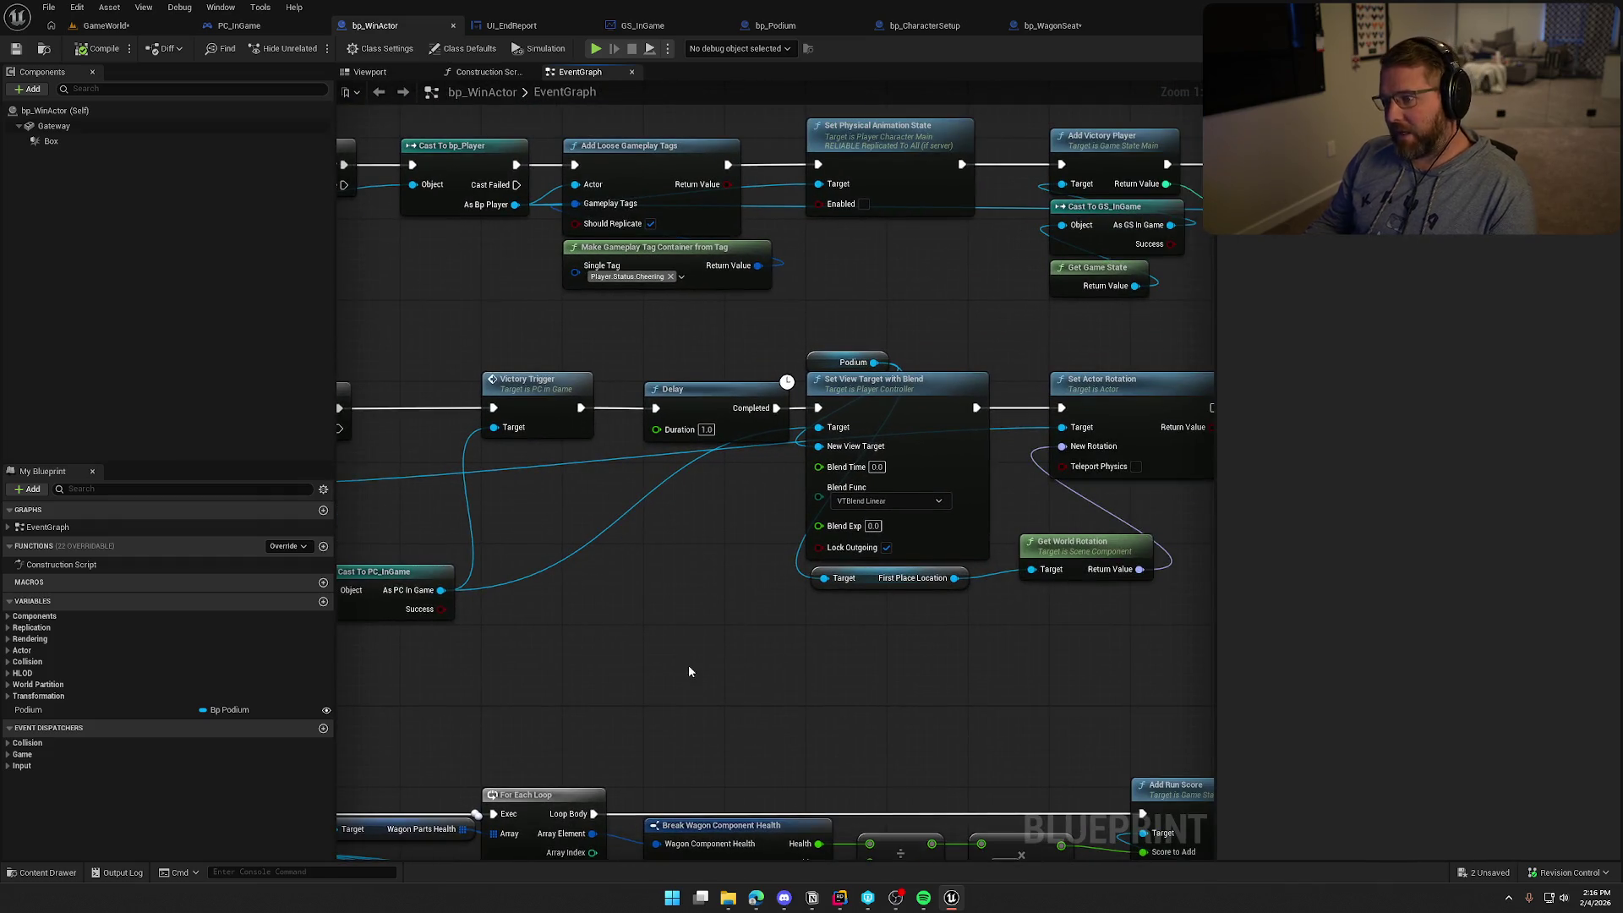
mouse_move(688, 671)
mouse_down()
mouse_move(490, 575)
mouse_move(780, 582)
mouse_move(808, 404)
mouse_move(701, 401)
mouse_up()
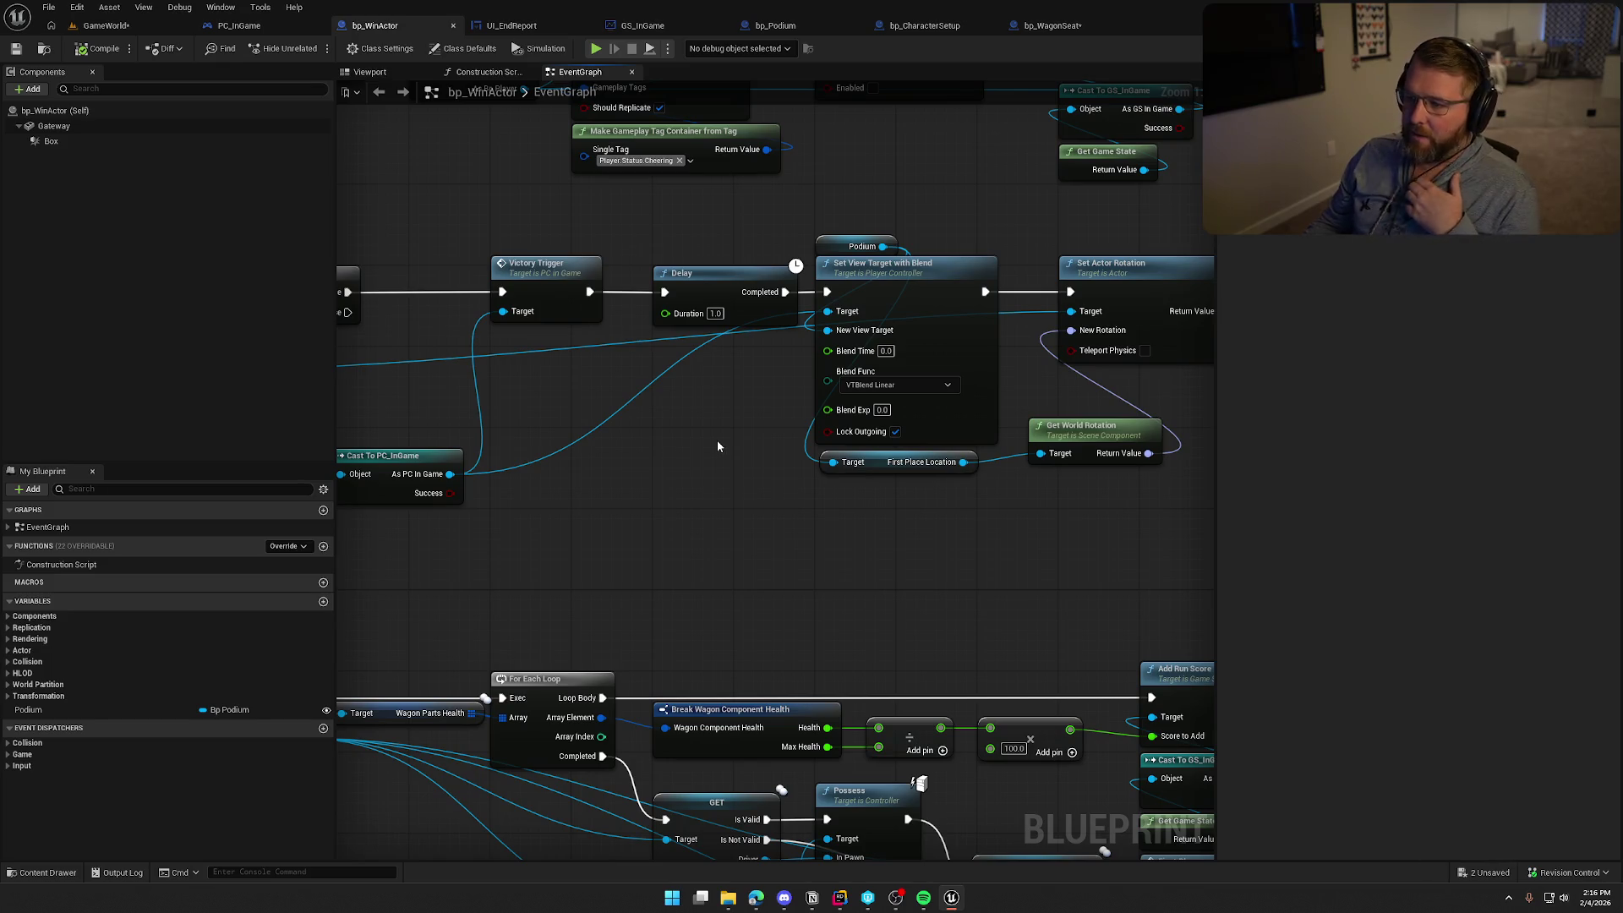
mouse_move(717, 438)
mouse_down()
mouse_move(514, 467)
mouse_move(837, 485)
mouse_up()
click(654, 312)
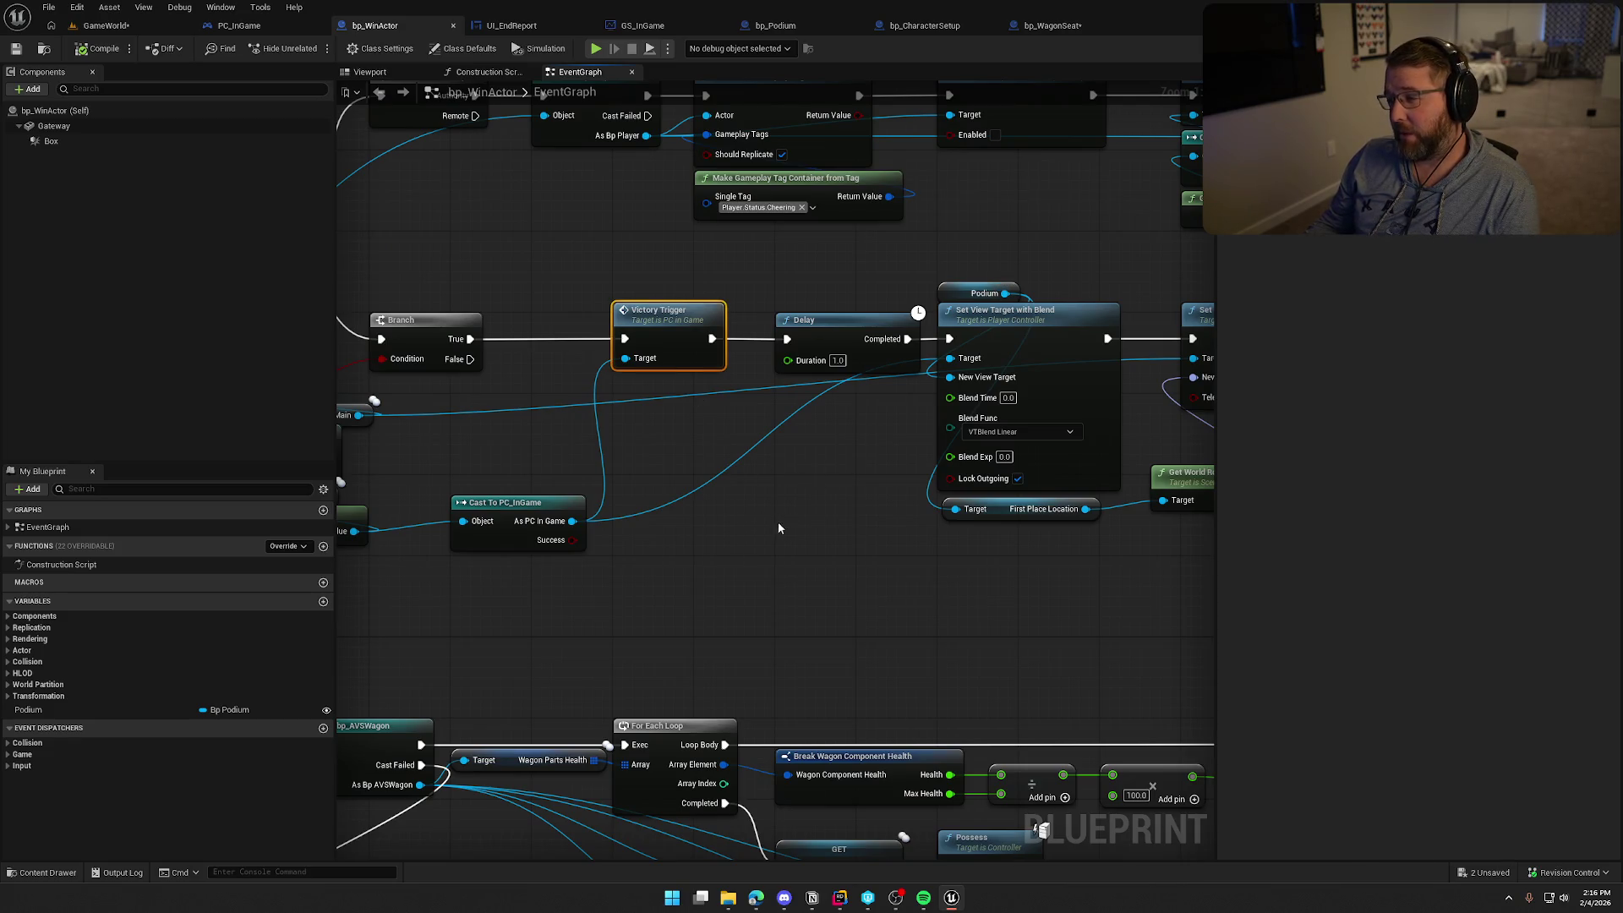
mouse_move(788, 526)
mouse_down()
mouse_move(753, 550)
mouse_move(590, 548)
mouse_up()
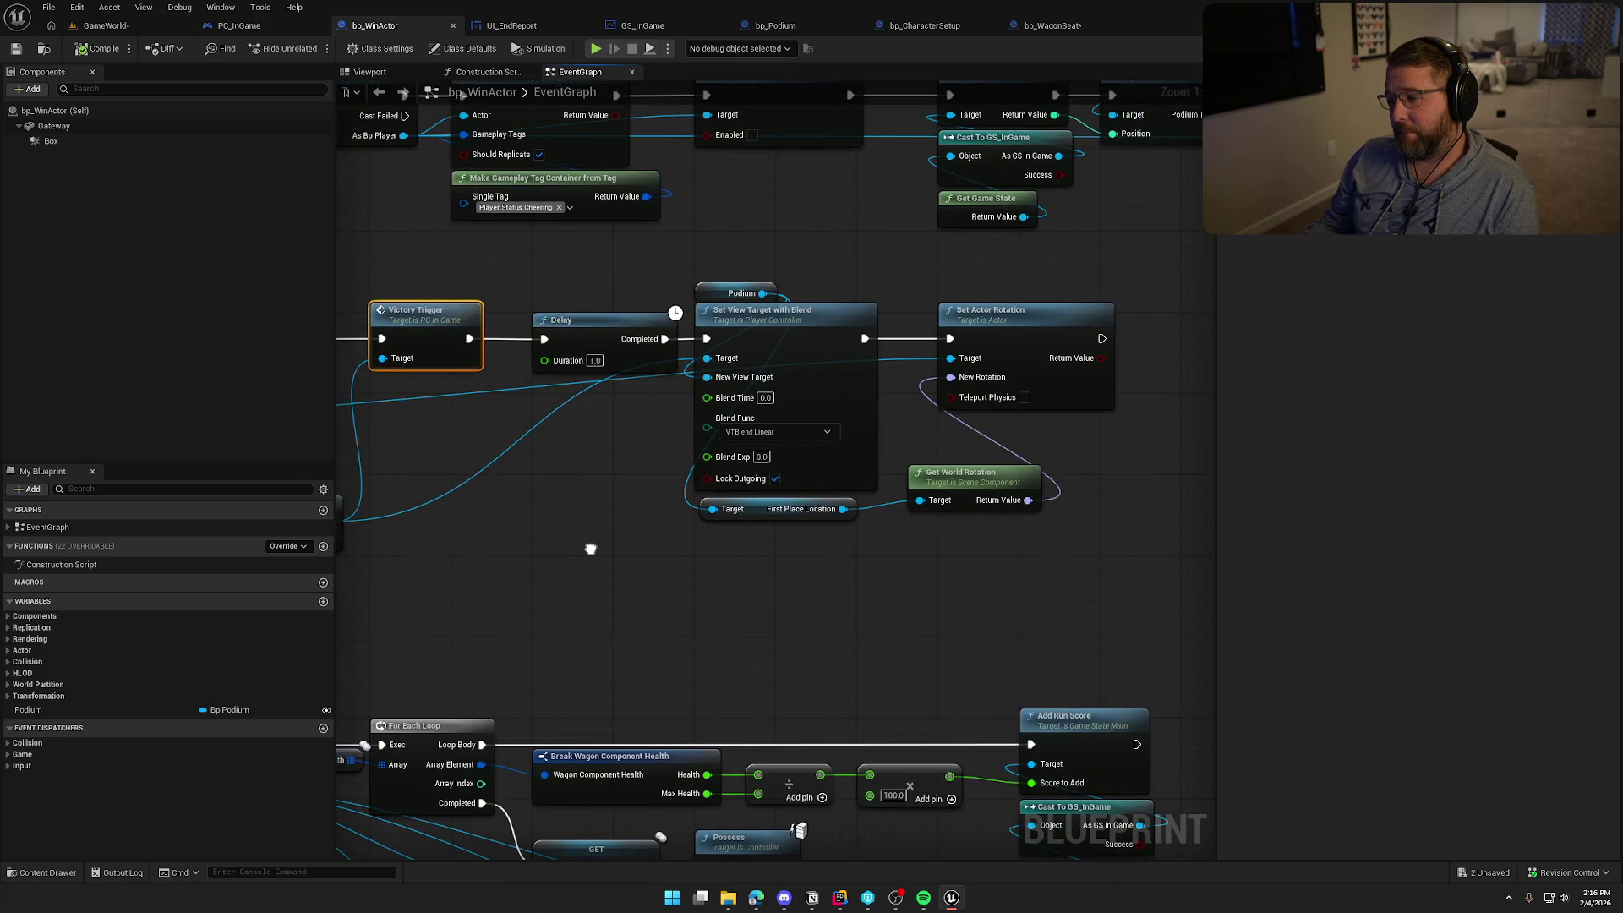
drag(964, 505, 945, 496)
drag(1062, 586, 693, 279)
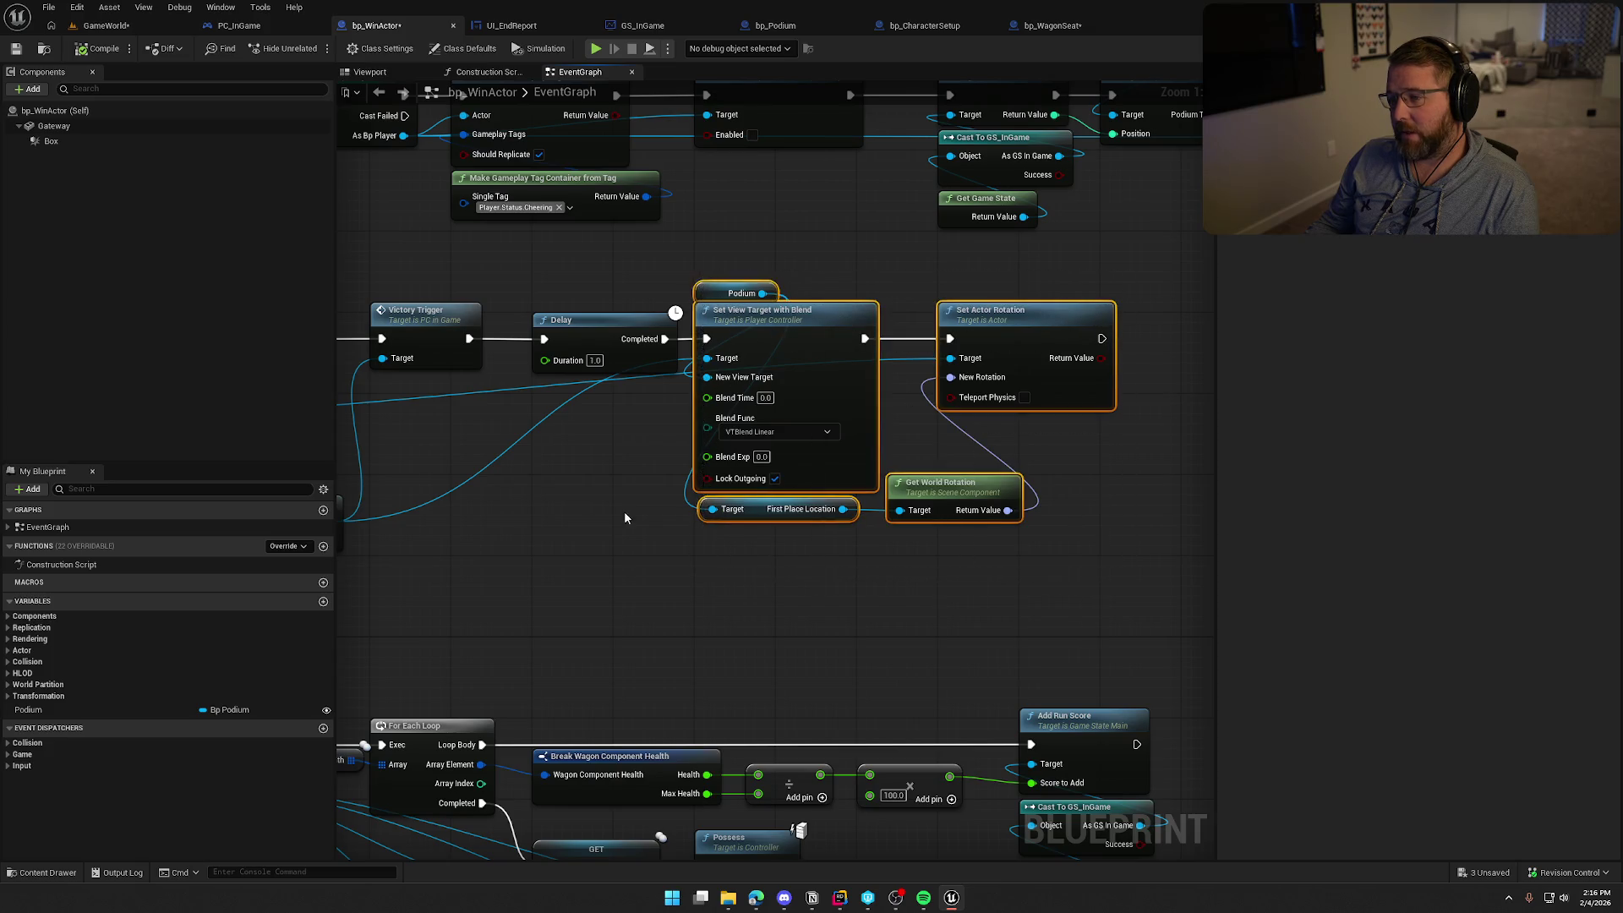
Set the Delay node's duration to 1.0 second
drag(623, 514, 942, 519)
mouse_move(755, 404)
mouse_down()
mouse_move(620, 610)
mouse_move(834, 547)
mouse_move(491, 304)
mouse_up()
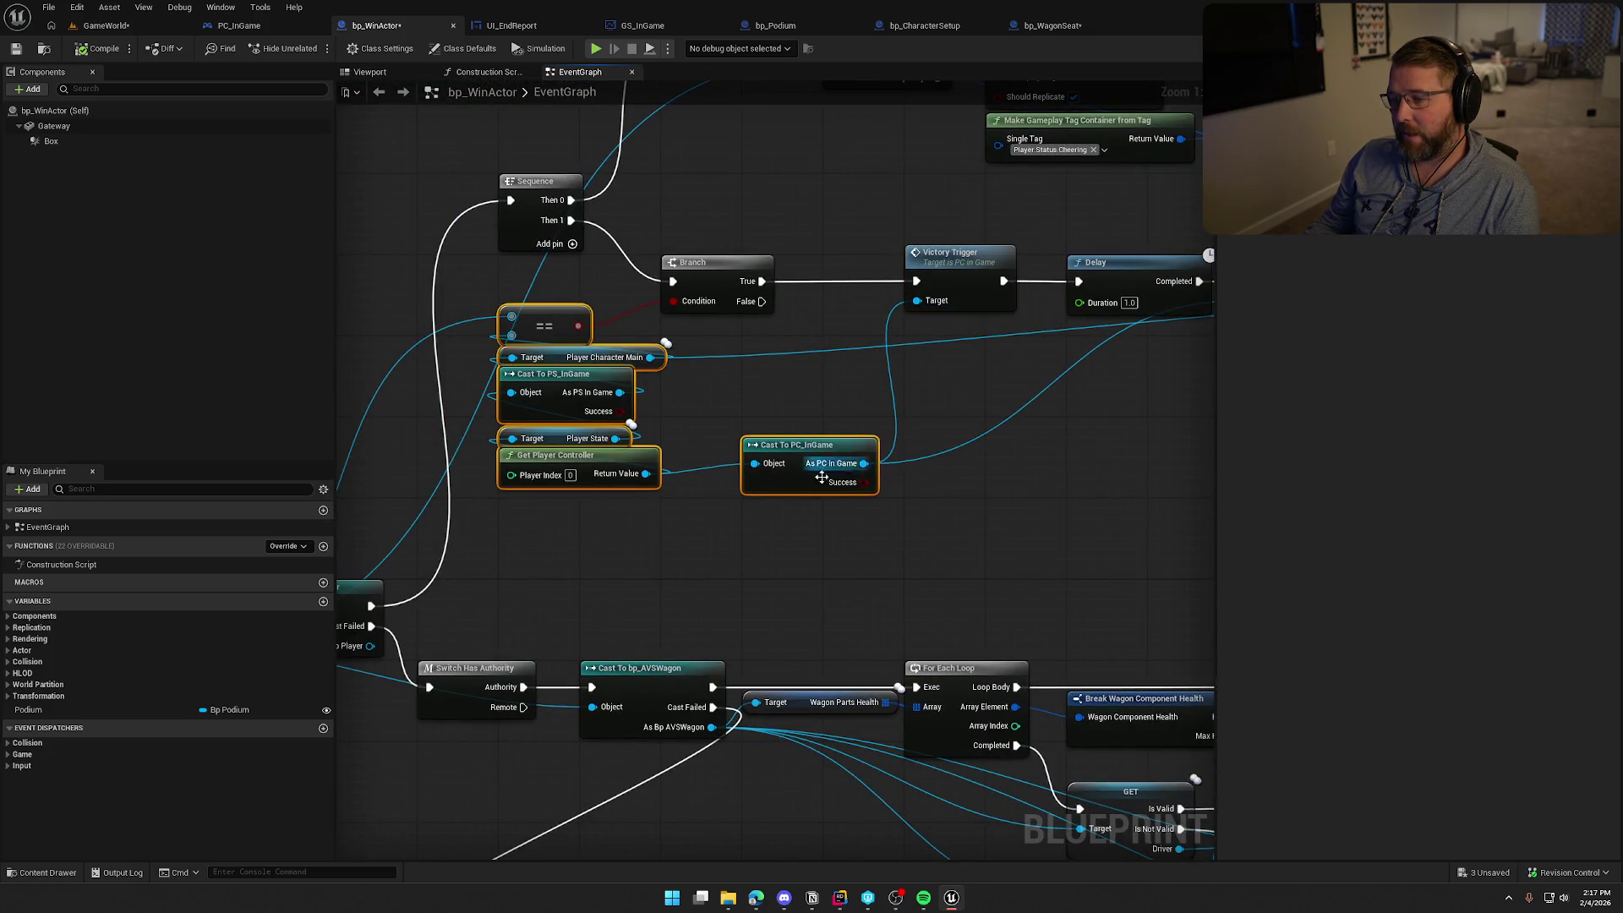
mouse_move(931, 503)
mouse_down()
mouse_move(701, 581)
mouse_move(797, 599)
mouse_up()
click(854, 532)
click(967, 377)
text(1)
click(915, 491)
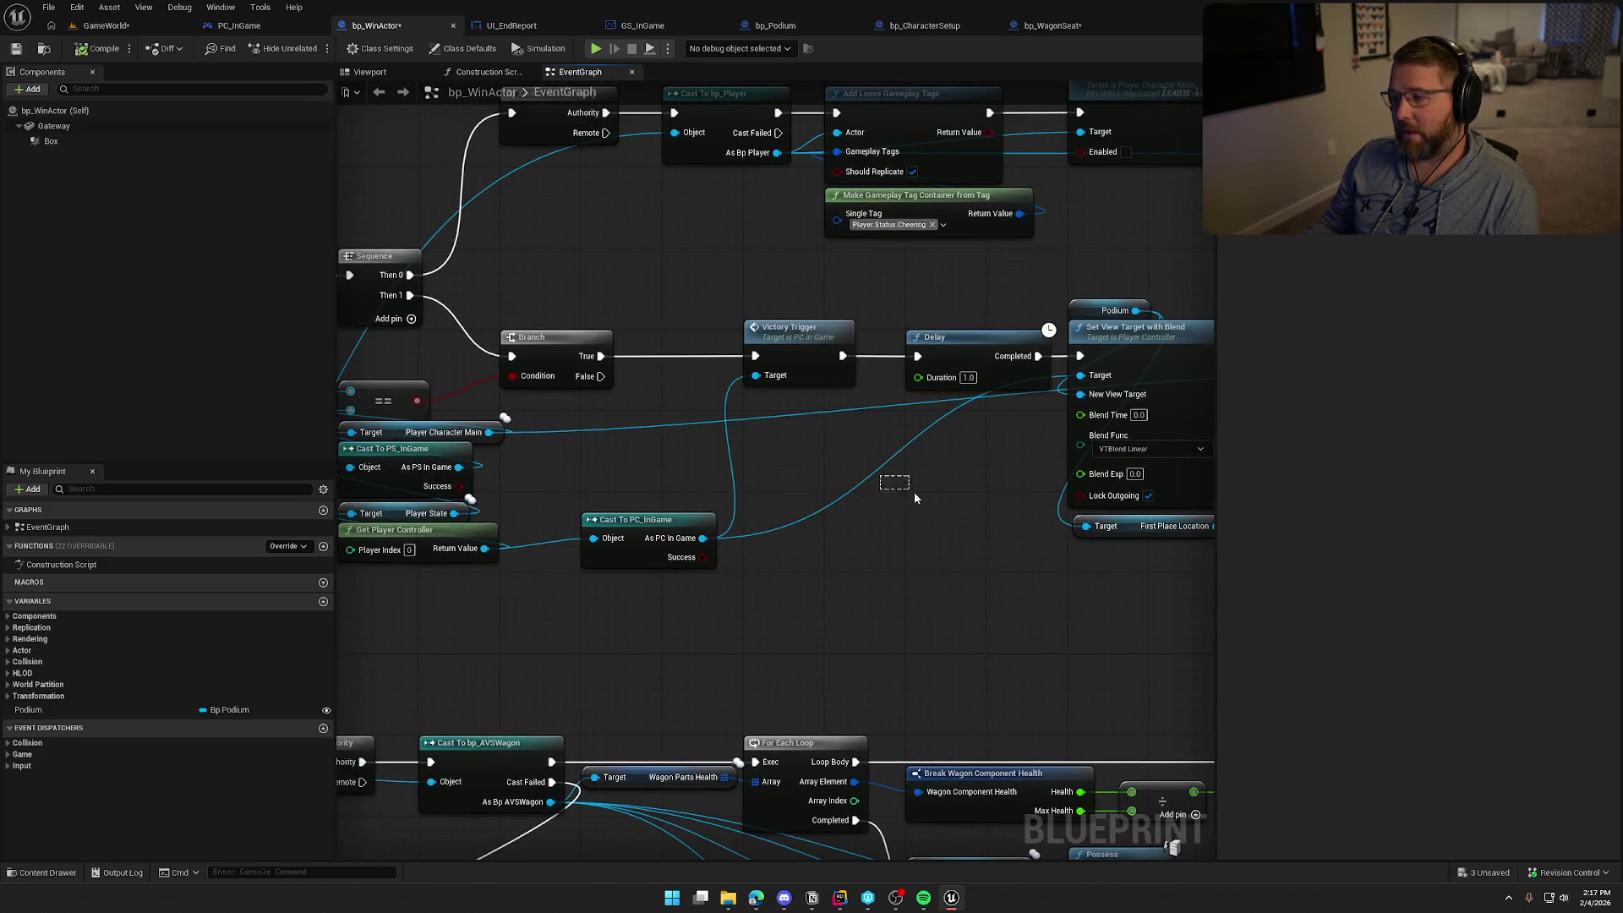
Move the Podium variable down beside Set View Target with Blend and review the Victory Trigger chain
mouse_move(914, 491)
mouse_down()
mouse_move(819, 661)
mouse_move(554, 668)
mouse_move(803, 659)
mouse_up()
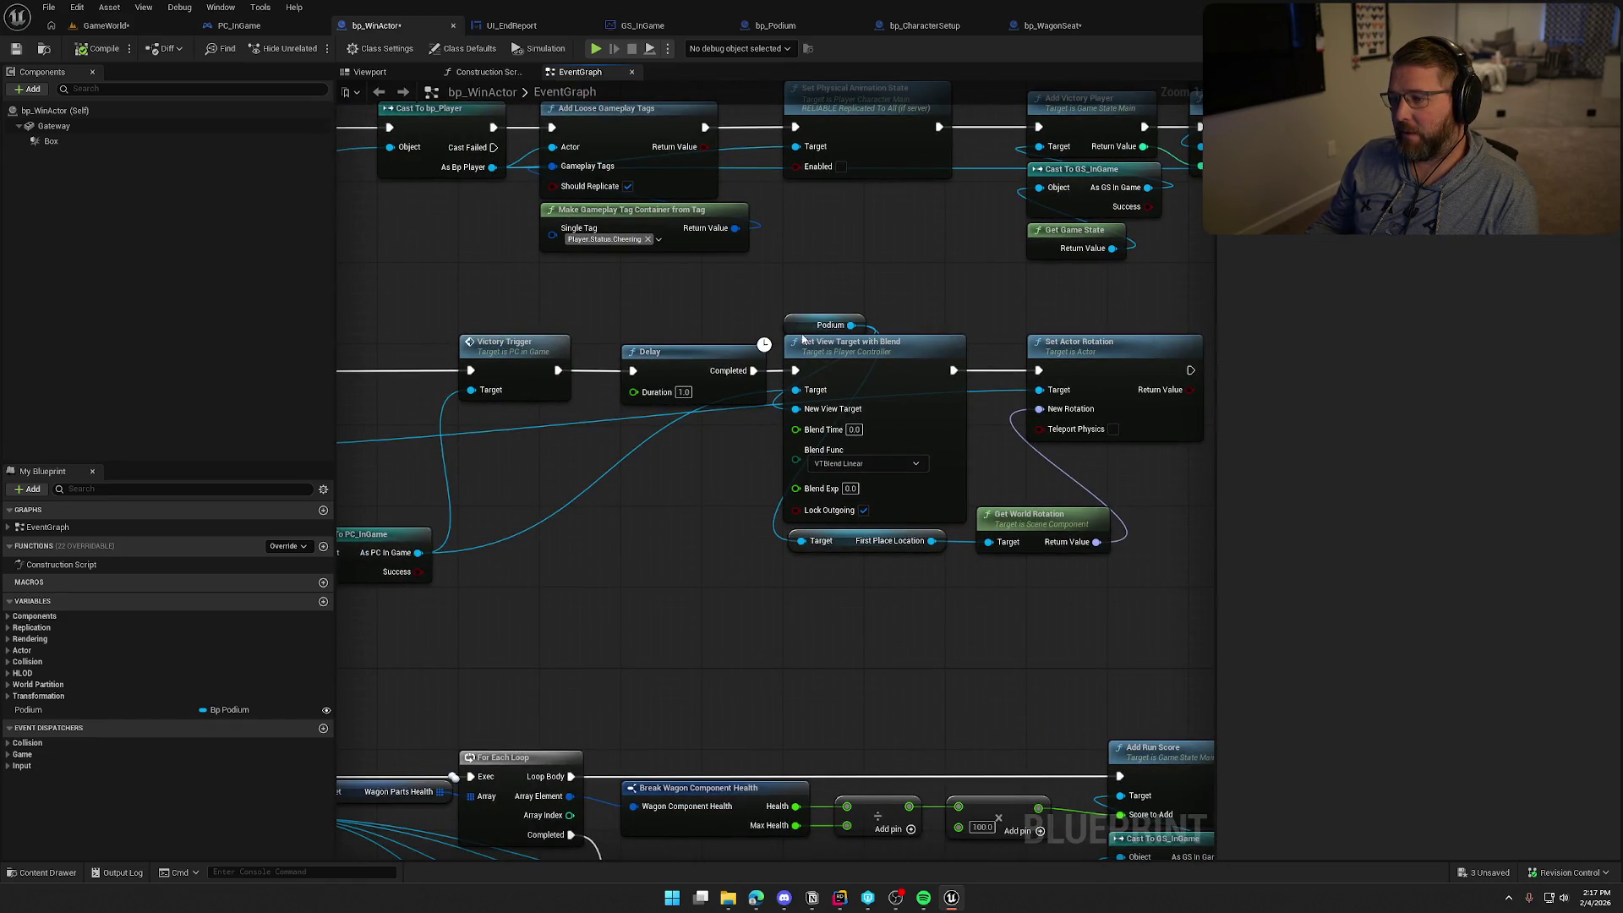
drag(808, 331, 687, 443)
mouse_move(581, 654)
mouse_down()
mouse_move(724, 657)
mouse_move(502, 642)
mouse_up()
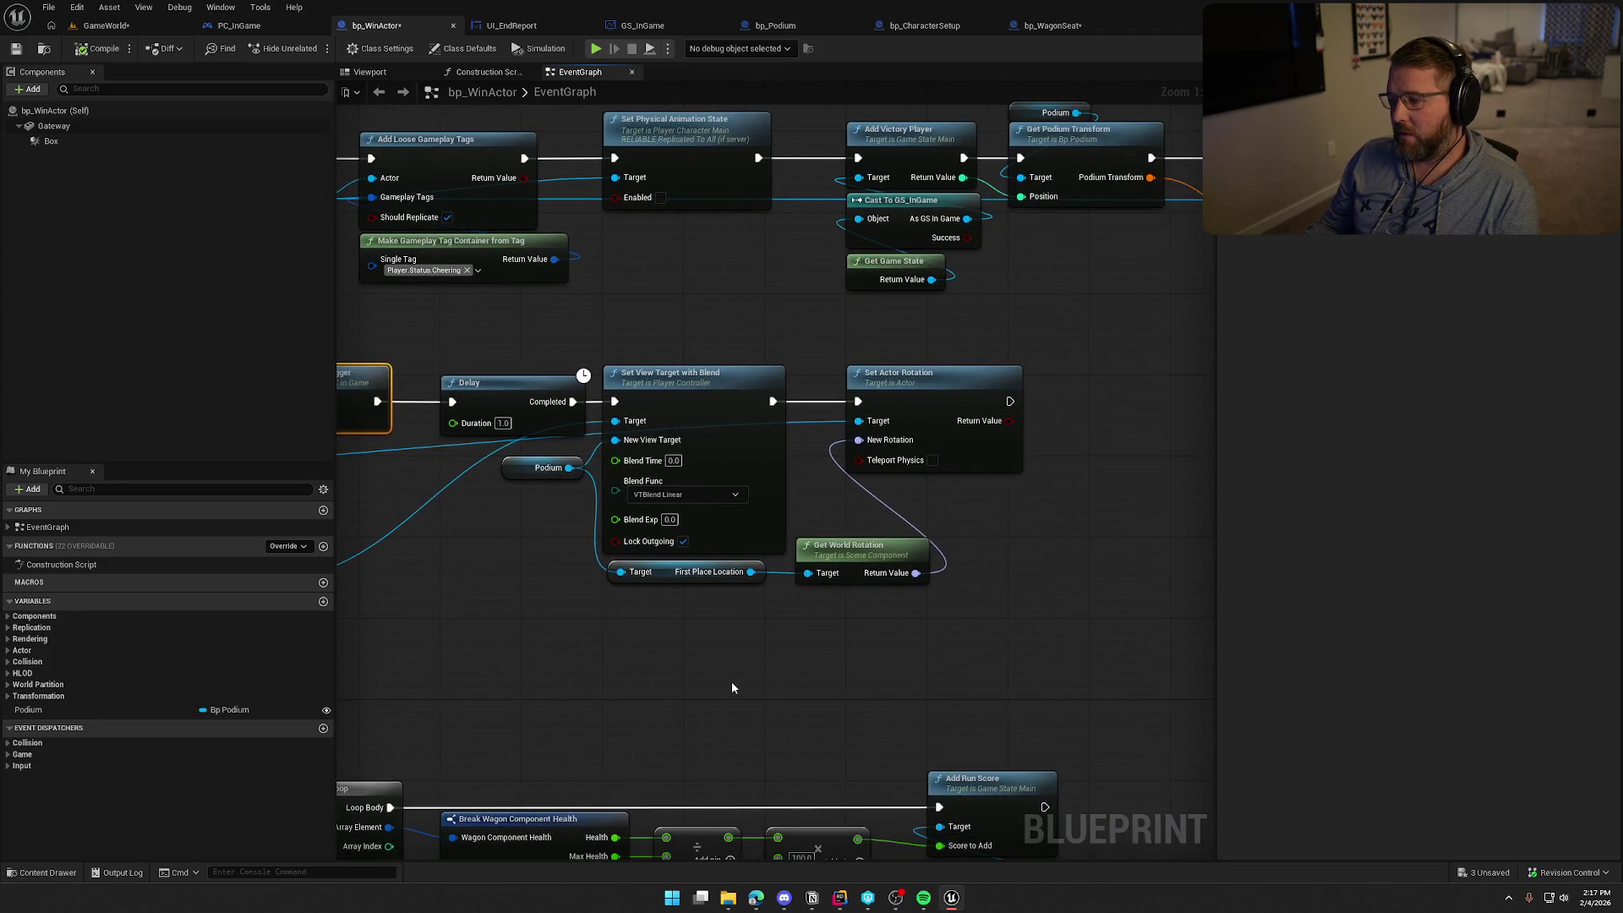
mouse_move(733, 685)
mouse_down()
mouse_move(1015, 636)
mouse_move(1130, 646)
mouse_up()
drag(722, 623, 1024, 643)
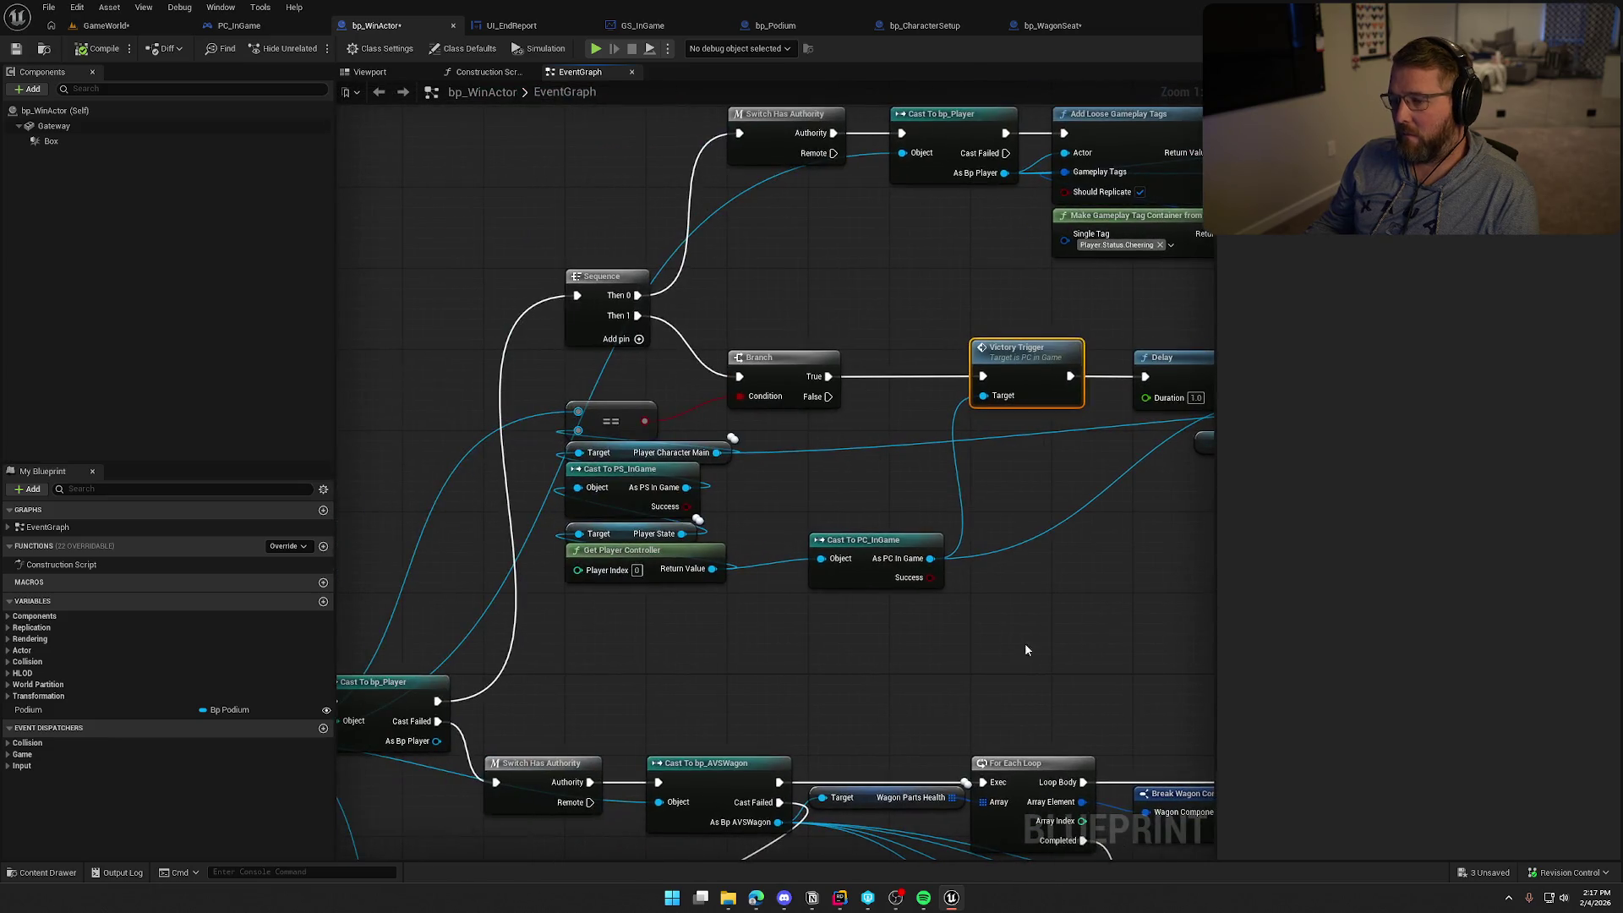
mouse_move(1033, 577)
mouse_down()
mouse_move(836, 735)
mouse_move(619, 696)
mouse_up()
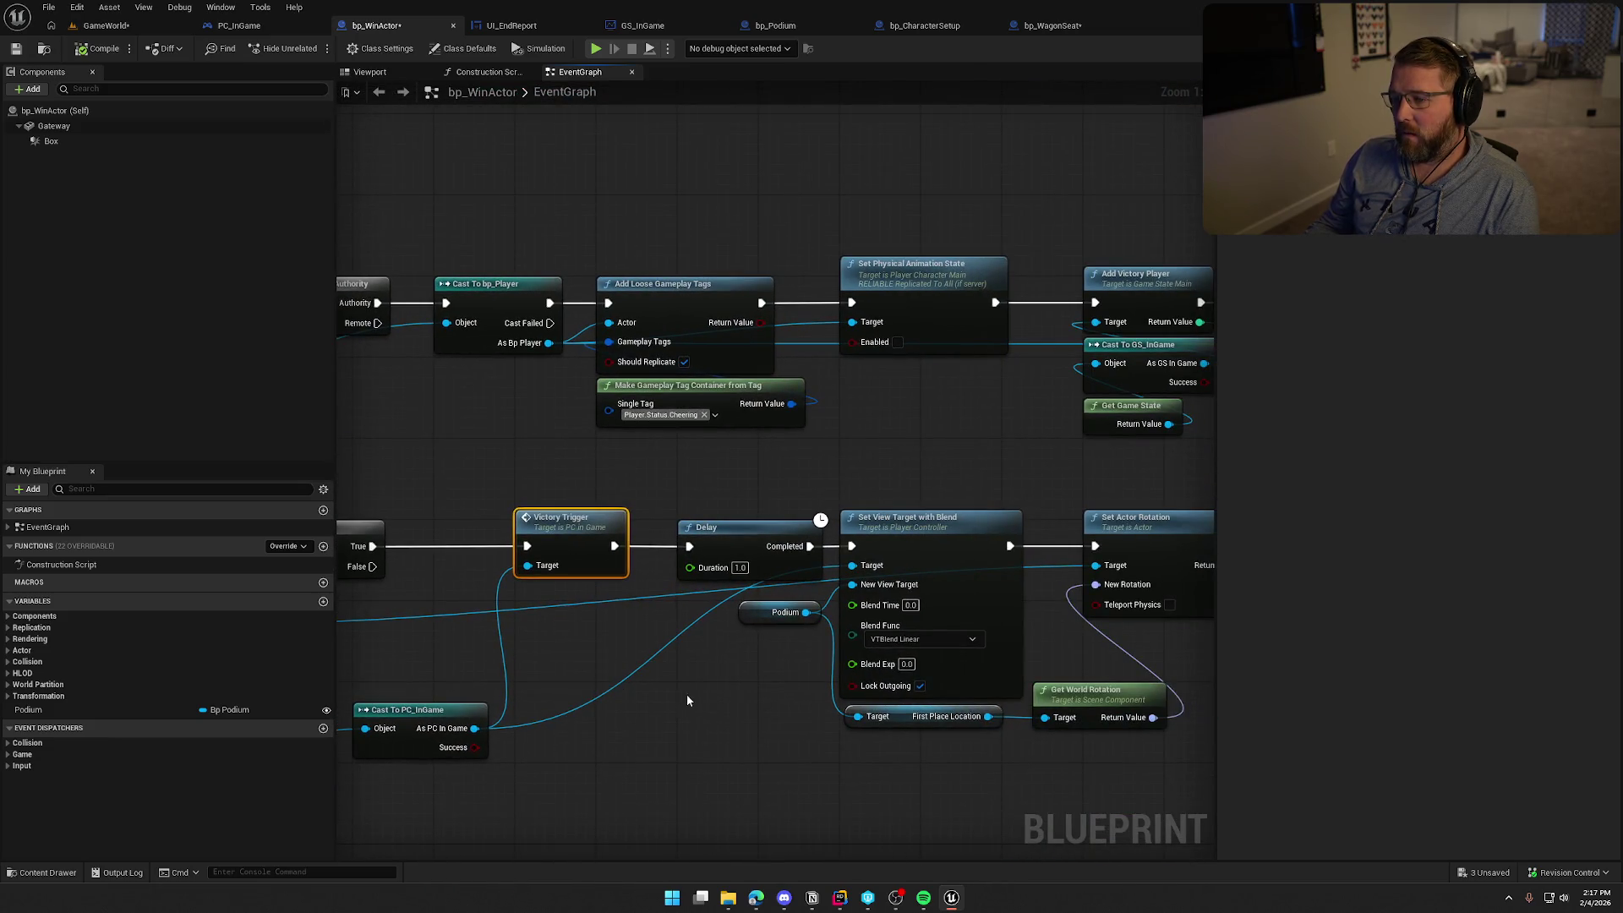
drag(945, 445, 423, 442)
drag(808, 492, 867, 509)
Move the As Bp Player wires from the upper Cast To bp_Player onto the lower cast's pin
mouse_move(532, 184)
mouse_down()
mouse_move(977, 255)
mouse_move(1032, 450)
mouse_move(999, 385)
mouse_move(972, 372)
mouse_move(989, 812)
mouse_move(1018, 712)
mouse_up()
mouse_move(1136, 153)
mouse_down()
mouse_move(1015, 280)
mouse_move(705, 538)
mouse_move(1053, 183)
mouse_up()
drag(955, 456, 696, 769)
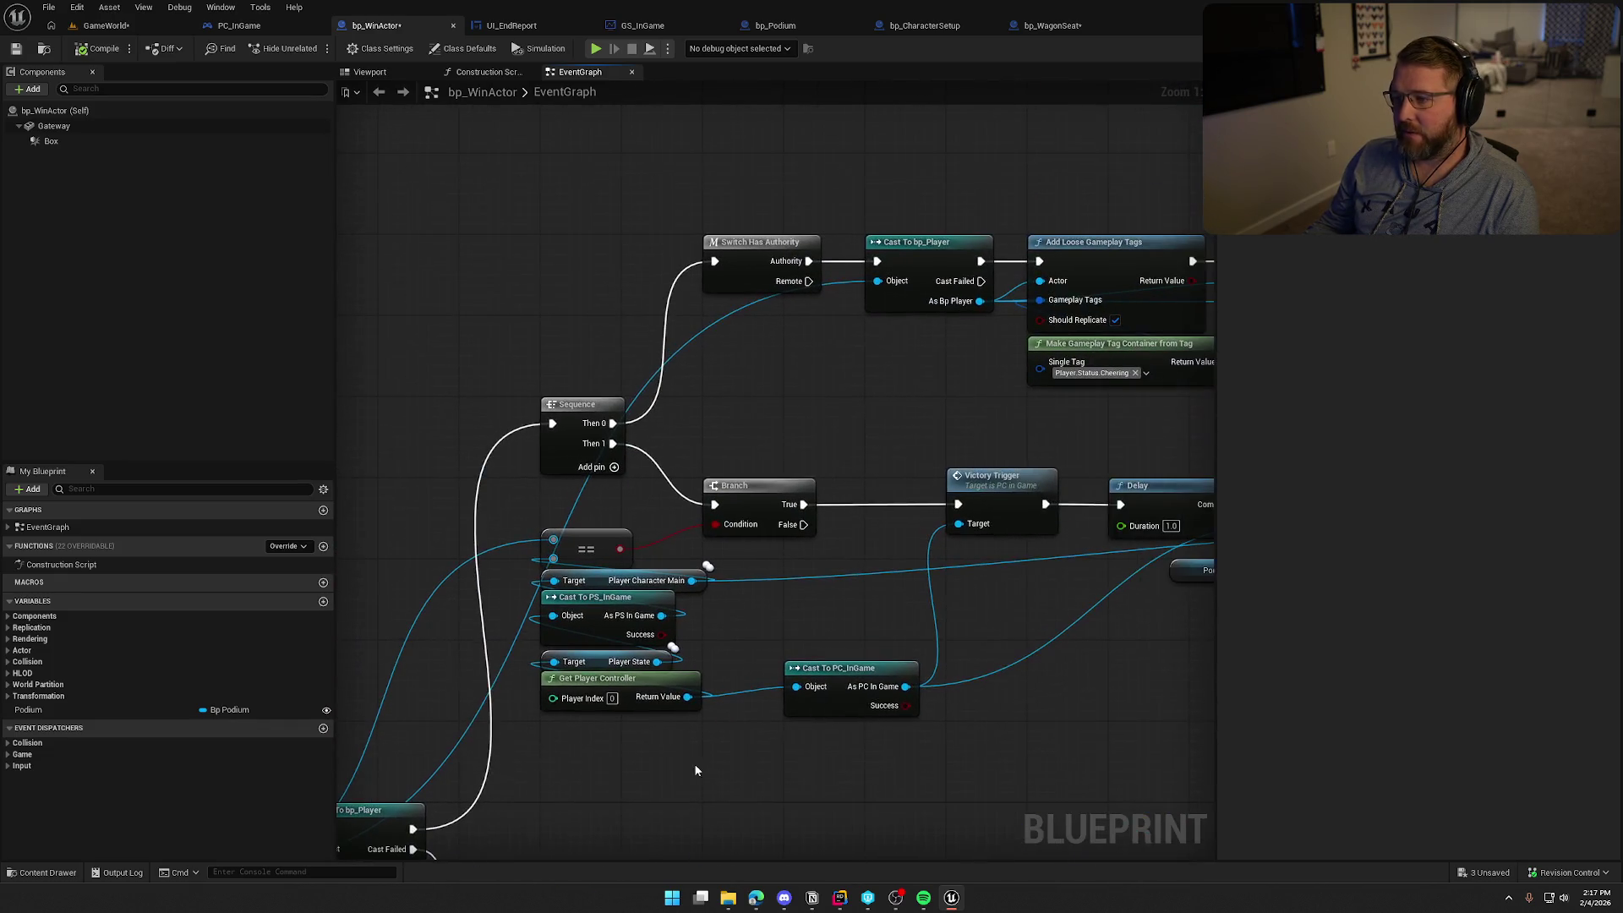
mouse_move(874, 376)
mouse_down()
mouse_move(1049, 247)
mouse_move(904, 421)
mouse_move(970, 204)
mouse_up()
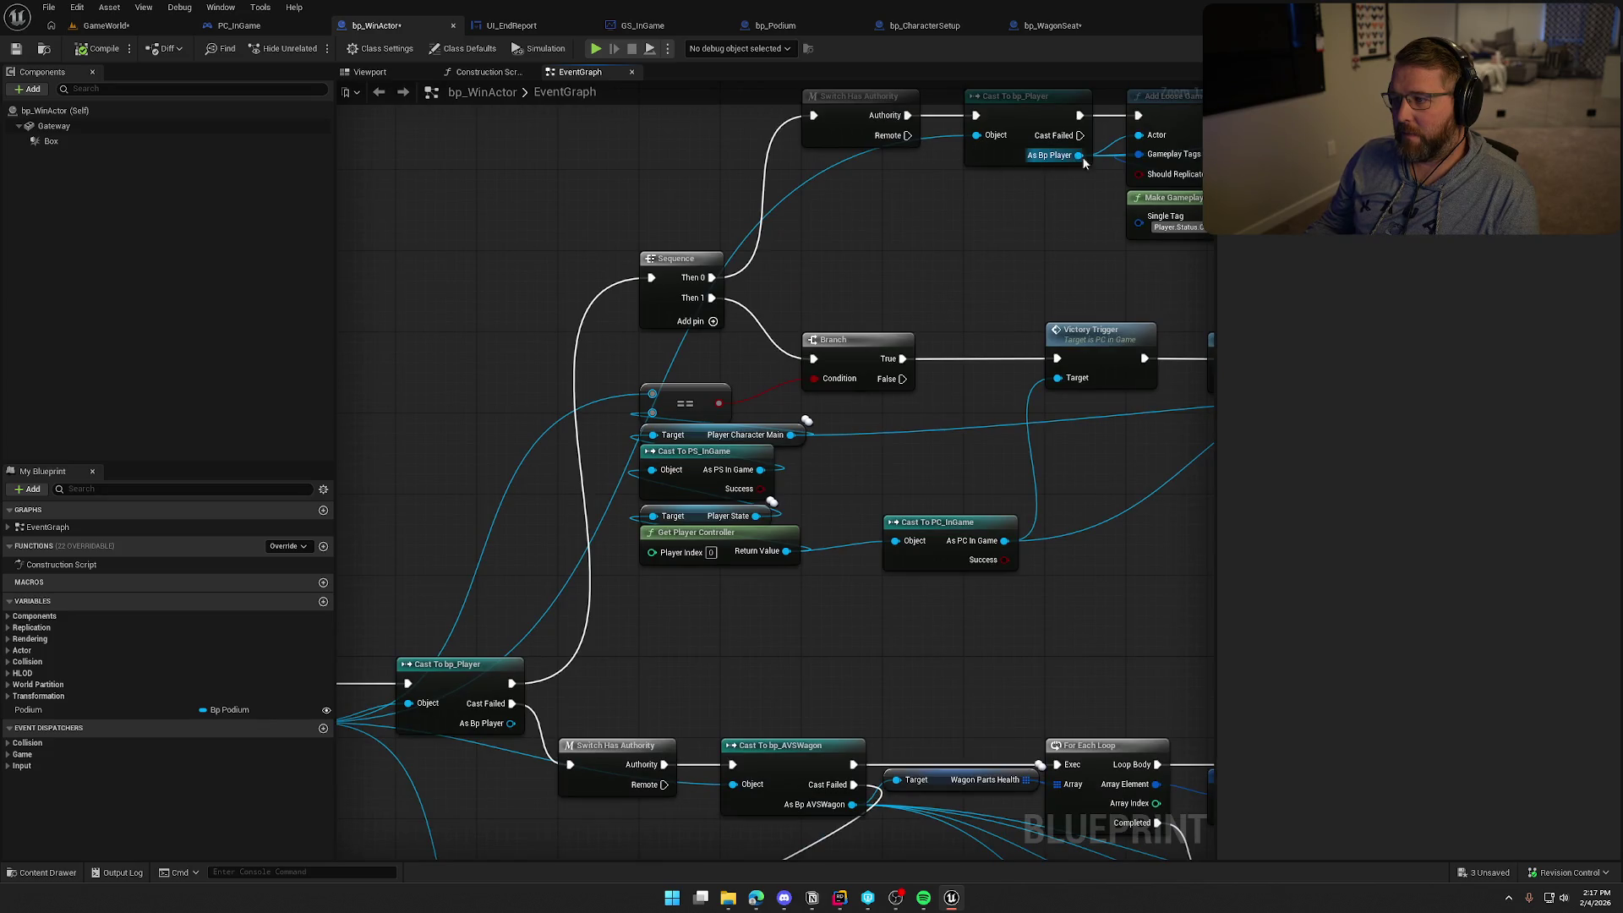
mouse_move(1080, 155)
mouse_down()
mouse_move(829, 515)
mouse_move(510, 723)
mouse_up()
mouse_move(1030, 210)
mouse_down()
mouse_move(826, 384)
mouse_move(840, 578)
mouse_move(930, 426)
mouse_move(989, 381)
mouse_up()
click(917, 301)
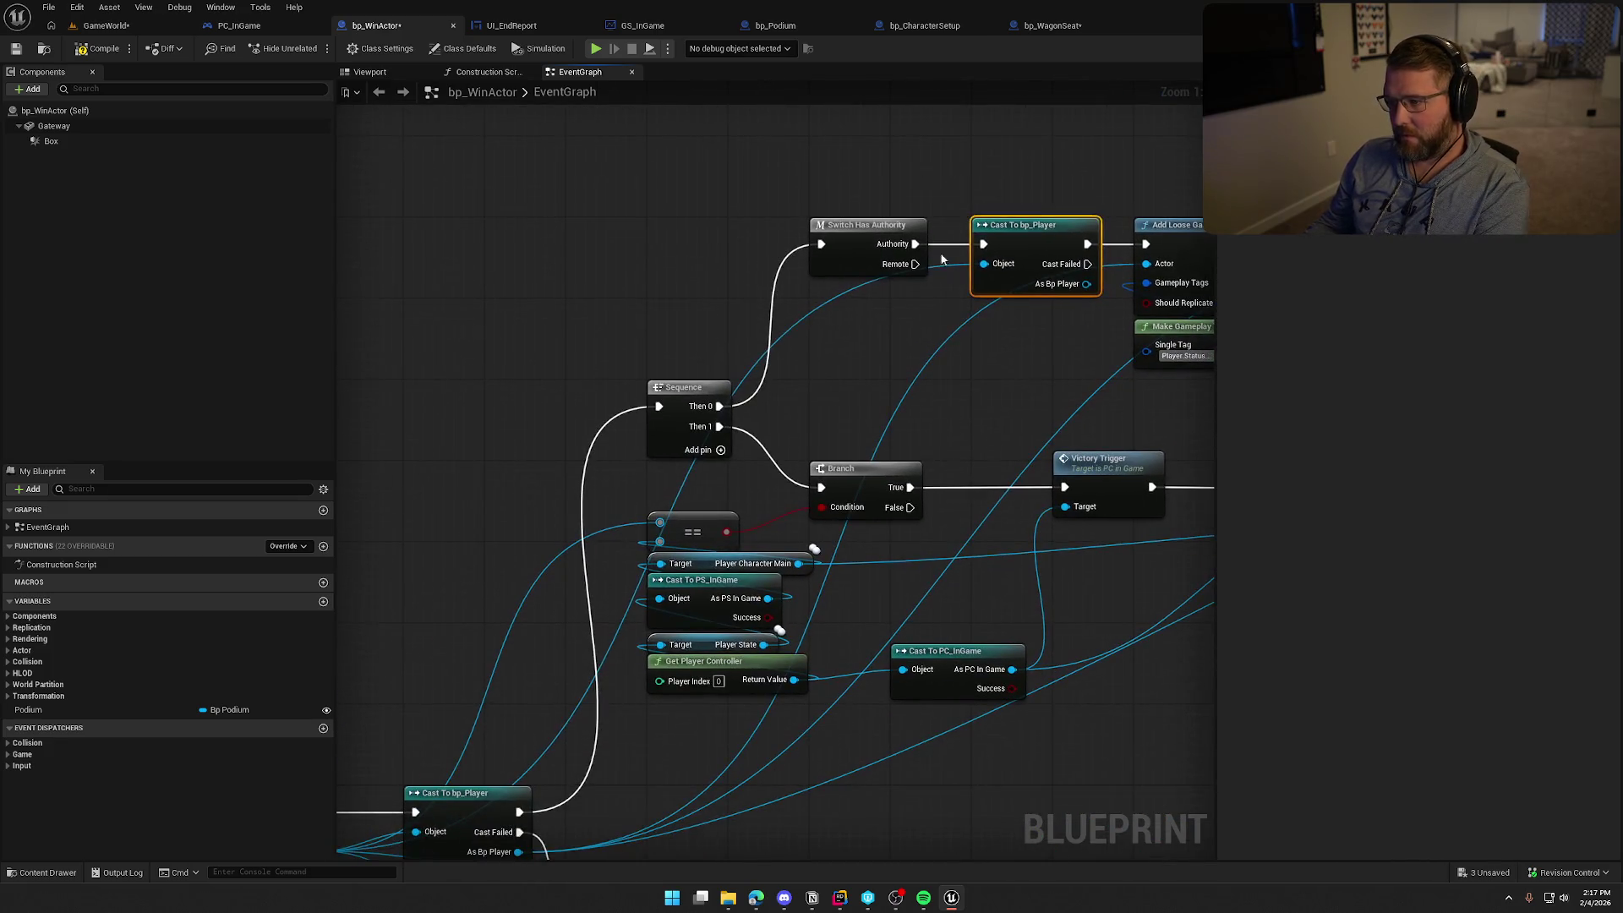
Delete the redundant Cast To bp_Player and connect Authority to Add Loose Gameplay Tags
key(Delete)
drag(915, 243, 1031, 242)
drag(1147, 246, 1147, 245)
scroll(1028, 387, down, 4)
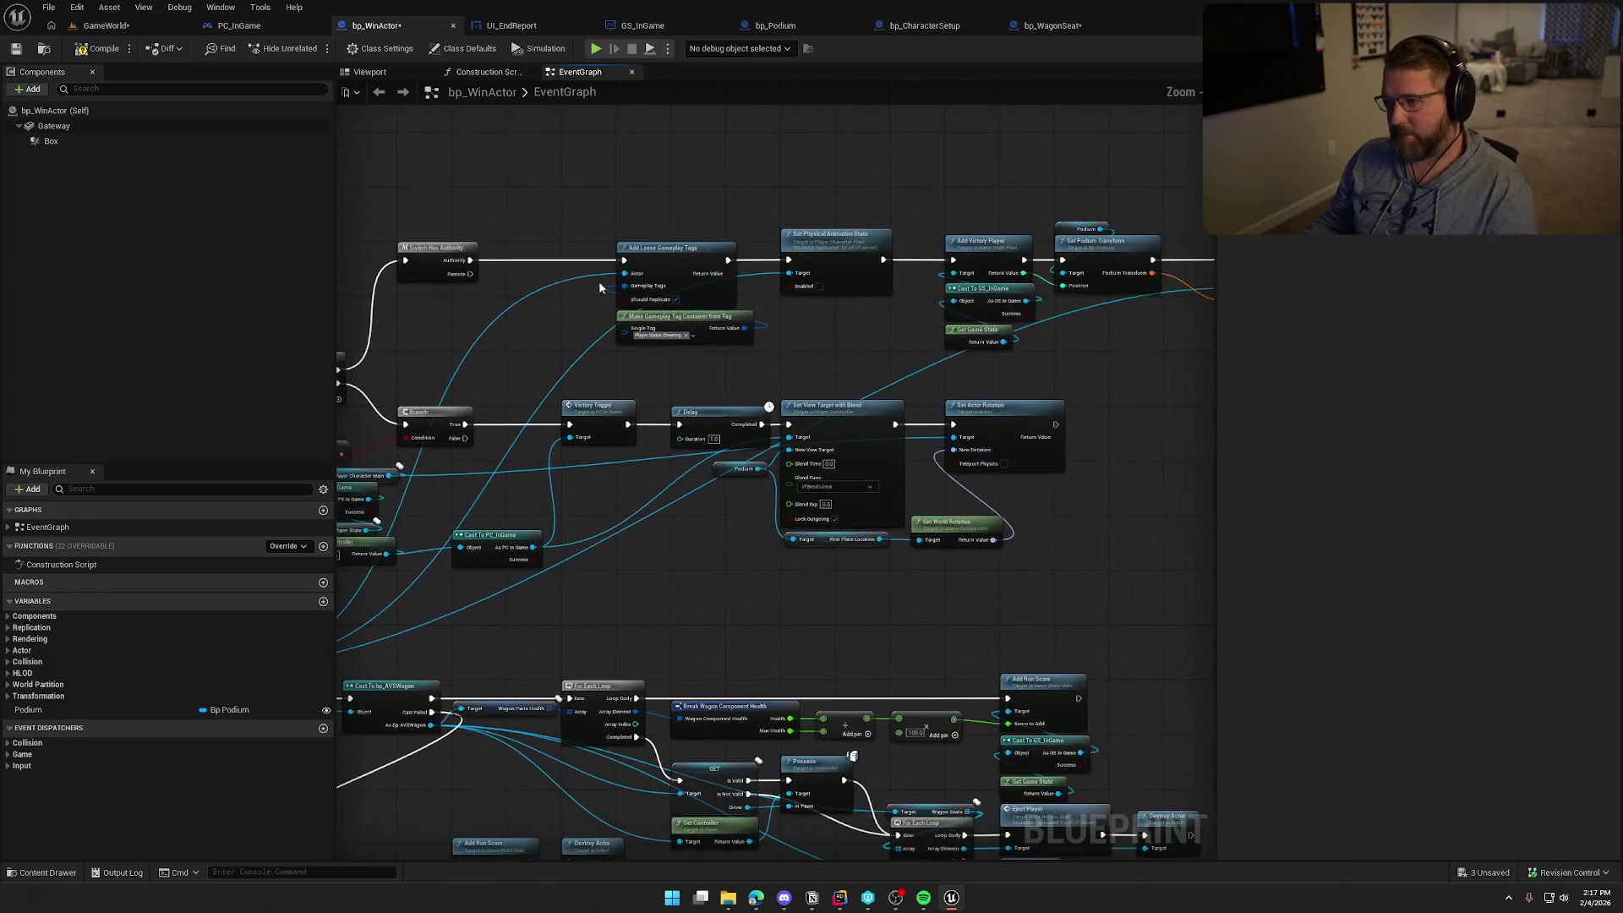
mouse_move(599, 281)
mouse_down()
mouse_move(1093, 329)
mouse_move(1236, 380)
mouse_move(1077, 342)
mouse_up()
scroll(1183, 363, up, 3)
scroll(1209, 427, up, 5)
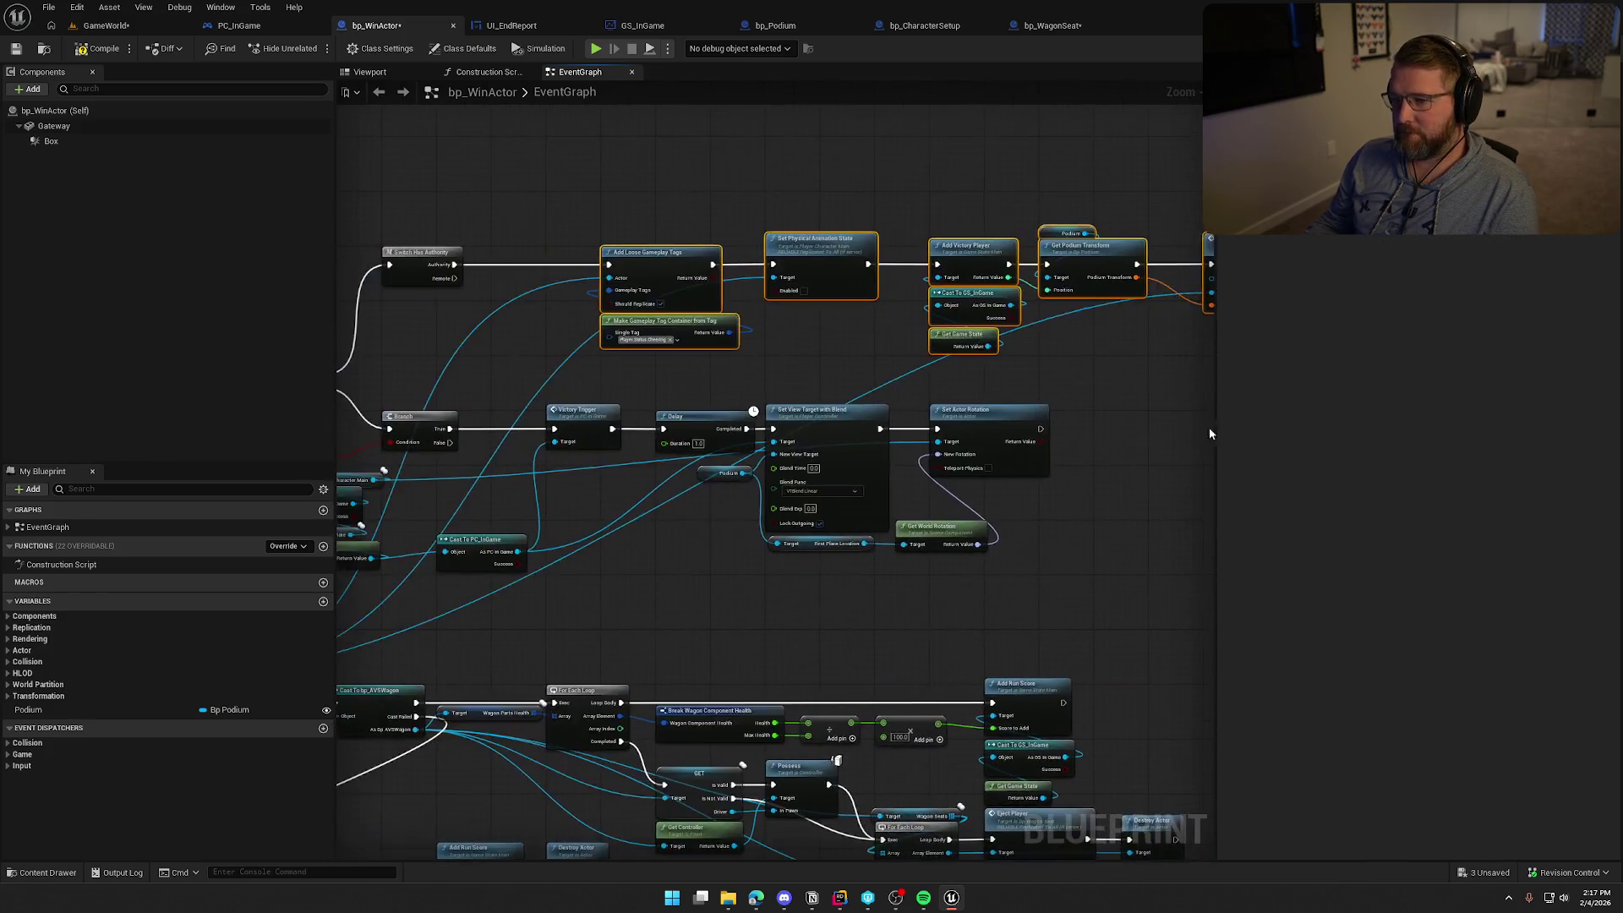
Nudge the Branch node up and place Cast To PC_InGame beneath Victory Trigger
mouse_move(573, 237)
mouse_down()
mouse_move(976, 346)
mouse_move(1021, 502)
mouse_up()
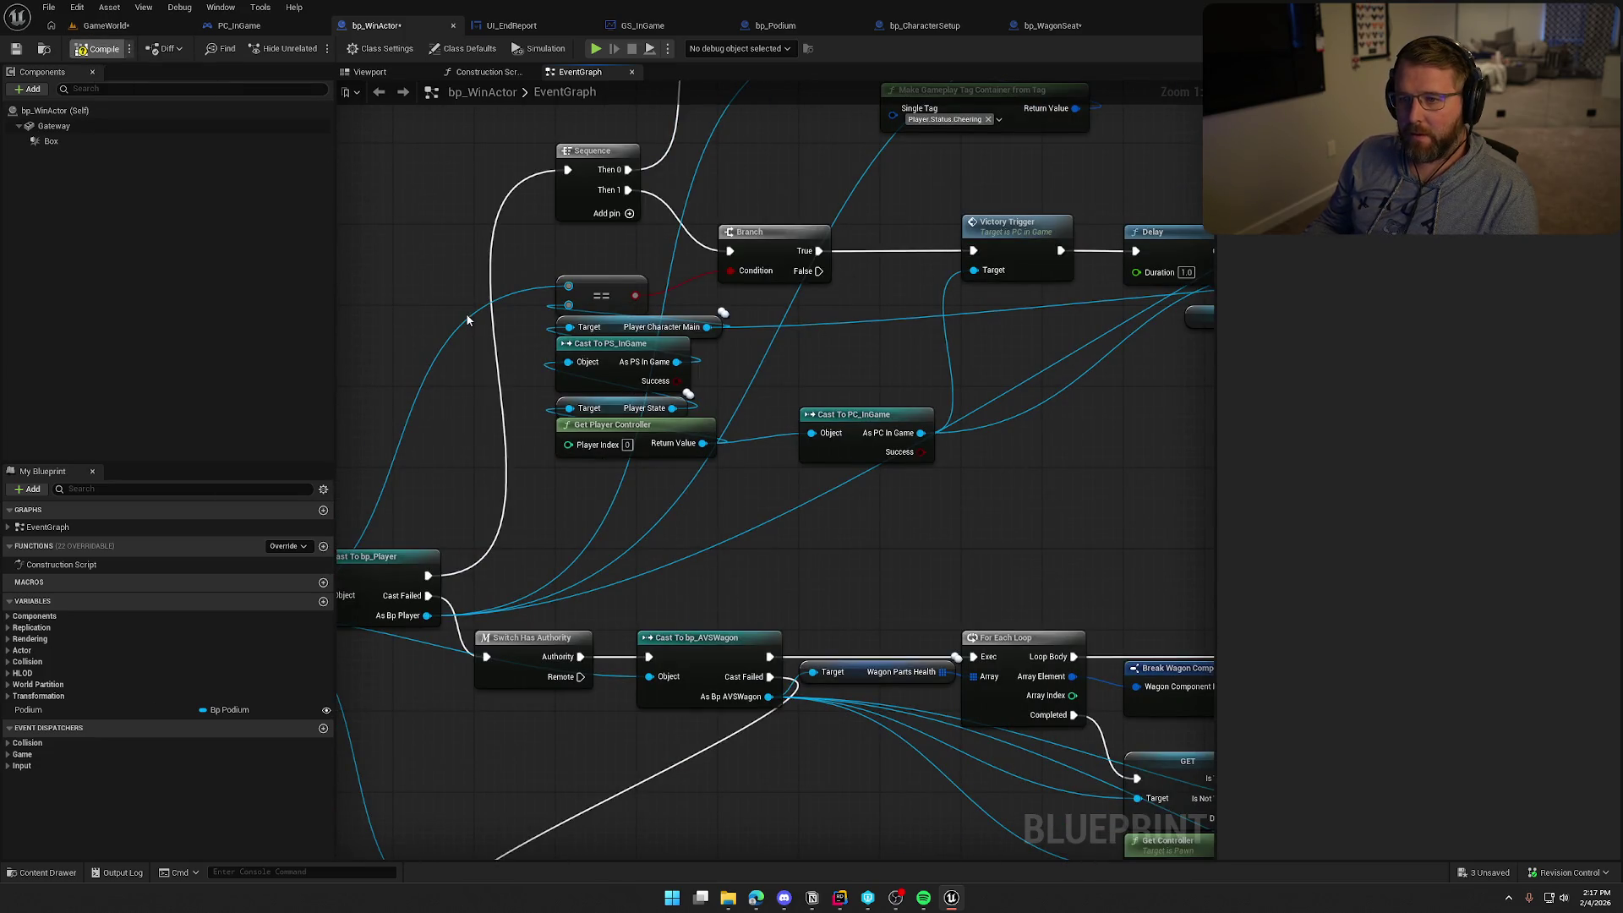
mouse_move(468, 320)
mouse_down()
mouse_move(580, 246)
mouse_move(678, 366)
mouse_move(563, 475)
mouse_move(400, 362)
mouse_move(750, 198)
mouse_move(752, 235)
mouse_move(508, 329)
mouse_move(573, 338)
mouse_up()
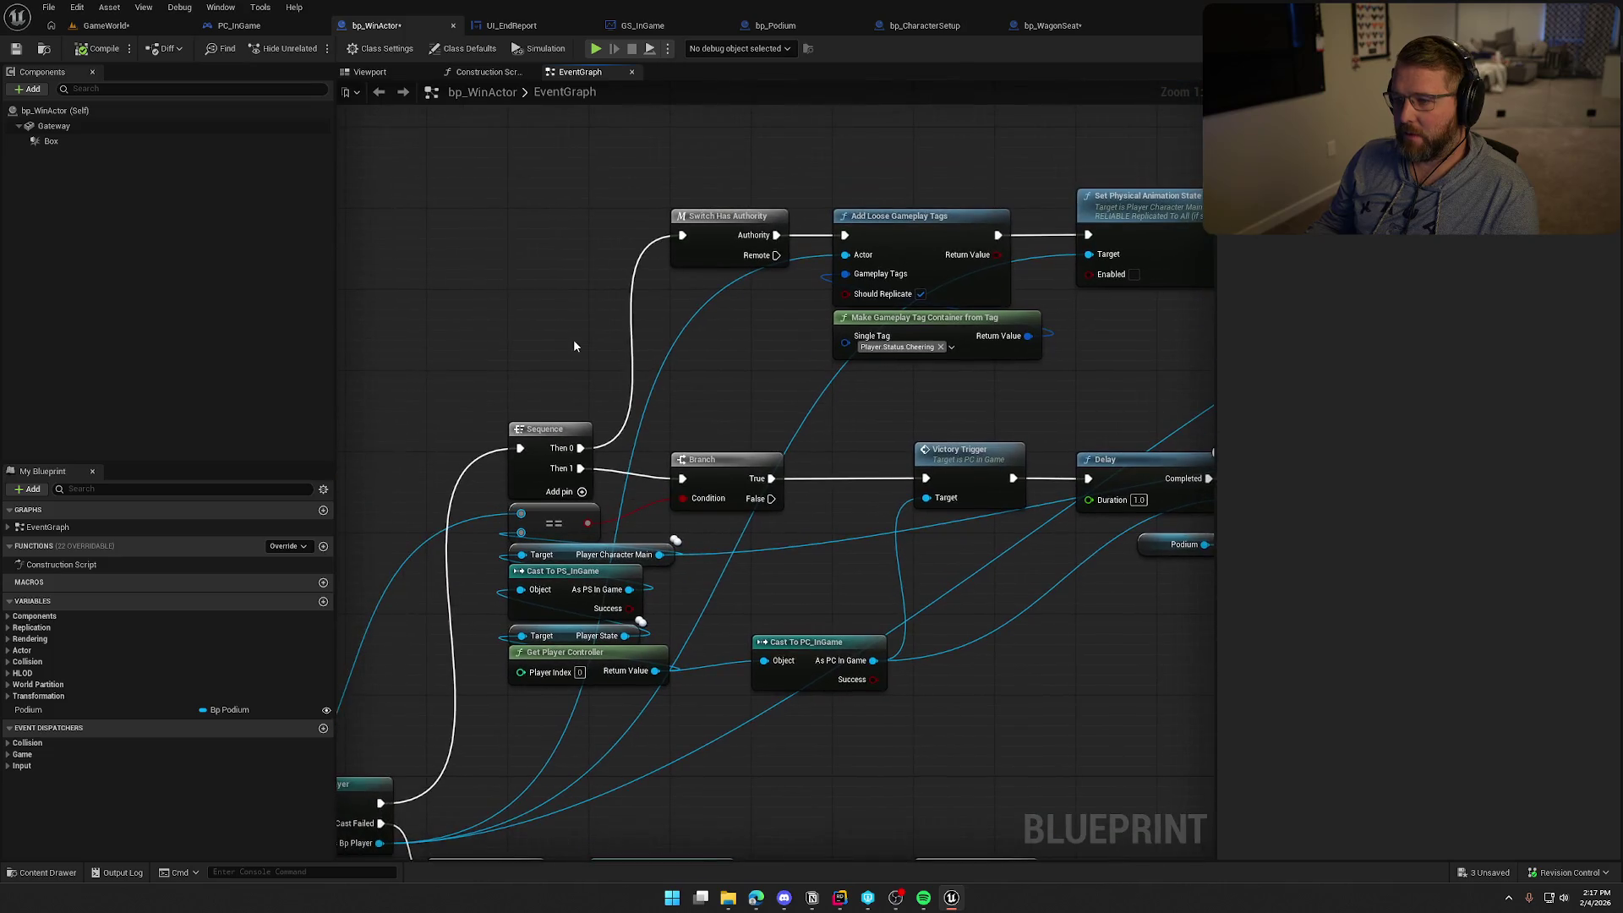
drag(725, 477, 723, 467)
scroll(722, 461, down, 2)
mouse_move(829, 433)
mouse_down()
mouse_move(541, 425)
mouse_move(560, 458)
mouse_up()
scroll(738, 592, up, 2)
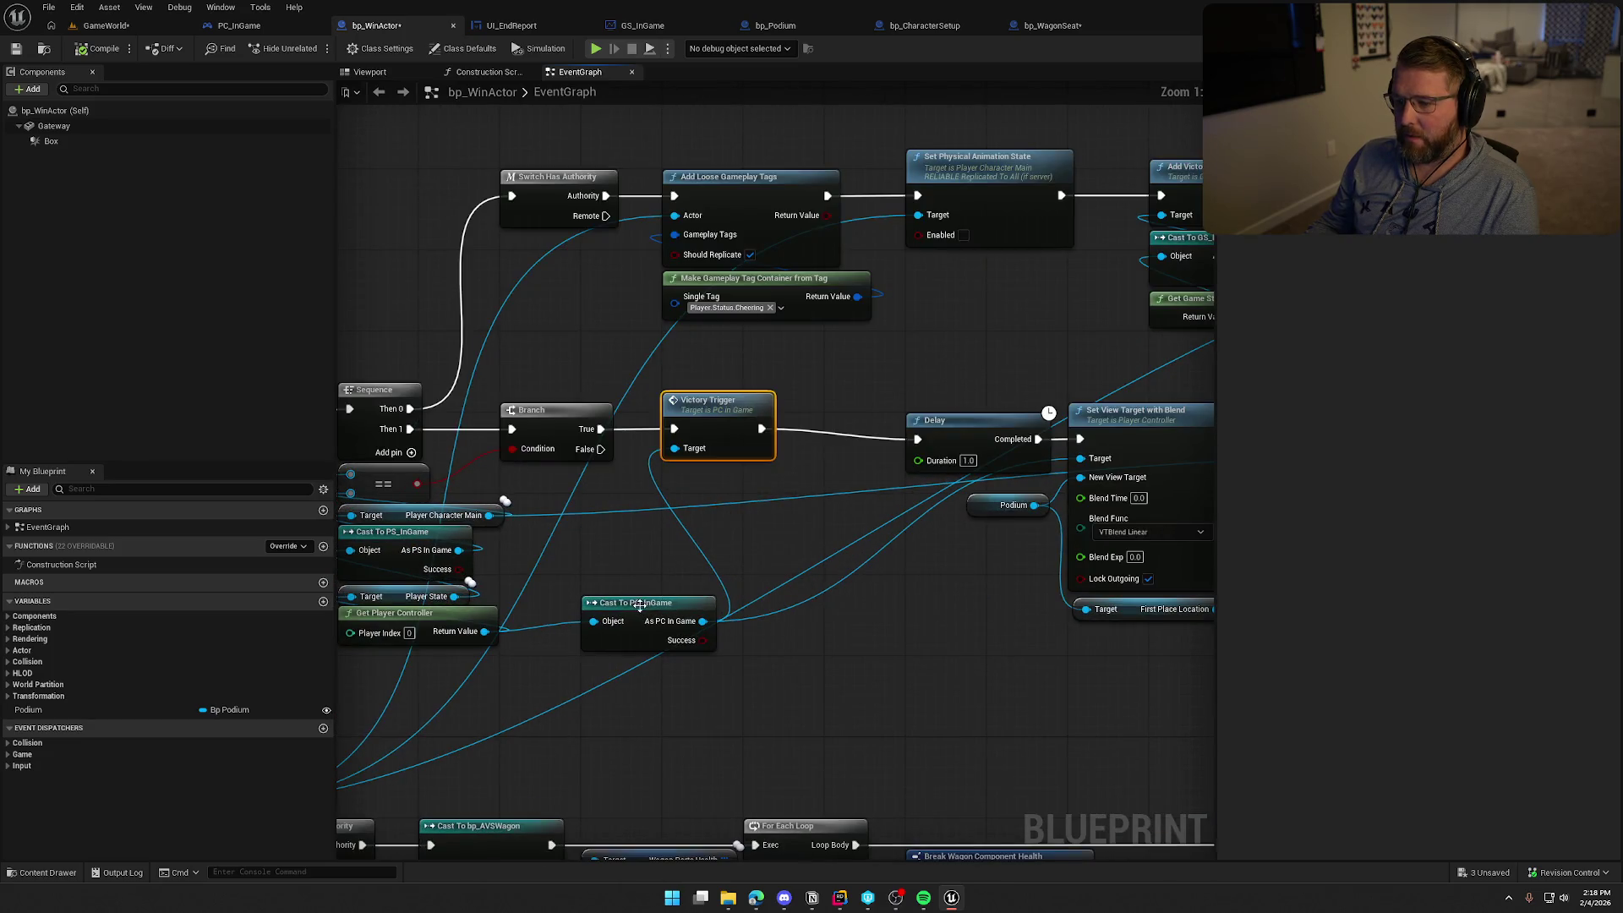
drag(640, 604, 642, 502)
drag(765, 412, 685, 454)
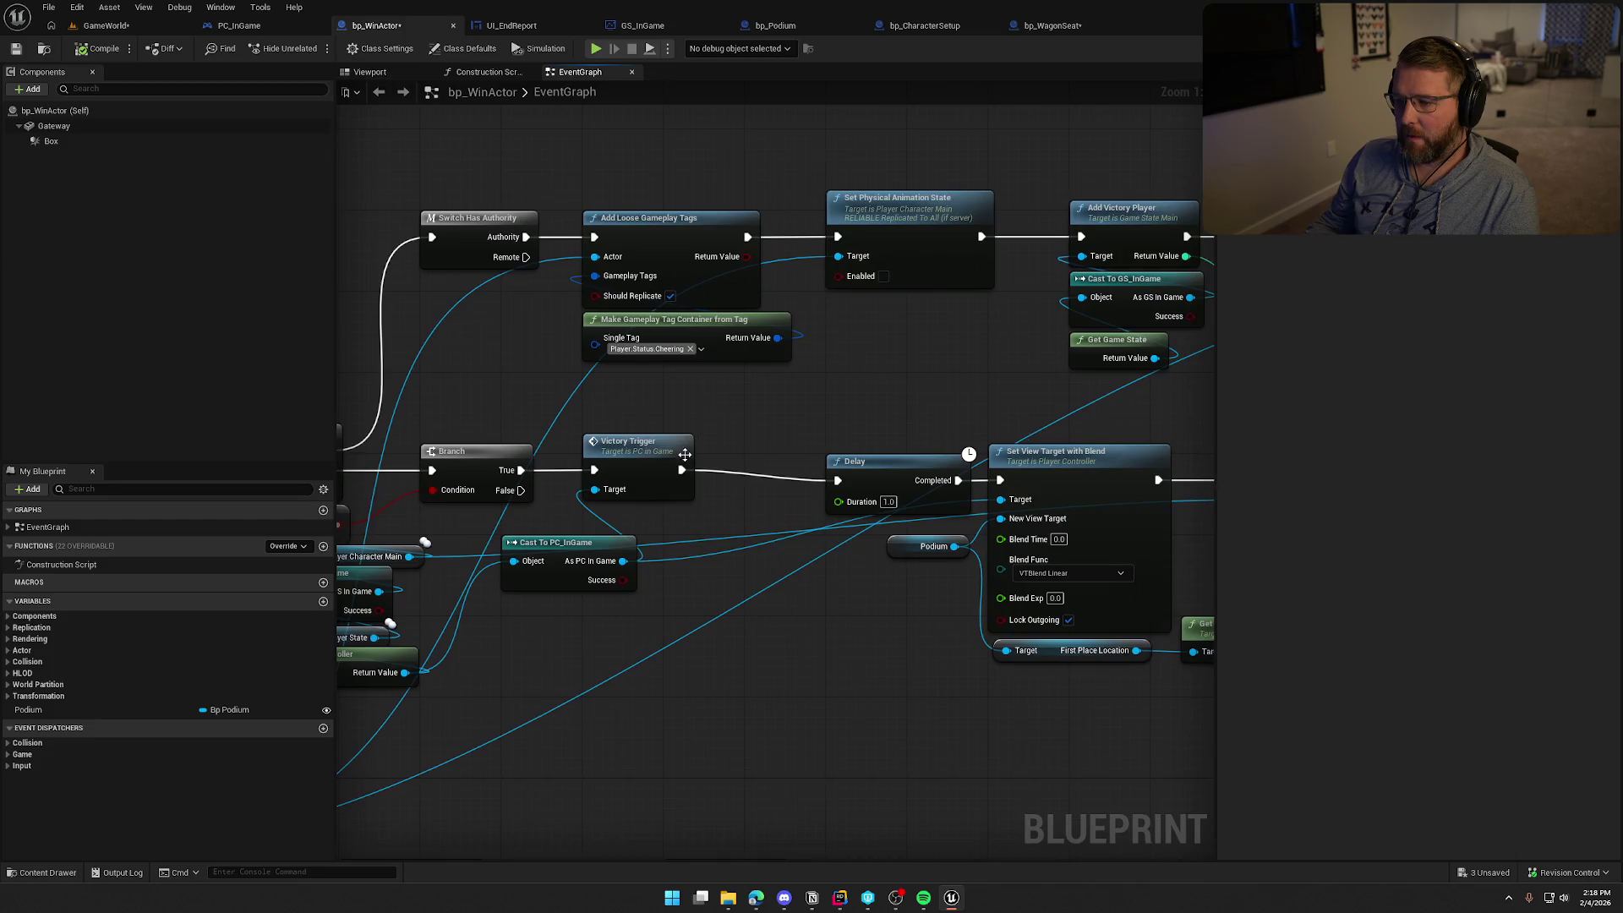
click(685, 454)
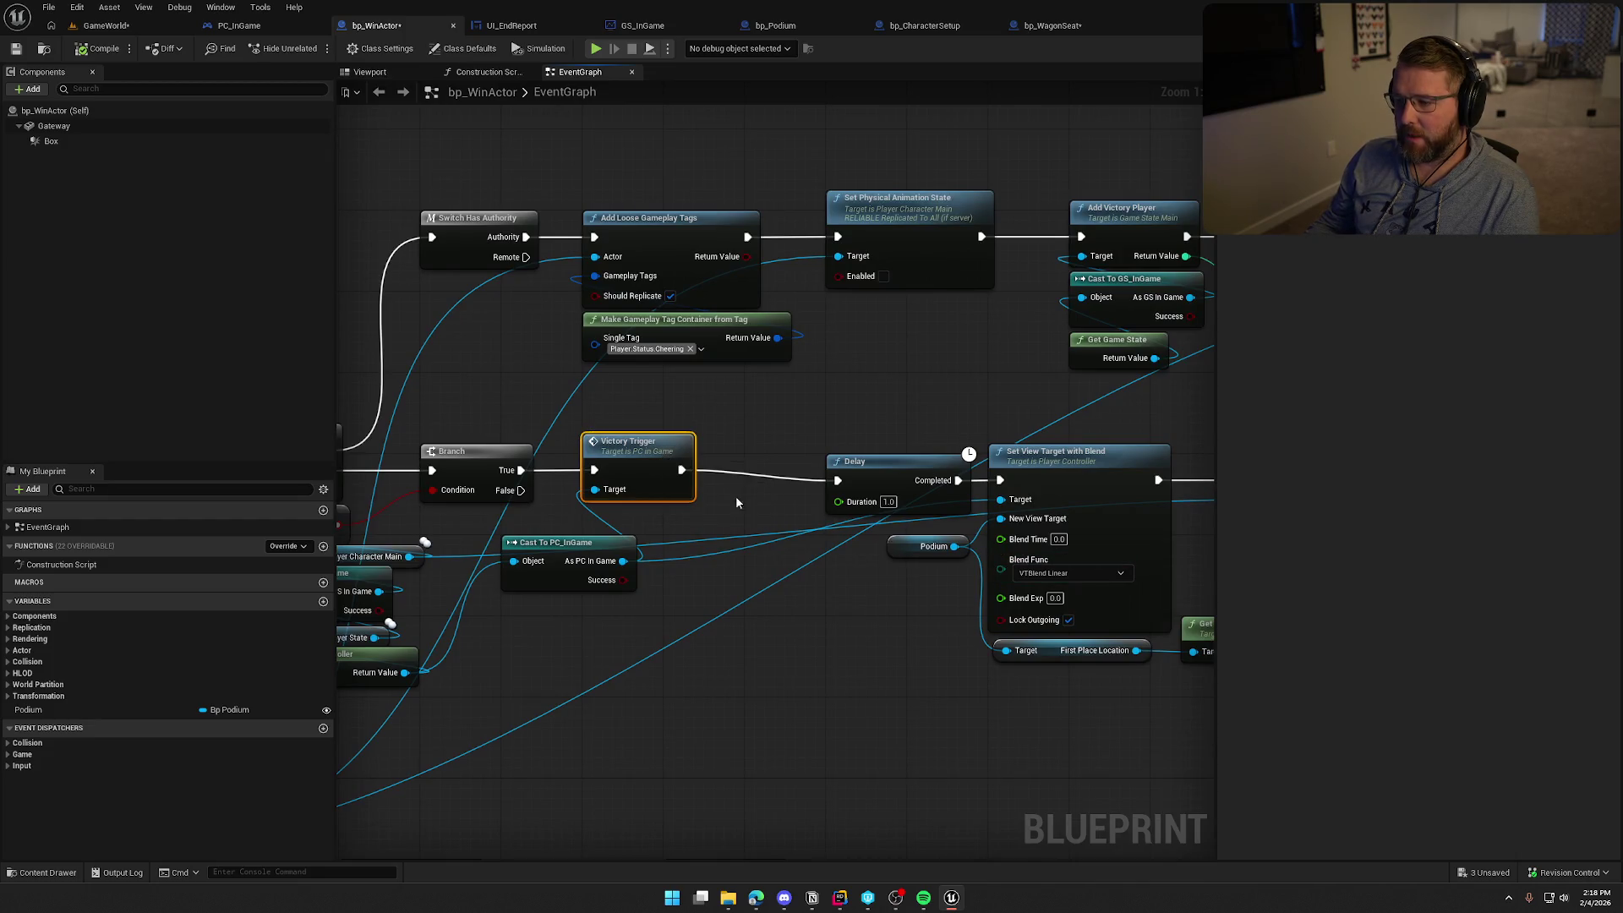
In PC_InGame, add input 'Podium' of type Bp Podium to VictoryTrigger, then compile and save
double_click(627, 447)
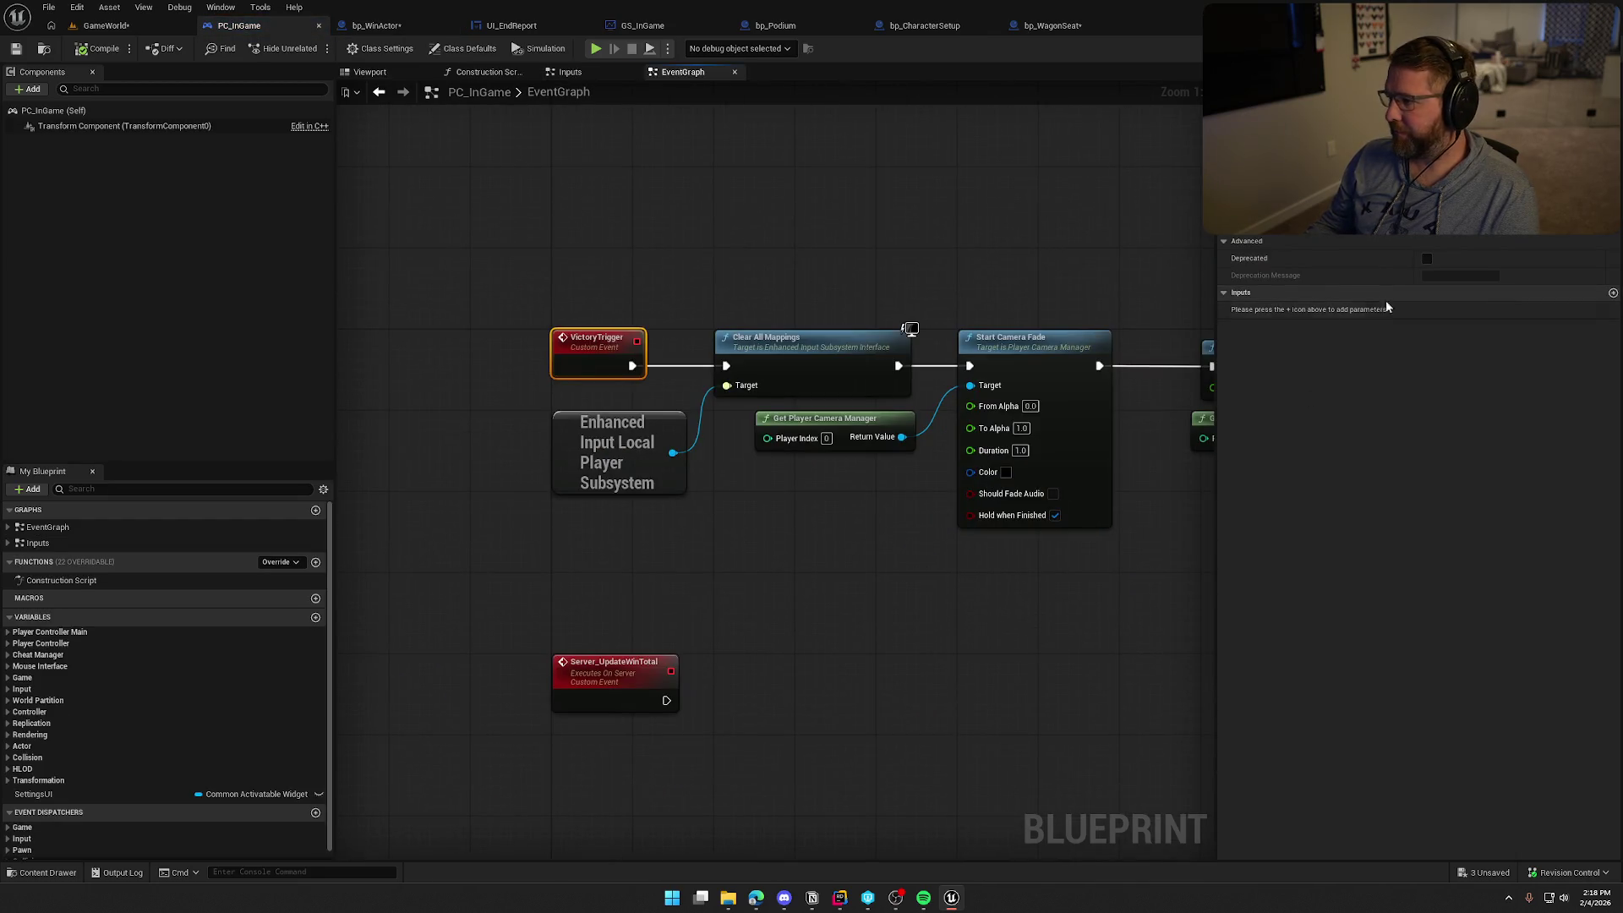
click(1613, 293)
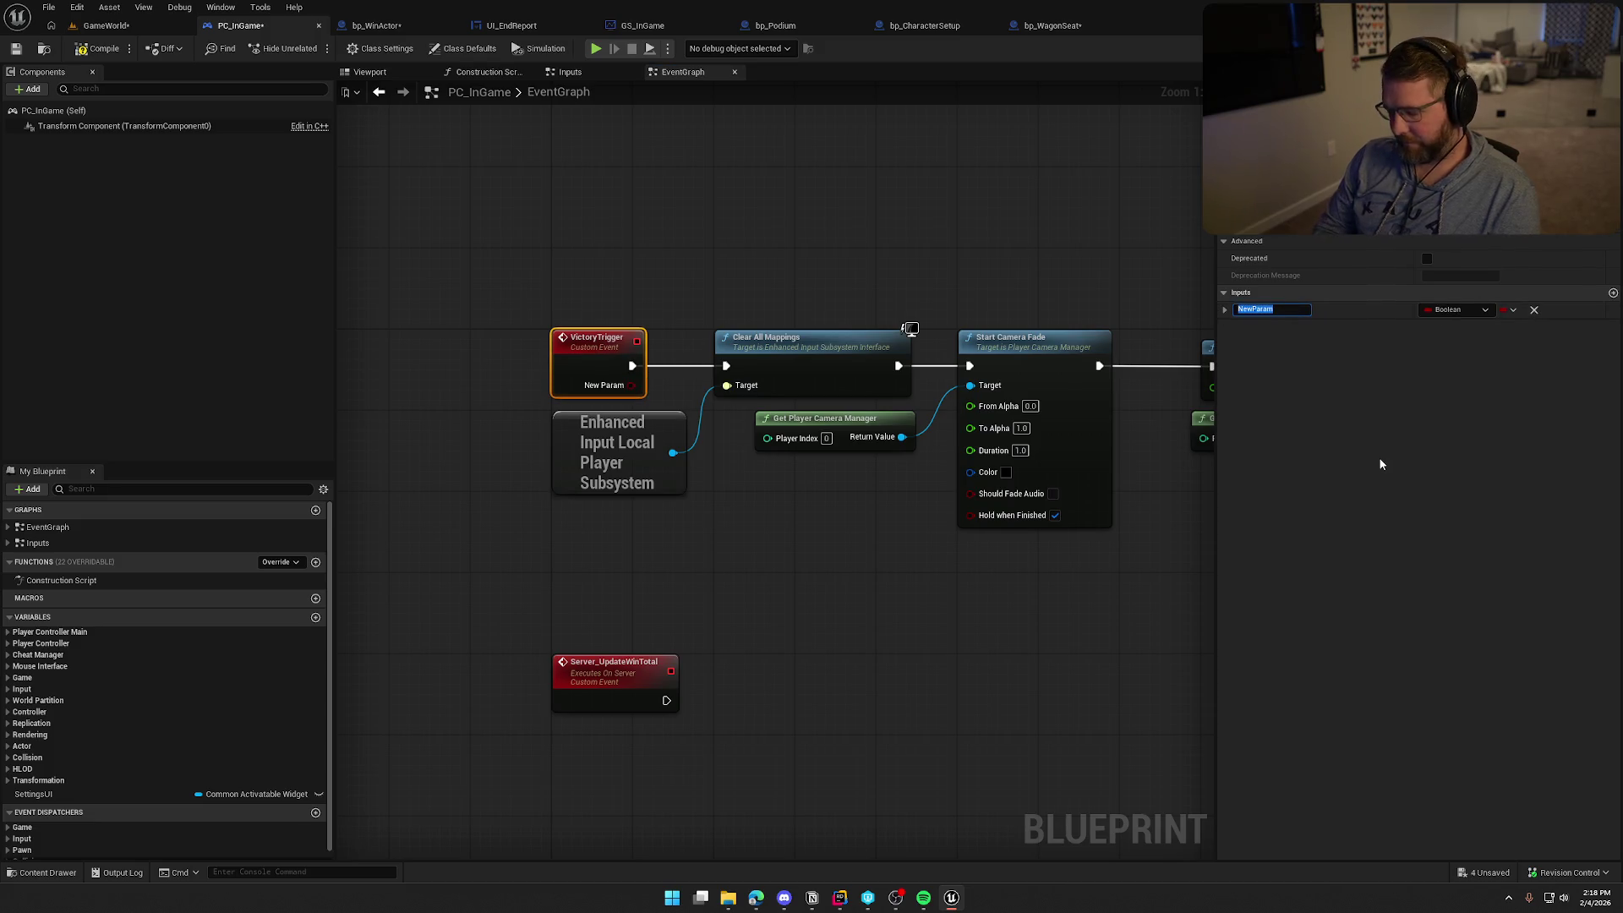
text(Podium)
key(Return)
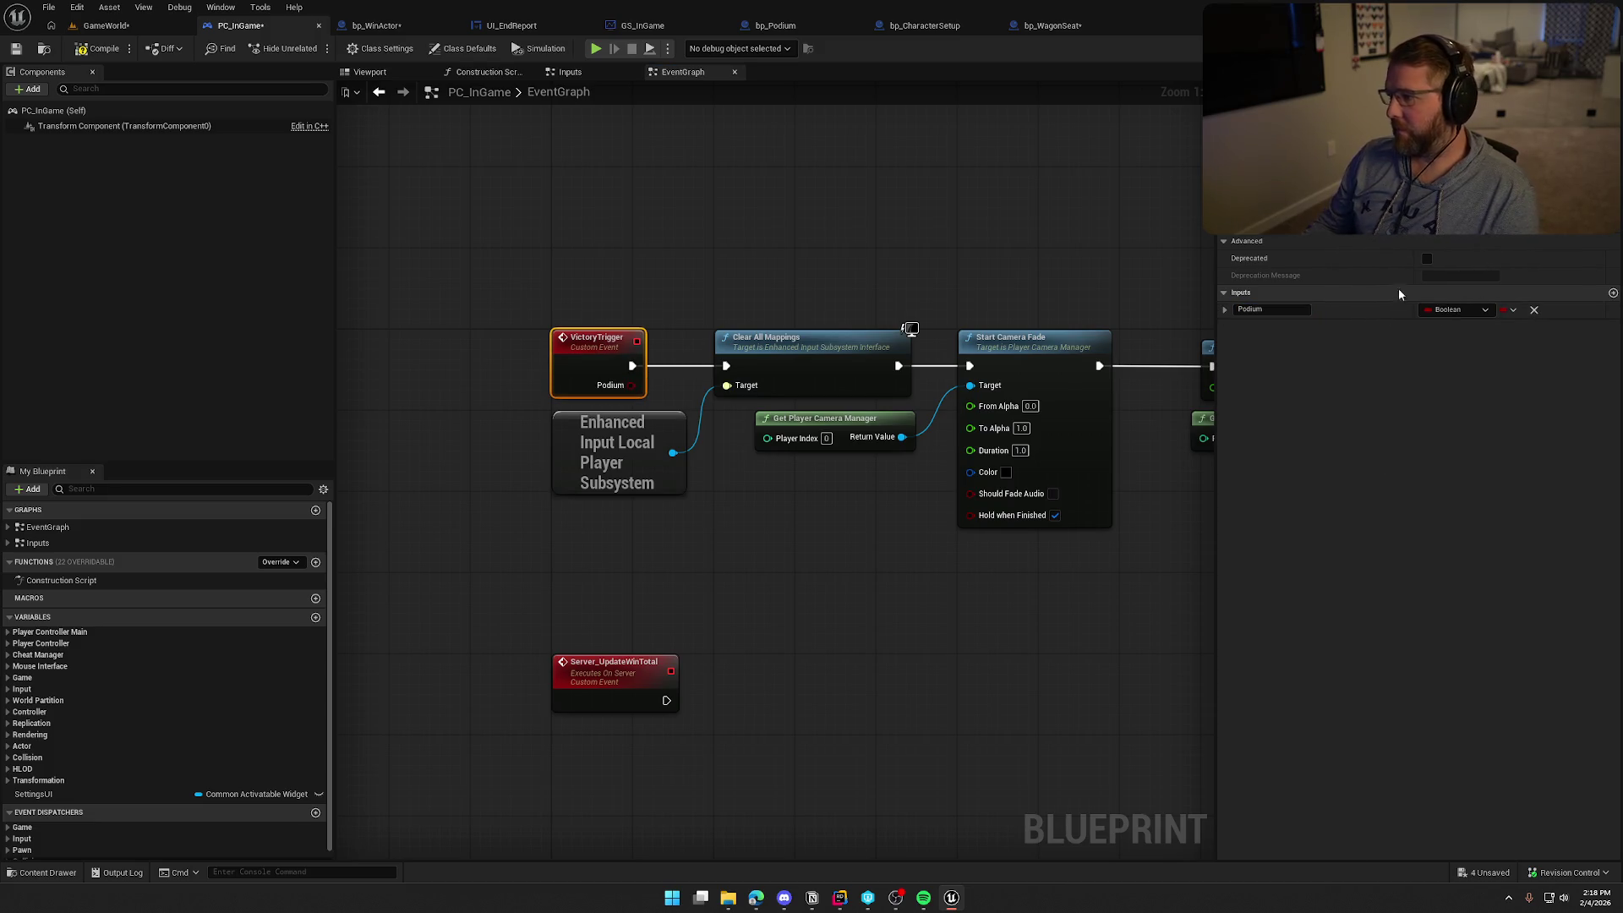
click(1452, 309)
text(bp podi)
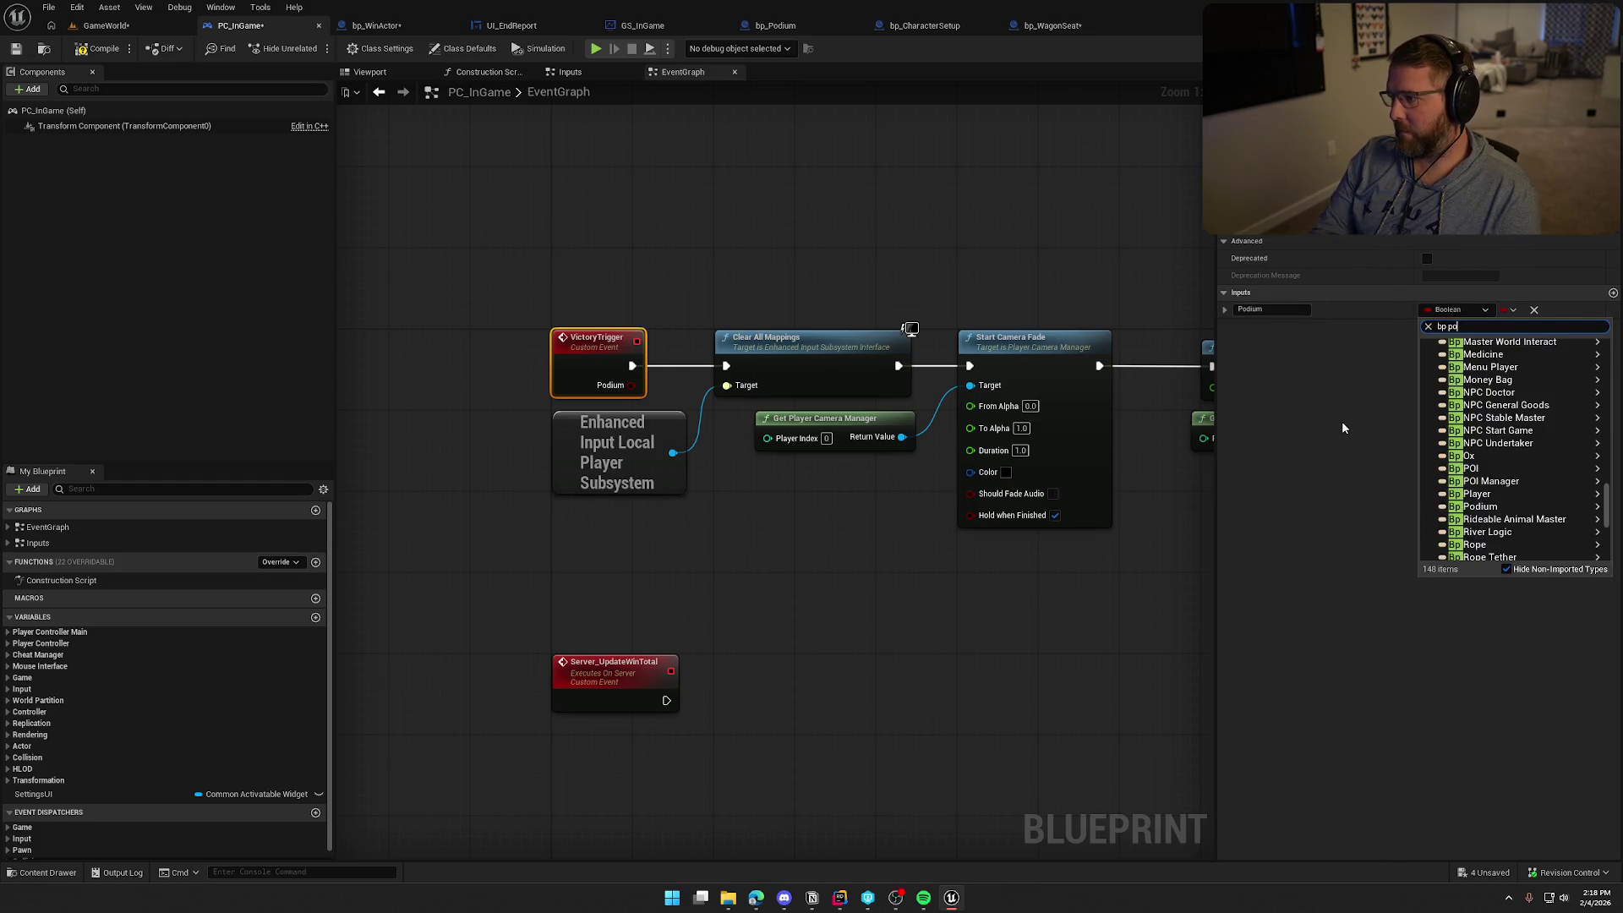
key(Return)
key(Return)
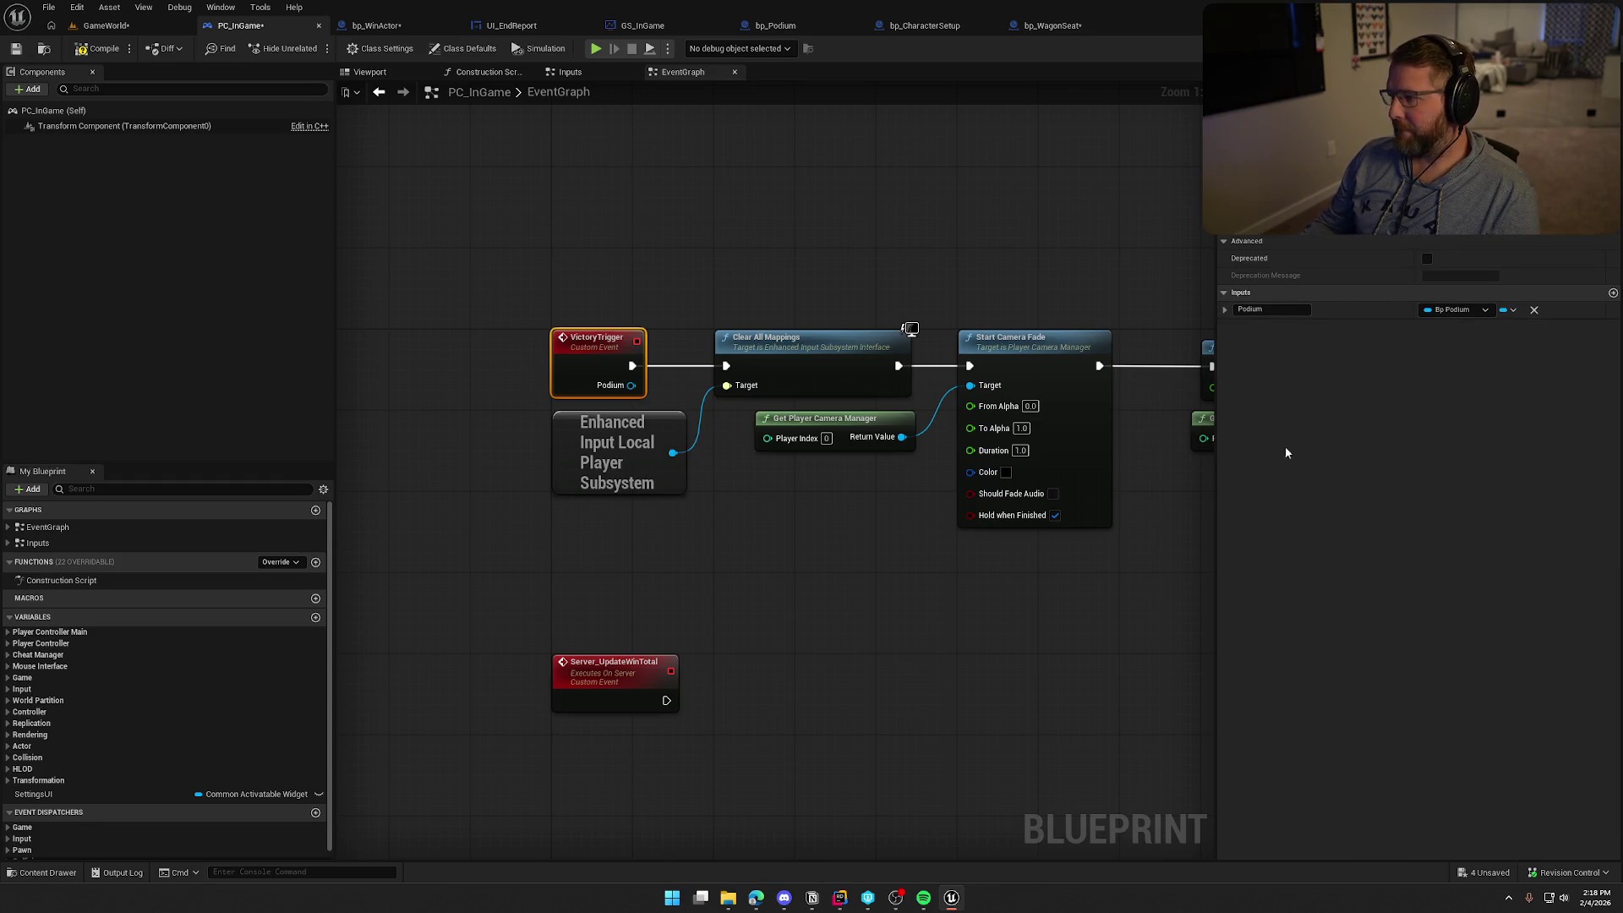
click(97, 48)
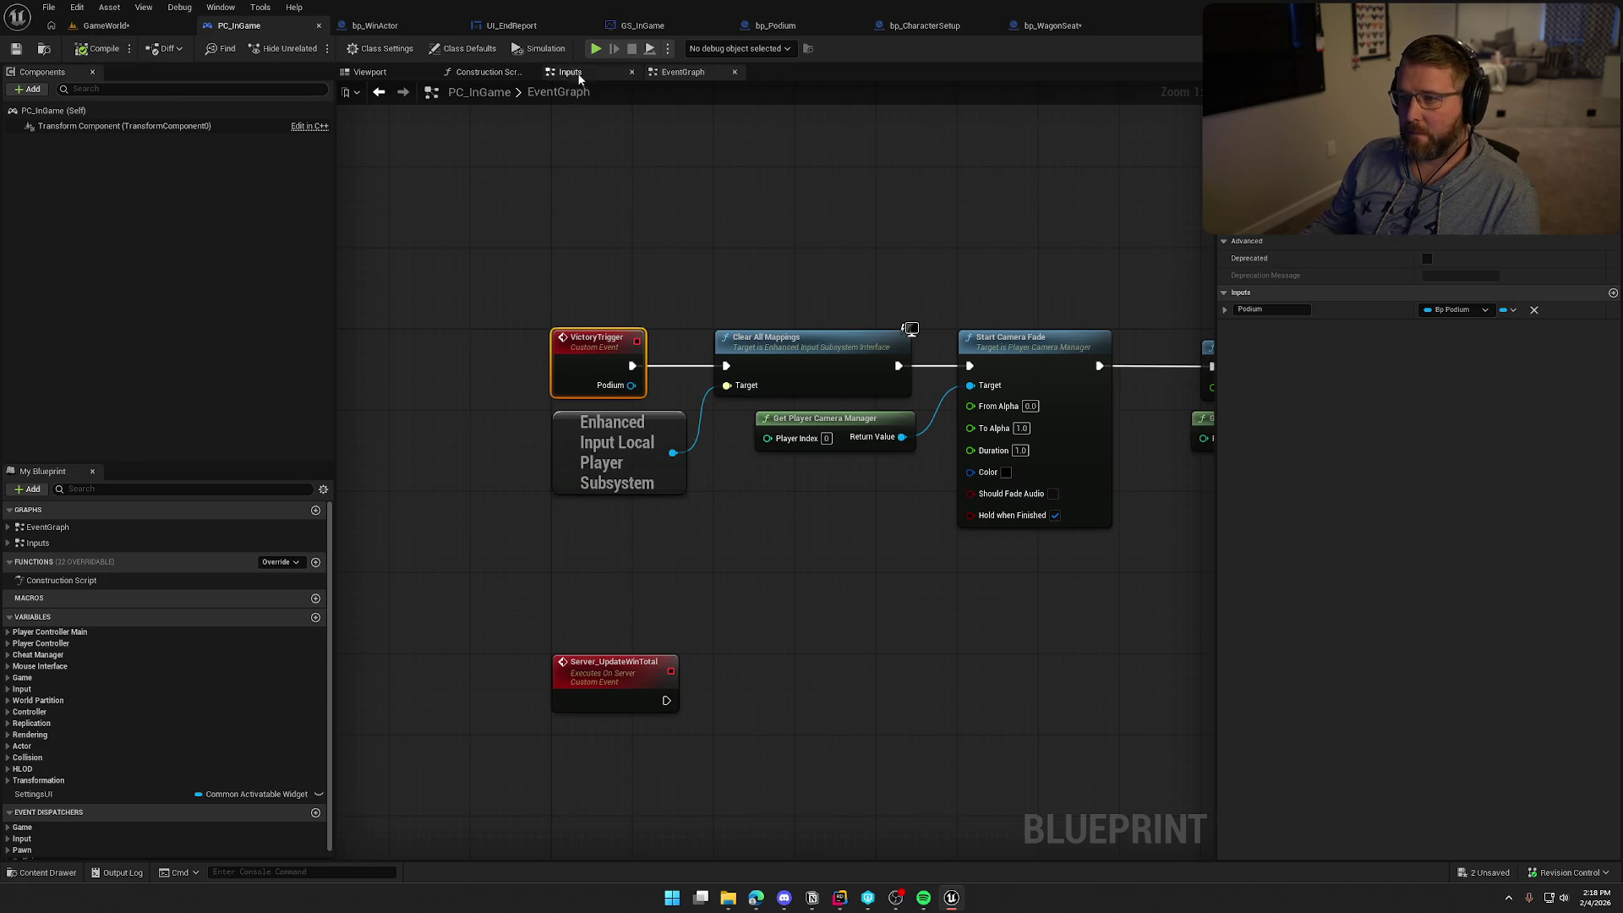
In bp_WinActor, place the Podium variable beside the Victory Trigger call
click(372, 26)
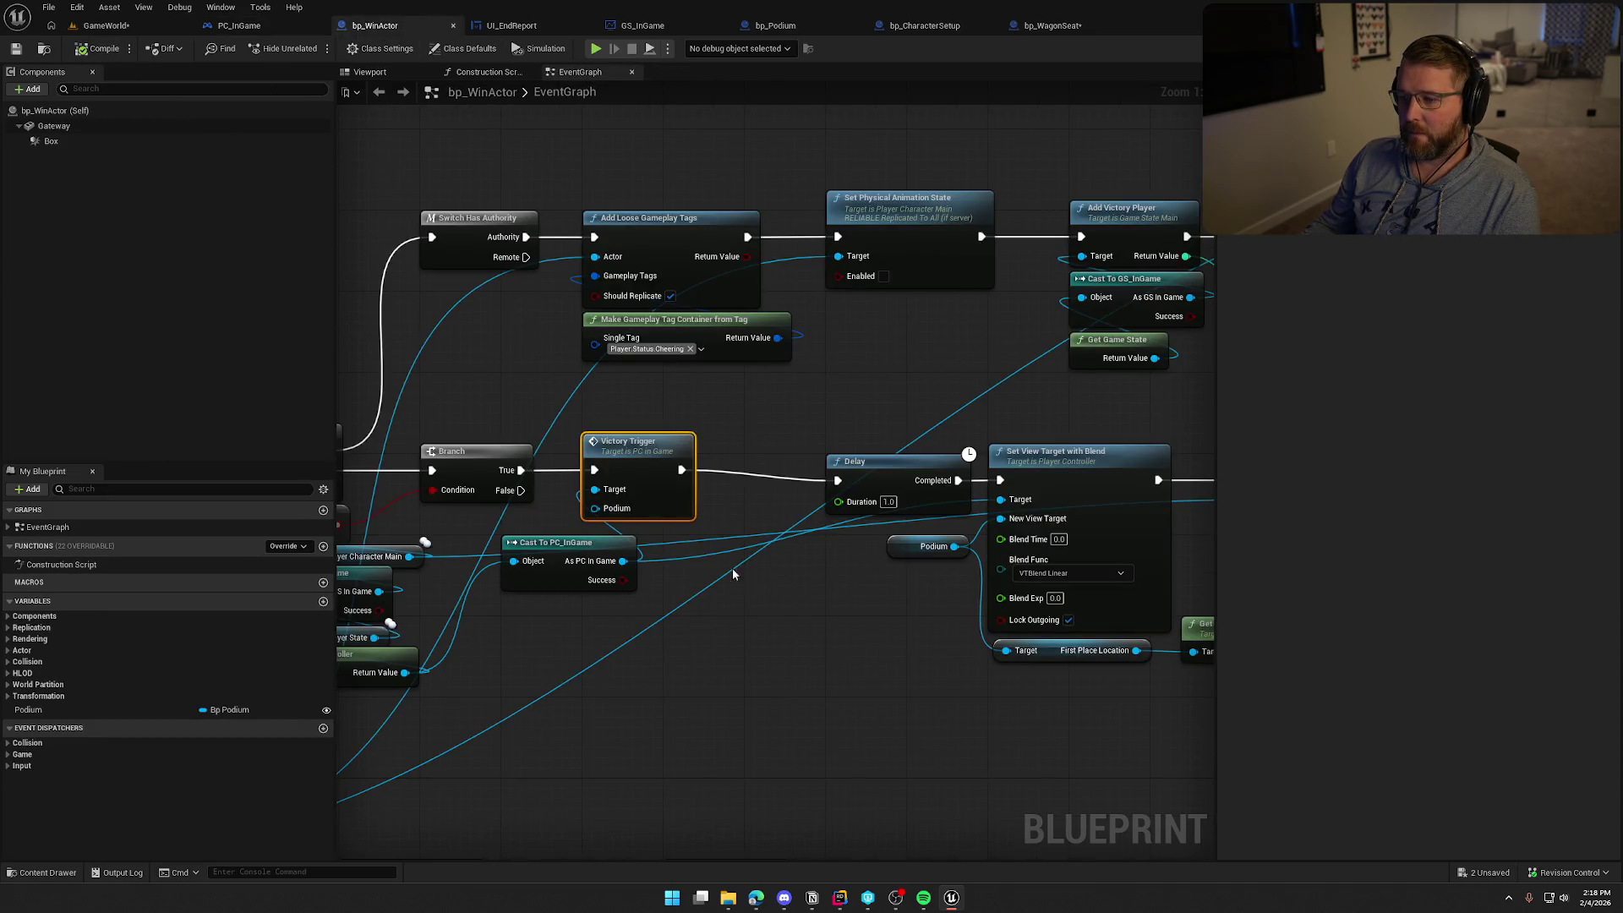
mouse_move(895, 550)
mouse_down()
mouse_move(774, 603)
mouse_move(595, 508)
mouse_up()
drag(781, 616, 624, 443)
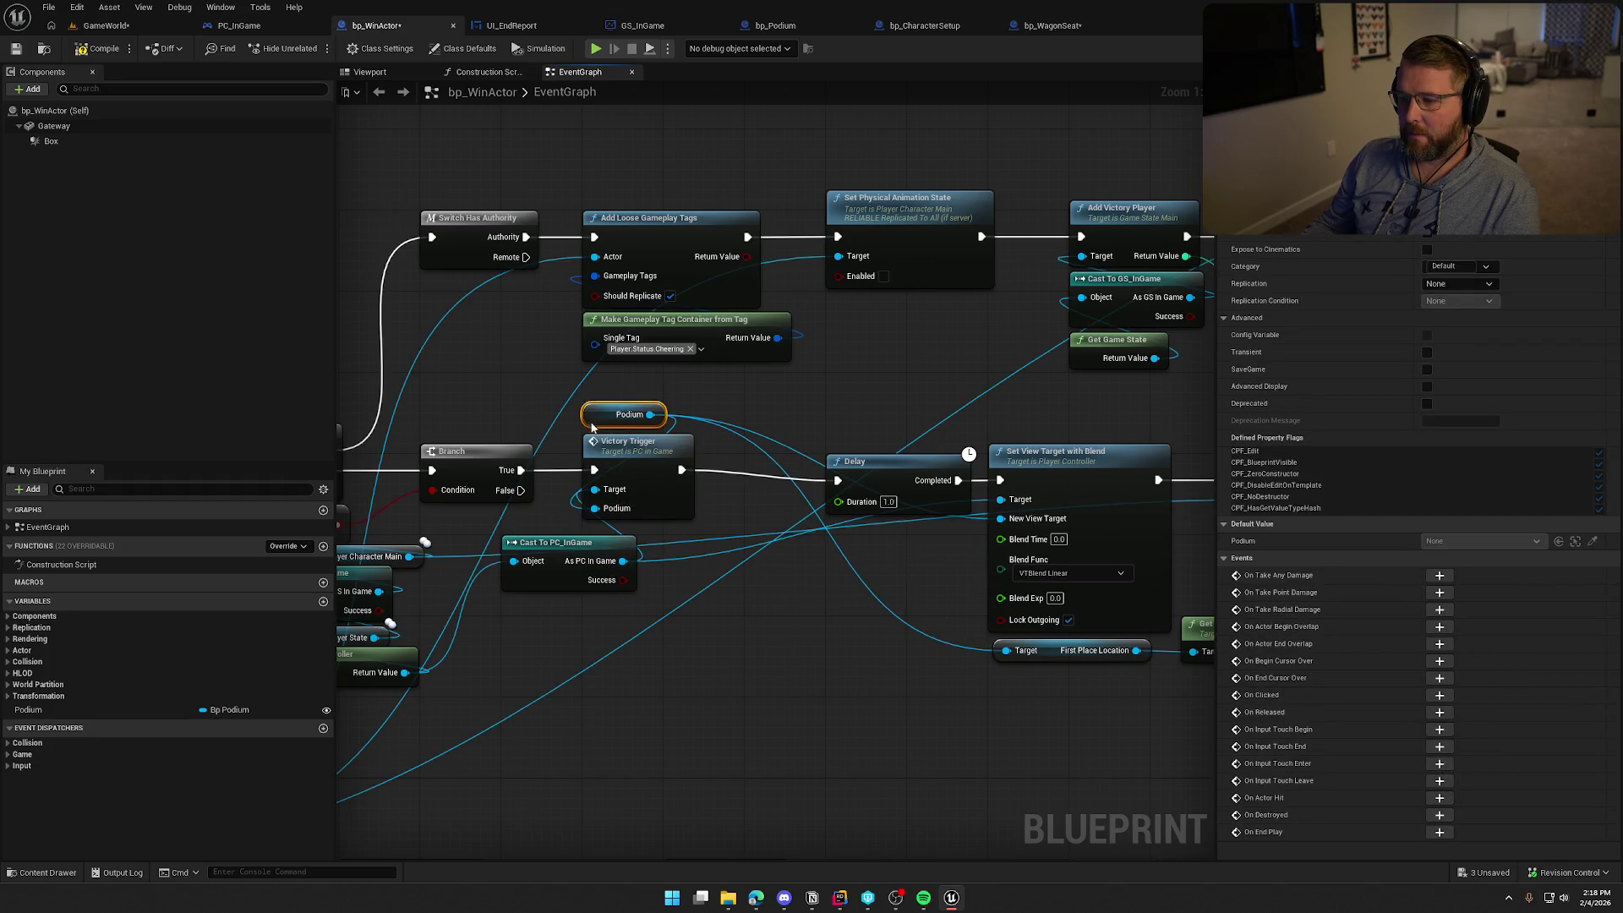
click(766, 524)
Delete the Delay and Set View Target with Blend nodes, and realign Cast To PC_InGame under Victory Trigger
drag(557, 377, 1108, 682)
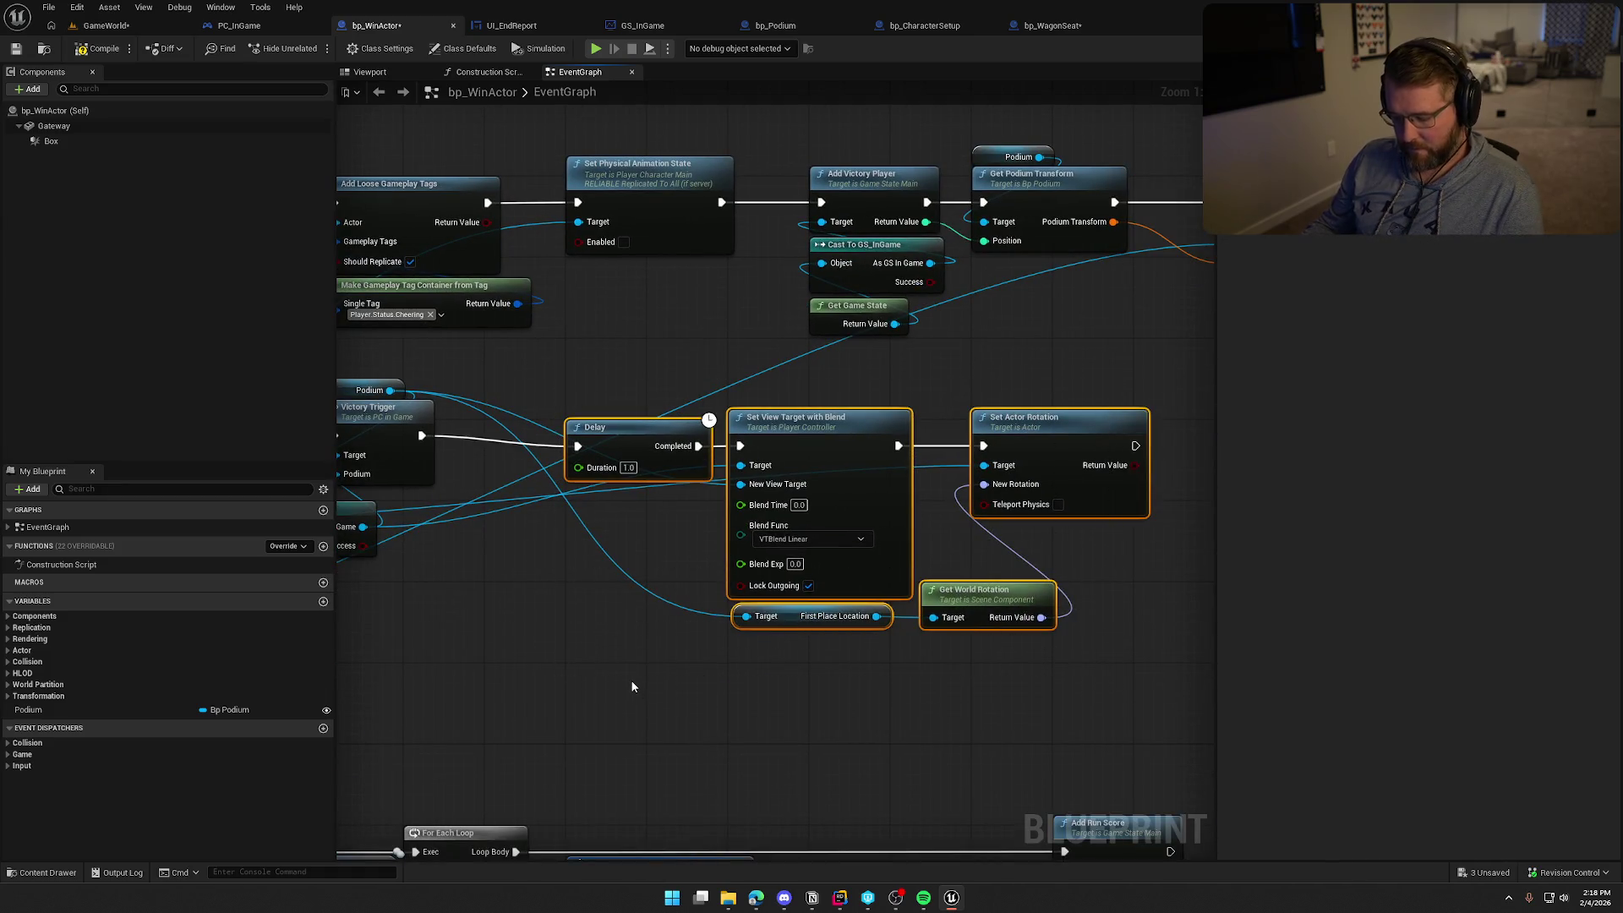
key(Delete)
drag(620, 626, 881, 602)
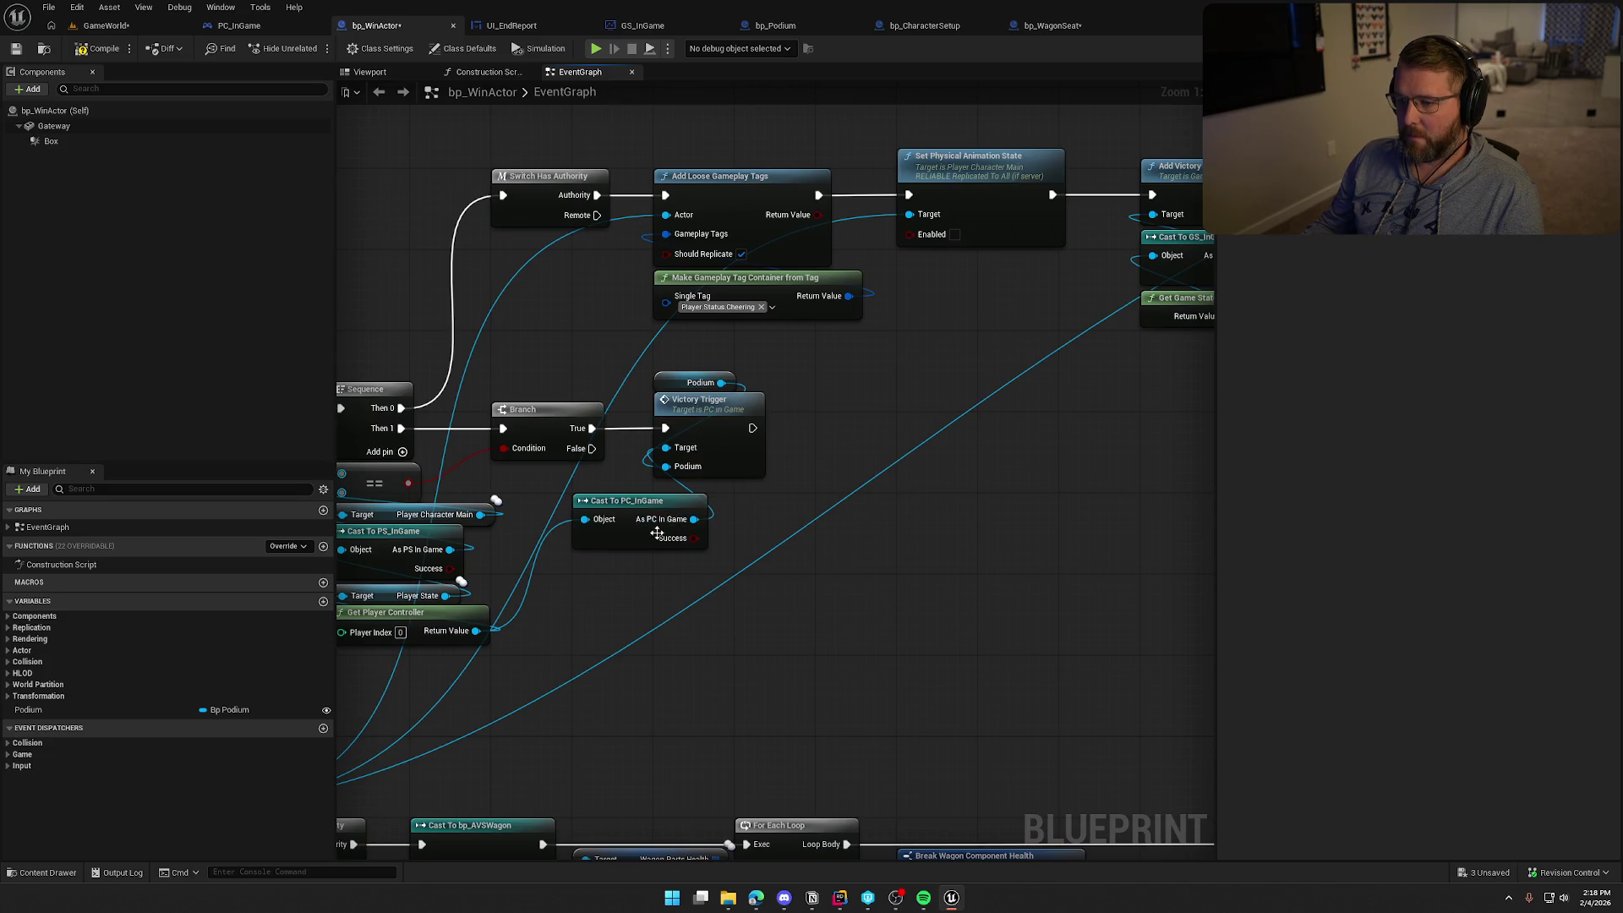
mouse_move(635, 509)
mouse_down()
mouse_move(624, 609)
mouse_move(714, 498)
mouse_up()
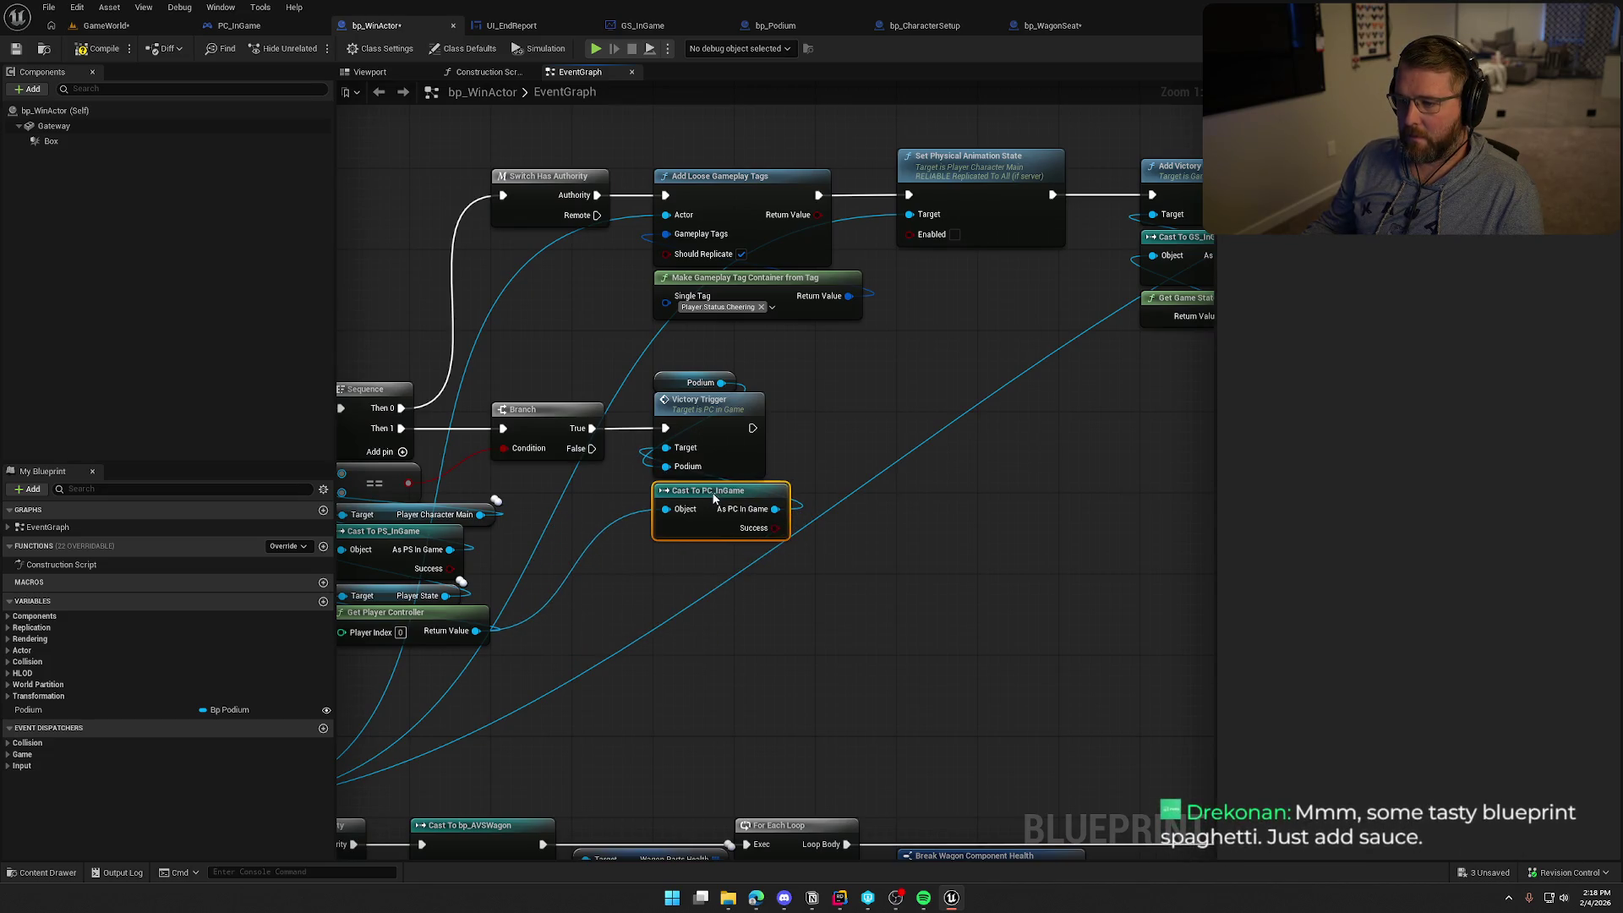
click(807, 623)
Open PC_InGame's VictoryTrigger event and spread its fade and UI nodes apart to make room
double_click(726, 420)
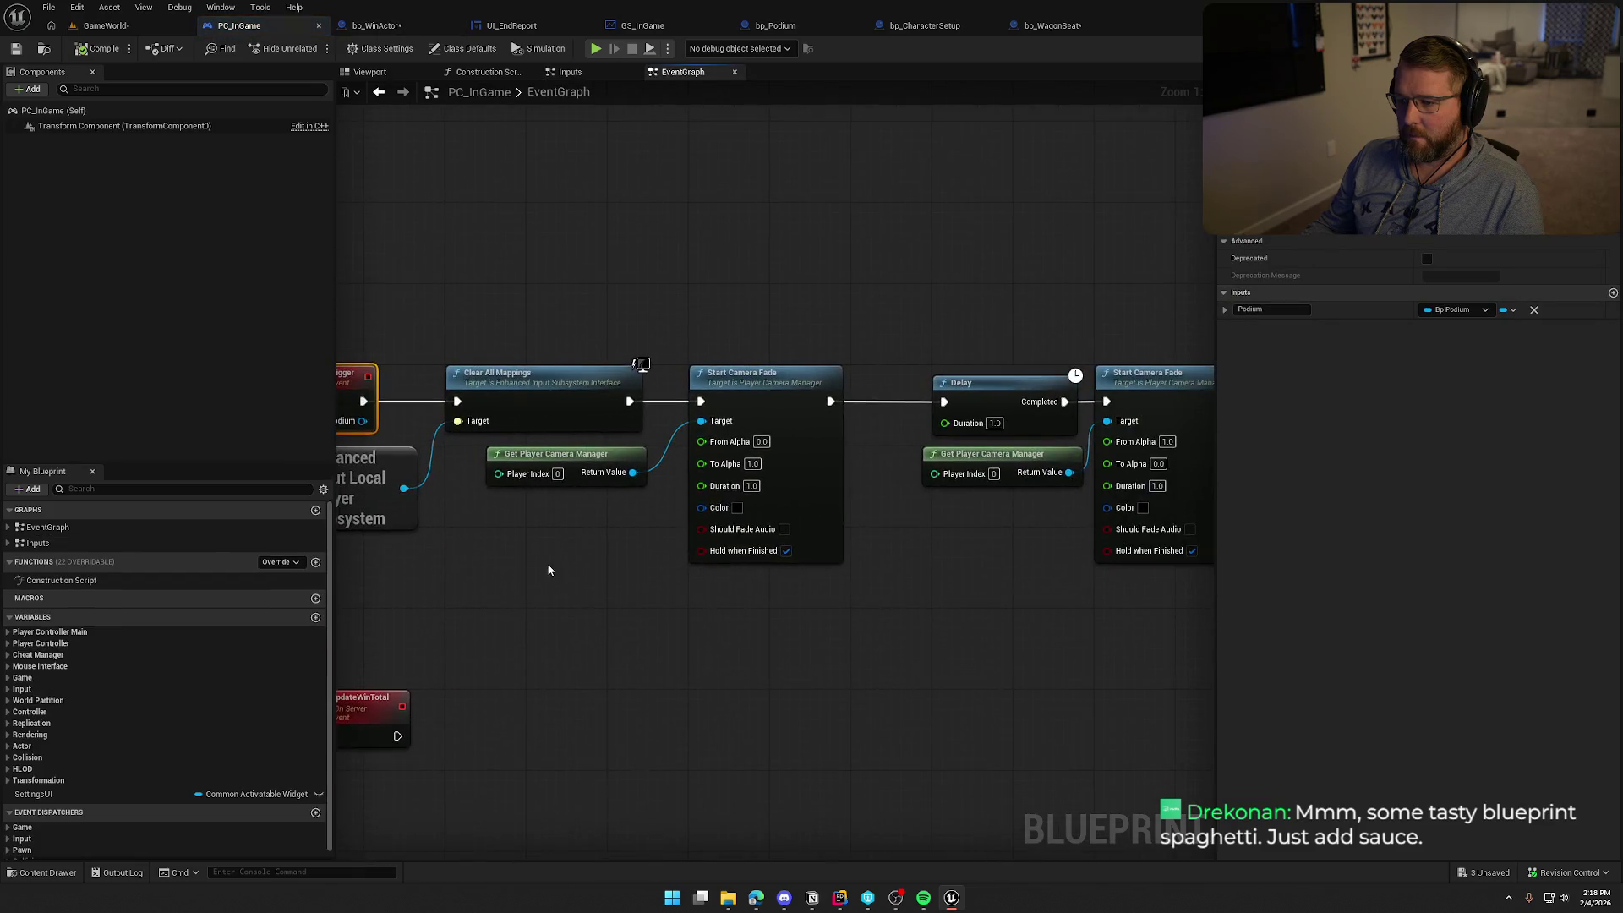
mouse_move(546, 585)
mouse_down()
mouse_move(612, 527)
mouse_move(590, 532)
mouse_move(696, 539)
mouse_up()
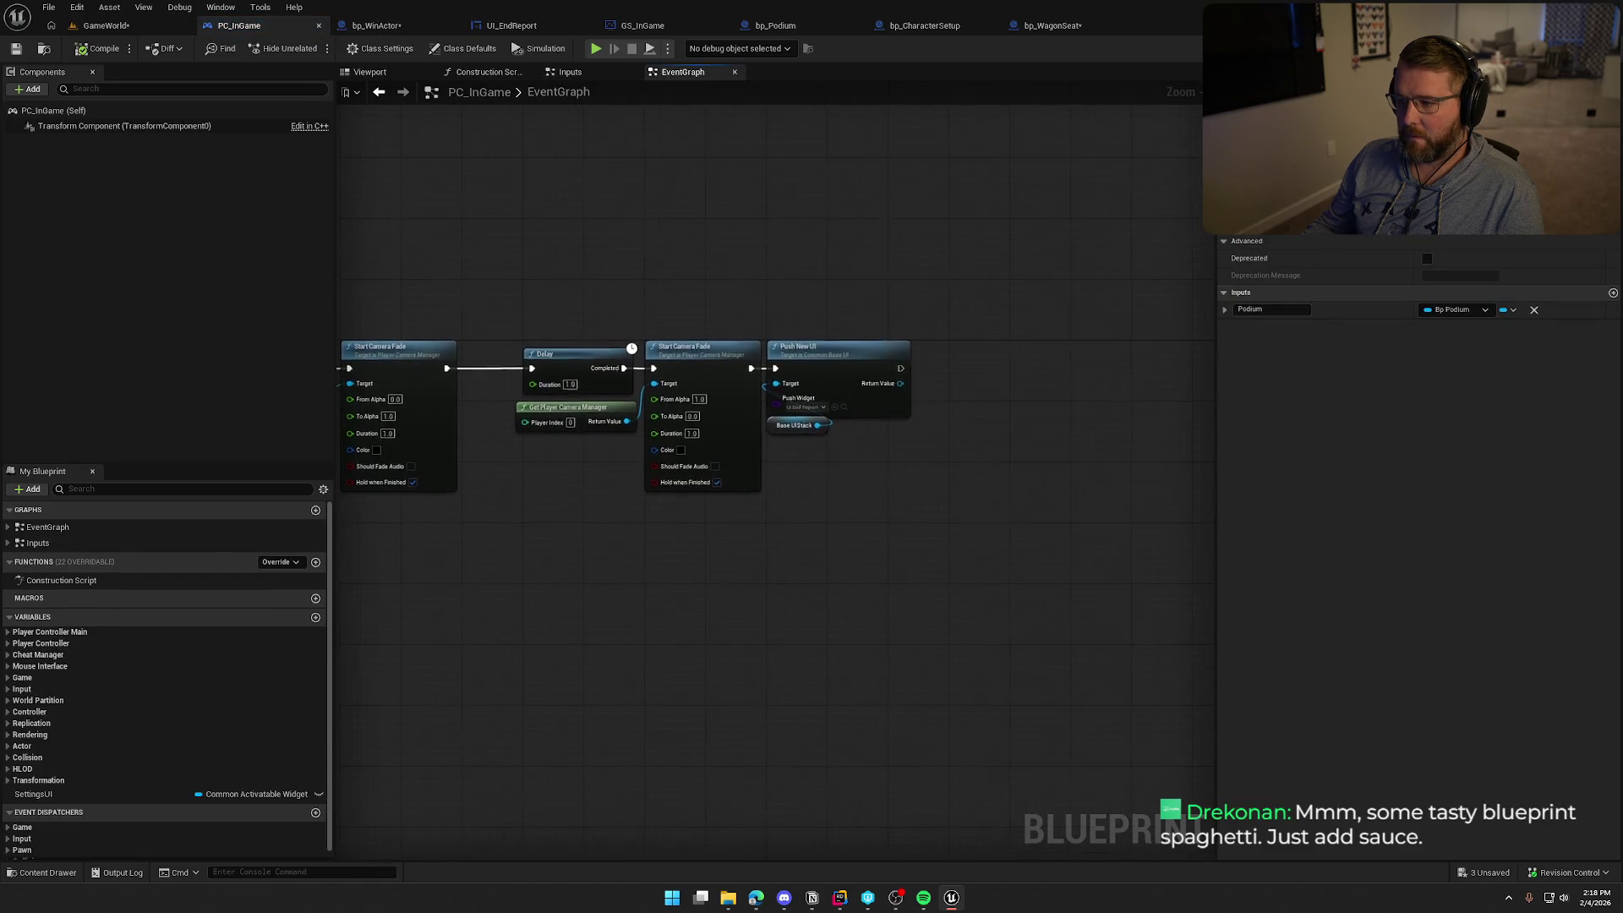
mouse_move(573, 421)
mouse_down()
mouse_move(721, 297)
mouse_move(700, 328)
mouse_move(888, 470)
mouse_up()
drag(693, 358, 877, 358)
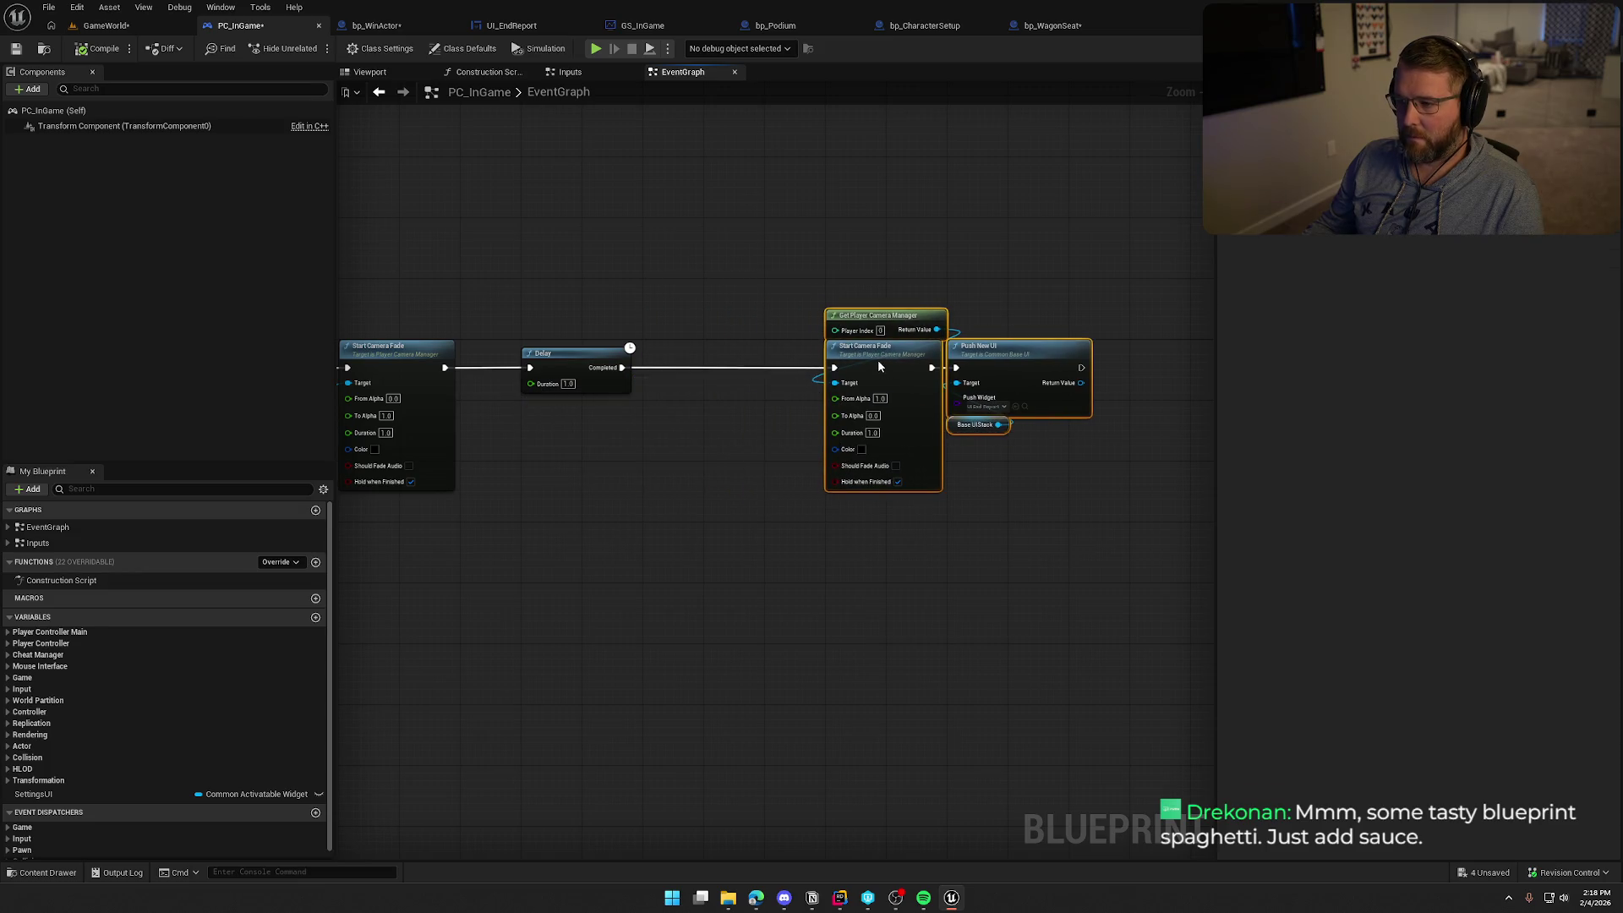
Paste Set View Target with Blend, Set Actor Rotation and Get World Rotation after the Delay, deleting the extra Delay
key(ctrl+v)
drag(660, 406, 713, 581)
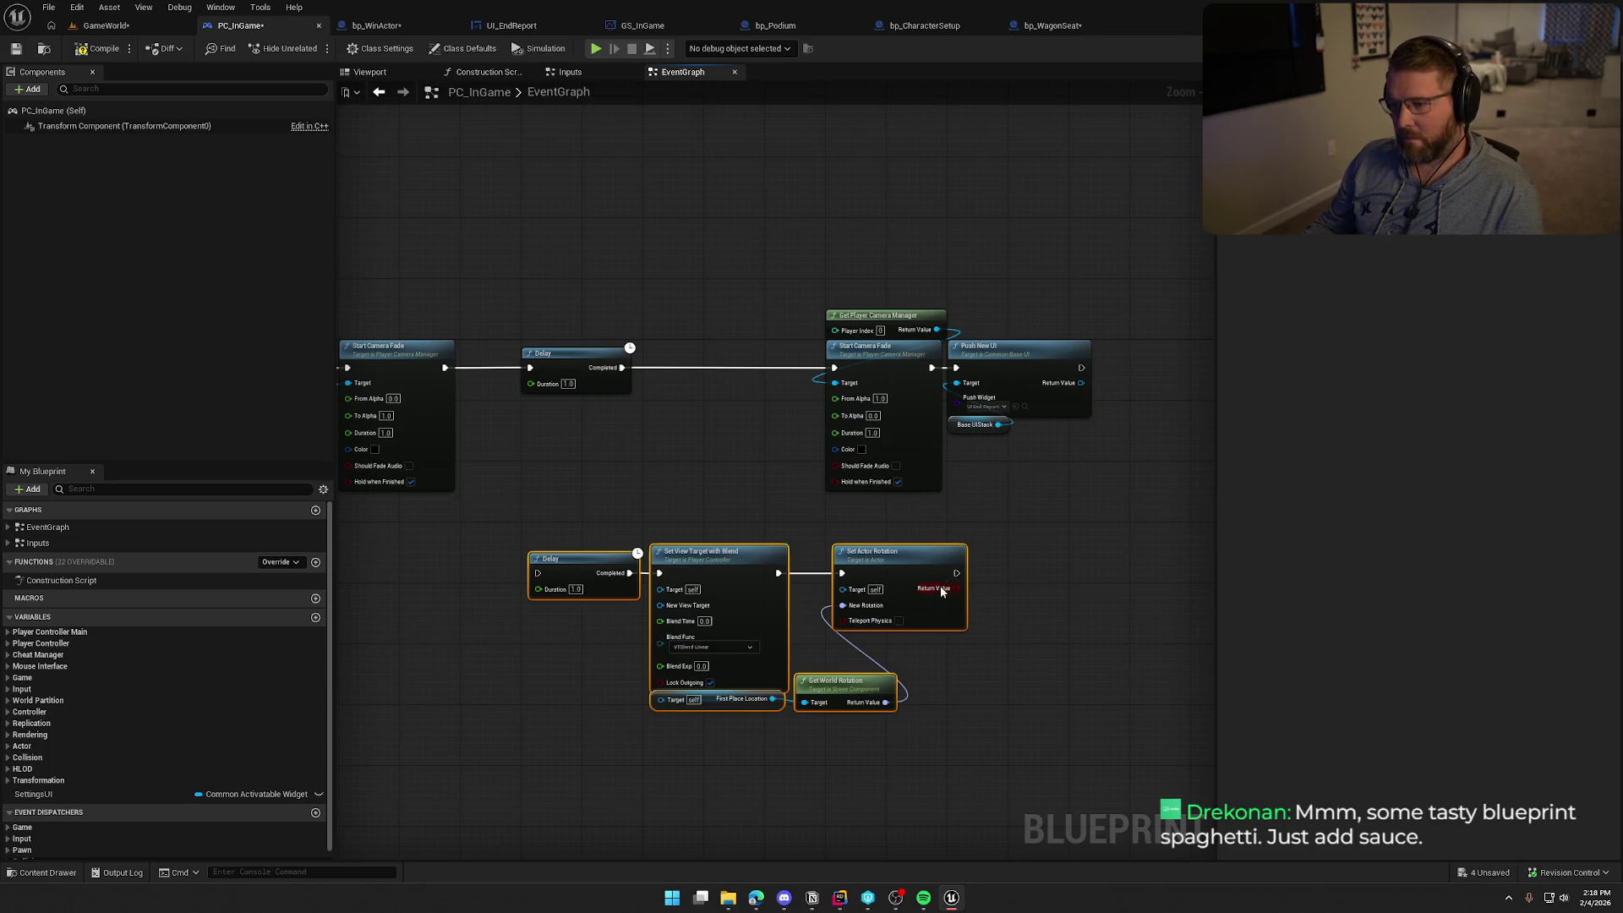
drag(812, 284, 1035, 439)
mouse_move(904, 358)
mouse_down()
mouse_move(1047, 358)
mouse_move(1026, 357)
mouse_up()
click(747, 490)
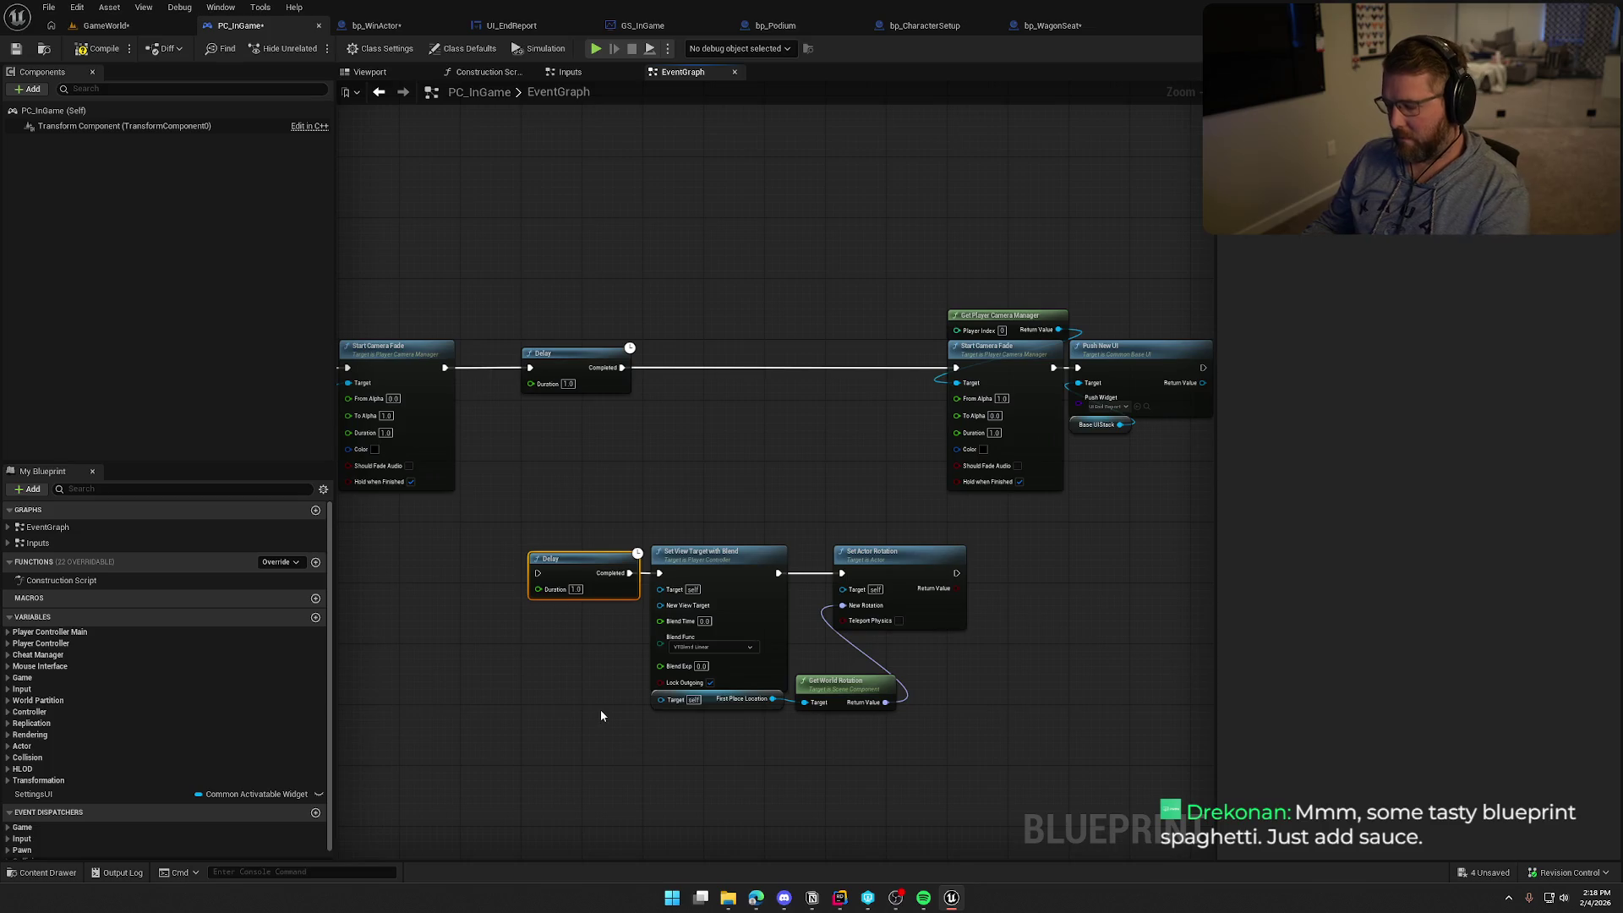
key(Delete)
drag(625, 535, 913, 668)
drag(748, 545, 733, 339)
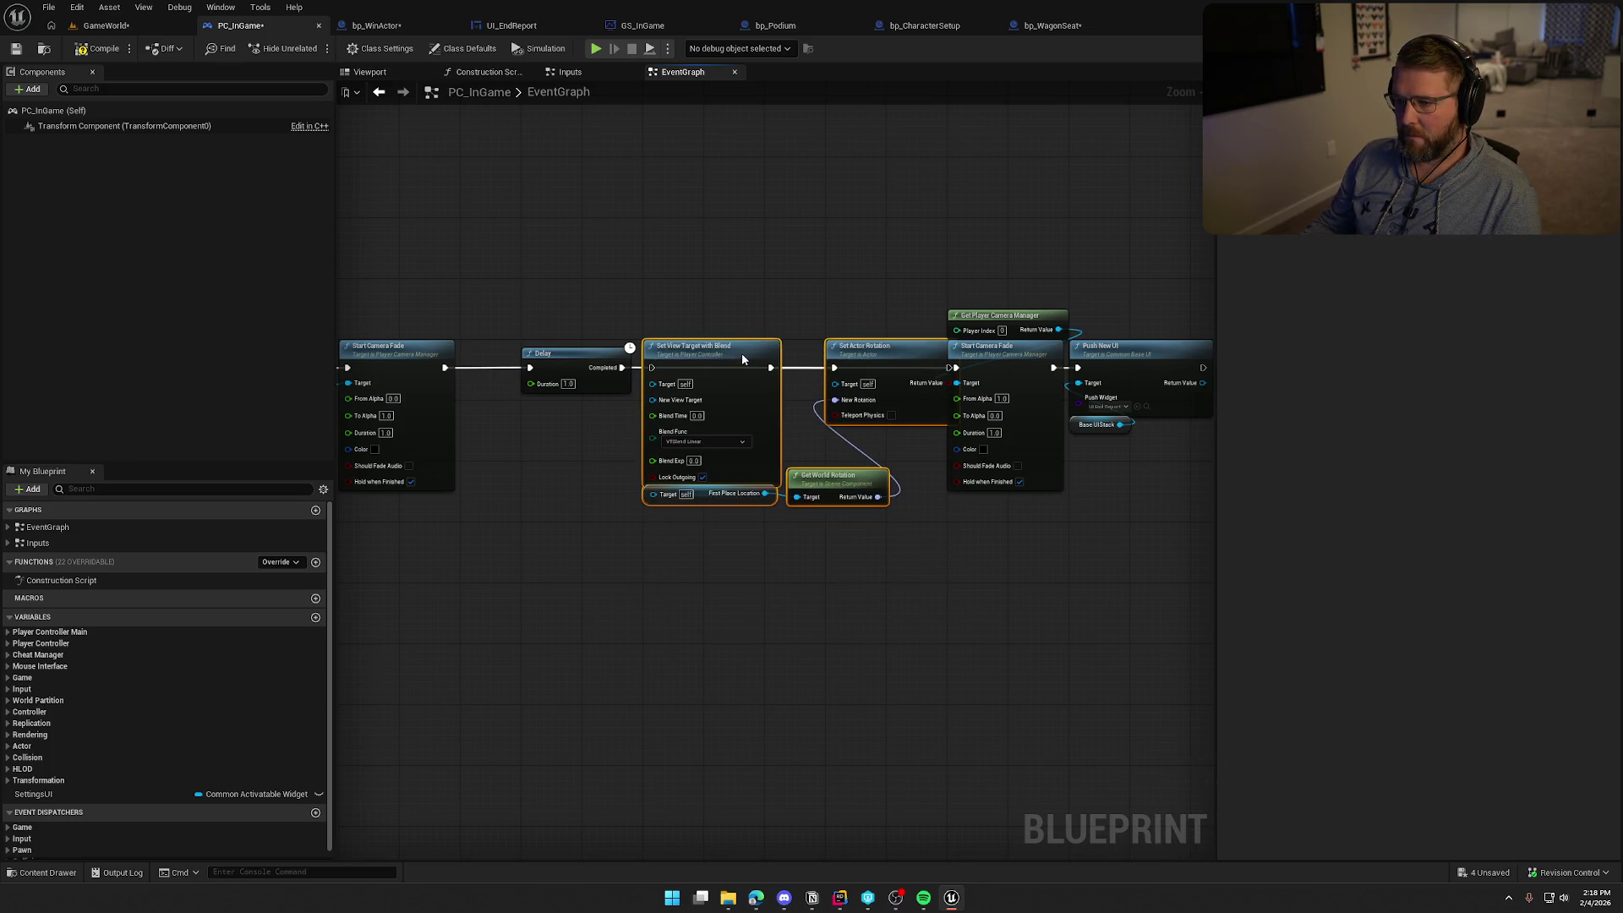
Line up the camera fade-in and UI nodes after the new rotation step
scroll(653, 371, up, 2)
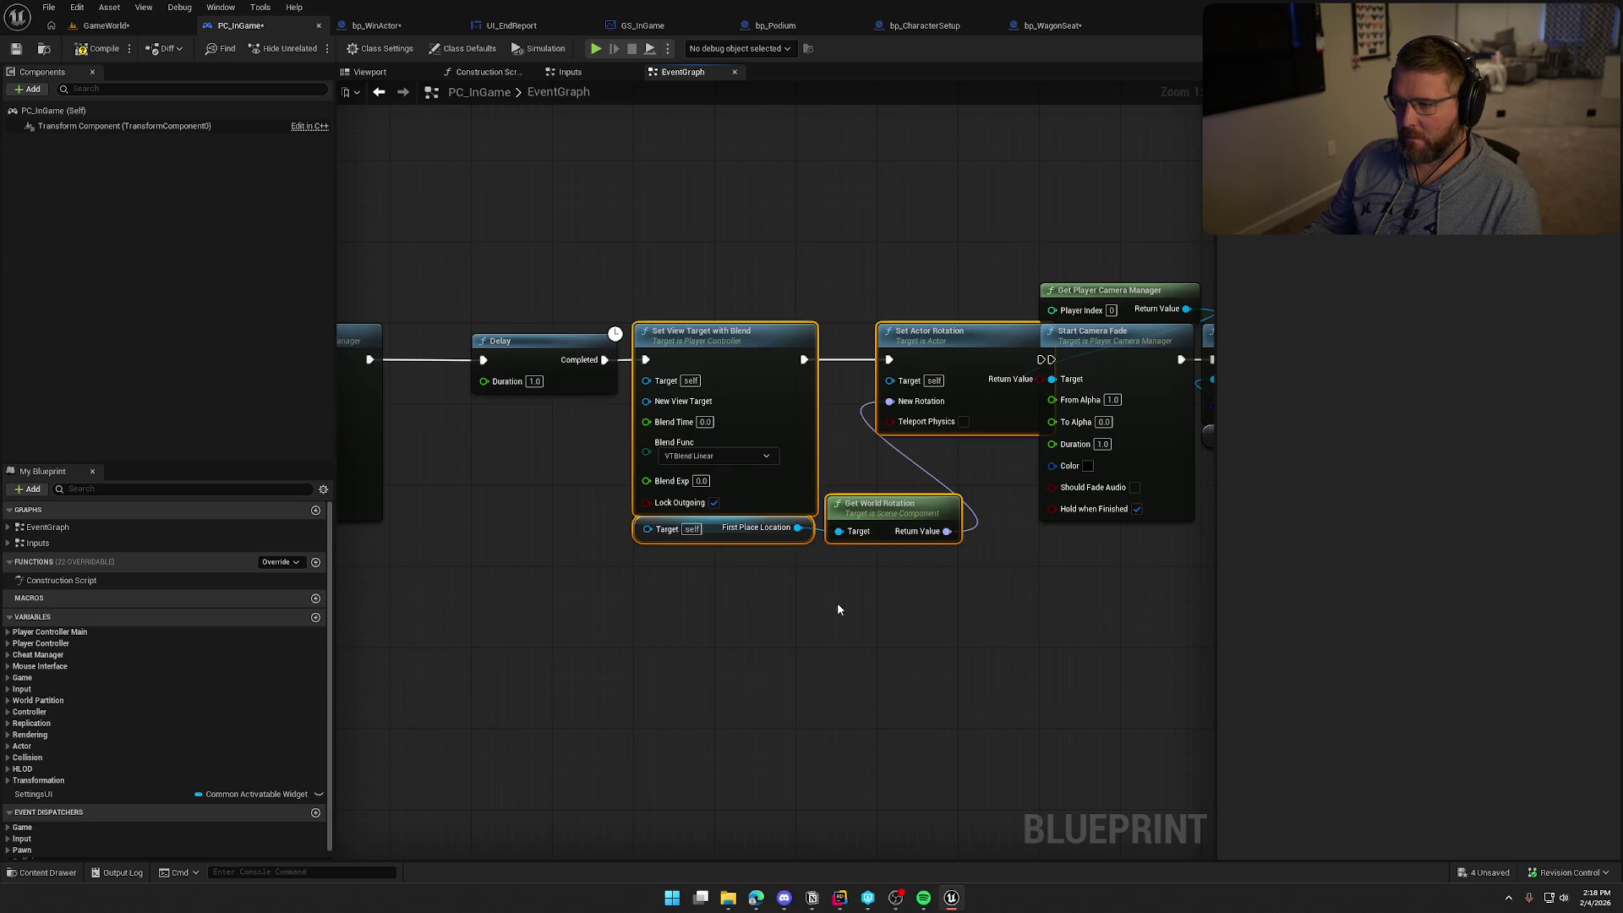
drag(845, 279, 1110, 561)
mouse_move(906, 364)
mouse_down()
mouse_move(988, 364)
mouse_move(934, 391)
mouse_move(808, 376)
mouse_up()
click(805, 553)
drag(805, 553, 990, 545)
mouse_move(762, 583)
mouse_down()
mouse_move(830, 590)
mouse_move(835, 509)
mouse_move(1155, 523)
mouse_up()
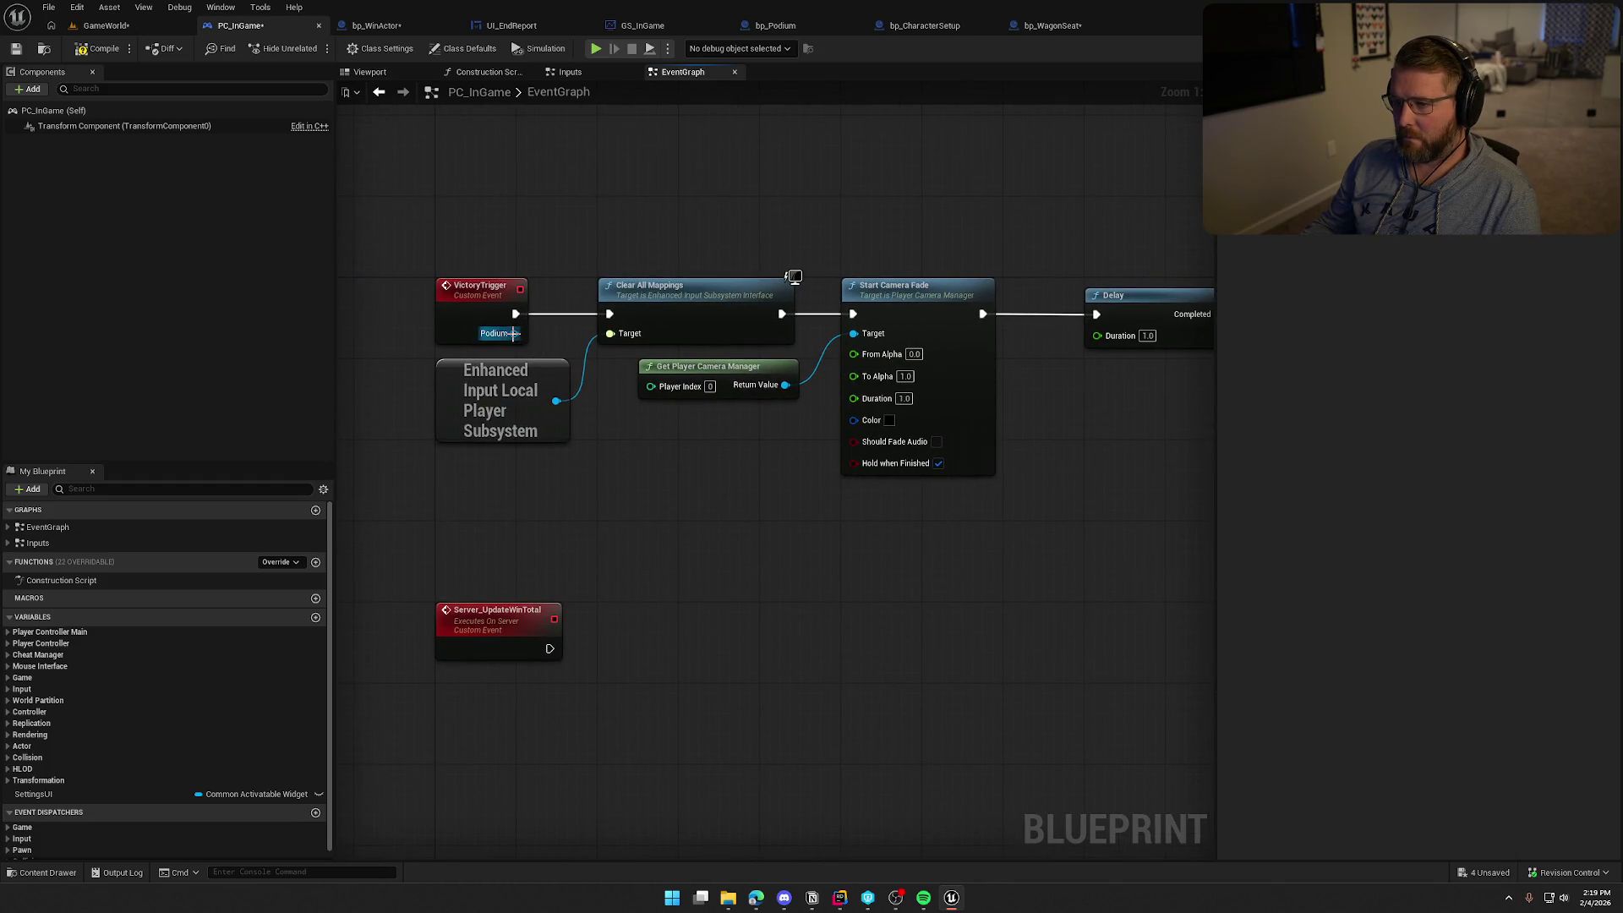
Wire Podium's First Place Location into the new view target and tuck the chain beside the first fade
mouse_move(513, 333)
mouse_down()
mouse_move(1396, 518)
mouse_move(729, 499)
mouse_move(966, 521)
mouse_up()
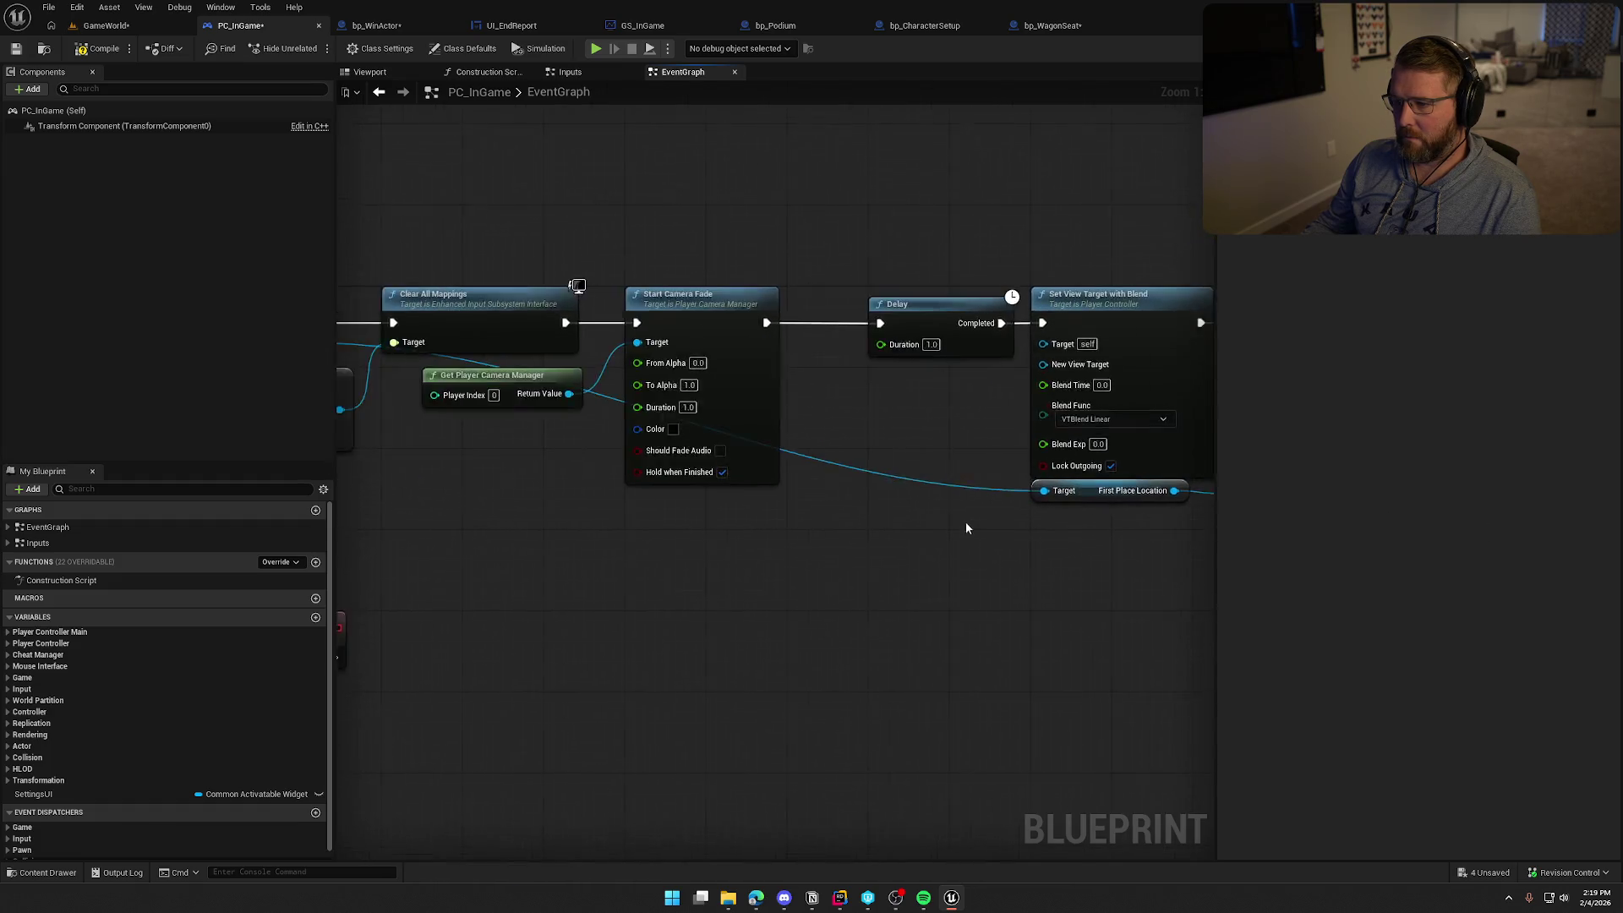
scroll(966, 527, down, 2)
mouse_move(1024, 406)
mouse_down()
mouse_move(757, 460)
mouse_move(467, 388)
mouse_up()
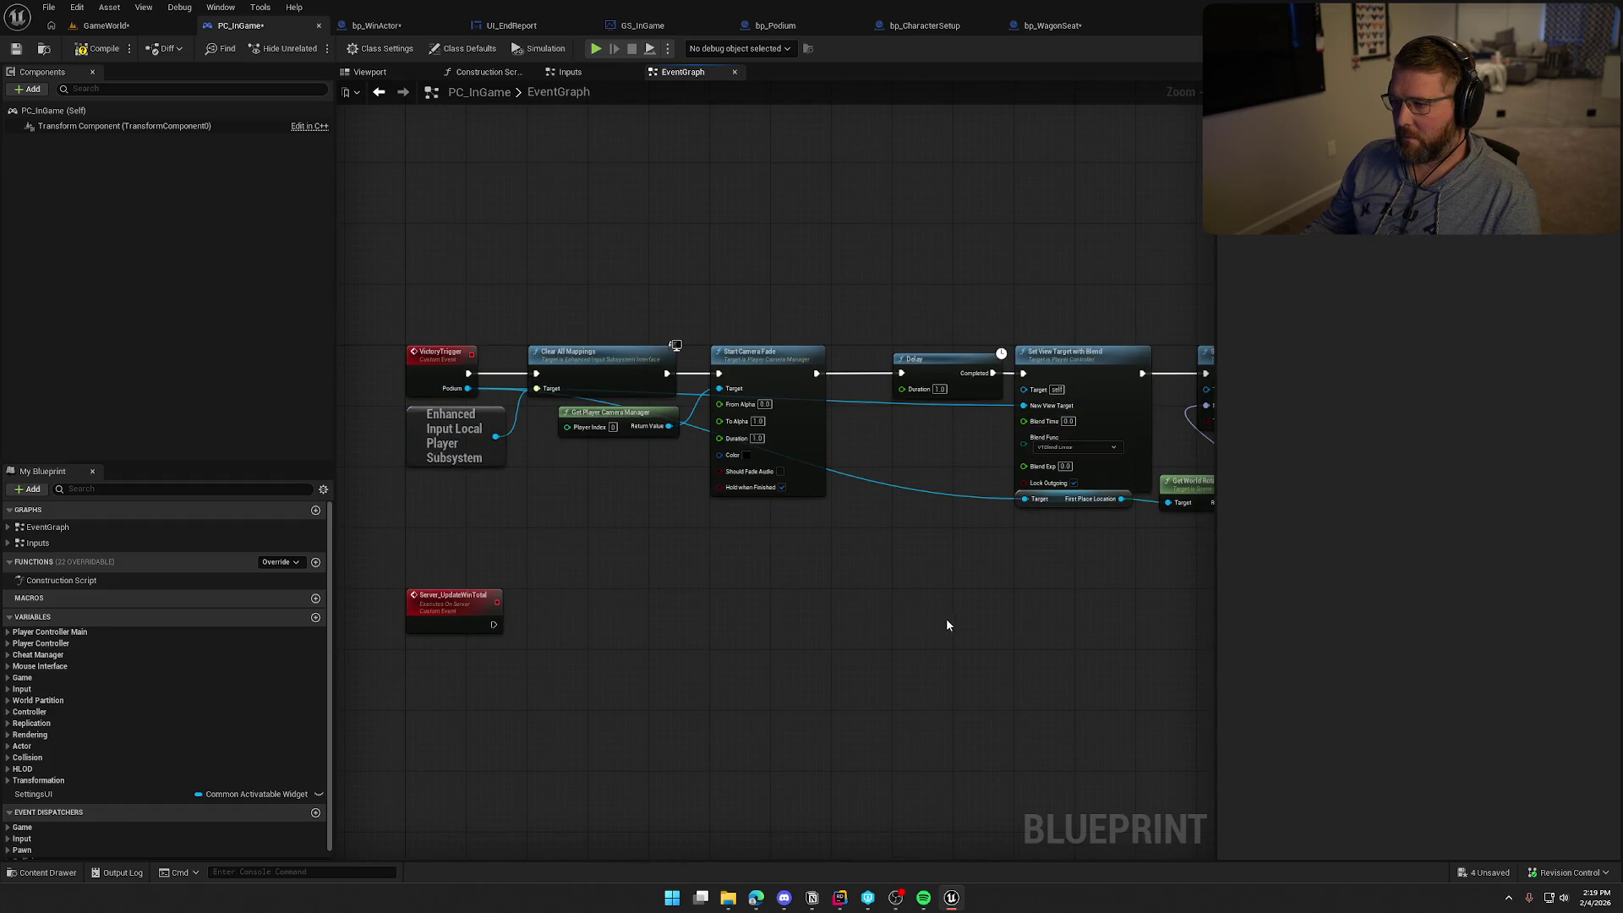
drag(946, 625, 687, 595)
drag(580, 291, 1162, 641)
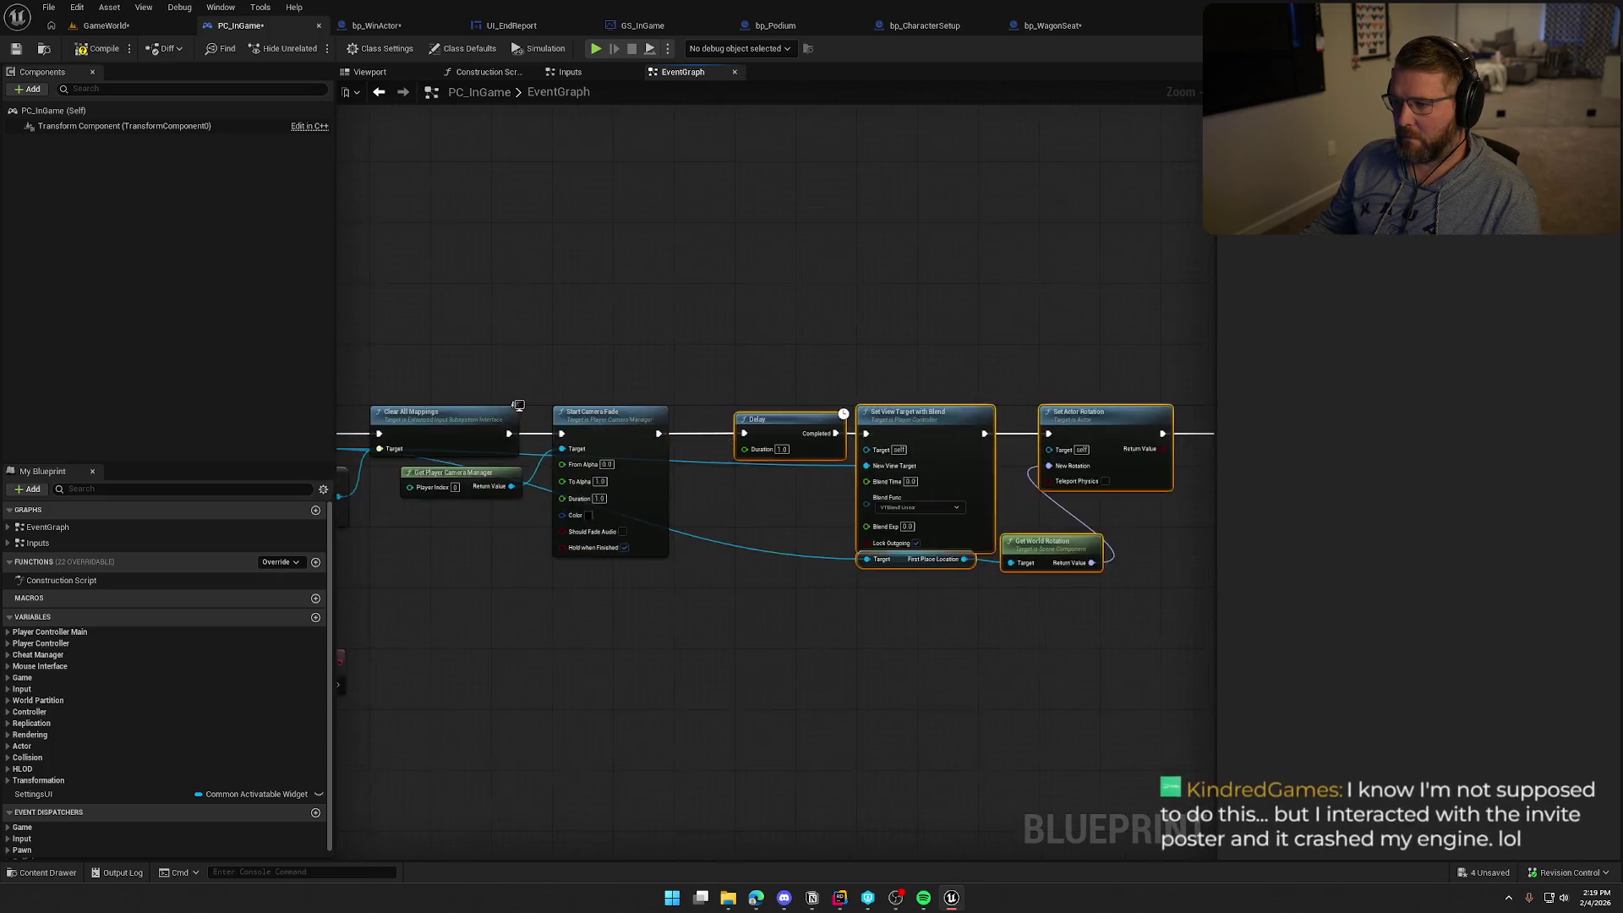
scroll(653, 528, up, 2)
drag(928, 372, 849, 372)
click(848, 343)
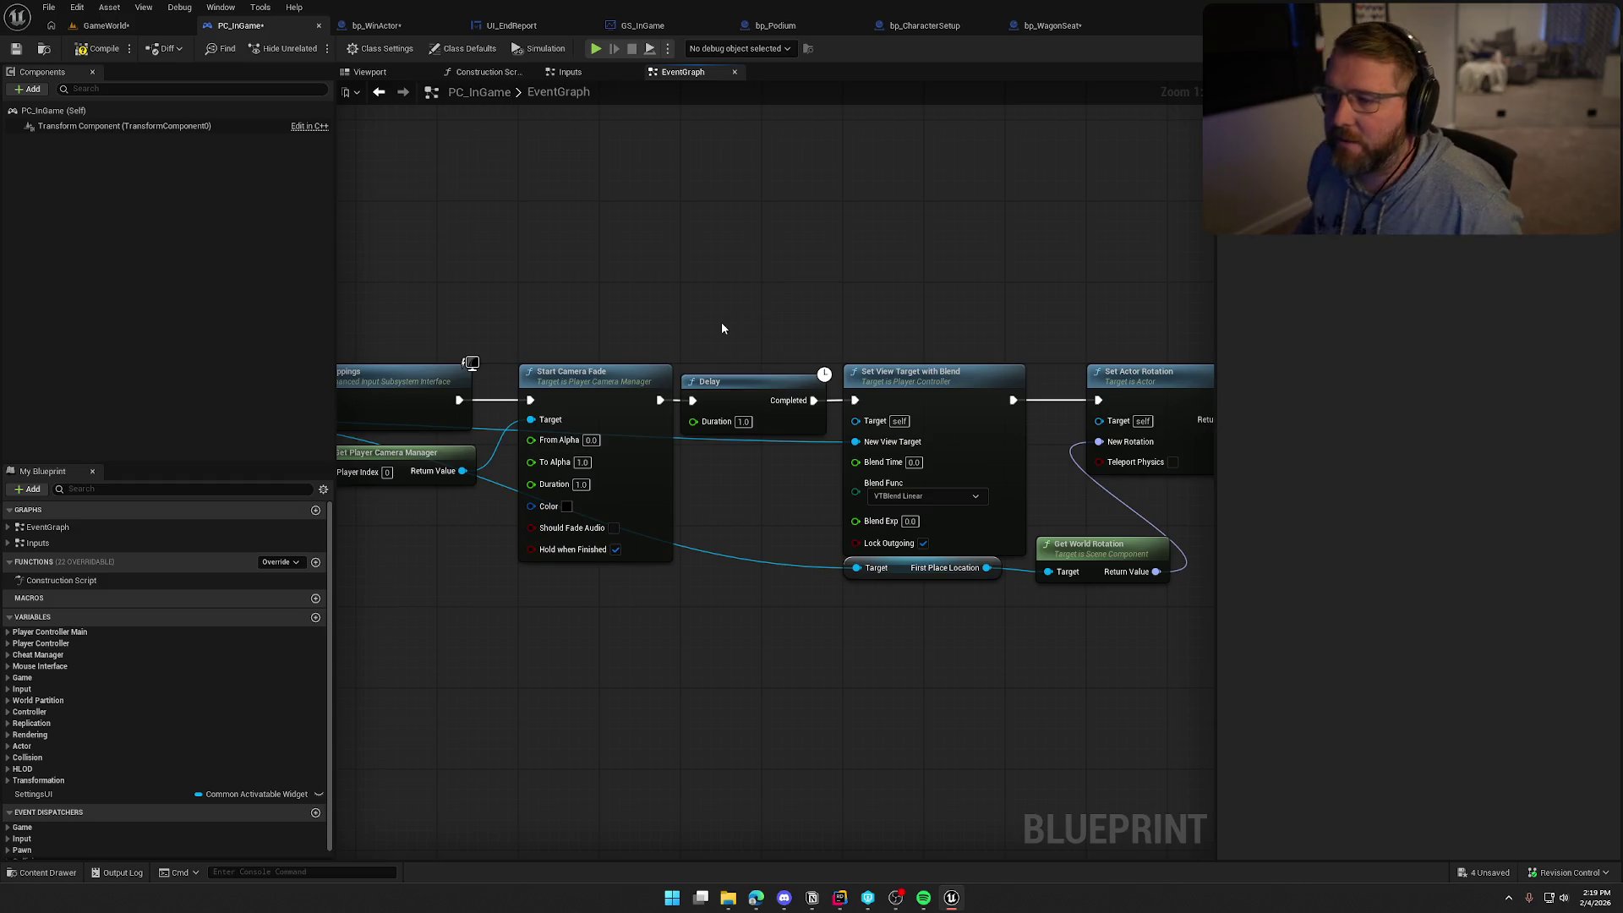
Save PC_InGame after tidying the camera manager and rotation nodes, then switch to bp_WinActor
key(ctrl+s)
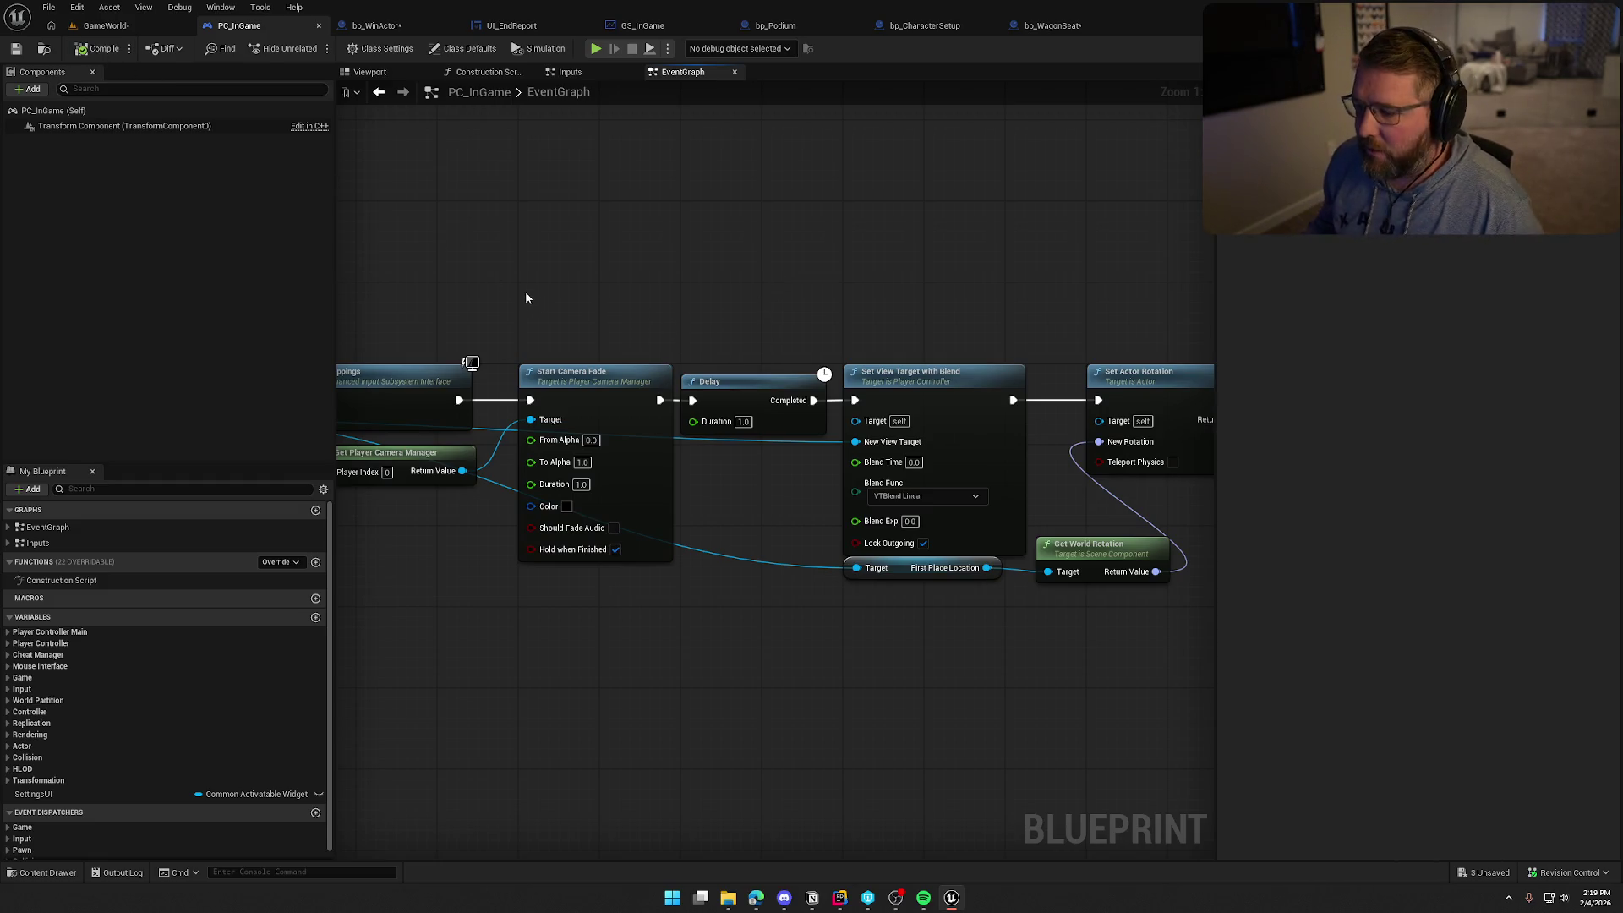
mouse_move(525, 291)
mouse_down()
mouse_move(805, 286)
mouse_move(855, 239)
mouse_up()
drag(707, 412, 665, 412)
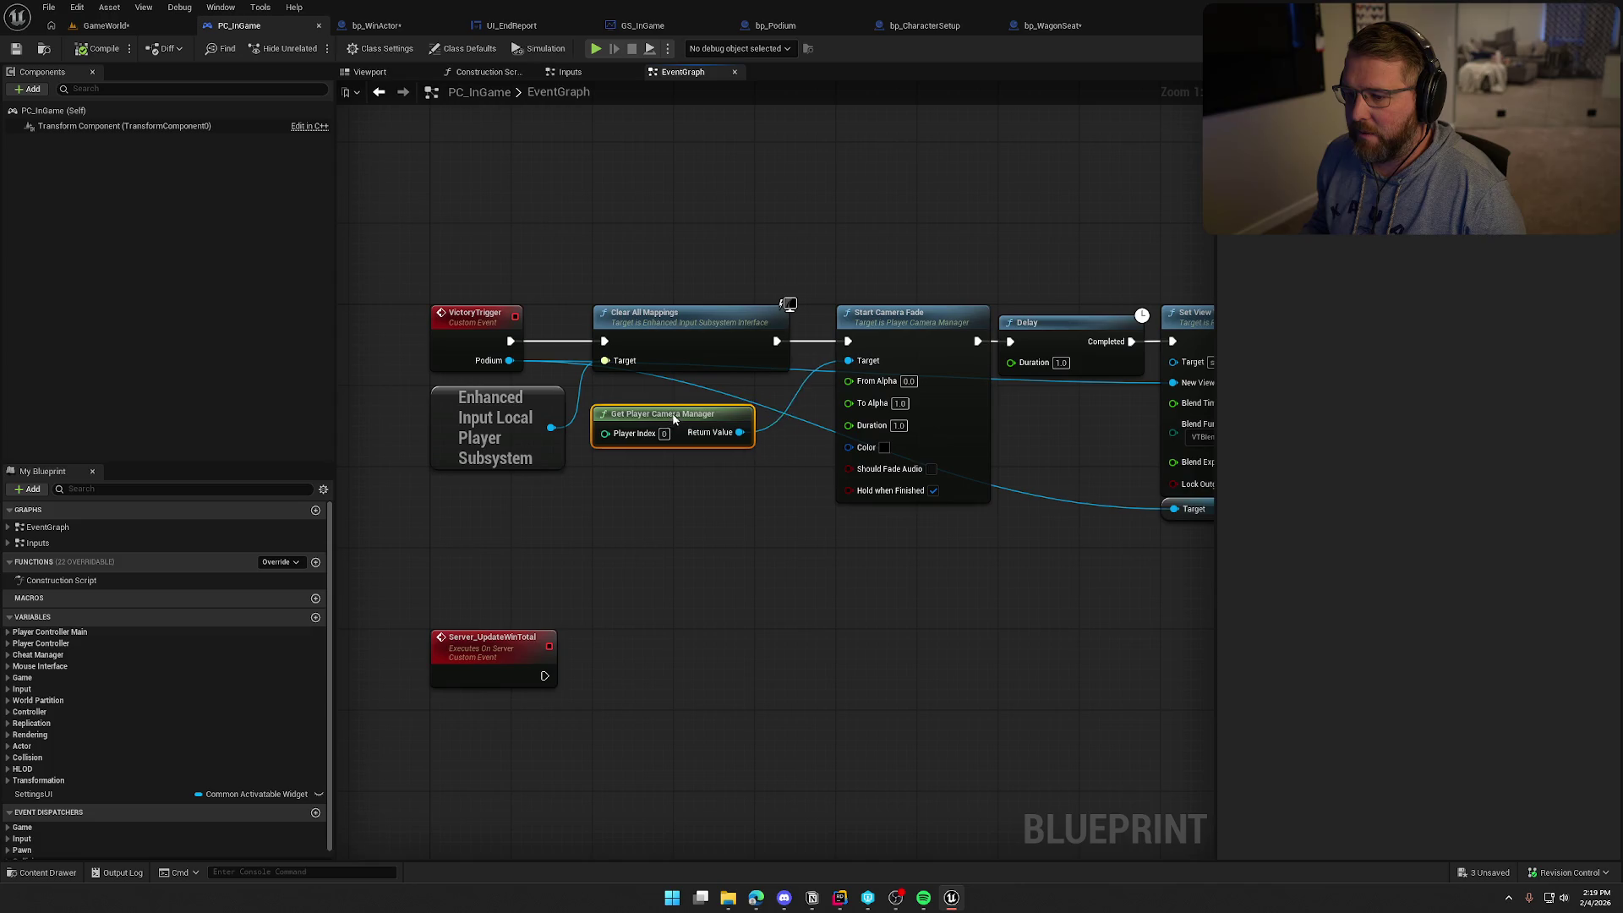
click(686, 508)
drag(687, 509, 597, 563)
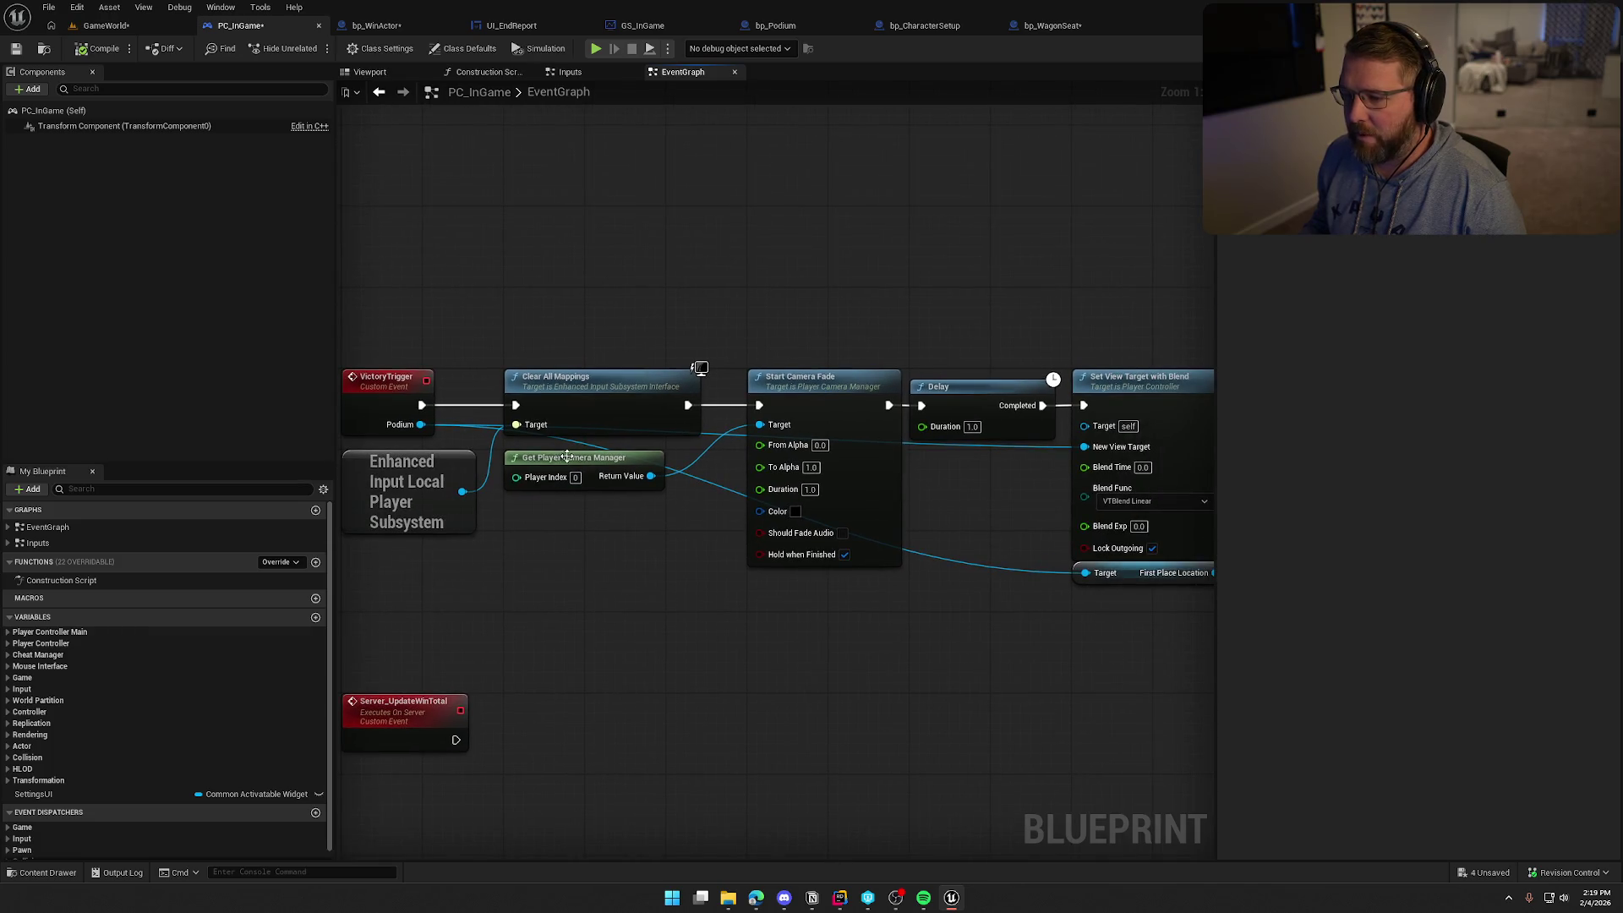
mouse_move(566, 457)
mouse_down()
mouse_move(797, 308)
mouse_move(805, 348)
mouse_move(811, 336)
mouse_up()
mouse_move(832, 270)
mouse_down()
mouse_move(701, 354)
mouse_move(475, 383)
mouse_move(616, 570)
mouse_move(579, 600)
mouse_up()
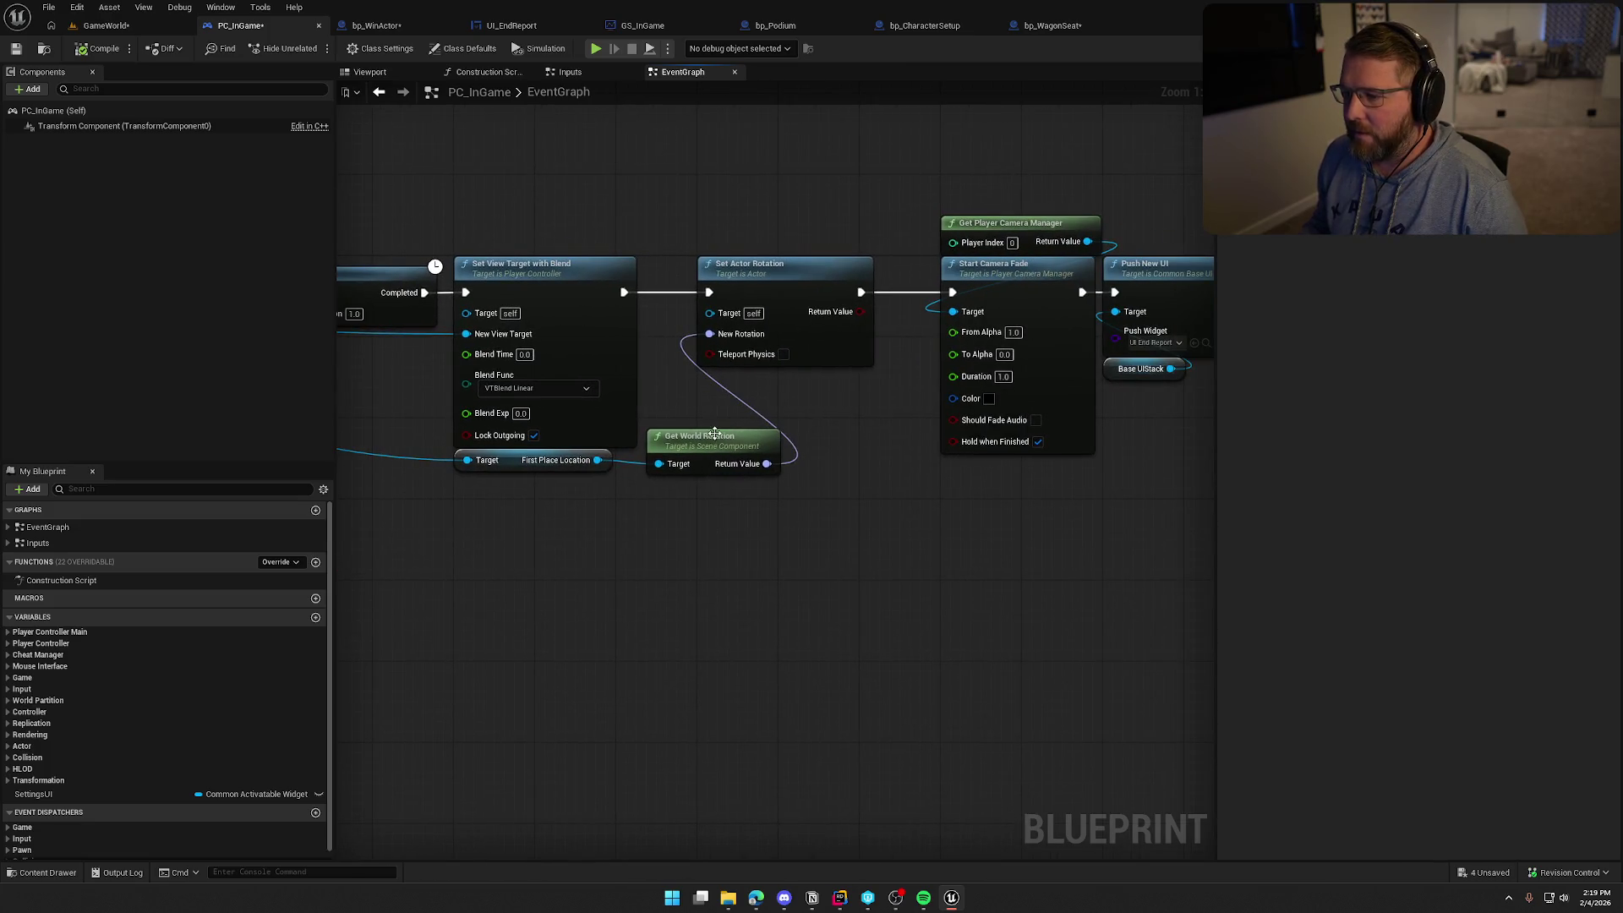
drag(715, 433, 768, 376)
drag(753, 479, 510, 601)
key(ctrl+s)
key(ctrl+Tab)
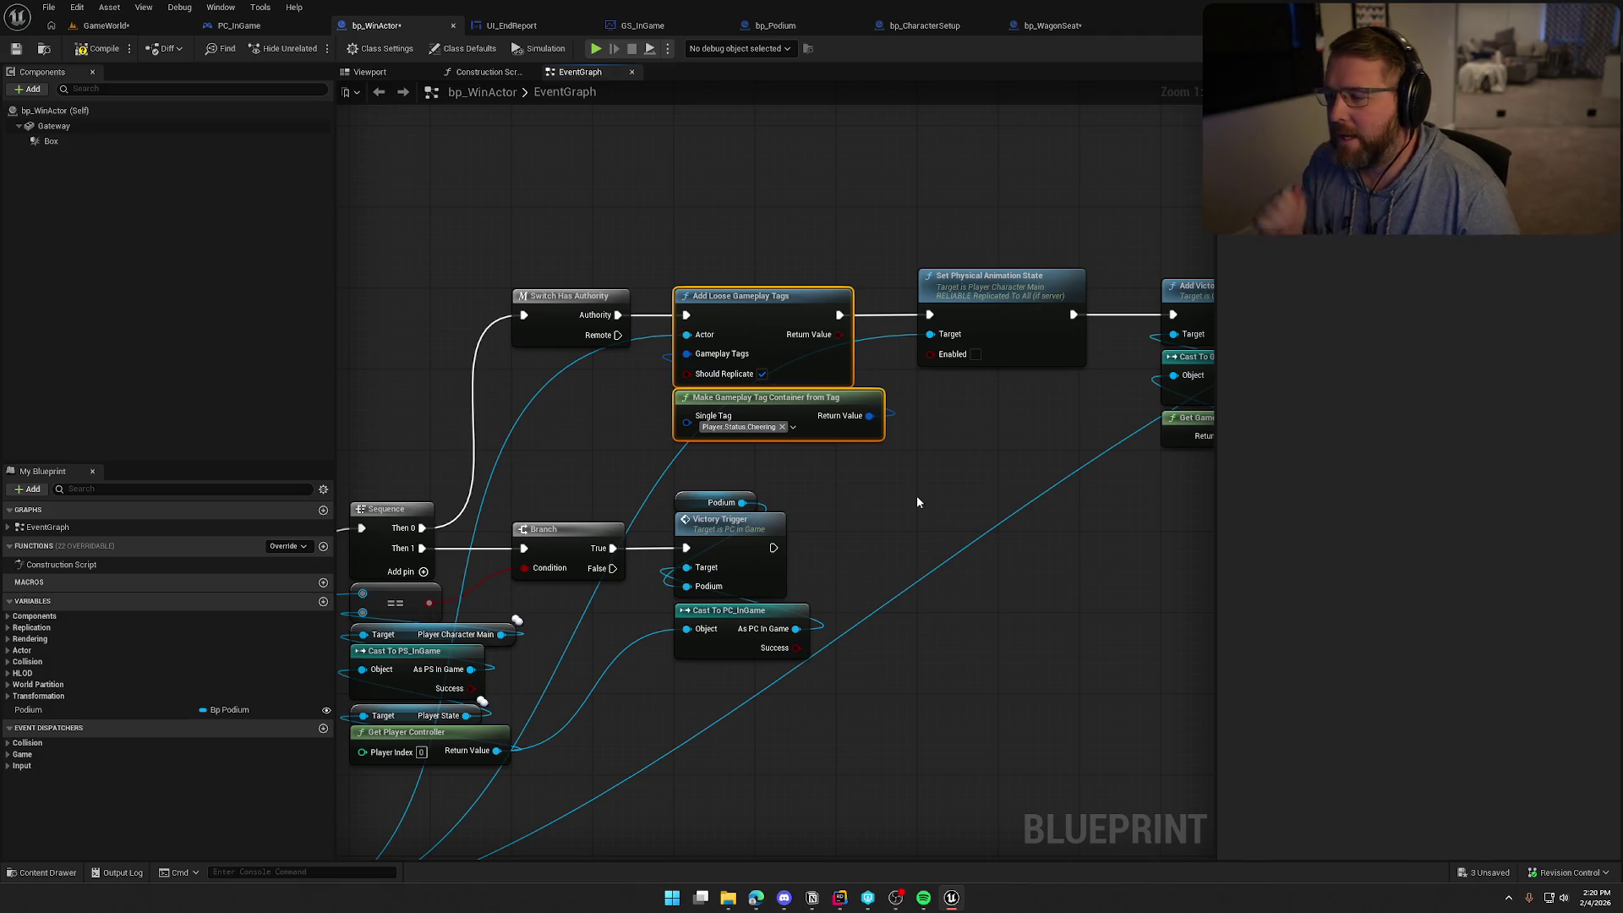
Look over bp_WinActor's graph from Add Victory Player to MC Update Player, then compile and save it
drag(917, 502, 722, 503)
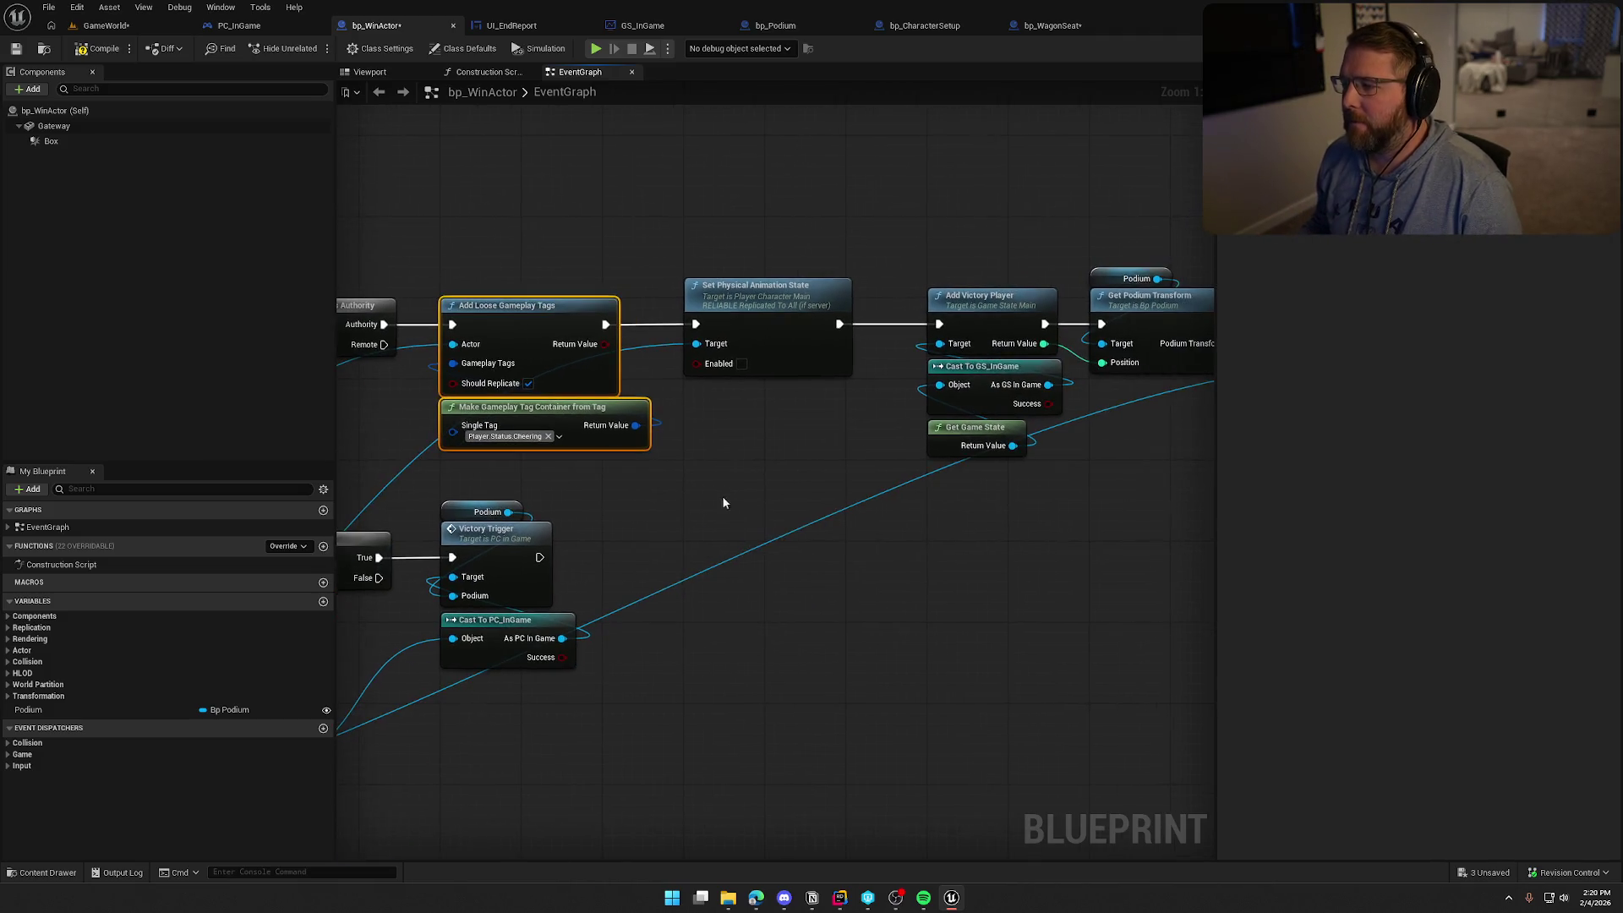
click(818, 434)
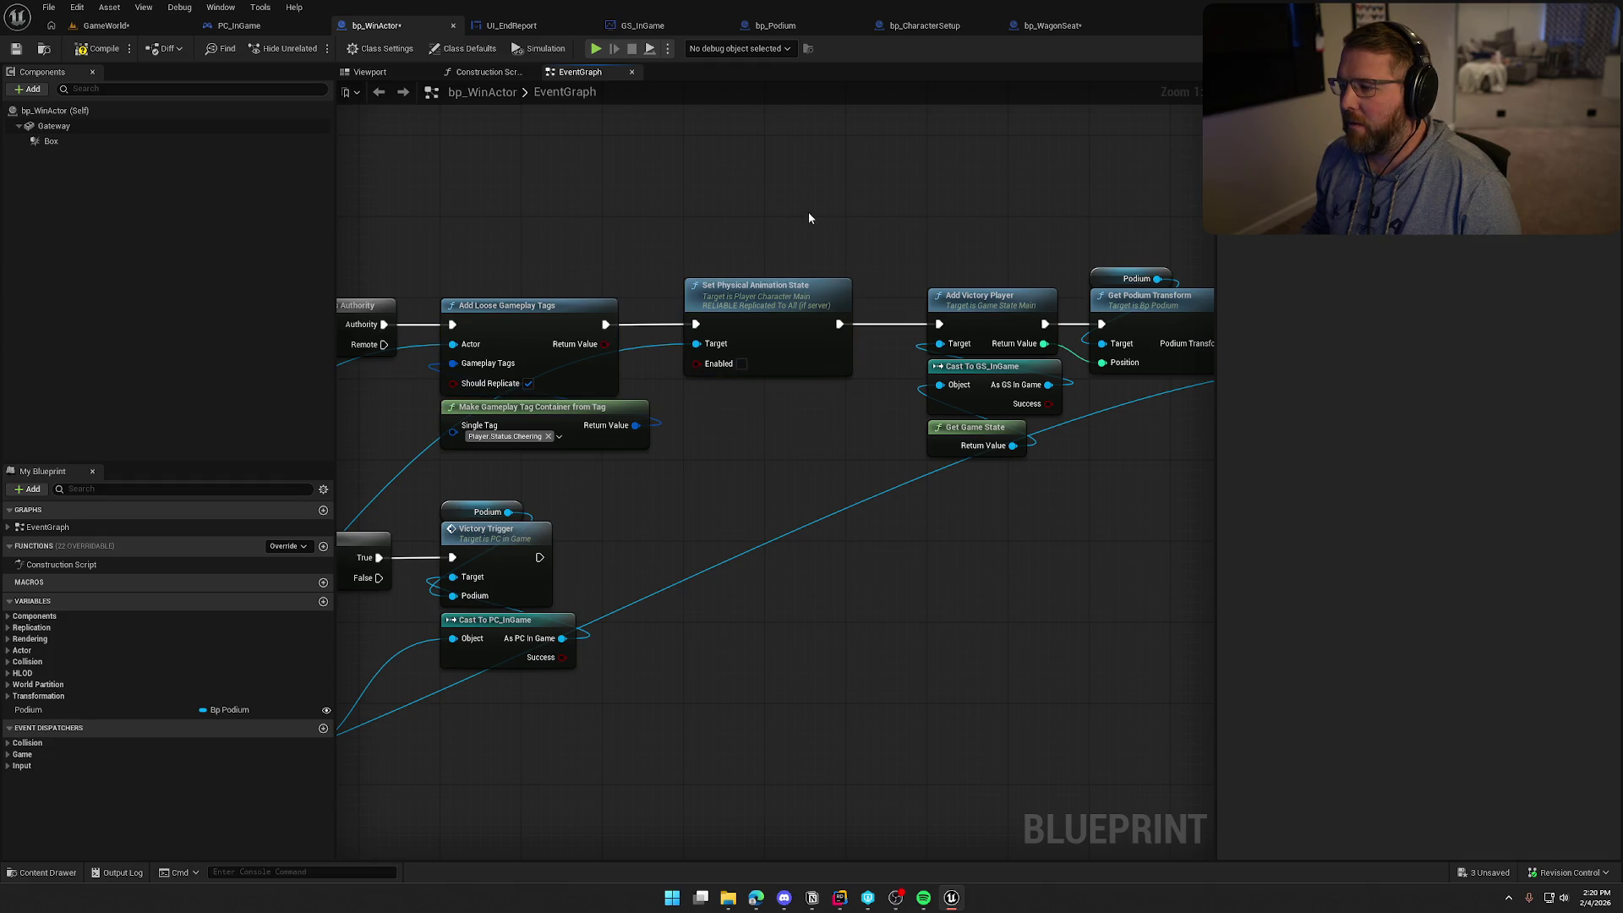
mouse_move(808, 218)
mouse_down()
mouse_move(604, 170)
mouse_move(813, 511)
mouse_move(939, 423)
mouse_move(764, 424)
mouse_up()
click(1004, 433)
click(836, 254)
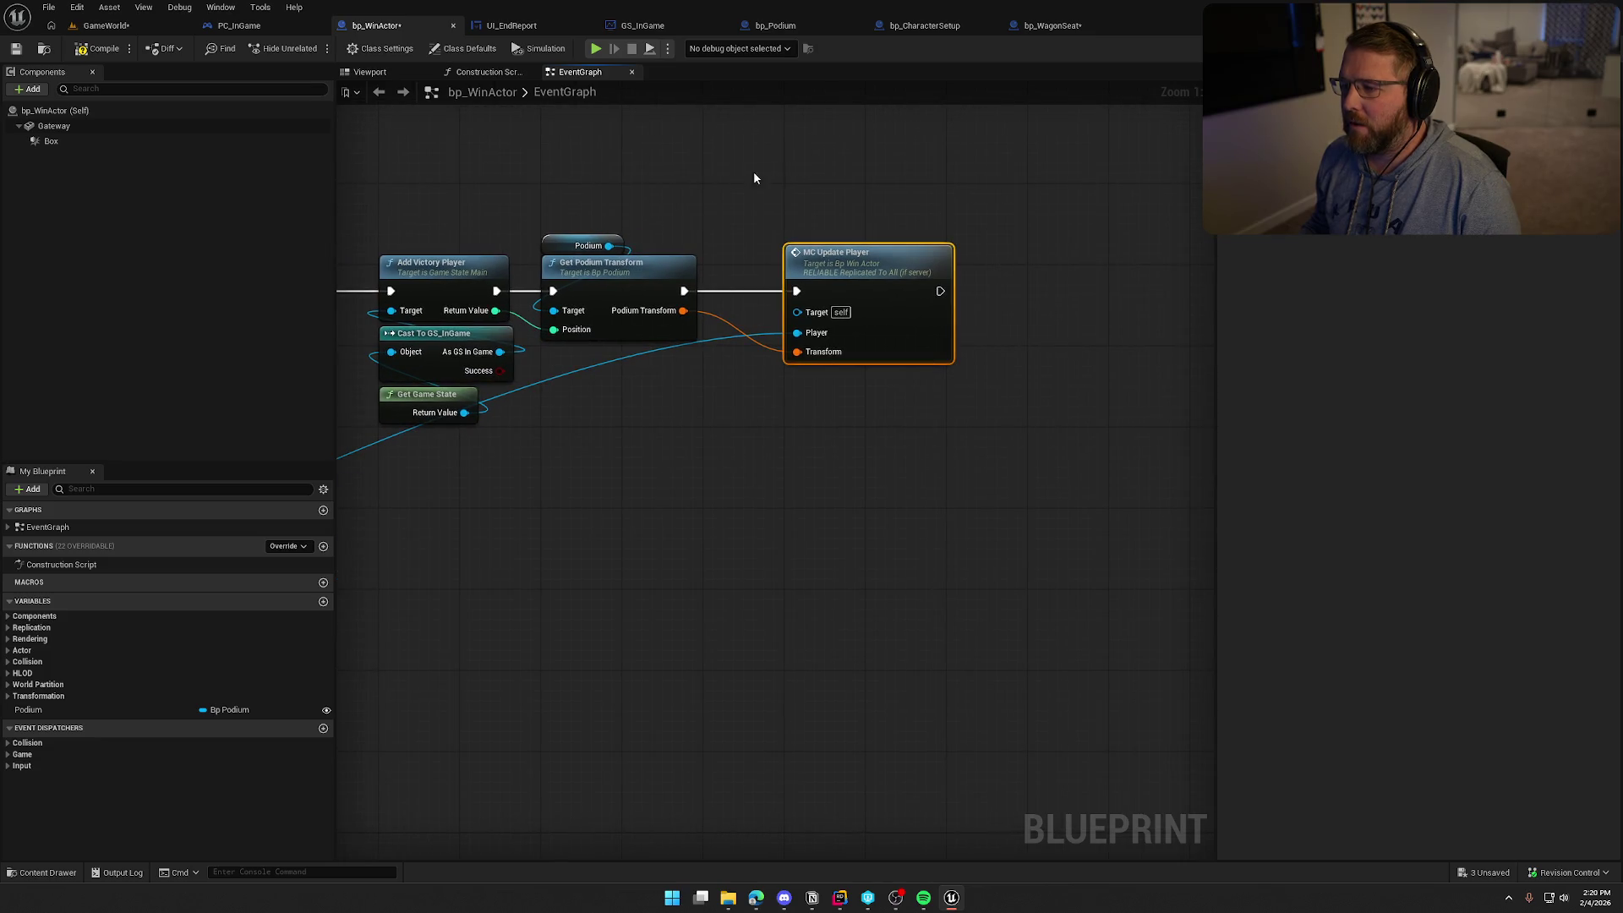
scroll(657, 483, down, 5)
mouse_move(963, 460)
mouse_down()
mouse_move(928, 433)
mouse_move(949, 287)
mouse_move(685, 304)
mouse_up()
click(101, 55)
Play GameWorld in the editor and sprint through the win gate to the podium camera, then stop play
click(105, 25)
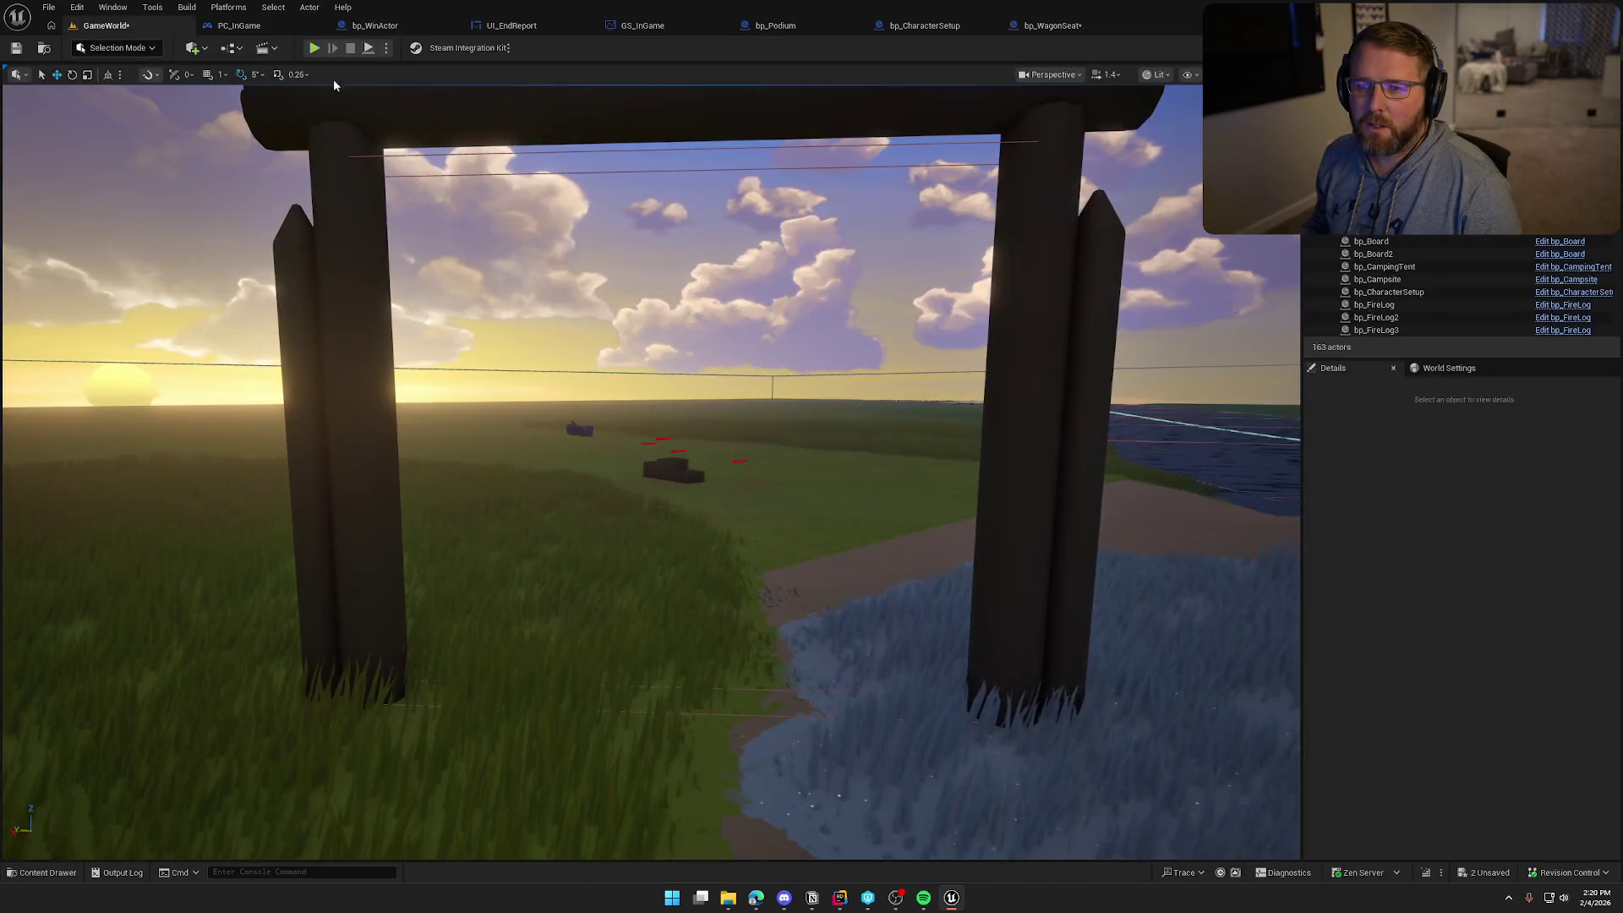
key(alt+p)
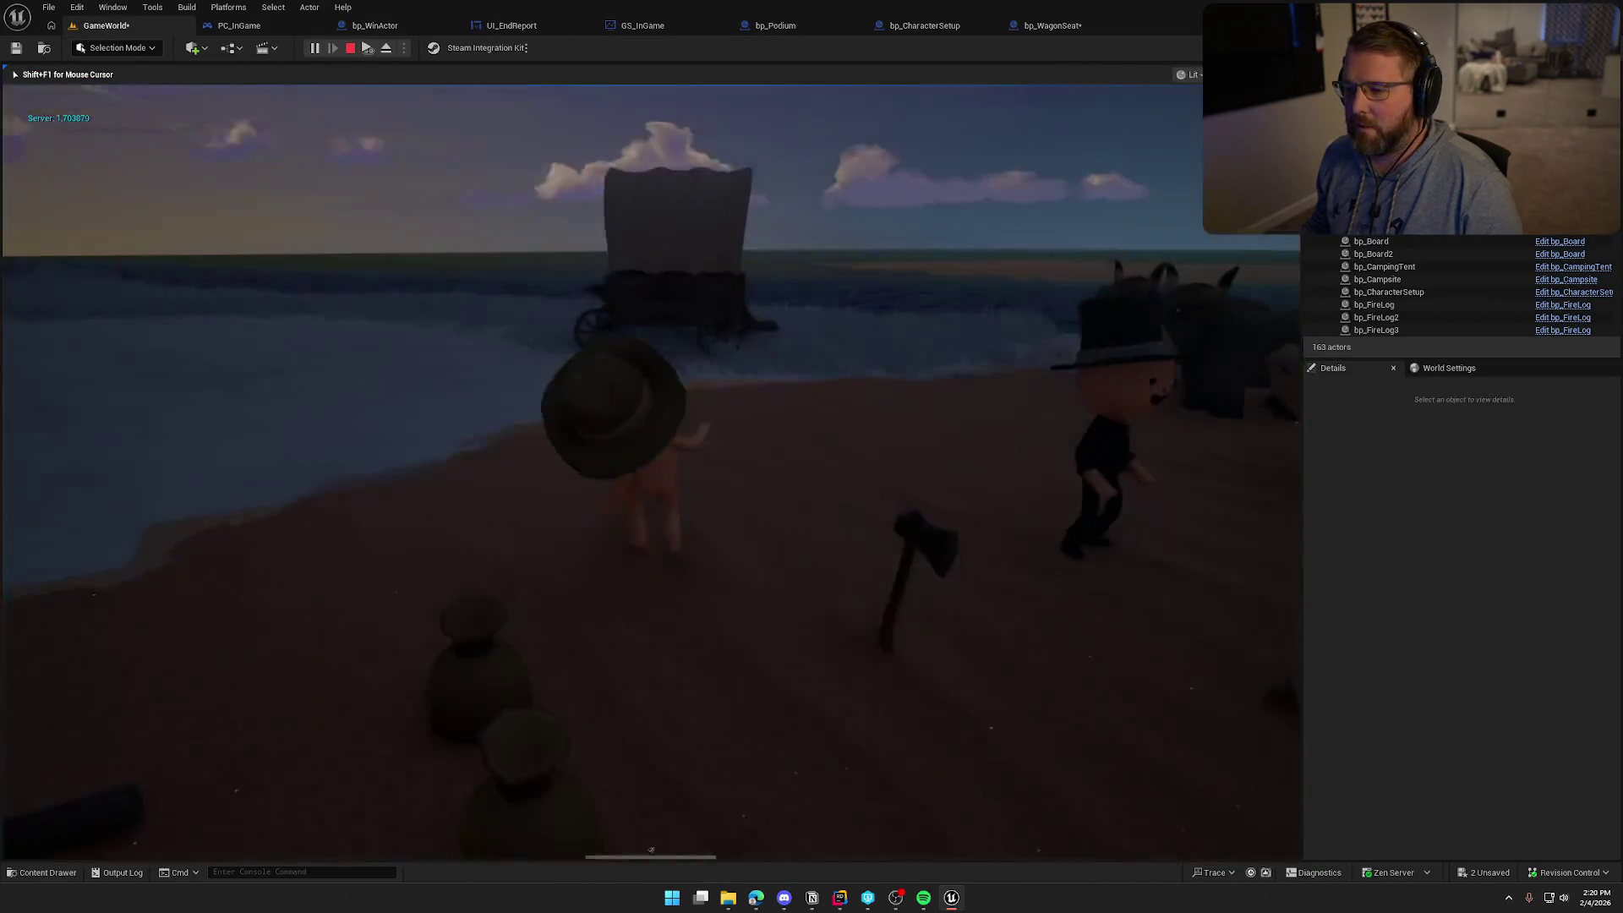
key(shift+w)
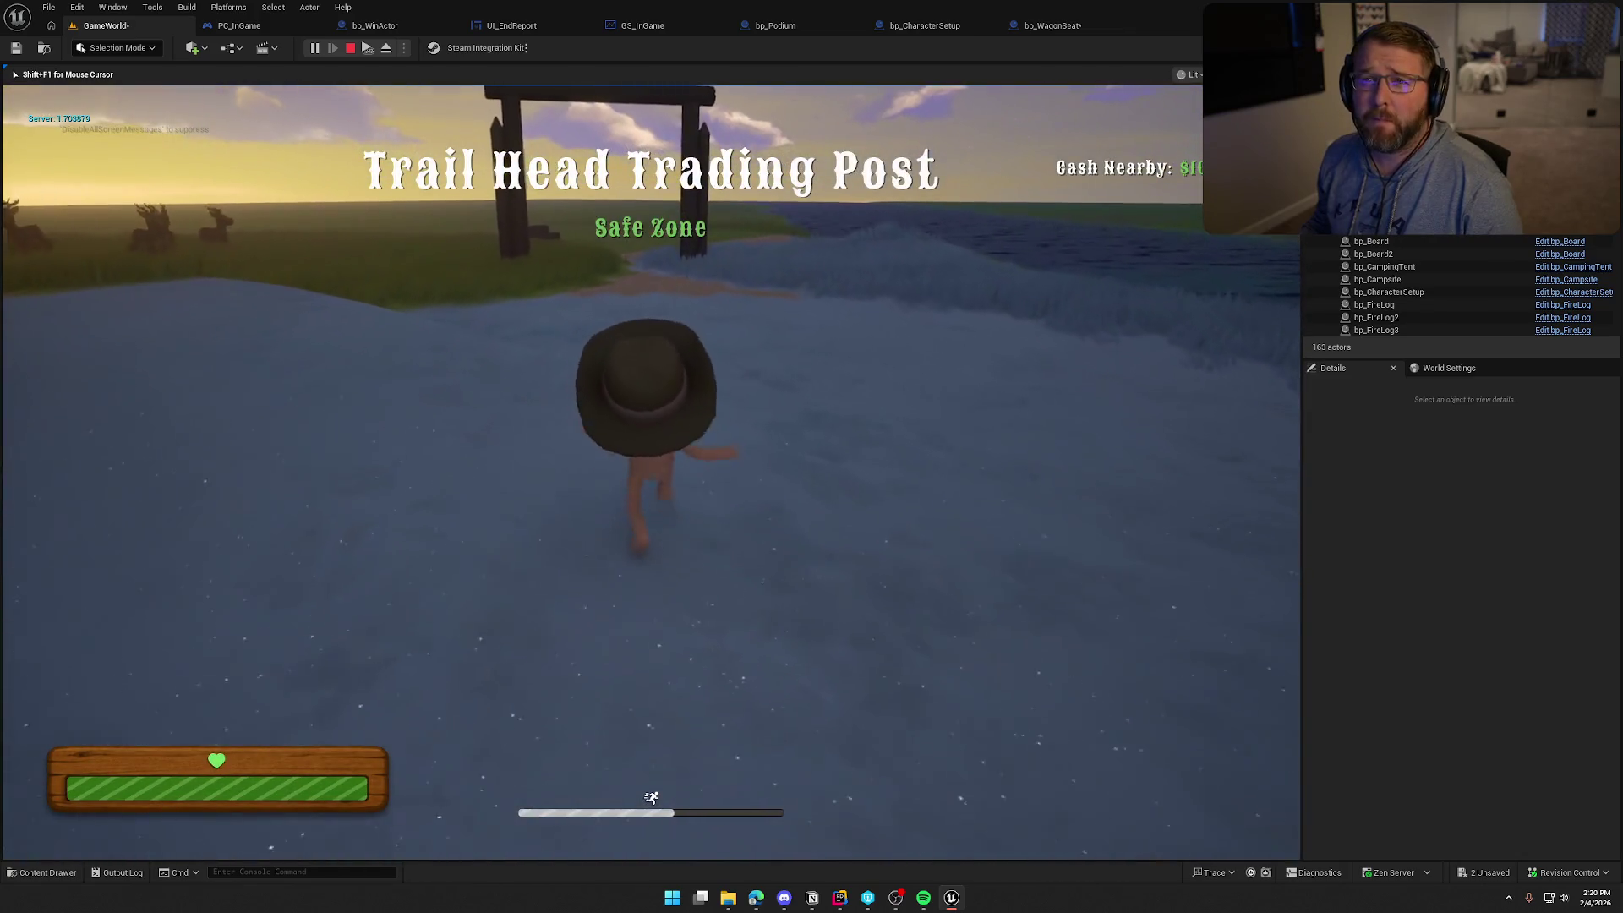
key(w)
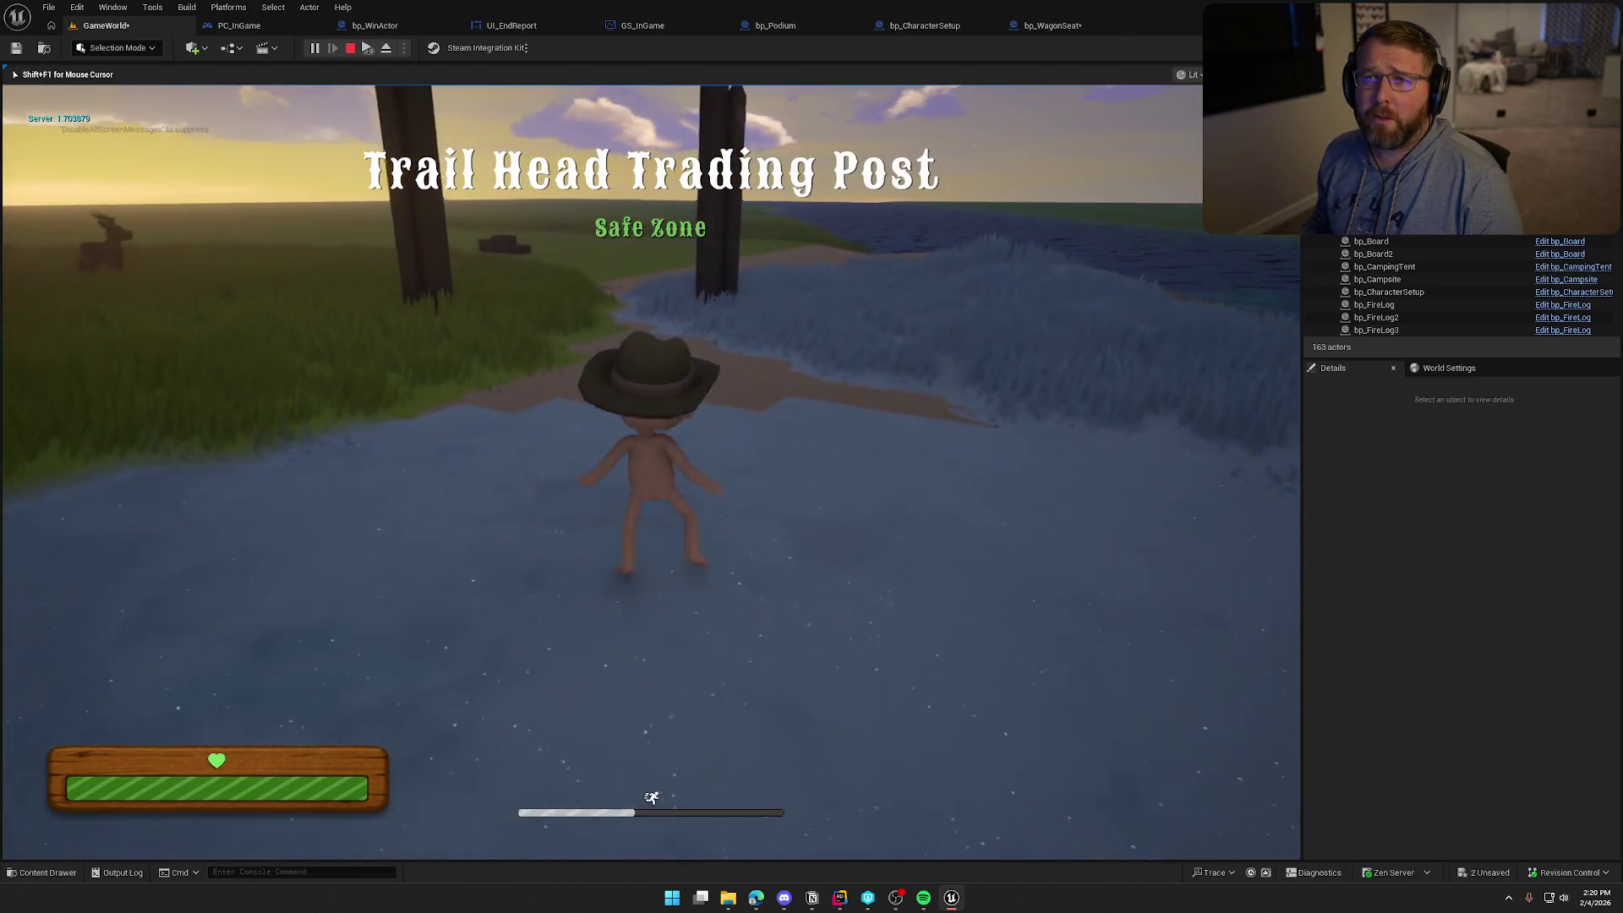
key(w)
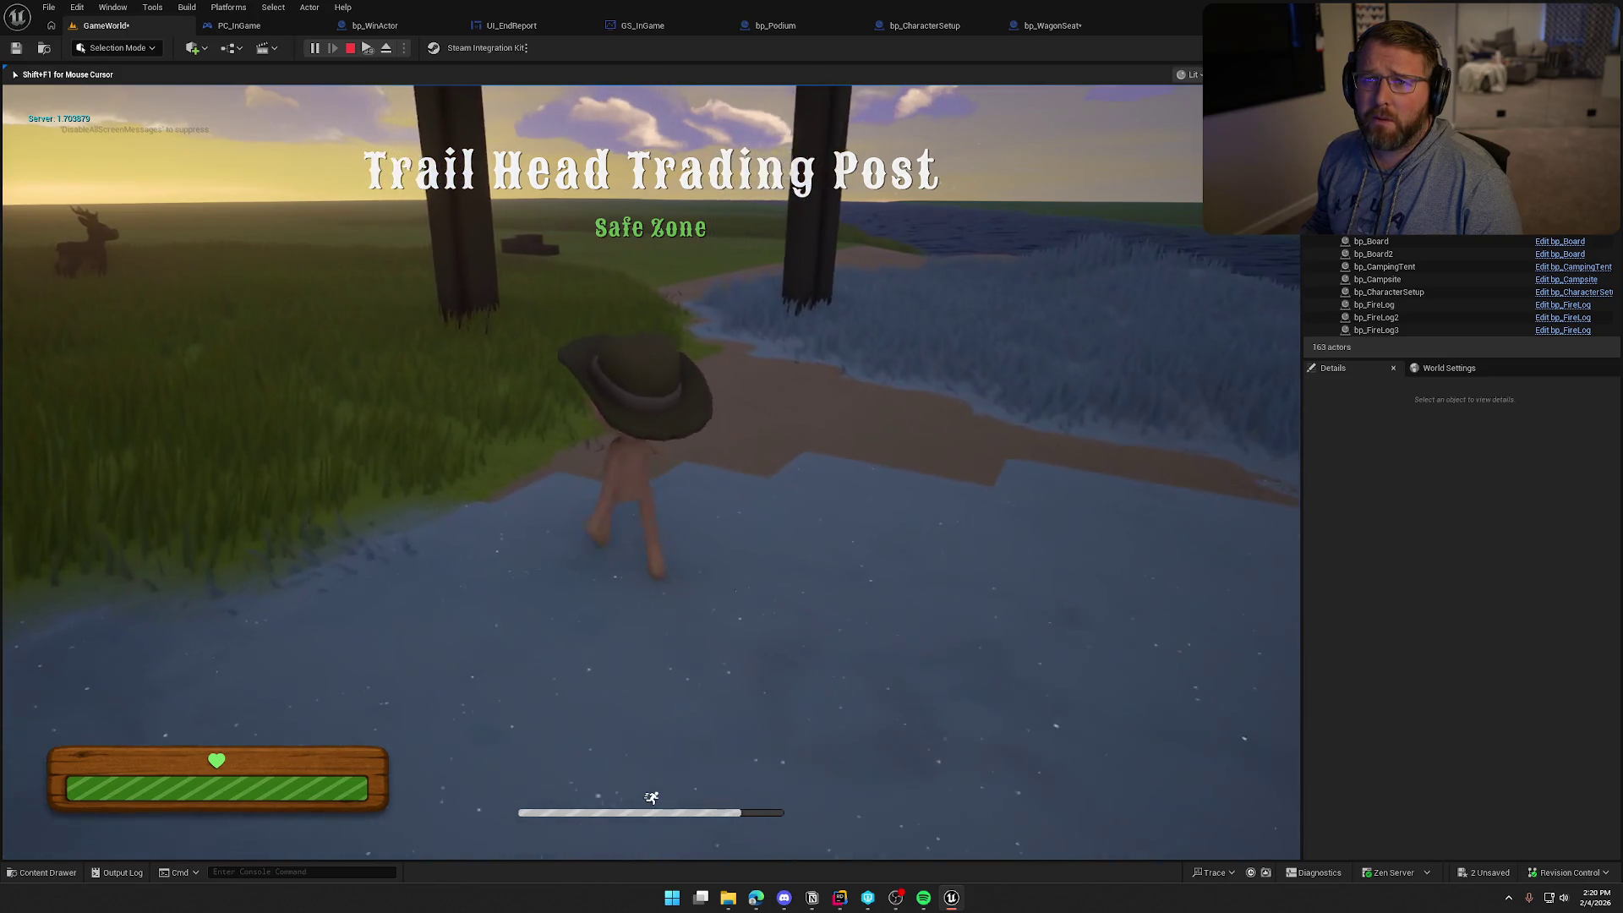
key(w)
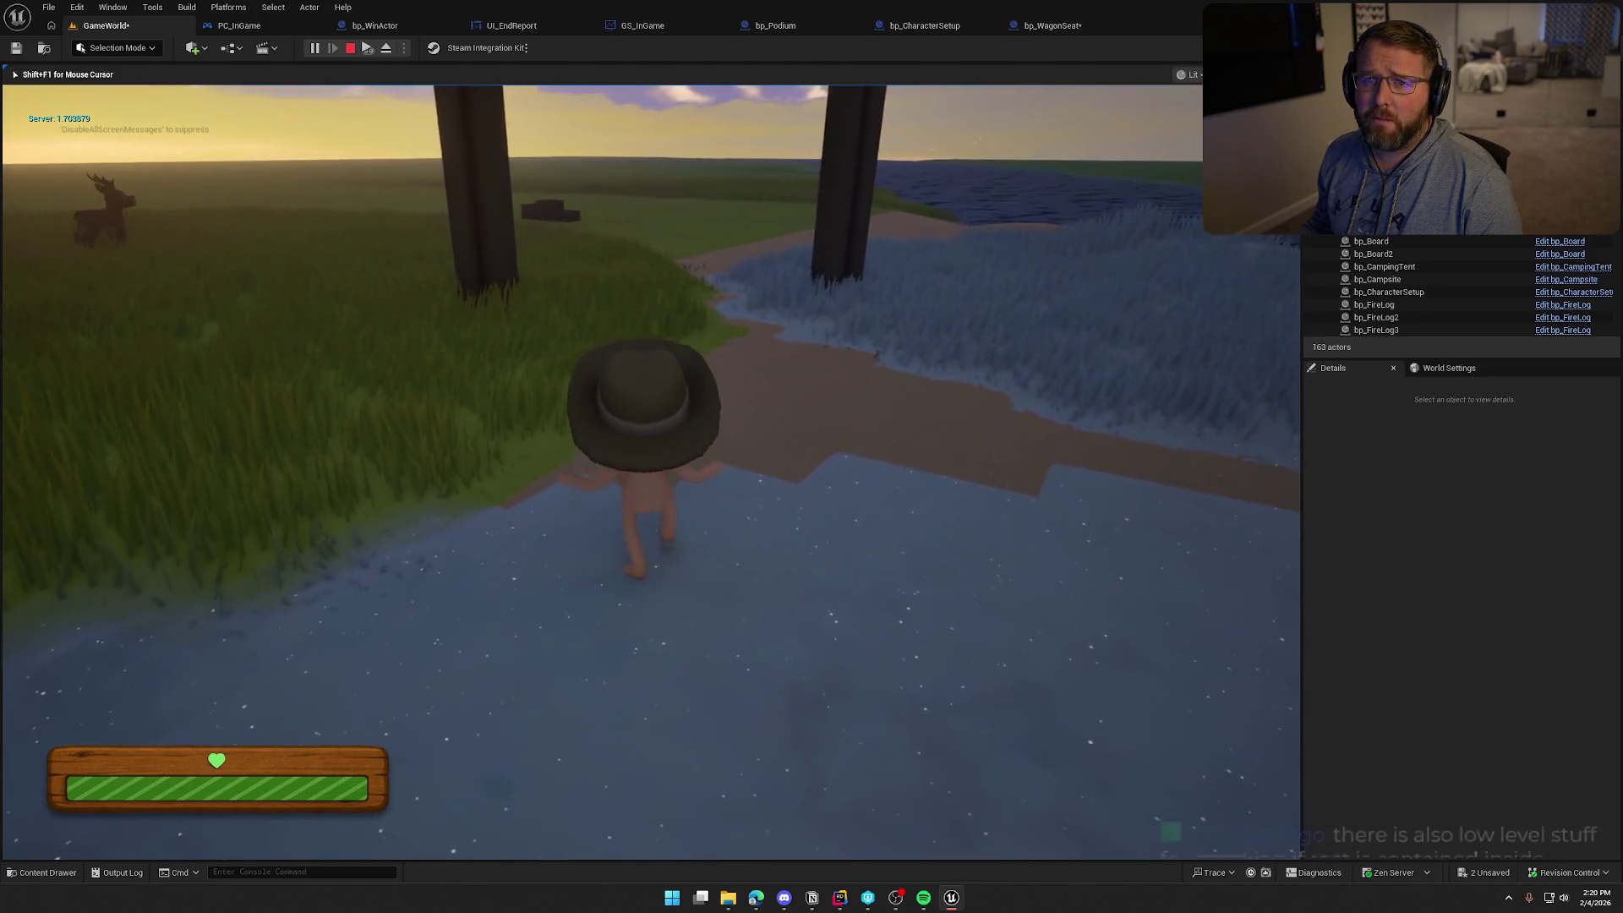
key(shift+w)
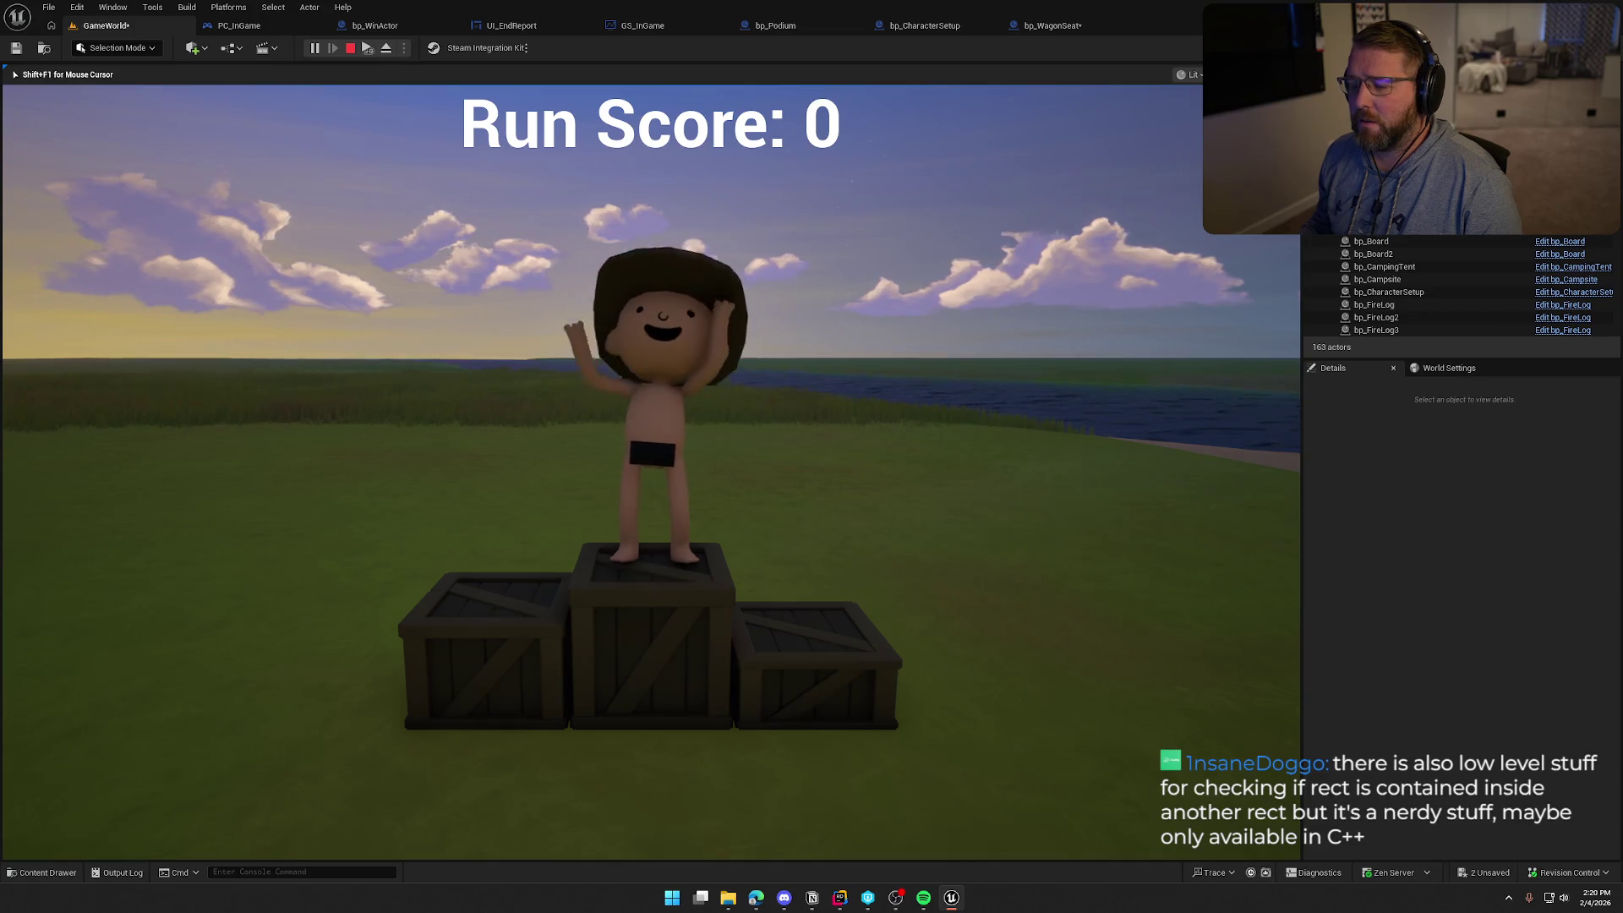
key(Escape)
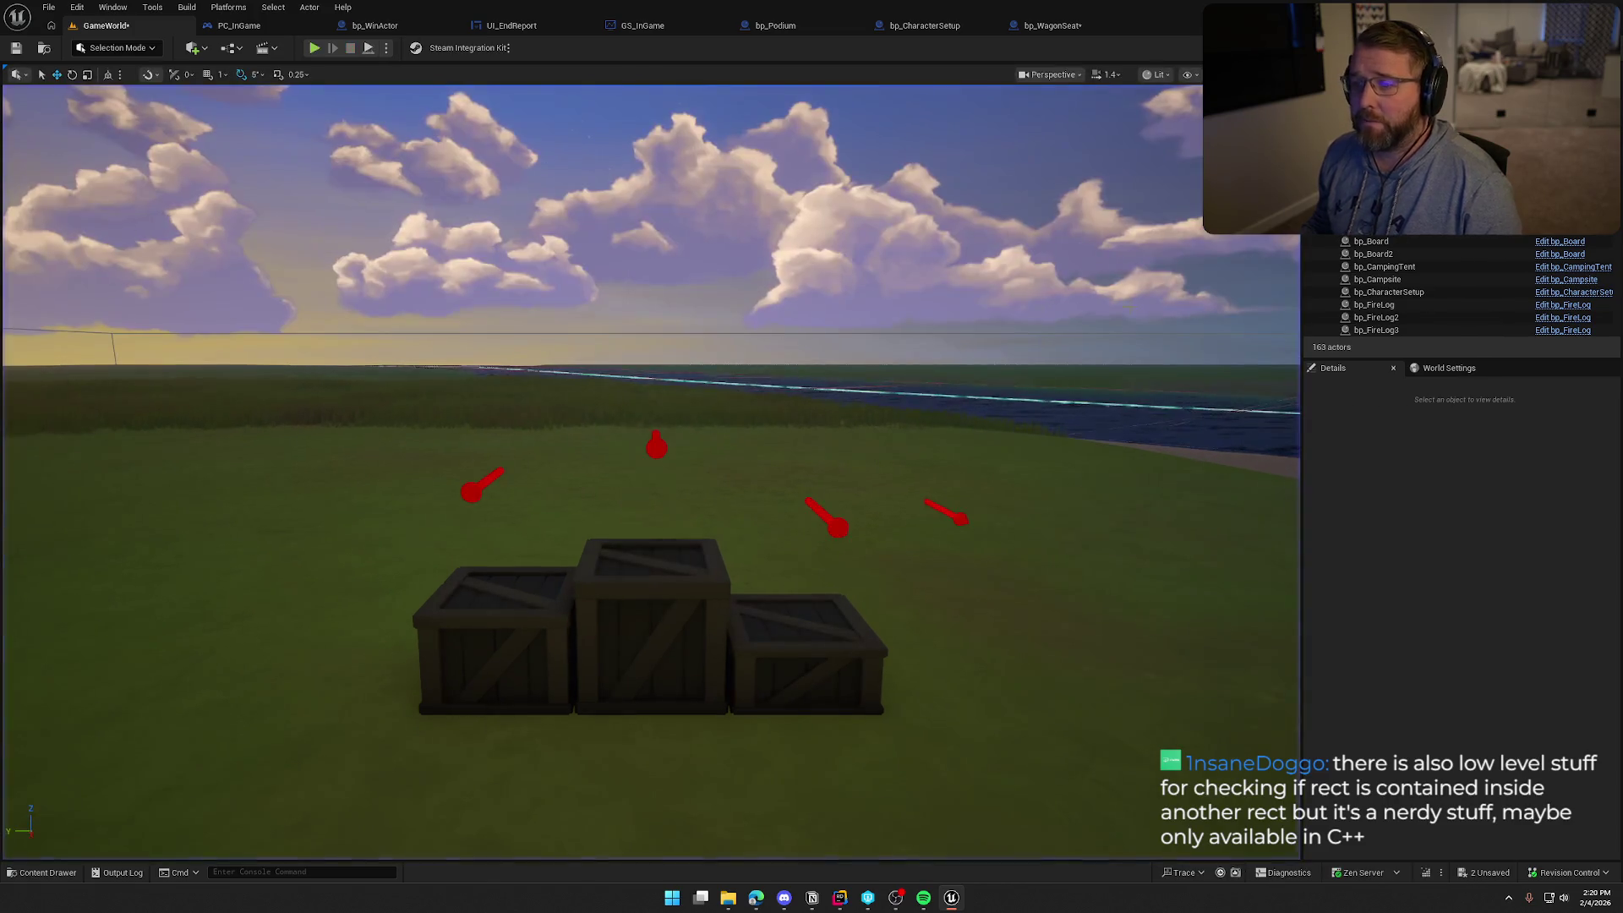
click(389, 25)
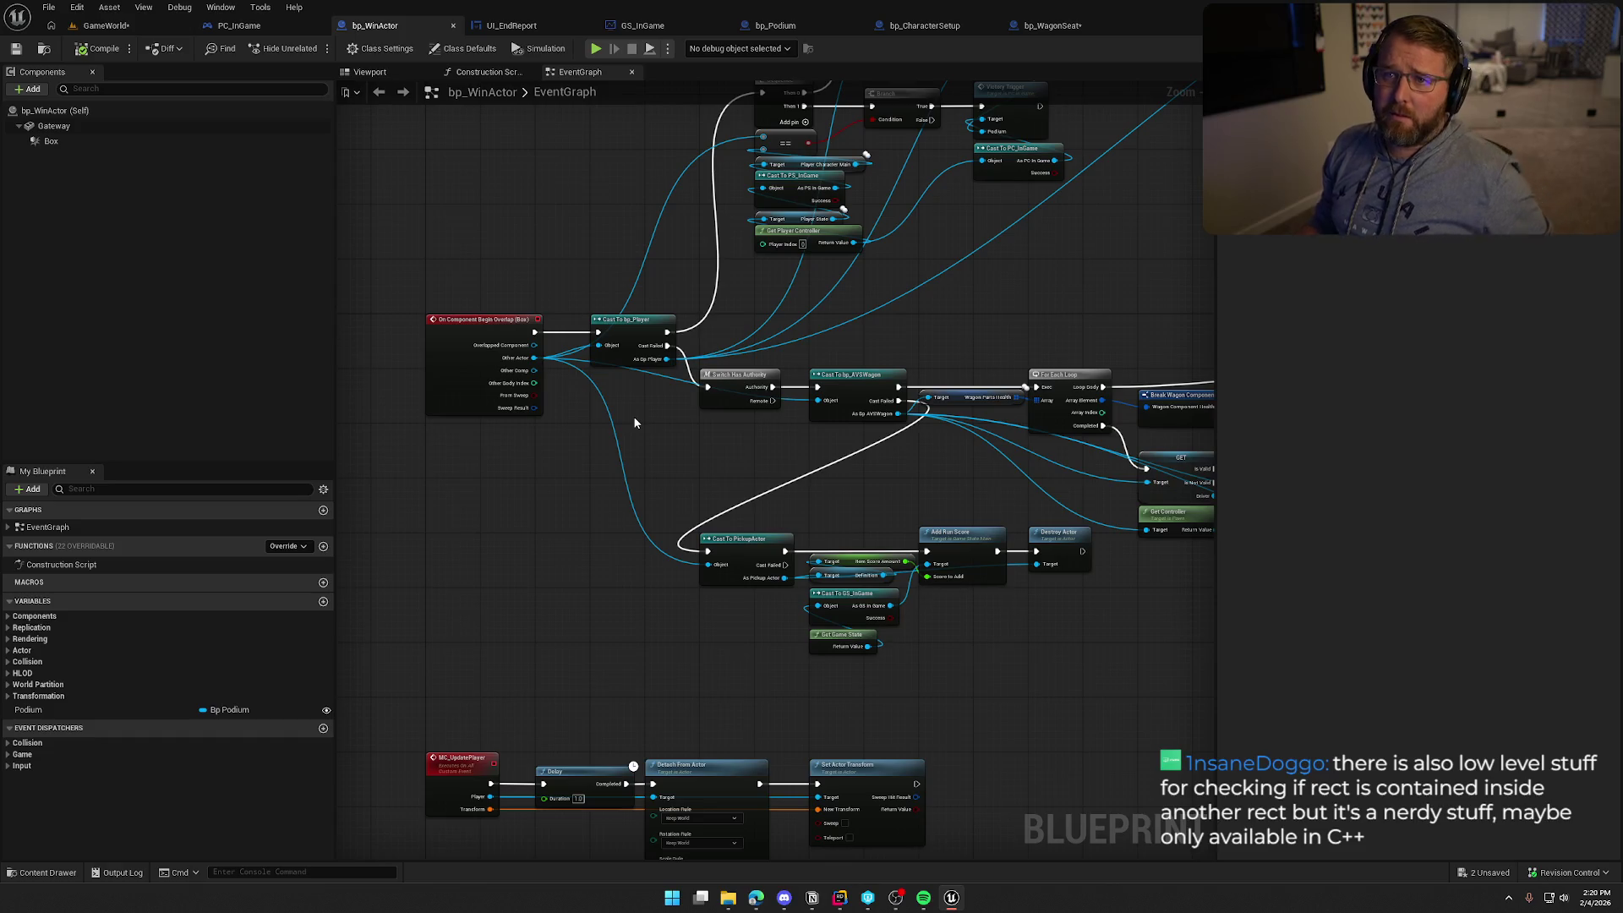
scroll(668, 426, up, 2)
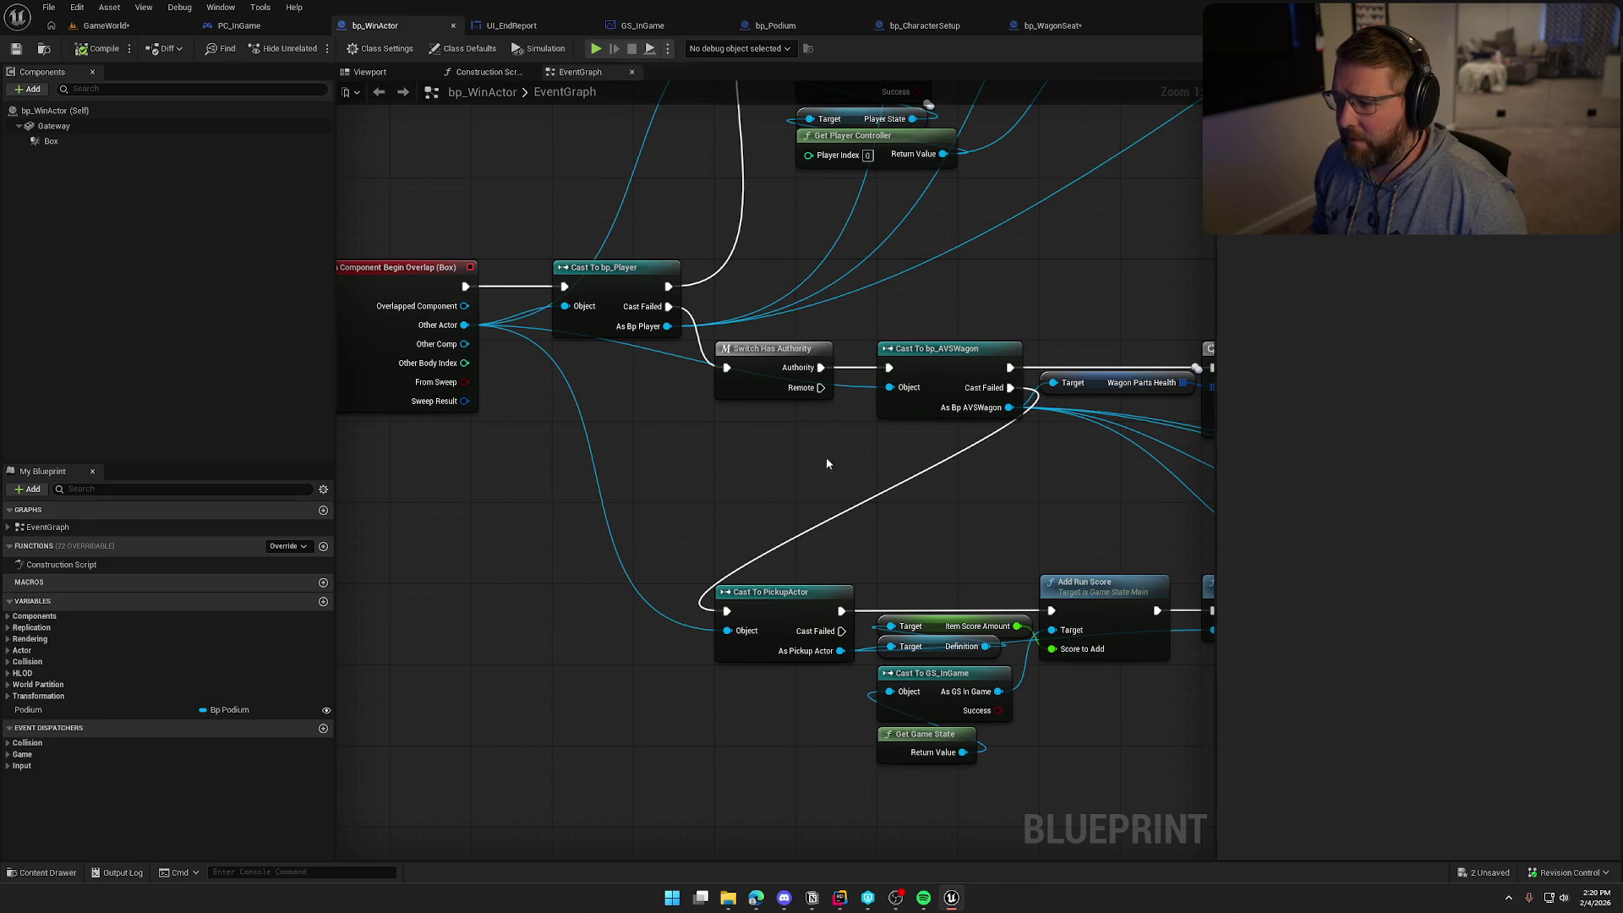
scroll(810, 434, down, 4)
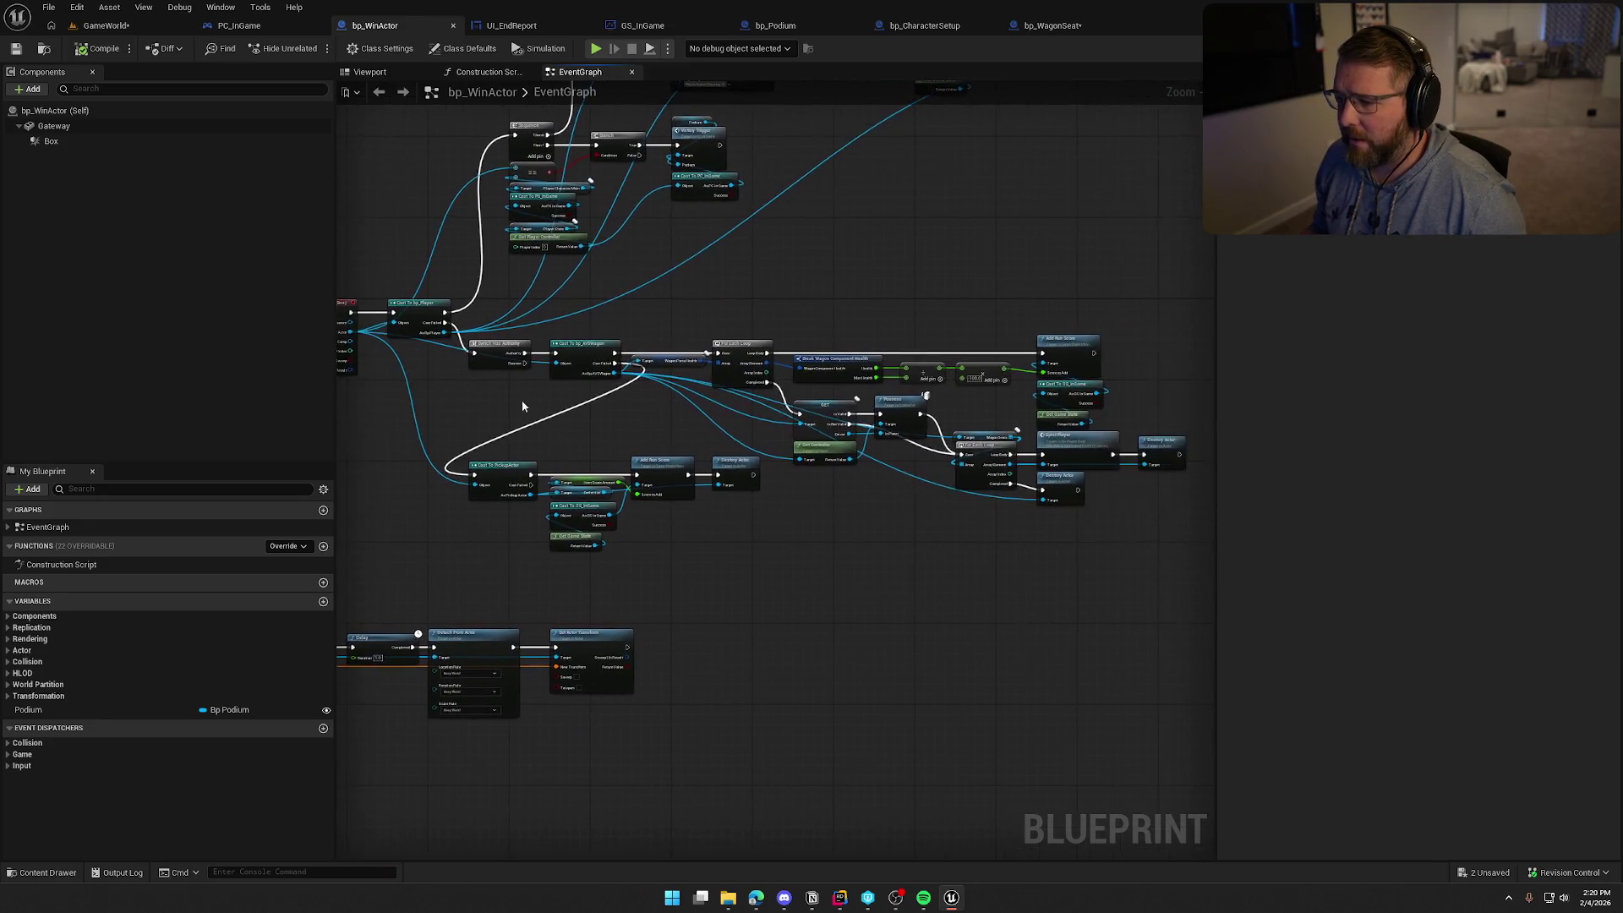
scroll(668, 412, up, 3)
mouse_move(667, 418)
mouse_down()
mouse_move(754, 489)
mouse_move(865, 379)
mouse_move(823, 471)
mouse_move(666, 420)
mouse_move(670, 372)
mouse_move(403, 348)
mouse_move(819, 352)
mouse_move(913, 554)
mouse_move(871, 597)
mouse_move(869, 683)
mouse_move(721, 645)
mouse_up()
mouse_move(880, 474)
mouse_down()
mouse_move(949, 540)
mouse_move(949, 512)
mouse_move(1159, 246)
mouse_move(904, 529)
mouse_move(712, 560)
mouse_up()
mouse_move(577, 251)
mouse_down()
mouse_move(706, 484)
mouse_move(695, 473)
mouse_up()
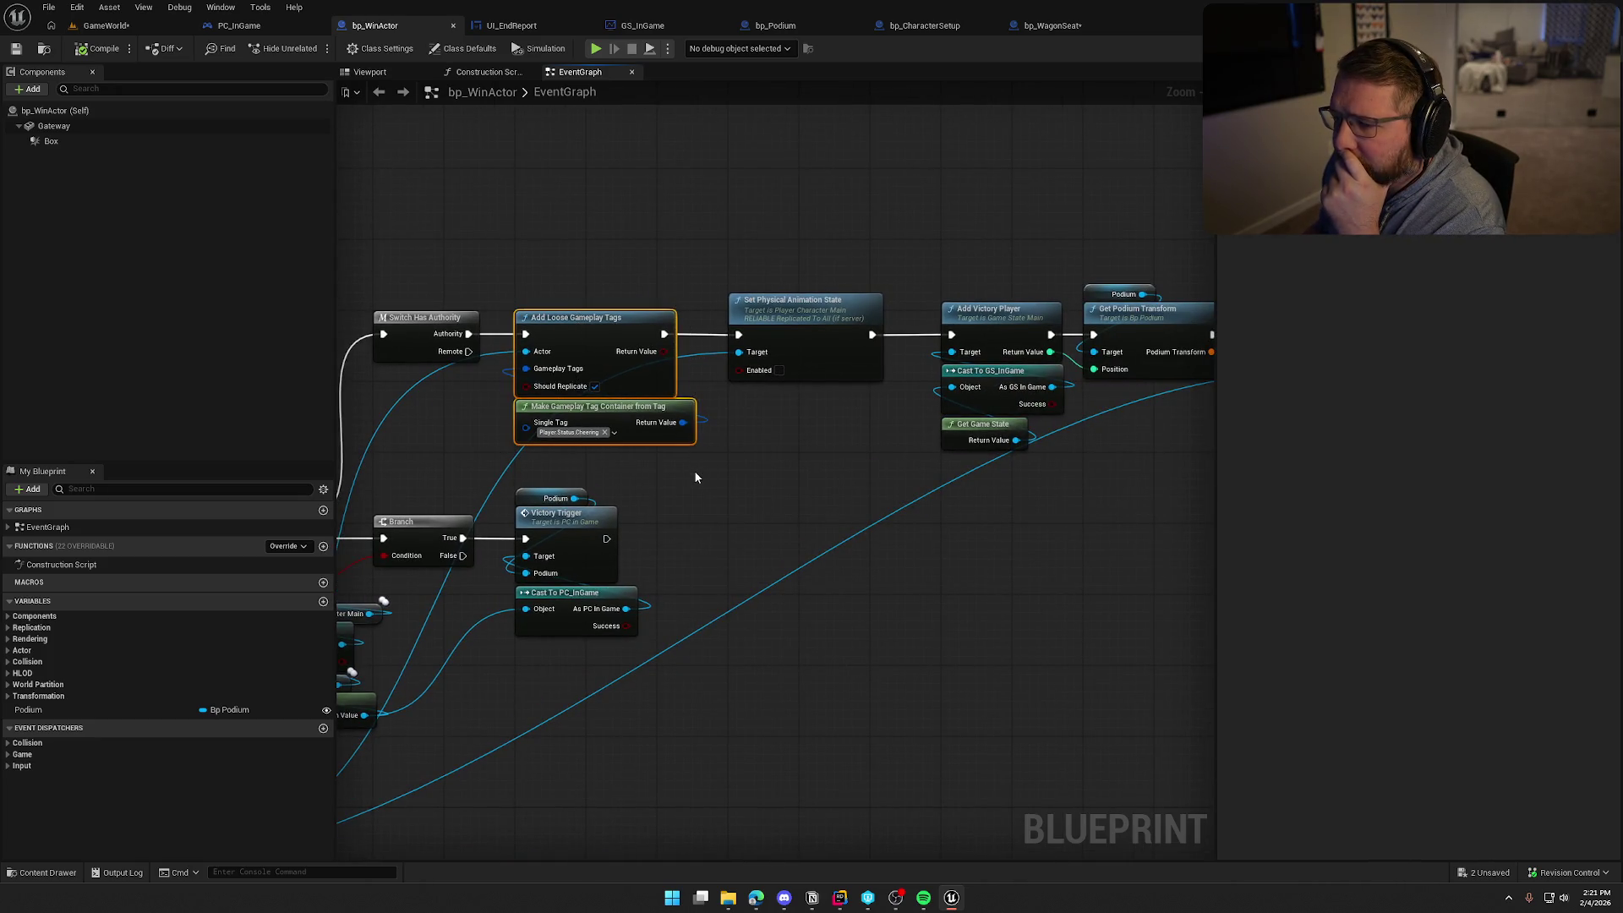
mouse_move(480, 270)
mouse_down()
mouse_move(710, 466)
mouse_move(595, 464)
mouse_up()
mouse_move(587, 254)
mouse_down()
mouse_move(772, 409)
mouse_move(794, 453)
mouse_move(558, 467)
mouse_up()
click(757, 461)
scroll(570, 455, down, 2)
scroll(556, 452, up, 2)
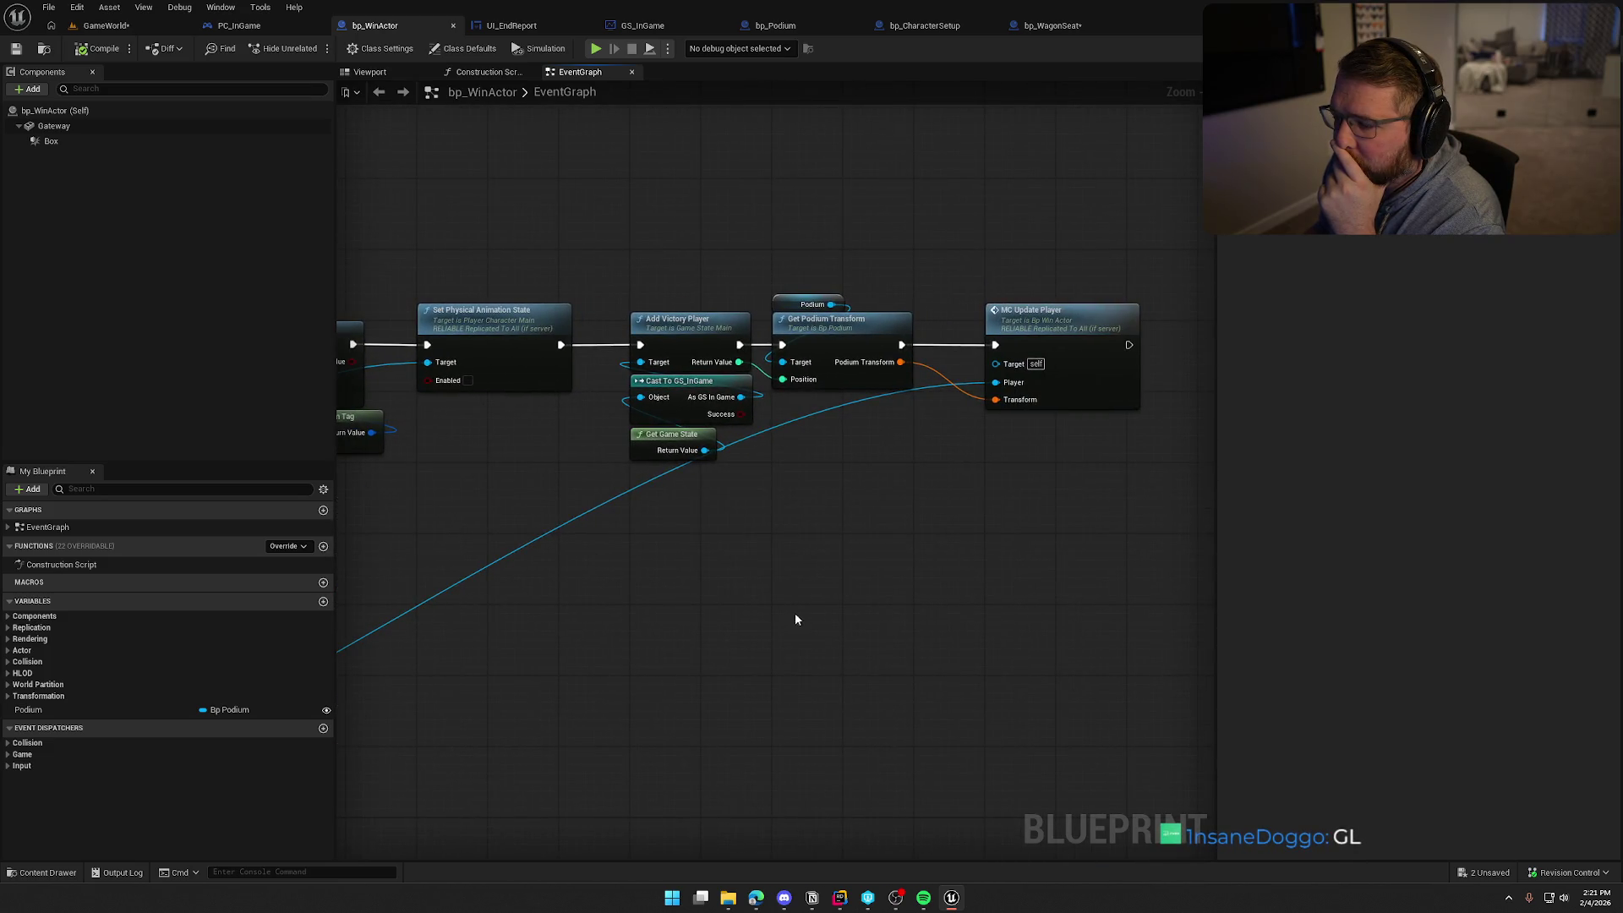
drag(824, 547, 737, 548)
drag(535, 242, 854, 477)
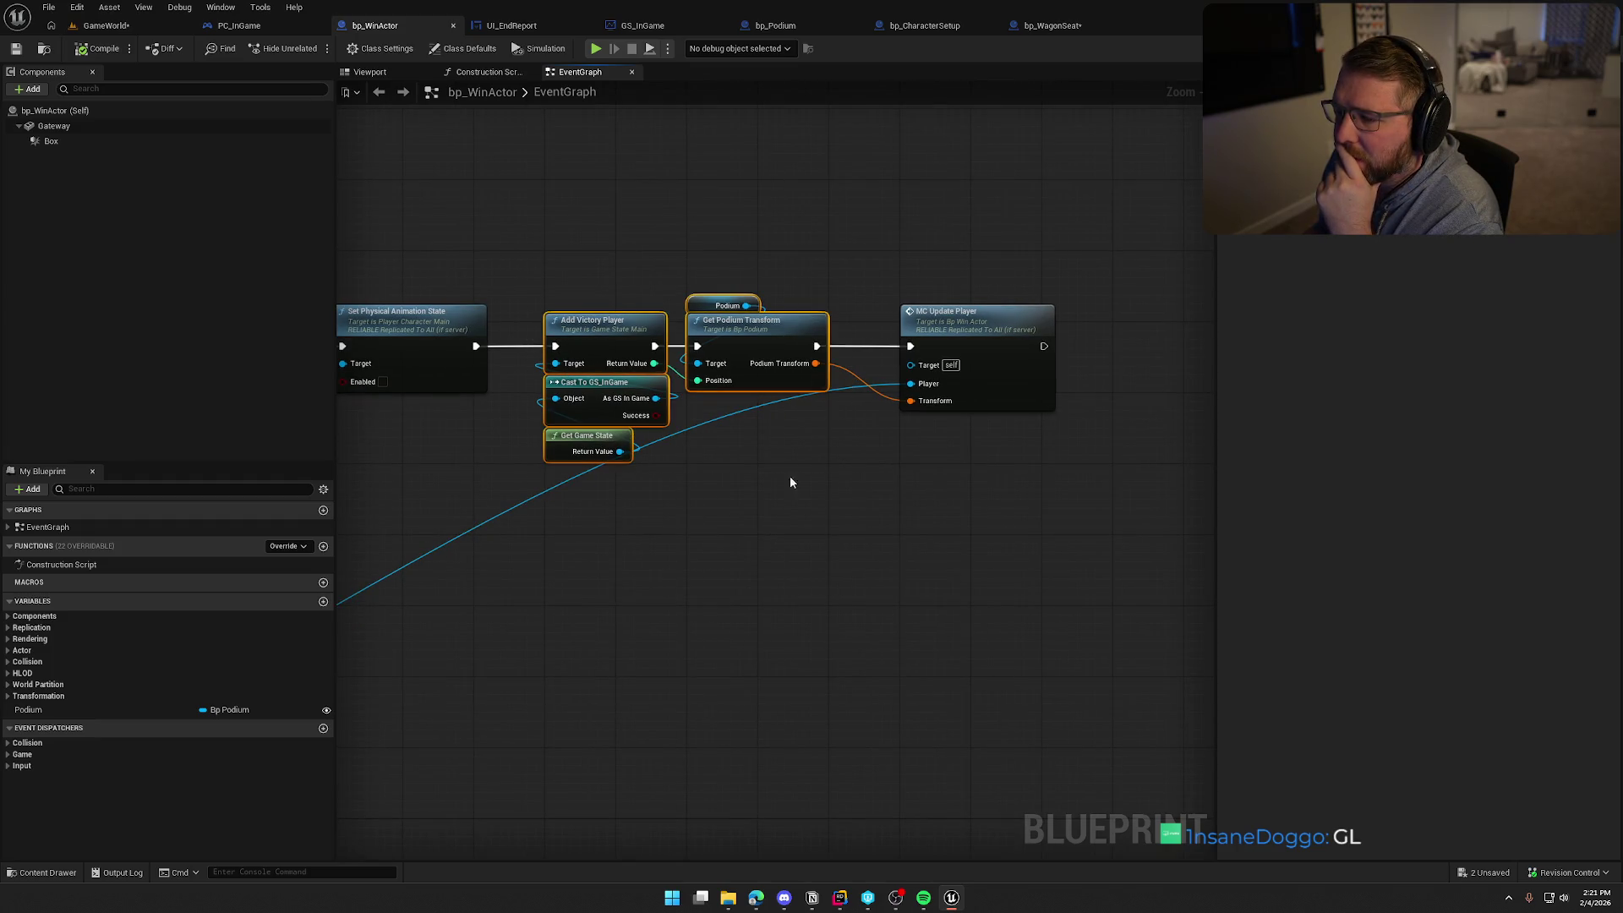
mouse_move(564, 280)
mouse_down()
mouse_move(593, 343)
mouse_move(809, 530)
mouse_up()
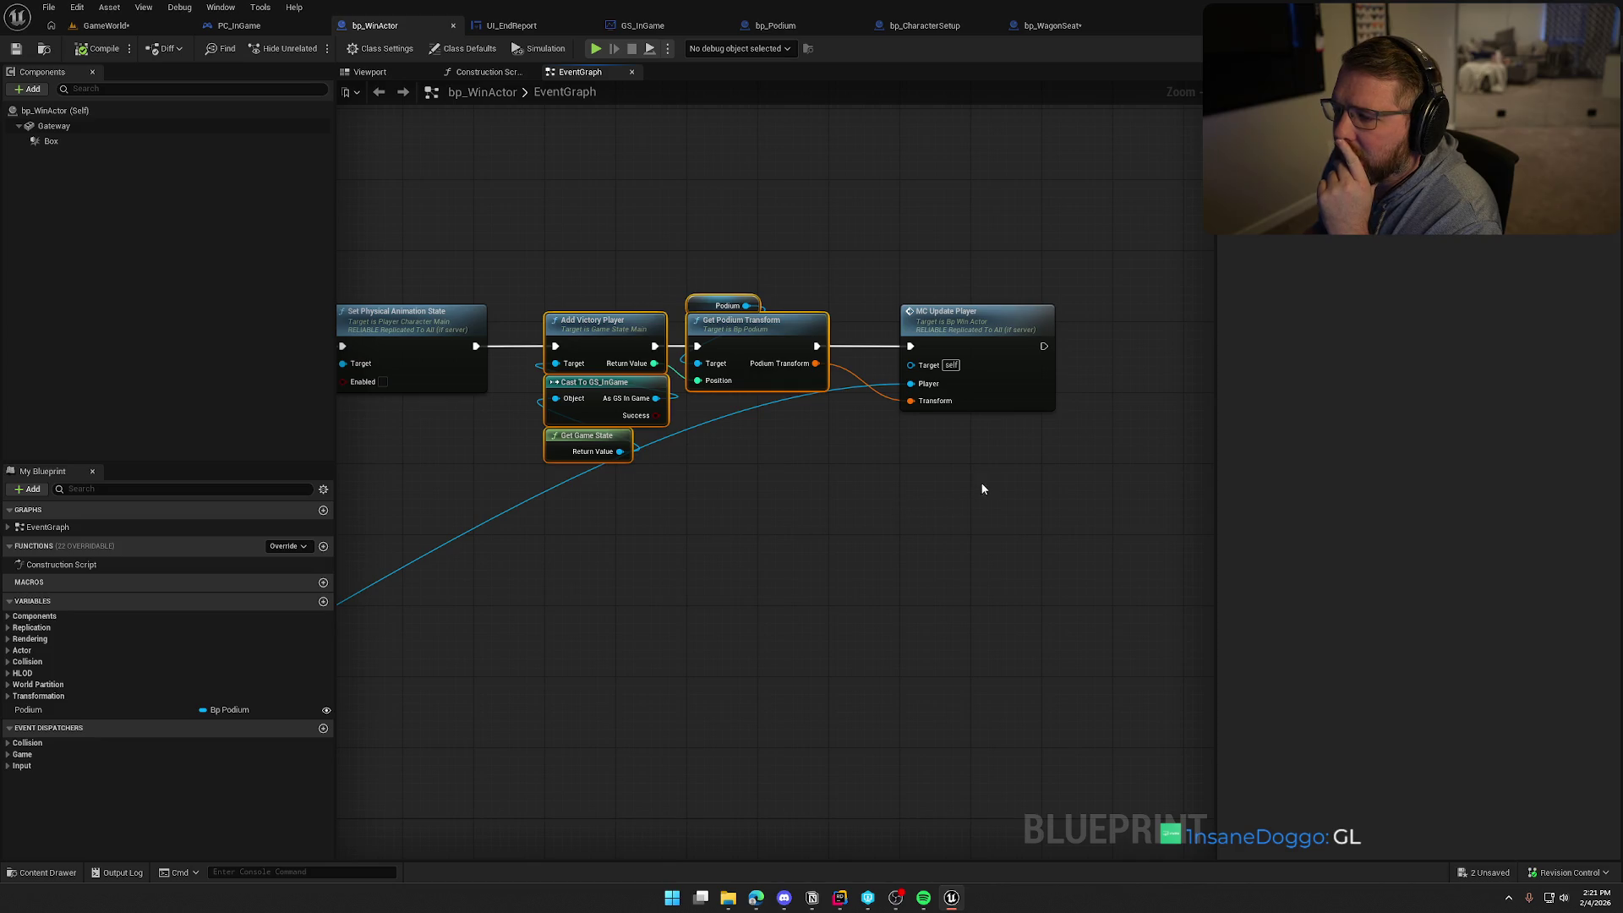
mouse_move(1009, 477)
mouse_down()
mouse_move(560, 287)
mouse_move(546, 262)
mouse_up()
Jump to the MC_UpdatePlayer event and inspect its gameplay-tag and Set Physical Animation State nodes
double_click(946, 349)
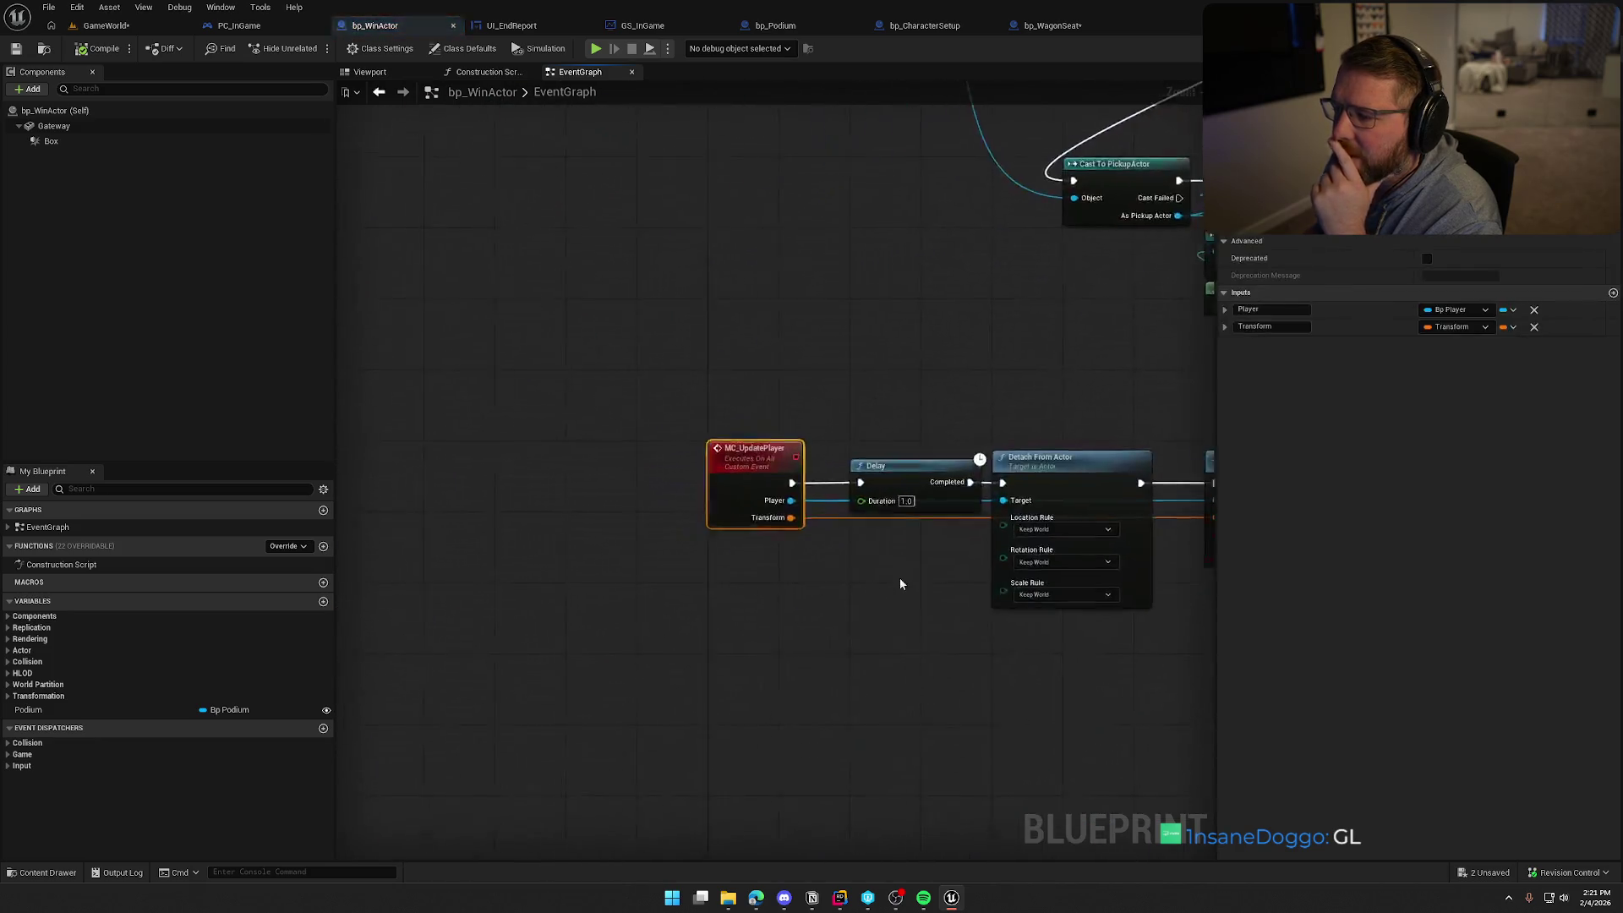
click(1042, 614)
drag(1041, 615, 951, 634)
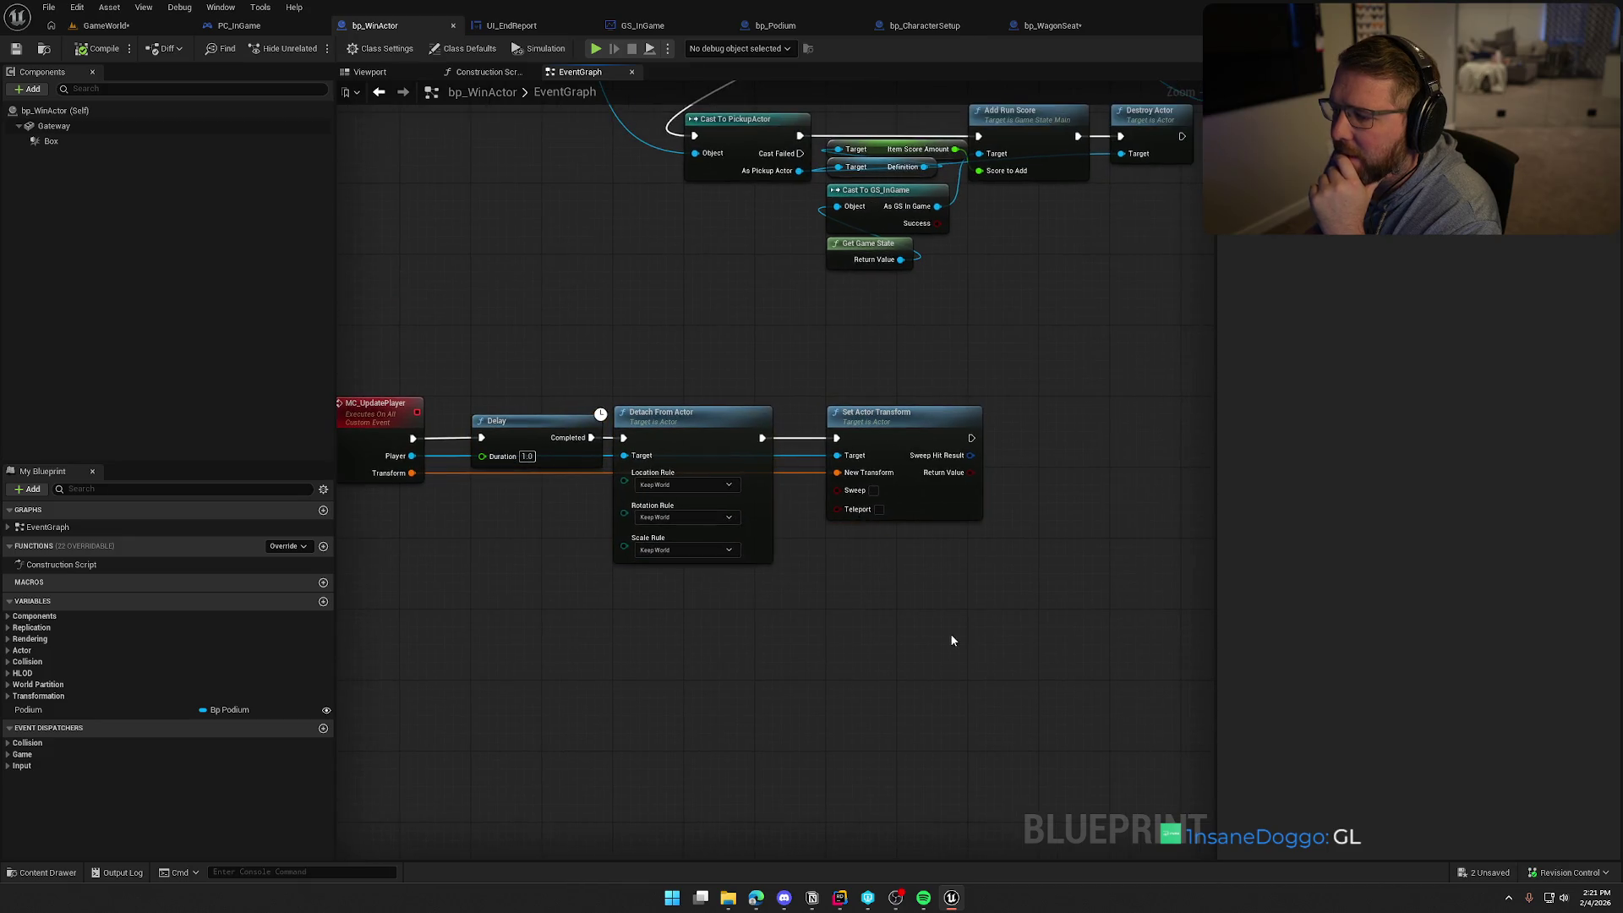
scroll(783, 703, down, 5)
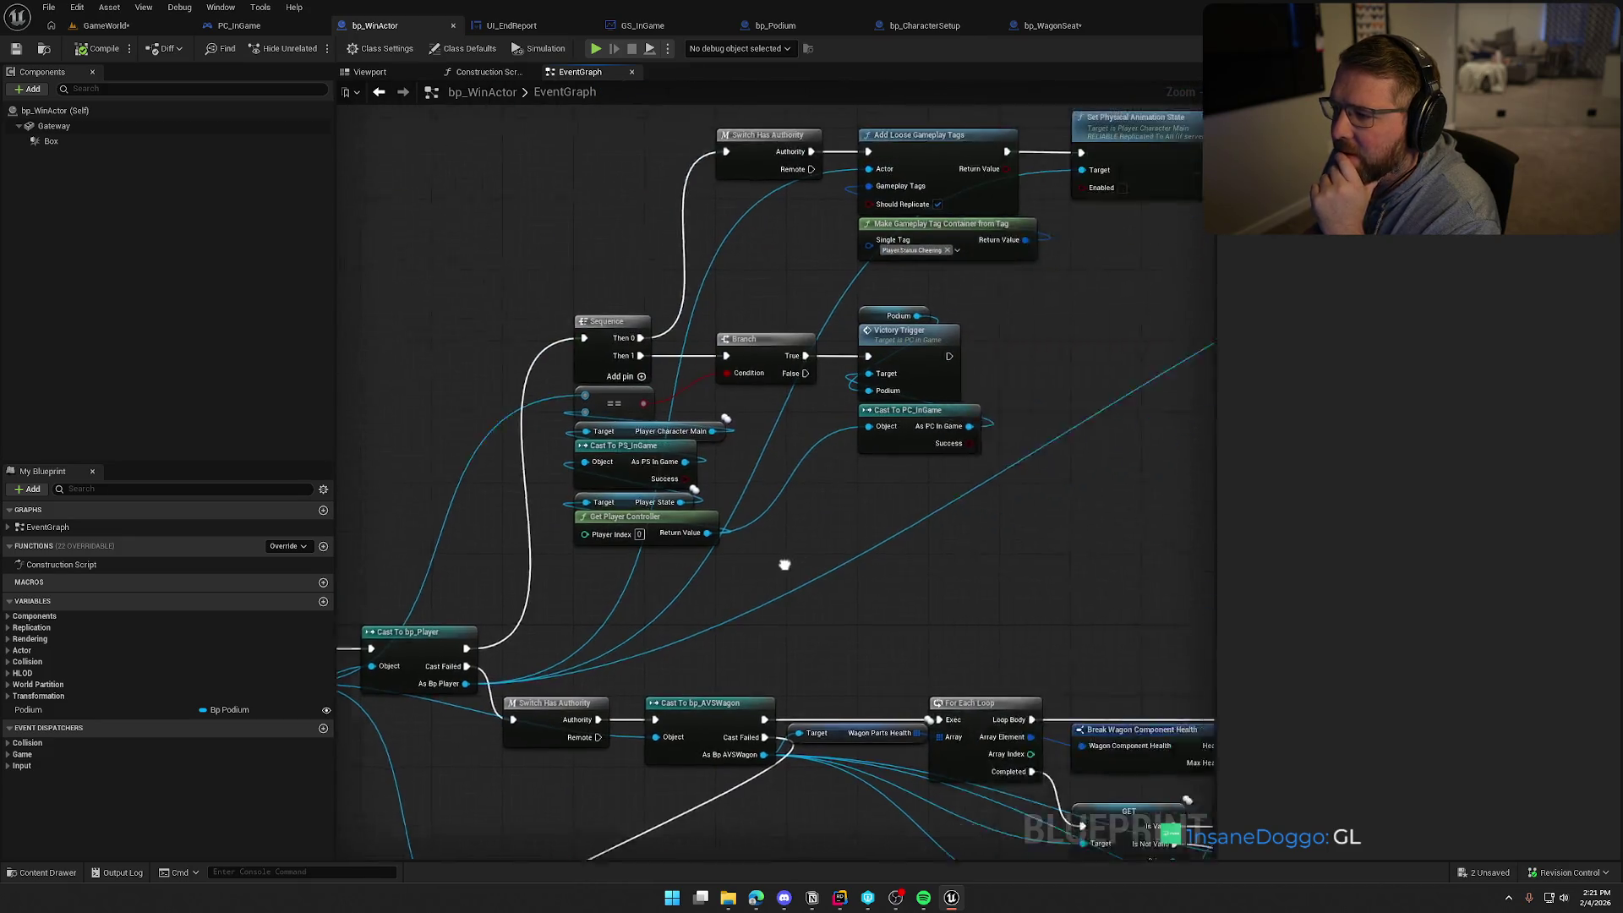
scroll(629, 553, up, 5)
mouse_move(726, 509)
mouse_down()
mouse_move(761, 485)
mouse_move(799, 490)
mouse_up()
mouse_move(583, 214)
mouse_down()
mouse_move(676, 384)
mouse_move(734, 438)
mouse_up()
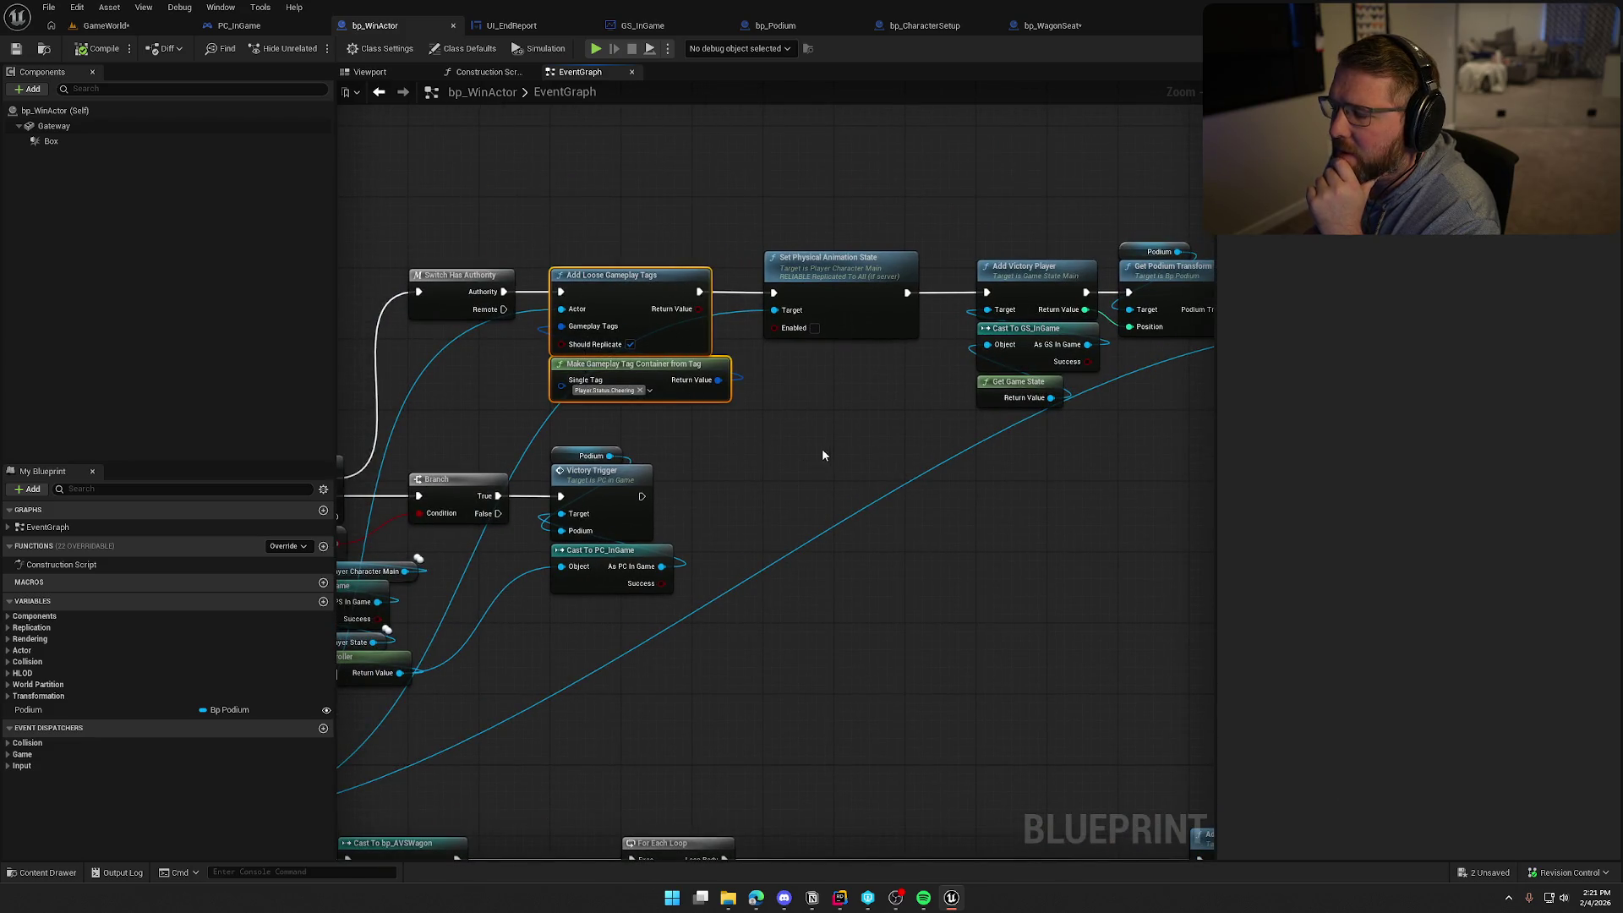
drag(664, 210, 893, 483)
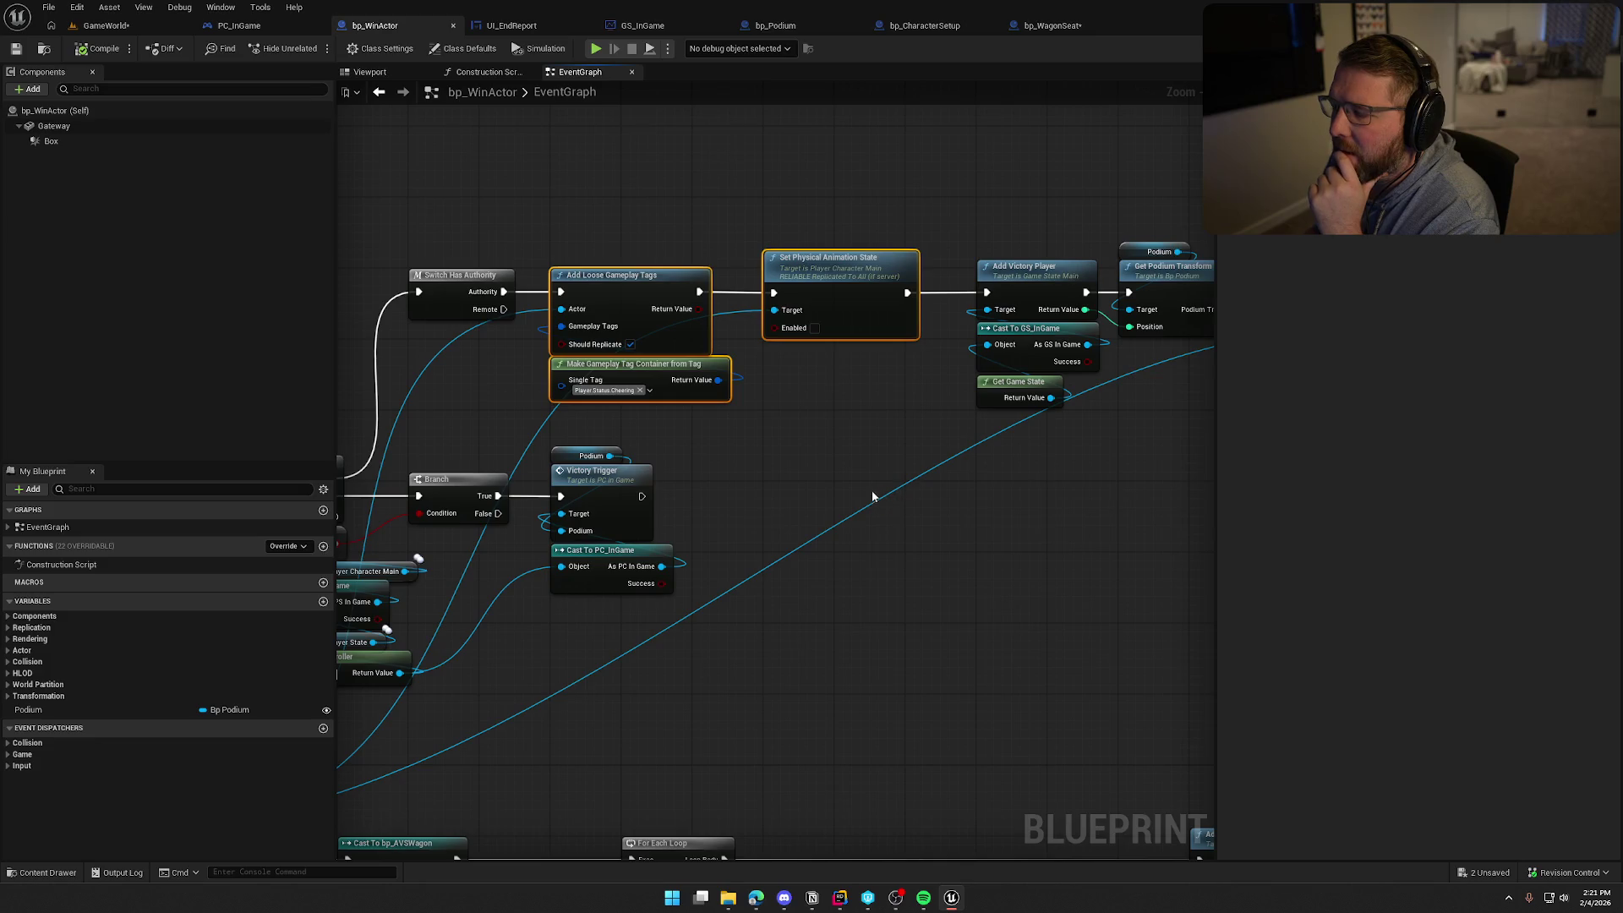
click(807, 423)
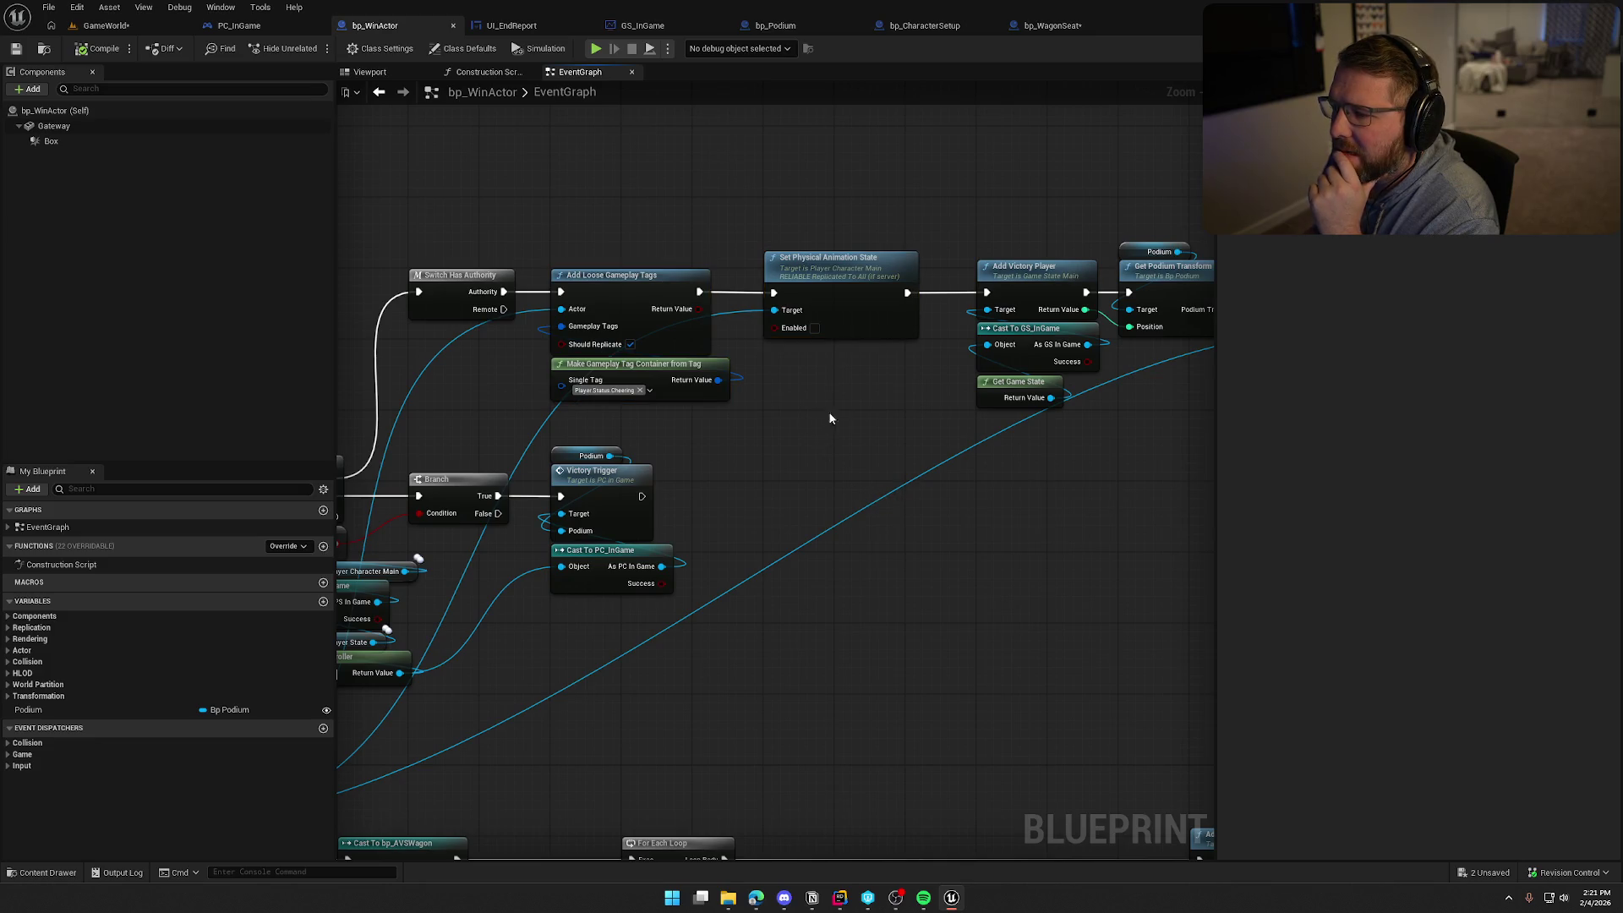
Open PC_InGame's VictoryTrigger event from the MC Update Player call and review its chain
mouse_move(830, 418)
mouse_down()
mouse_move(536, 381)
mouse_move(1014, 337)
mouse_move(805, 125)
mouse_up()
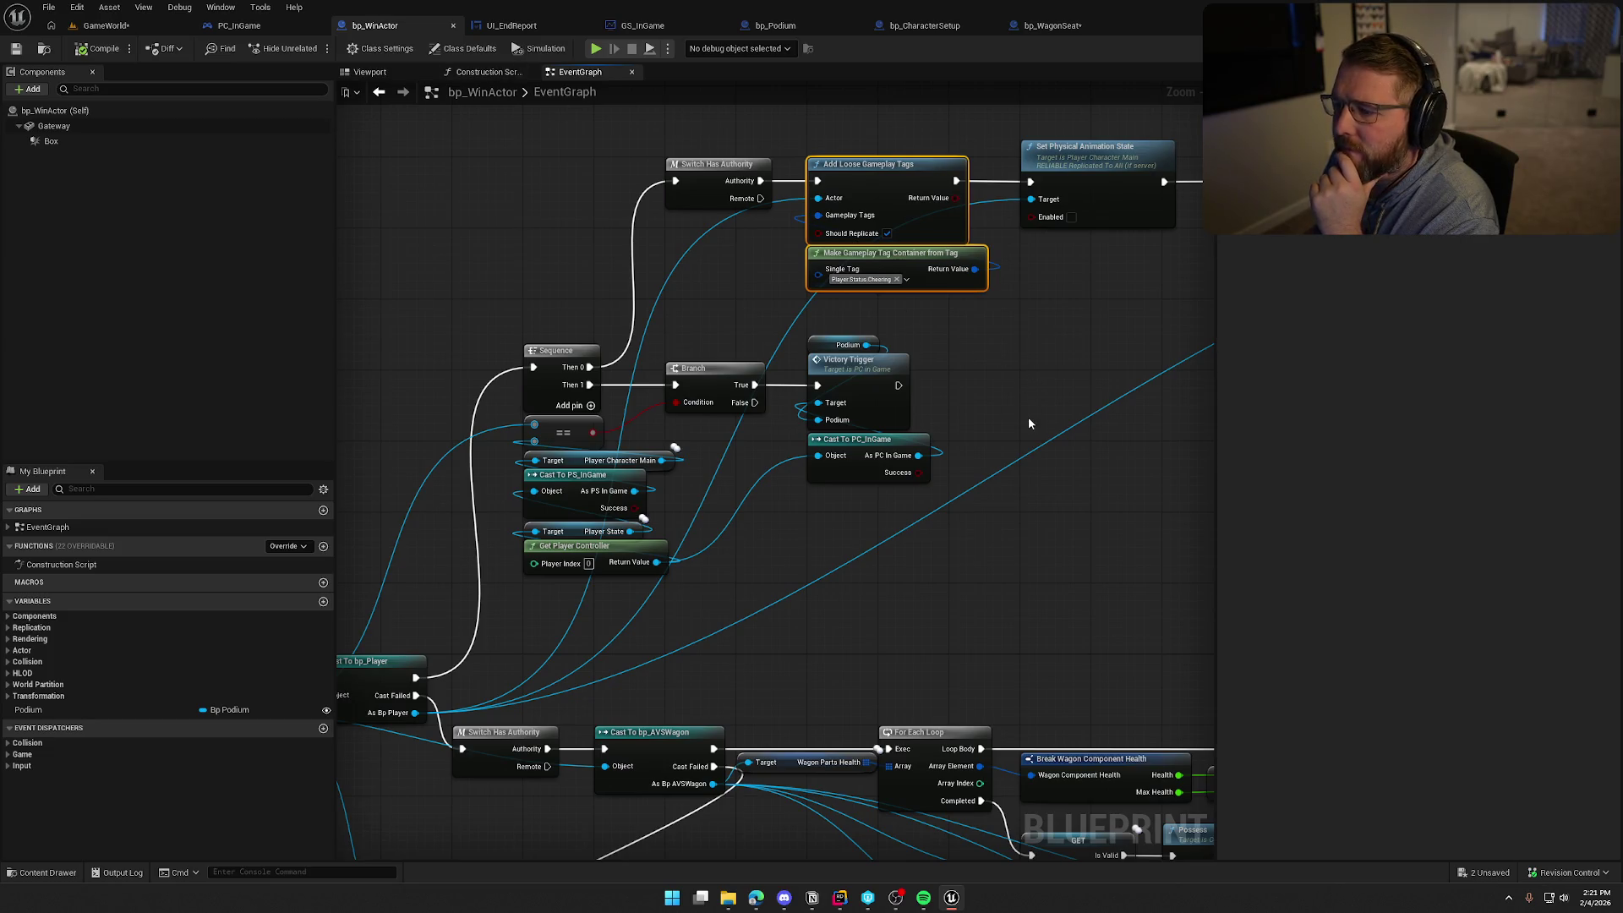
double_click(722, 291)
mouse_move(595, 478)
mouse_down()
mouse_move(381, 474)
mouse_move(169, 440)
mouse_move(718, 440)
mouse_move(562, 617)
mouse_up()
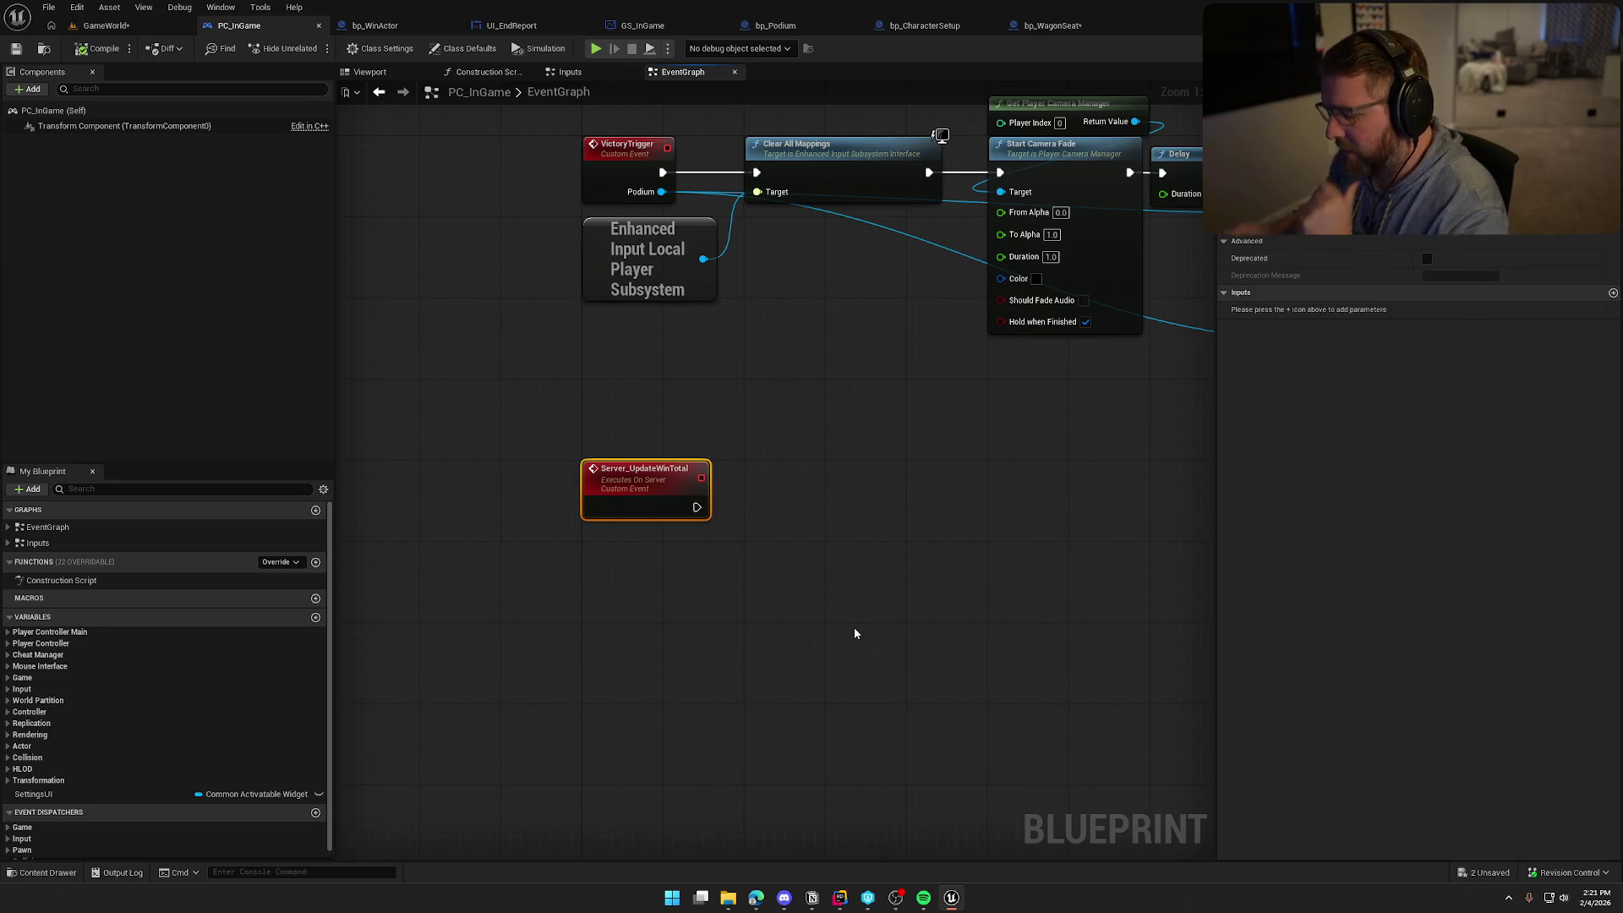
Delete the Server_UpdateWinTotal event from PC_InGame and go back to bp_WinActor's event graph
key(Delete)
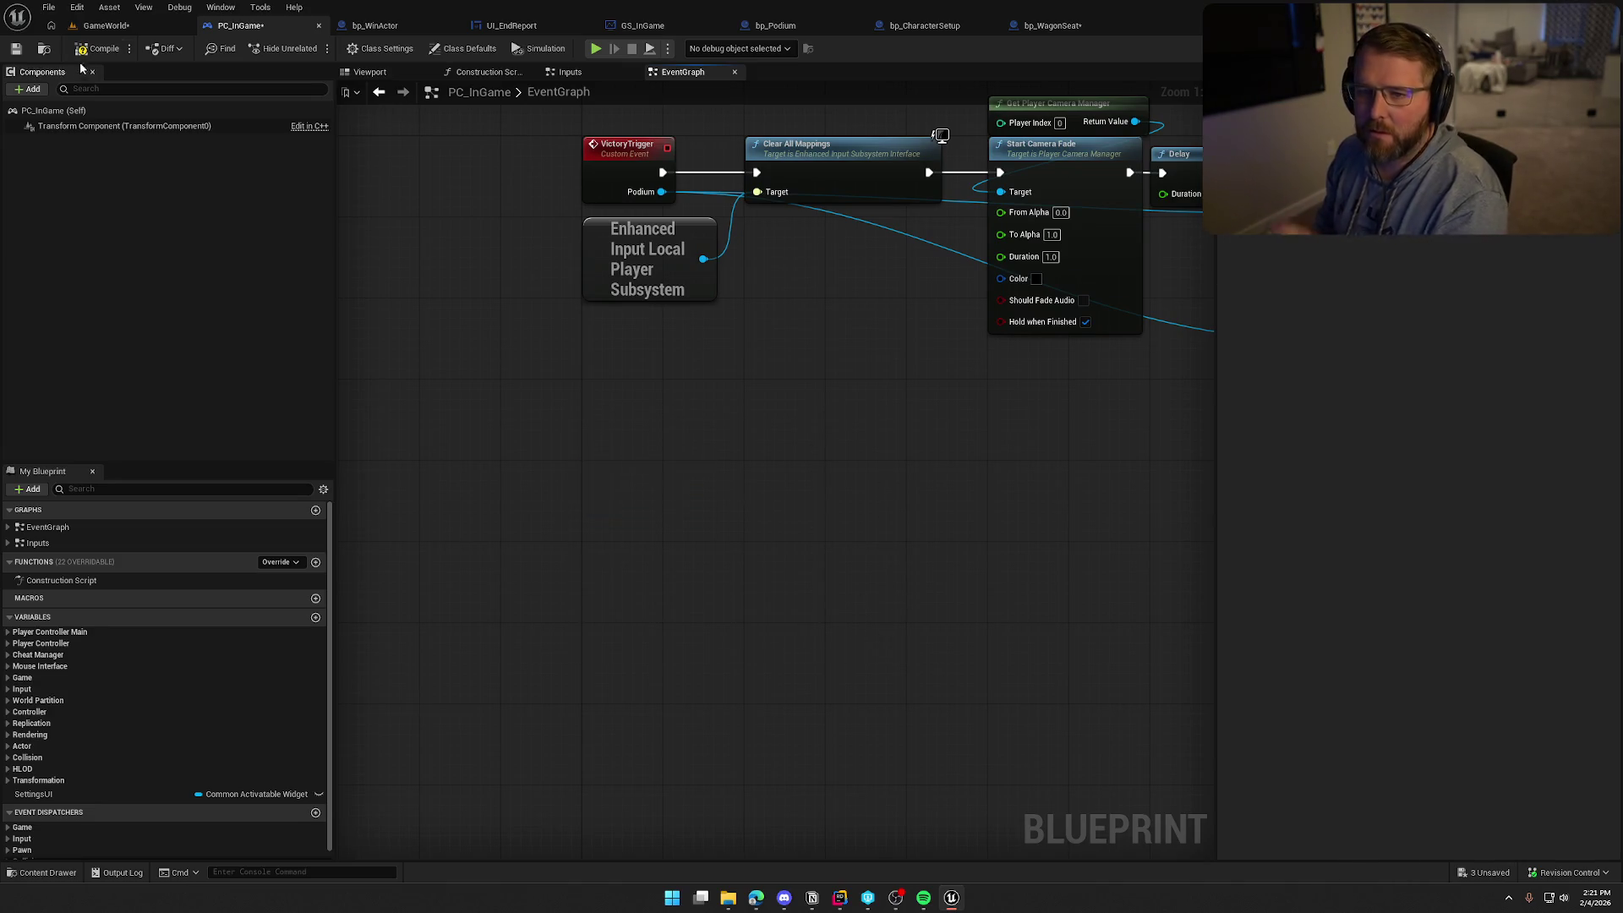
drag(825, 401, 656, 591)
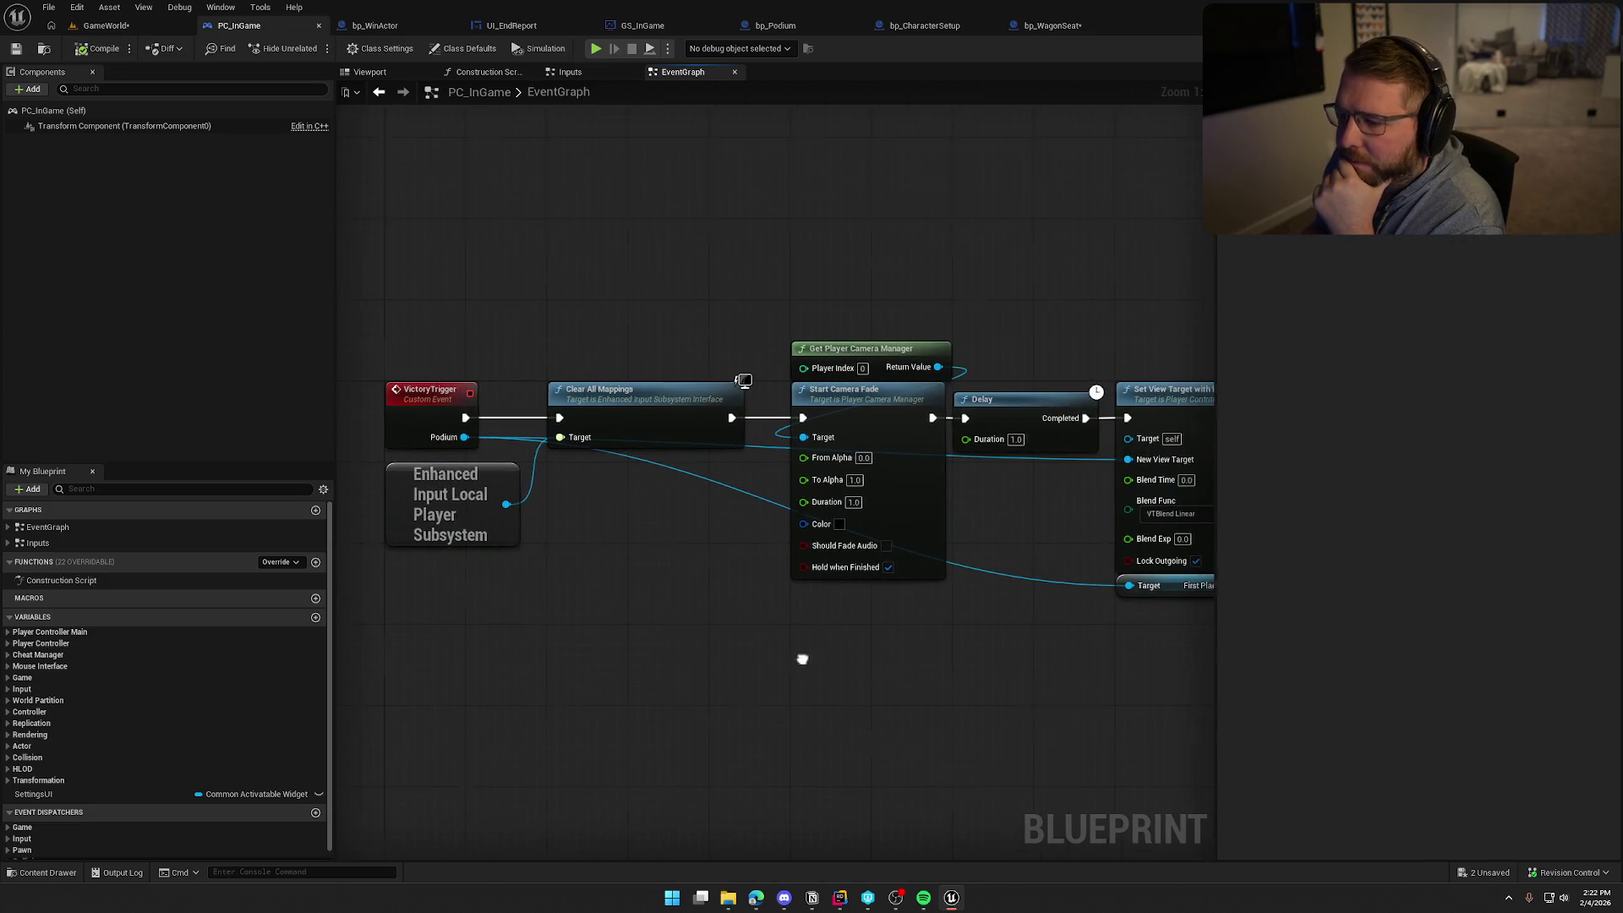
mouse_move(797, 656)
mouse_down()
mouse_move(544, 609)
mouse_move(800, 616)
mouse_move(739, 119)
mouse_move(690, 230)
mouse_up()
click(1052, 28)
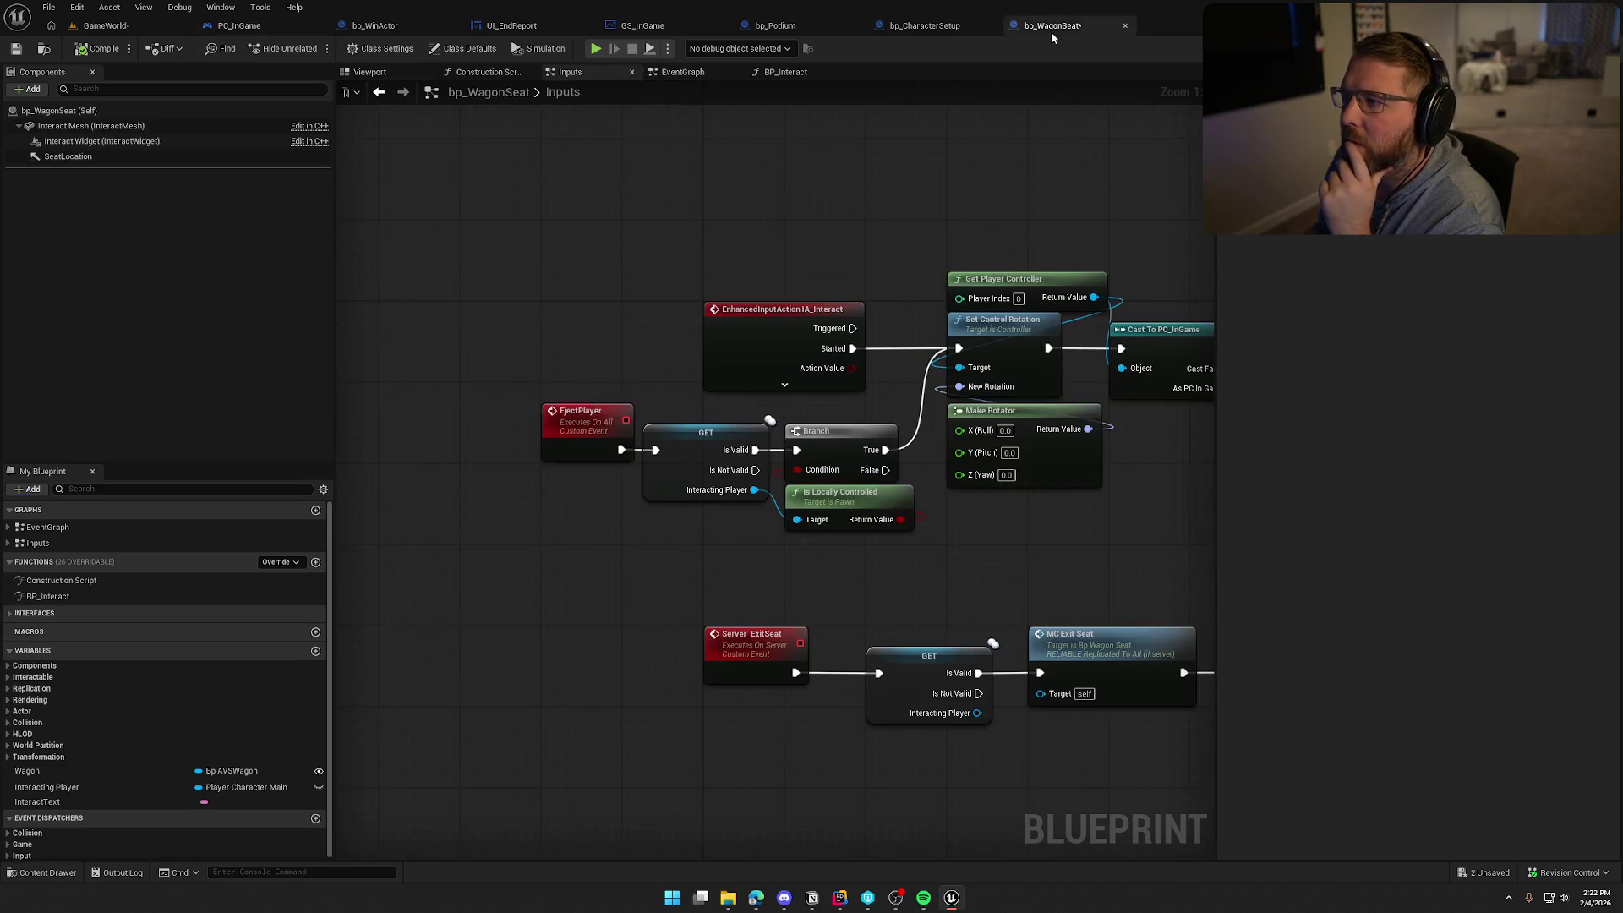
click(371, 26)
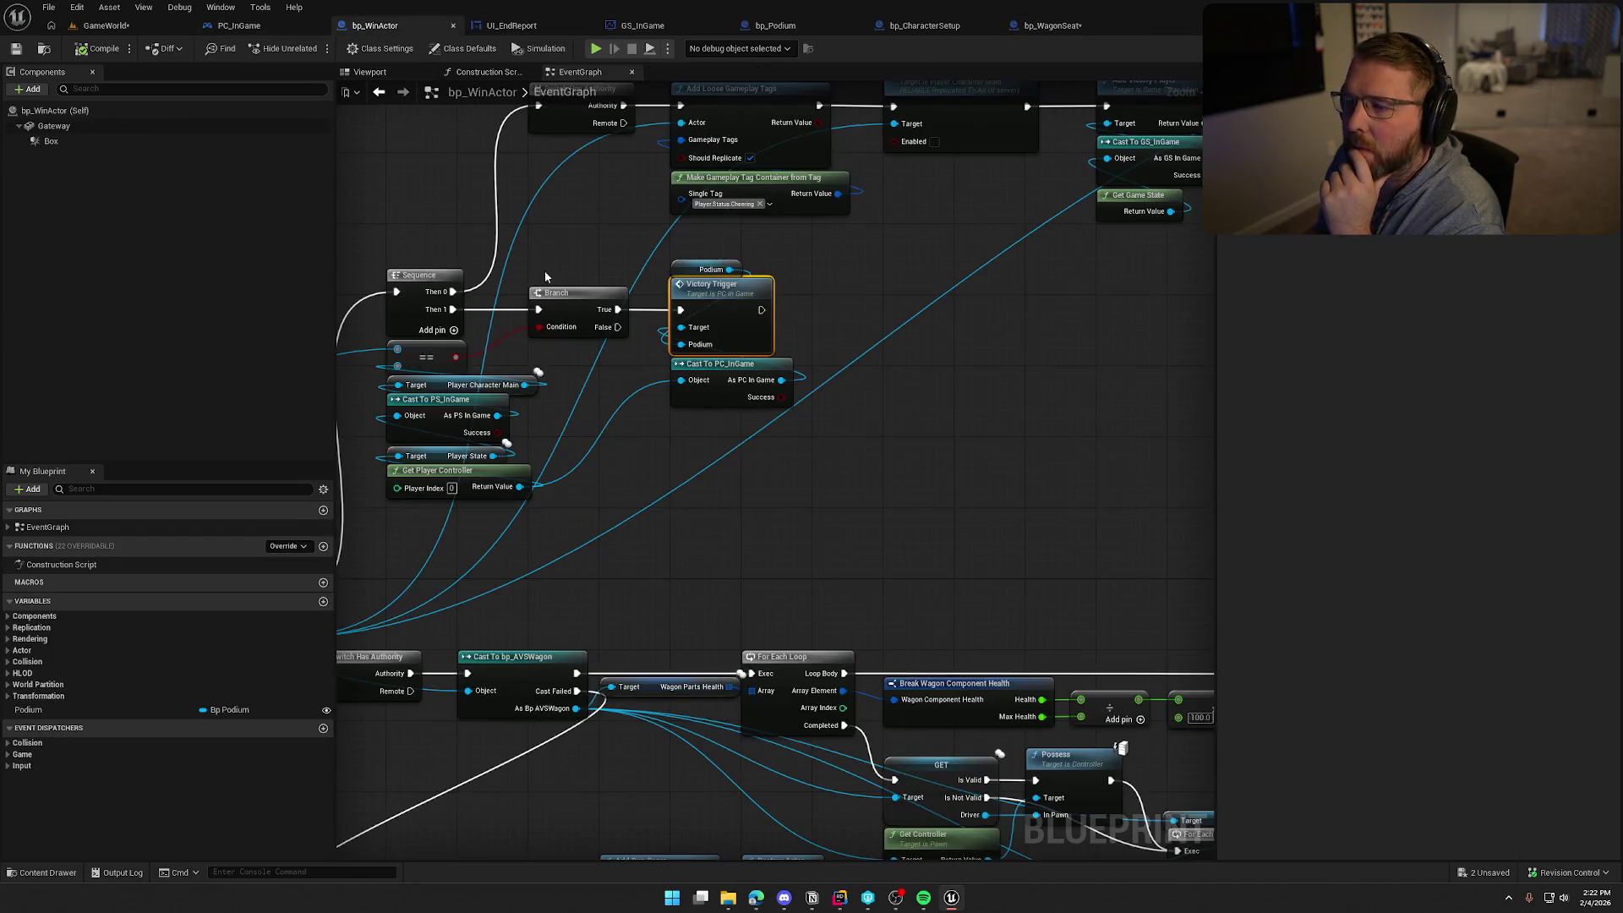
click(1014, 418)
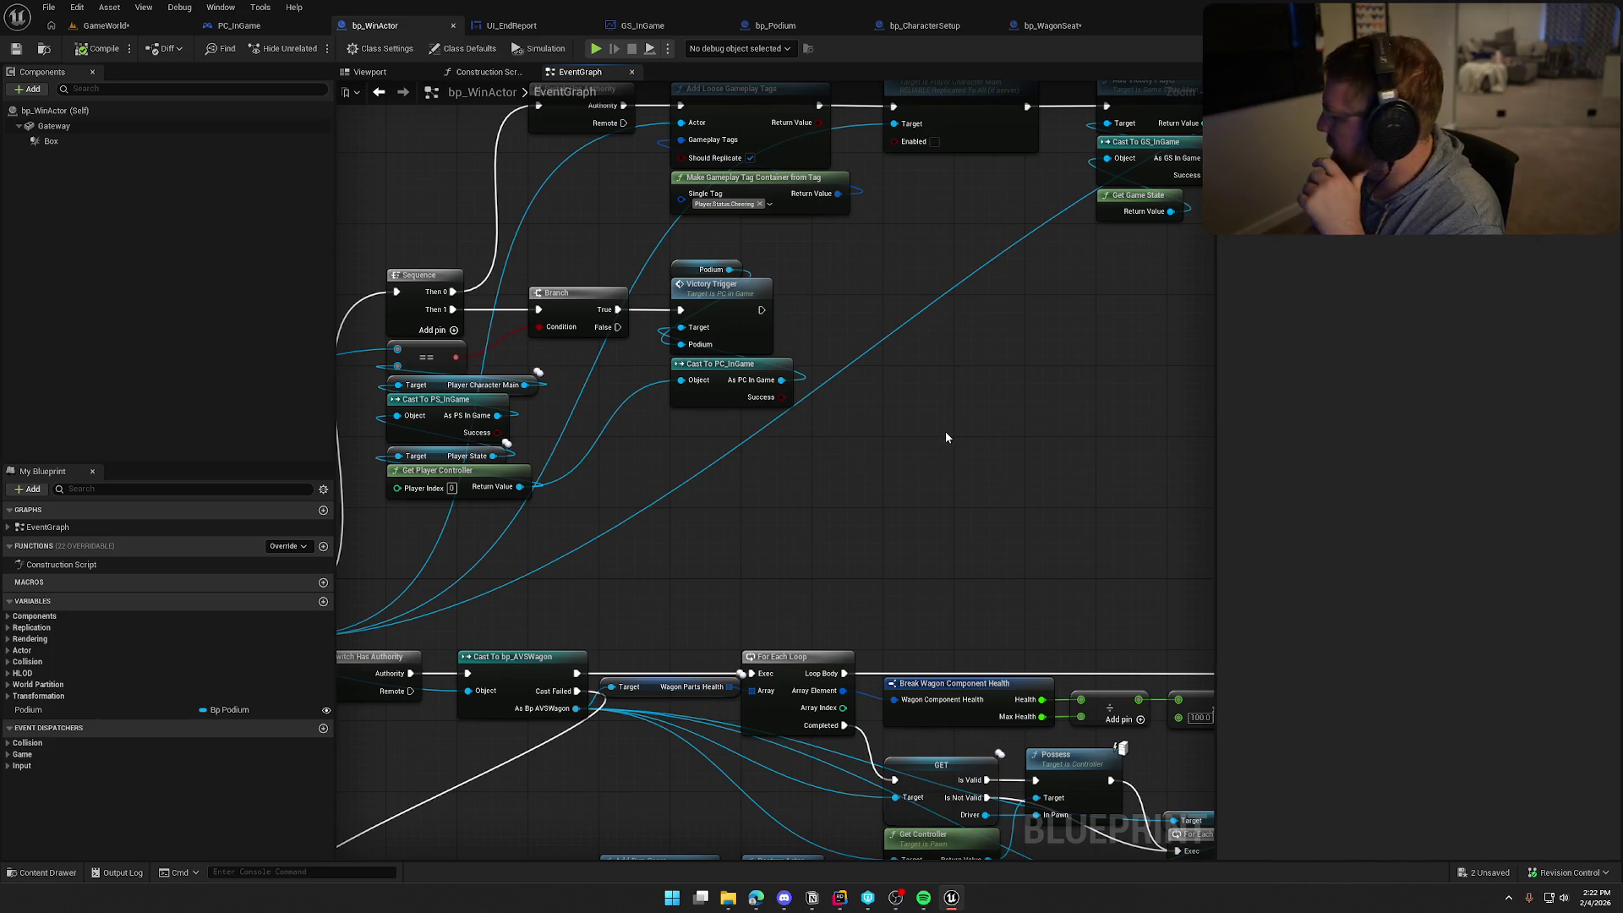
drag(945, 437, 1048, 429)
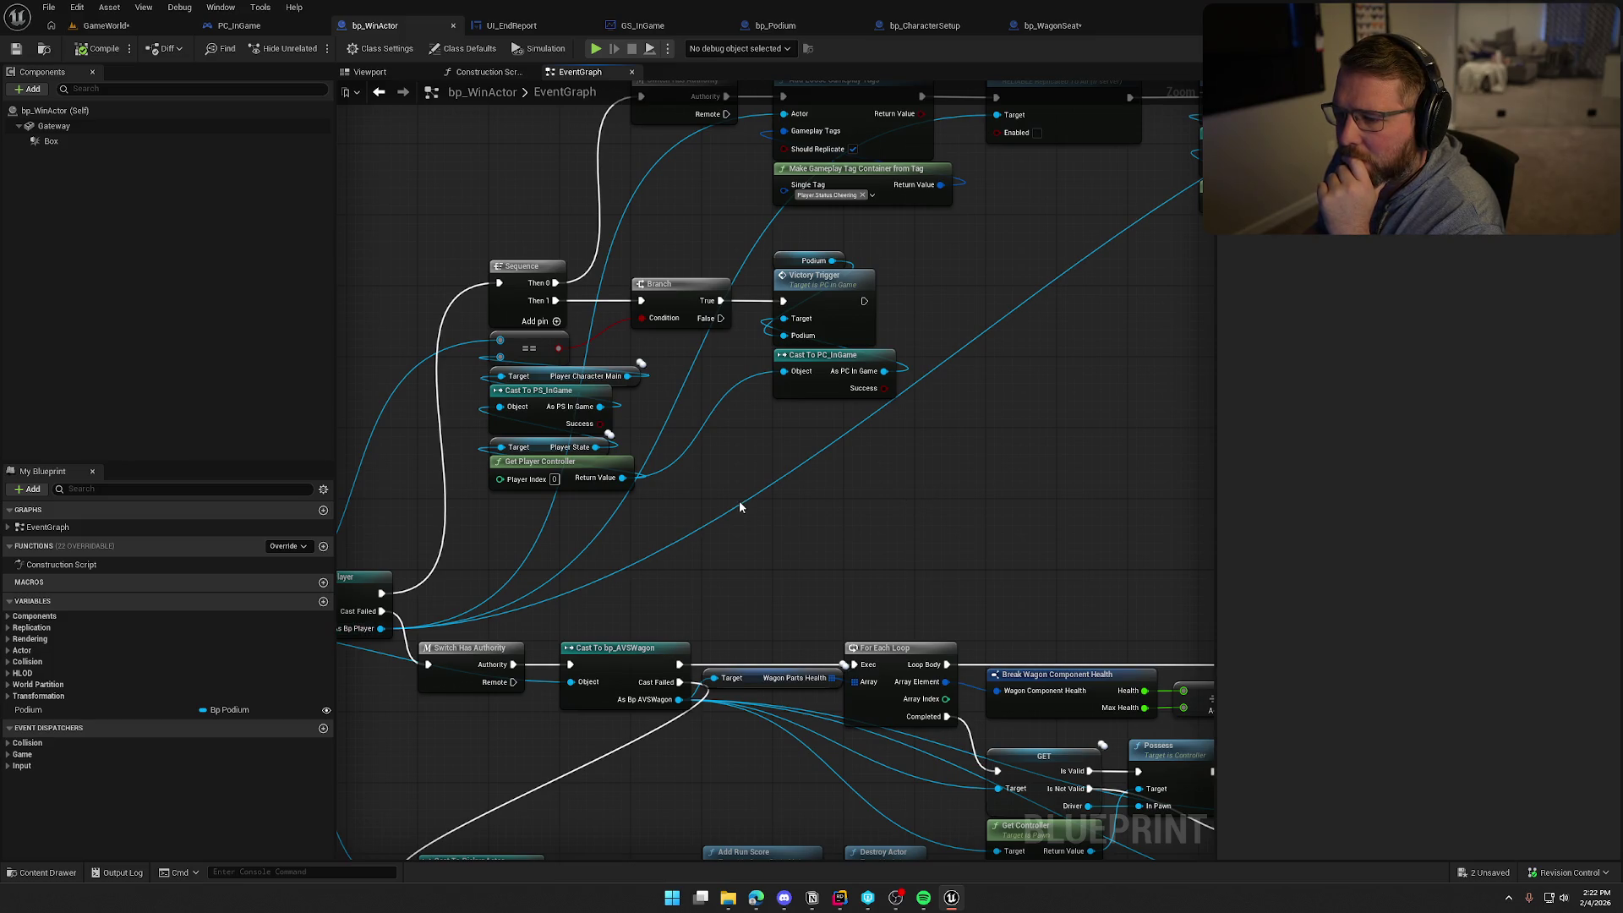
mouse_move(735, 500)
mouse_down()
mouse_move(939, 468)
mouse_move(703, 537)
mouse_move(550, 376)
mouse_move(541, 339)
mouse_move(558, 364)
mouse_up()
drag(622, 206, 543, 323)
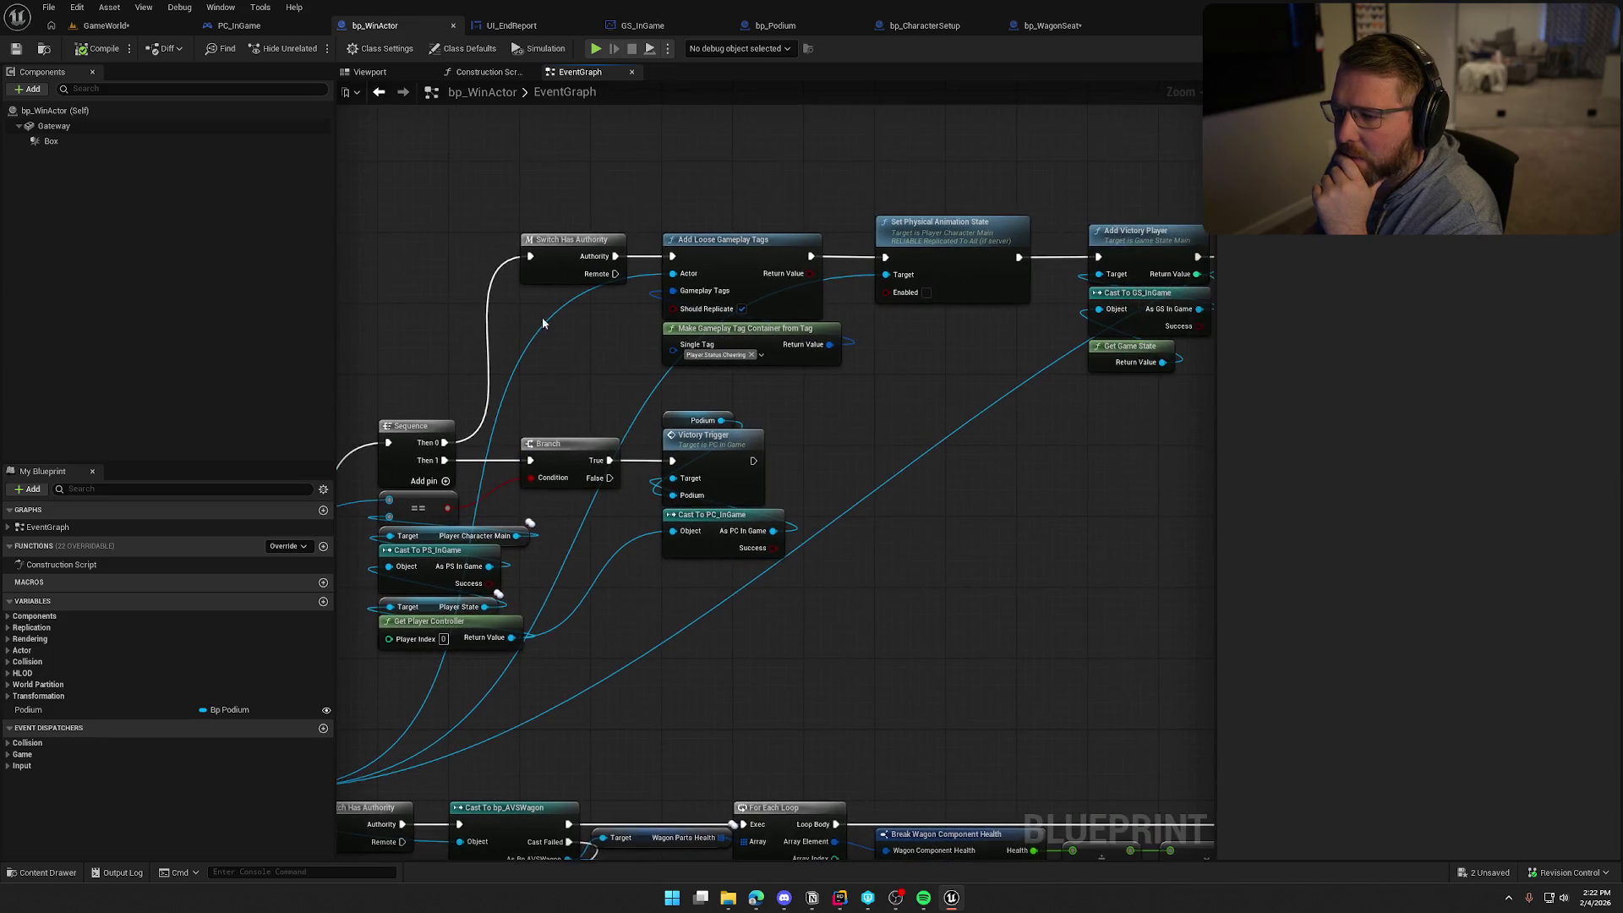
drag(520, 210, 986, 363)
drag(946, 455, 786, 475)
mouse_move(564, 235)
mouse_down()
mouse_move(674, 432)
mouse_move(434, 670)
mouse_move(264, 776)
mouse_up()
click(674, 435)
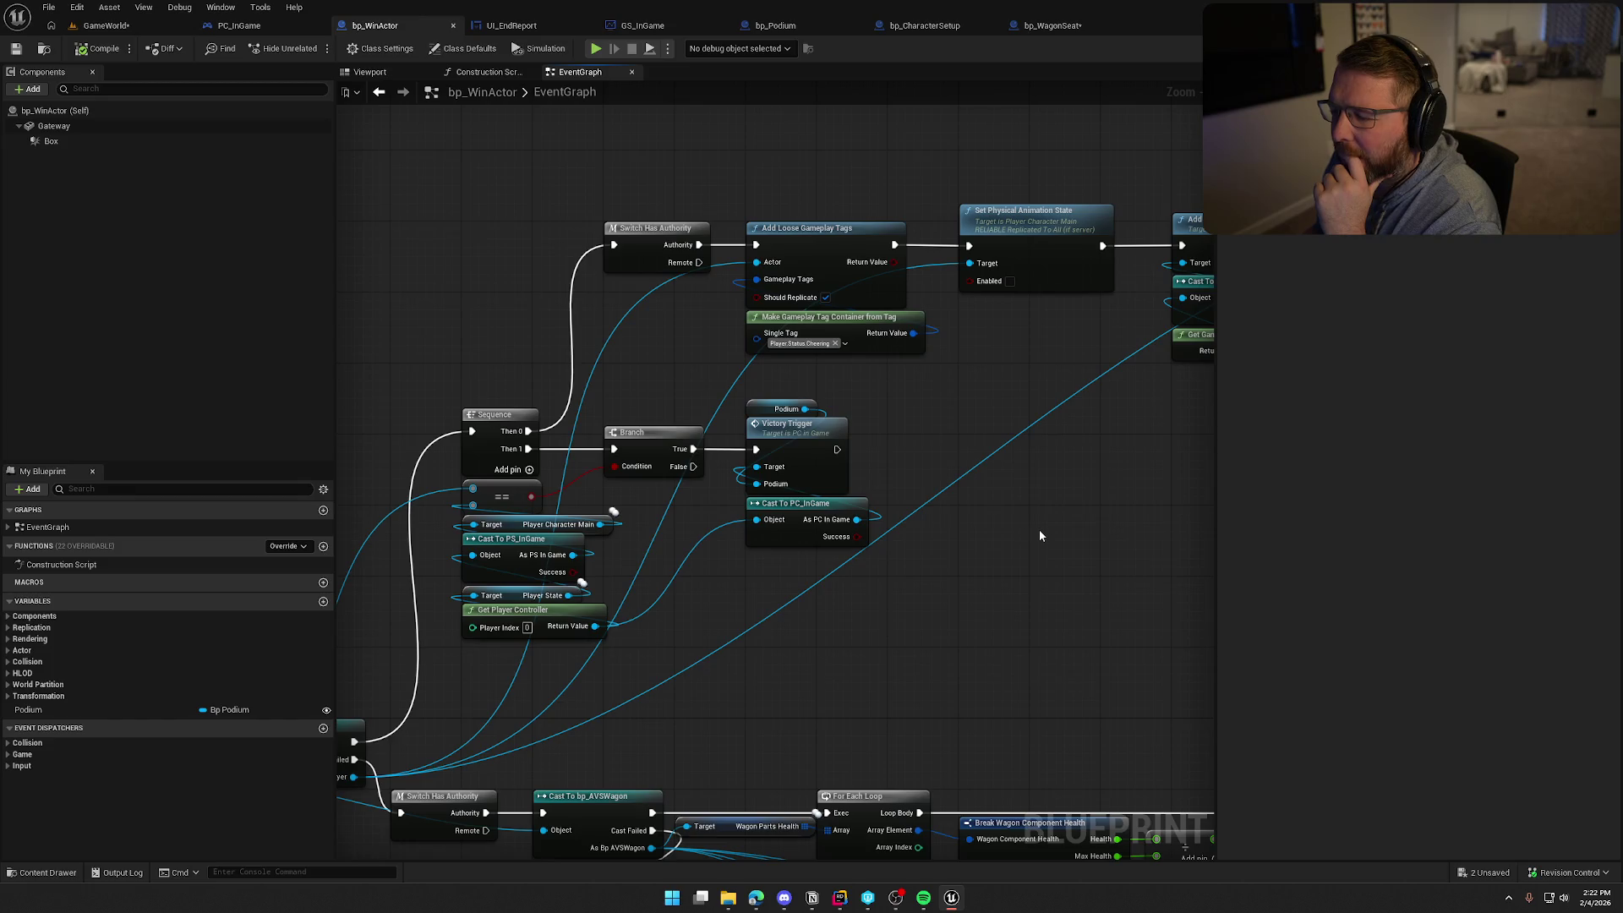
mouse_move(1009, 529)
mouse_down()
mouse_move(1098, 398)
mouse_move(839, 613)
mouse_up()
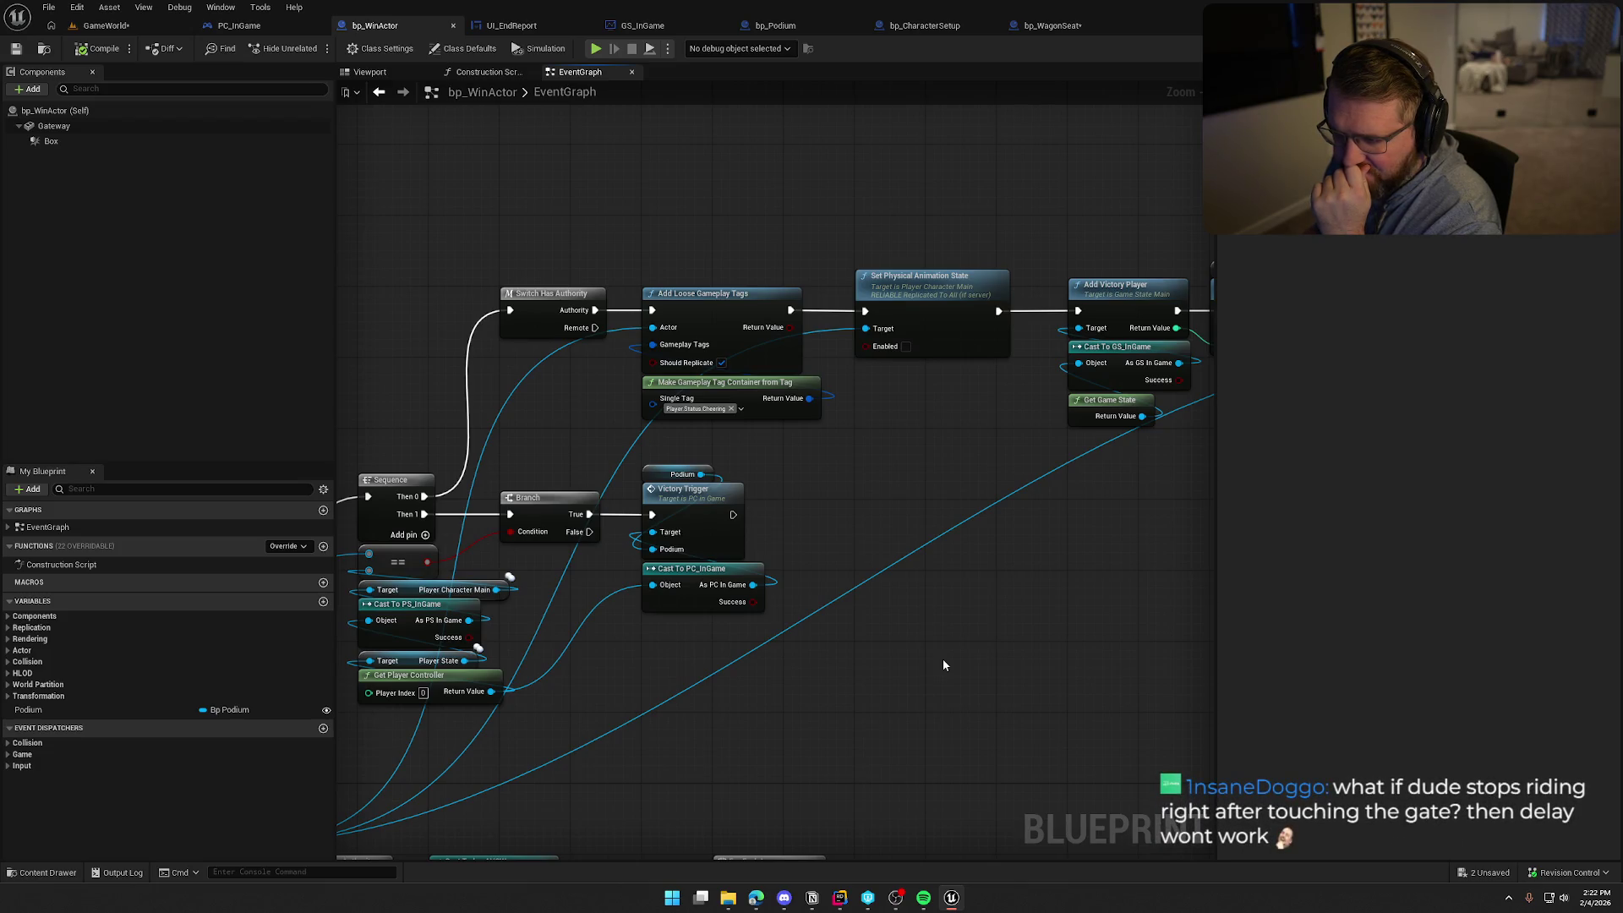
drag(941, 658, 372, 607)
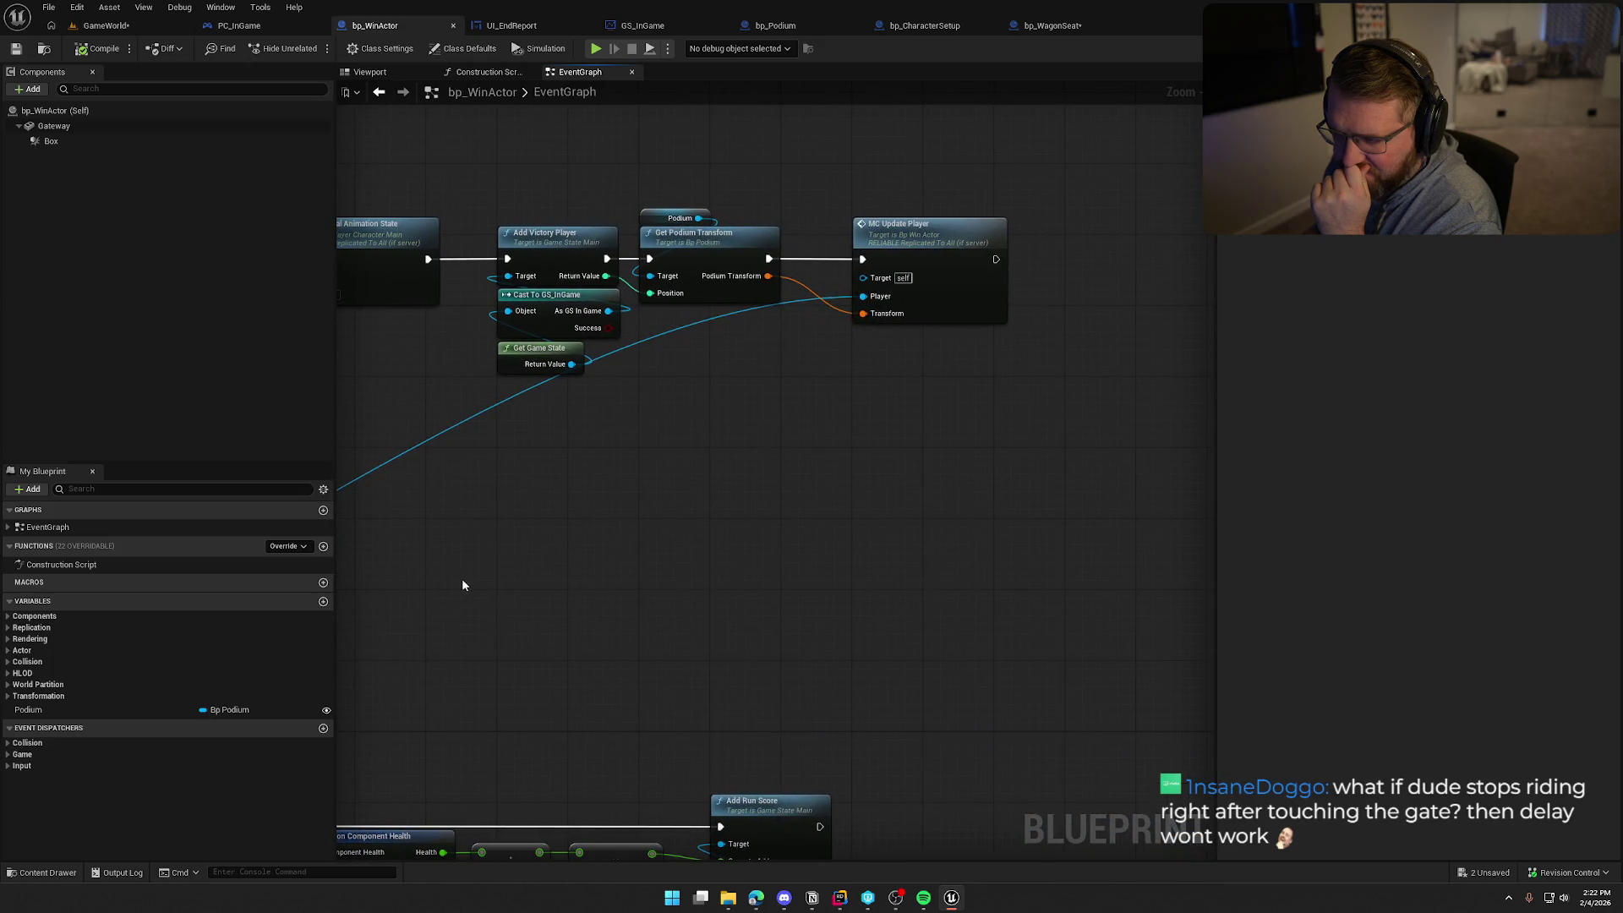
drag(462, 585, 859, 570)
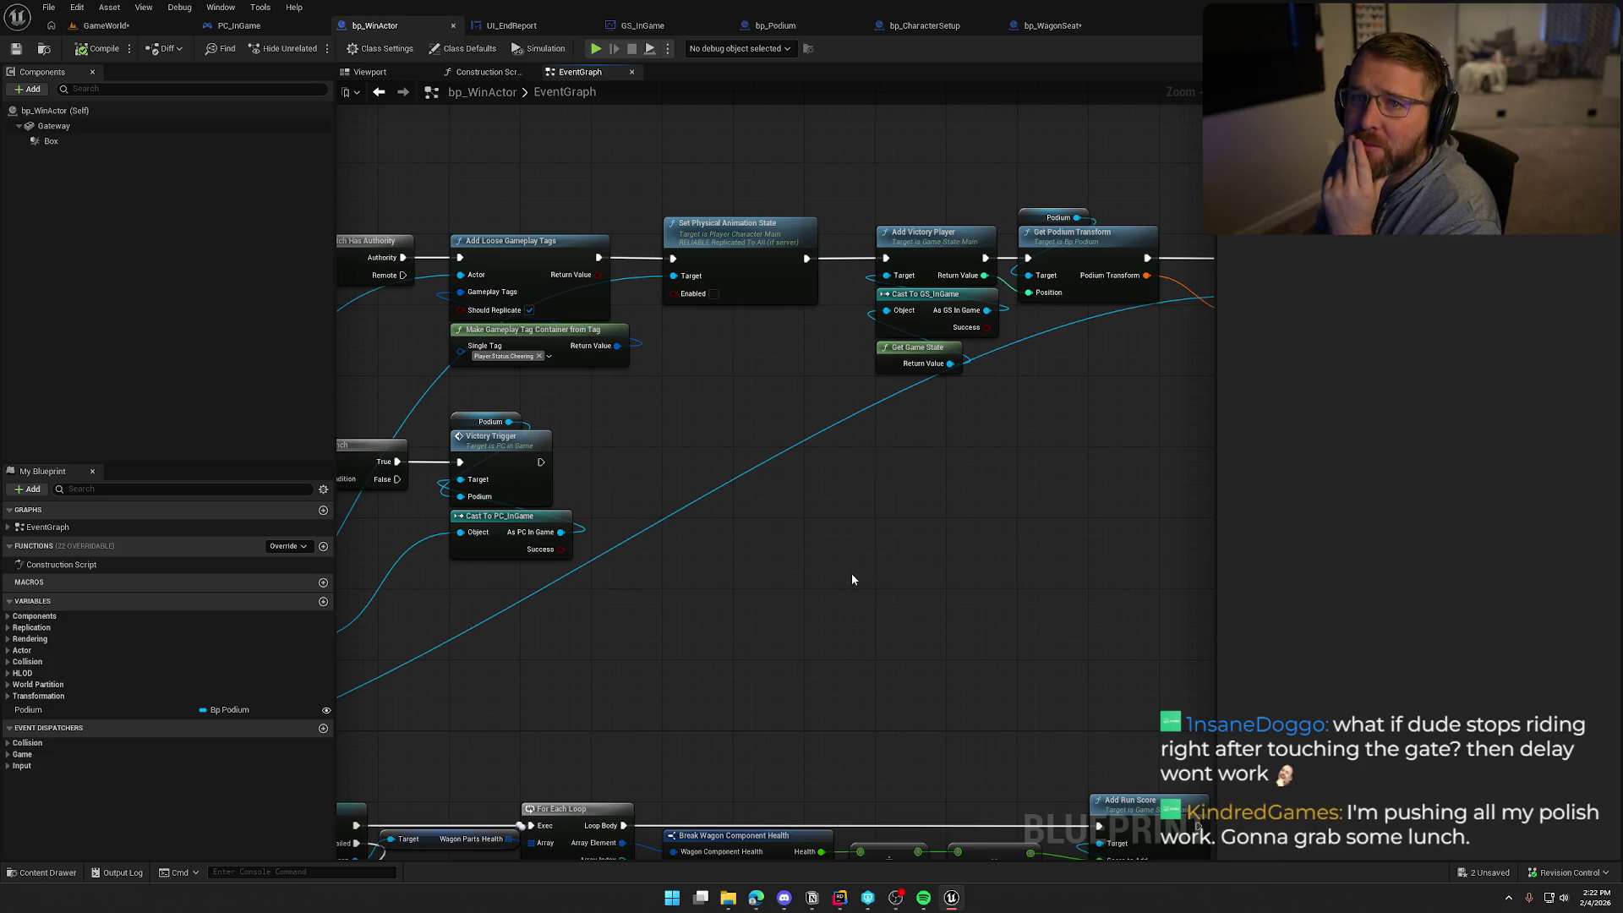
drag(688, 419, 795, 453)
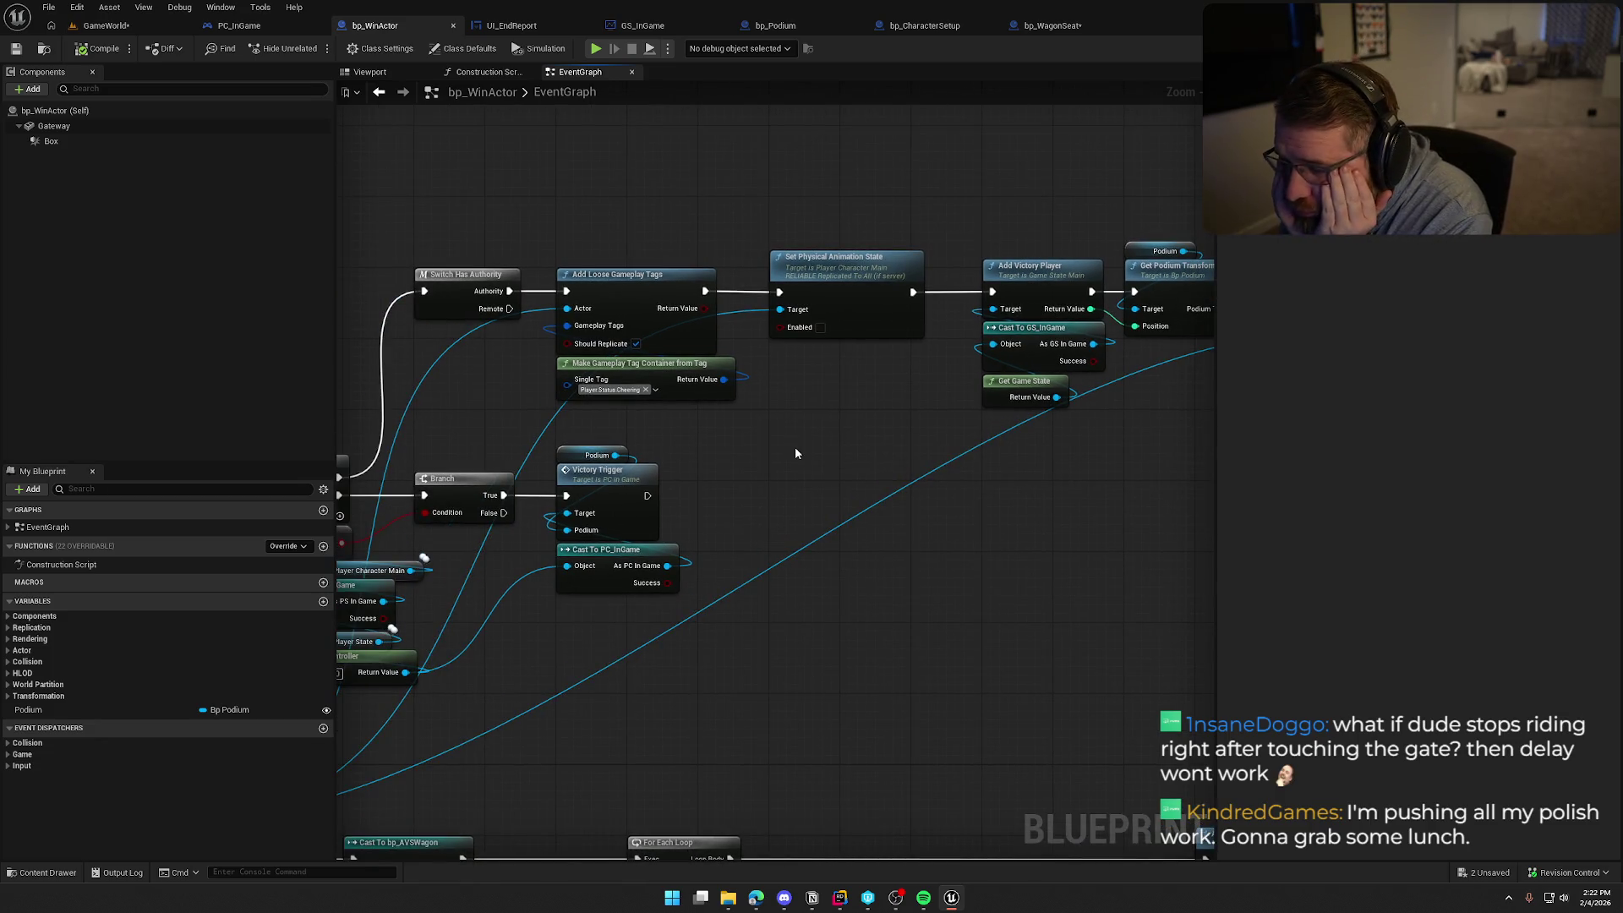
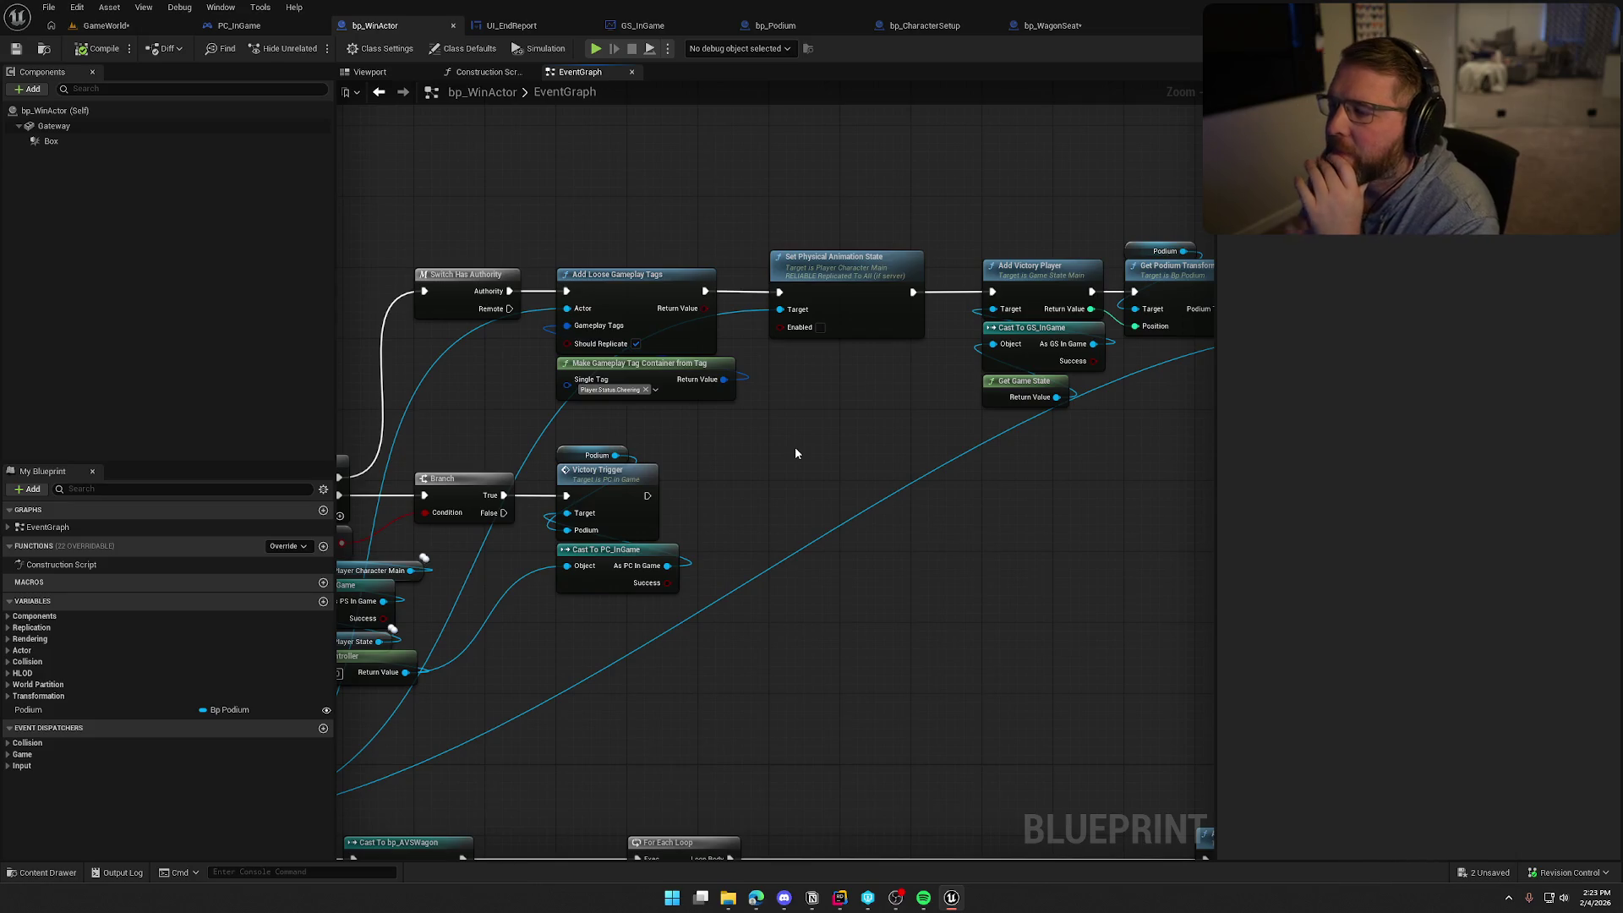
Select the tag and physical animation nodes in bp_WinActor's overlap logic
mouse_move(647, 189)
mouse_down()
mouse_move(664, 226)
mouse_move(916, 408)
mouse_up()
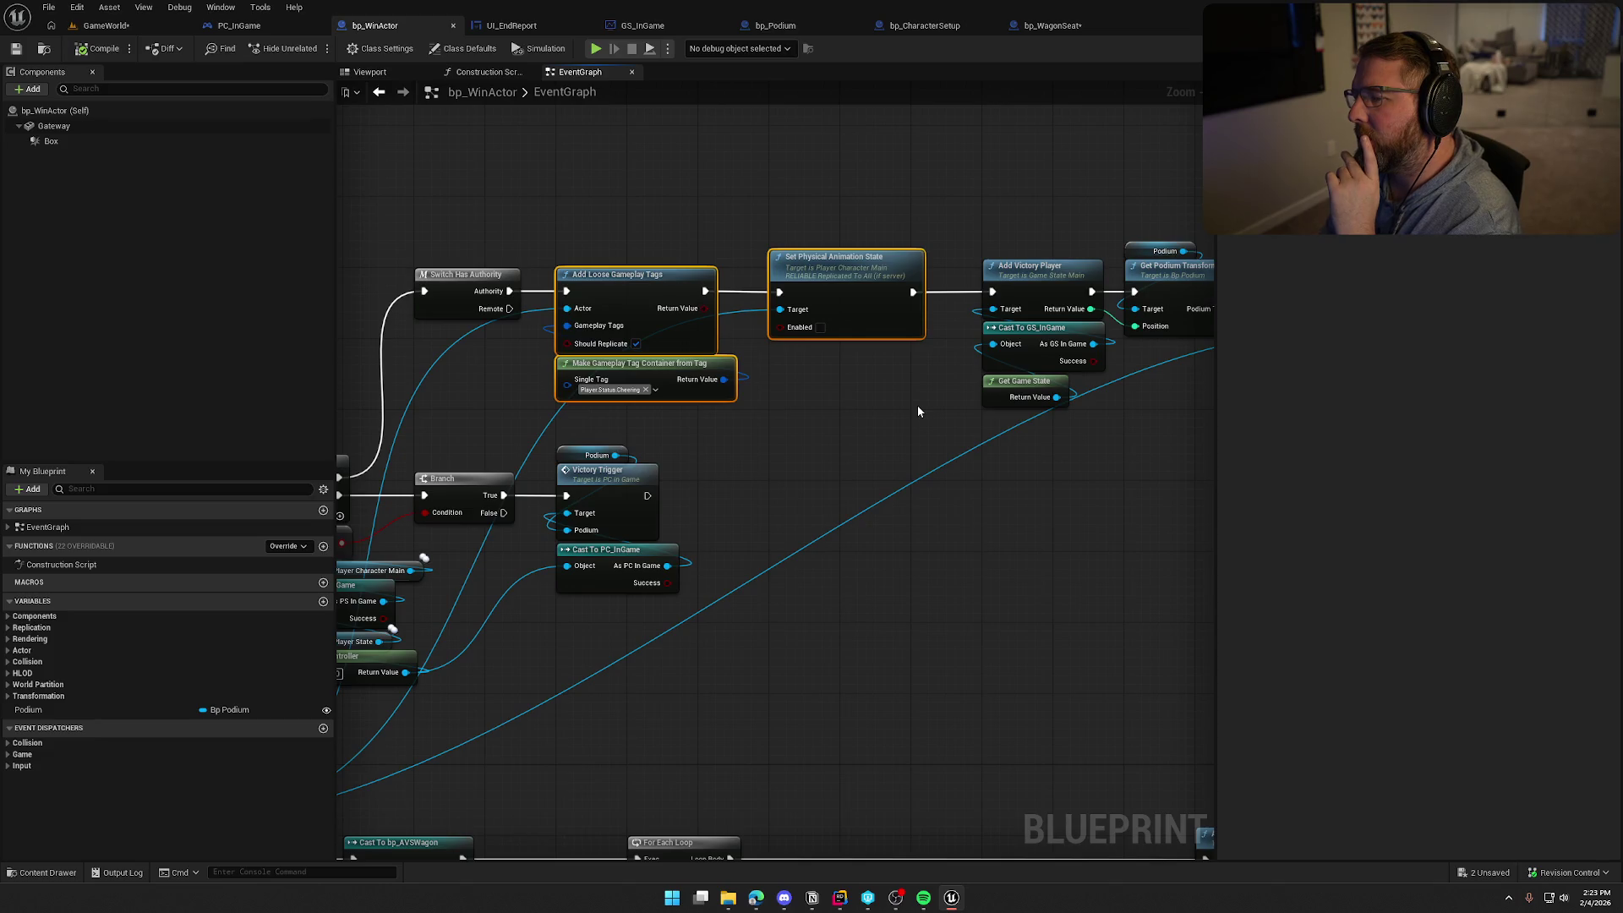
mouse_move(918, 412)
mouse_down()
mouse_move(845, 388)
mouse_move(1035, 328)
mouse_up()
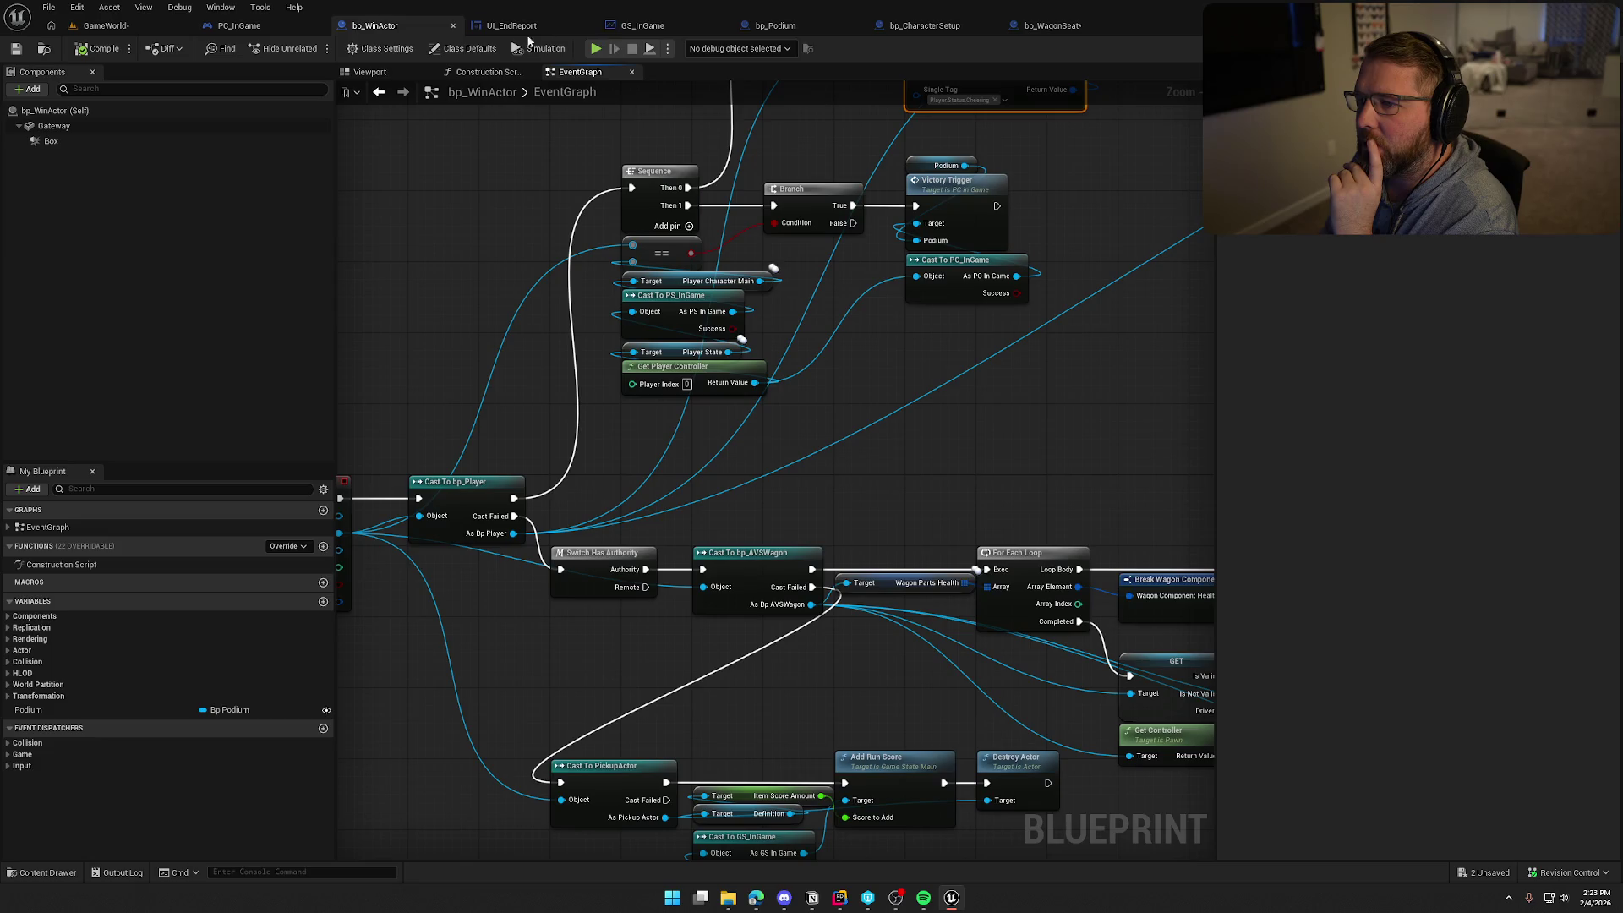
drag(454, 492, 618, 410)
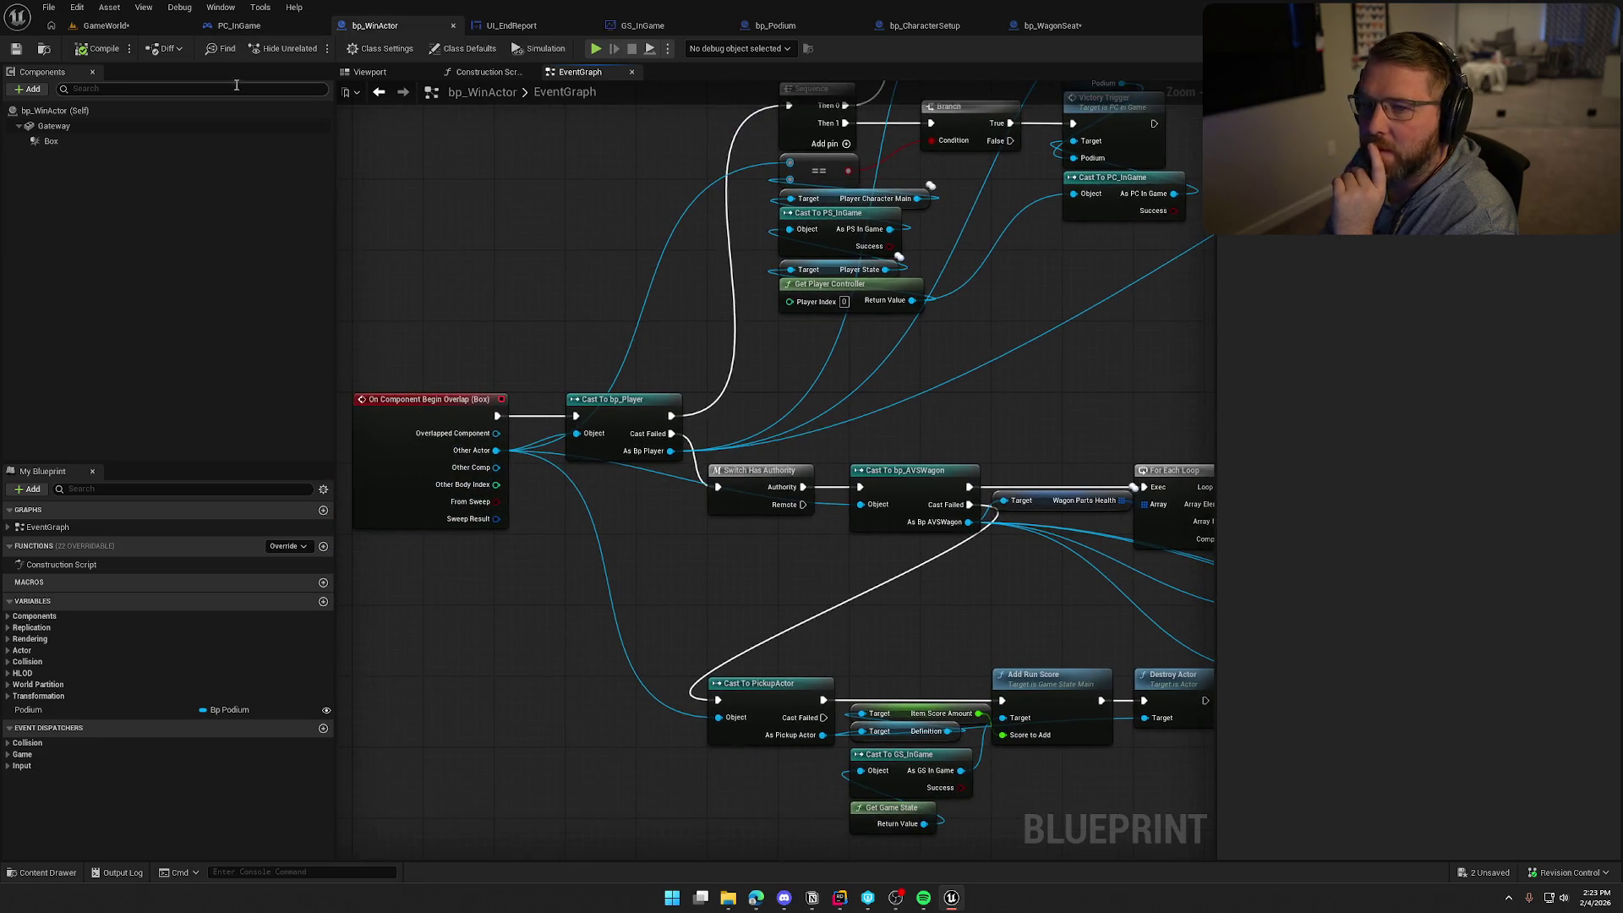
Switch to PC_InGame and locate bp_Player in the Logic/Player content folder
click(254, 26)
key(ctrl+space)
click(258, 651)
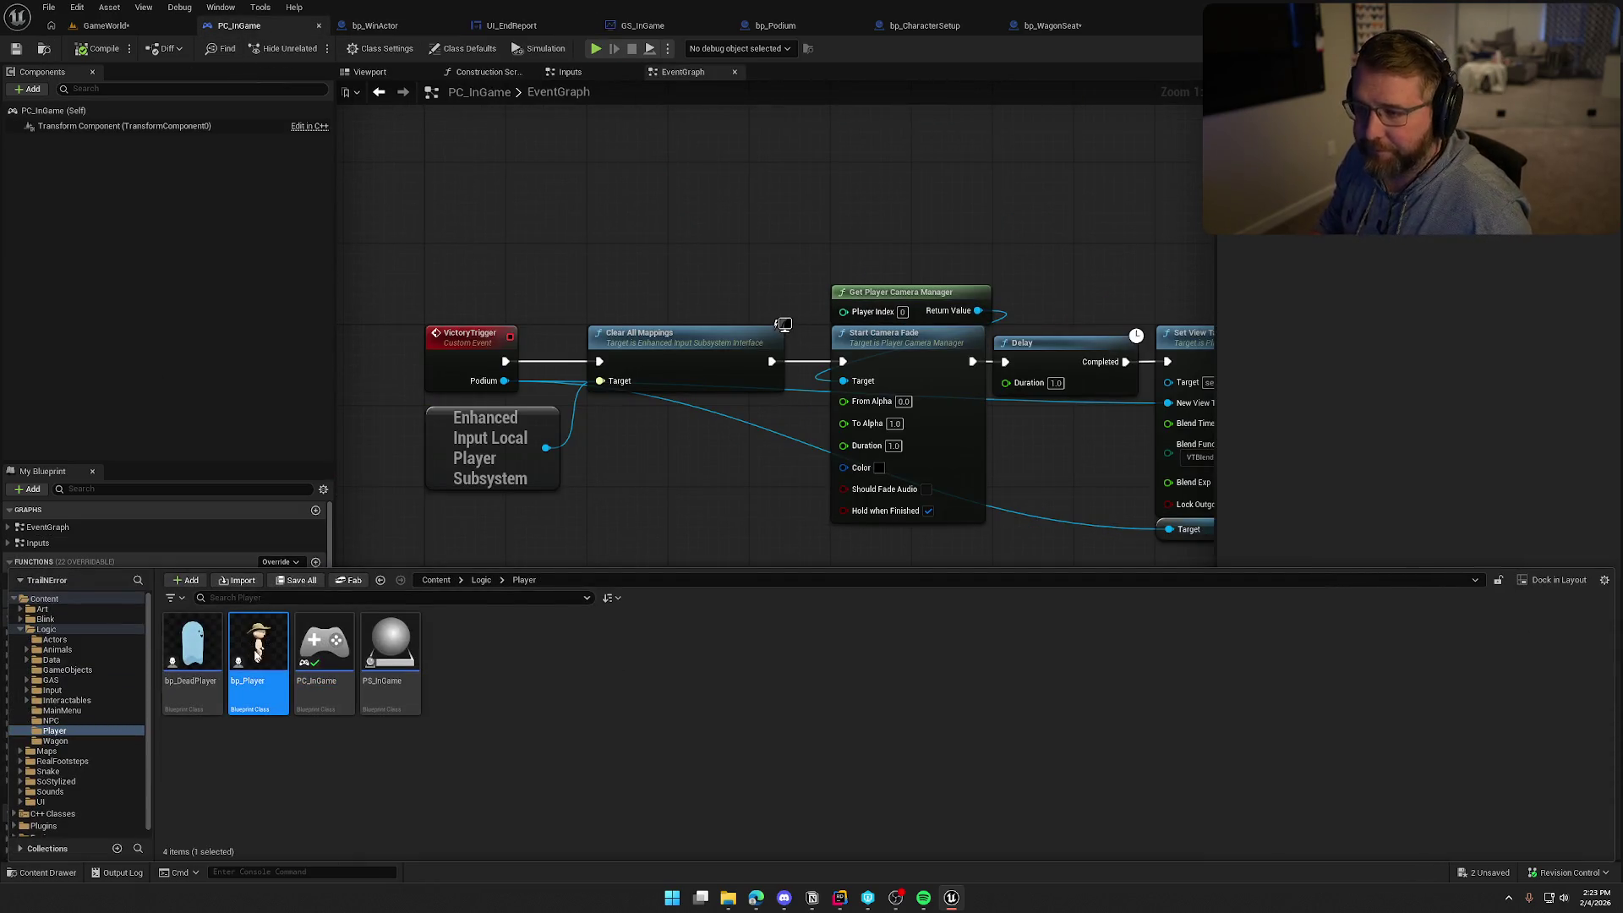
Open bp_Player and look through its list of graph events
double_click(258, 655)
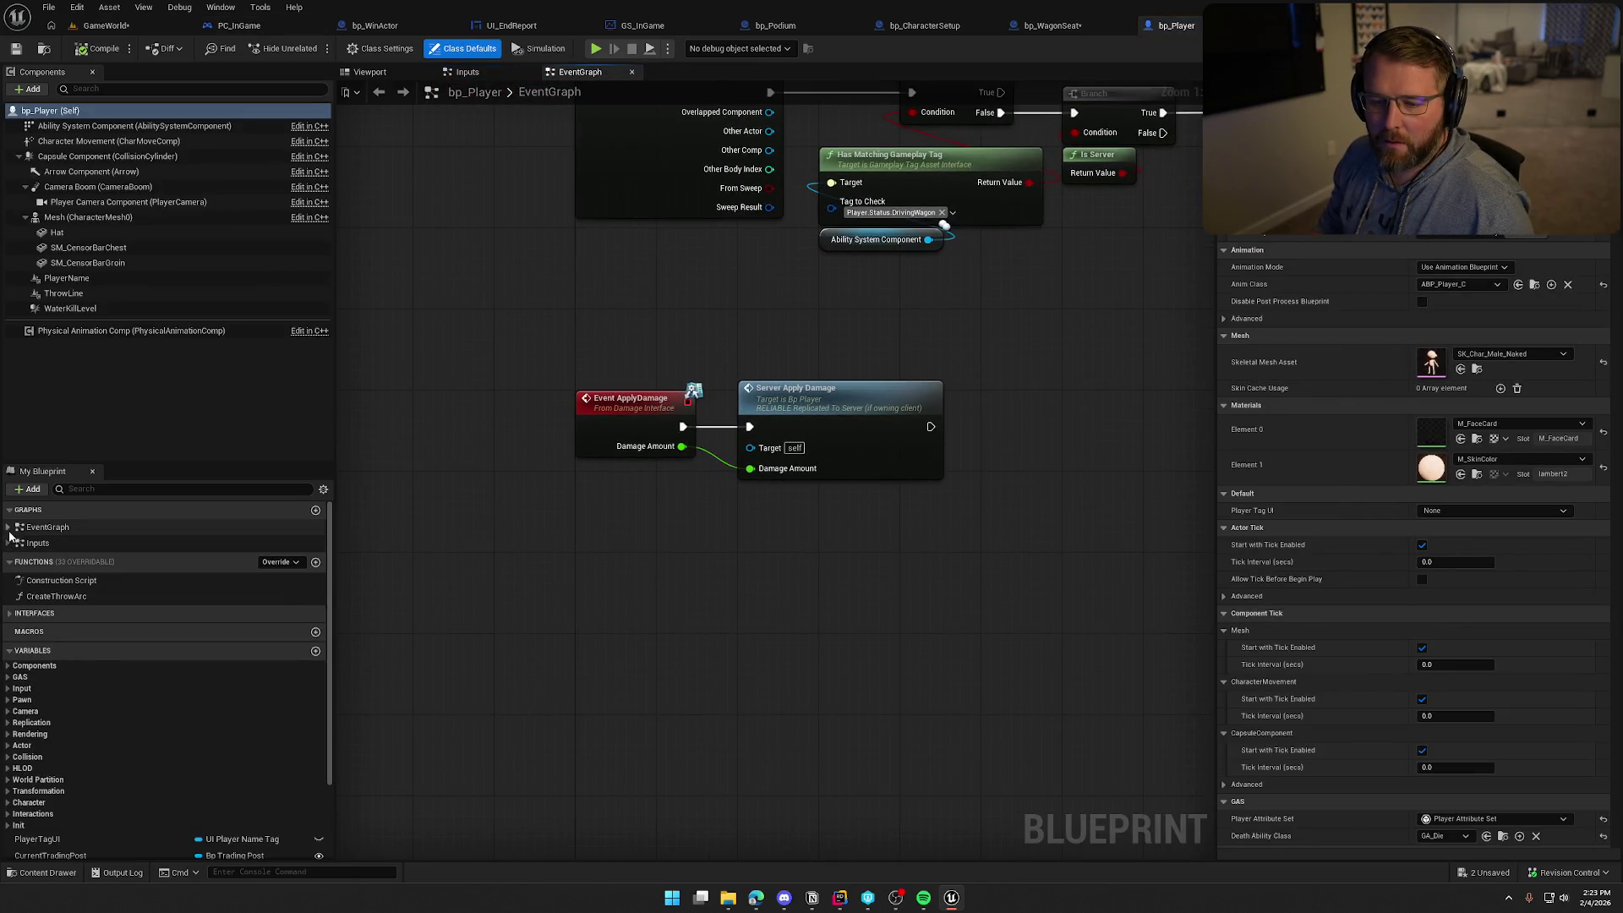
click(8, 528)
click(642, 584)
scroll(709, 634, down, 2)
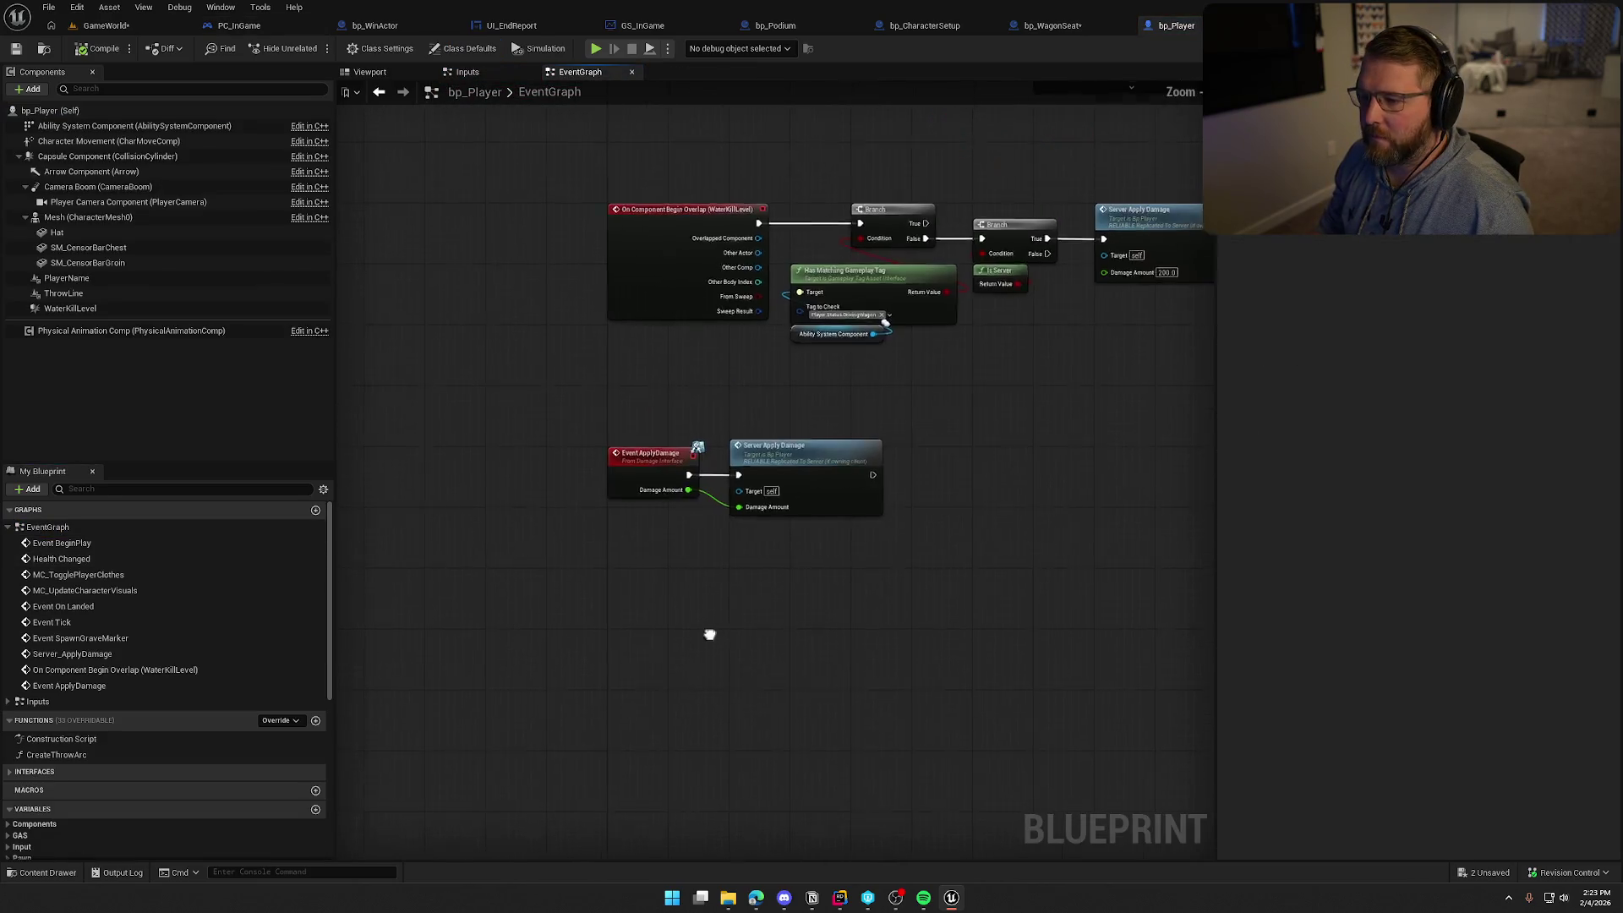
scroll(615, 849, down, 4)
scroll(663, 742, up, 4)
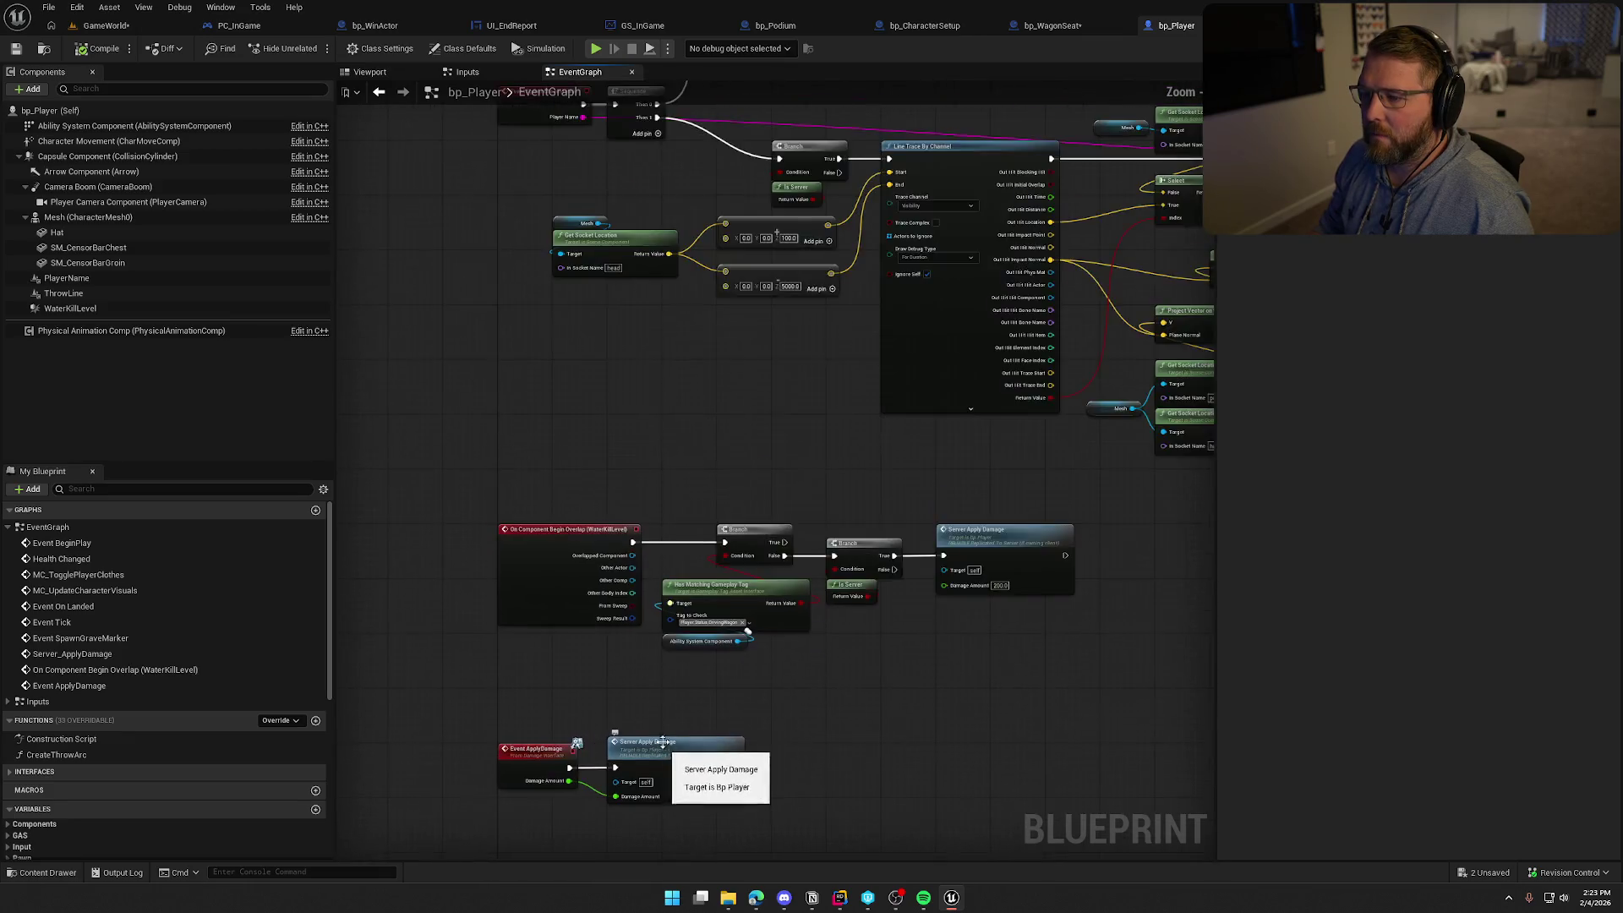
scroll(664, 743, up, 2)
Add a custom event named ApplyWinEffects, then go back to bp_WinActor
right_click(595, 367)
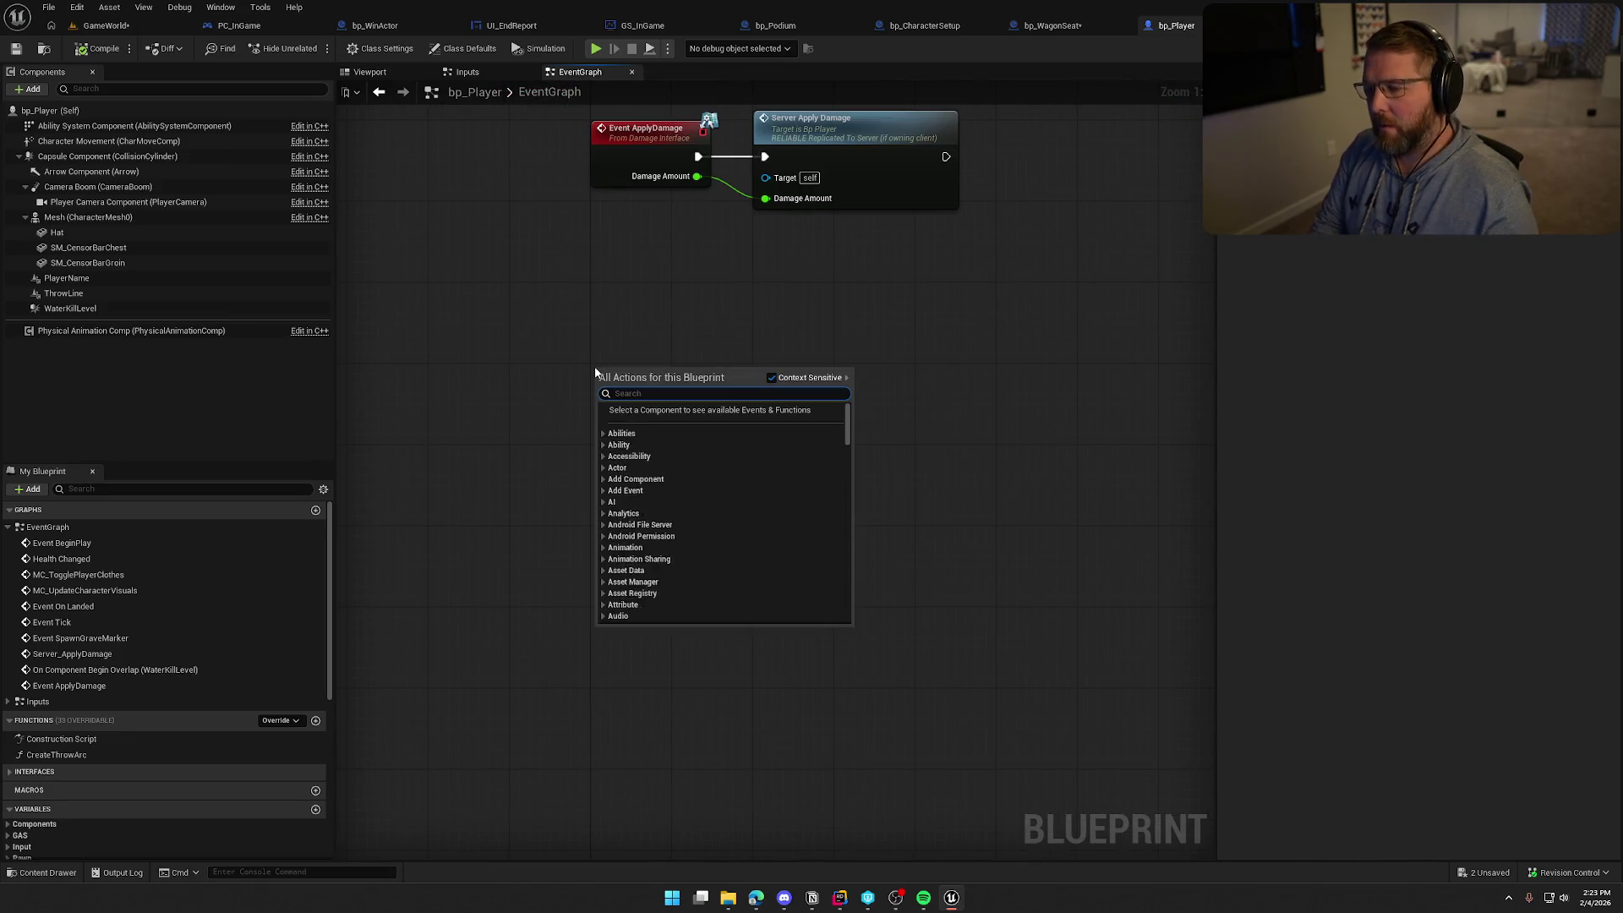
text(custom)
key(Return)
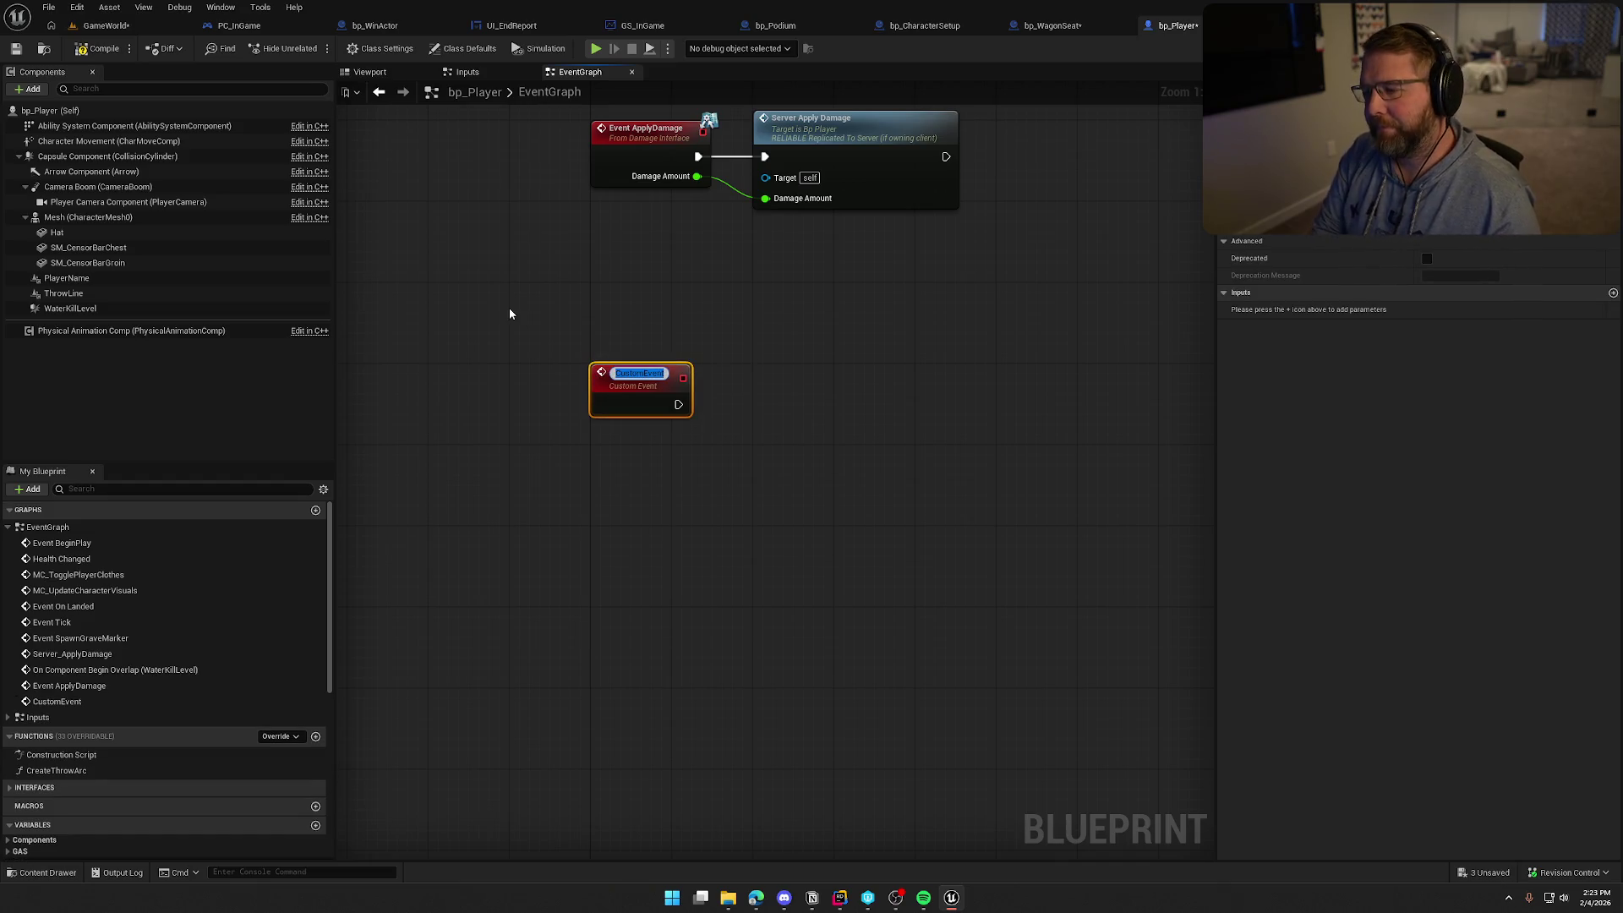
text(ApplyEn)
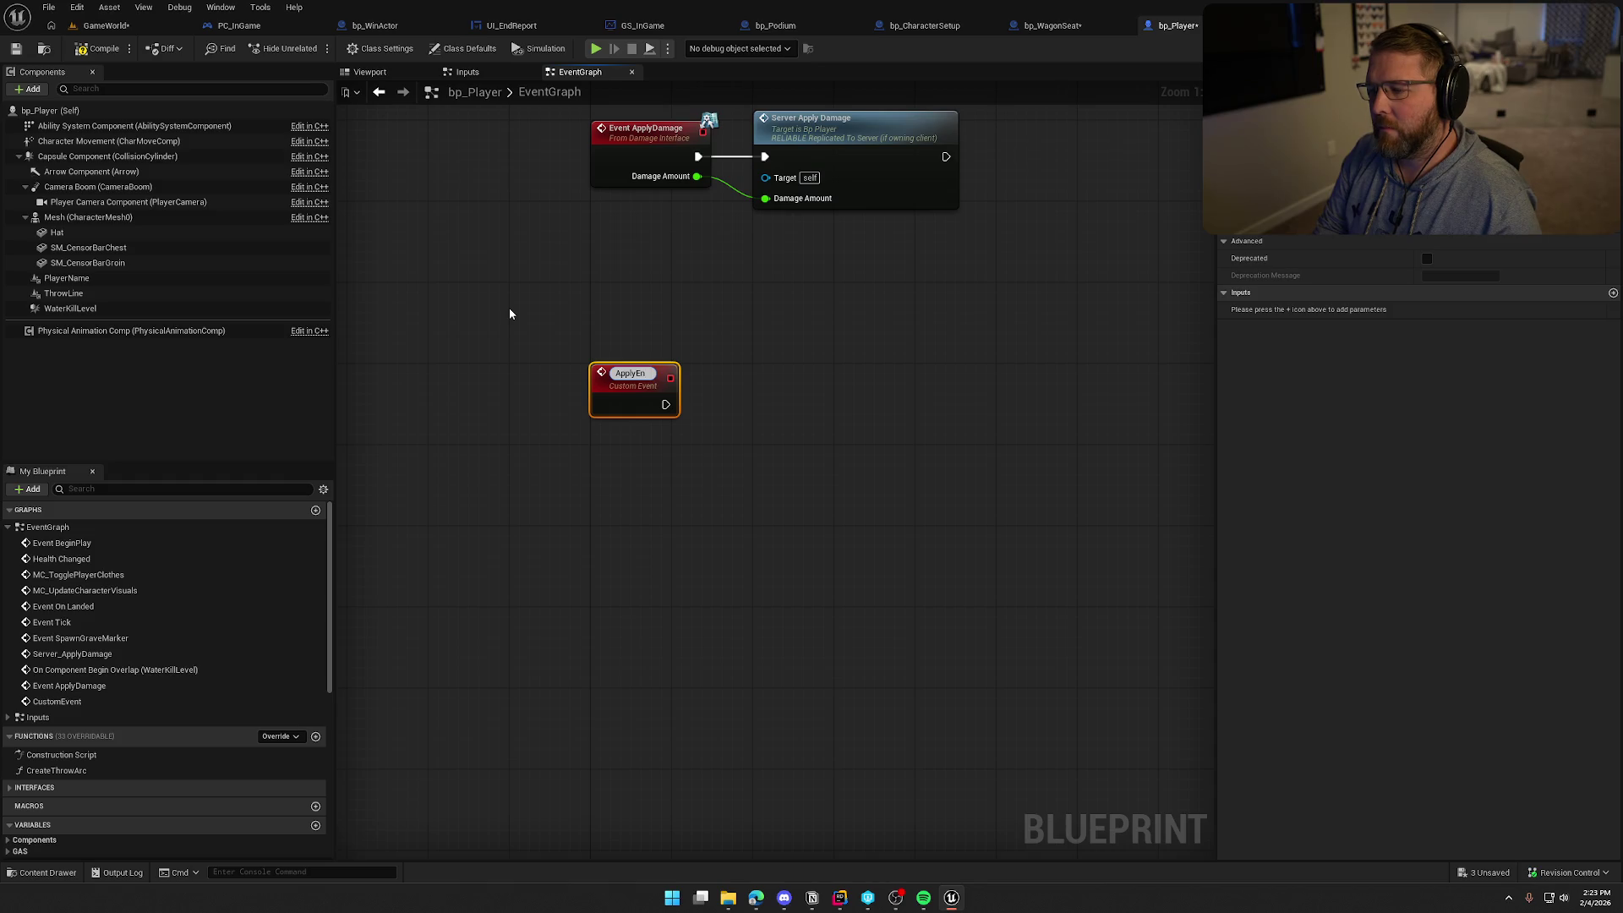
key(BackSpace)
key(BackSpace)
key(BackSpace)
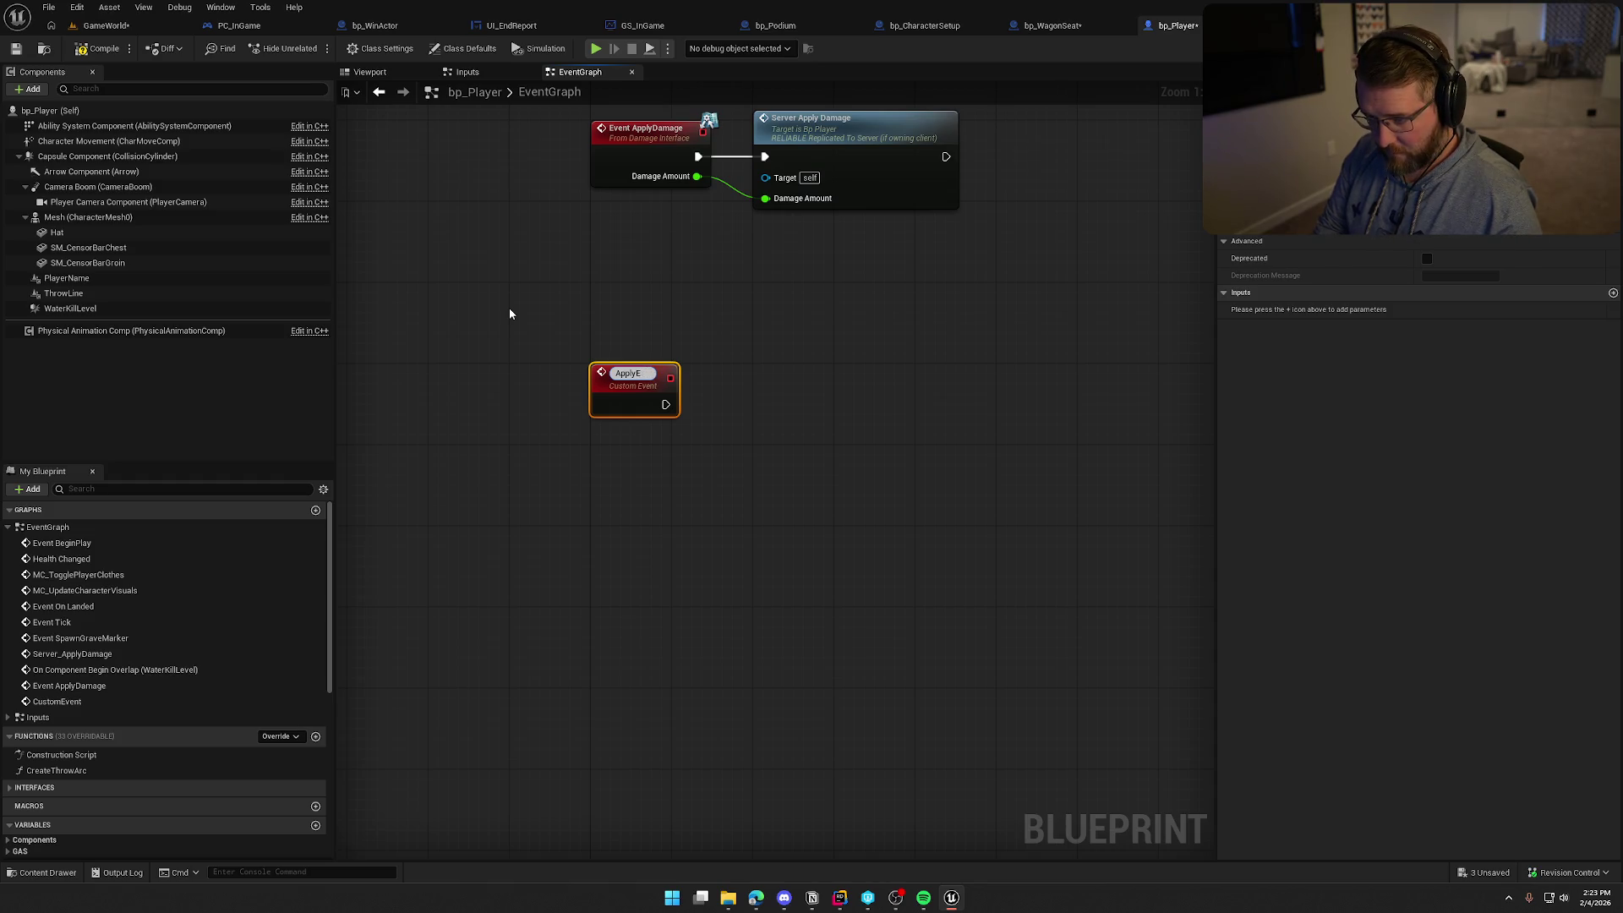
text(WinEffects)
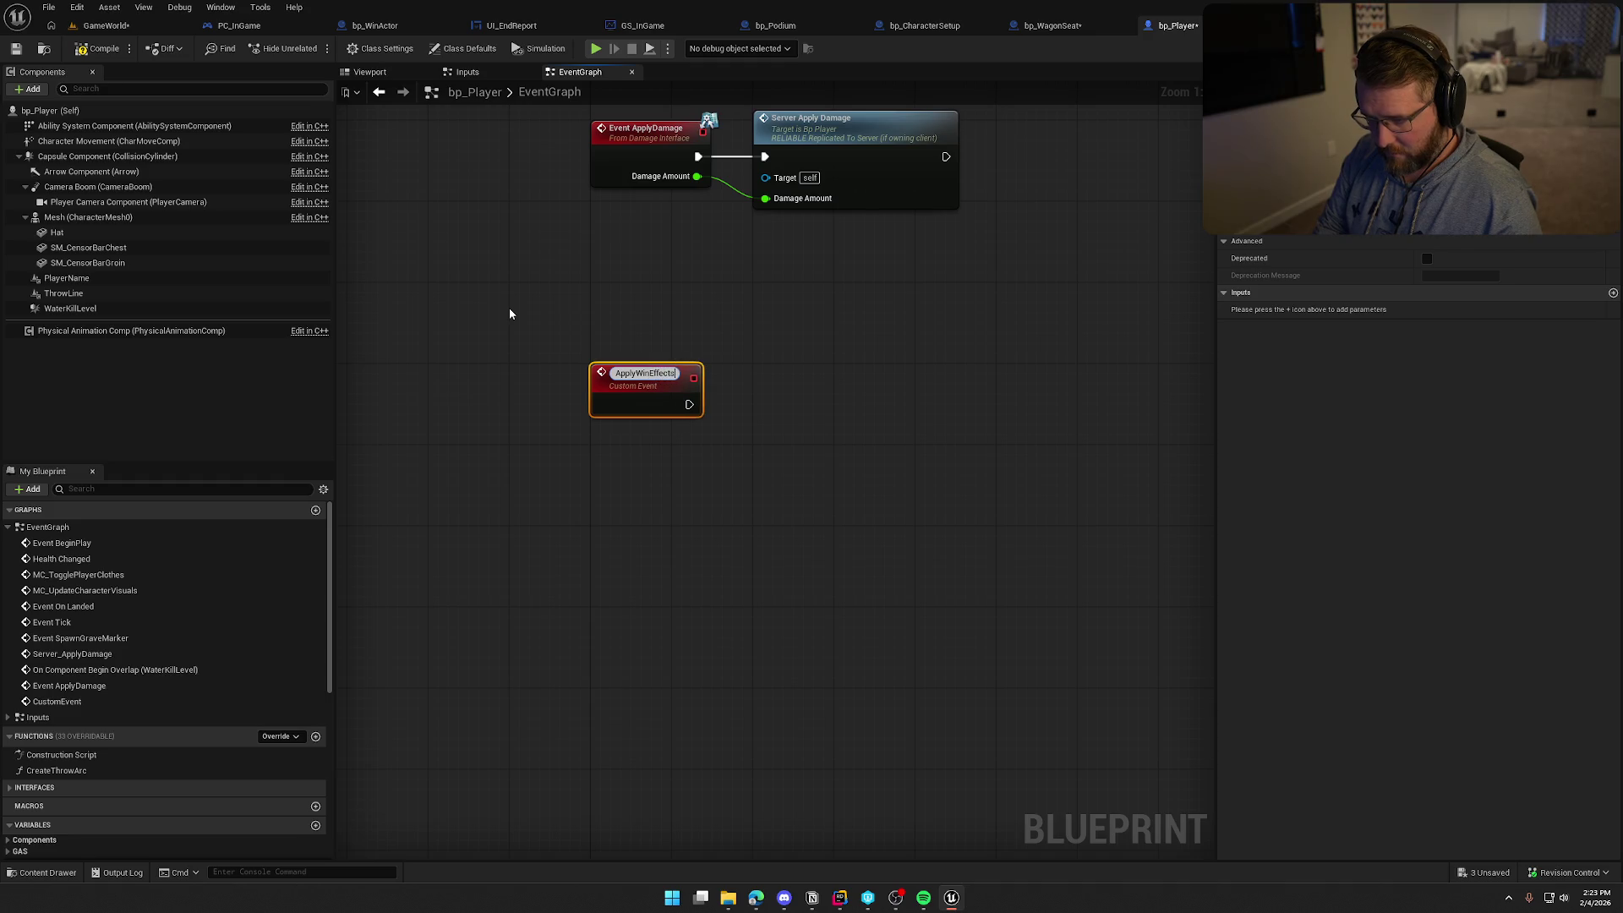
key(Return)
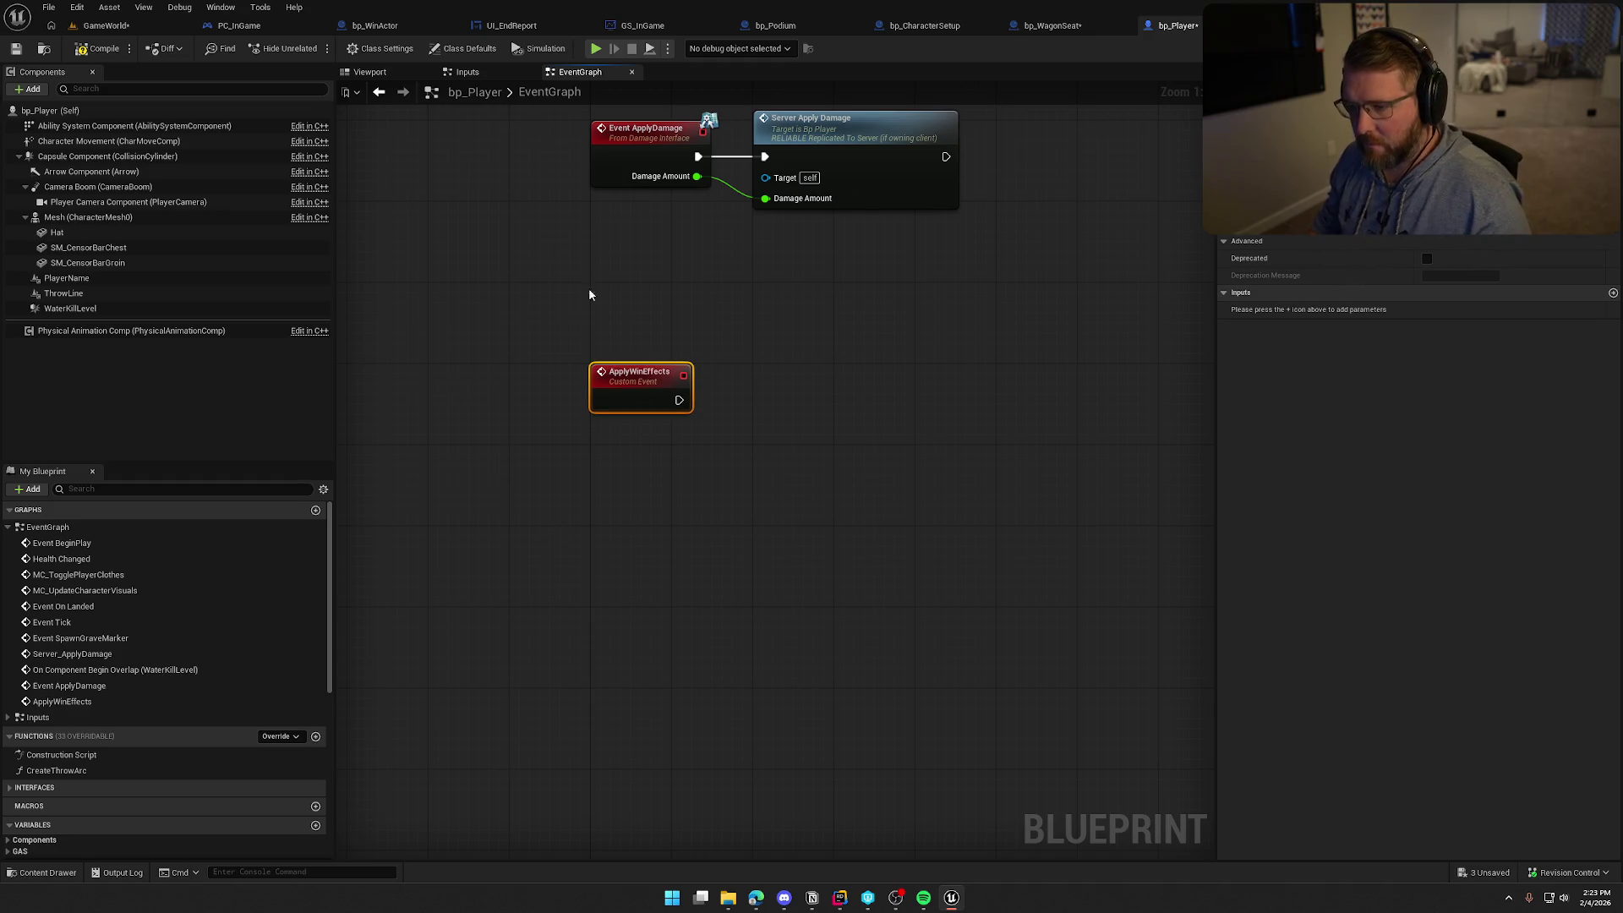
click(394, 32)
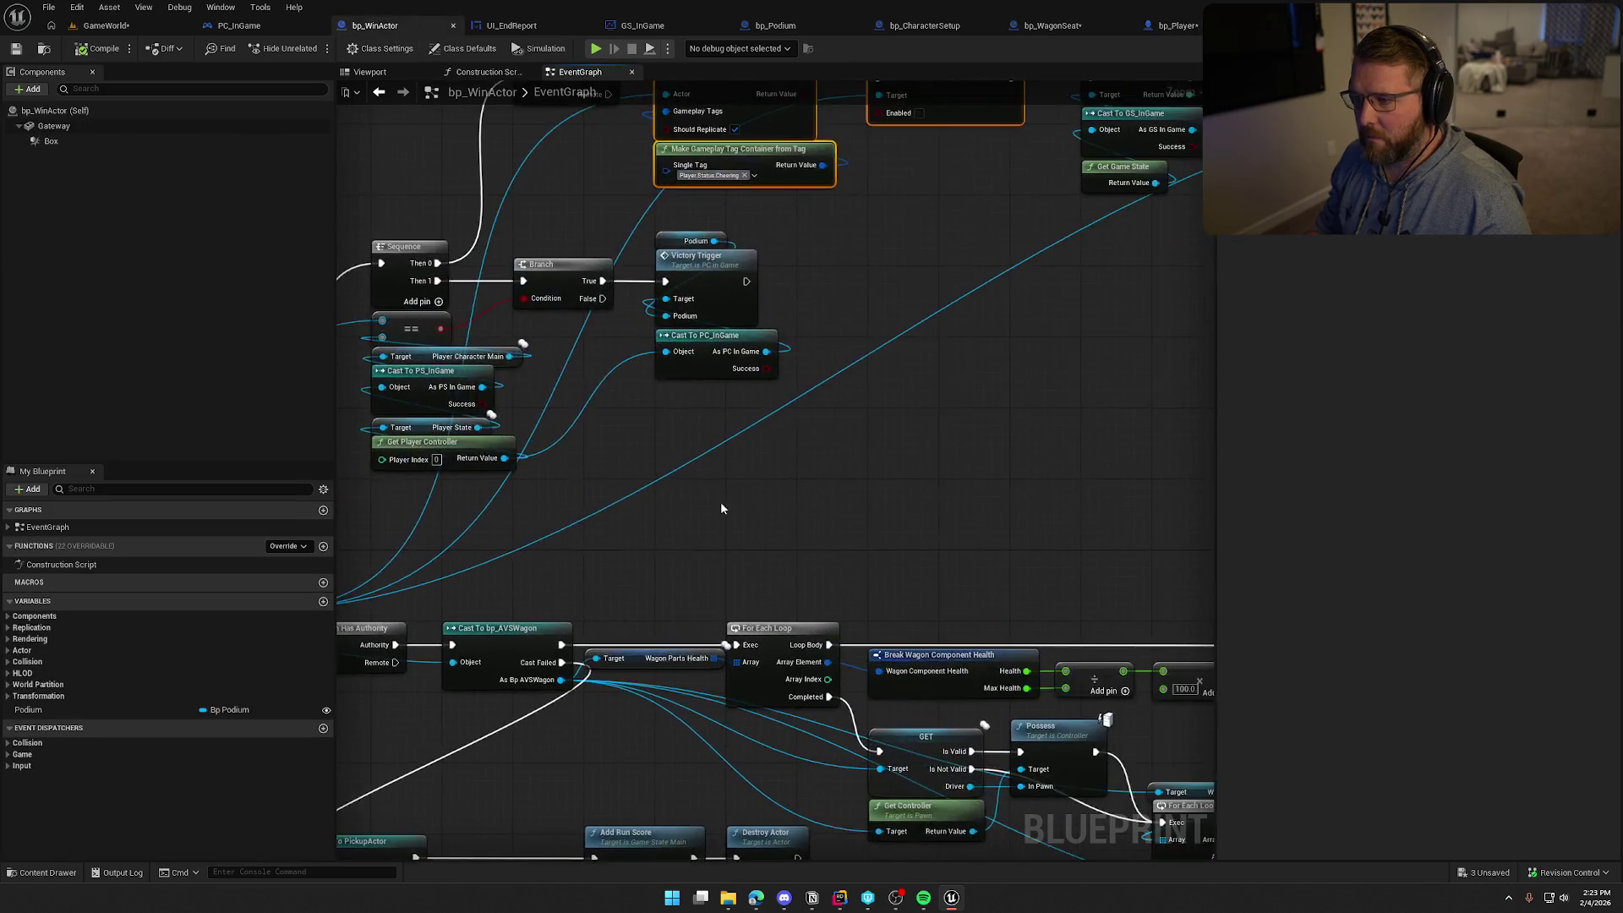
Remove the three effect nodes and add an Apply Win Effects call on the cast player
key(Delete)
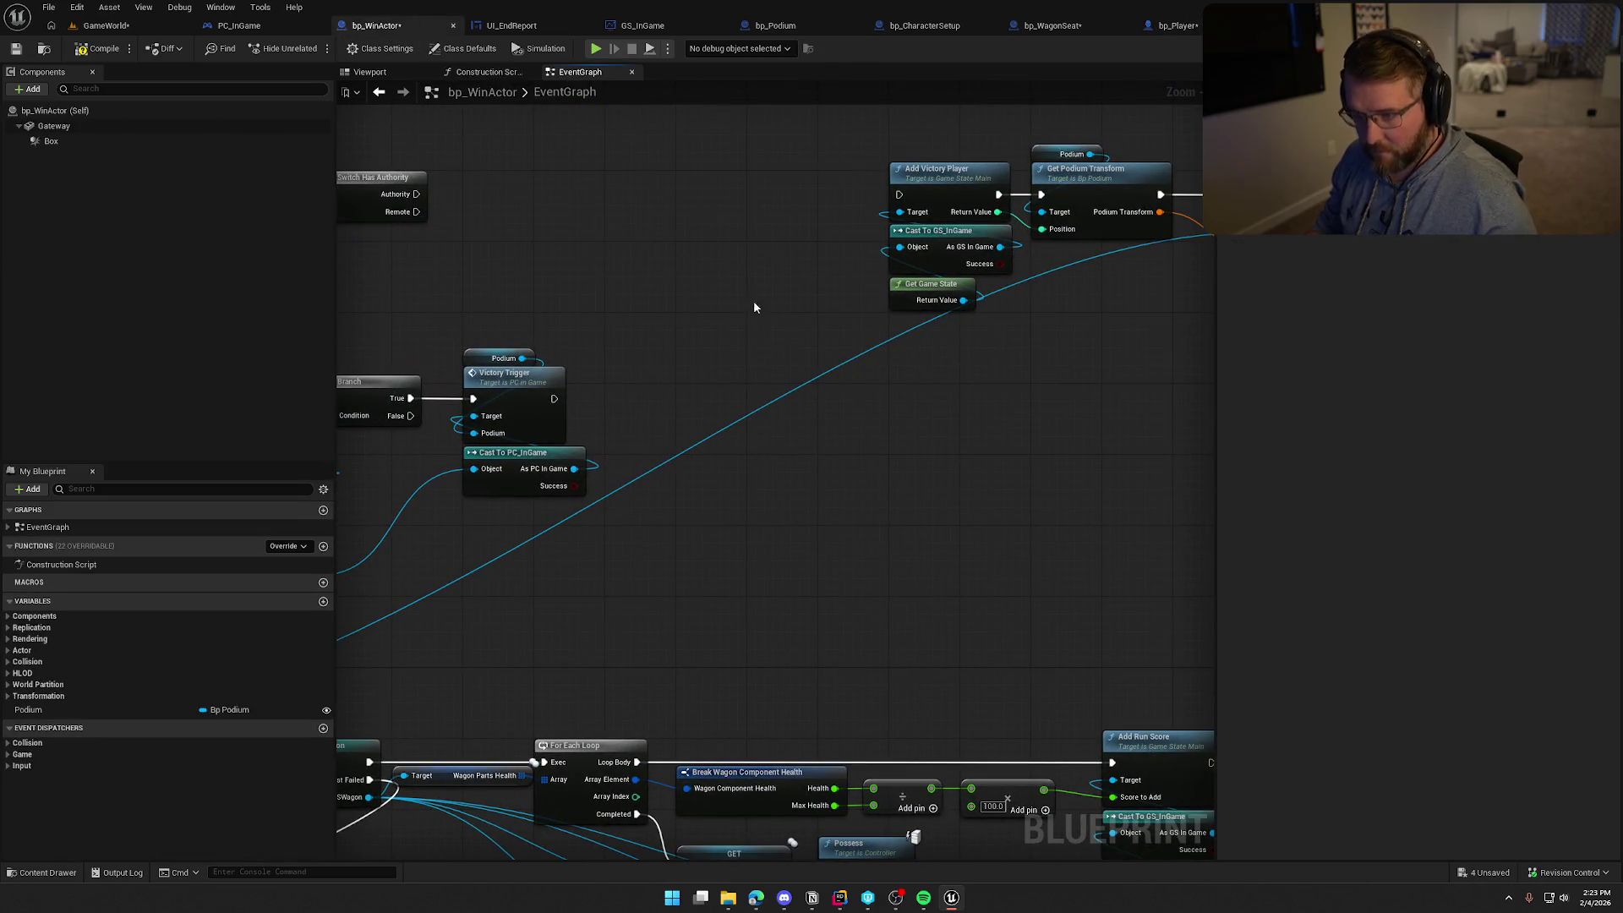
drag(417, 193, 582, 179)
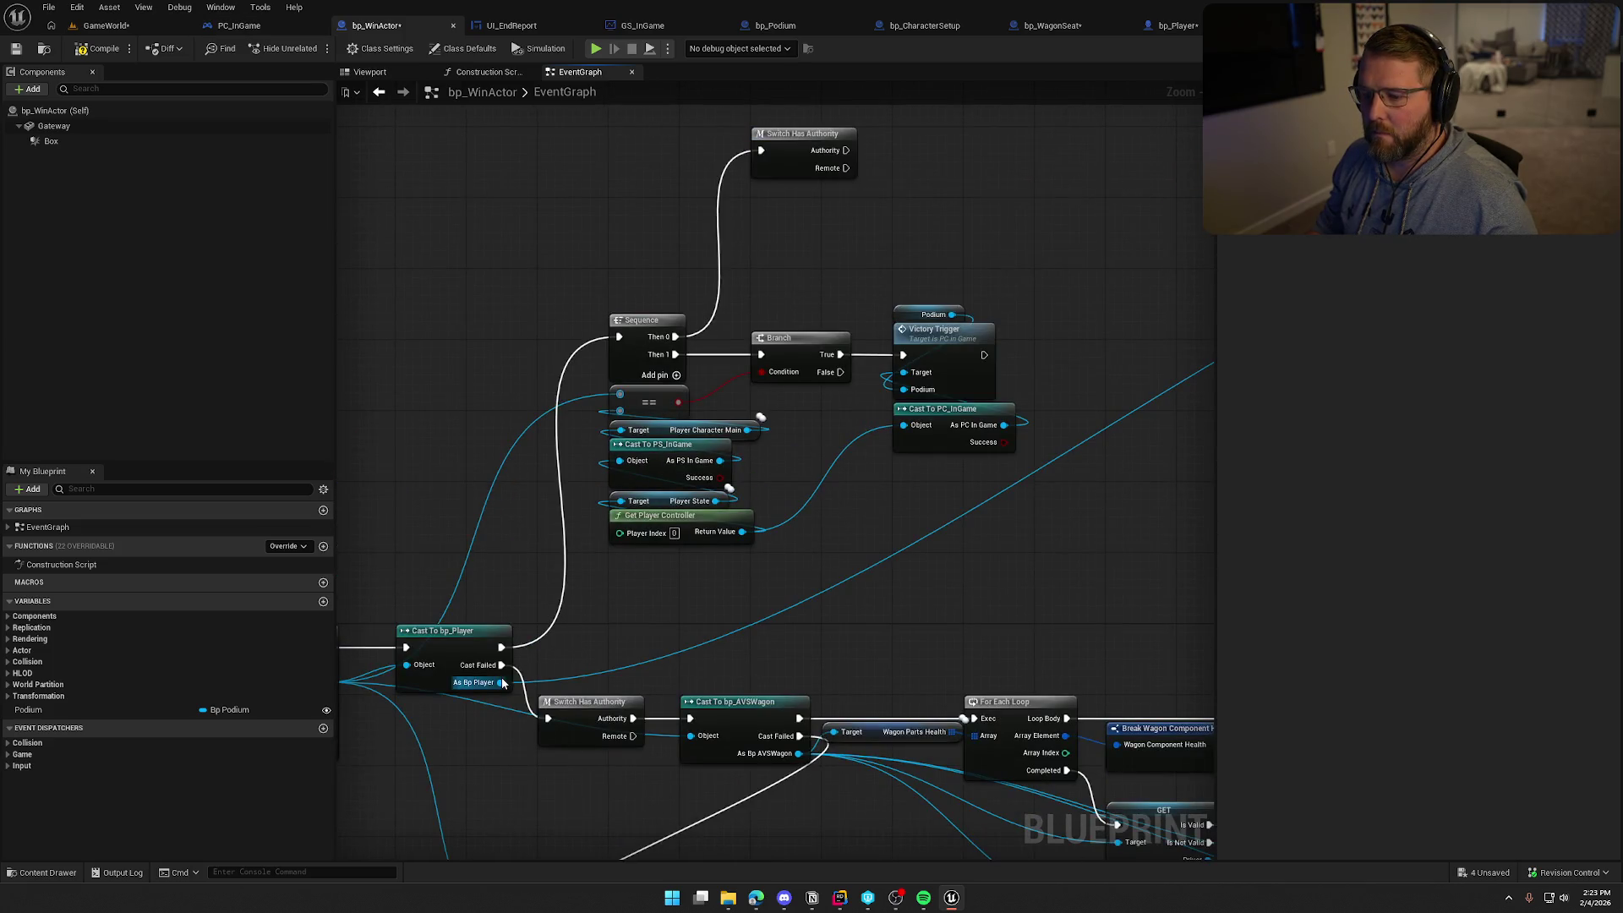
drag(503, 683, 958, 188)
text(apply wi)
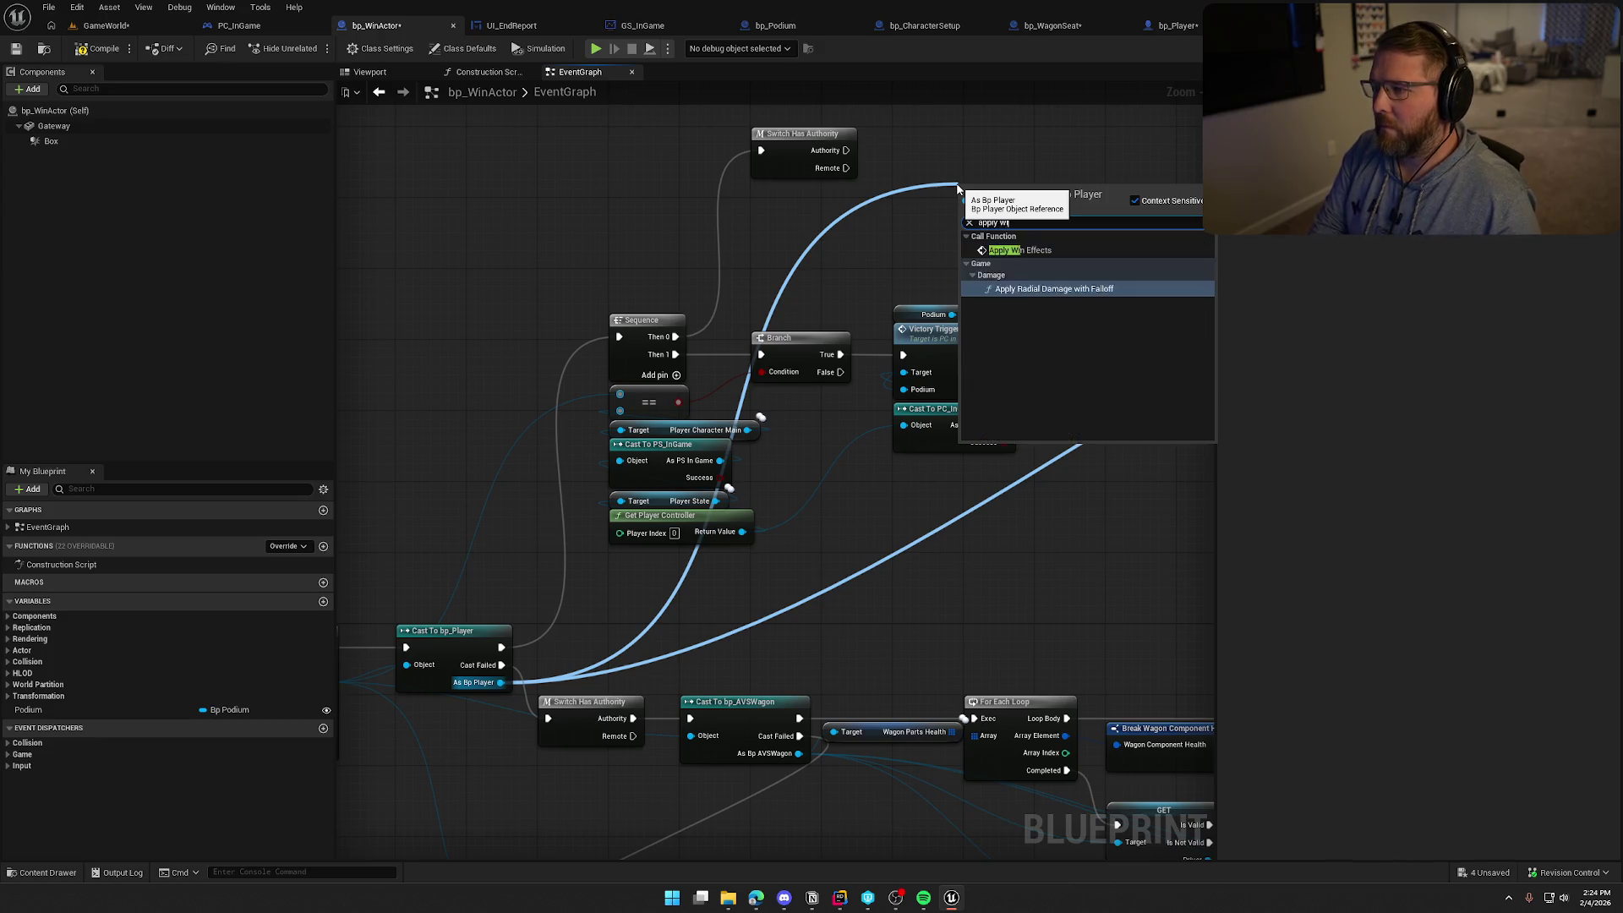
click(1019, 250)
Wire the authority branch through Apply Win Effects into Add Victory Player
drag(845, 151, 972, 219)
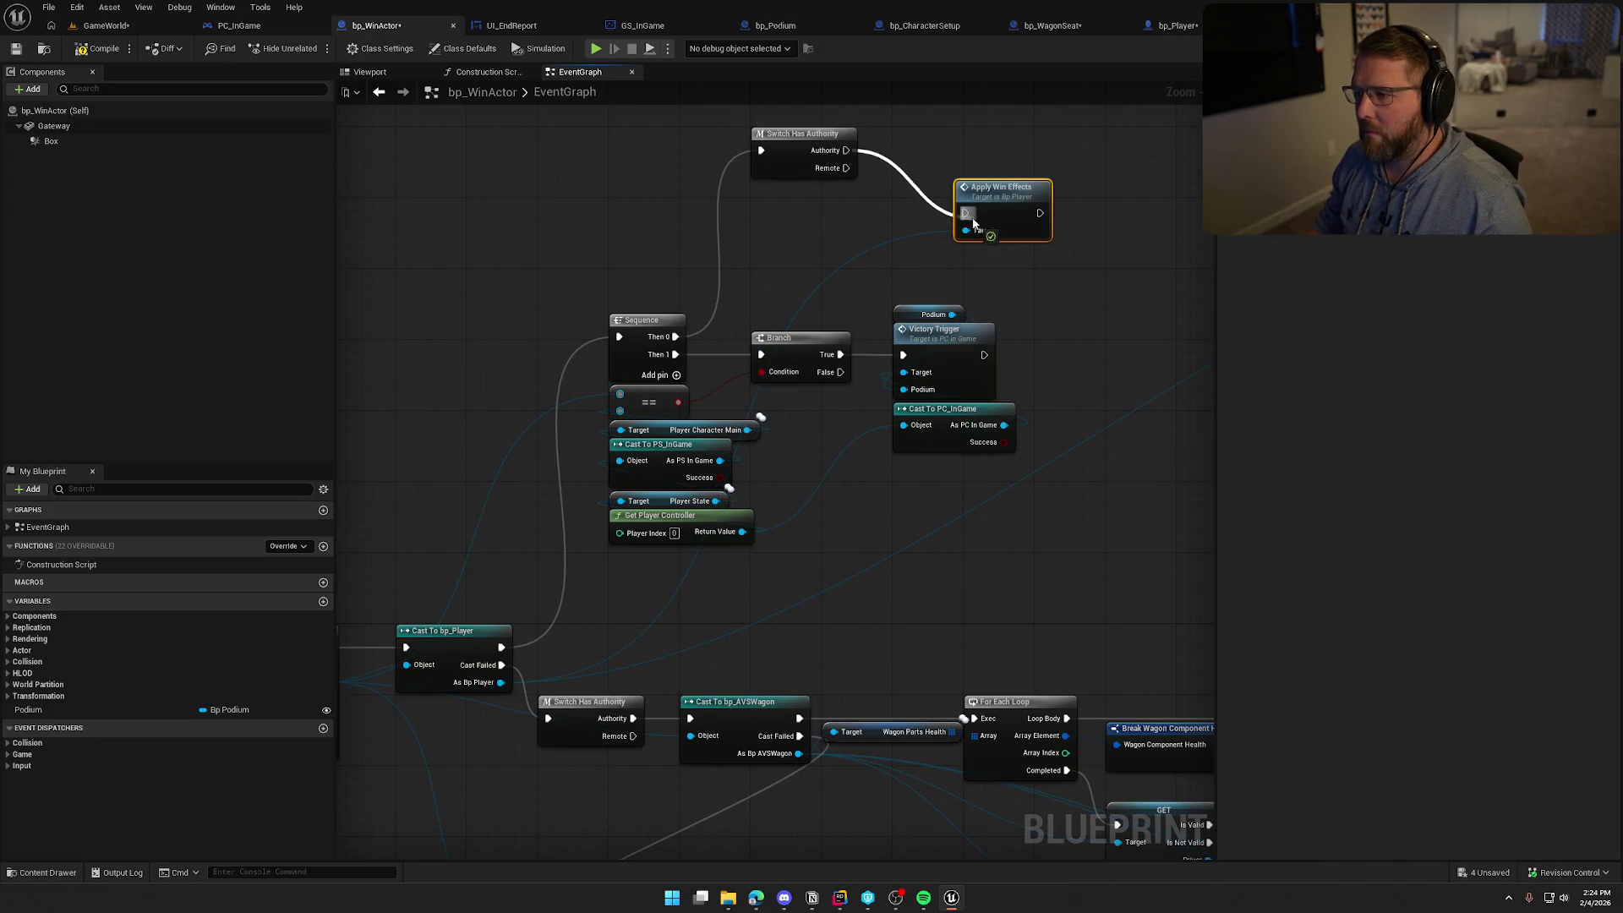
scroll(967, 200, down, 5)
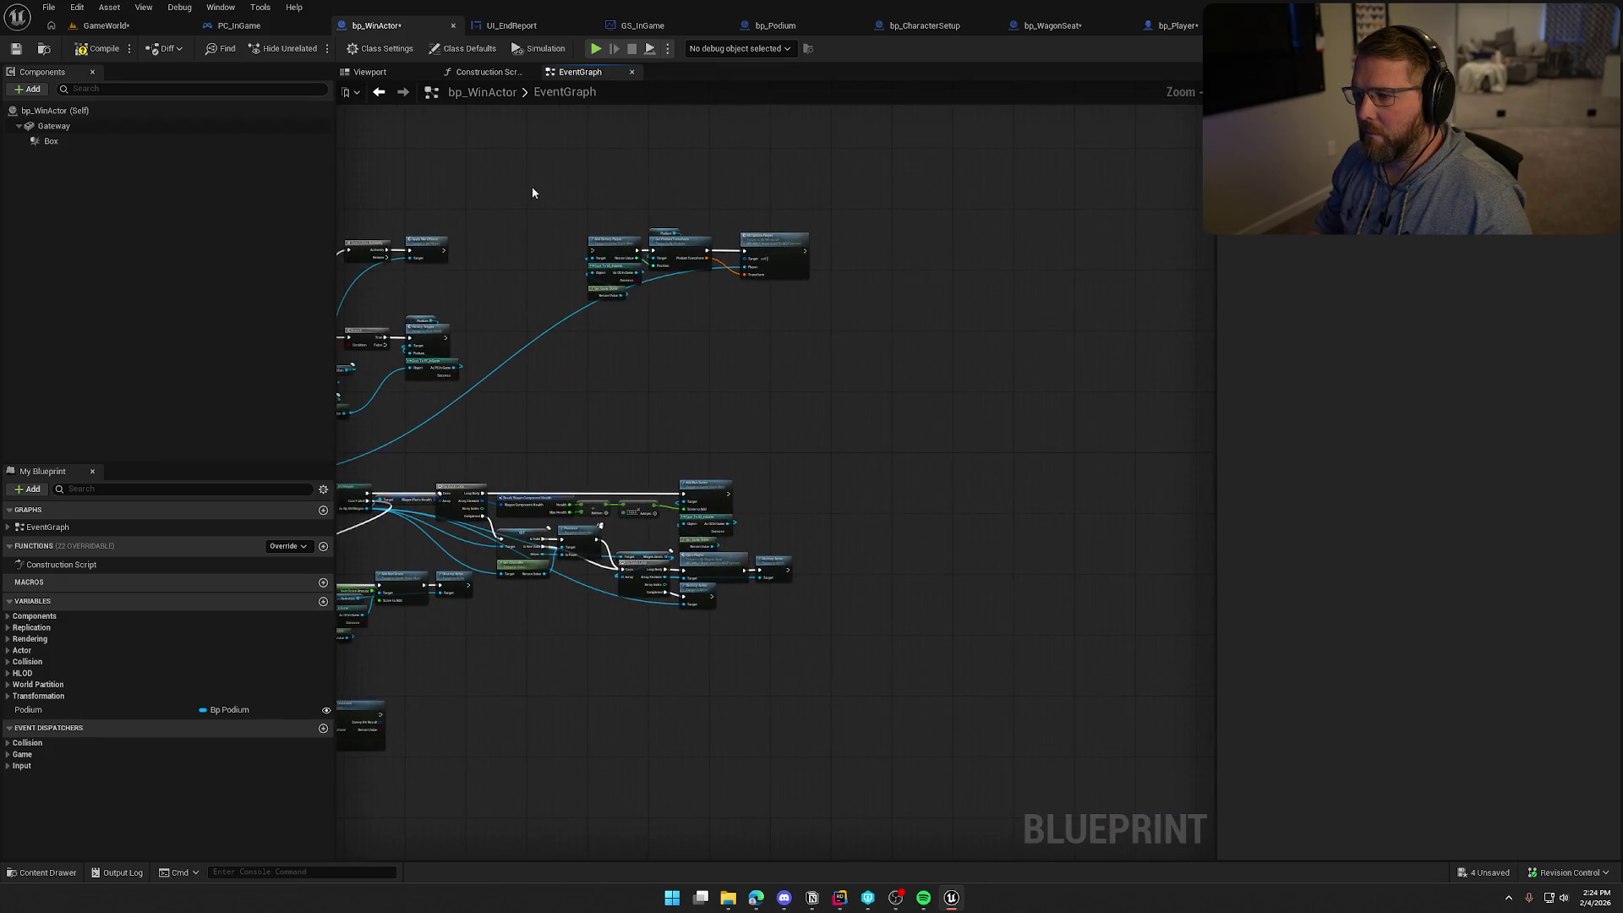
scroll(656, 358, up, 5)
mouse_move(975, 304)
mouse_down()
mouse_move(569, 309)
mouse_move(709, 277)
mouse_move(692, 277)
mouse_up()
click(473, 181)
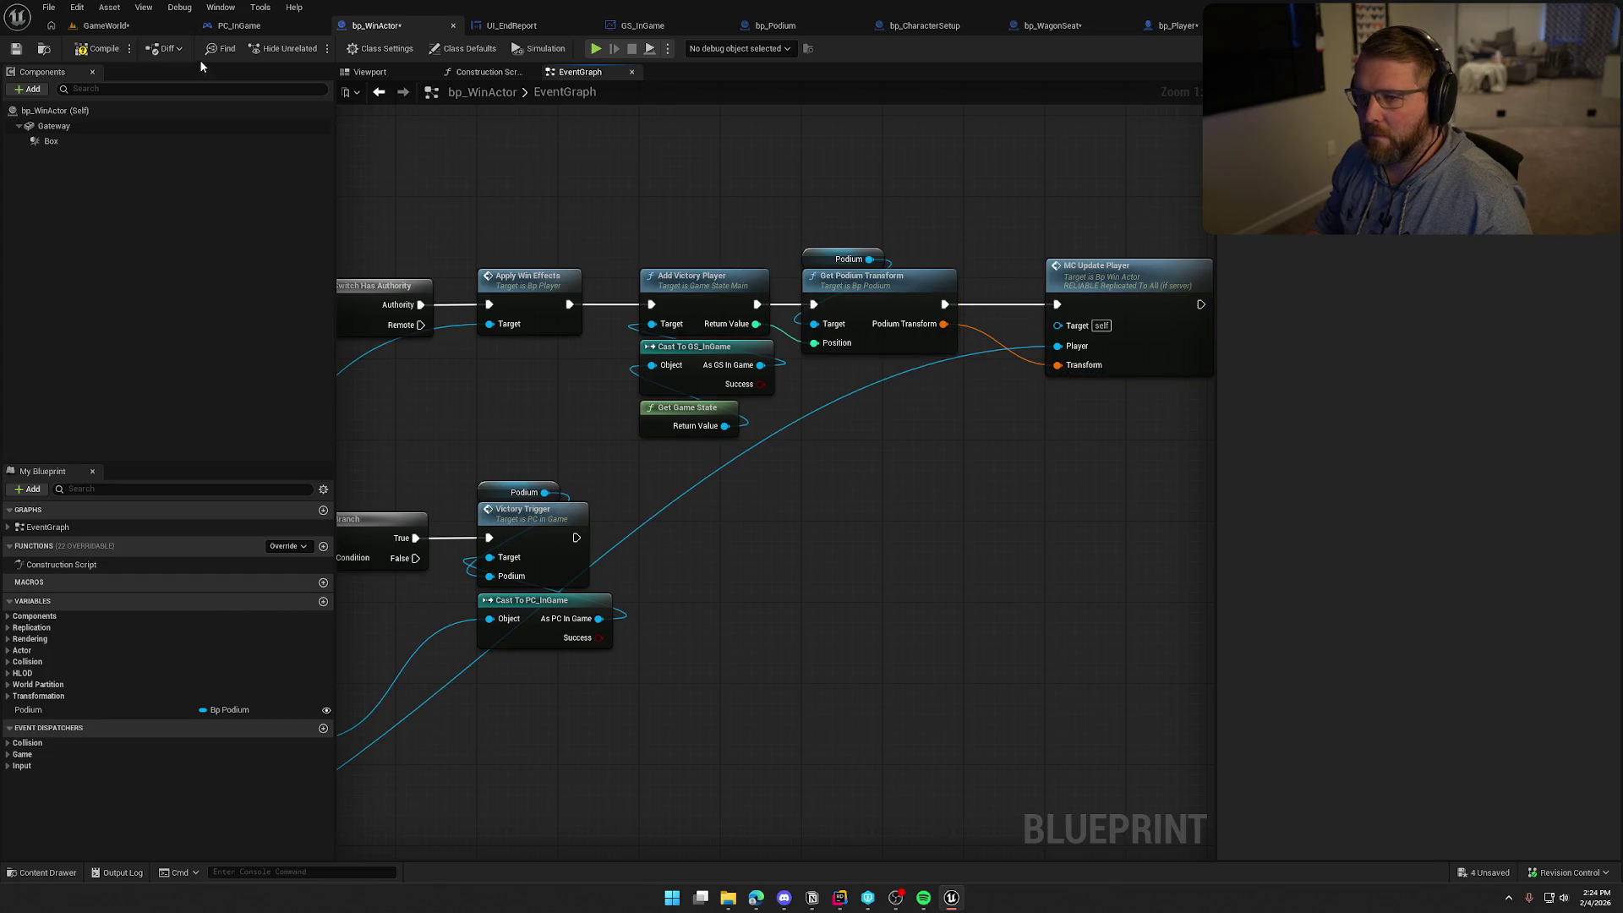
Save all modified blueprints
key(ctrl+shift+s)
click(826, 587)
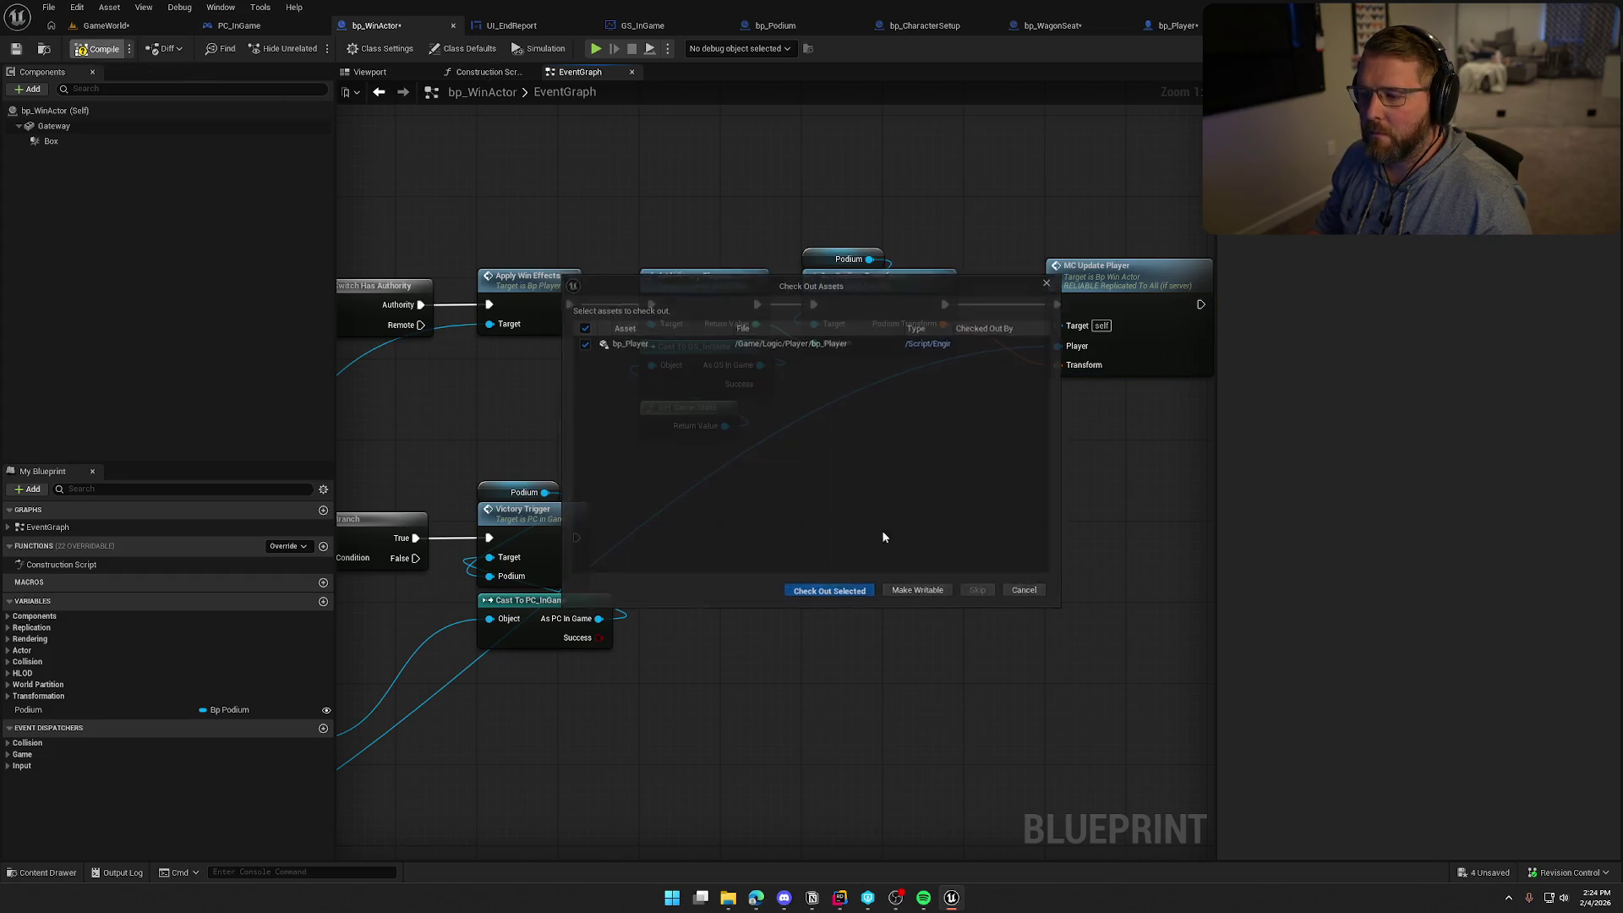
click(1177, 27)
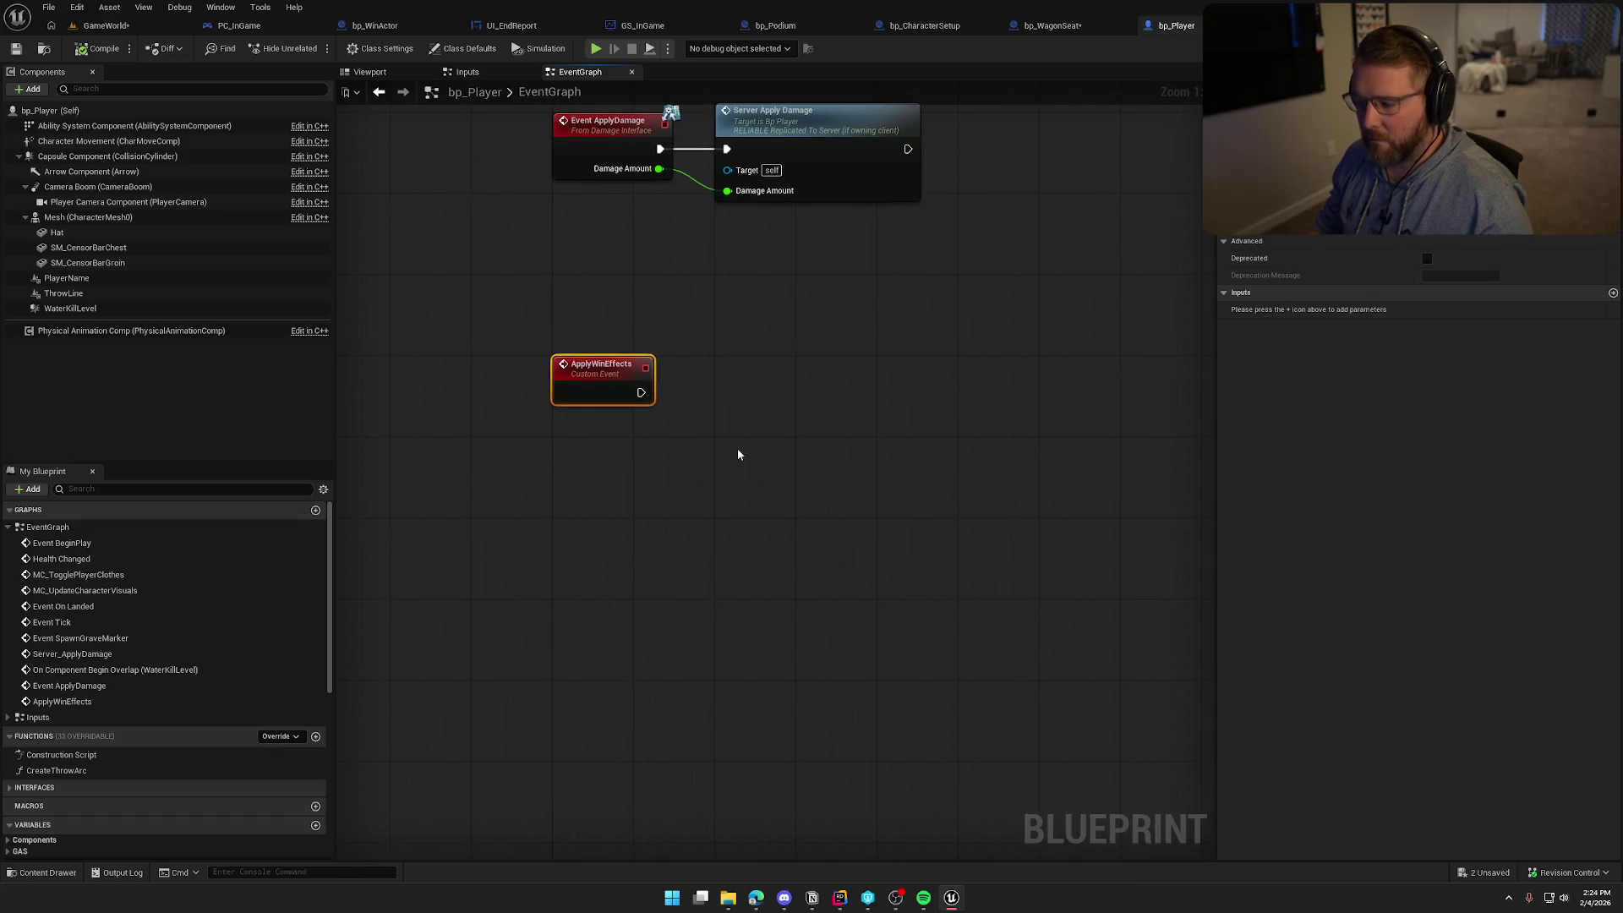
Paste the three effect nodes beside ApplyWinEffects in bp_Player's graph
key(ctrl+v)
mouse_move(736, 431)
mouse_down()
mouse_move(799, 379)
mouse_move(640, 395)
mouse_up()
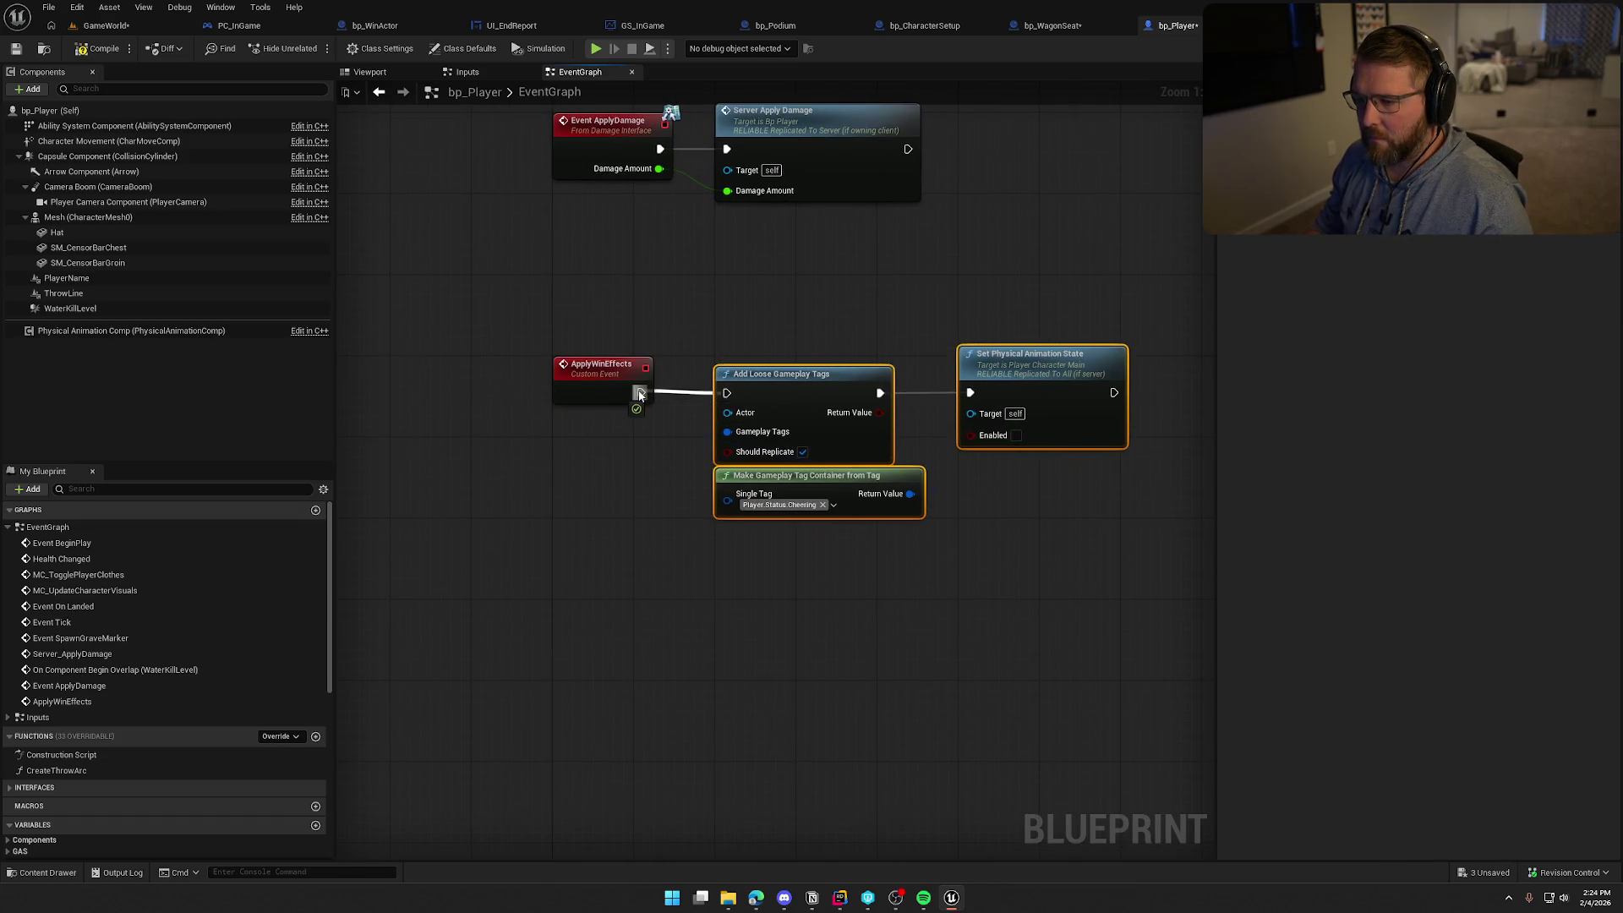
click(632, 495)
right_click(619, 490)
text(ad)
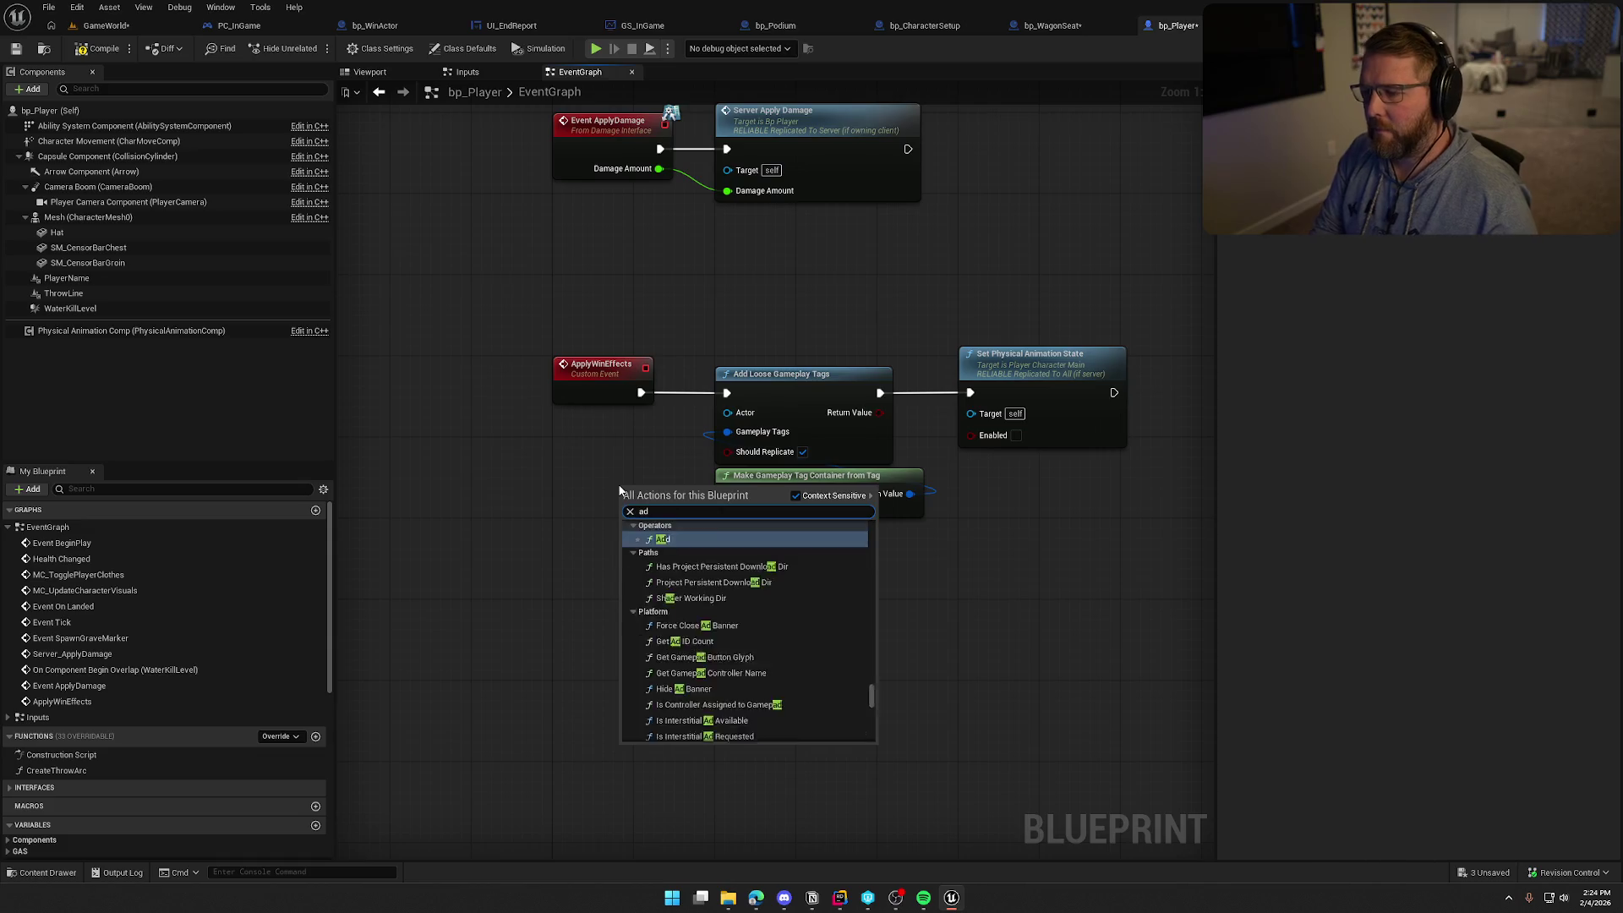
text(d loose)
key(Return)
mouse_move(660, 480)
mouse_down()
mouse_move(660, 516)
mouse_move(577, 516)
mouse_up()
key(Delete)
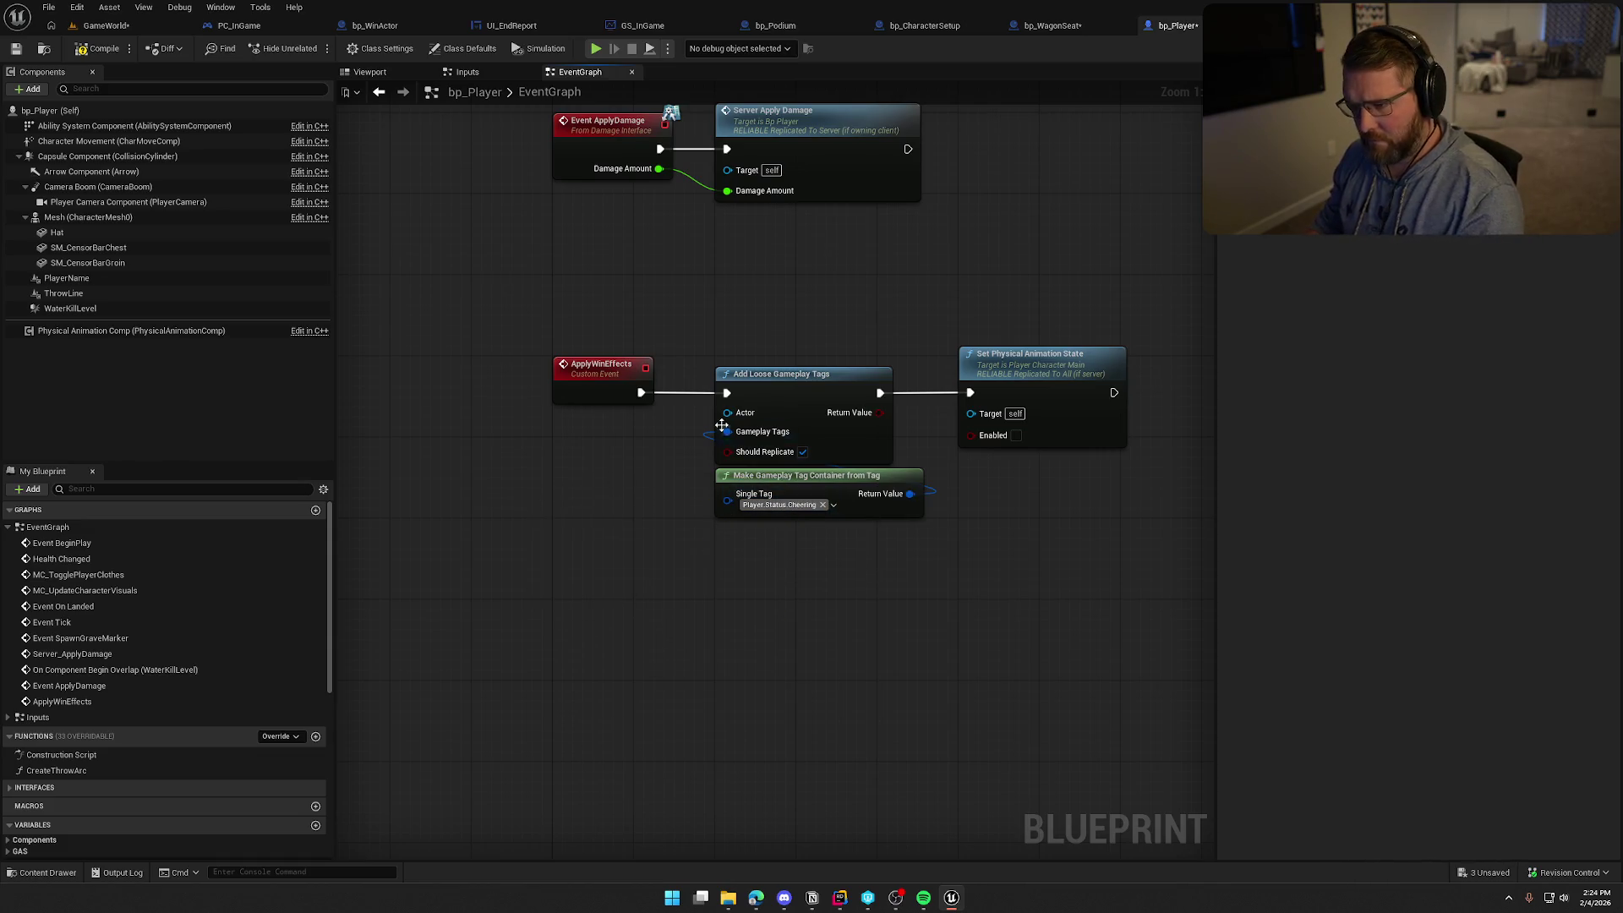
Connect a Self reference to the tag node's Actor input
mouse_move(727, 412)
mouse_down()
mouse_move(617, 479)
mouse_move(735, 331)
mouse_up()
text(self)
key(Return)
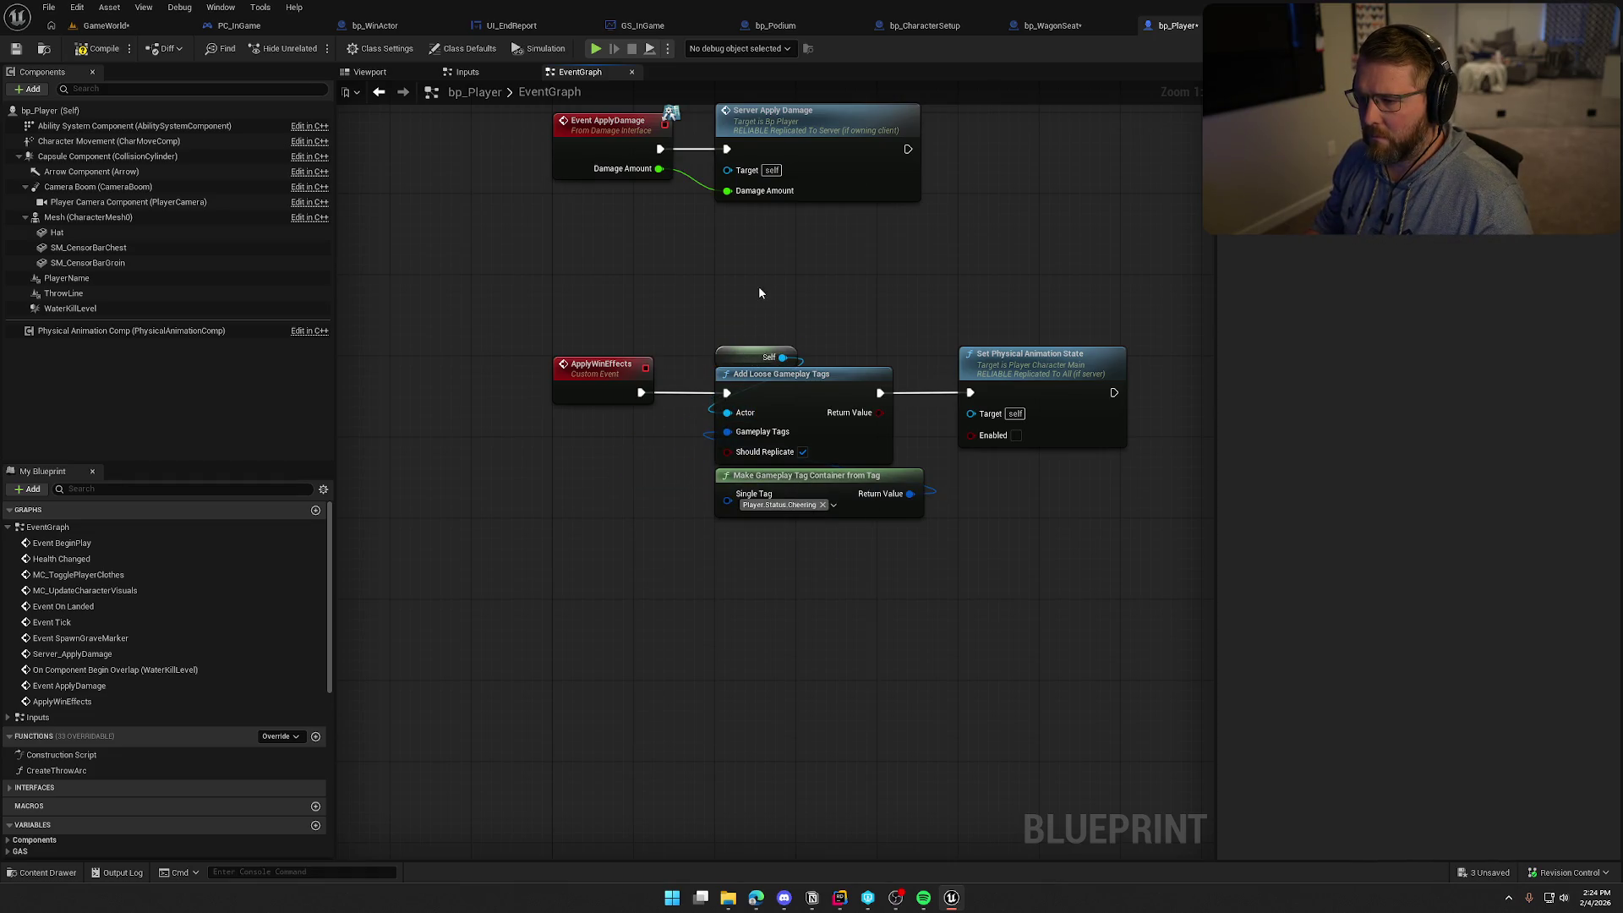
drag(861, 545, 795, 571)
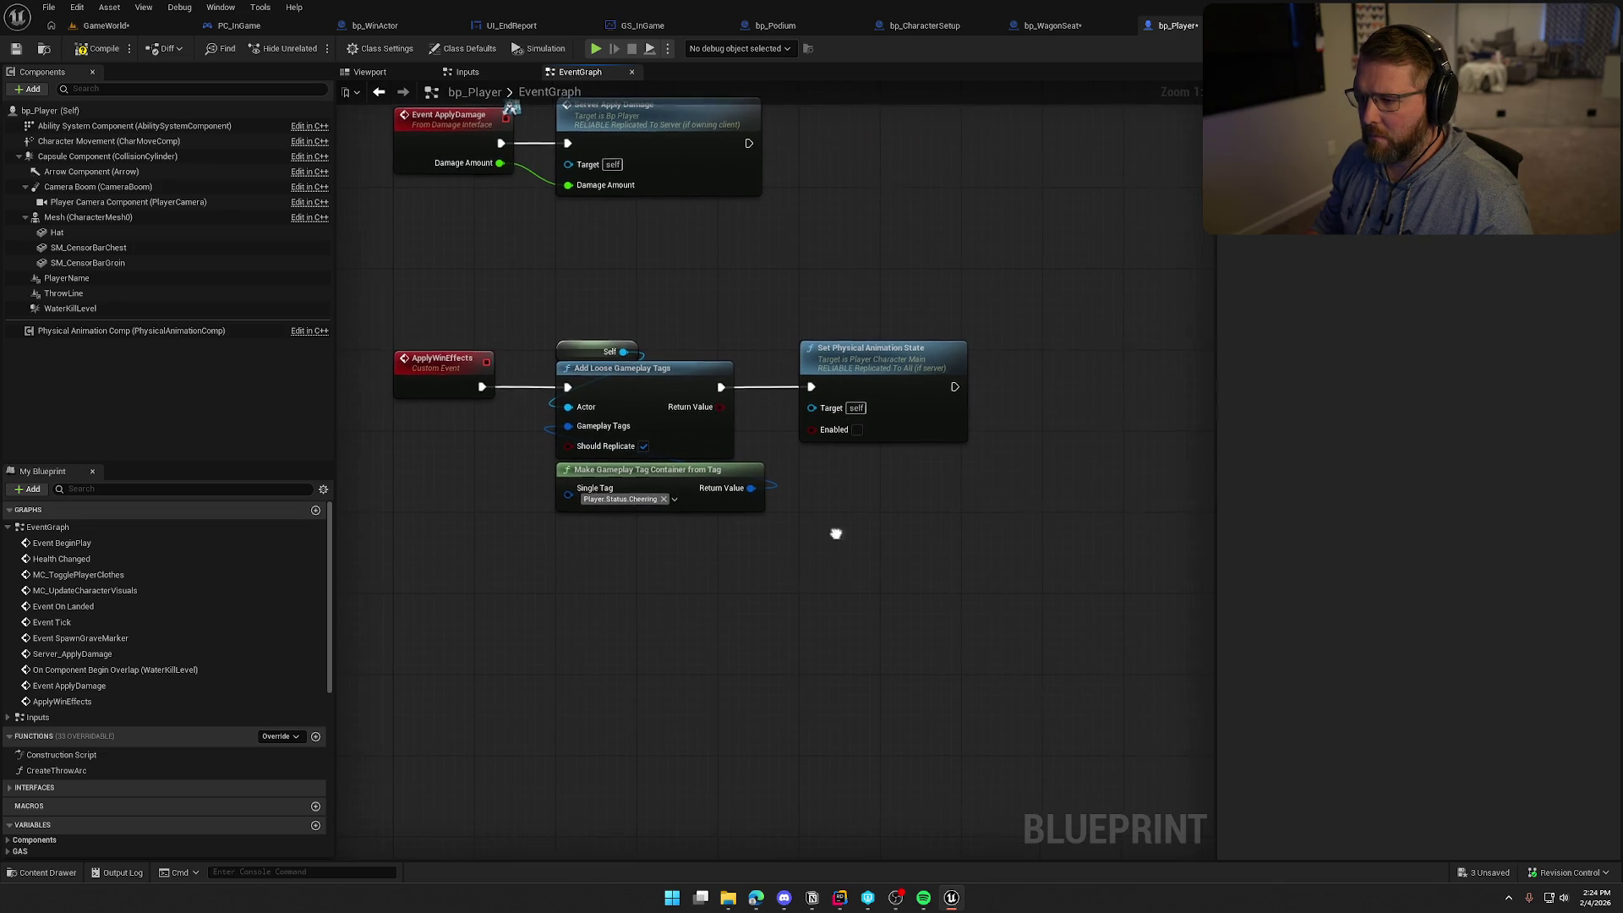
drag(837, 536, 930, 528)
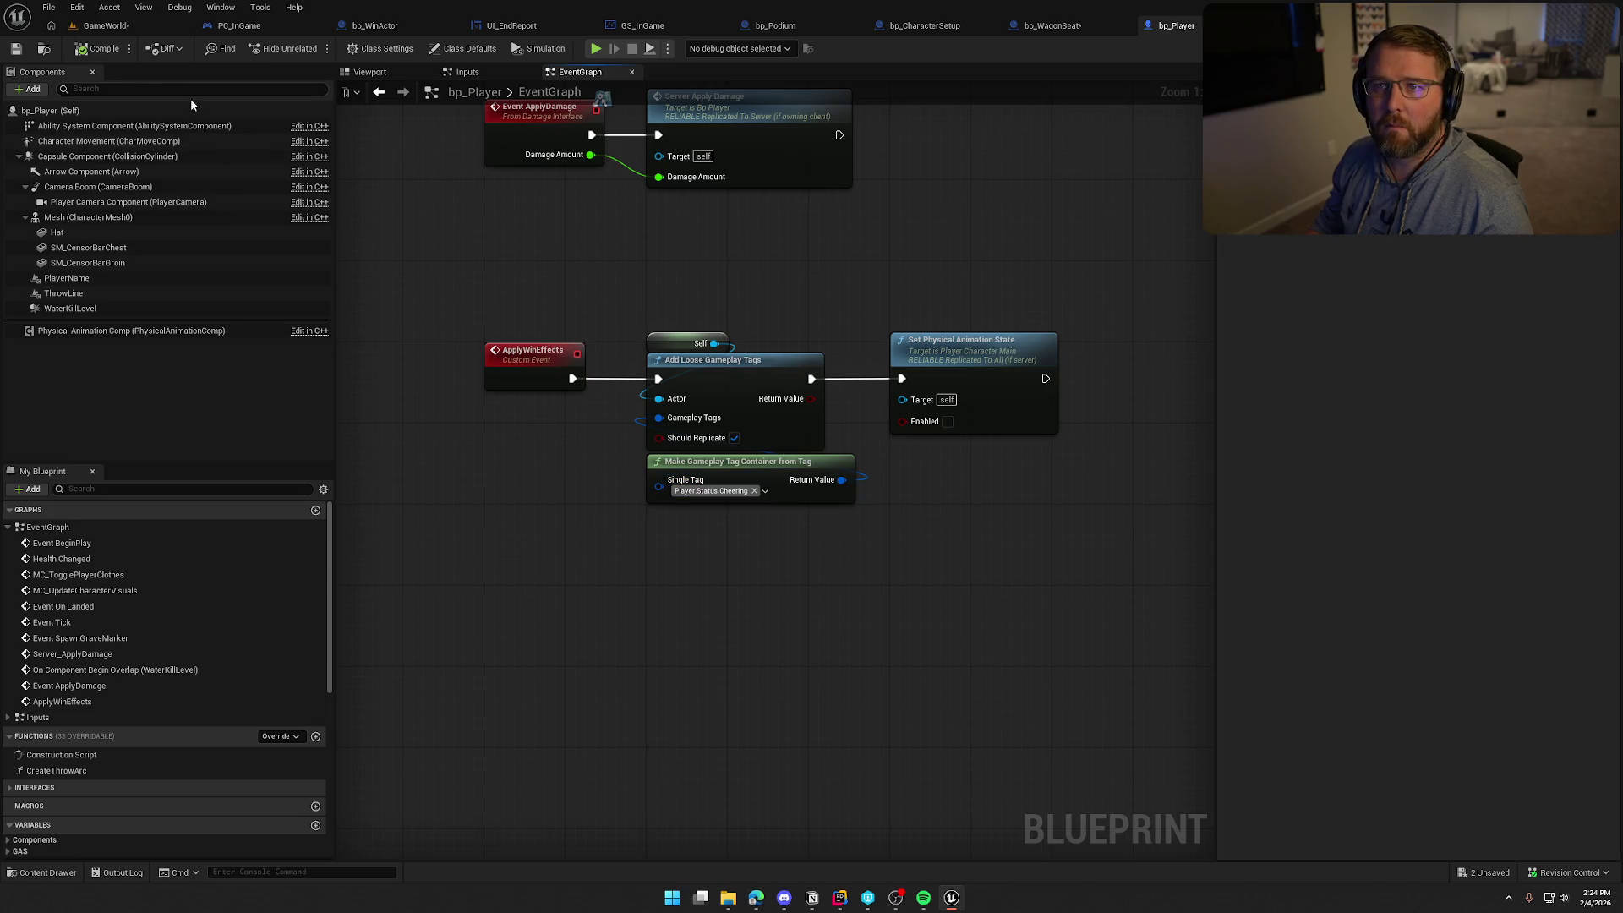
click(108, 26)
Run a quick play-test, stop it, and reopen bp_Player
click(313, 48)
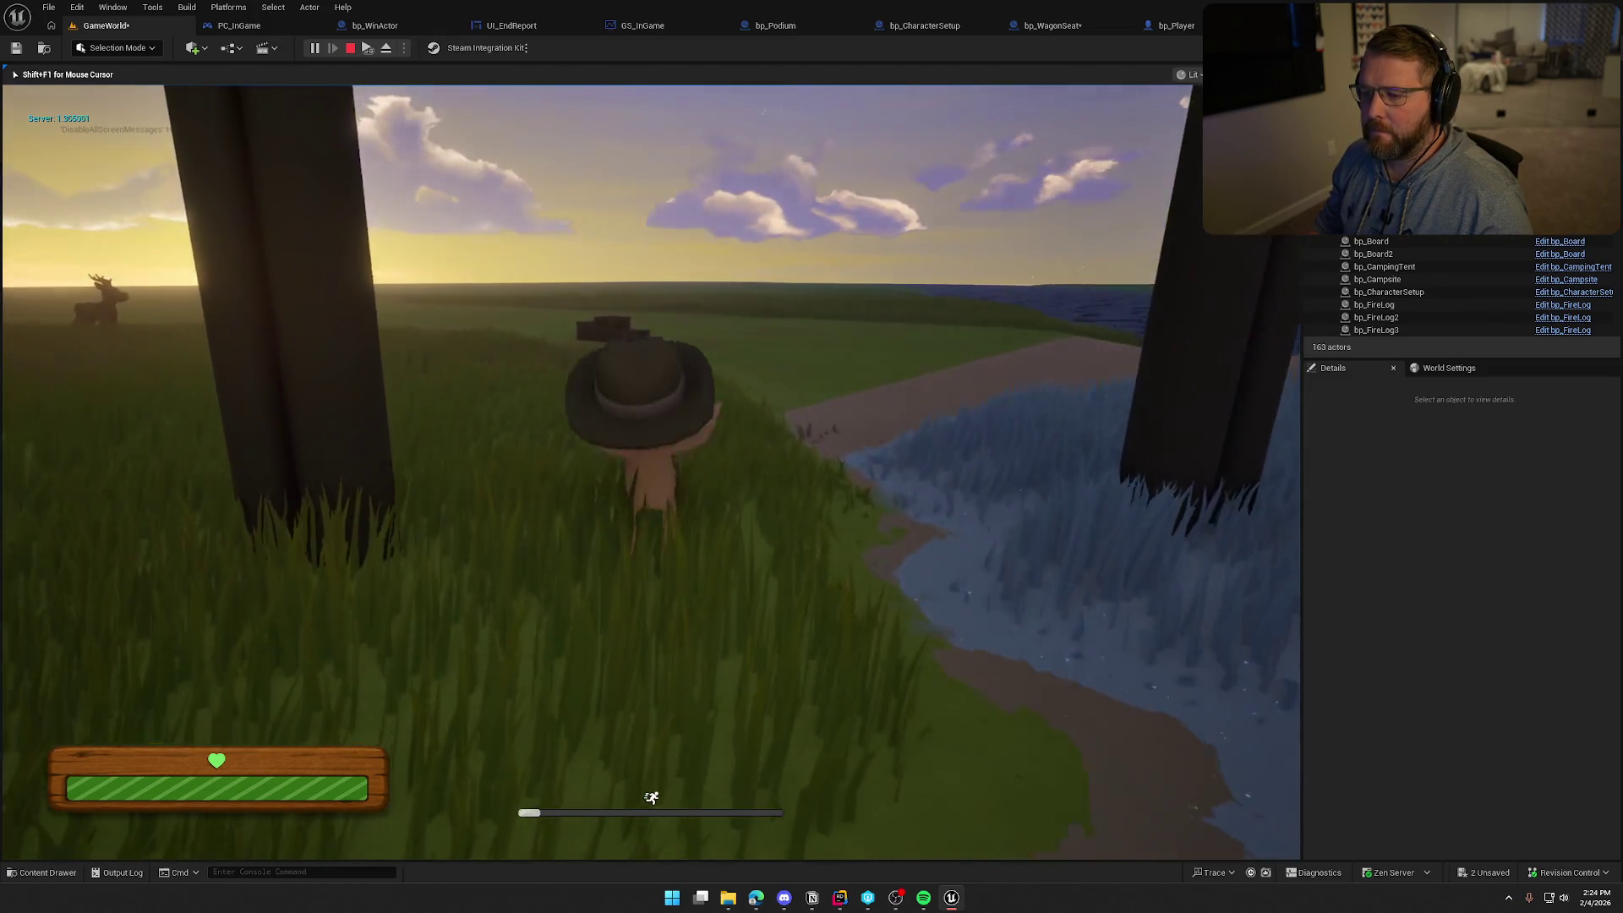
key(Escape)
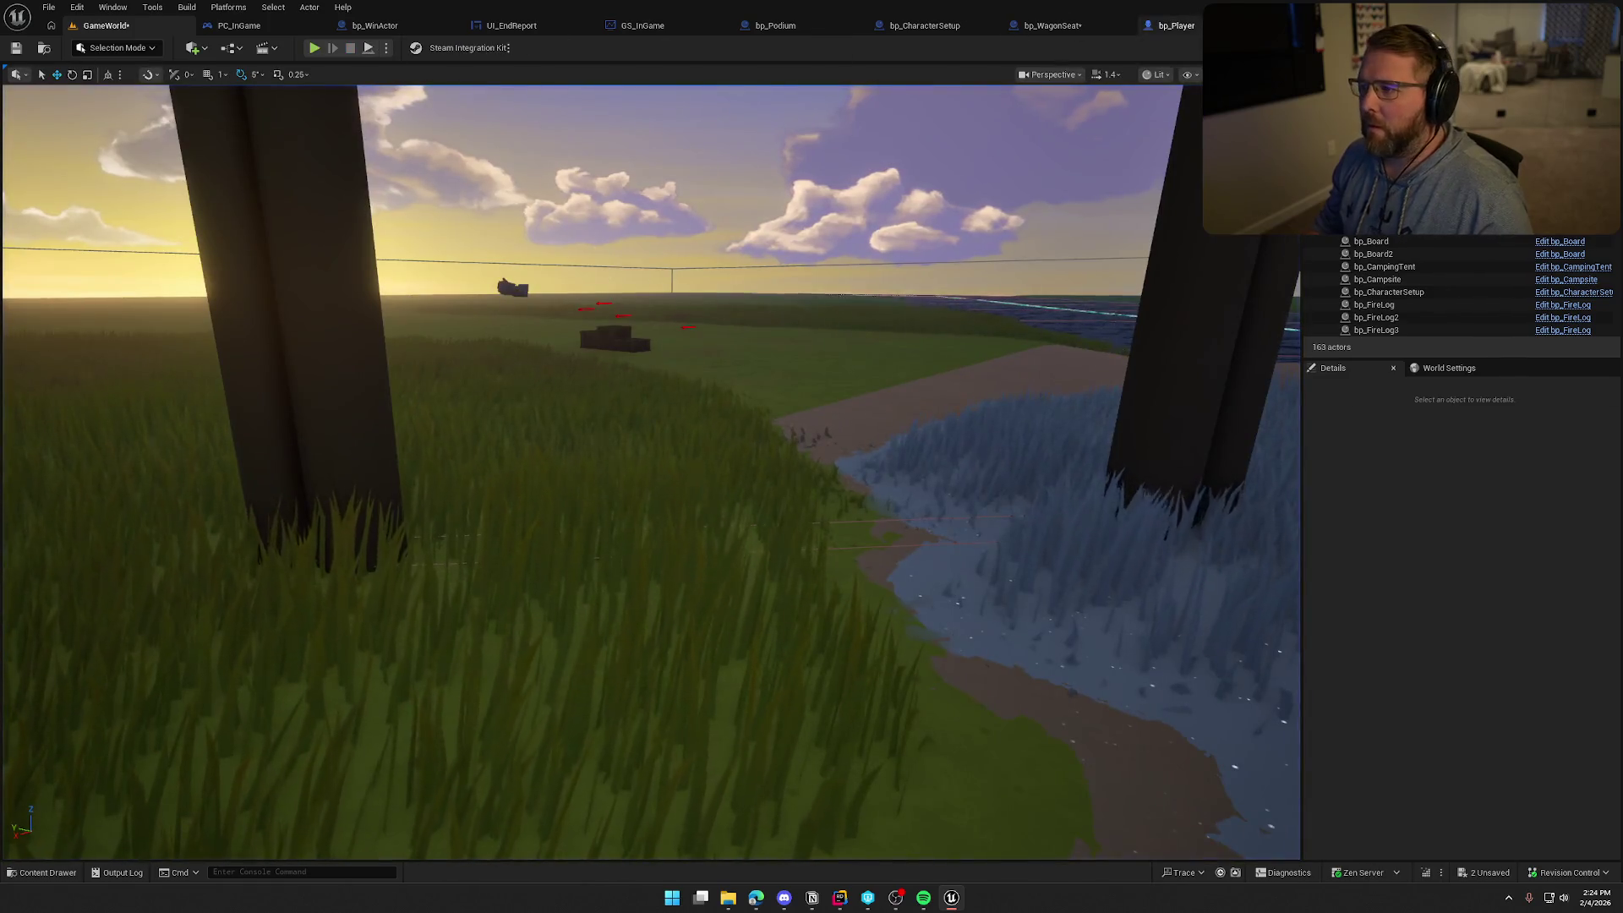
click(1173, 25)
Insert a 1.0-second Delay after ApplyWinEffects, ahead of the cheering tag node
drag(732, 372, 895, 372)
click(688, 379)
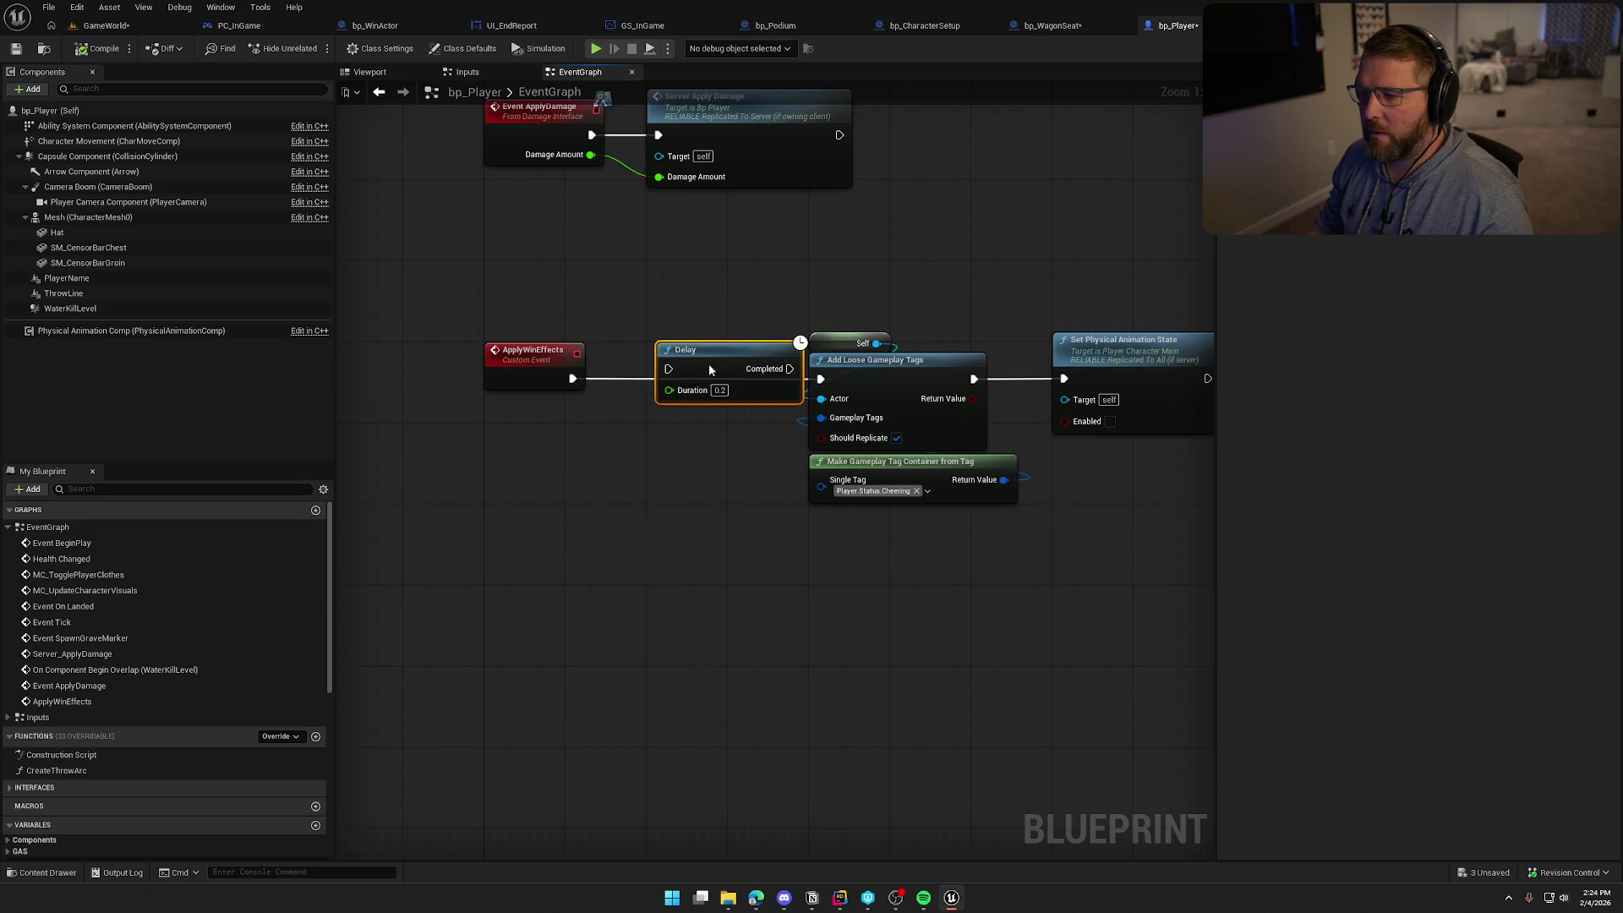
drag(709, 369, 699, 380)
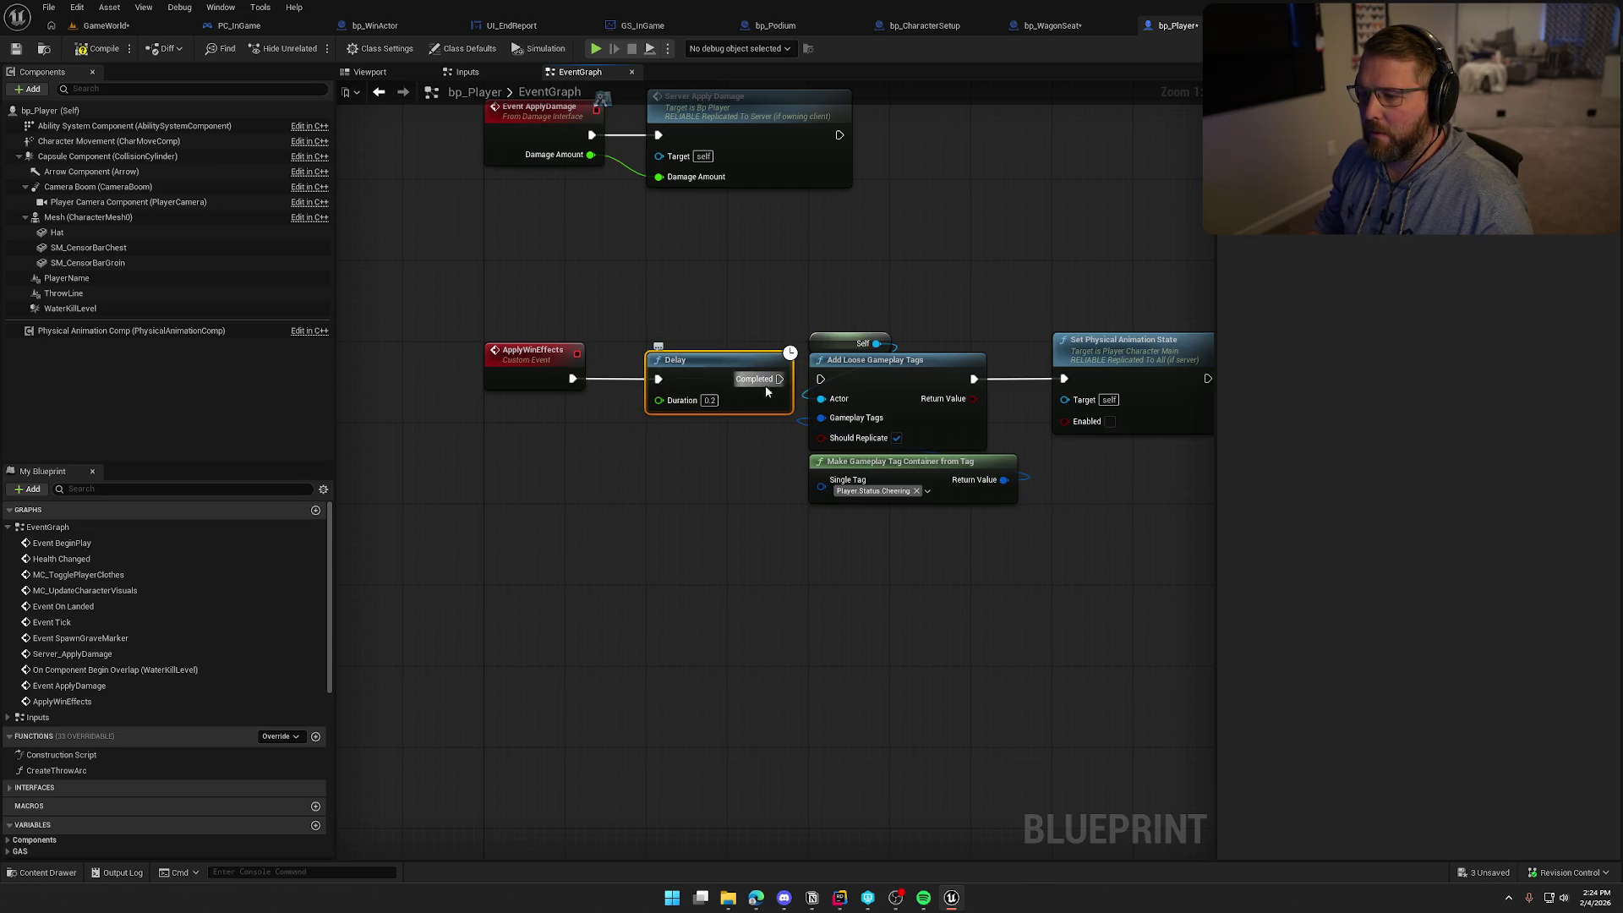
text(1)
click(728, 484)
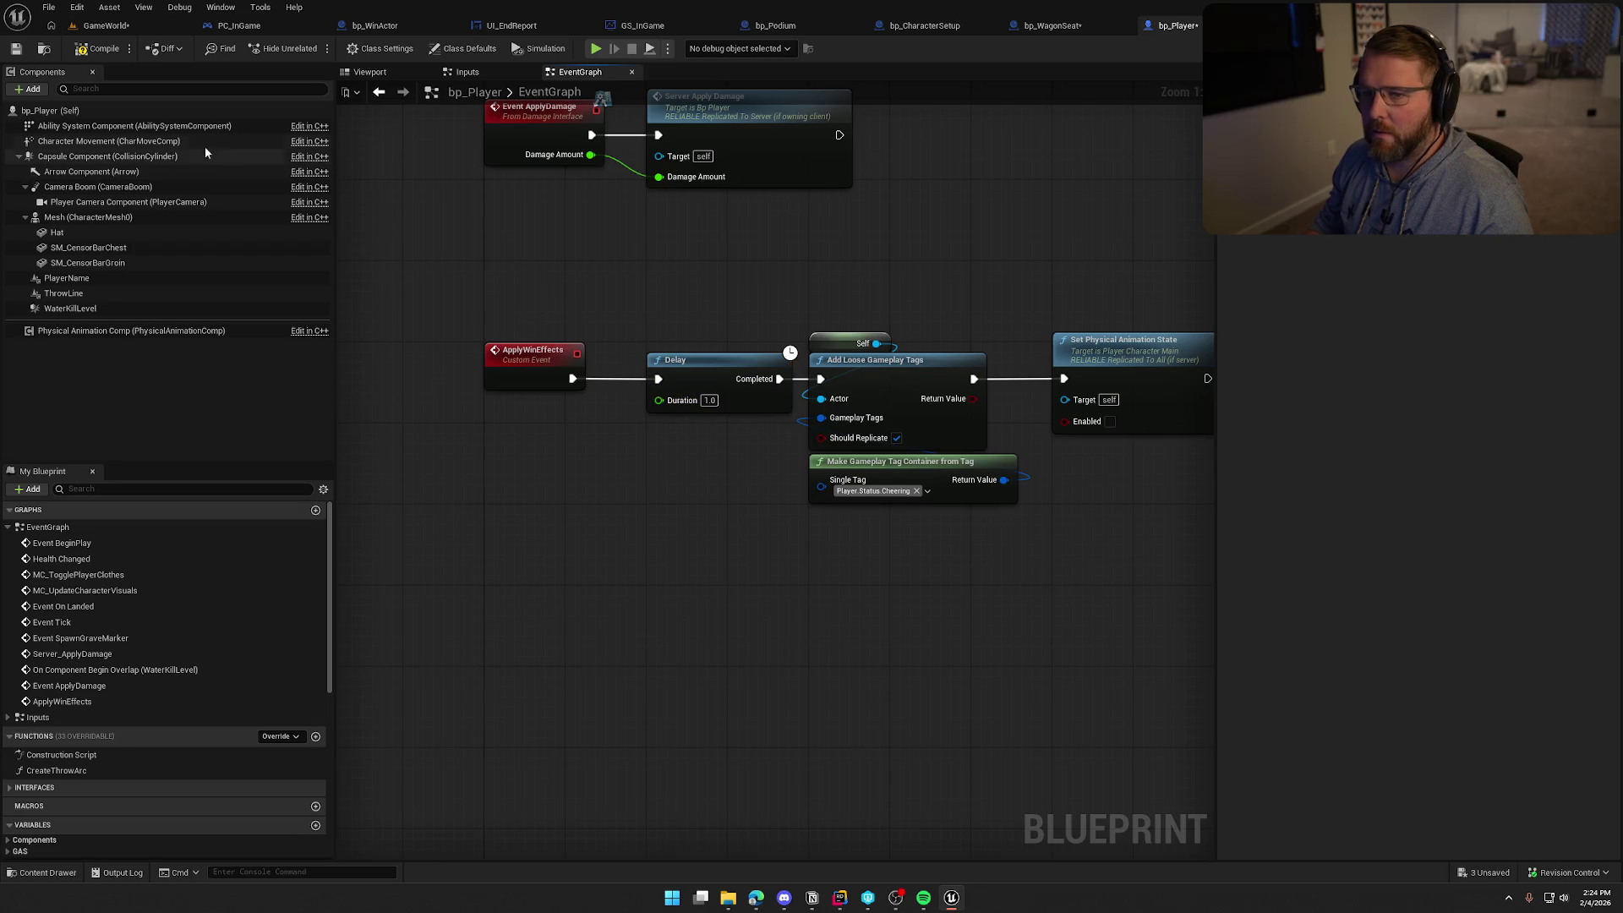
click(93, 25)
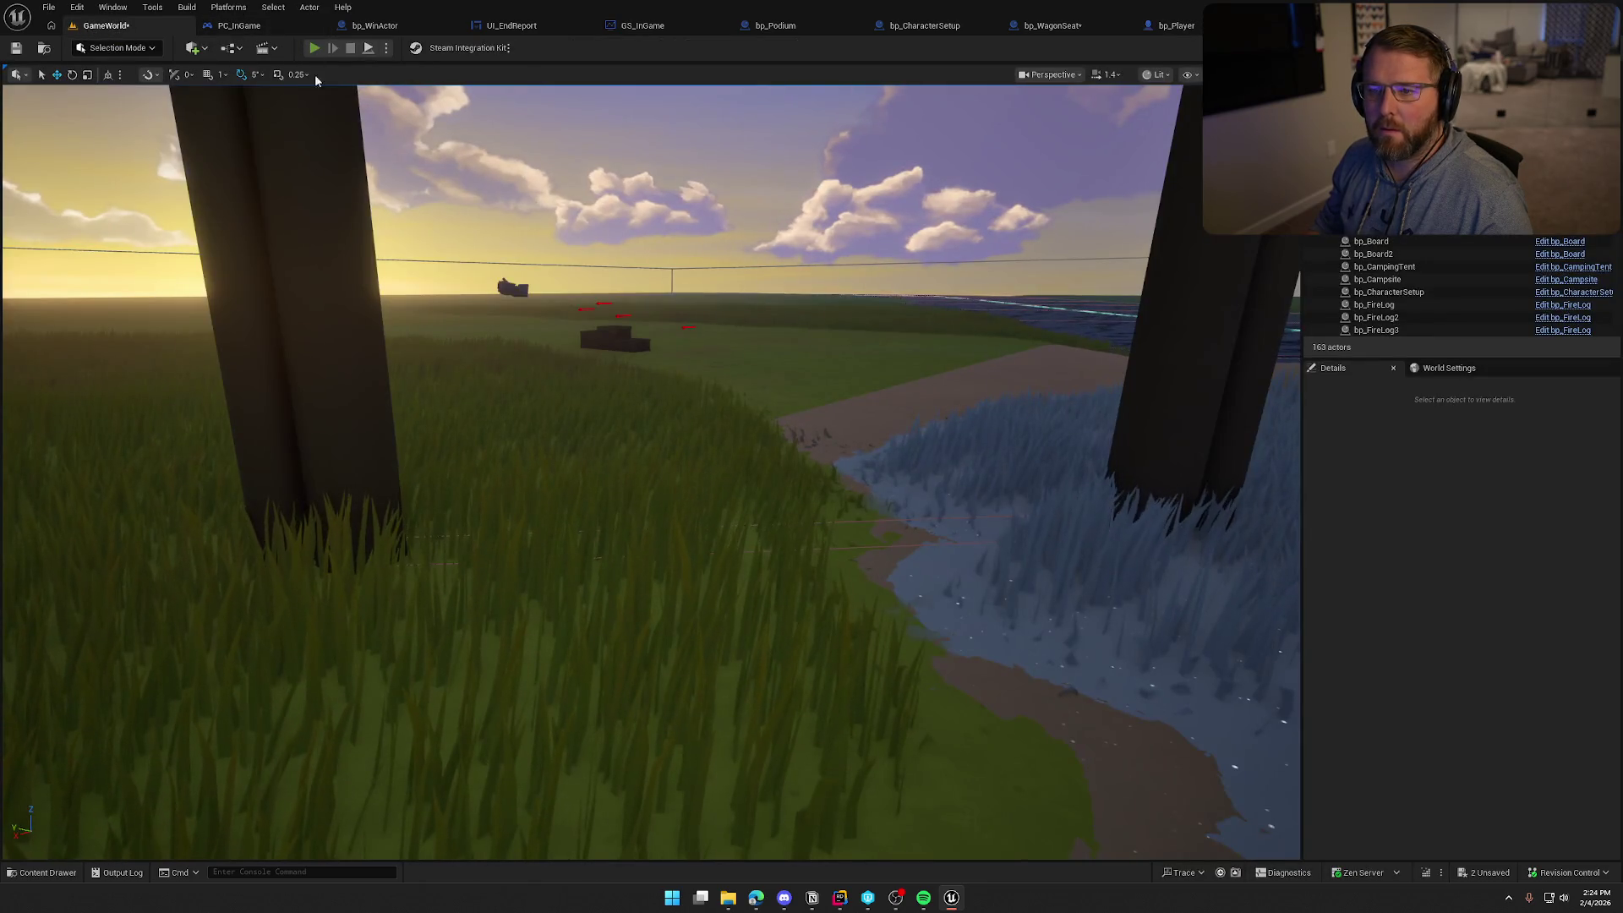
Play-test on foot, sprinting and walking the character toward the podium
key(alt+p)
key(shift+w)
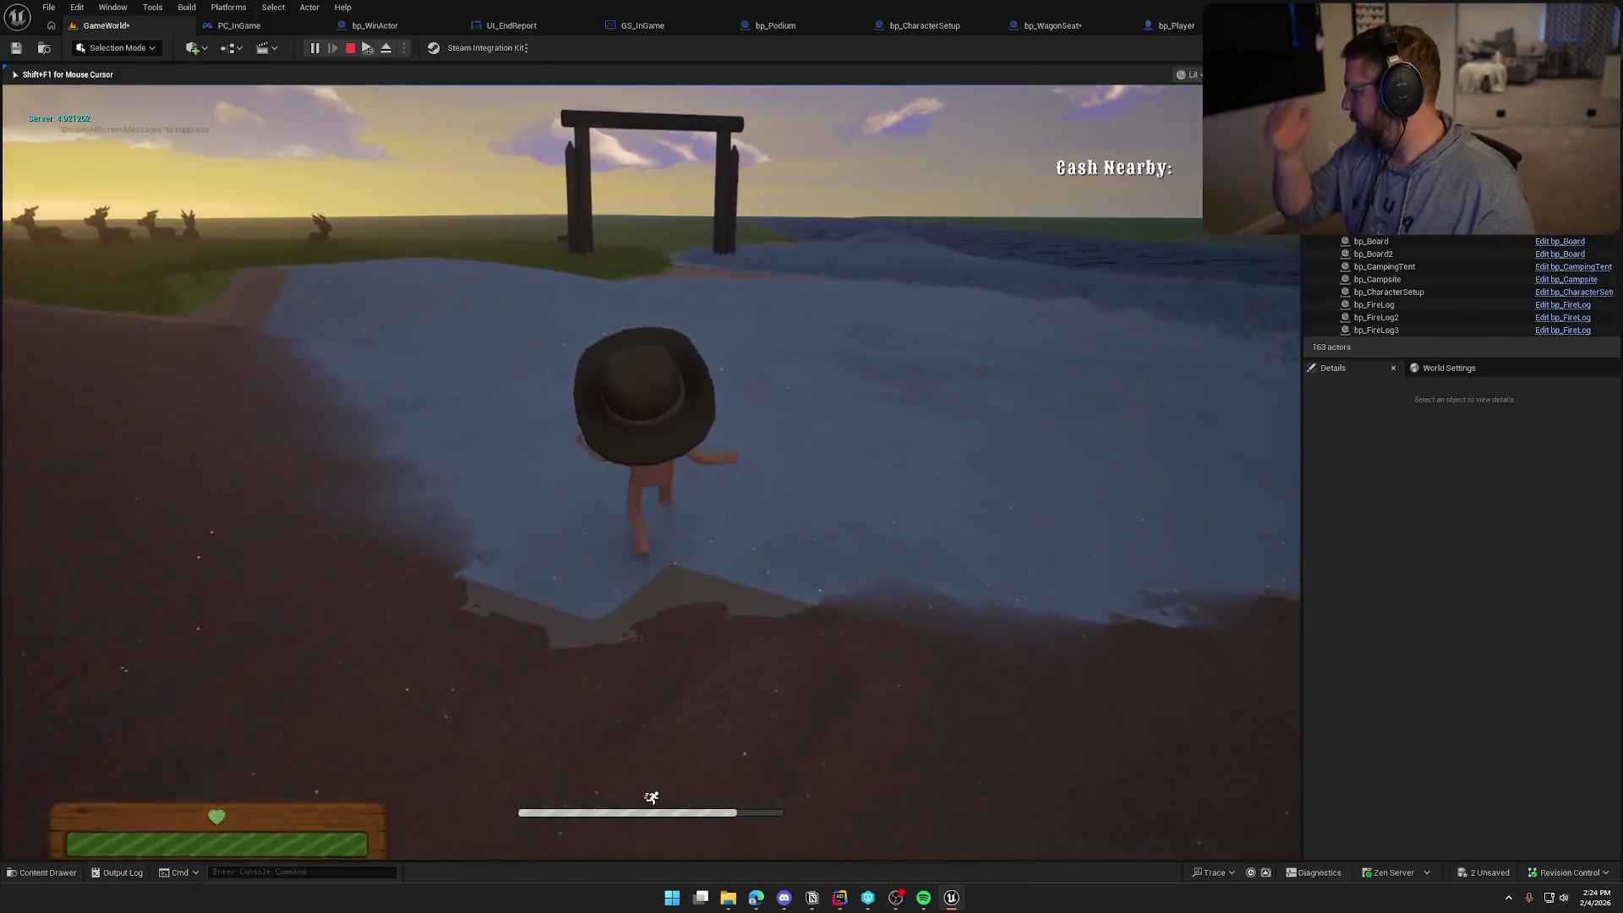
key(shift+w)
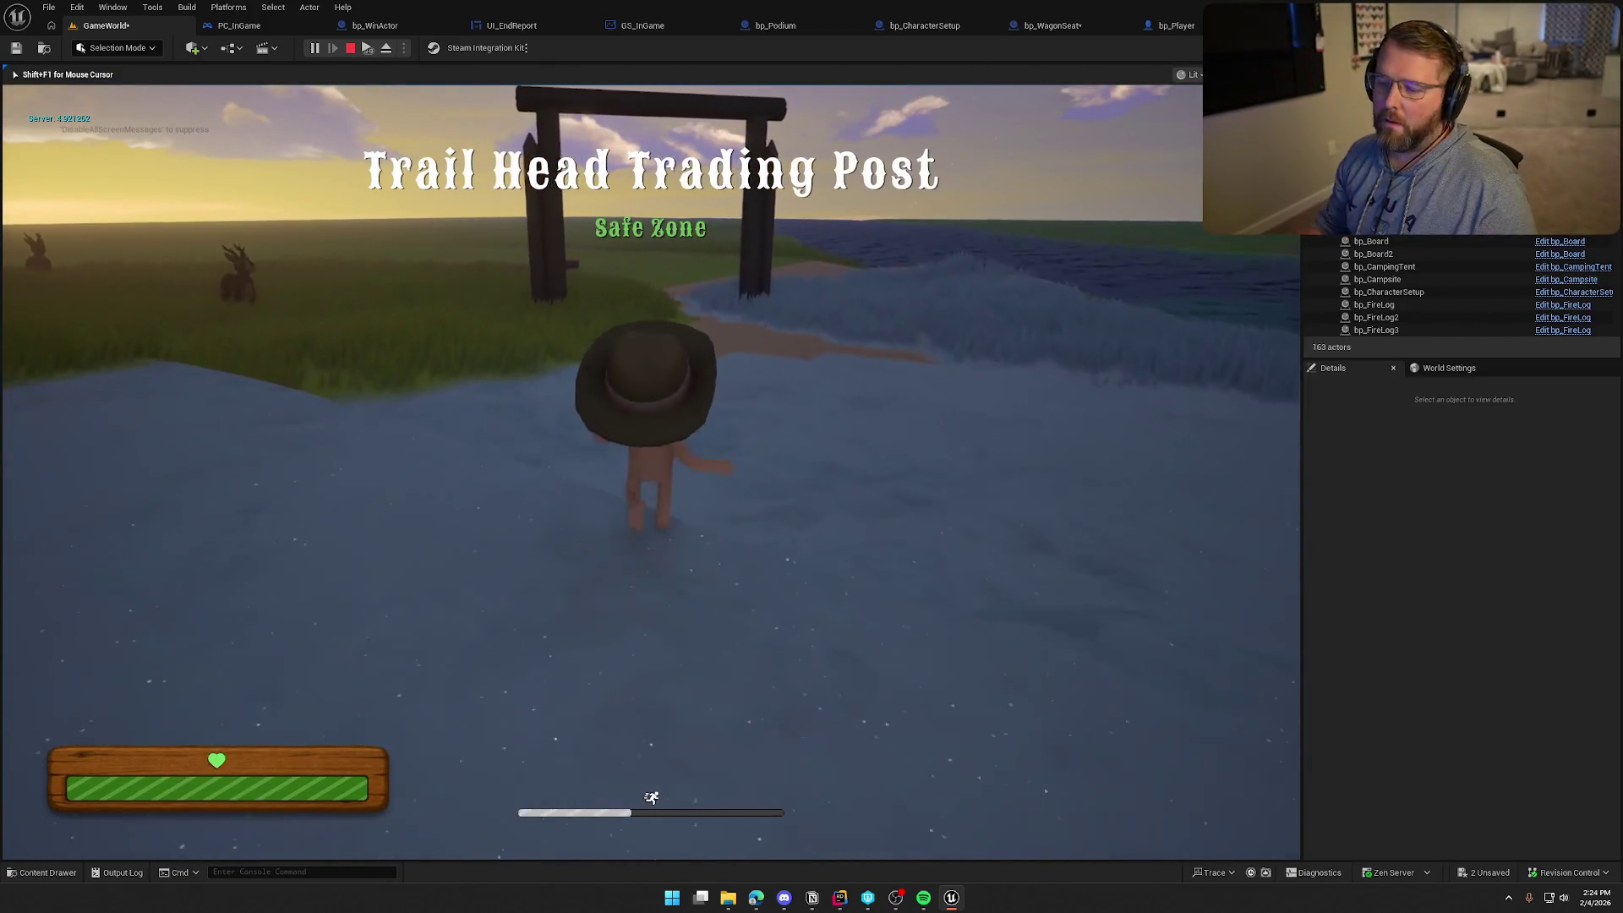
key(shift+w)
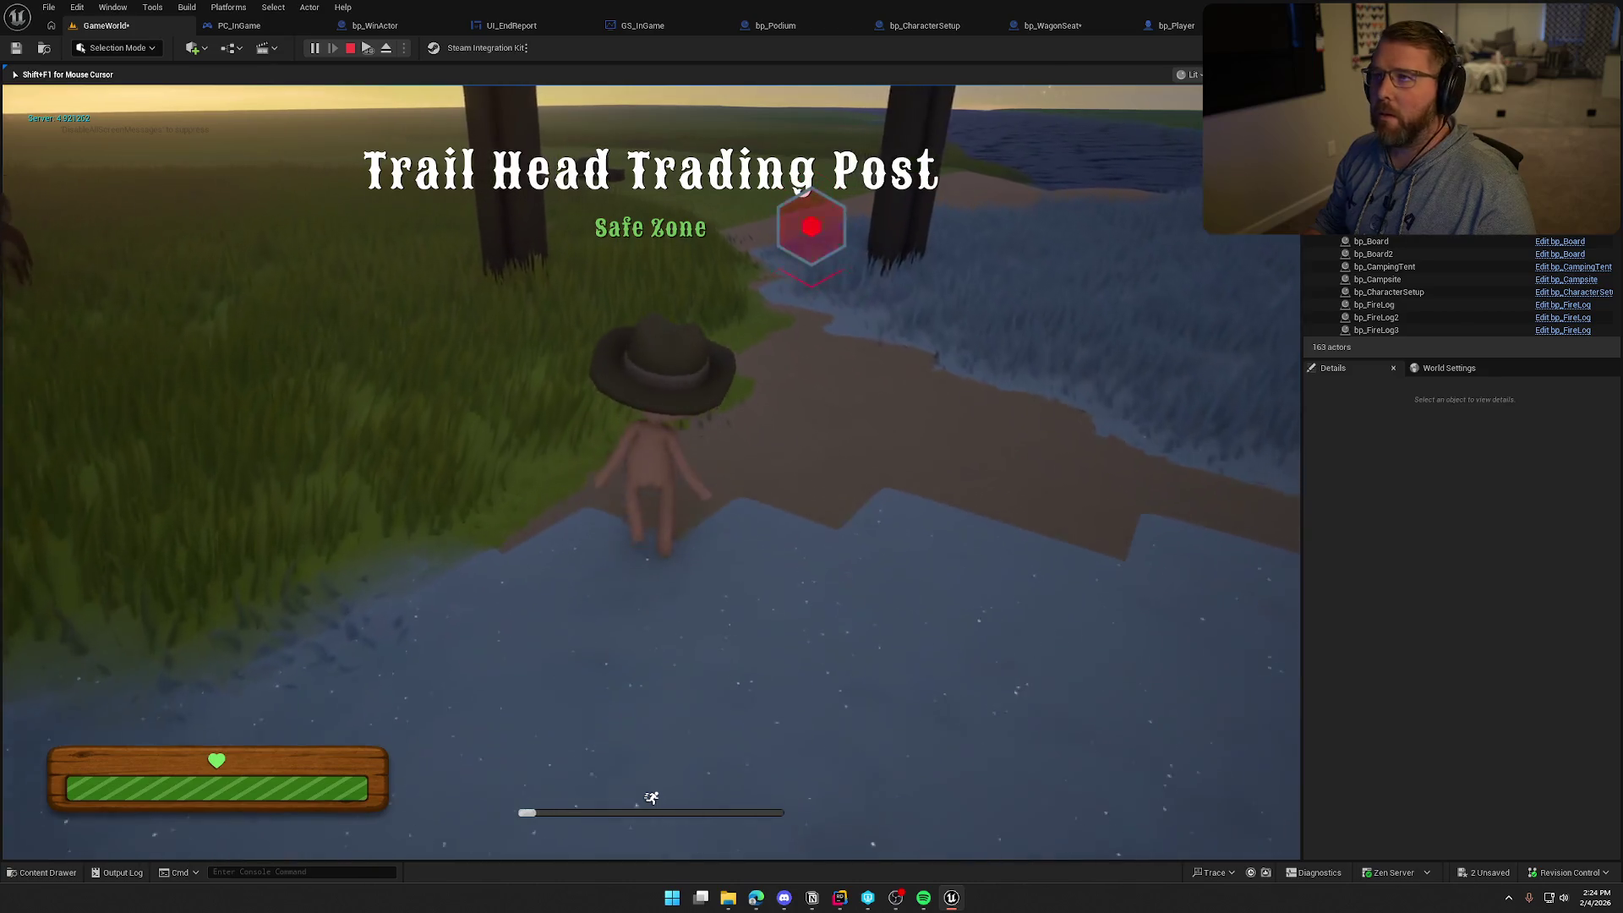
key(w)
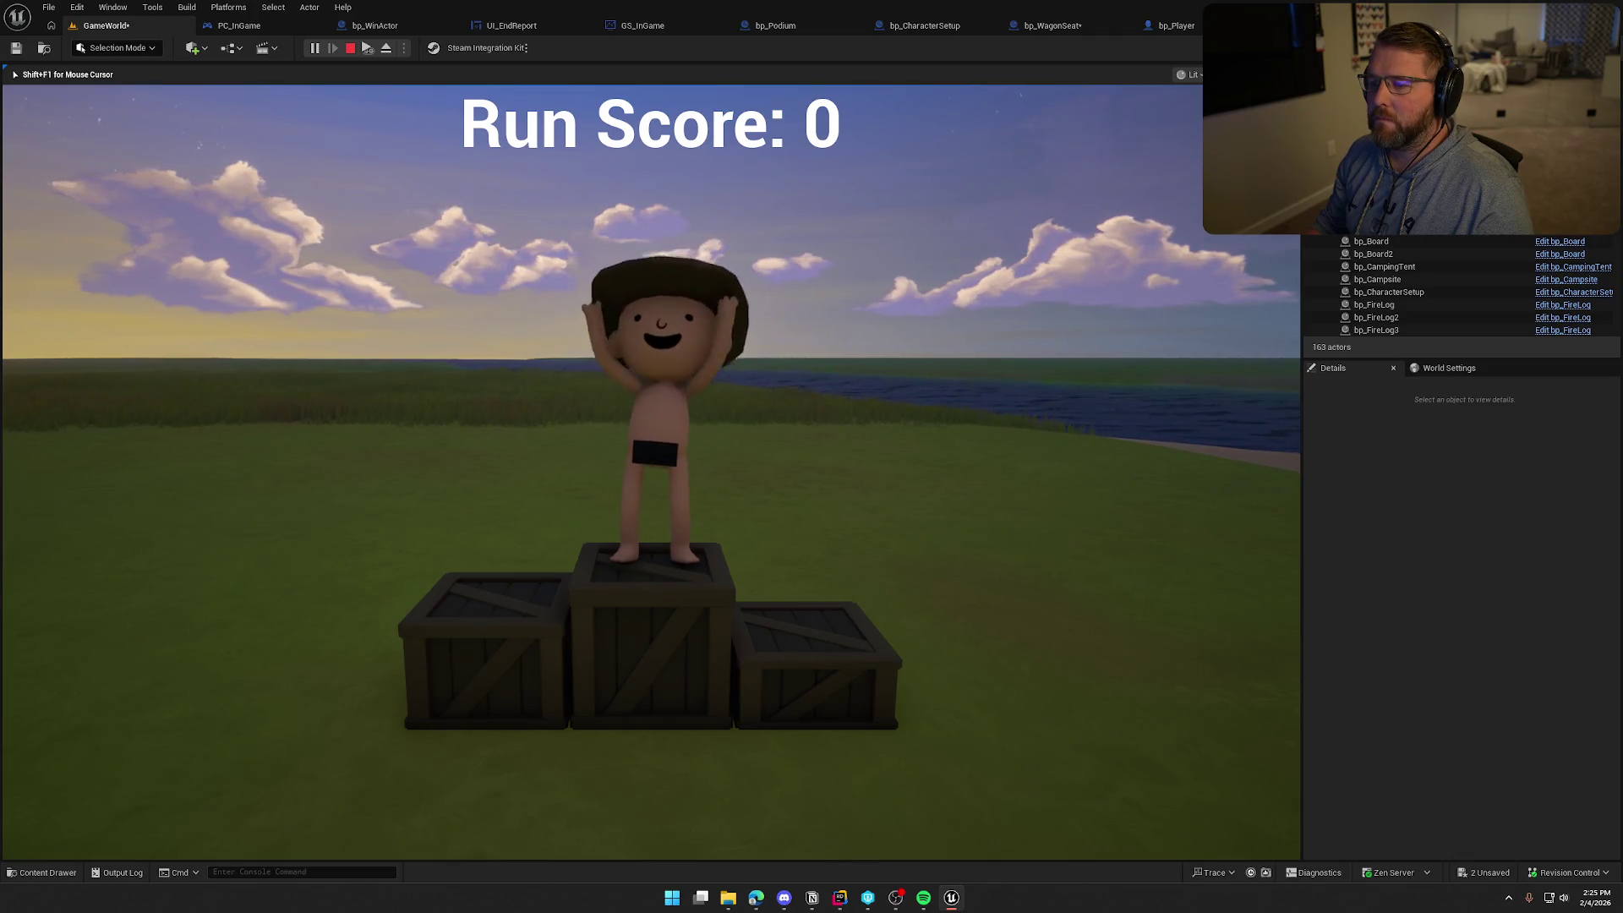
key(Escape)
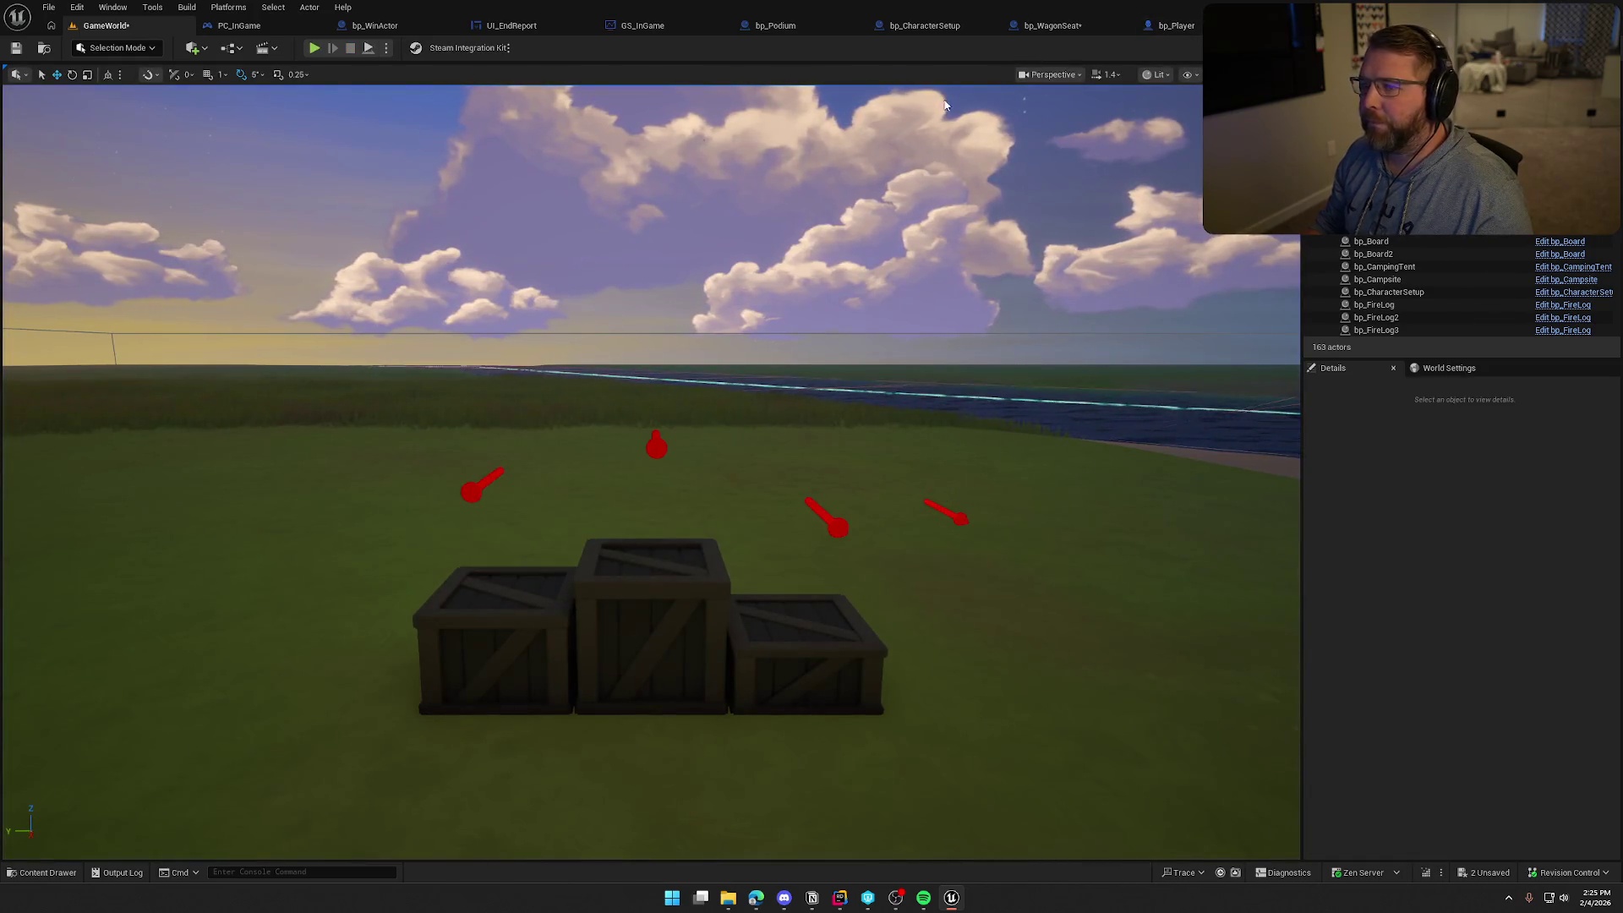
Run a second play-test riding the wagon to the podium for Run Score 600
click(375, 25)
scroll(790, 578, down, 4)
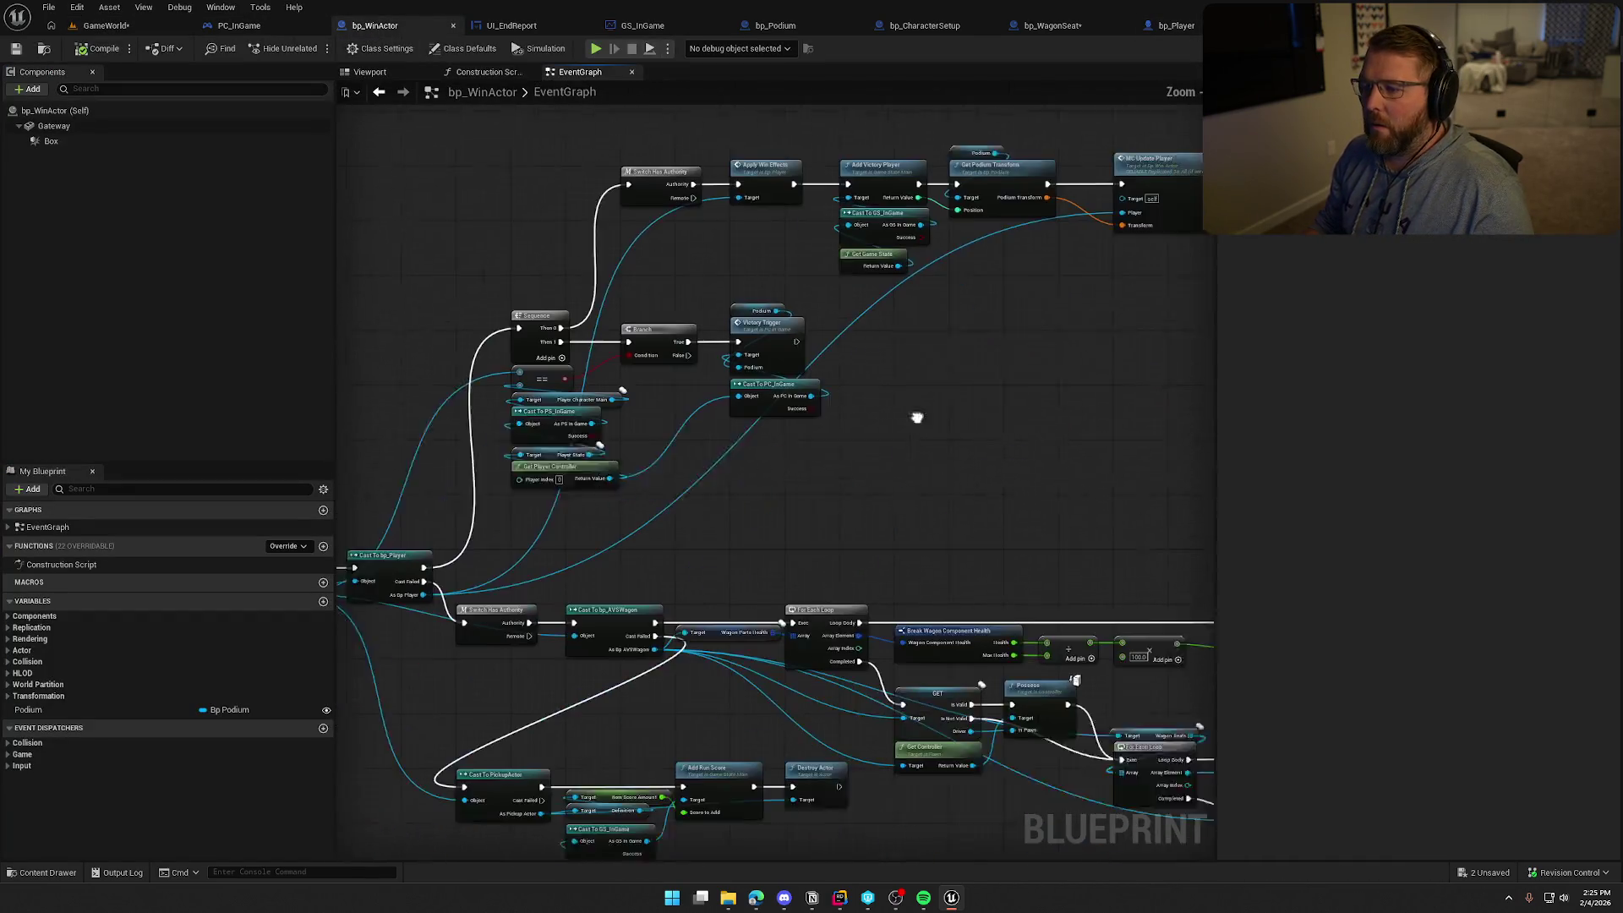
click(105, 26)
click(316, 49)
click(474, 338)
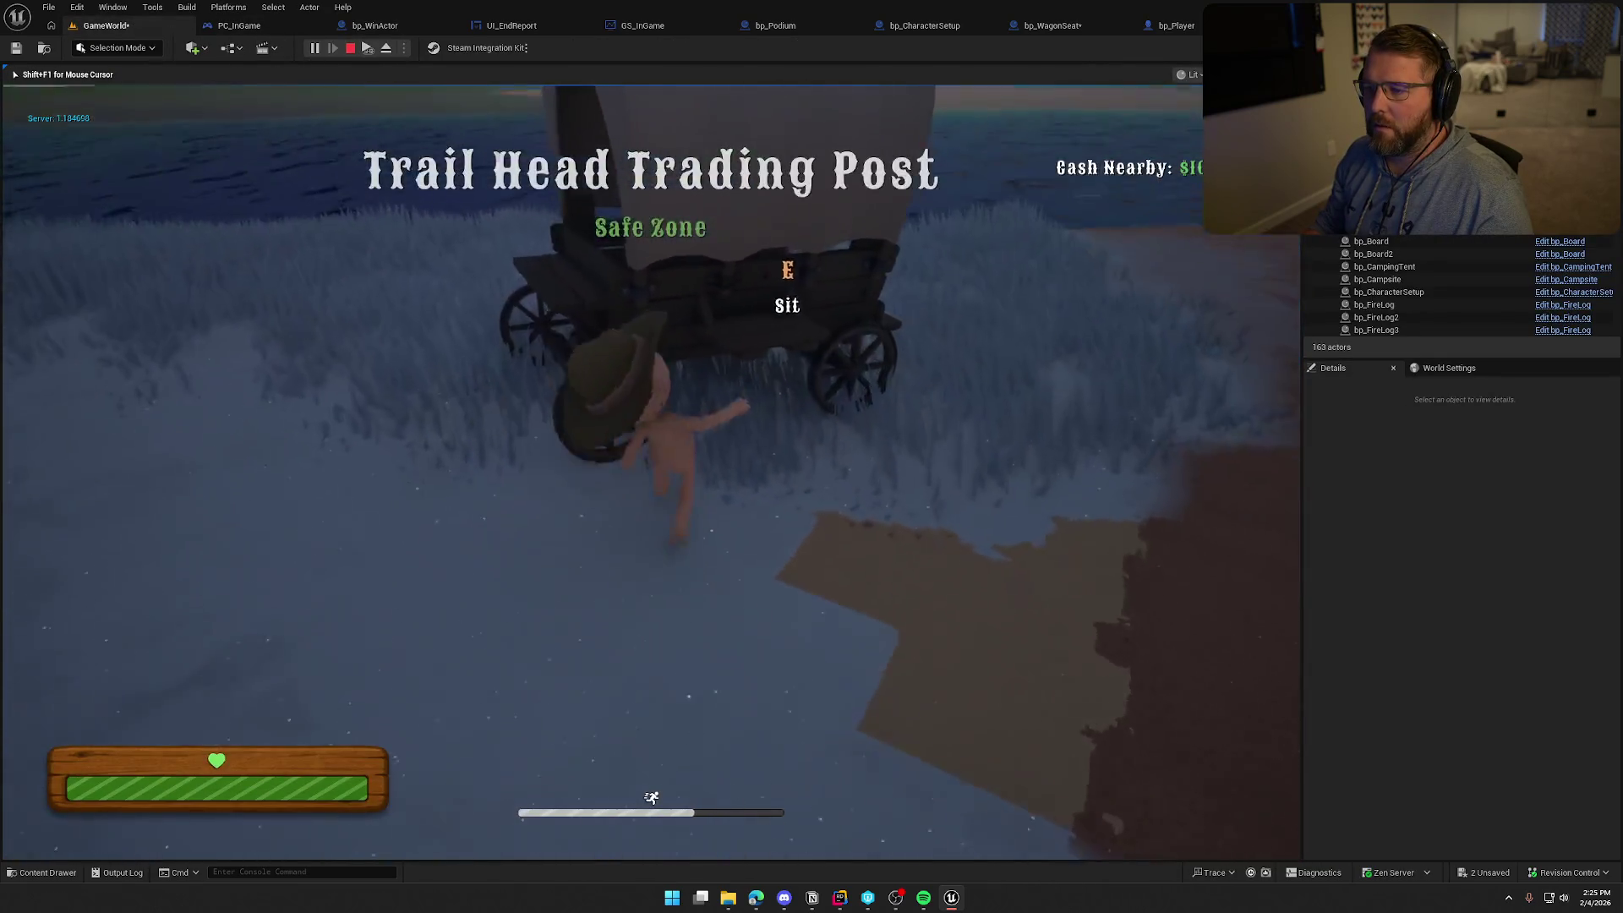
key(e)
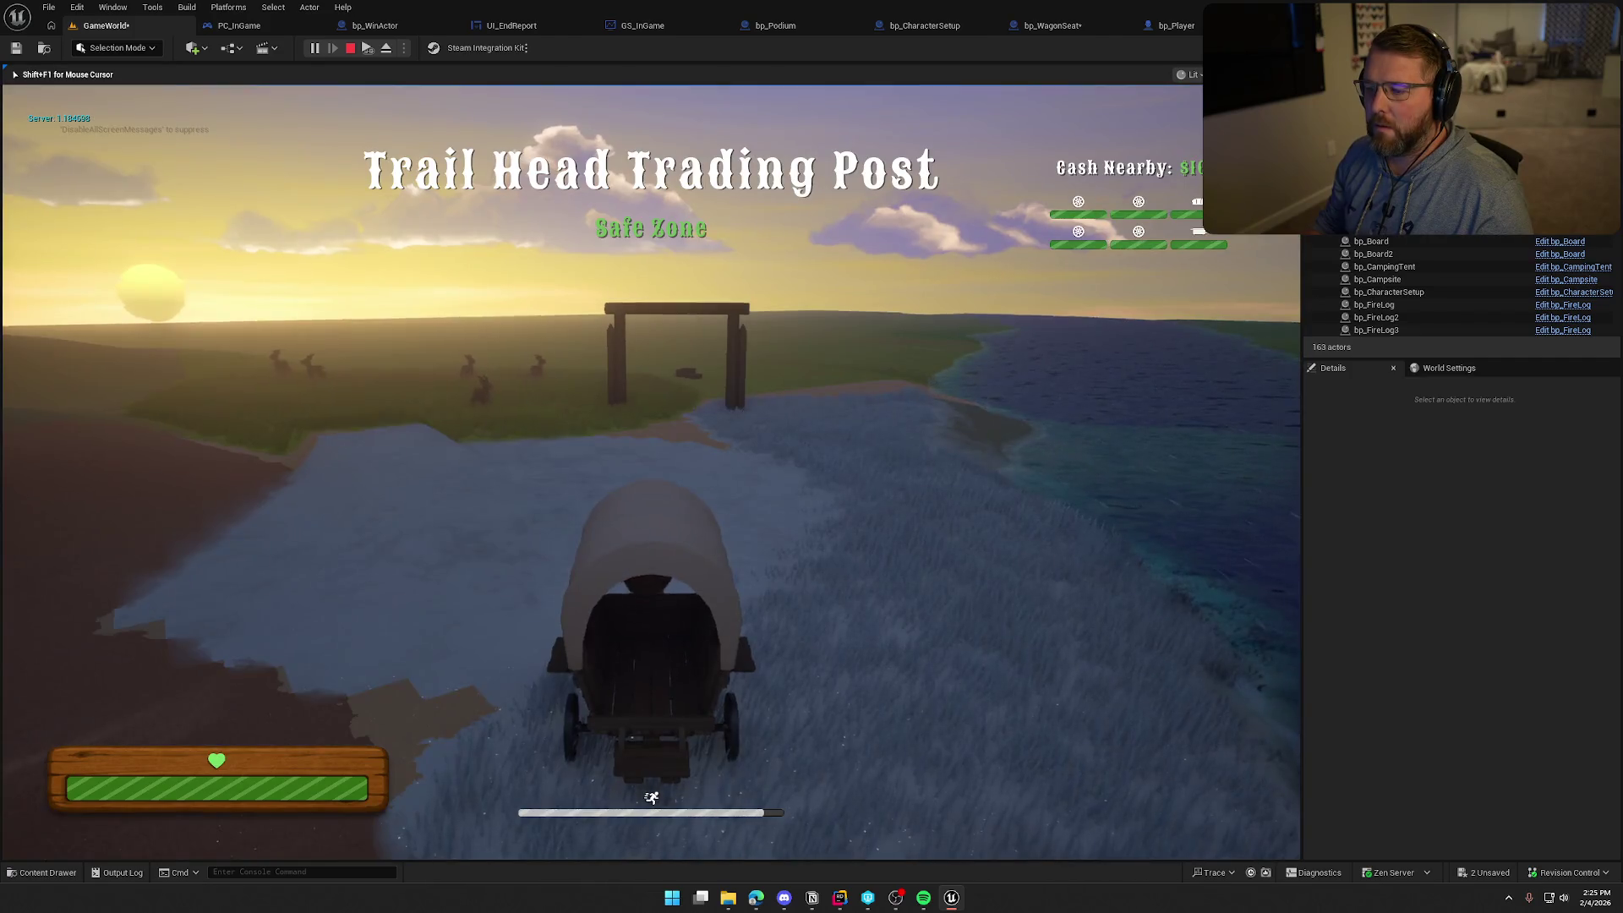
key(w)
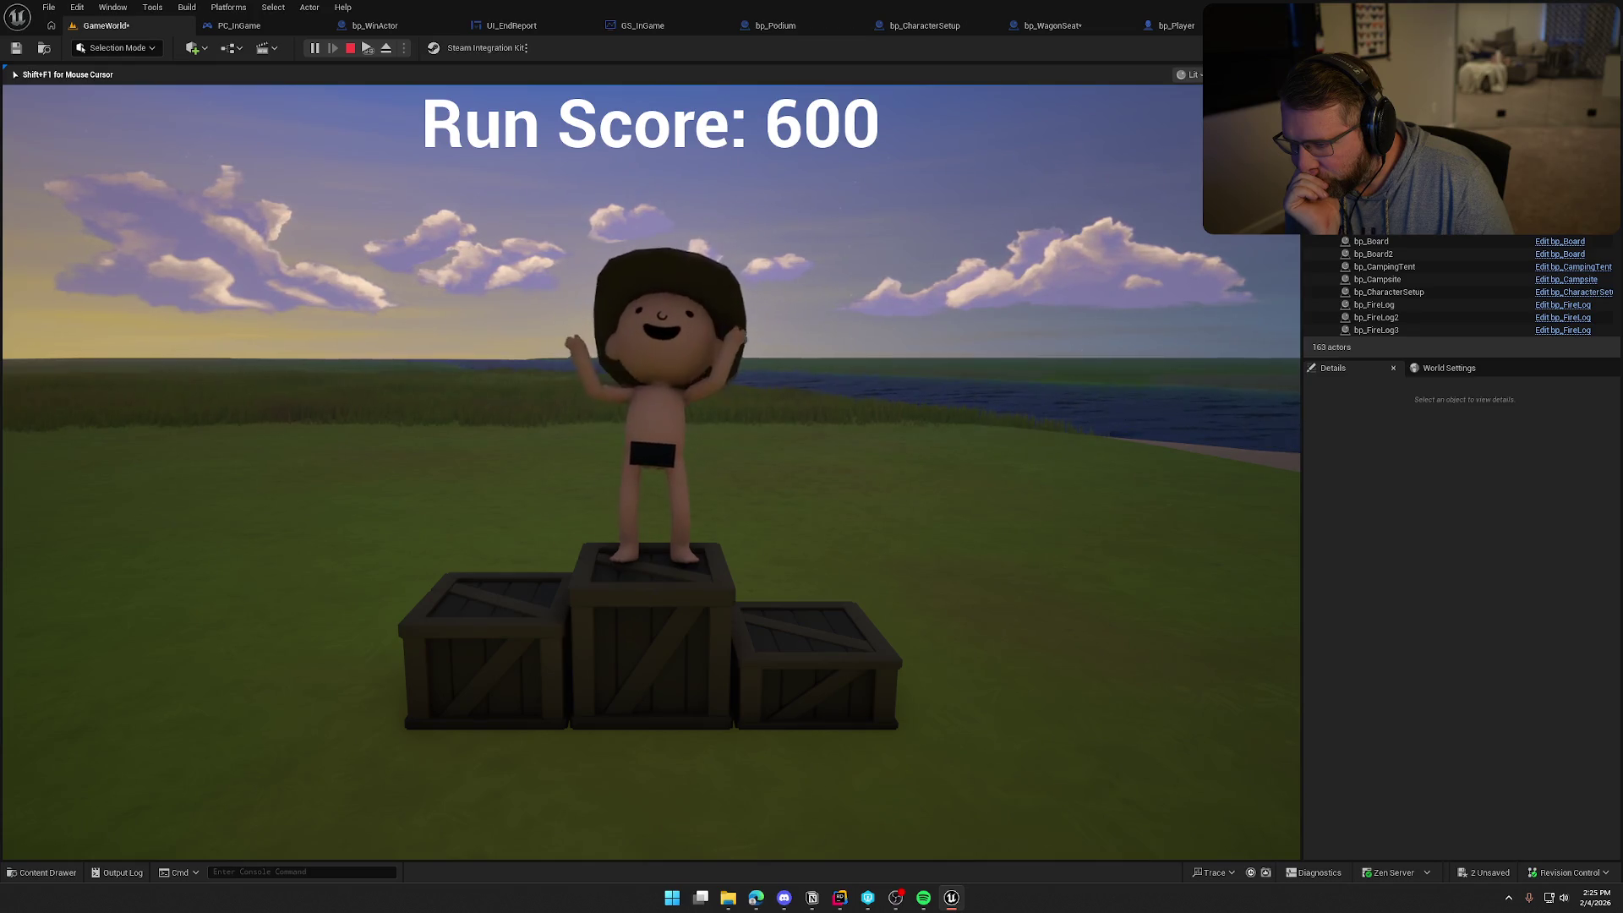
key(Escape)
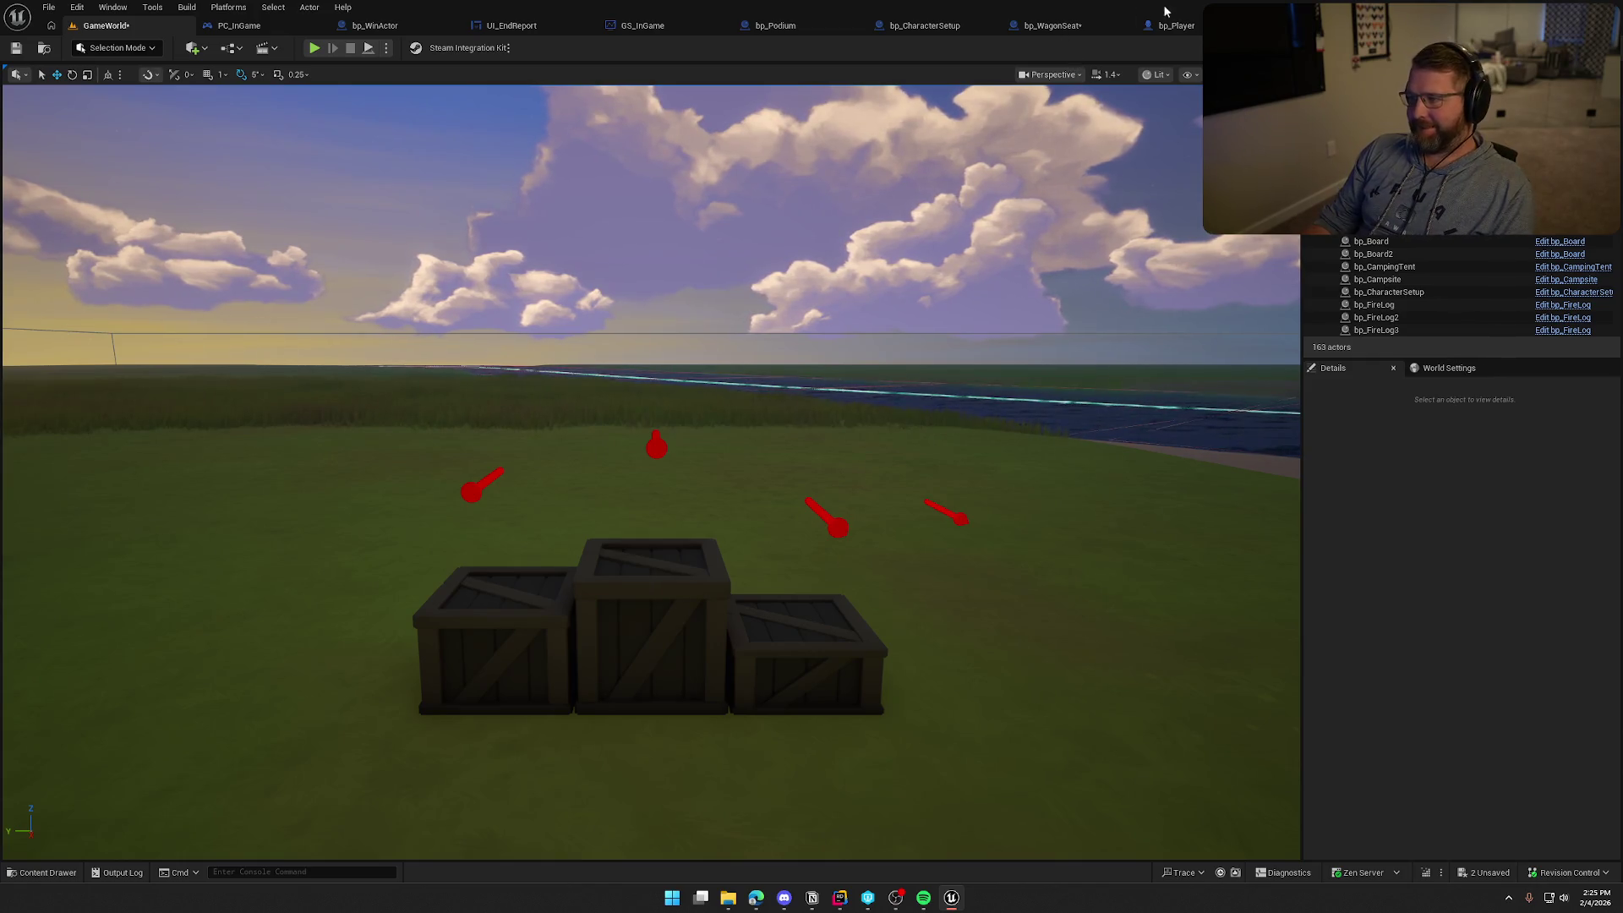
In bp_WinActor, marquee-select the upper Sequence/Branch node group for the crossing player
click(373, 28)
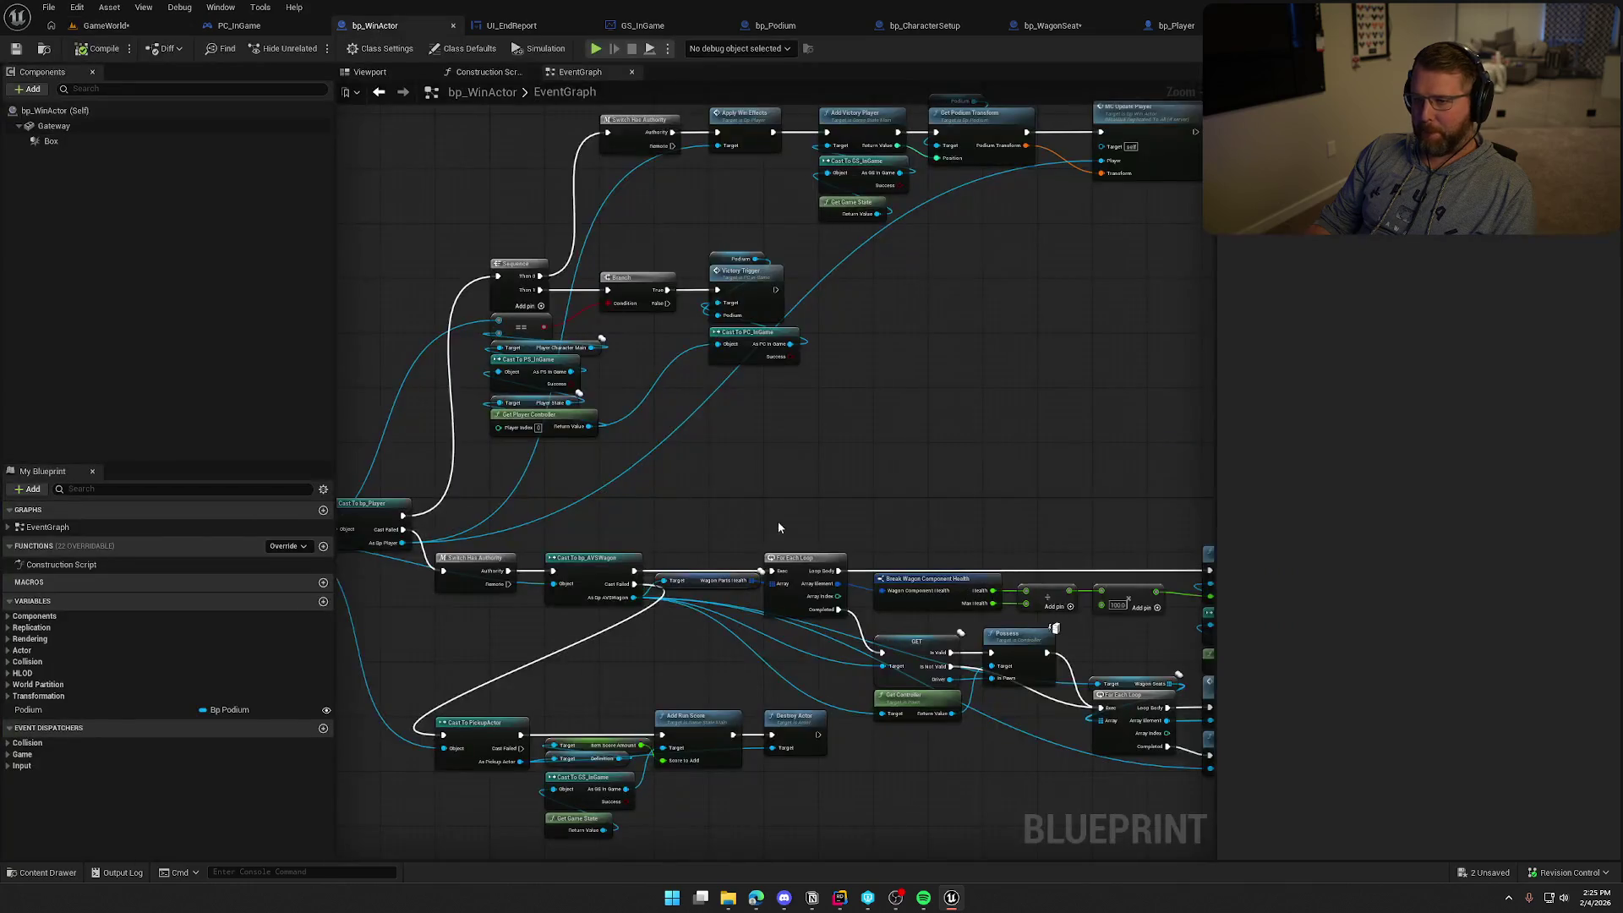
mouse_move(778, 520)
mouse_down()
mouse_move(906, 433)
mouse_move(829, 540)
mouse_move(647, 554)
mouse_move(703, 500)
mouse_move(743, 498)
mouse_move(857, 576)
mouse_up()
scroll(777, 512, up, 1)
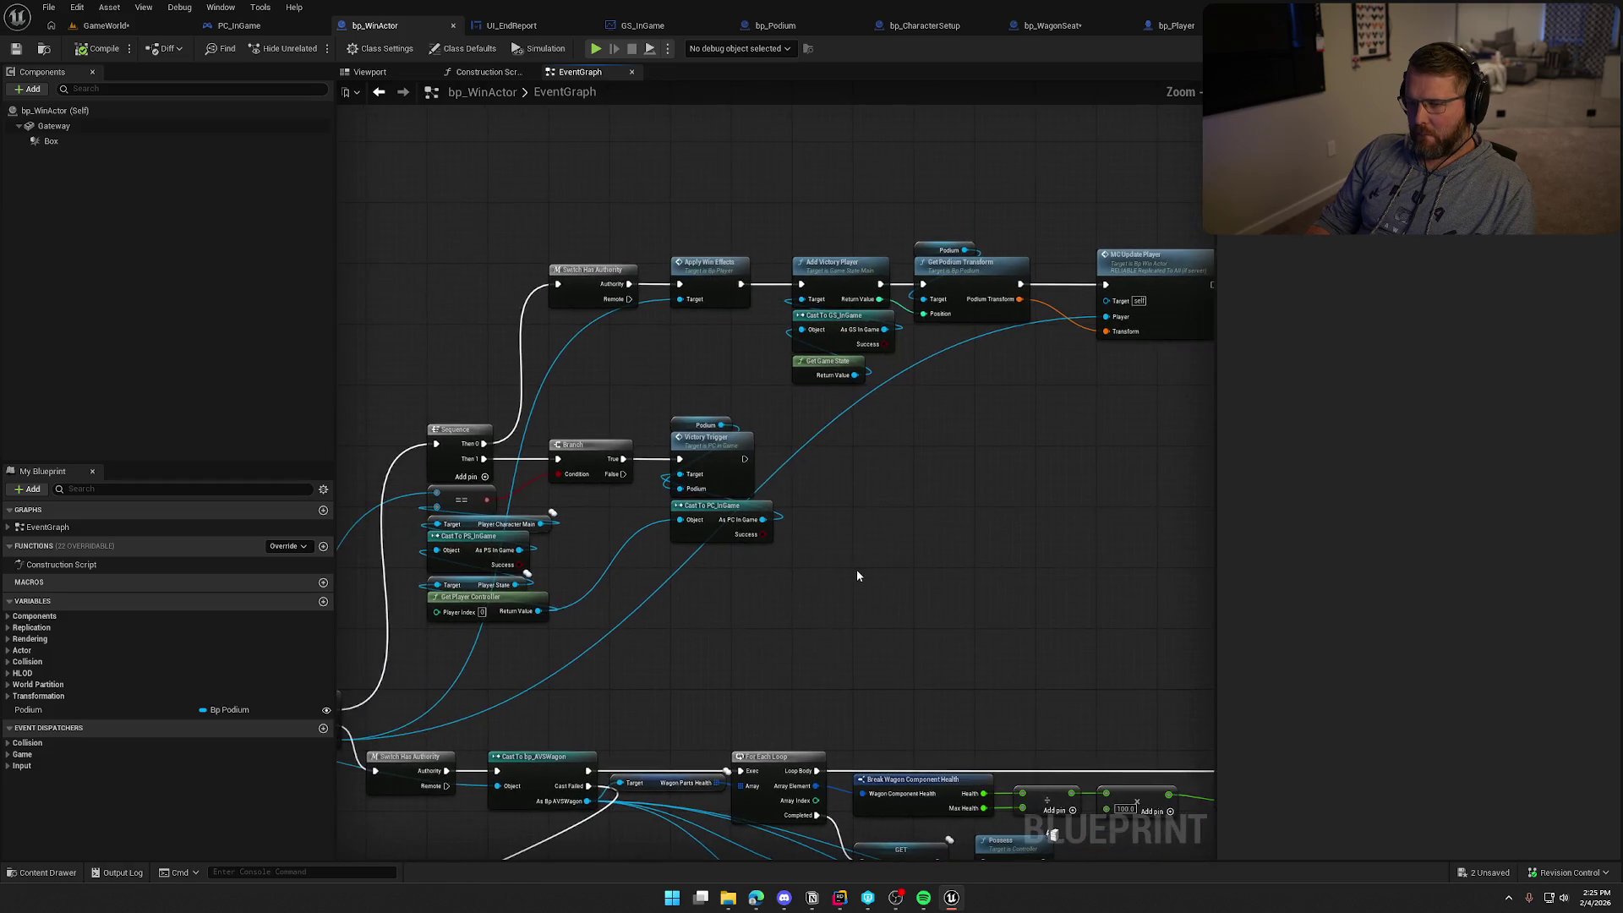
scroll(857, 574, down, 1)
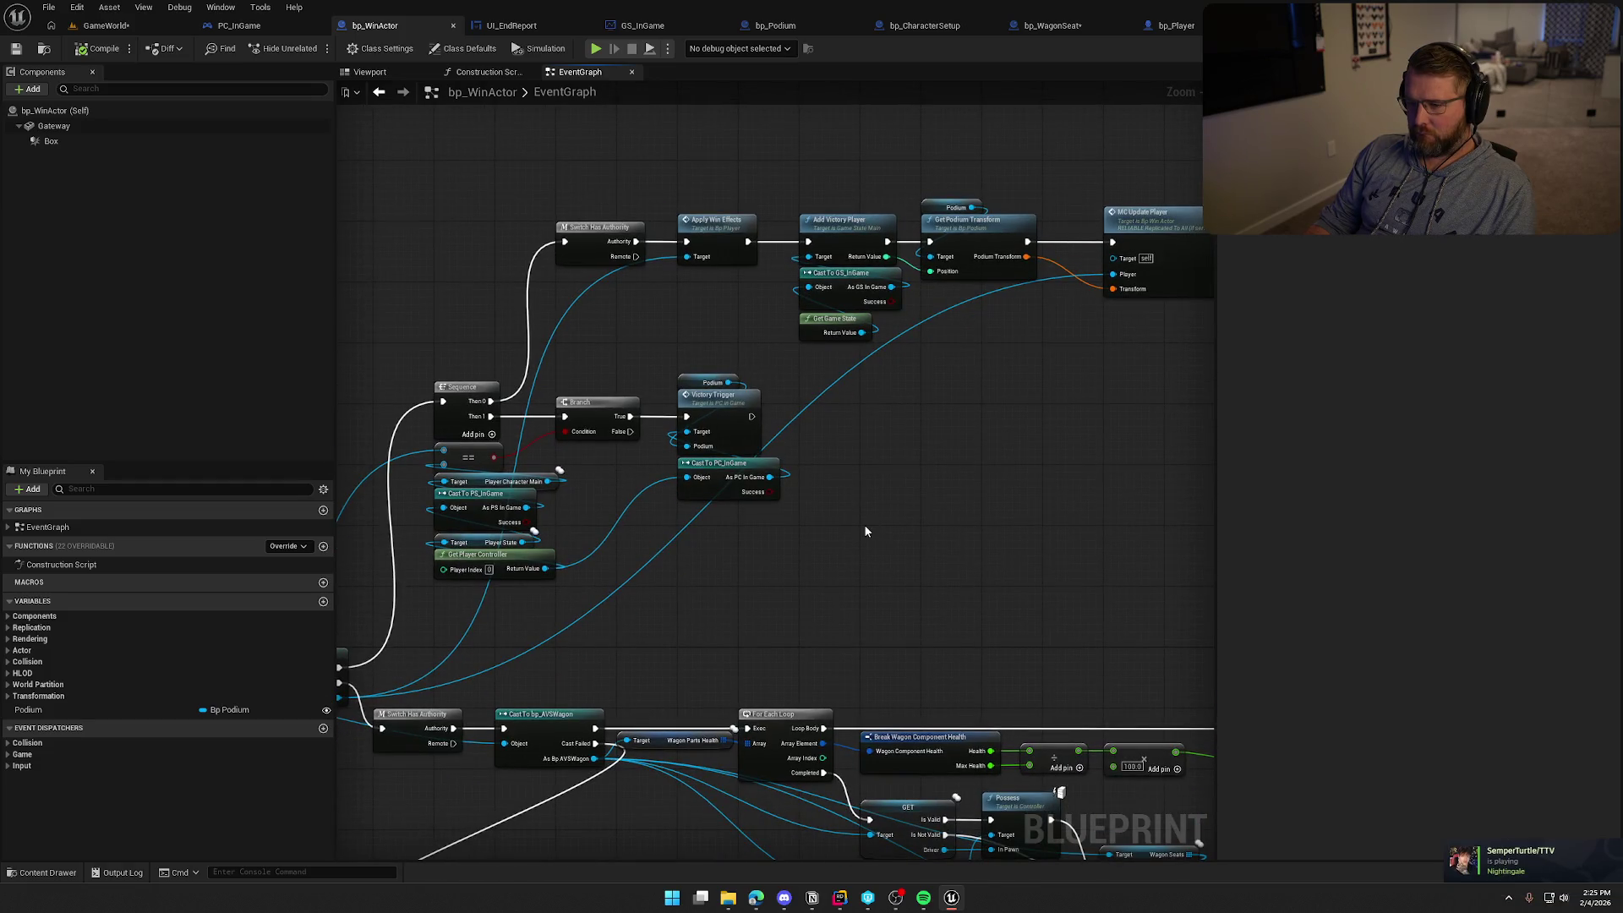
scroll(864, 524, down, 1)
mouse_move(538, 290)
mouse_down()
mouse_move(1016, 541)
mouse_move(1116, 556)
mouse_up()
Collapse the selected nodes into a HandlePlayerCrossing function placed beside Cast To bp_Player
key(Home)
right_click(670, 303)
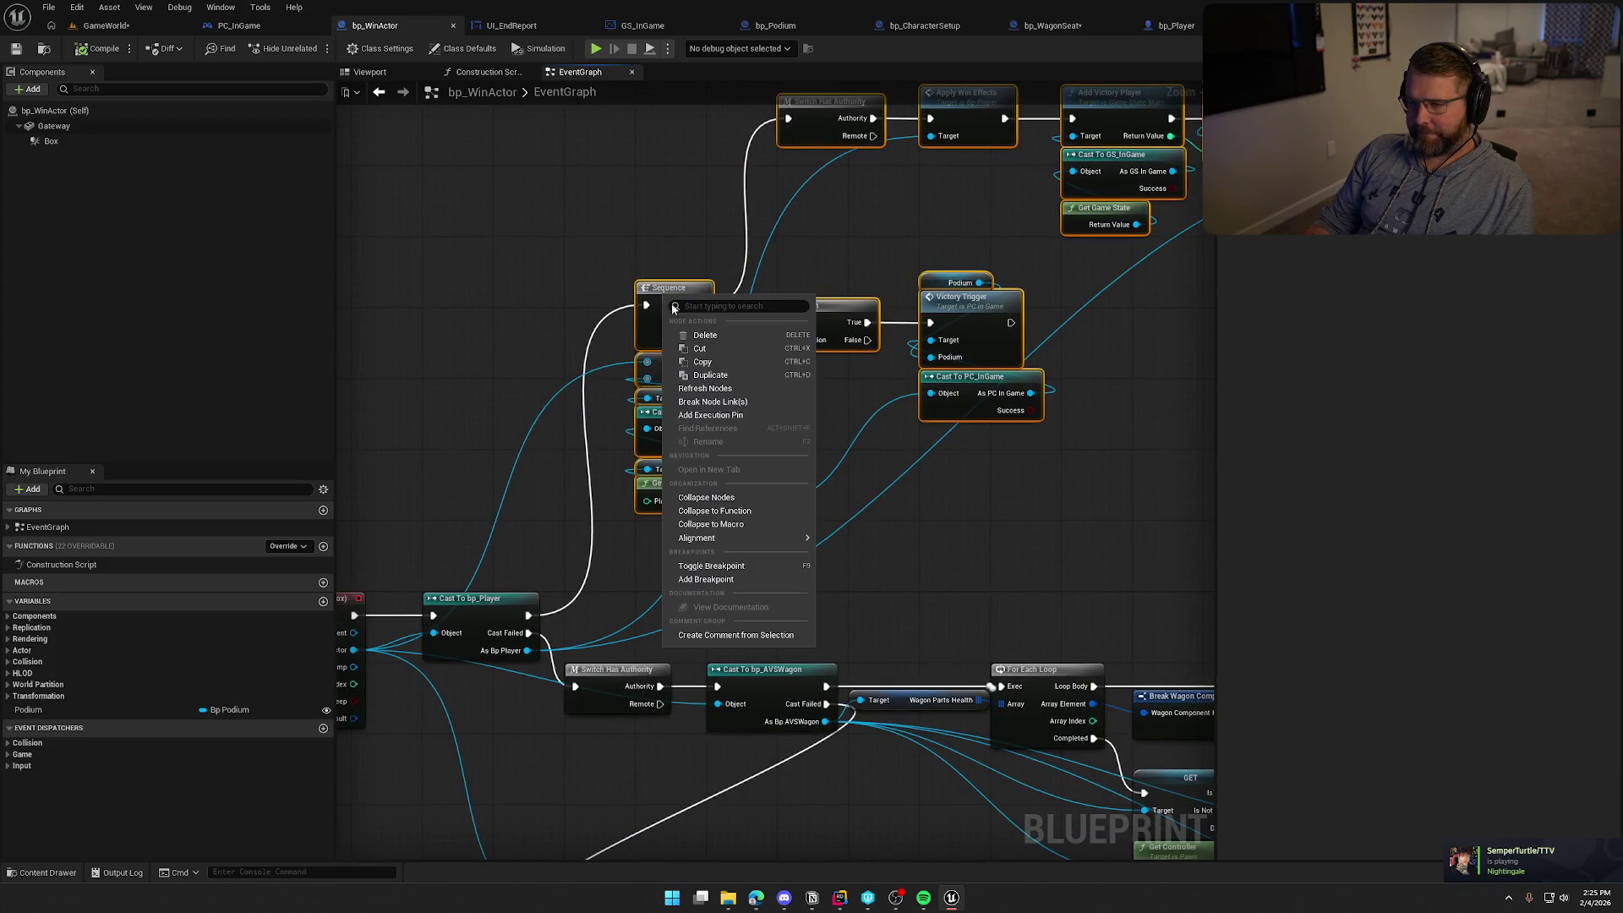
click(749, 510)
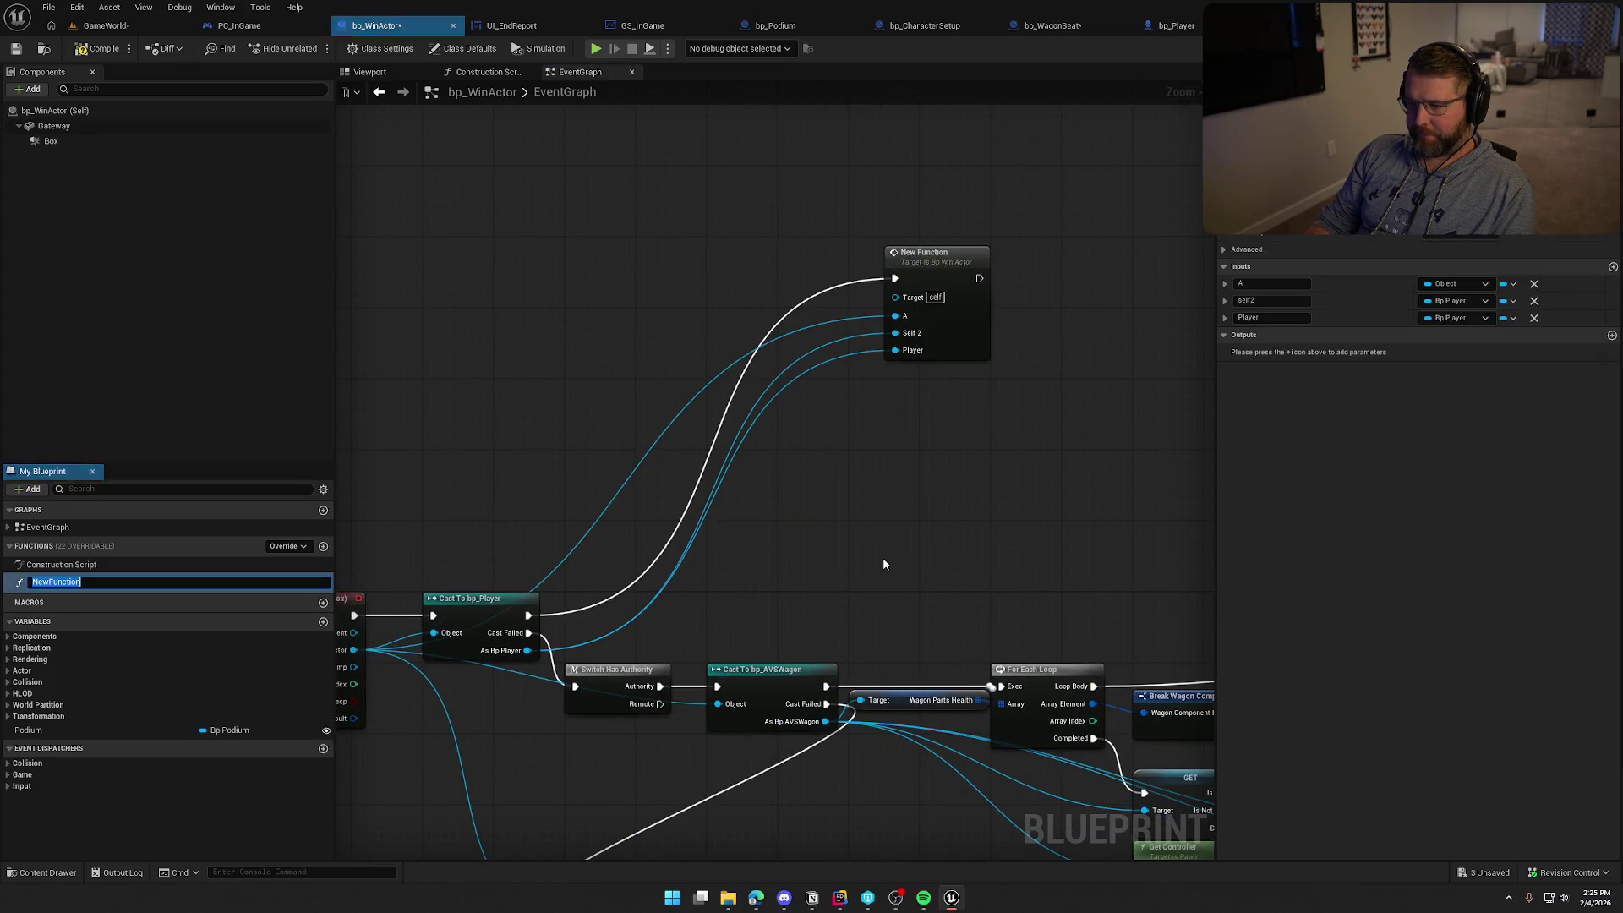
text(HandlePlayerCrossing)
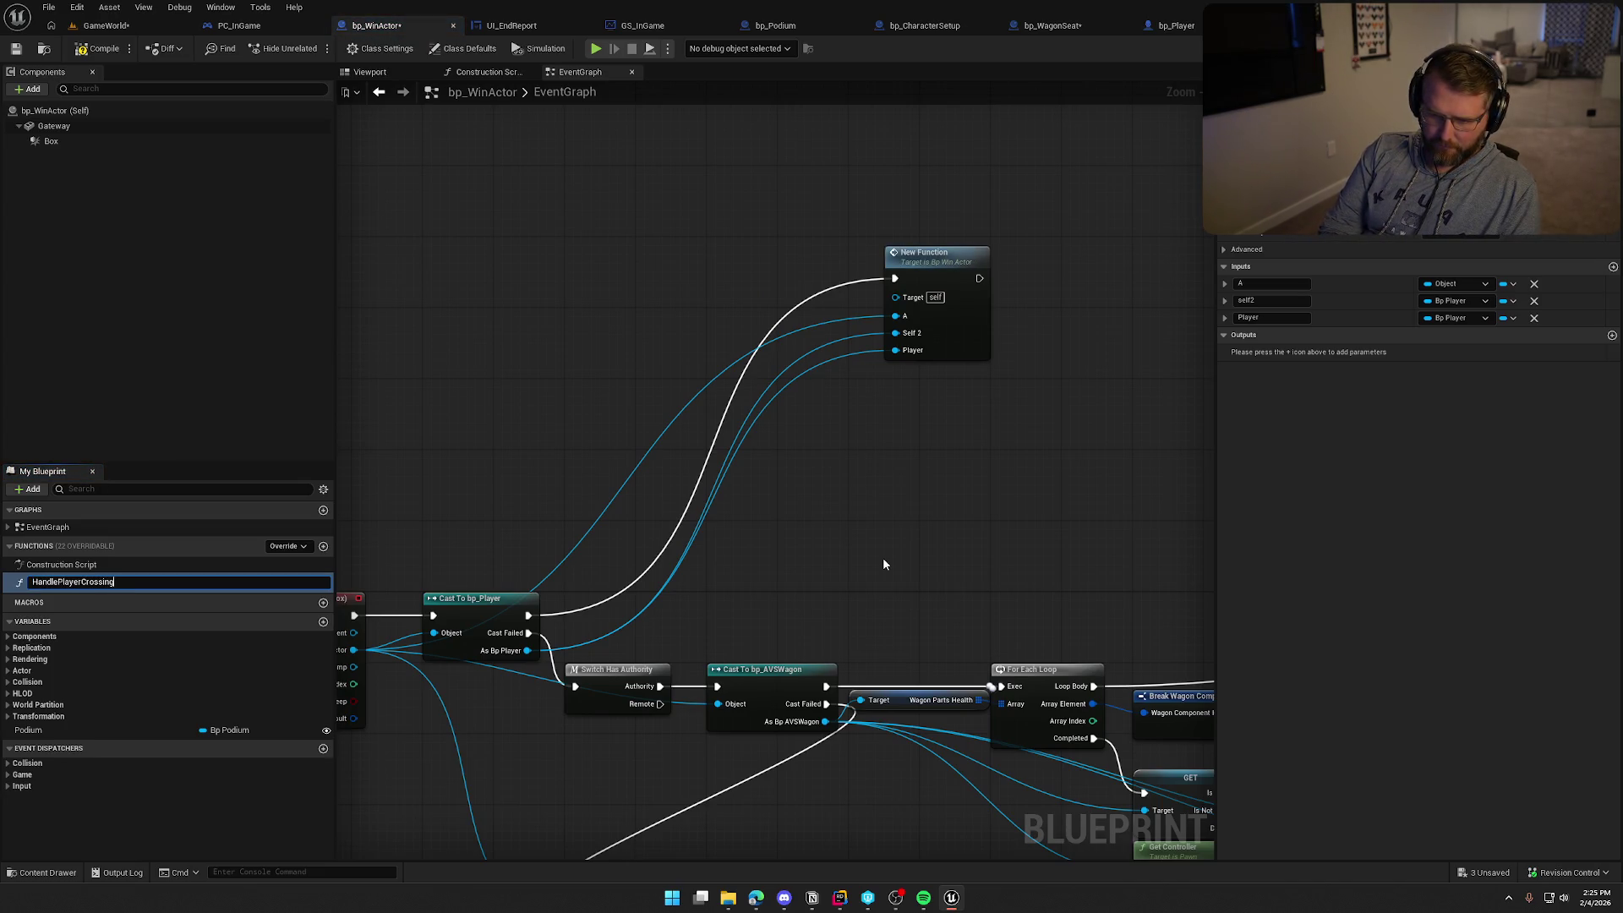
key(Return)
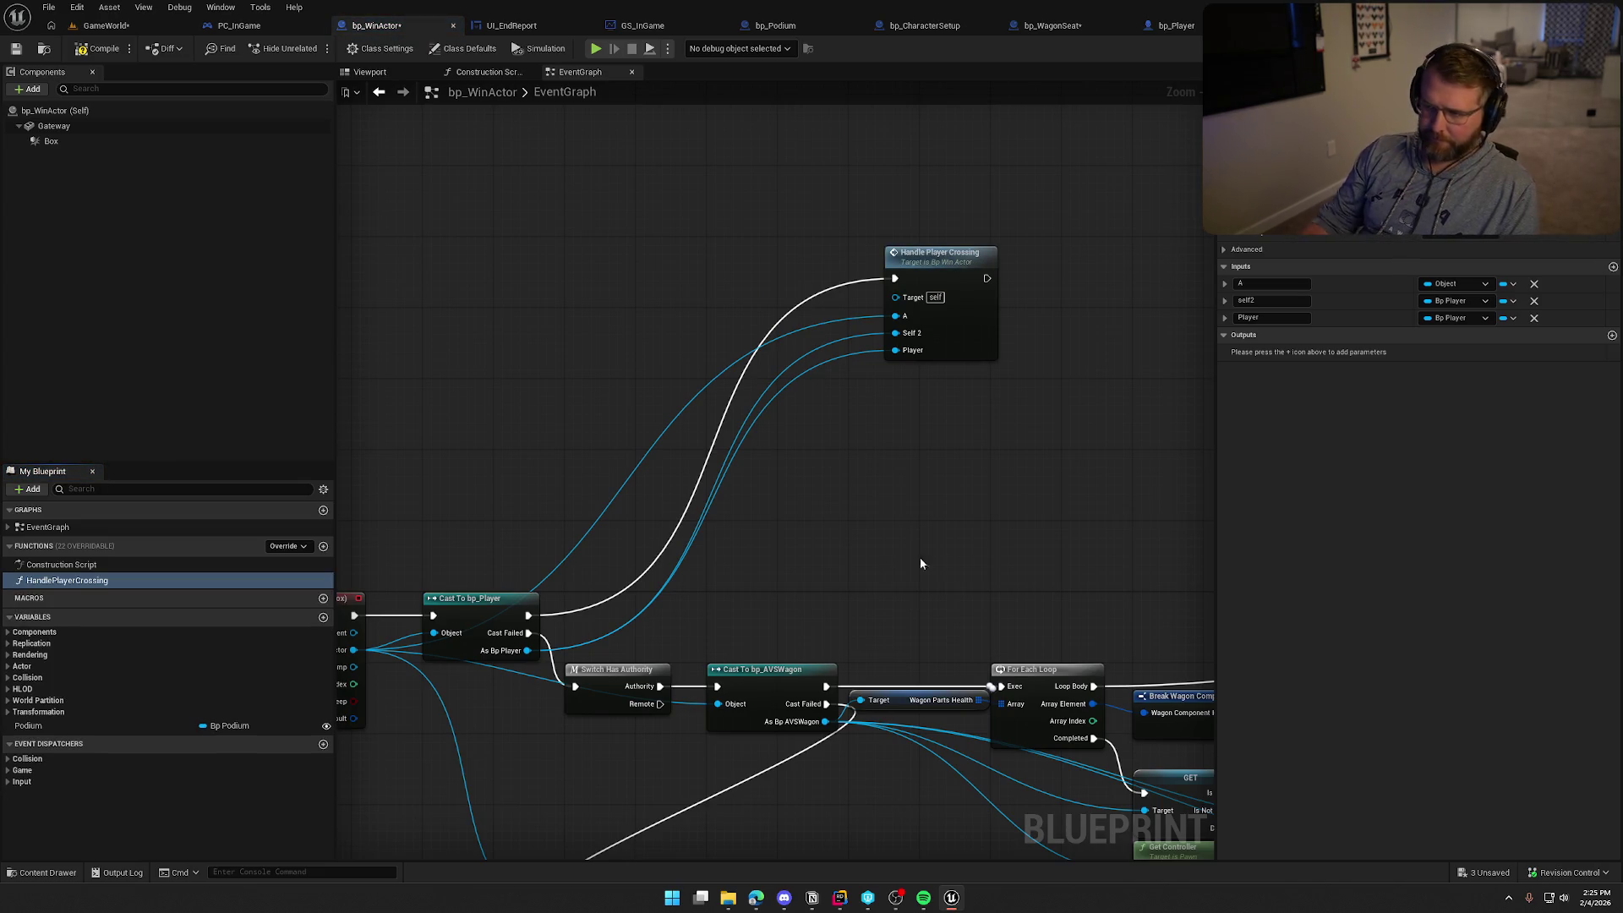
drag(933, 277, 639, 539)
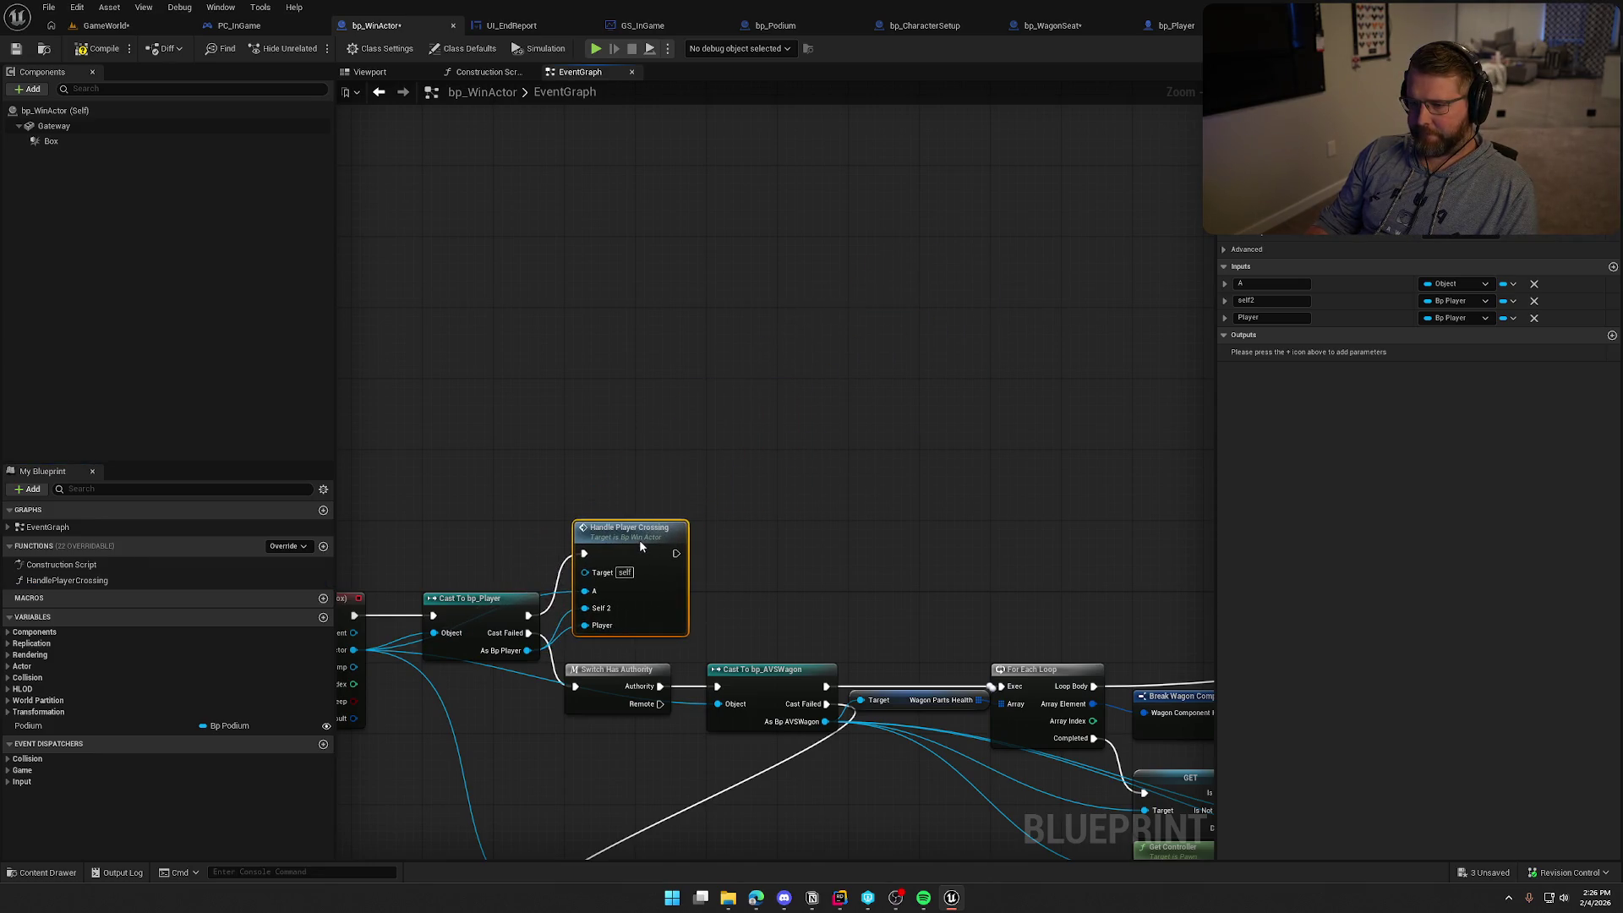
Open HandlePlayerCrossing and rearrange its entry node and other nodes
scroll(627, 482, up, 1)
double_click(865, 258)
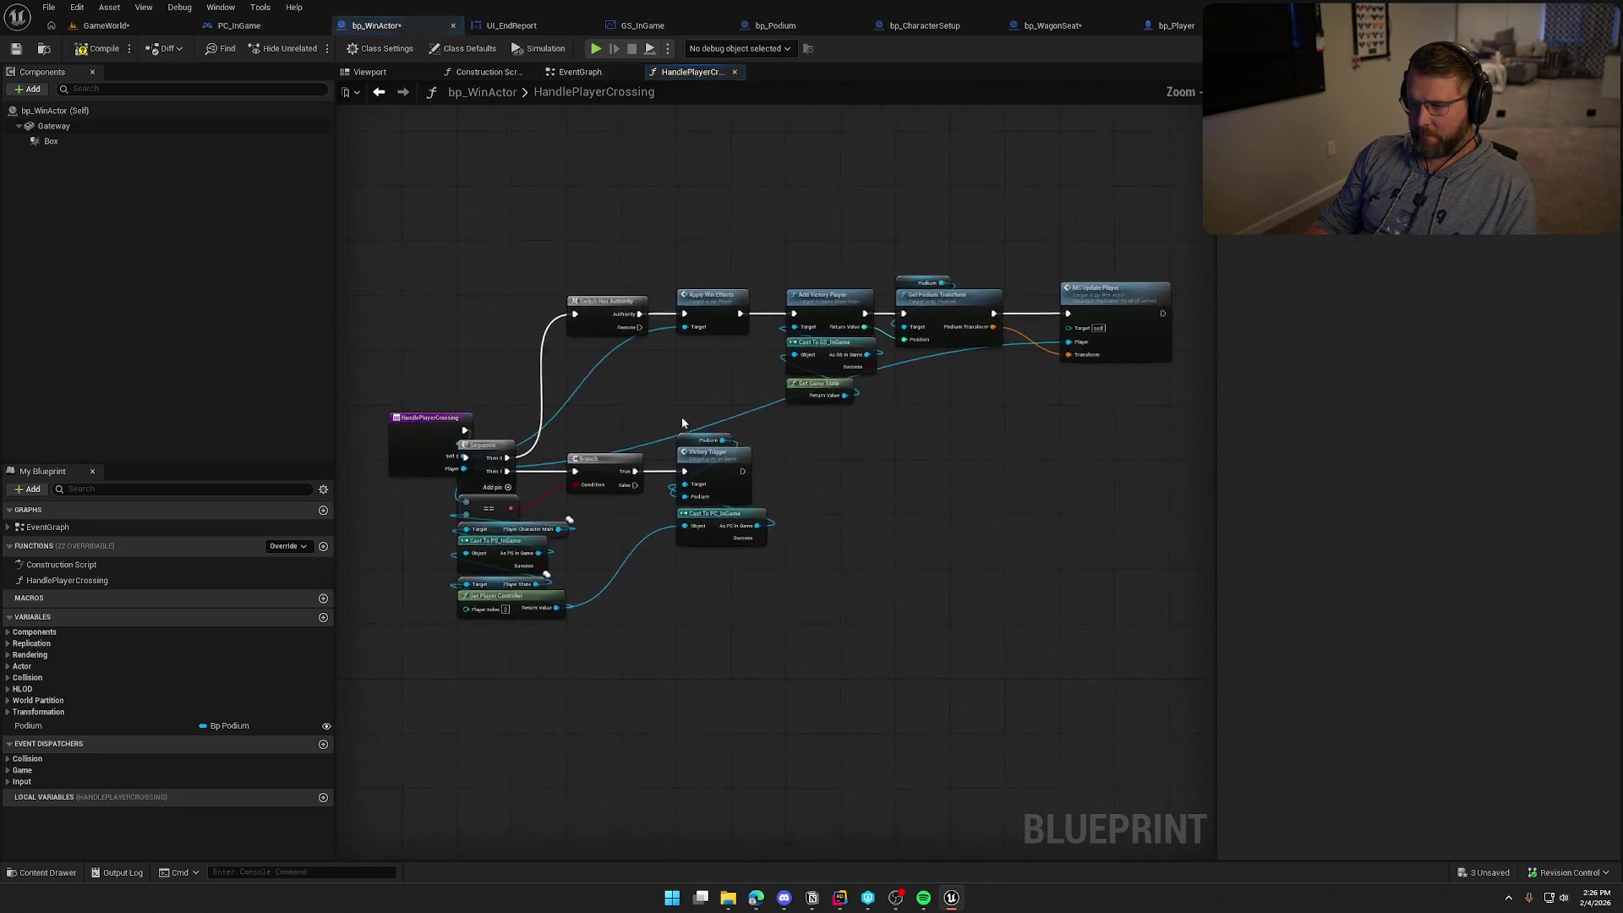
drag(560, 468, 716, 457)
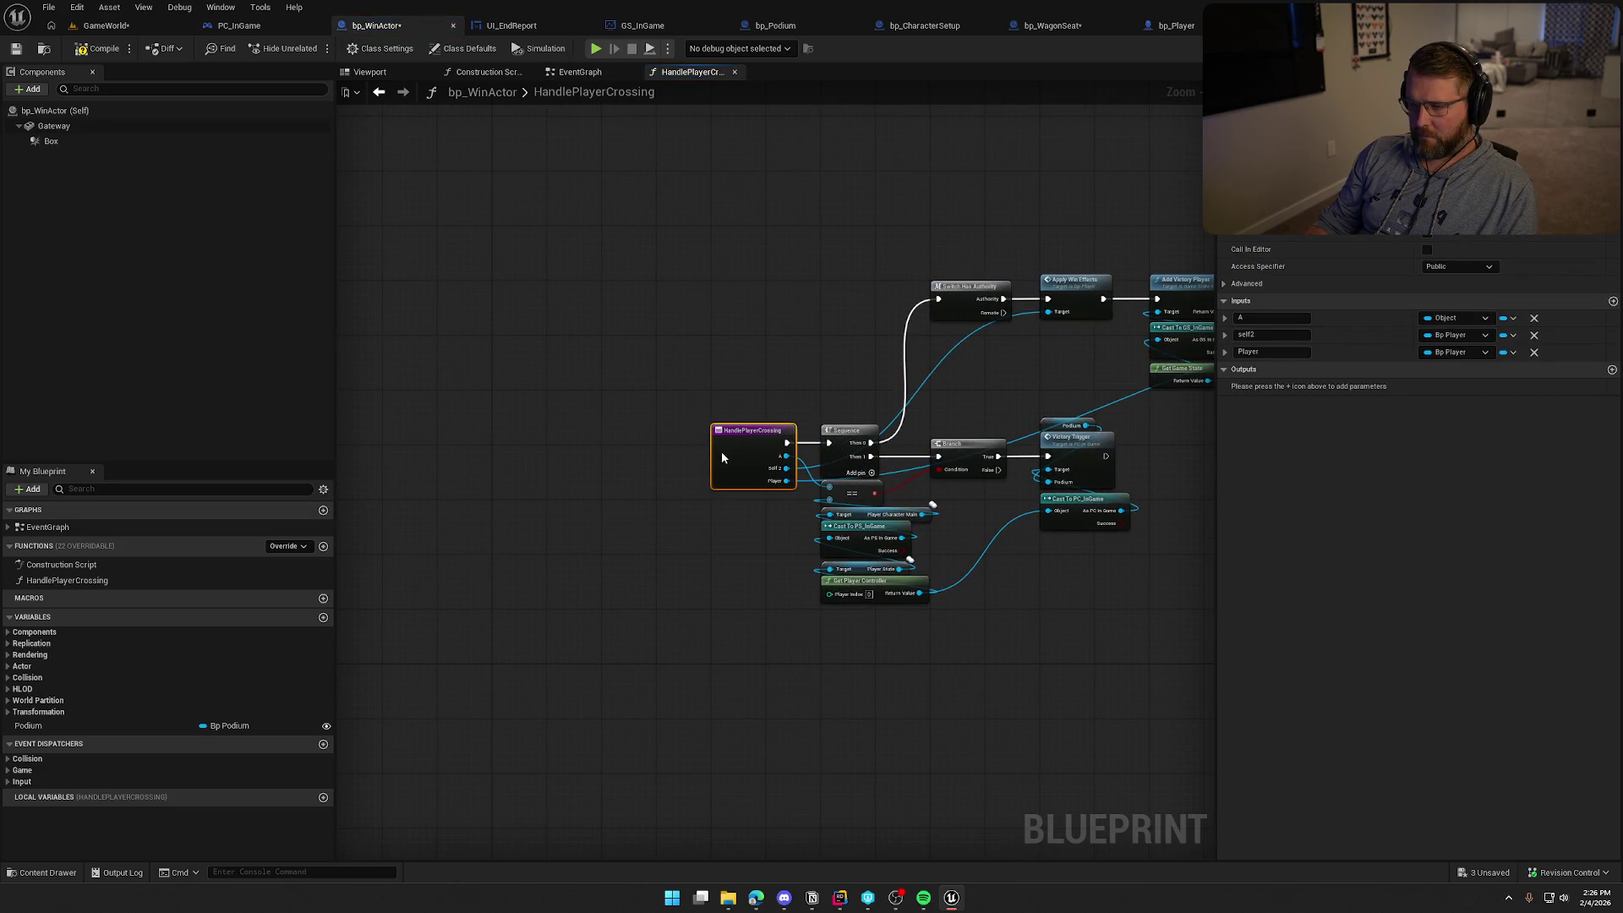
scroll(682, 247, down, 3)
drag(683, 247, 978, 462)
mouse_move(721, 321)
mouse_down()
mouse_move(655, 423)
mouse_move(630, 412)
mouse_up()
scroll(626, 414, up, 4)
click(648, 283)
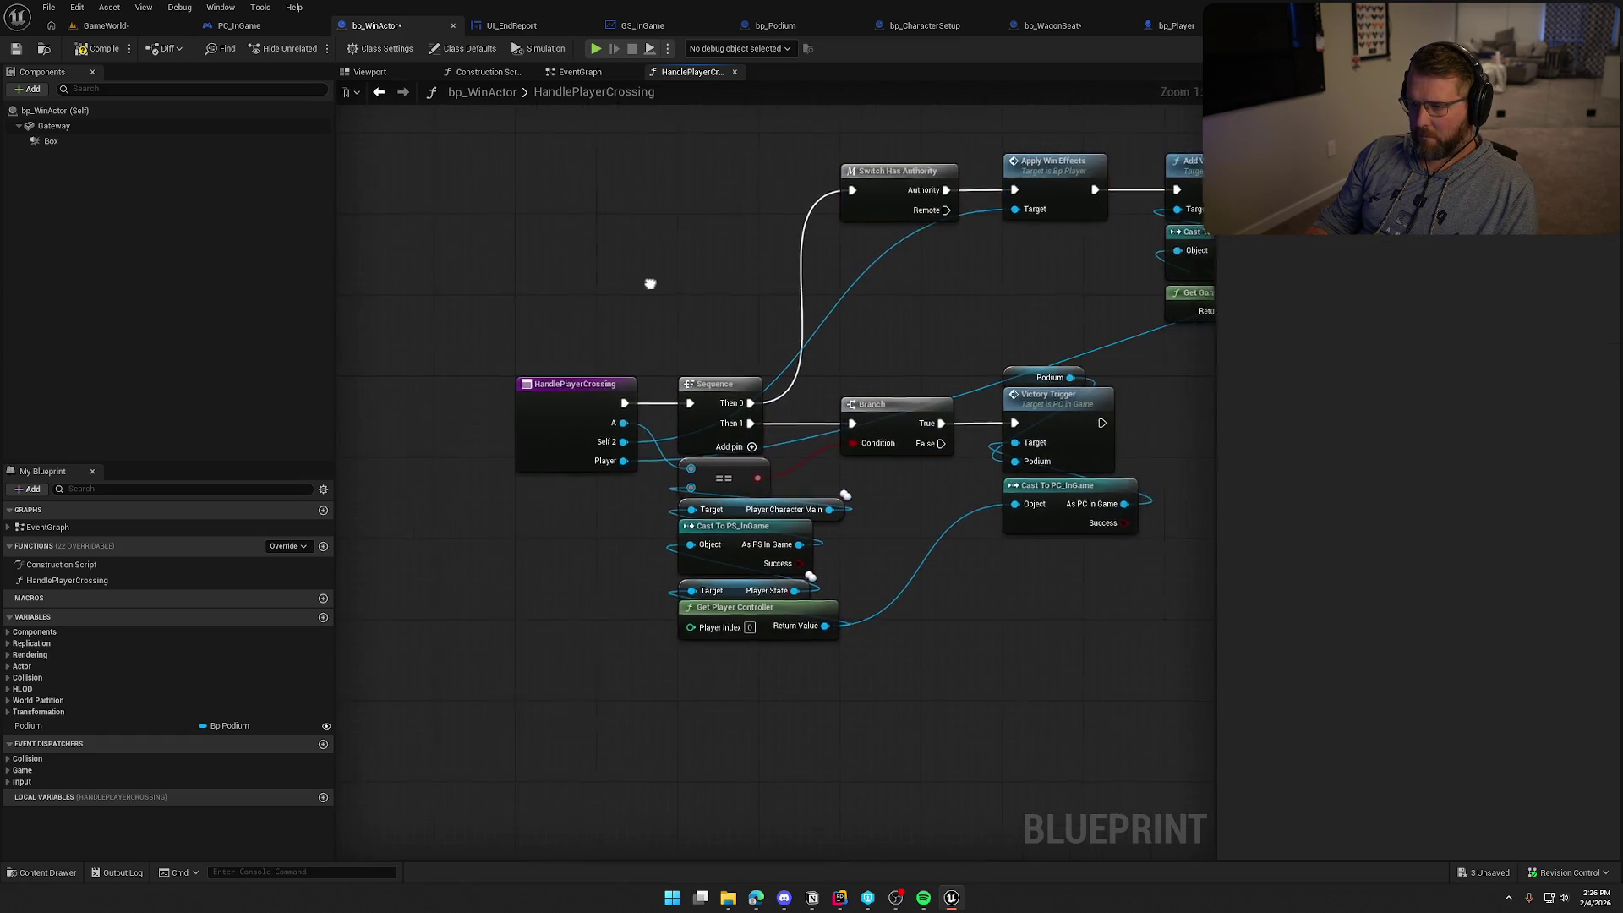
mouse_move(979, 718)
mouse_down()
mouse_move(864, 666)
mouse_move(863, 649)
mouse_move(582, 447)
mouse_move(646, 524)
mouse_up()
Feed the == comparison from the Player input and select the function entry
click(684, 487)
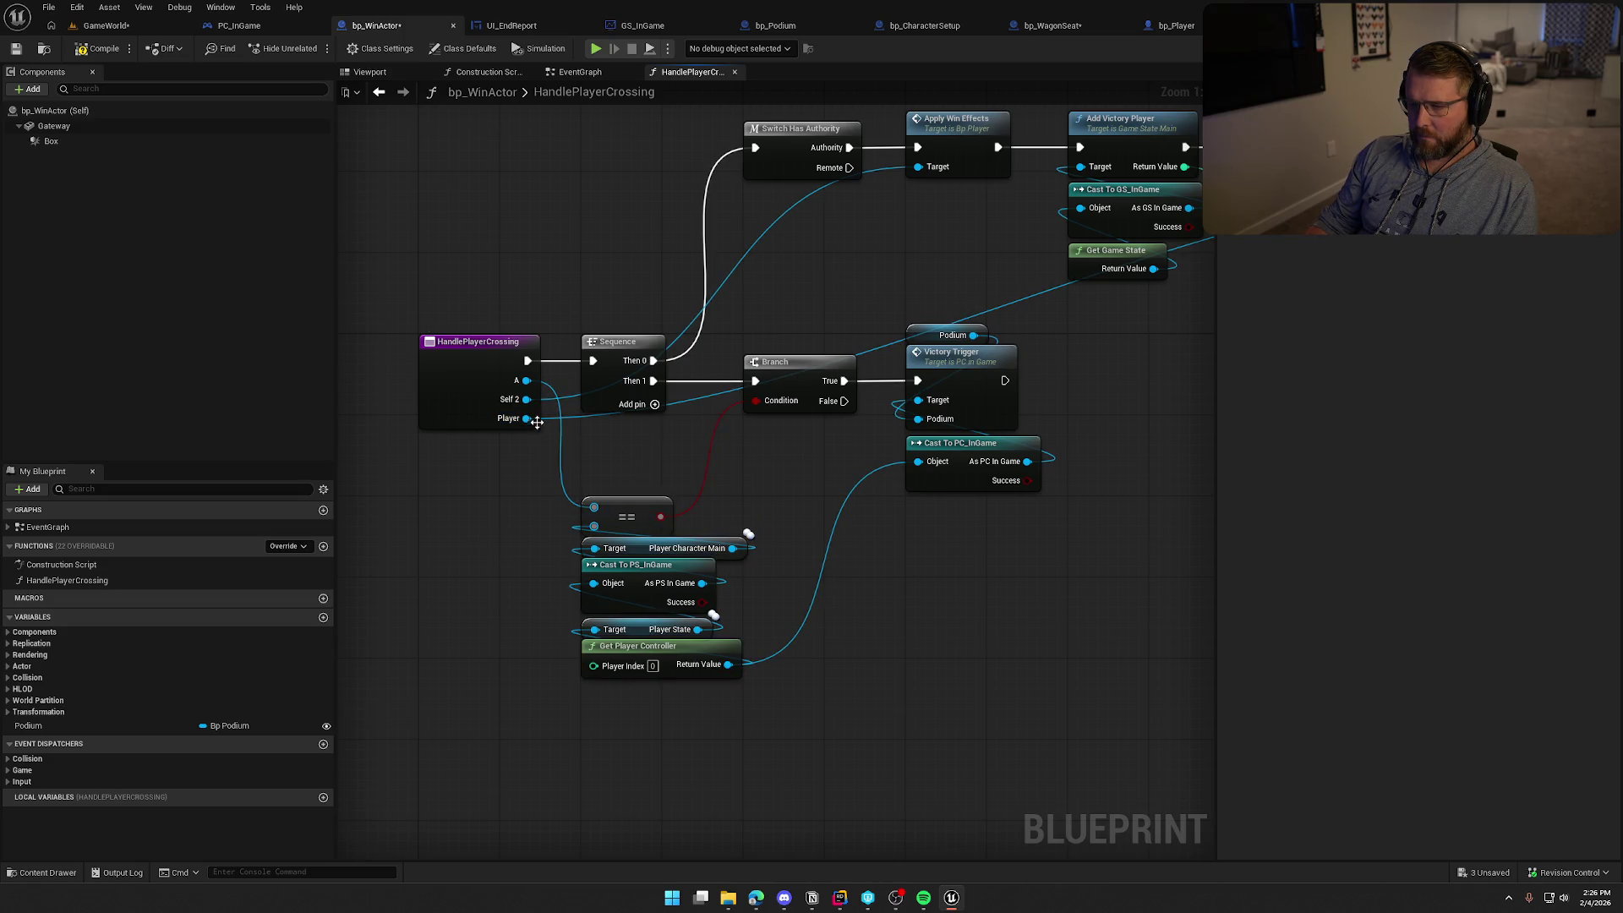
drag(536, 422, 527, 418)
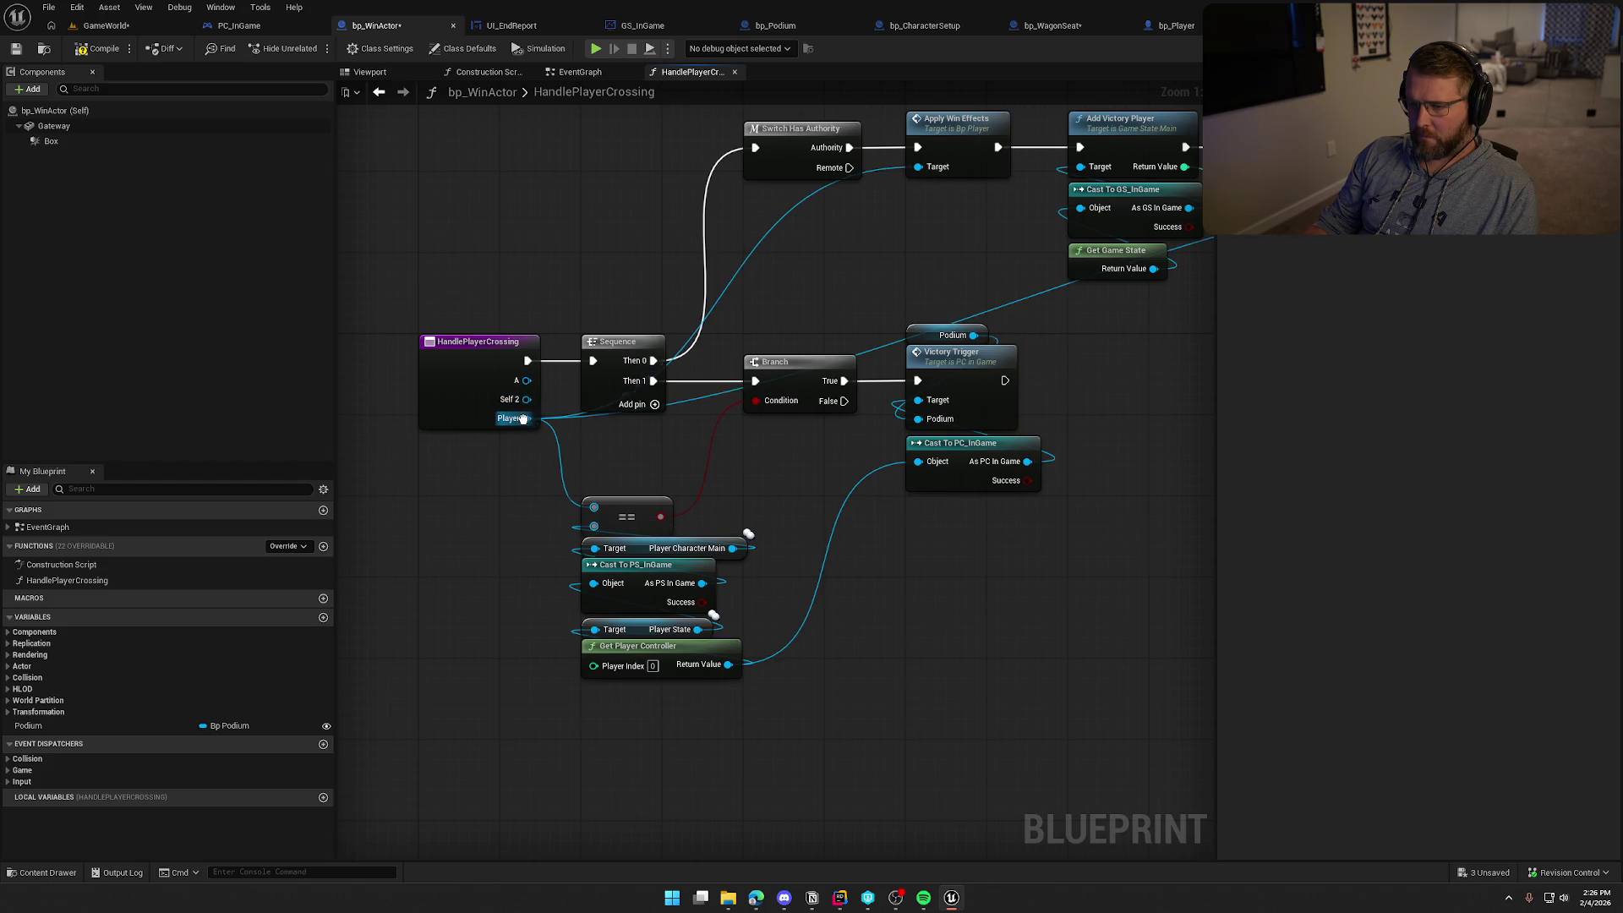
click(489, 364)
Remove the unused A and self2 inputs and compile bp_WinActor
click(1534, 317)
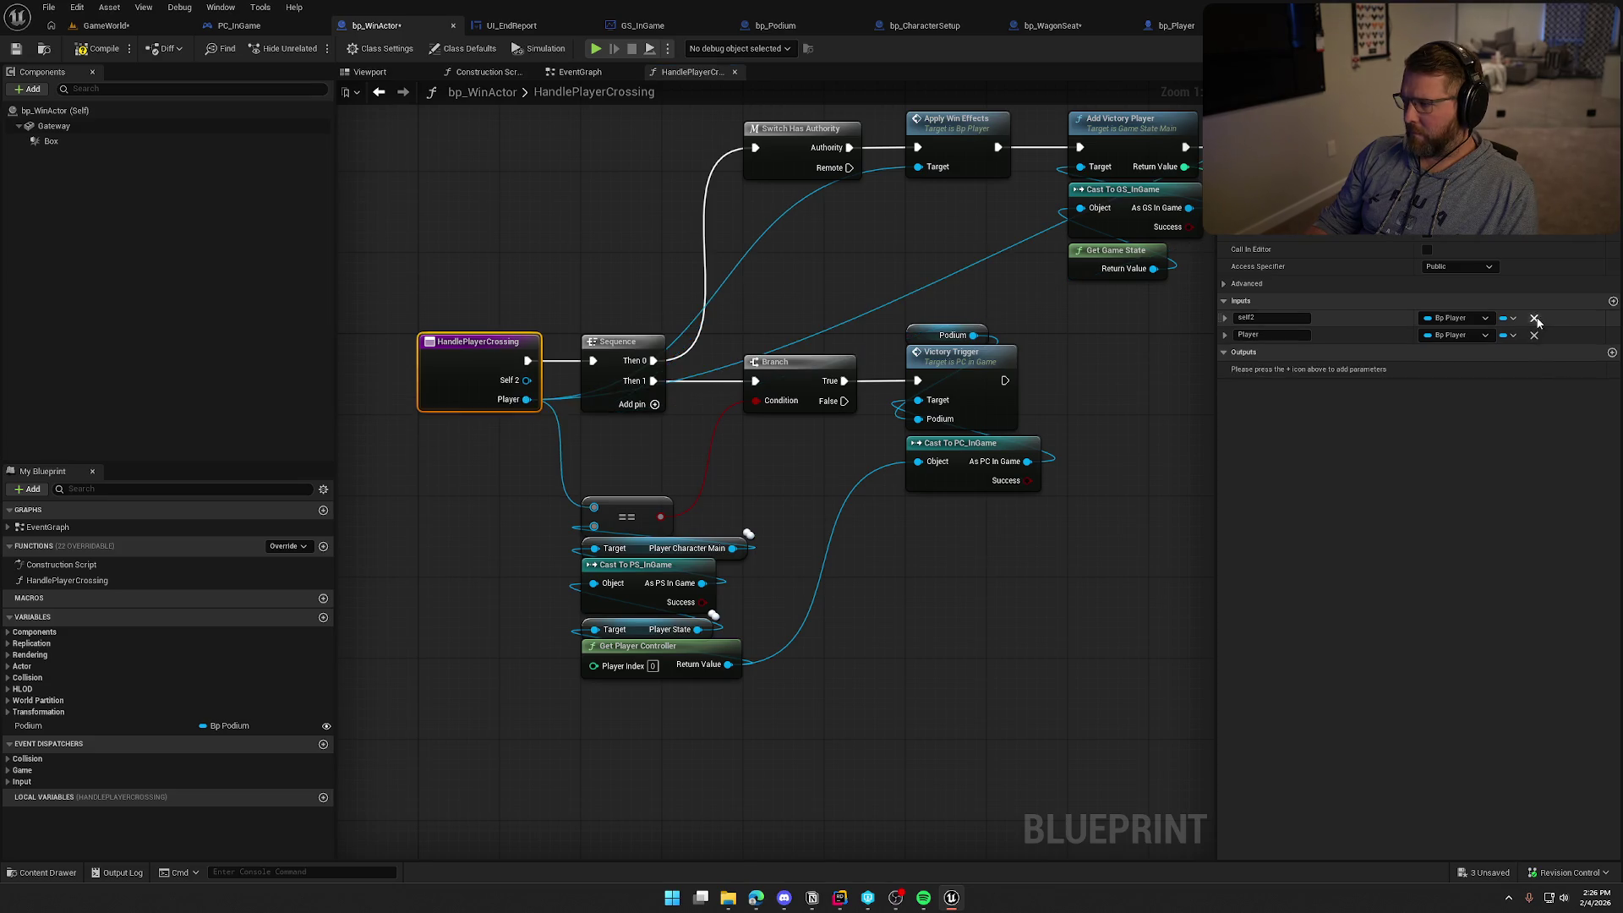
click(1534, 318)
click(102, 49)
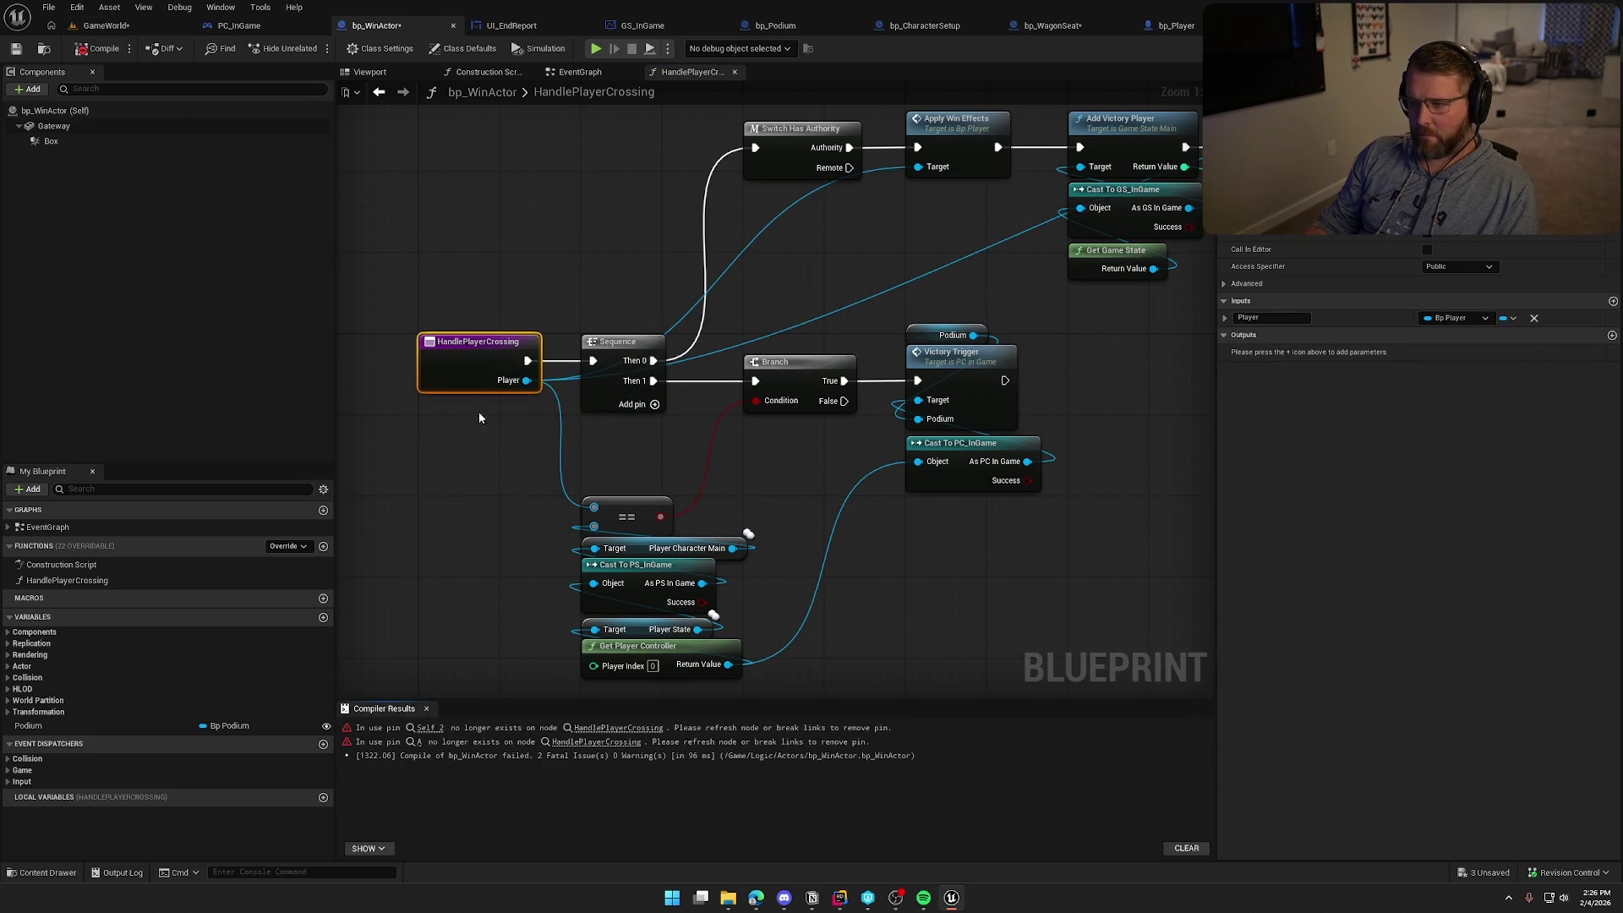
Move the comparison, Branch and Victory Trigger nodes into a tidier layout
drag(496, 363, 765, 642)
drag(643, 564, 642, 484)
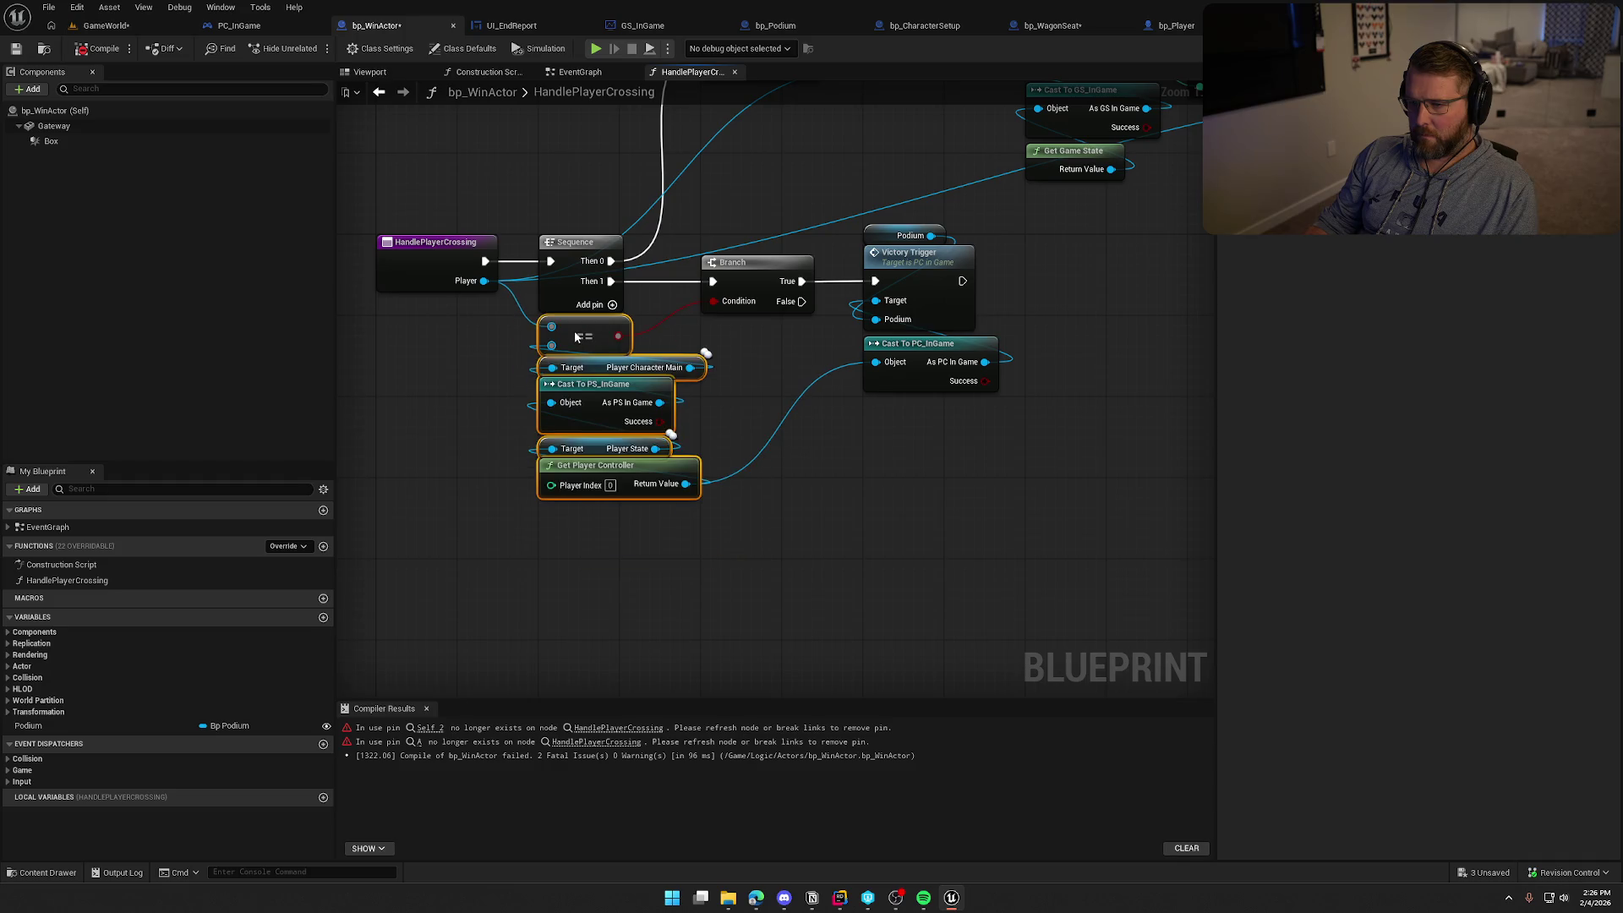
click(822, 474)
drag(809, 497, 742, 643)
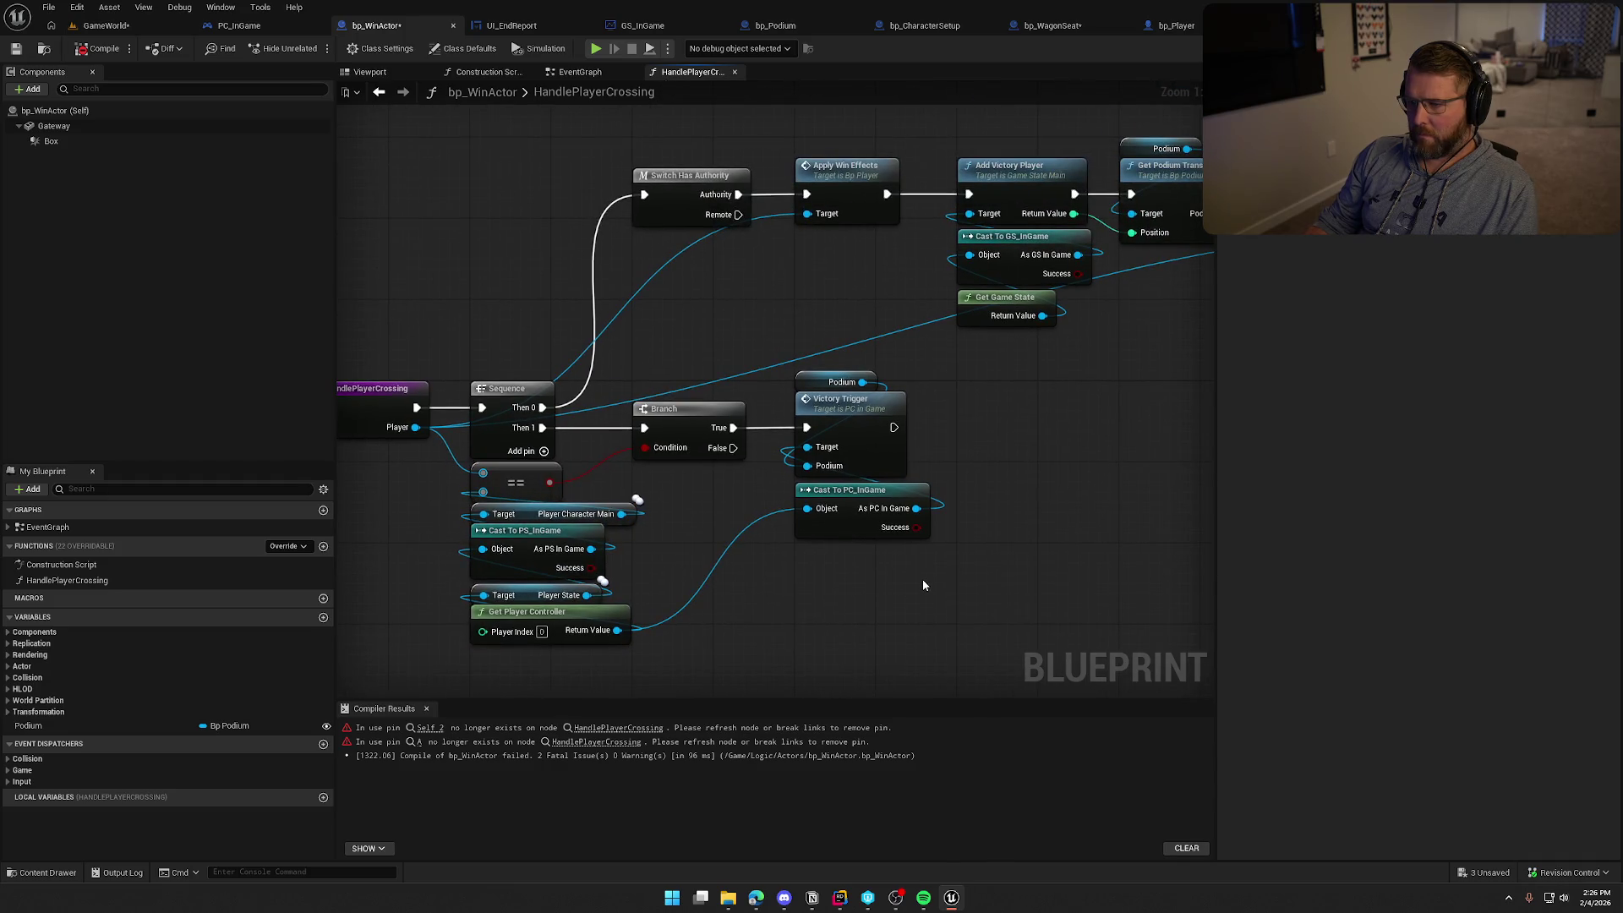
scroll(915, 486, down, 1)
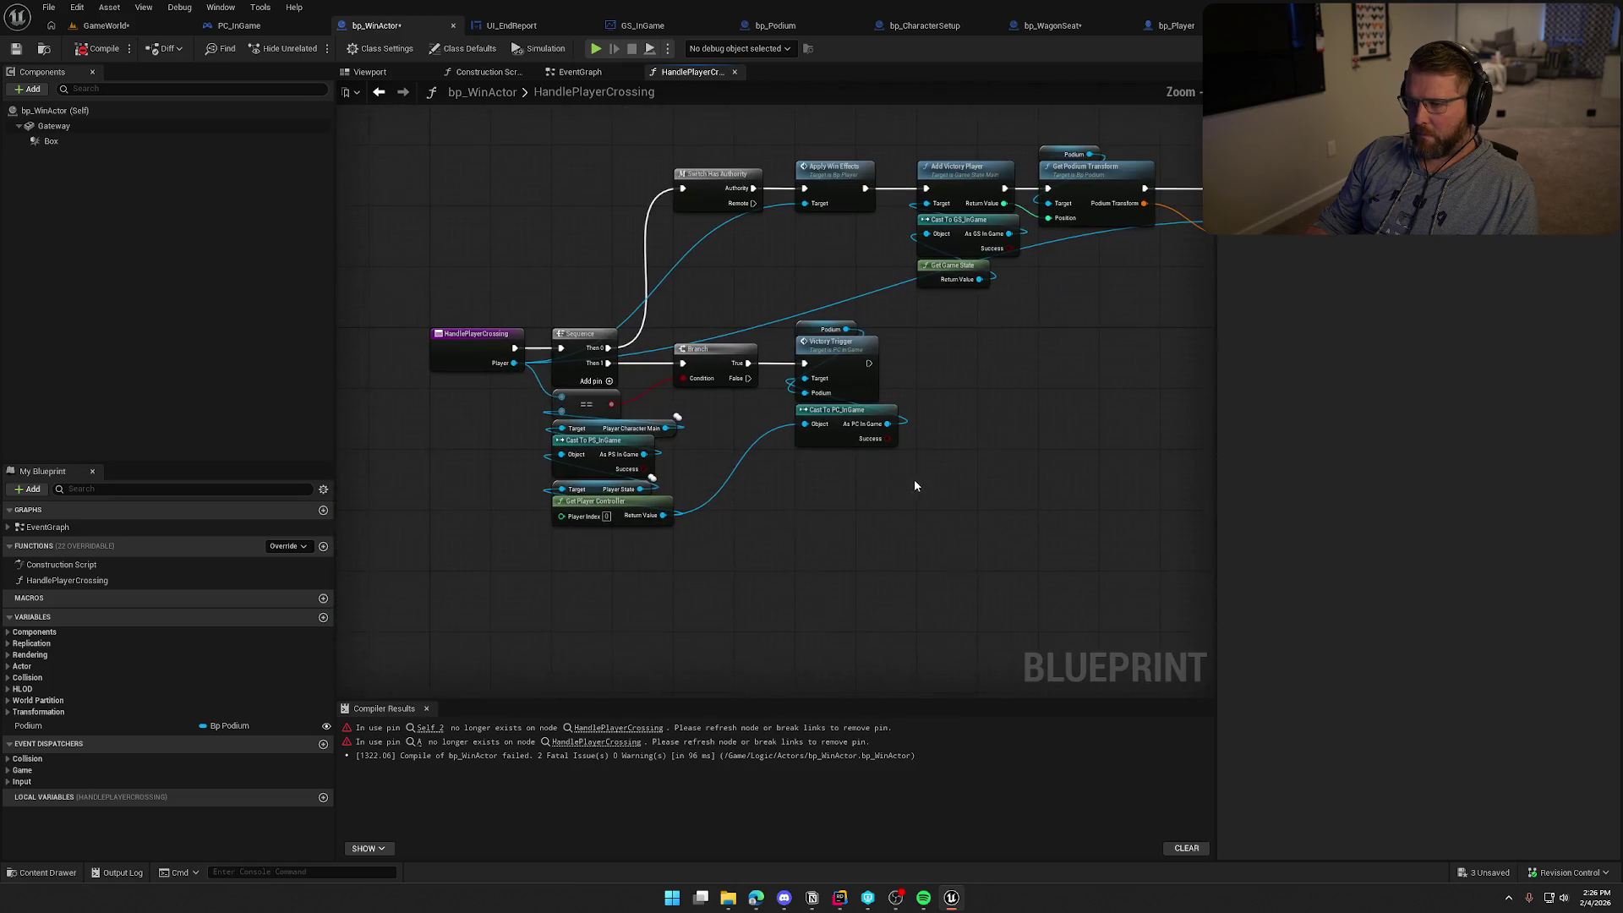
drag(965, 594, 665, 330)
mouse_move(774, 571)
mouse_down()
mouse_move(575, 433)
mouse_move(548, 385)
mouse_up()
drag(706, 361, 711, 461)
Shift the top row of nodes down below Apply Win Effects
scroll(744, 410, down, 3)
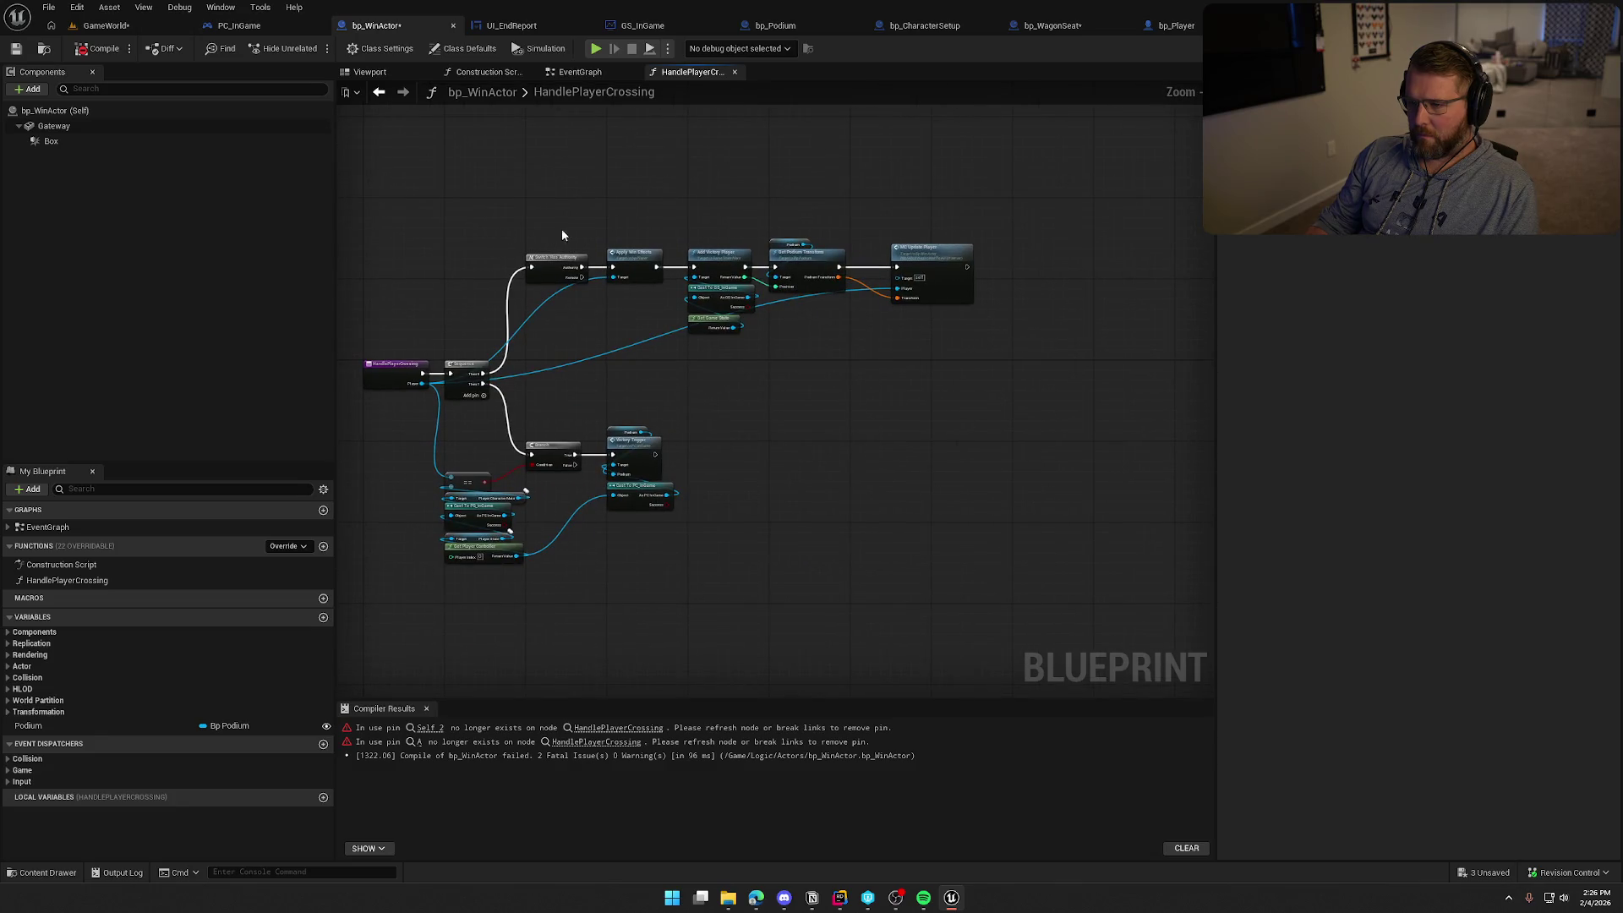
drag(561, 228, 1012, 378)
scroll(580, 355, up, 3)
scroll(646, 266, down, 1)
drag(646, 270, 650, 394)
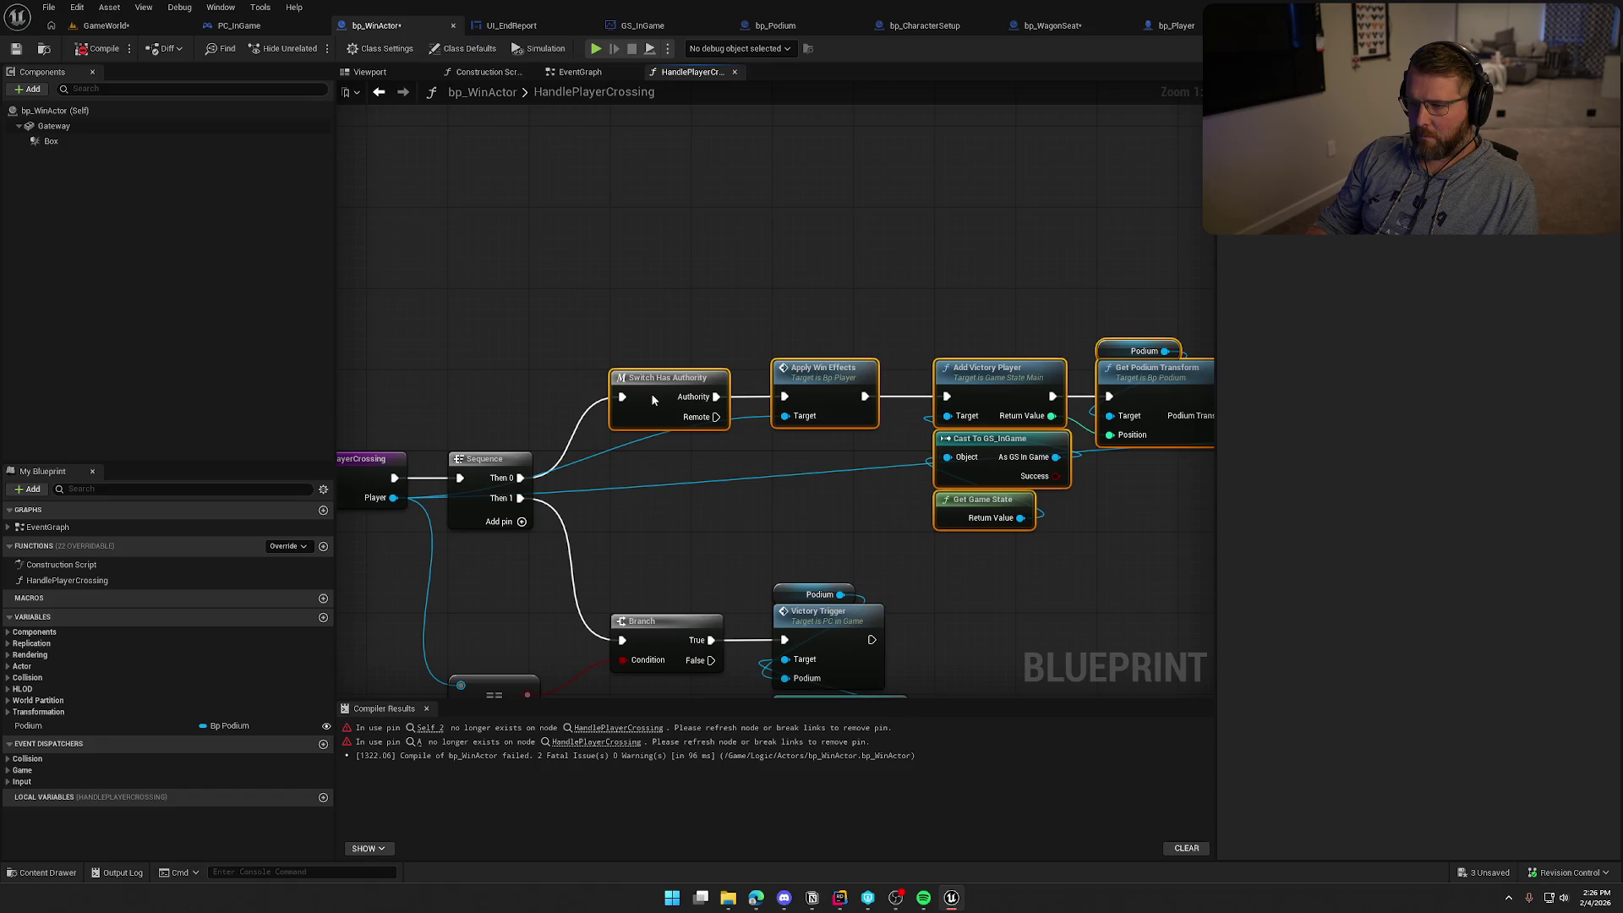
click(688, 301)
drag(689, 307, 569, 269)
Add Player variable getters under Apply Win Effects and beside MC Update Player
right_click(640, 432)
text(get)
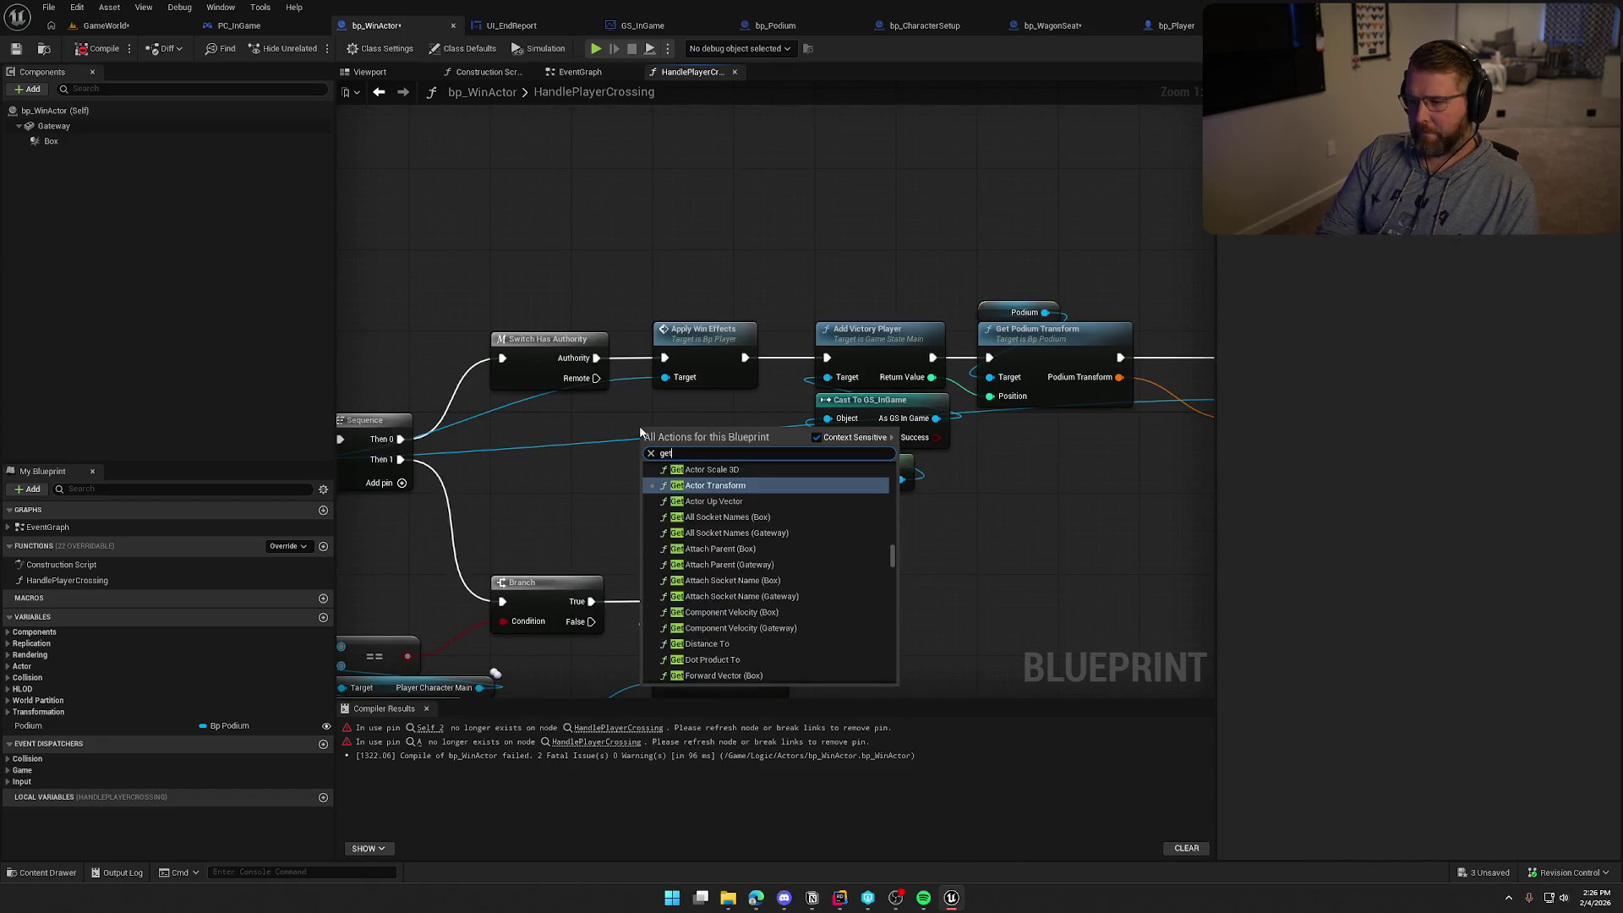
text( player)
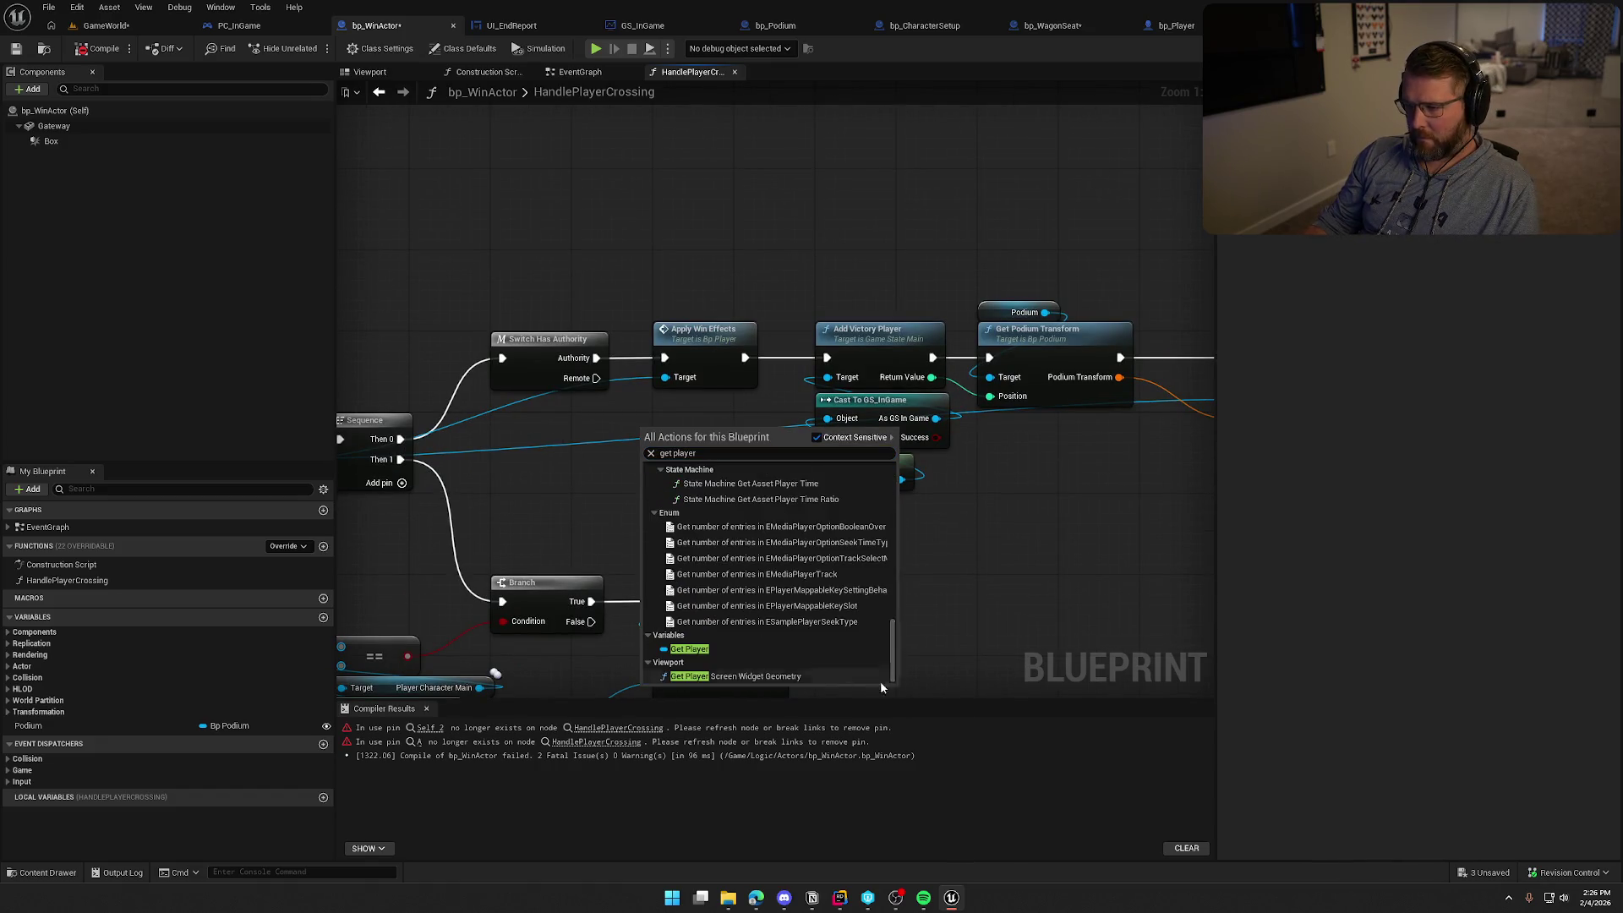
click(717, 648)
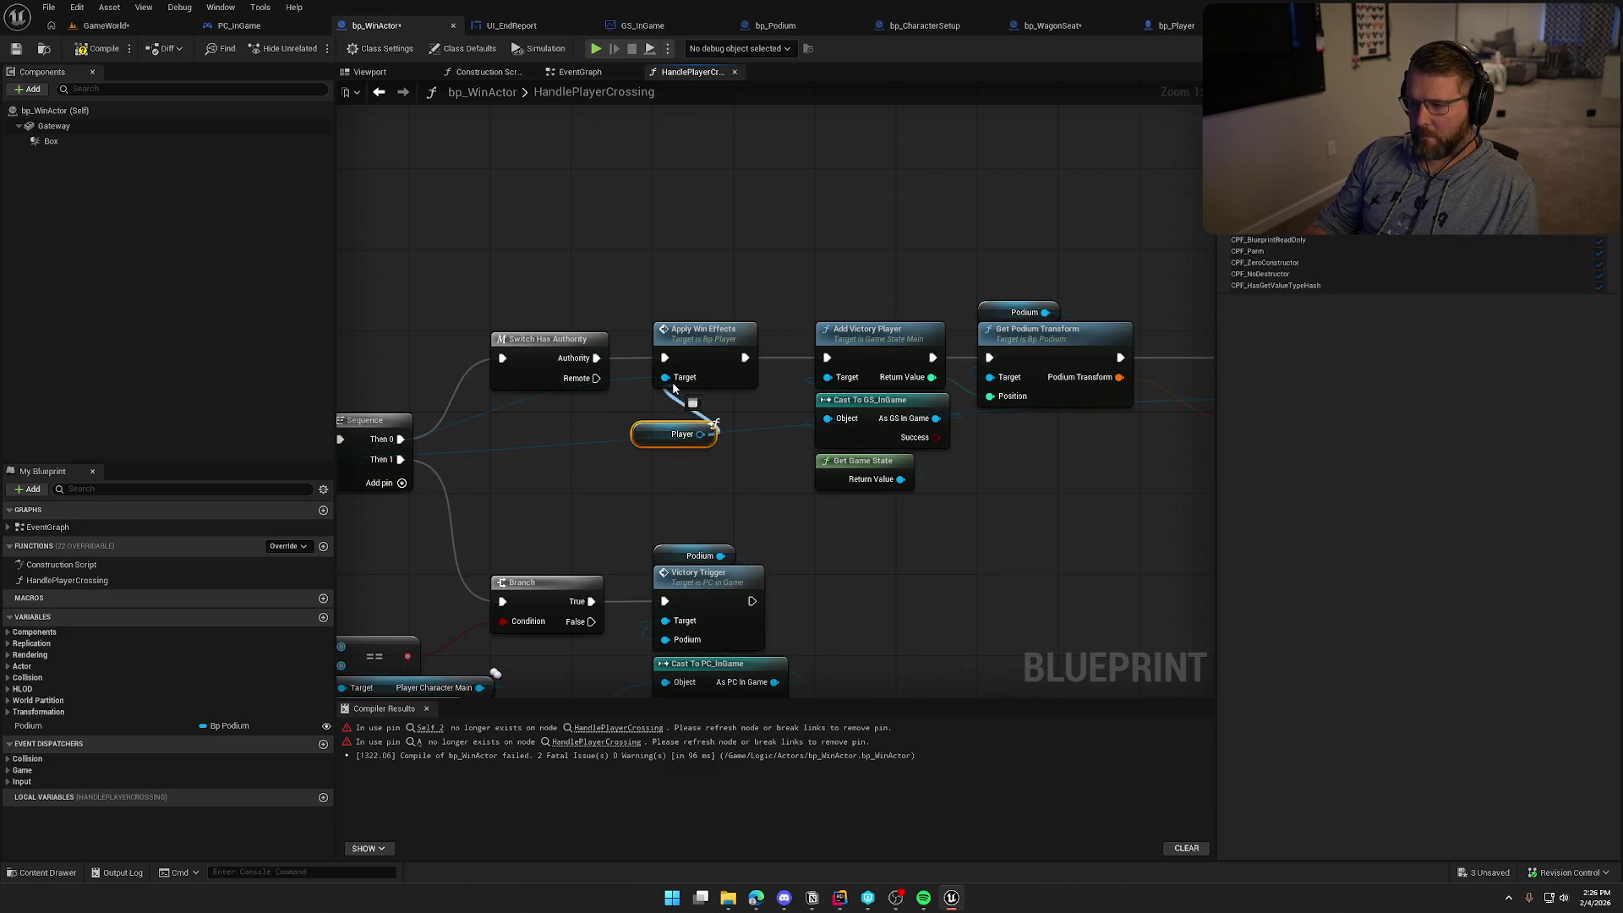
mouse_move(700, 436)
mouse_down()
mouse_move(665, 378)
mouse_move(696, 404)
mouse_up()
scroll(789, 532, right, 3)
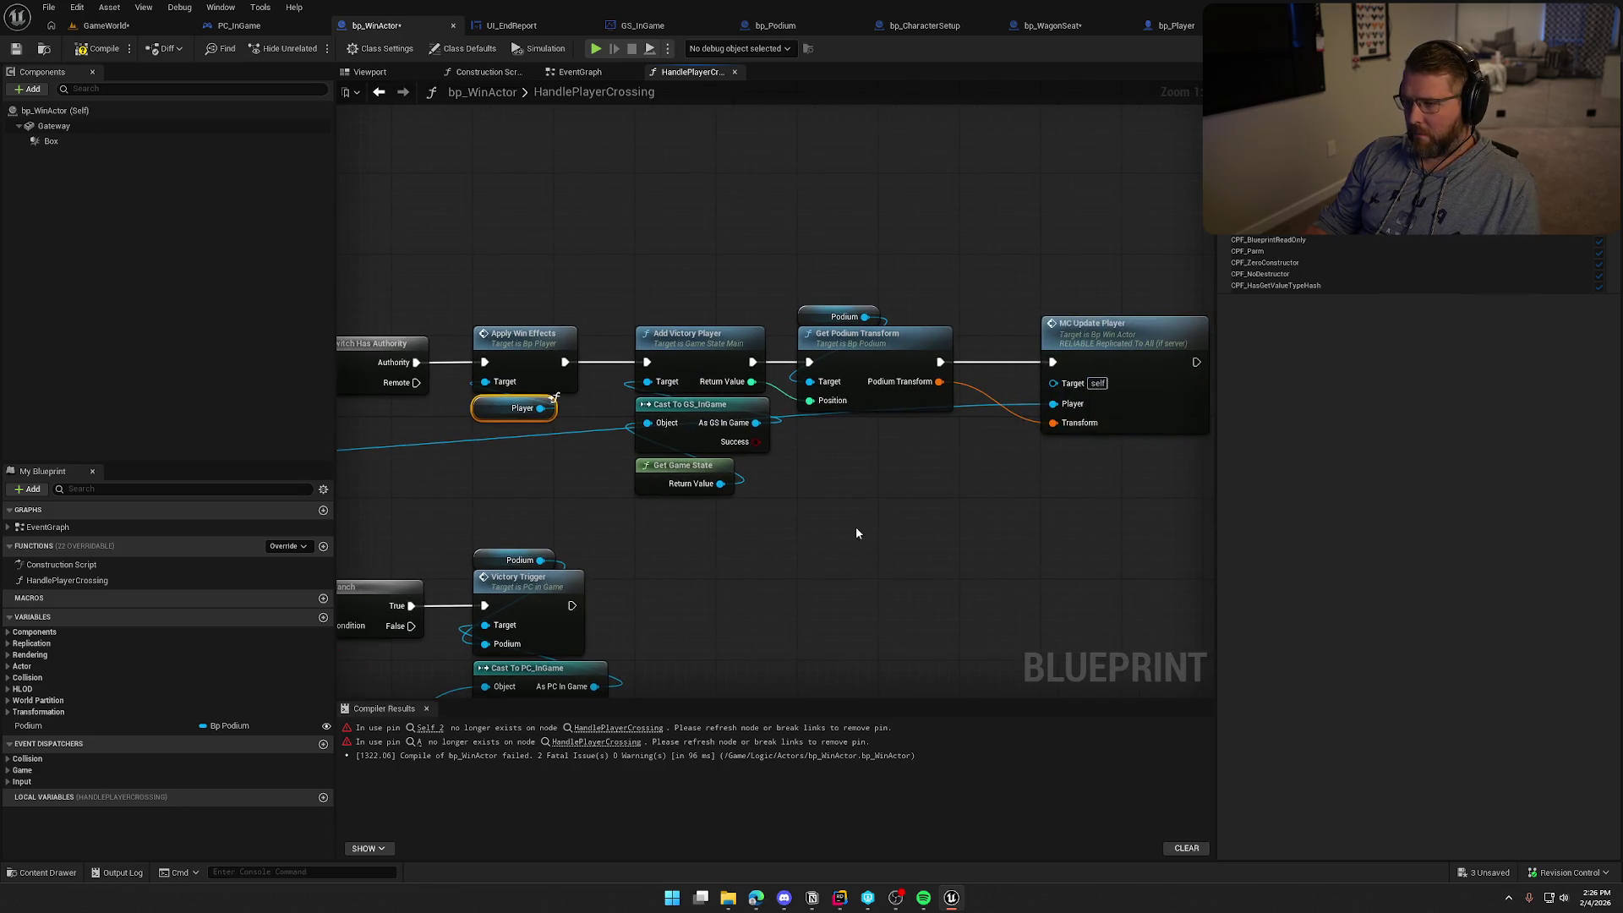
mouse_move(582, 405)
mouse_down()
mouse_move(809, 490)
mouse_move(759, 467)
mouse_up()
scroll(760, 467, right, 5)
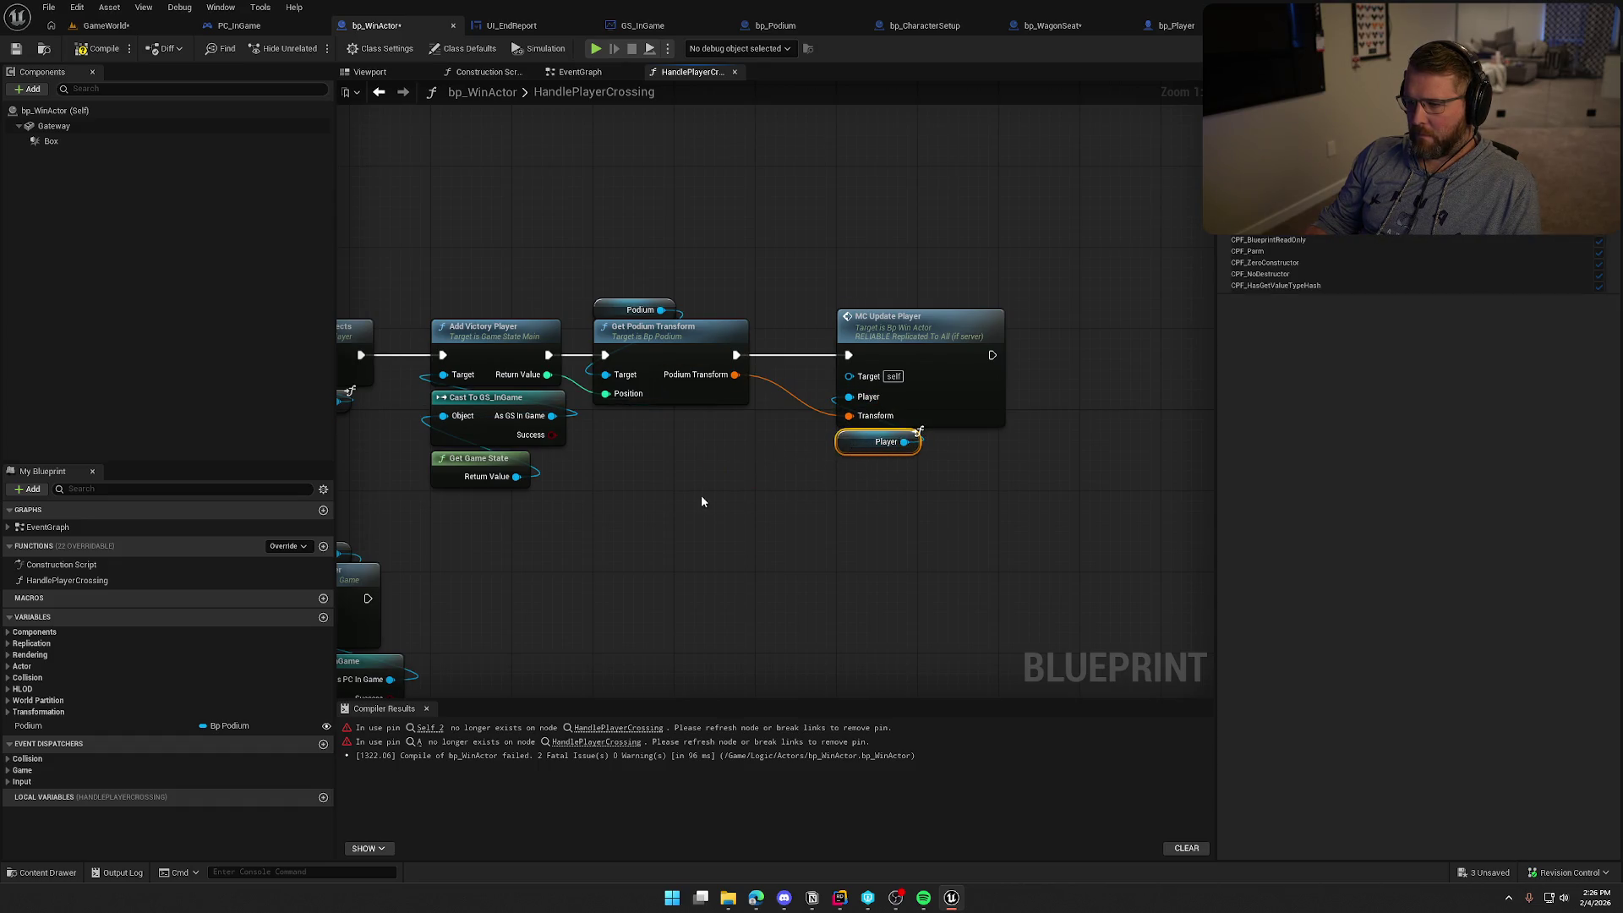
scroll(702, 502, left, 10)
scroll(1082, 499, down, 4)
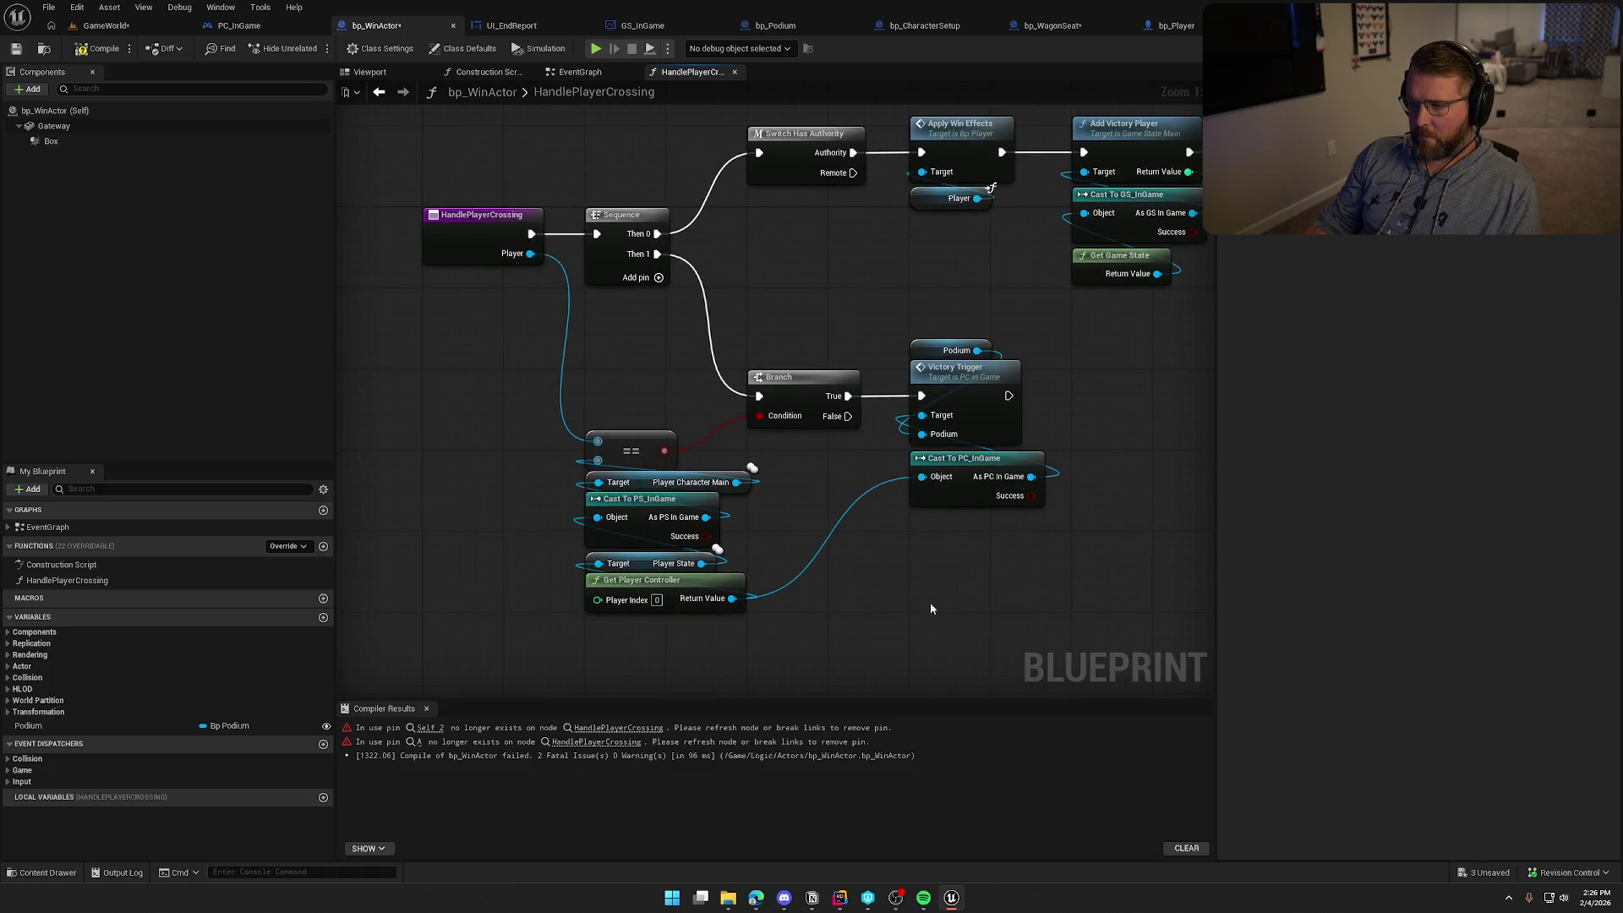
Paste another Player getter and wire it into the == check
key(ctrl+v)
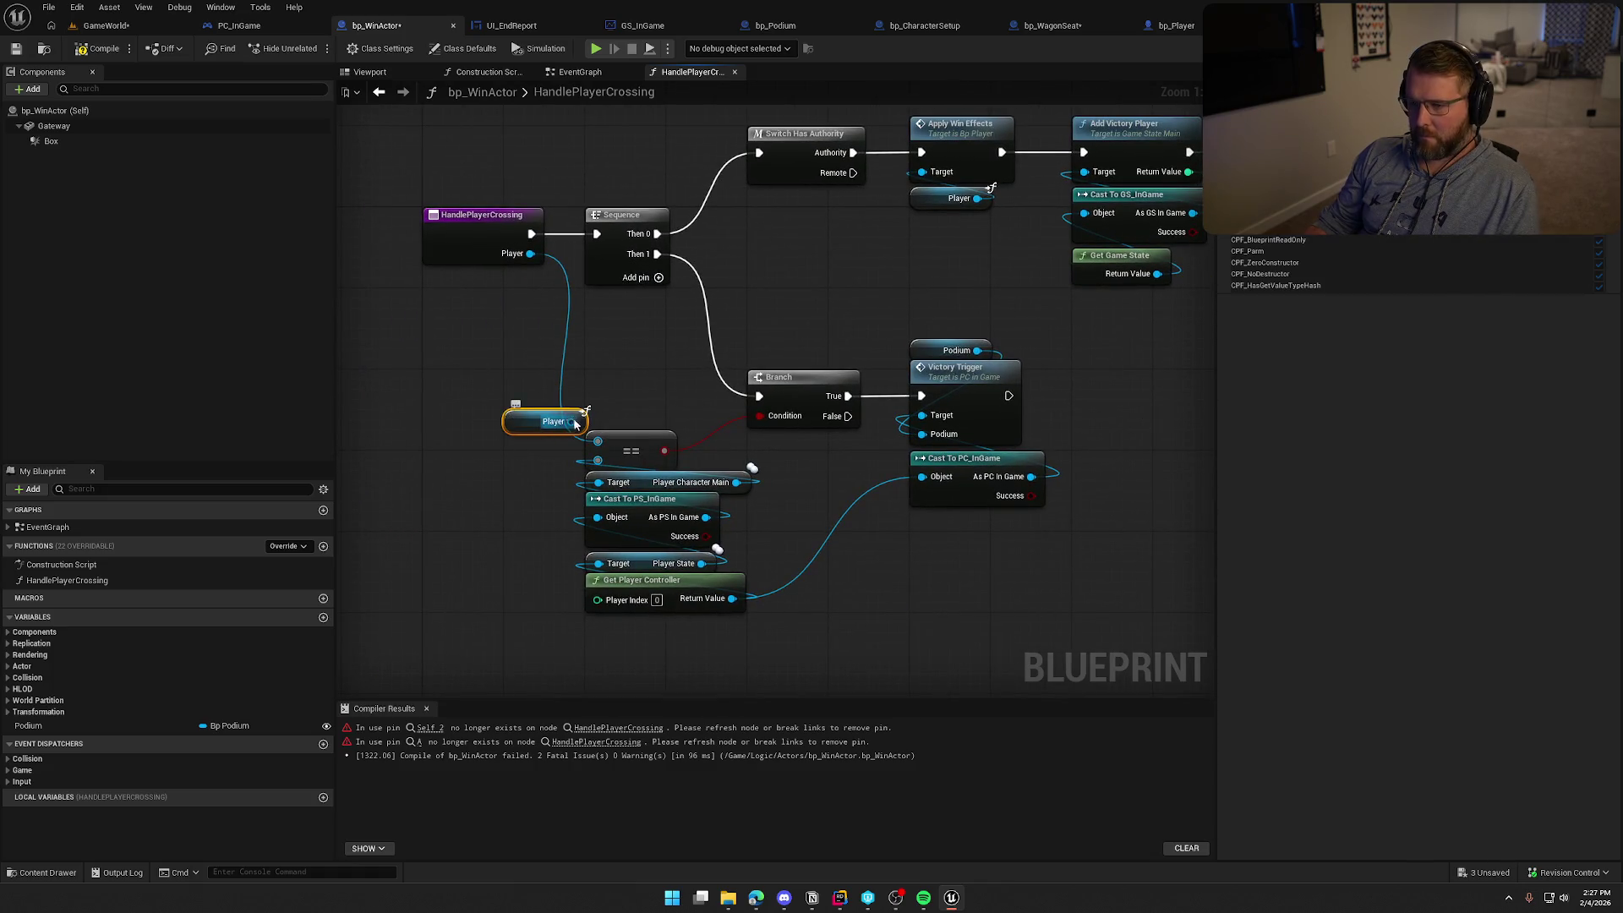
mouse_move(574, 423)
mouse_down()
mouse_move(598, 440)
mouse_move(605, 424)
mouse_up()
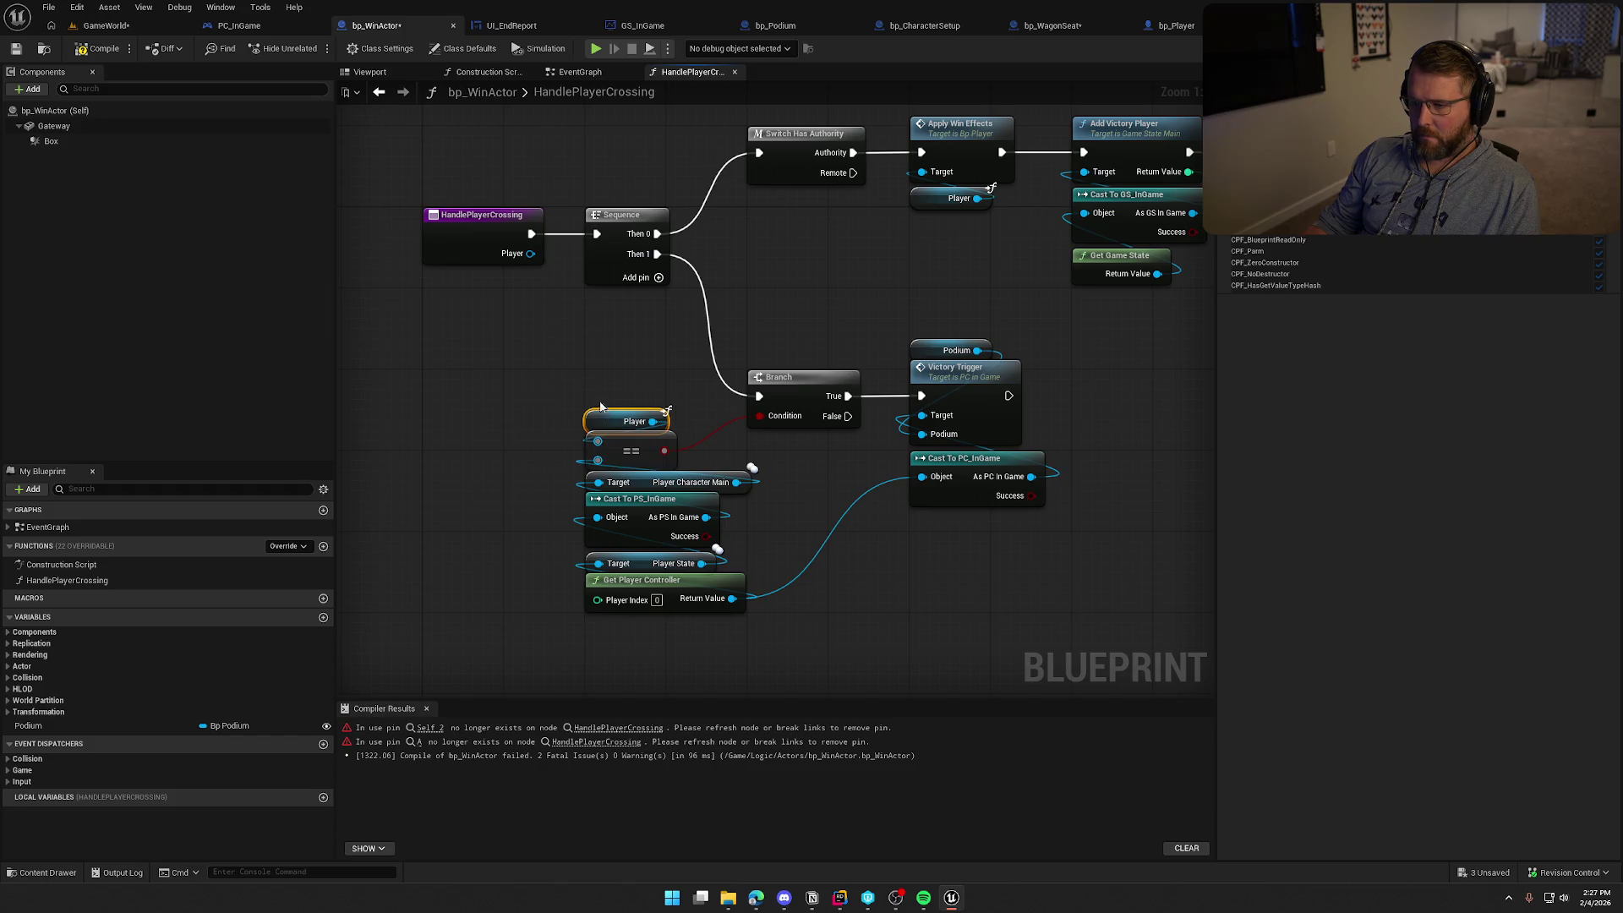
drag(561, 350, 1055, 619)
scroll(1001, 519, down, 2)
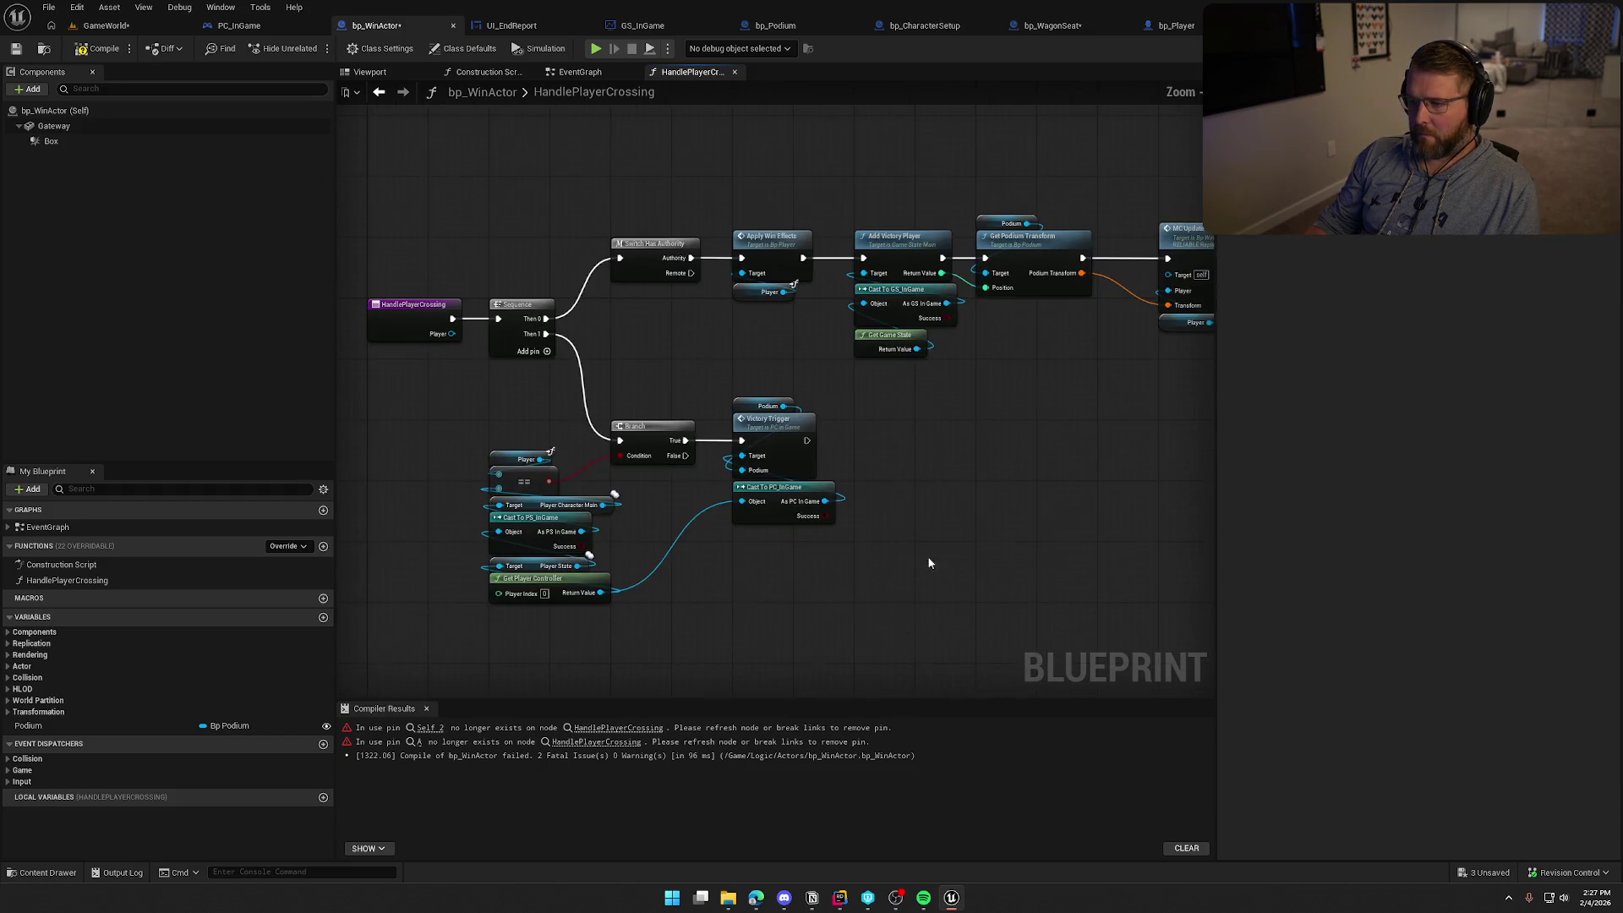
drag(1002, 526, 968, 456)
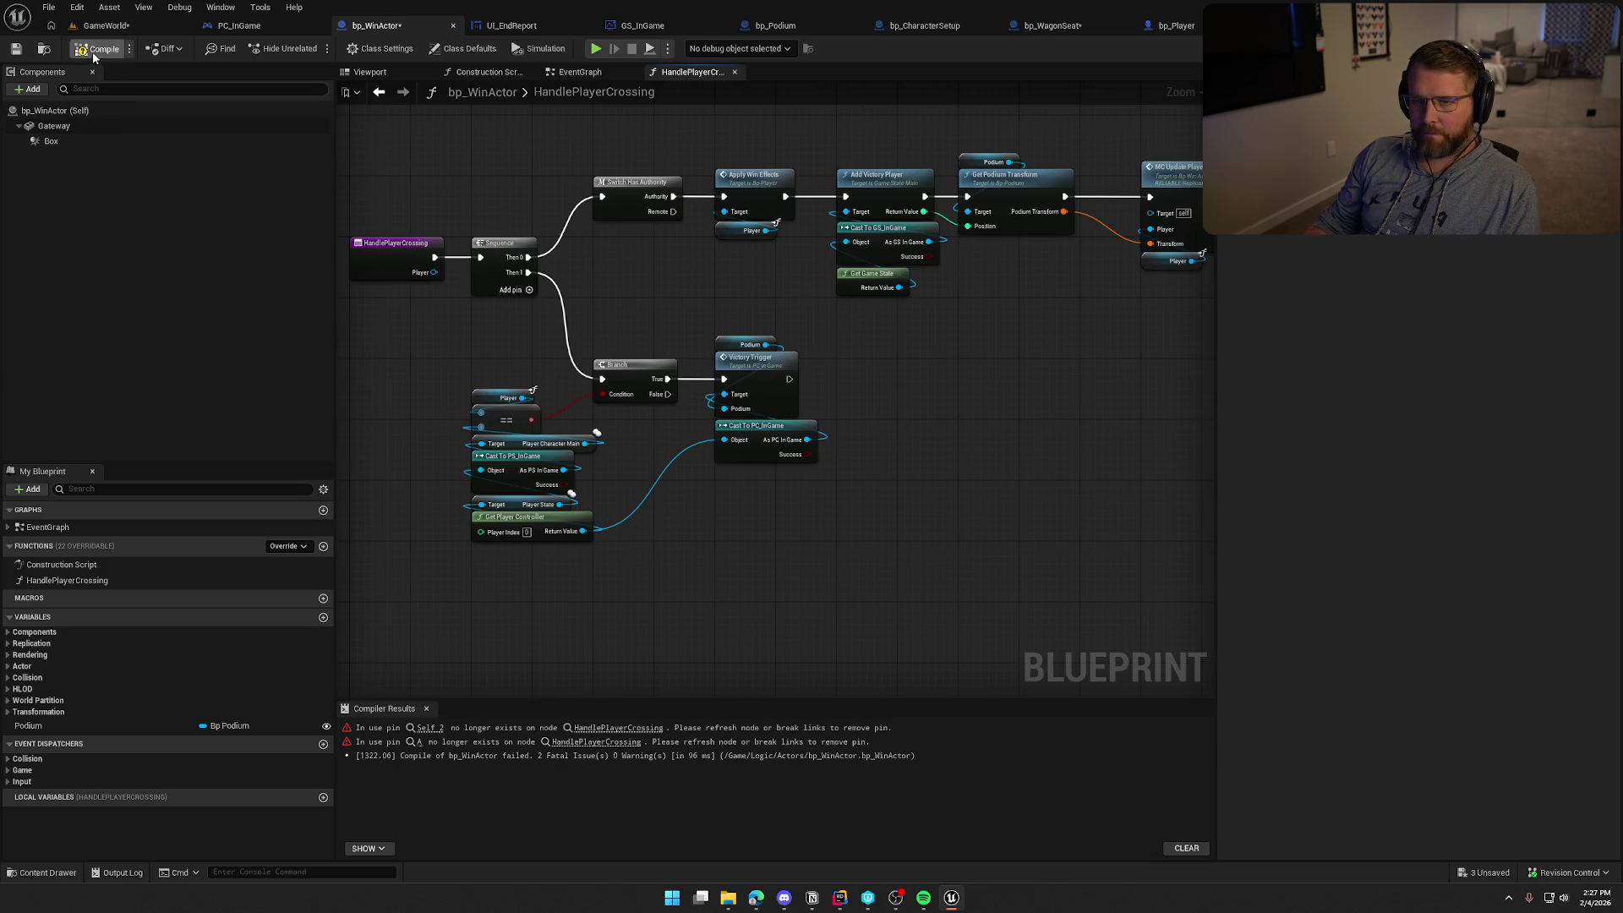
click(576, 74)
Refresh the Handle Player Crossing node and move it beside Cast To bp_Player
right_click(875, 347)
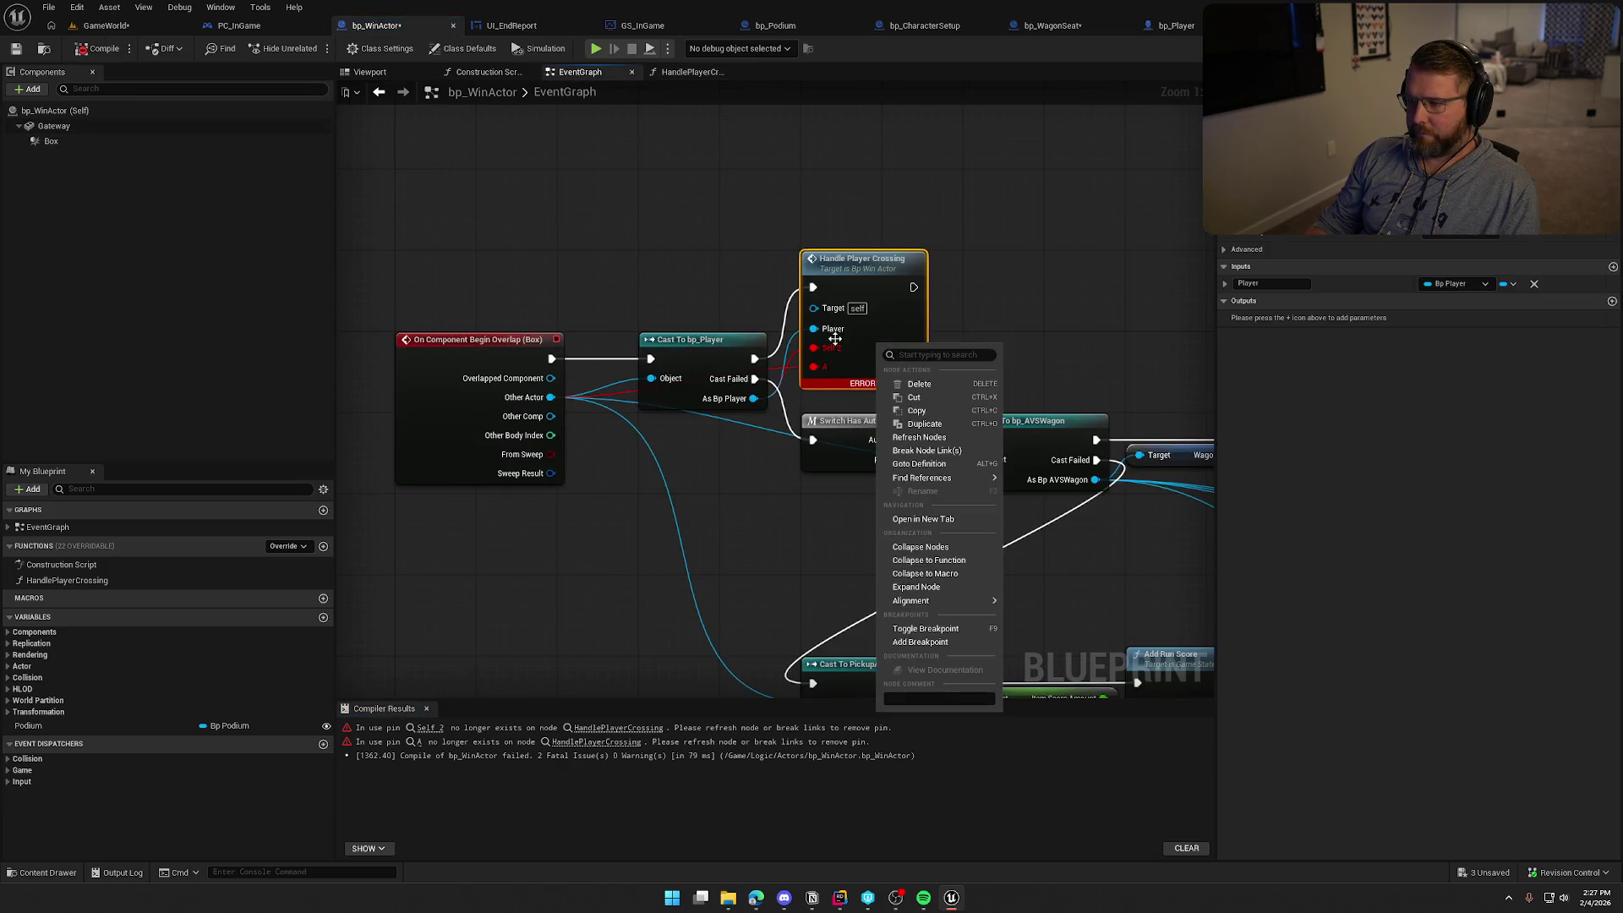
click(908, 427)
drag(869, 279, 871, 350)
click(850, 264)
drag(850, 264, 726, 262)
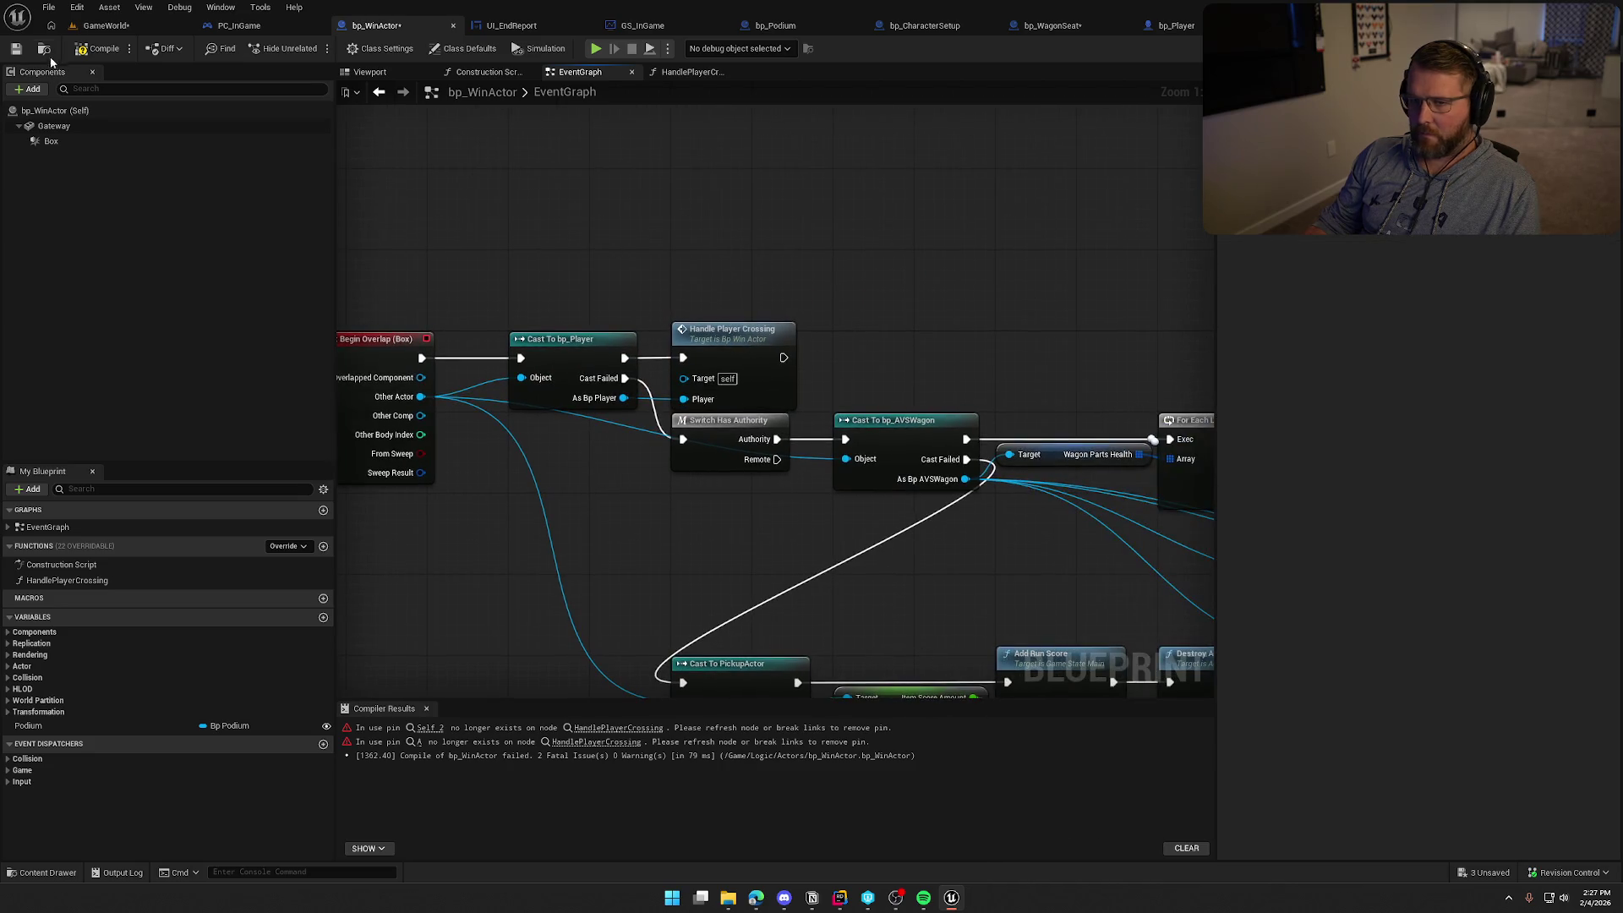
Close the compiler results and box-select the pickup scoring nodes
click(426, 708)
mouse_move(599, 594)
mouse_down()
mouse_move(671, 593)
mouse_move(554, 543)
mouse_move(785, 467)
mouse_move(587, 477)
mouse_up()
mouse_move(754, 475)
mouse_down()
mouse_move(577, 482)
mouse_move(763, 606)
mouse_up()
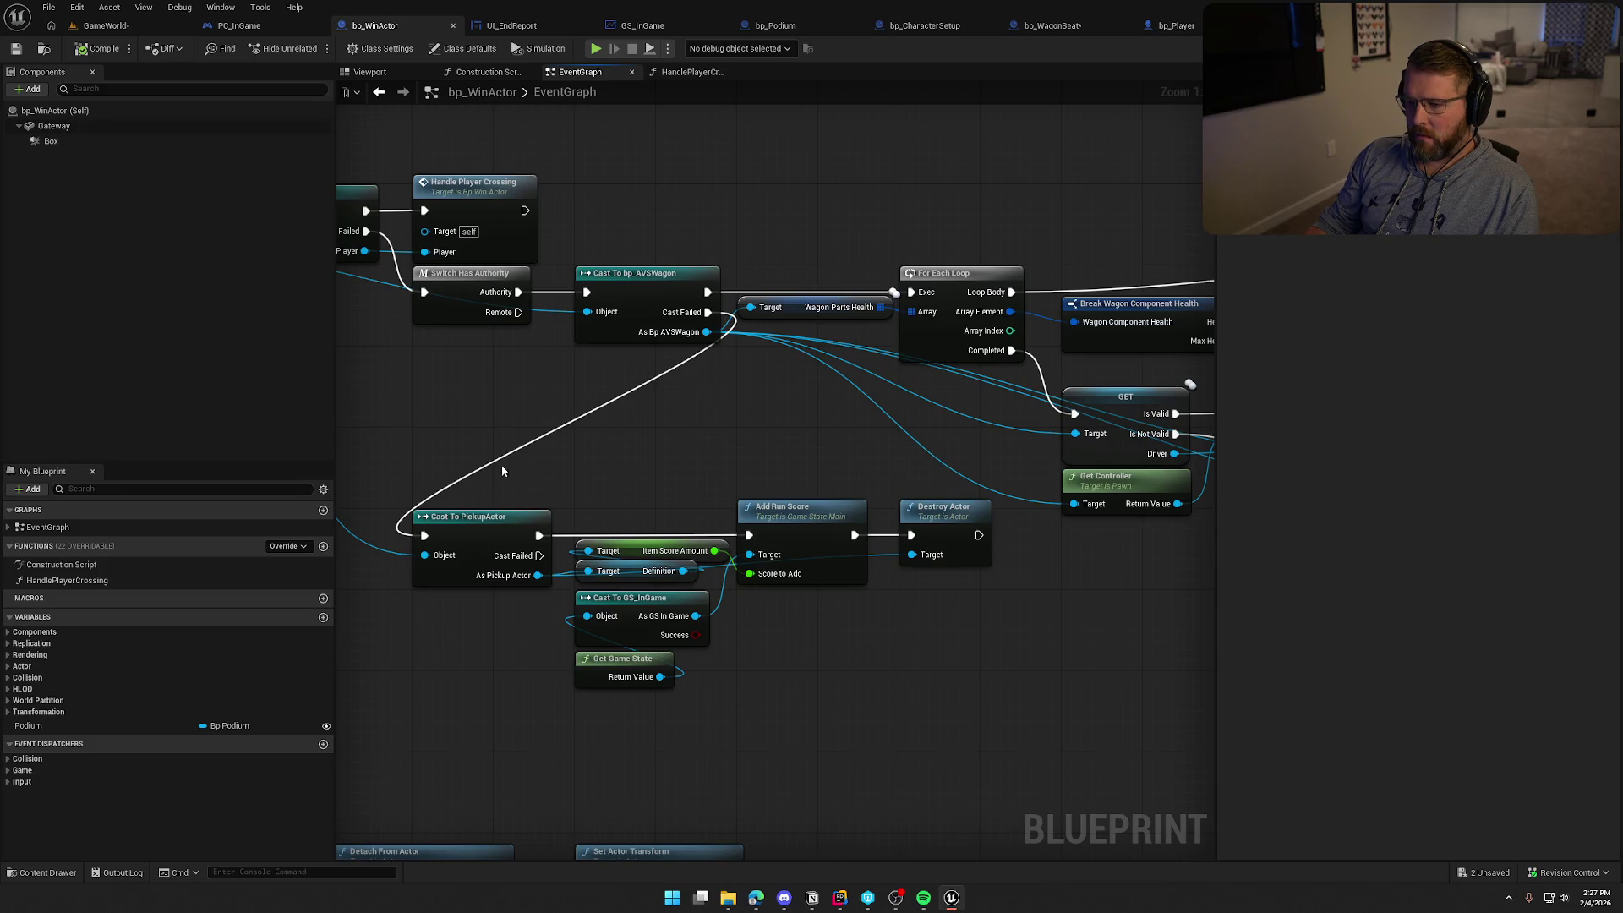
mouse_move(499, 466)
mouse_down()
mouse_move(962, 720)
mouse_move(896, 696)
mouse_up()
click(896, 695)
drag(981, 708, 376, 483)
drag(849, 705, 886, 651)
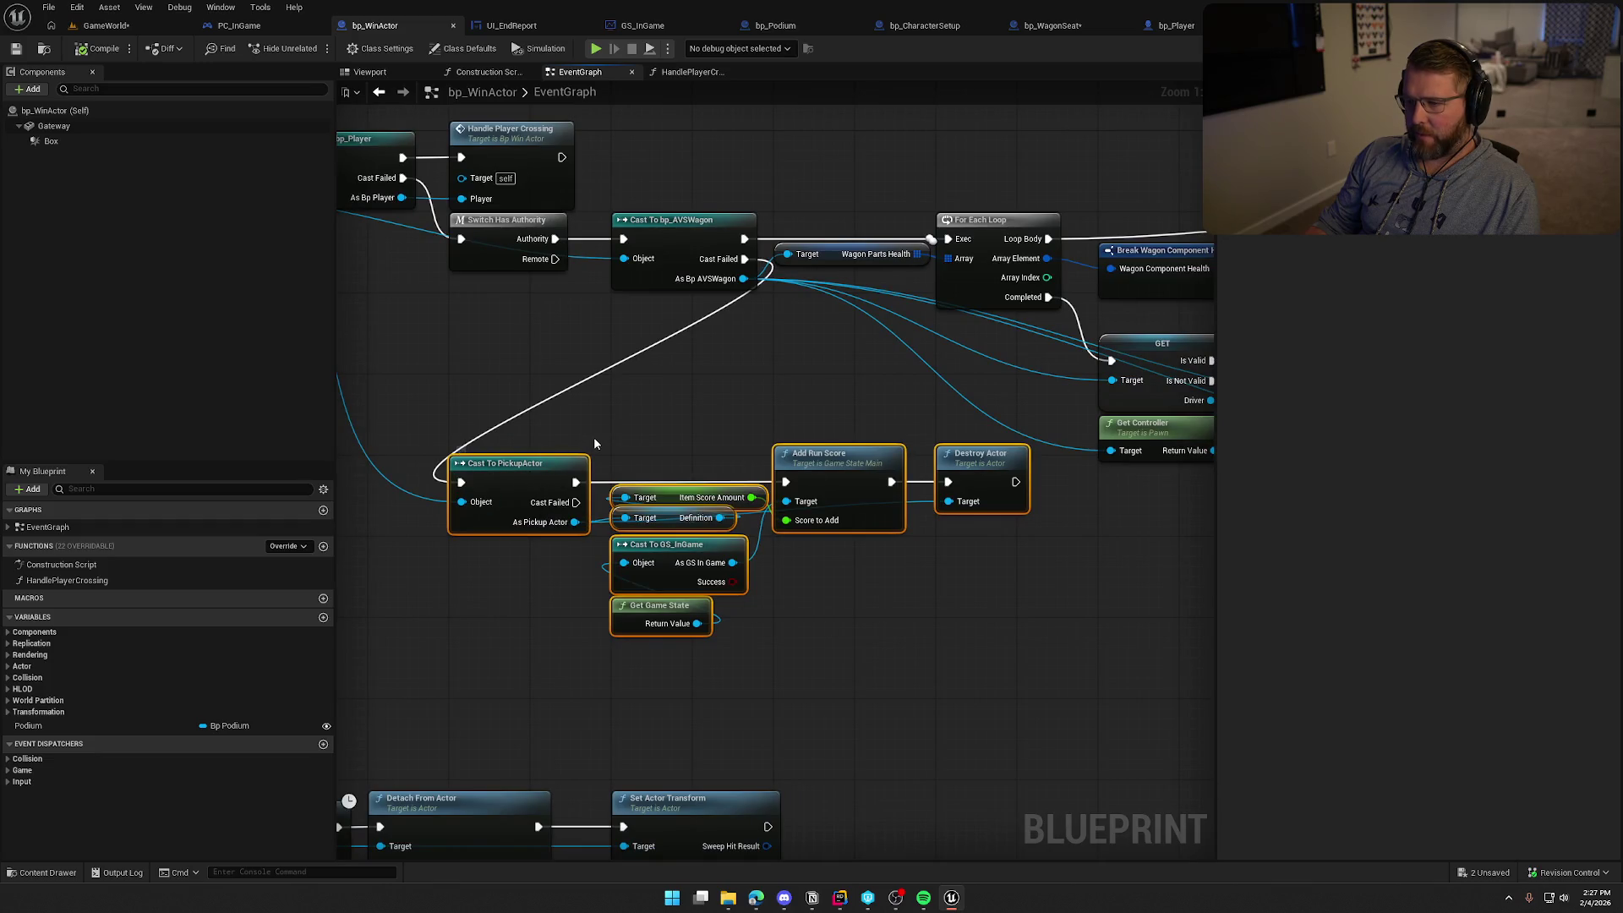
drag(551, 482, 614, 425)
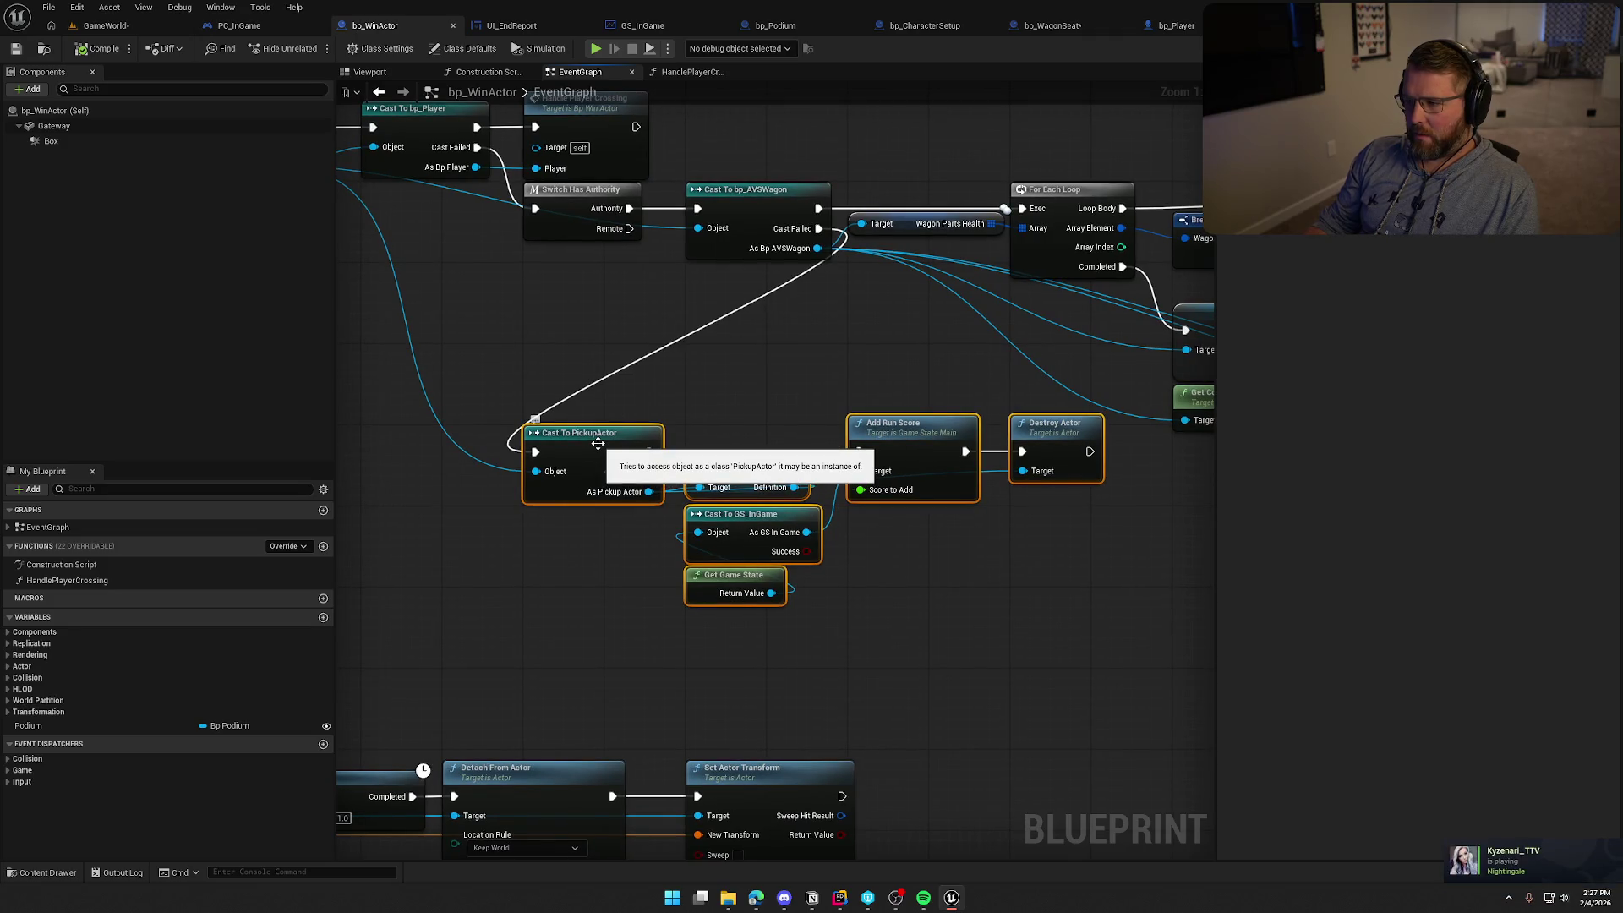
Collapse the selected pickup nodes into a HandlePickupCrossing function with a Pickup Object input
right_click(605, 433)
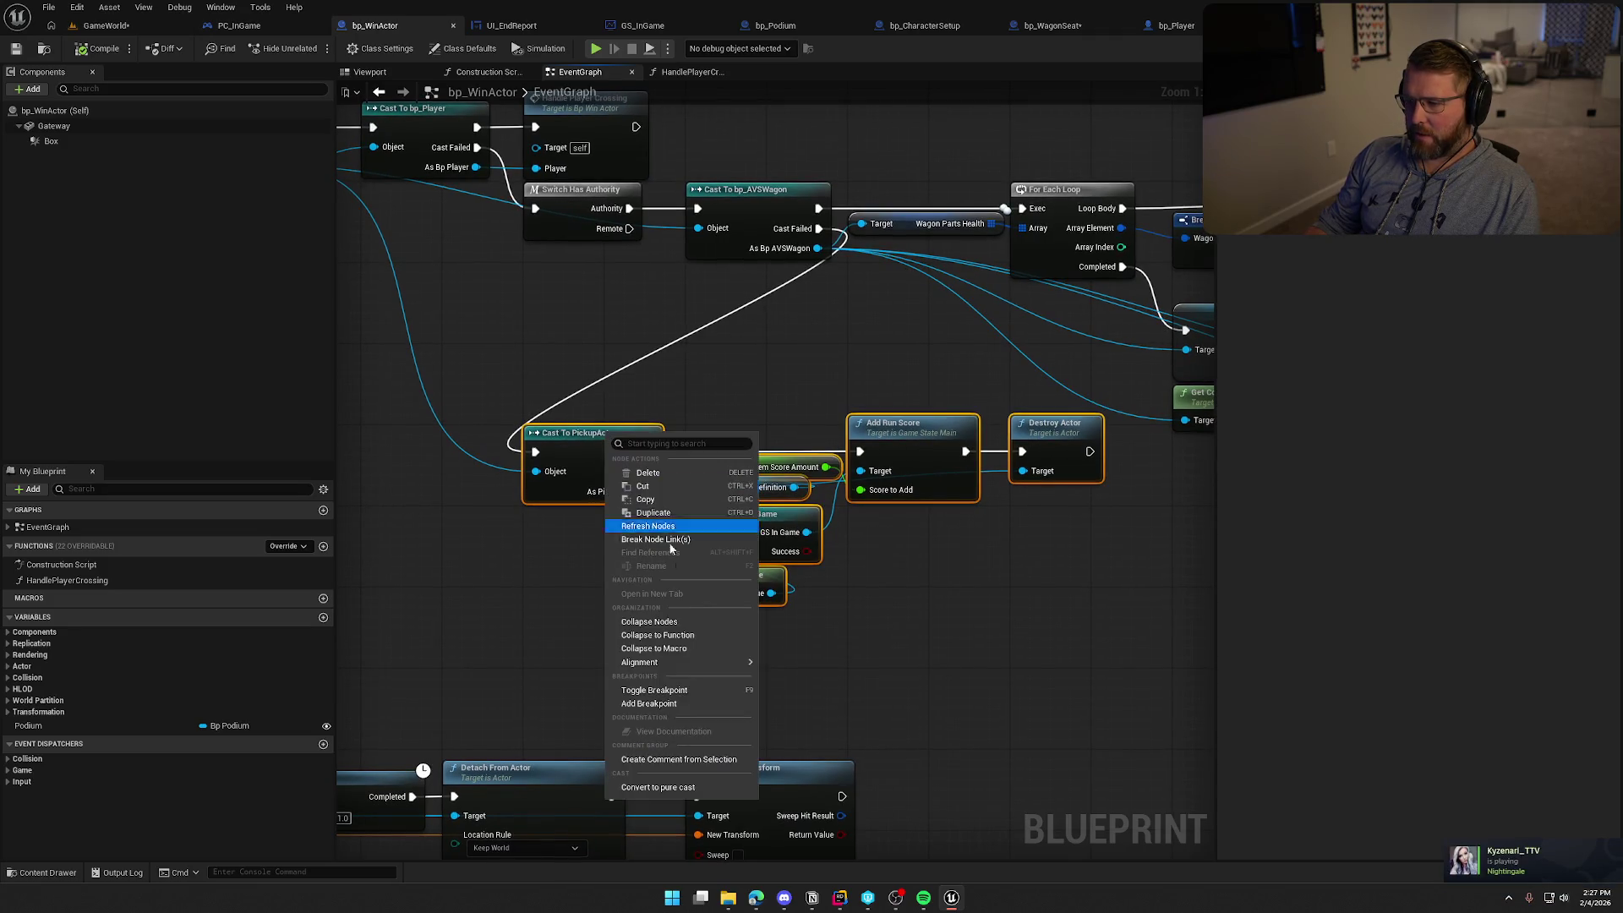
click(702, 634)
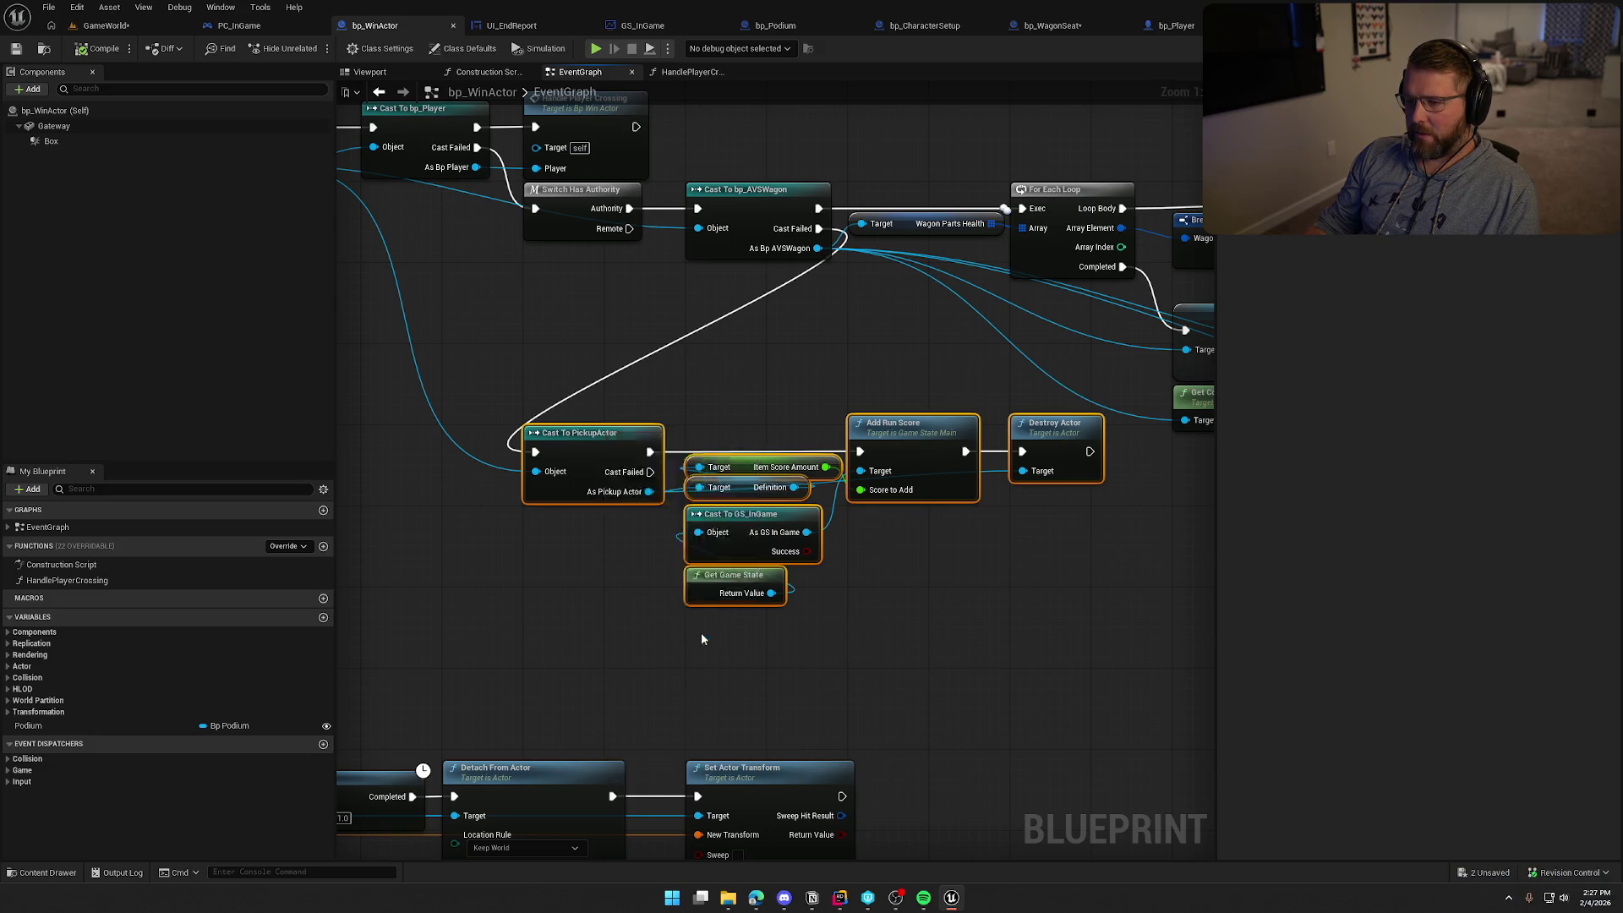
text(HandlePickupC)
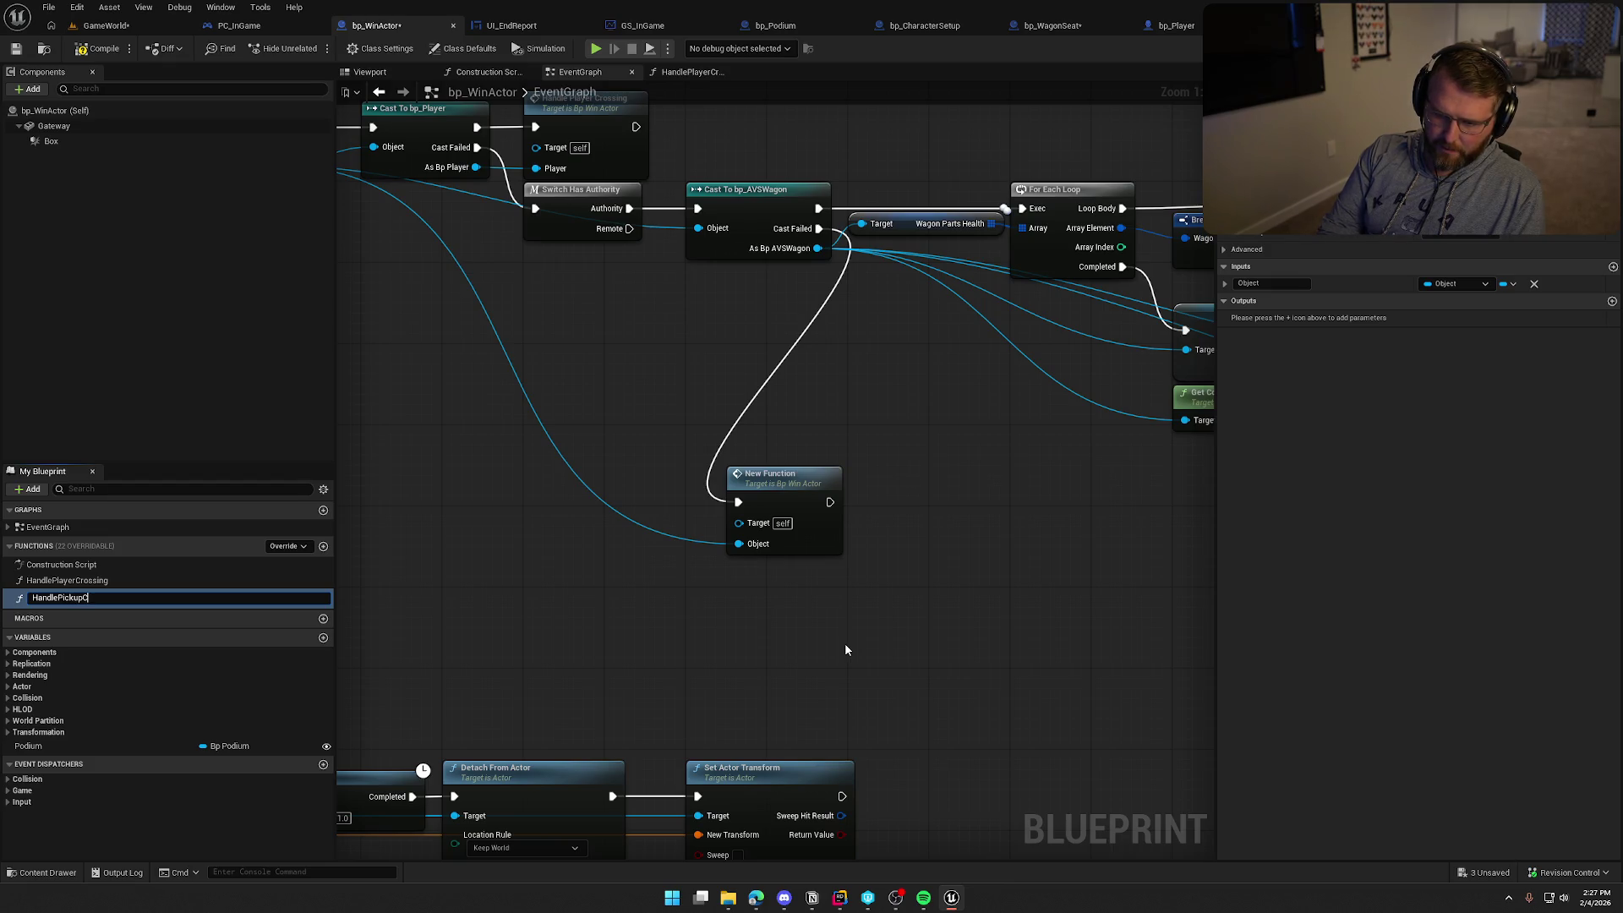
text(rossing)
key(Return)
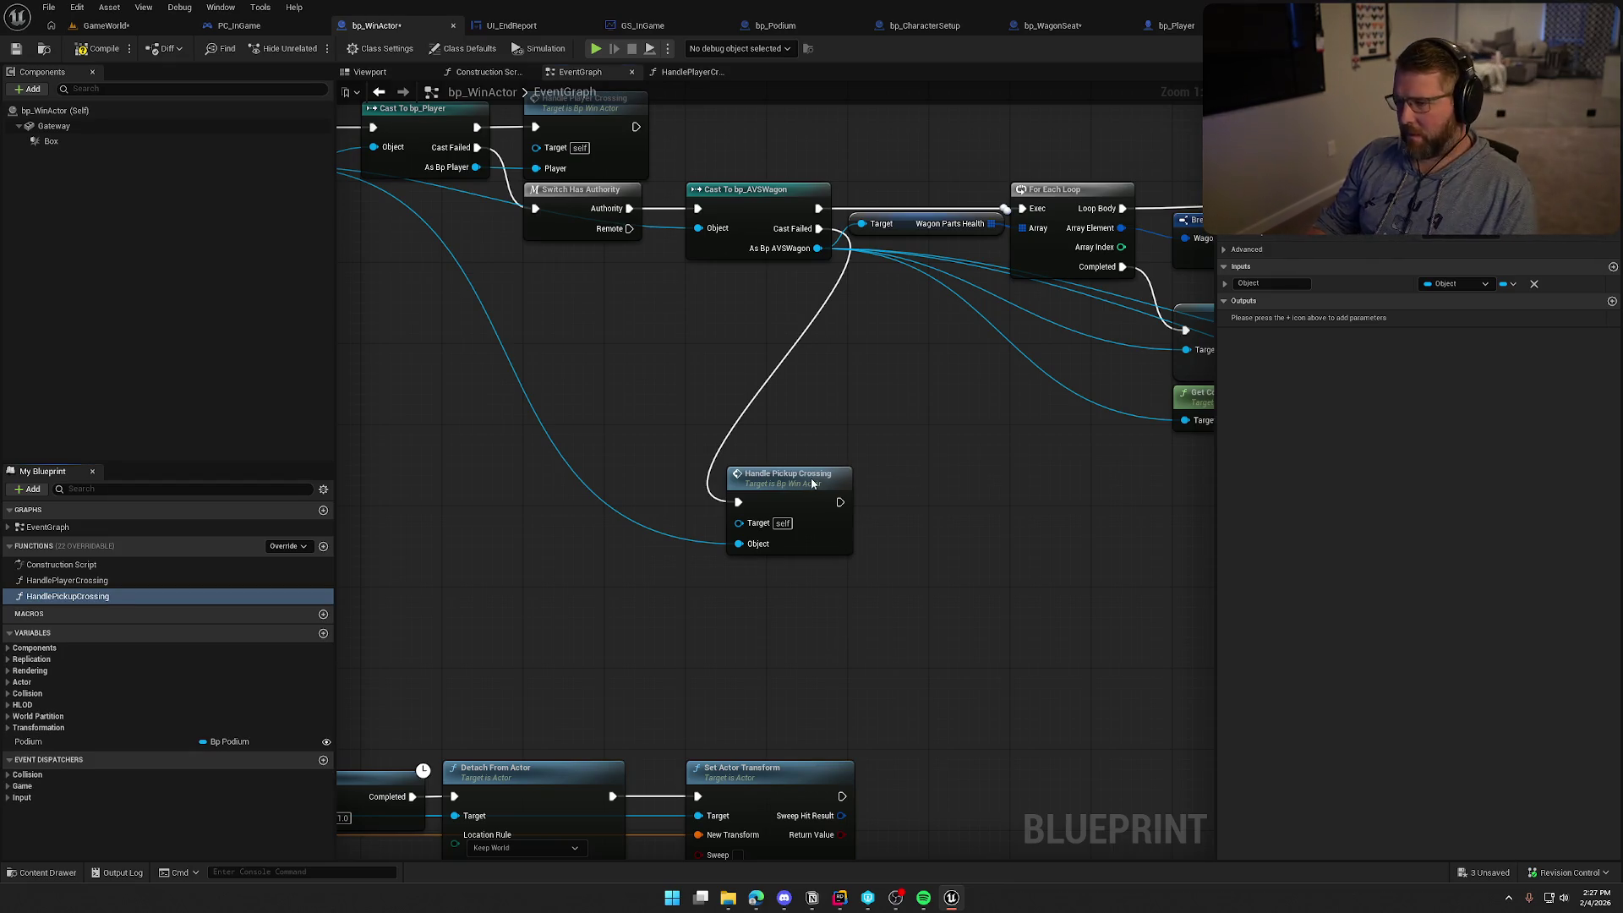
click(1268, 283)
text(Pic)
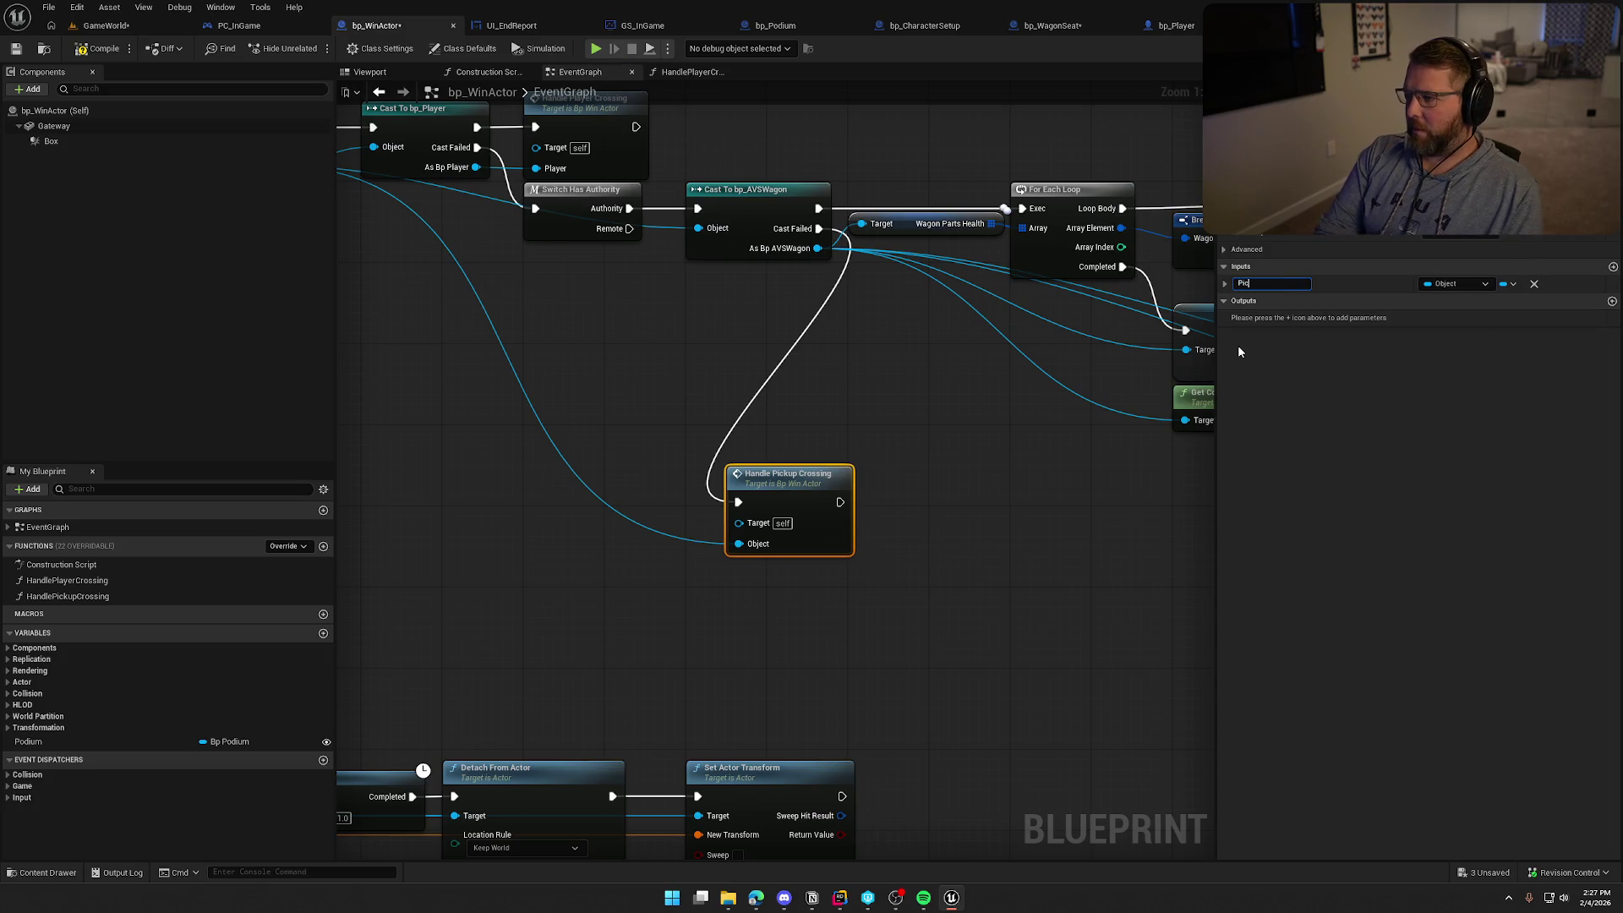
text(kup Object)
key(Return)
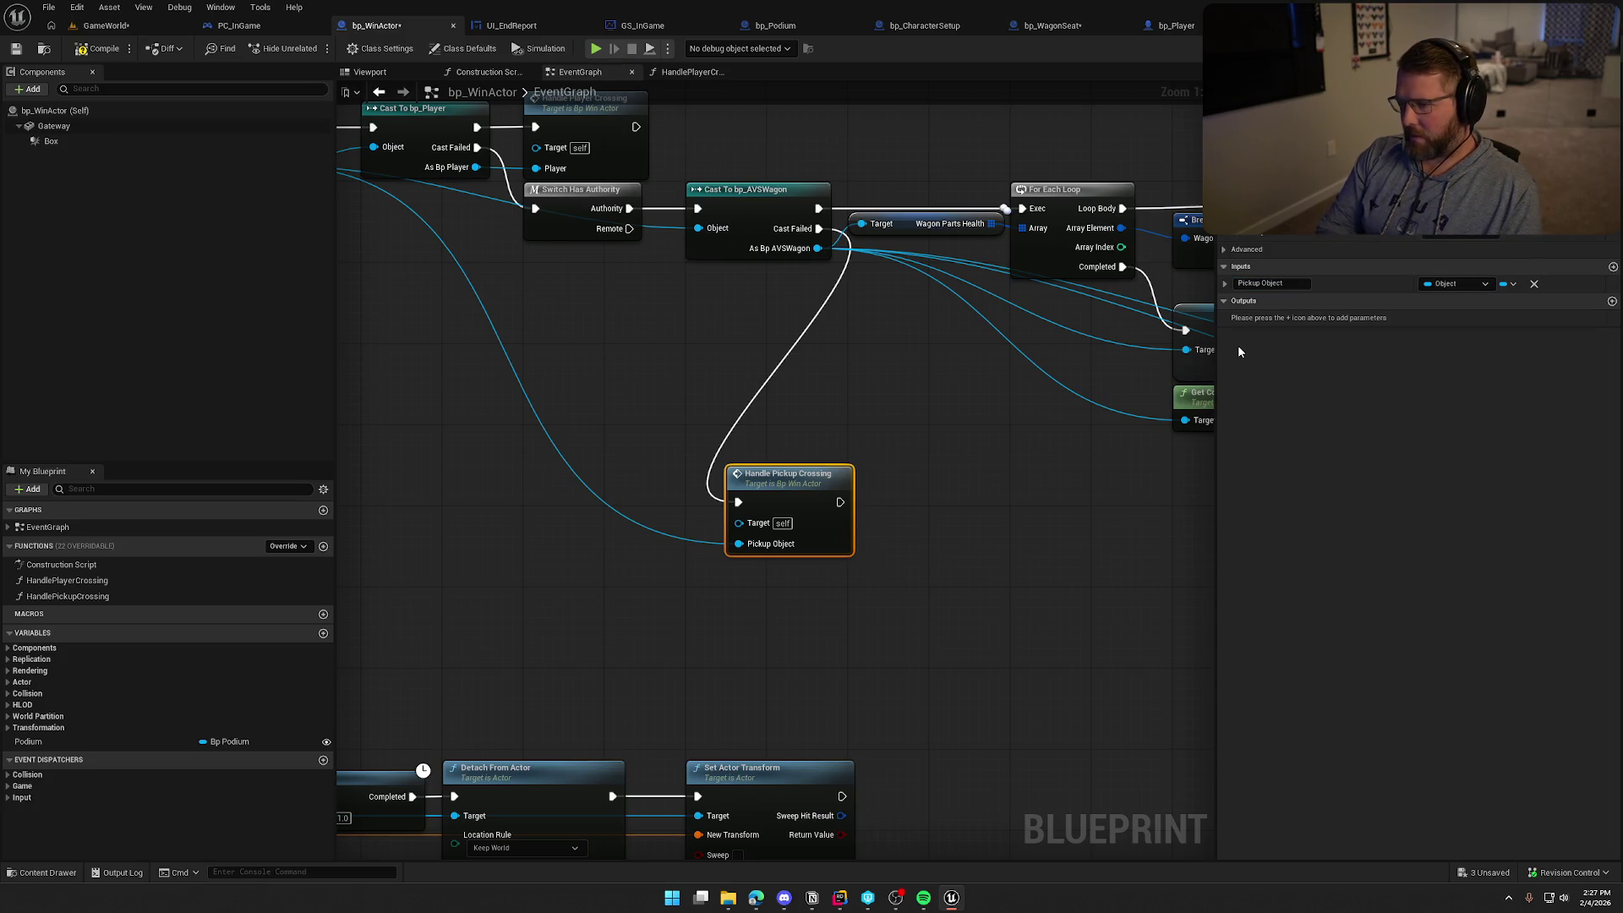
Reposition the Handle Pickup Crossing call and open its function graph
drag(787, 501, 748, 380)
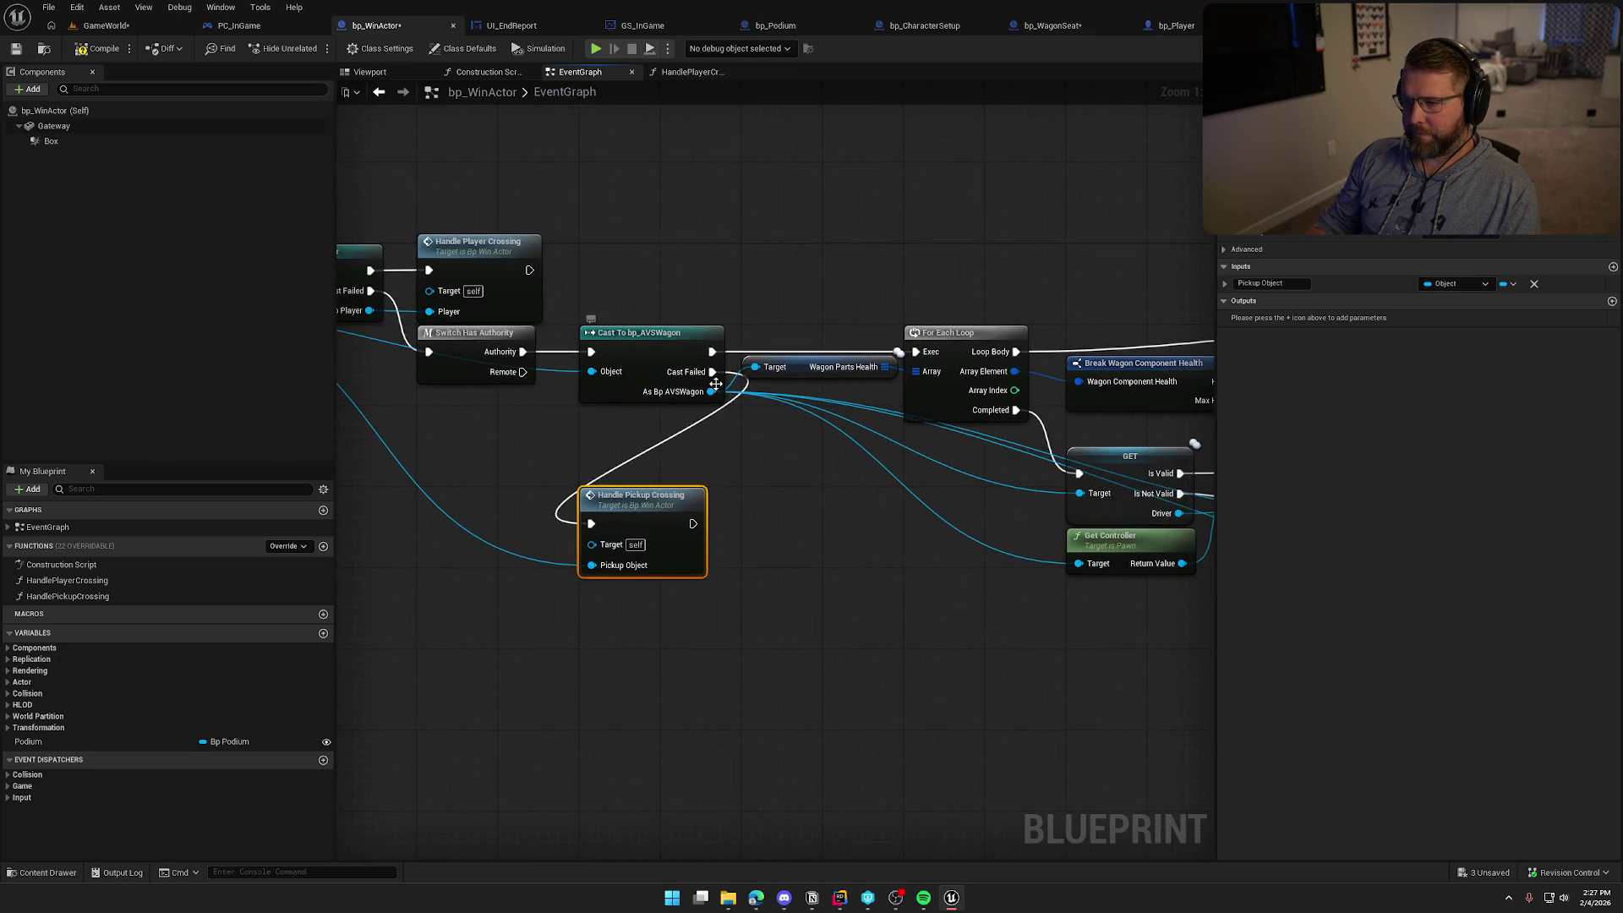
mouse_move(718, 427)
mouse_down()
mouse_move(827, 495)
mouse_move(778, 551)
mouse_move(708, 551)
mouse_up()
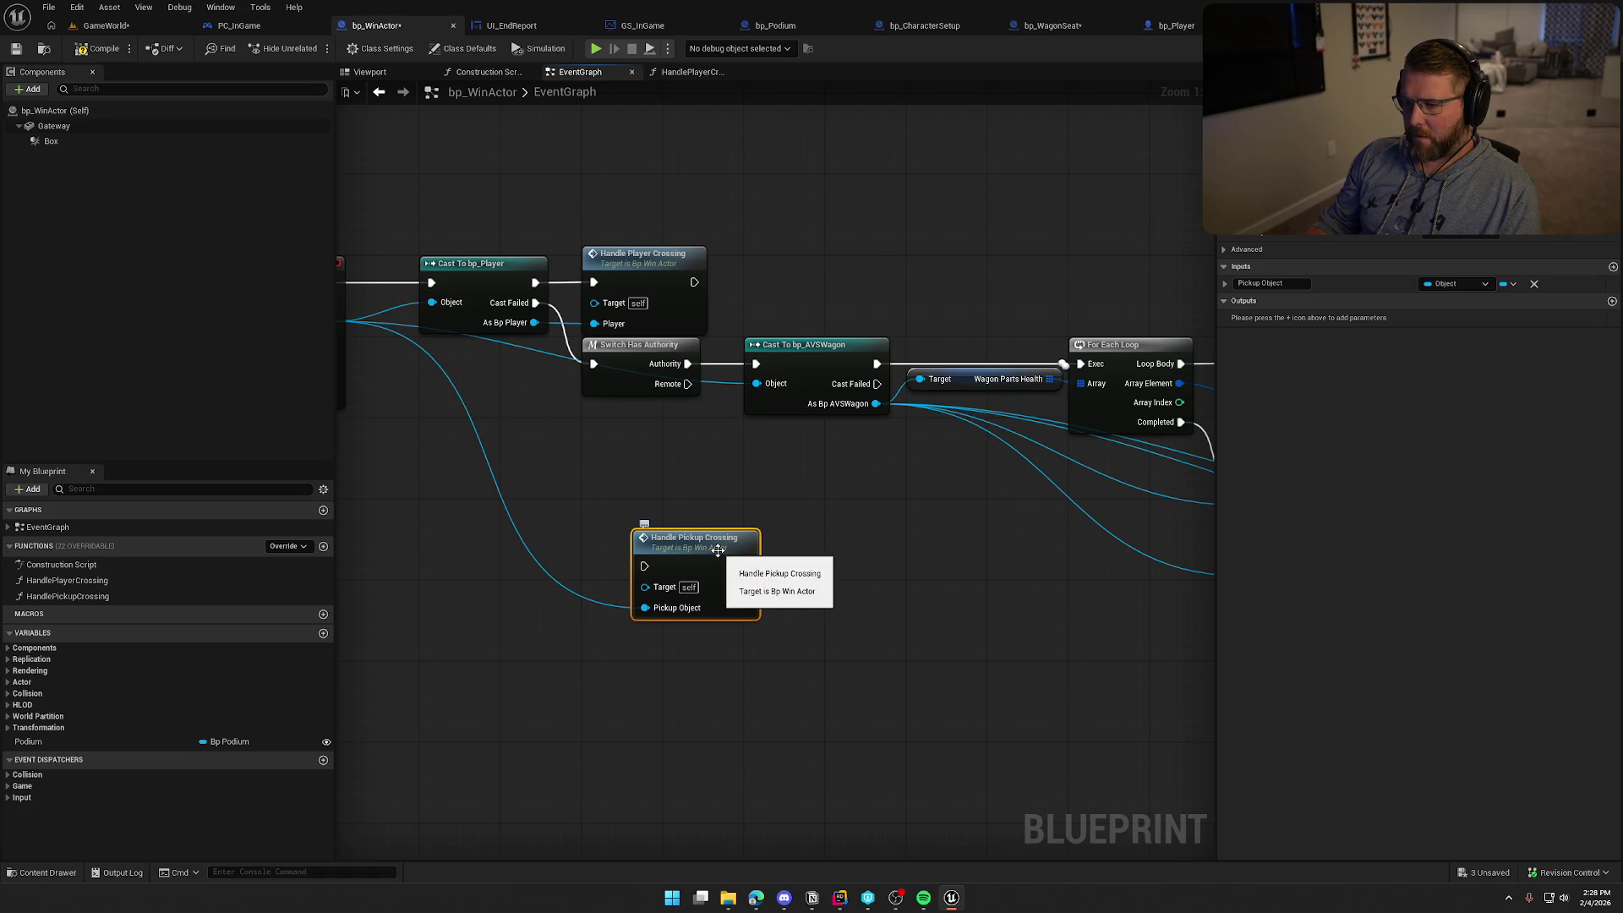
drag(712, 551, 661, 521)
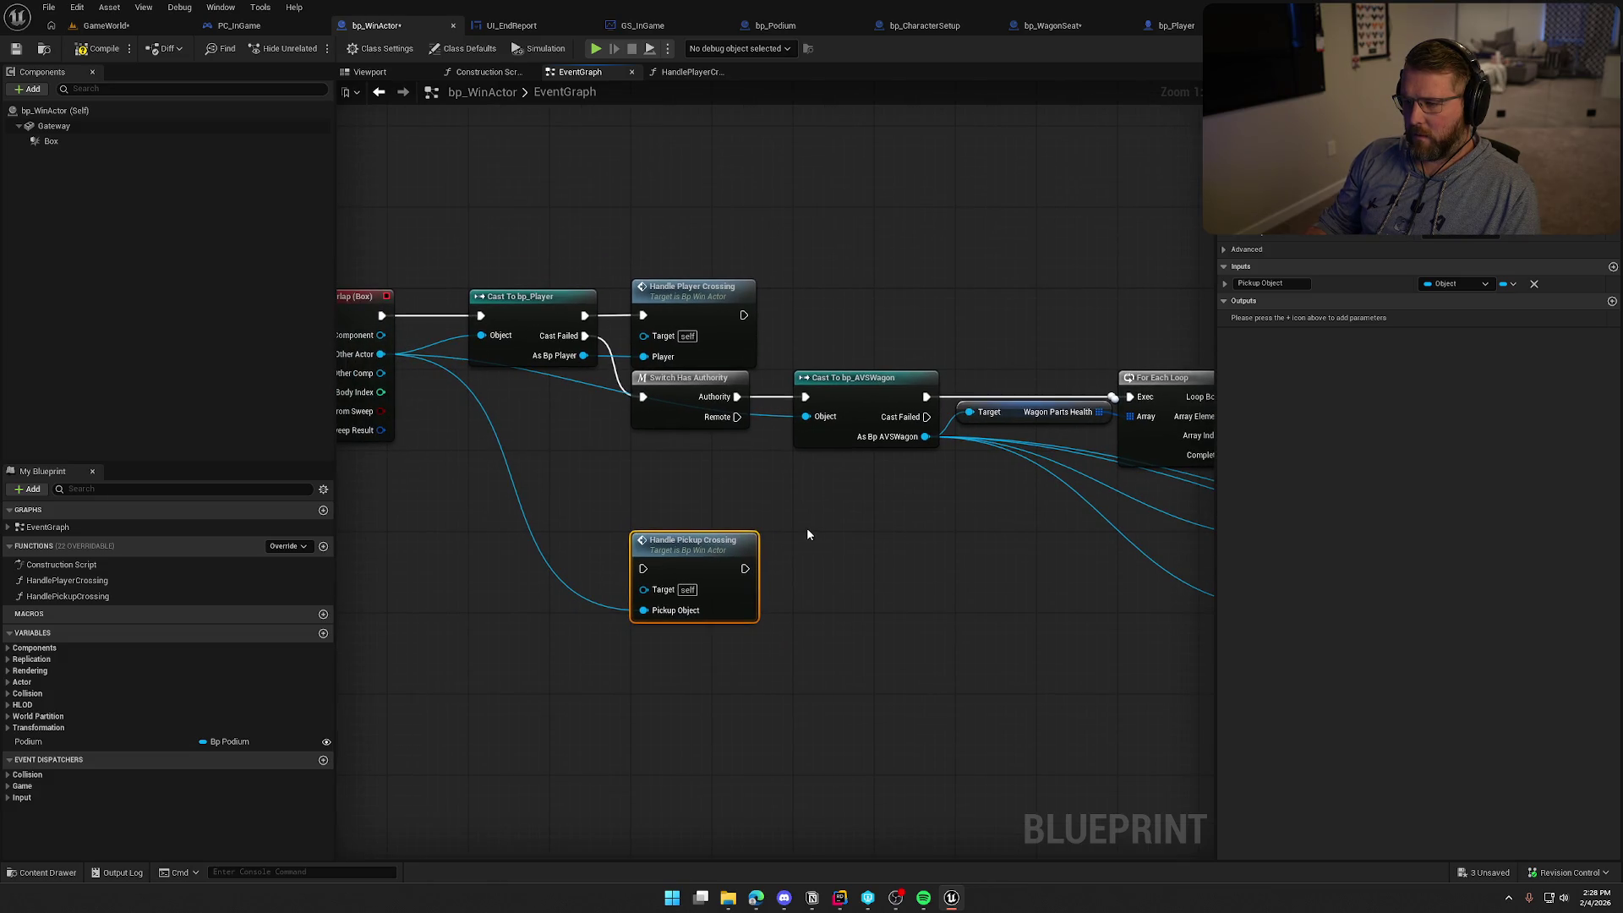
double_click(693, 548)
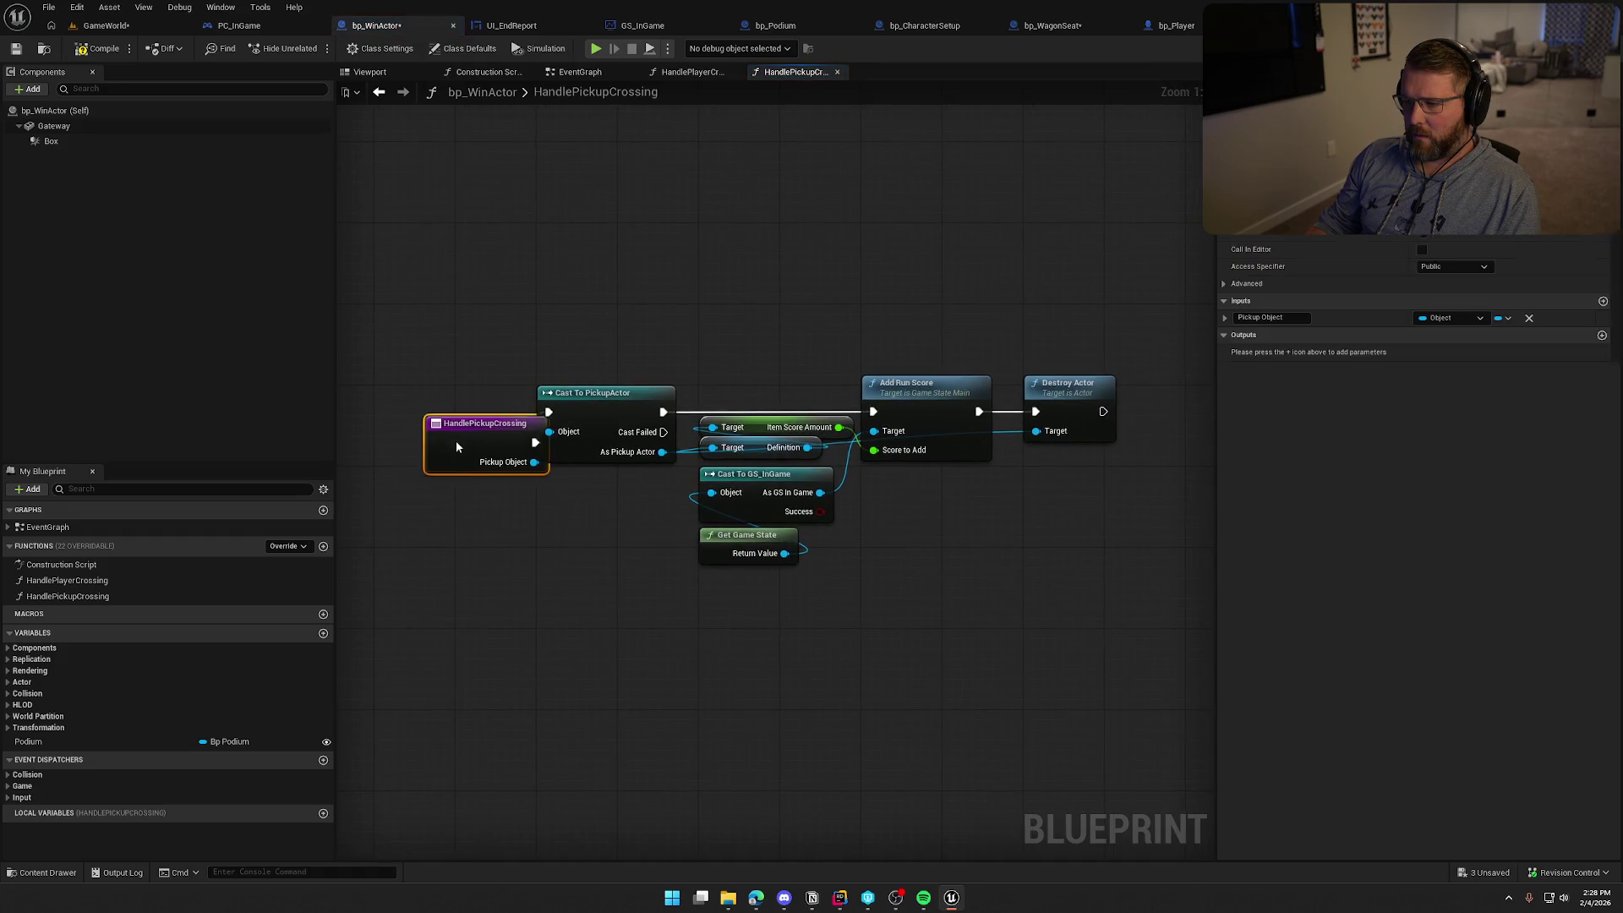
Select the HandlePickupCrossing function's nodes and shift them up and left
scroll(632, 373, down, 1)
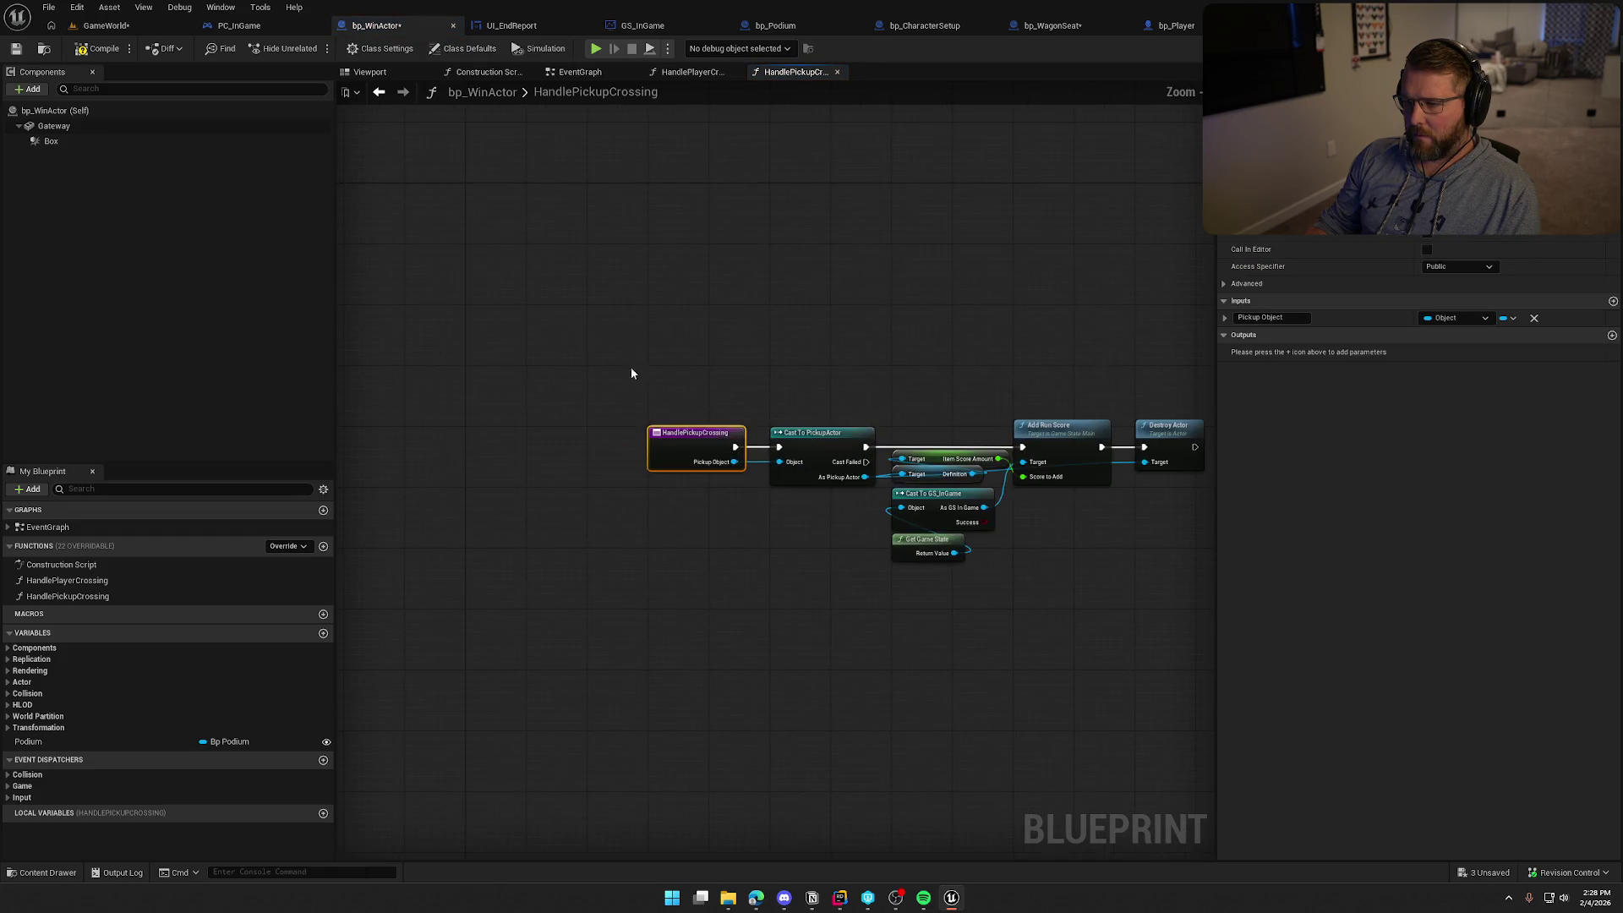
drag(640, 347, 1153, 601)
scroll(910, 580, down, 4)
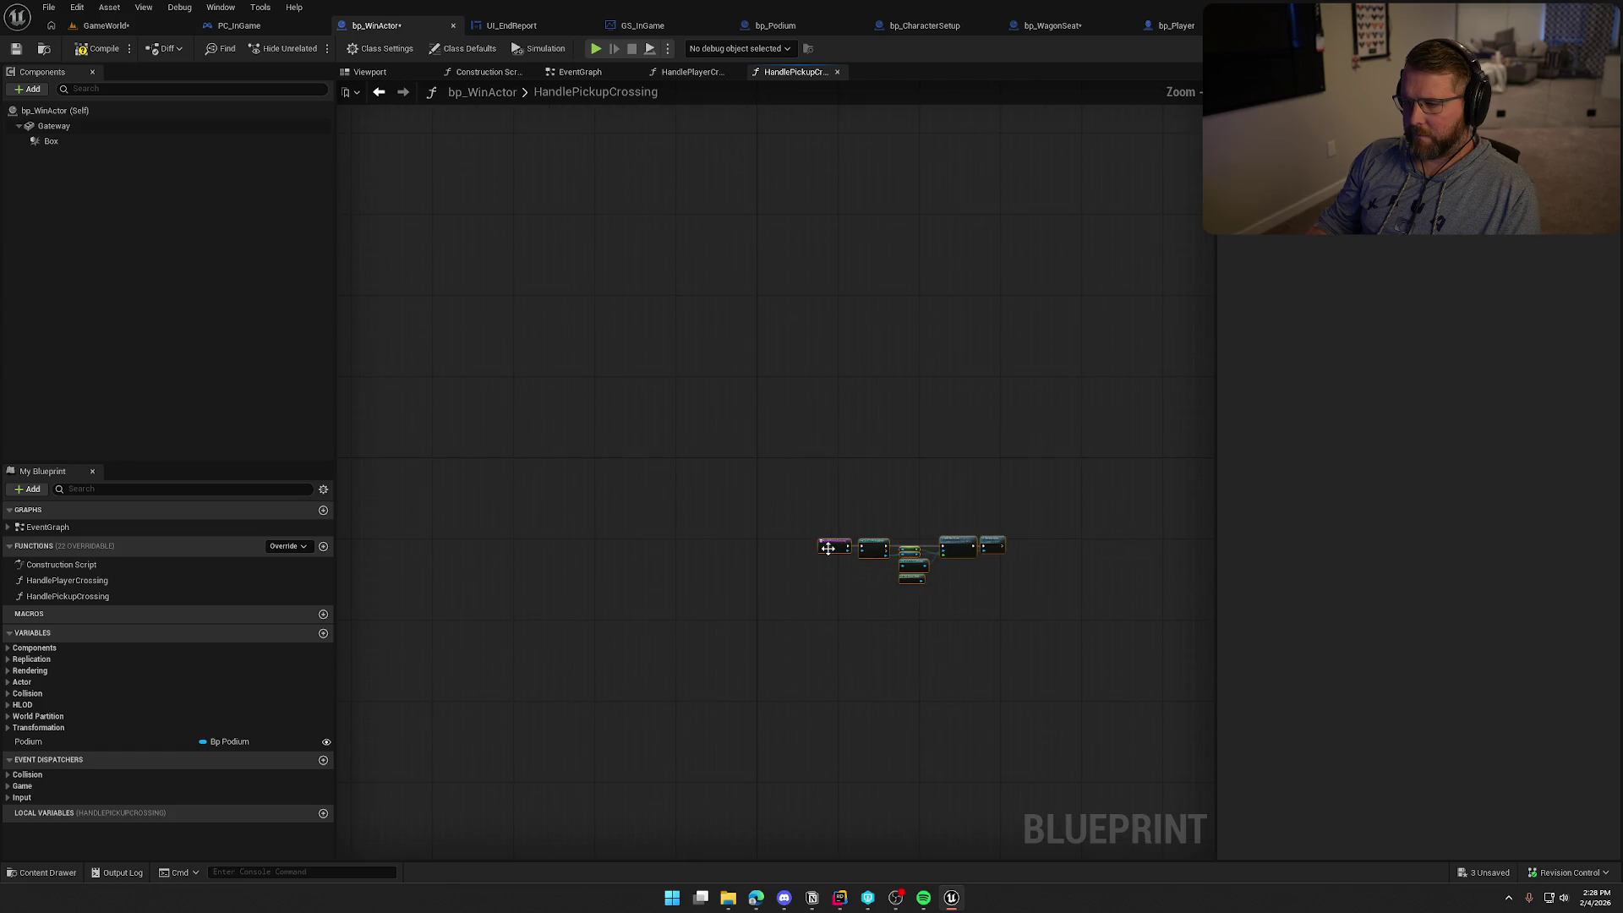
drag(828, 549, 764, 460)
scroll(762, 453, up, 5)
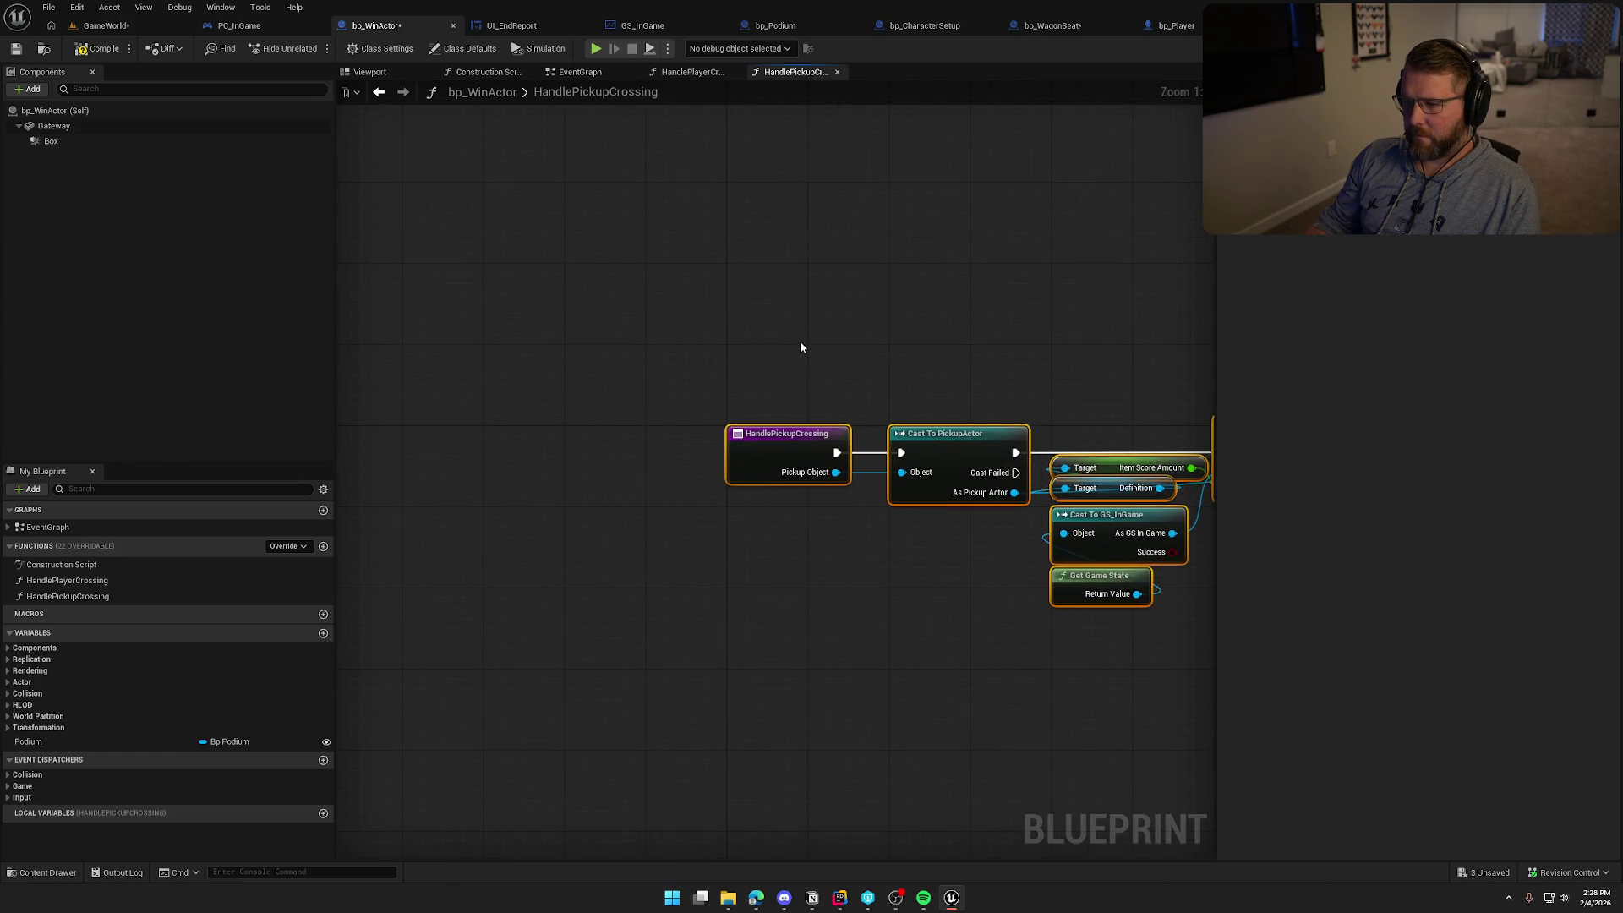
drag(801, 347, 429, 315)
Compile and save bp_WinActor, then return to the EventGraph's overlap logic
click(97, 48)
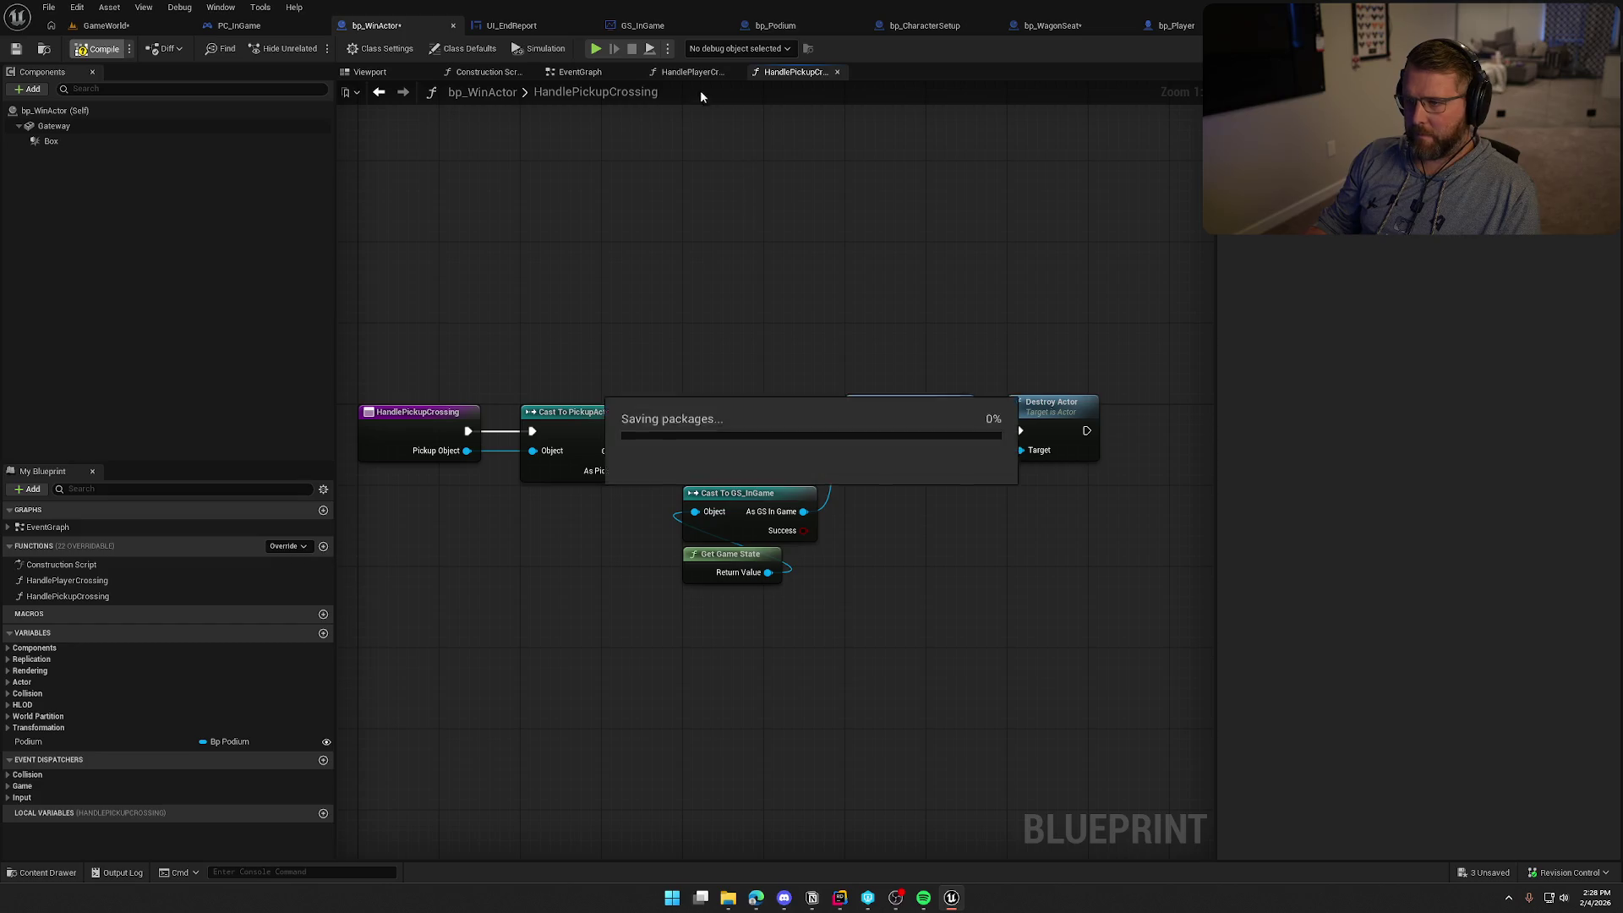
click(590, 75)
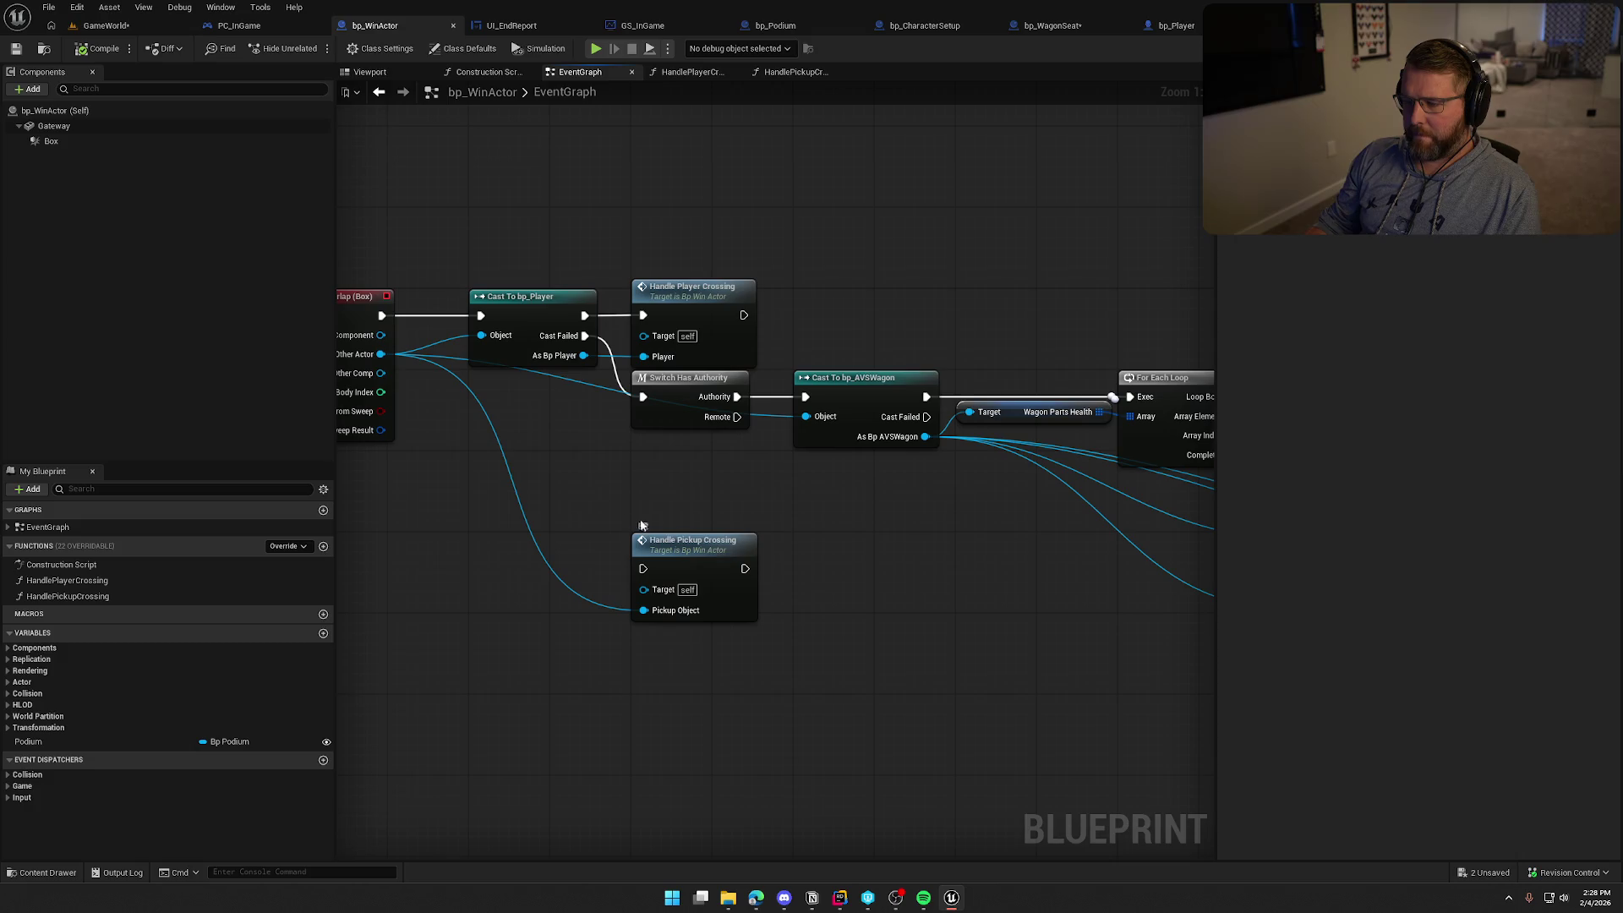
click(521, 307)
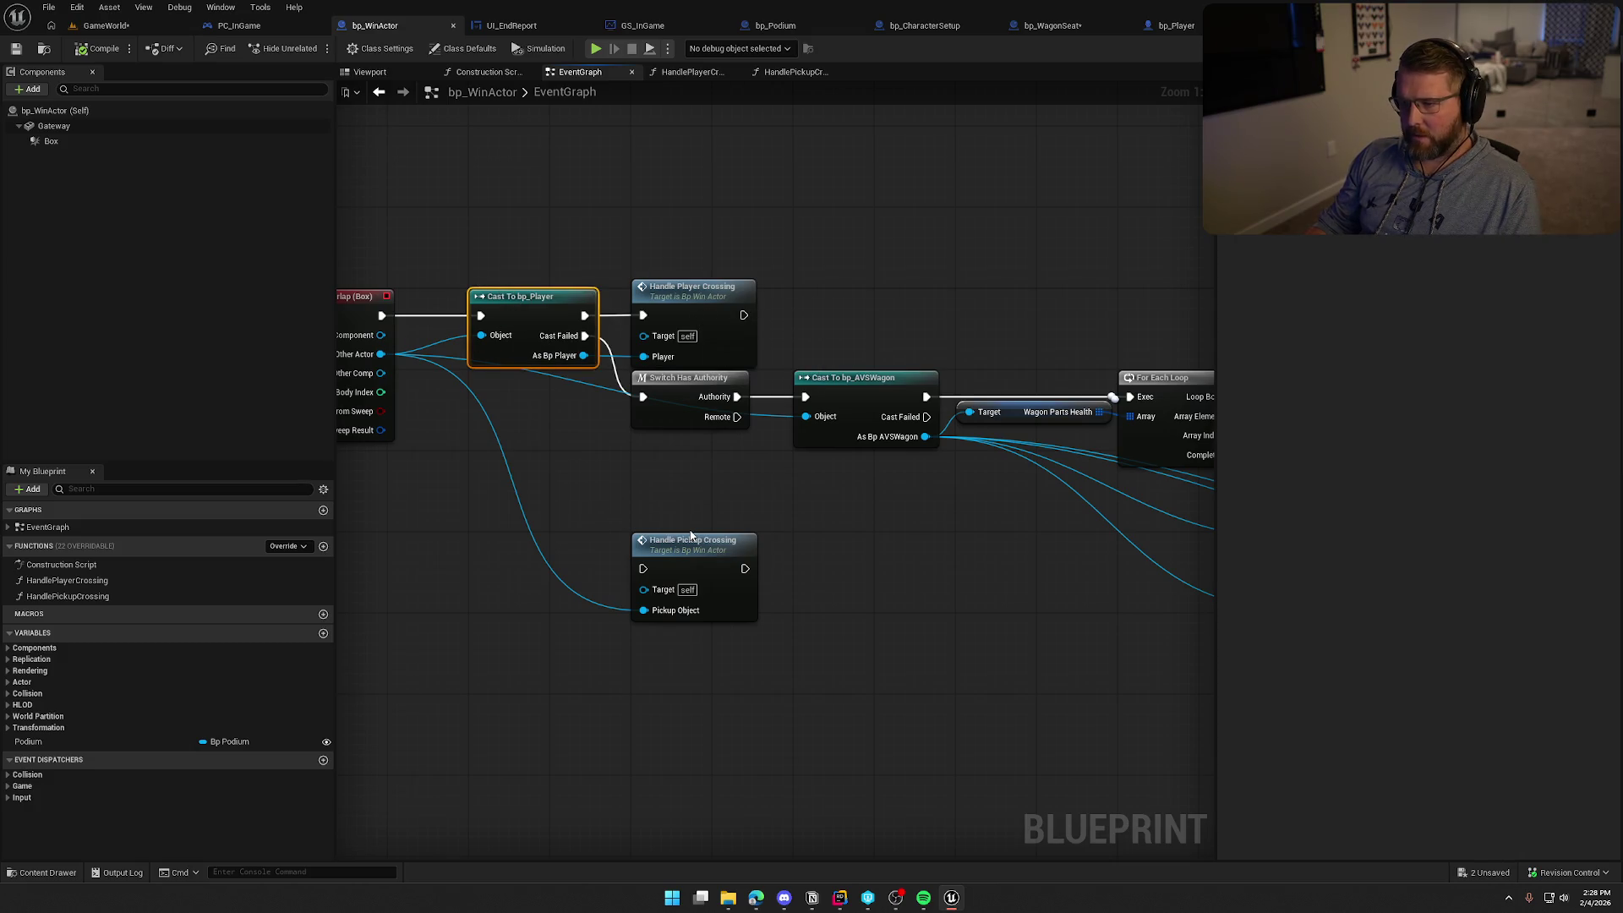
drag(628, 507, 709, 535)
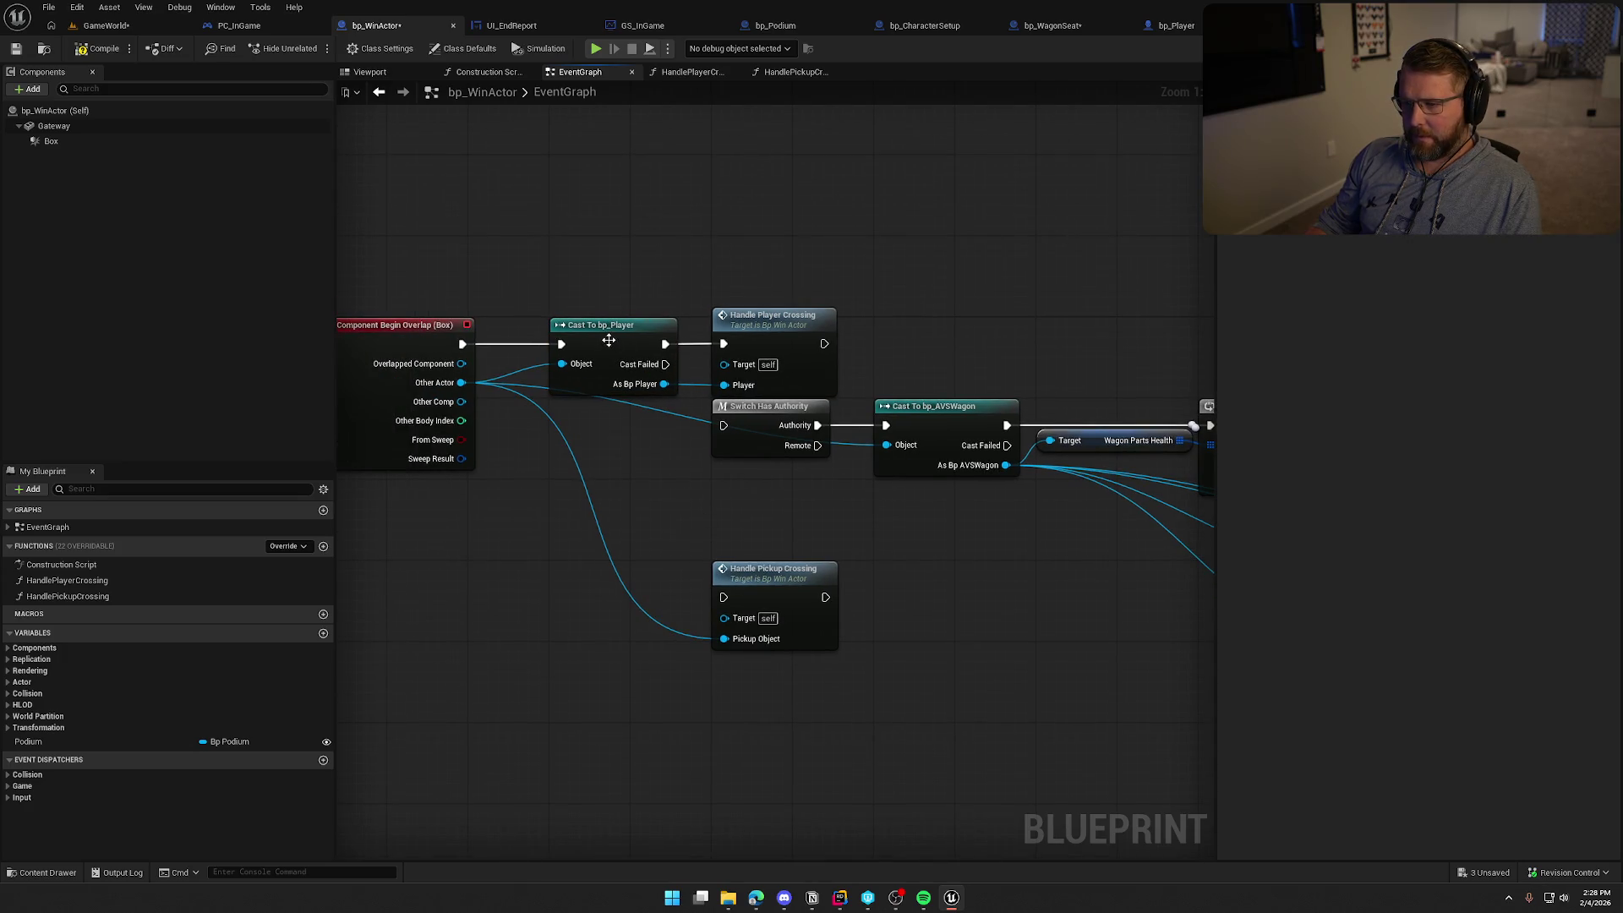
Delete the Cast To bp_Player node from the event graph
click(608, 340)
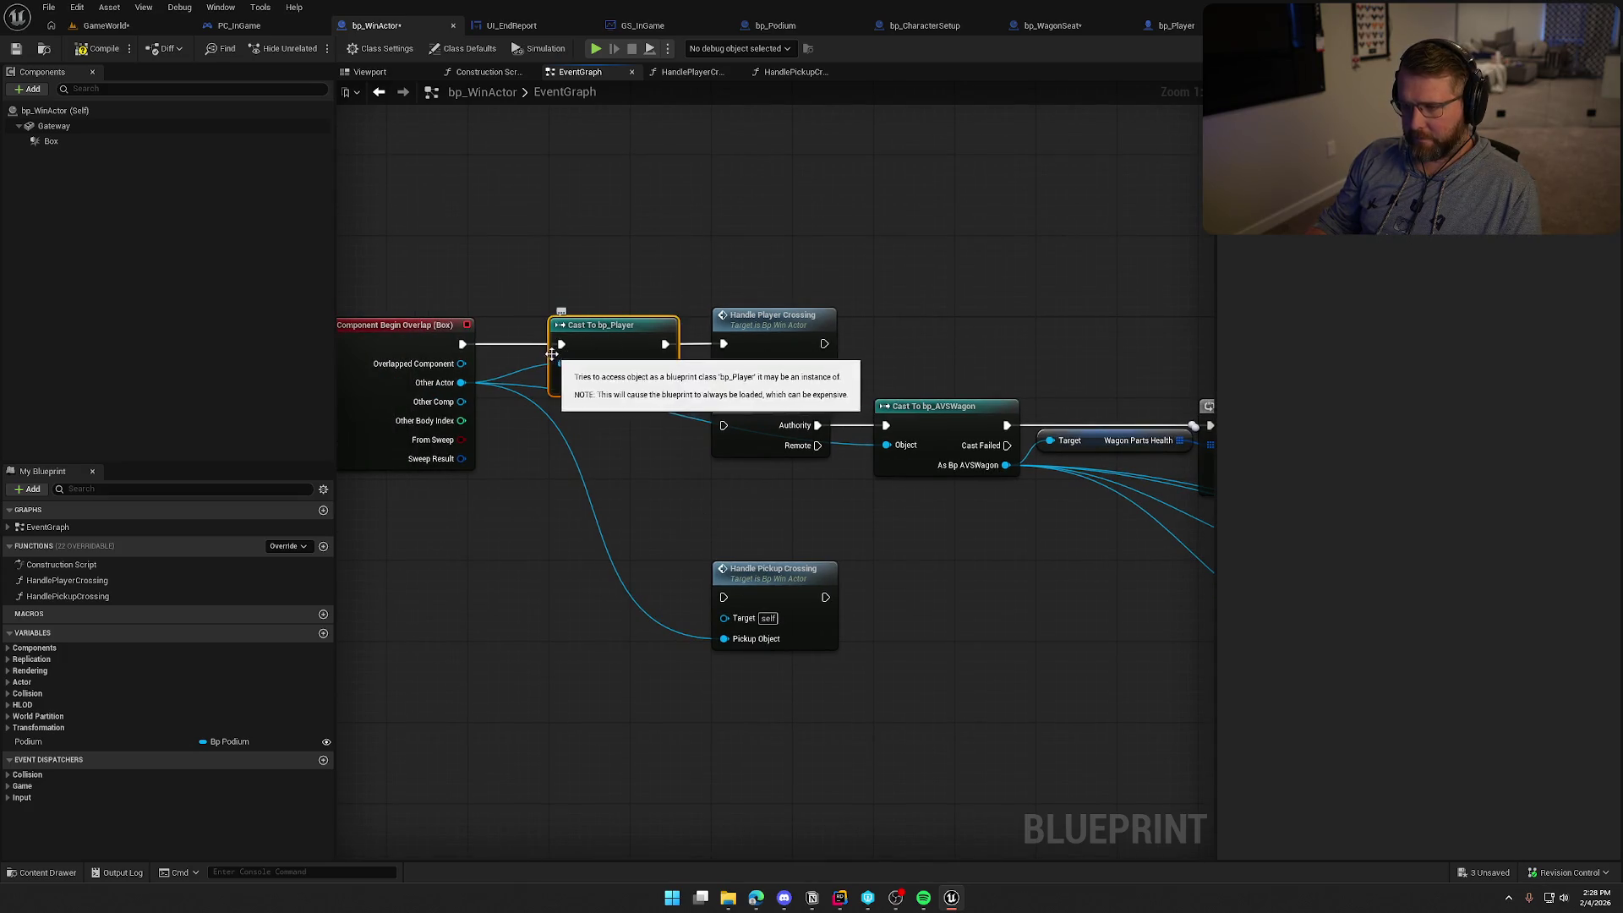
key(Delete)
mouse_move(462, 344)
mouse_down()
mouse_move(623, 363)
mouse_move(724, 344)
mouse_move(655, 398)
mouse_move(463, 382)
mouse_up()
key(Escape)
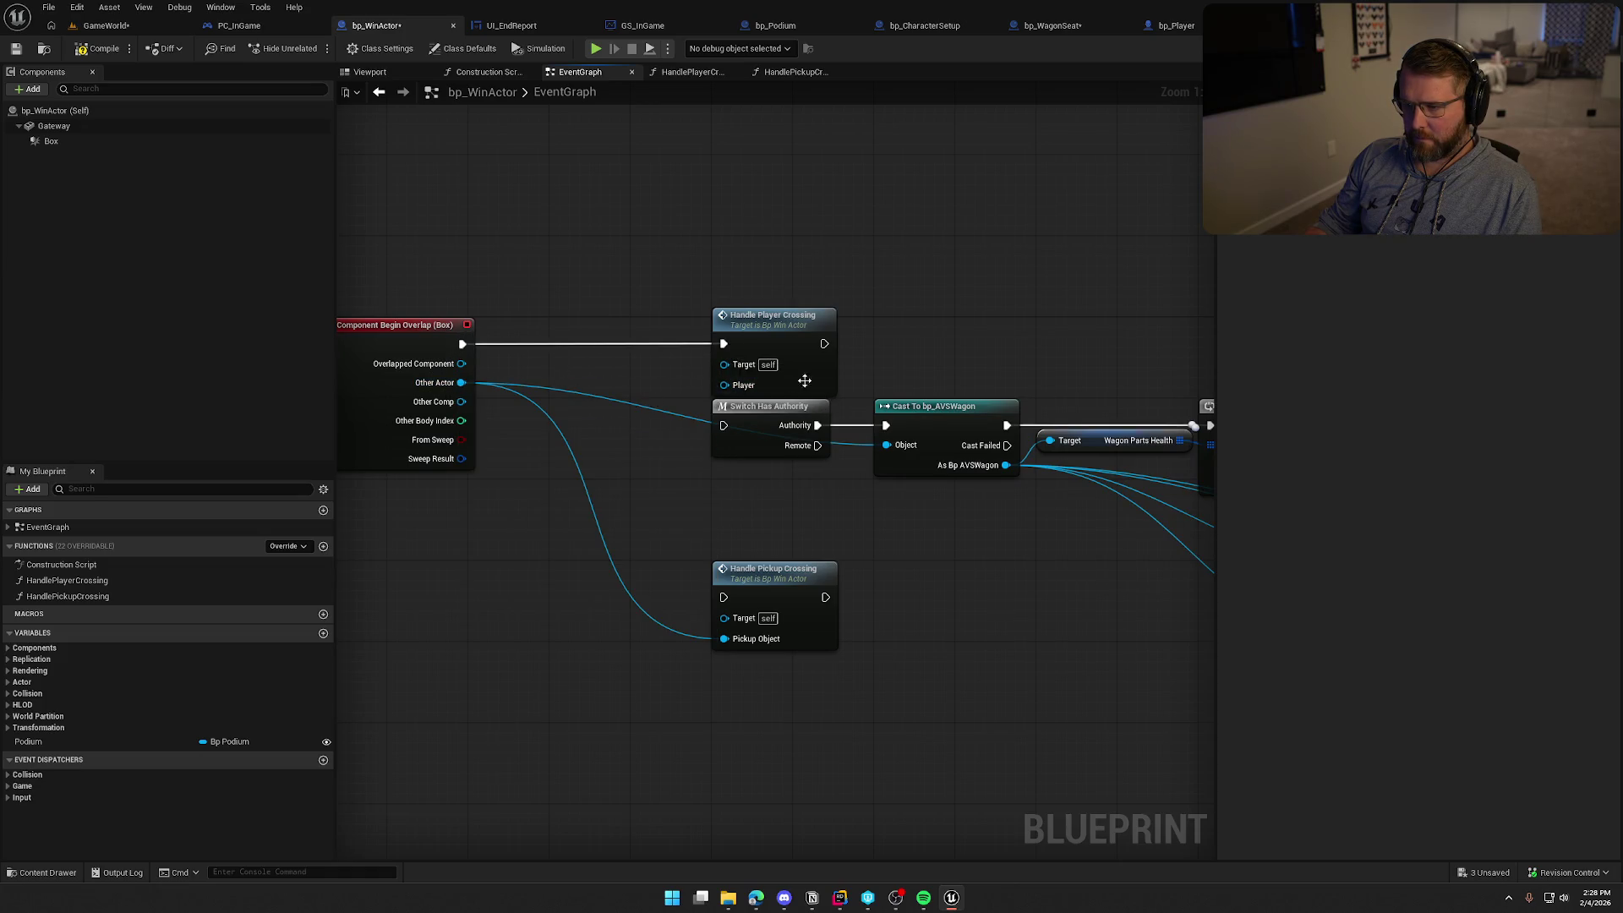
Make Handle Player Crossing's Player input an Object reference and wire Other Actor into it
click(804, 381)
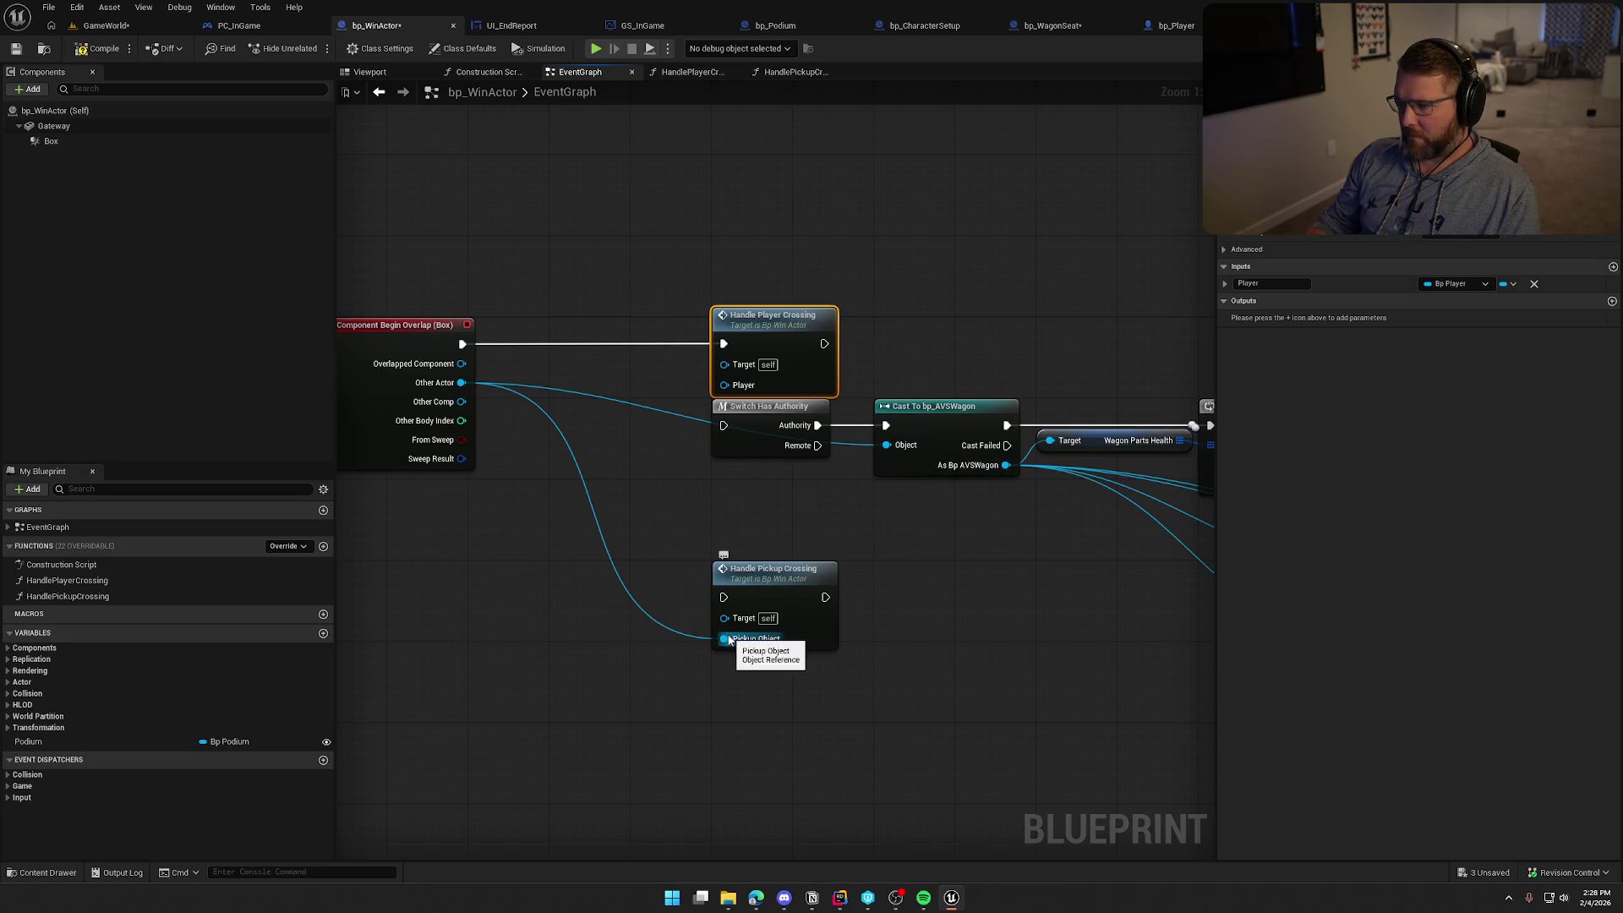
click(1443, 286)
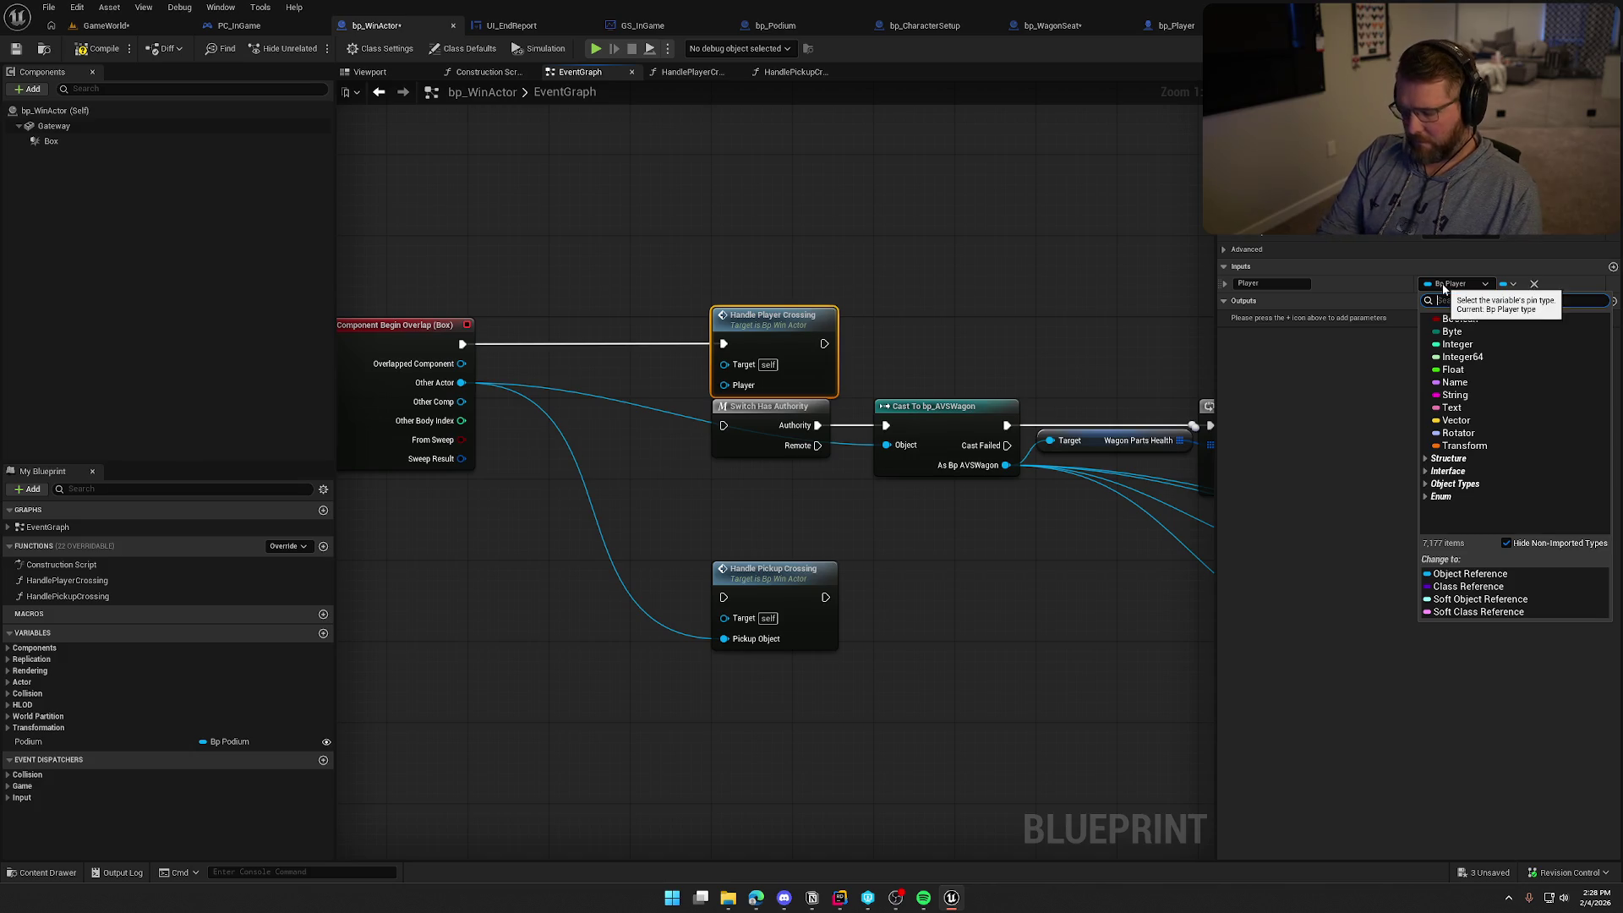
text(boject)
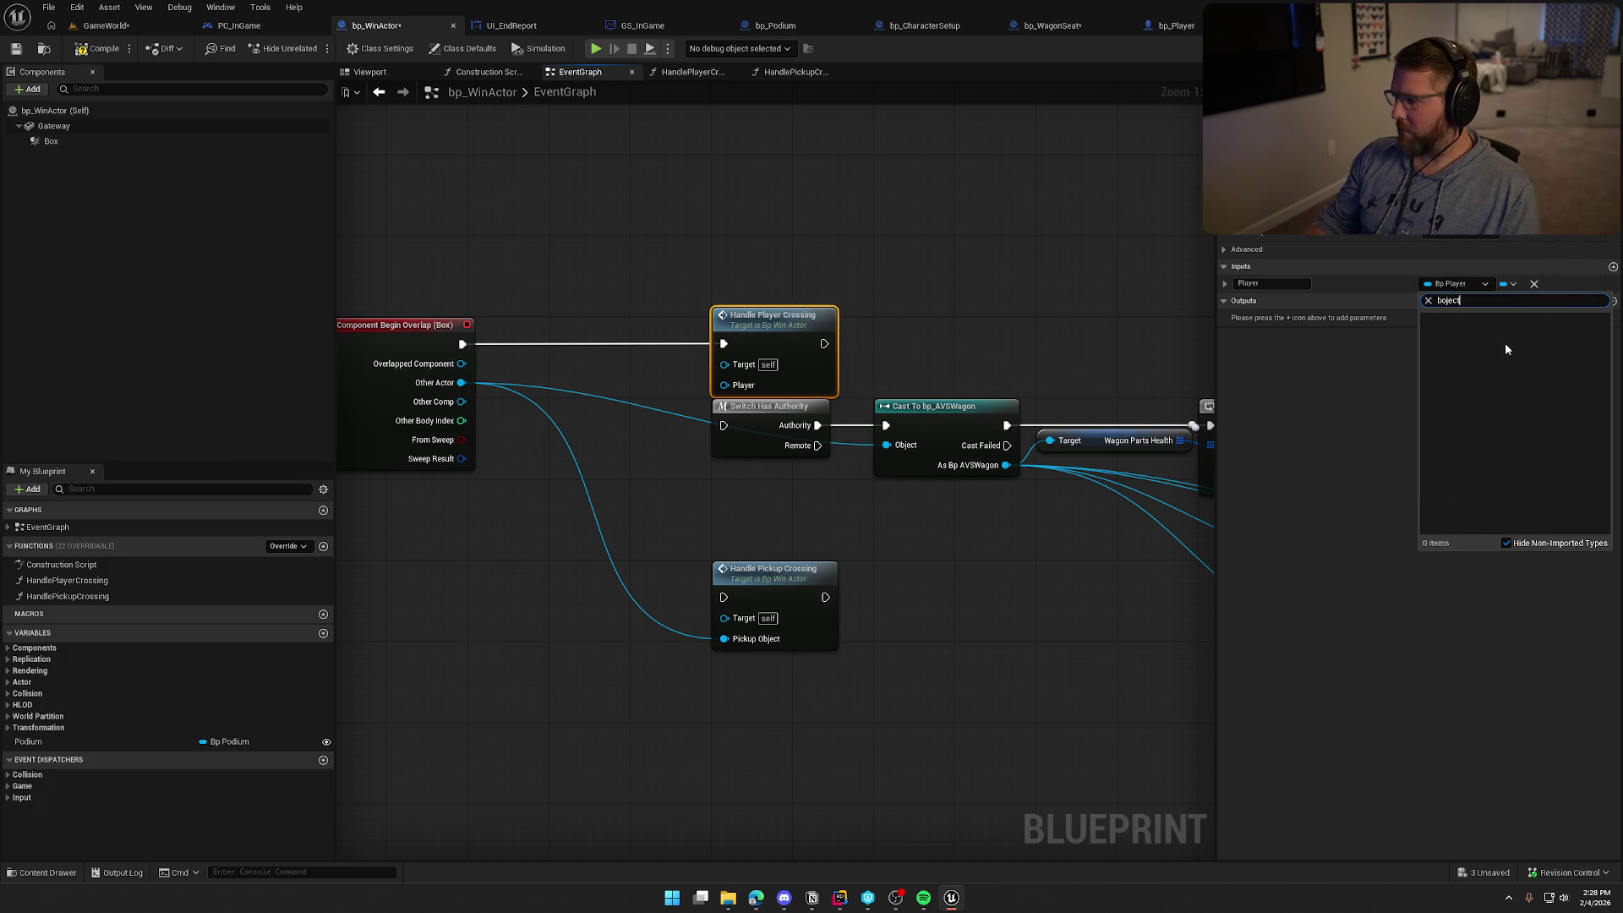
key(ctrl+a)
text(object)
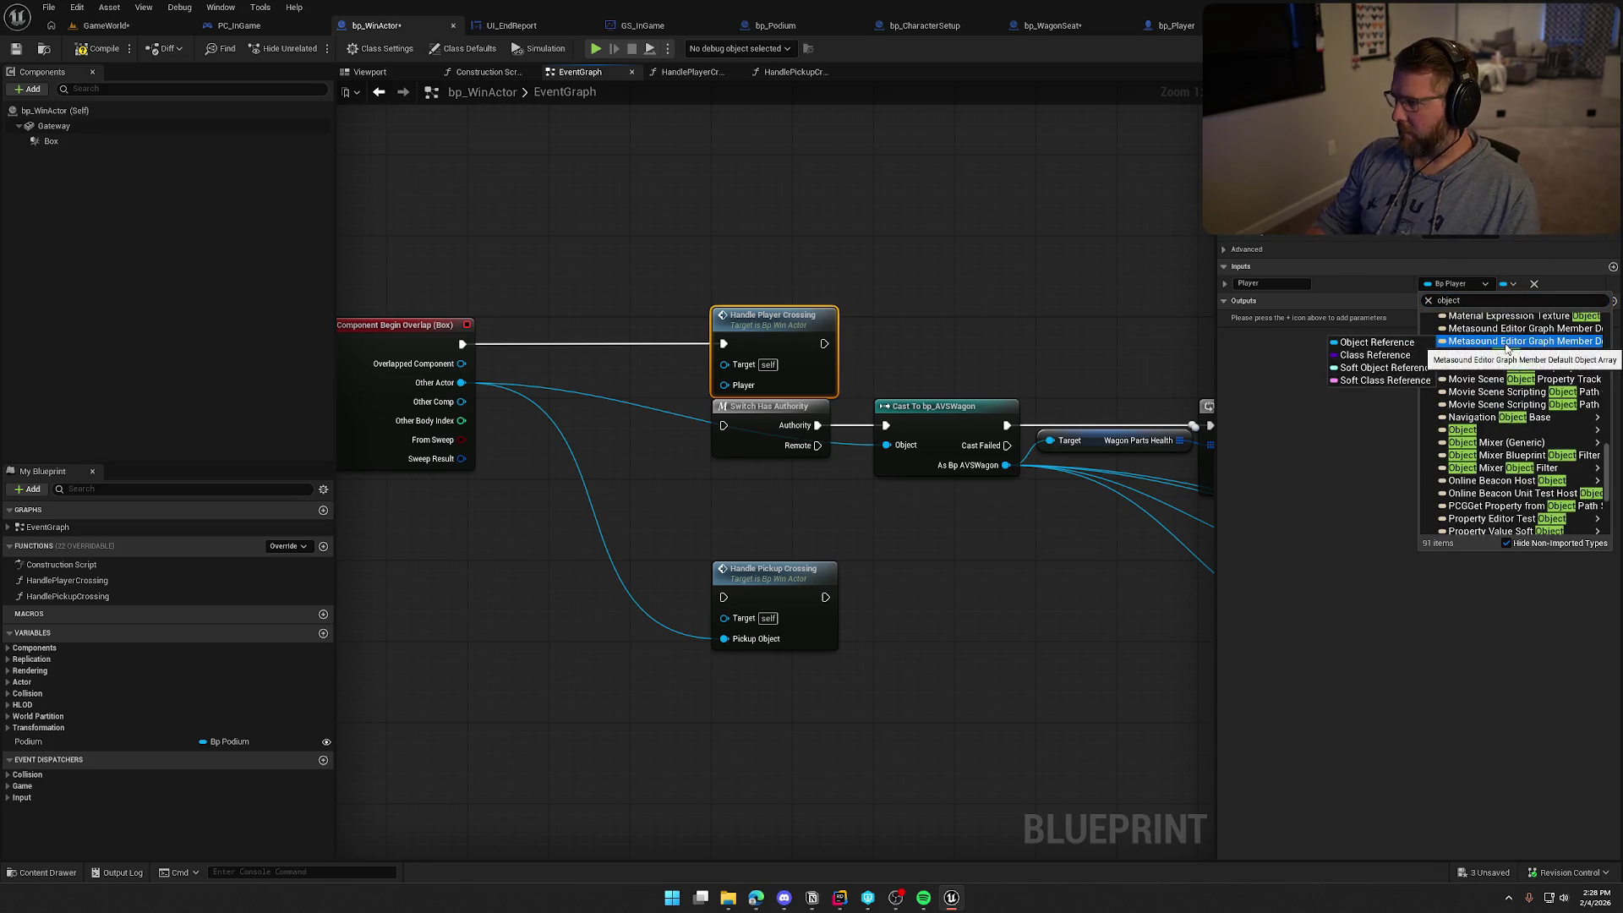
click(1426, 433)
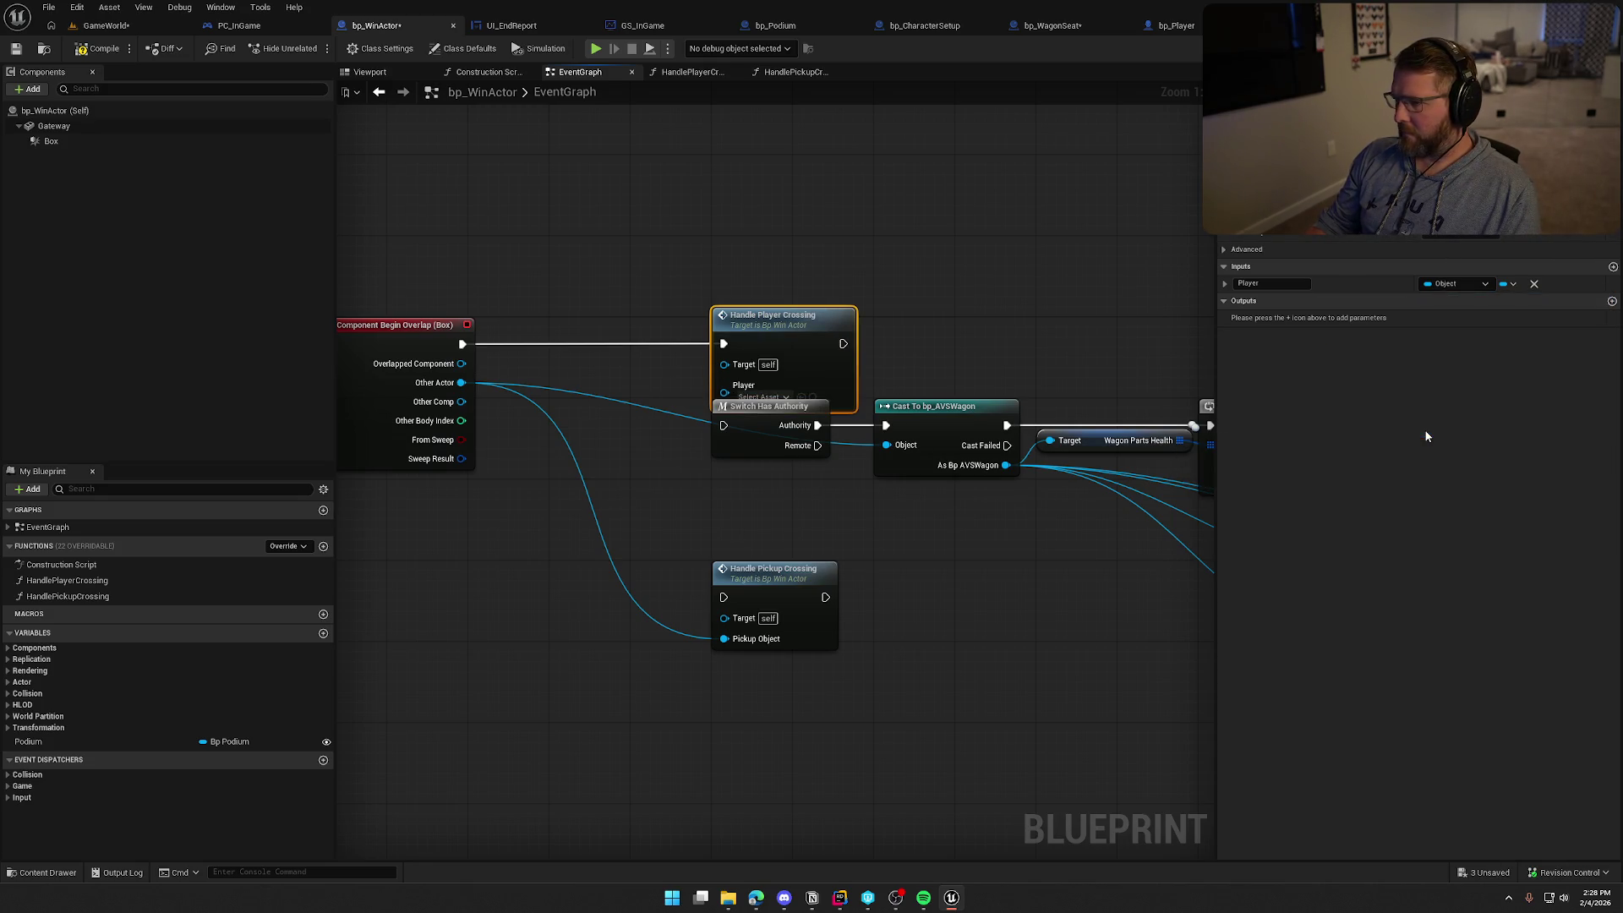
drag(812, 326, 648, 327)
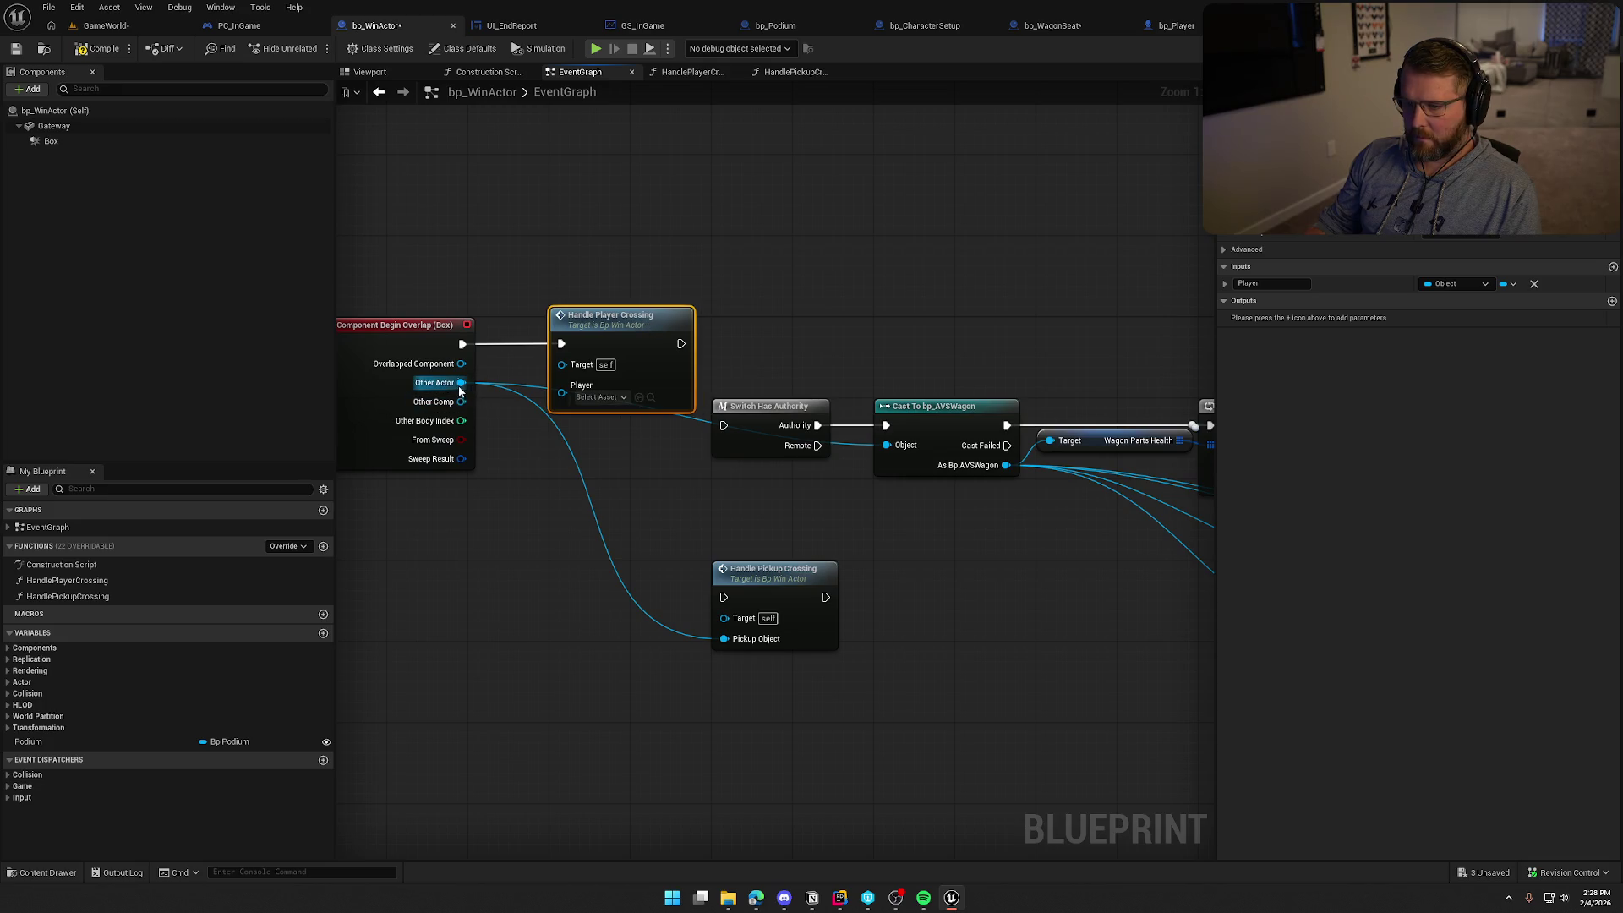
drag(461, 383, 562, 386)
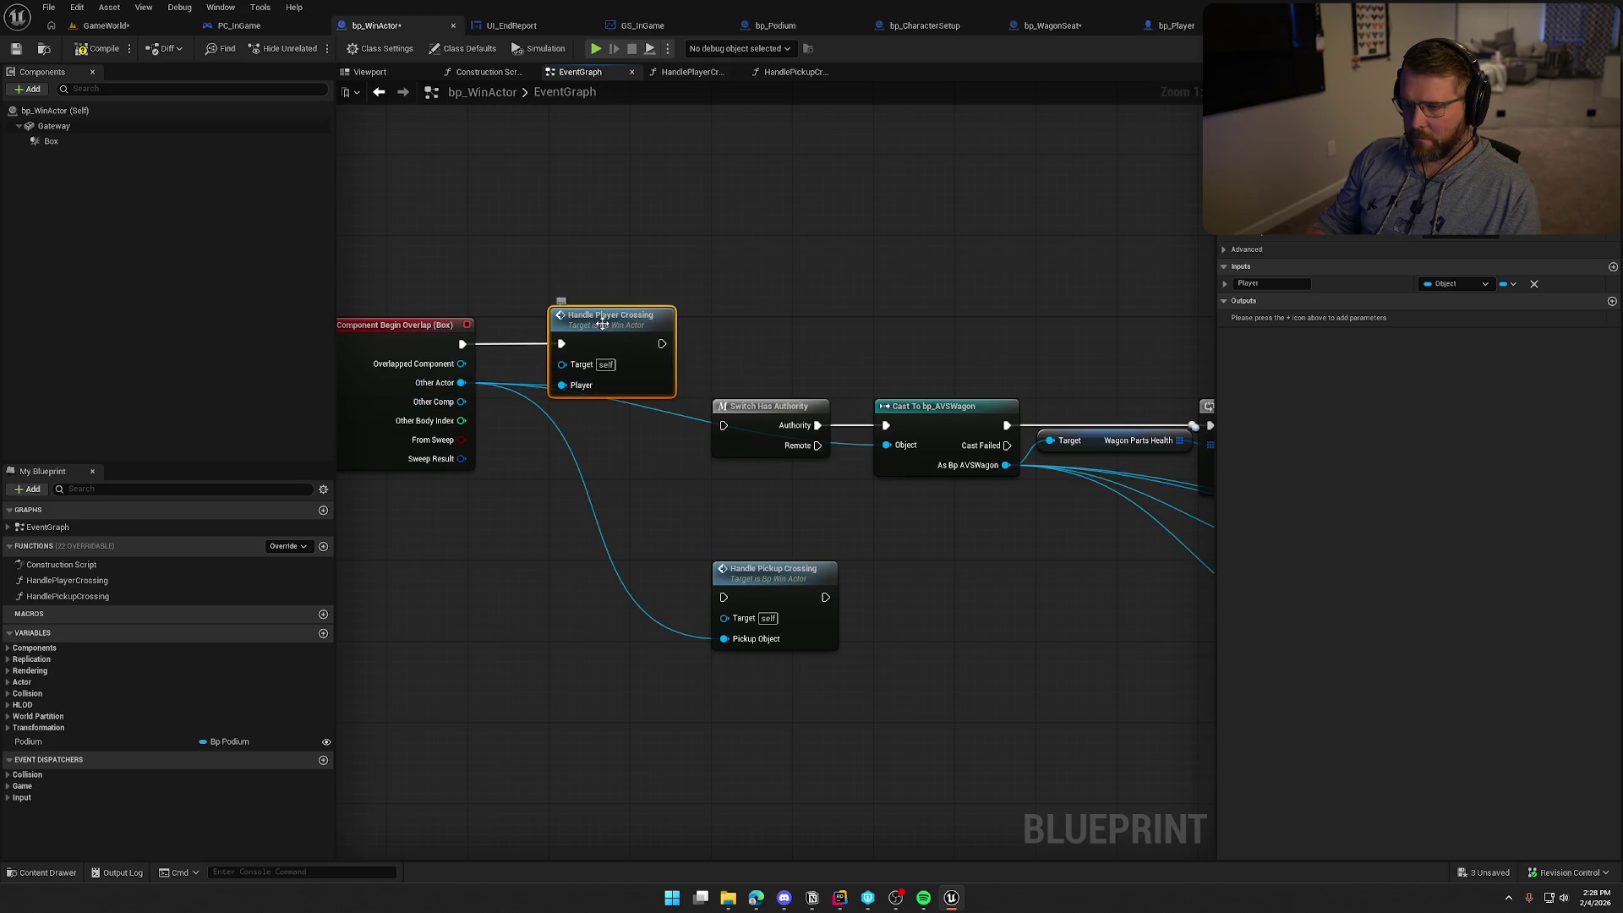
In HandlePlayerCrossing, paste a Cast To bp_Player right after the entry, fed by the Player input
double_click(602, 323)
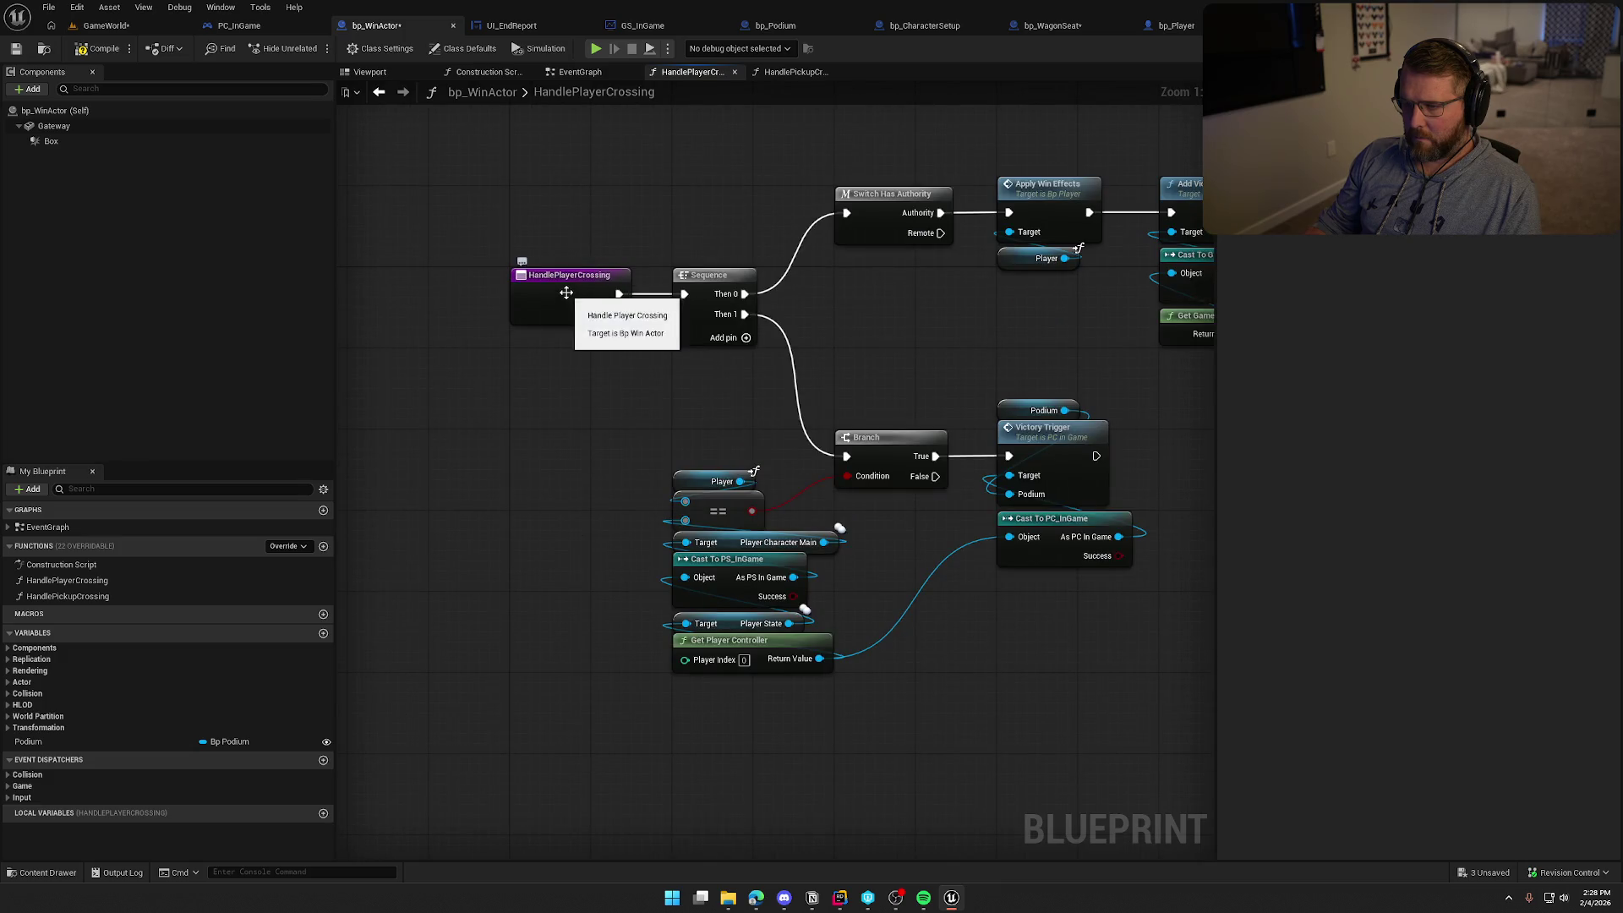
scroll(561, 409, down, 5)
drag(689, 195, 1124, 476)
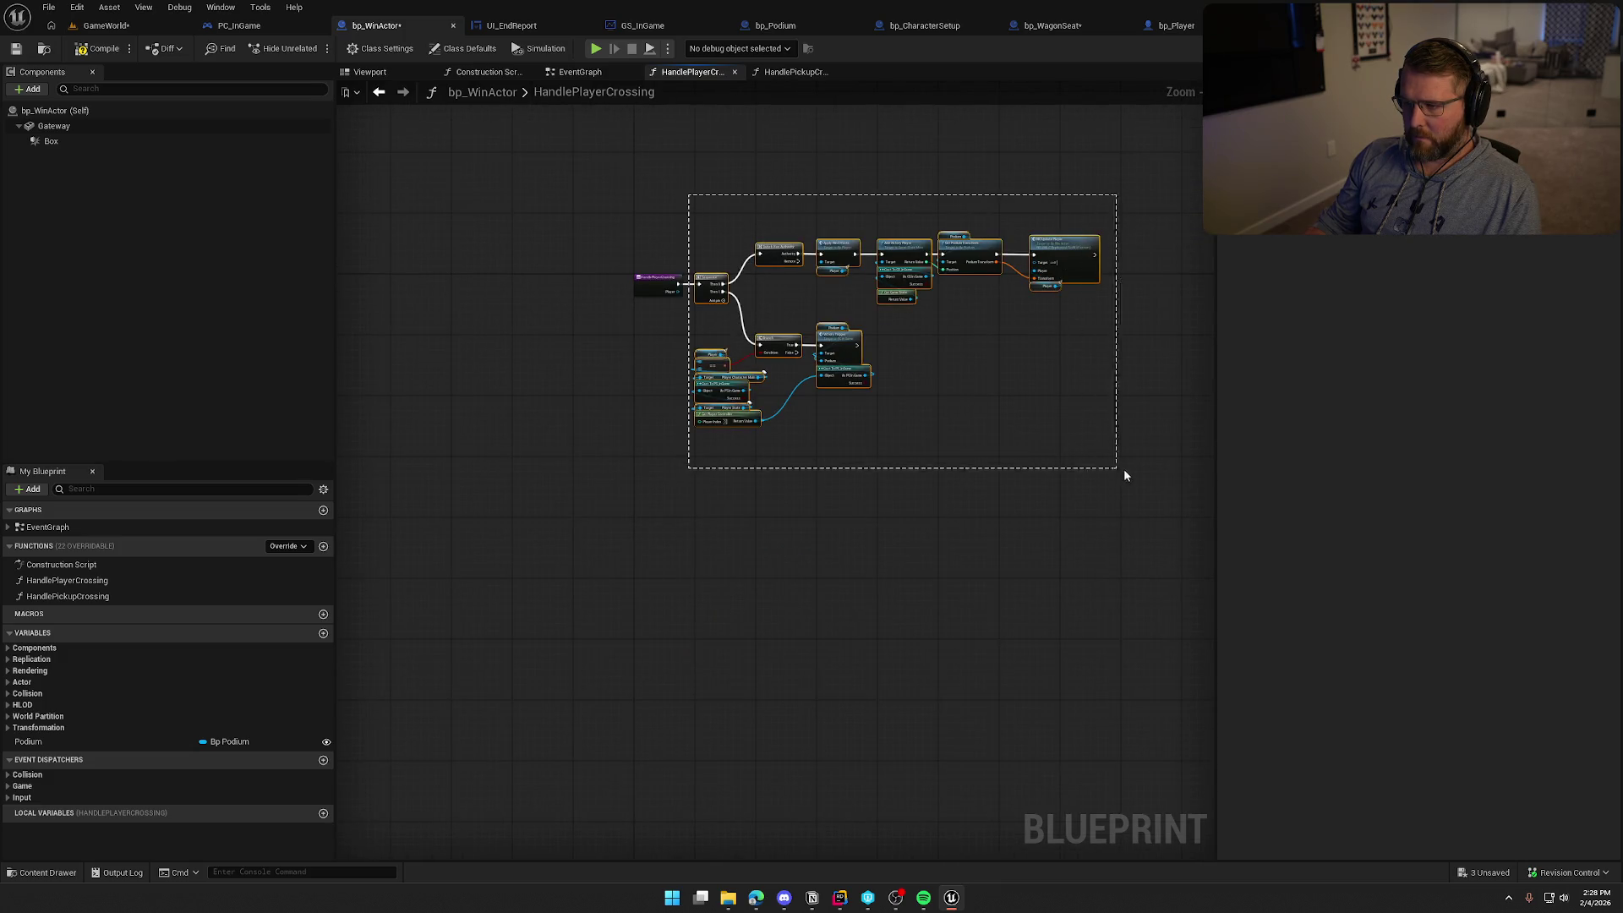
scroll(850, 389, up, 5)
drag(647, 306, 810, 306)
click(529, 417)
key(ctrl+v)
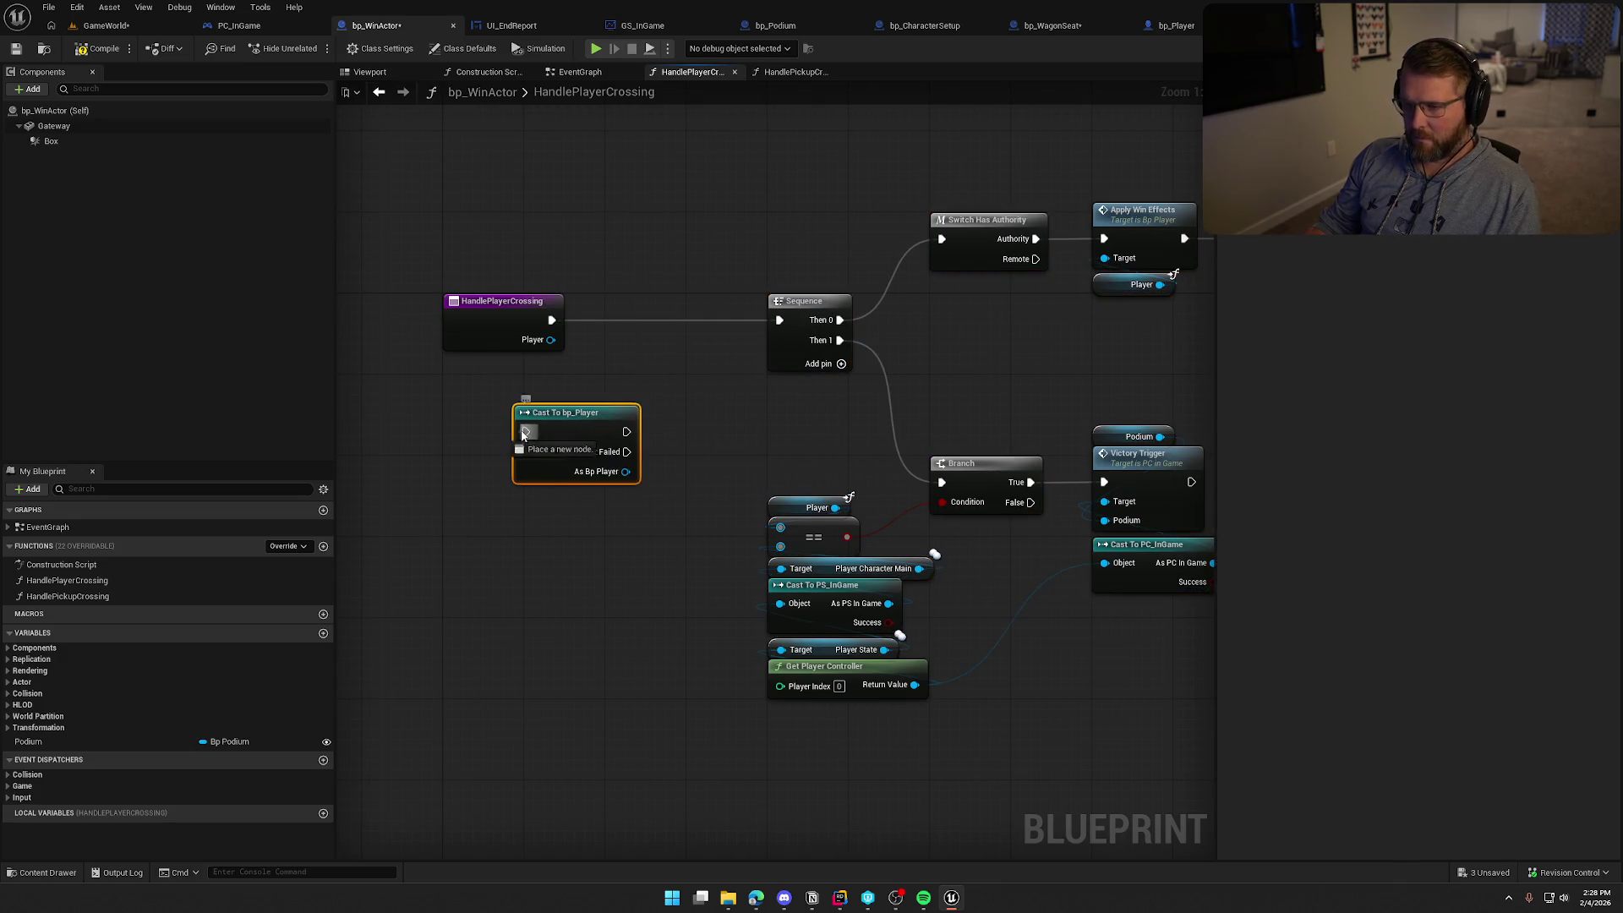
drag(526, 431, 552, 319)
drag(526, 451, 551, 340)
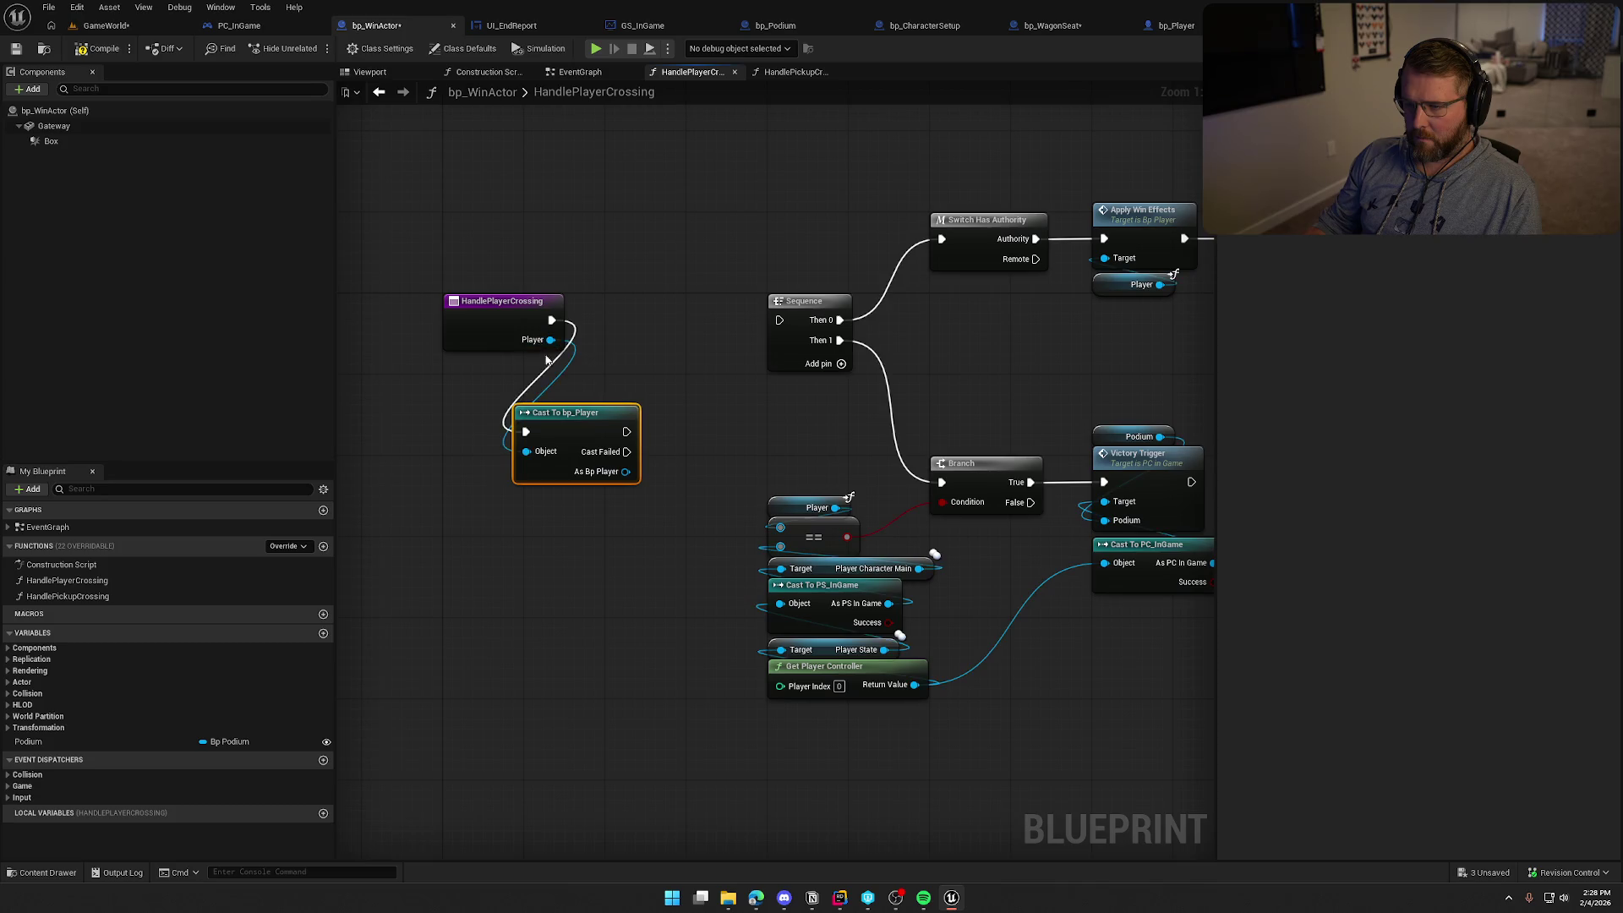
mouse_move(585, 435)
mouse_down()
mouse_move(676, 323)
mouse_move(779, 319)
mouse_up()
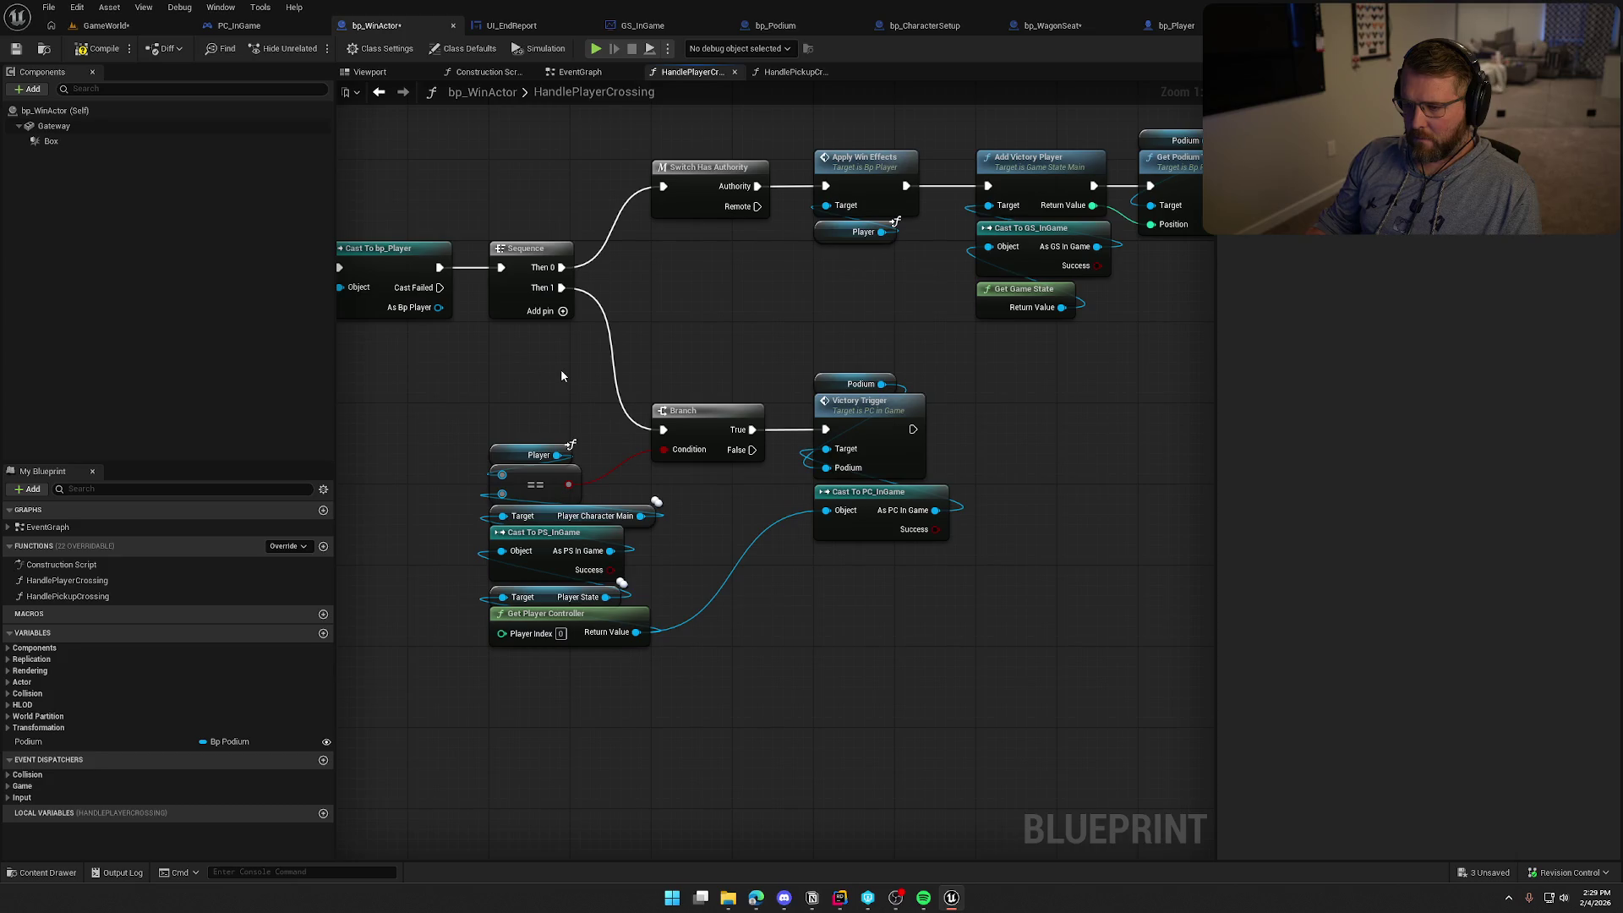
Replace the Player getter with the cast result on MC Update Player's Player pin
drag(561, 376, 582, 416)
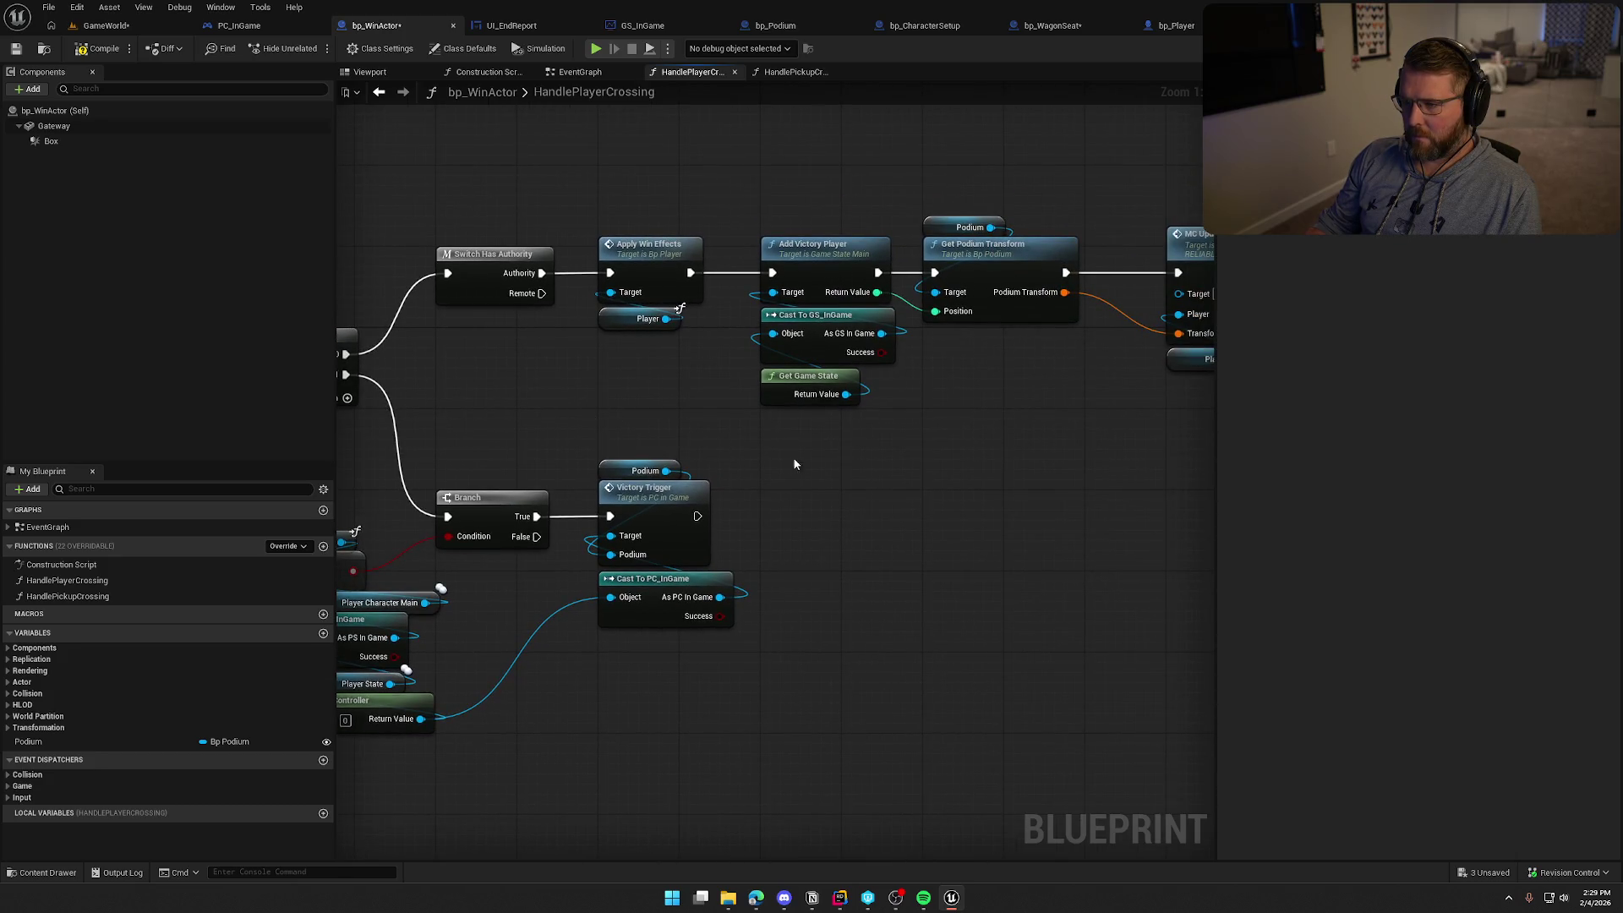
drag(839, 481, 824, 446)
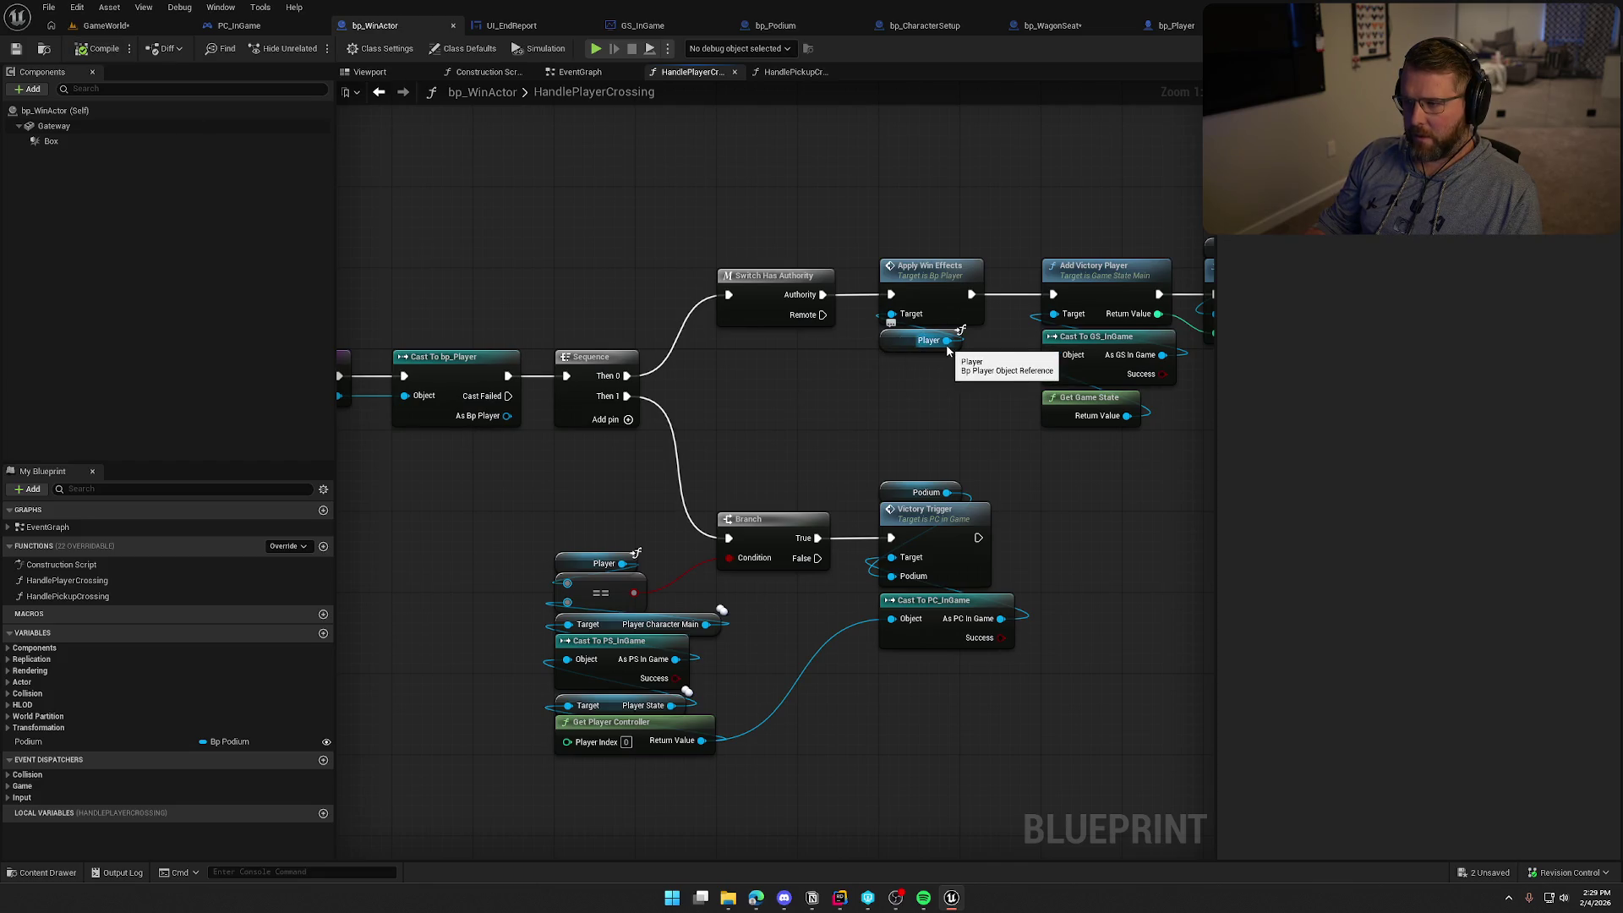
drag(851, 427, 1008, 381)
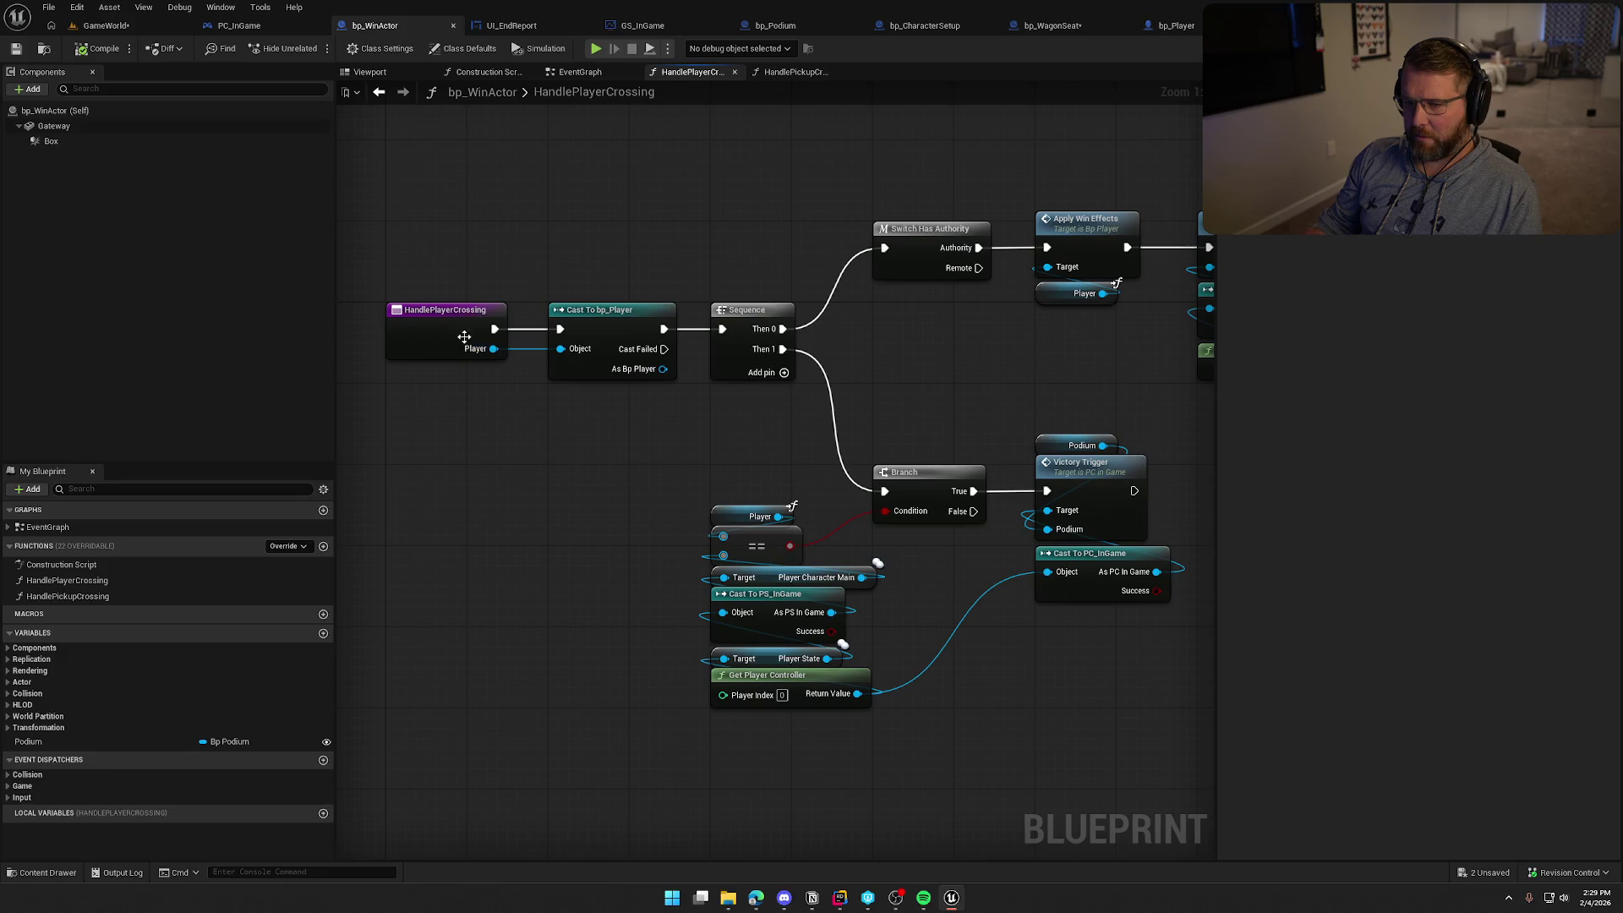
click(462, 349)
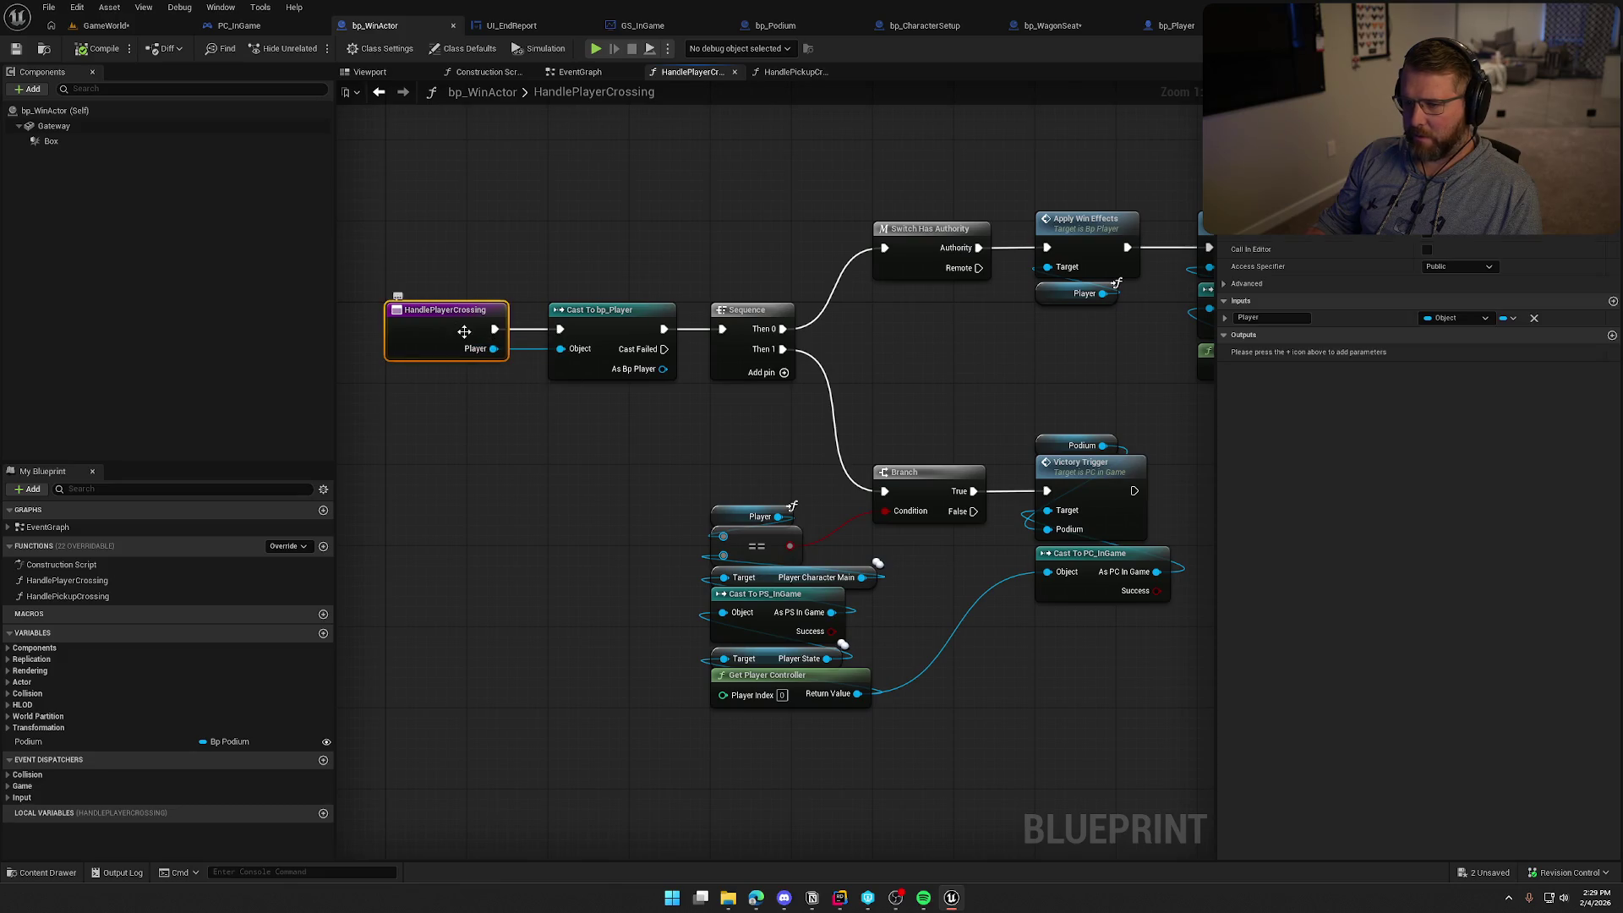
mouse_move(735, 391)
mouse_down()
mouse_move(501, 411)
mouse_move(546, 411)
mouse_move(676, 338)
mouse_move(858, 286)
mouse_up()
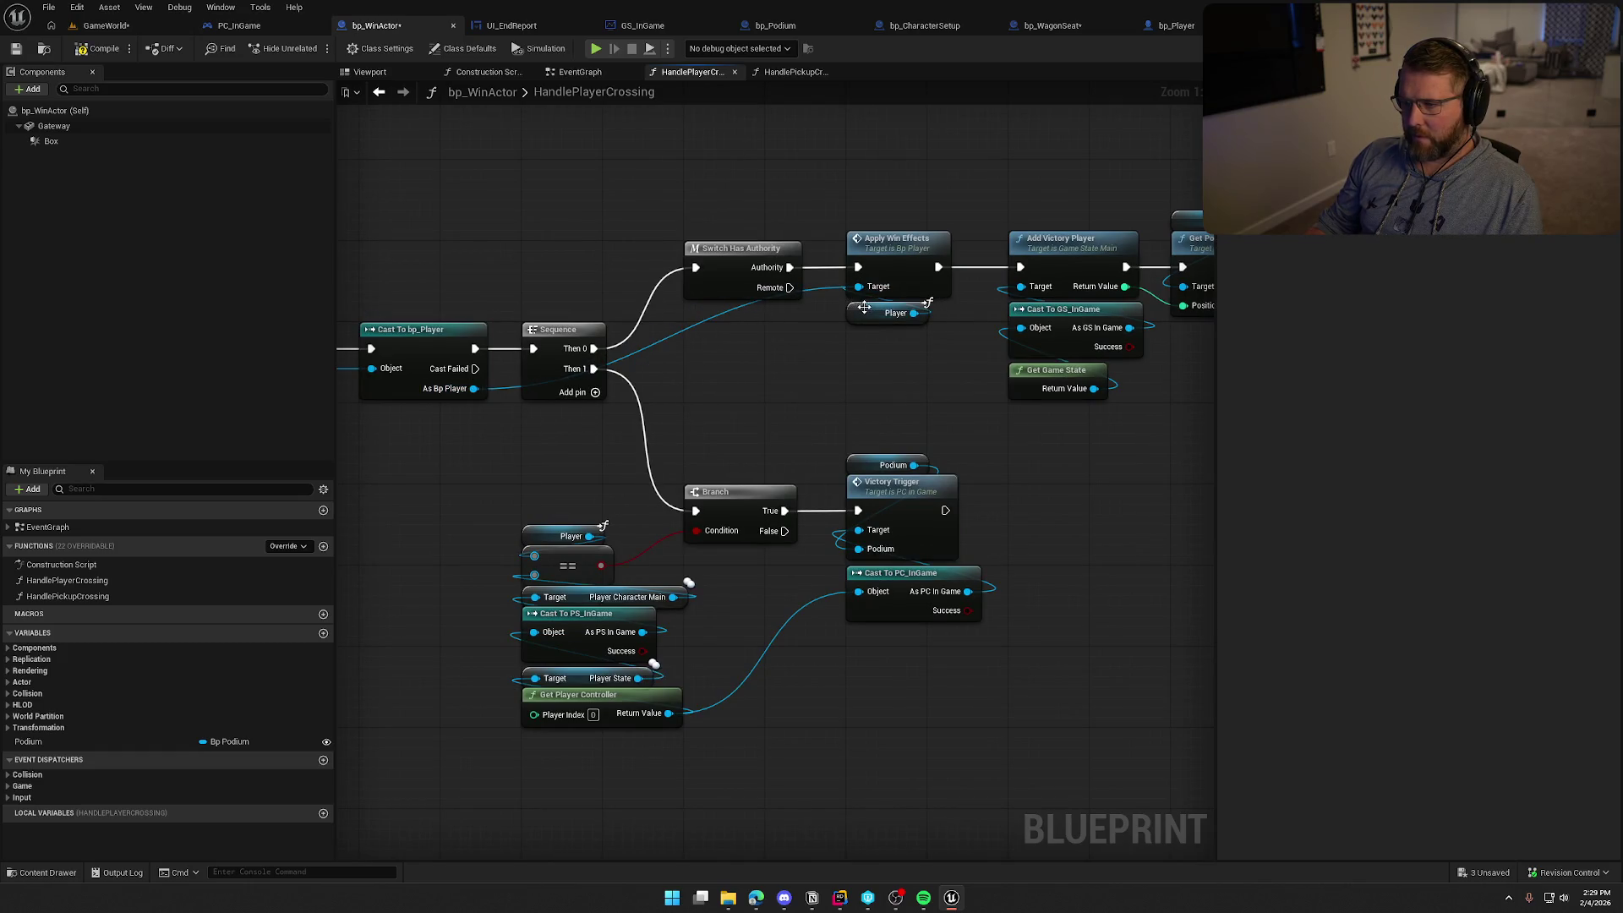
click(892, 313)
key(Delete)
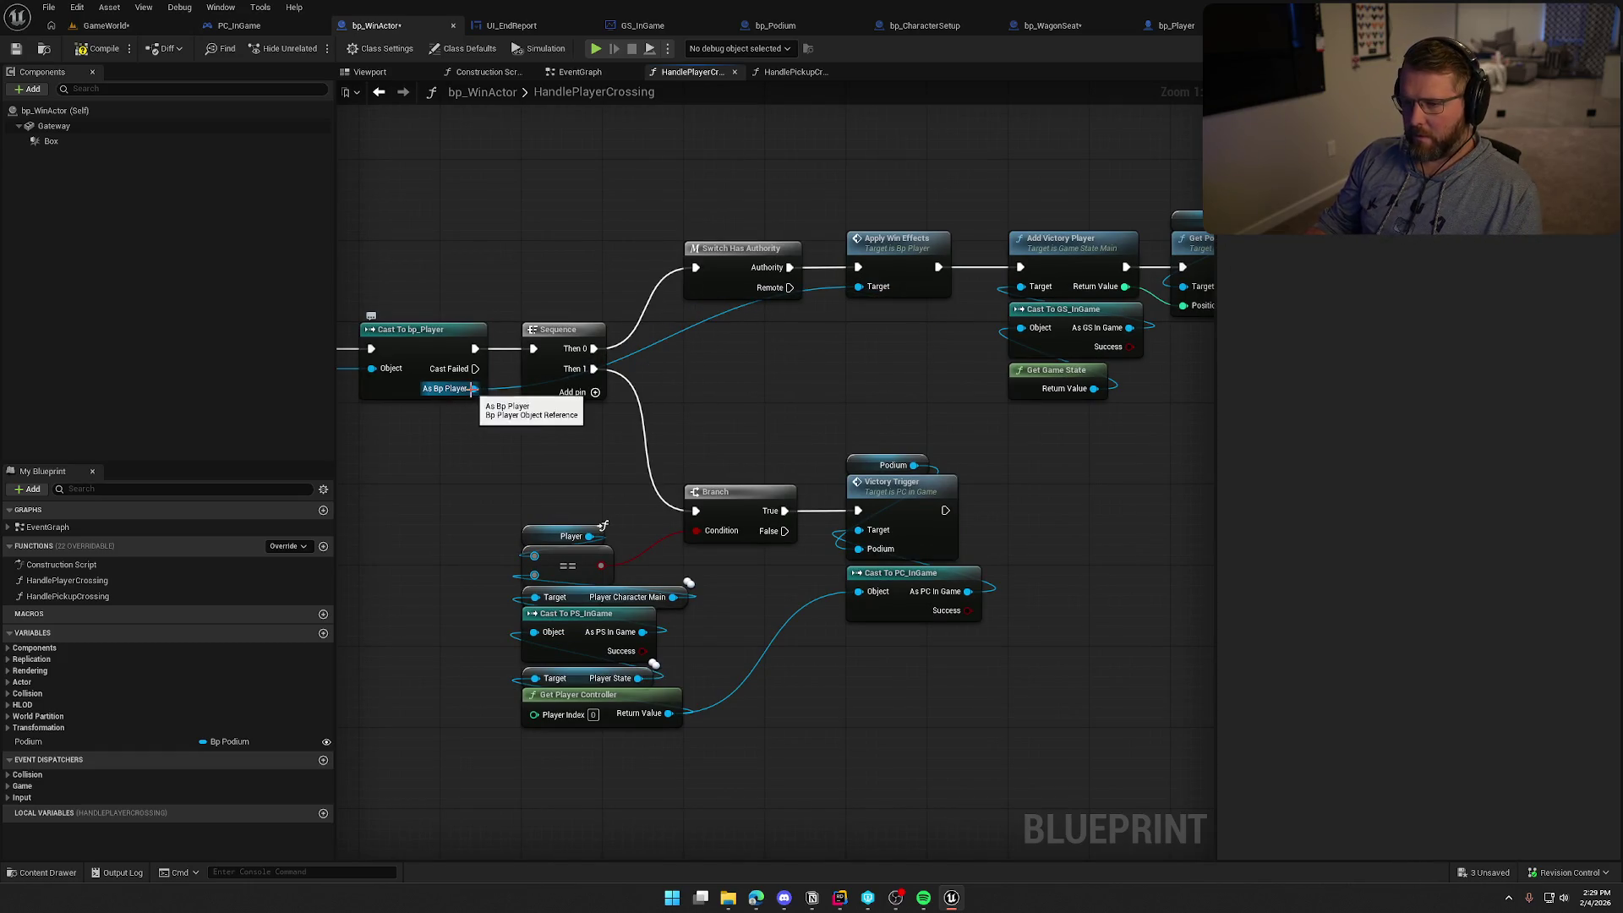
mouse_move(474, 389)
mouse_down()
mouse_move(1229, 409)
mouse_move(1065, 416)
mouse_move(946, 308)
mouse_up()
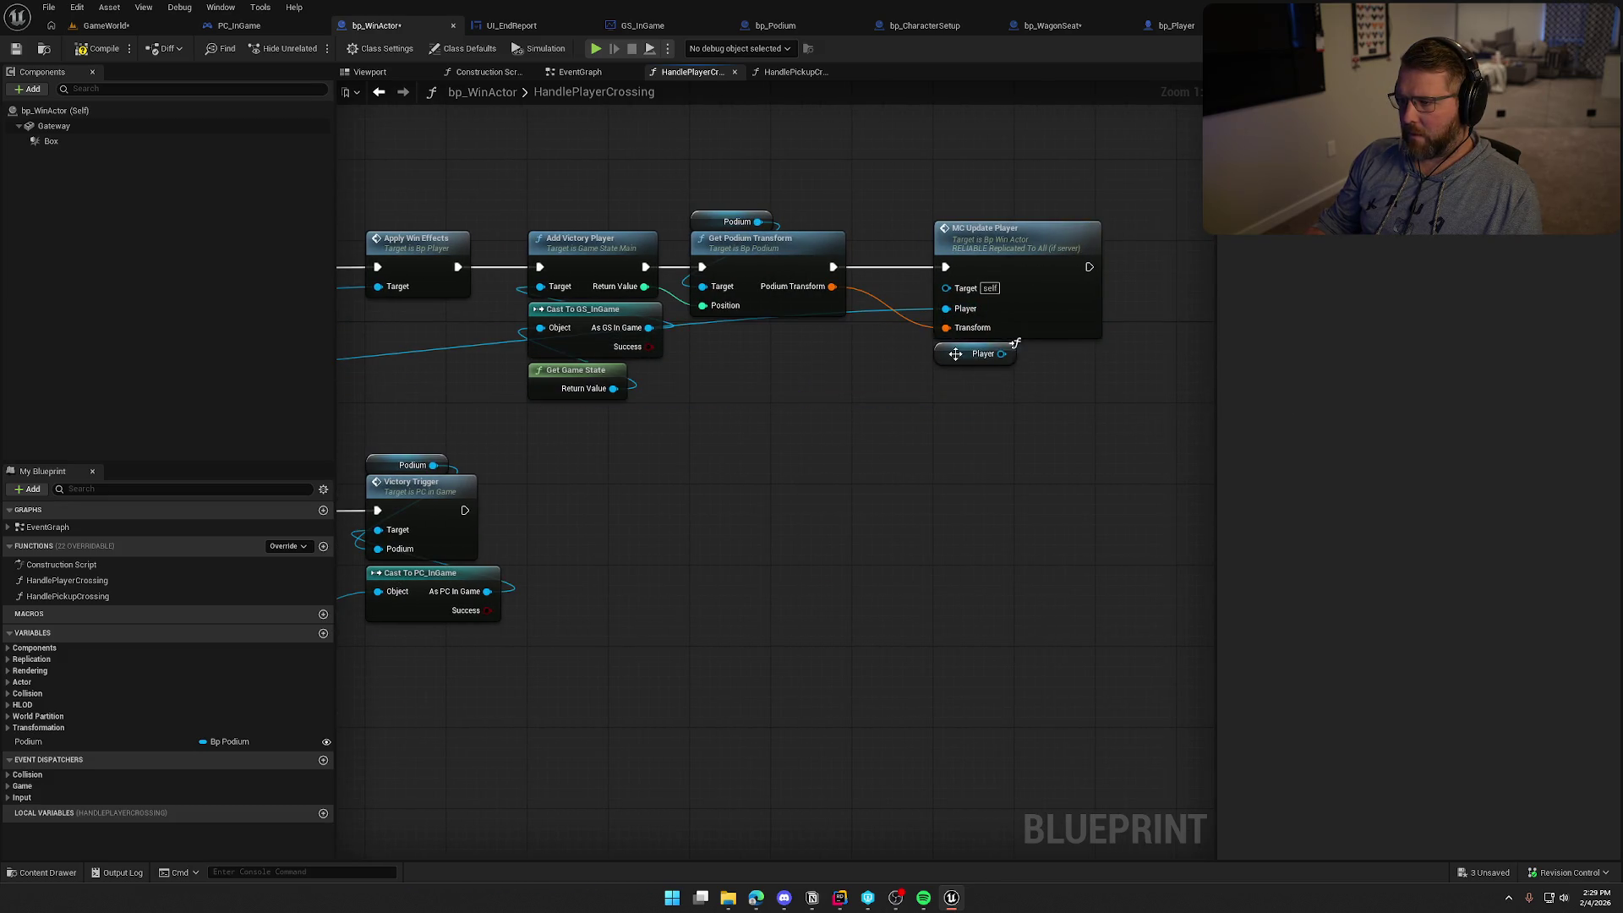
click(981, 353)
click(979, 475)
Feed the cast result into the equality check, delete the unused getter, and return to EventGraph
drag(799, 525, 1340, 403)
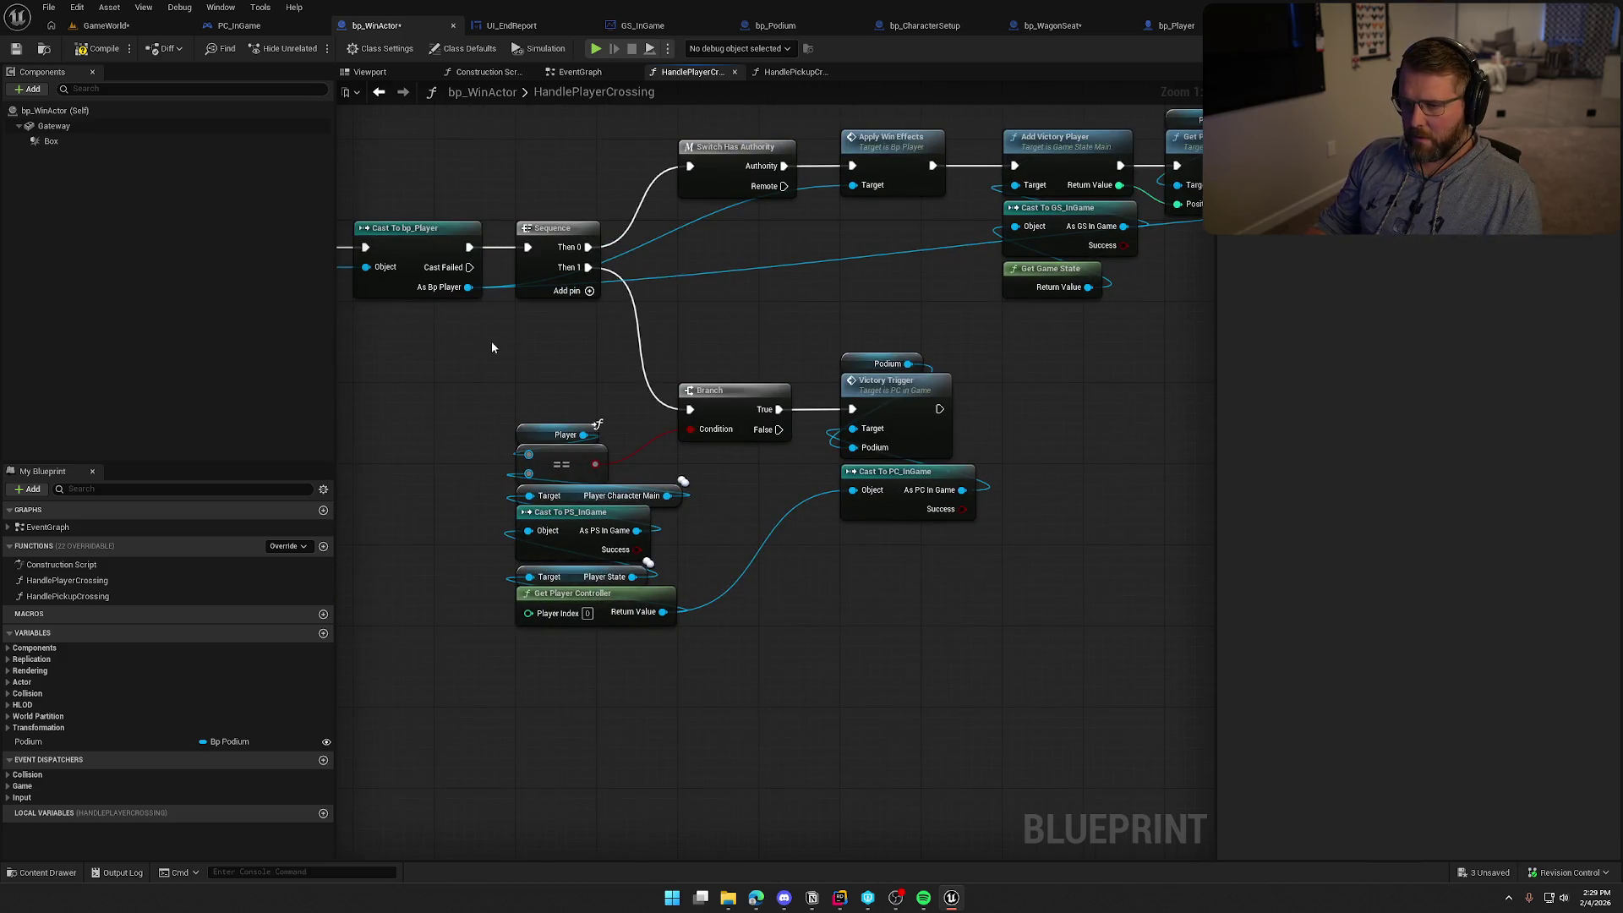
mouse_move(530, 265)
mouse_down()
mouse_move(561, 448)
mouse_move(590, 433)
mouse_up()
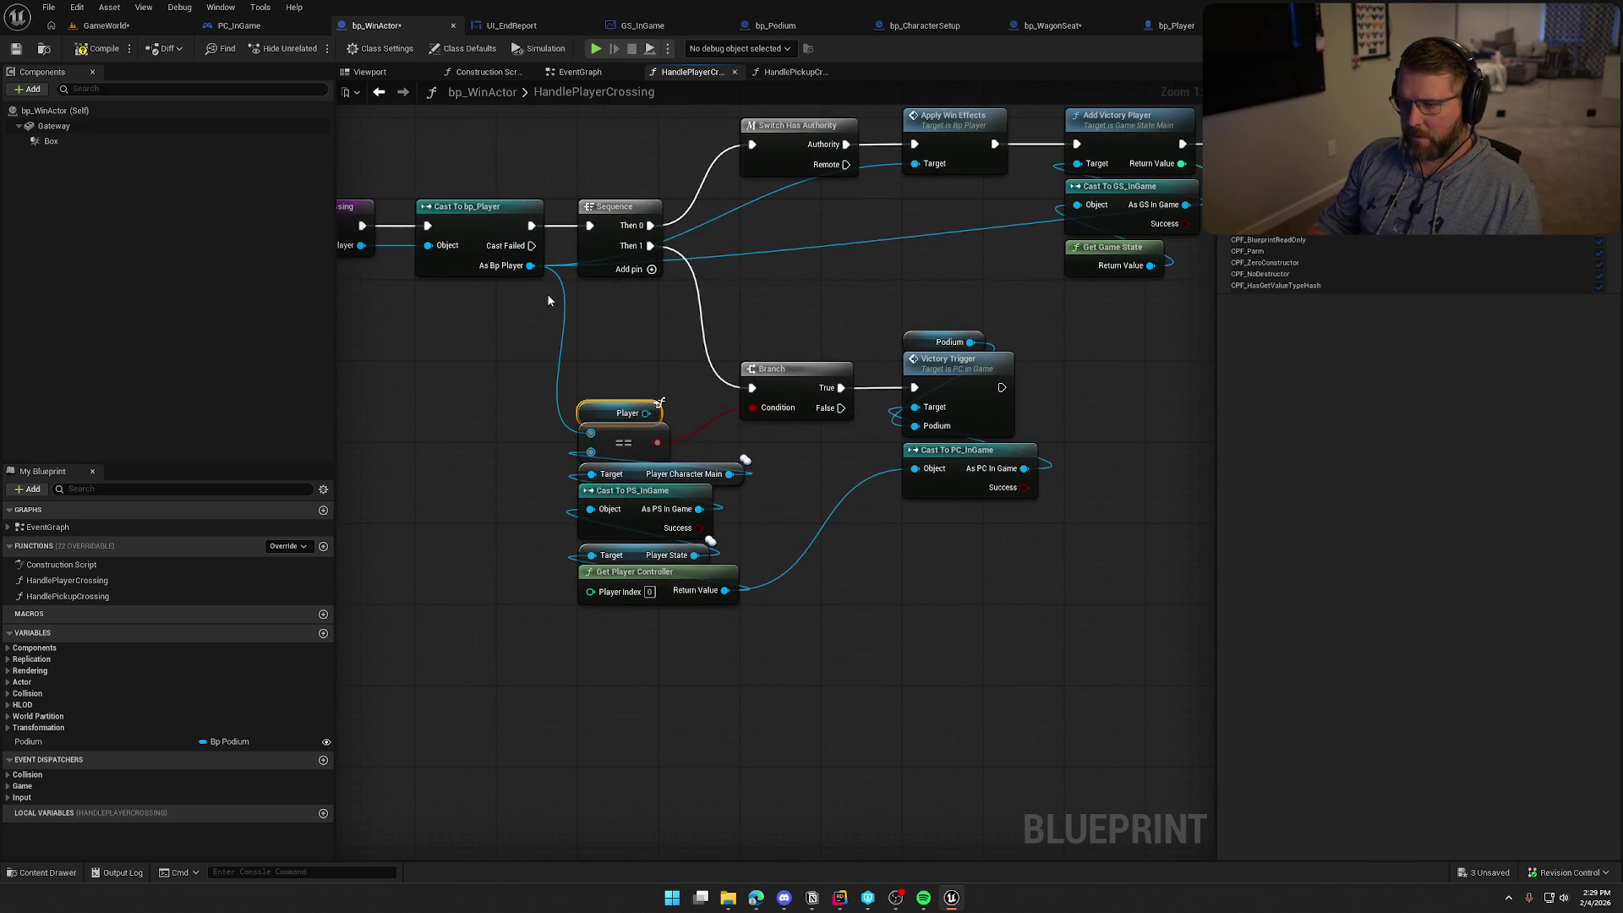
key(Delete)
mouse_move(612, 364)
mouse_down()
mouse_move(633, 434)
mouse_move(690, 436)
mouse_up()
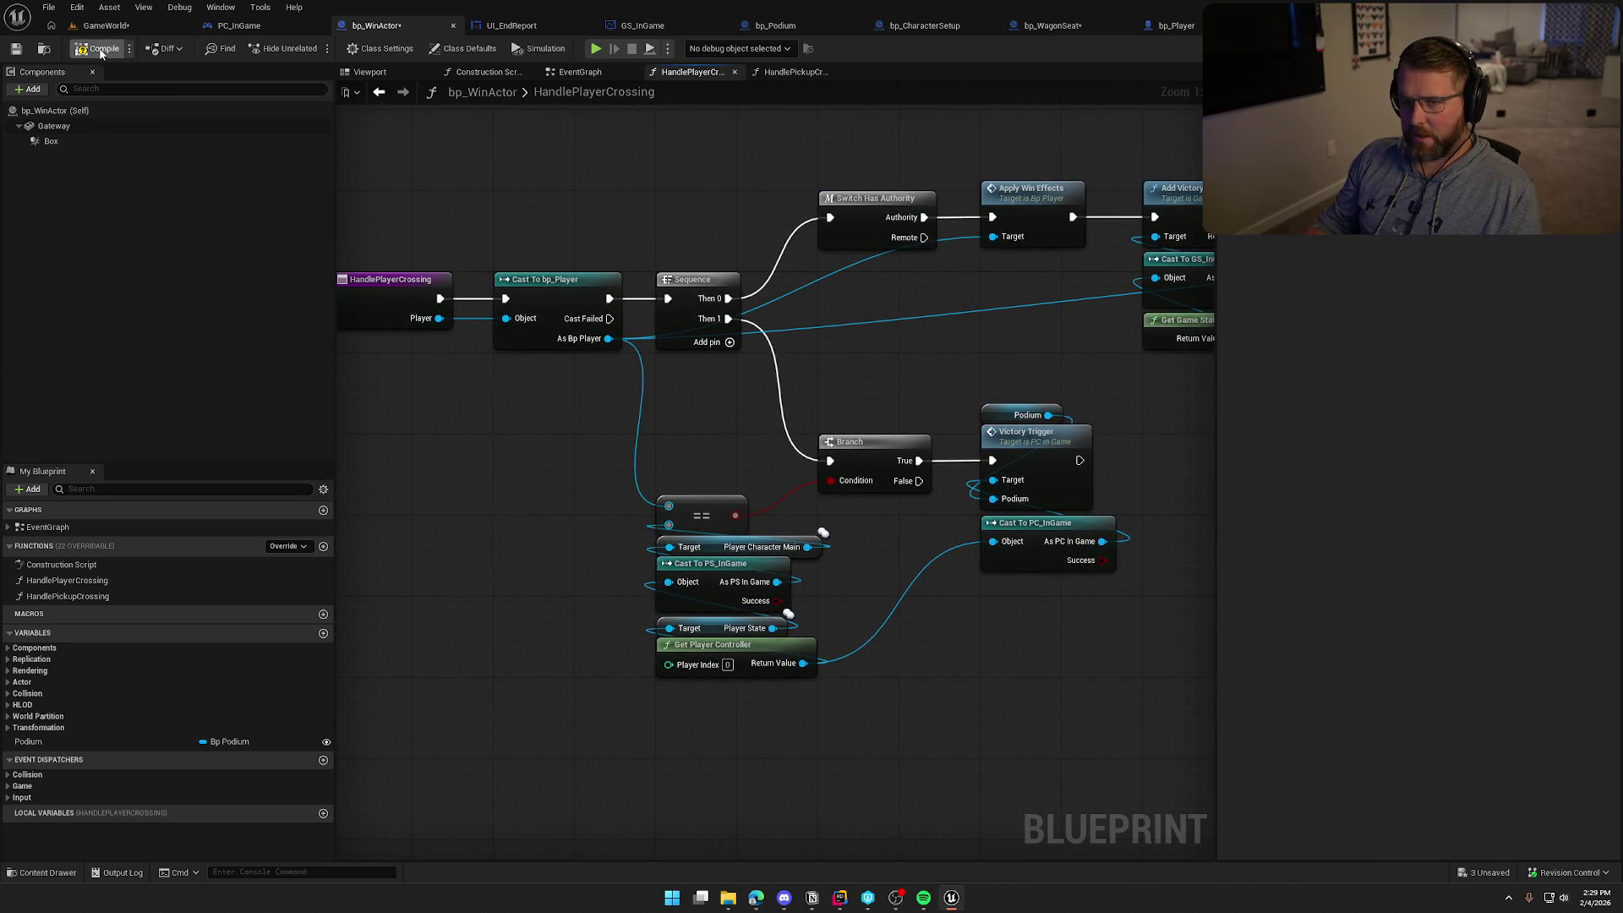
click(580, 72)
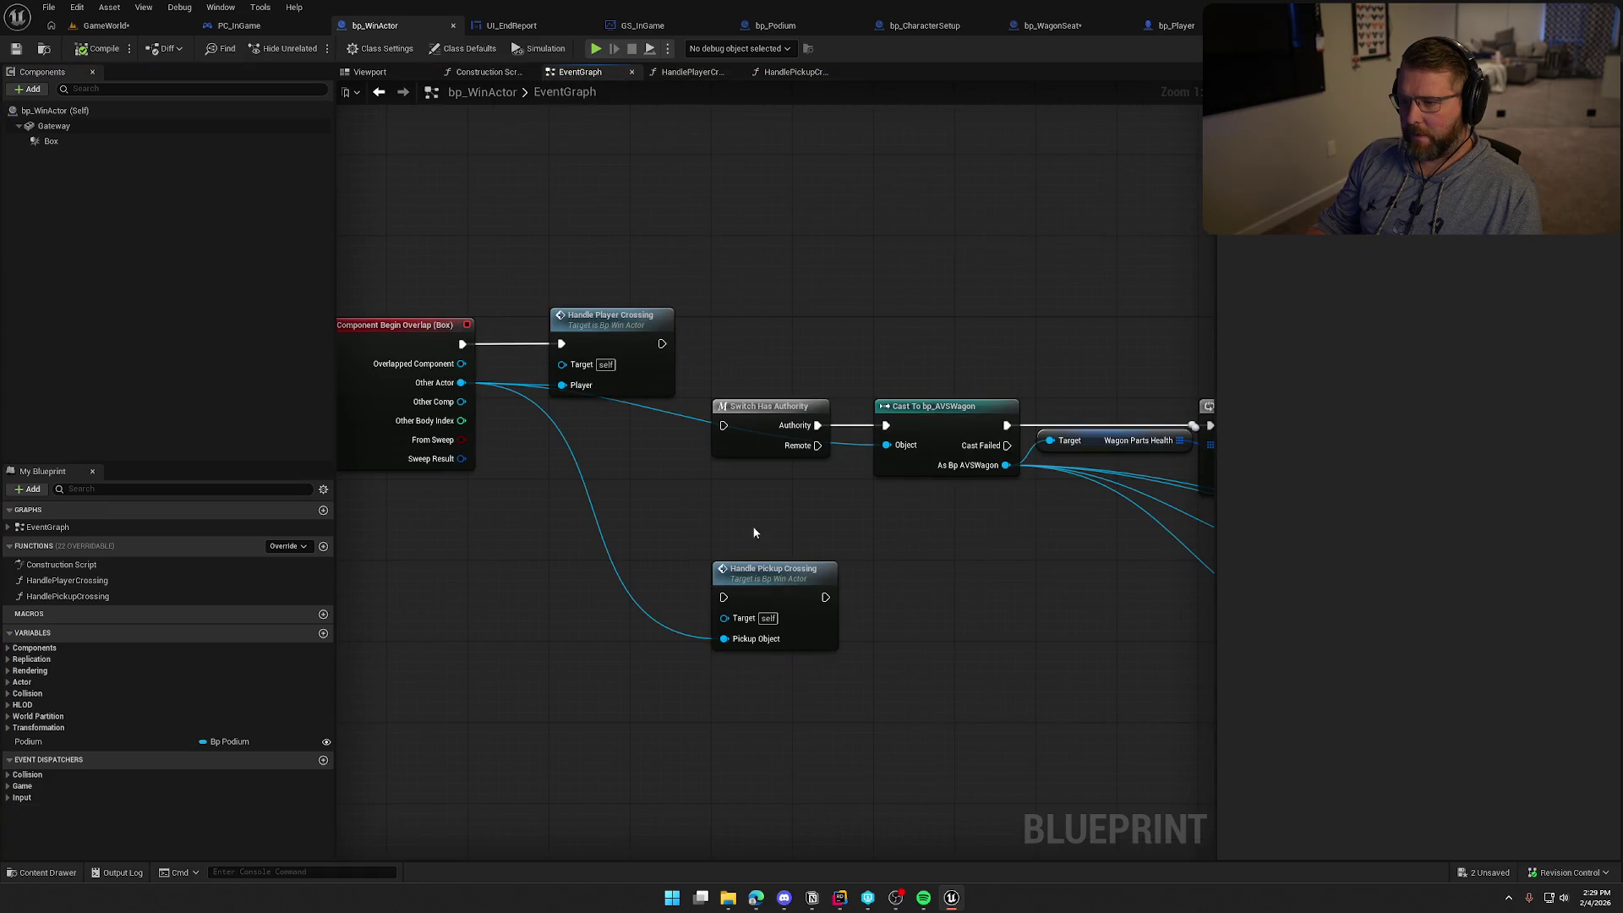
Wire Switch Has Authority directly after Handle Player Crossing
mouse_move(754, 596)
mouse_down()
mouse_move(754, 315)
mouse_move(755, 343)
mouse_move(678, 355)
mouse_move(724, 343)
mouse_up()
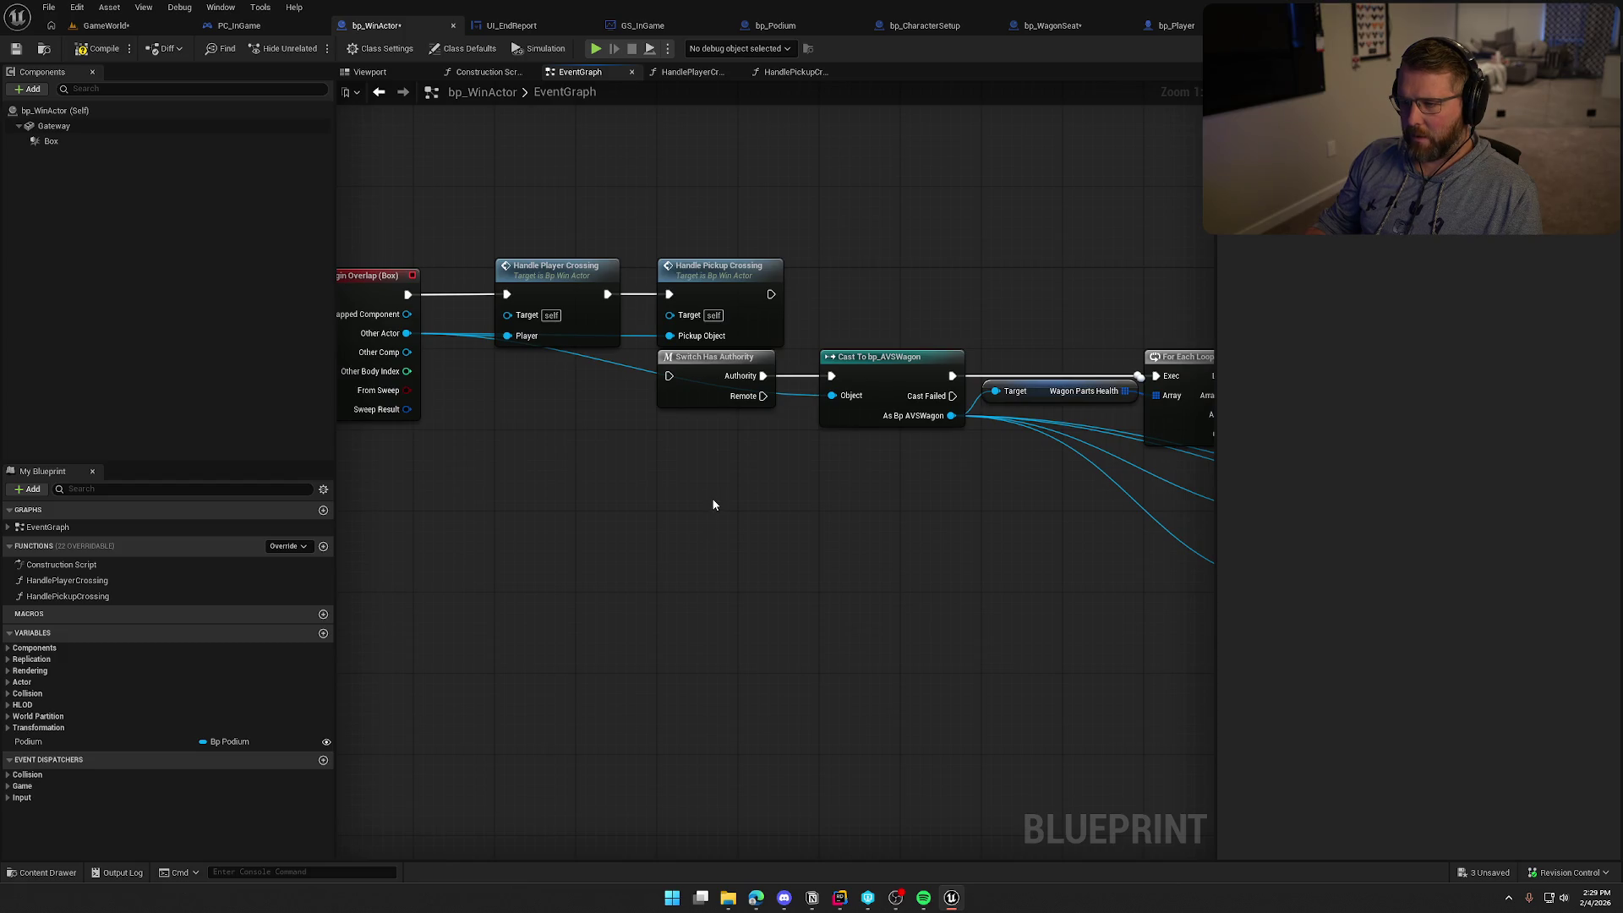
click(562, 275)
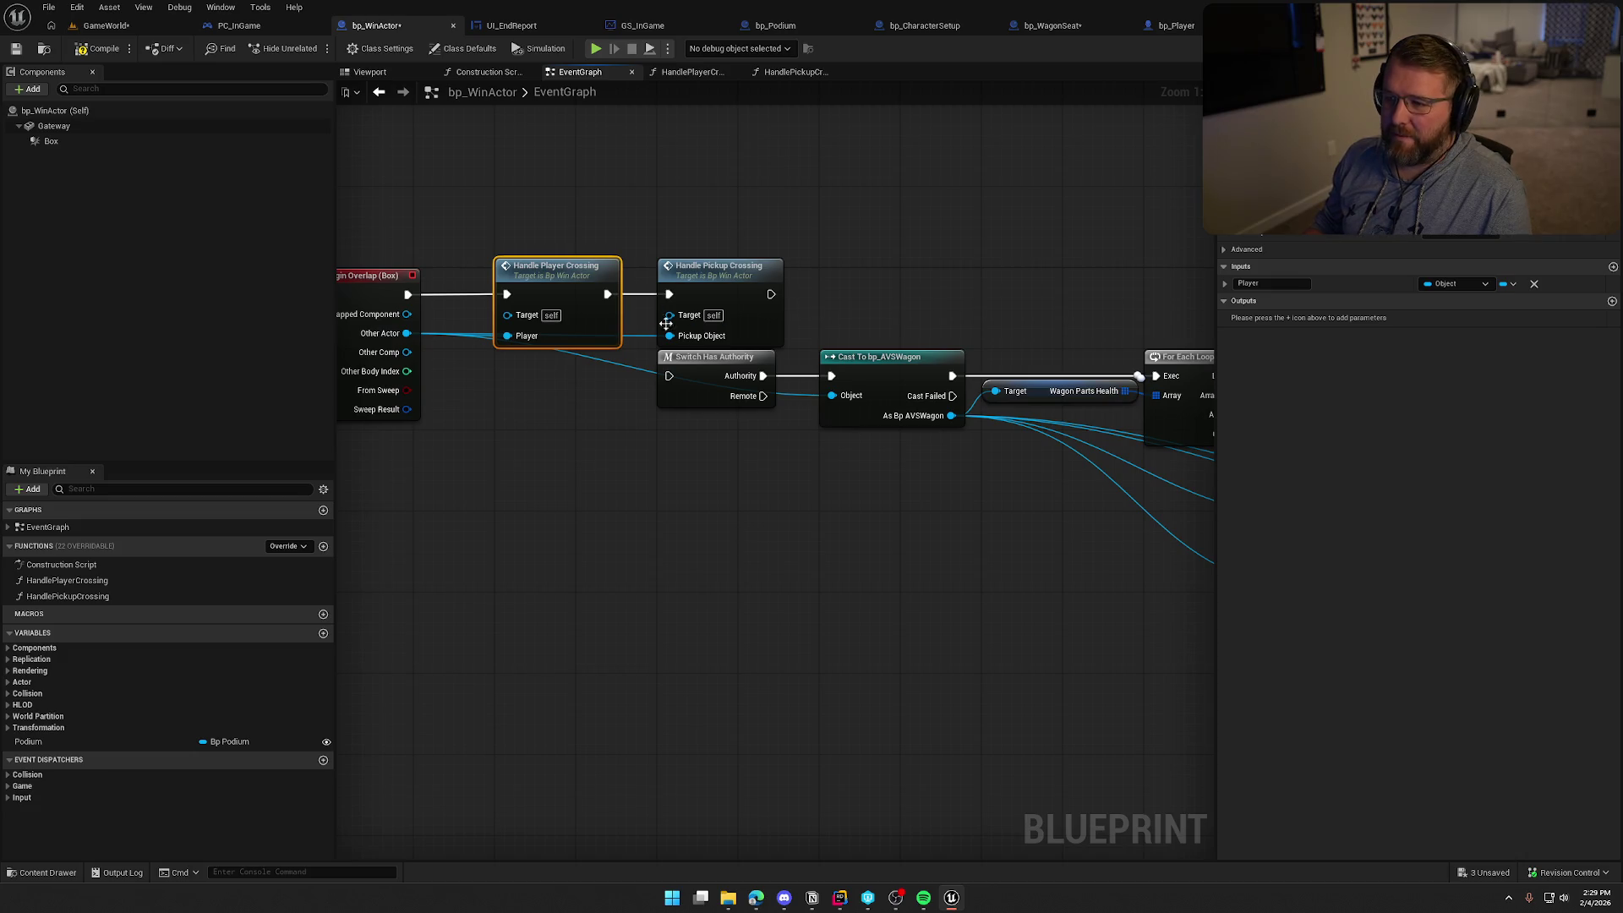
click(730, 255)
scroll(850, 468, down, 3)
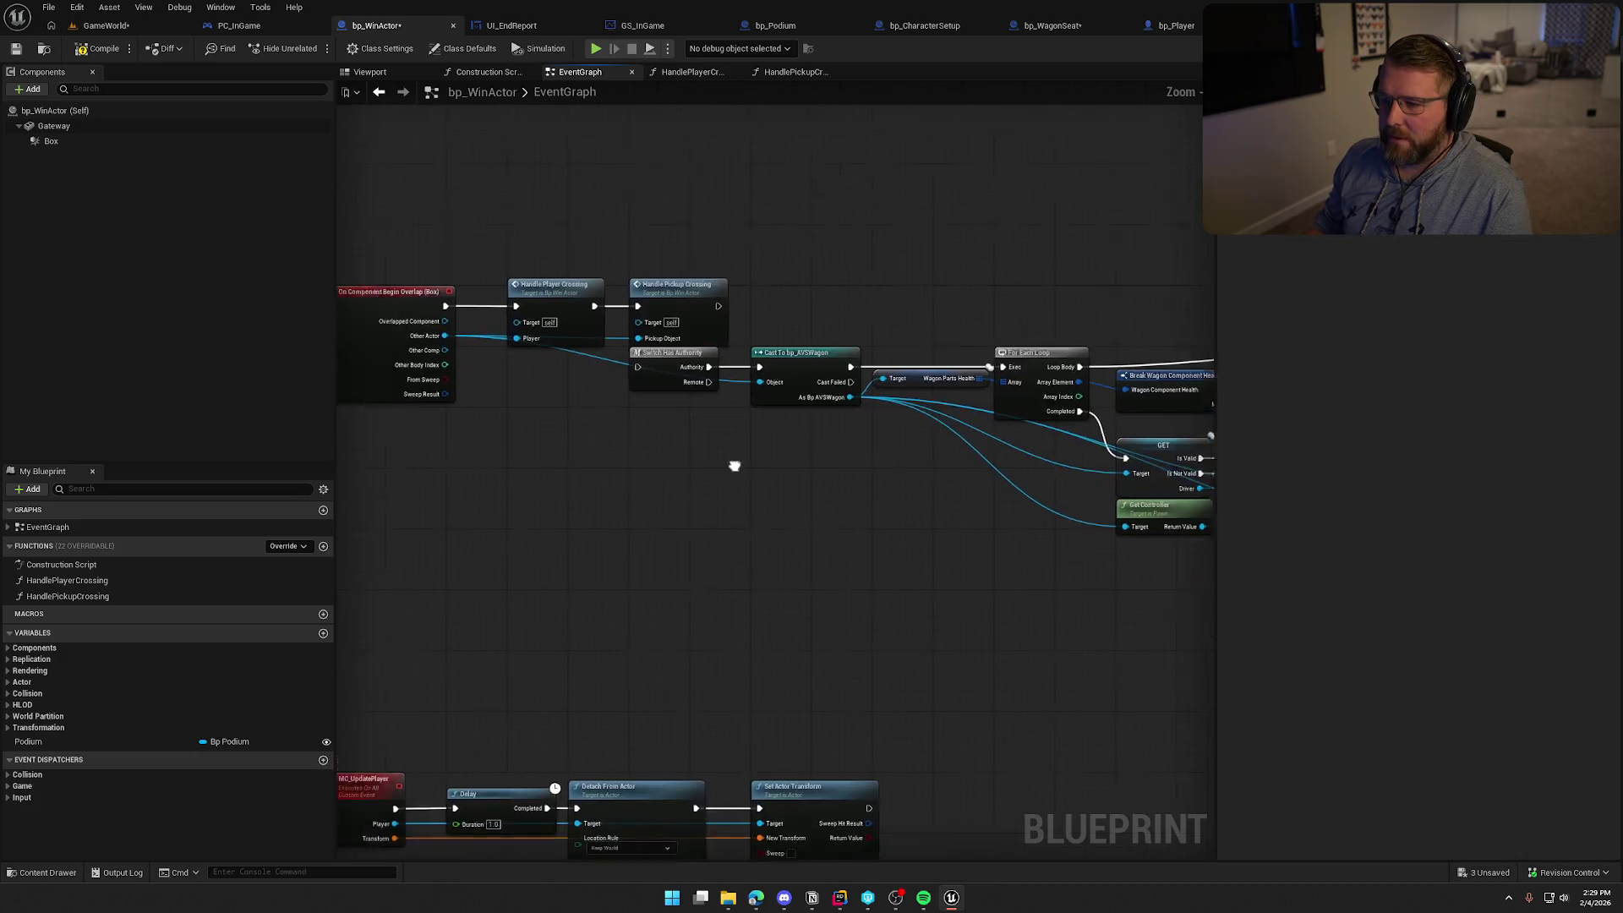
drag(618, 348, 580, 399)
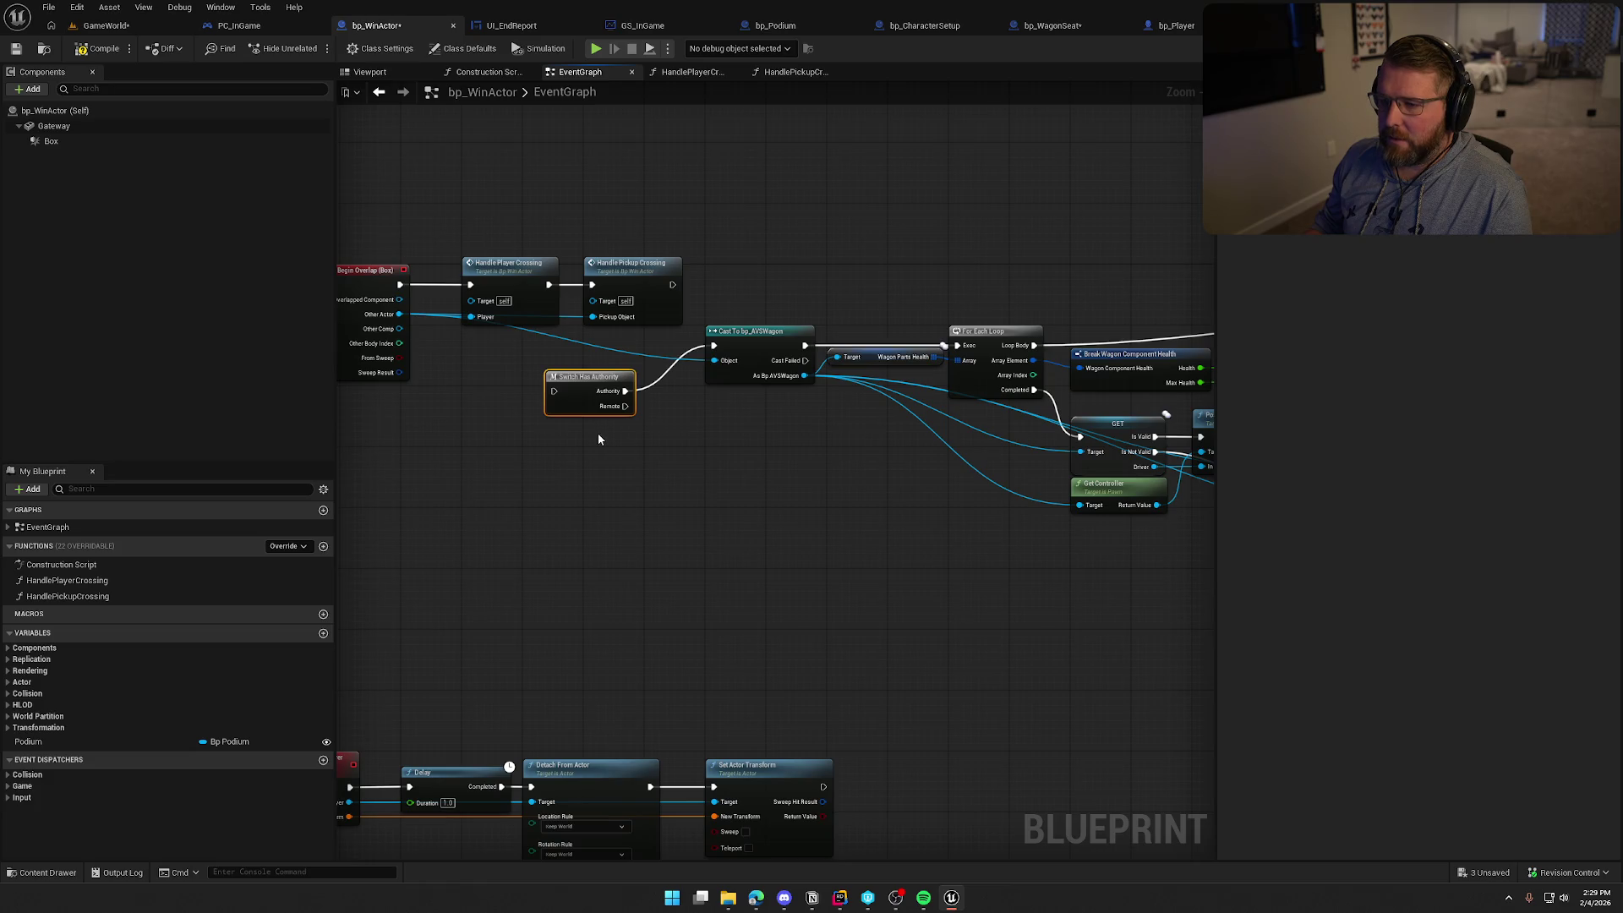
drag(645, 273, 775, 276)
drag(555, 391, 549, 284)
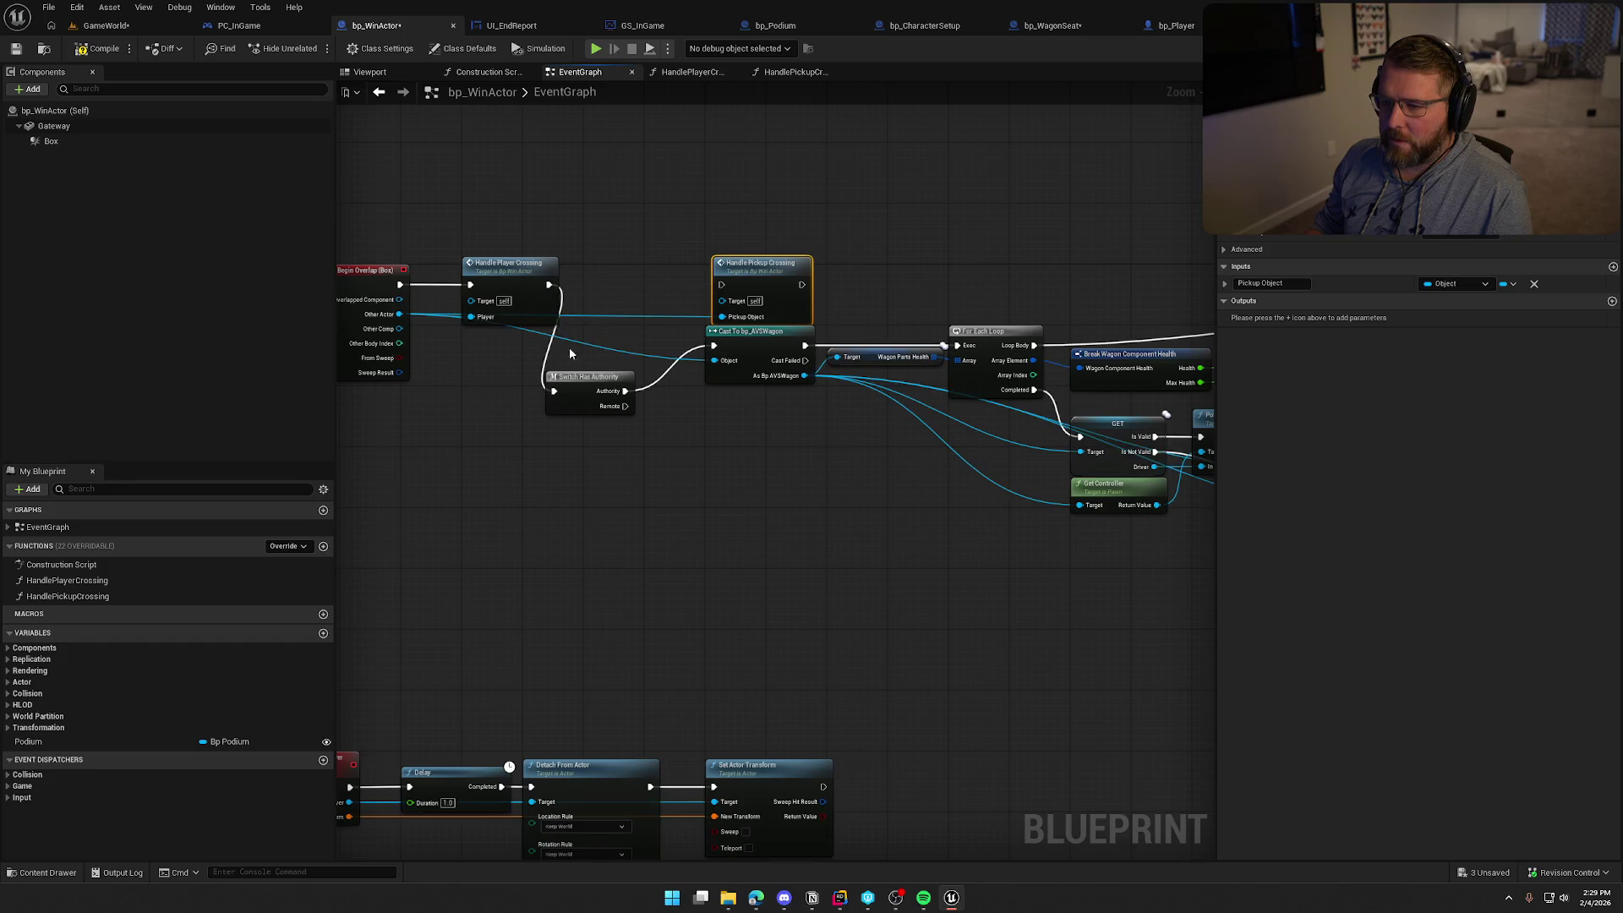
mouse_move(573, 395)
mouse_down()
mouse_move(625, 296)
mouse_move(708, 453)
mouse_up()
Move Handle Pickup Crossing clear of the wagon logic and box-select the wagon-handling nodes
drag(851, 493, 733, 520)
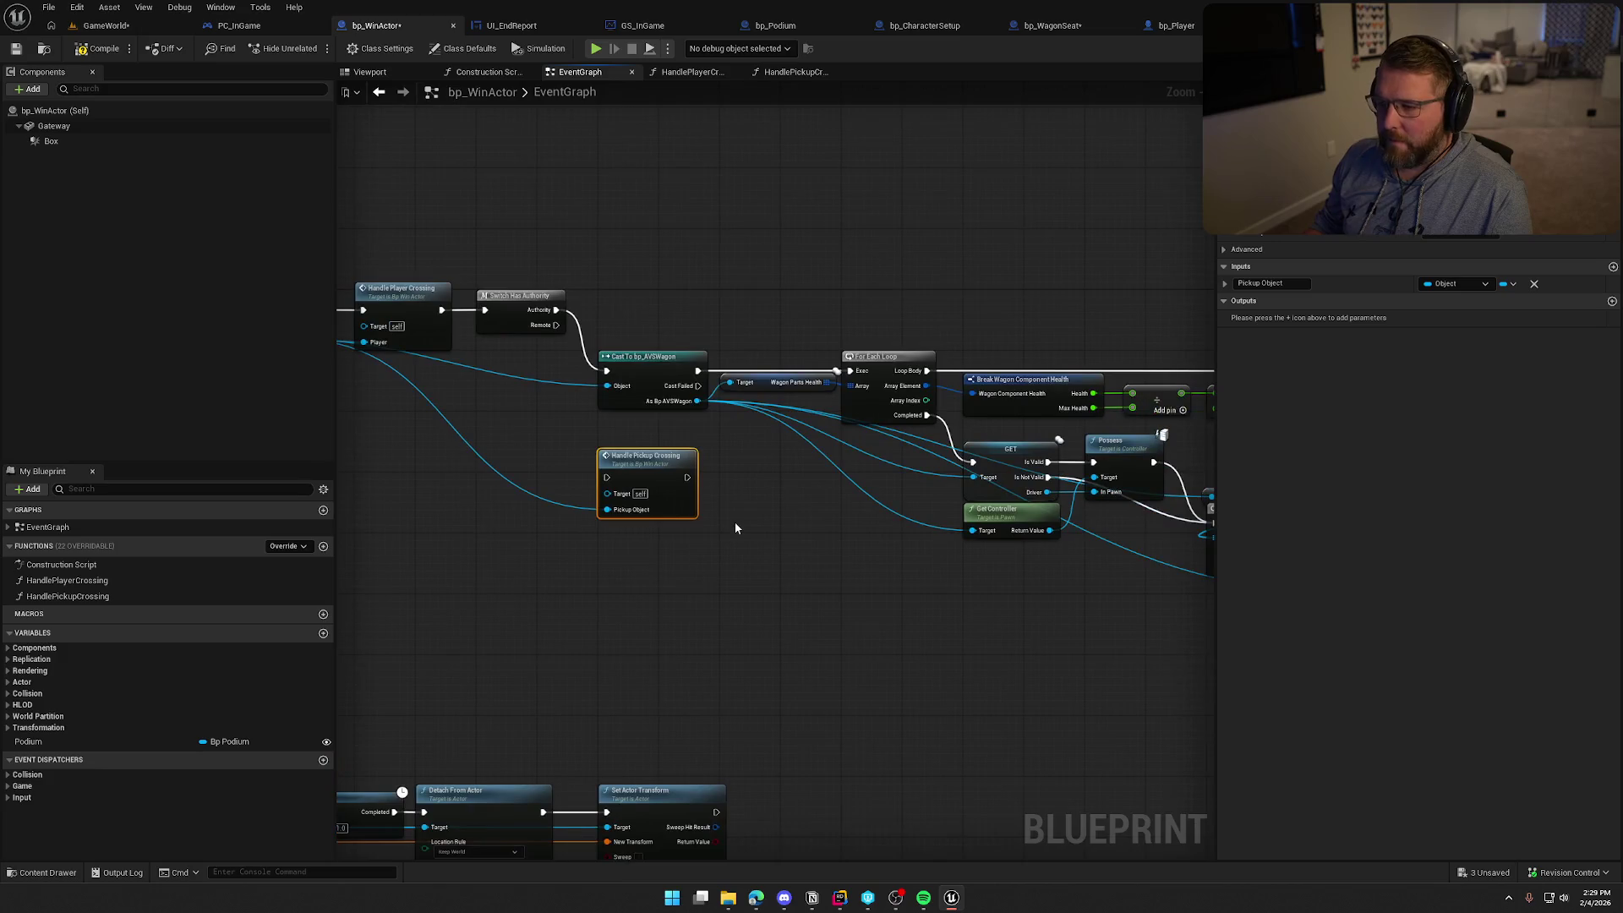
drag(651, 477, 469, 510)
mouse_move(688, 543)
mouse_down()
mouse_move(567, 543)
mouse_move(496, 501)
mouse_move(572, 425)
mouse_up()
scroll(606, 538, down, 1)
scroll(494, 501, down, 1)
mouse_move(481, 281)
mouse_down()
mouse_move(890, 454)
mouse_move(1086, 479)
mouse_up()
scroll(504, 388, up, 3)
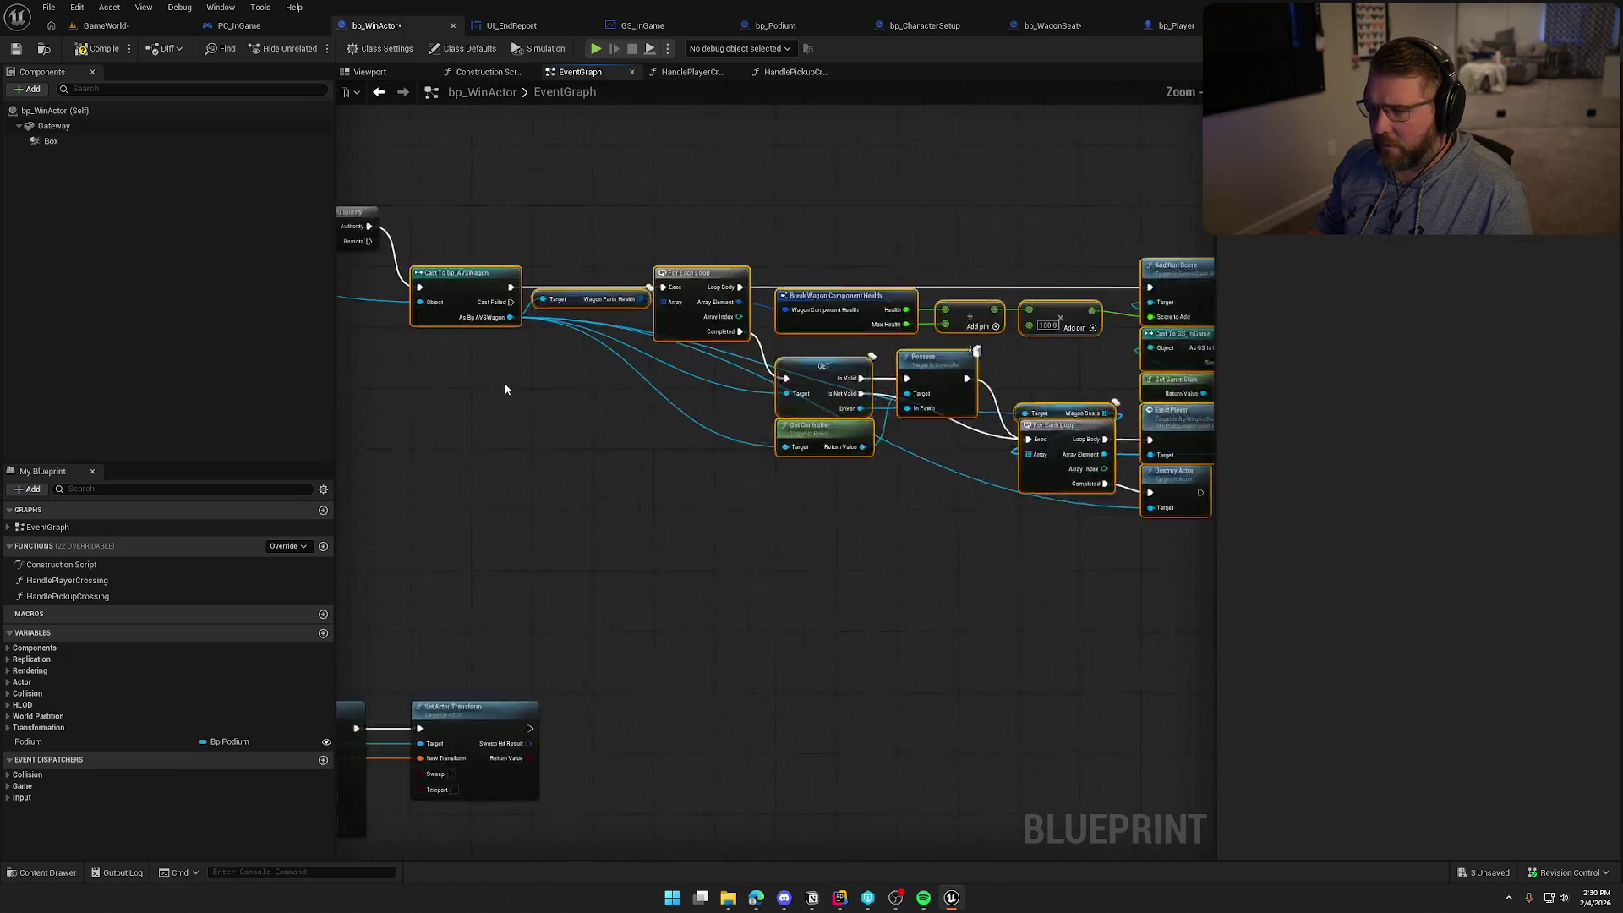
Collapse the wagon nodes into a HandleWagonCrossing function with a Wagon input, beside Switch Has Authority
right_click(619, 377)
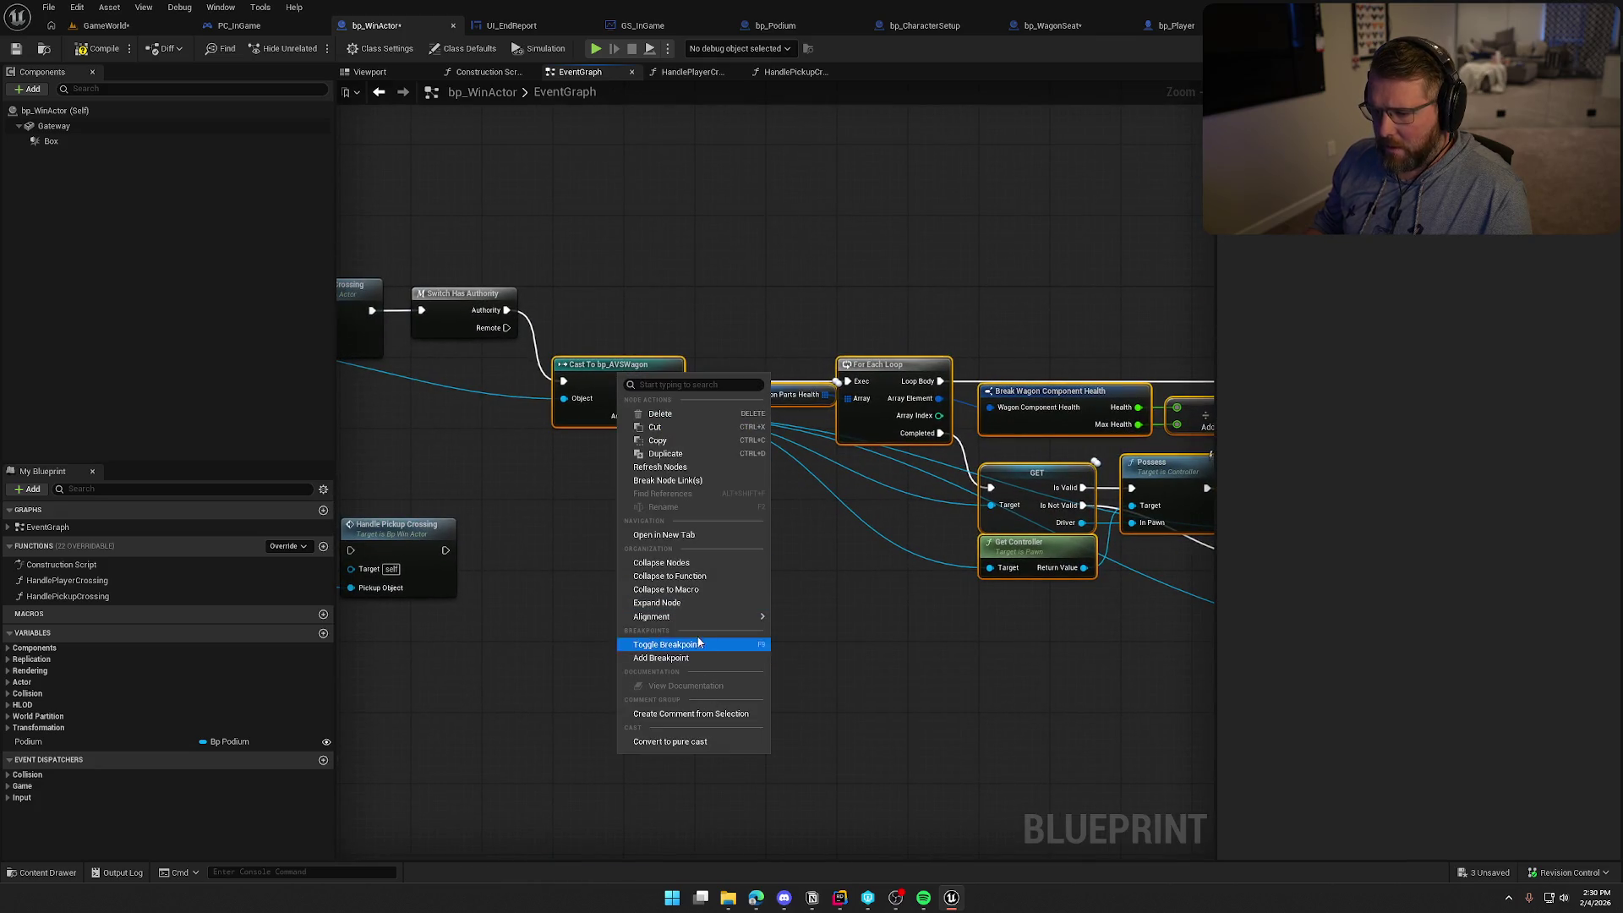
click(709, 577)
text(HandleWagonCros)
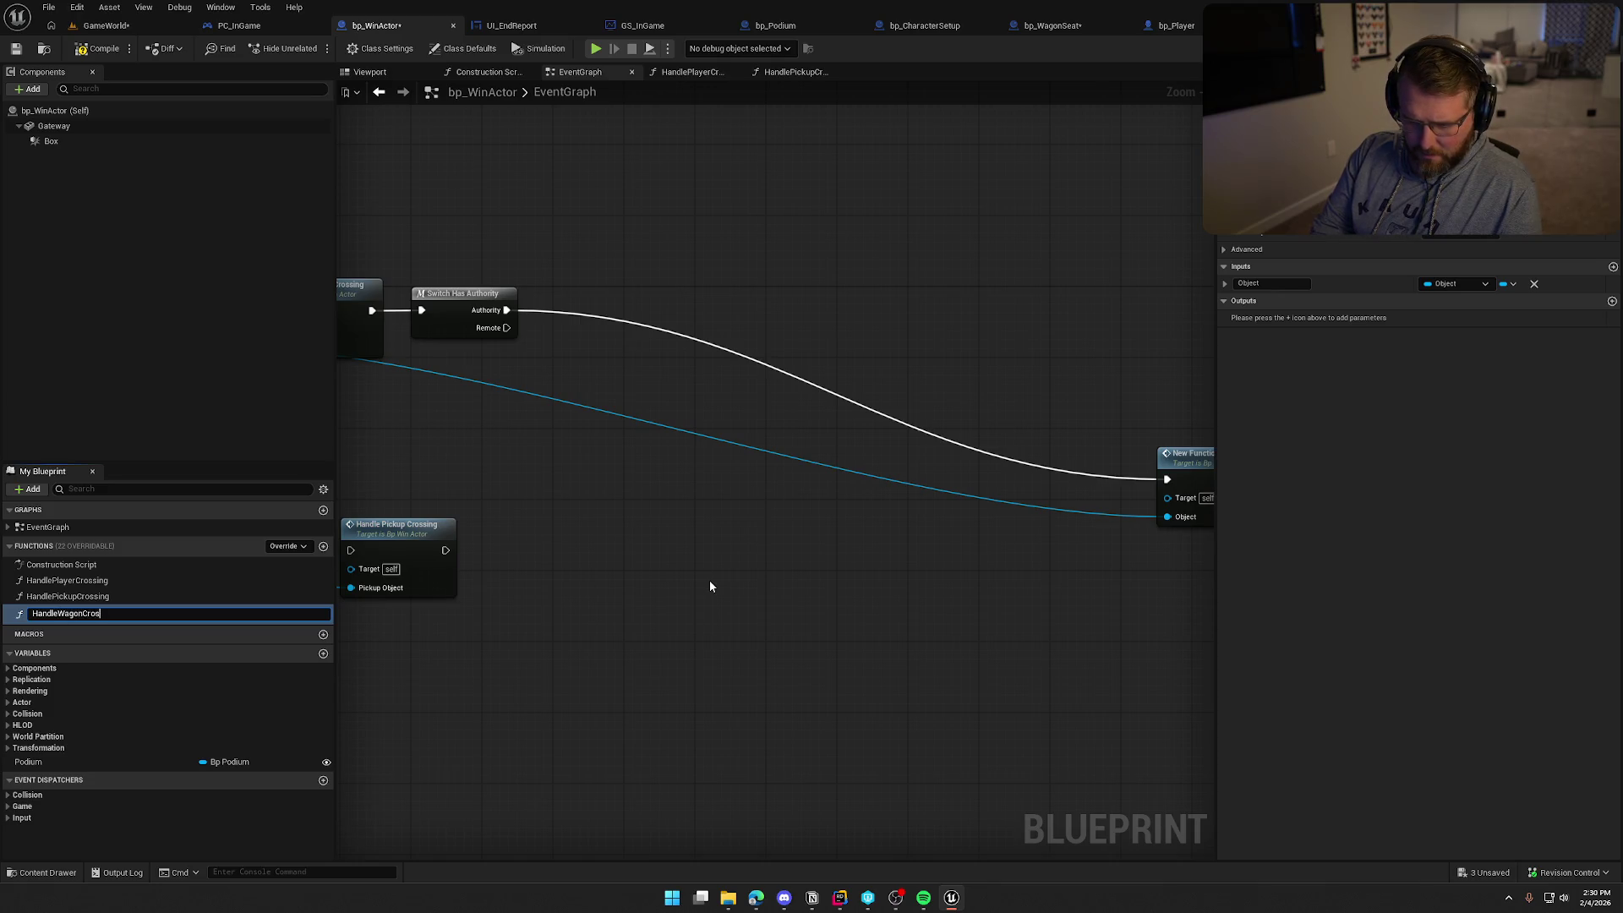
text(ing)
key(Return)
mouse_move(1189, 467)
mouse_down()
mouse_move(617, 316)
mouse_move(574, 279)
mouse_up()
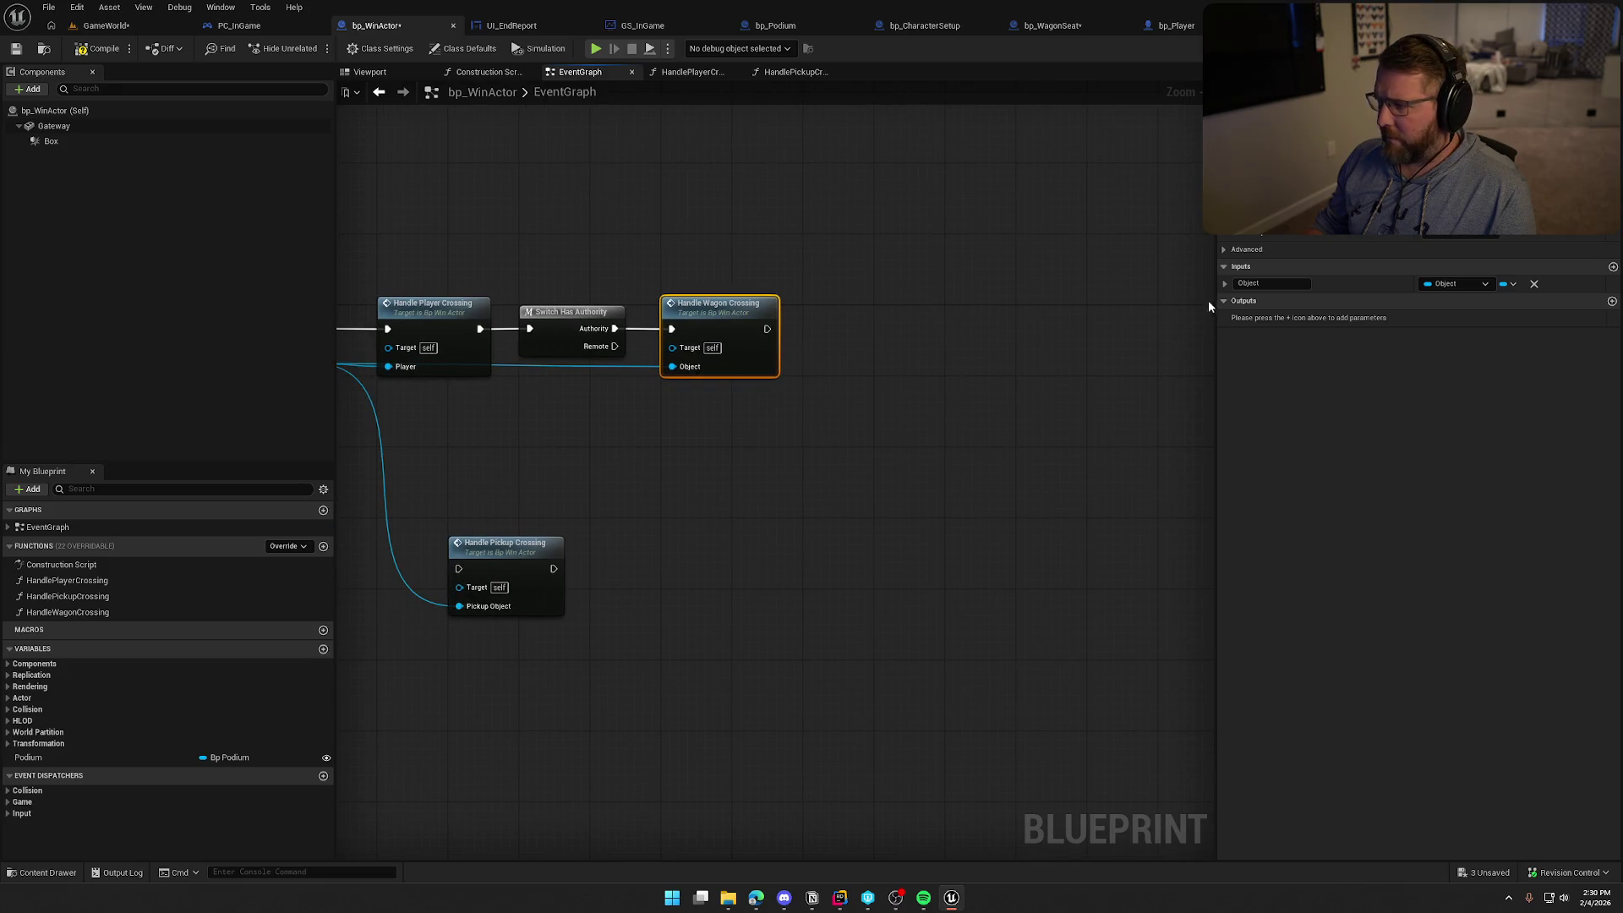
text(Wagon)
key(Return)
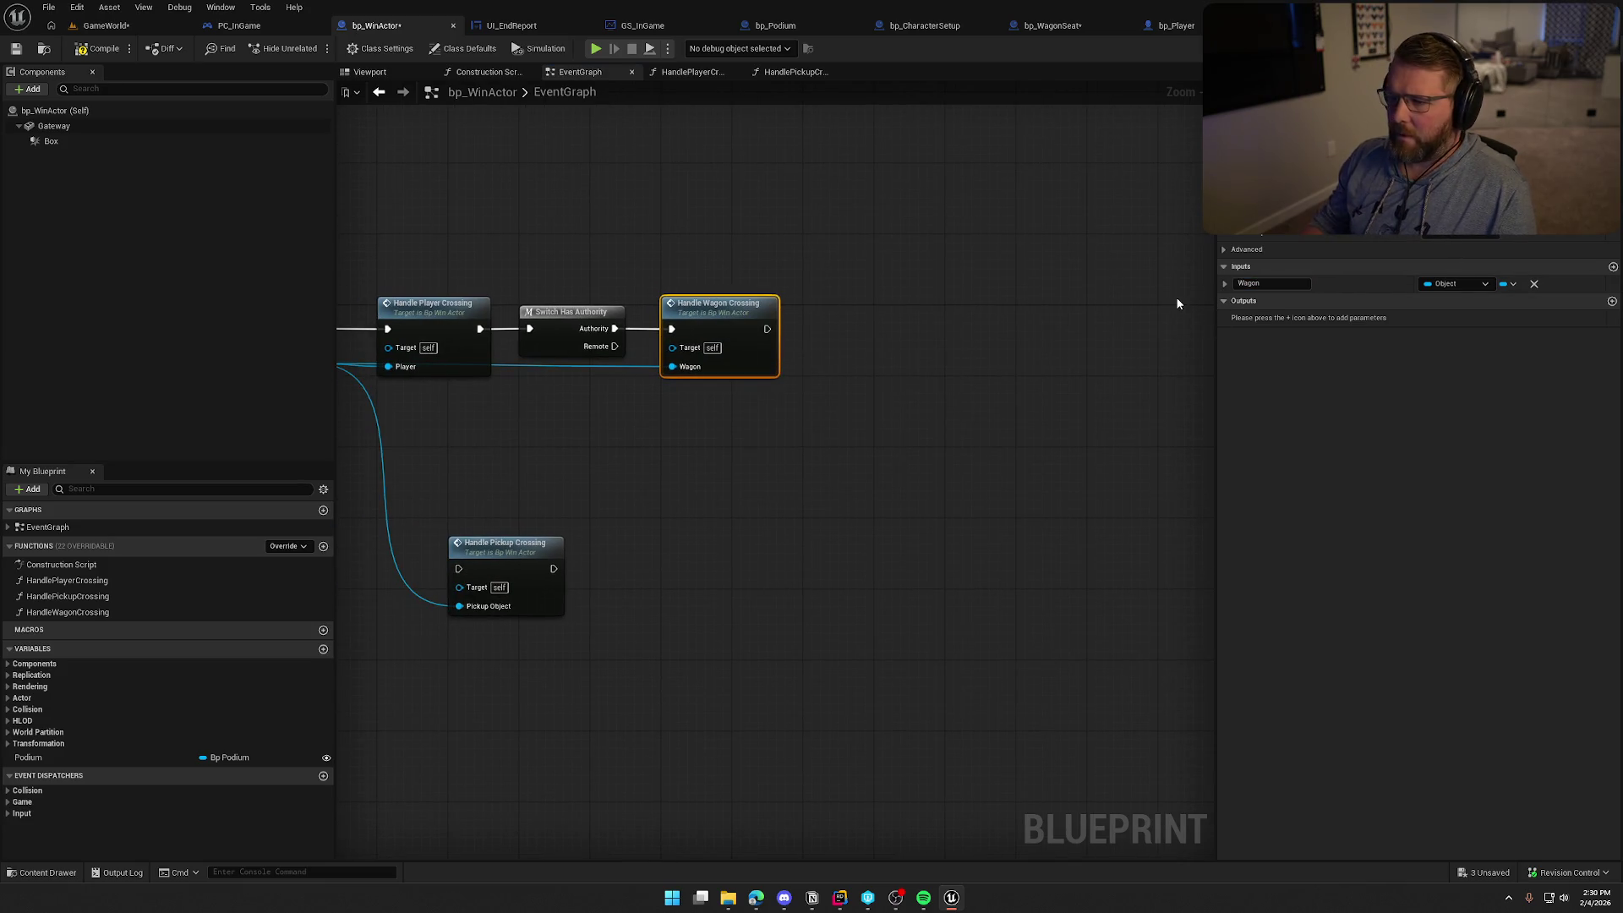
Chain Handle Pickup Crossing after Handle Wagon Crossing and line them up
mouse_move(459, 568)
mouse_down()
mouse_move(772, 381)
mouse_move(767, 329)
mouse_up()
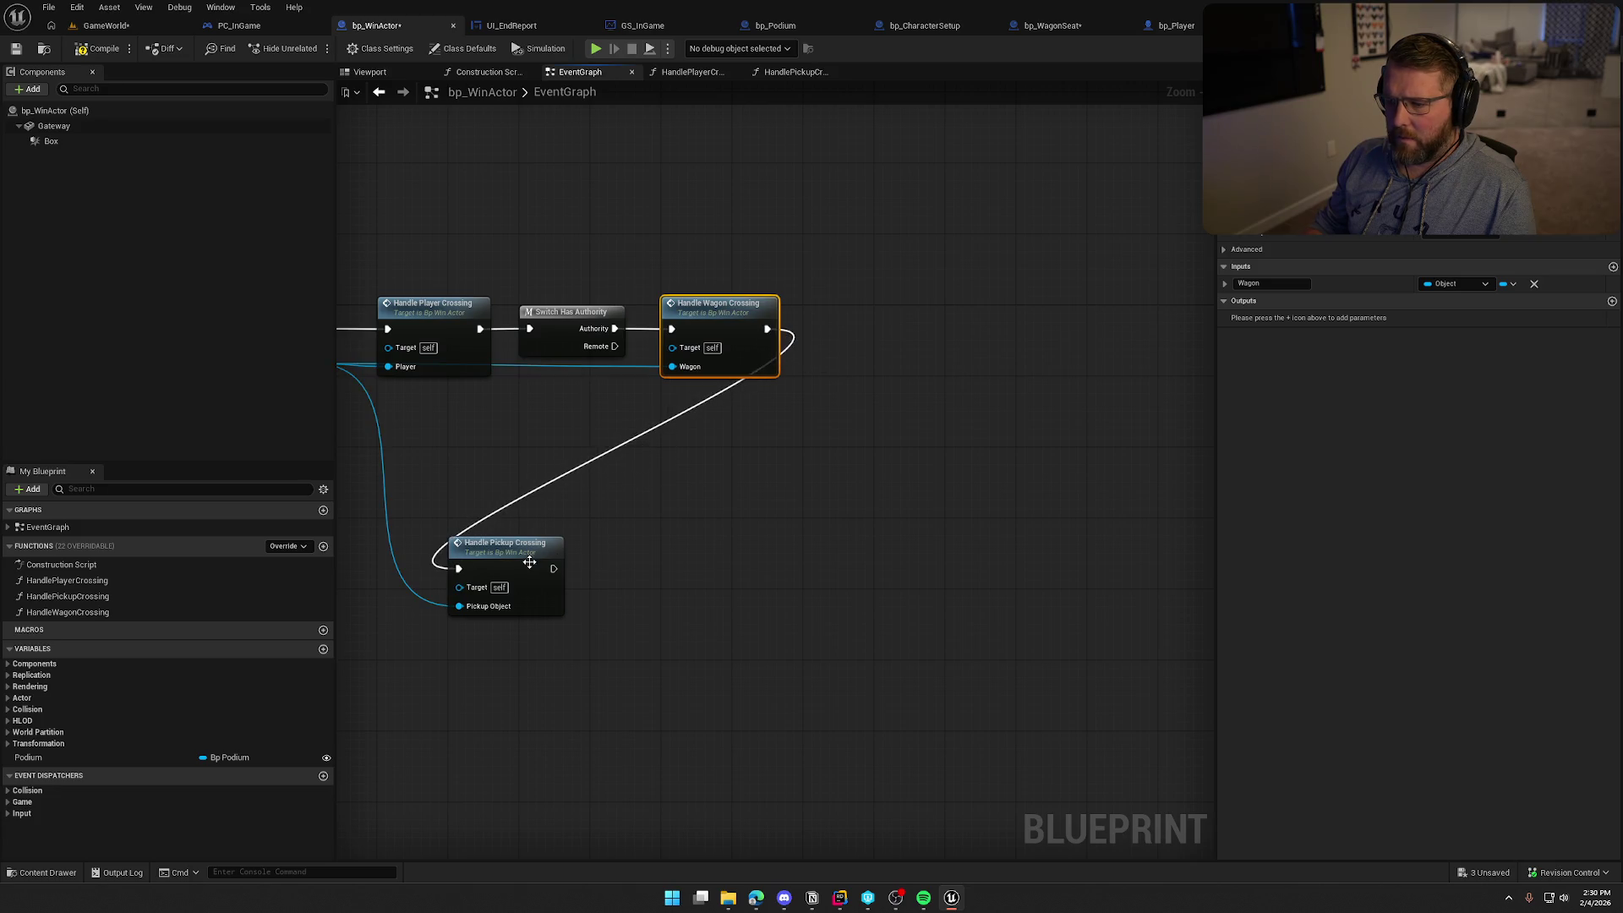
drag(529, 562, 884, 321)
click(812, 485)
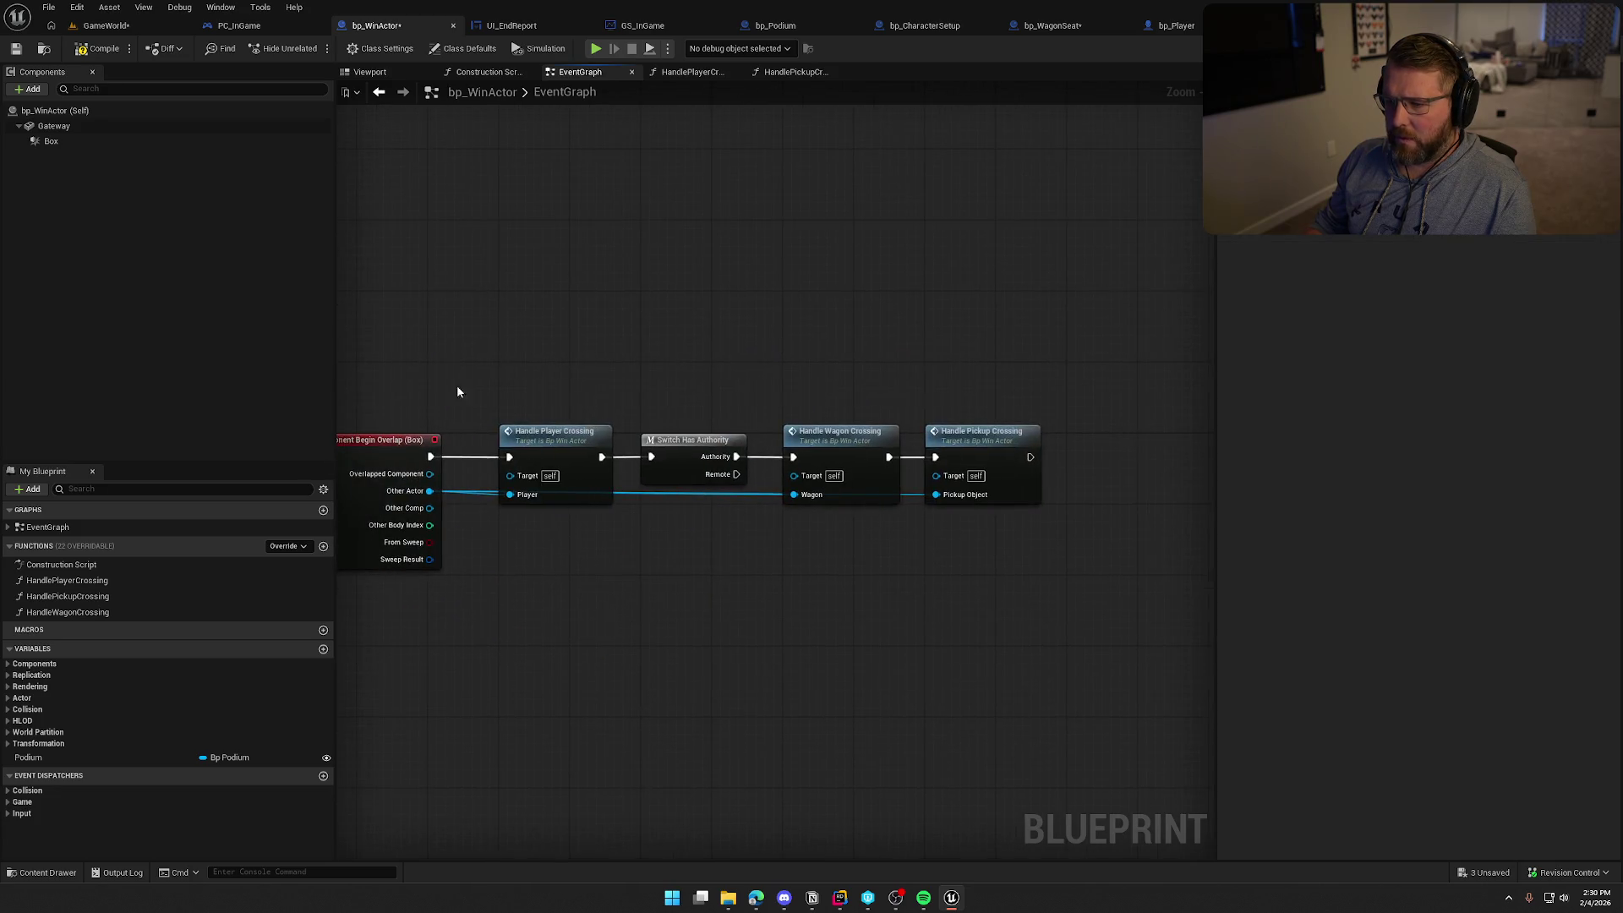
scroll(855, 699, up, 1)
mouse_move(854, 699)
mouse_down()
mouse_move(1029, 583)
mouse_move(724, 555)
mouse_move(691, 427)
mouse_up()
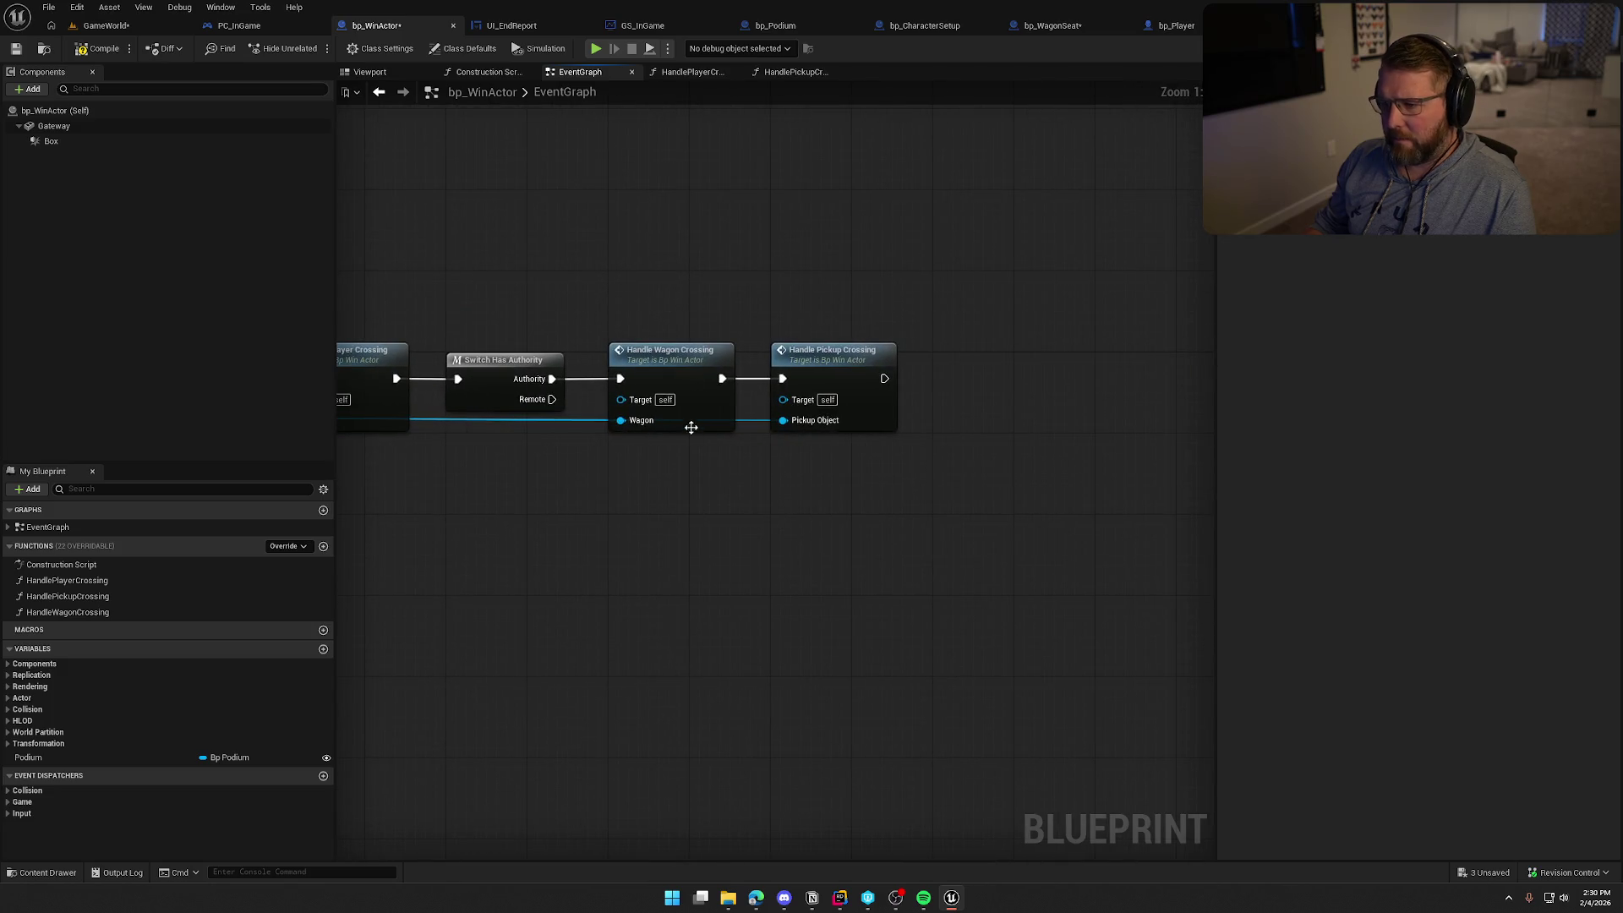
Open the HandleWagonCrossing graph and shift its wagon nodes closer to the entry node
double_click(690, 427)
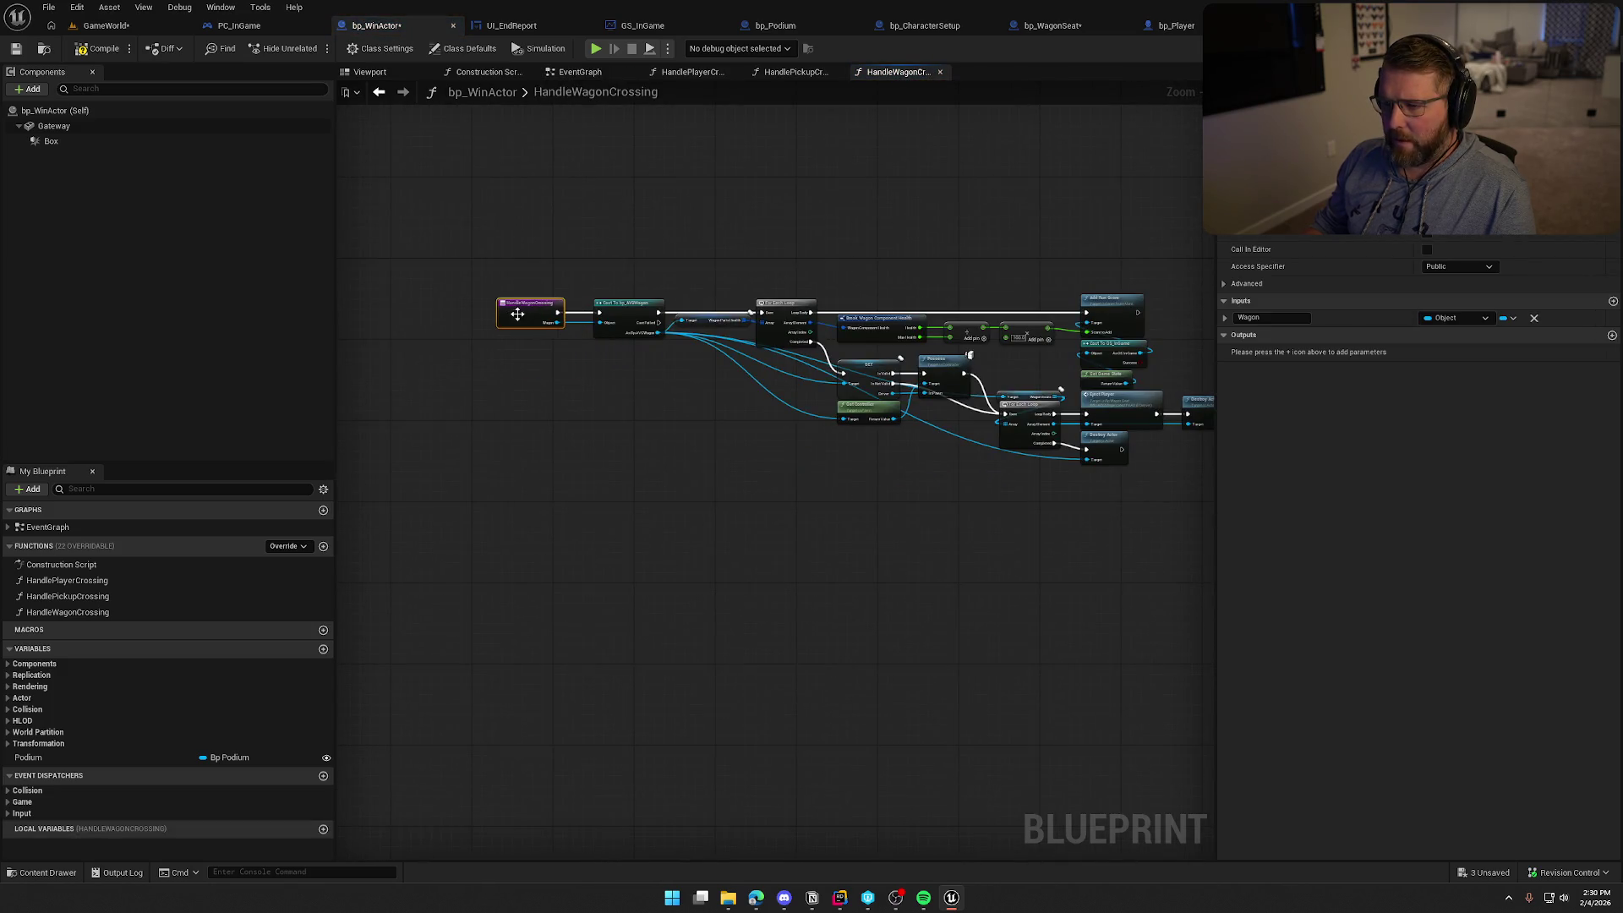
scroll(517, 314, down, 3)
drag(471, 254, 890, 469)
drag(505, 315, 437, 302)
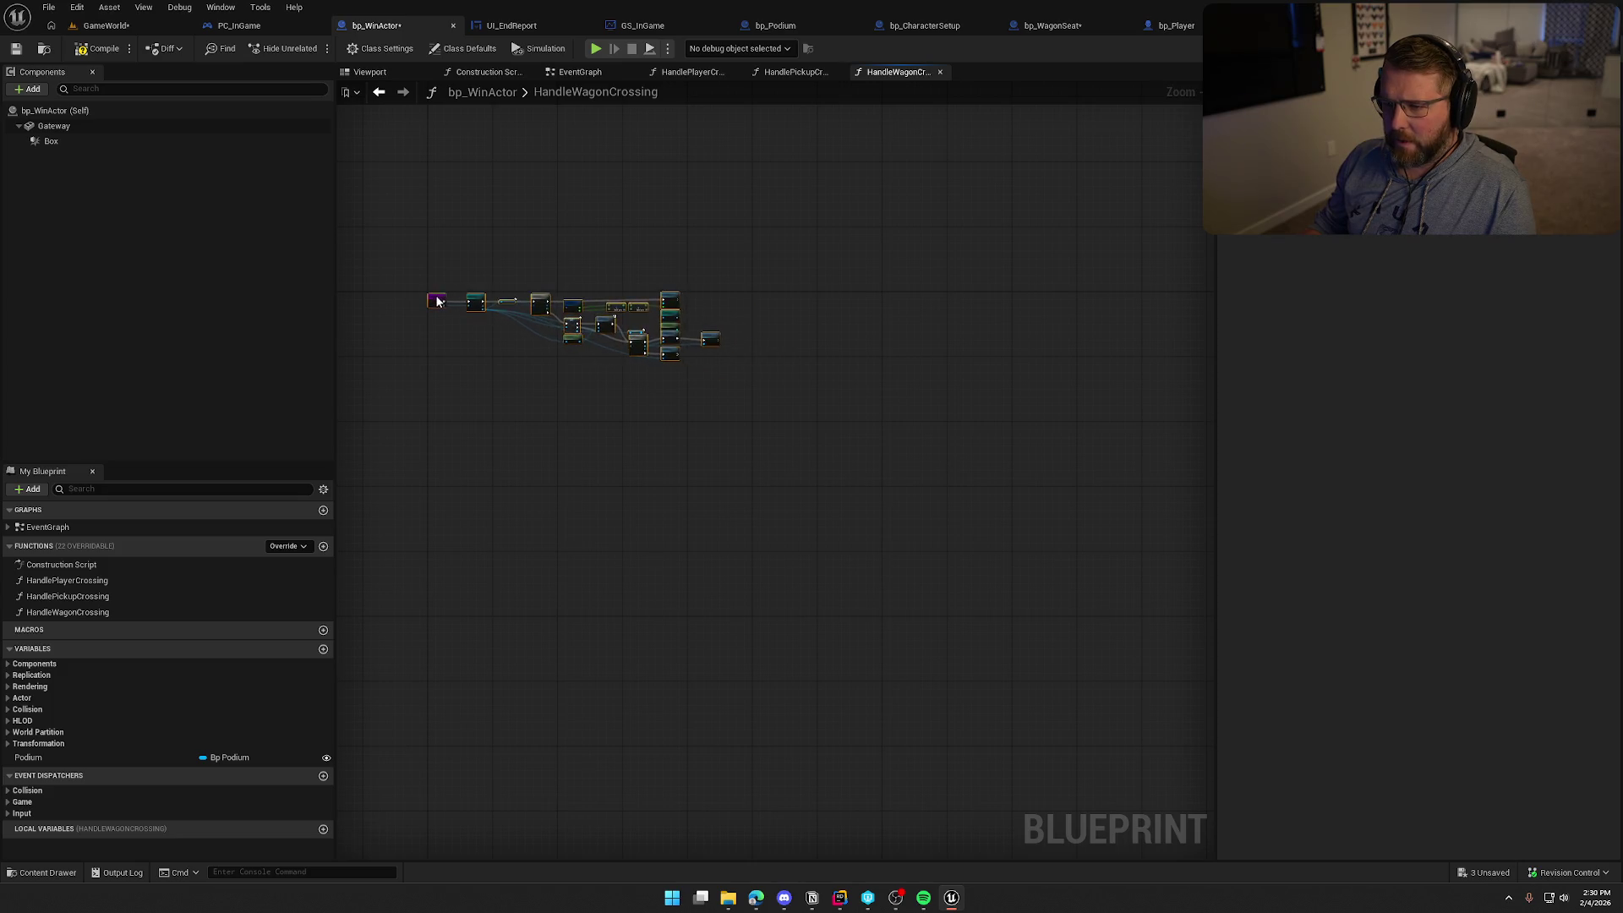
scroll(438, 302, up, 5)
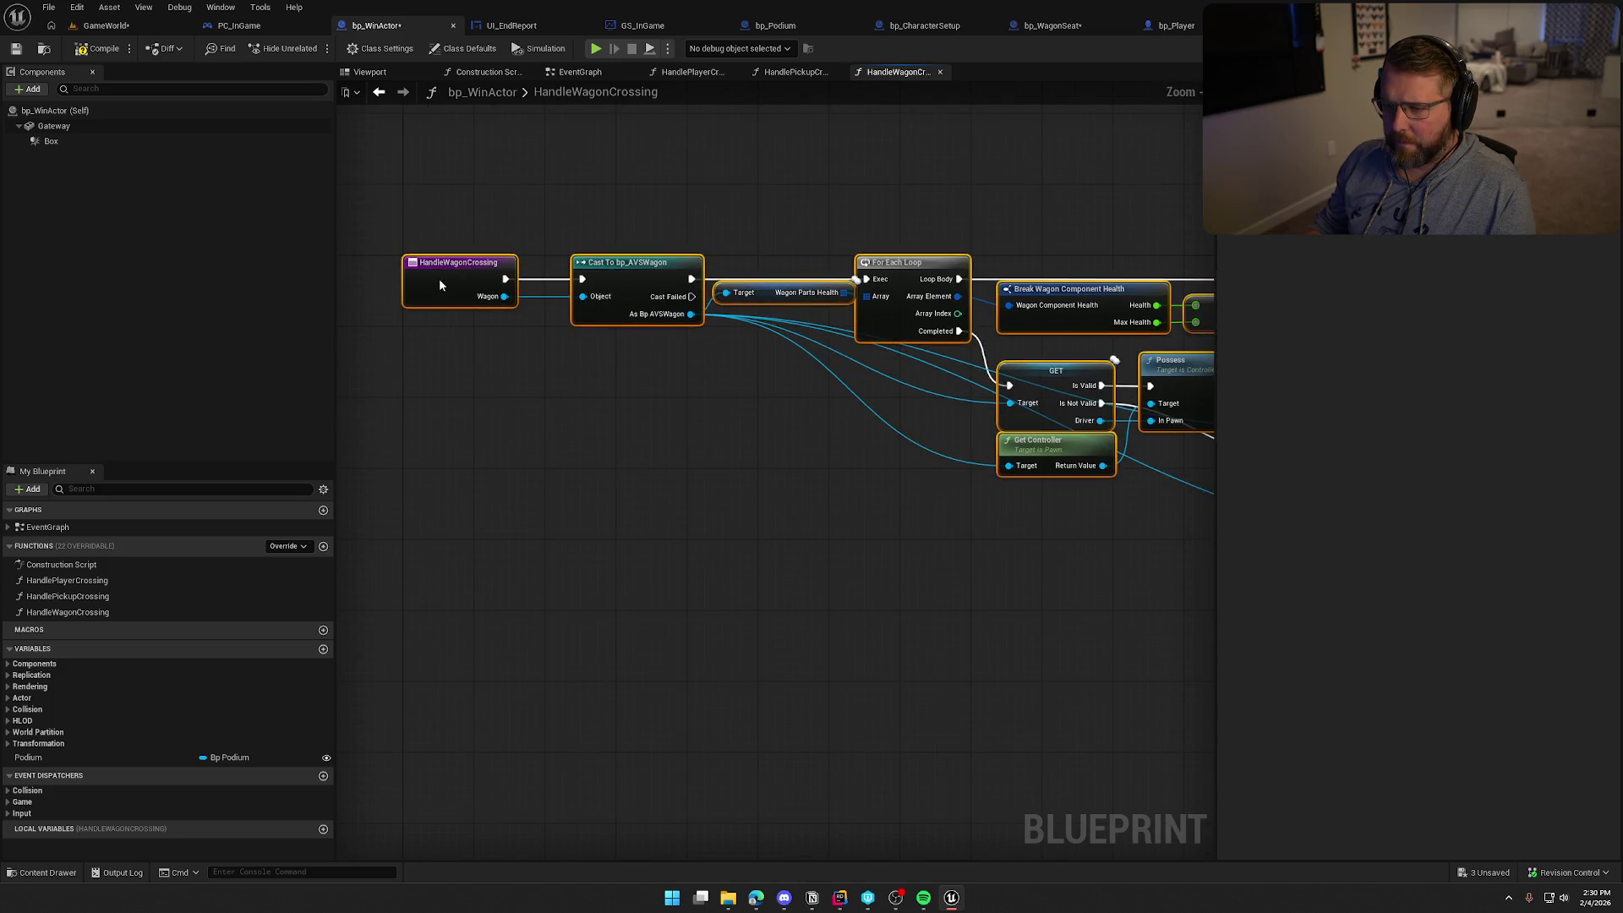
scroll(439, 285, down, 4)
drag(616, 304, 1051, 555)
scroll(529, 496, up, 3)
scroll(643, 405, up, 1)
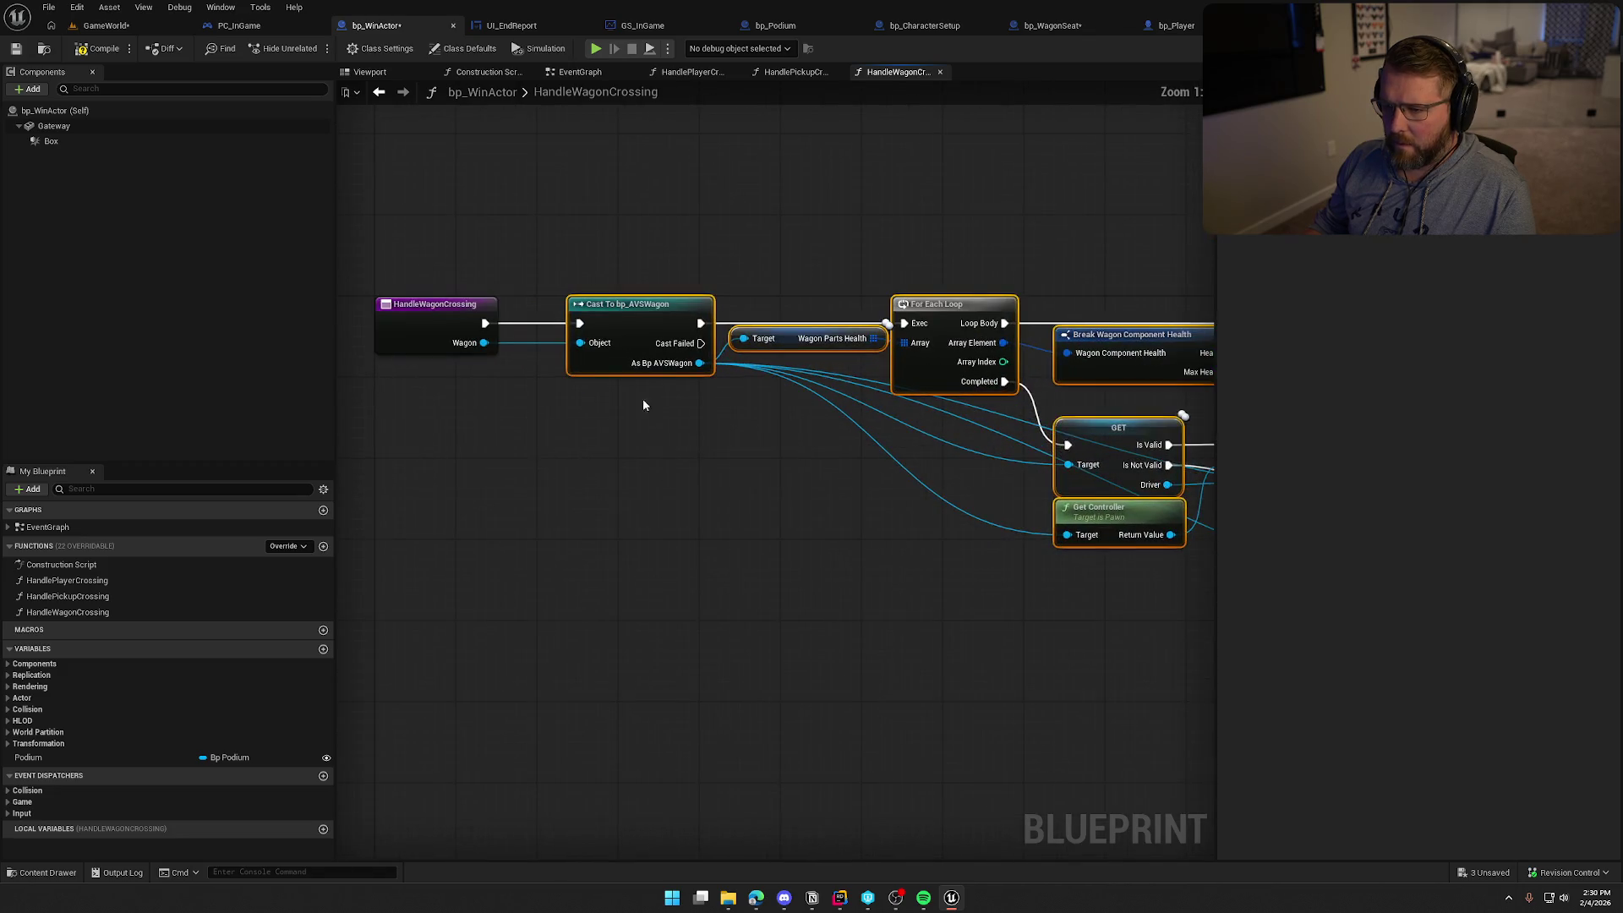
drag(639, 317, 607, 317)
click(612, 450)
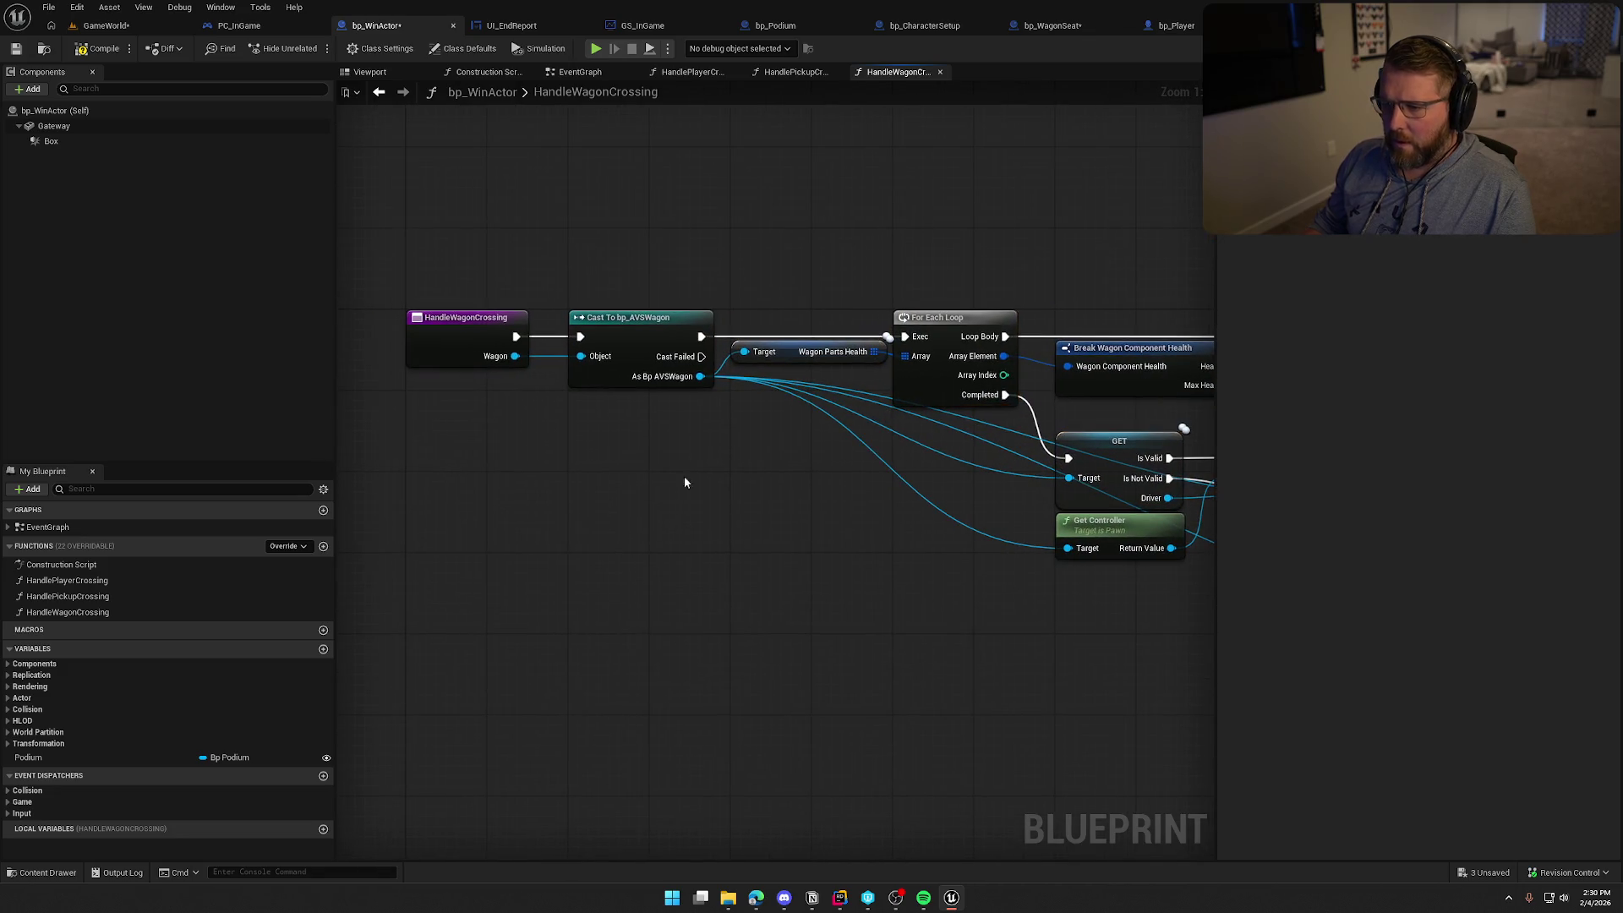
Select the Eject Player, Destroy Actor, loop, GET, Possess and Get Controller nodes and move them down-left
drag(698, 377, 826, 575)
click(646, 510)
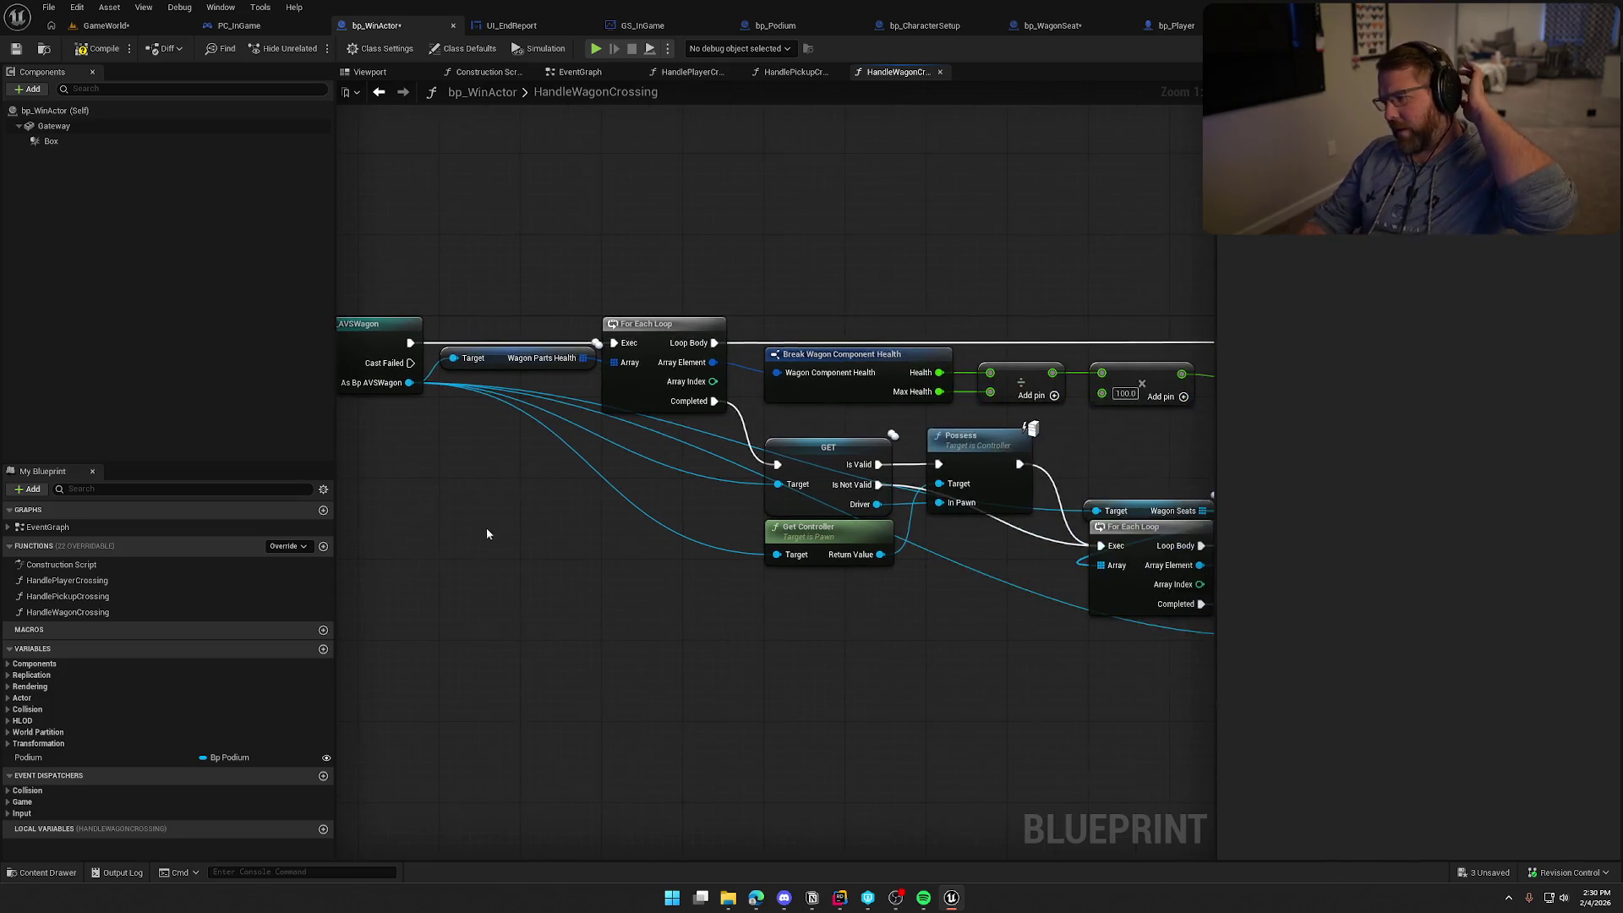
scroll(592, 549, down, 1)
scroll(714, 581, up, 1)
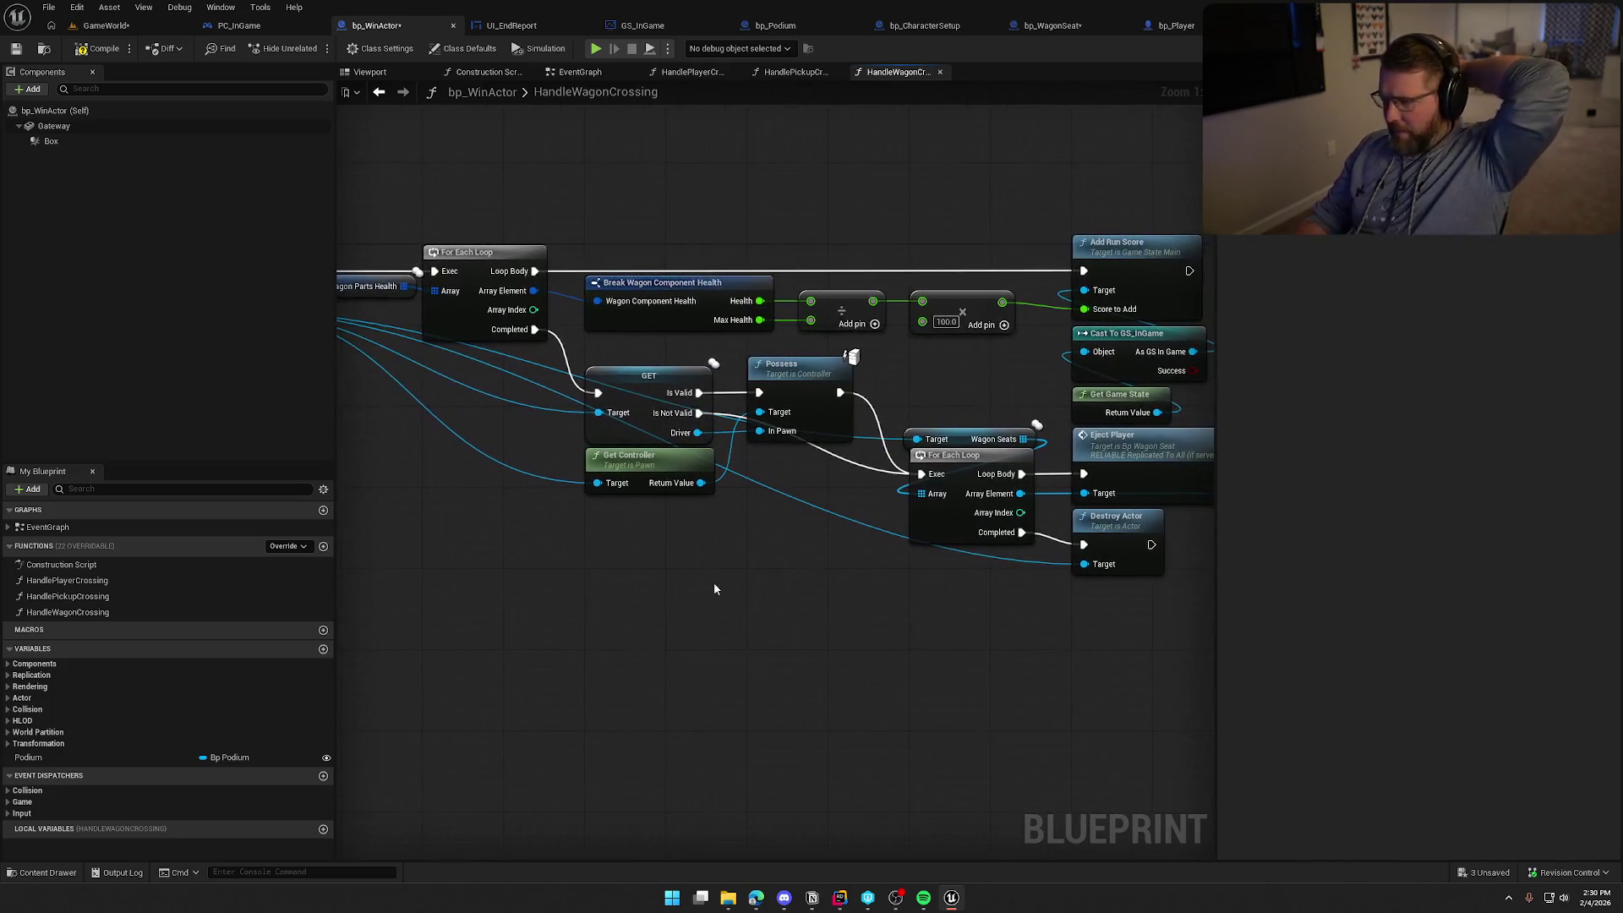
scroll(692, 530, down, 1)
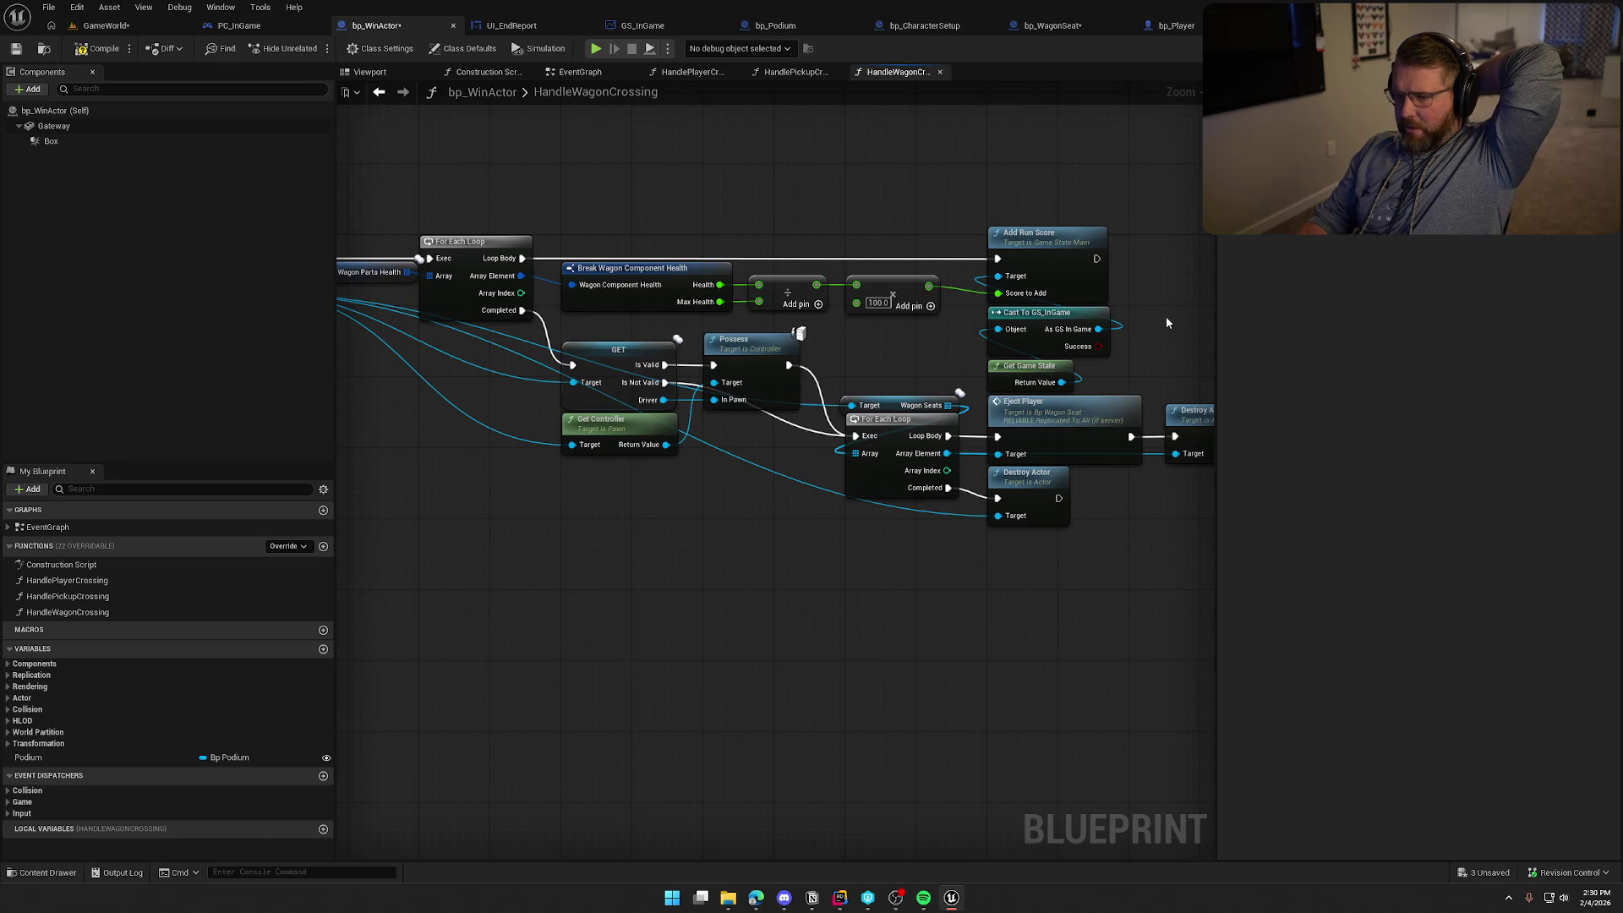
drag(772, 623, 716, 611)
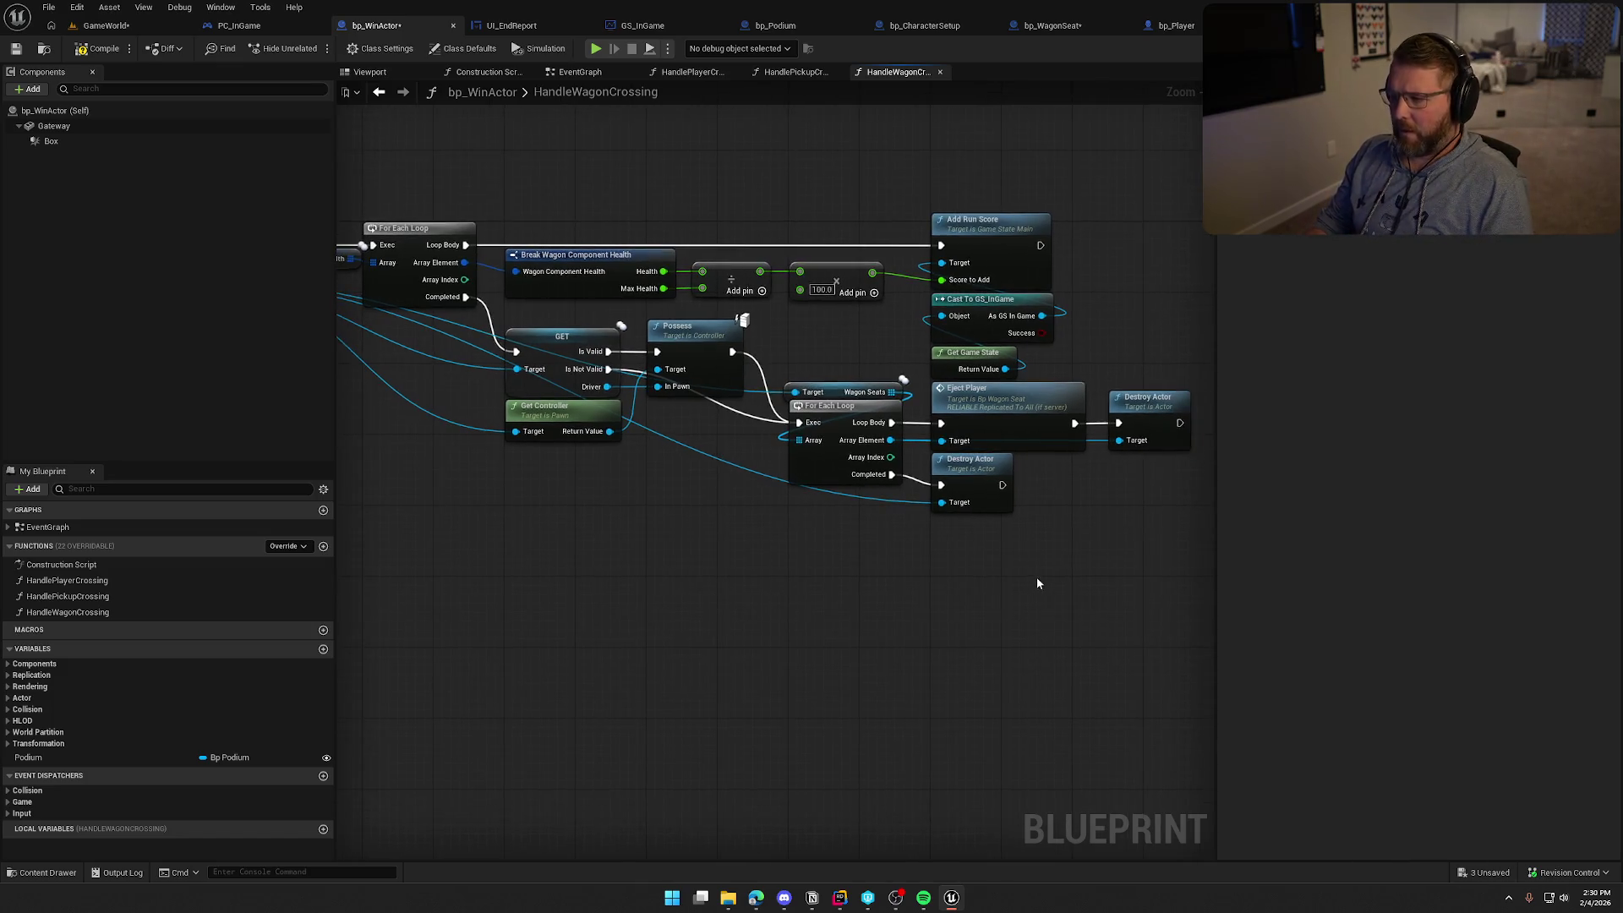
mouse_move(1153, 547)
mouse_down()
mouse_move(921, 398)
mouse_move(887, 398)
mouse_up()
mouse_move(835, 548)
mouse_down()
mouse_move(581, 348)
mouse_move(440, 446)
mouse_up()
drag(544, 366, 667, 464)
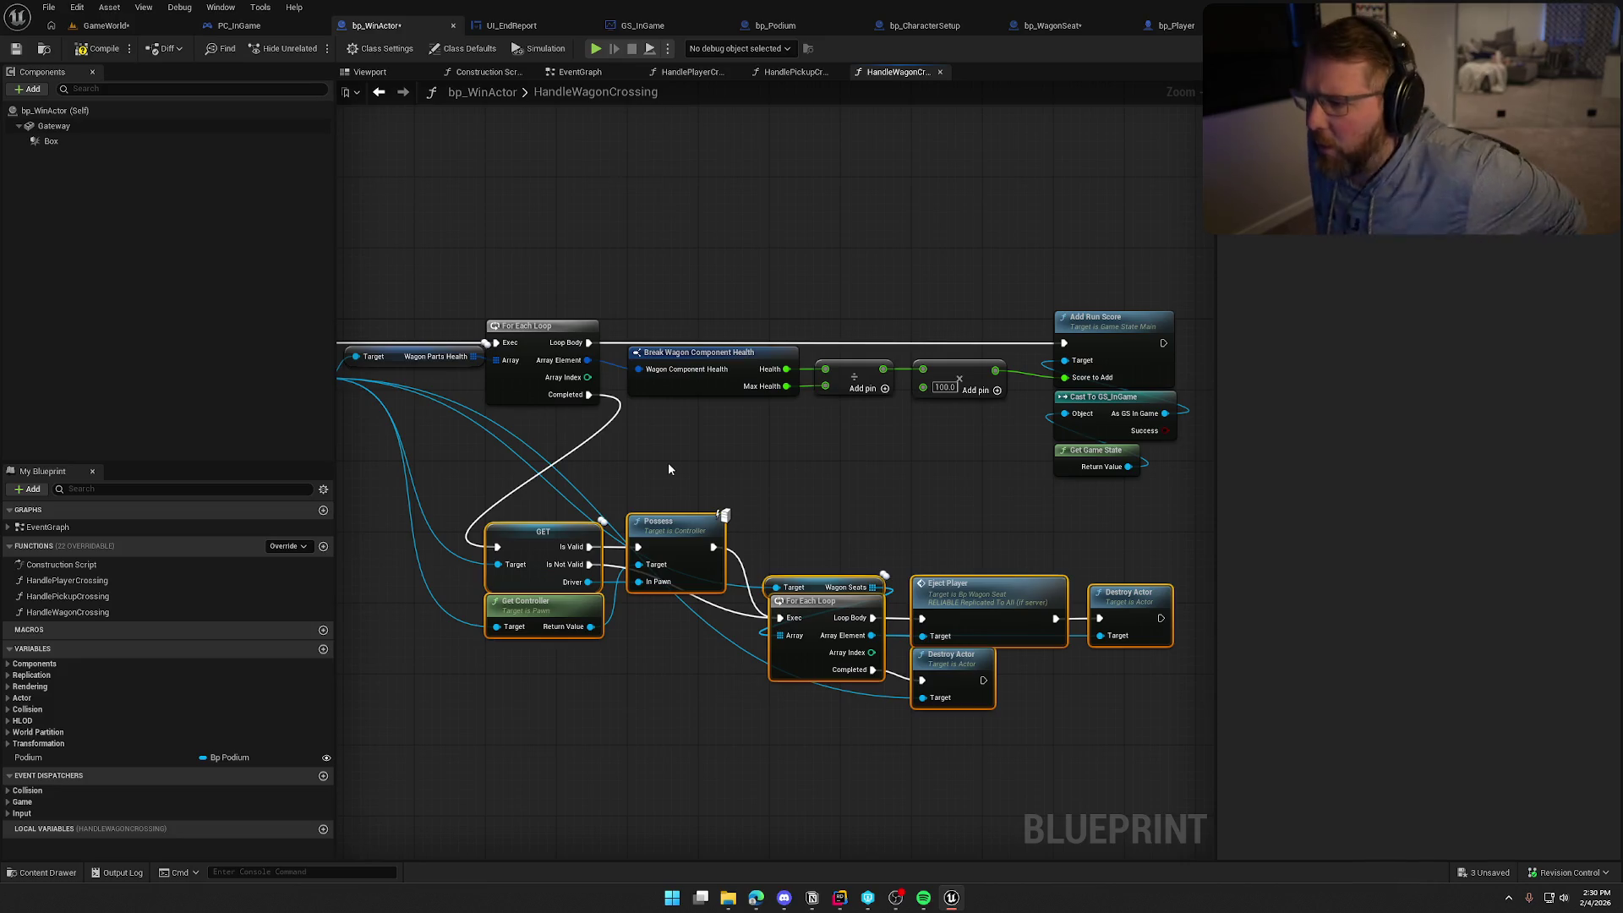
Bring the bp_AVSWagon cast into view and box-select the whole wagon node network
drag(676, 489, 676, 373)
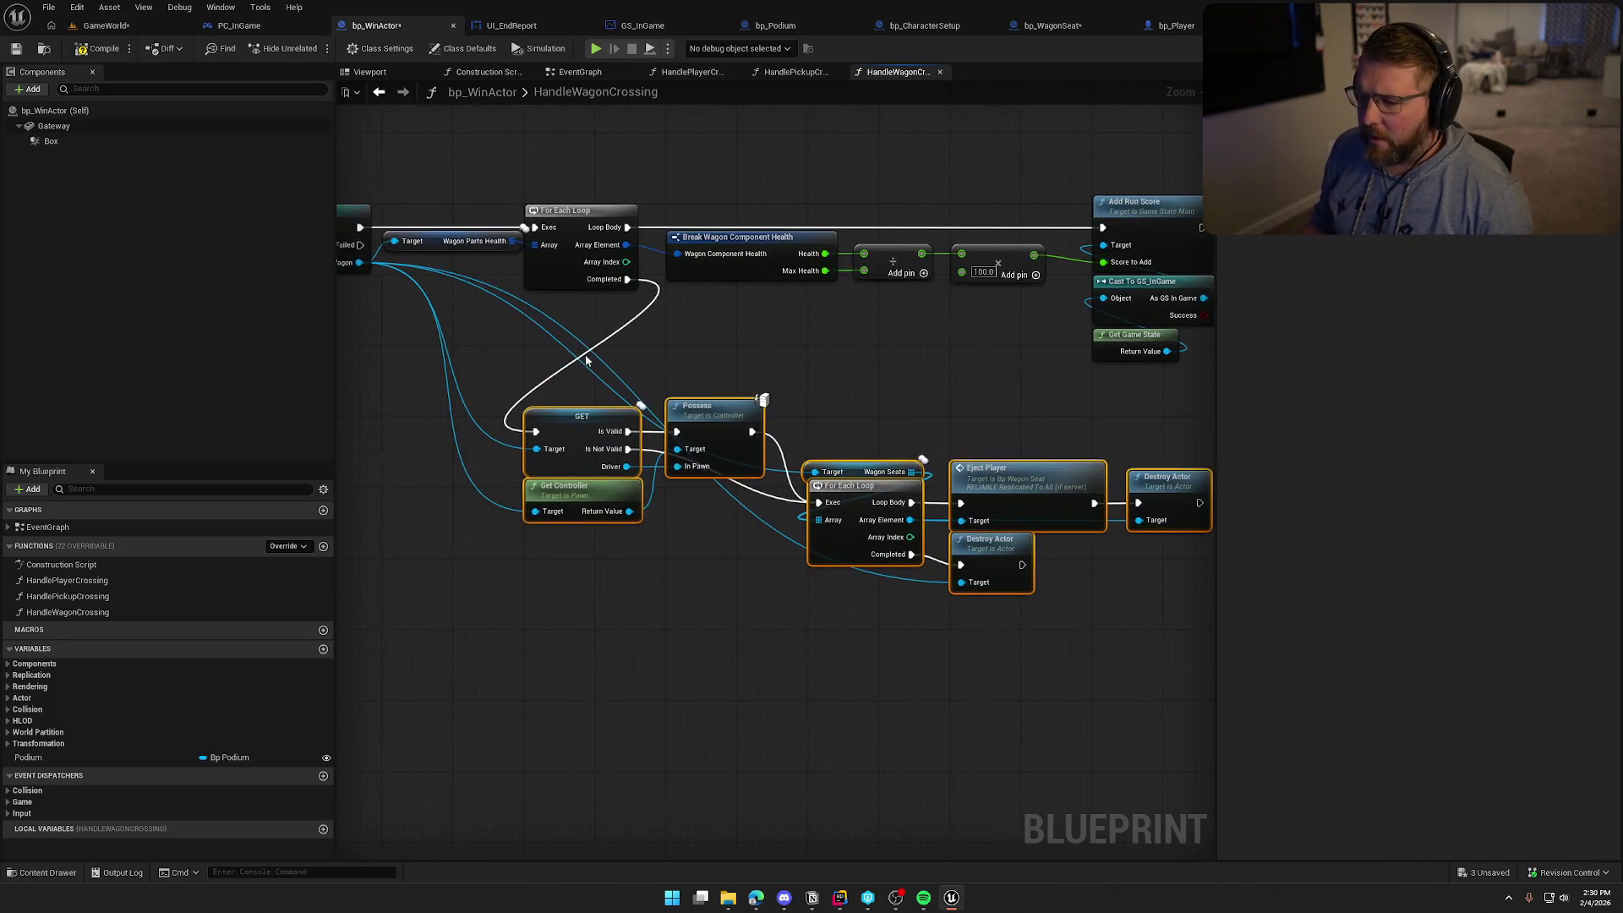
mouse_move(733, 499)
mouse_down()
mouse_move(583, 509)
mouse_move(980, 634)
mouse_move(911, 689)
mouse_up()
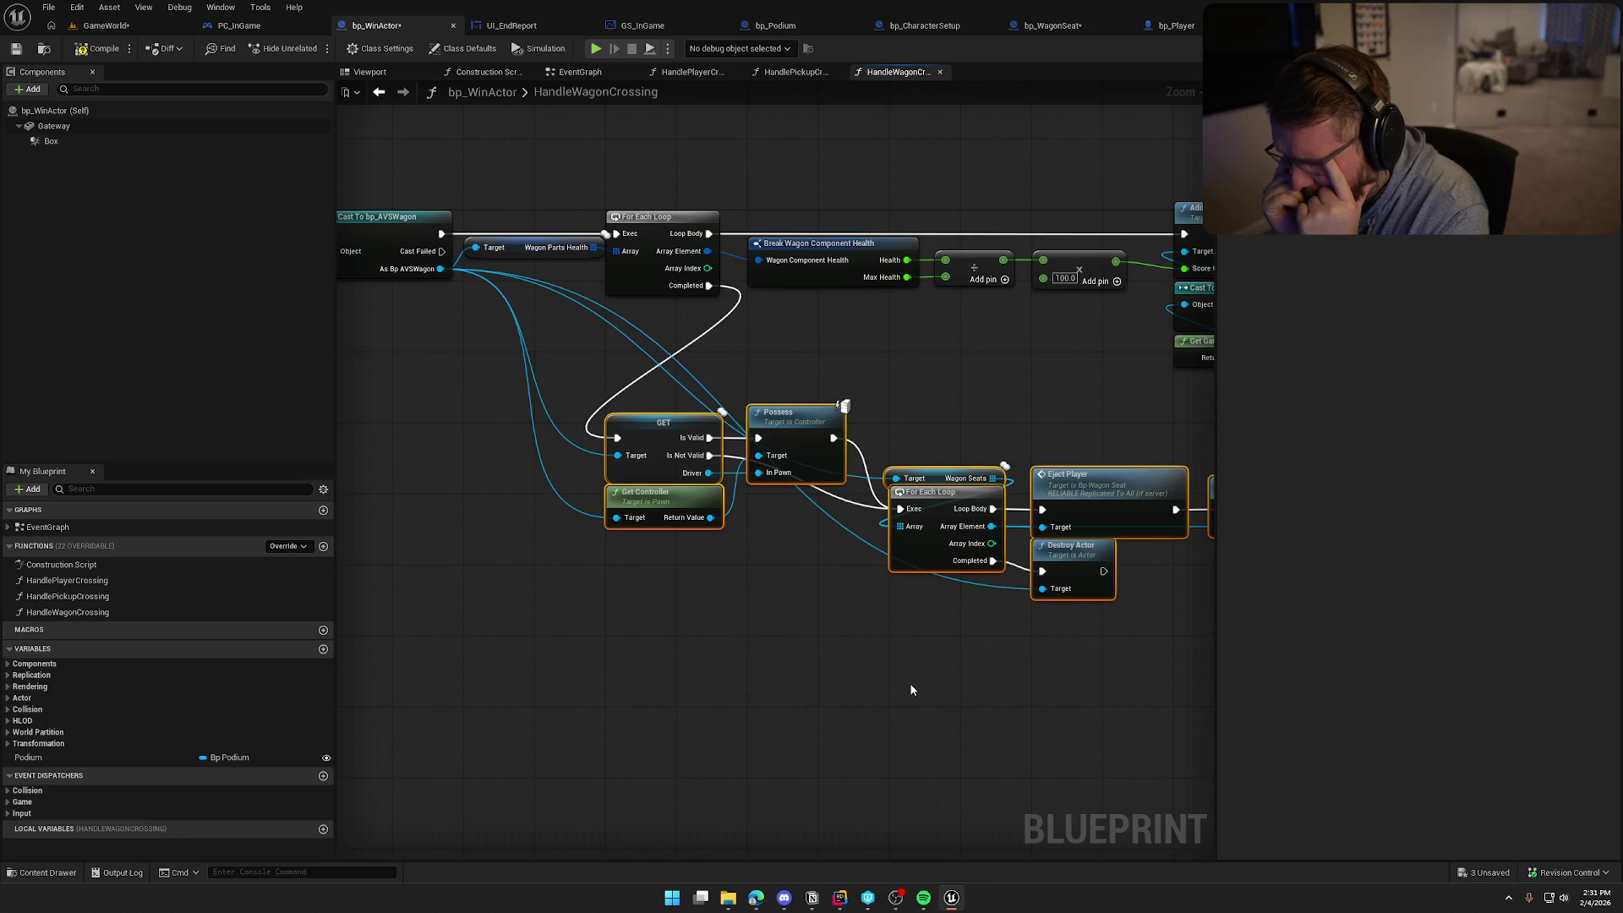
drag(918, 682, 878, 630)
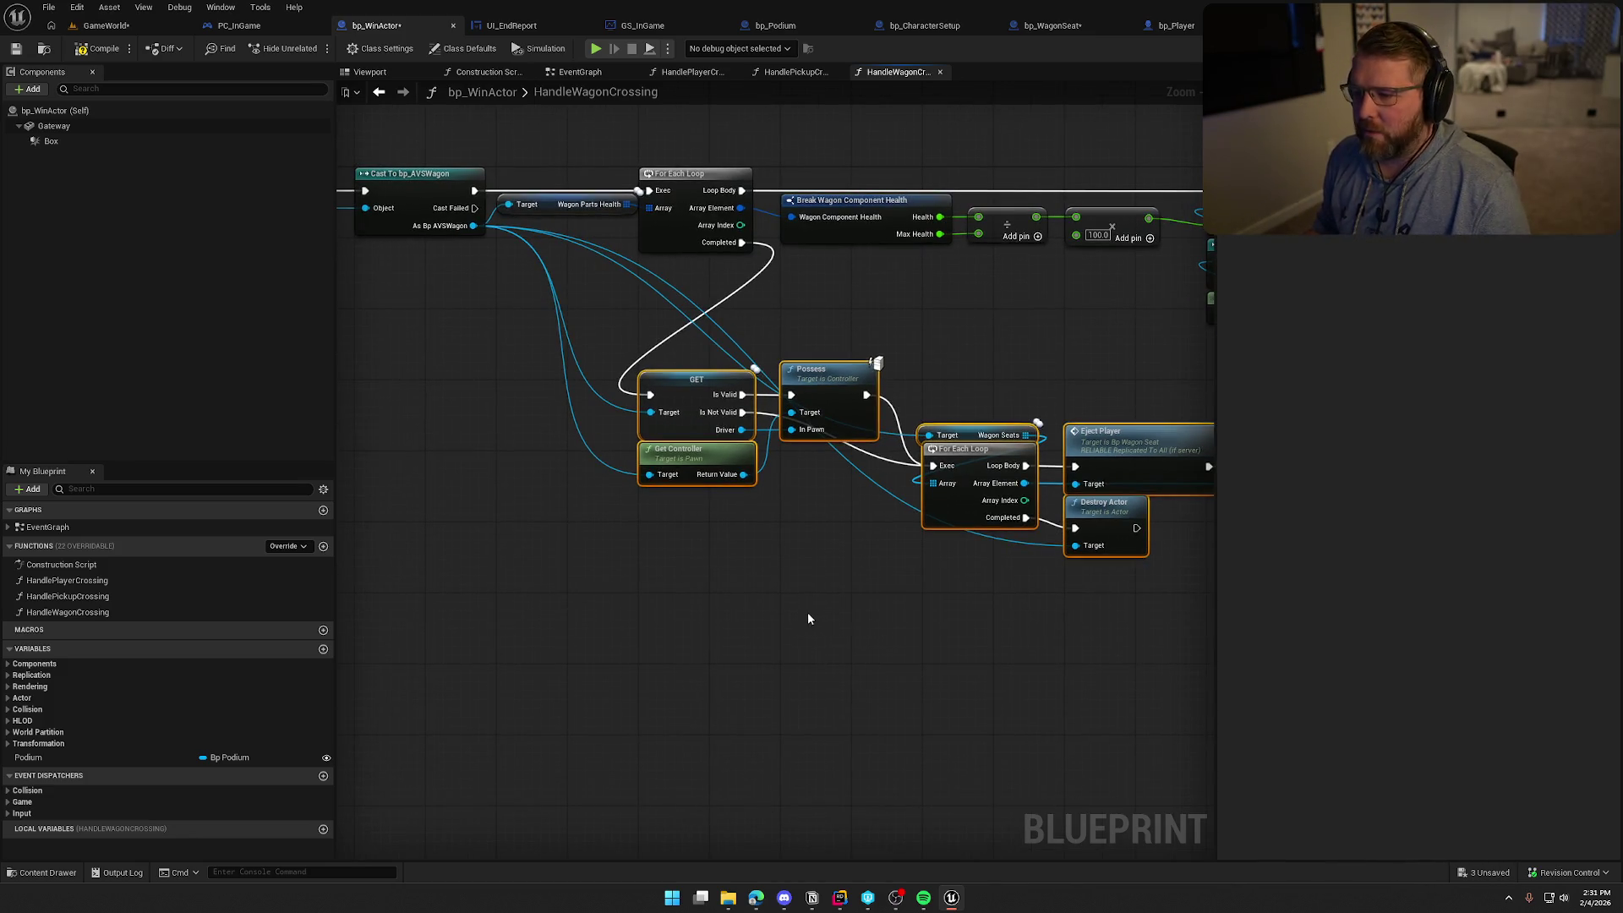
scroll(808, 612, down, 1)
mouse_move(796, 597)
mouse_down()
mouse_move(712, 593)
mouse_move(810, 578)
mouse_up()
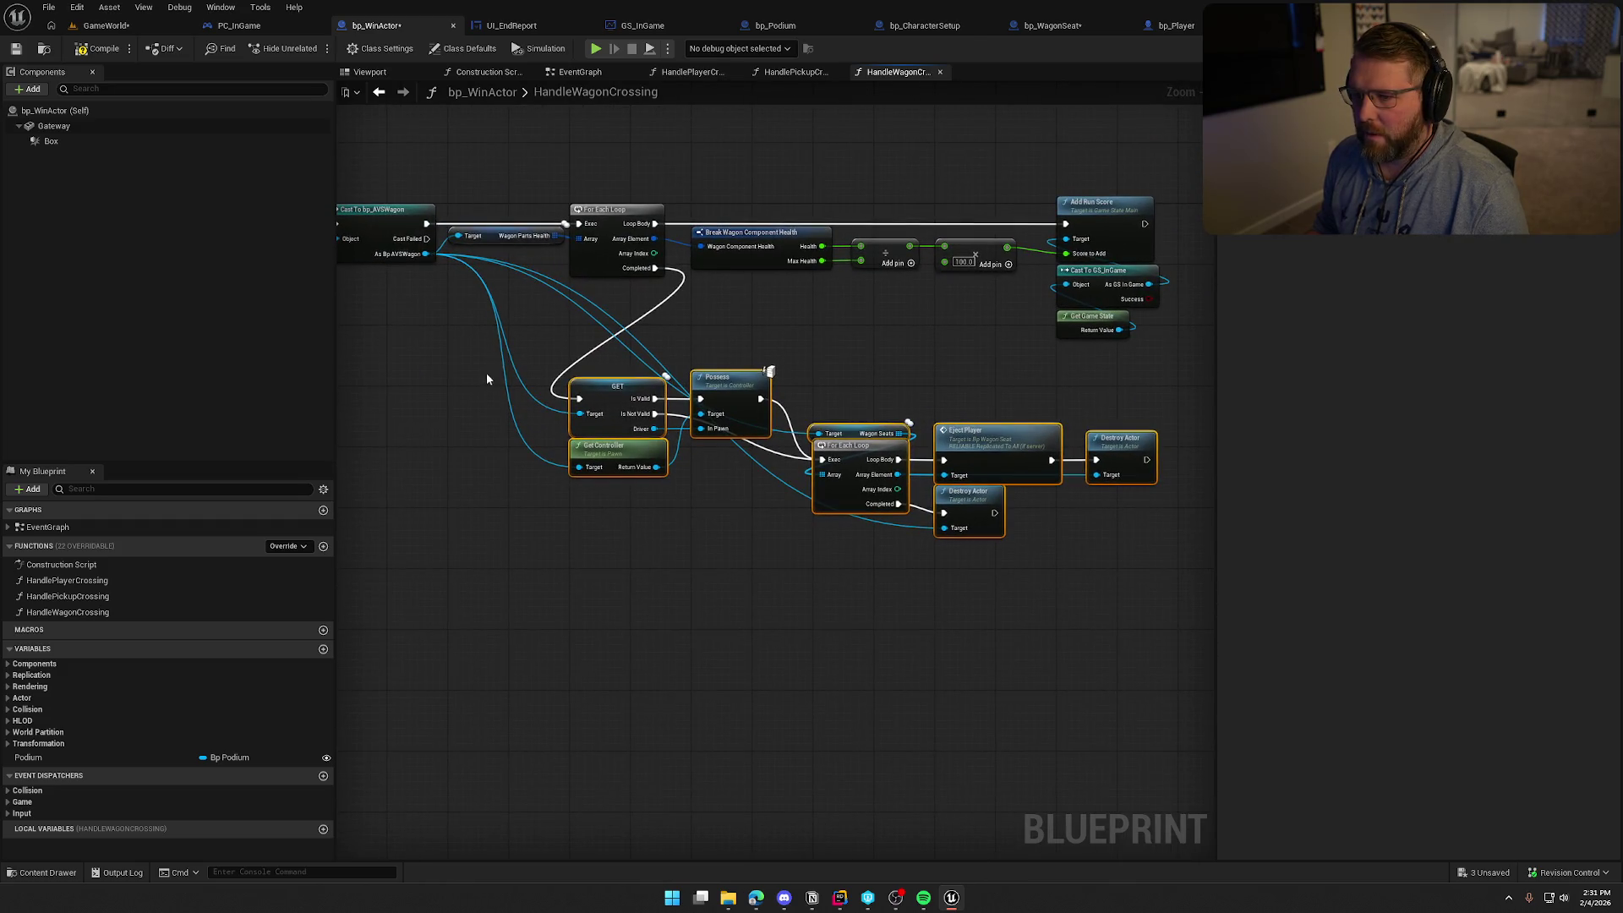
mouse_move(568, 360)
mouse_down()
mouse_move(677, 473)
mouse_move(1123, 591)
mouse_move(1099, 597)
mouse_up()
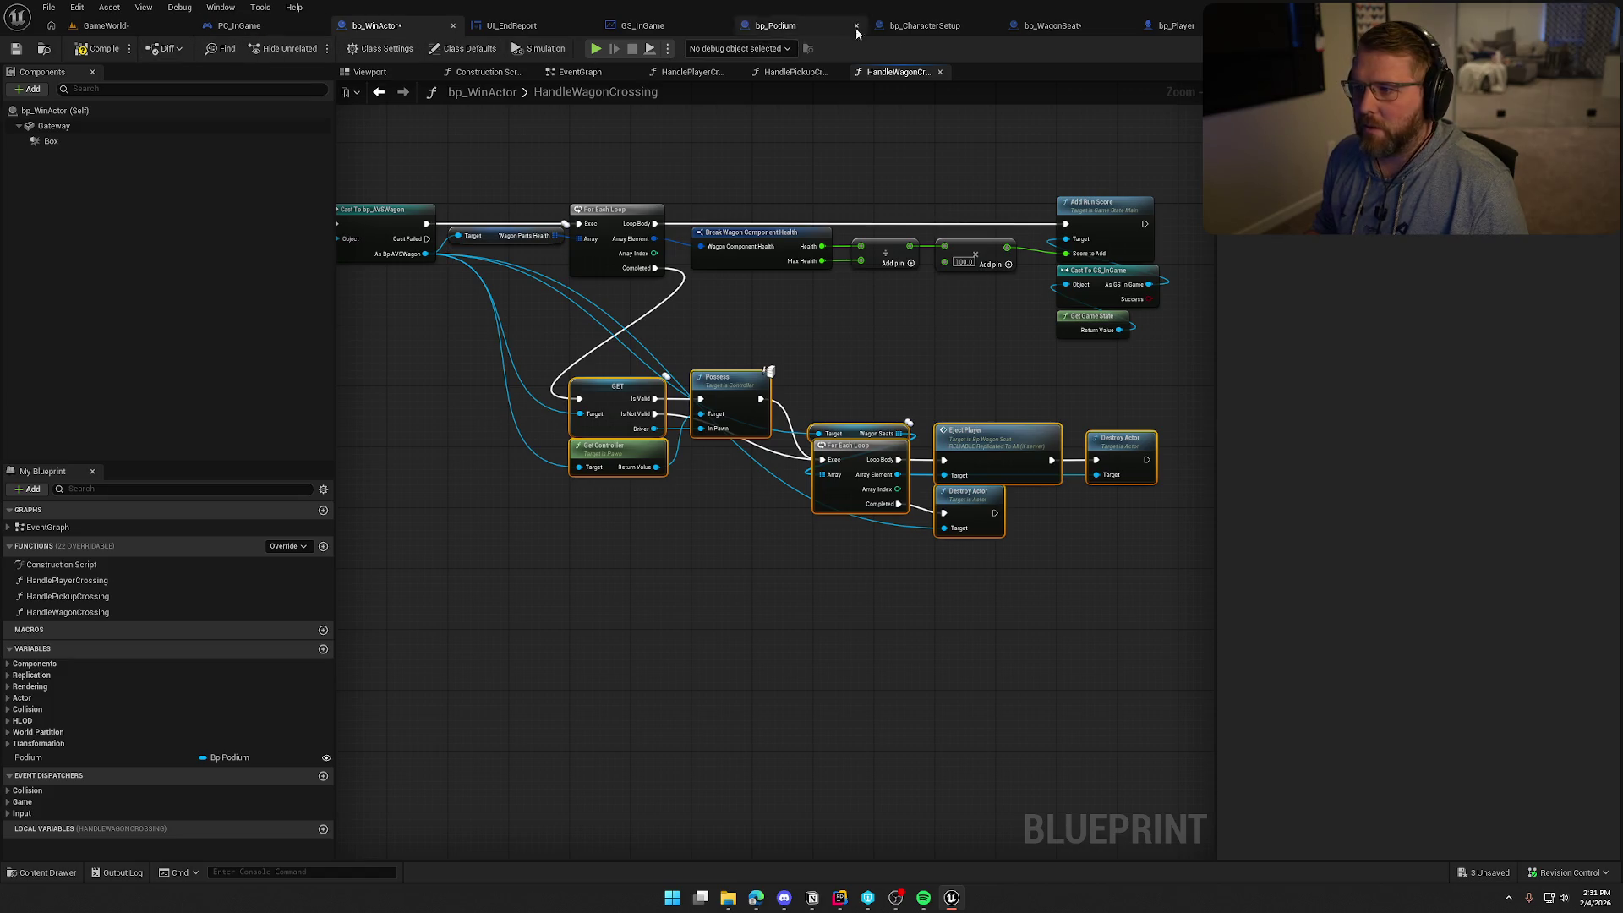
Open the bp_AVSWagon blueprint from the Content Drawer
click(1033, 25)
click(44, 48)
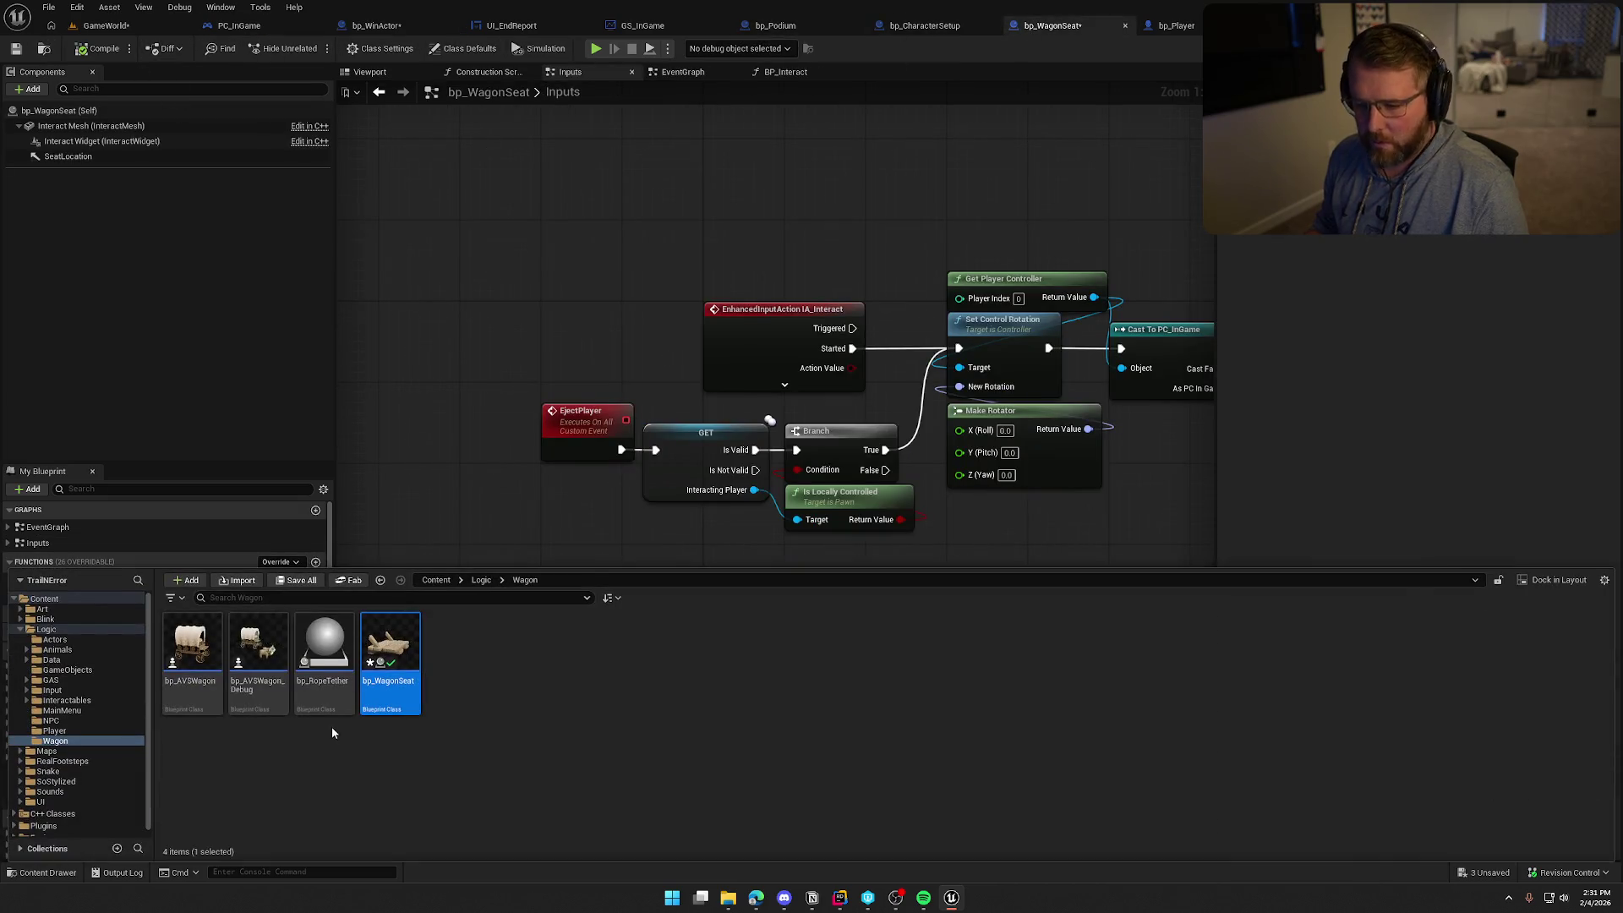
double_click(193, 662)
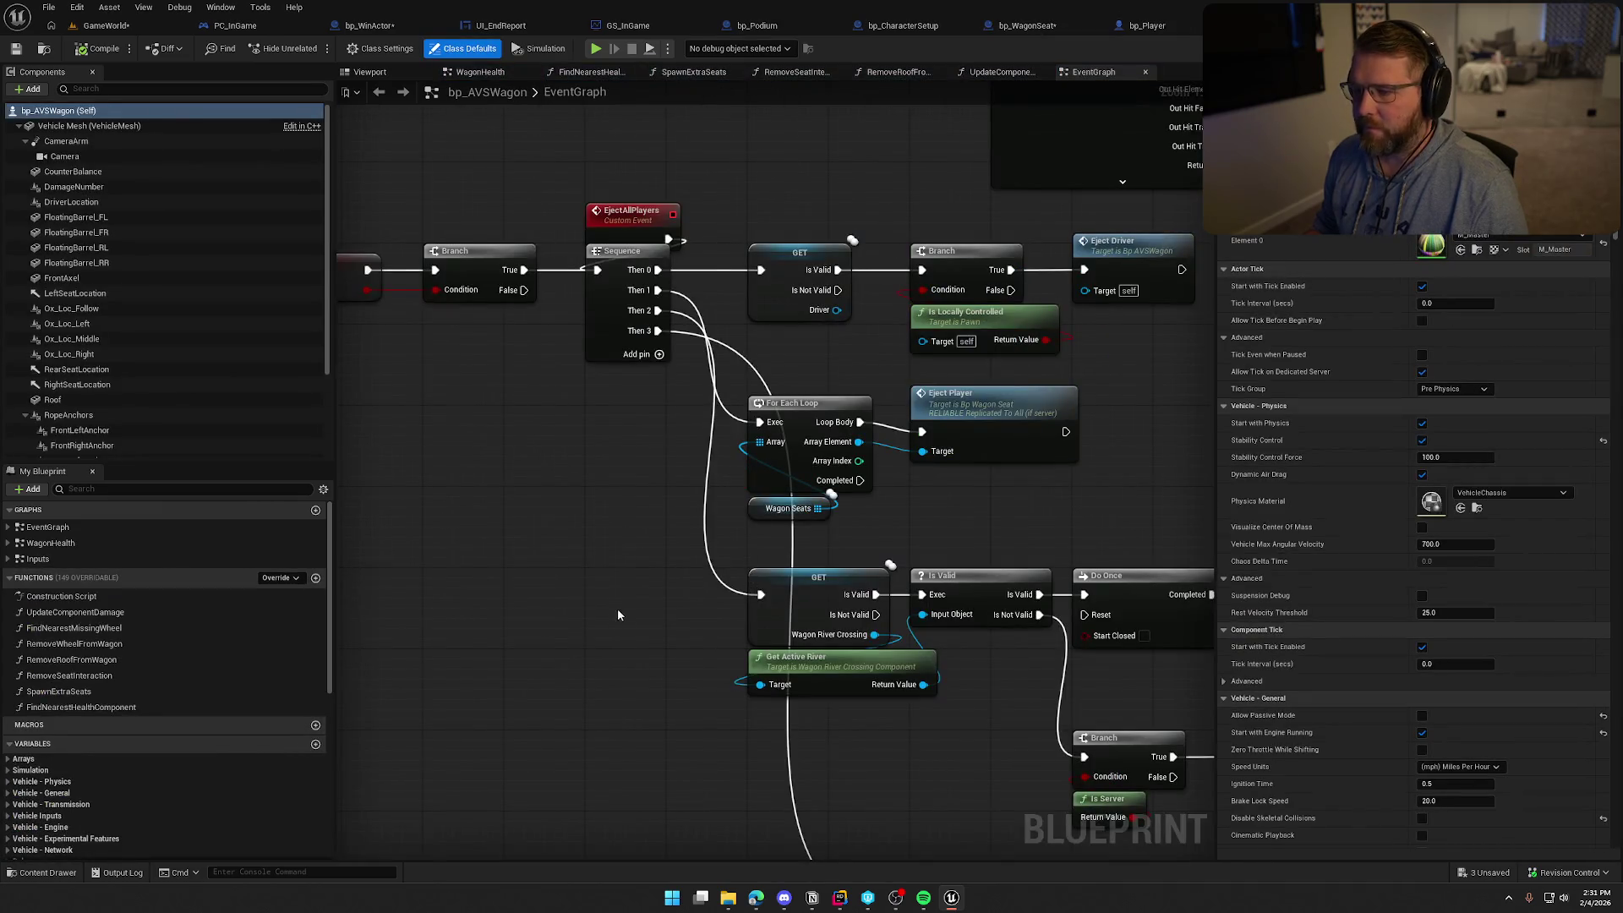
scroll(575, 454, down, 6)
scroll(710, 319, up, 6)
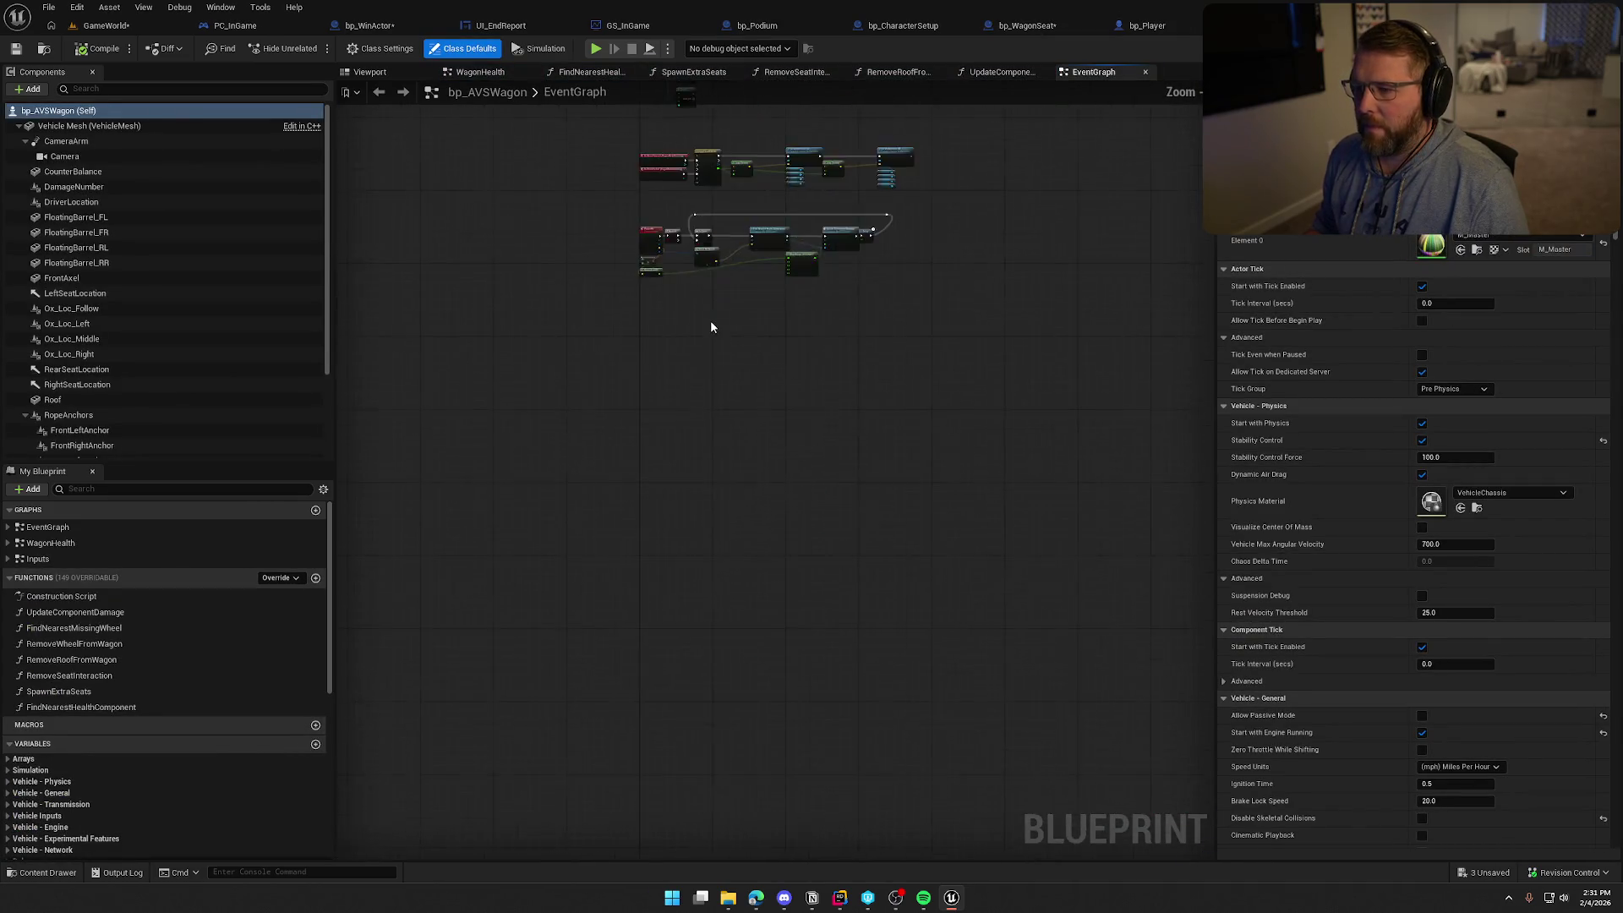
Add a custom event named WagonWinCrossing to the EventGraph
right_click(515, 252)
text(cust)
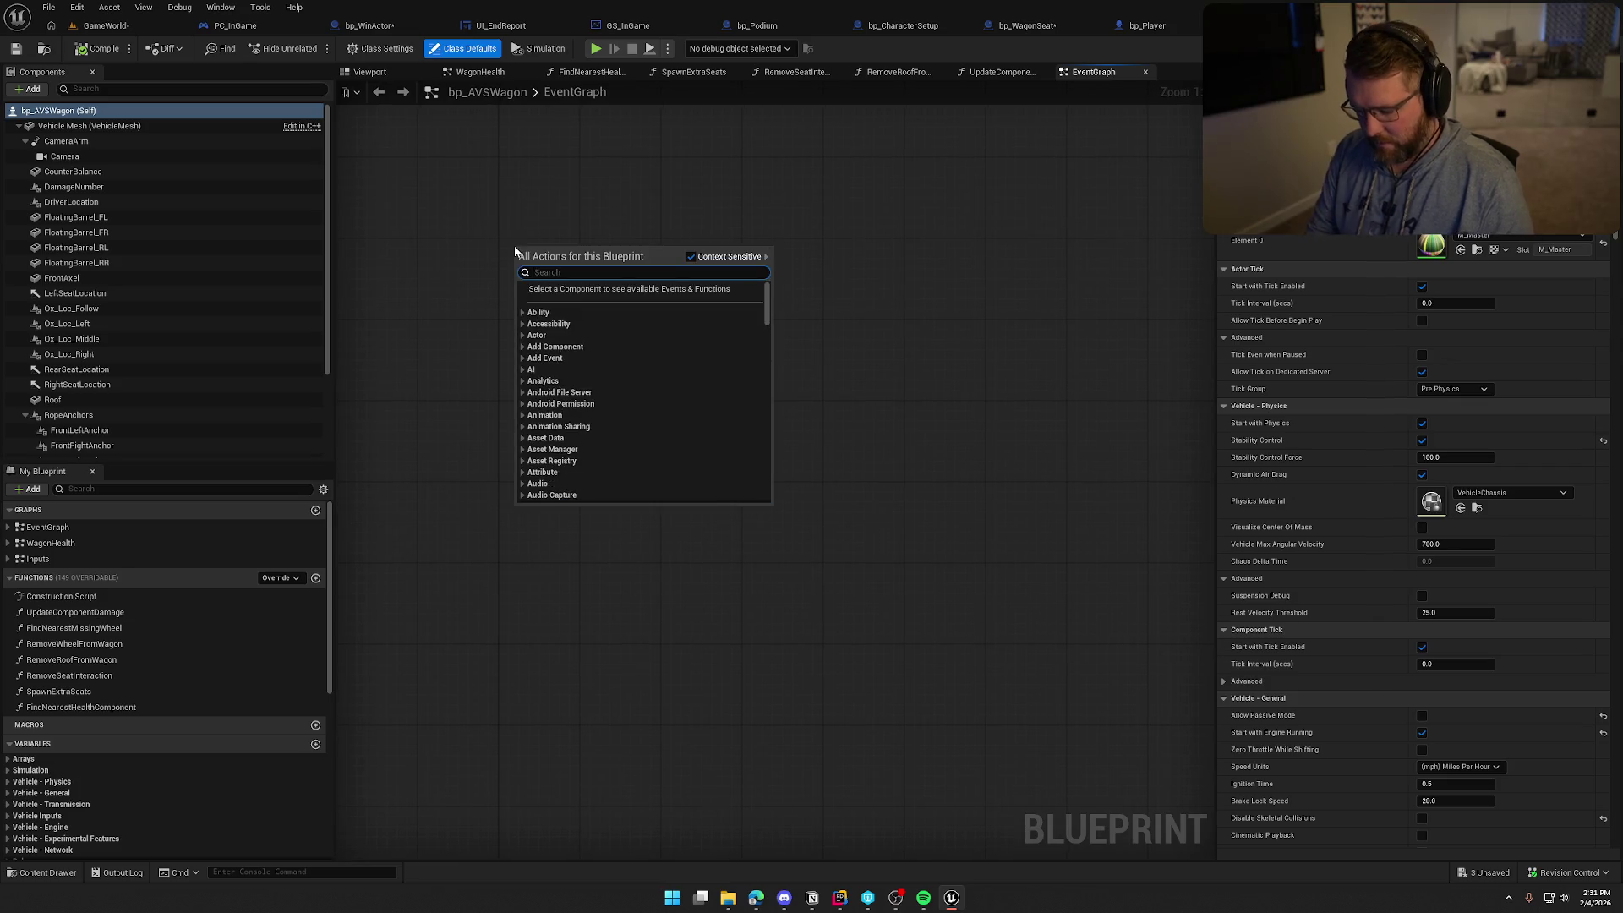
key(Return)
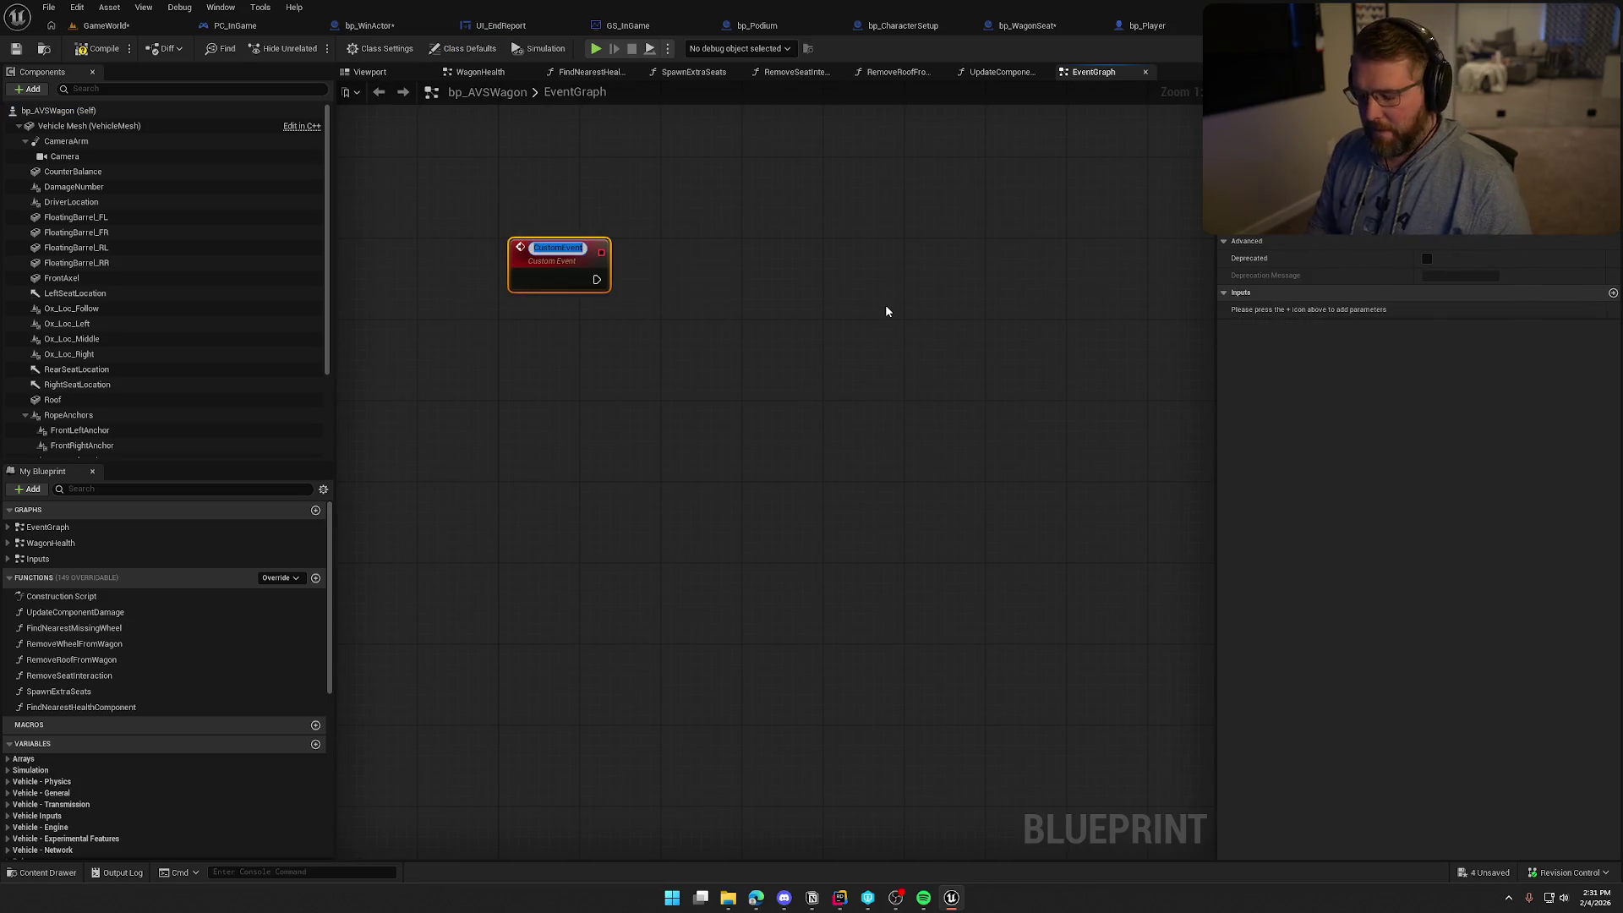
text(WagonWinC)
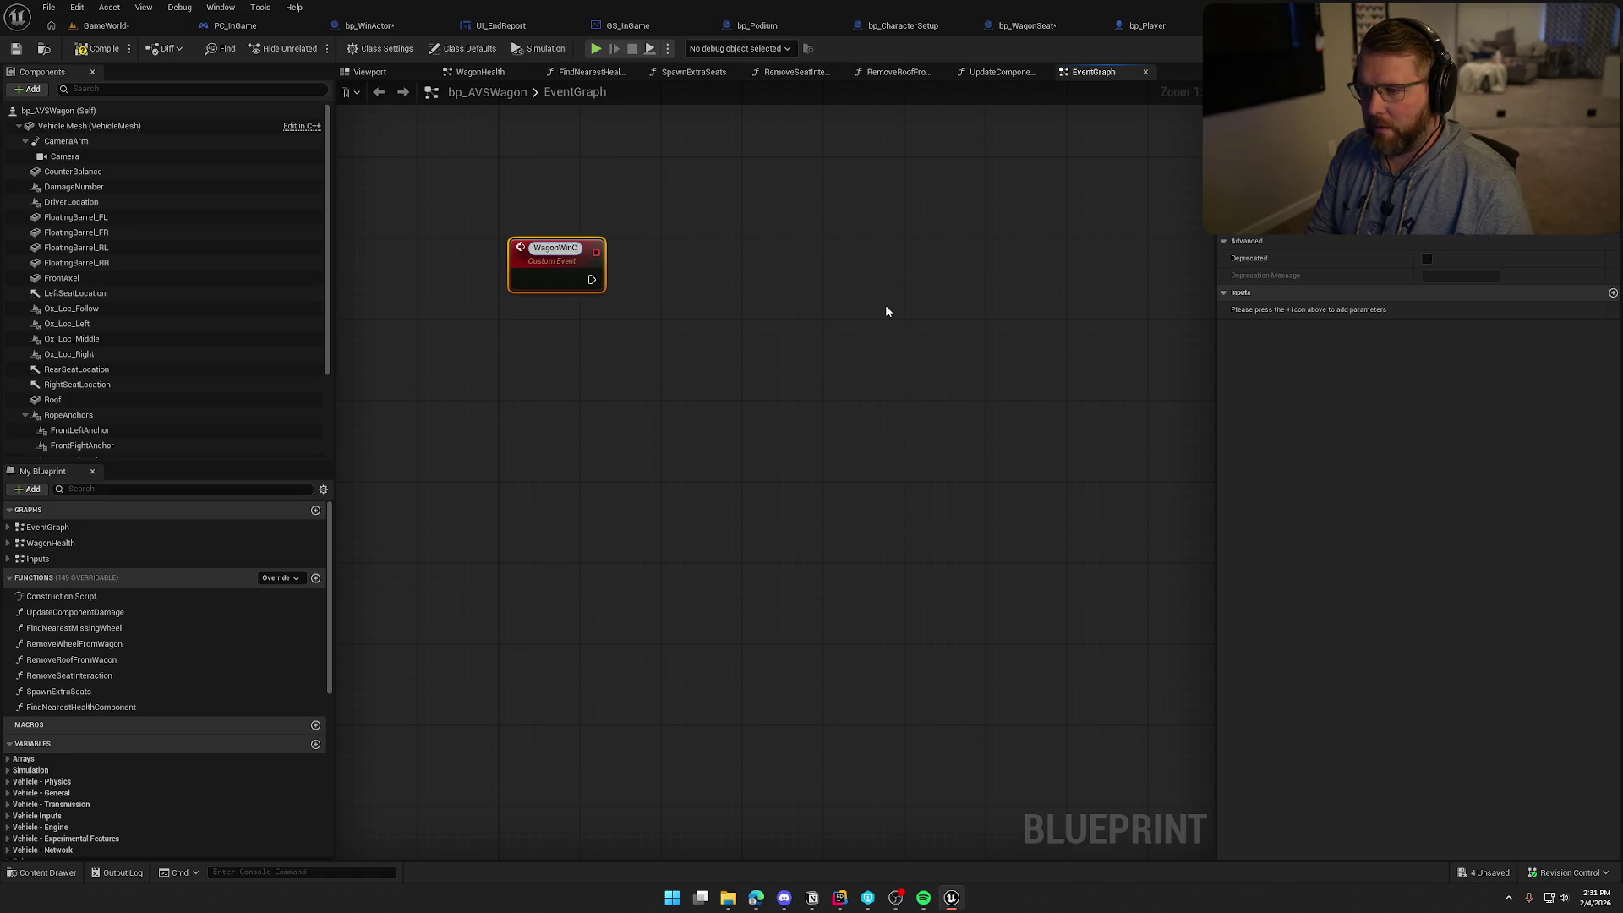
text(rossing)
key(Return)
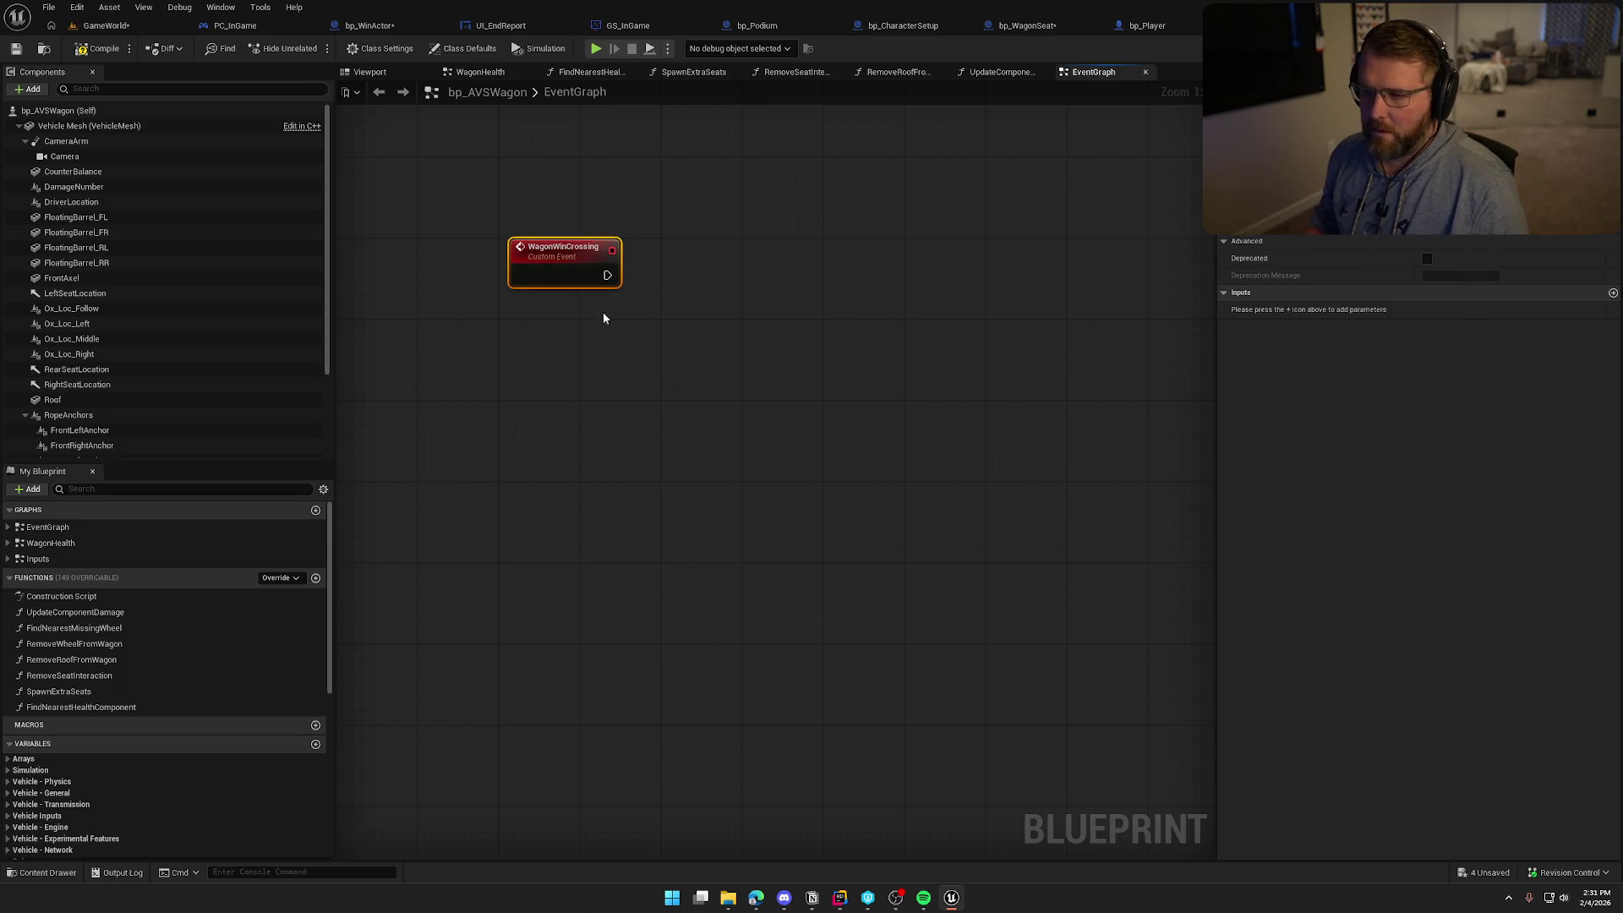
Paste the copied possess-and-eject nodes beside WagonWinCrossing and wire the event to the GET node
click(703, 448)
key(ctrl+v)
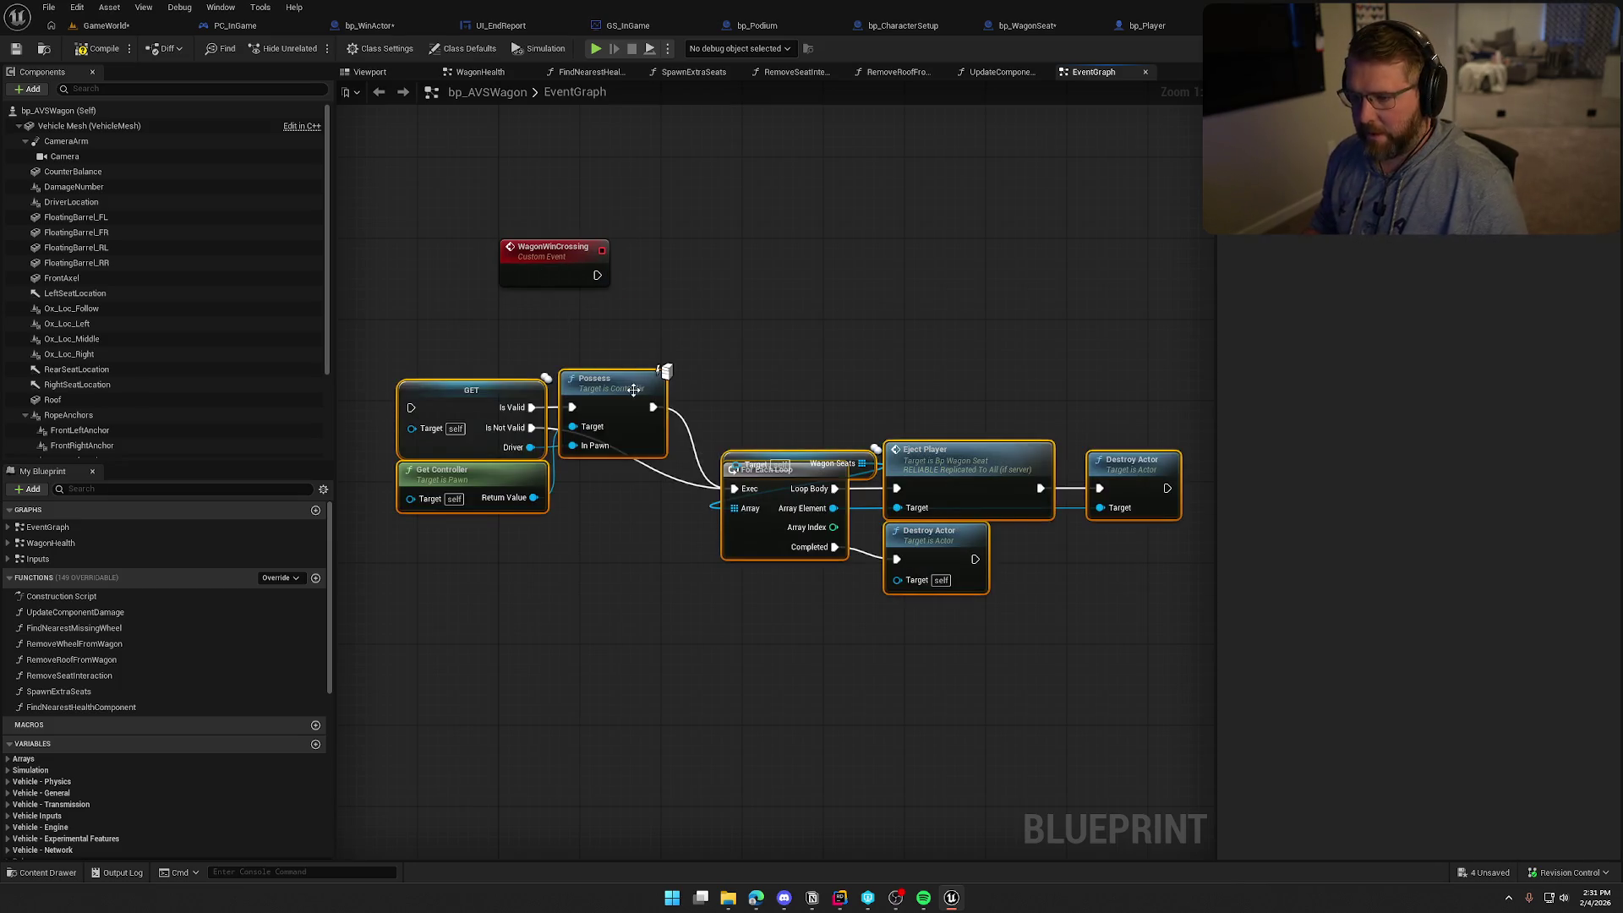
drag(618, 375, 861, 313)
drag(655, 336, 598, 275)
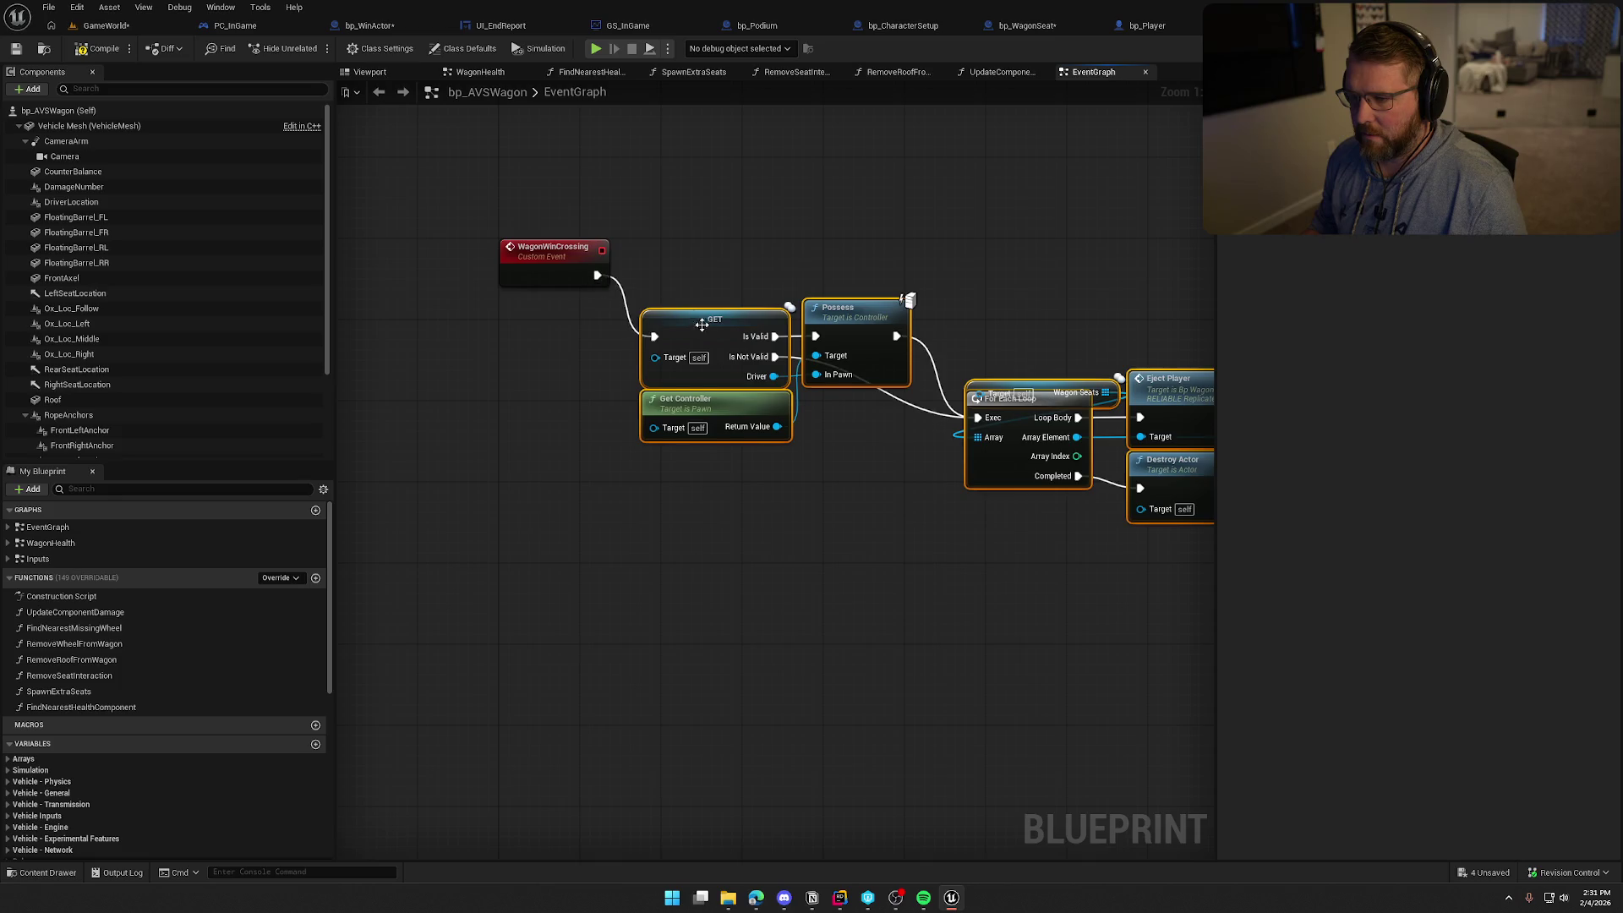
drag(705, 332, 725, 272)
click(659, 477)
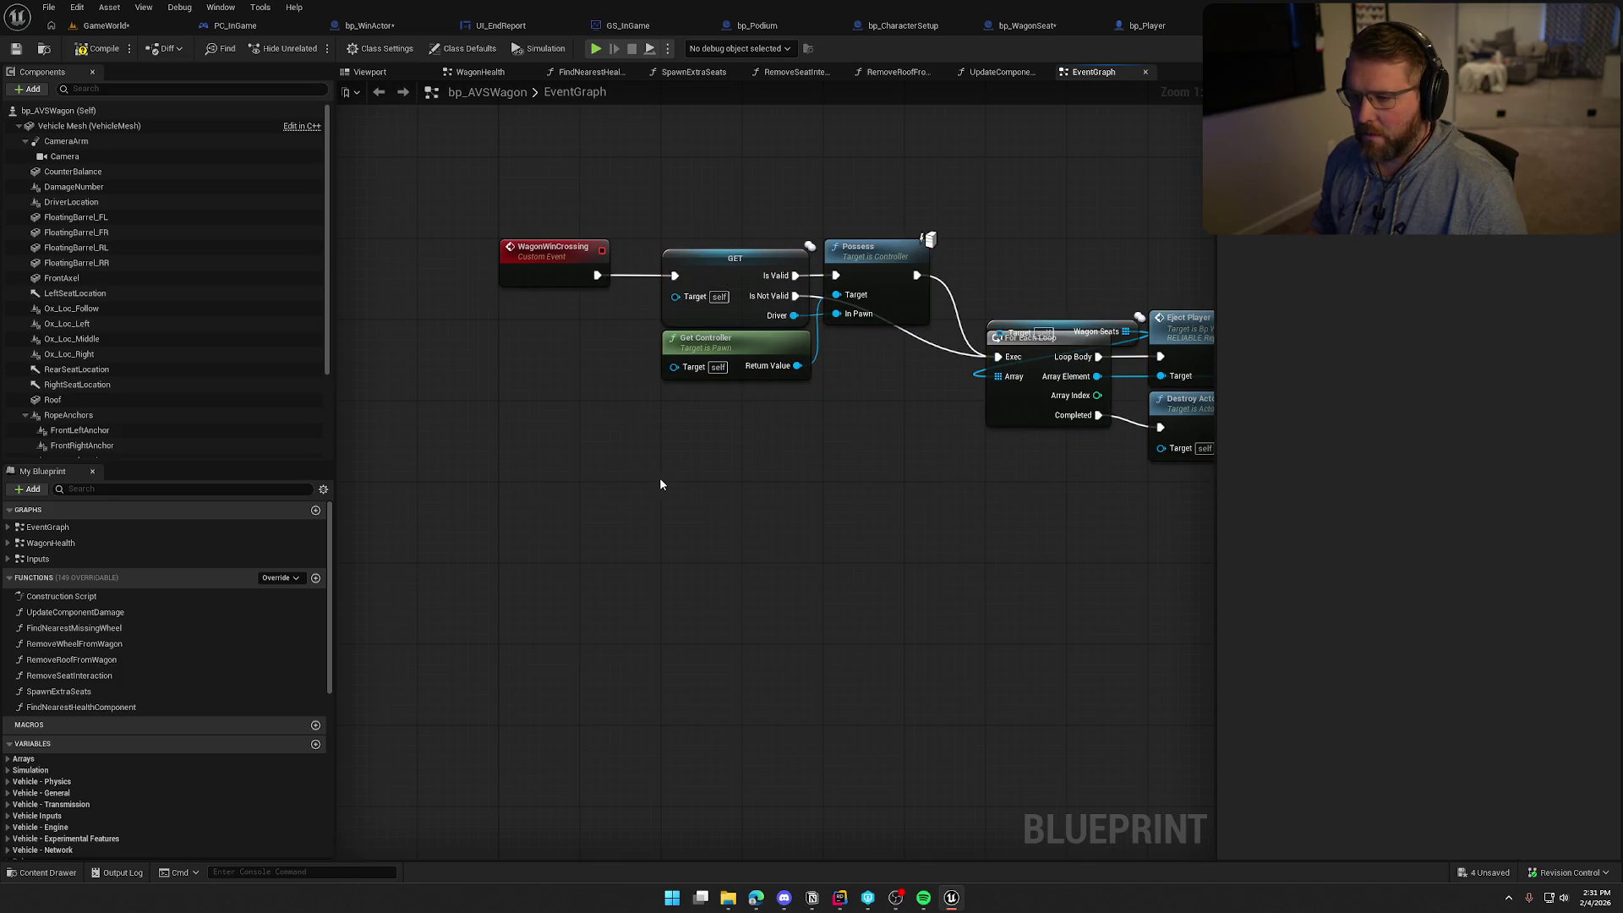
Add a validated Driver get and rewire WagonWinCrossing into it
scroll(195, 647, down, 4)
scroll(154, 716, down, 3)
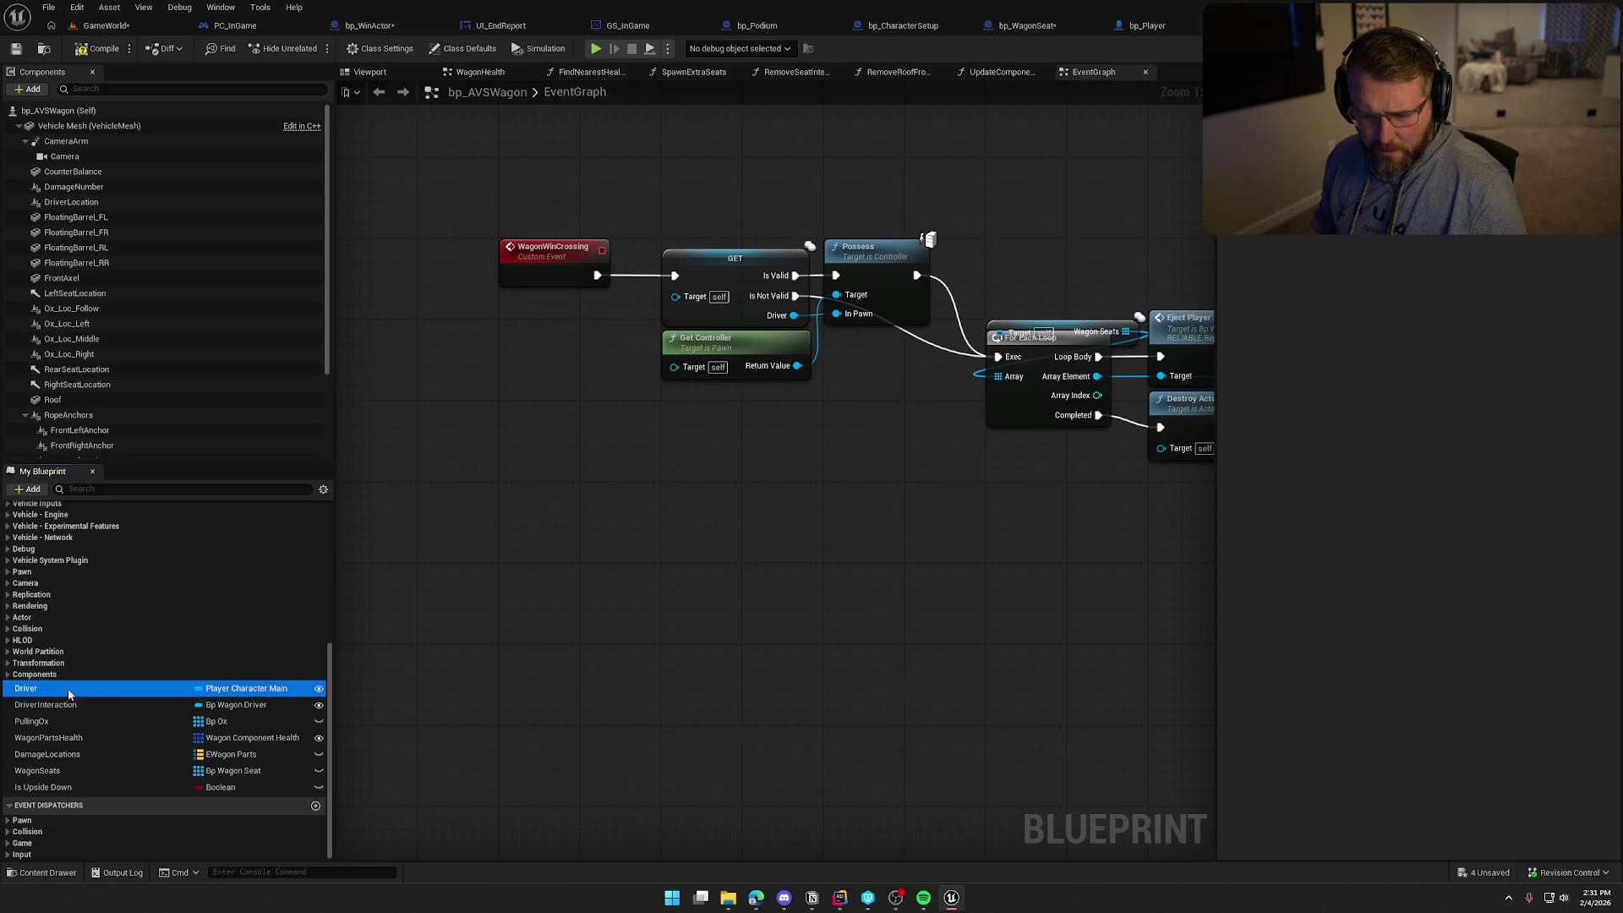
mouse_move(29, 689)
mouse_down()
mouse_move(568, 382)
mouse_move(715, 403)
mouse_up()
right_click(553, 387)
click(607, 698)
drag(597, 274, 685, 408)
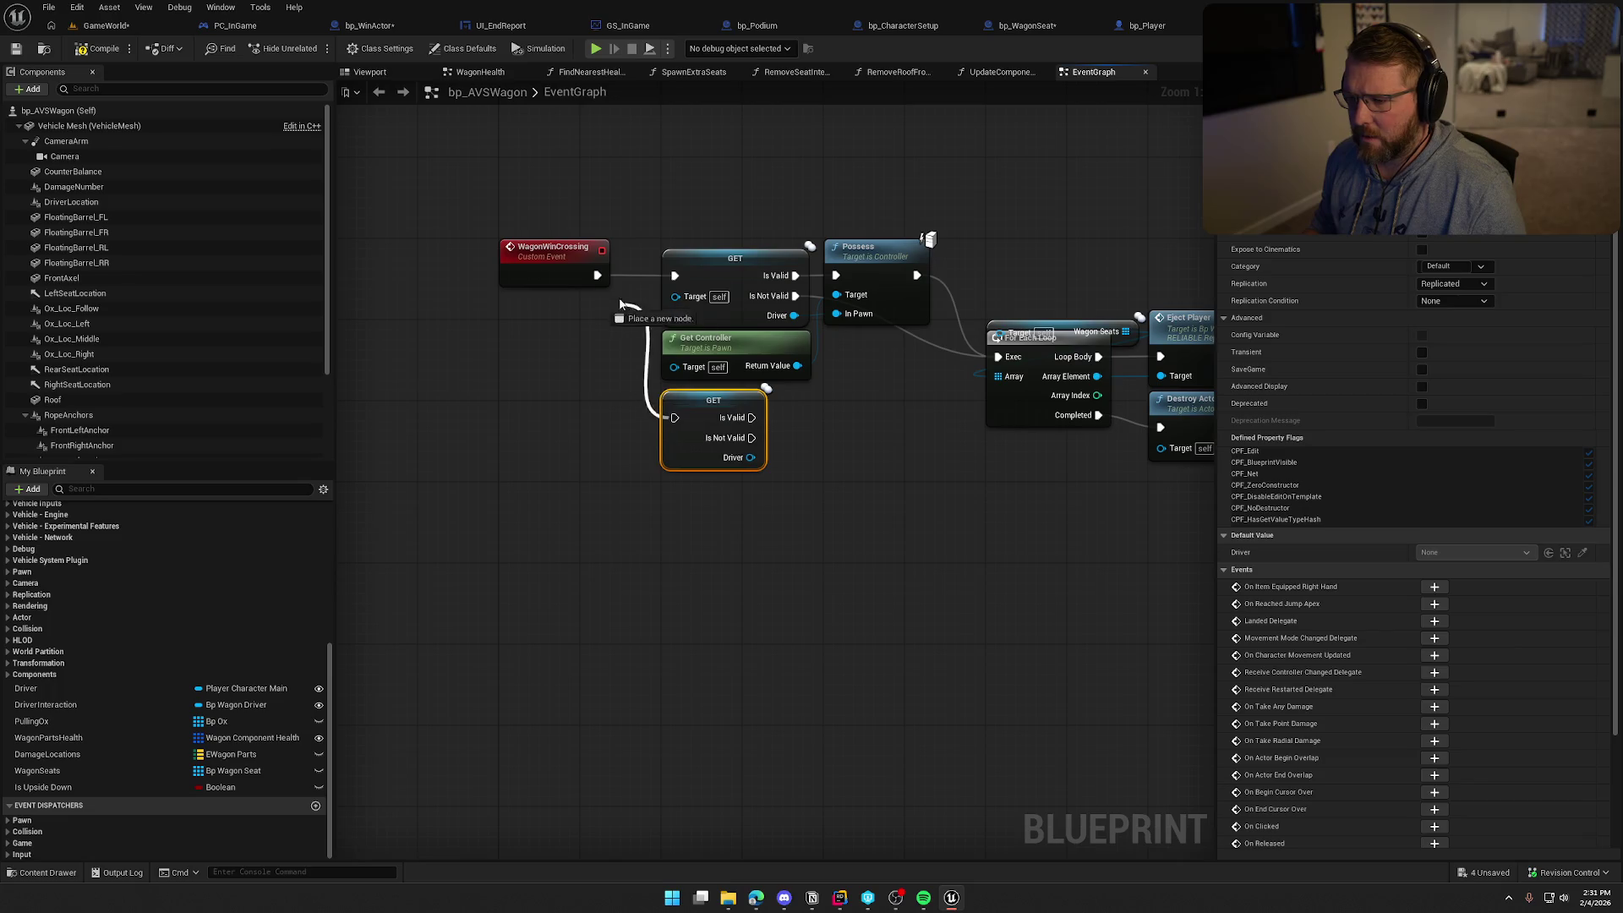
click(552, 556)
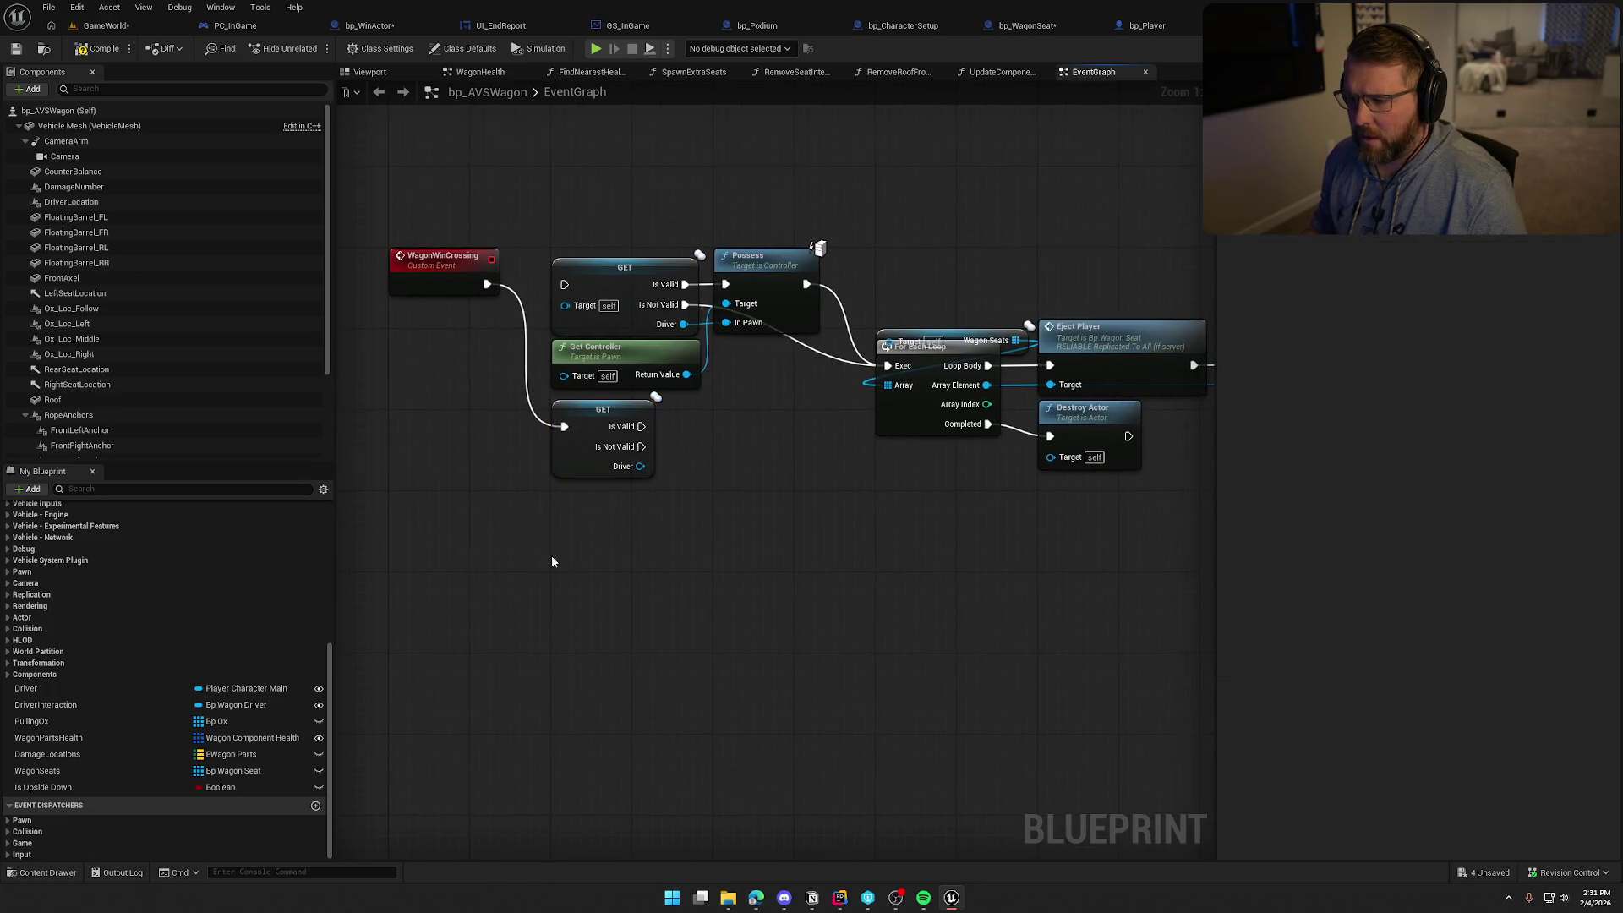
Add a Get Controller node feeding Possess Target and delete the old Get Controller
right_click(603, 507)
text(get controller)
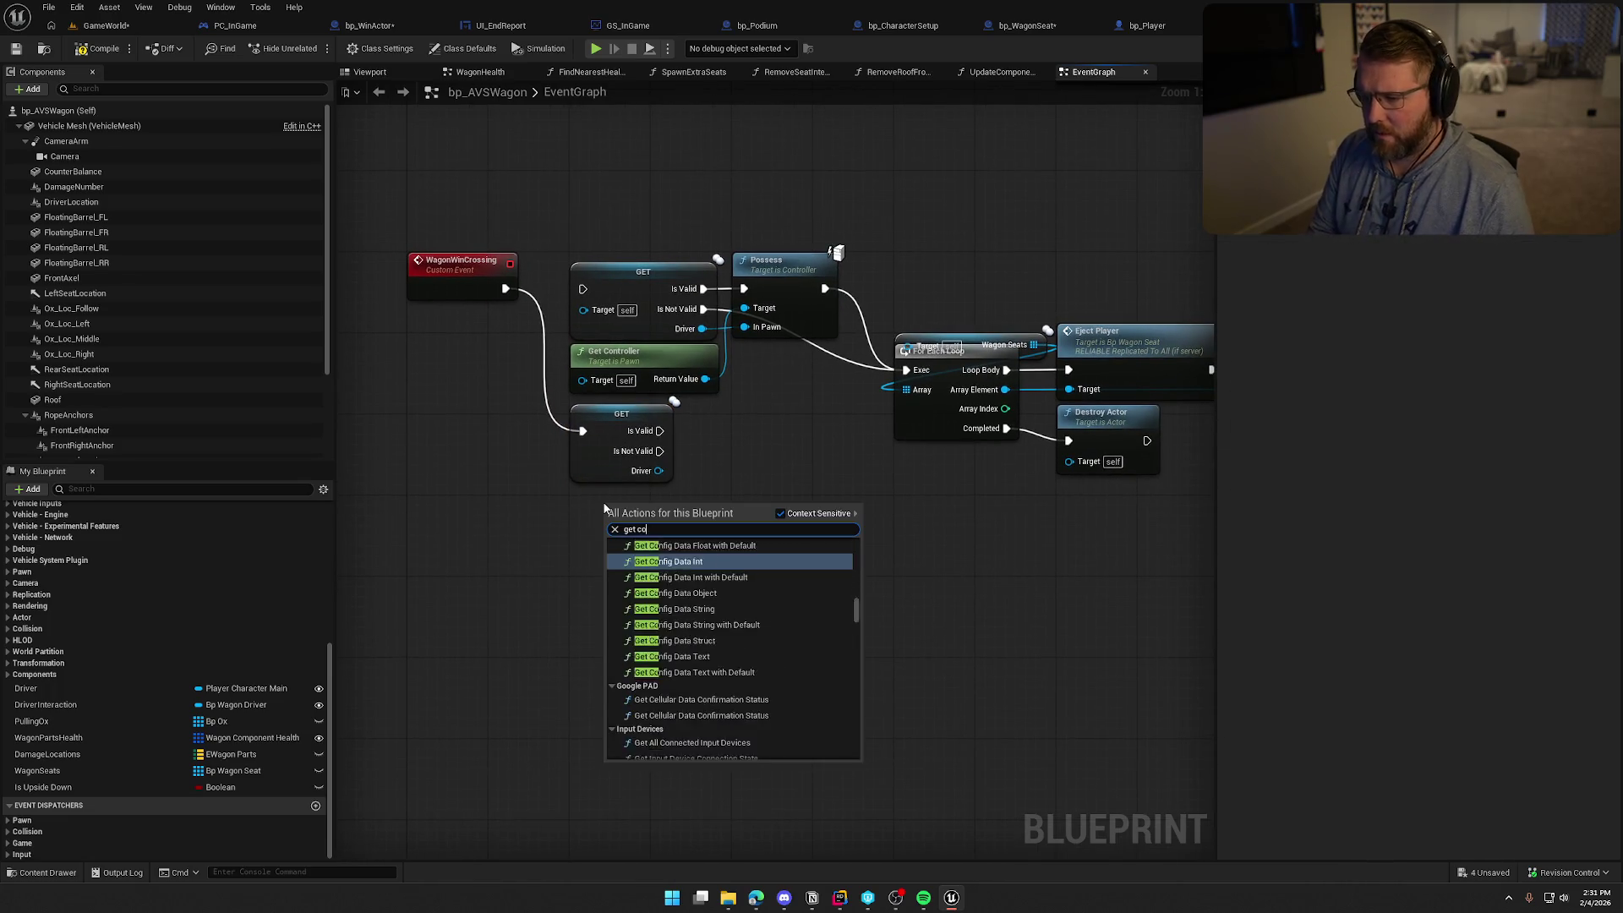
key(Return)
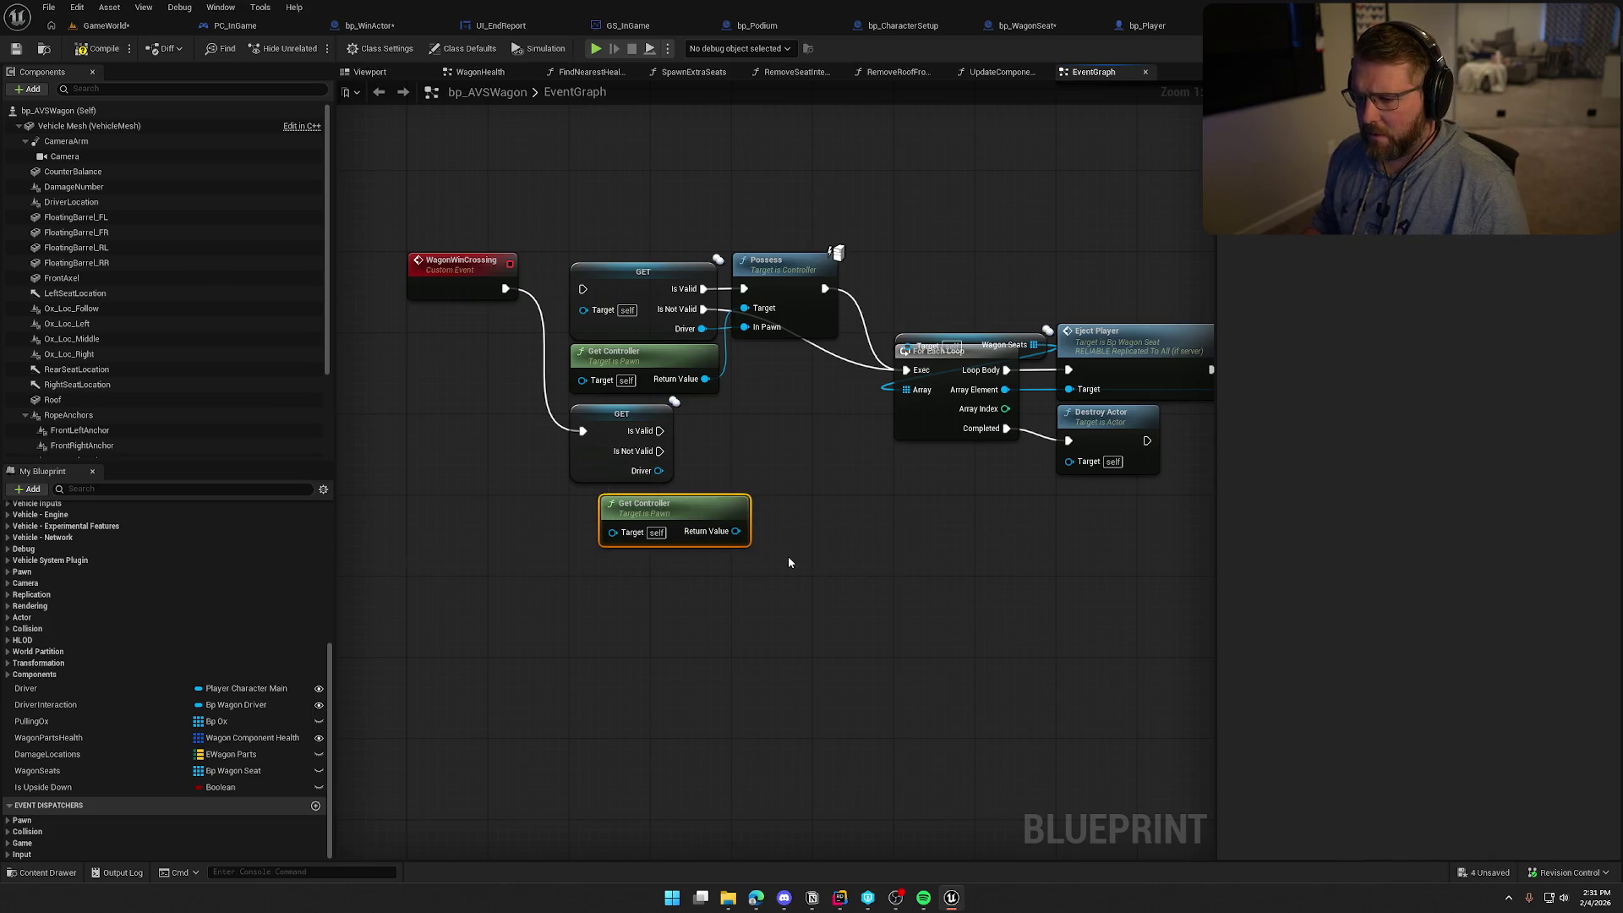
mouse_move(736, 531)
mouse_down()
mouse_move(765, 429)
mouse_move(752, 314)
mouse_up()
click(633, 355)
key(Delete)
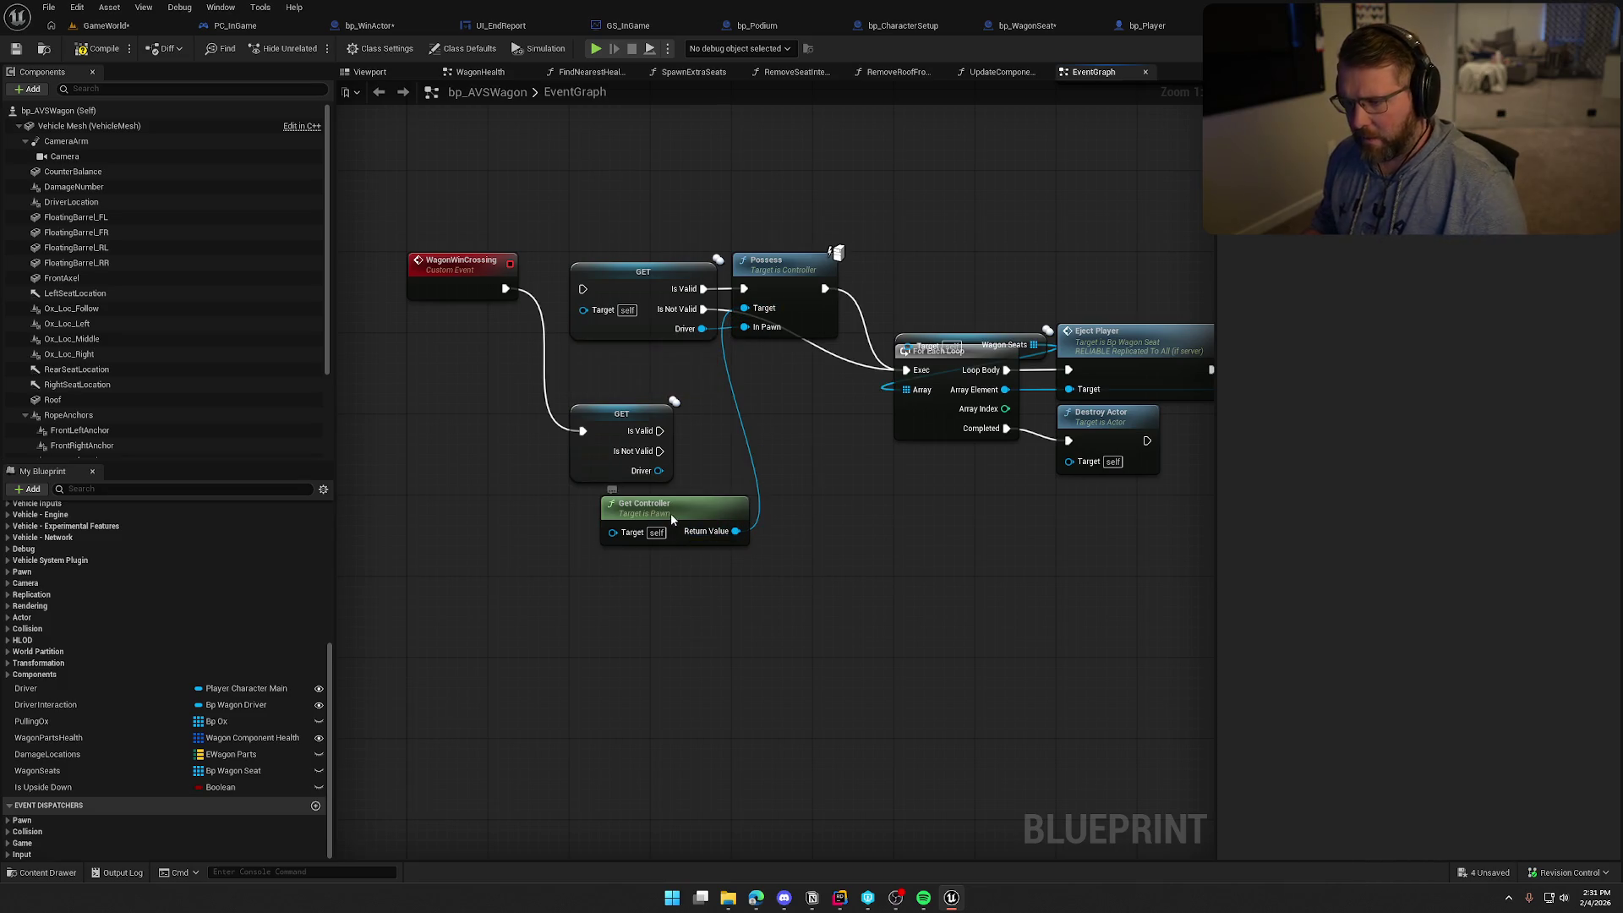
drag(671, 515, 698, 518)
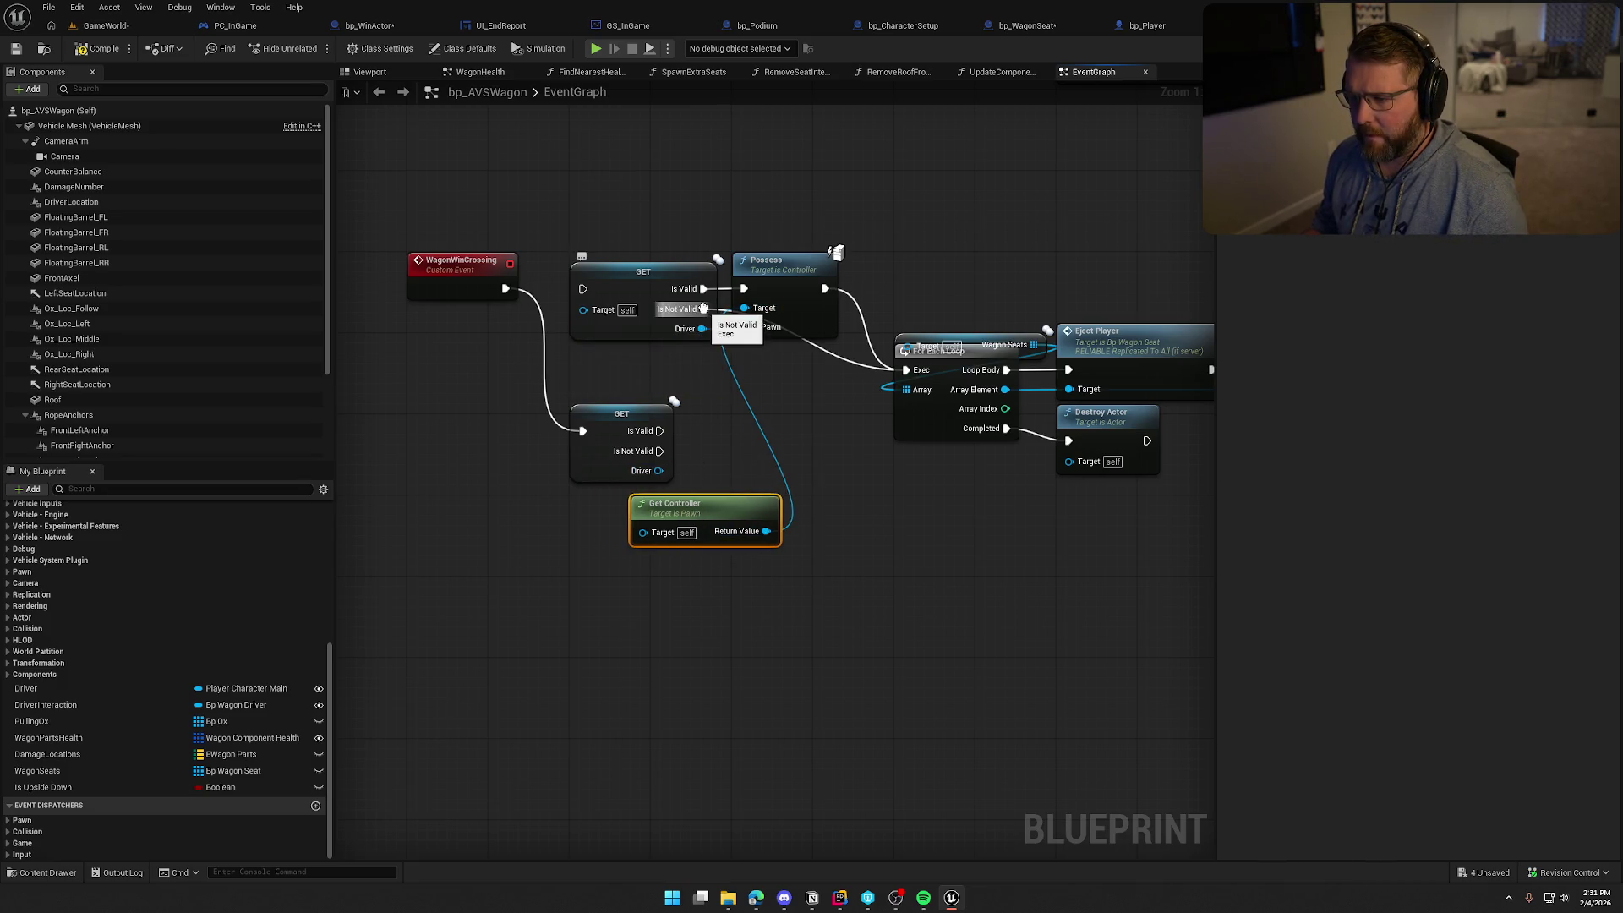
Move the Is Not Valid, Possess and In Pawn links to the new Driver GET, deleting the old GET
mouse_move(703, 308)
mouse_down()
mouse_move(714, 460)
mouse_move(660, 451)
mouse_up()
mouse_move(703, 288)
mouse_down()
mouse_move(660, 430)
mouse_move(744, 326)
mouse_up()
click(660, 476)
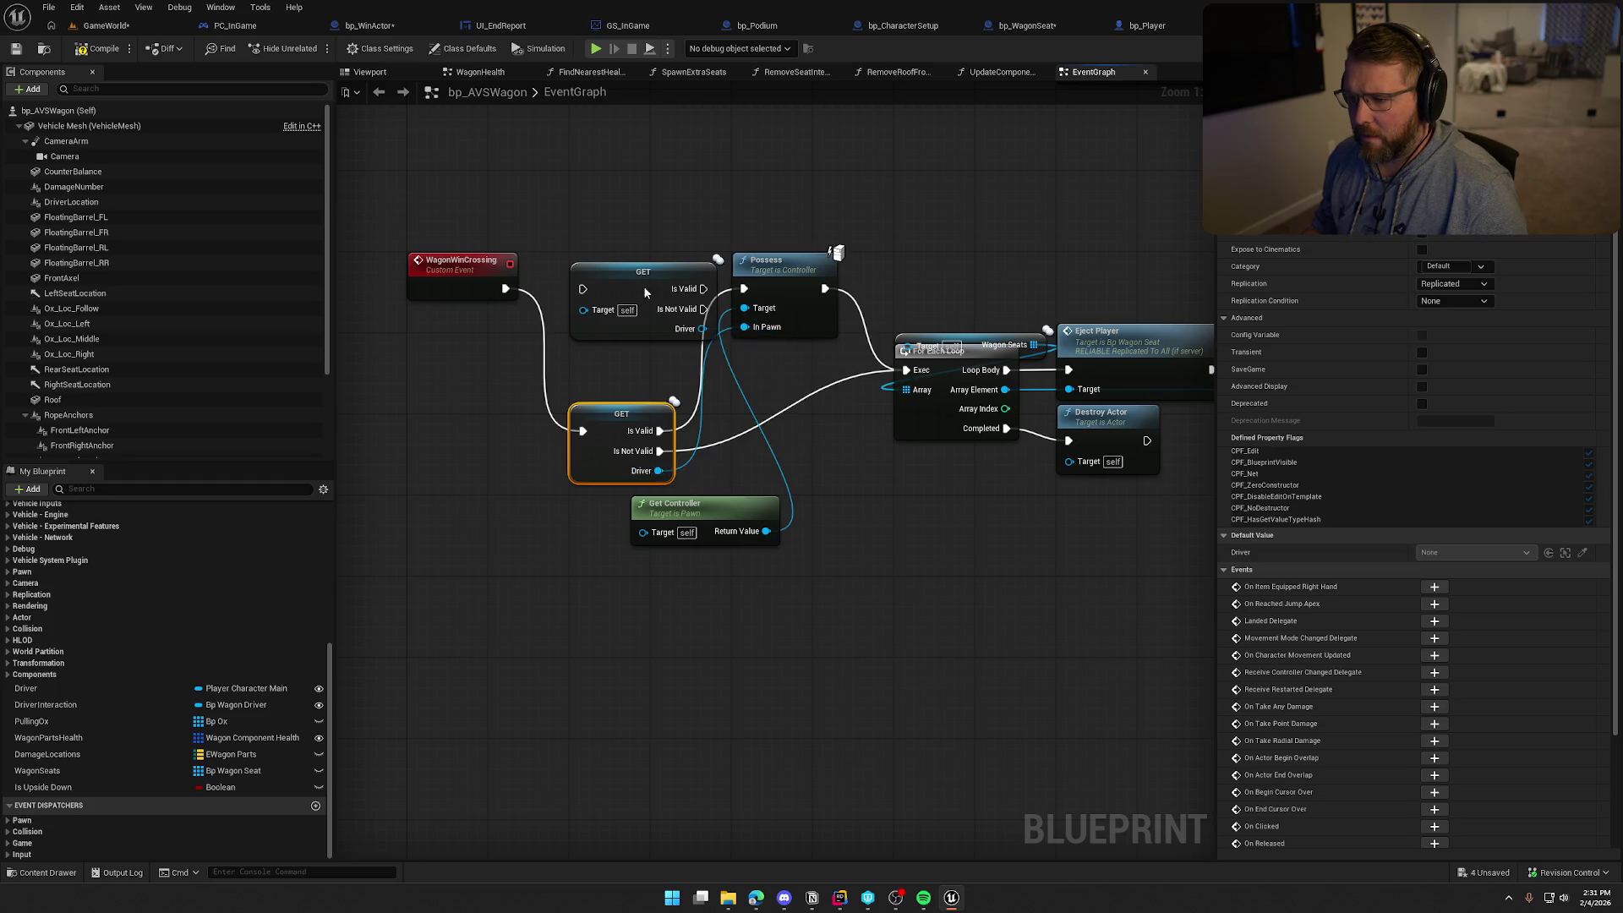
click(644, 291)
key(Delete)
drag(621, 414, 620, 276)
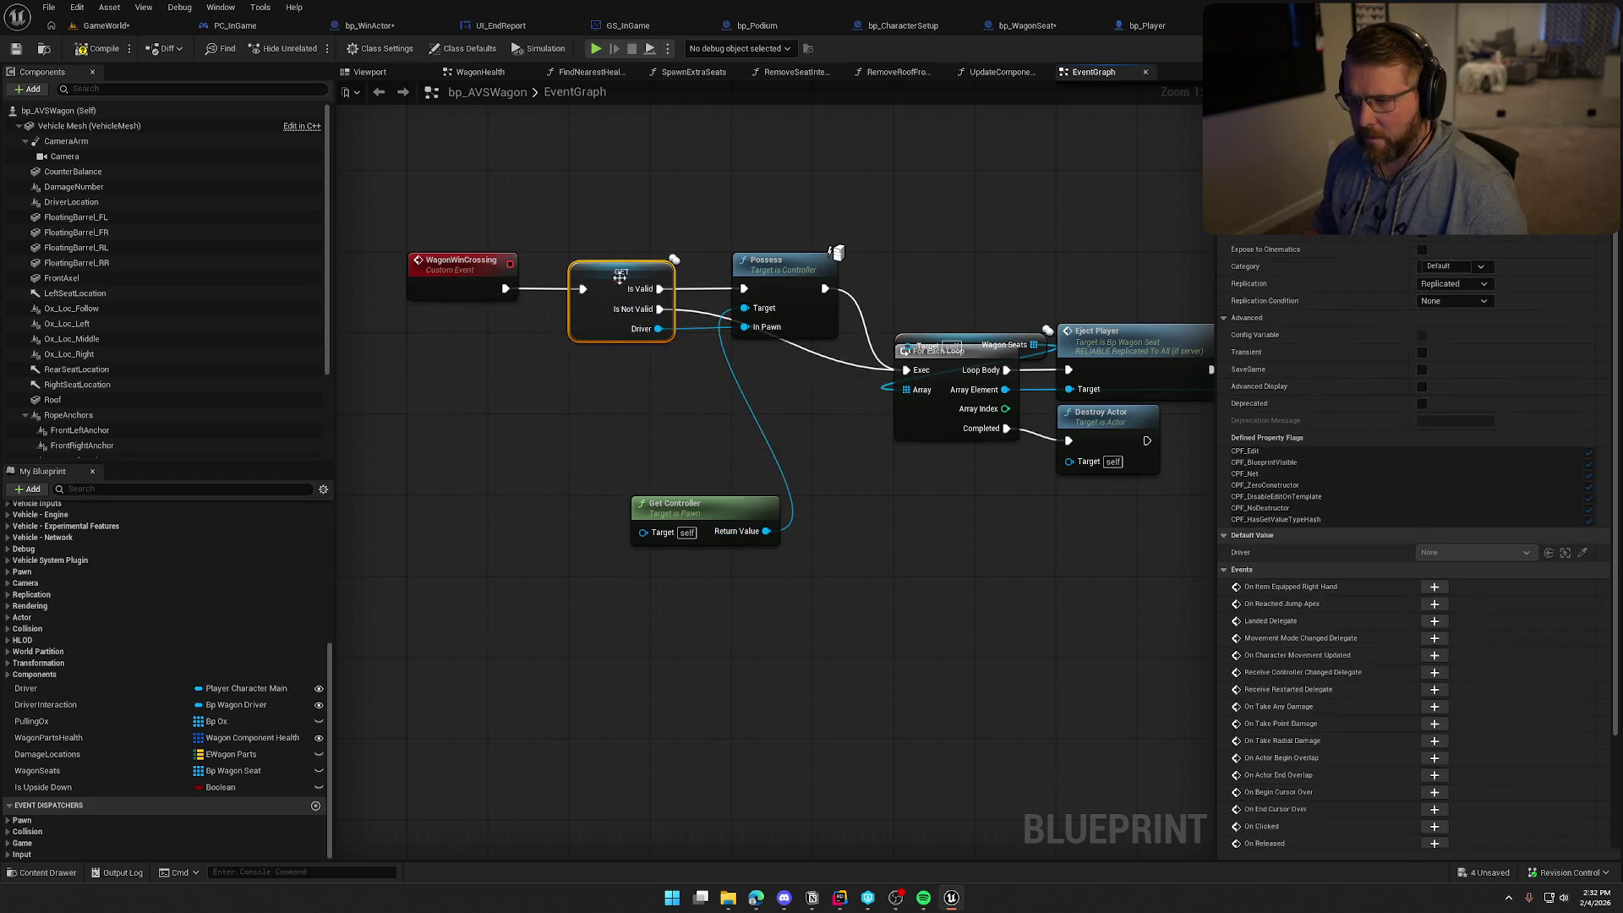
click(610, 461)
mouse_move(610, 523)
mouse_down()
mouse_move(546, 409)
mouse_move(549, 371)
mouse_up()
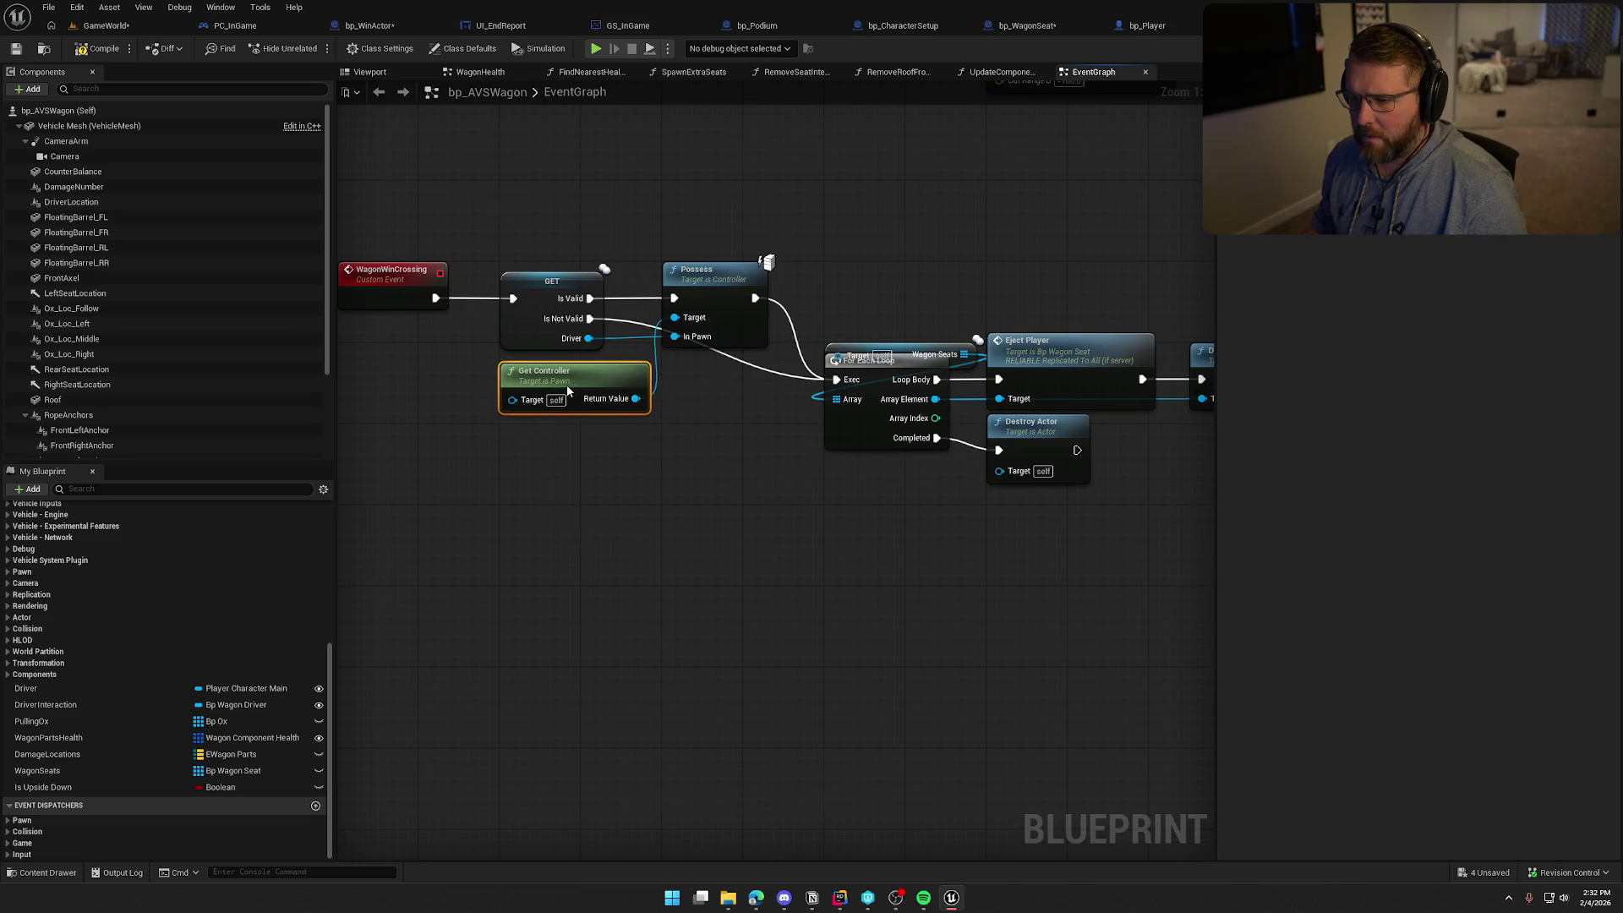
Connect a Wagon Seats getter to the ForEachLoop Array and line the loop group up with Possess
click(607, 481)
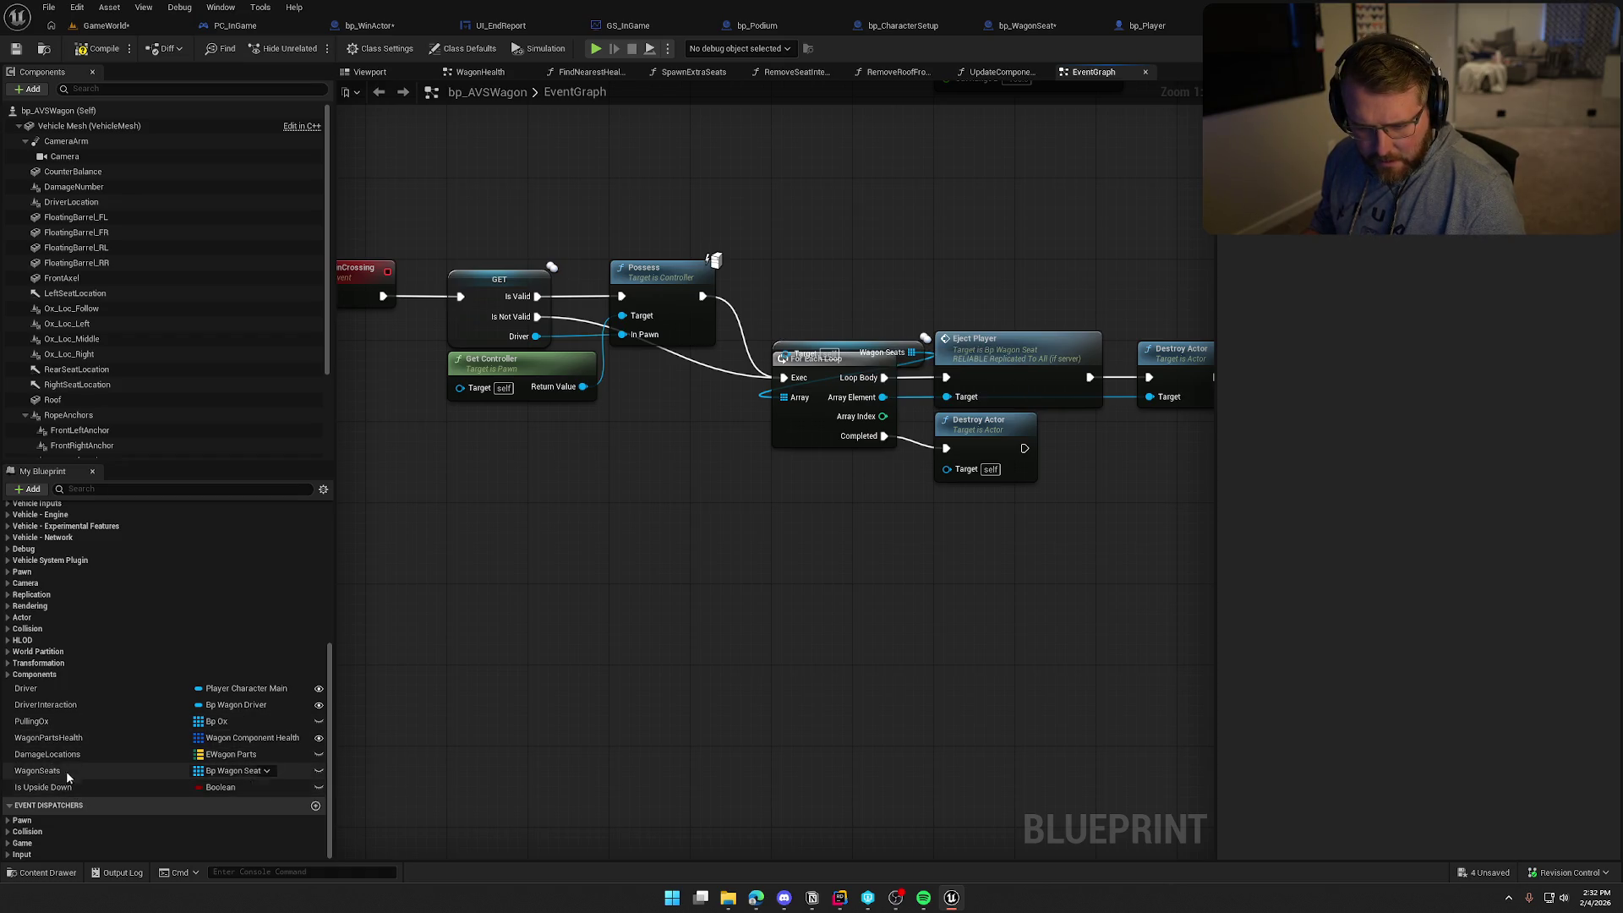
mouse_move(80, 766)
mouse_down()
mouse_move(826, 591)
mouse_move(761, 520)
mouse_move(841, 541)
mouse_move(786, 399)
mouse_up()
drag(846, 320, 862, 348)
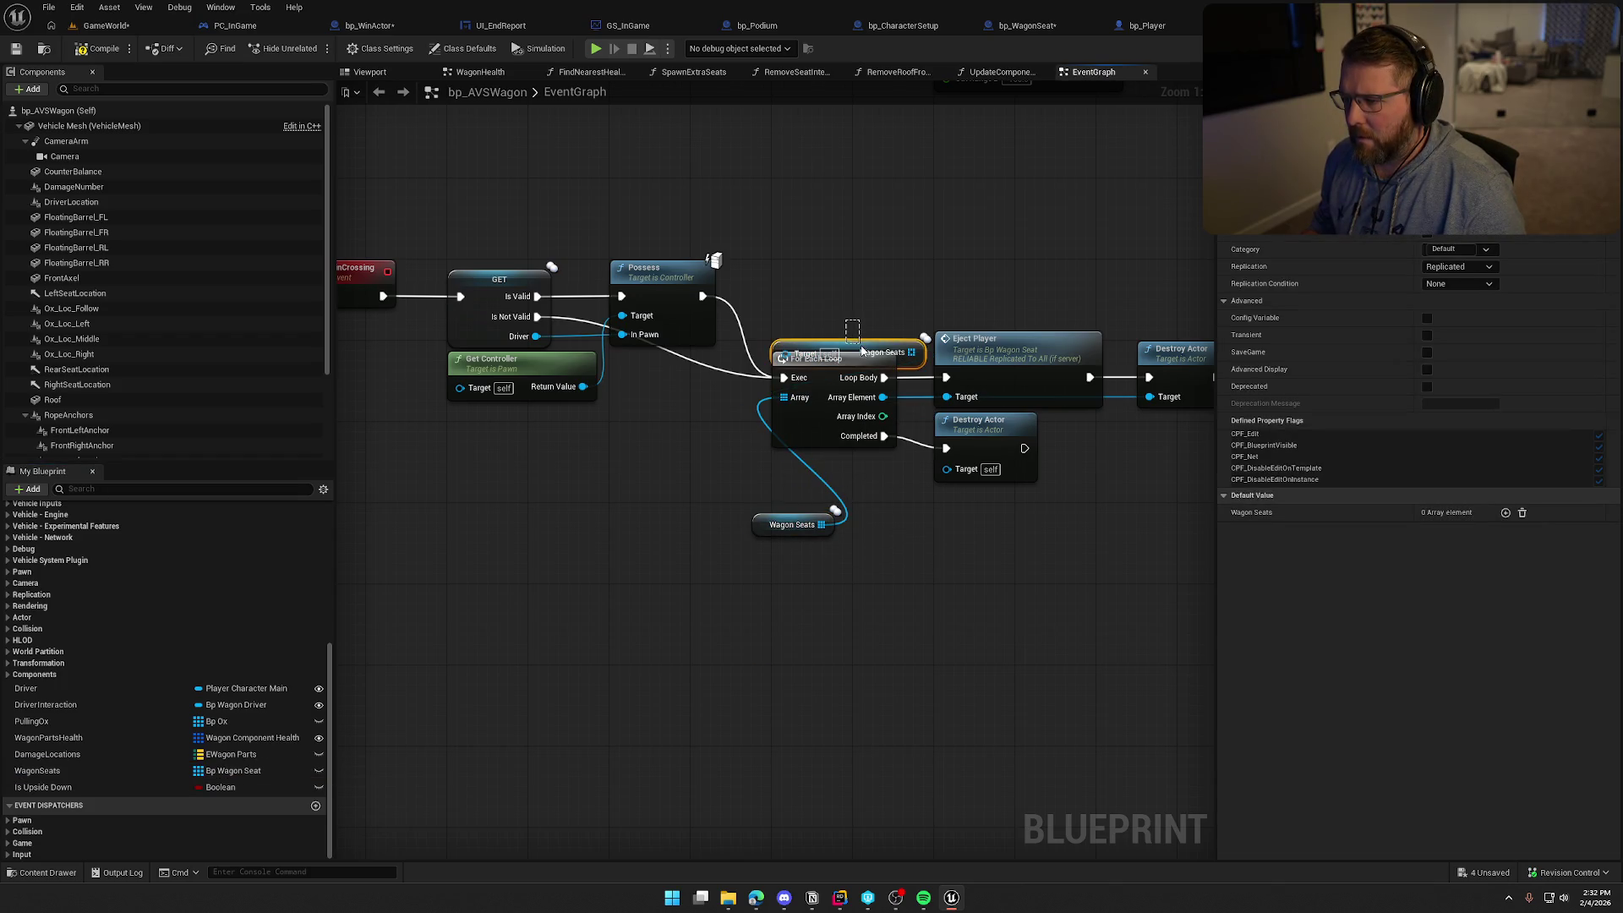
mouse_move(771, 526)
mouse_down()
mouse_move(757, 434)
mouse_move(790, 345)
mouse_up()
drag(780, 265, 1209, 433)
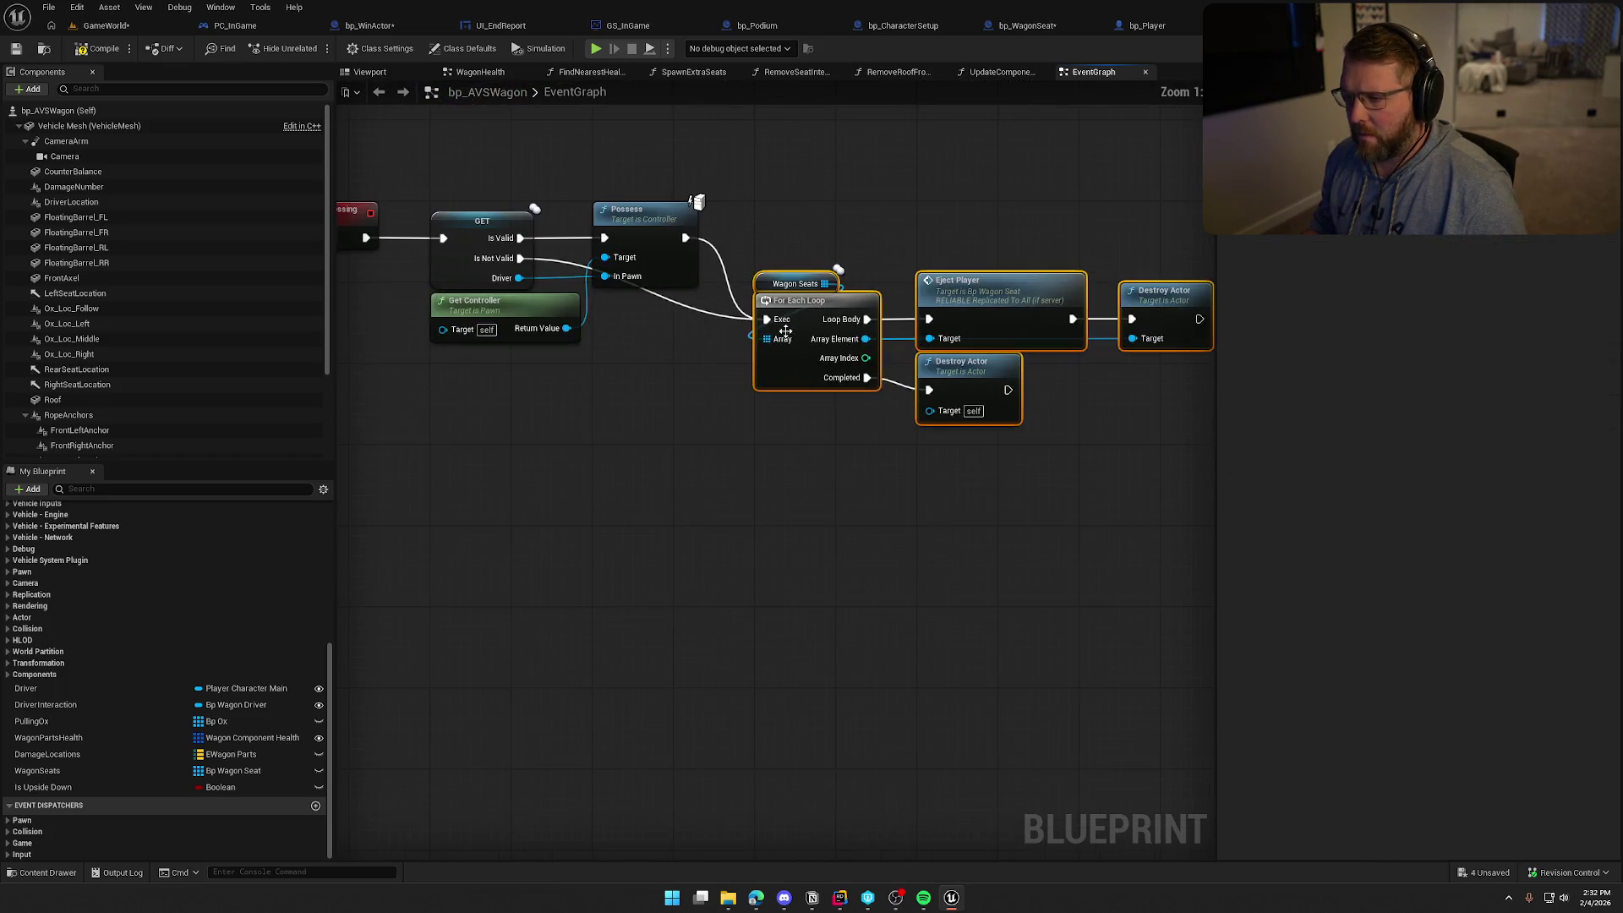
drag(816, 252, 816, 223)
mouse_move(827, 414)
mouse_down()
mouse_move(850, 552)
mouse_move(840, 525)
mouse_move(778, 514)
mouse_up()
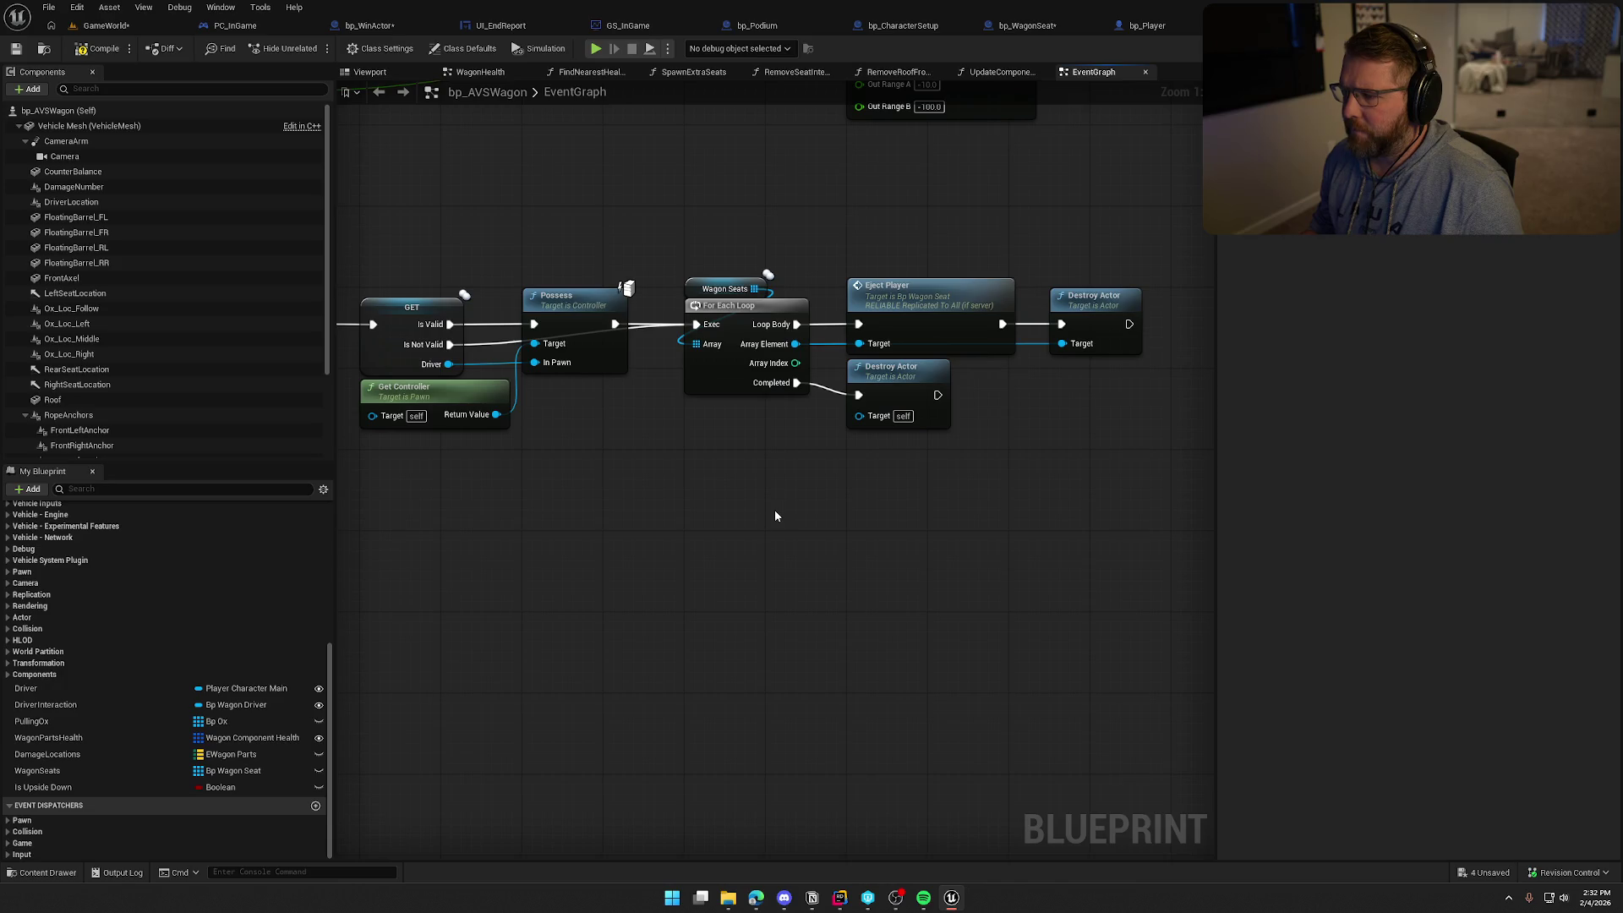
Insert a 1.0-second Delay between WagonWinCrossing and the Driver GET, then save the blueprint
mouse_move(774, 510)
mouse_down()
mouse_move(957, 522)
mouse_move(837, 525)
mouse_up()
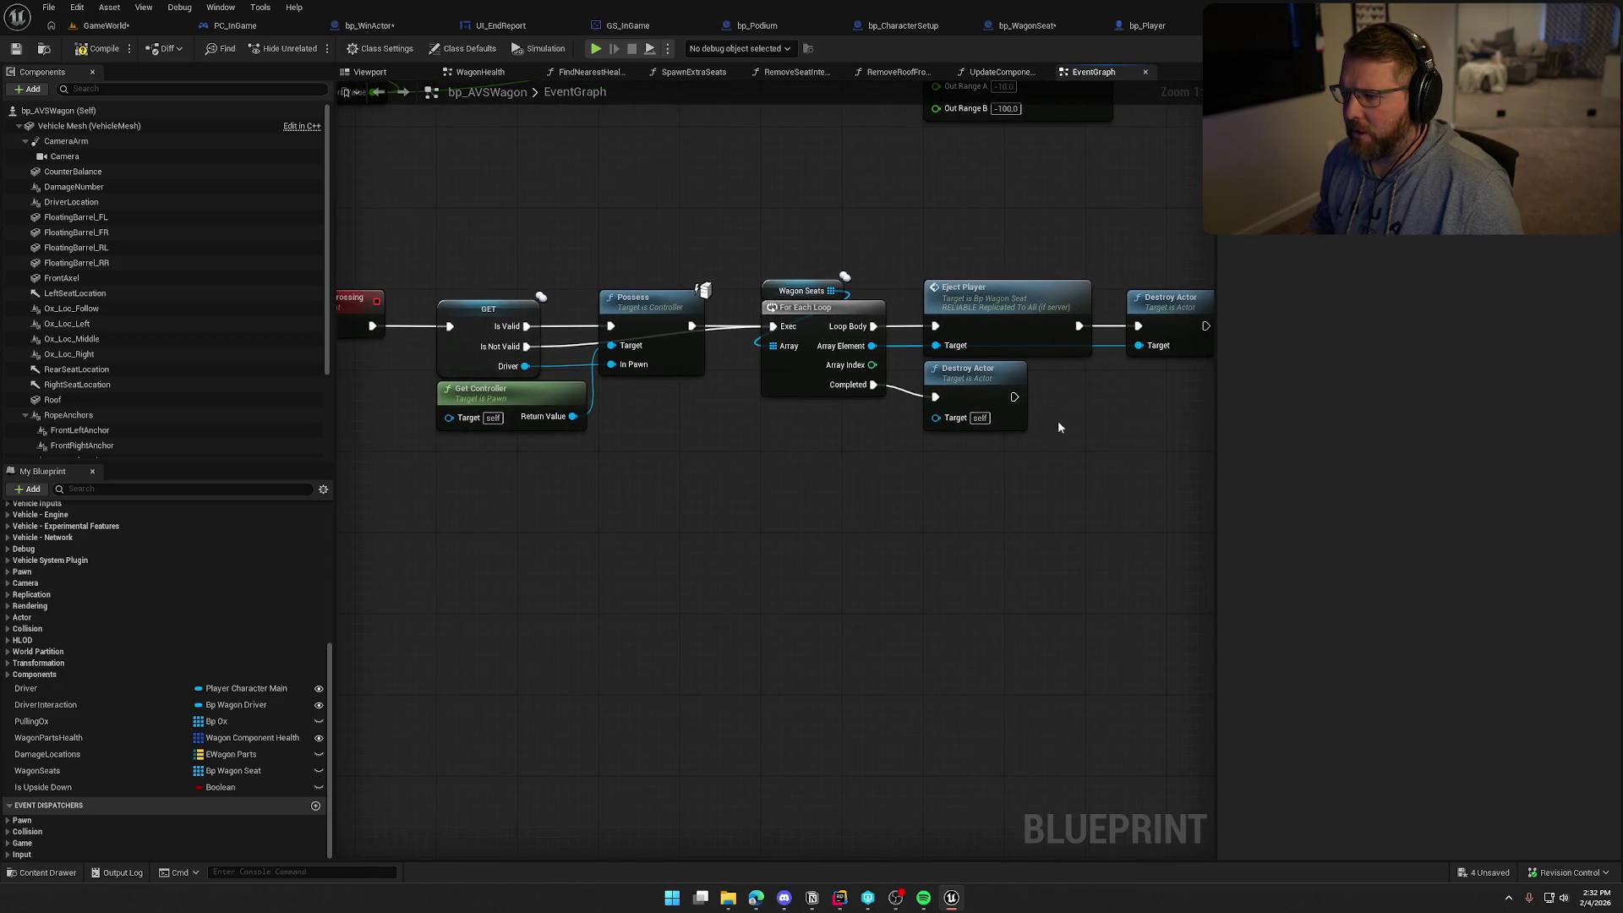
scroll(782, 455, down, 3)
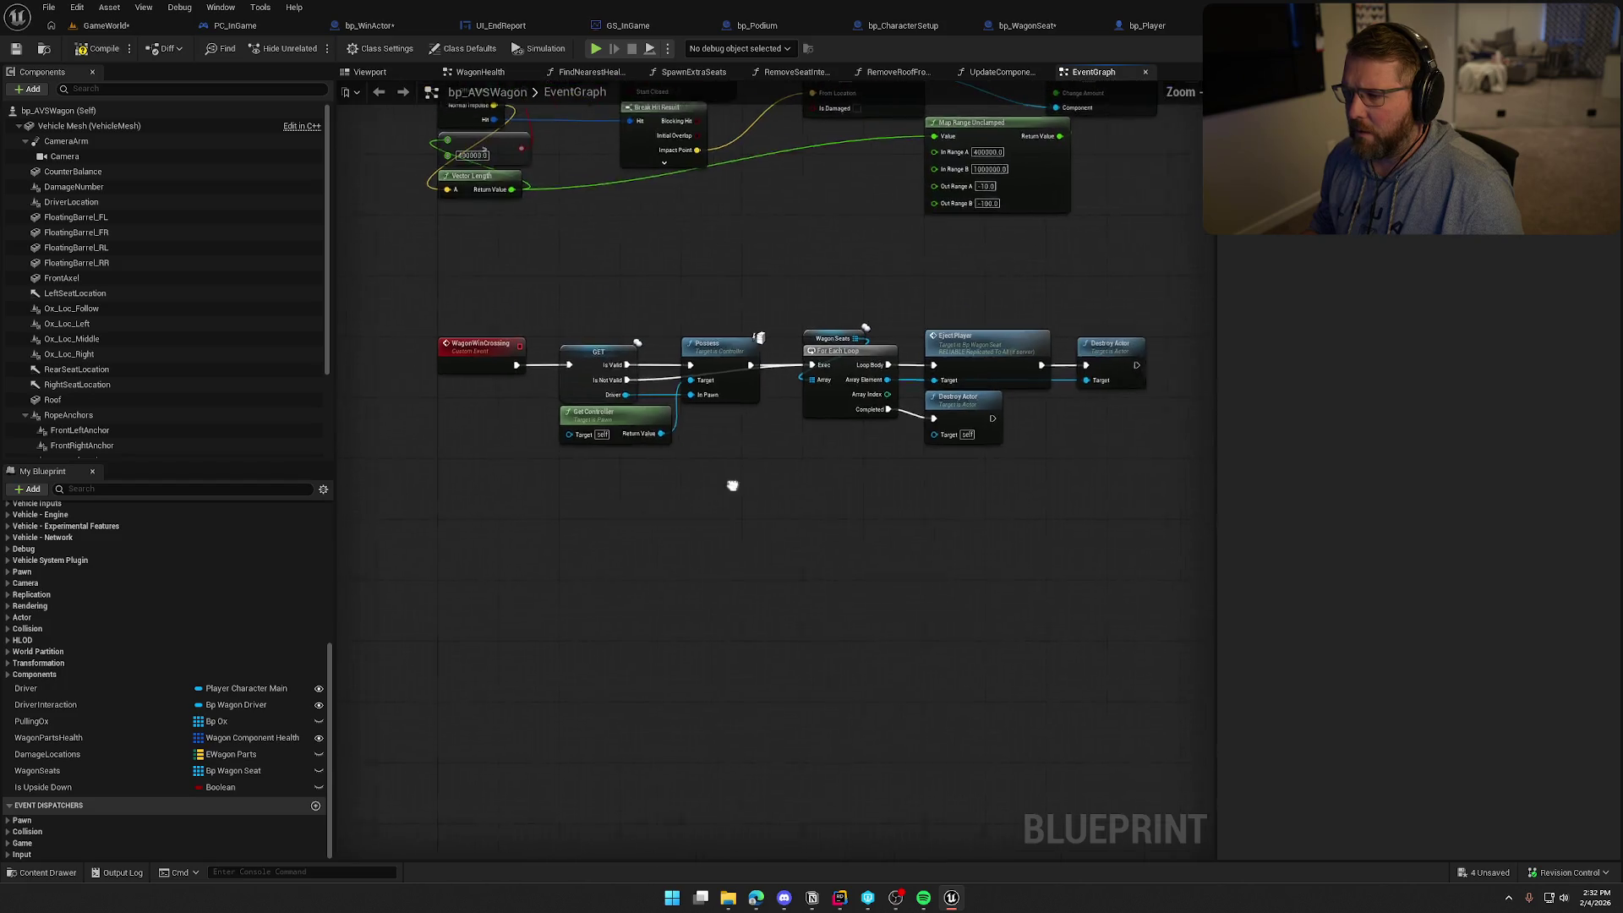
mouse_move(537, 299)
mouse_down()
mouse_move(595, 340)
mouse_move(913, 439)
mouse_up()
scroll(457, 432, up, 2)
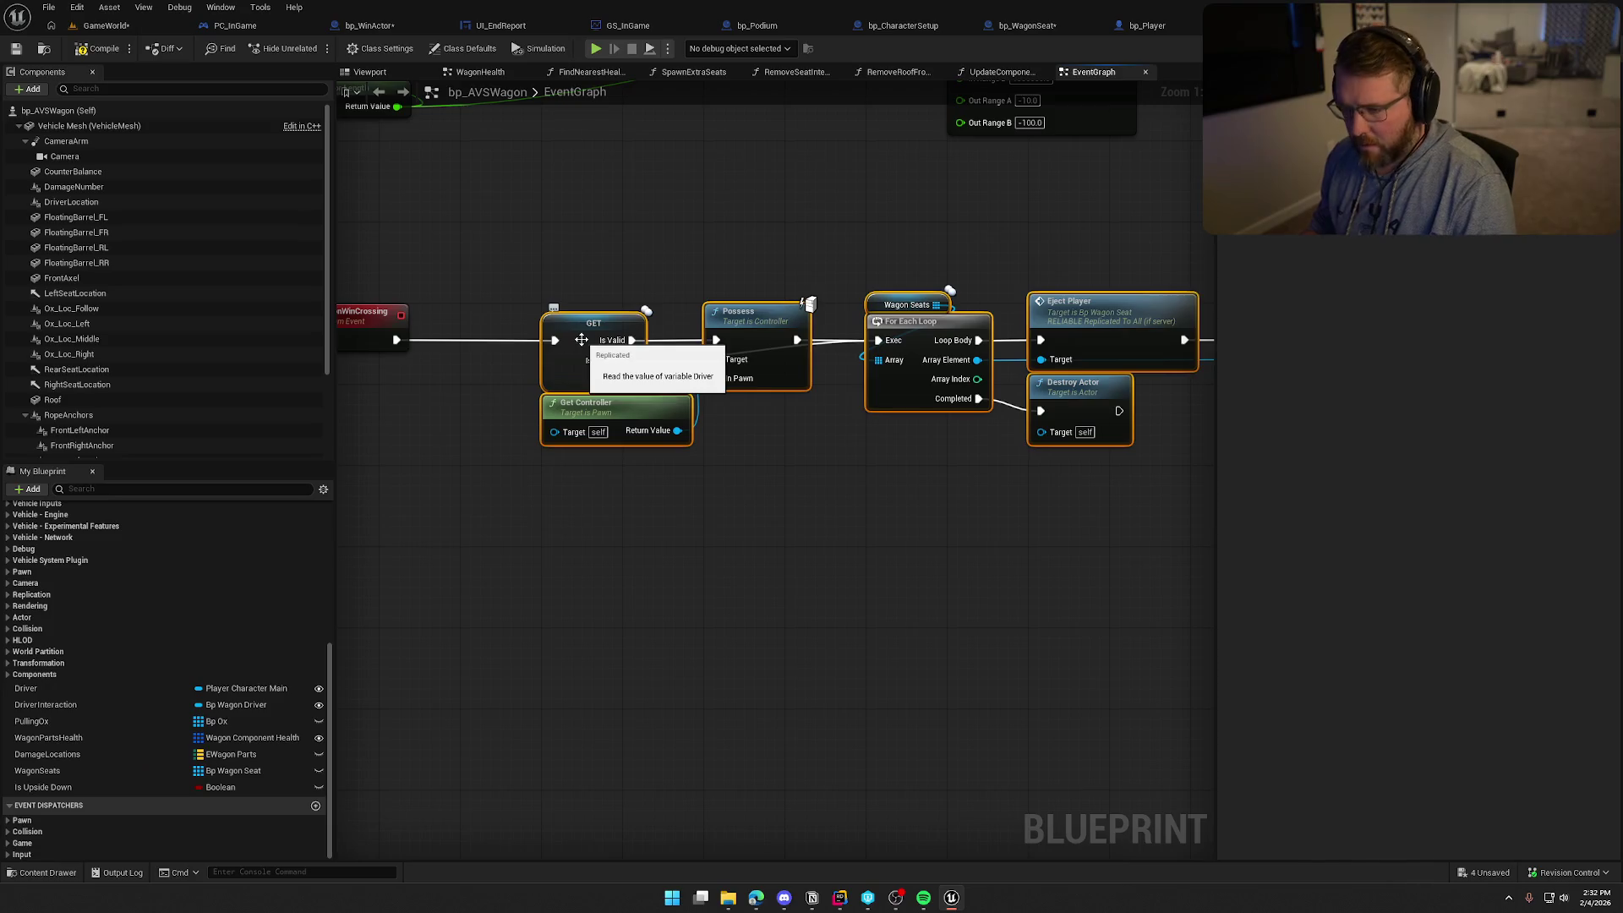
drag(558, 403, 594, 402)
mouse_move(396, 340)
mouse_down()
mouse_move(479, 362)
mouse_move(518, 324)
mouse_up()
key(d)
mouse_move(546, 469)
mouse_down()
mouse_move(625, 545)
mouse_move(580, 576)
mouse_up()
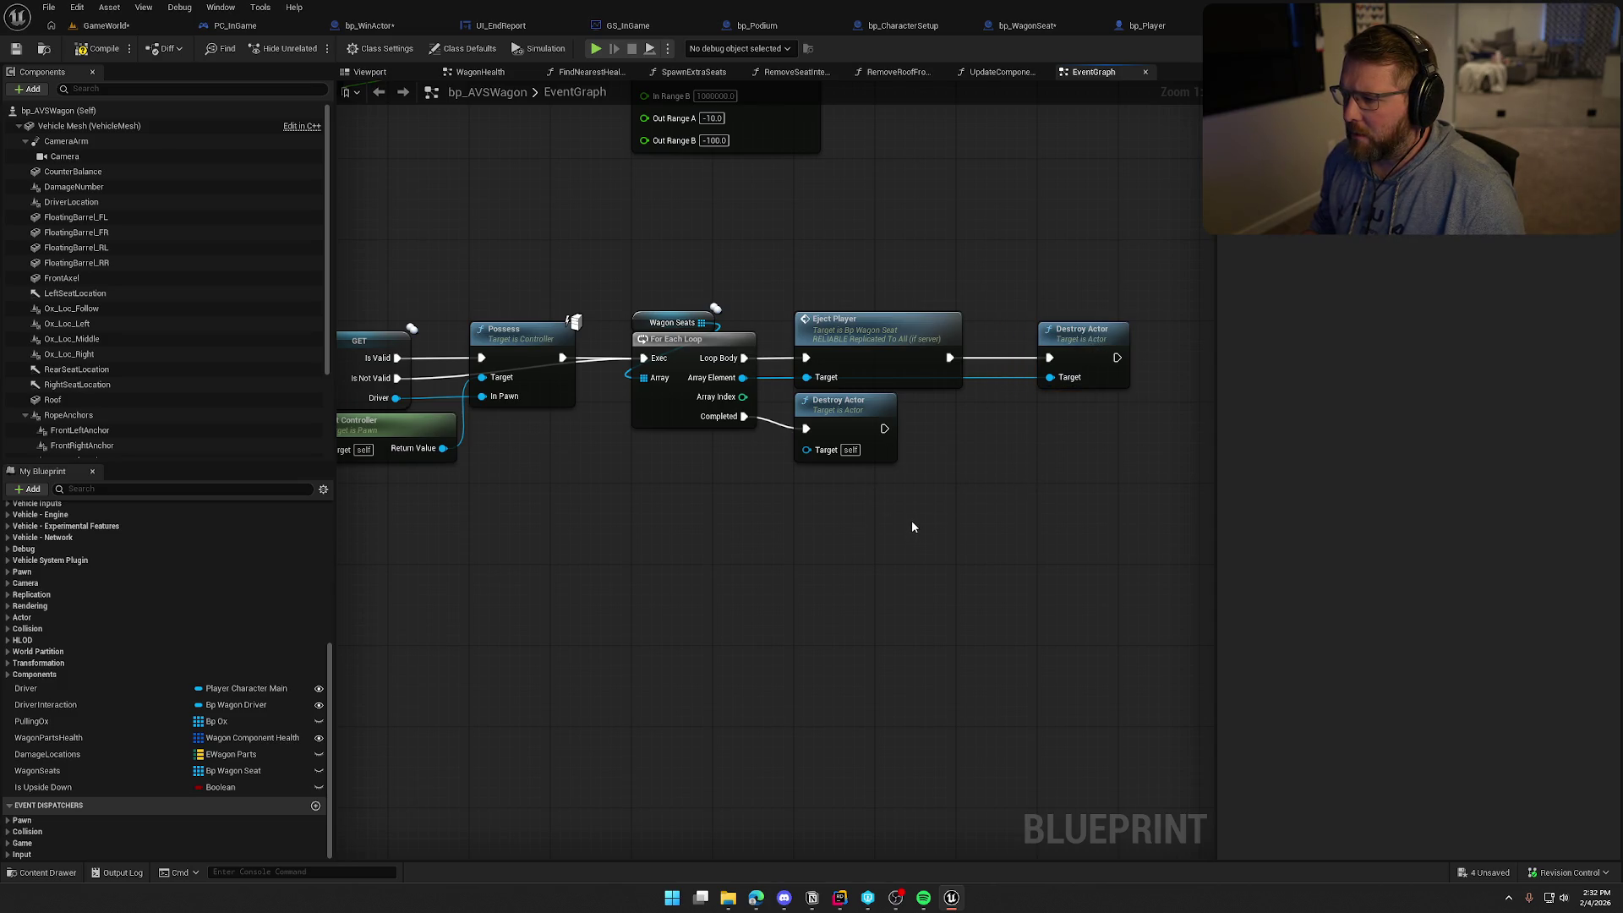
drag(912, 527, 1106, 506)
drag(812, 537, 940, 539)
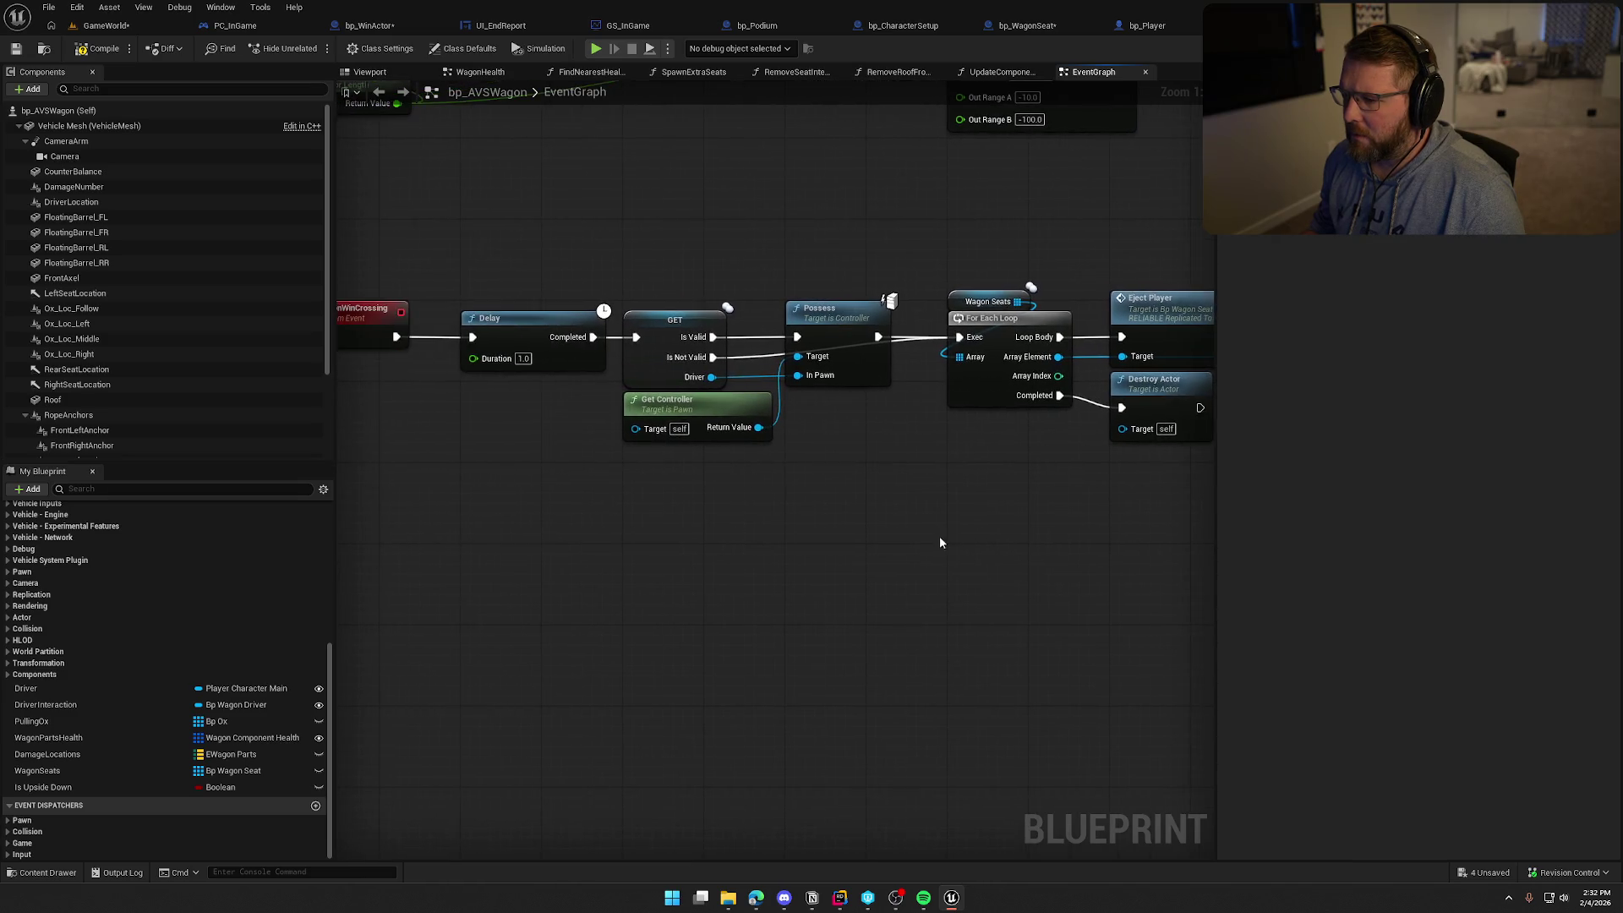
key(ctrl+s)
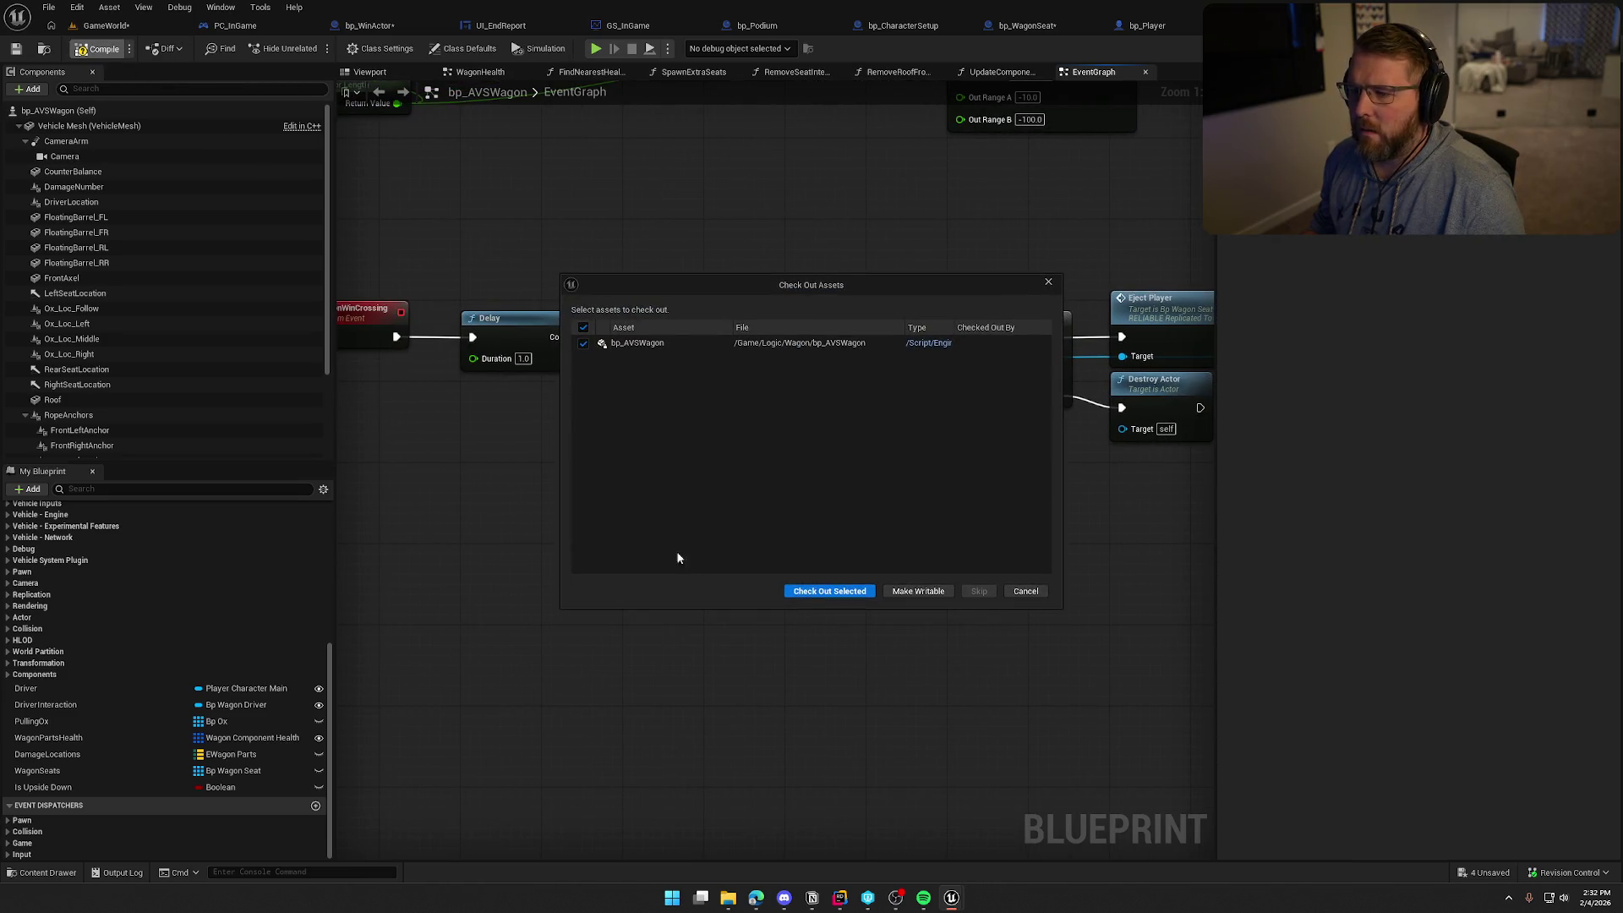
Check out bp_AVSWagon and play-test driving the wagon to the Run Score: 600 podium
click(815, 591)
click(98, 27)
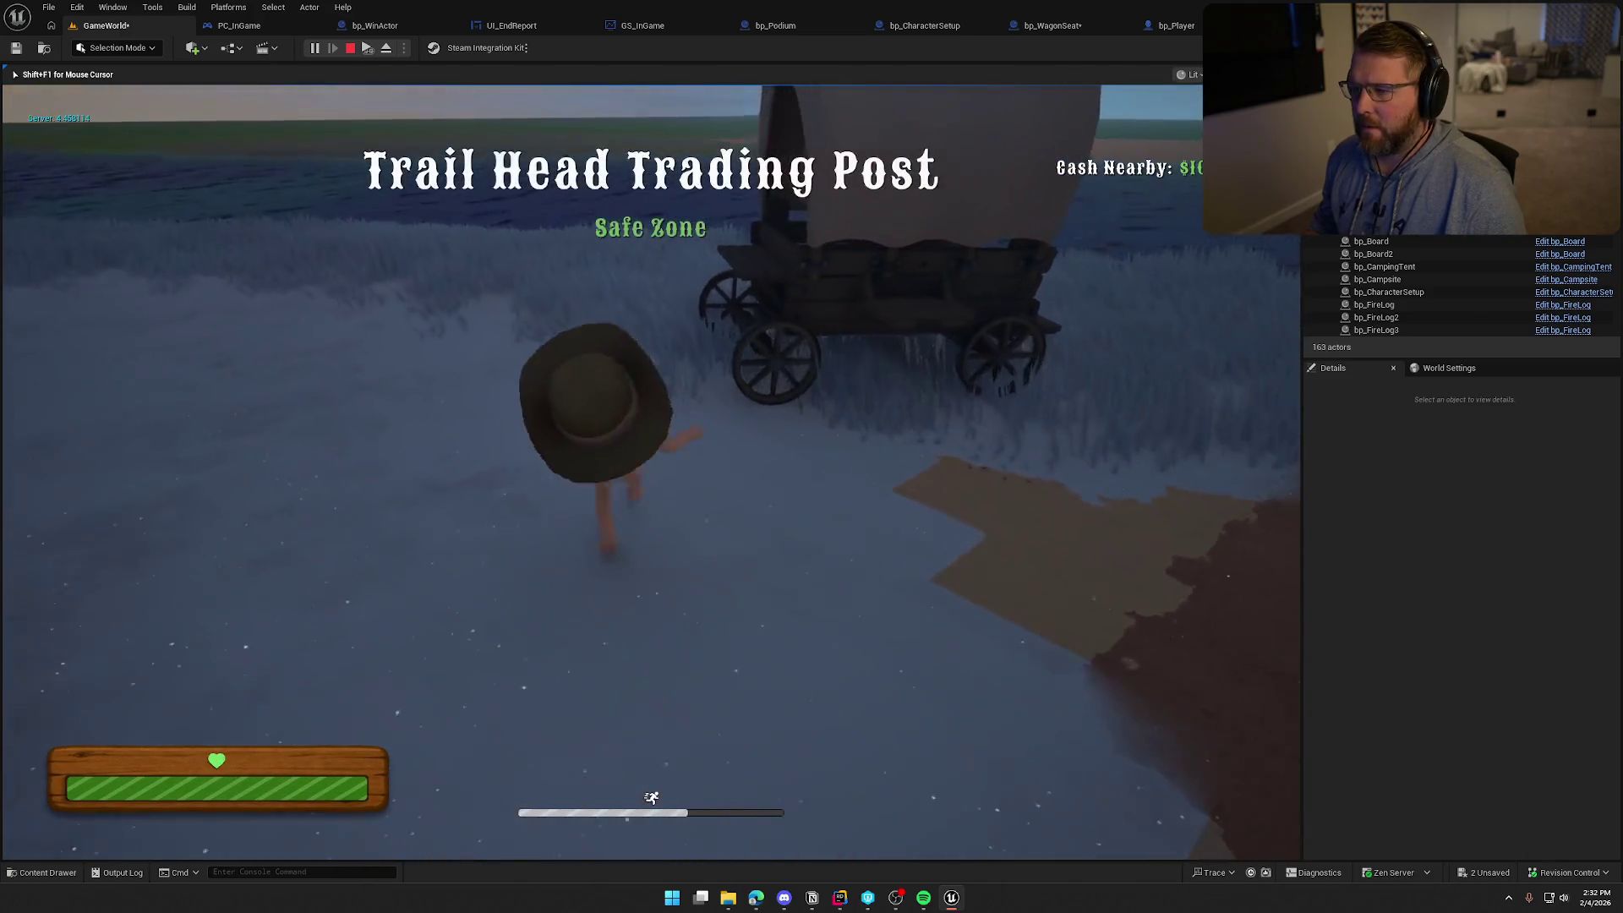
key(e)
key(w)
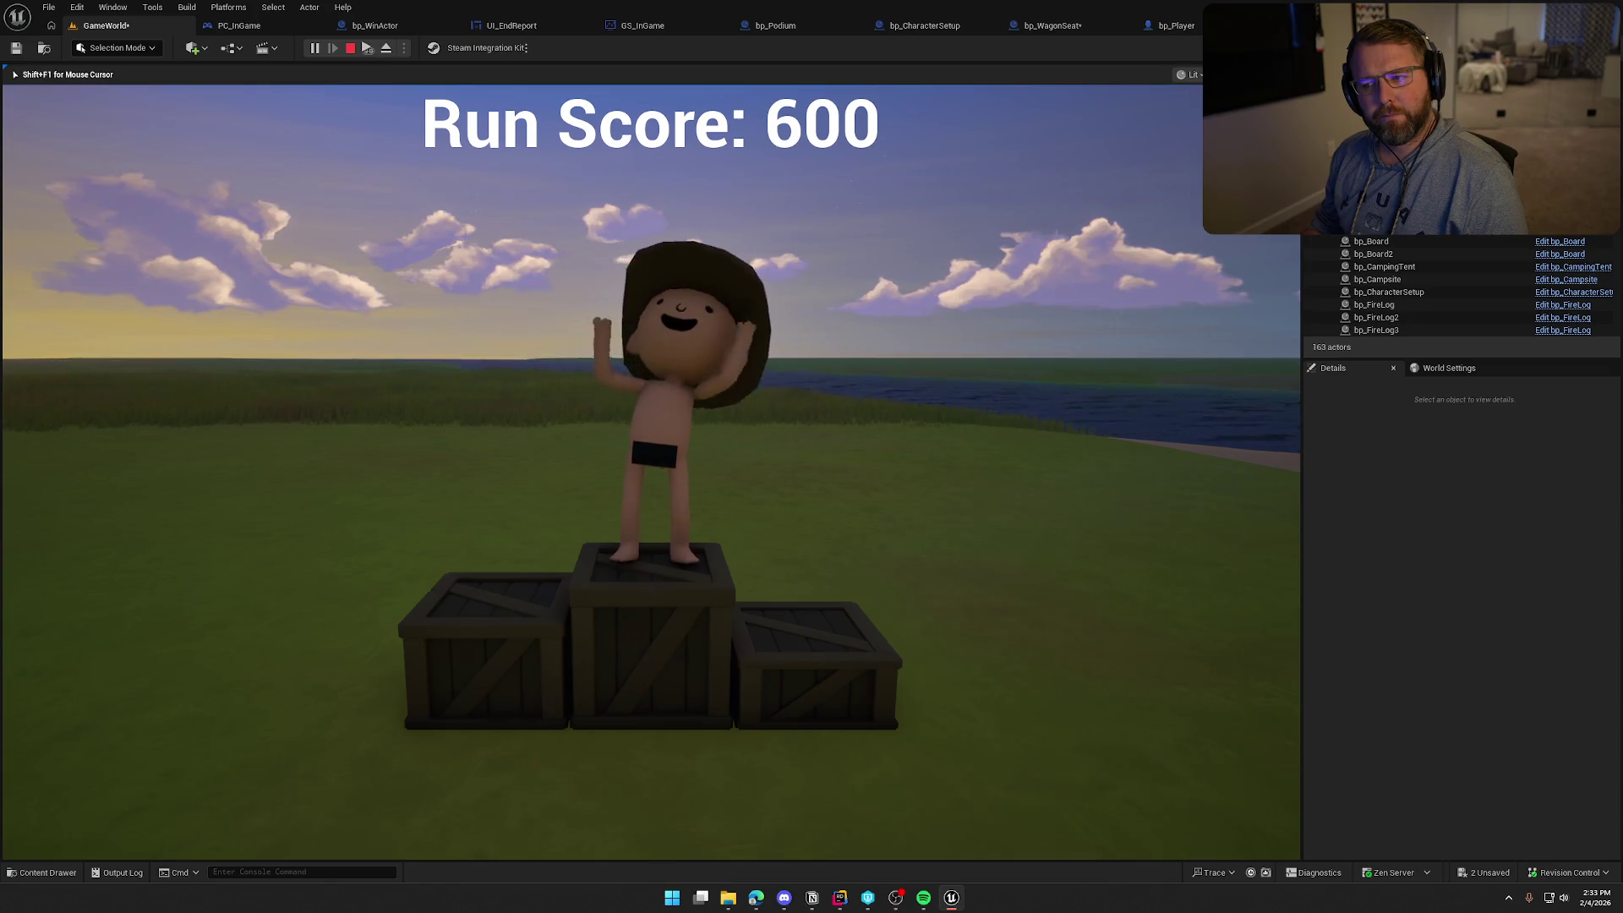
key(Escape)
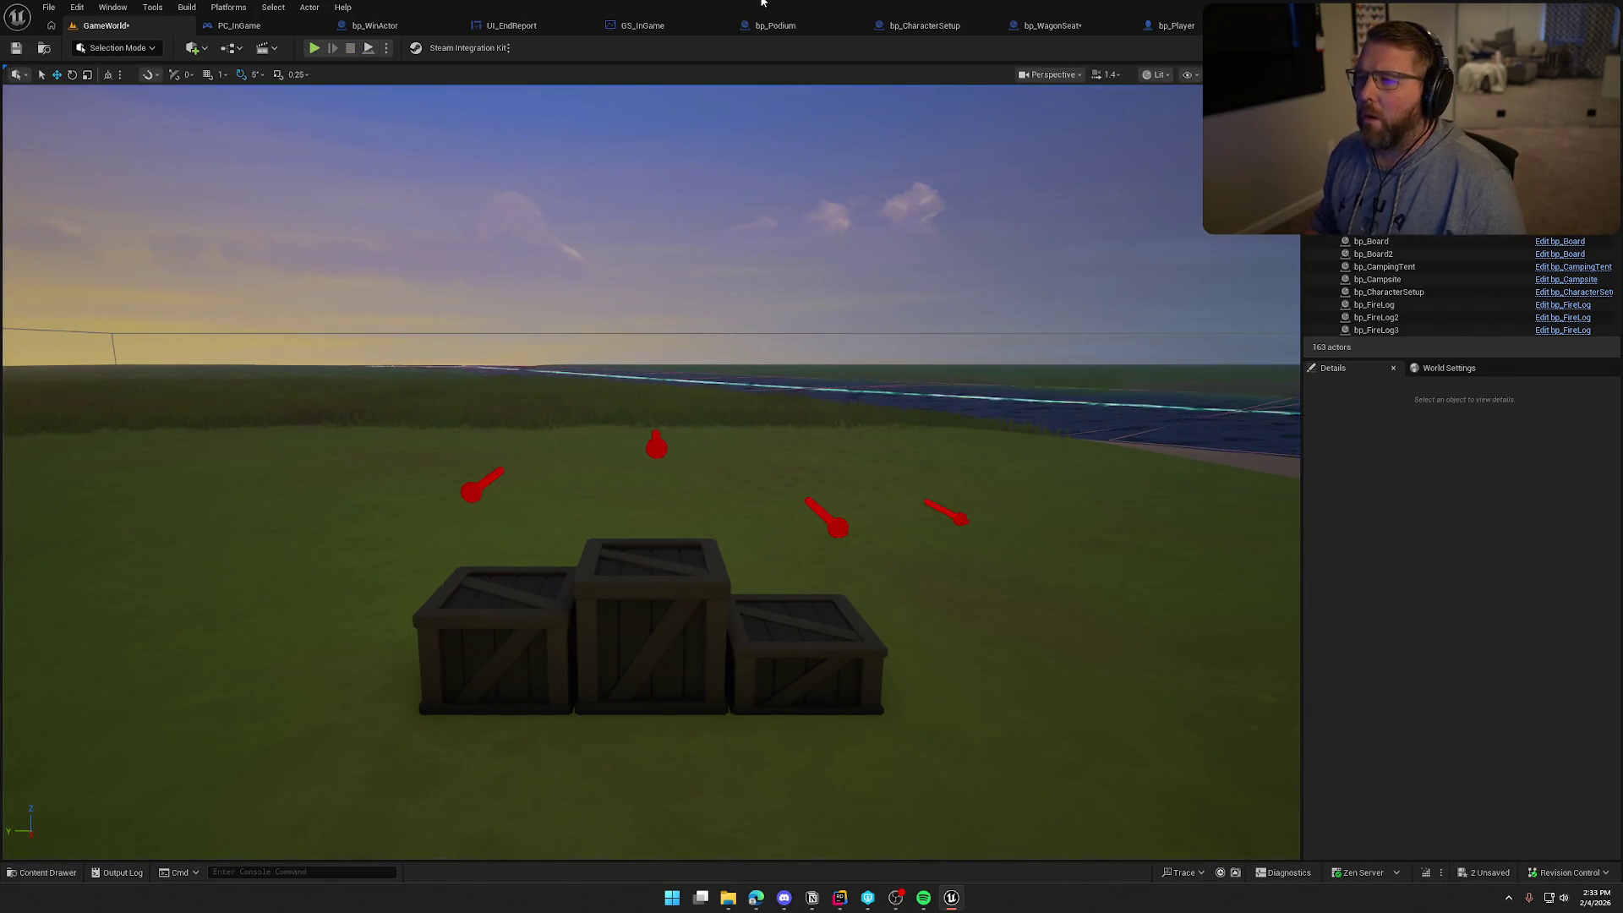
Delete the Possess/Eject nodes and call Wagon Win Crossing from the cast wagon on loop Completed
click(395, 34)
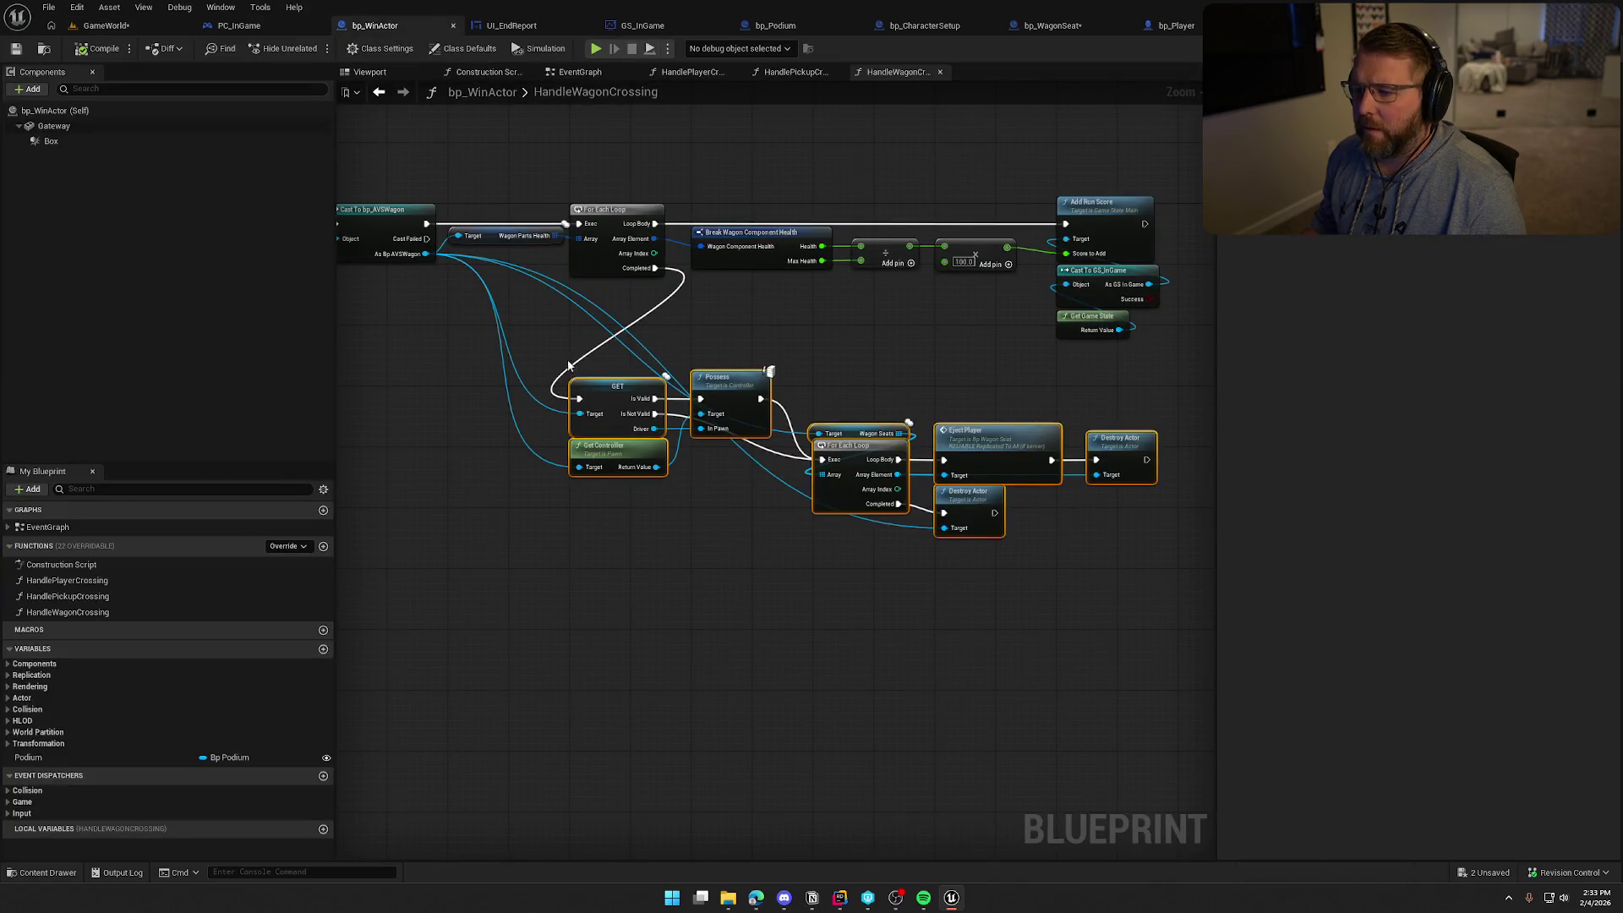
drag(1045, 555, 607, 406)
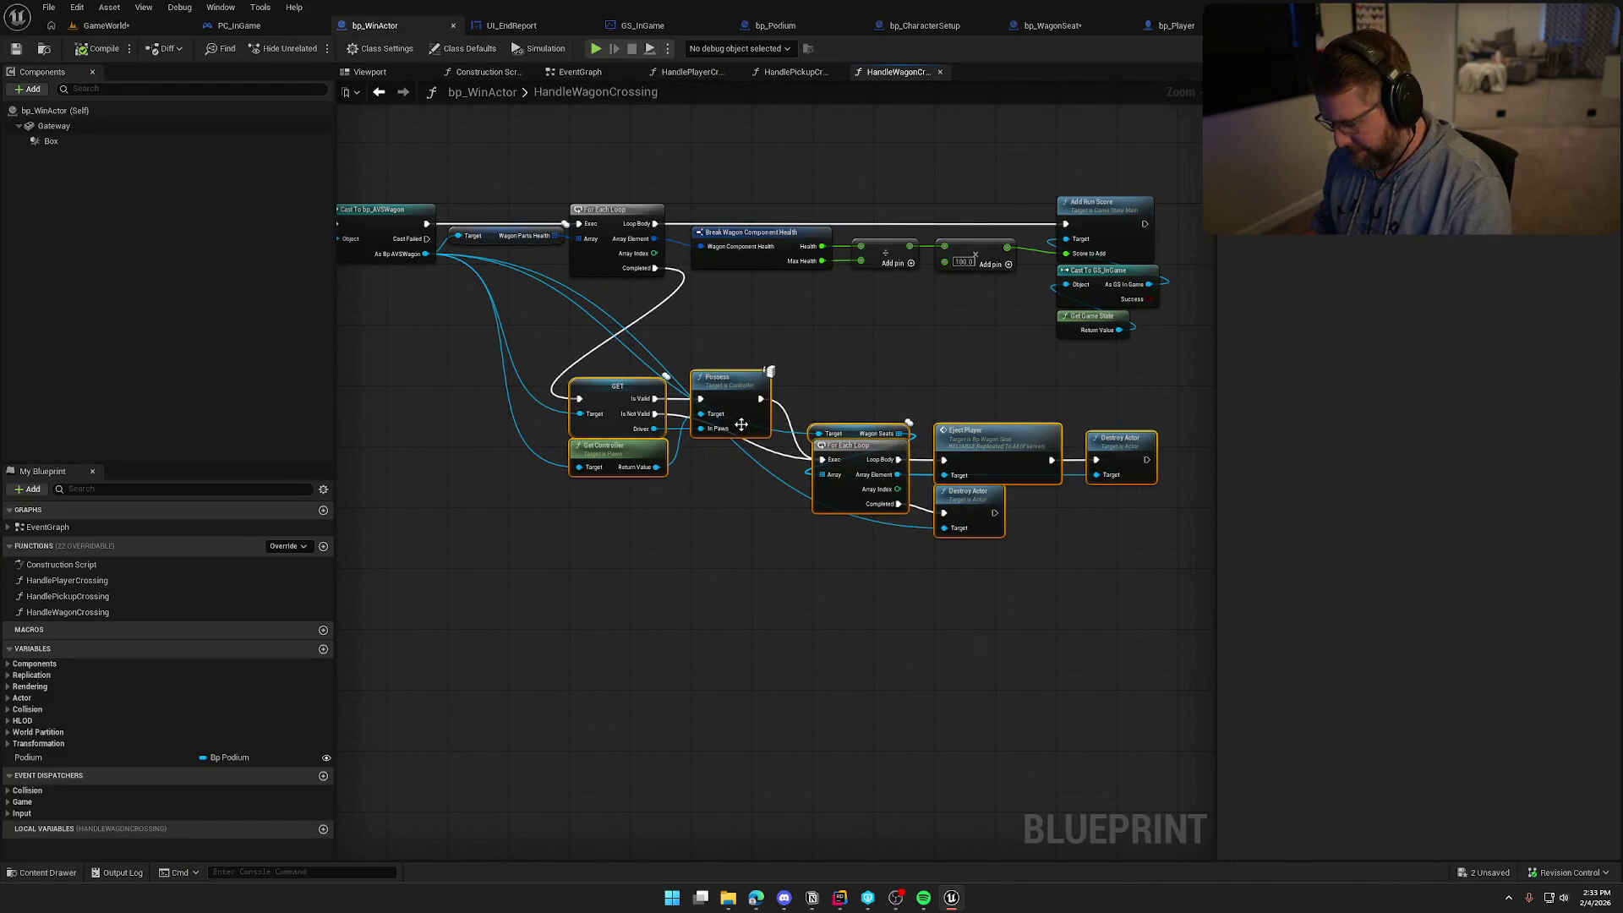
key(Delete)
scroll(451, 260, up, 2)
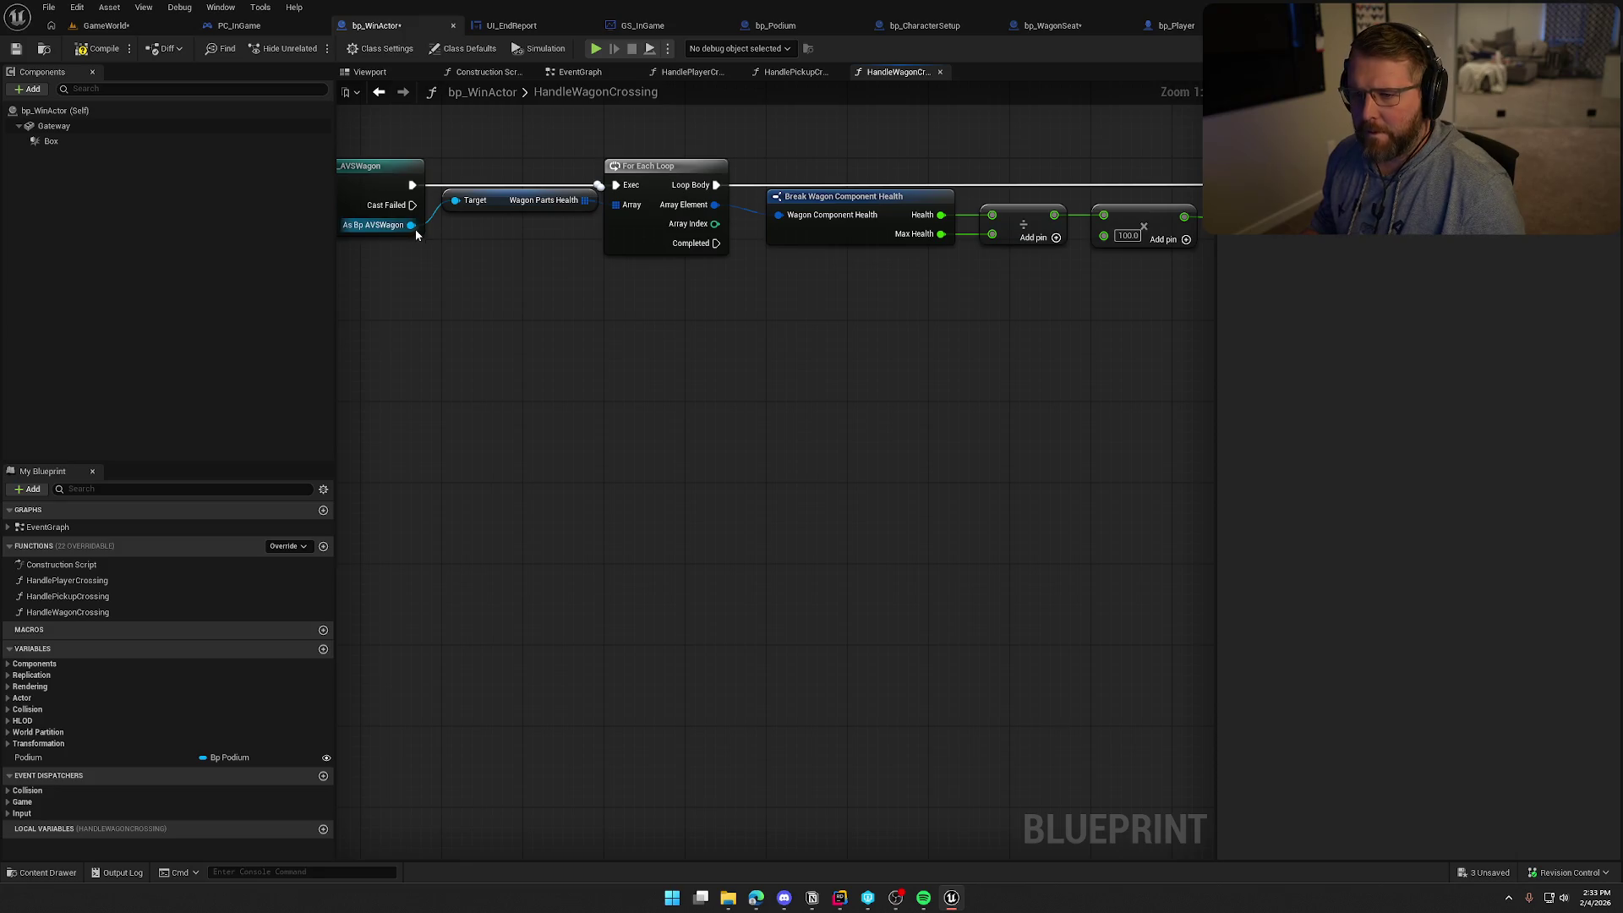
drag(412, 227, 716, 313)
text(wagon win)
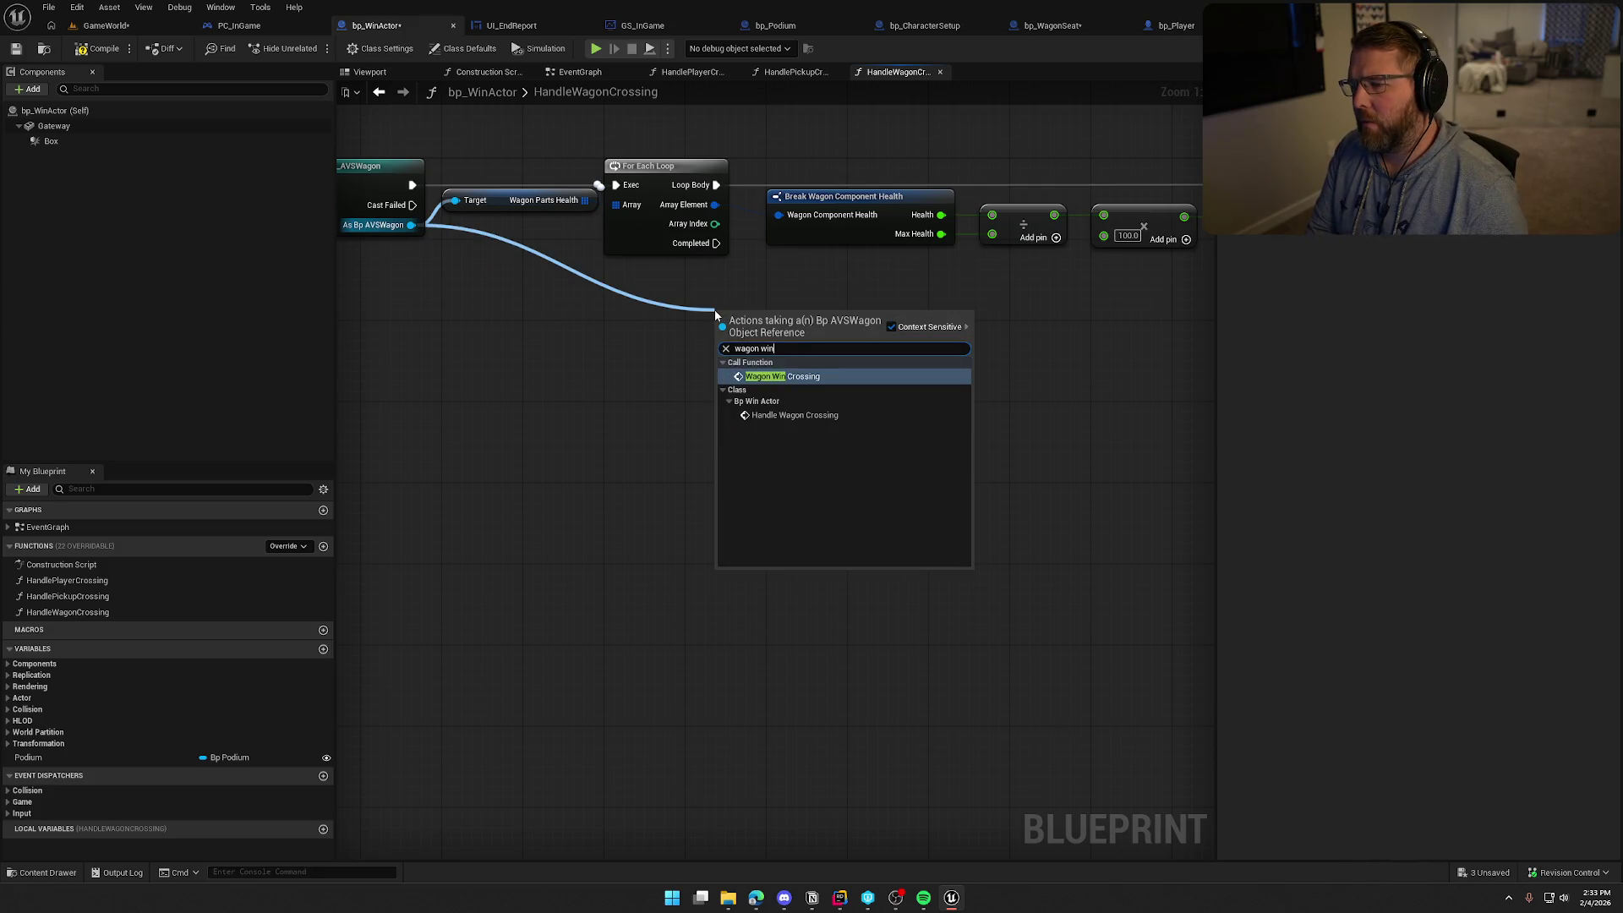
key(Return)
mouse_move(716, 242)
mouse_down()
mouse_move(723, 338)
mouse_move(824, 348)
mouse_move(824, 287)
mouse_up()
drag(873, 454, 980, 548)
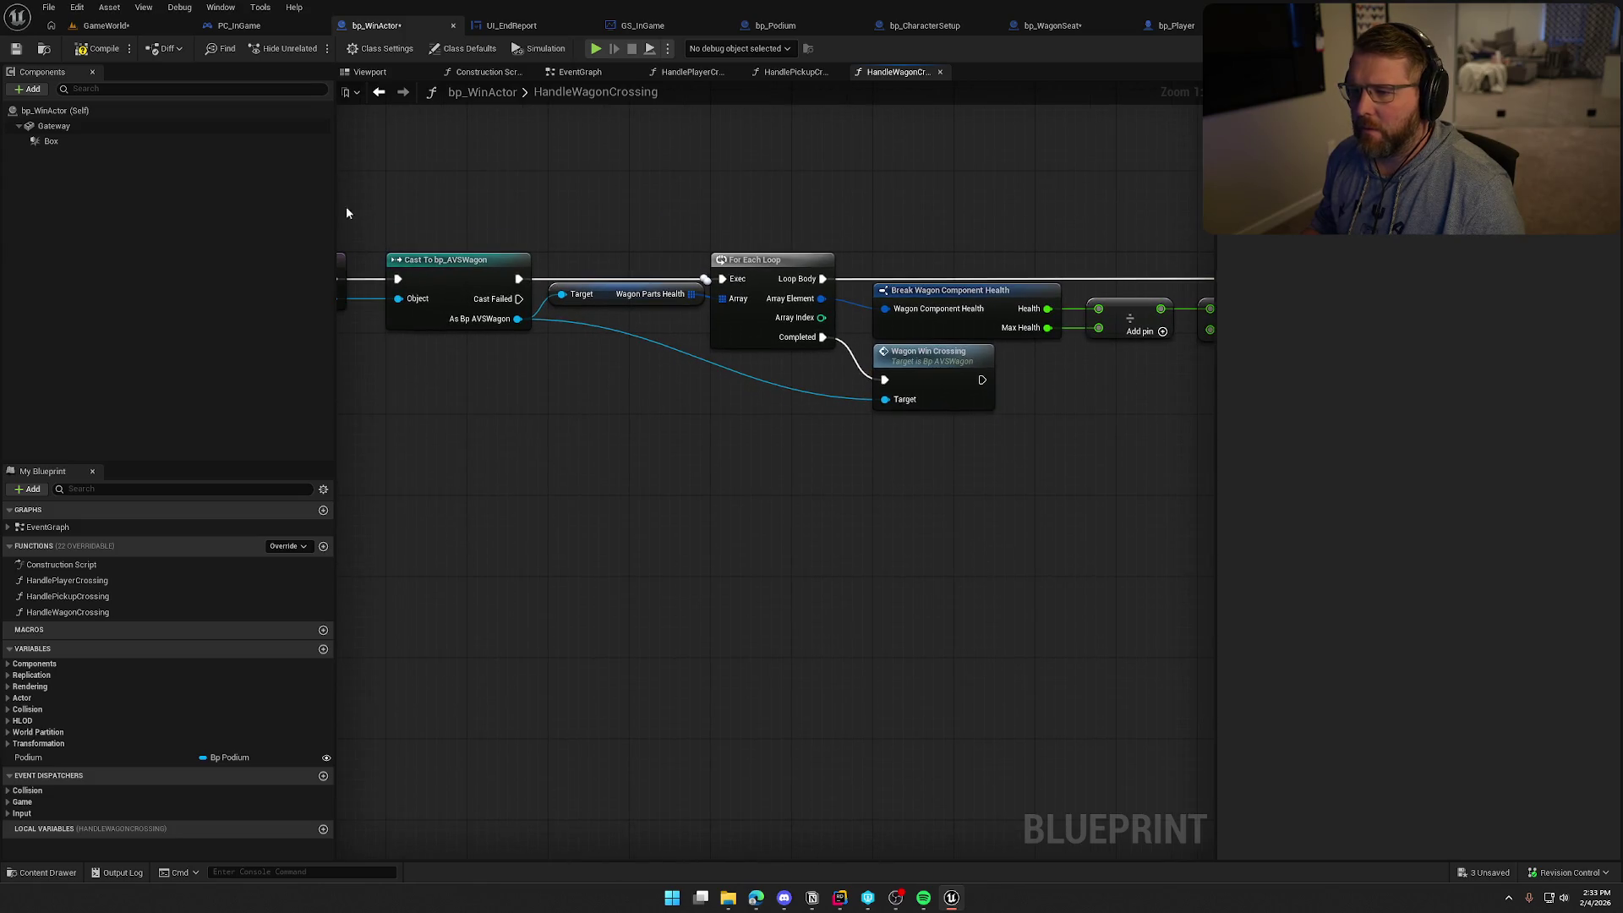
click(114, 25)
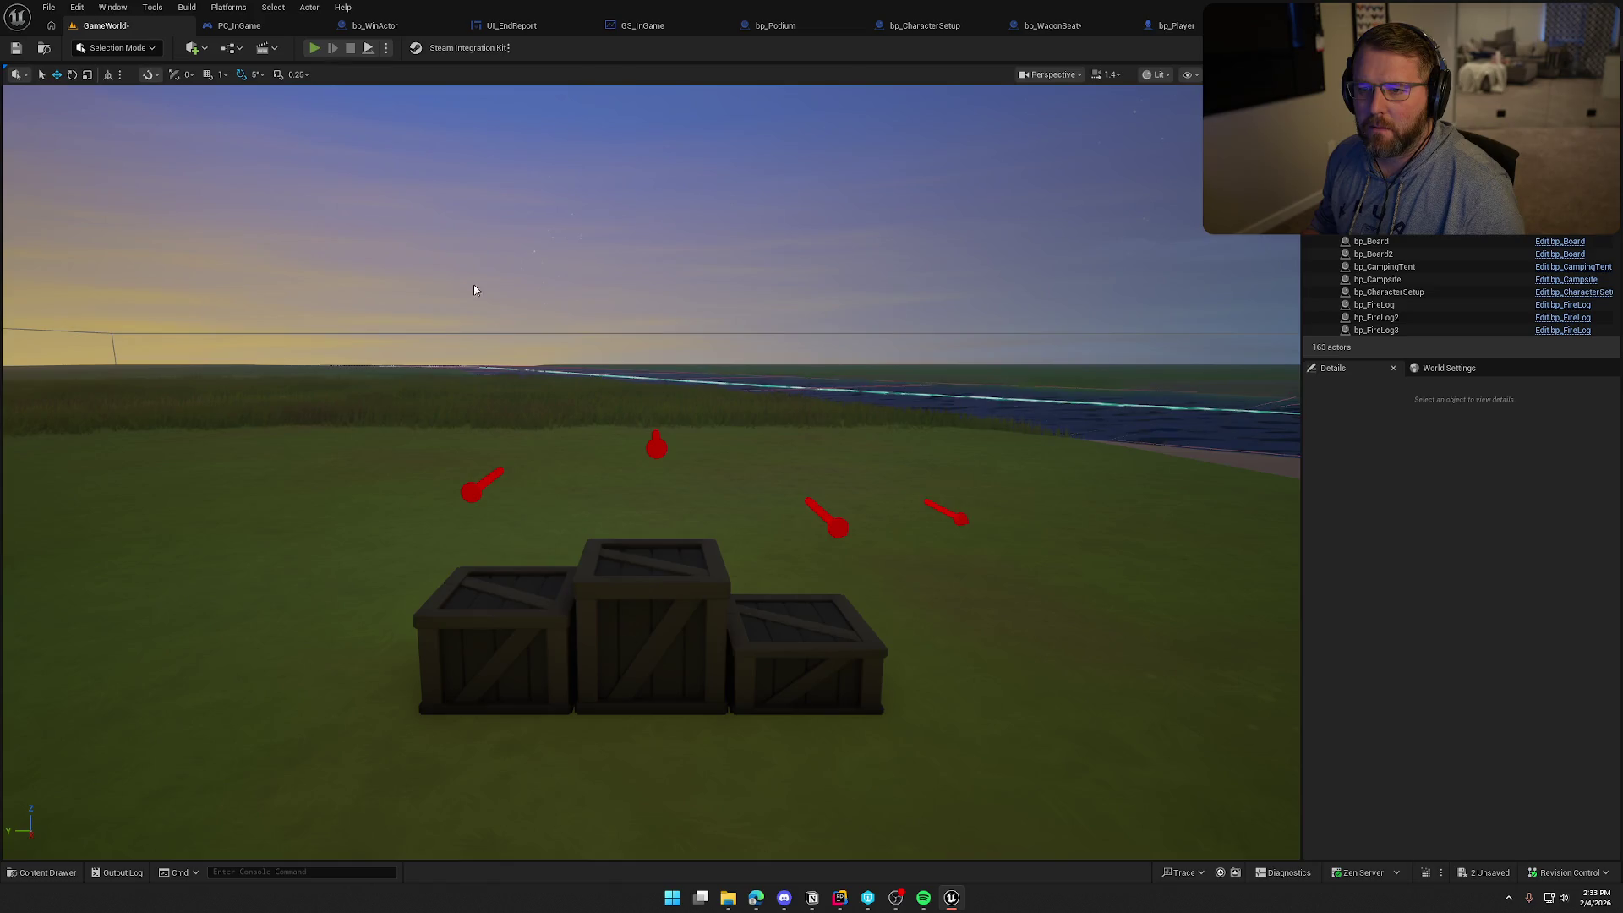
Run a play-test to the Run Score: 600 podium, then reopen the bp_WinActor graph
key(alt+p)
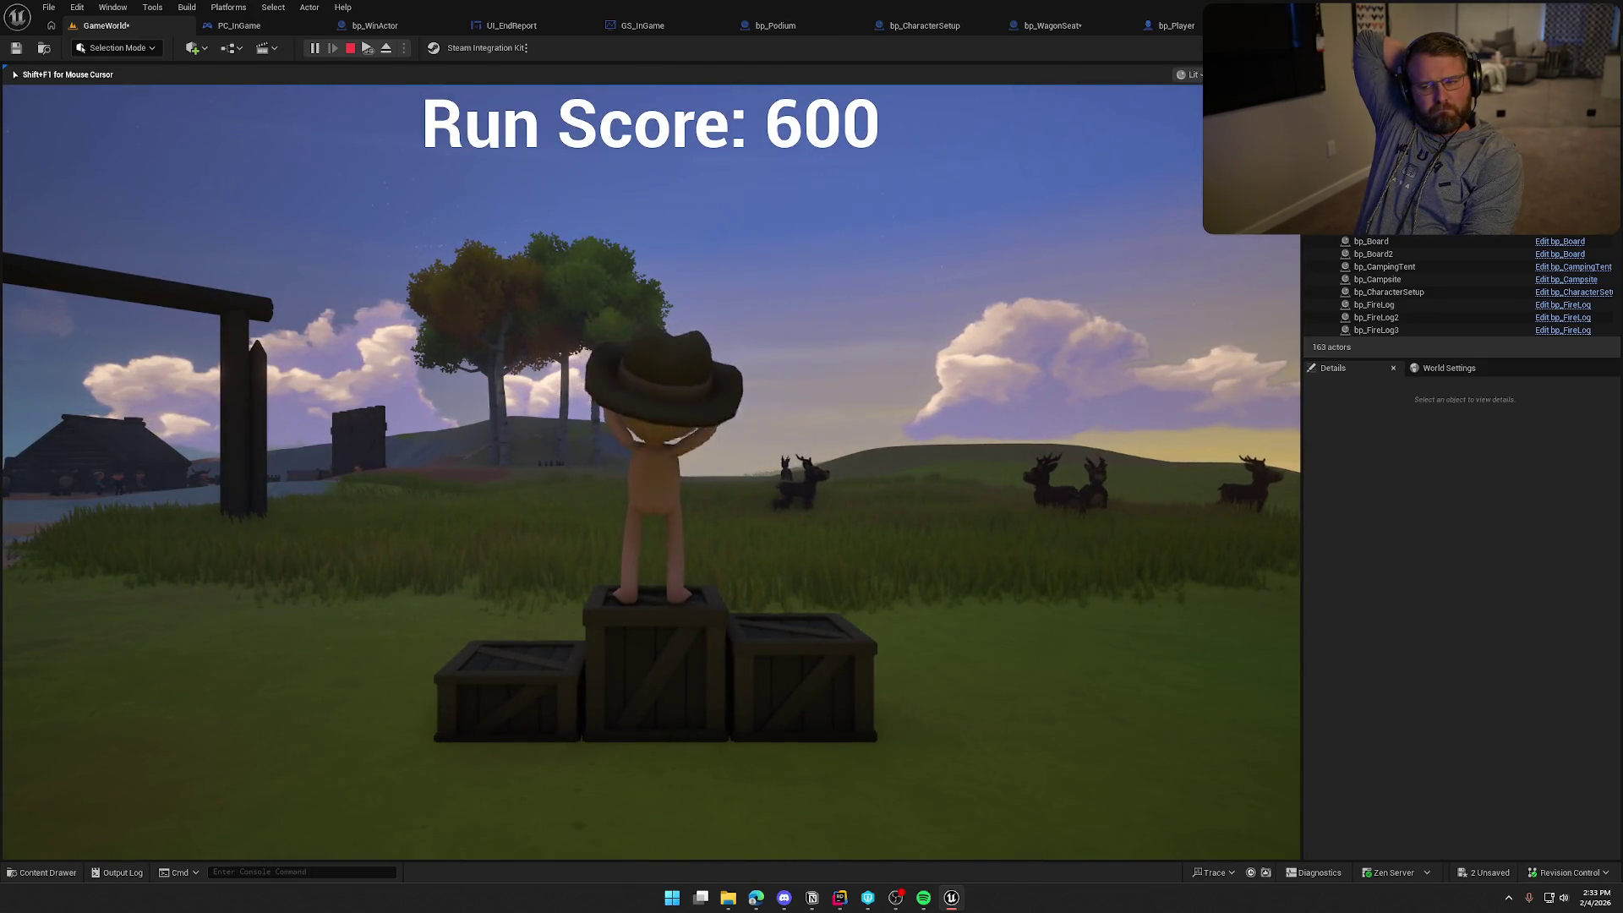
key(Escape)
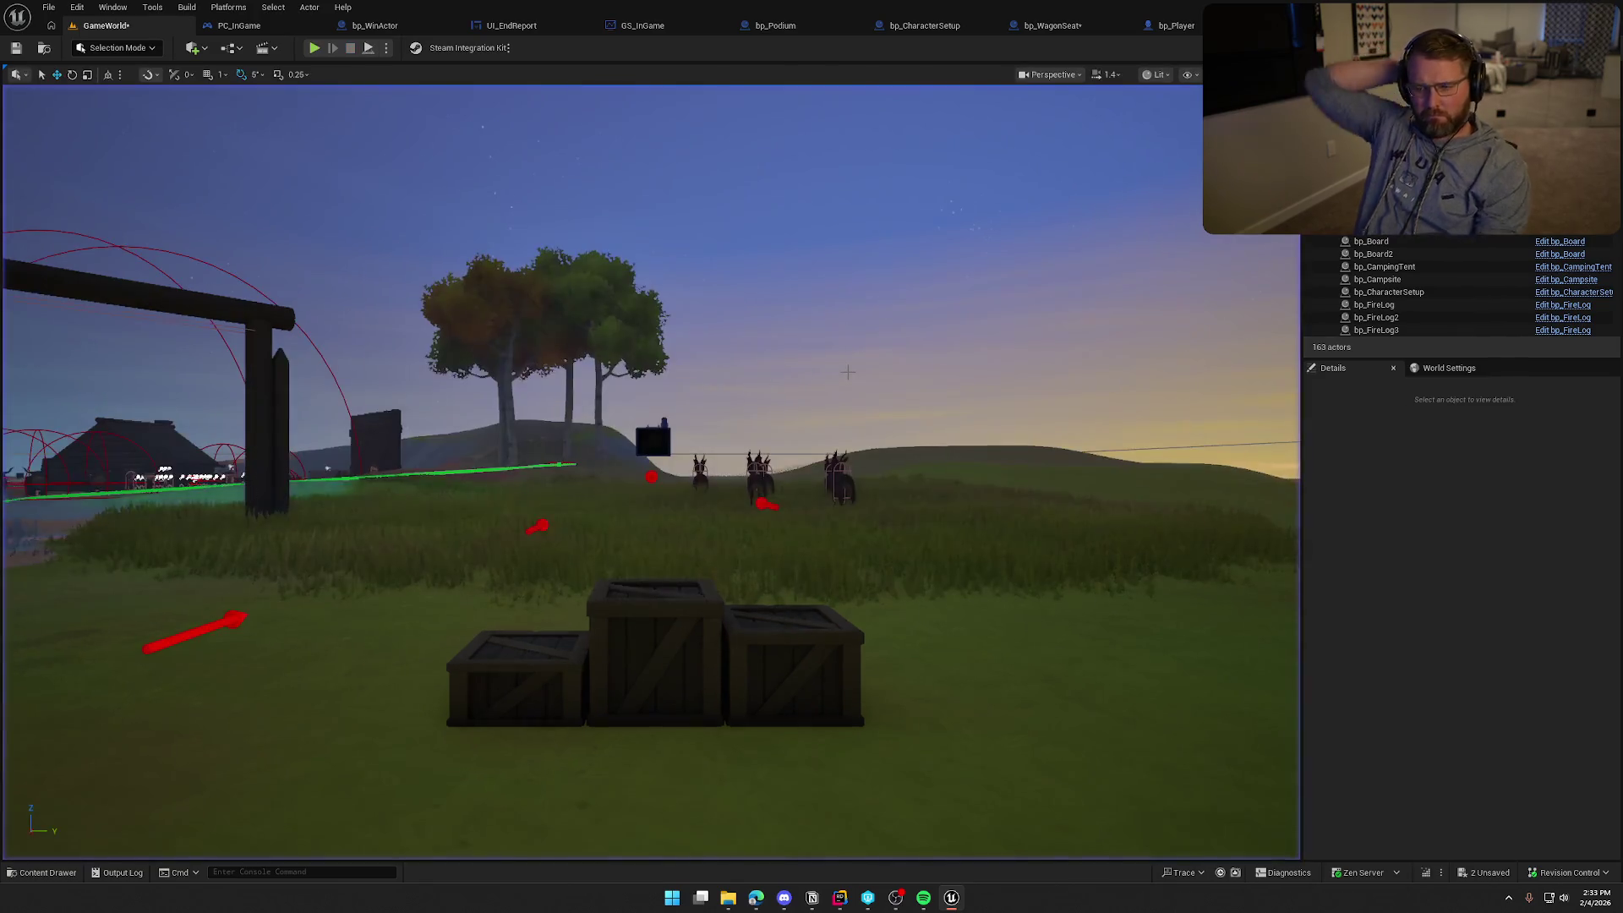
click(372, 26)
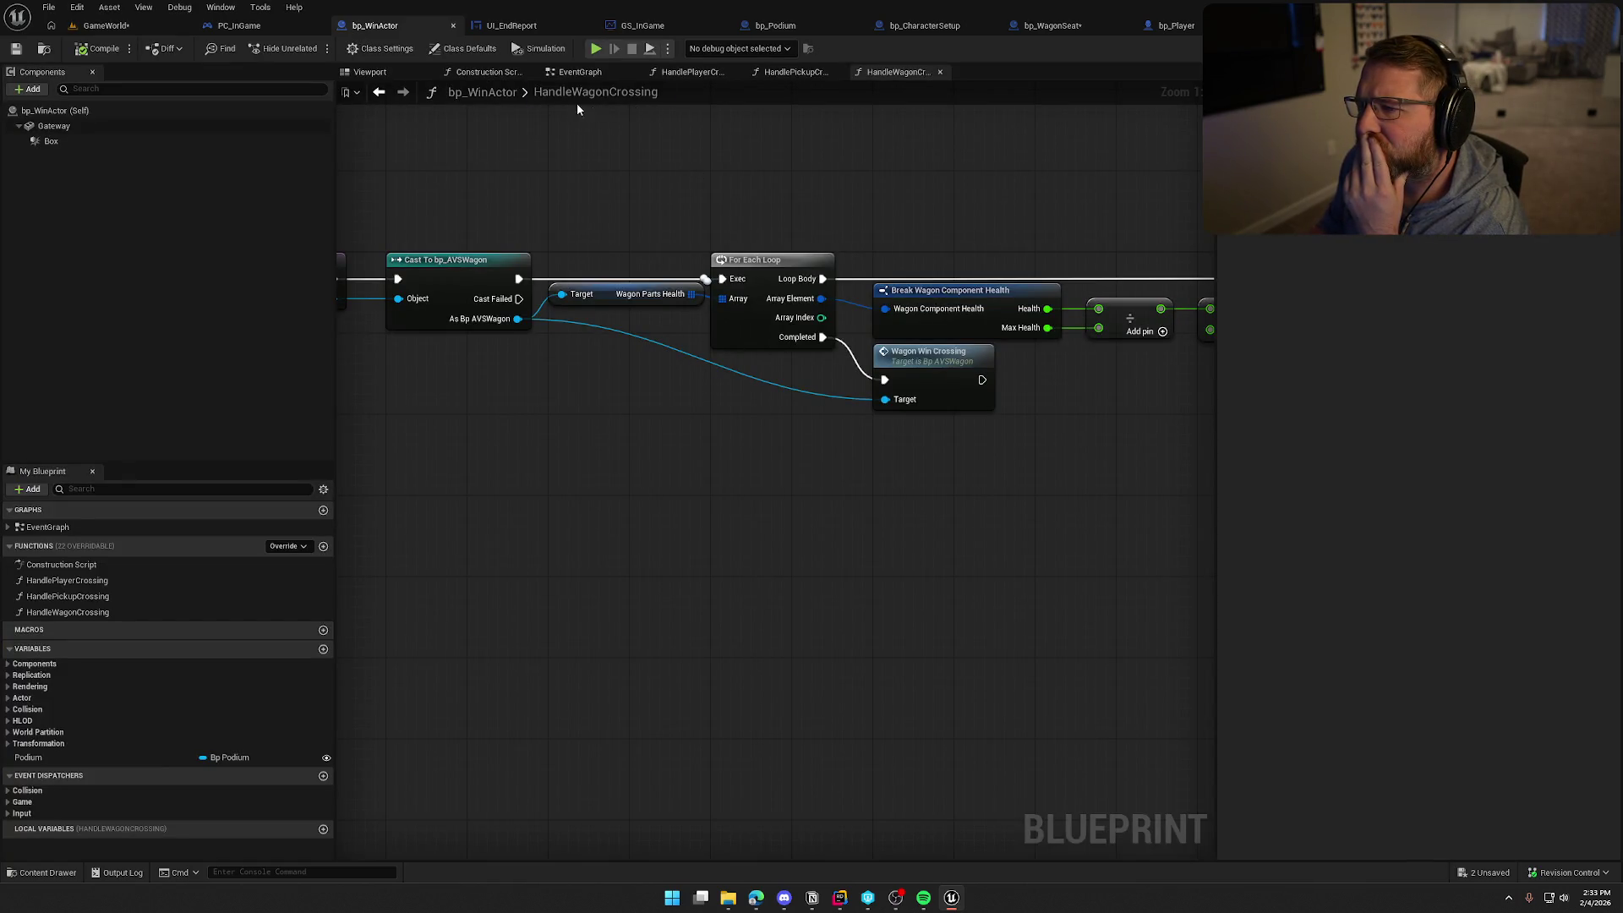
Unhook the Delay from WagonWinCrossing and wire the event directly into the Driver GET
click(1234, 25)
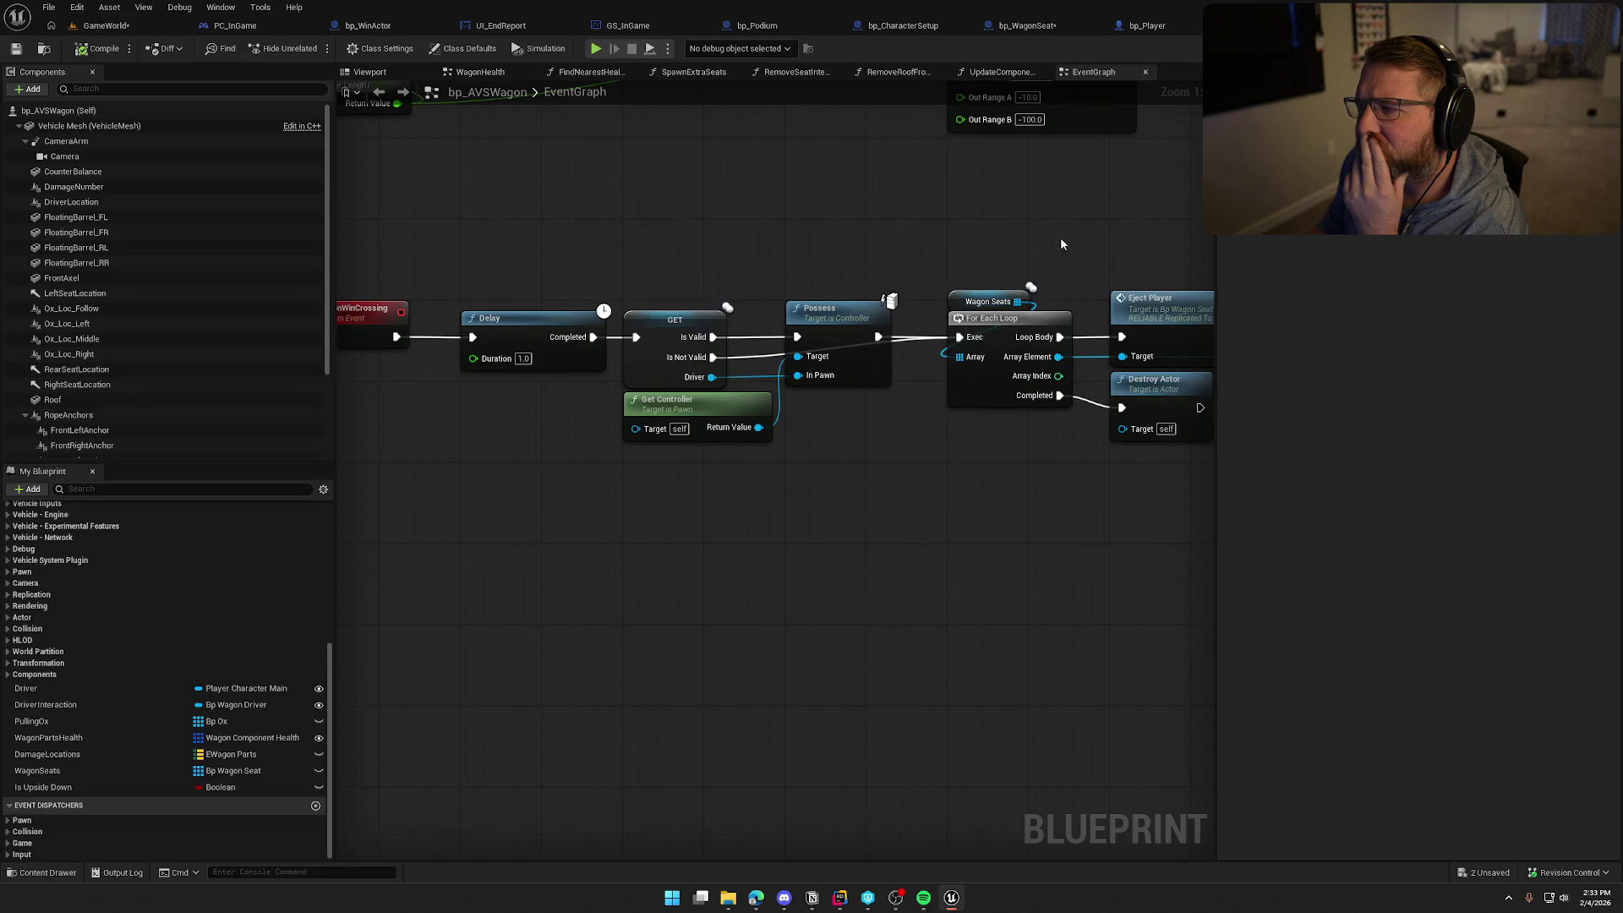
drag(533, 272, 935, 539)
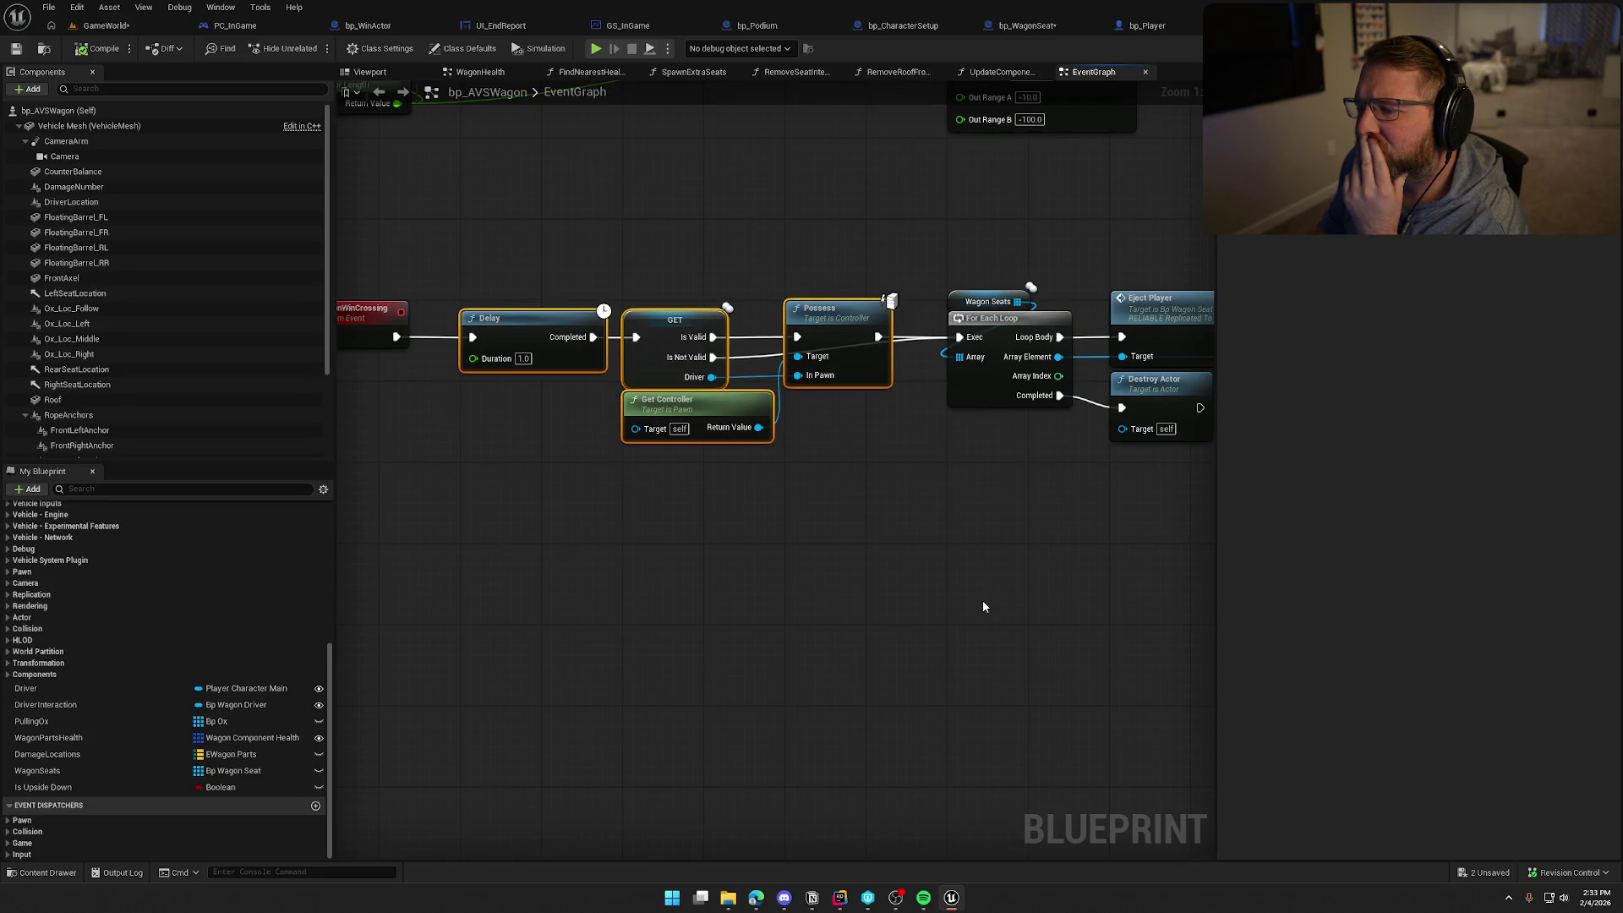
click(954, 564)
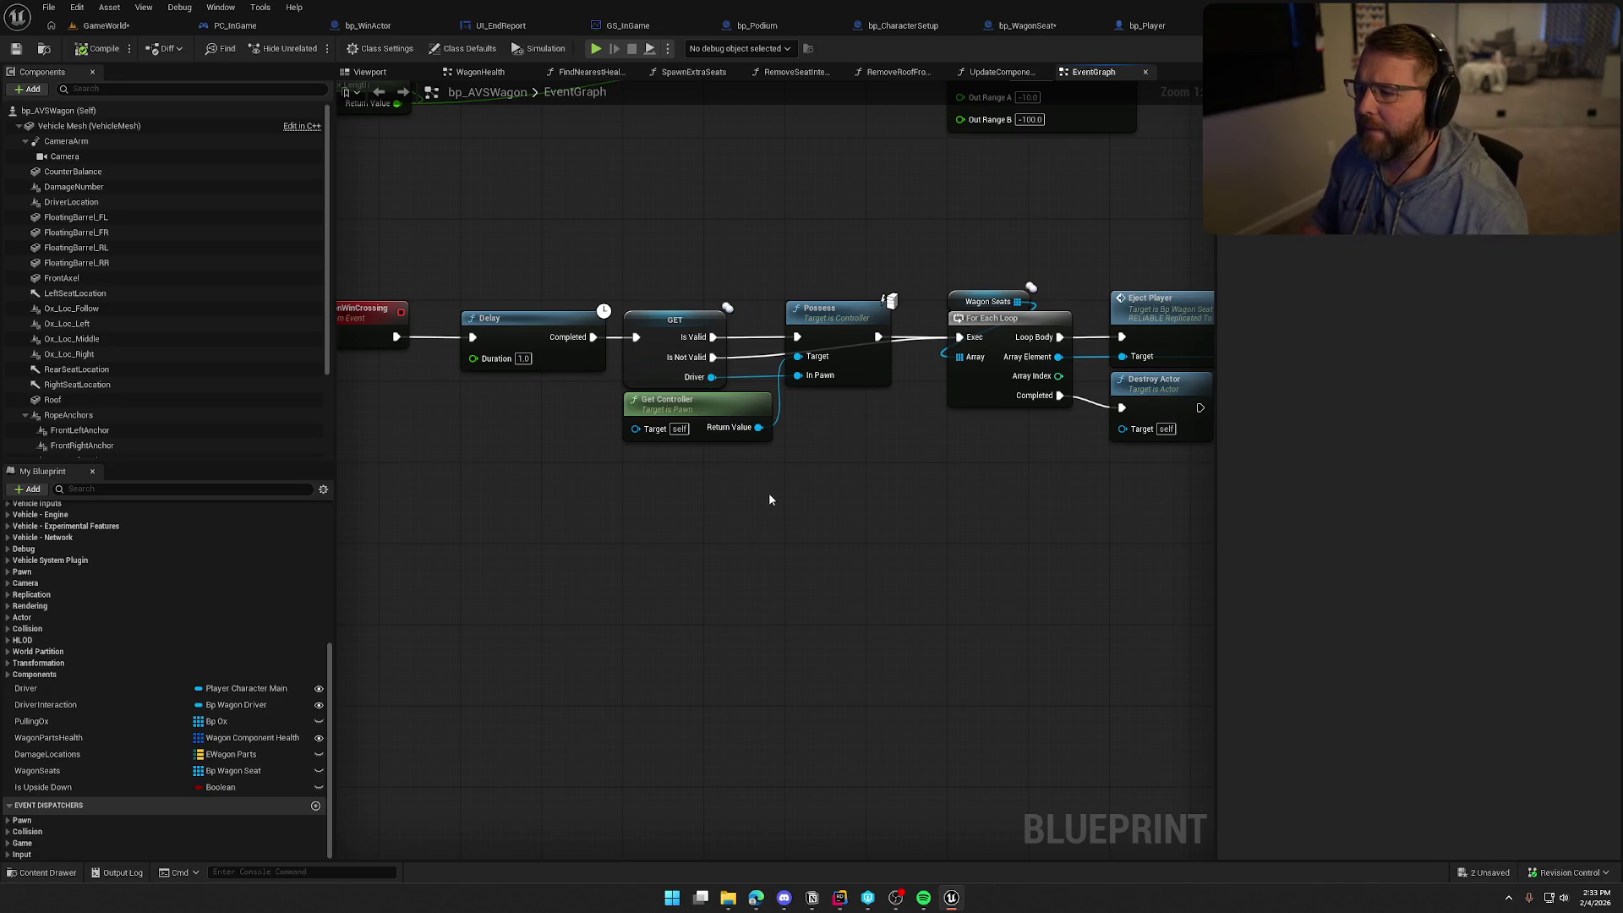
alt+click(473, 336)
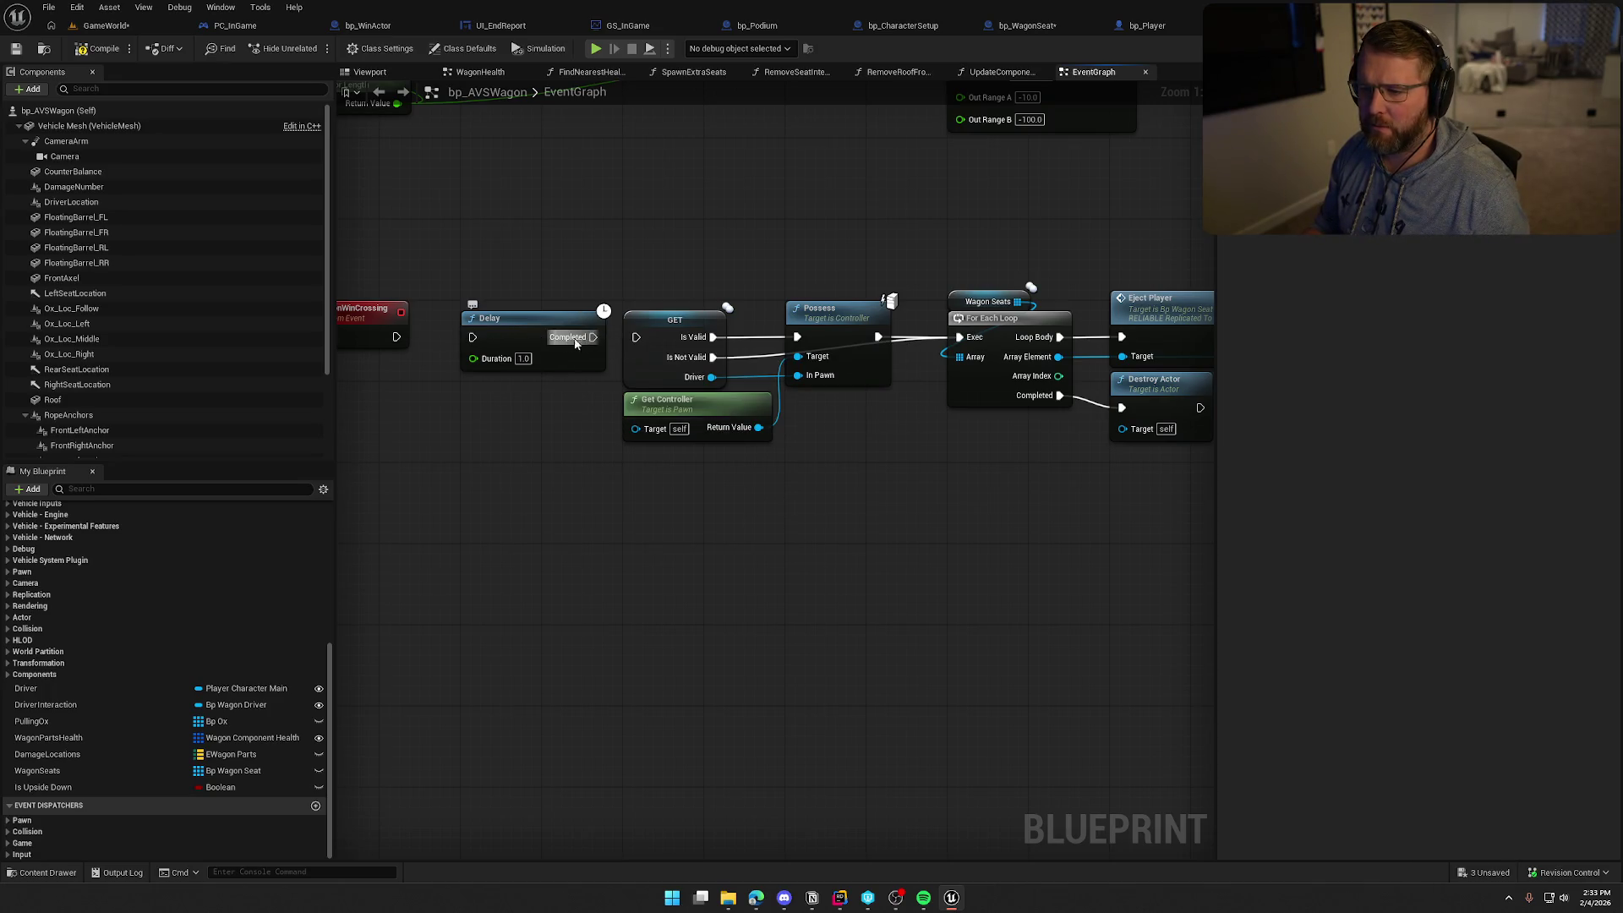
drag(575, 342, 595, 564)
mouse_move(635, 337)
mouse_down()
mouse_move(396, 337)
mouse_move(533, 321)
mouse_move(504, 323)
mouse_up()
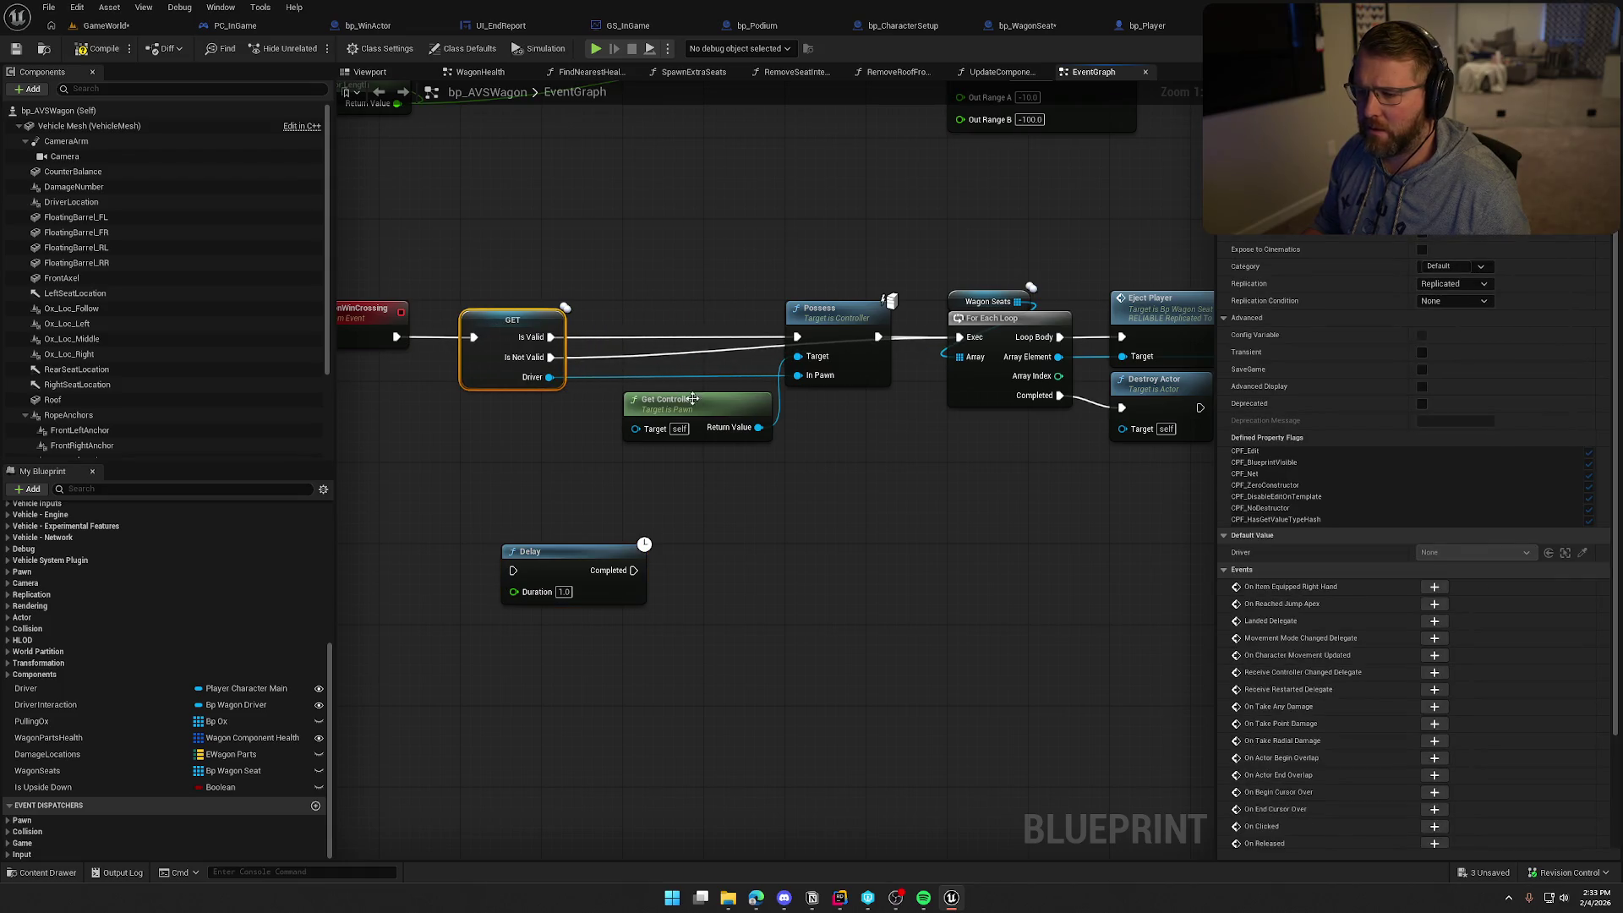
Place the Delay between Possess and the seat For Each Loop, then compile bp_AVSWagon
drag(701, 412, 851, 258)
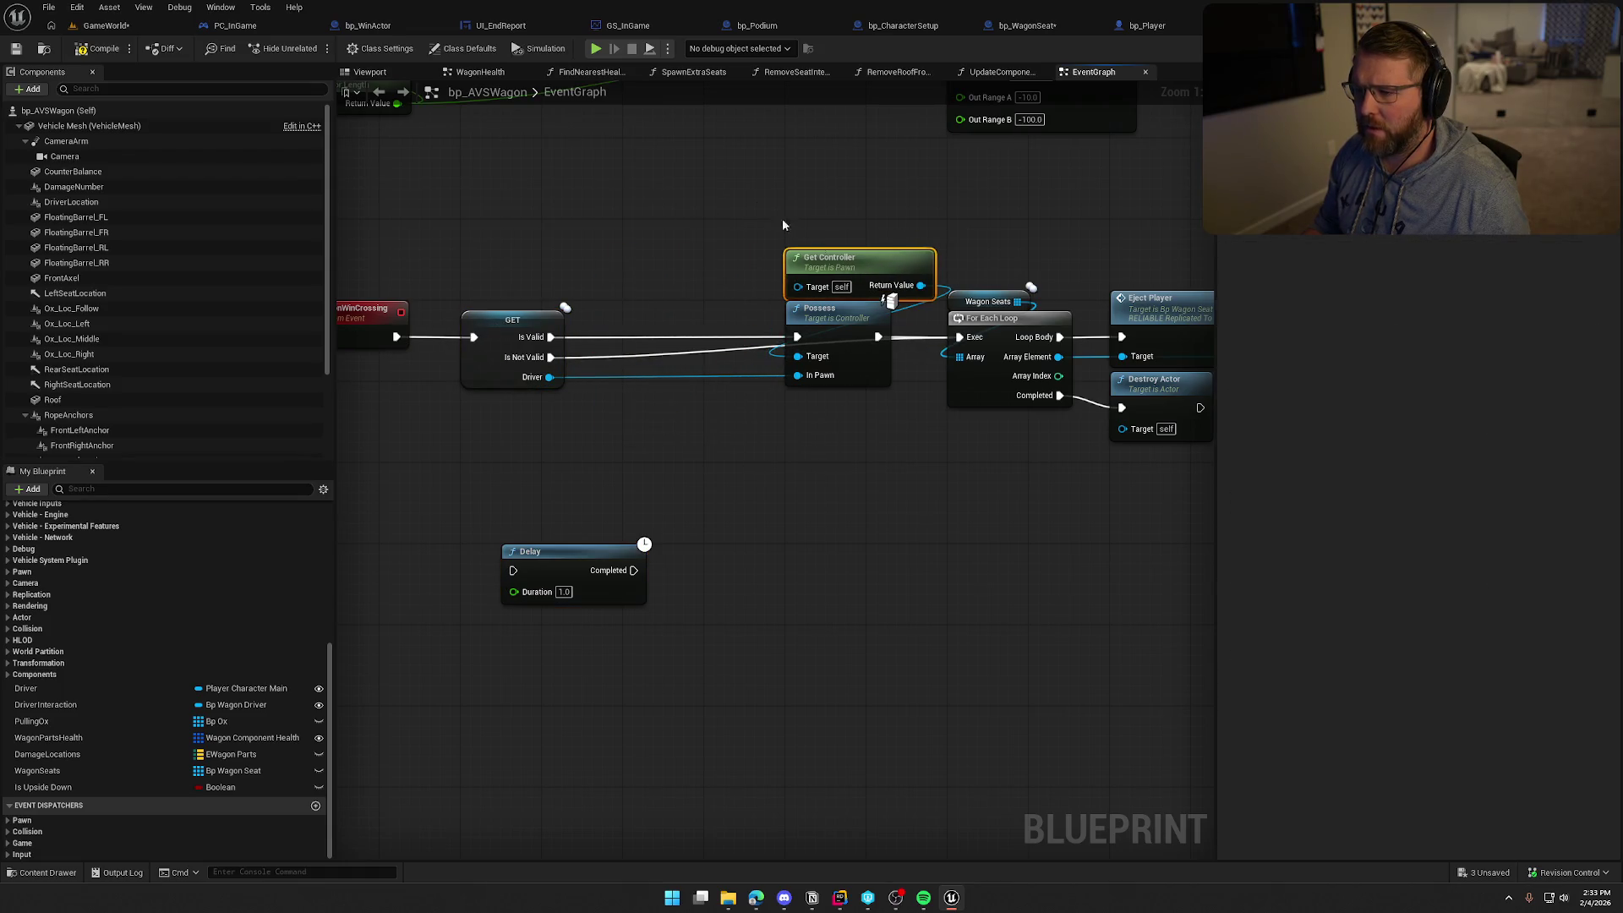
ctrl+click(845, 314)
mouse_move(846, 314)
mouse_down()
mouse_move(668, 318)
mouse_move(692, 318)
mouse_up()
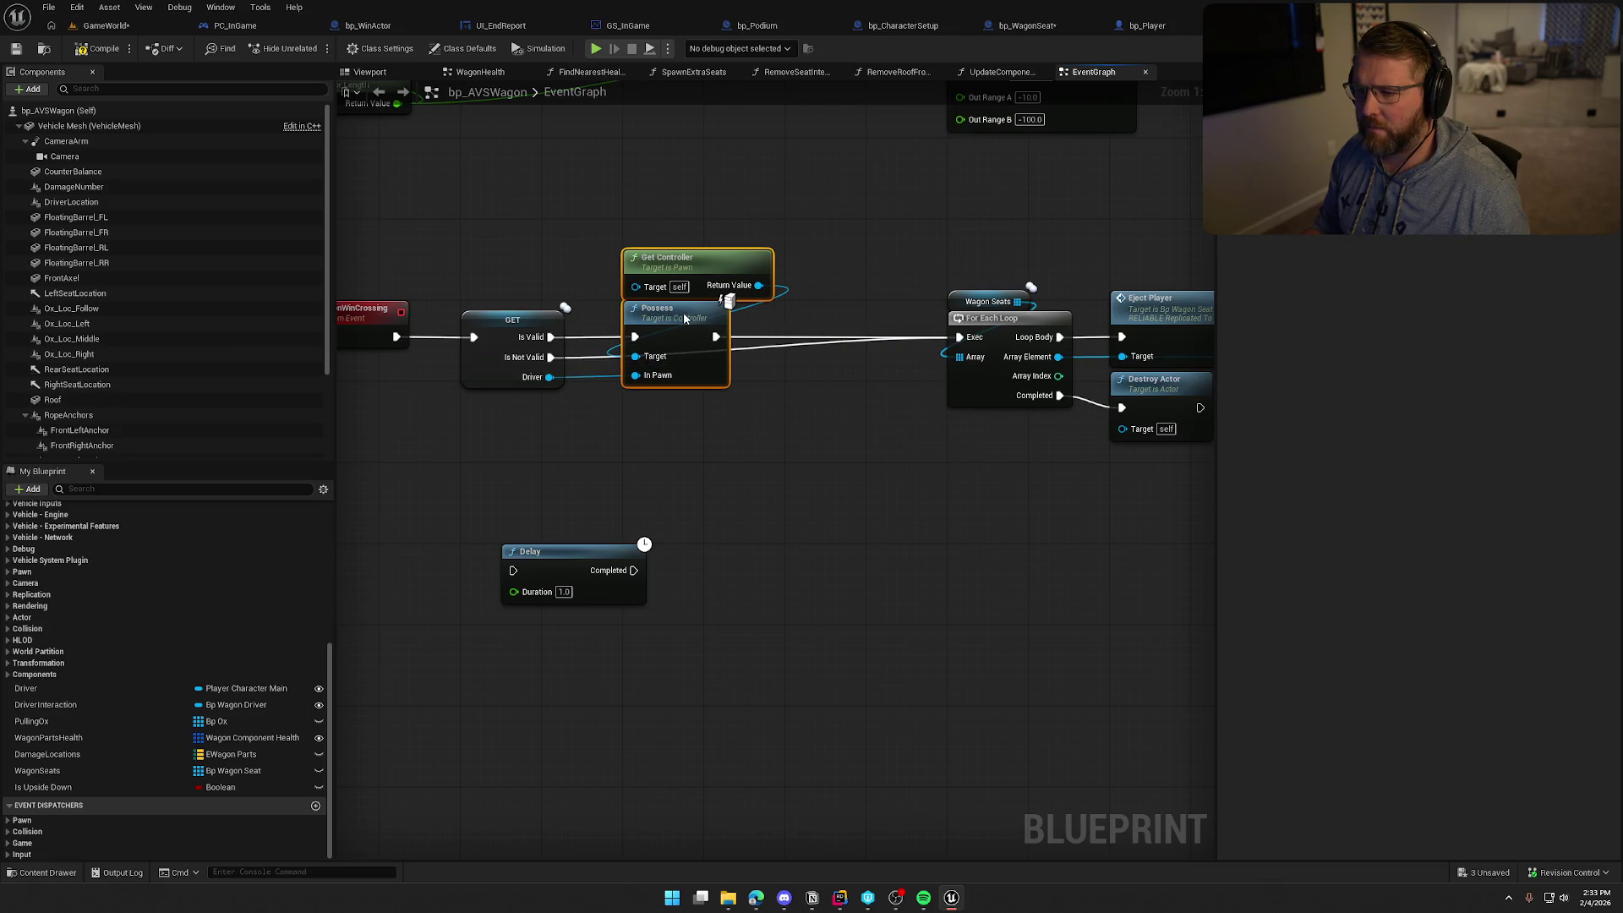
drag(807, 510, 727, 512)
drag(500, 560, 779, 405)
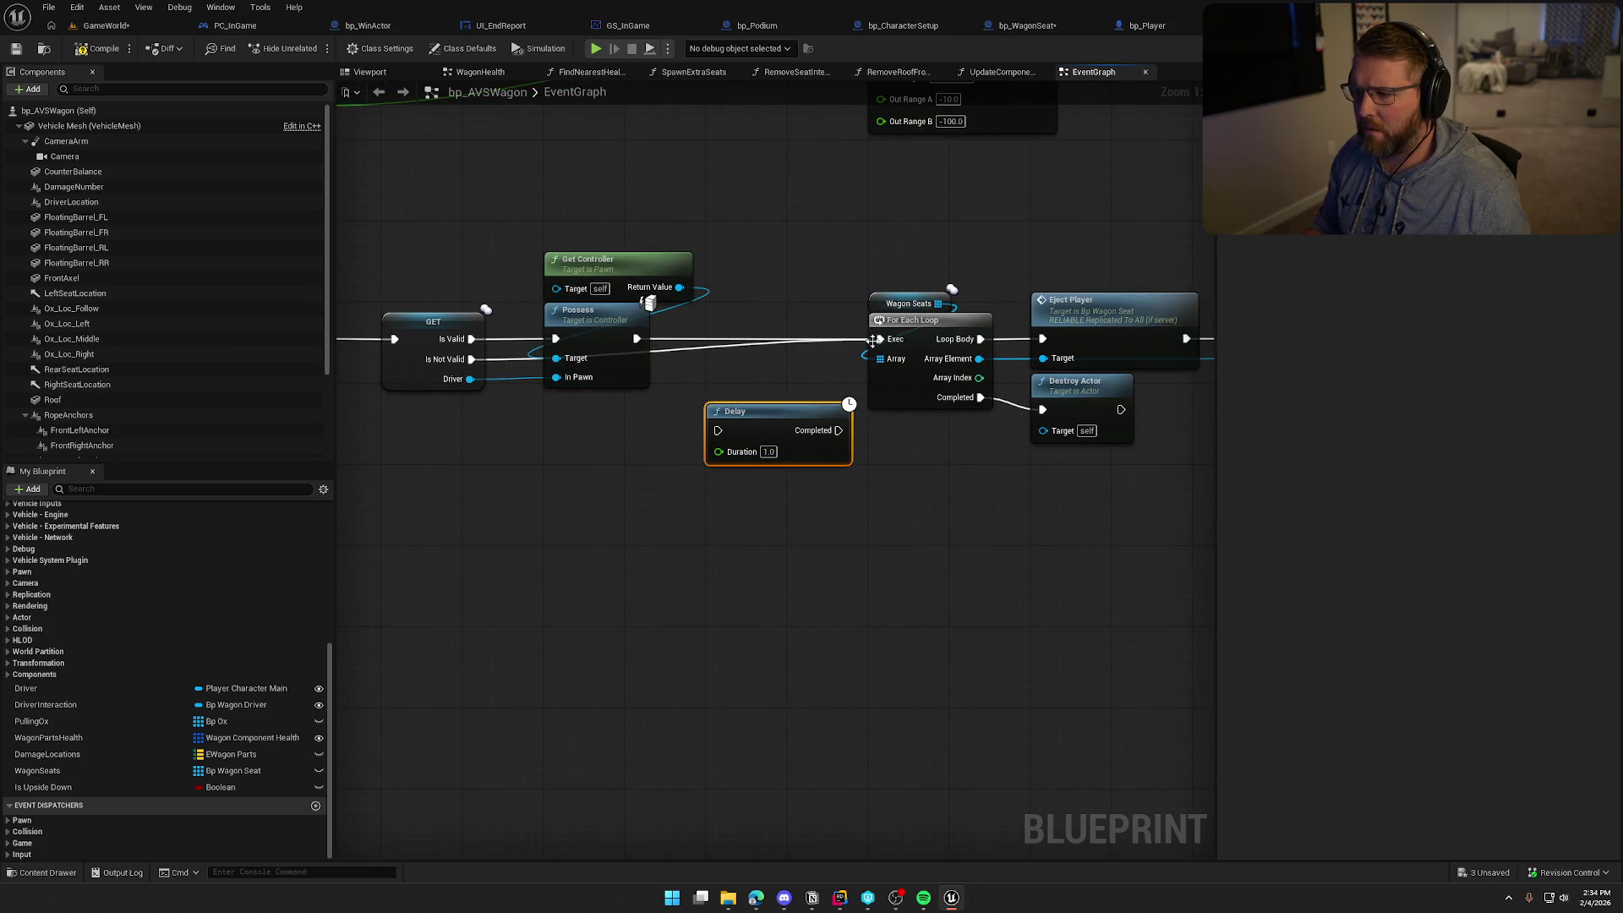
mouse_move(873, 340)
ctrl+mouse_down()
mouse_move(718, 430)
mouse_move(763, 326)
mouse_move(893, 342)
ctrl+mouse_up()
click(723, 249)
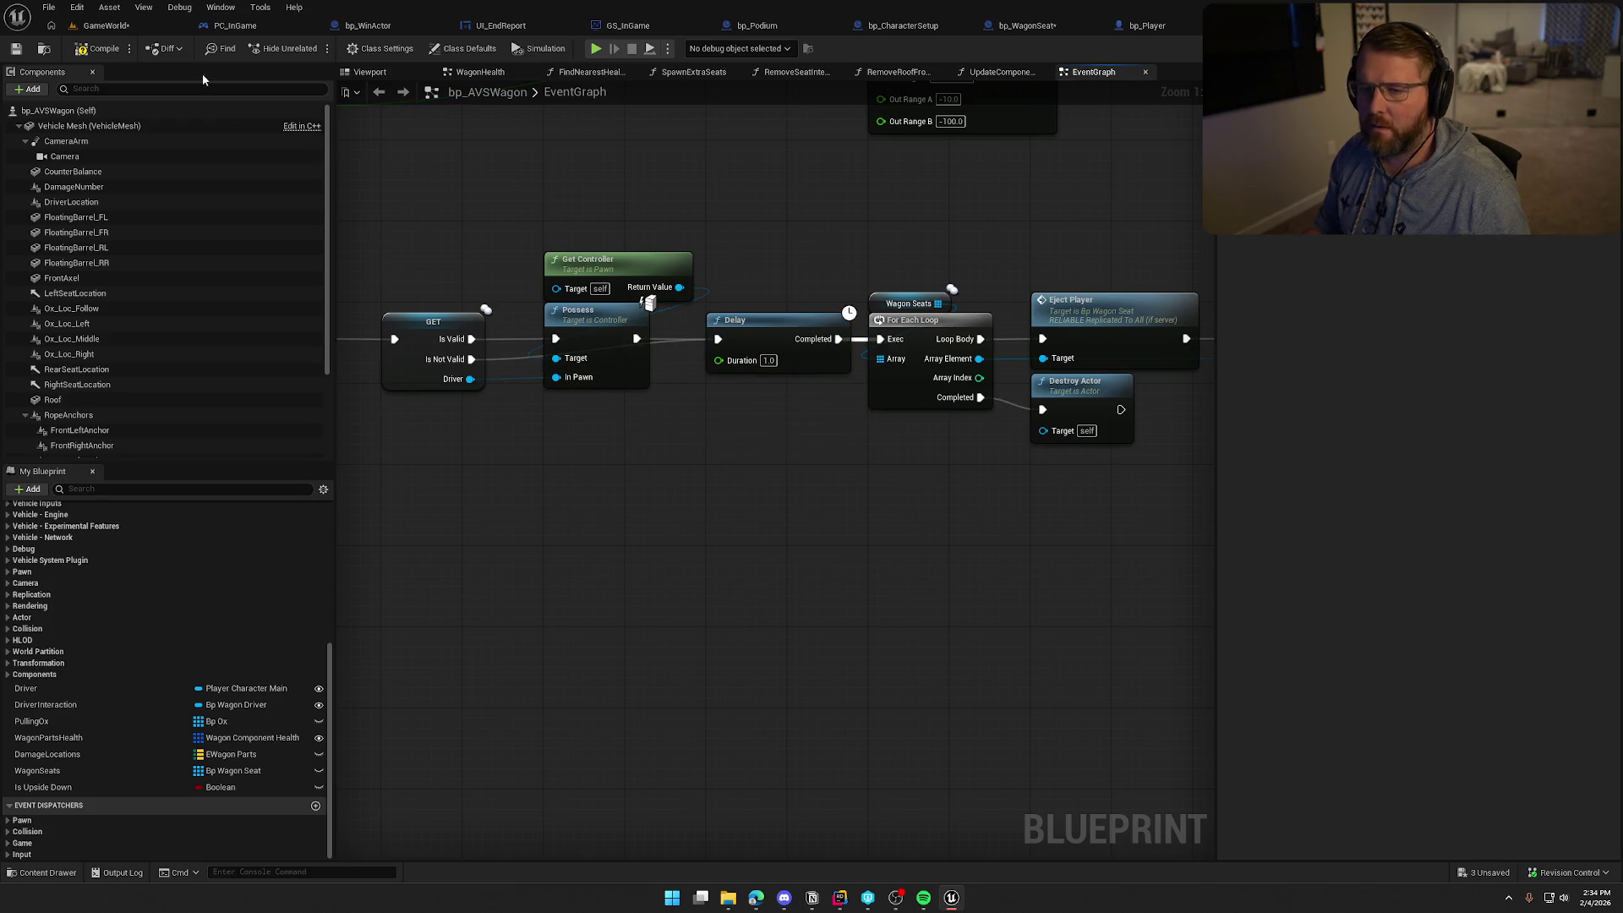
click(99, 50)
Play-test the reordered Delay by driving the wagon to the Run Score: 600 podium, then return to bp_AVSWagon
click(104, 27)
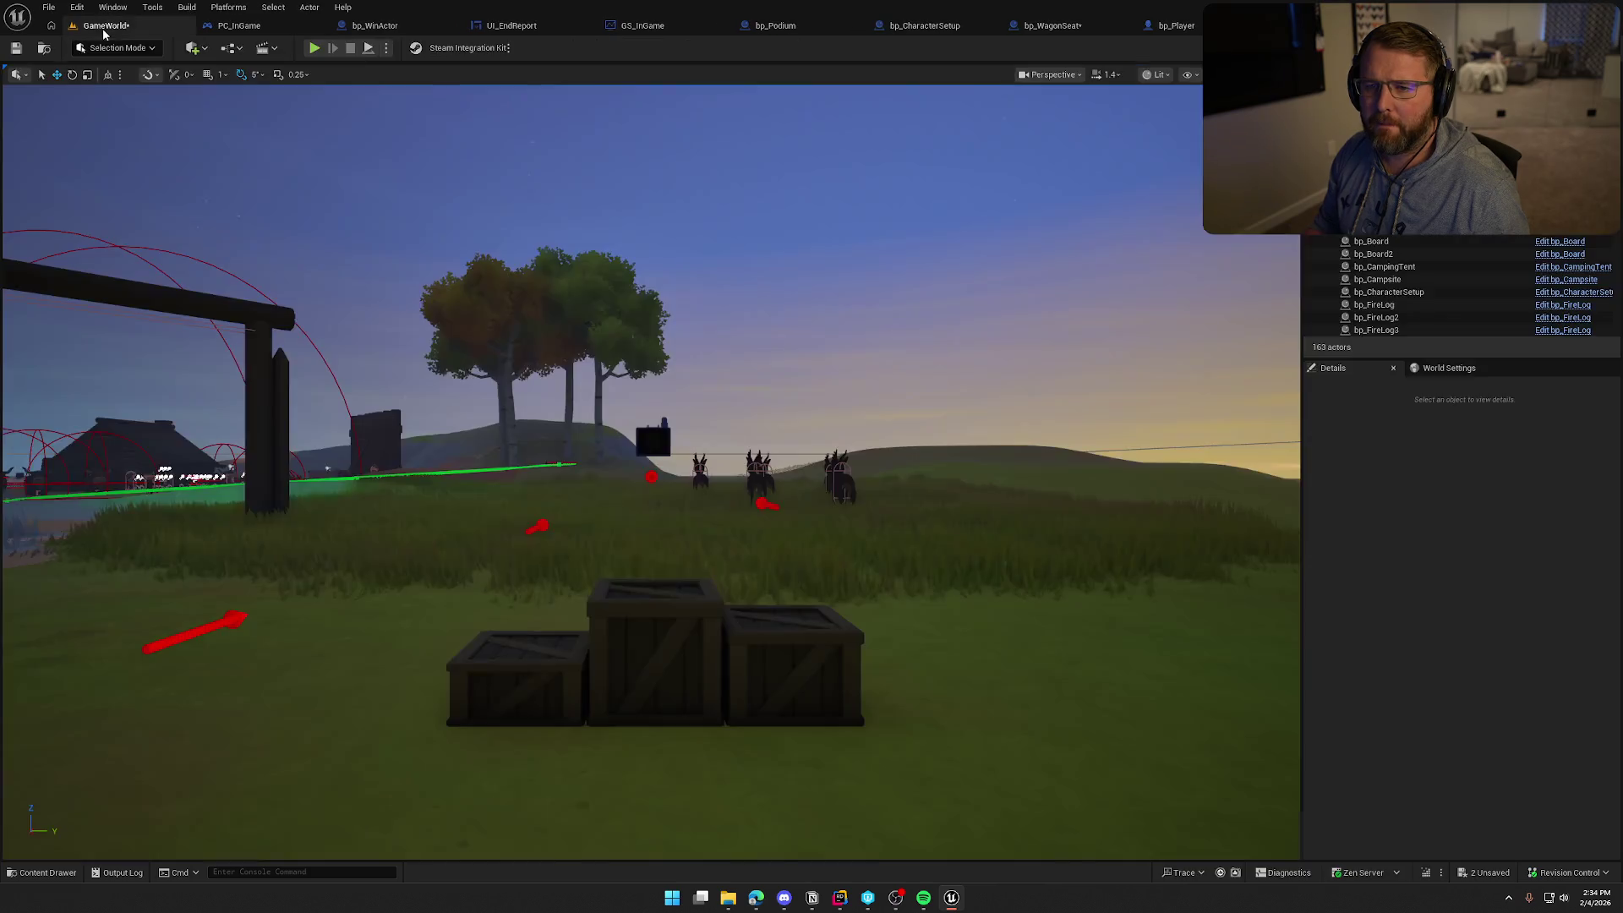
click(314, 49)
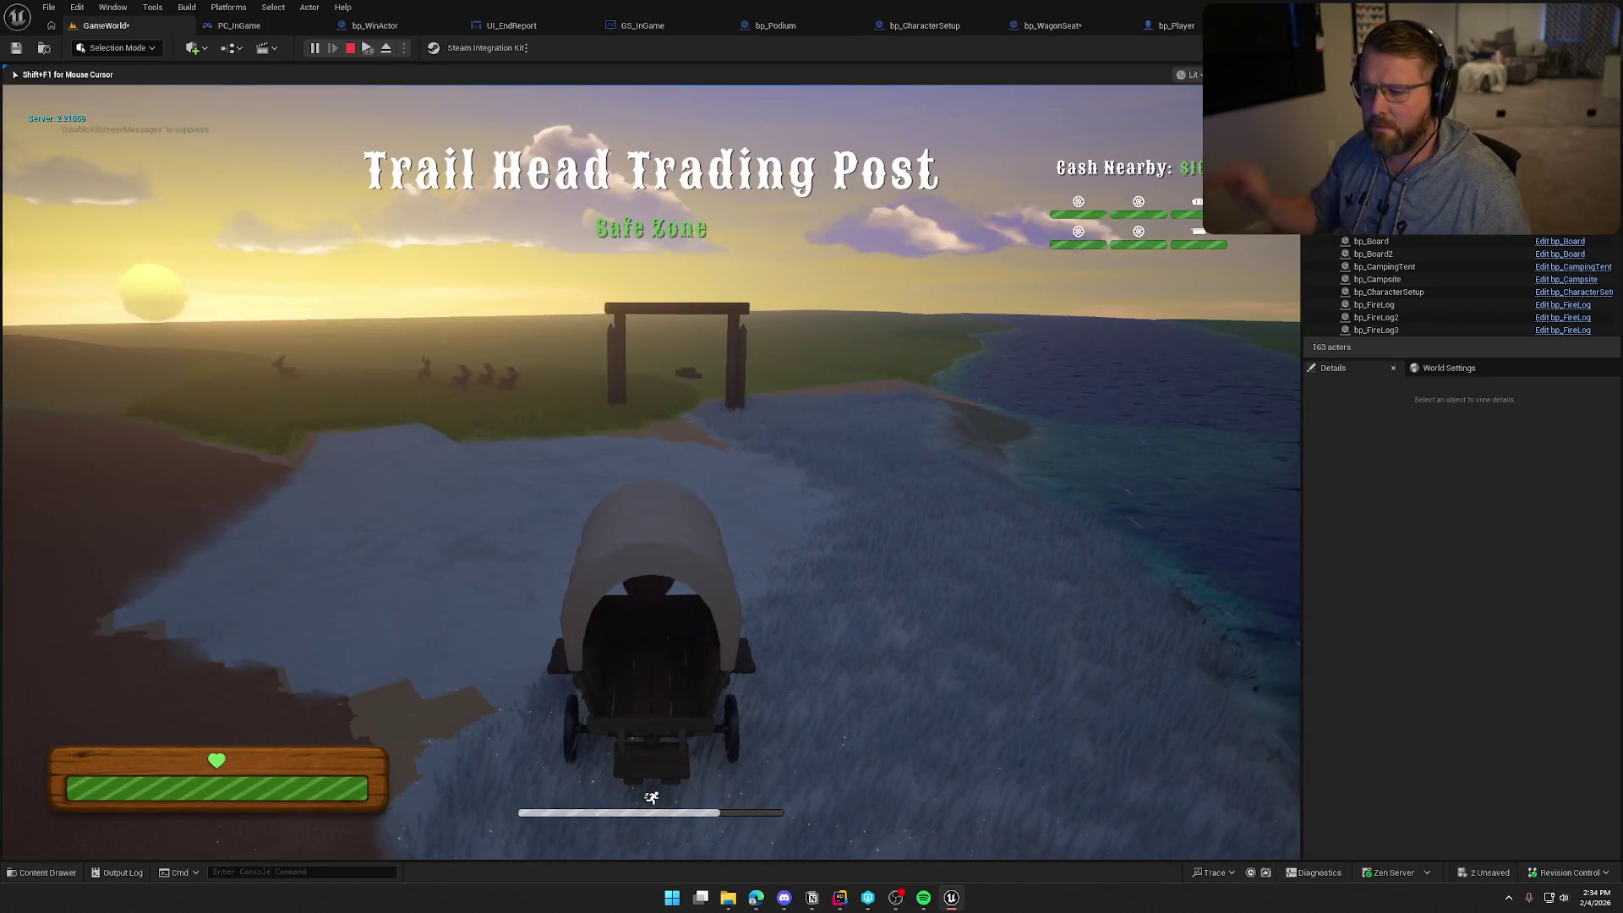
key(w)
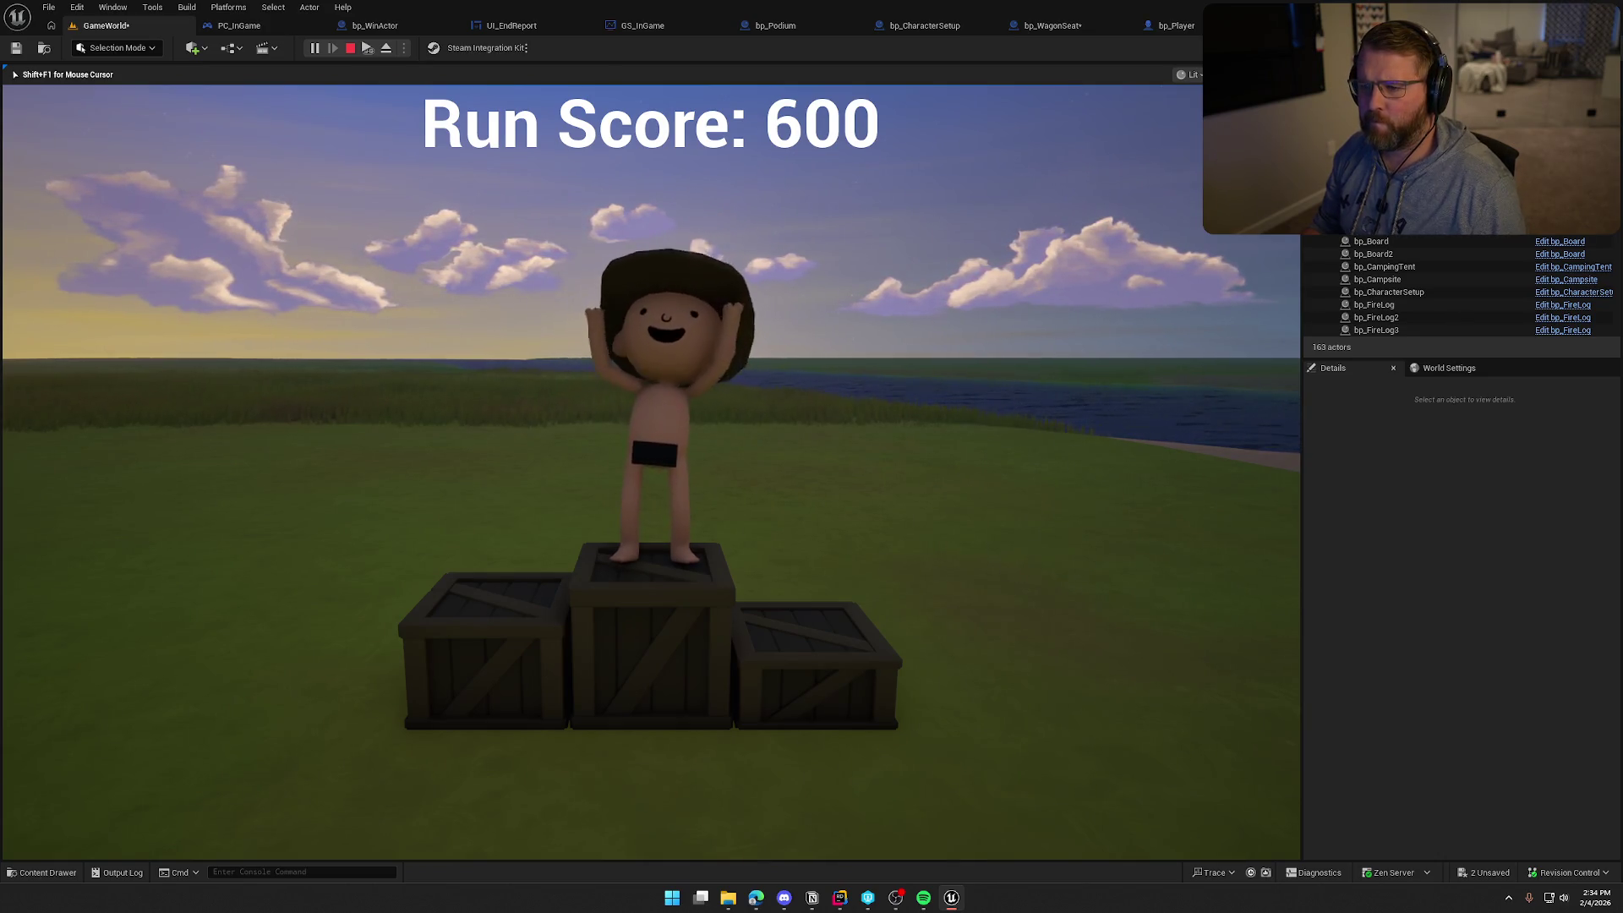
key(Escape)
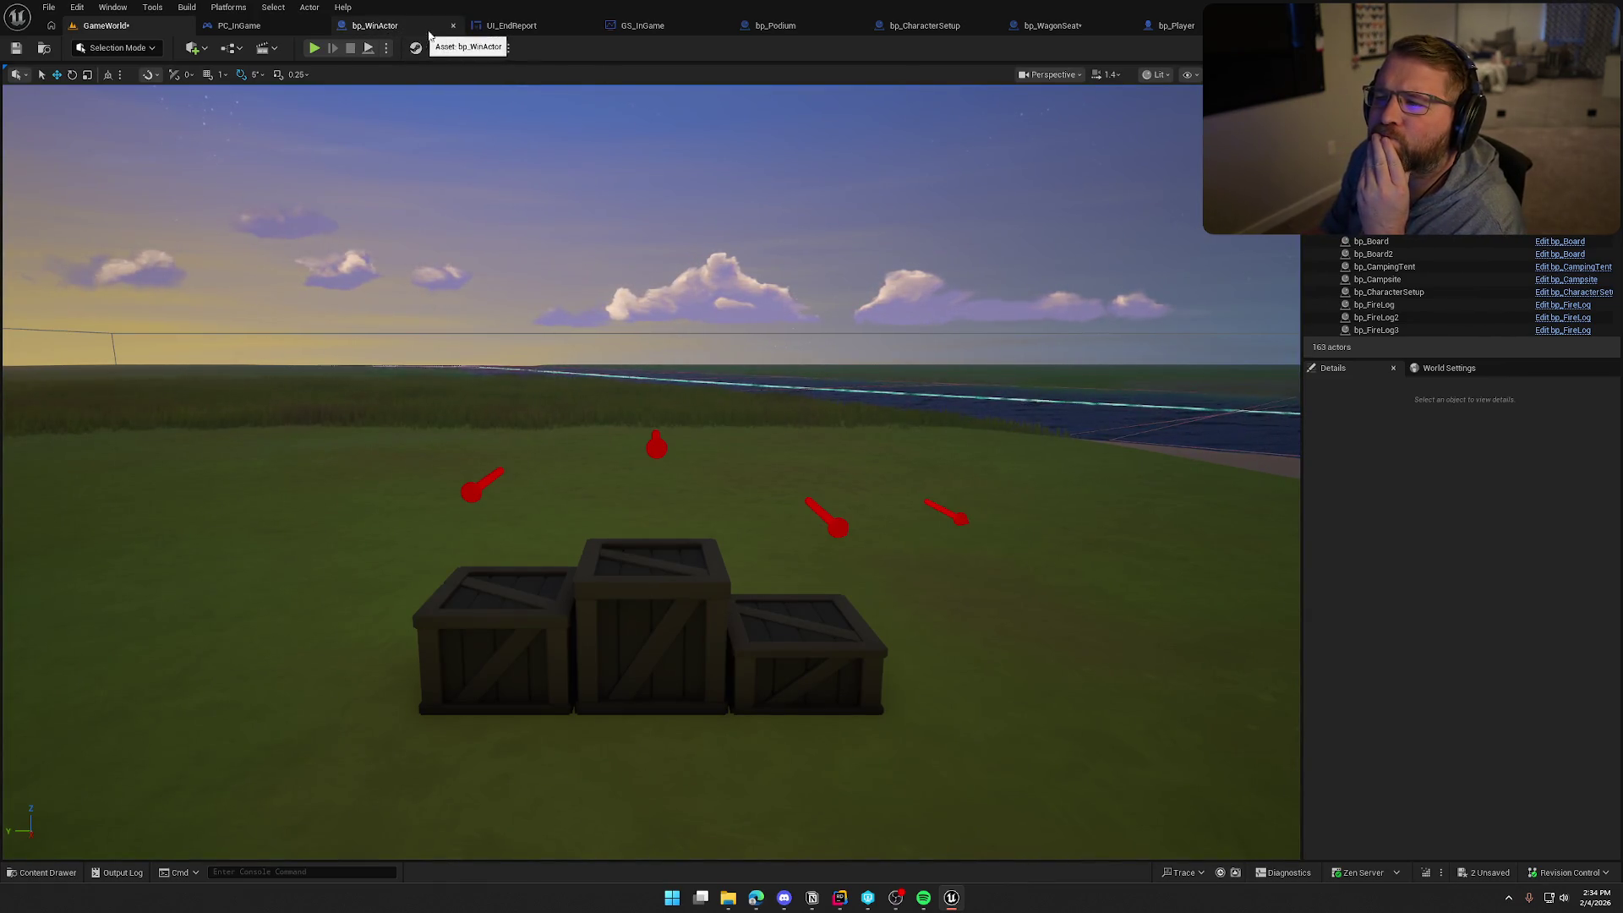
key(ctrl+Tab)
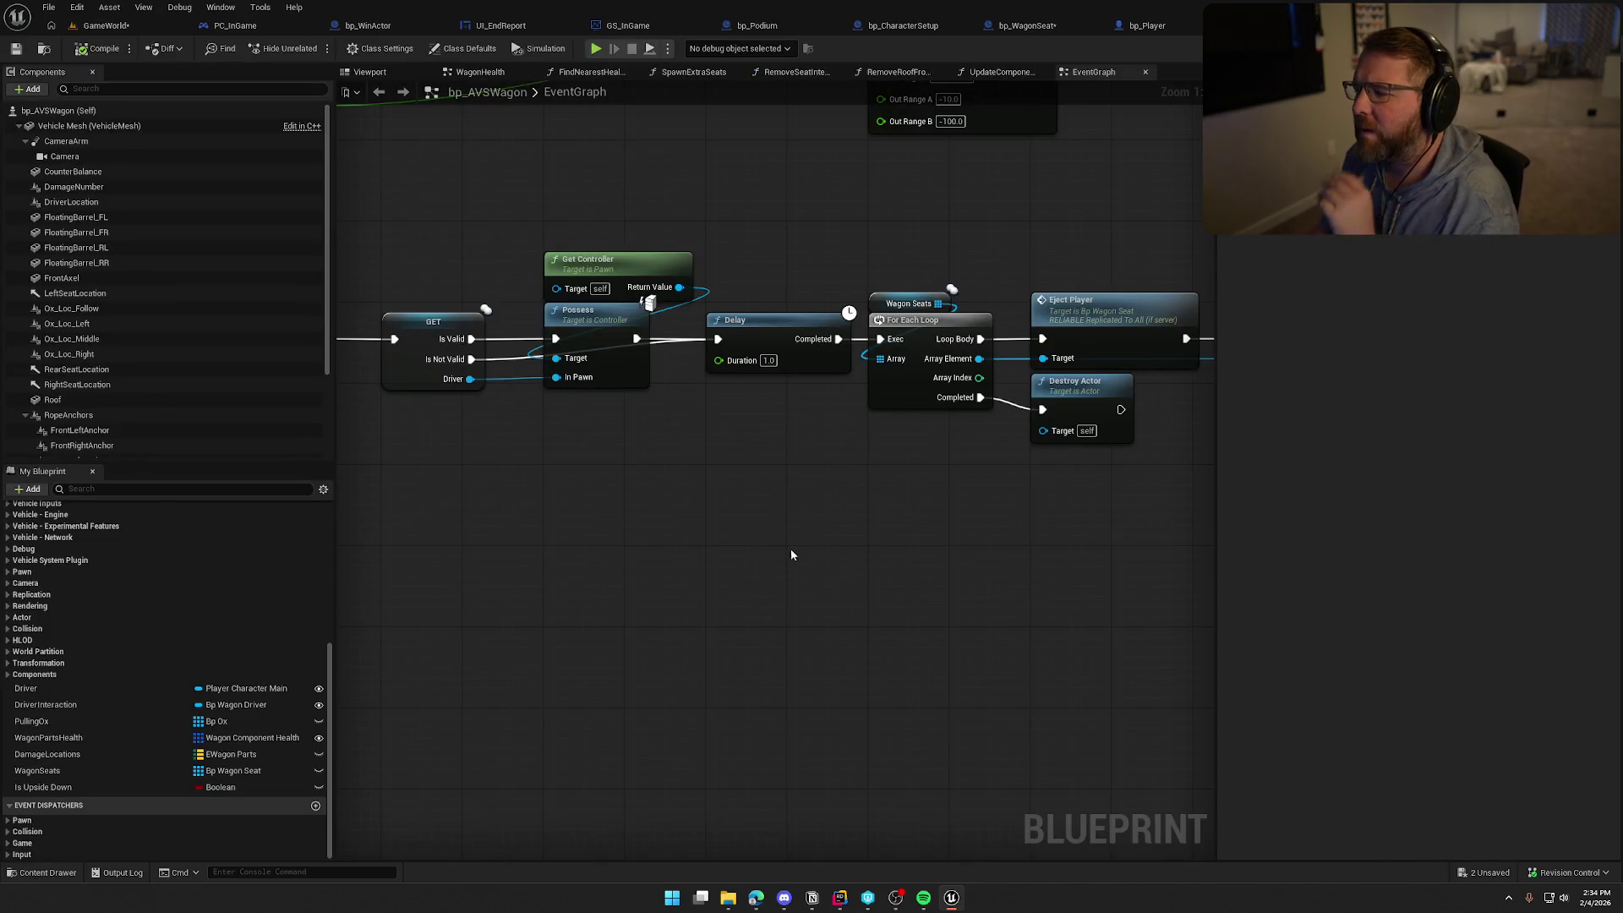
Undo the rewiring so the Delay again runs right after WagonWinCrossing
mouse_move(790, 550)
mouse_down()
mouse_move(690, 539)
mouse_move(815, 499)
mouse_move(916, 497)
mouse_move(659, 490)
mouse_up()
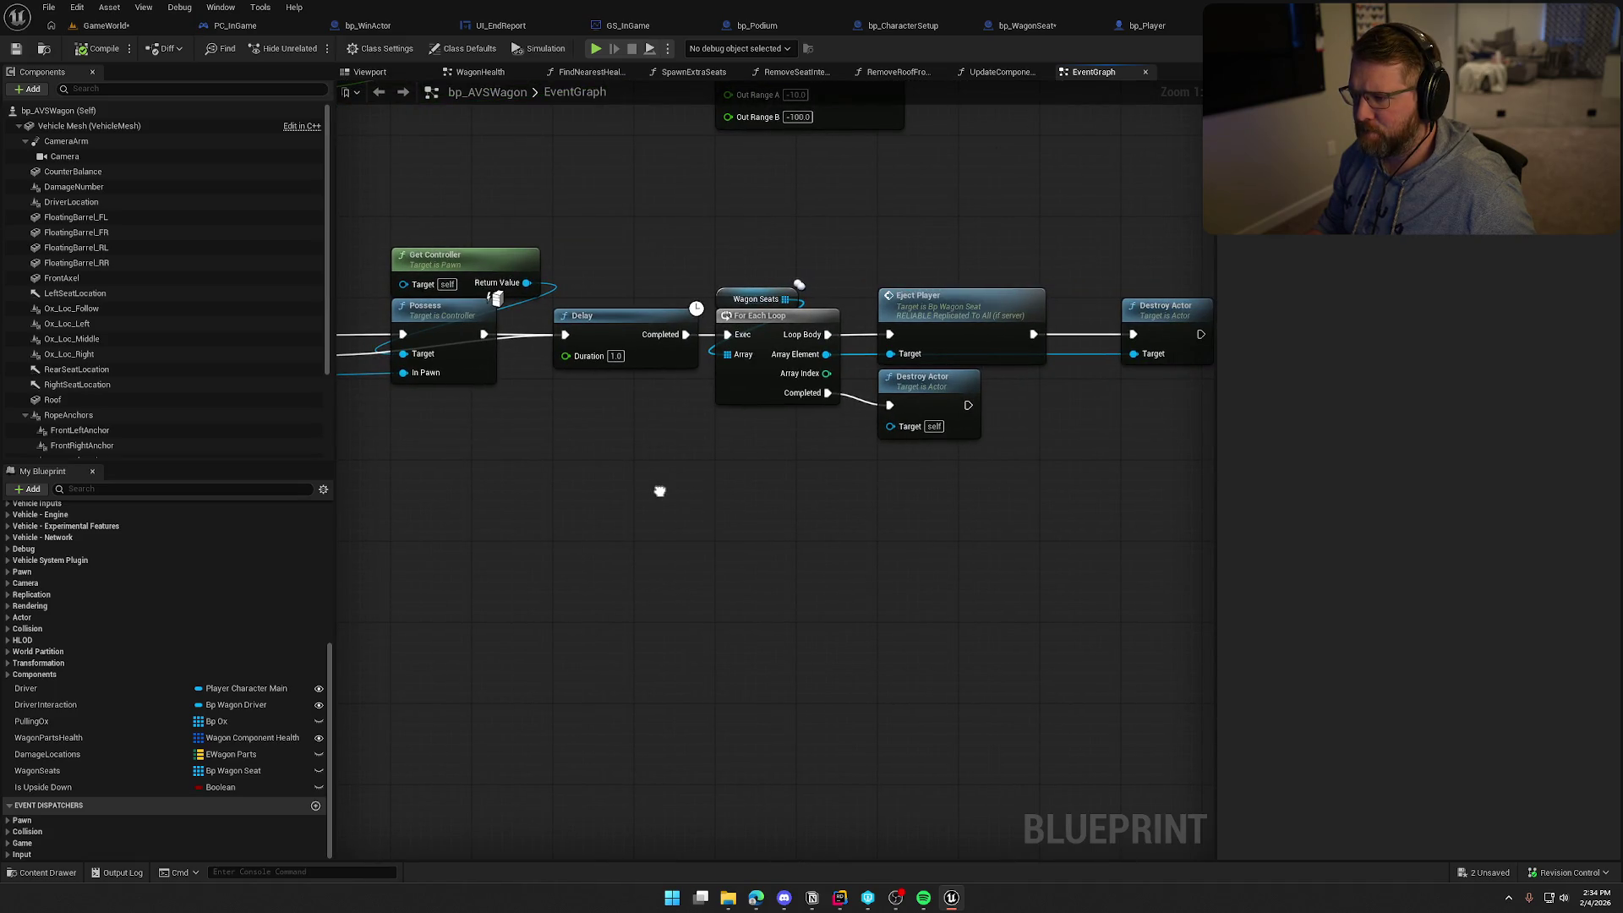
drag(660, 490, 931, 496)
key(ctrl+z)
key(ctrl+z)
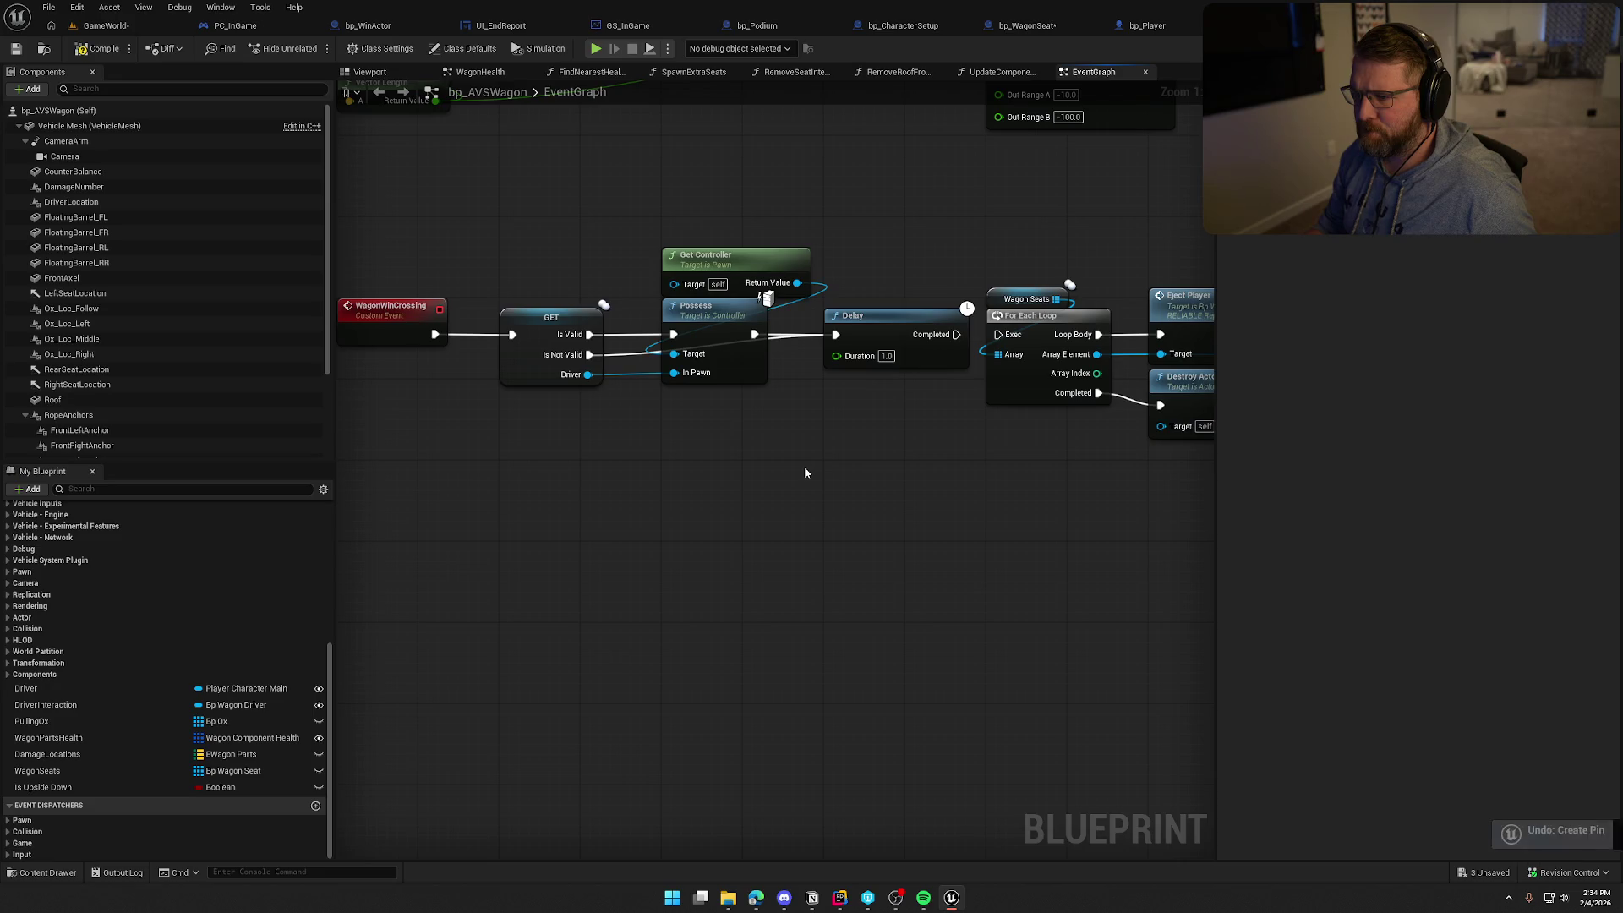
key(ctrl+z)
key(ctrl+z)
key(ctrl+z)
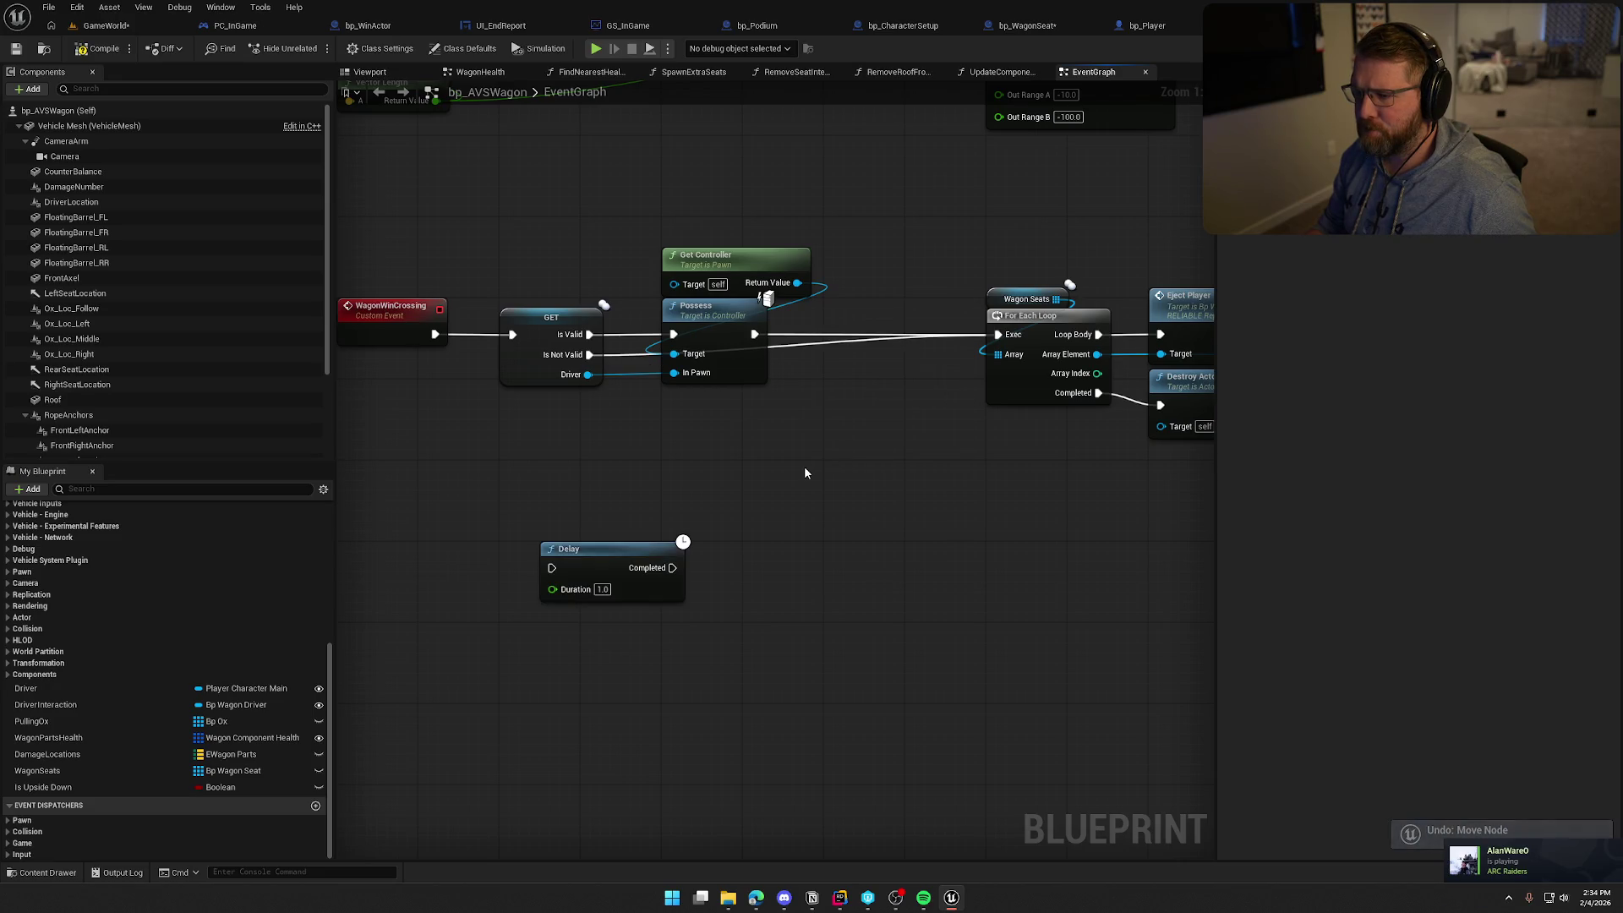
key(ctrl+z)
key(ctrl+z)
key(ctrl+z)
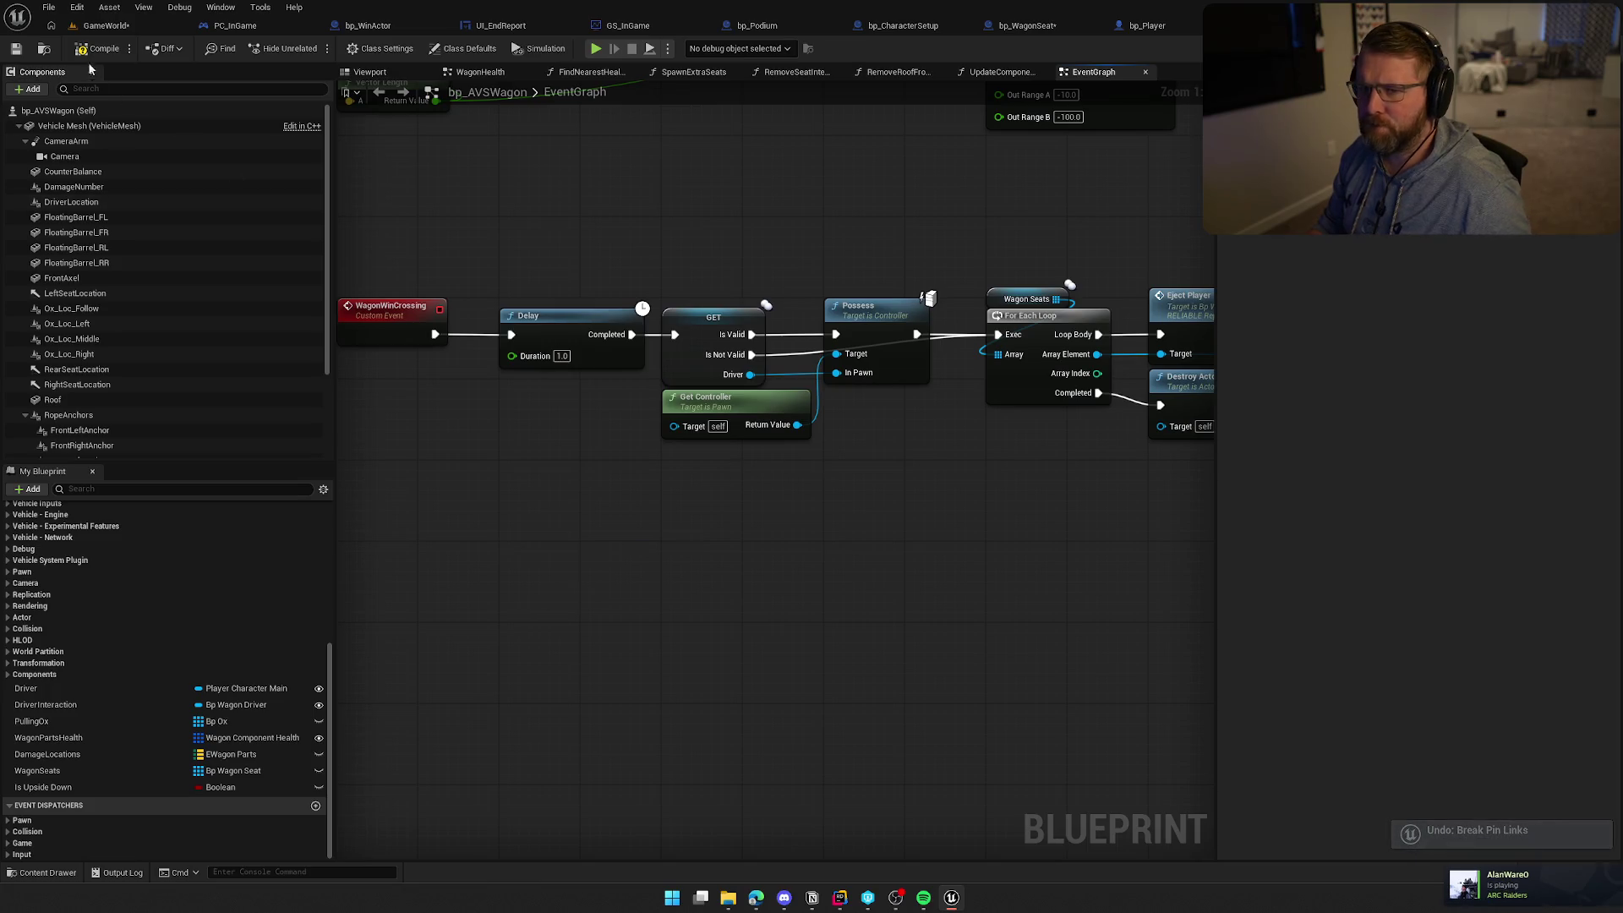
Set the Delay node's Duration to 0.9 seconds
drag(675, 519, 615, 519)
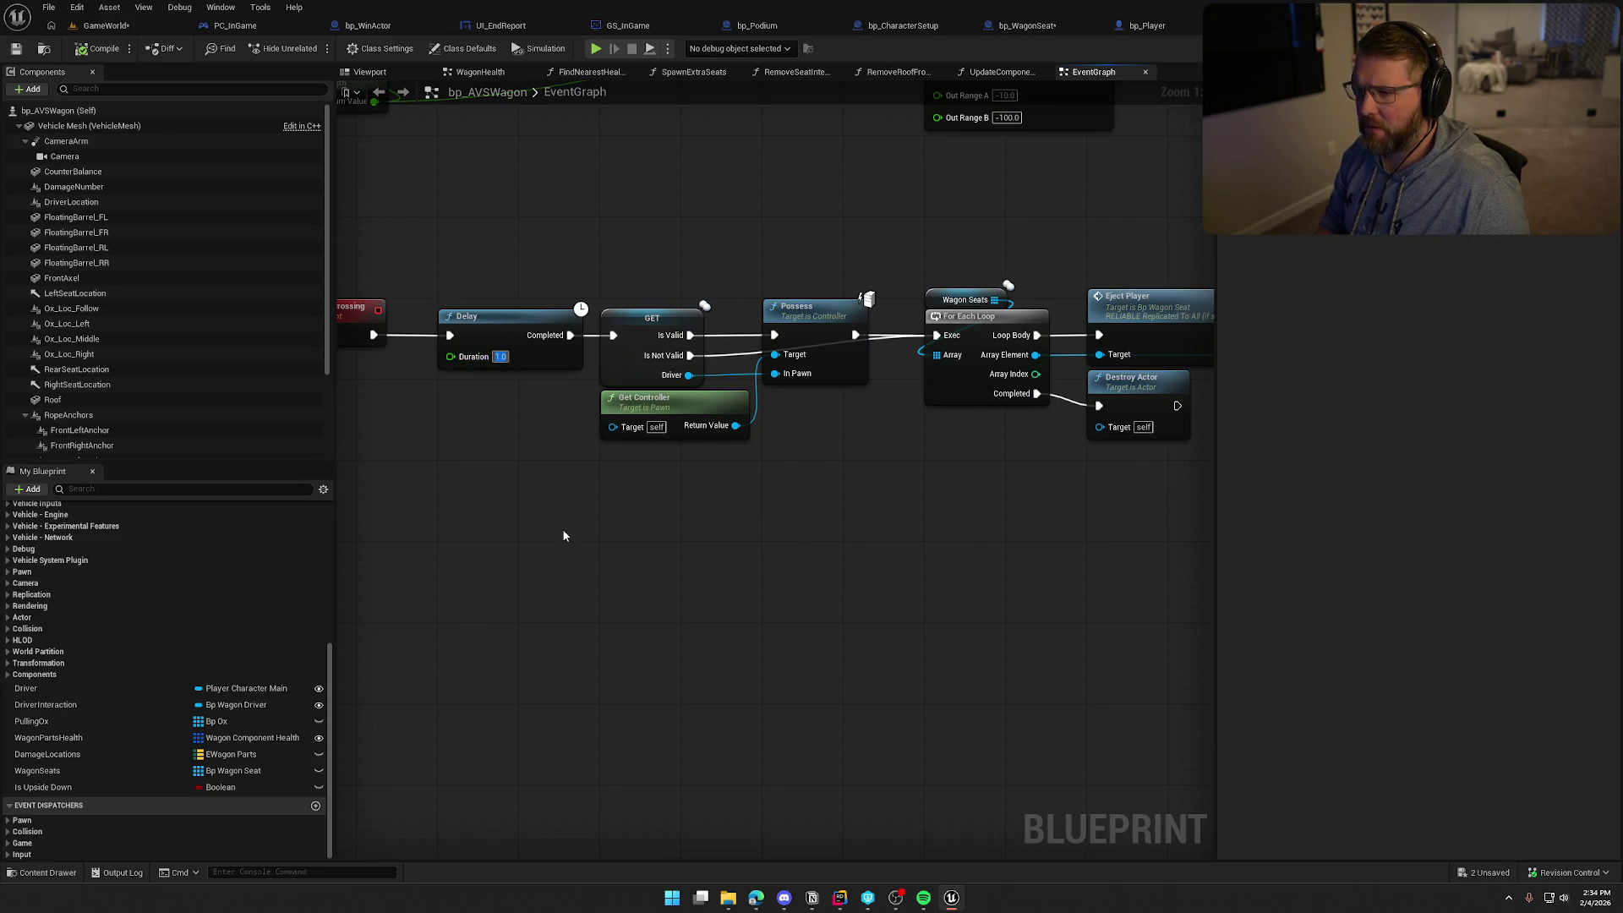
text(0.9)
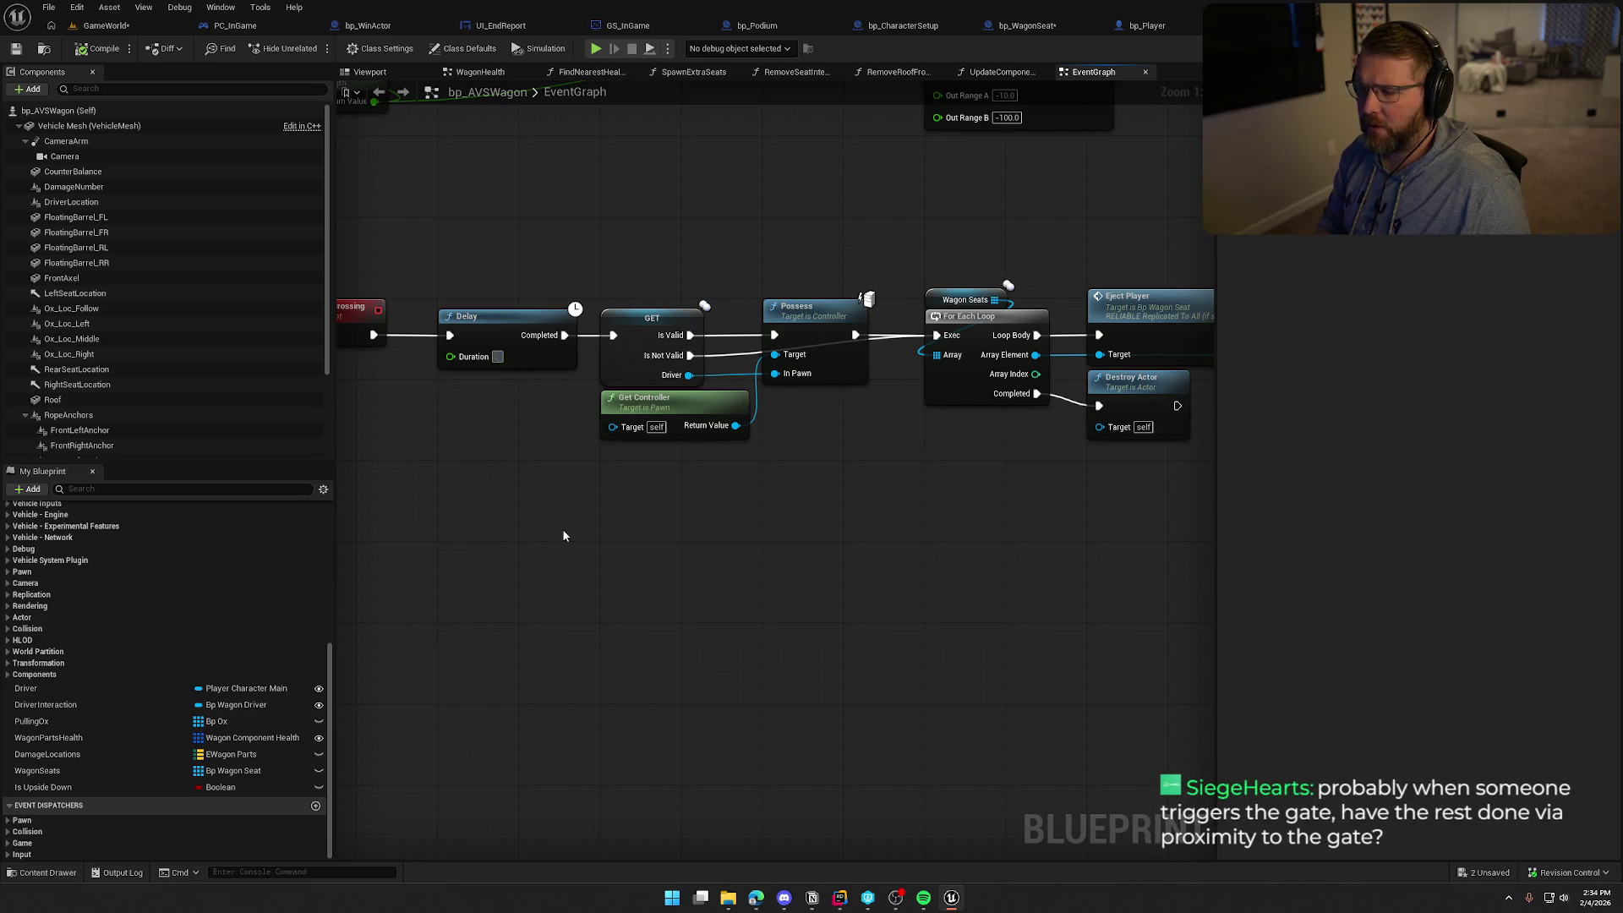
key(Return)
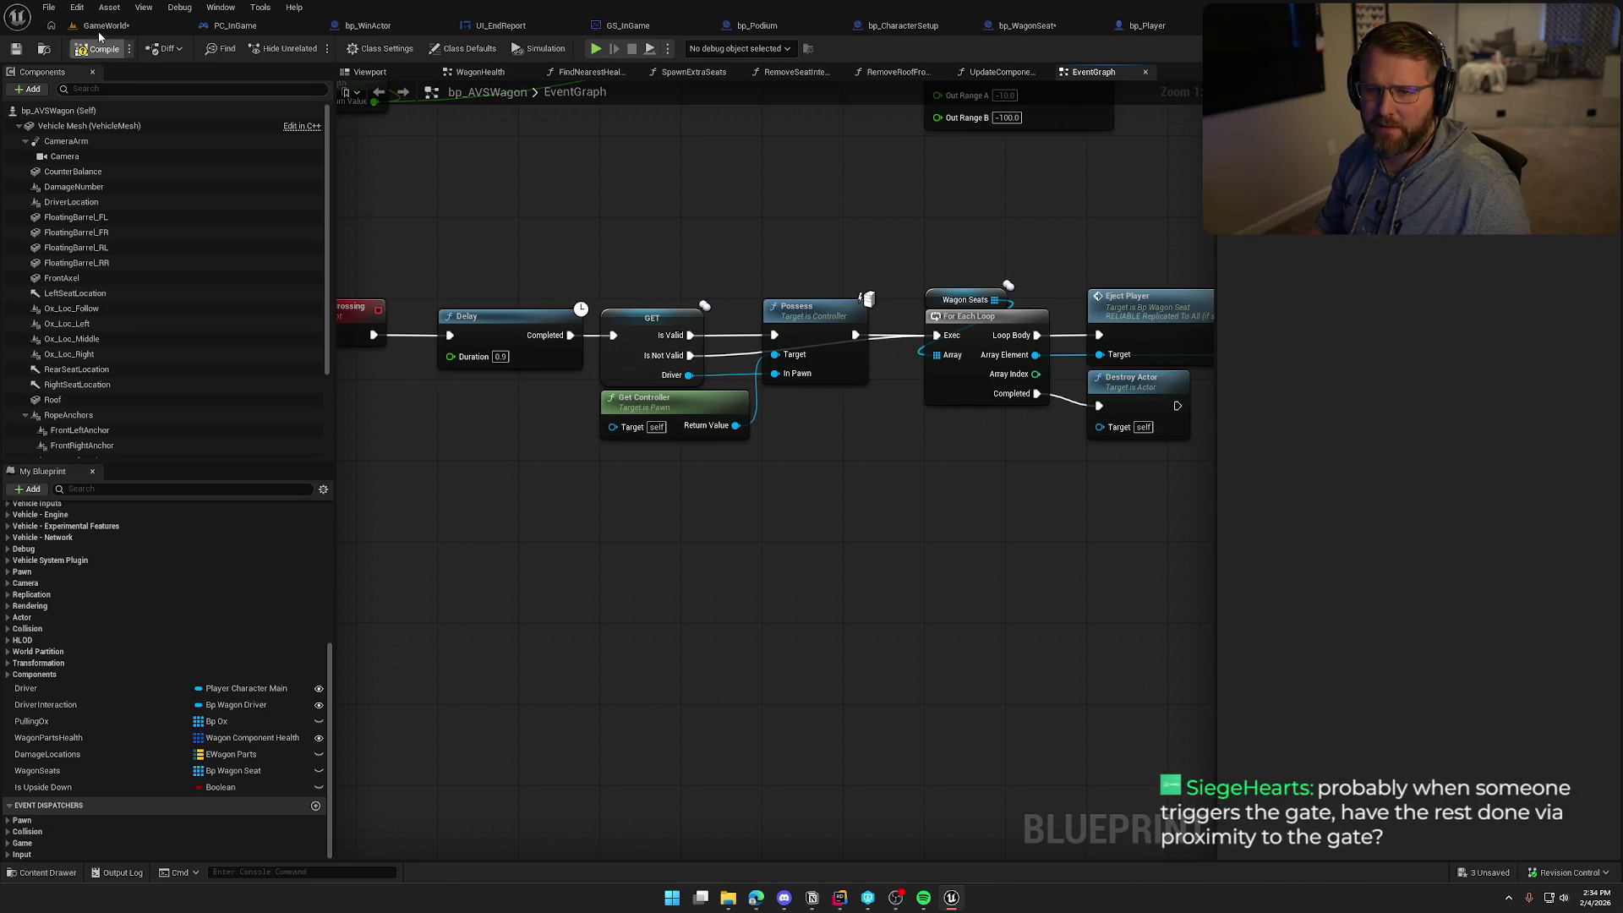
click(102, 26)
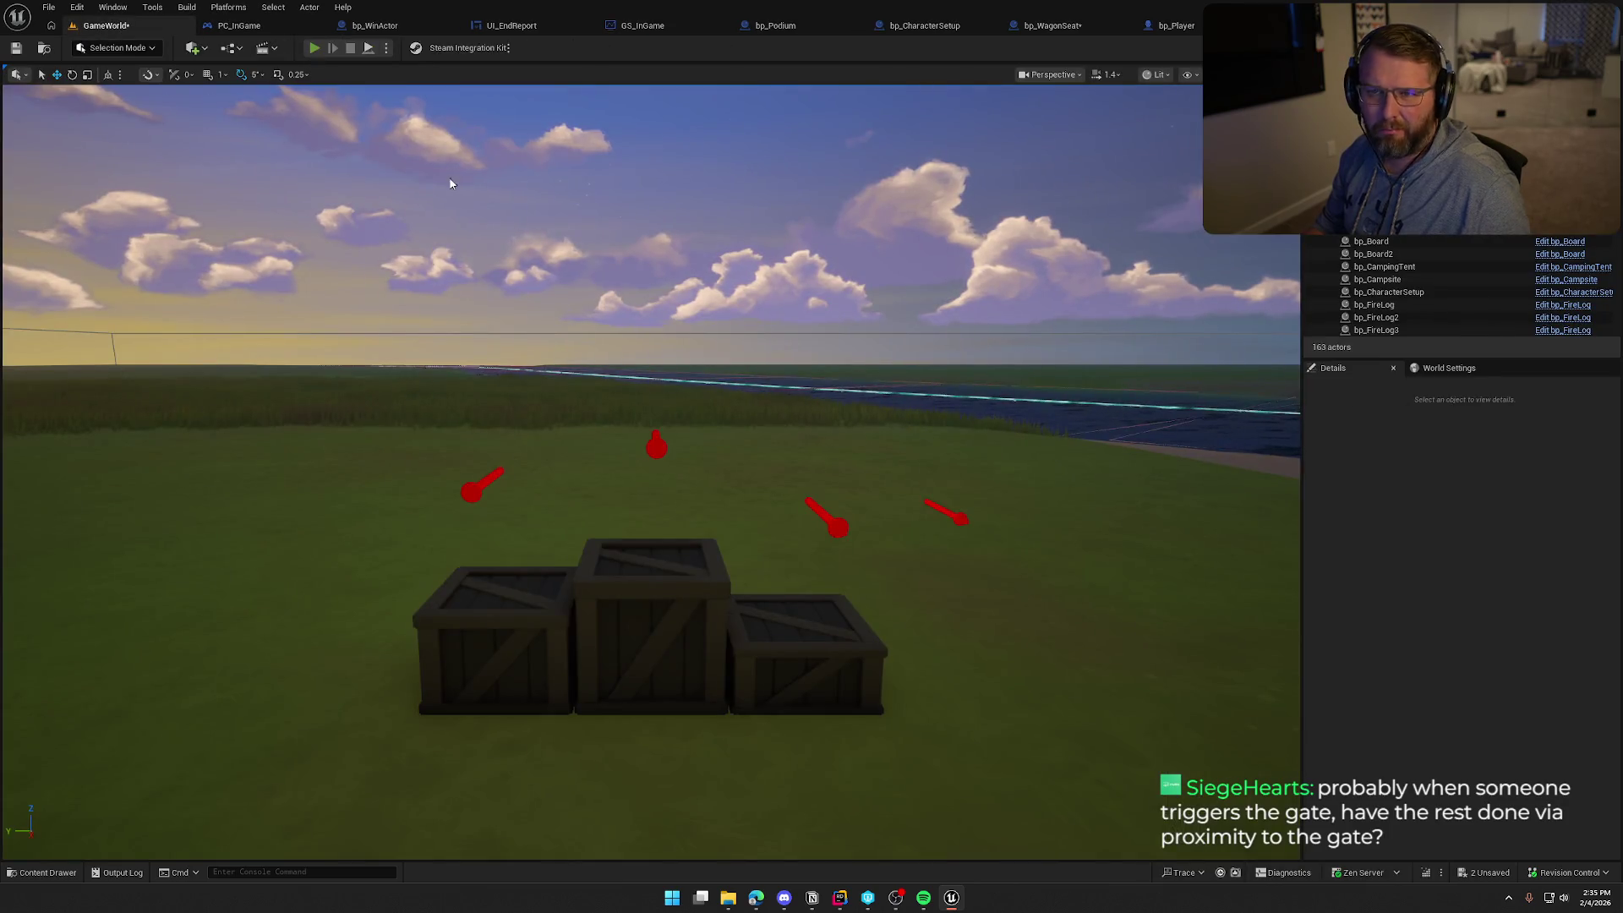
Play-test with the 0.9-second Delay, driving the wagon through the gate to the Run Score 600 podium
key(alt+p)
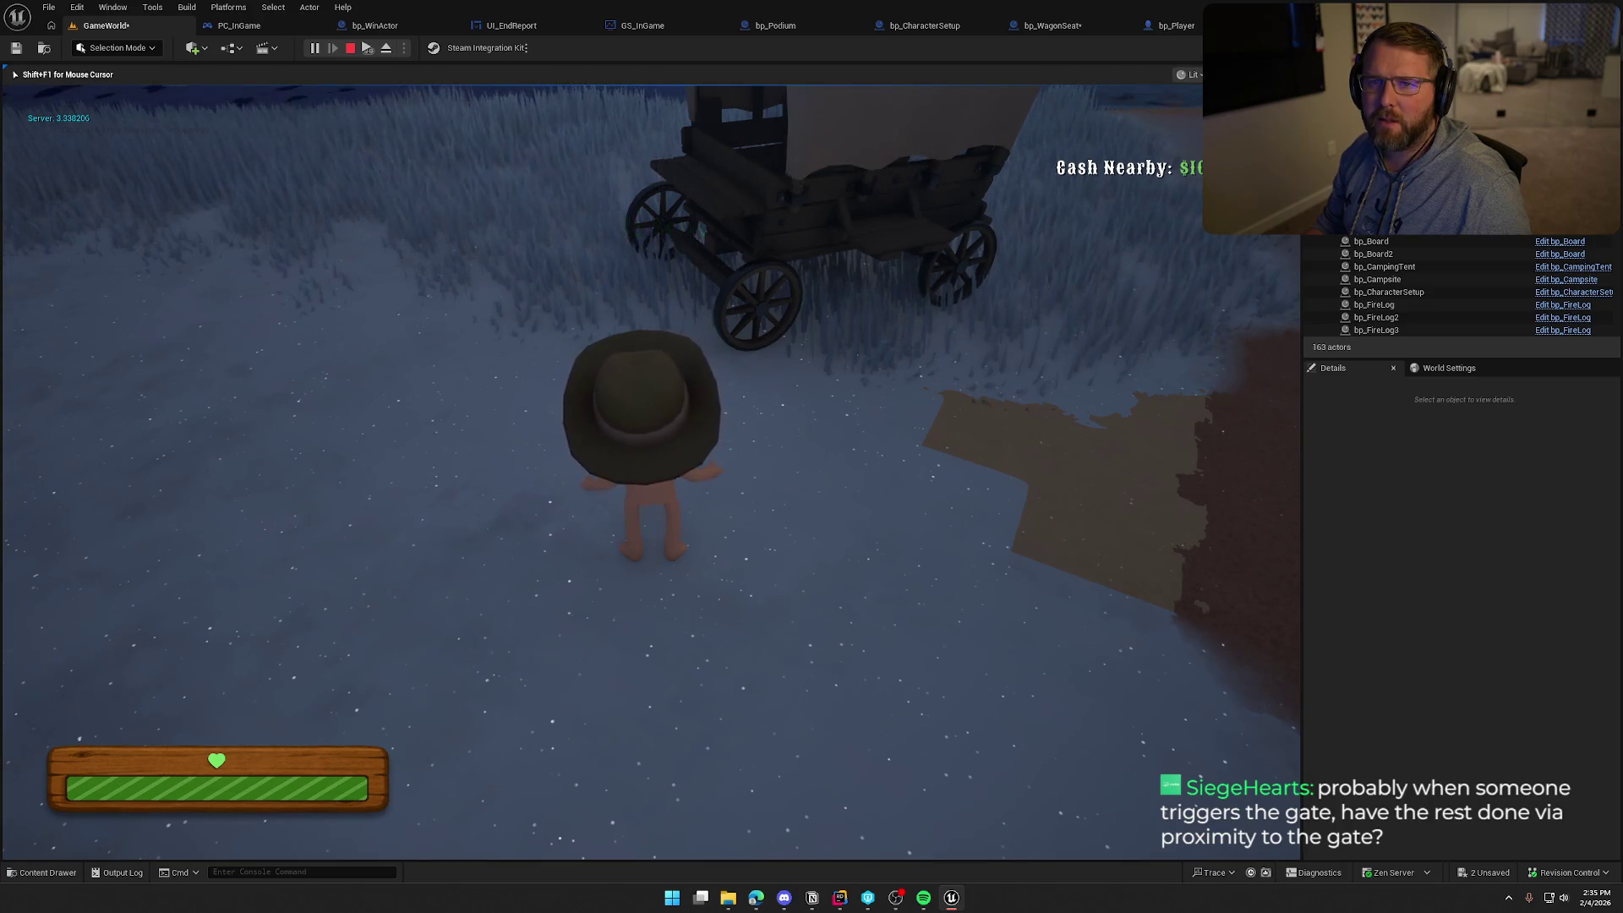
key(w)
key(e)
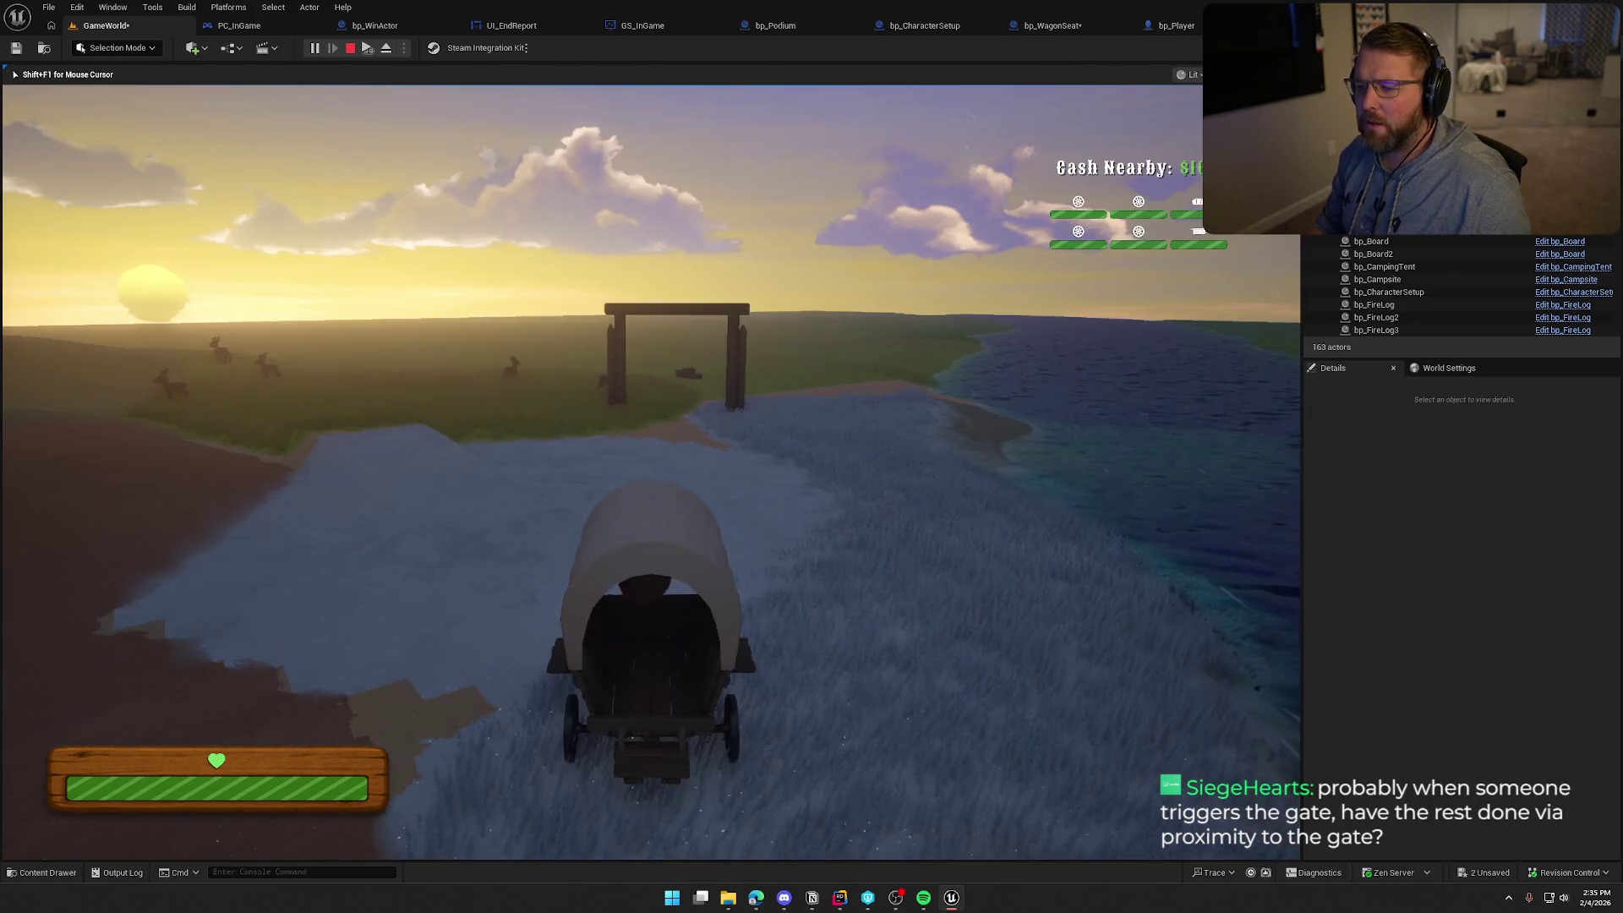
key(w)
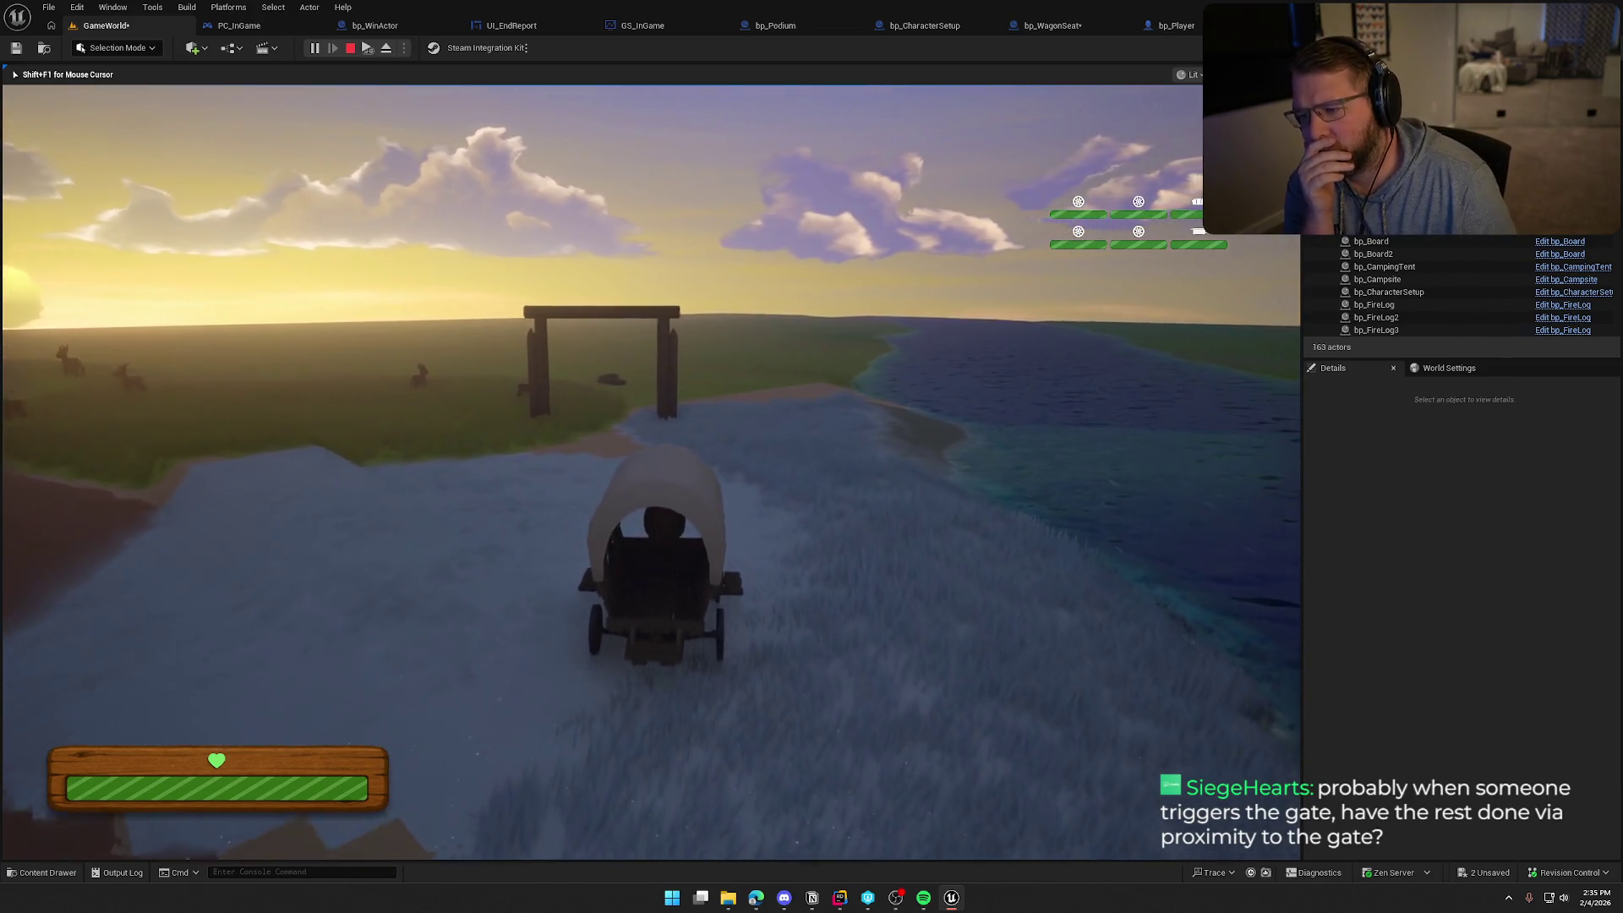
key(w)
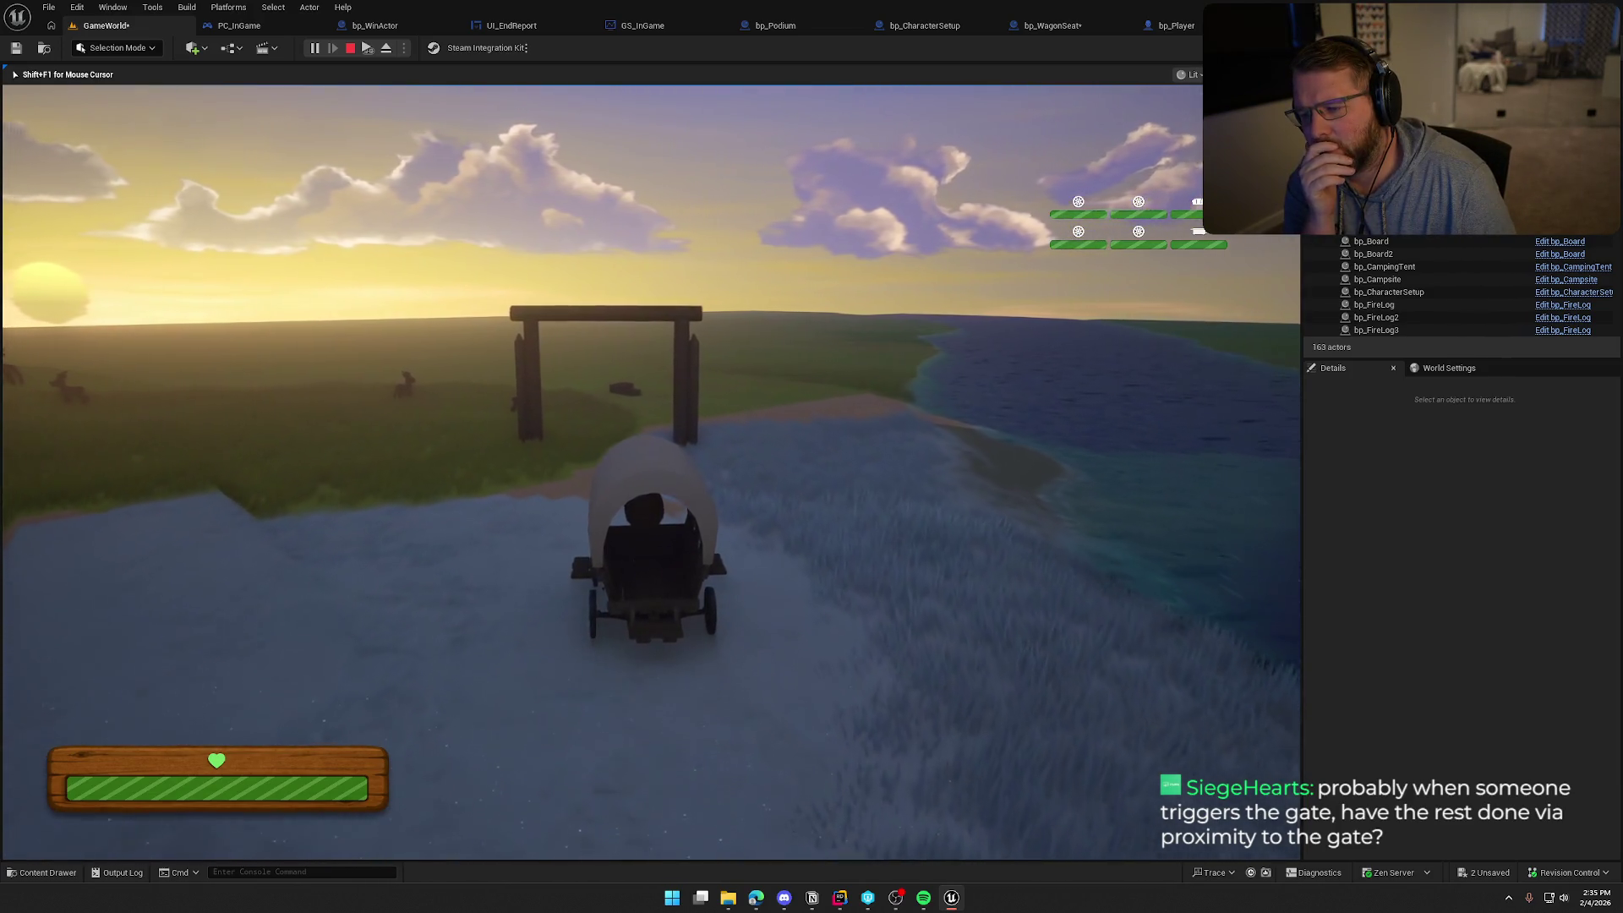
key(w)
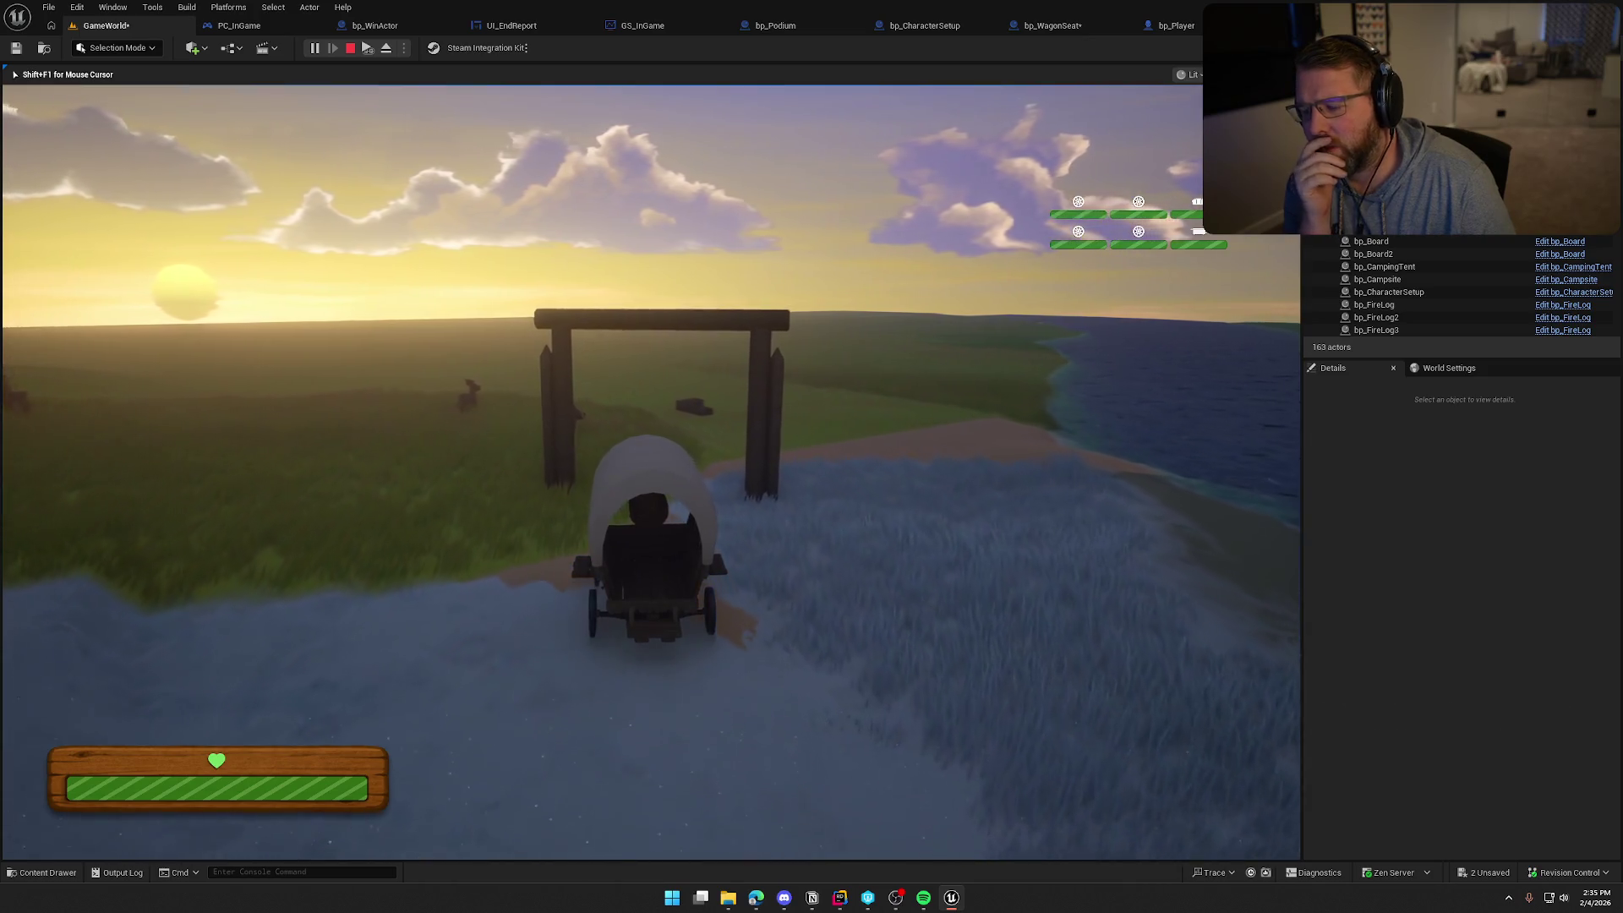
key(w)
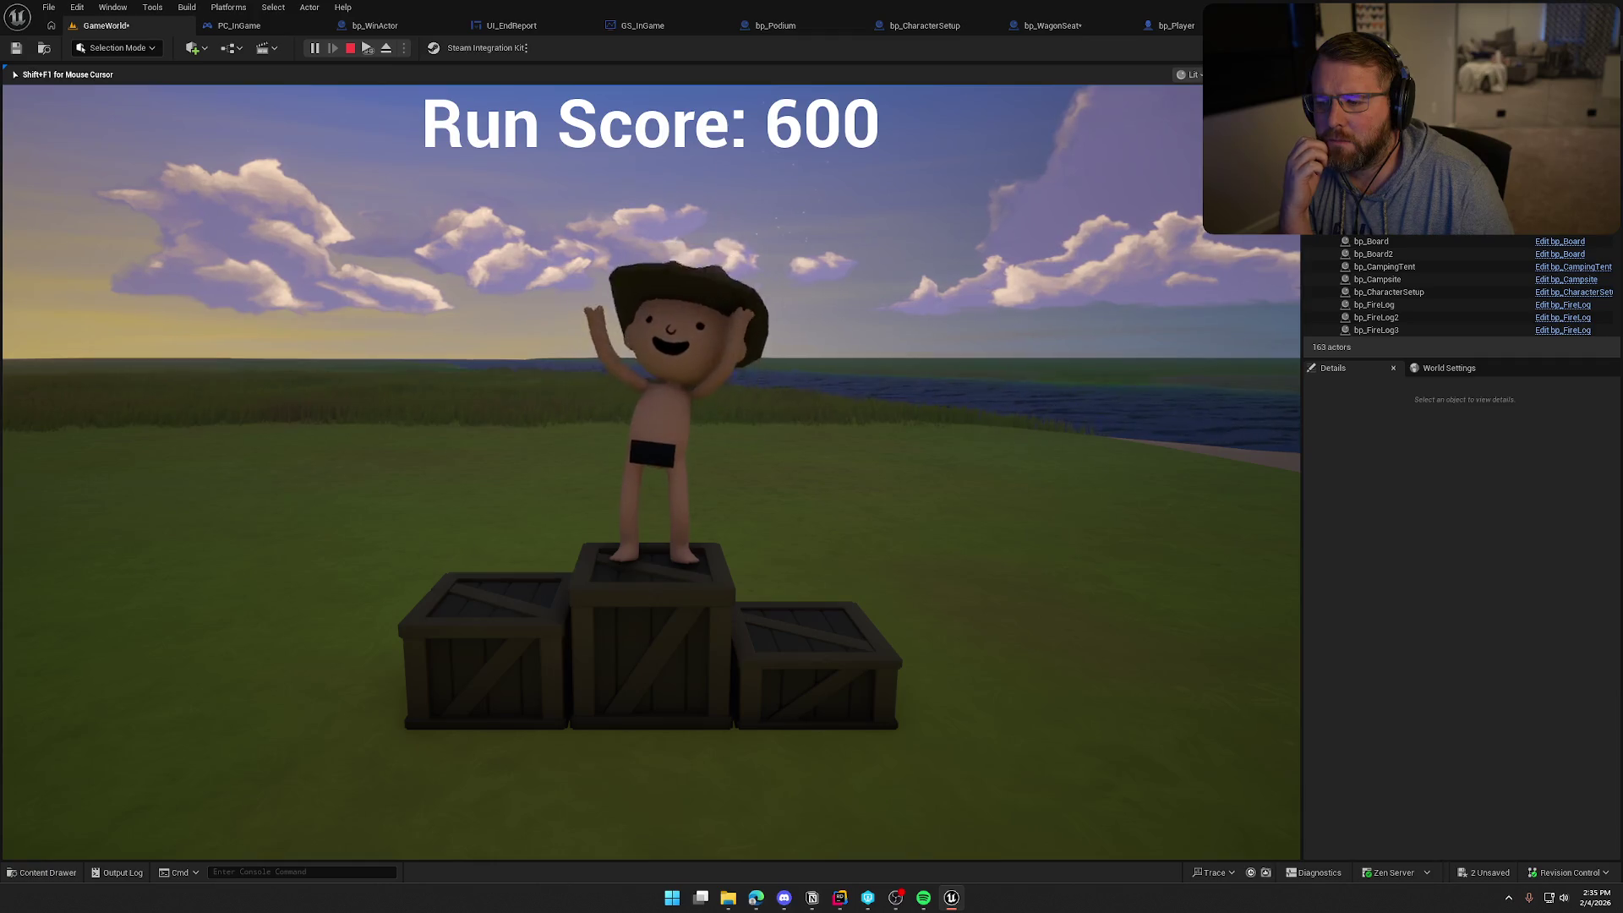
key(Escape)
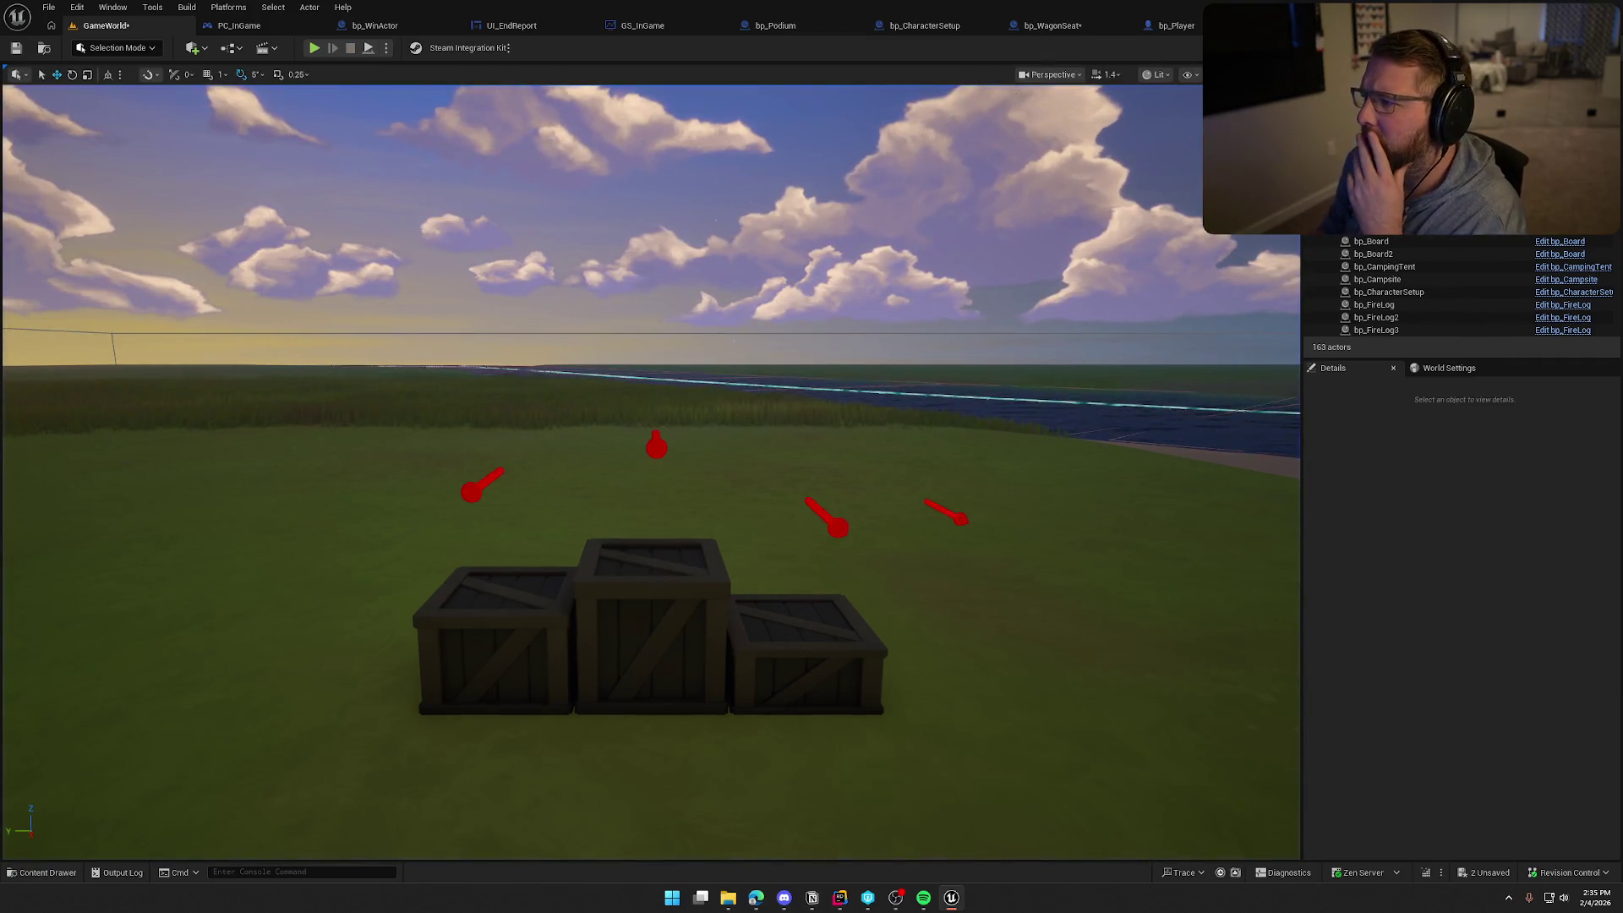
Shorten PC_InGame's Start Camera Fade duration to 0.5 seconds and launch a new play test
click(269, 31)
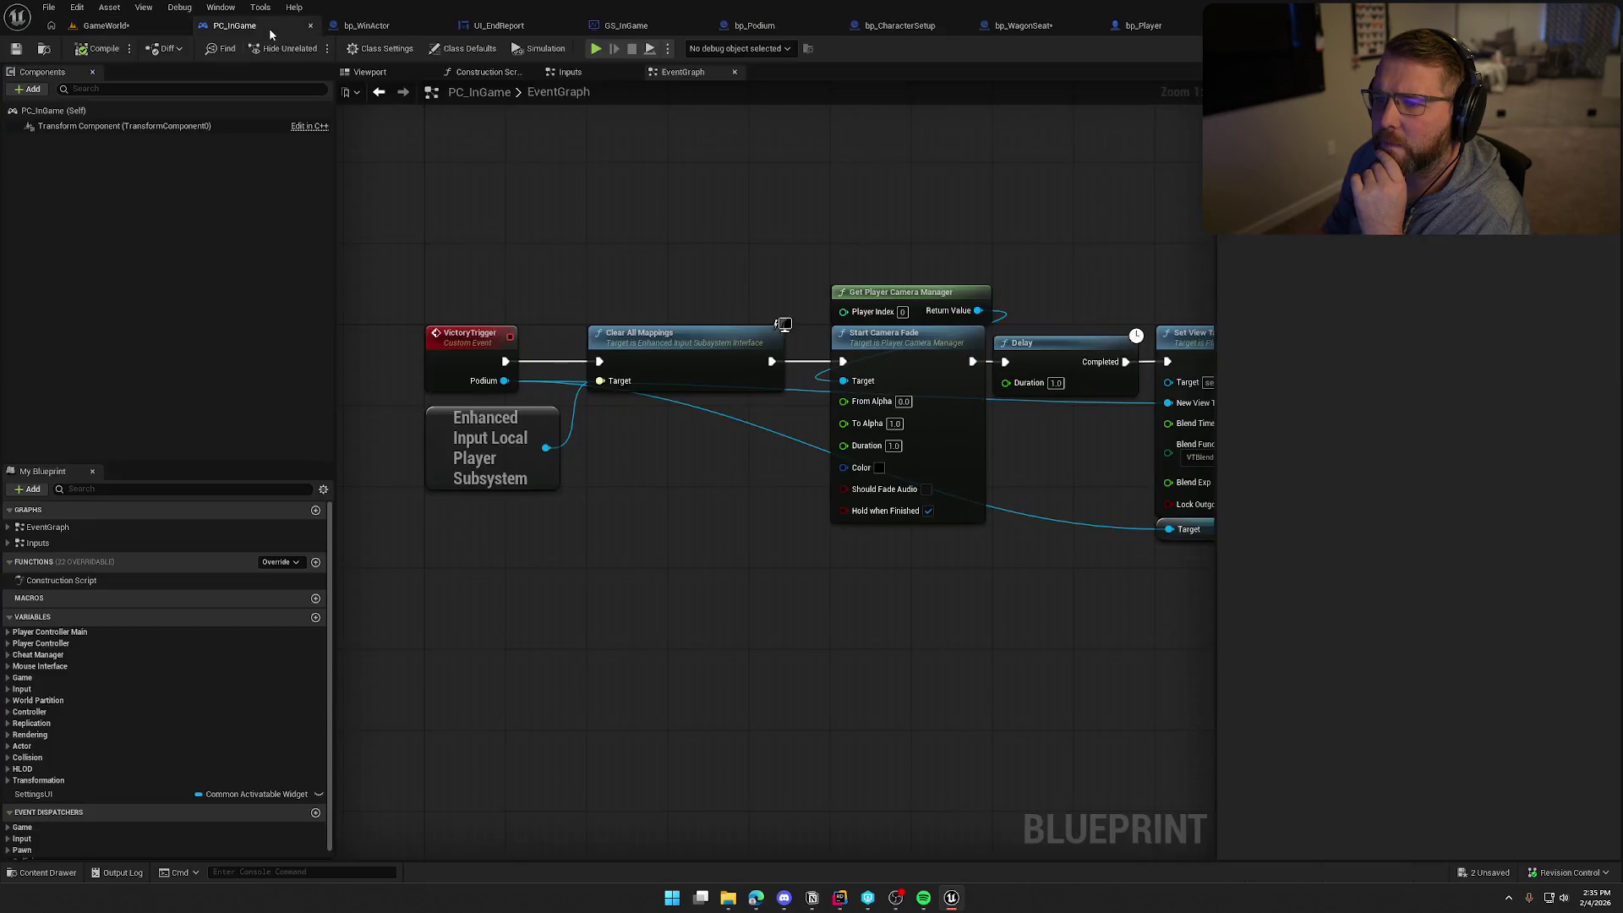
drag(894, 497, 645, 492)
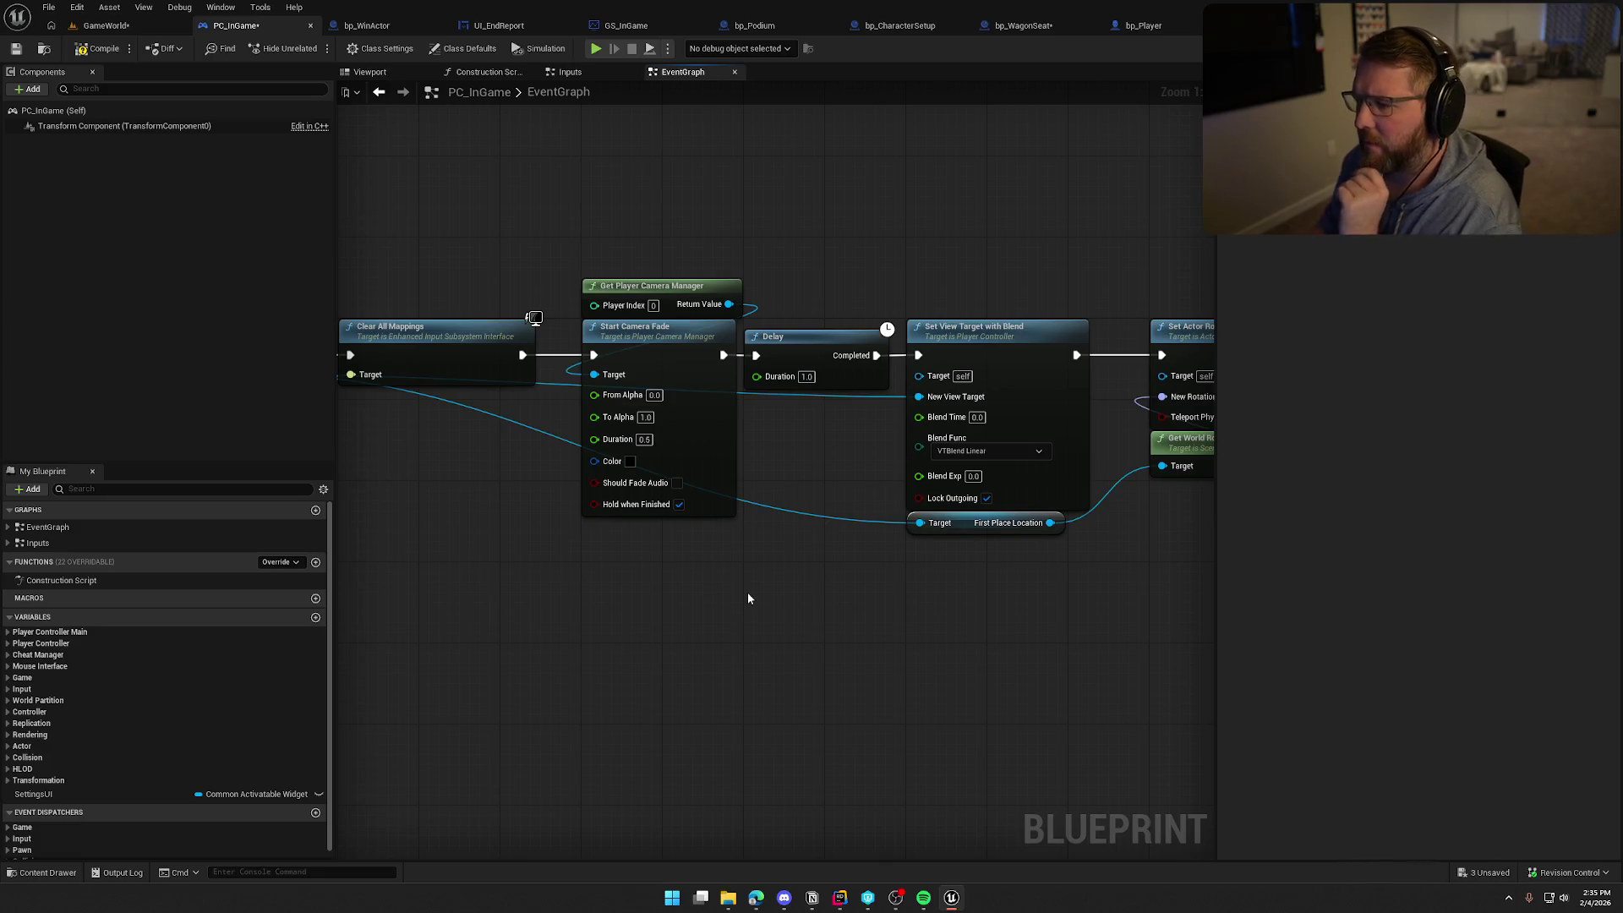
click(96, 27)
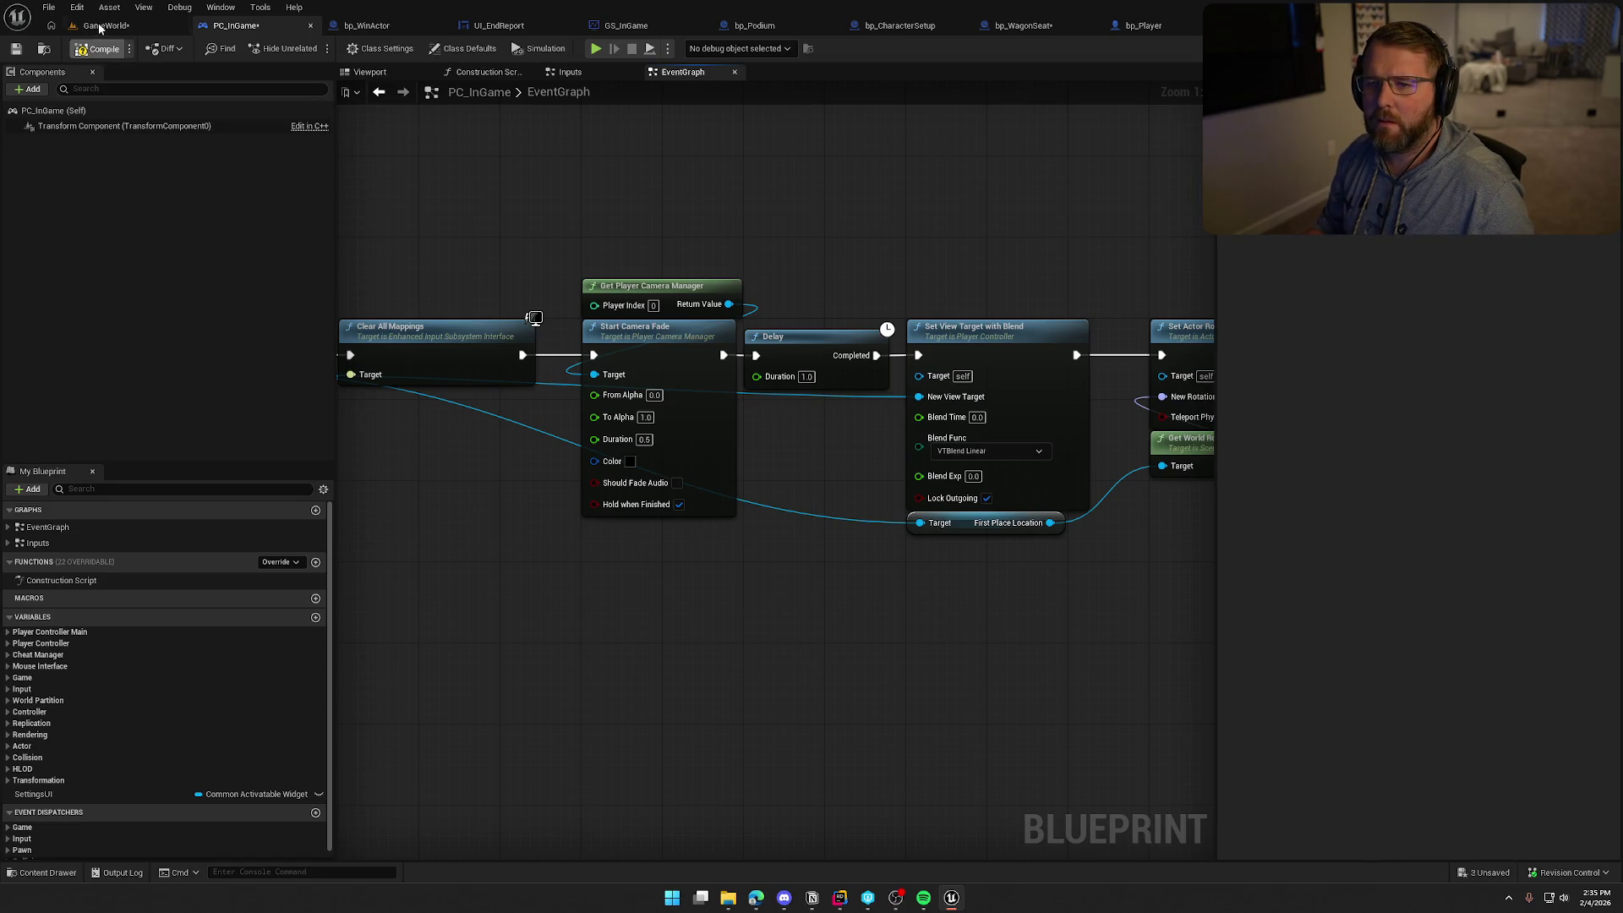
key(alt+p)
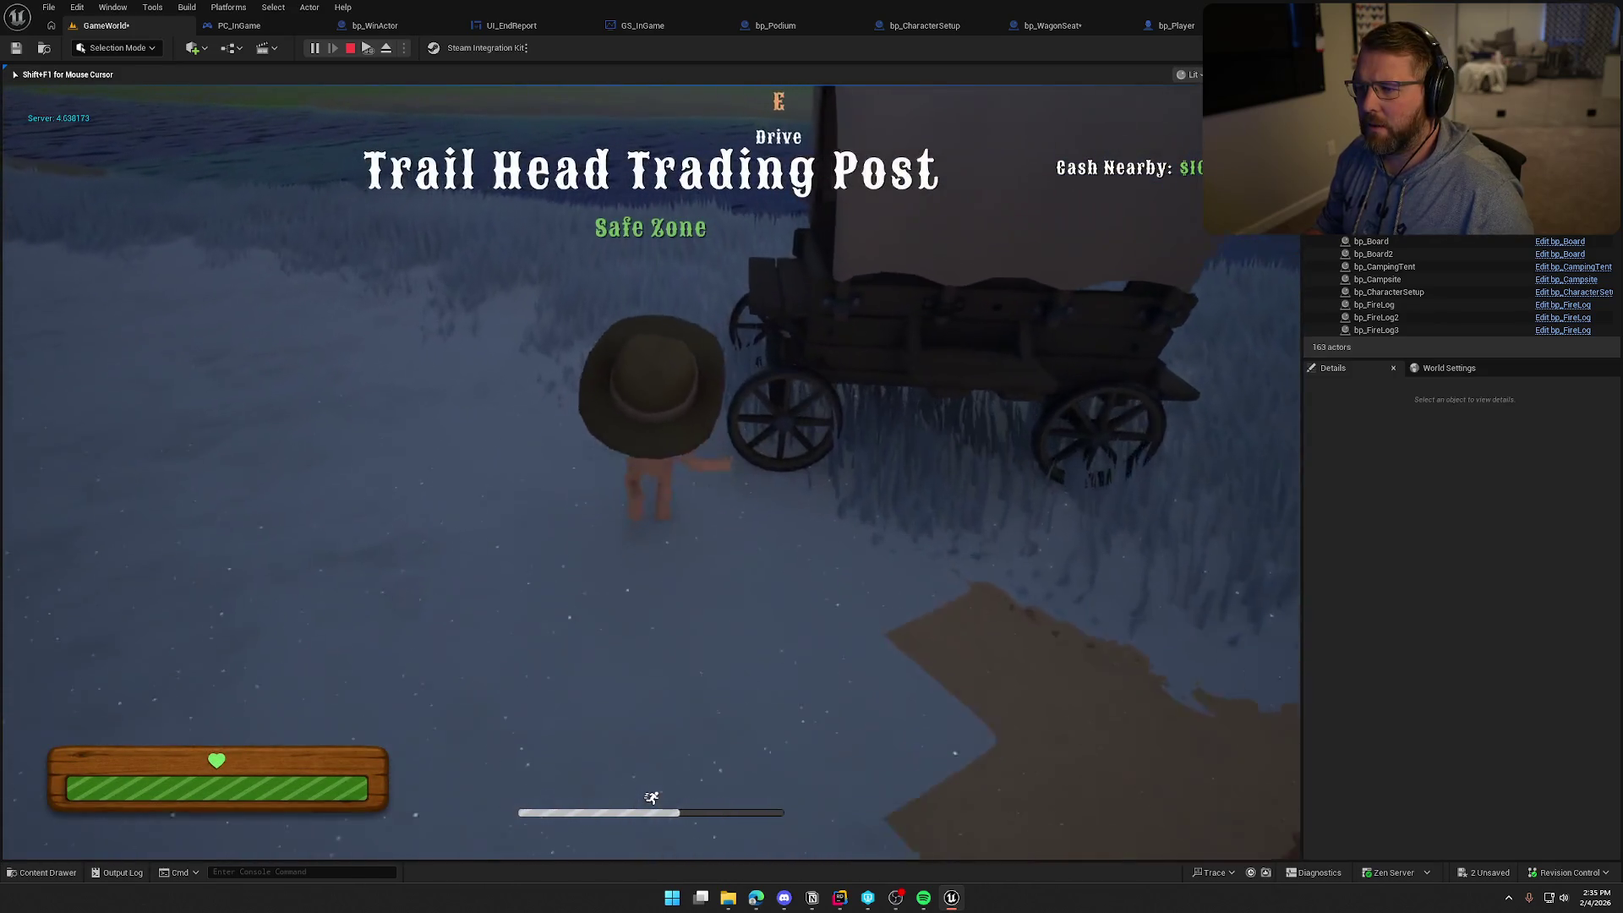
Drive the wagon through the trading post gate to the Run Score 600 podium, then stop the test
key(e)
key(w)
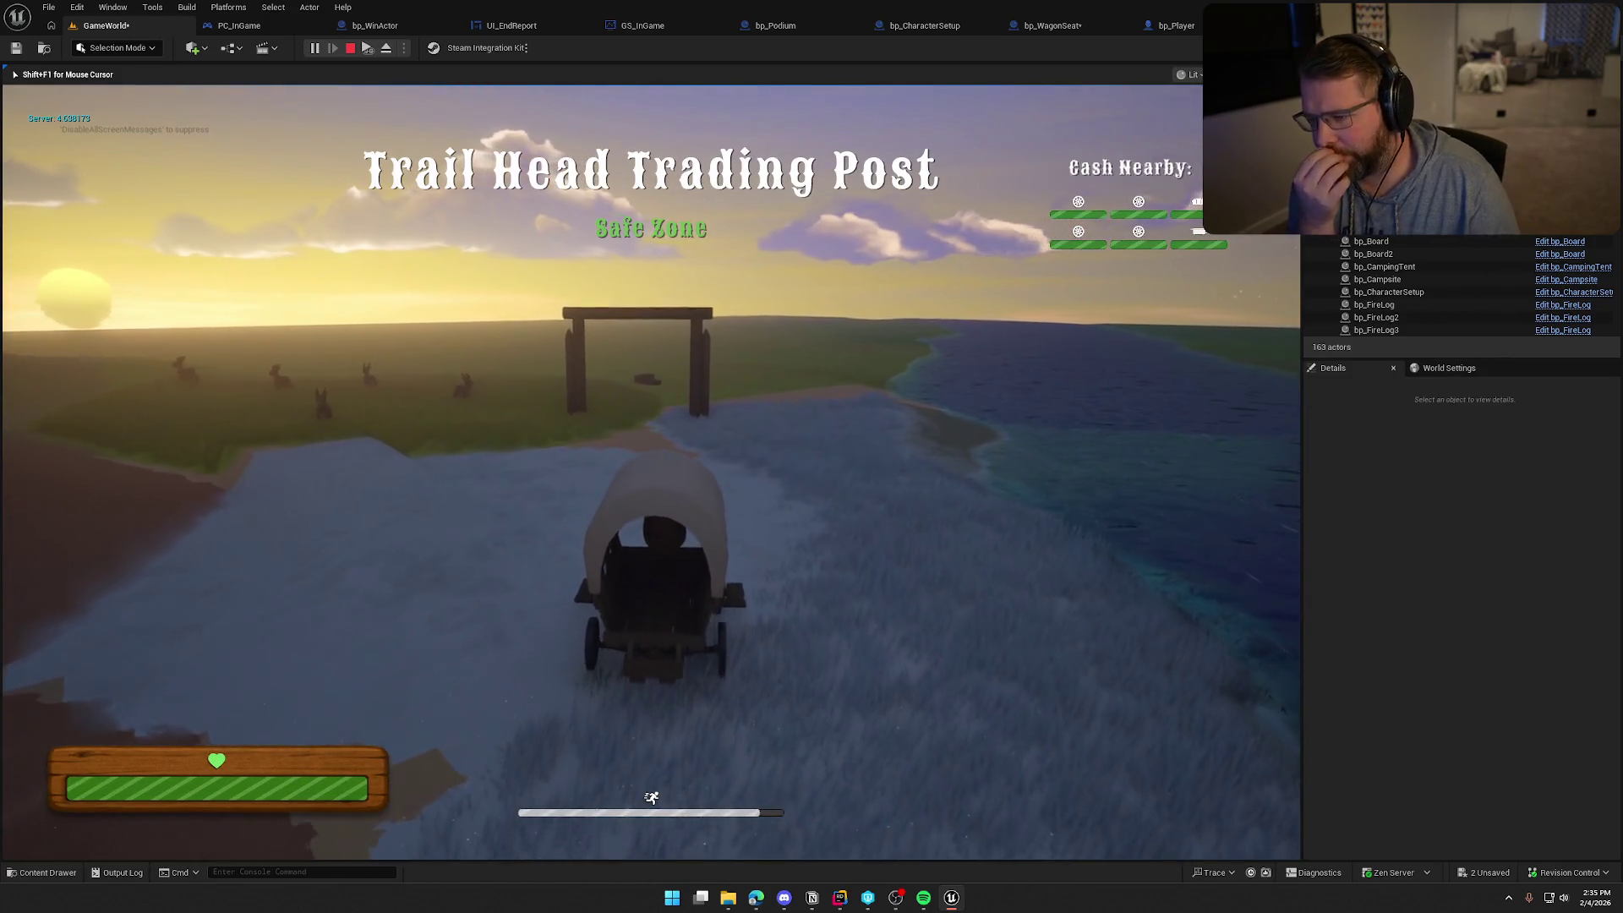
key(w)
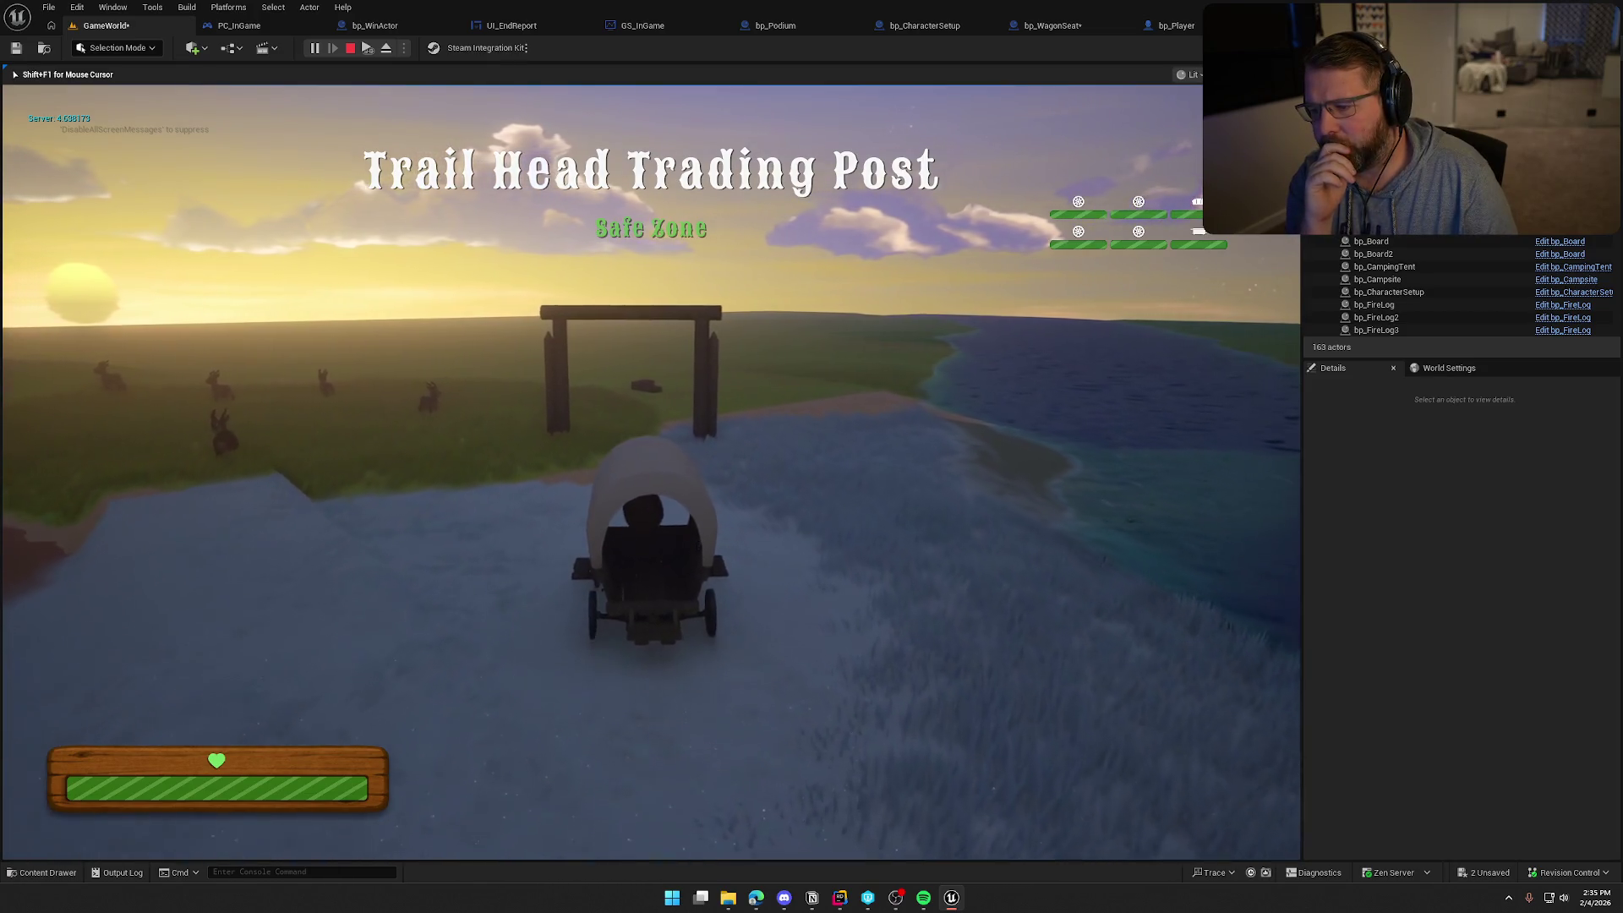
key(w)
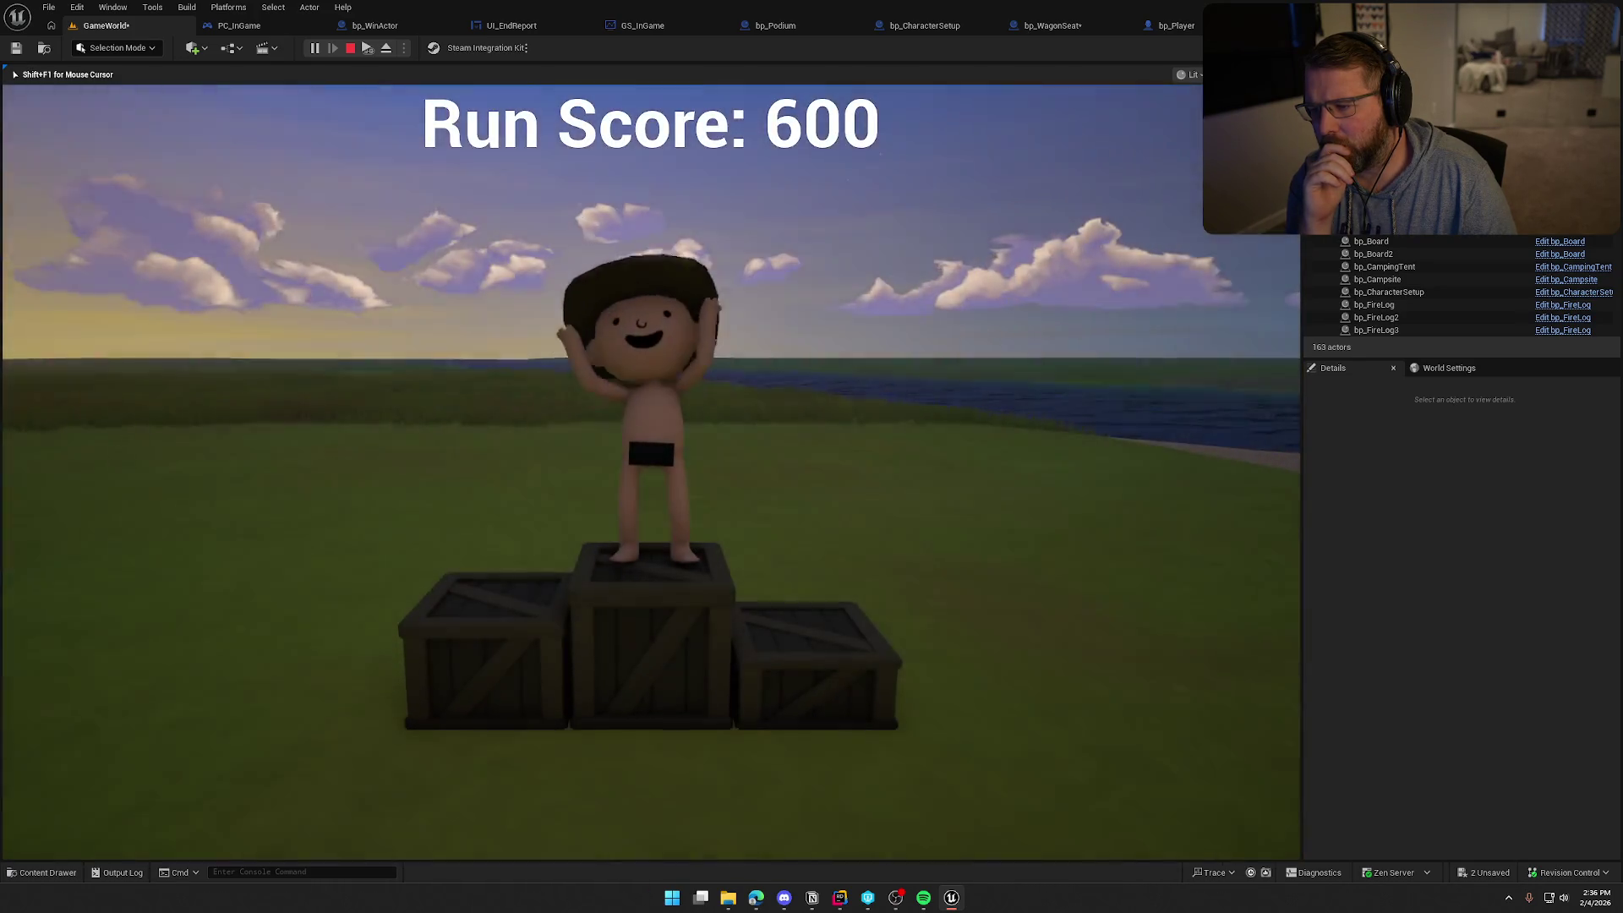
key(Escape)
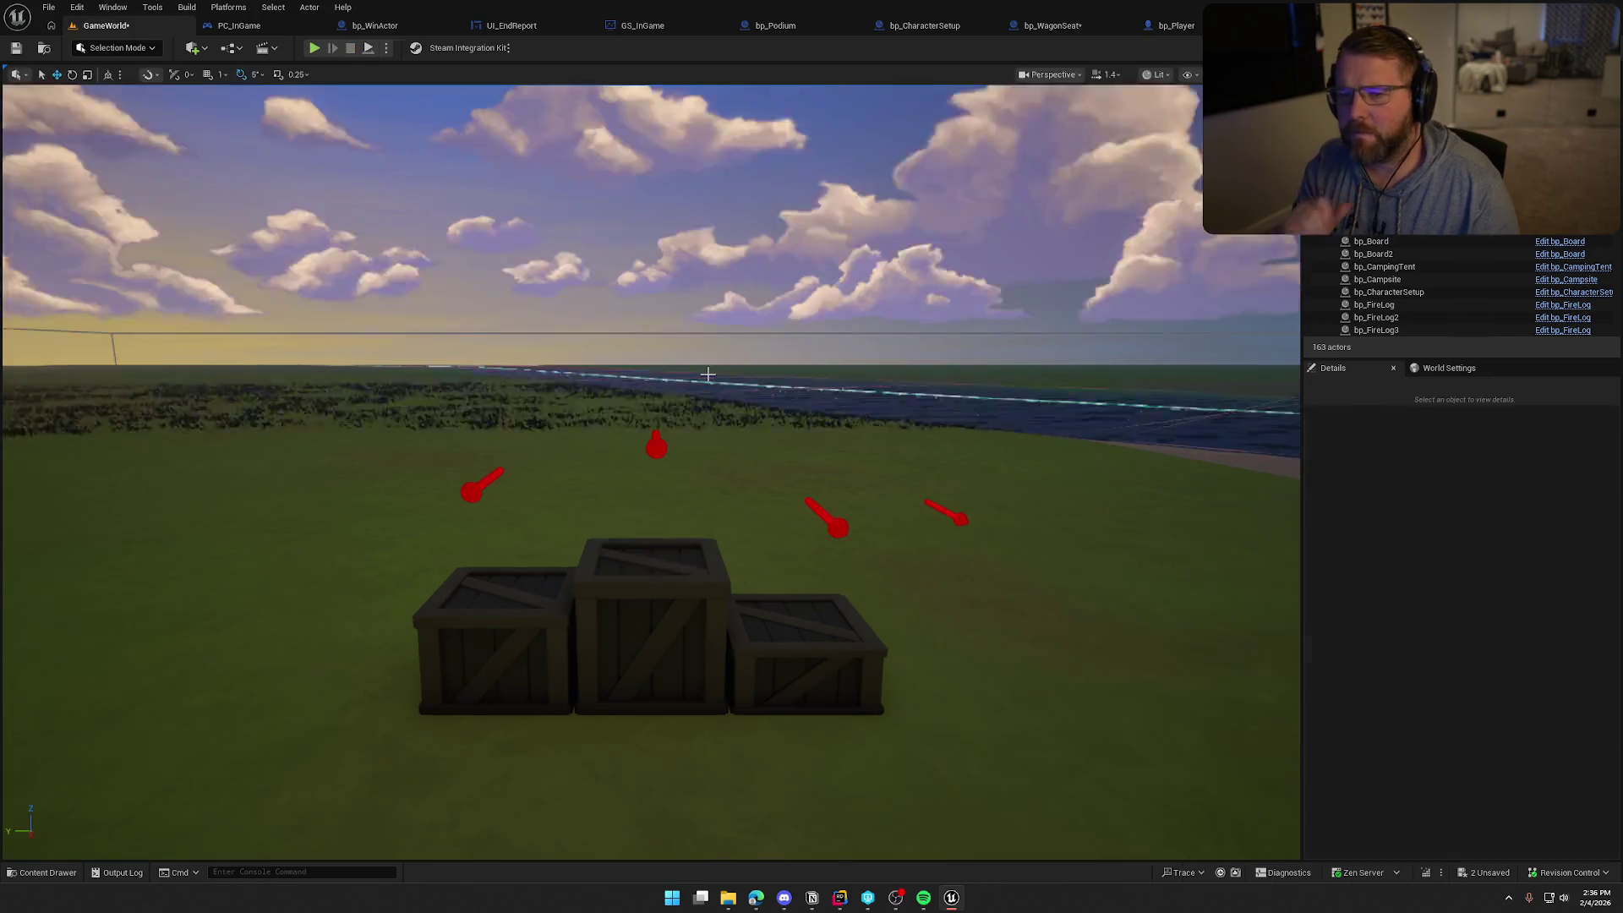
Launch a new multiplayer play session with a second client window
click(314, 48)
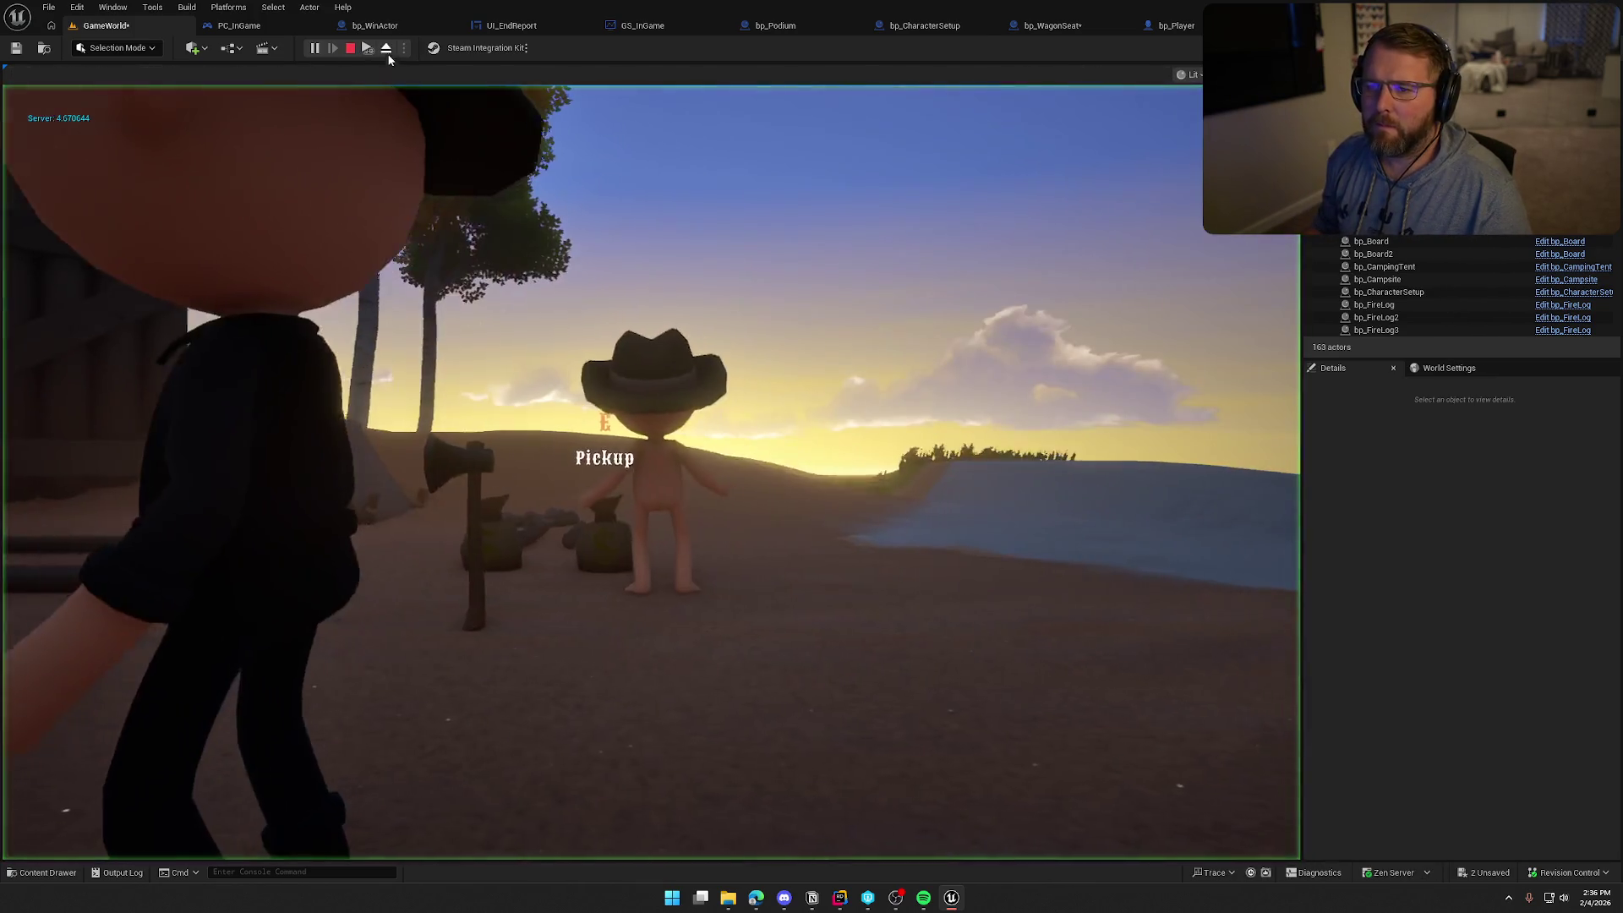
key(super)
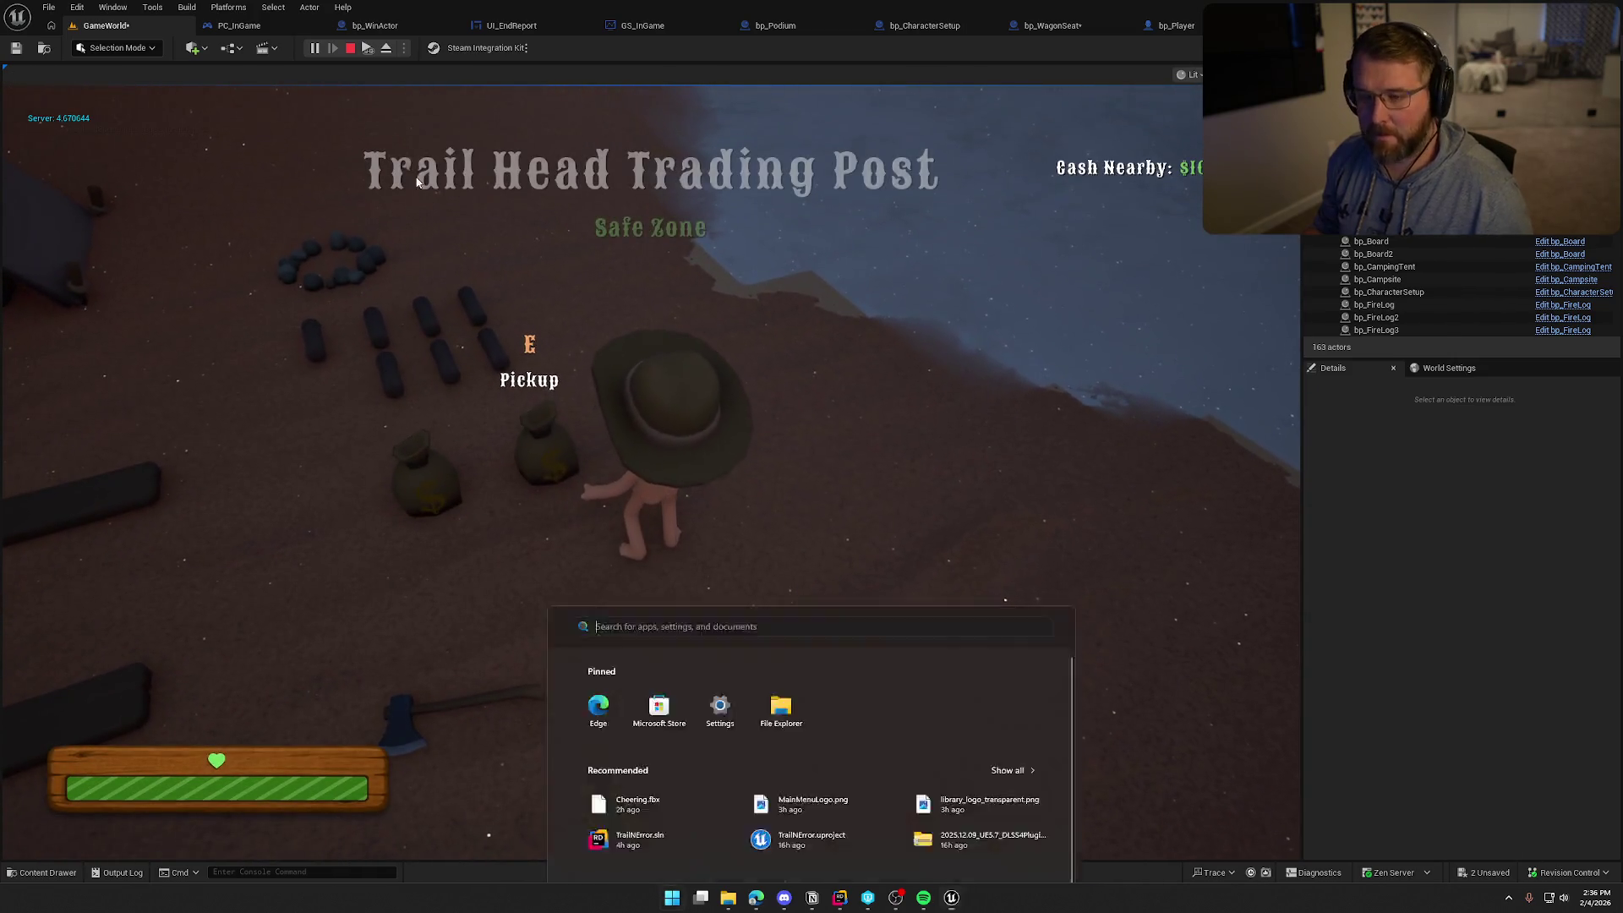
key(super)
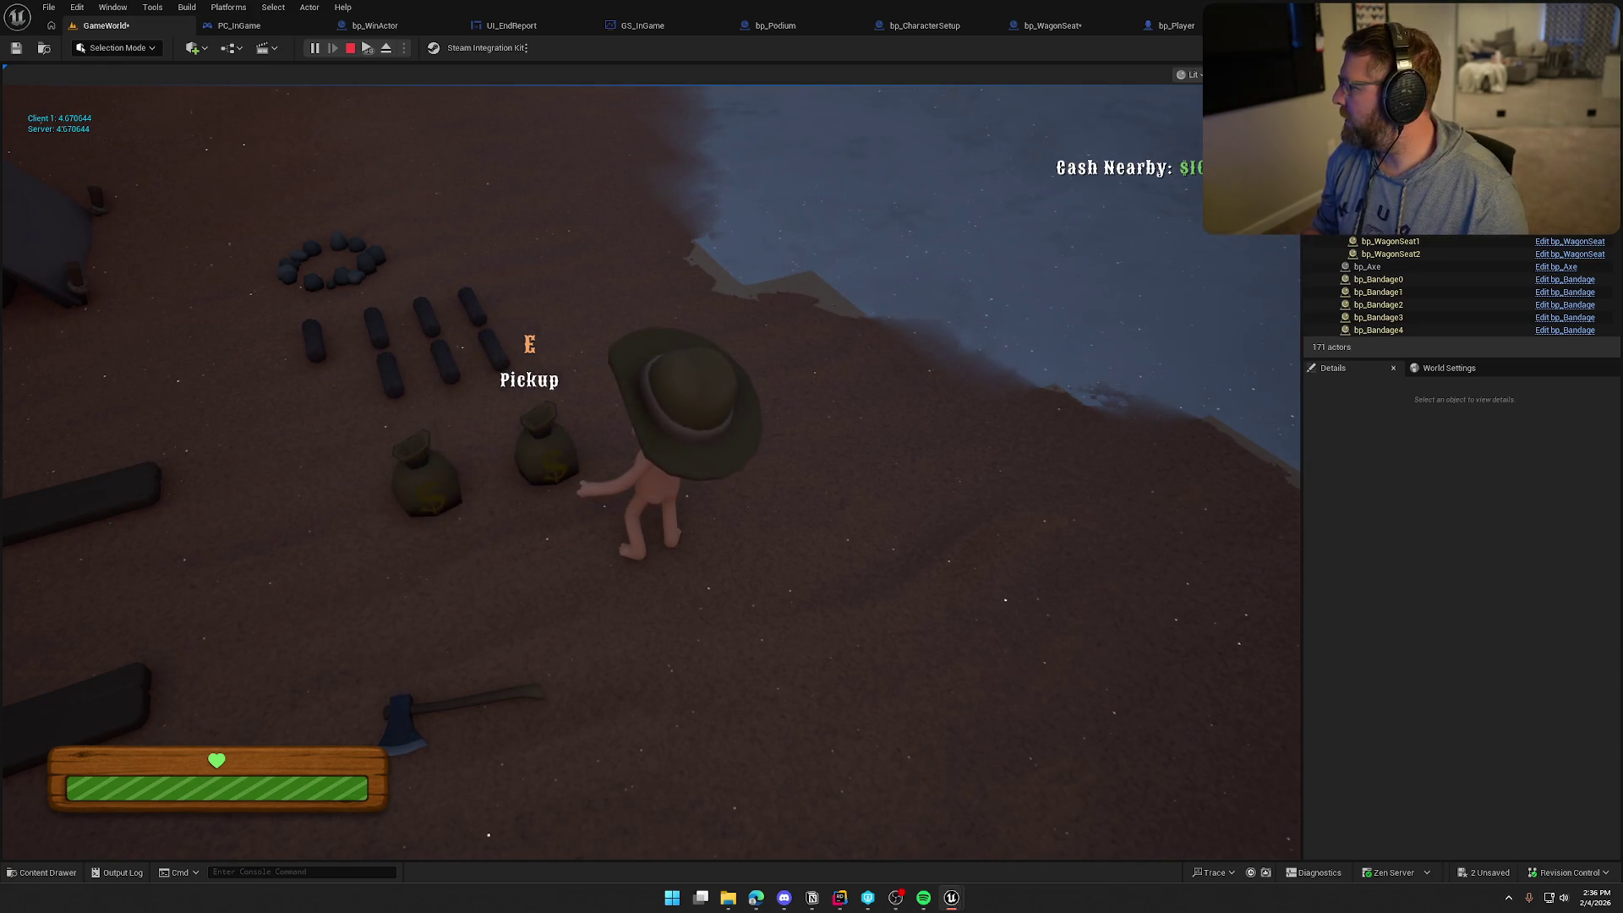
key(super)
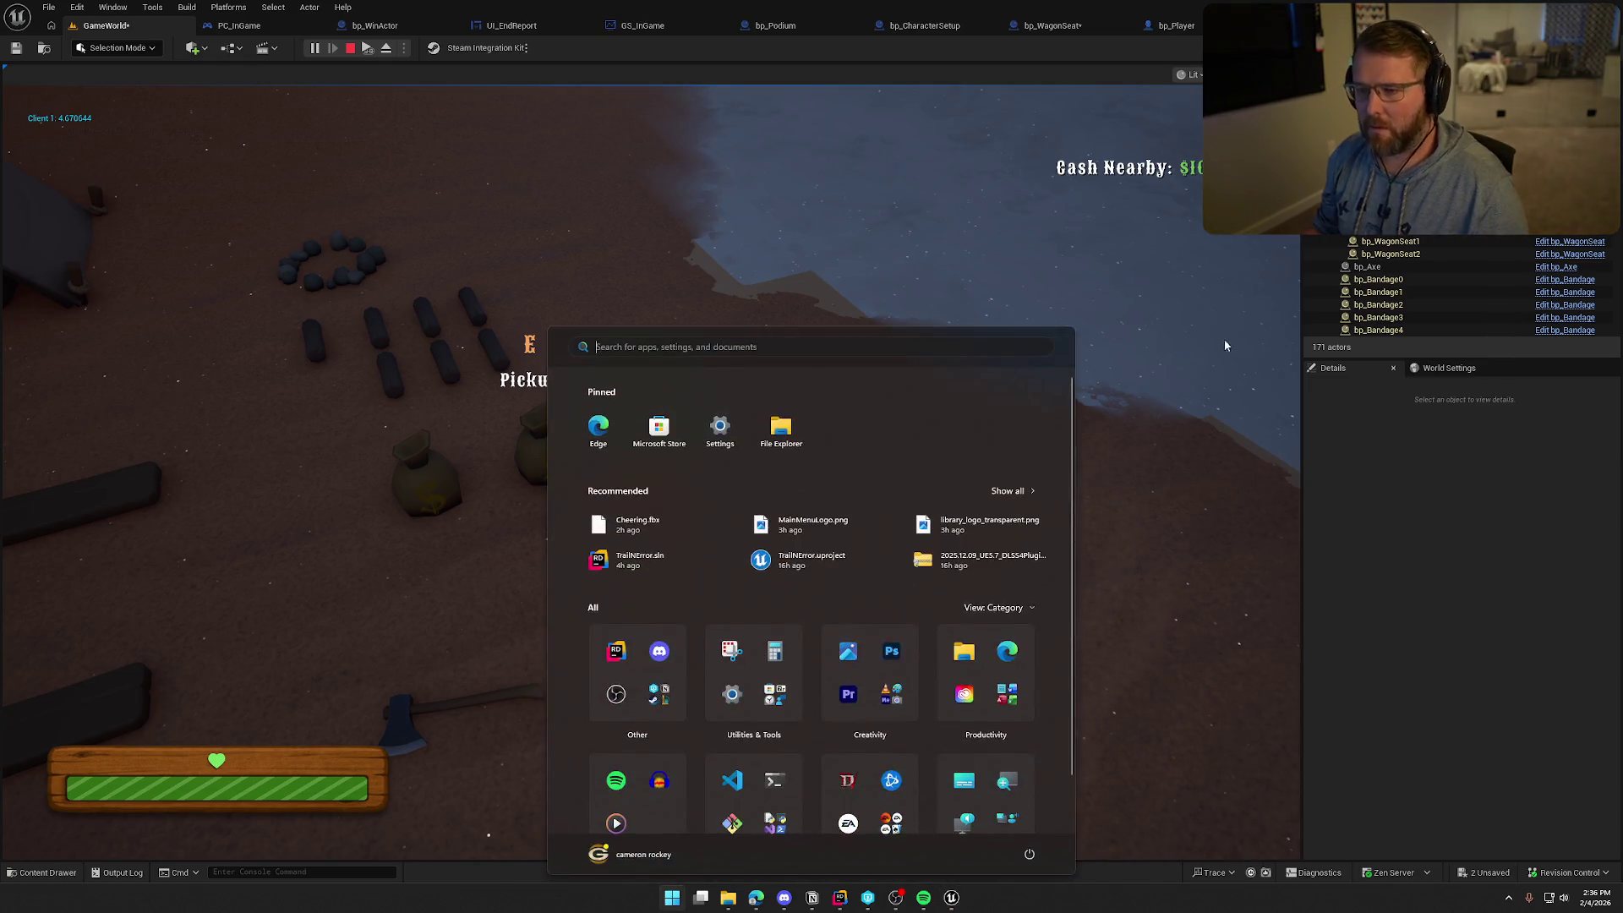
Run the client character from the campsite toward the gate by the river
click(1221, 344)
key(w)
key(w)
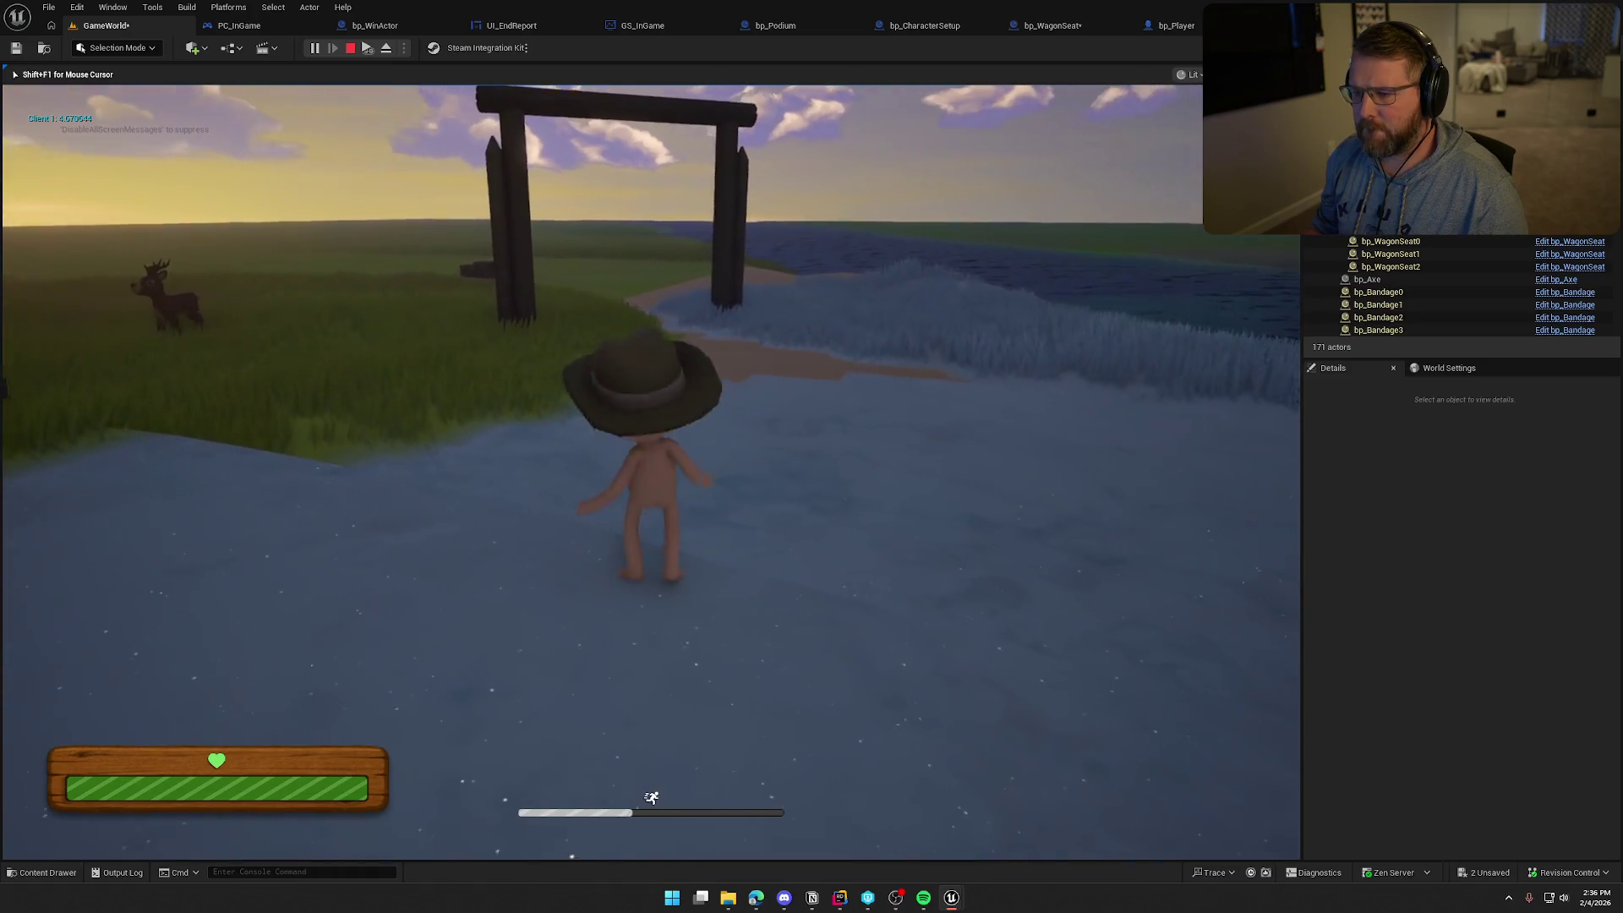
key(super)
key(super)
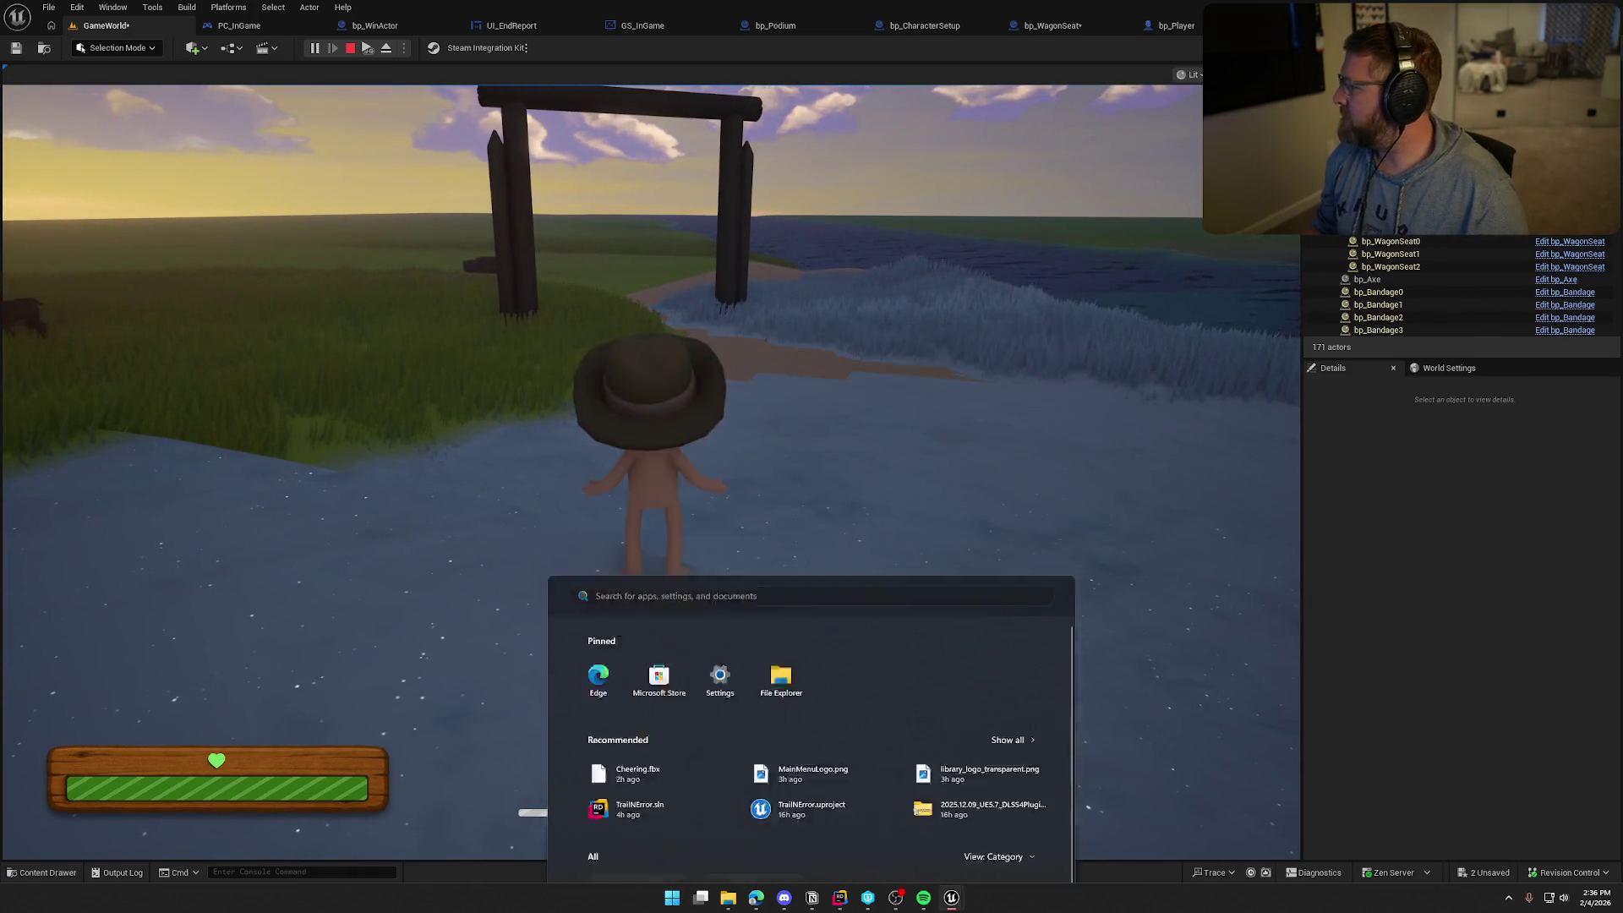
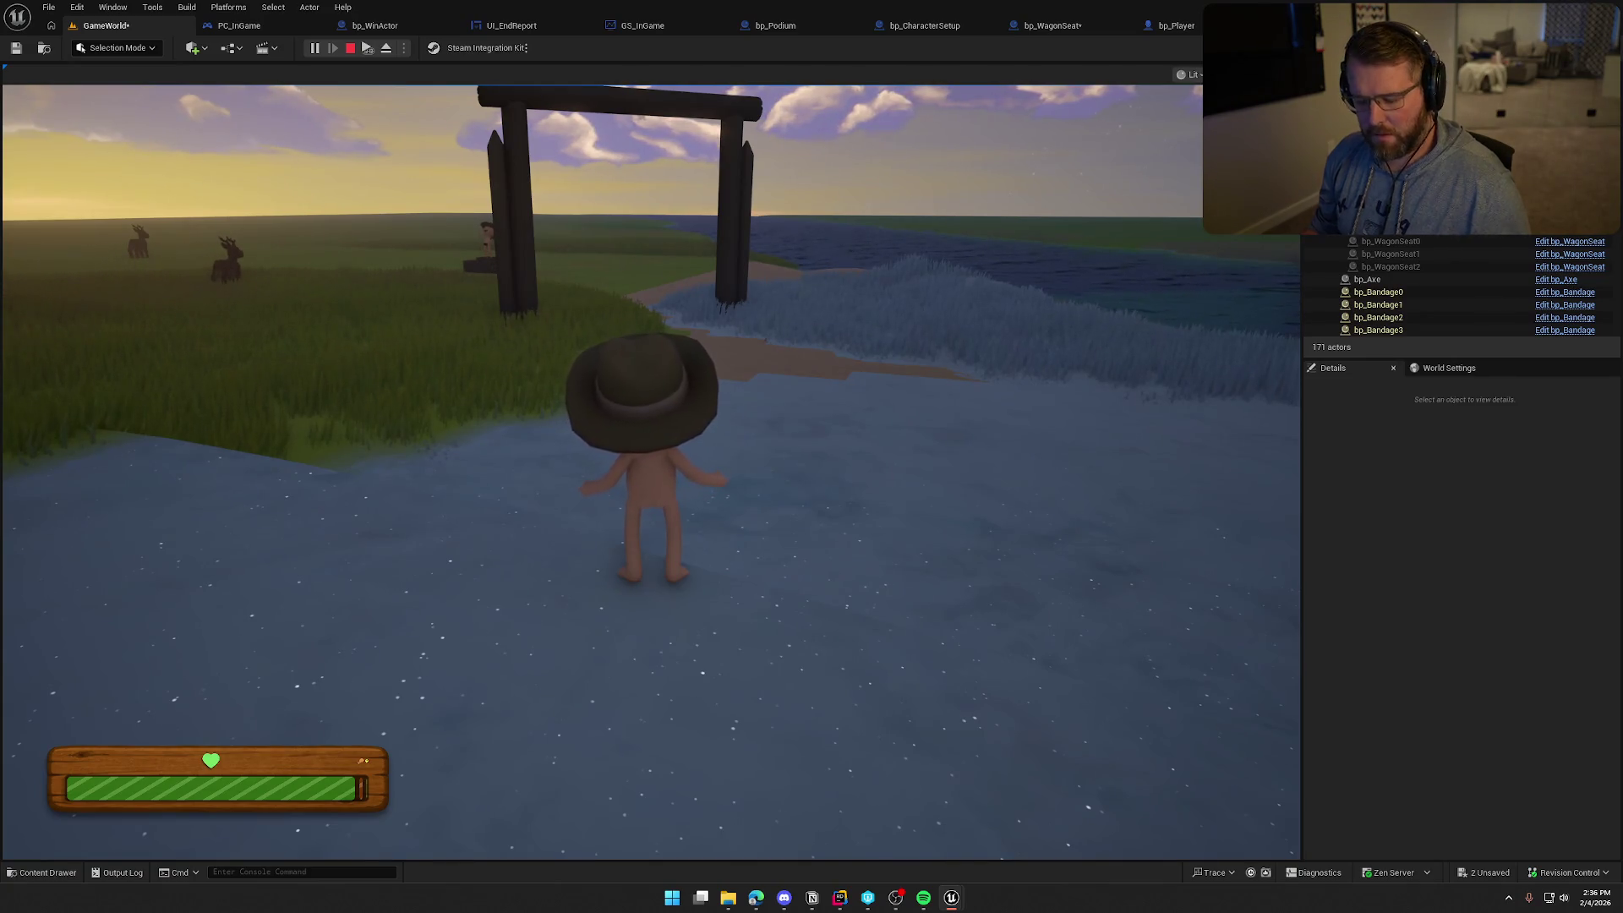
Sprint the character to the finish podium in a test play (Run Score 600), then stop it
key(super)
click(521, 164)
key(shift+w)
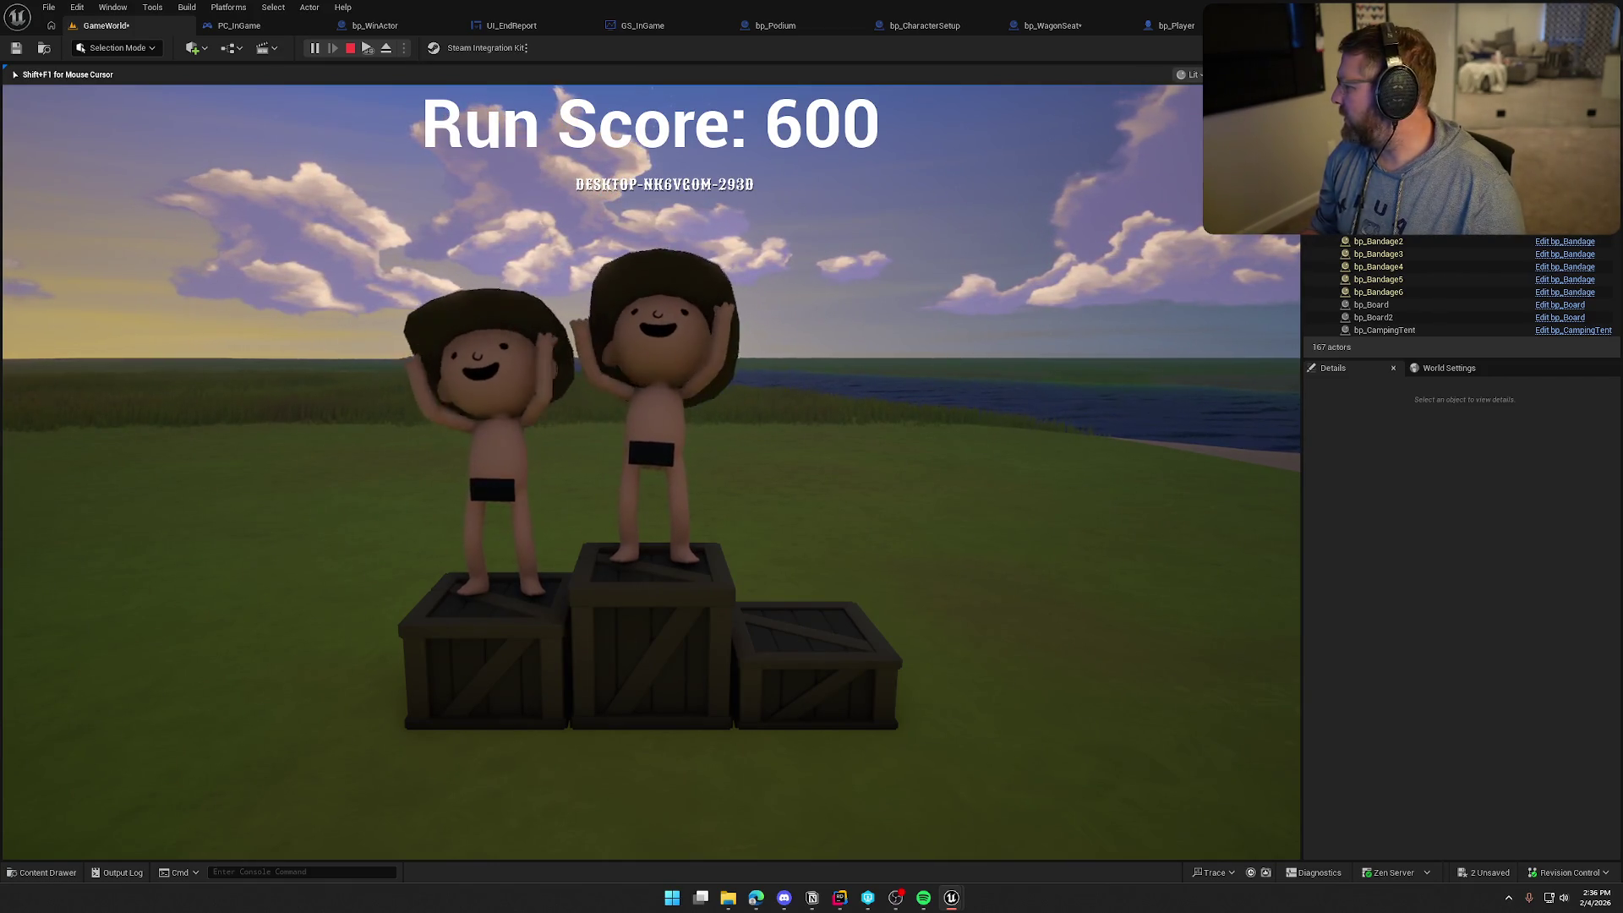
key(Escape)
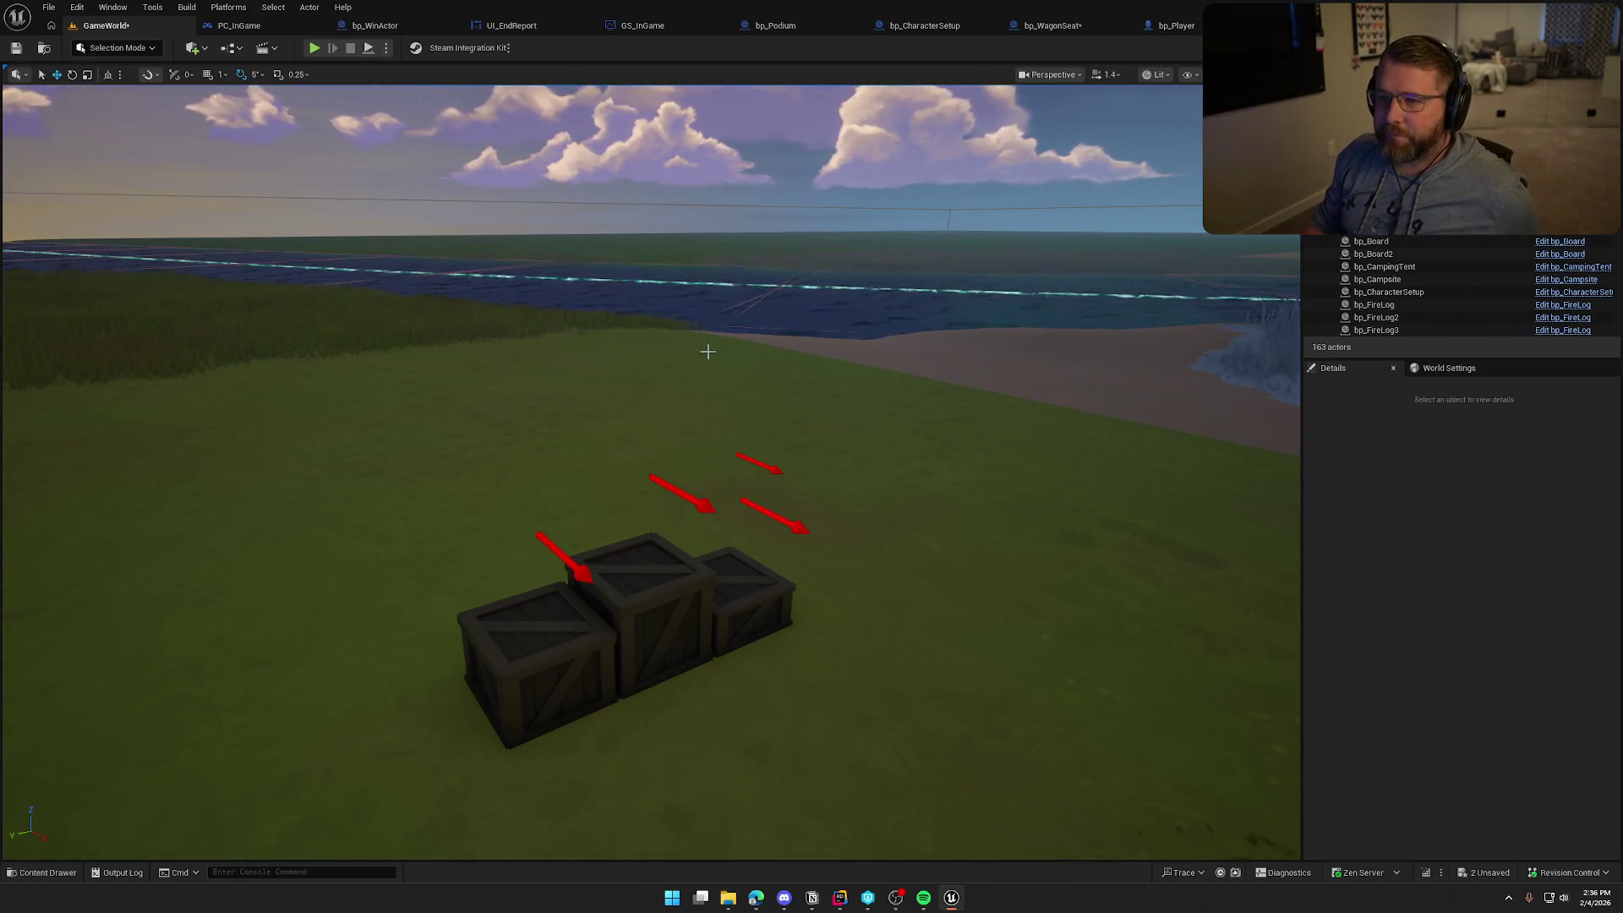
Open bp_WinActor's HandlePlayerCrossing graph and jump into PC_InGame's VictoryTrigger event
click(375, 25)
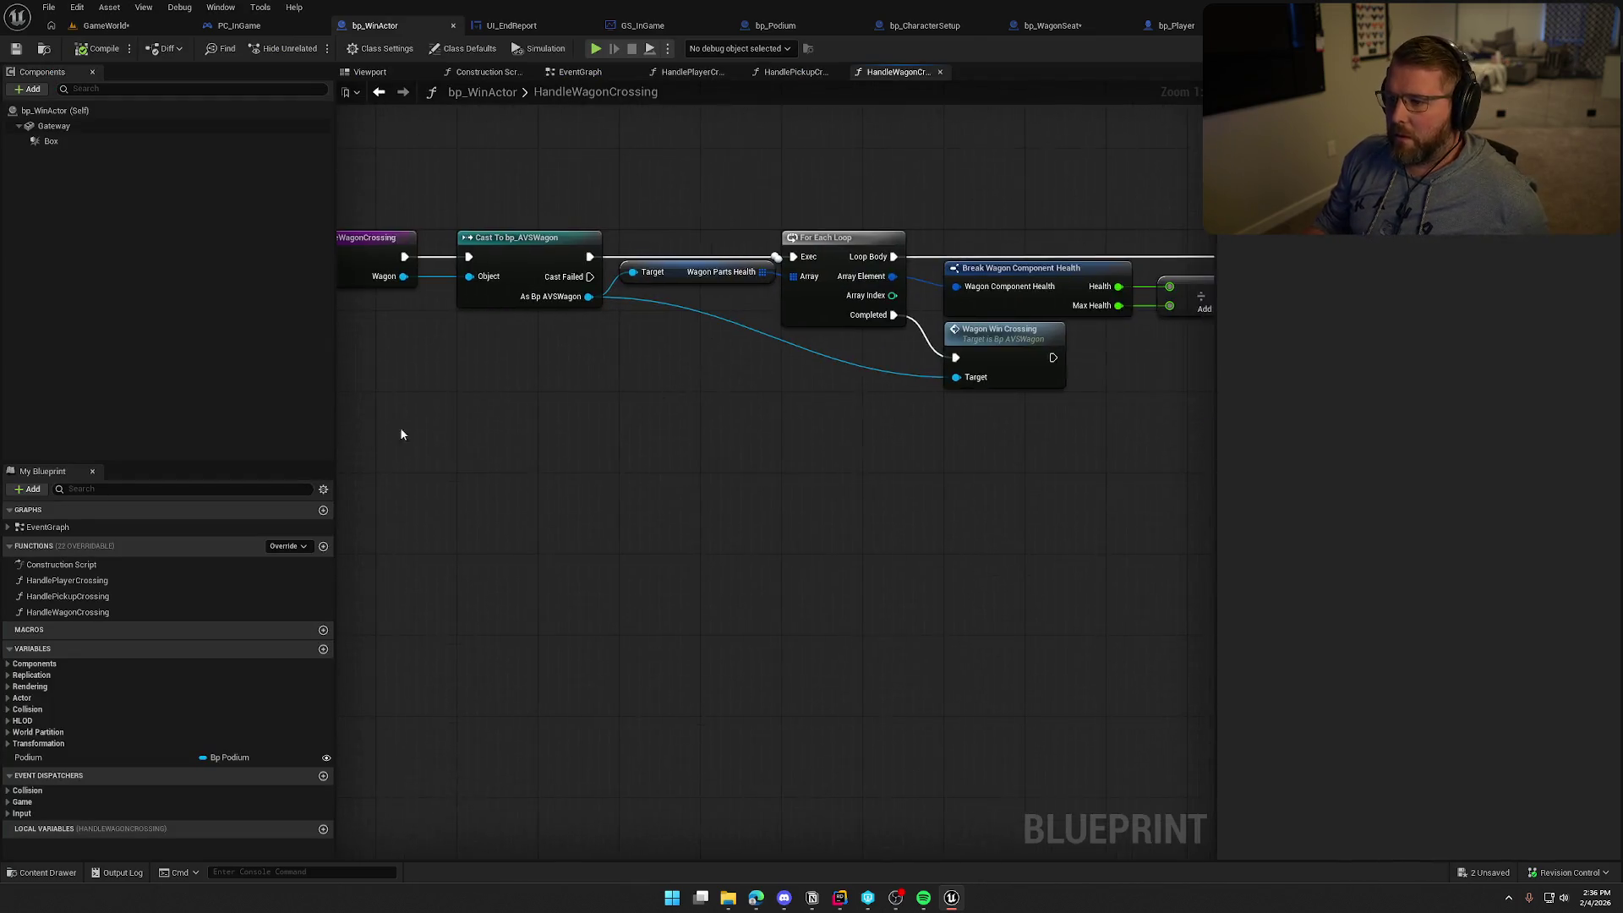
click(688, 72)
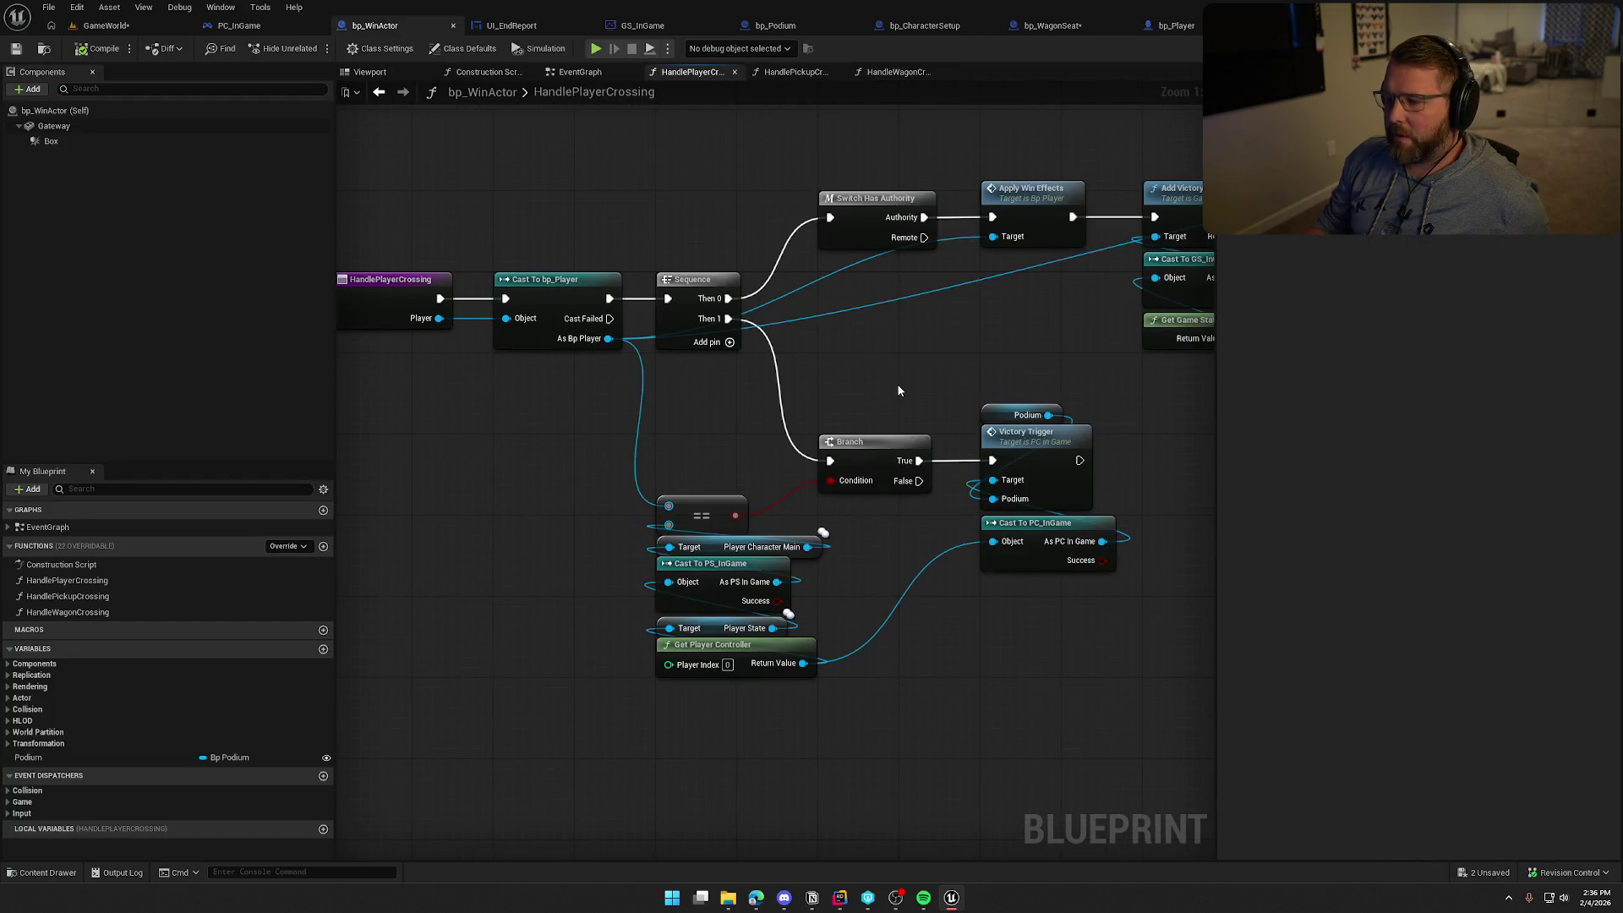
drag(899, 390, 629, 395)
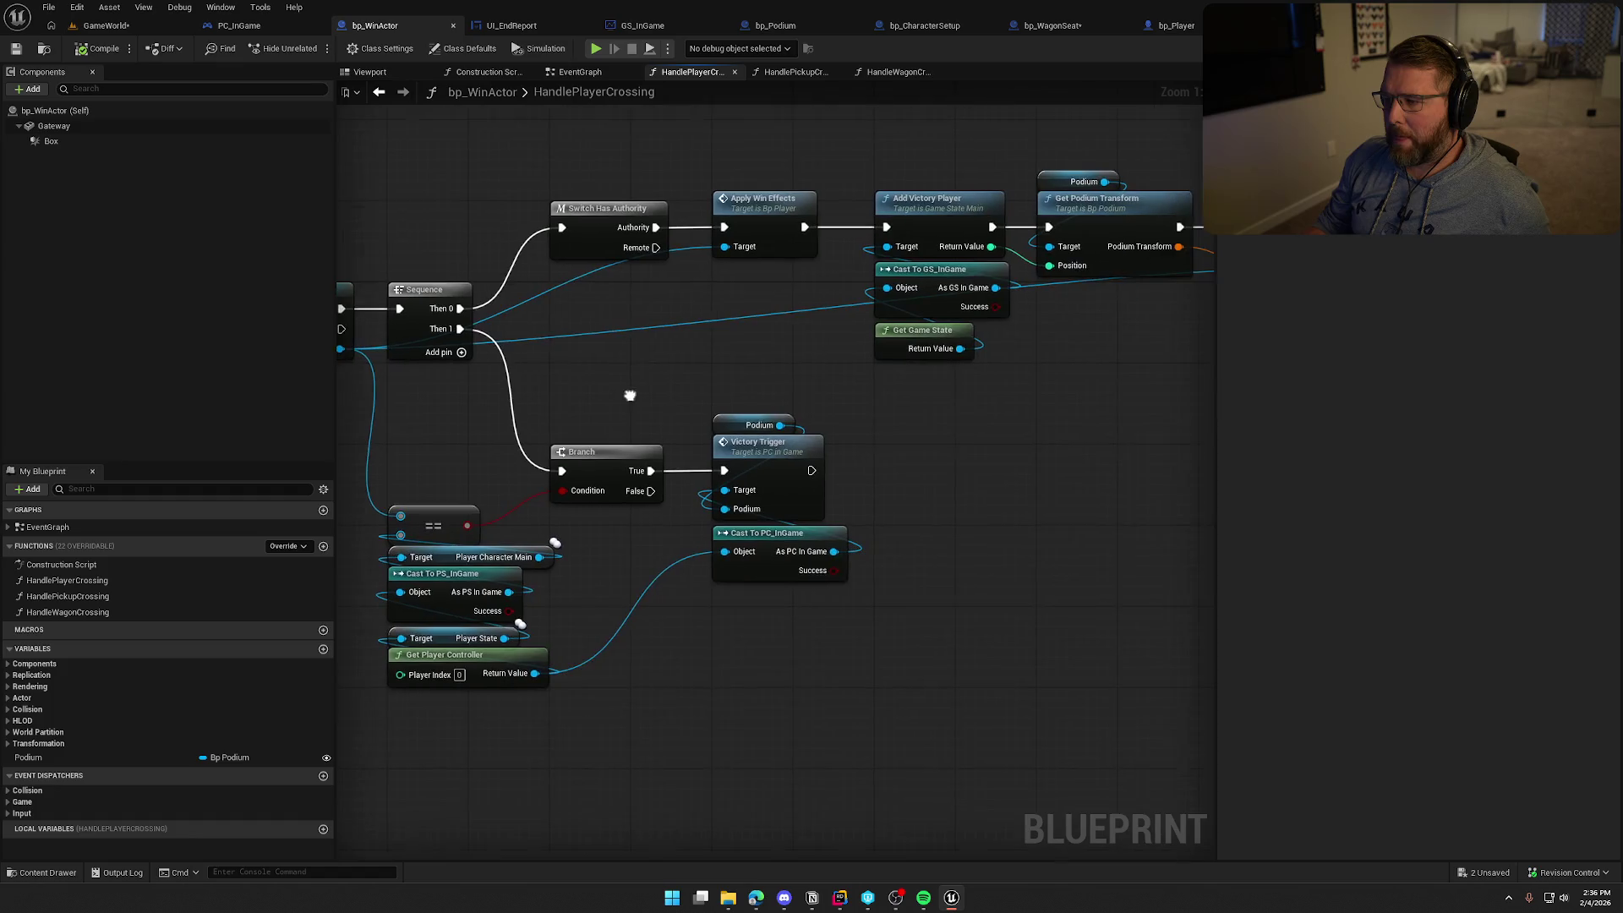
double_click(785, 470)
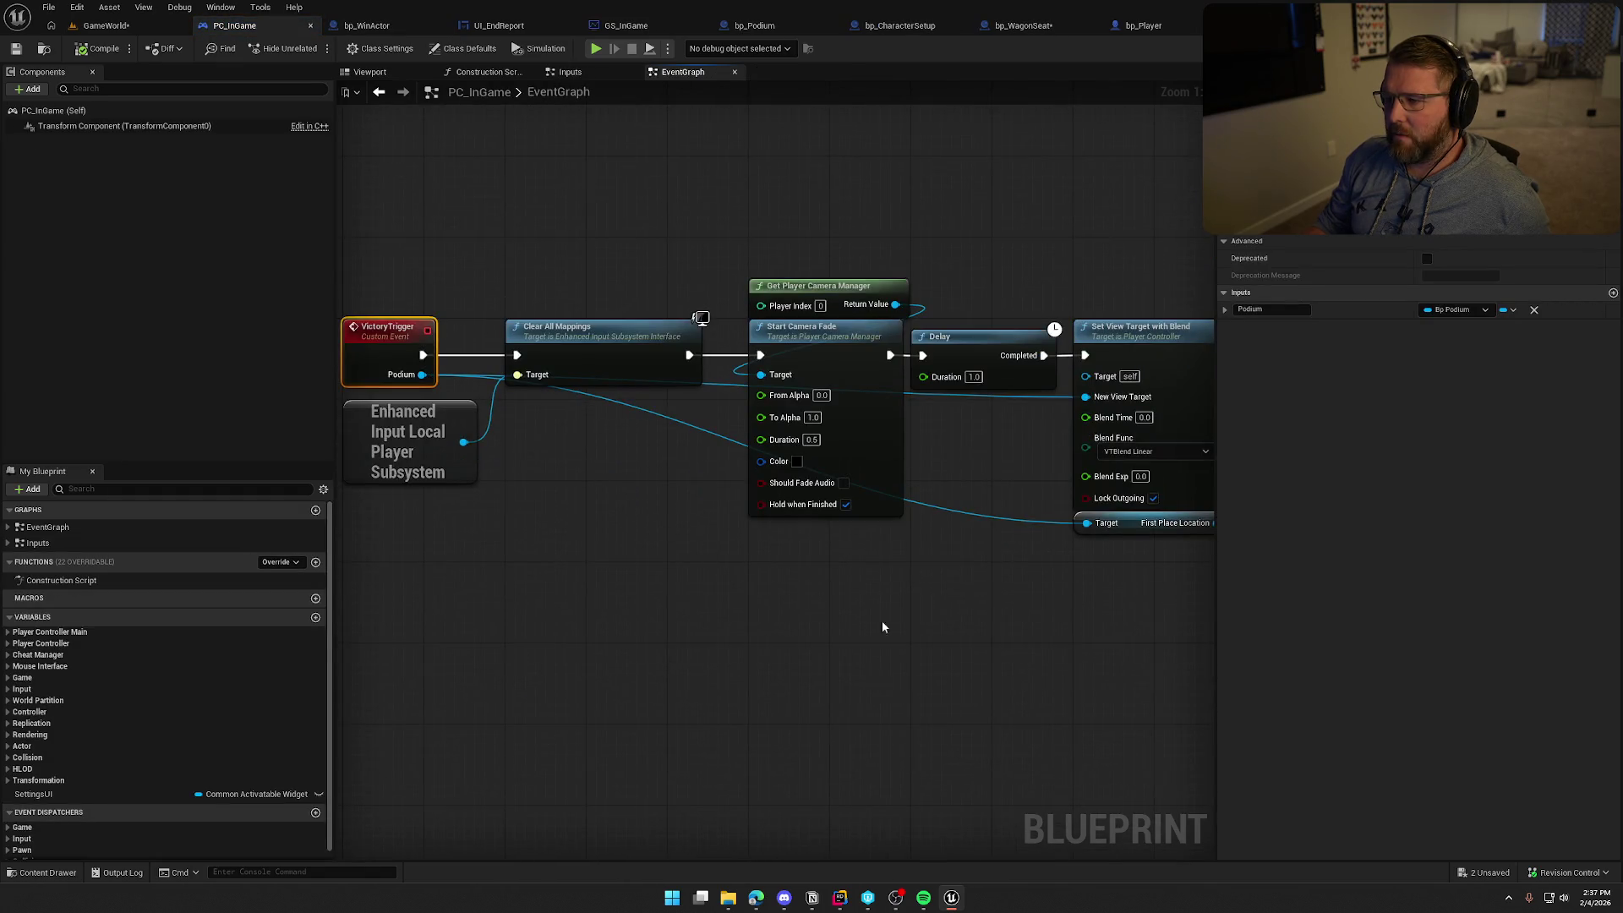
Review the VictoryTrigger chain, moving Push New UI and Base UIStack slightly right
mouse_move(882, 626)
mouse_down()
mouse_move(507, 597)
mouse_move(865, 603)
mouse_up()
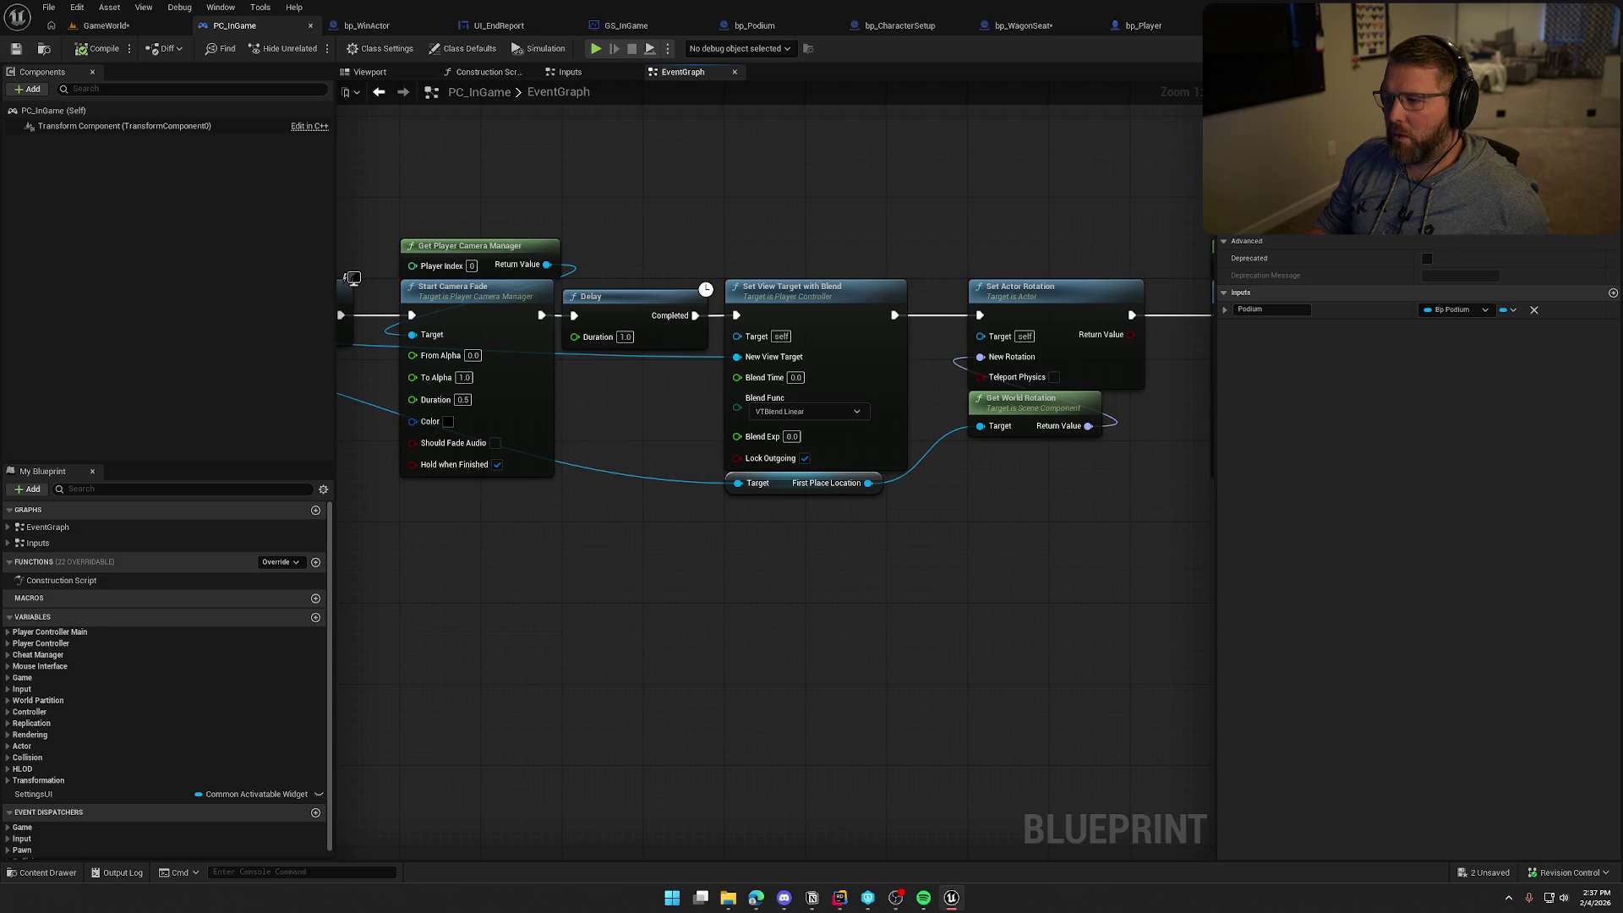
mouse_move(1029, 579)
mouse_down()
mouse_move(721, 594)
mouse_move(744, 397)
mouse_up()
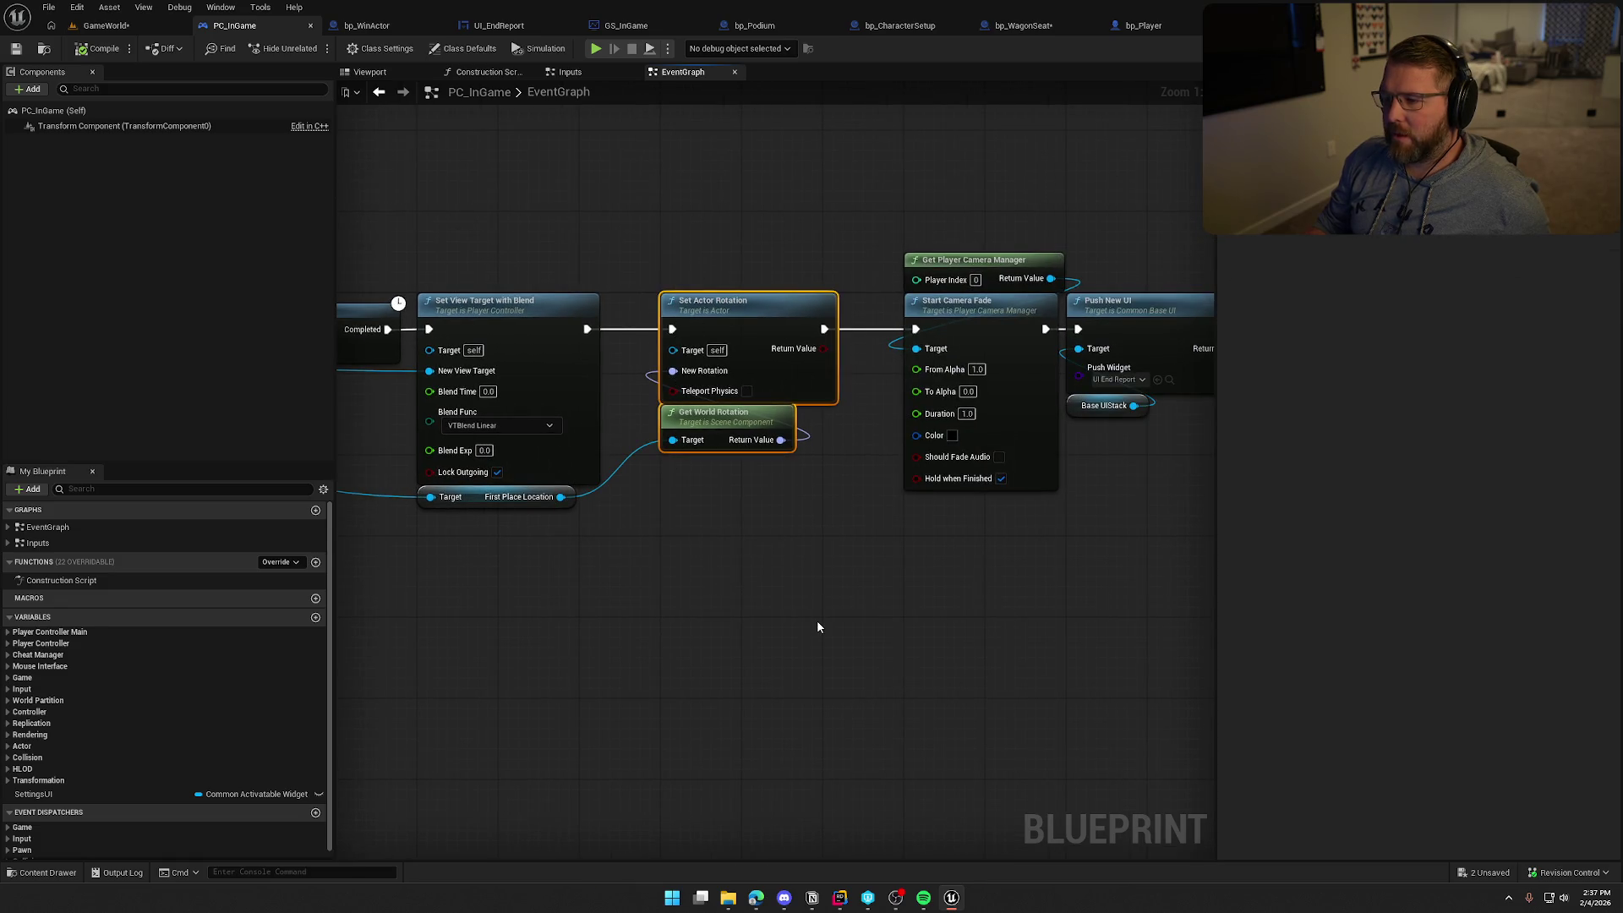
mouse_move(816, 625)
mouse_down()
mouse_move(492, 586)
mouse_move(683, 562)
mouse_up()
scroll(1014, 550, down, 1)
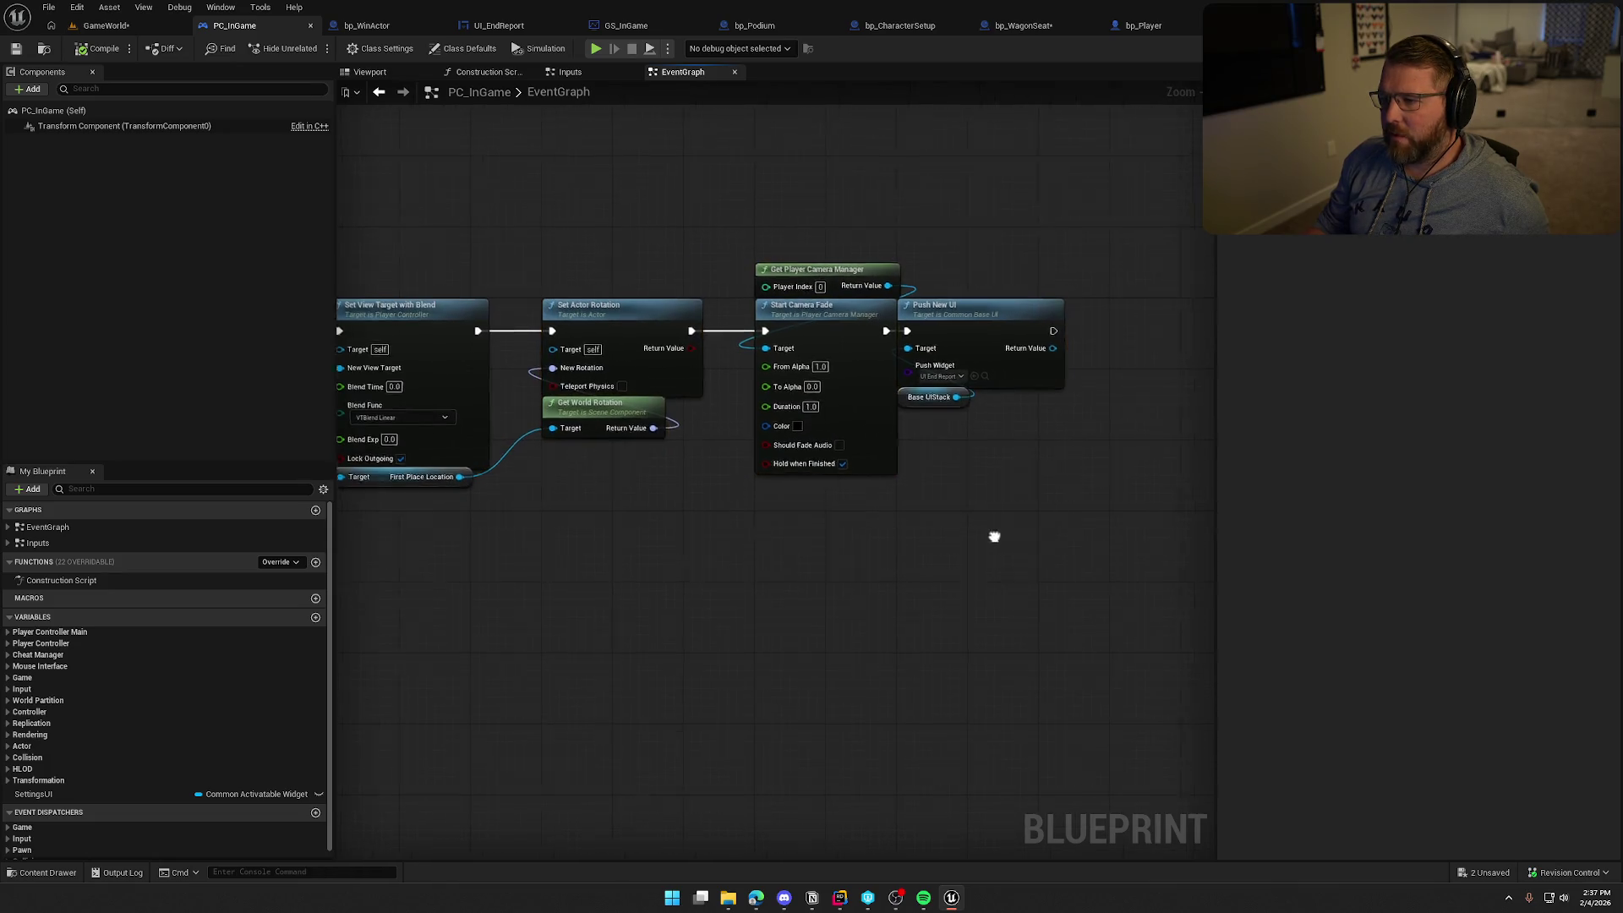
scroll(972, 507, up, 1)
mouse_move(940, 476)
mouse_down()
mouse_move(859, 303)
mouse_move(935, 301)
mouse_up()
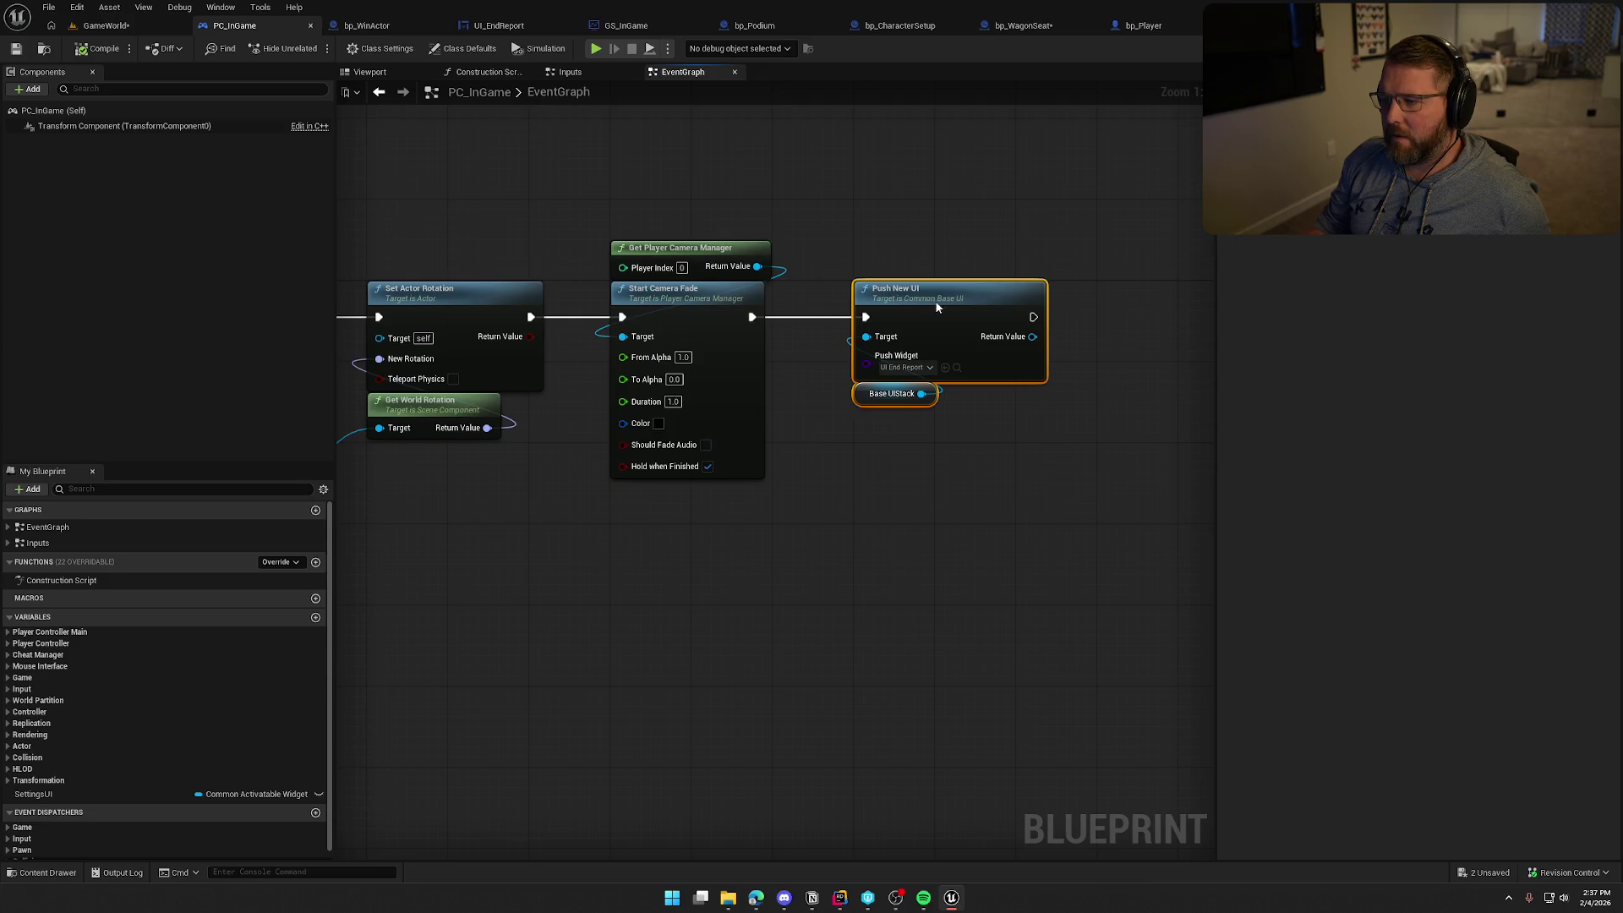
mouse_move(648, 578)
mouse_down()
mouse_move(923, 590)
mouse_move(826, 623)
mouse_move(916, 588)
mouse_move(825, 587)
mouse_move(858, 587)
mouse_up()
mouse_move(906, 682)
mouse_down()
mouse_move(1012, 584)
mouse_move(570, 612)
mouse_up()
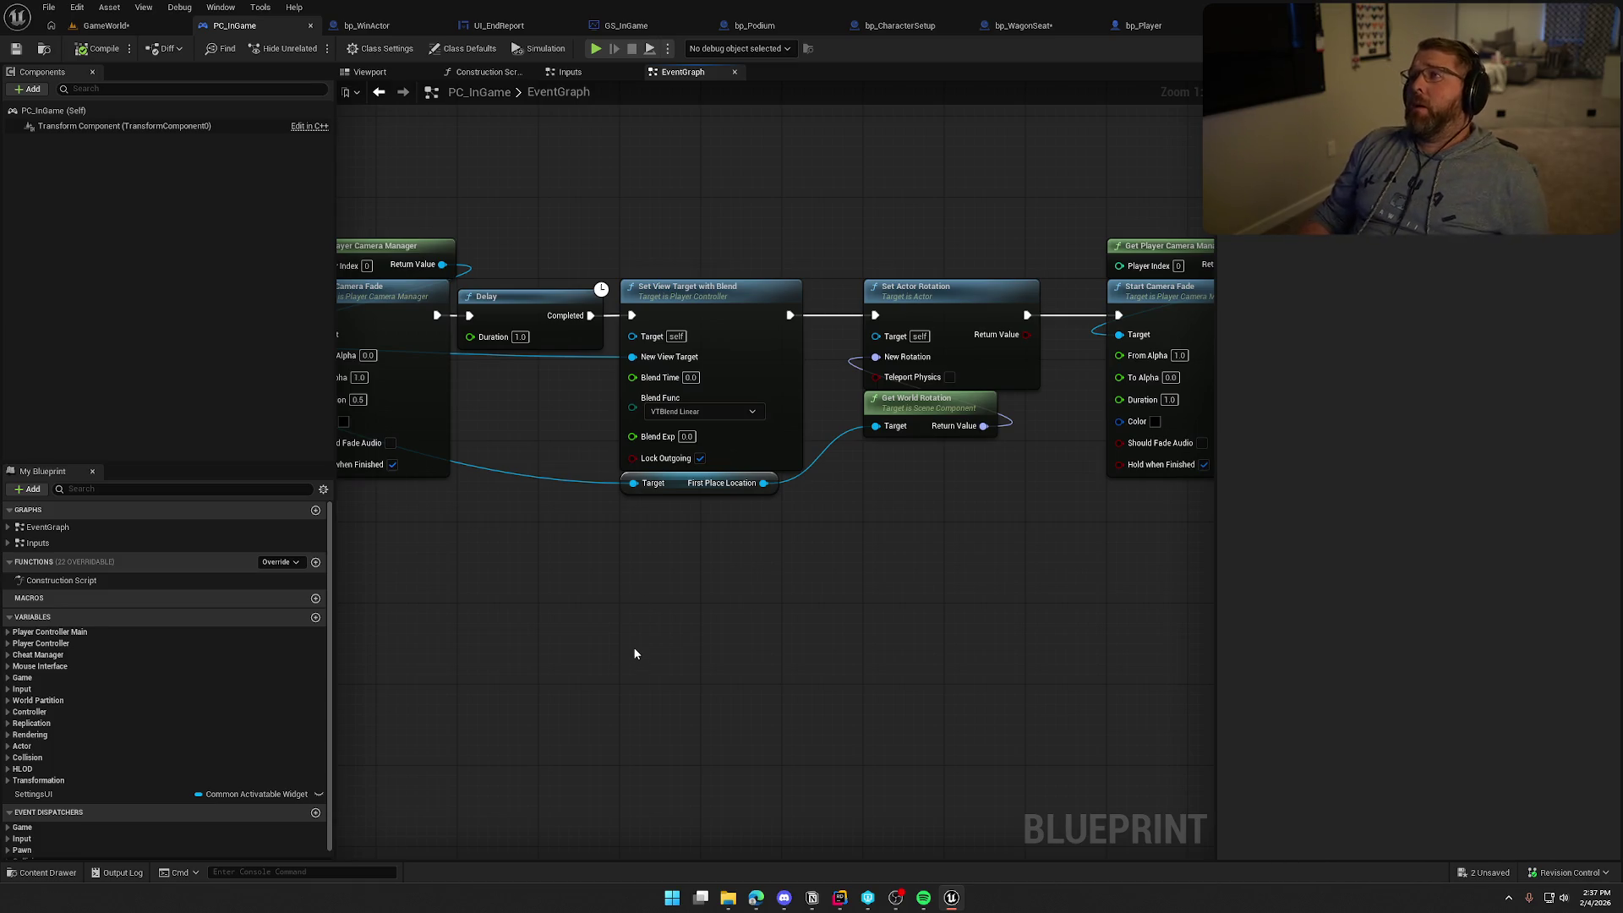
mouse_move(1008, 586)
mouse_down()
mouse_move(545, 589)
mouse_move(906, 555)
mouse_move(835, 578)
mouse_move(748, 573)
mouse_up()
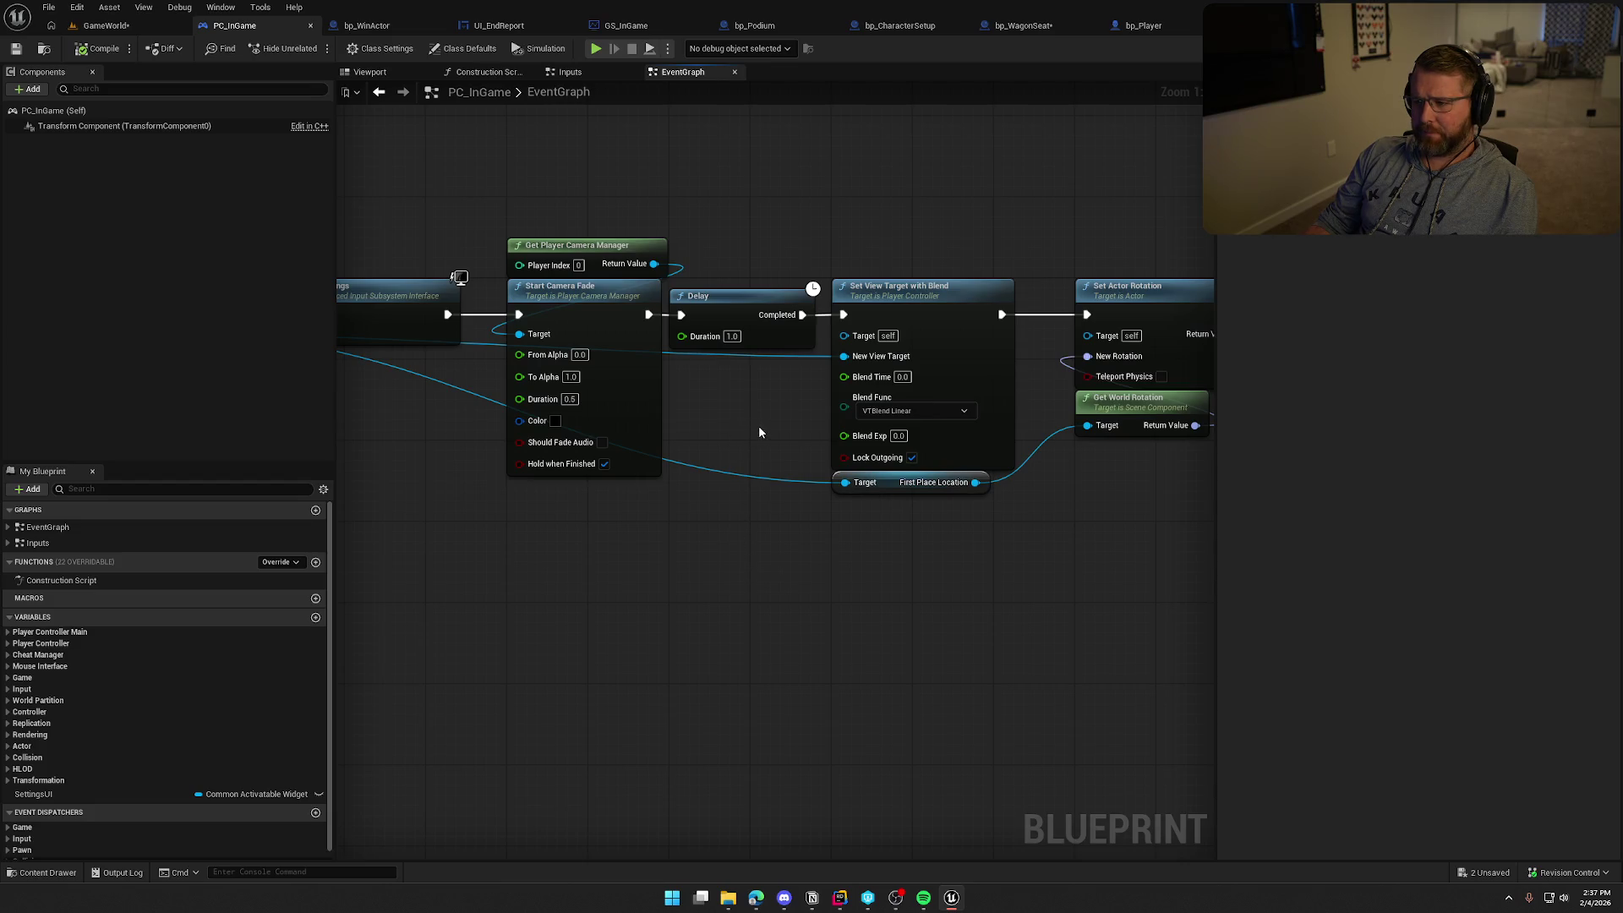
mouse_move(1081, 643)
mouse_down()
mouse_move(638, 582)
mouse_move(841, 616)
mouse_up()
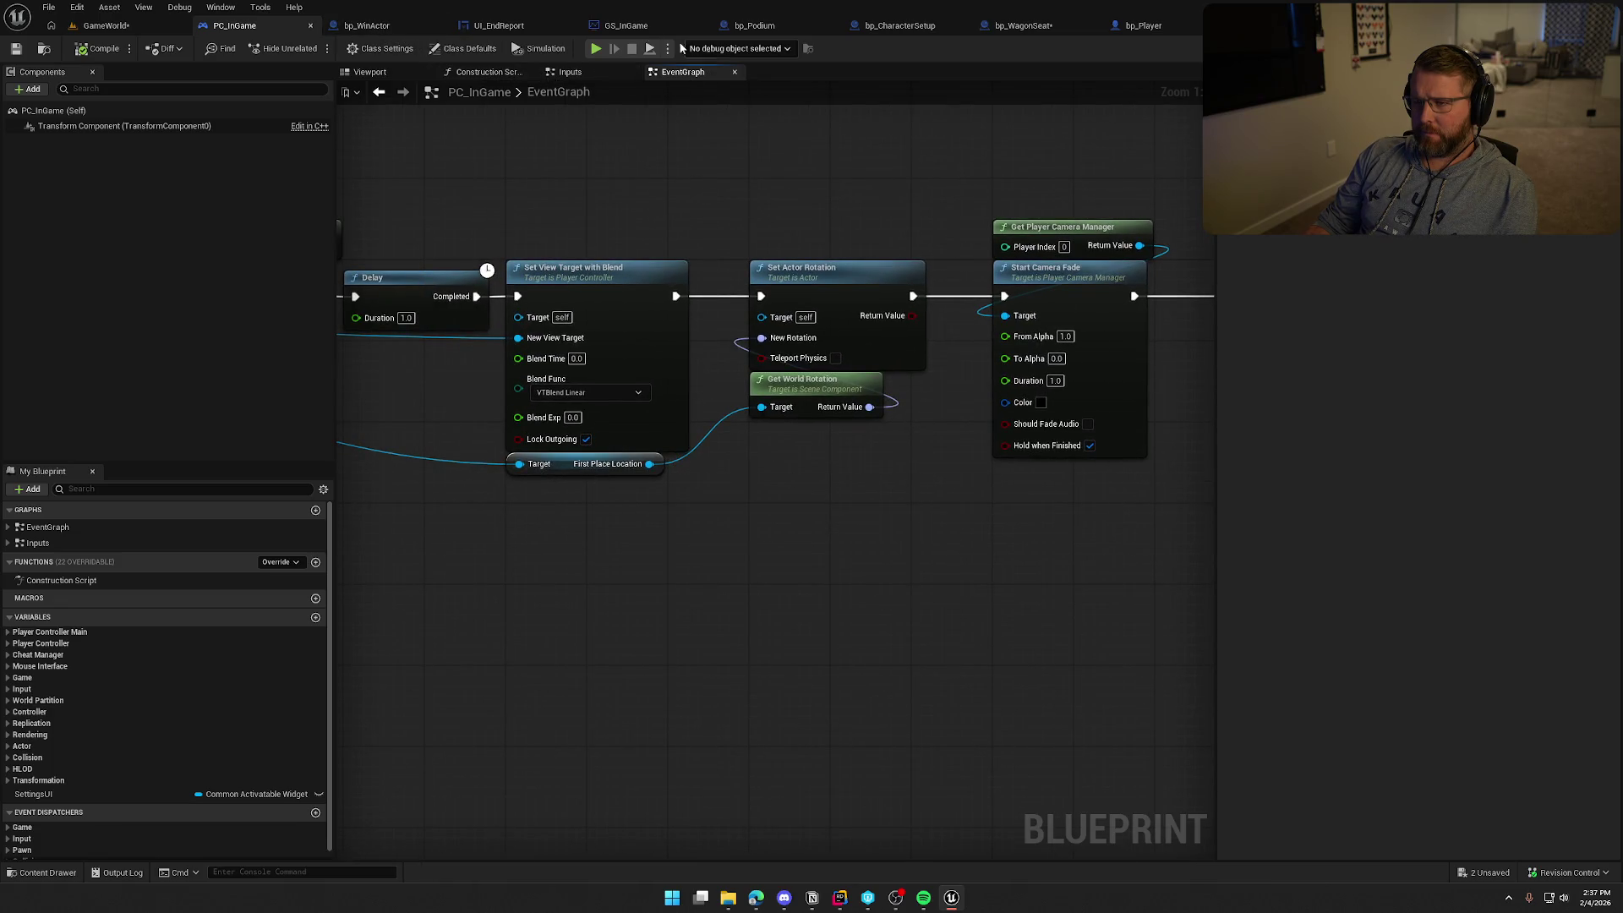
Back in bp_WinActor, check the bp_player cast and jump to the MC_UpdatePlayer event
click(390, 26)
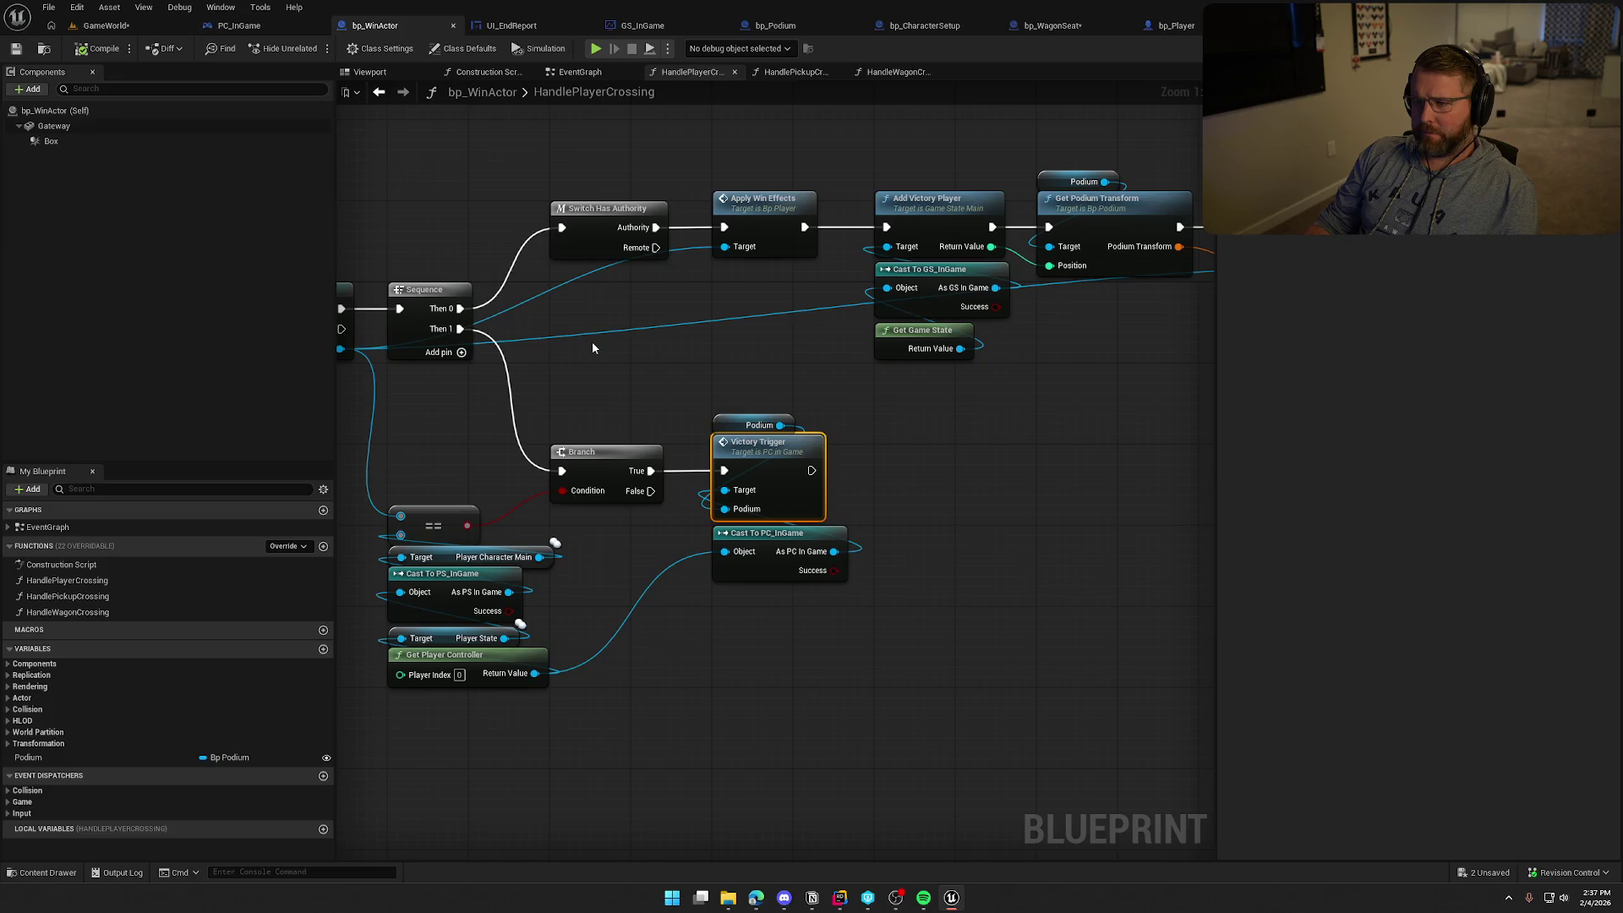
mouse_move(661, 356)
mouse_down()
mouse_move(489, 386)
mouse_move(829, 416)
mouse_move(1301, 413)
mouse_move(590, 471)
mouse_up()
click(603, 277)
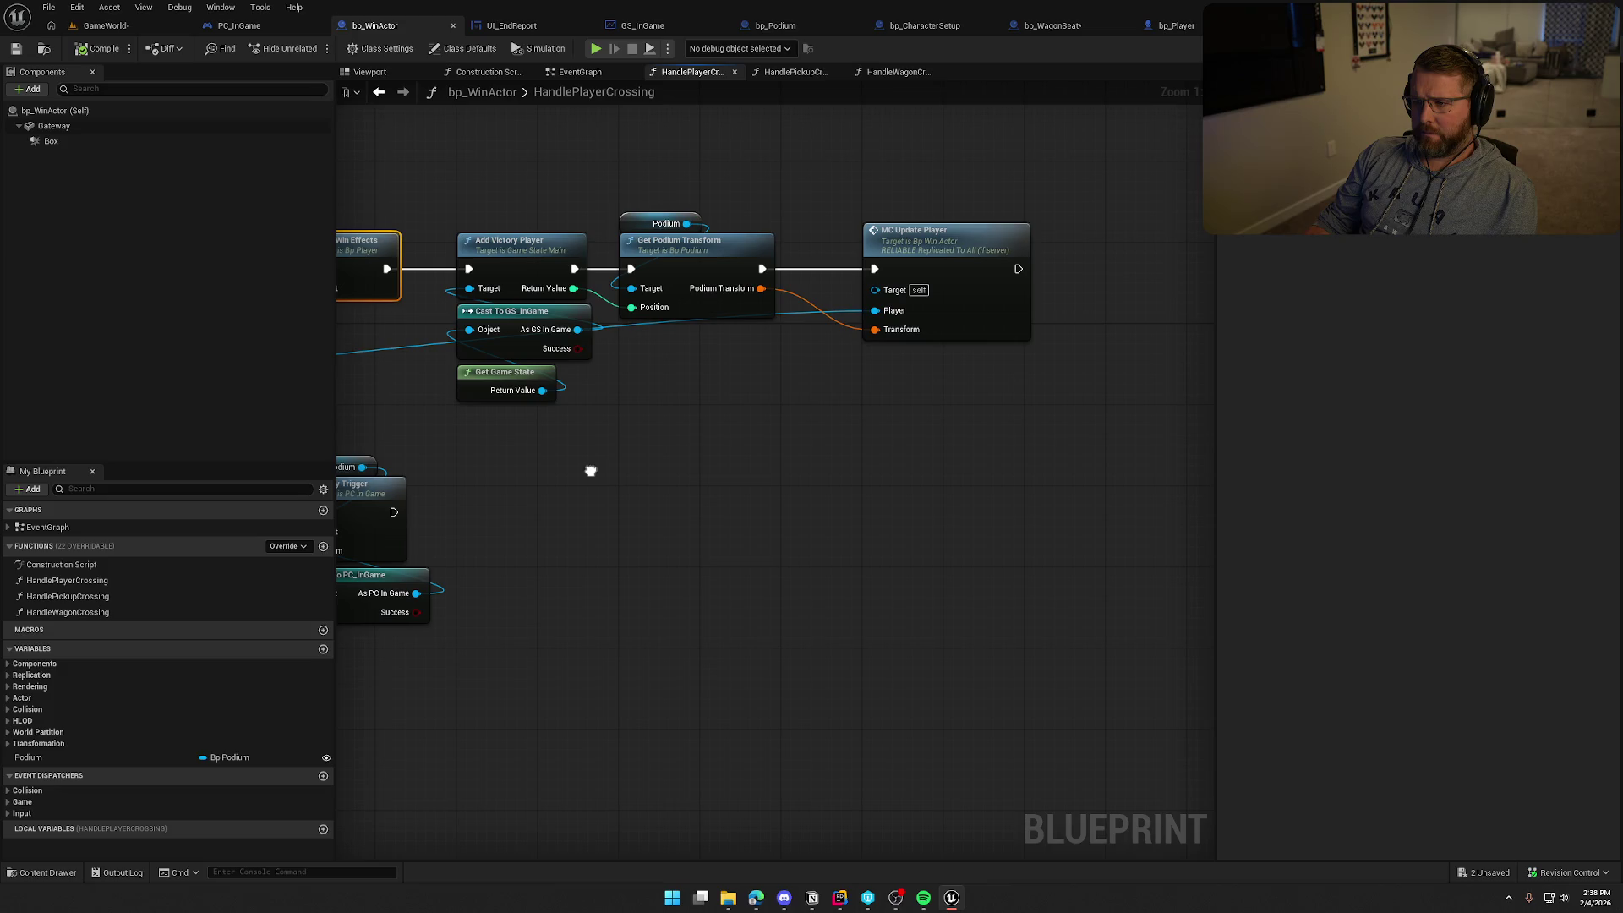
double_click(933, 253)
drag(943, 561, 549, 530)
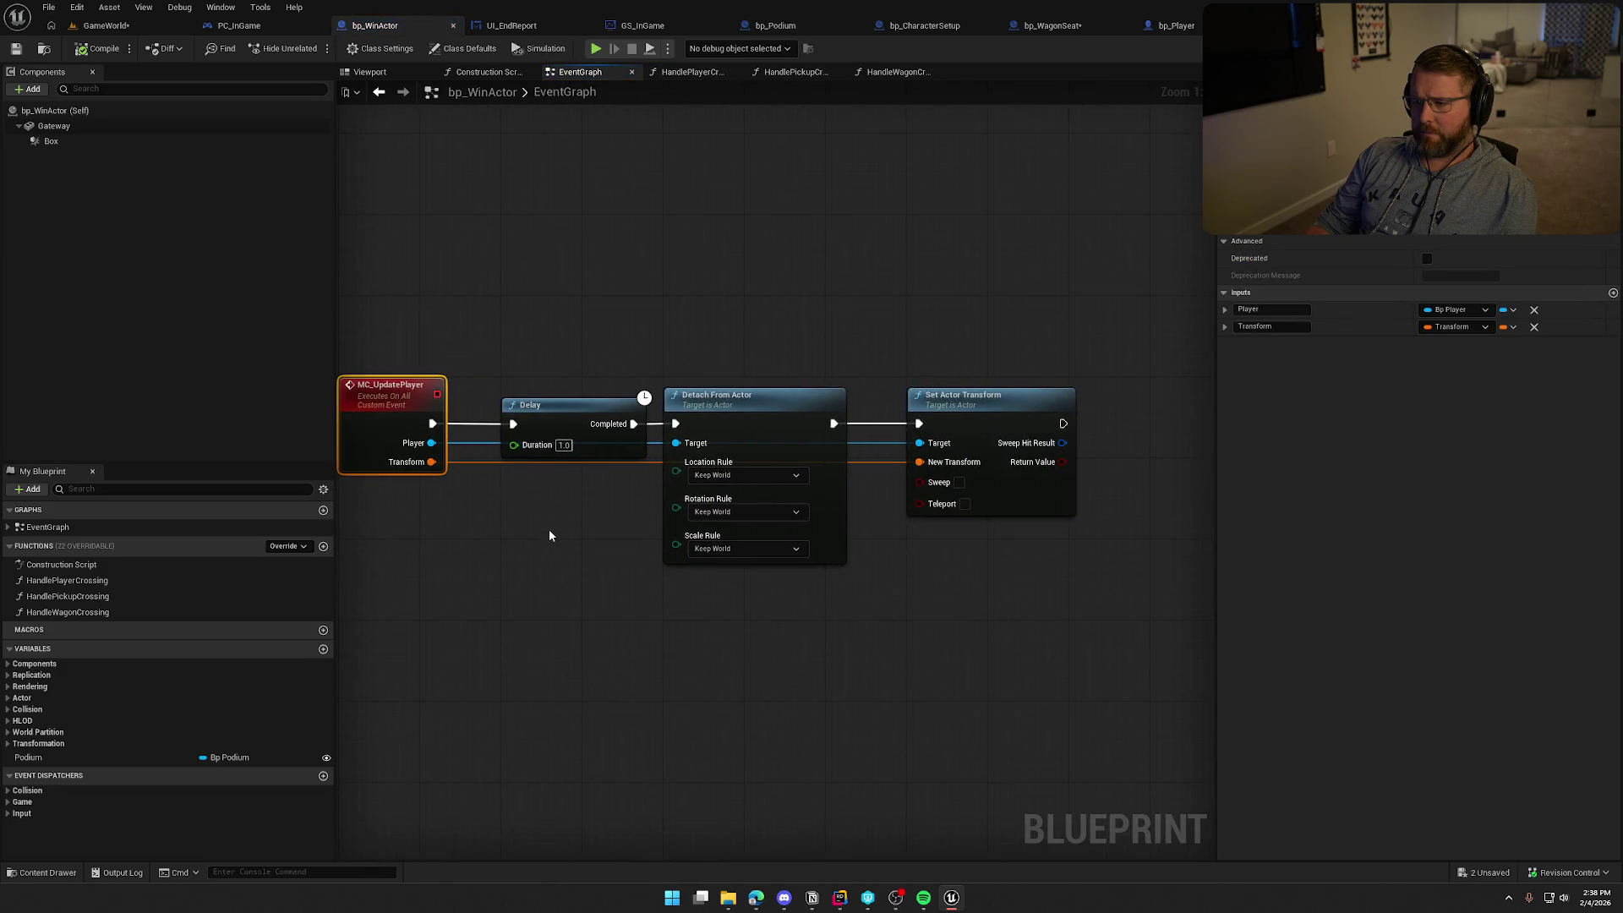
drag(507, 376, 1096, 613)
click(861, 651)
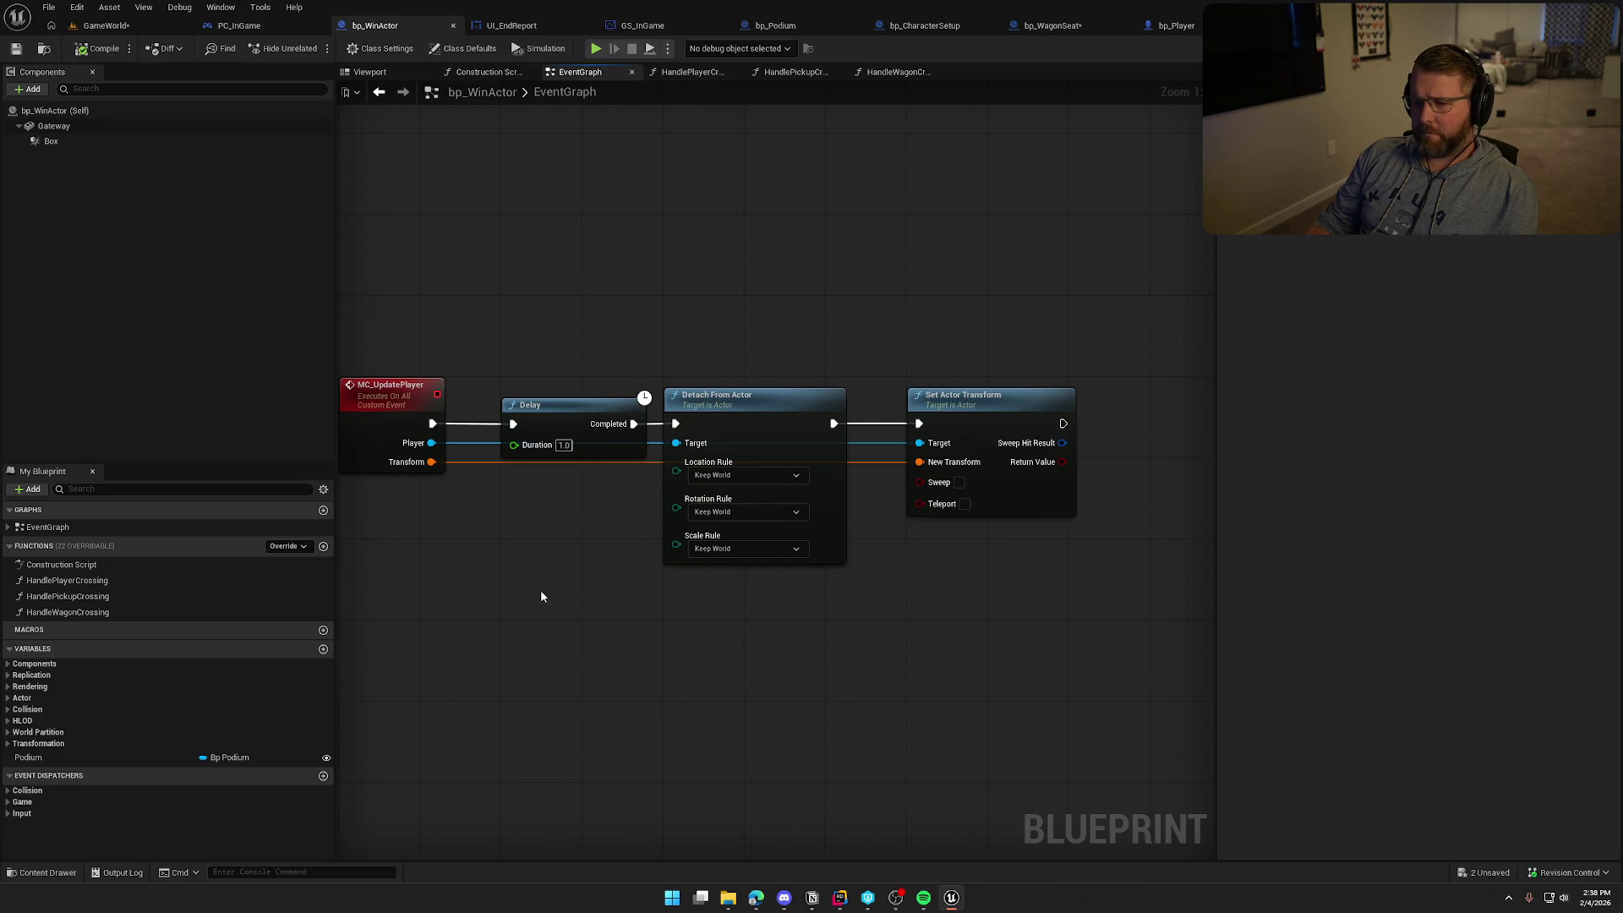
Set the MC_UpdatePlayer Delay duration to 0.95 and return to the GameWorld level
click(563, 446)
text(0.95)
key(Return)
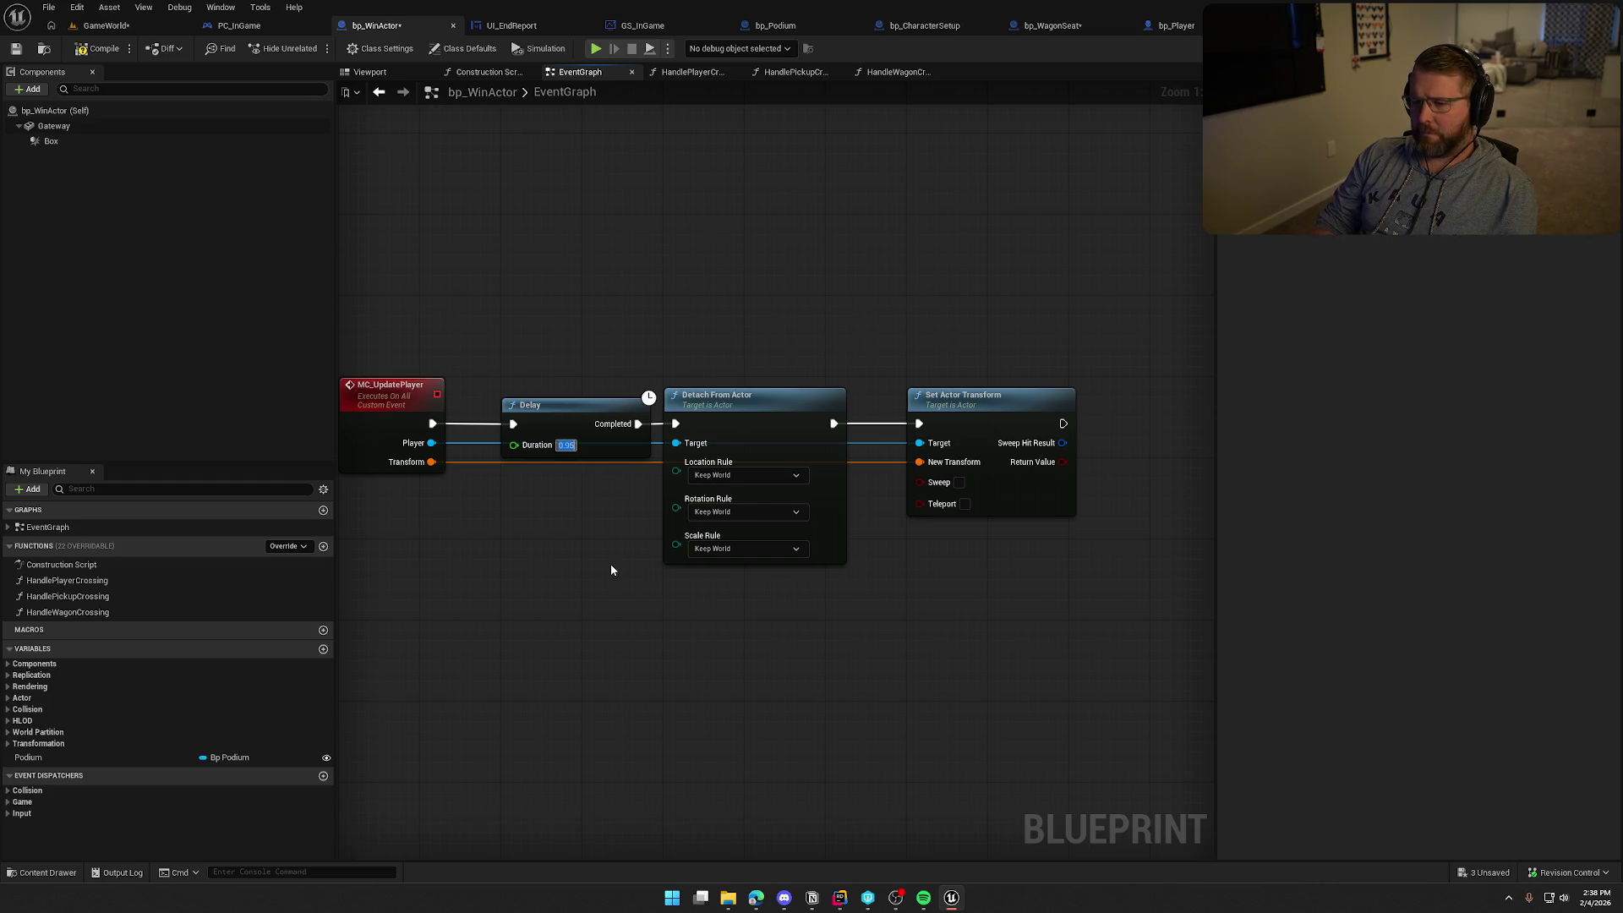
click(125, 27)
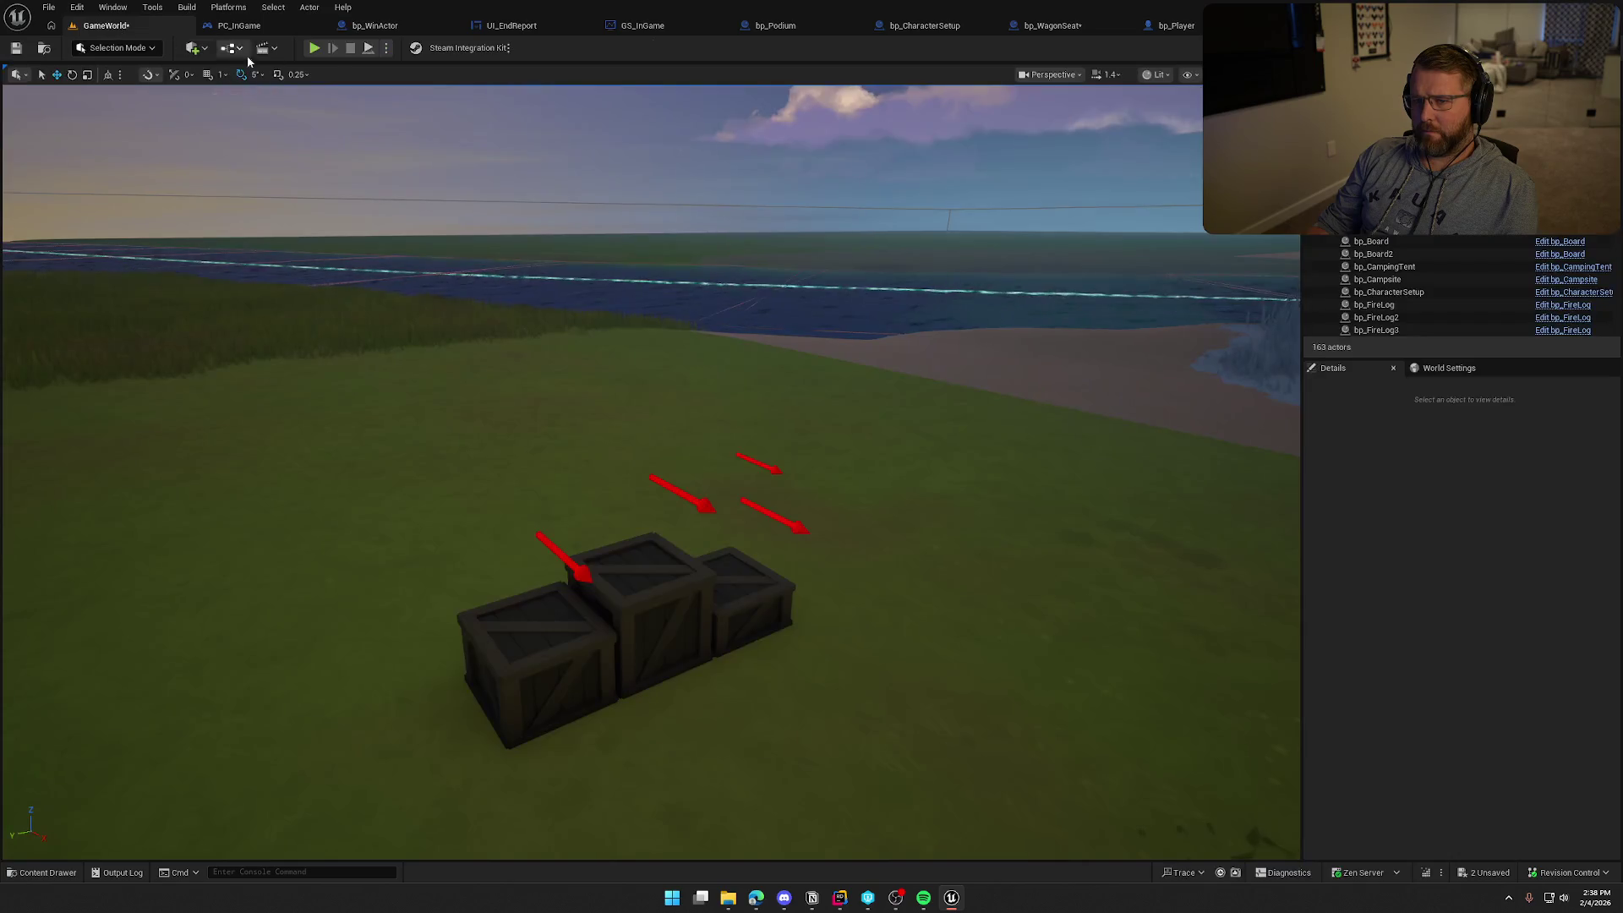
click(312, 48)
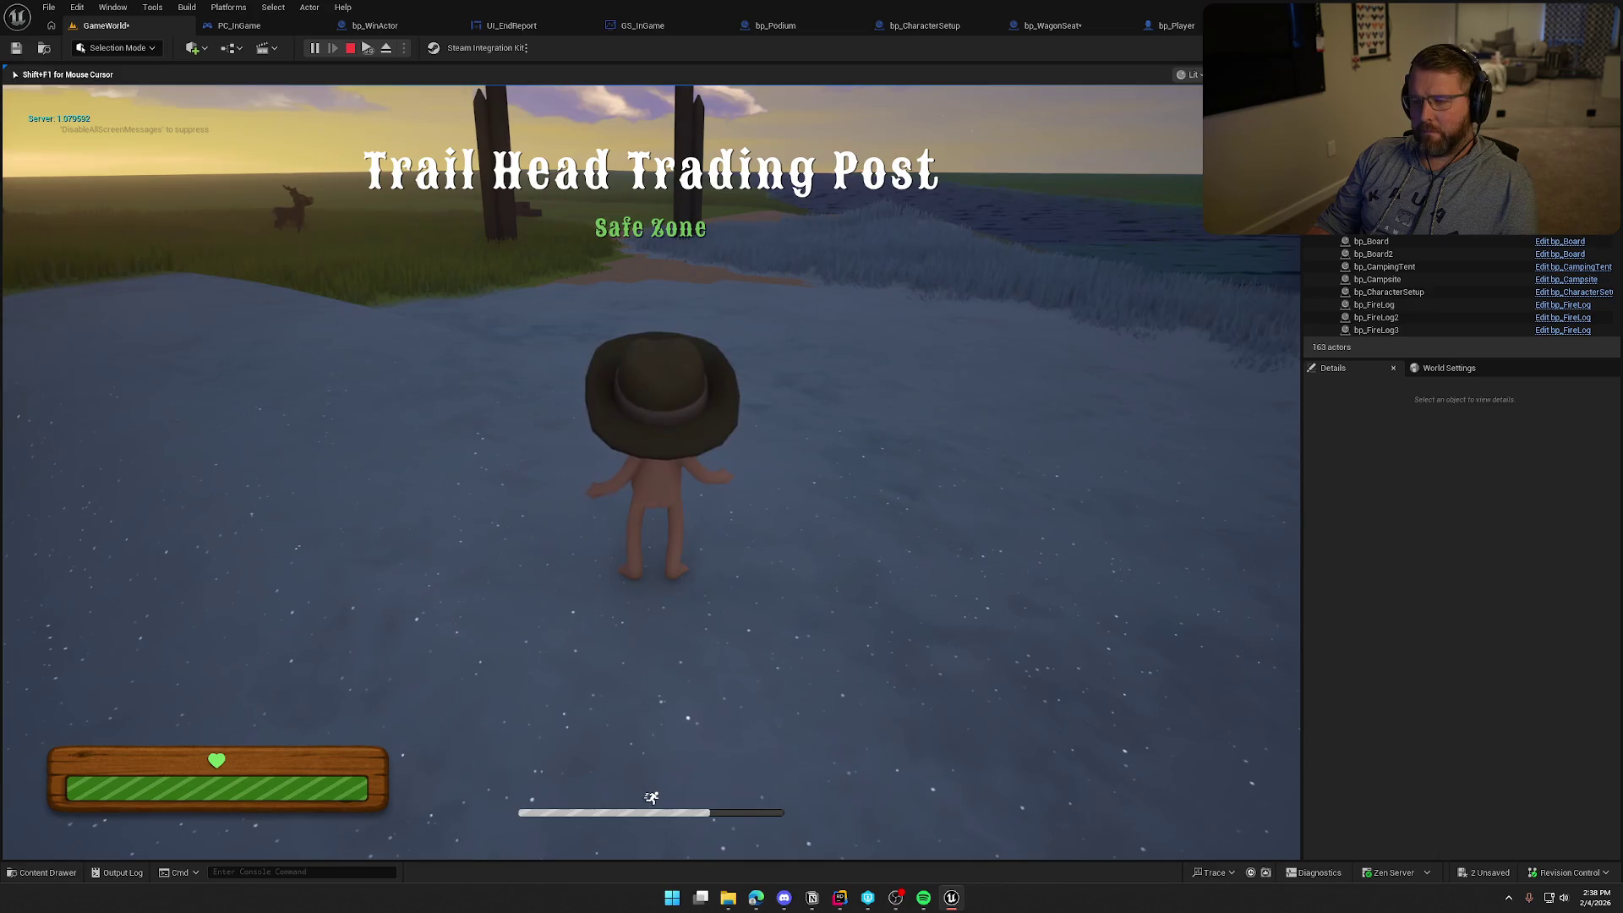
key(super)
click(476, 147)
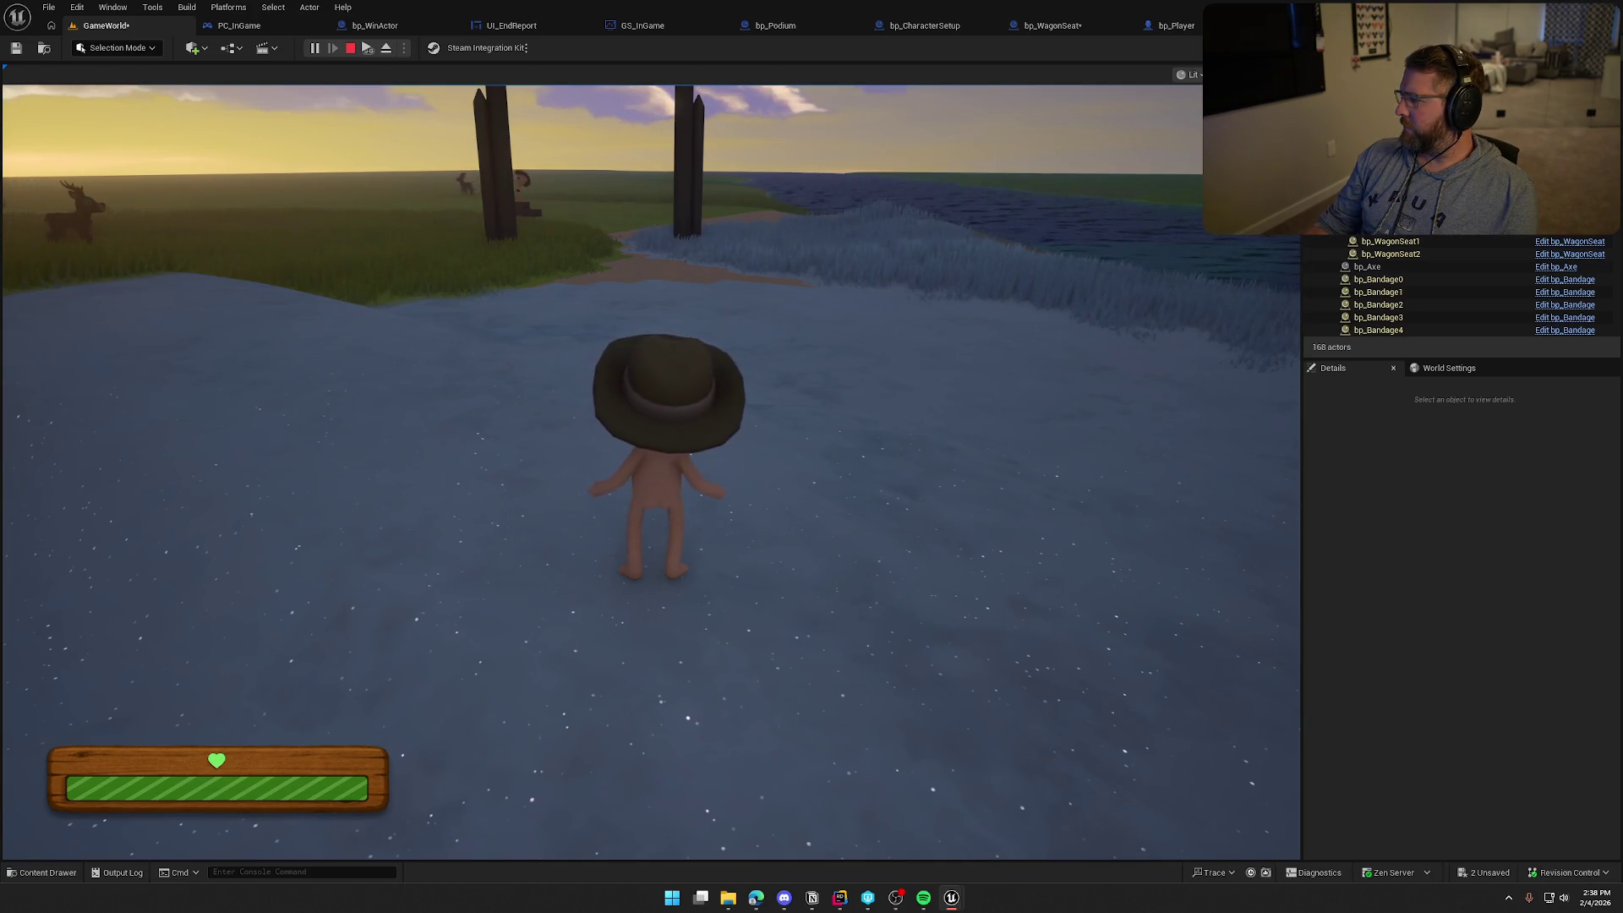
key(Escape)
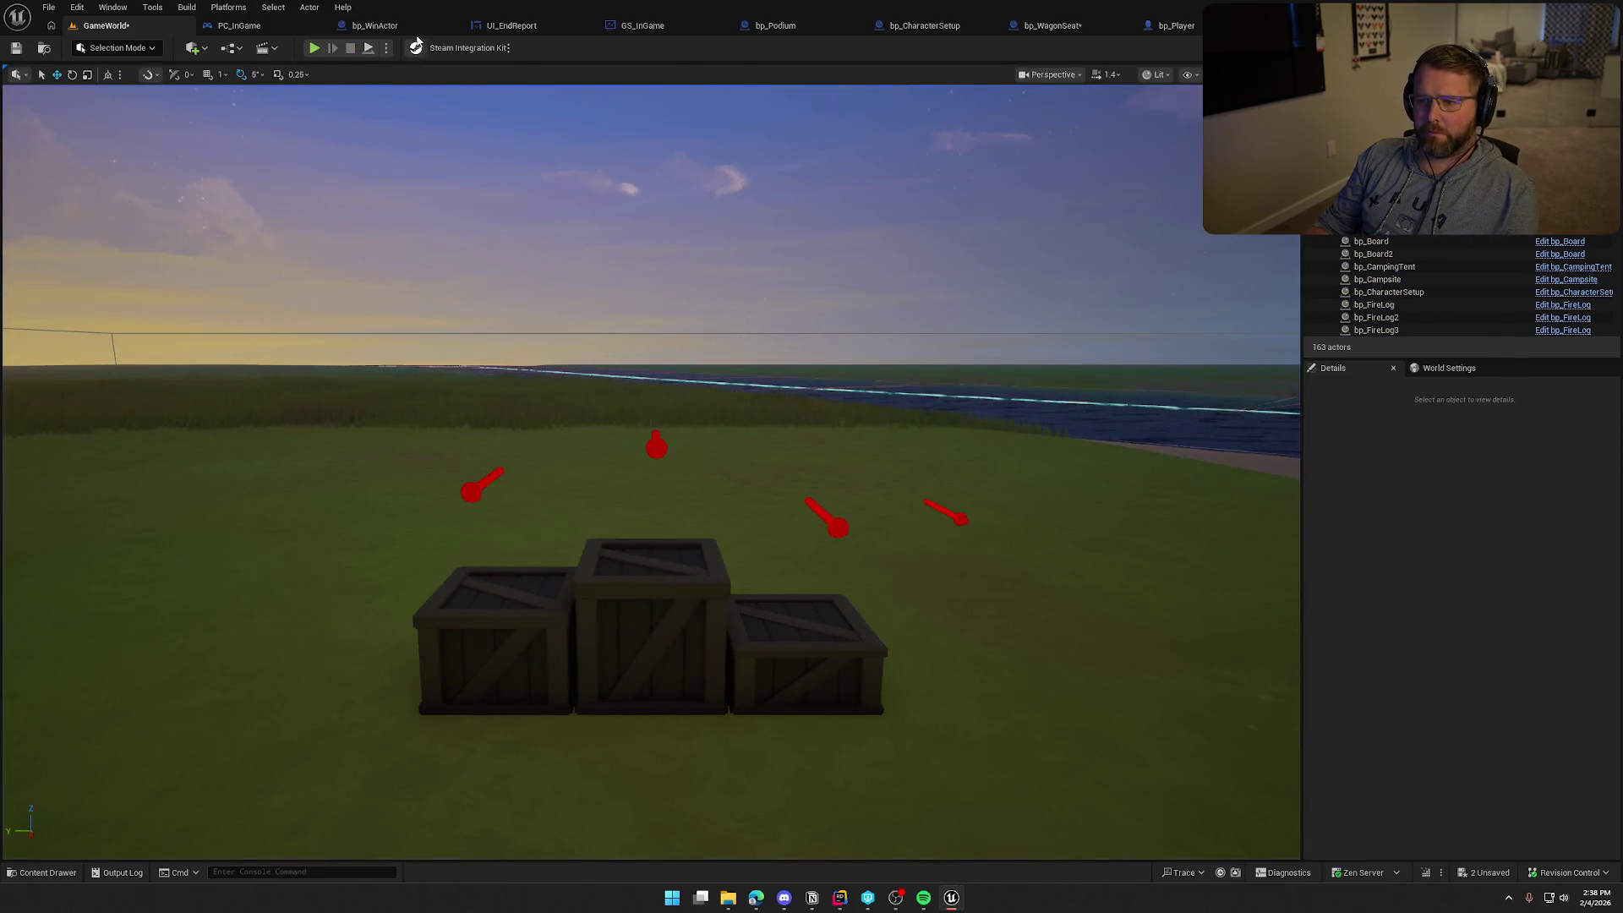
Review PC_InGame's VictoryTrigger graph around the Set Actor Rotation and camera fade nodes
click(239, 25)
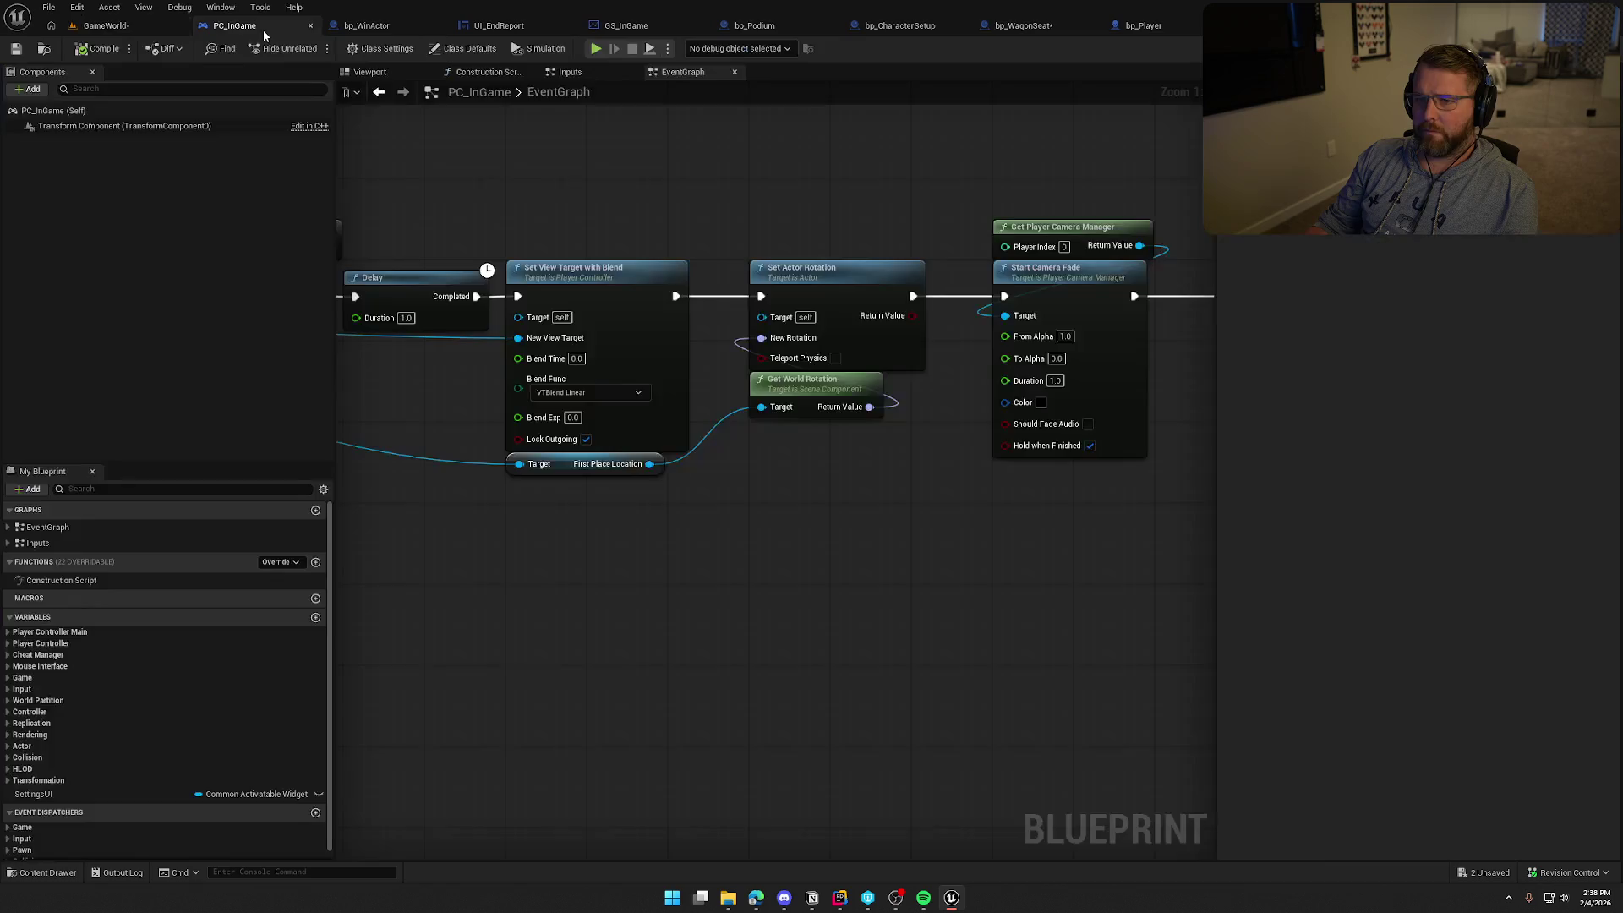
mouse_move(745, 475)
mouse_down()
mouse_move(1061, 393)
mouse_move(815, 225)
mouse_move(1136, 221)
mouse_move(1365, 249)
mouse_move(883, 221)
mouse_move(1317, 219)
mouse_move(694, 259)
mouse_move(787, 494)
mouse_up()
drag(816, 567, 817, 575)
drag(815, 632, 530, 672)
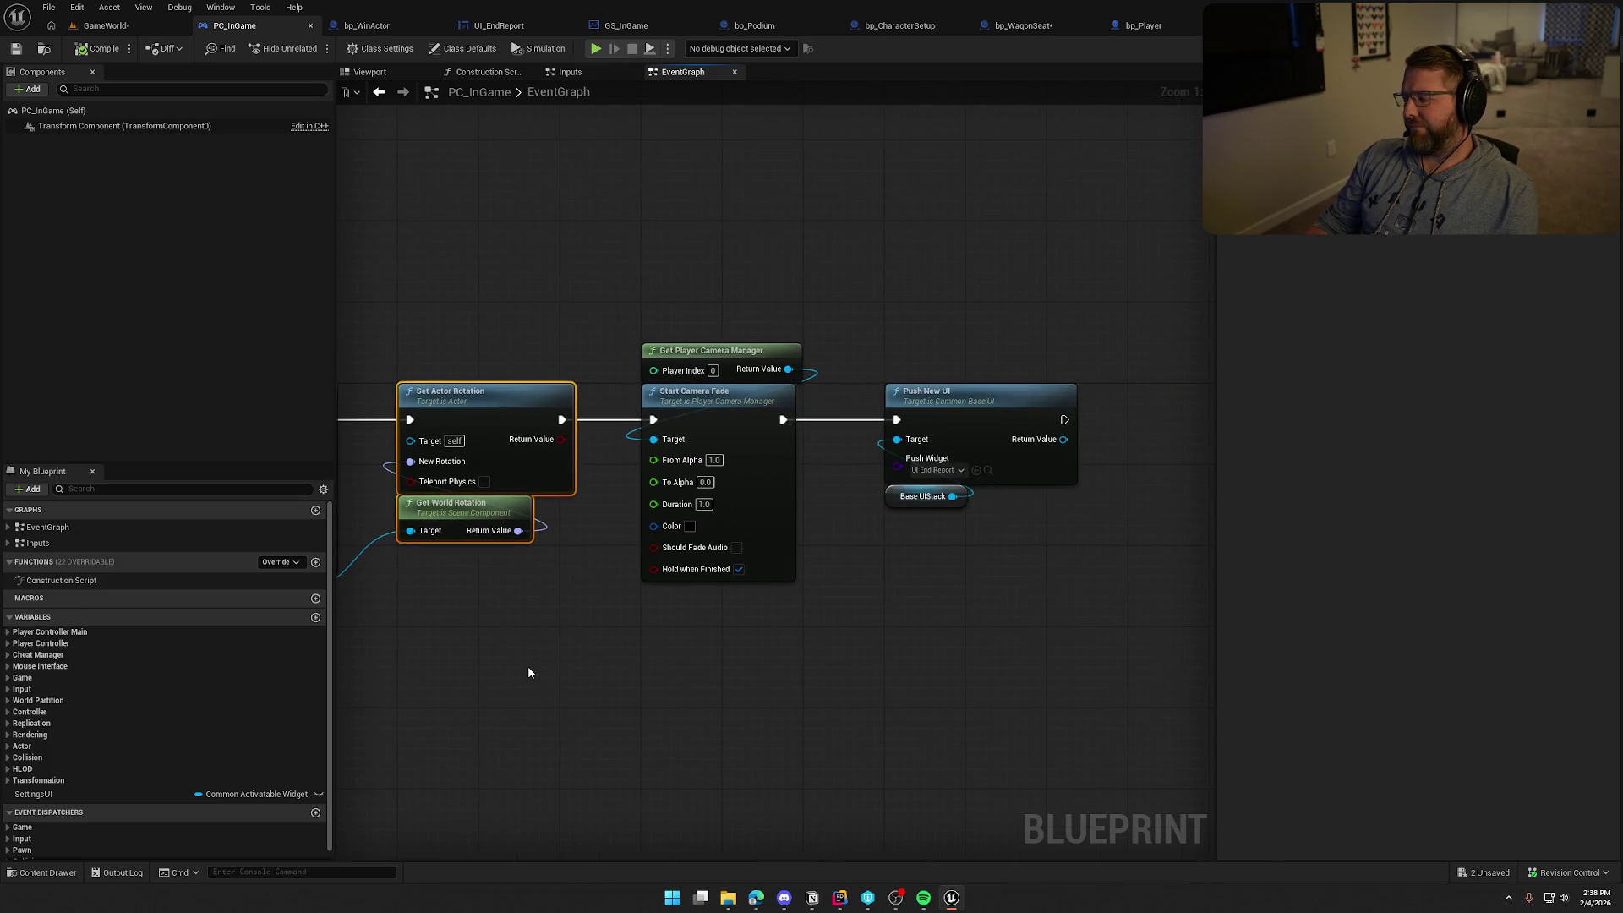
mouse_move(528, 672)
mouse_down()
mouse_move(935, 587)
mouse_move(1003, 616)
mouse_up()
mouse_move(355, 290)
mouse_down()
mouse_move(663, 290)
mouse_move(690, 314)
mouse_up()
drag(1334, 627, 755, 602)
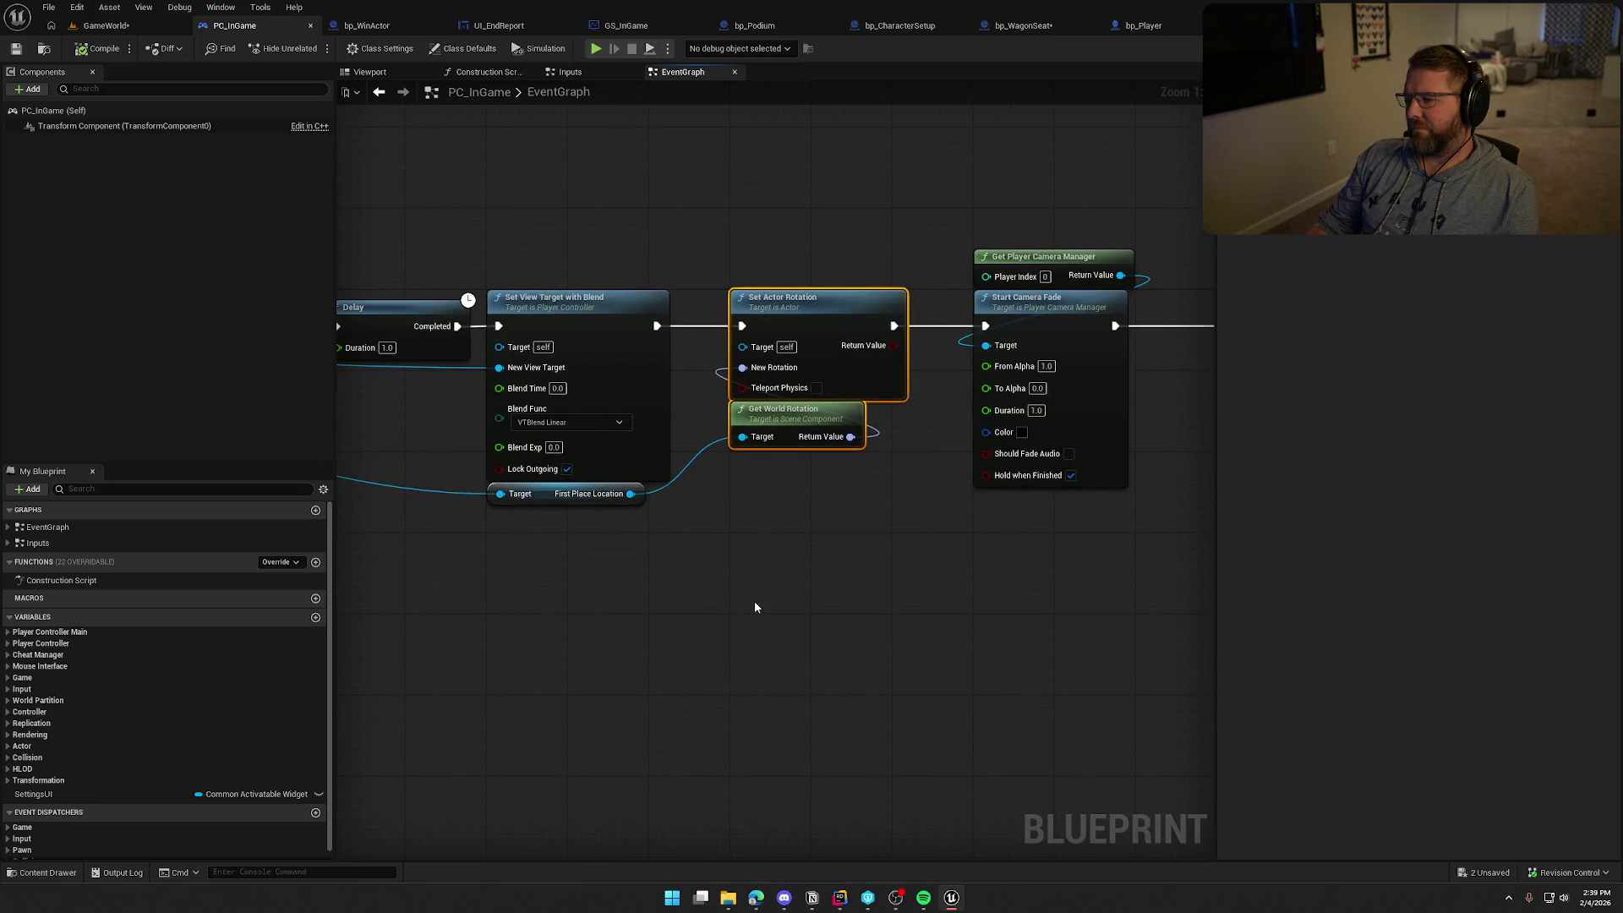
click(752, 545)
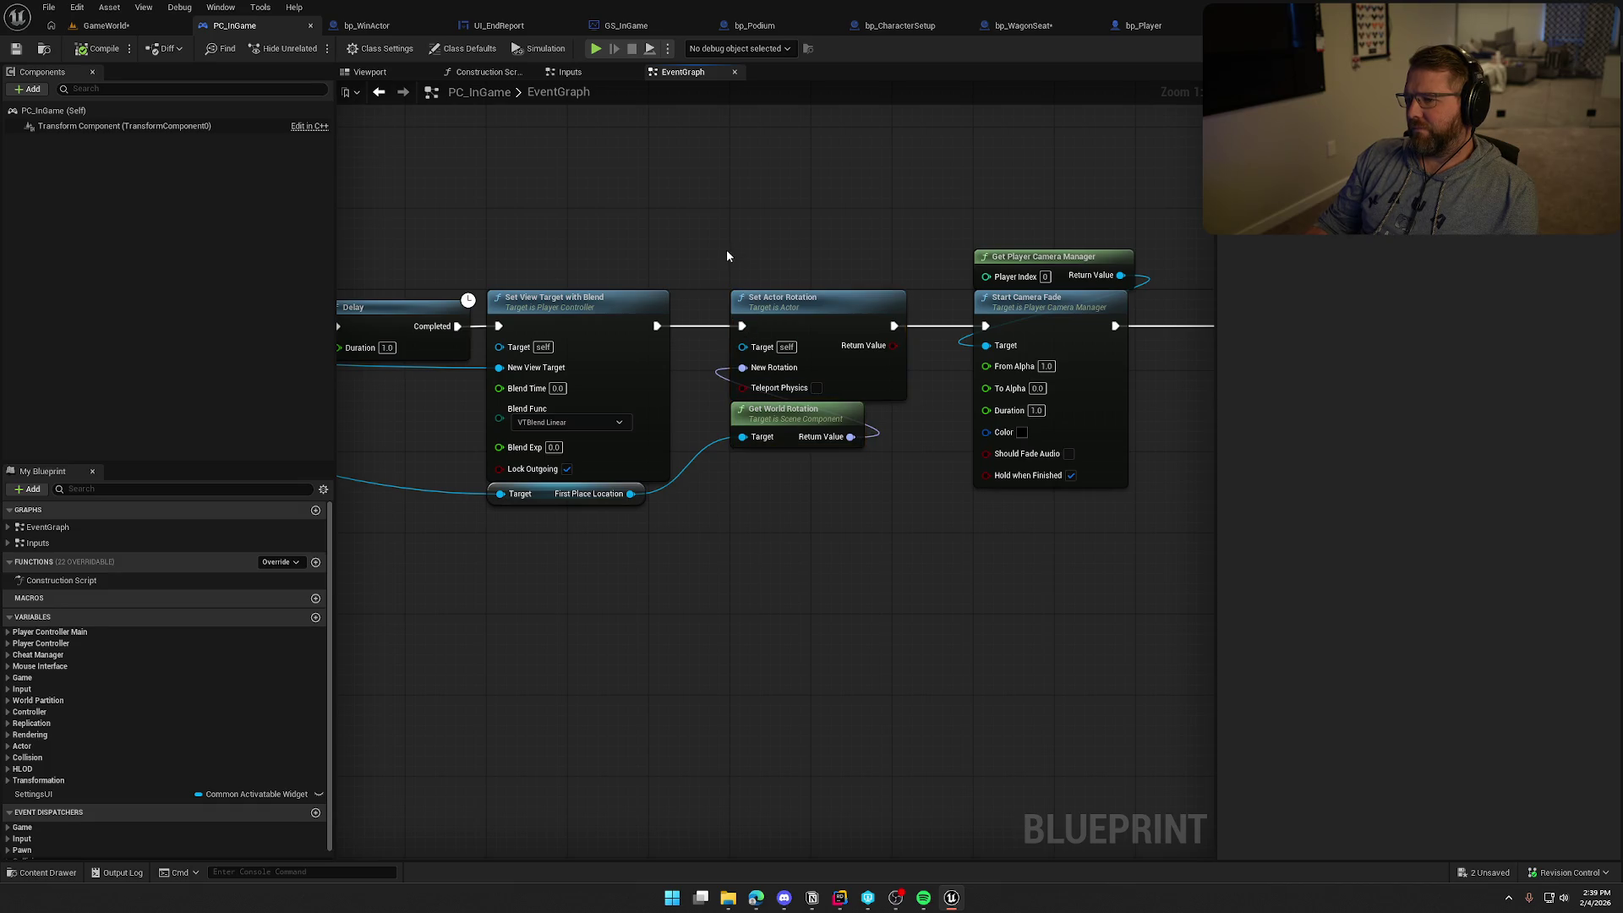
Add a Get Player Pawn node above Set Actor Rotation's target and compile PC_InGame
drag(742, 346, 767, 196)
text(getplayerpawn)
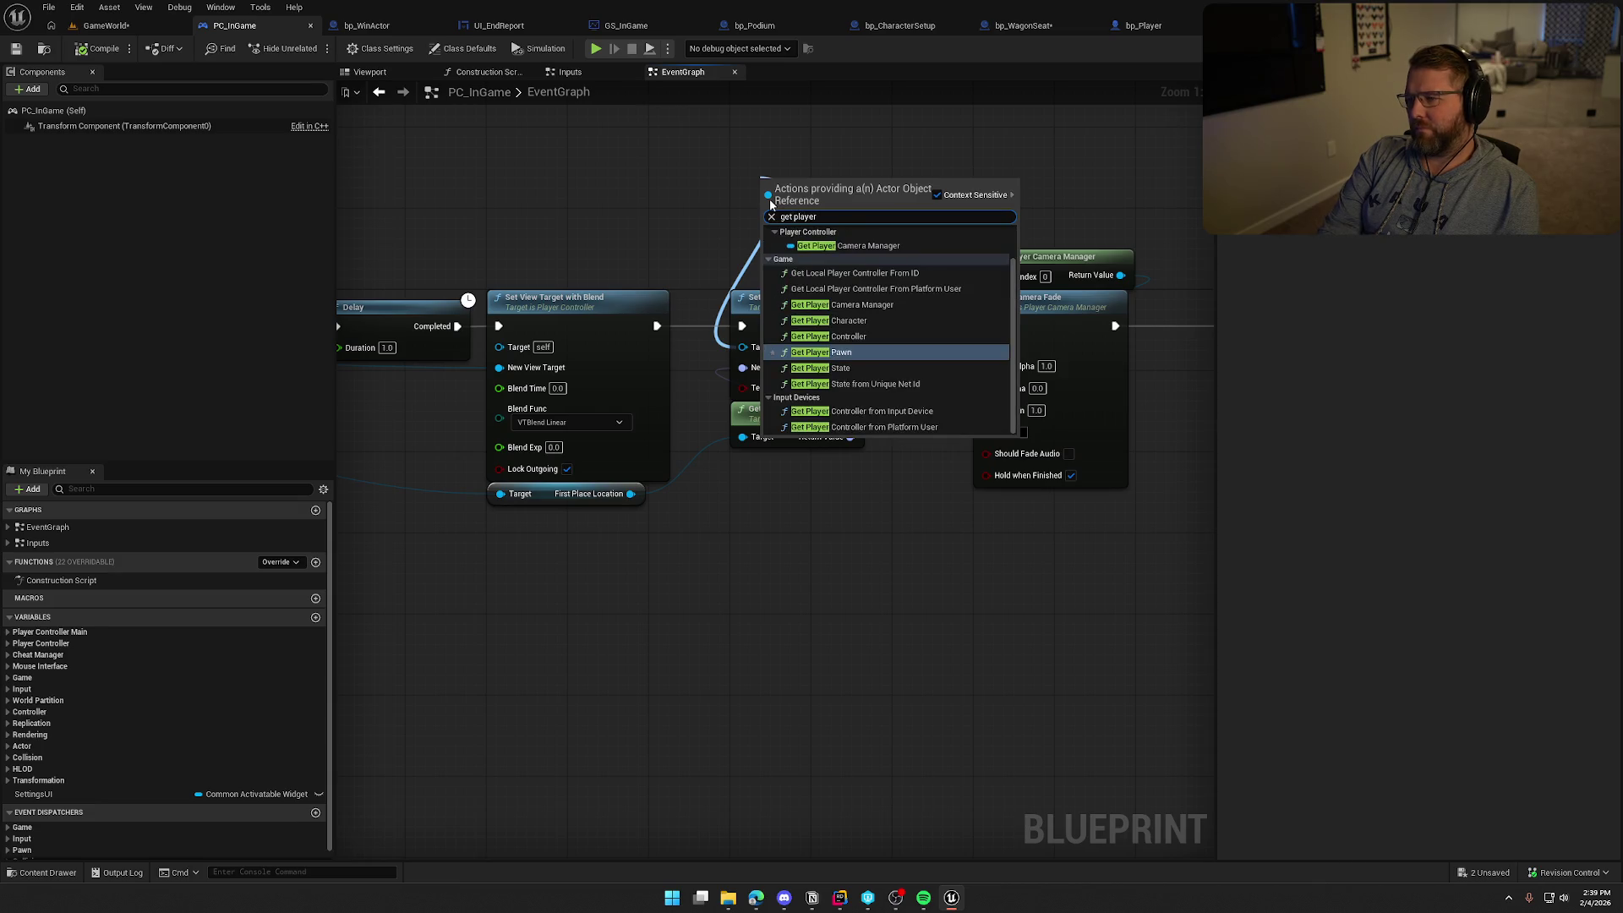
key(Return)
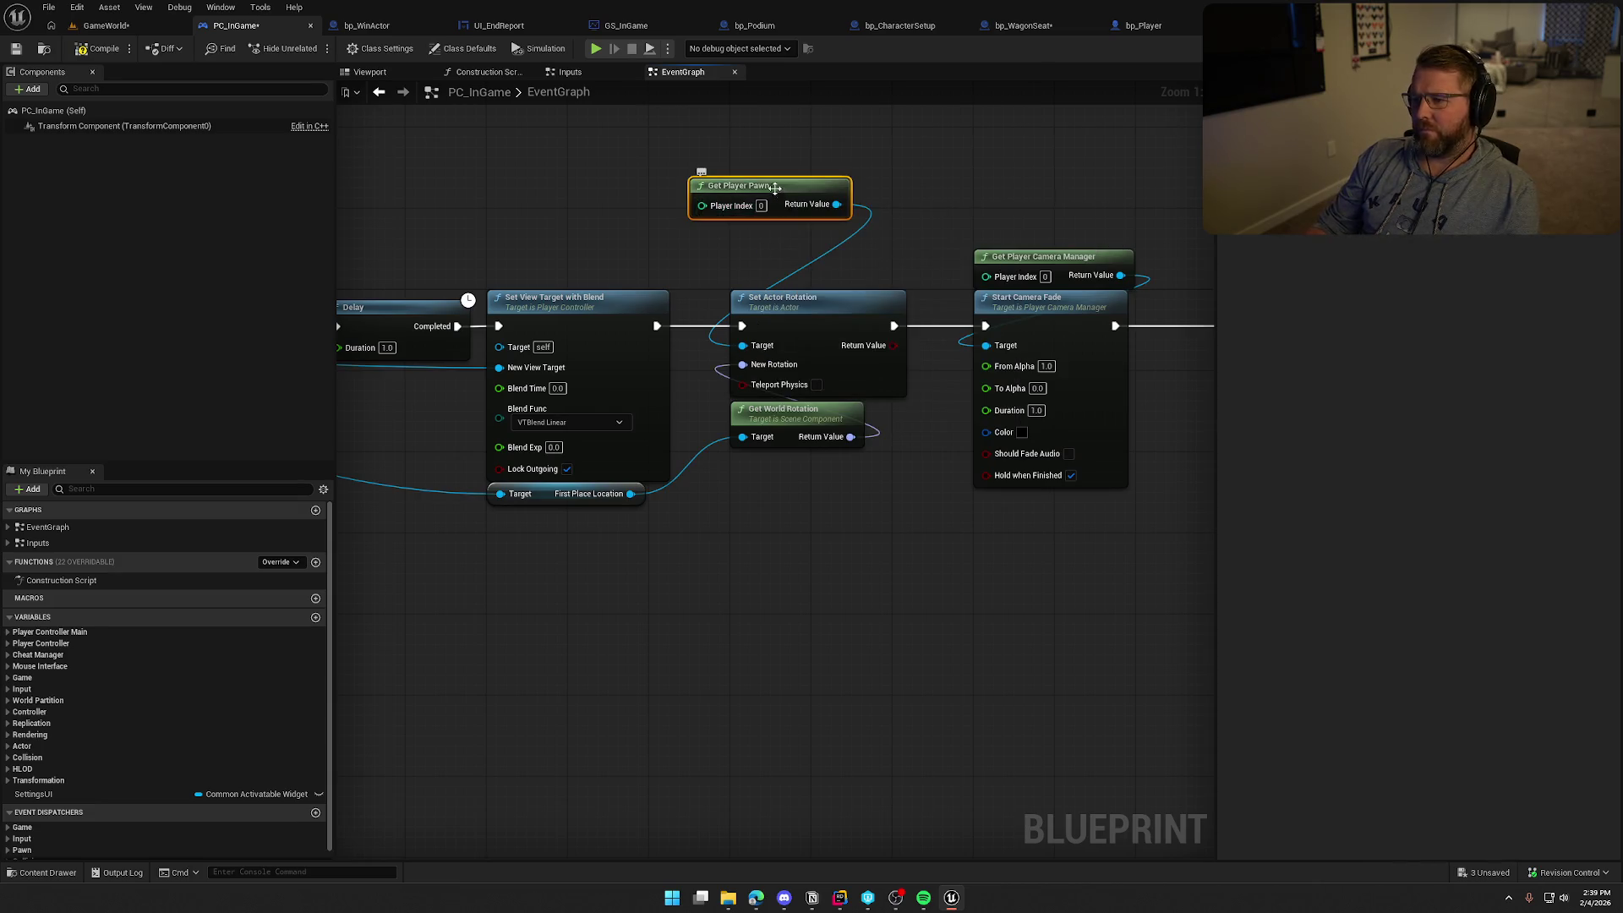
drag(772, 192, 823, 263)
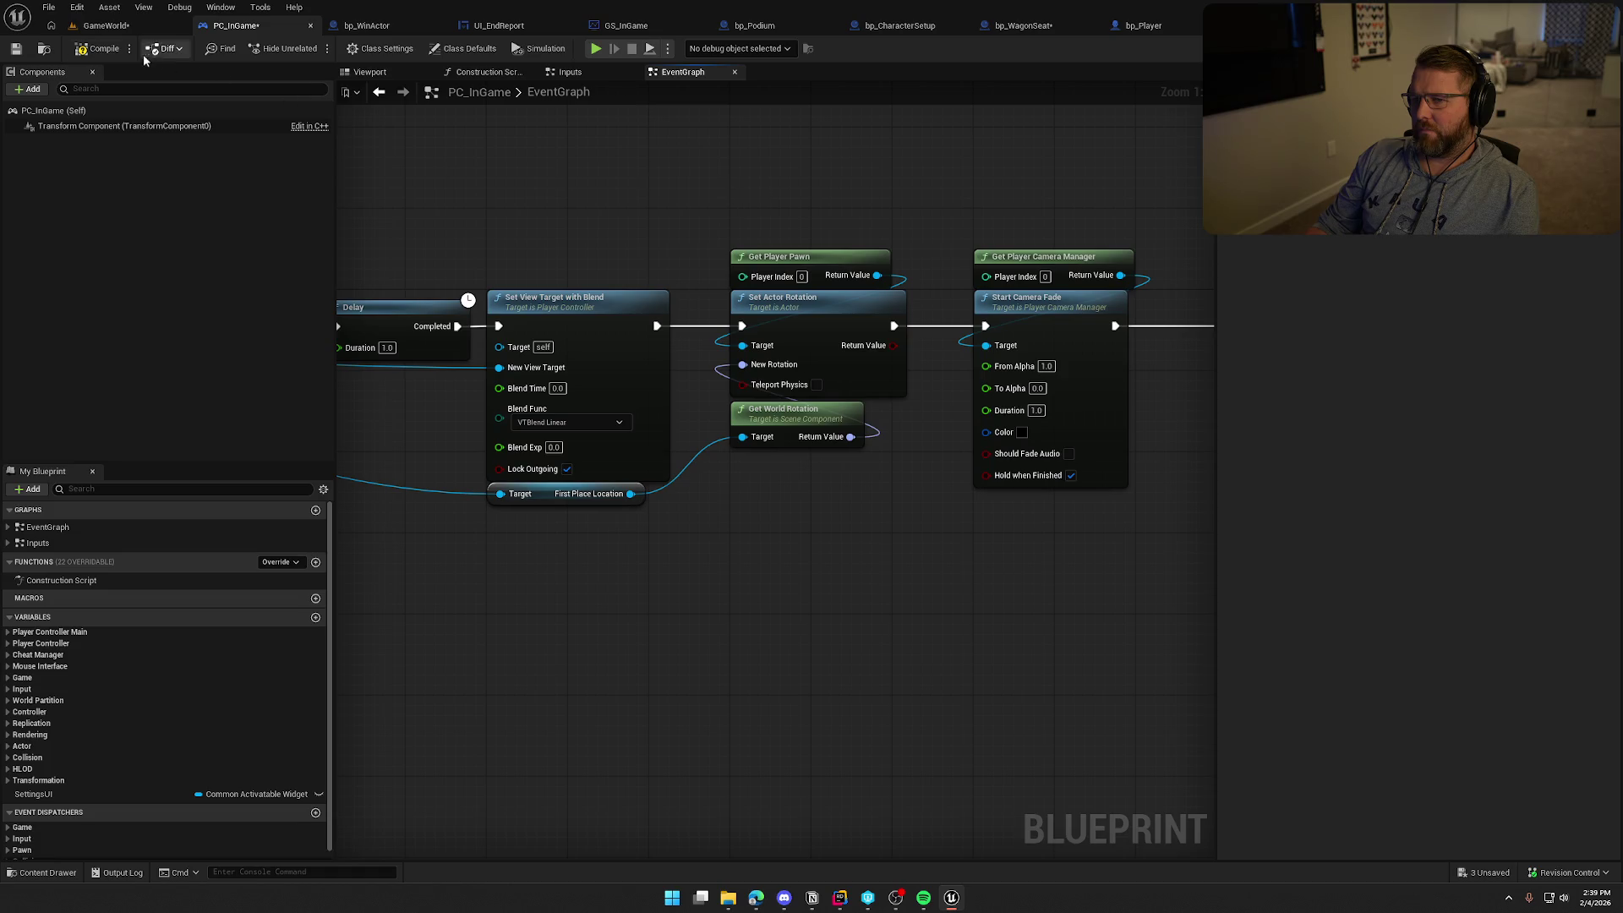
click(100, 49)
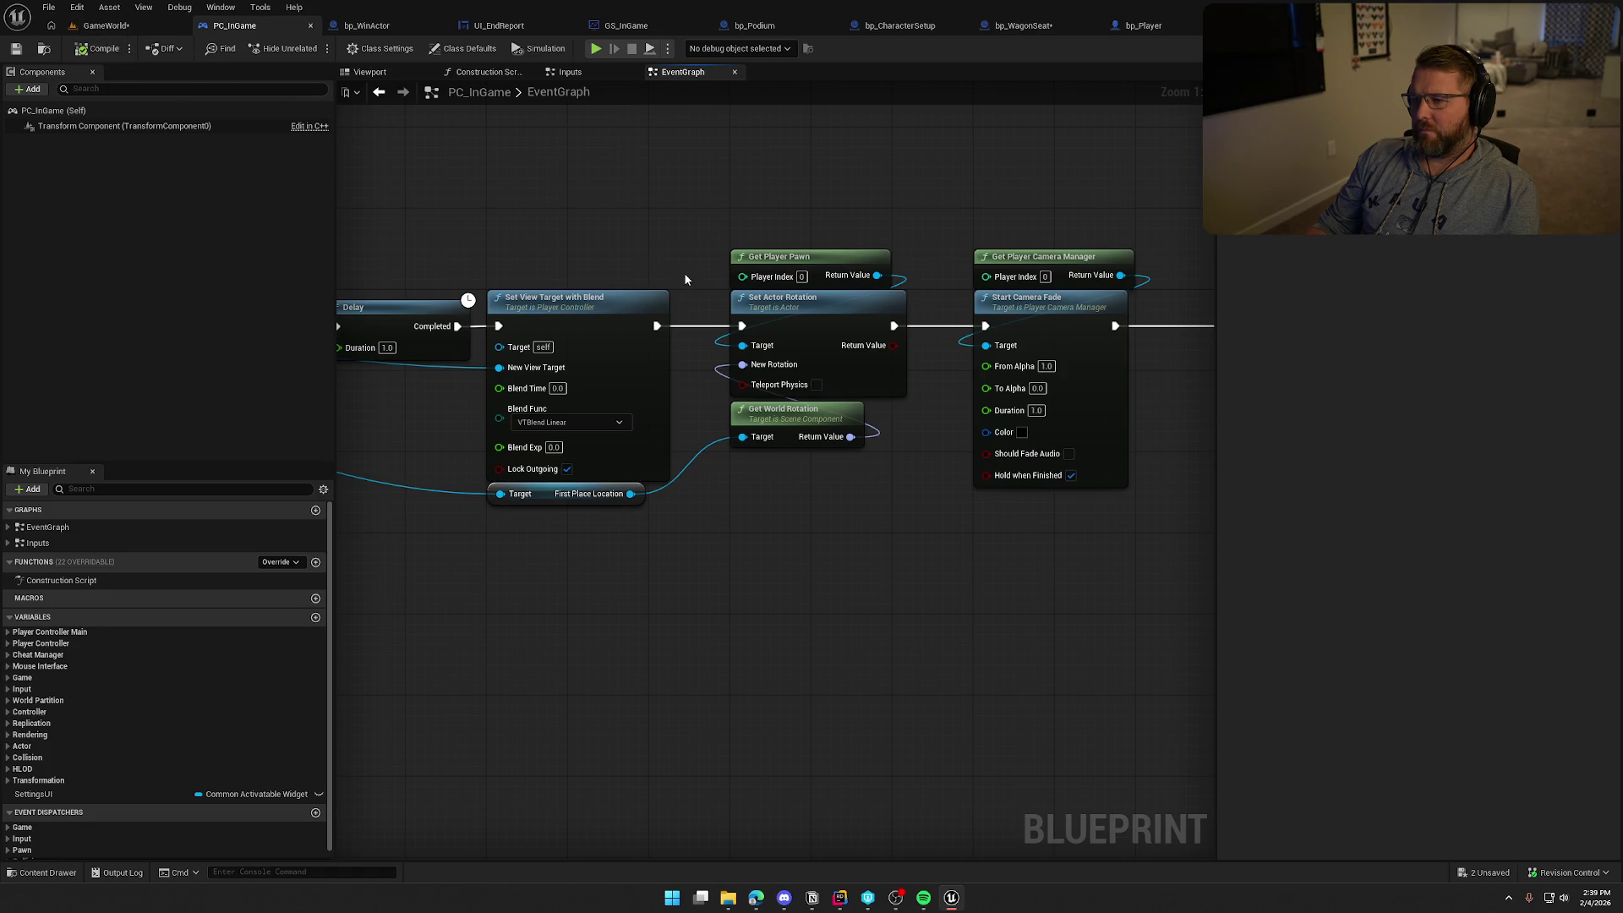
Search for 'get pawn' but dismiss the list unused, then start a GameWorld test play
right_click(729, 504)
text(get pawn)
scroll(864, 701, down, 5)
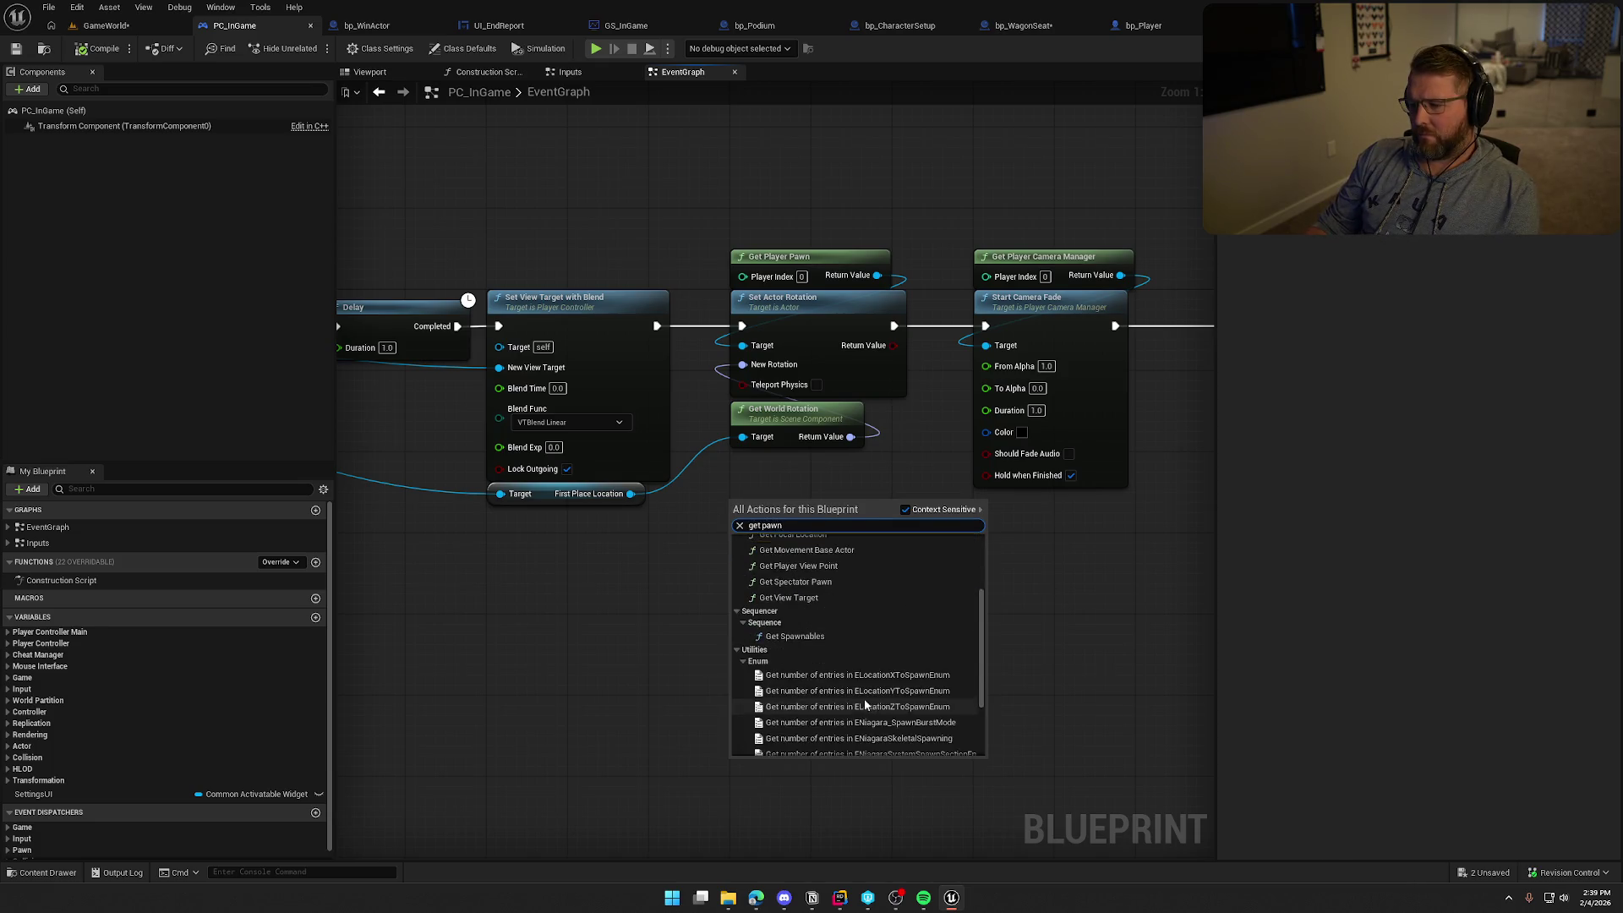
scroll(864, 706, up, 5)
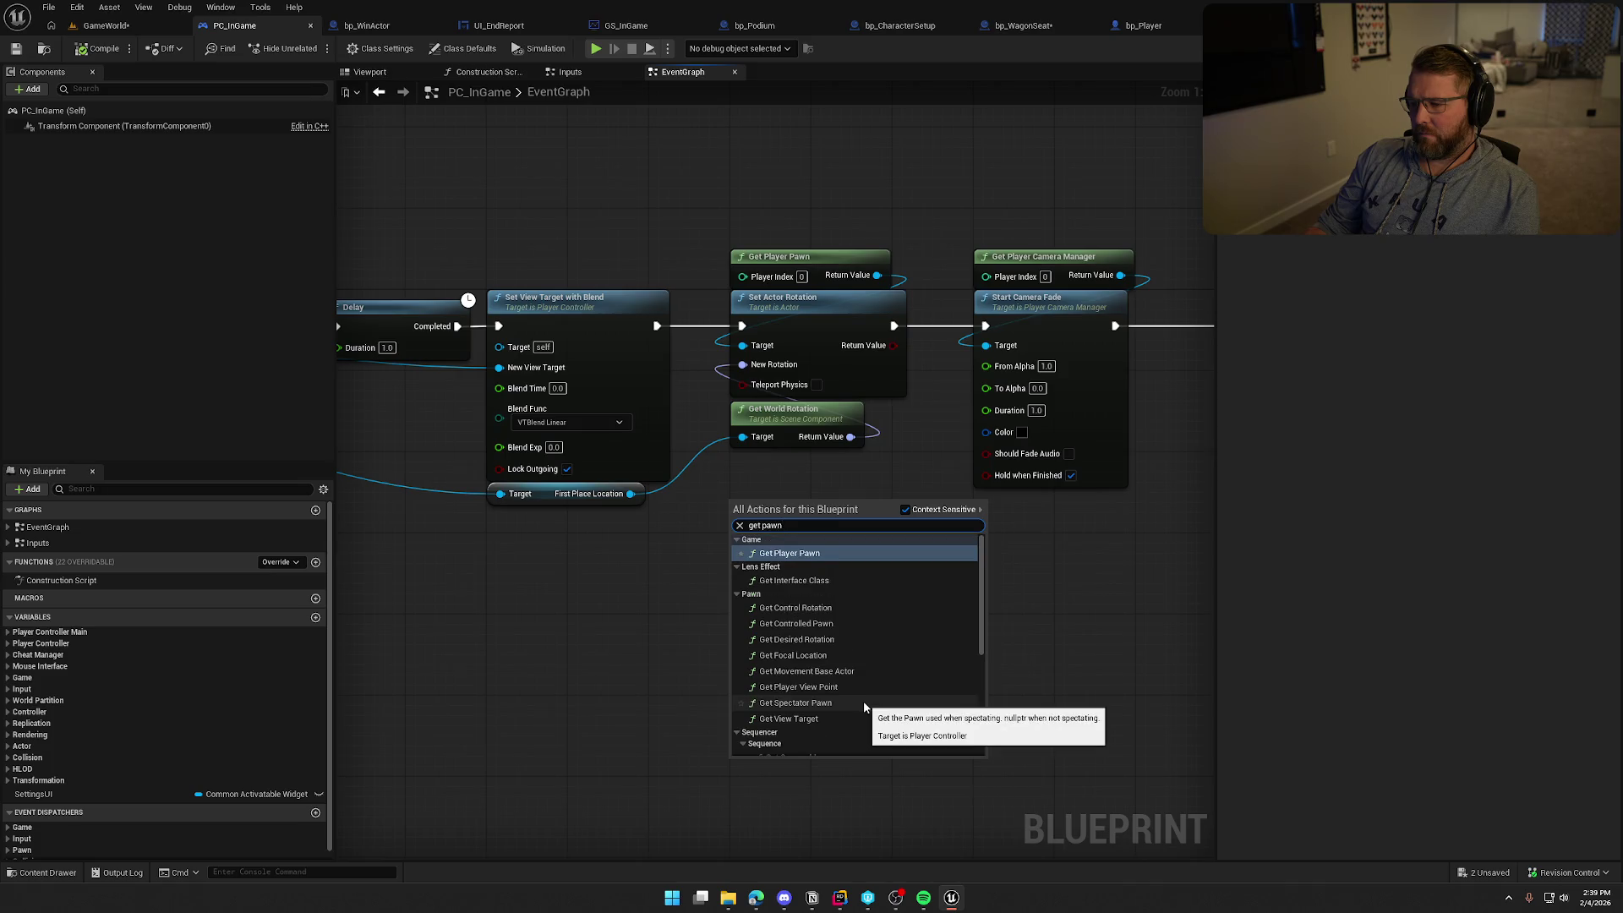
click(641, 619)
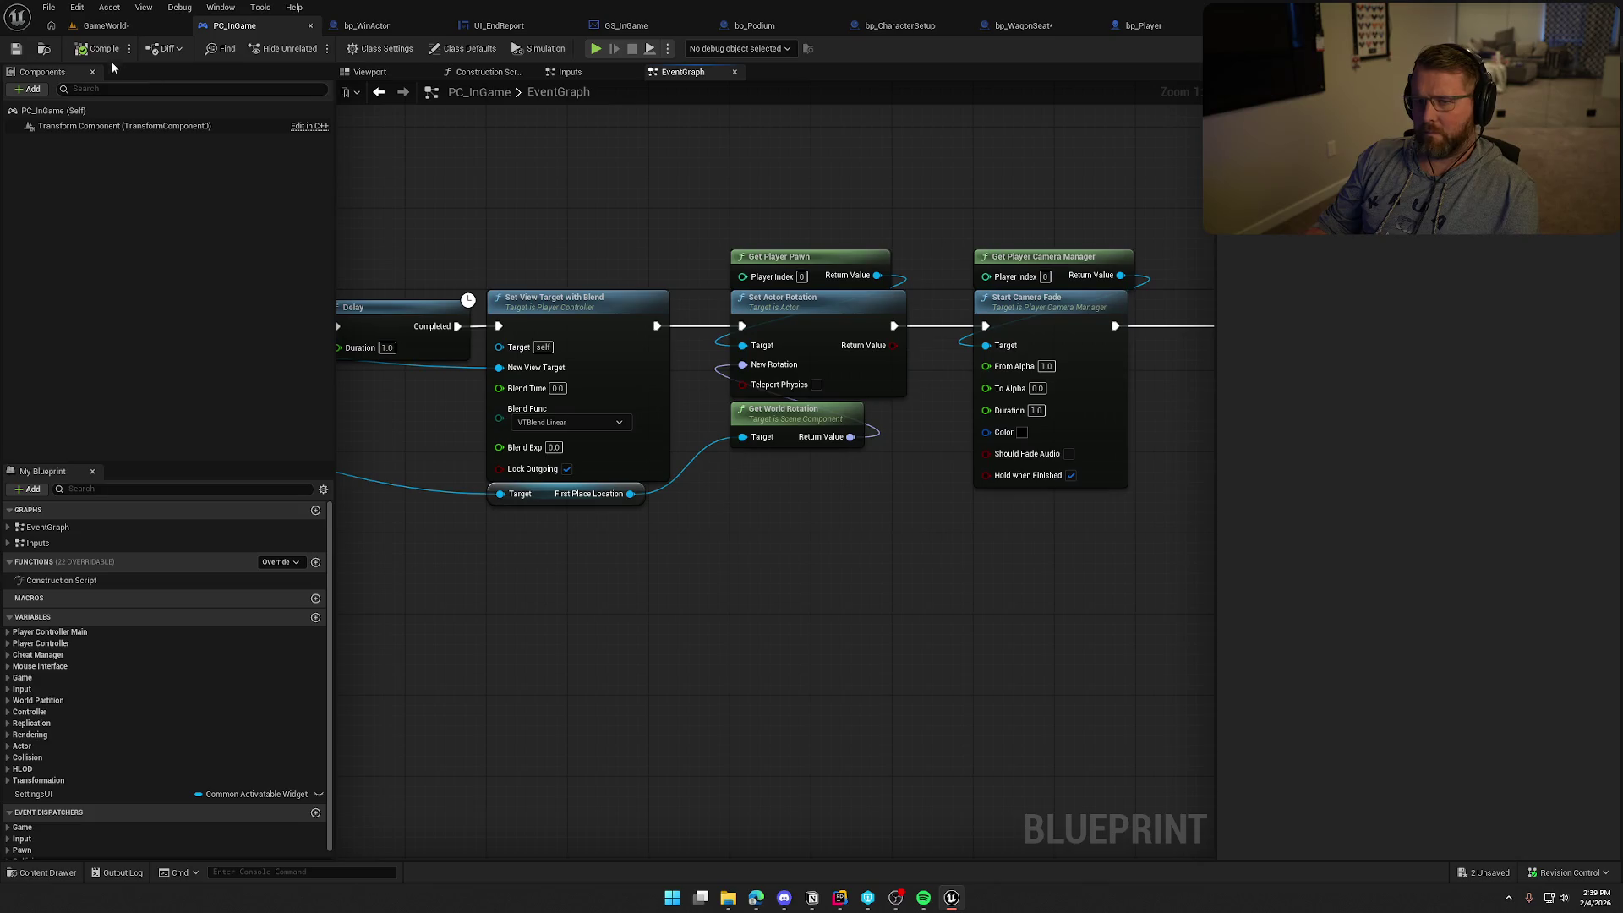
click(87, 32)
click(309, 48)
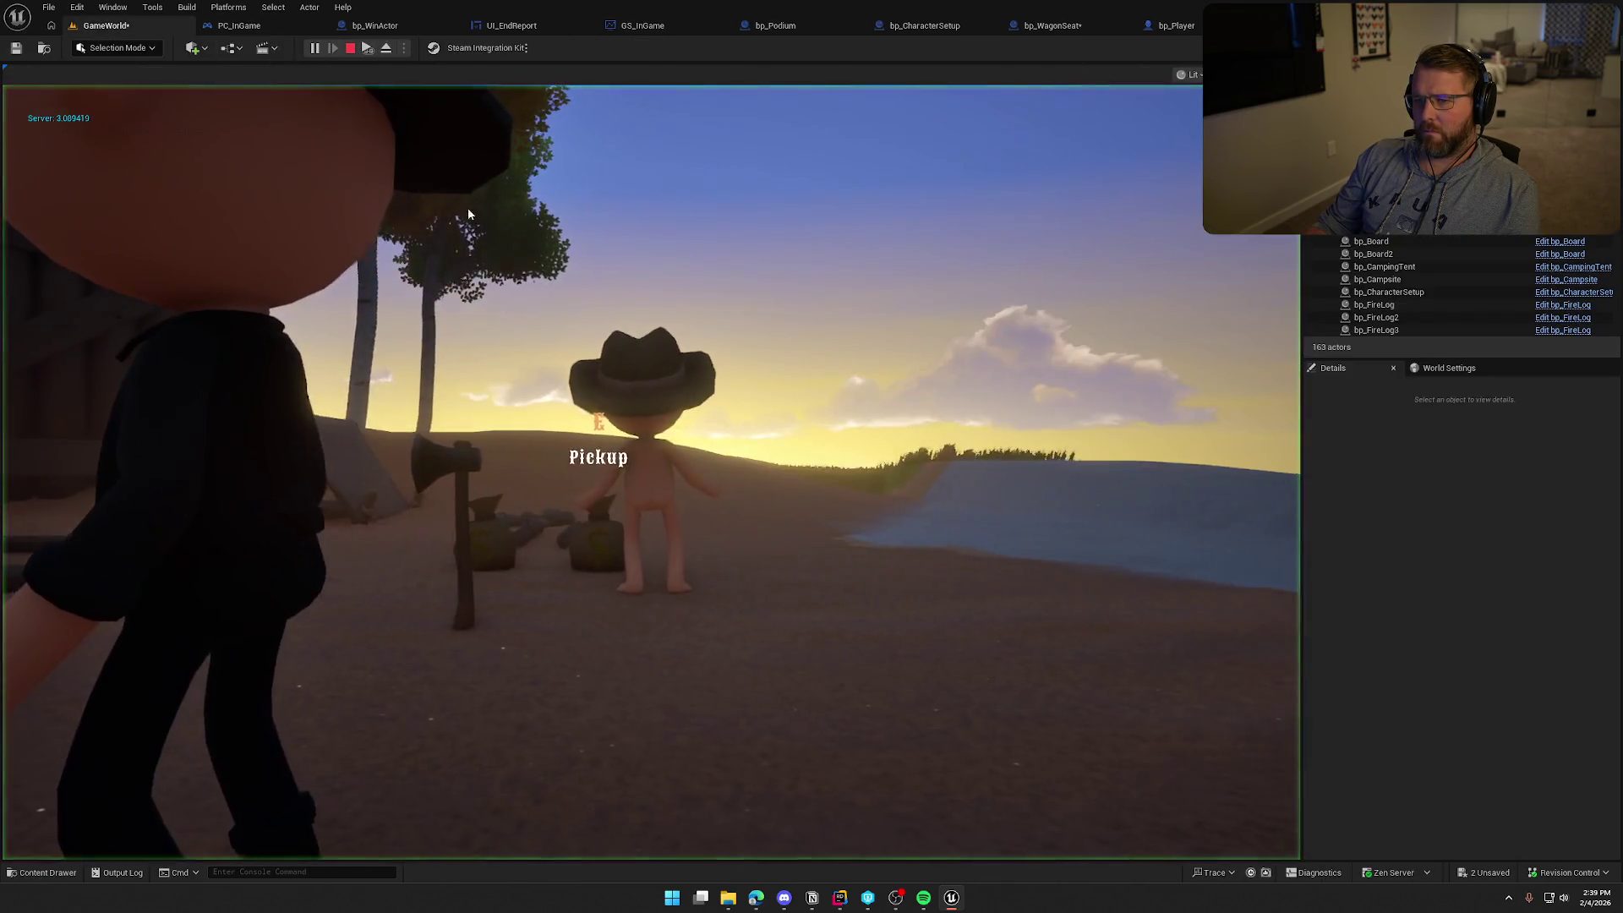
Stop the running test play and reopen the bp_WinActor blueprint
key(super)
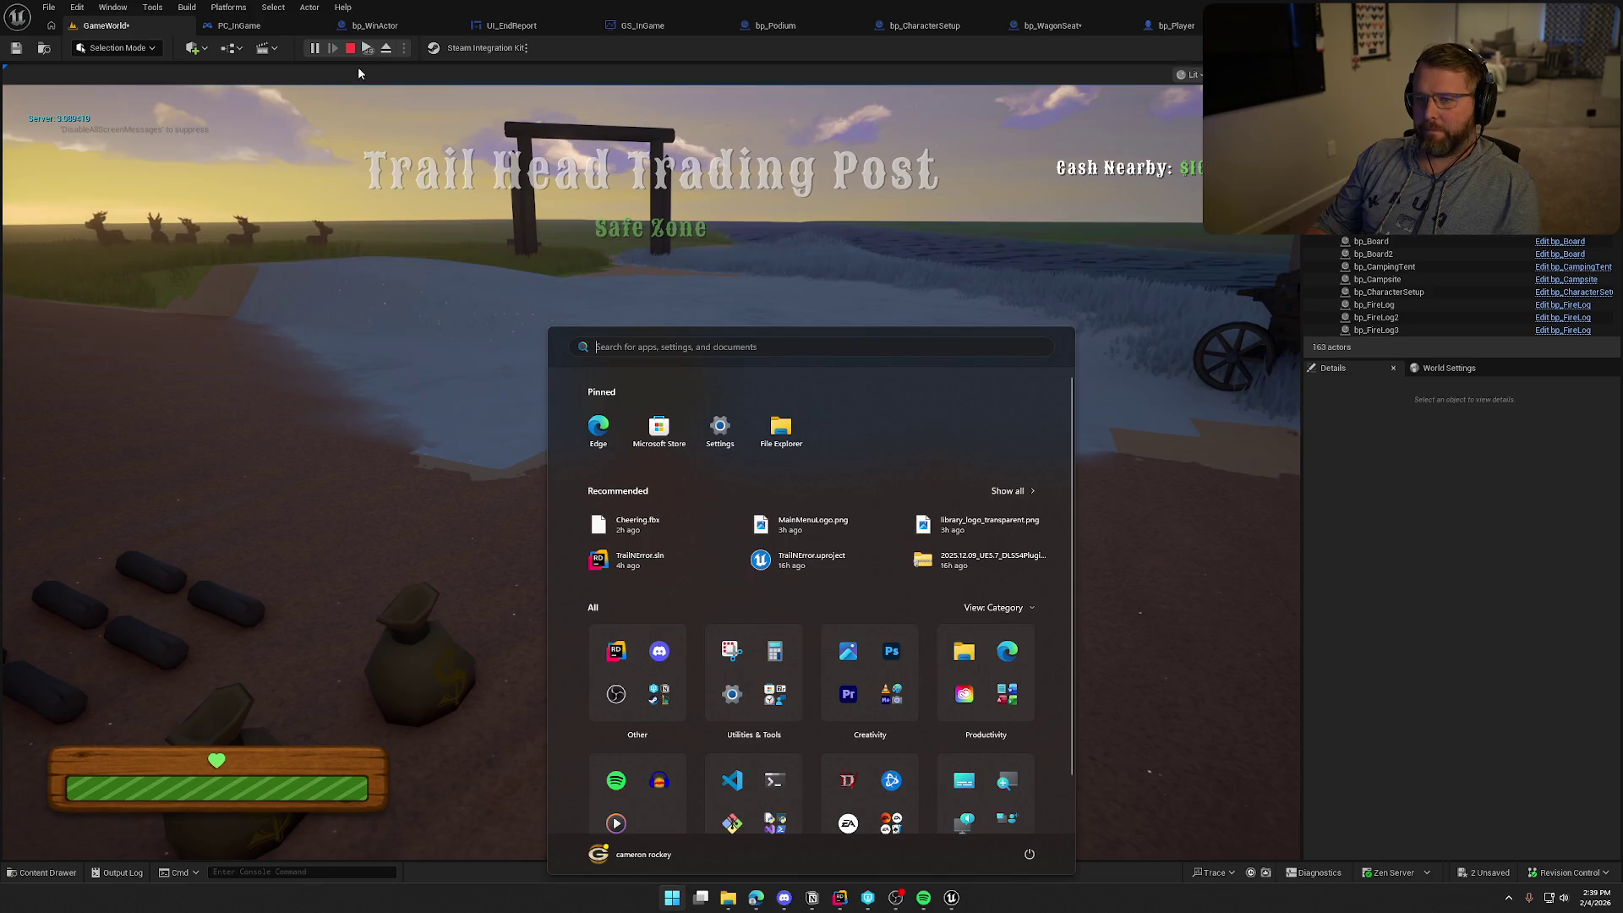
key(Escape)
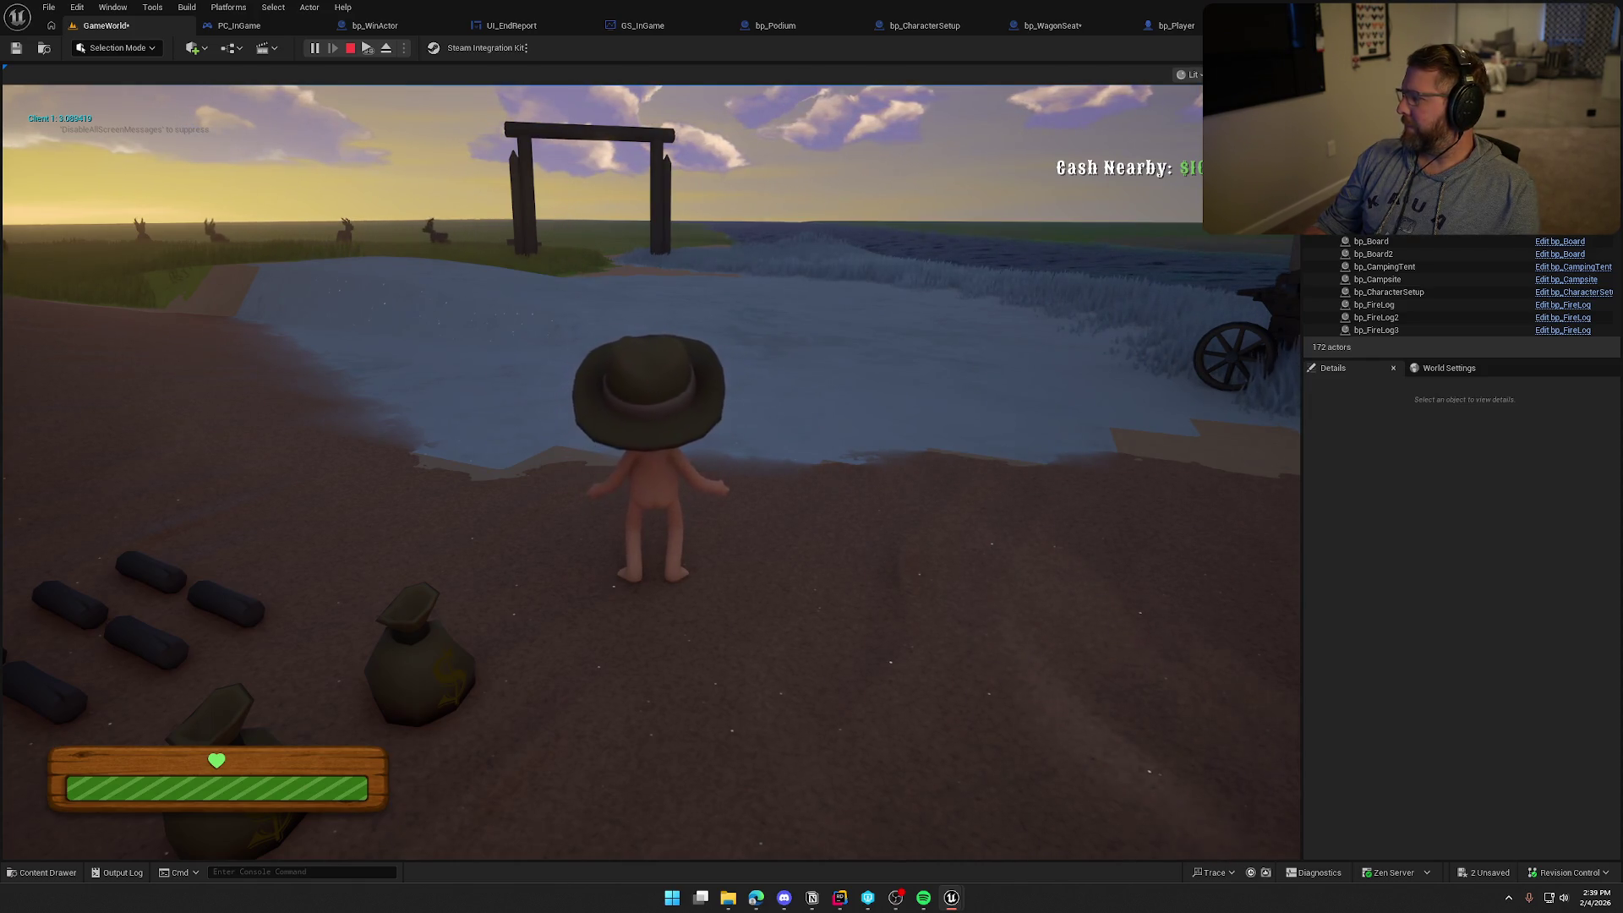
key(Escape)
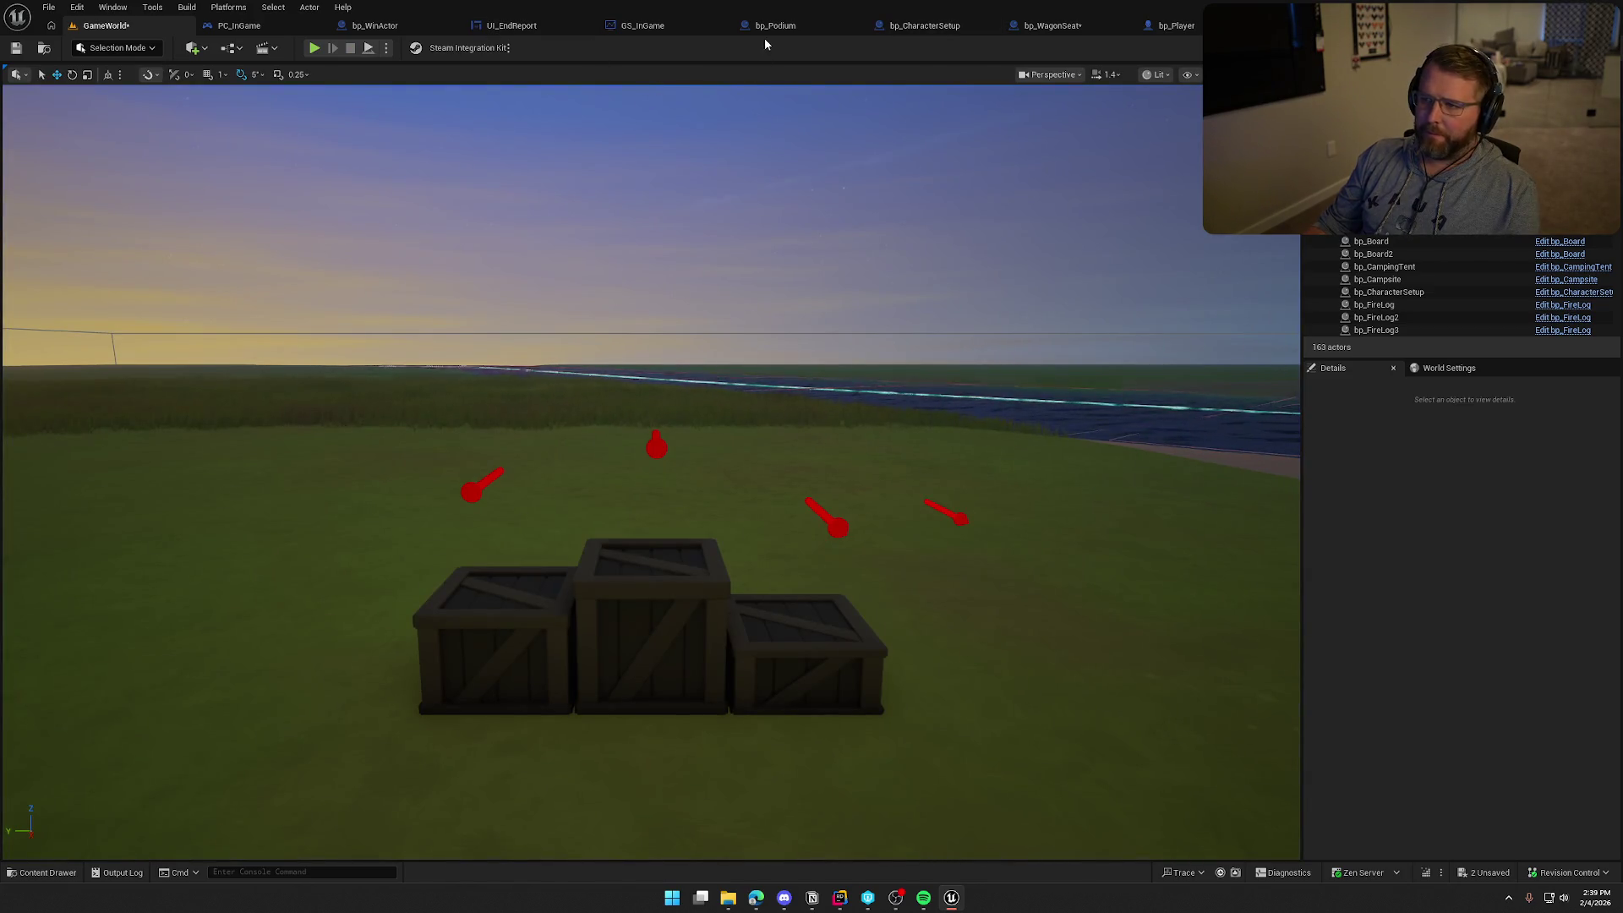
click(411, 25)
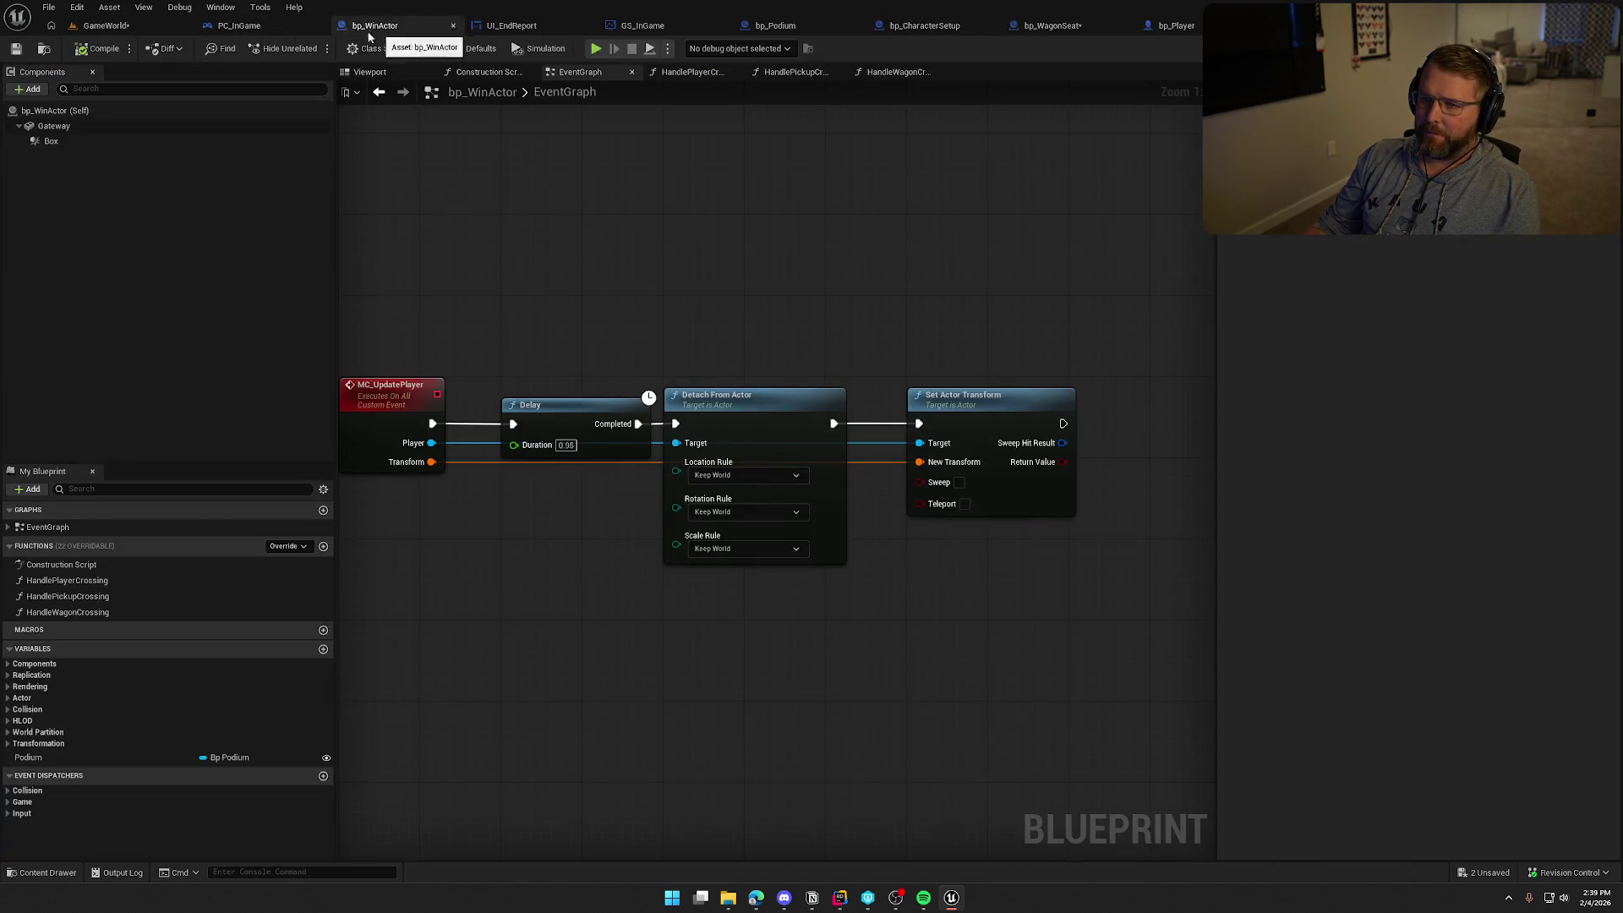
Set PC_InGame's Delay duration to 1.5, then compile and save
click(254, 25)
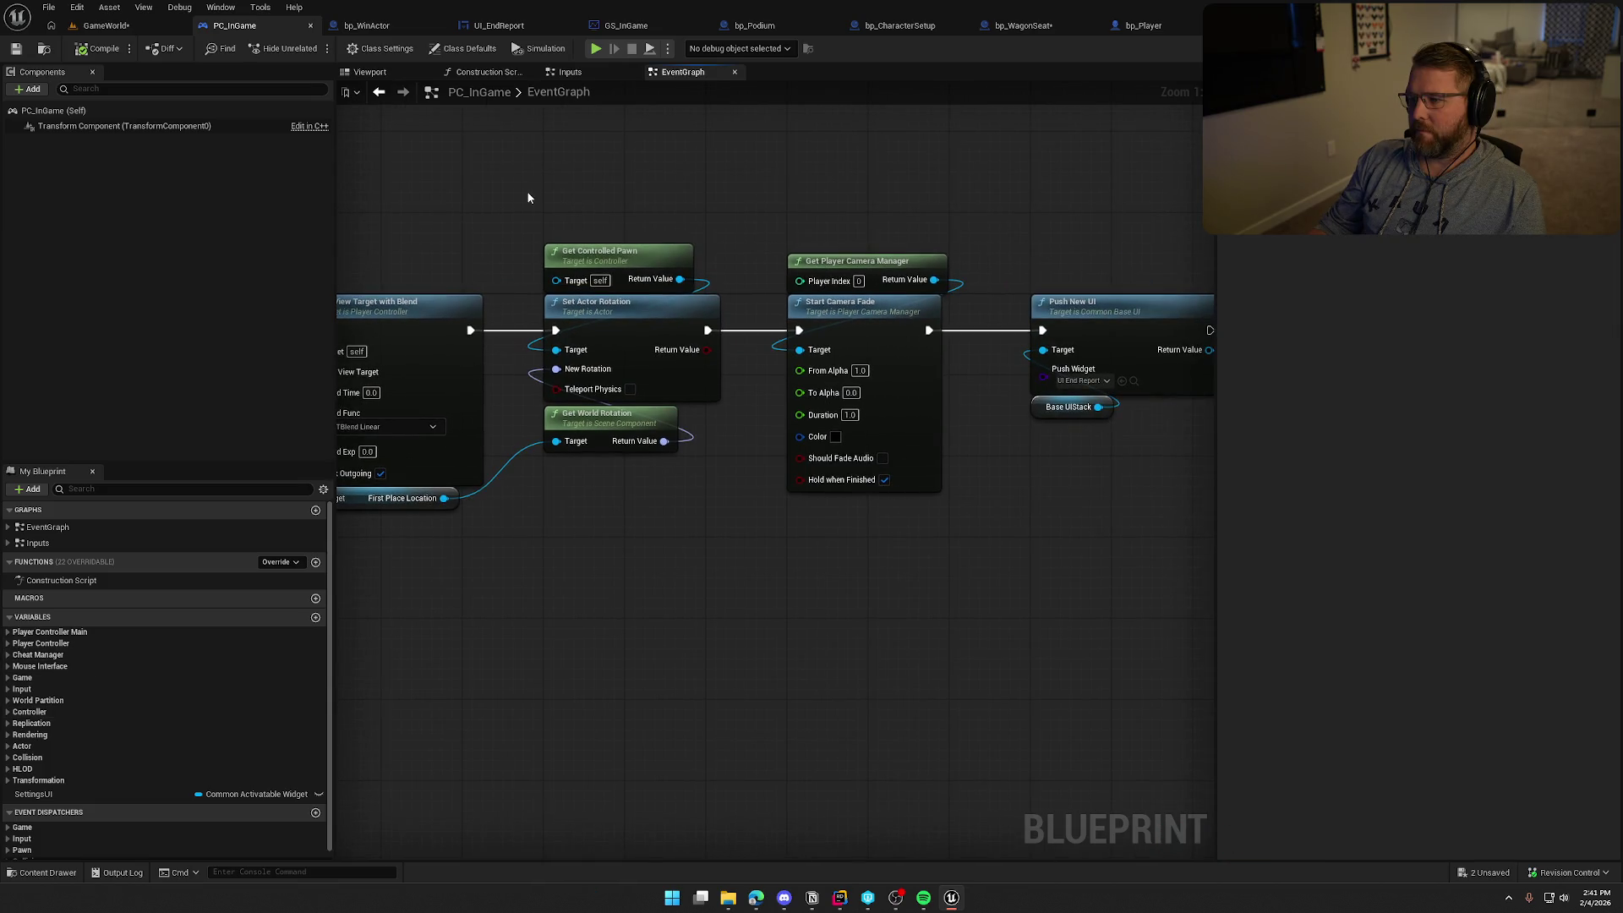
mouse_move(475, 185)
mouse_down()
mouse_move(684, 183)
mouse_move(693, 203)
mouse_up()
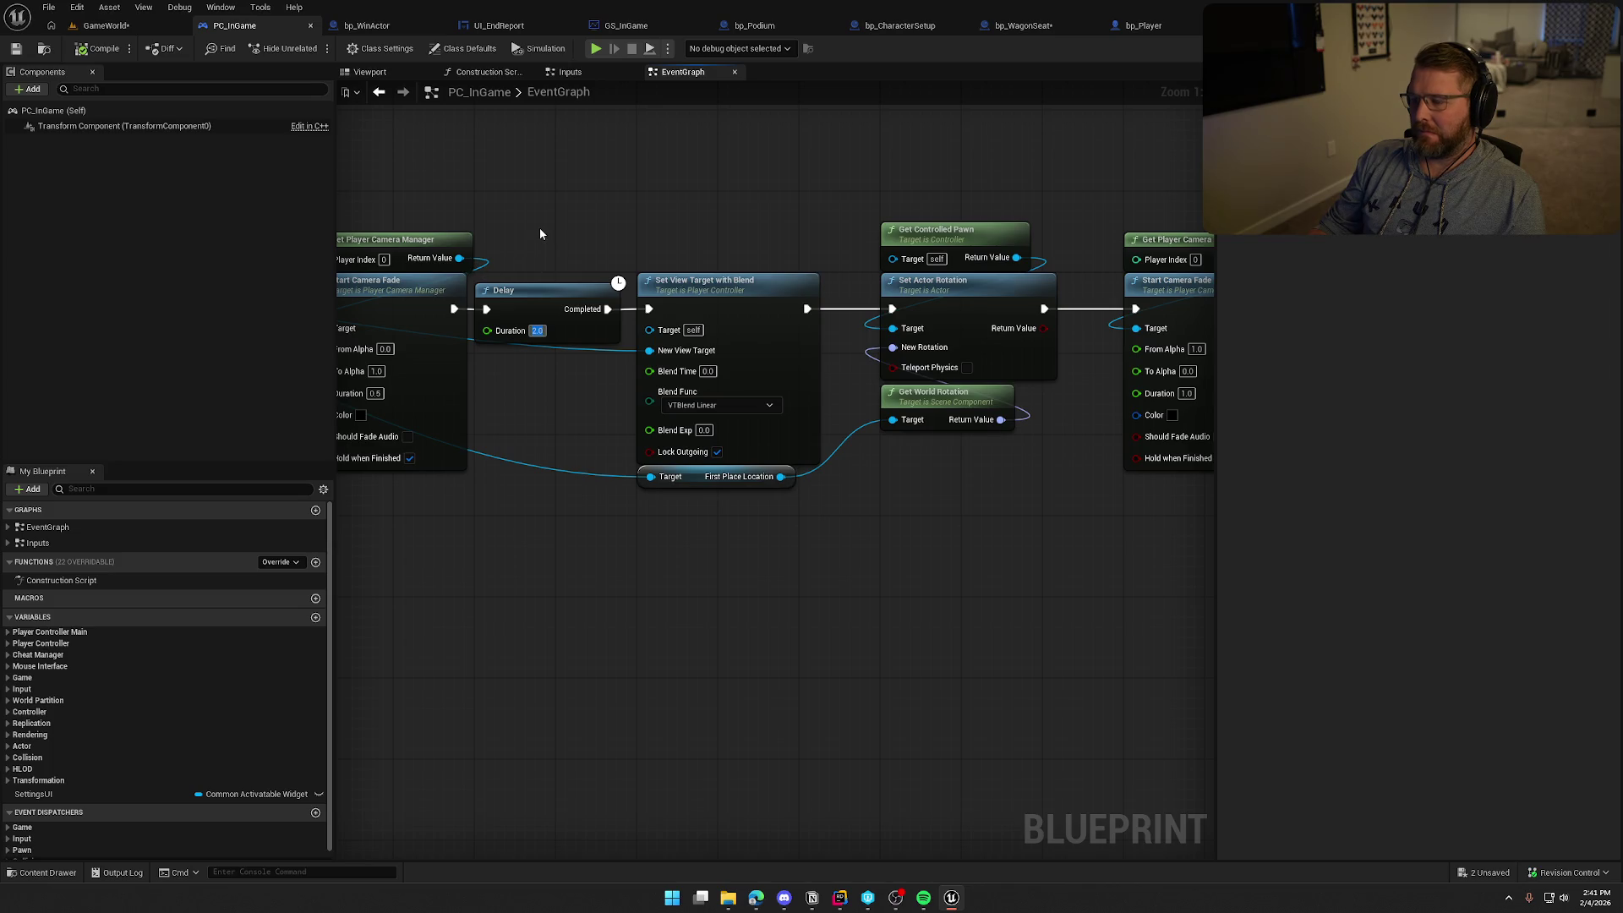
text(1.5)
key(Return)
click(79, 49)
Check the running game in GameWorld, then stop the play session
click(109, 25)
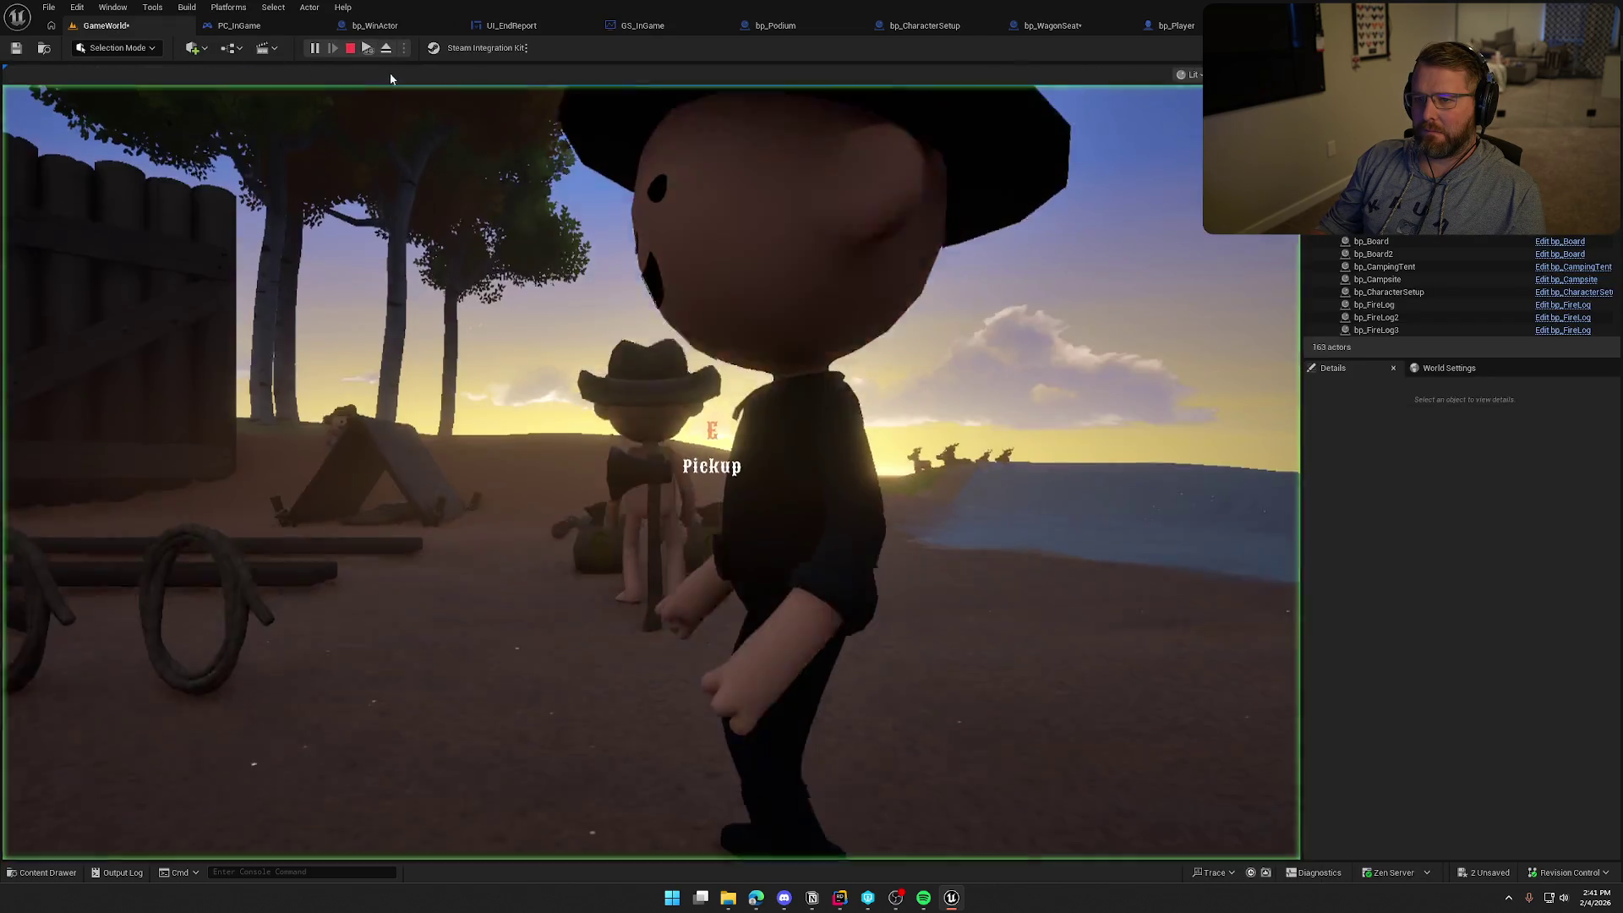
click(391, 89)
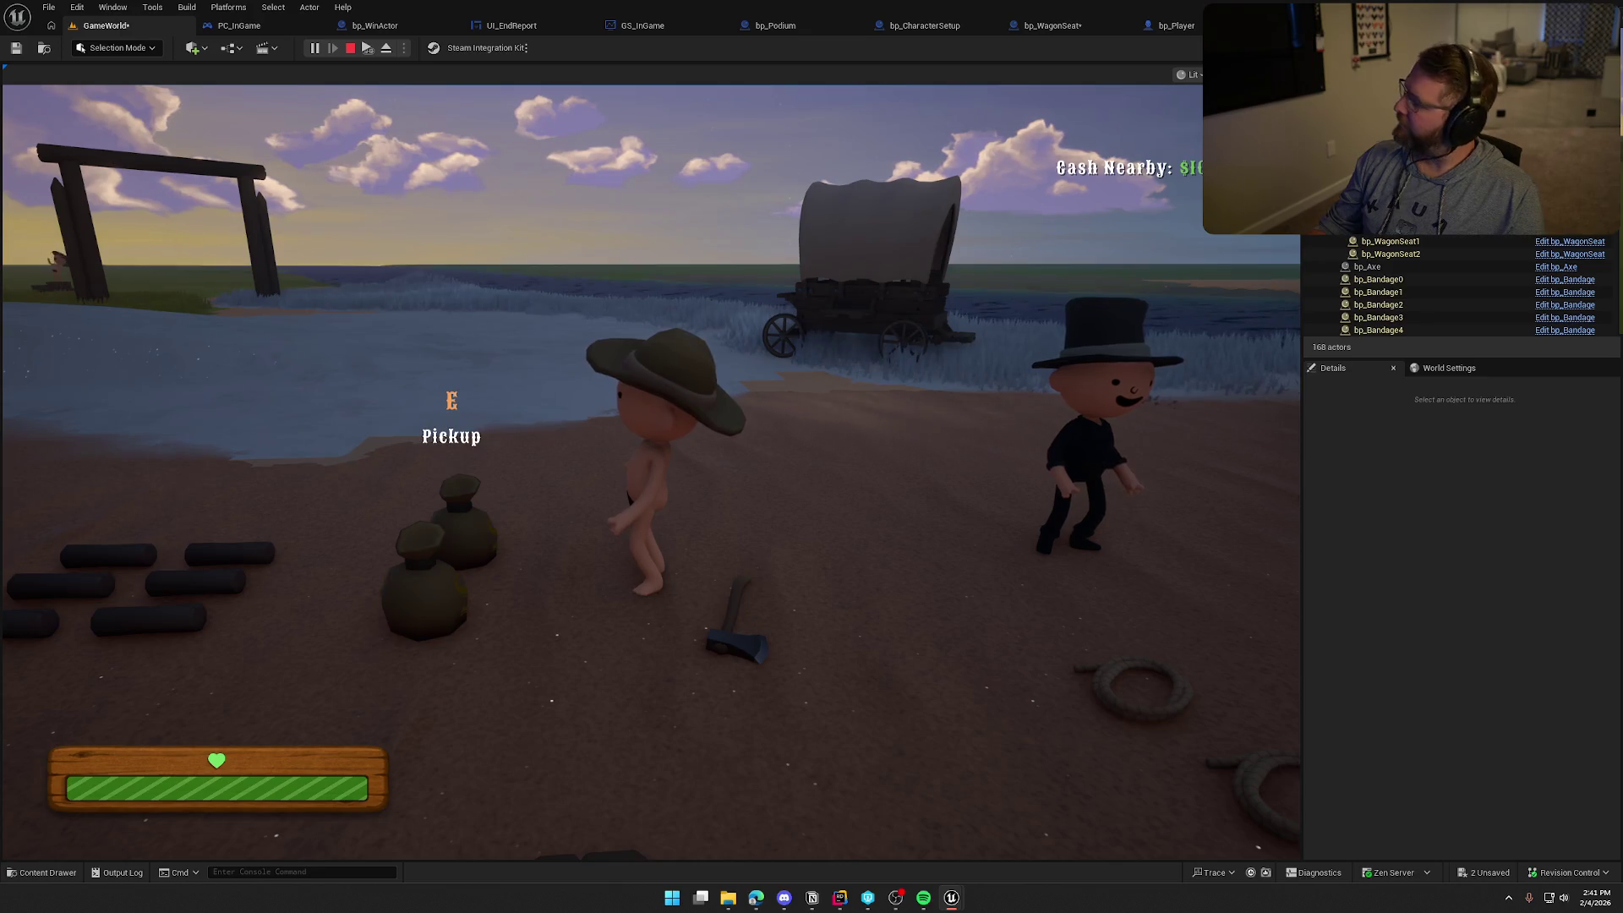
key(Escape)
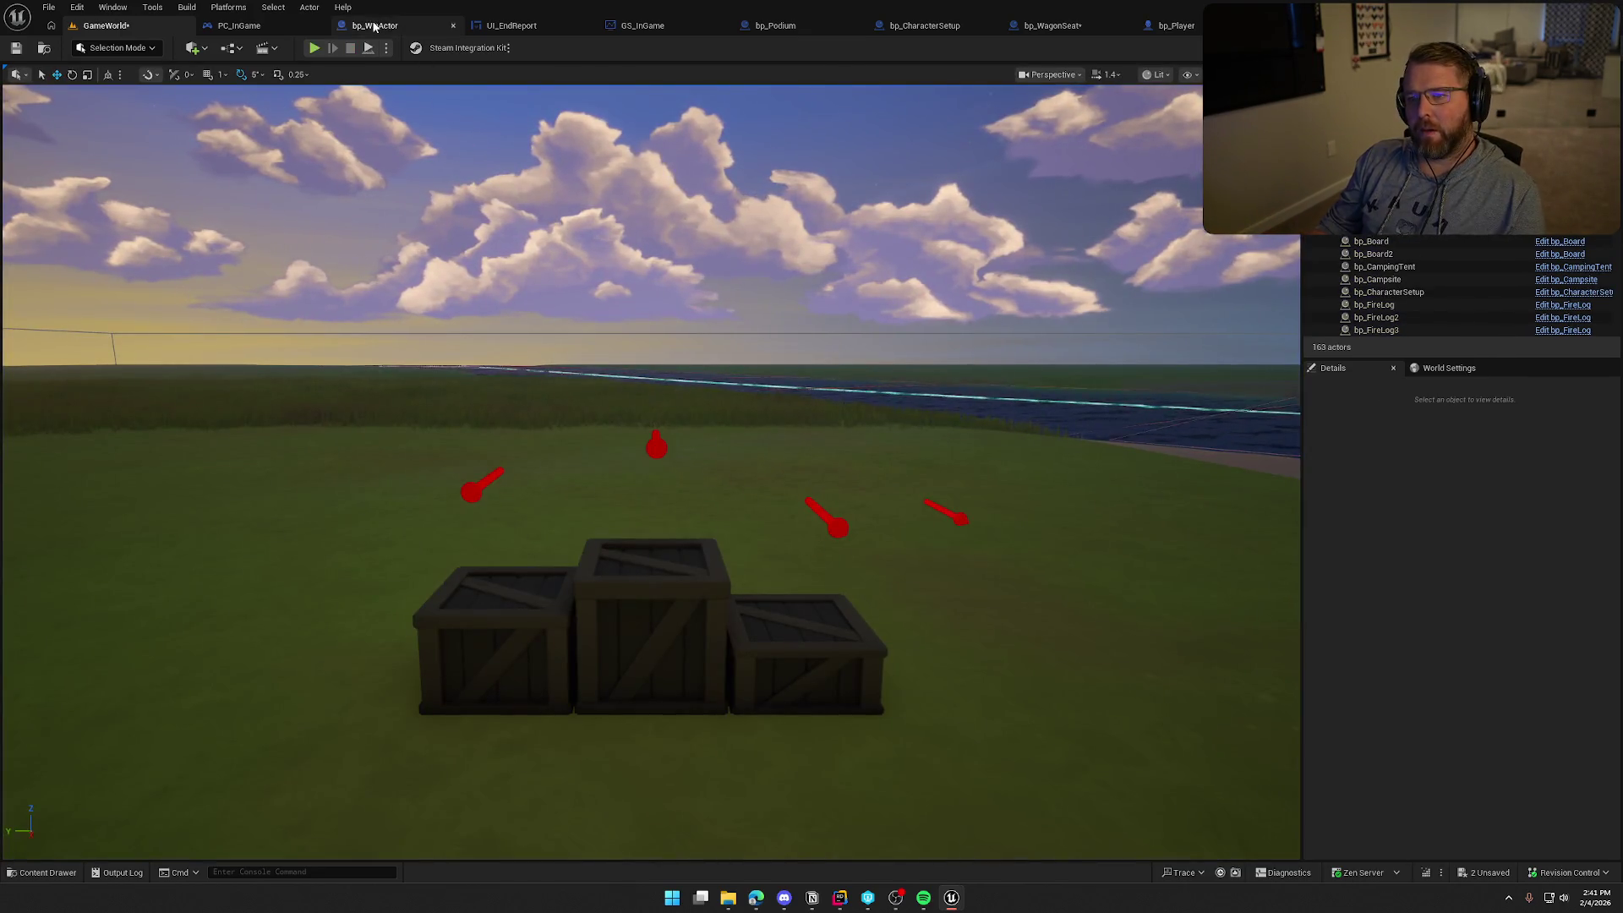
Tidy PC_InGame's graph, undoing a layout change and moving Get World Rotation lower
click(374, 26)
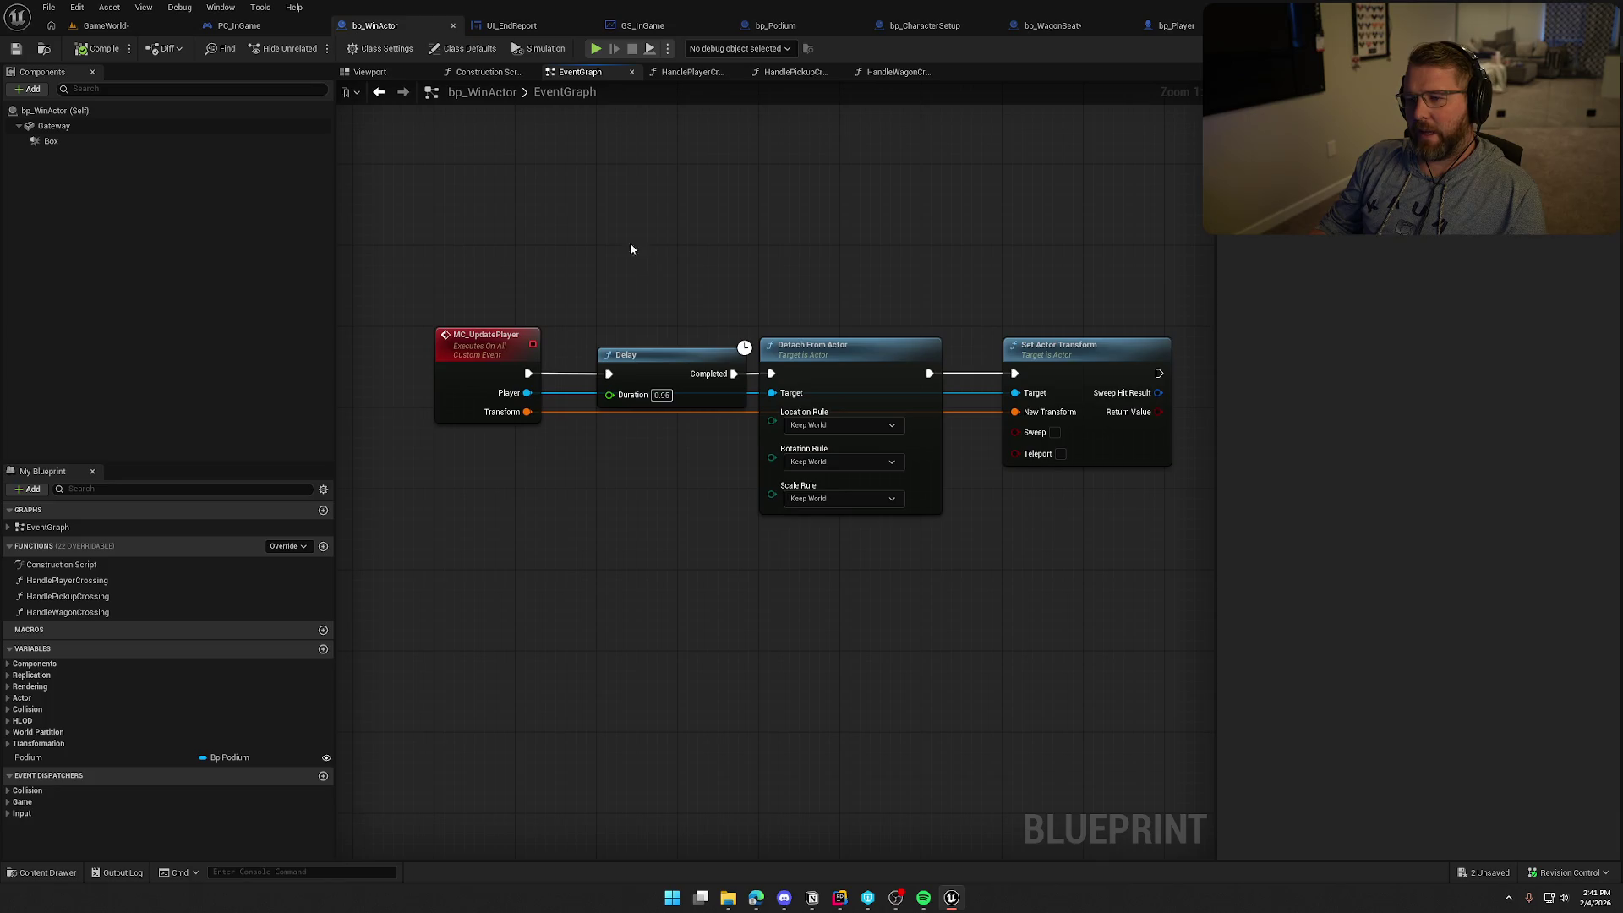
click(239, 26)
drag(813, 651, 965, 647)
drag(652, 592, 555, 579)
key(ctrl+z)
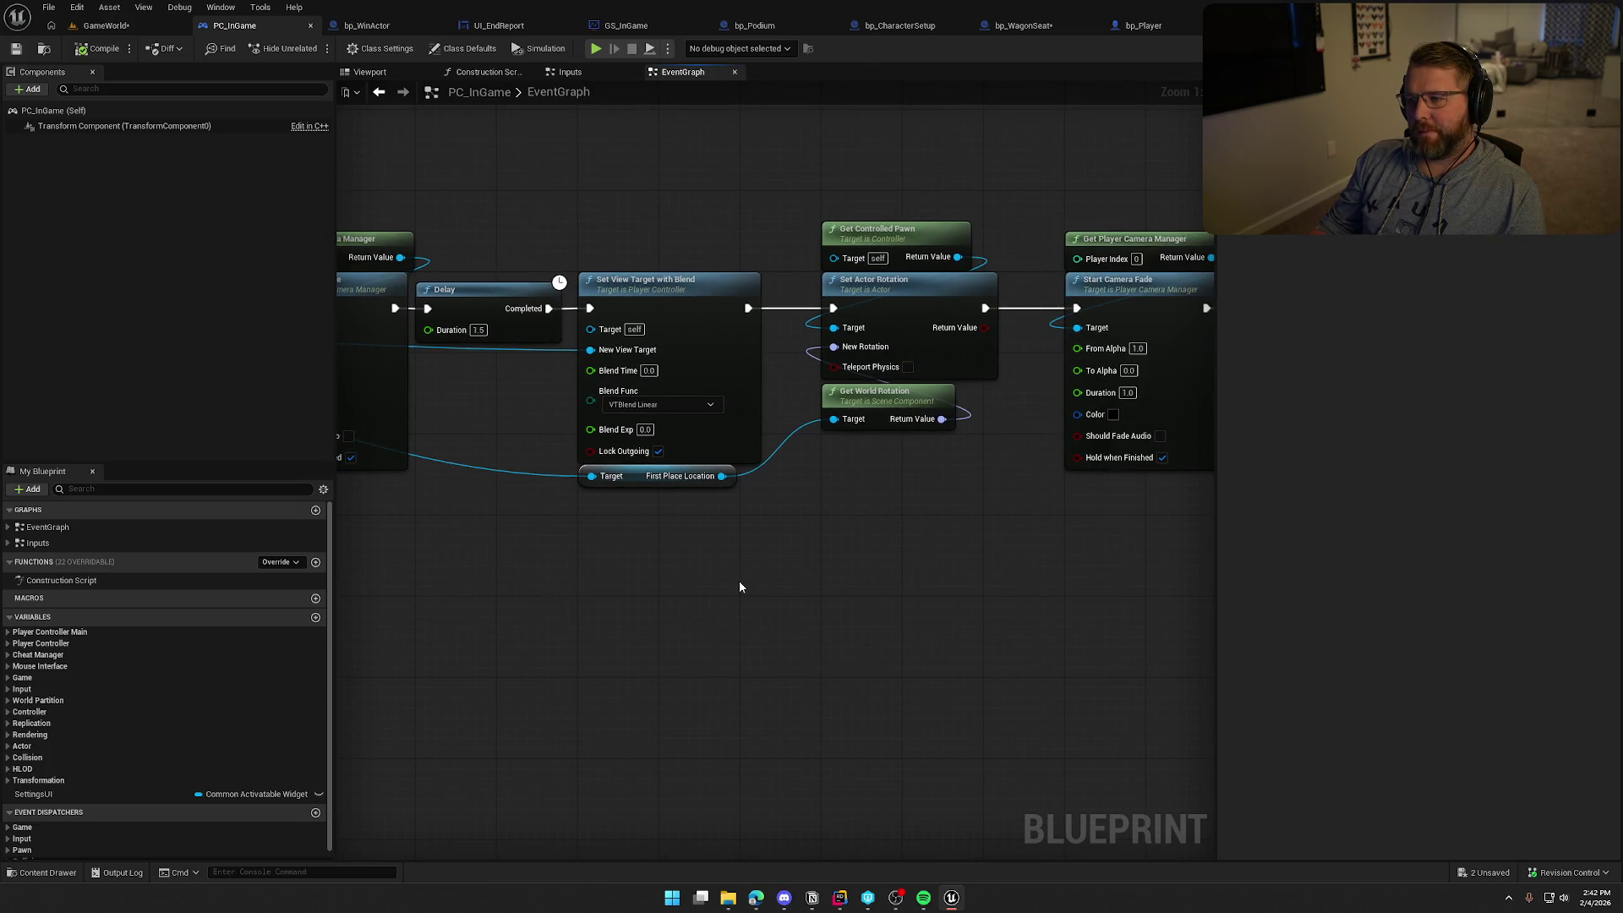
mouse_move(886, 550)
mouse_down()
mouse_move(727, 577)
mouse_move(577, 573)
mouse_up()
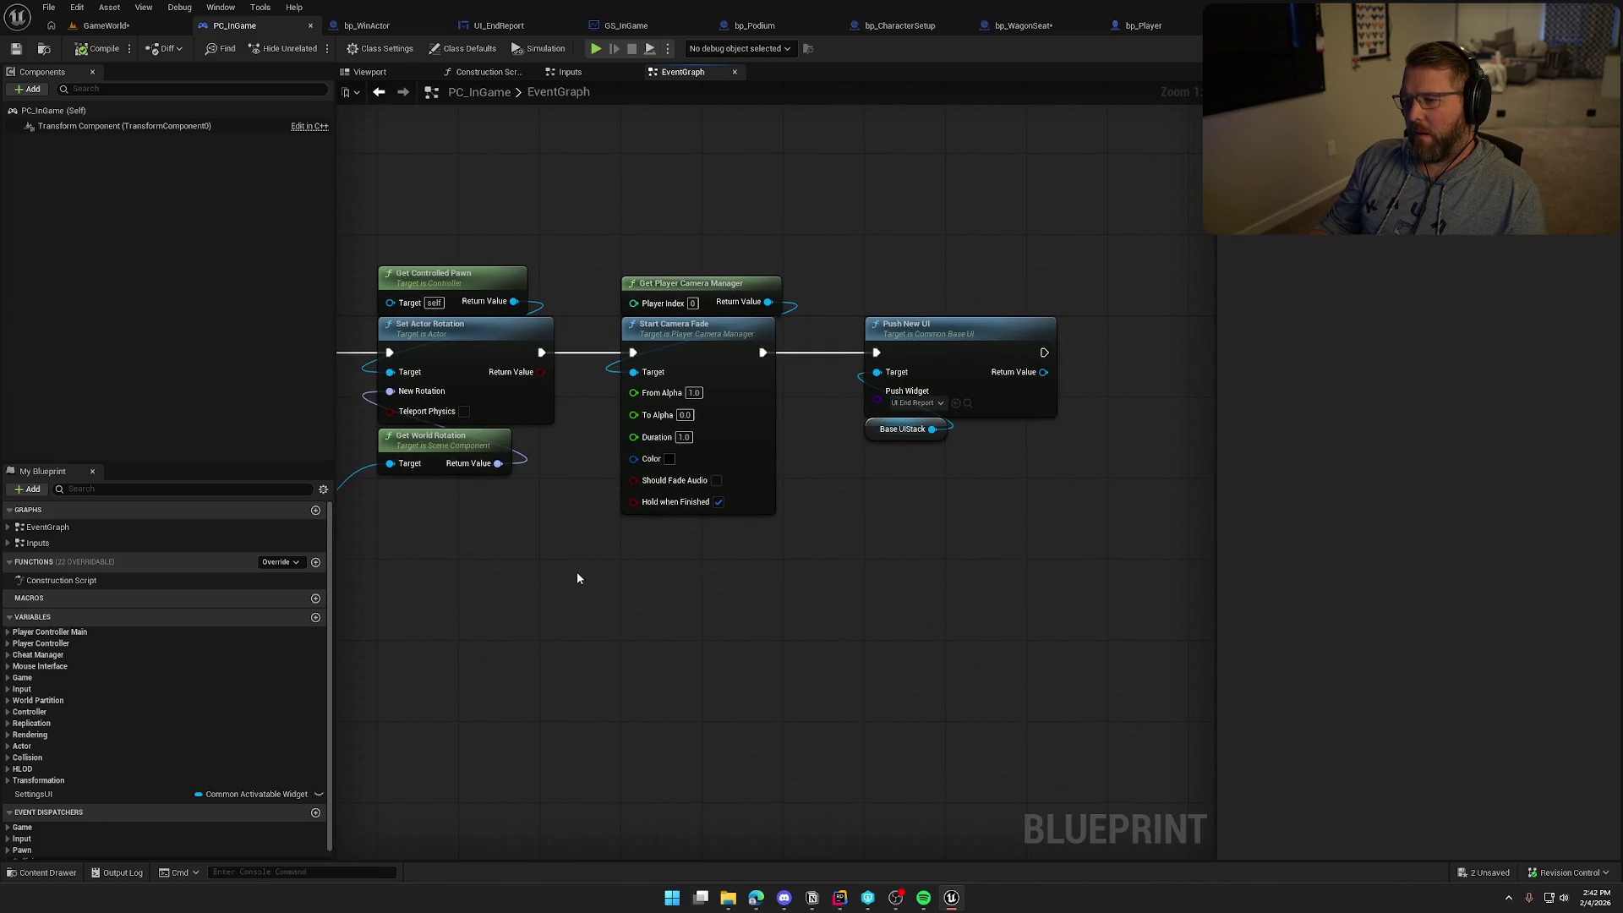
drag(489, 552, 778, 500)
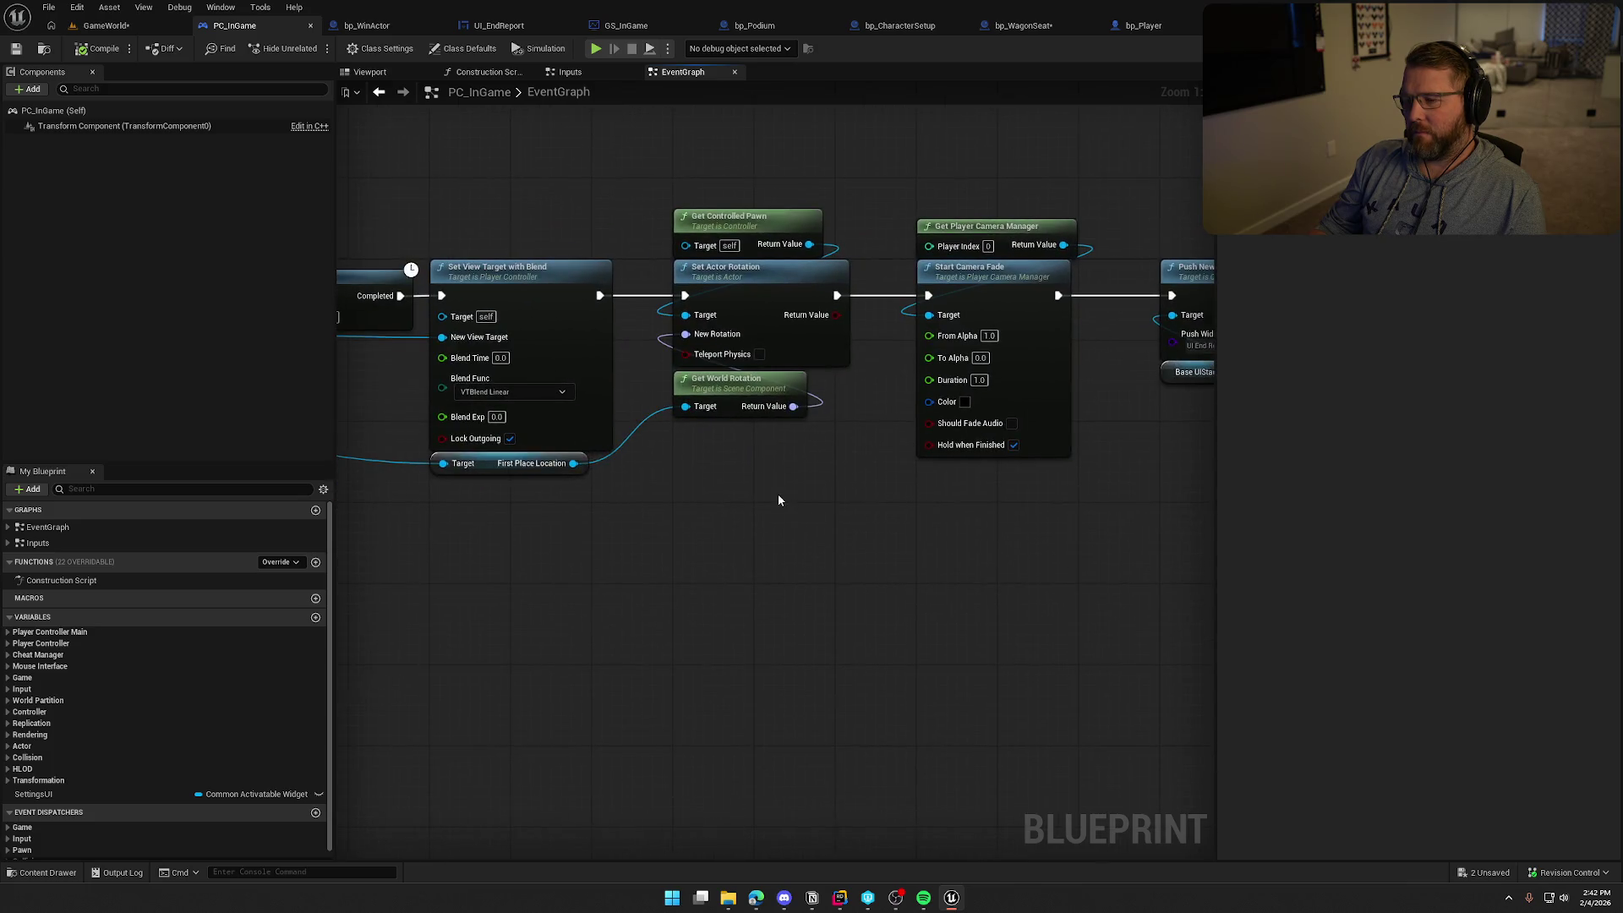
drag(737, 397, 741, 452)
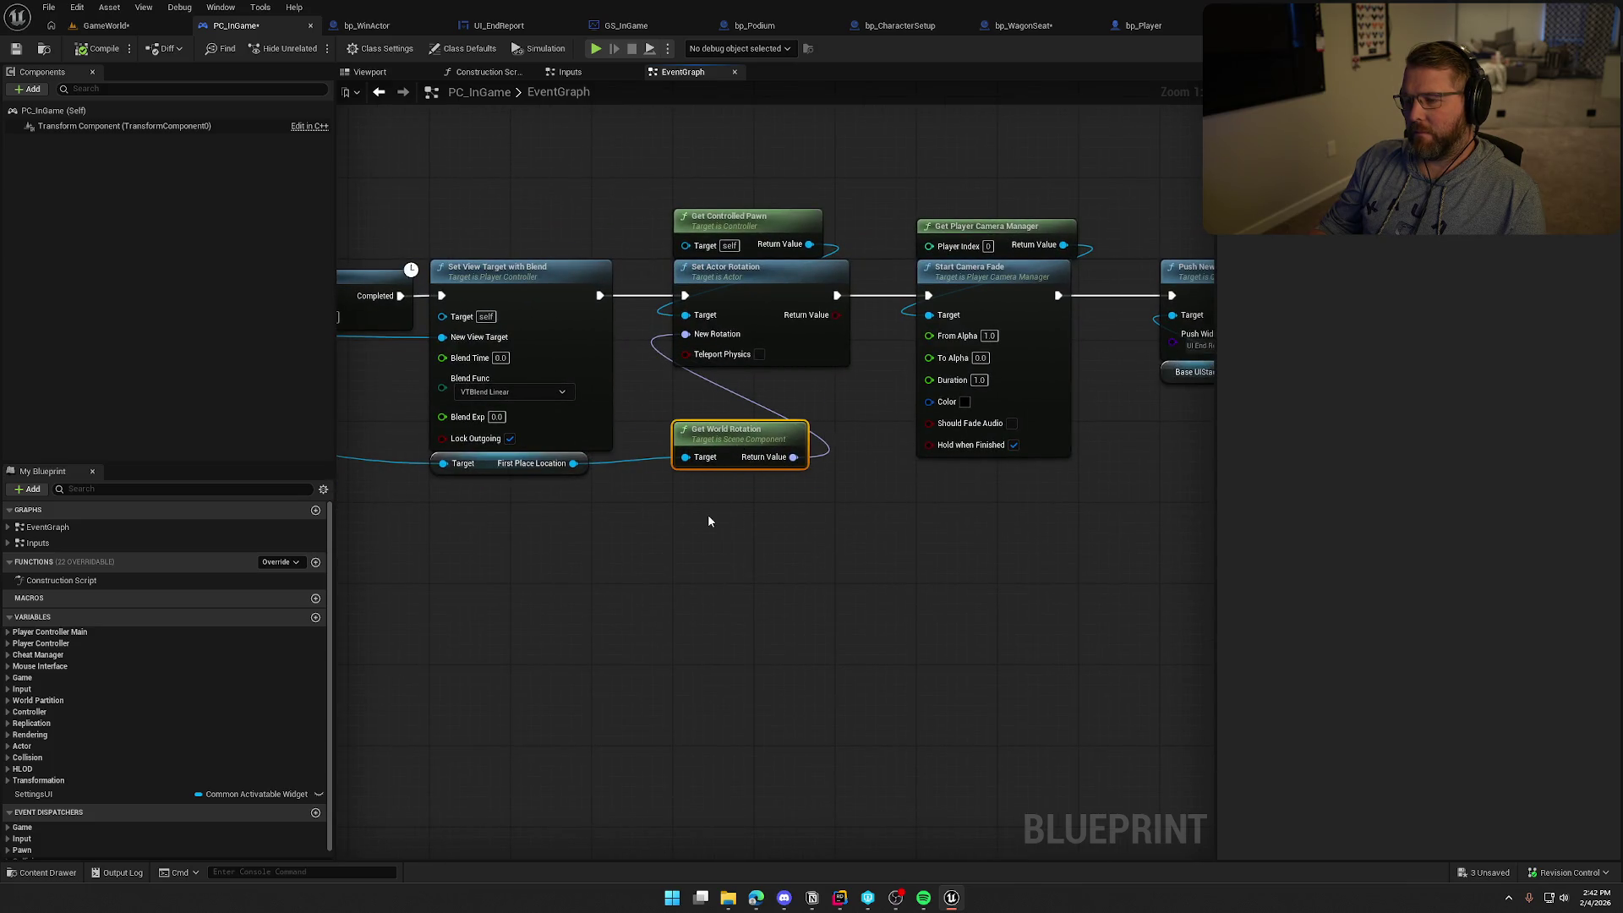
drag(462, 93, 601, 127)
Go to bp_WinActor's MC_UpdatePlayer event via the HandlePlayerCrossing graph
click(372, 26)
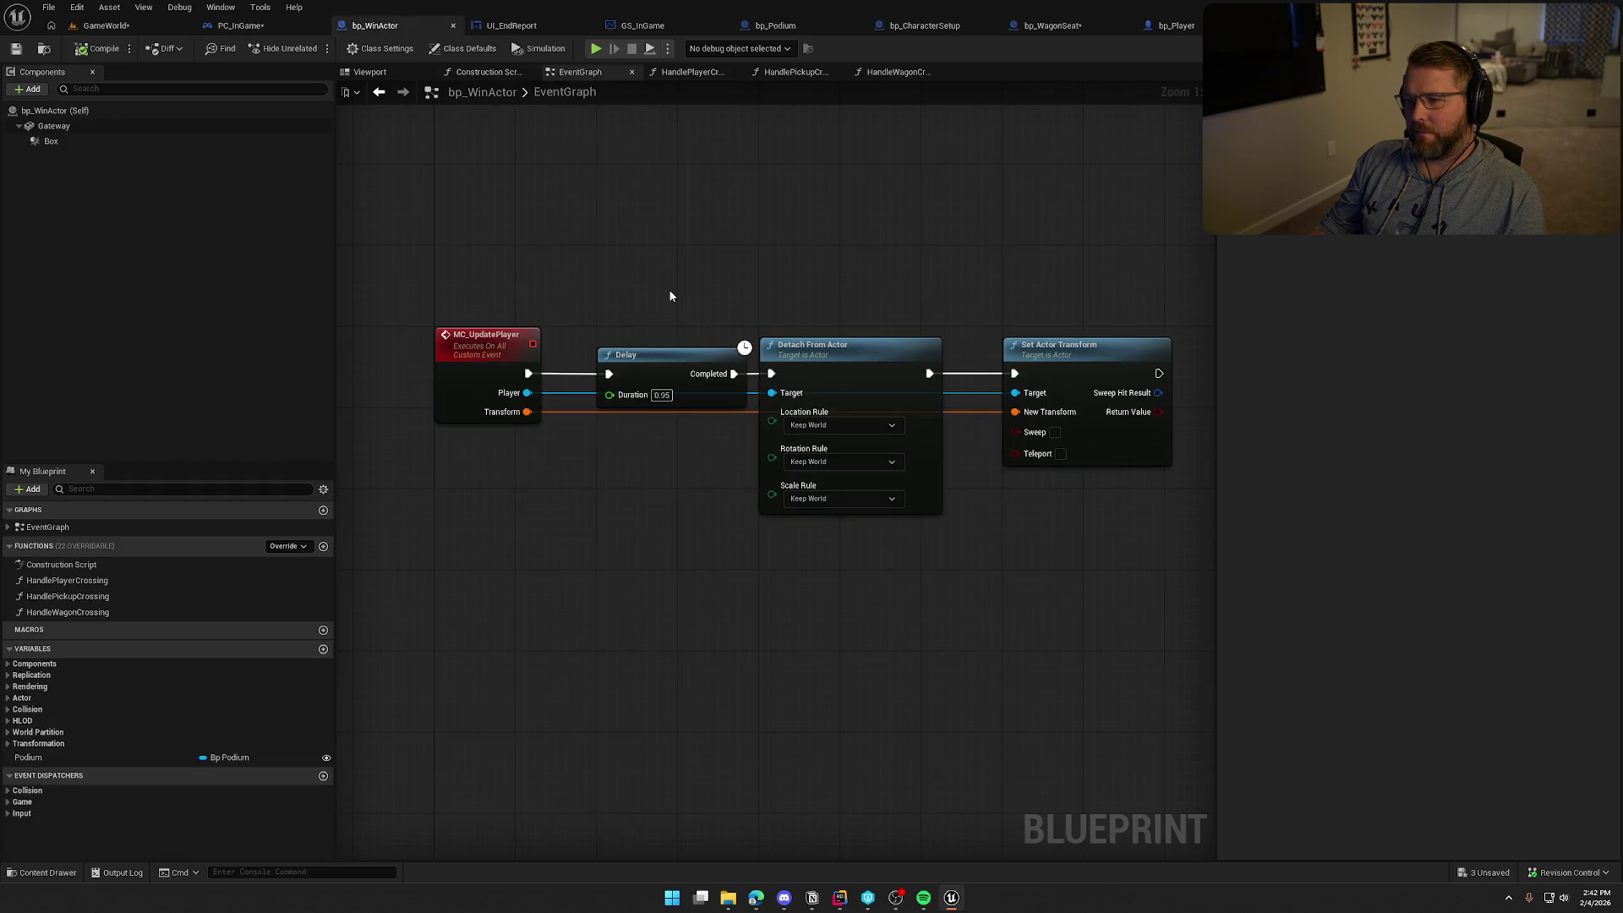
click(689, 72)
mouse_move(848, 431)
mouse_down()
mouse_move(884, 429)
mouse_move(778, 440)
mouse_up()
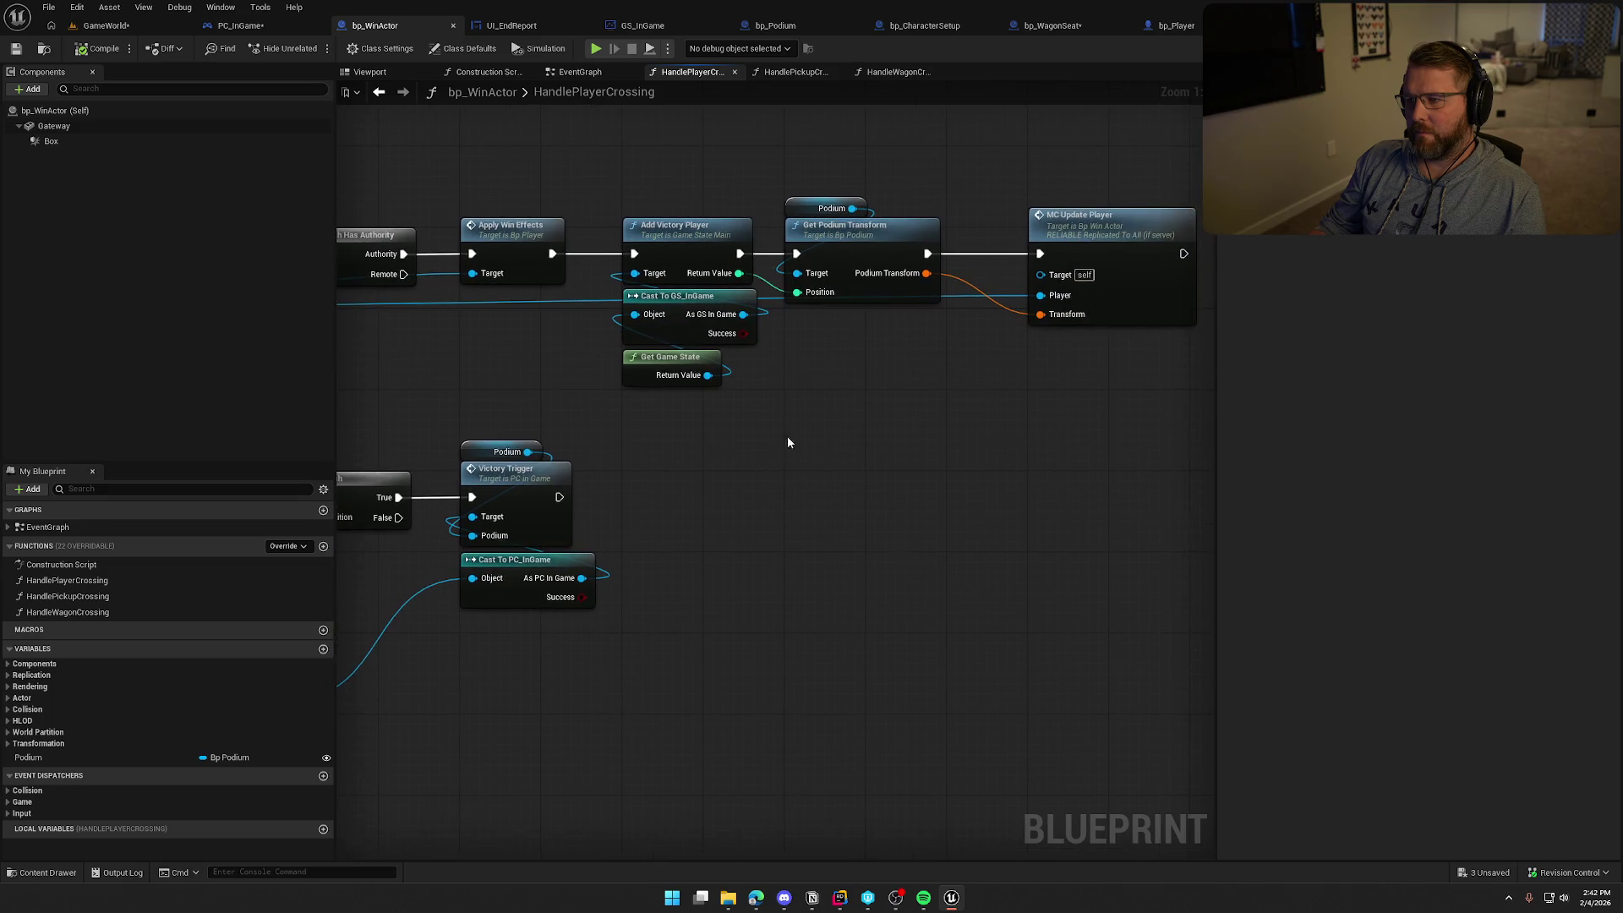
double_click(1085, 237)
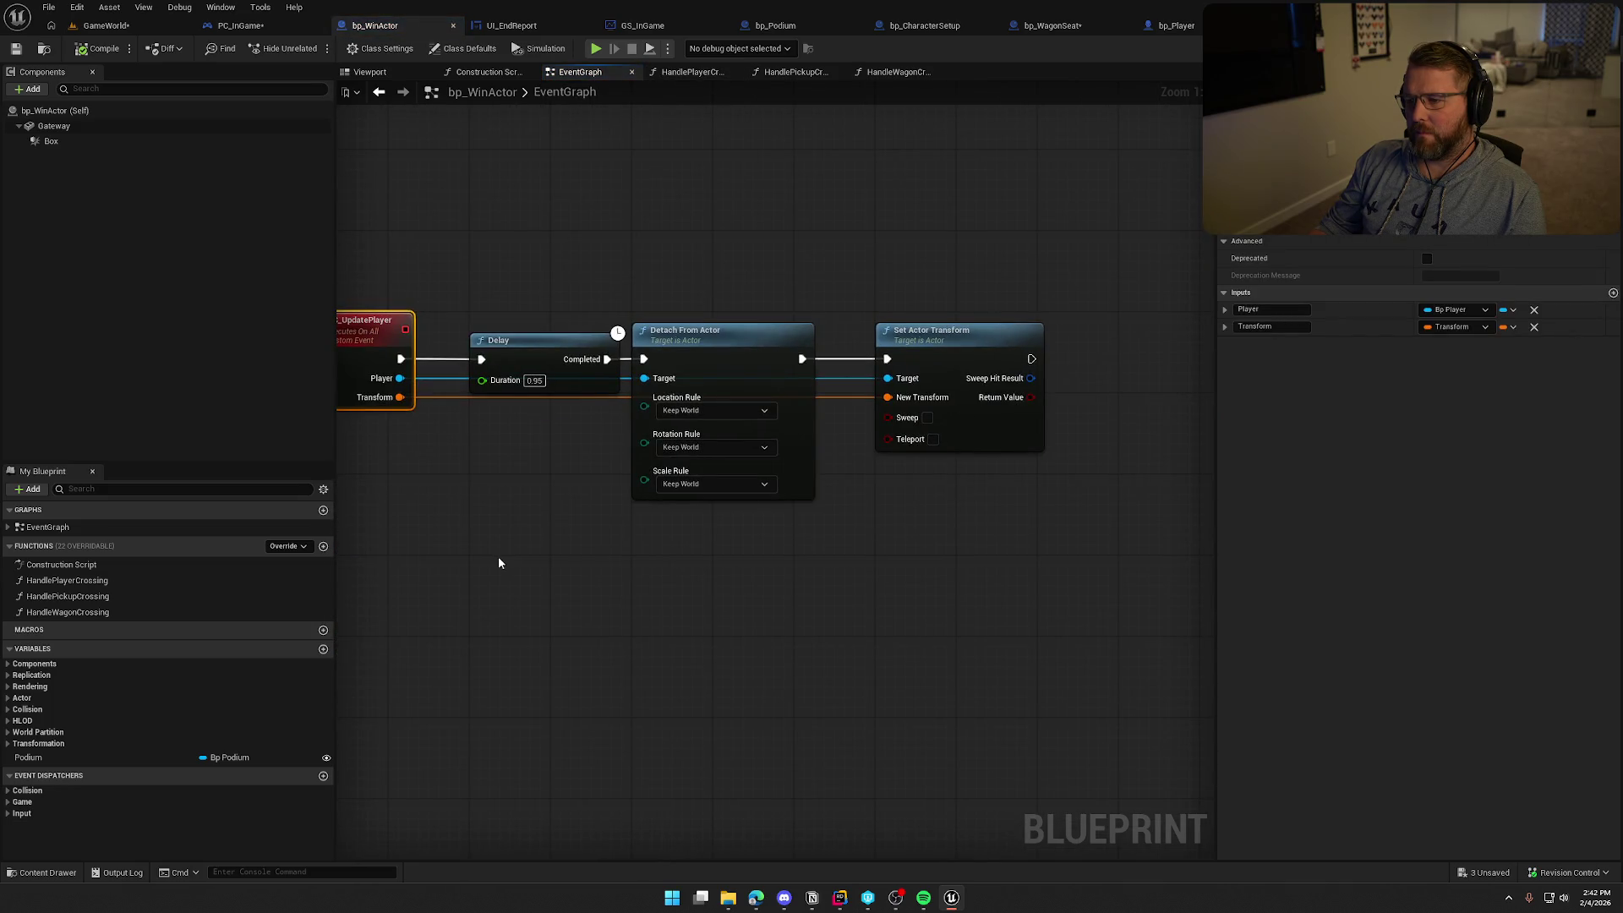
mouse_move(539, 508)
mouse_down()
mouse_move(648, 493)
mouse_move(631, 471)
mouse_move(564, 469)
mouse_up()
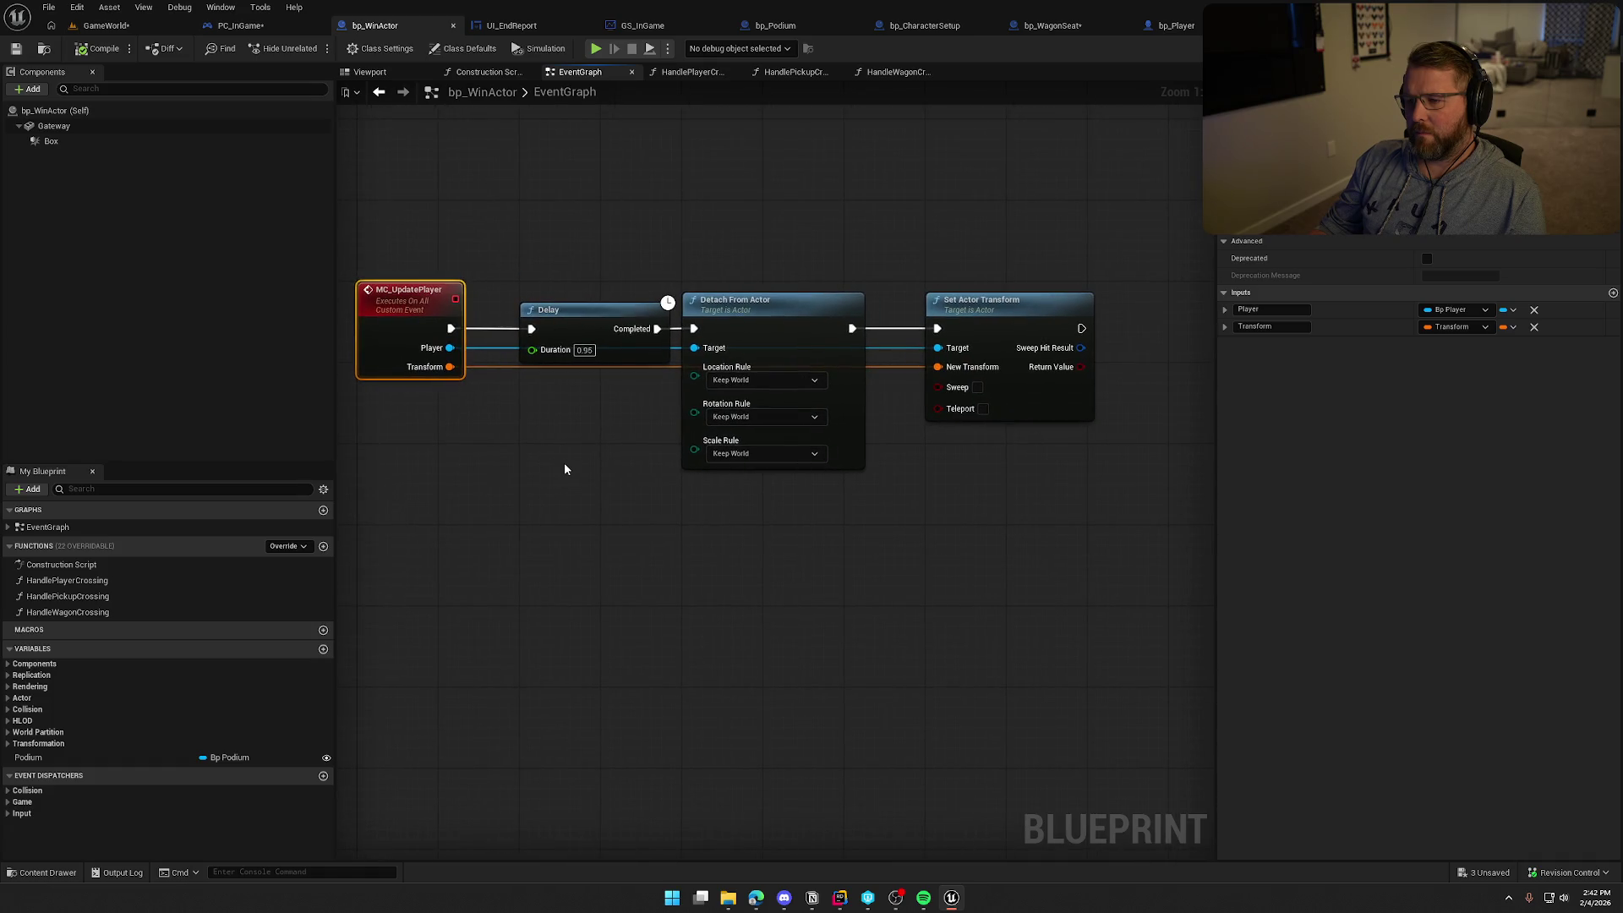
Set the MC_UpdatePlayer Delay to 0.75, compile and save bp_WinActor, and start a test play
text(.75)
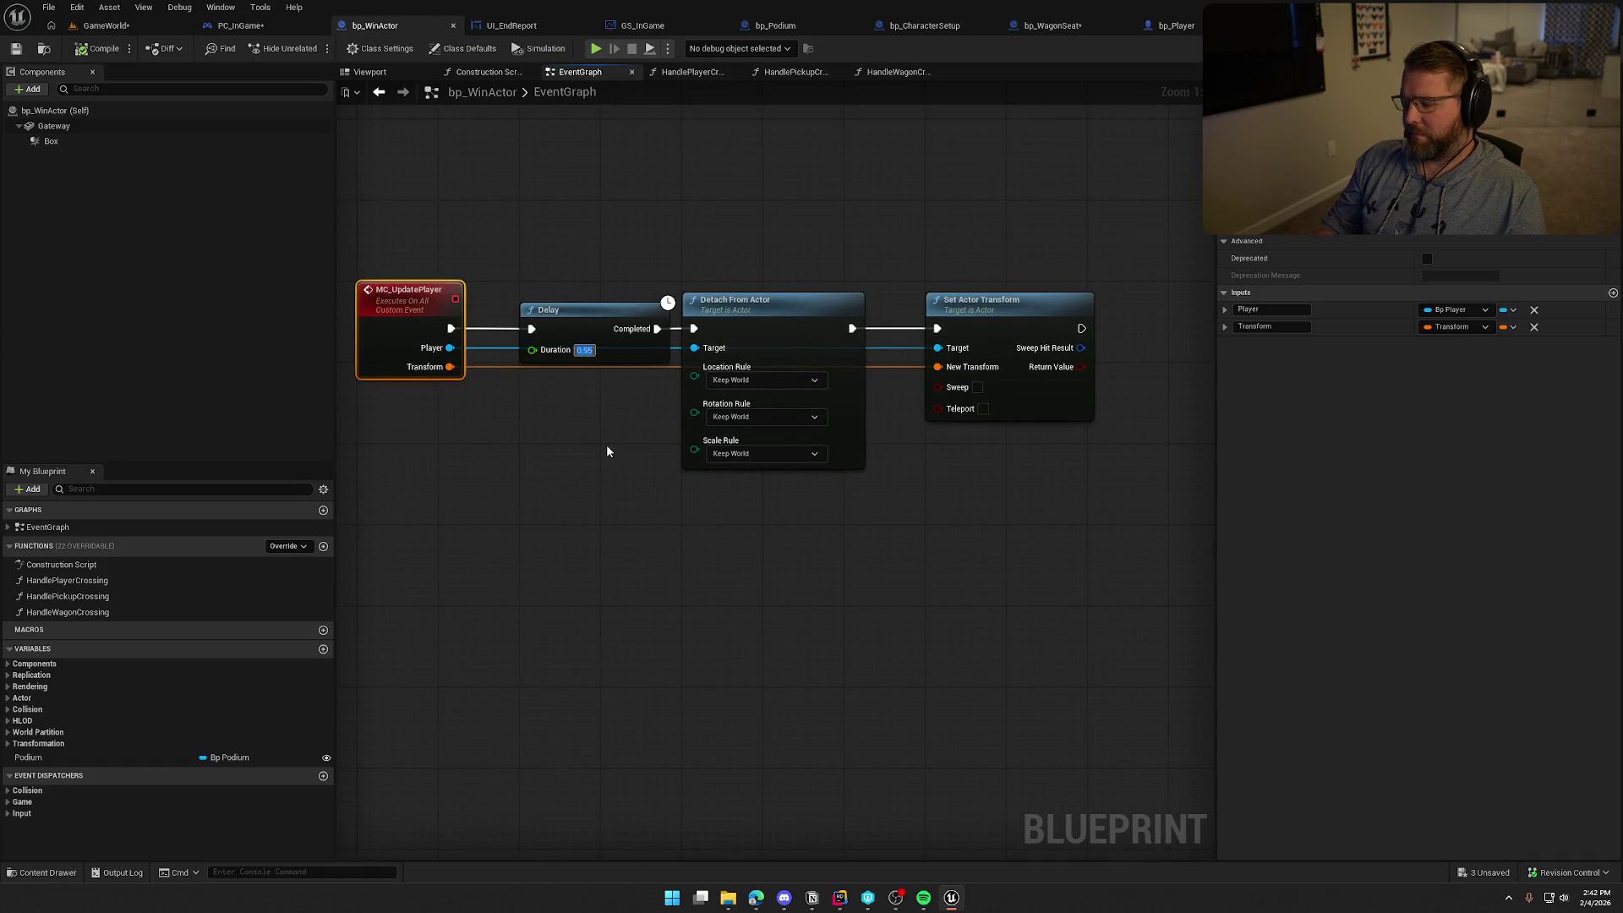
key(Return)
click(611, 452)
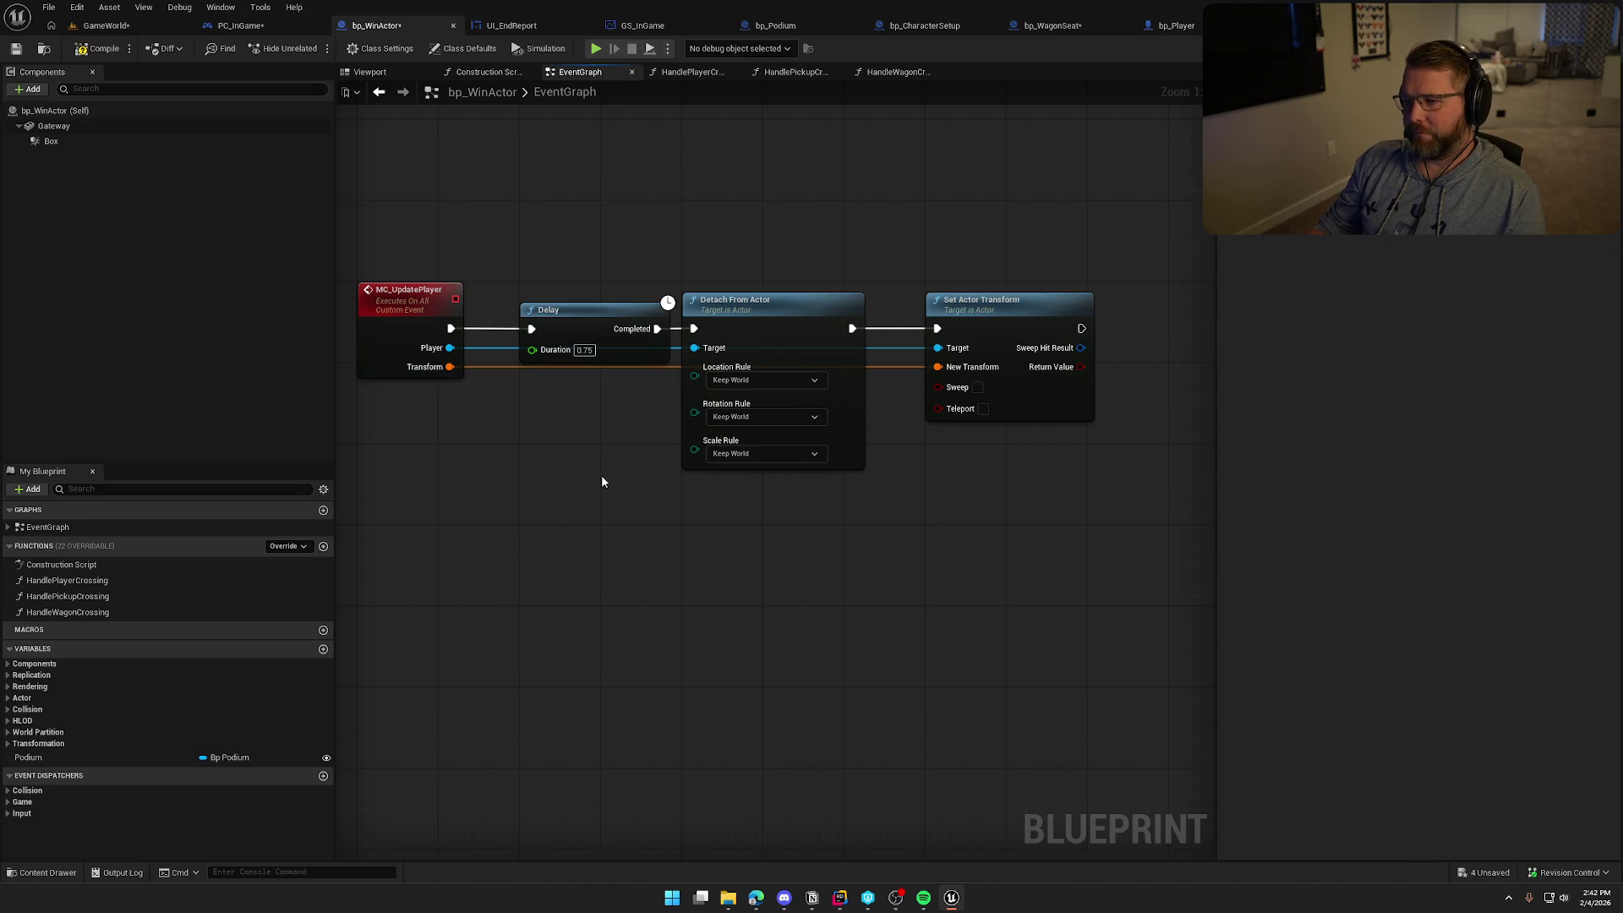
drag(499, 247, 835, 663)
click(809, 598)
drag(434, 237, 1038, 534)
click(1038, 534)
click(95, 49)
click(106, 25)
key(alt+p)
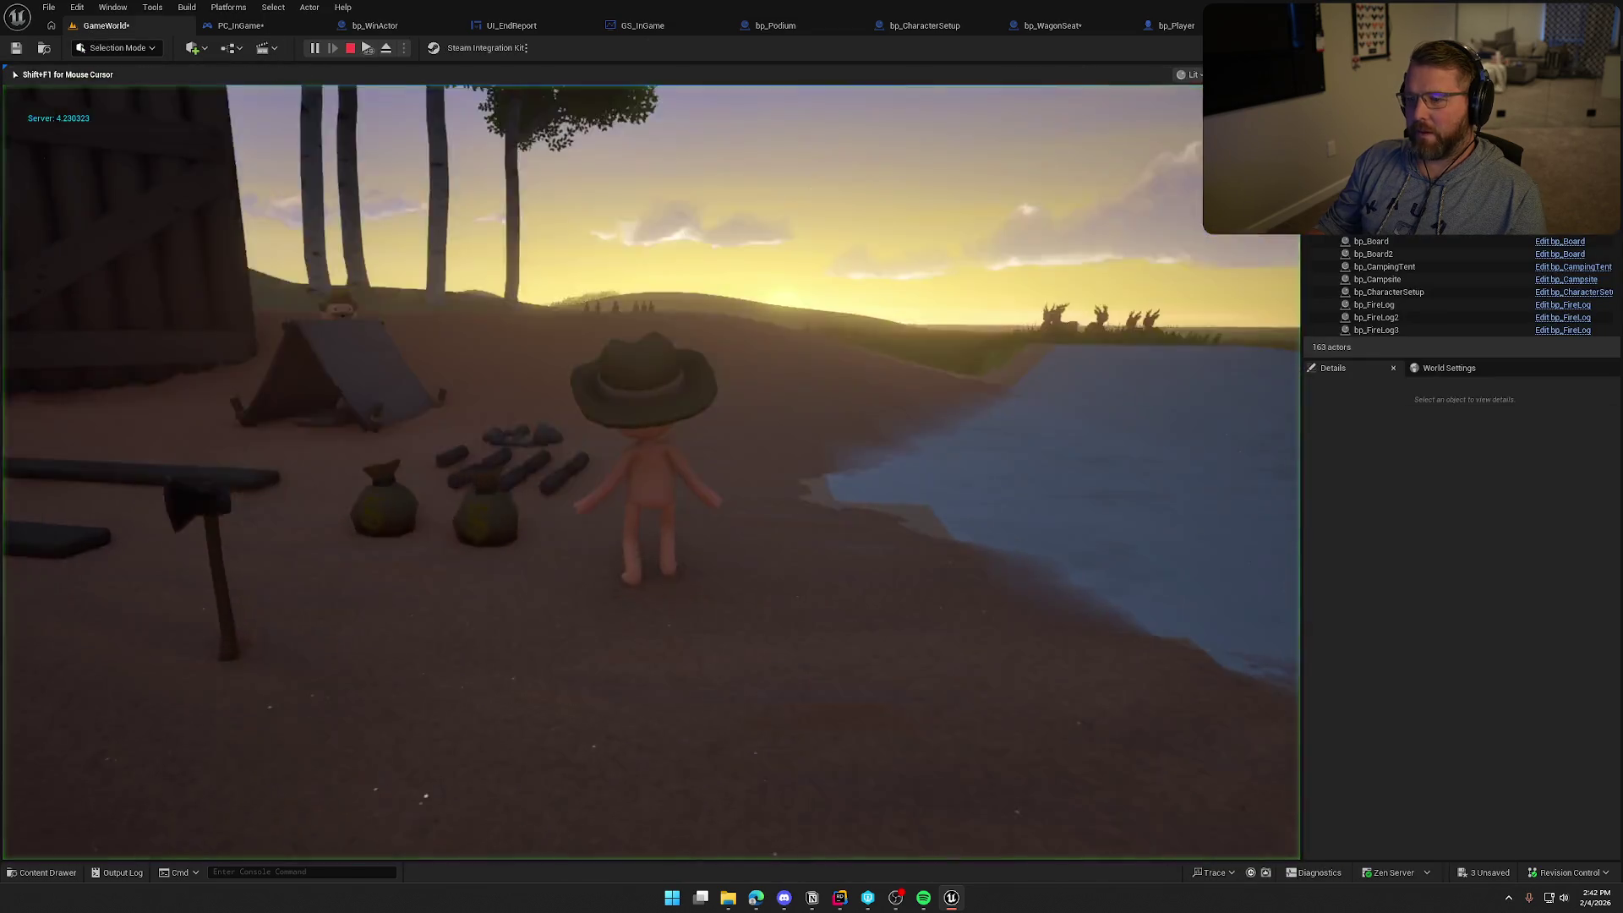
Sprint to the finish to see the podium at Run Score 0, stop, and reopen bp_WinActor
key(super)
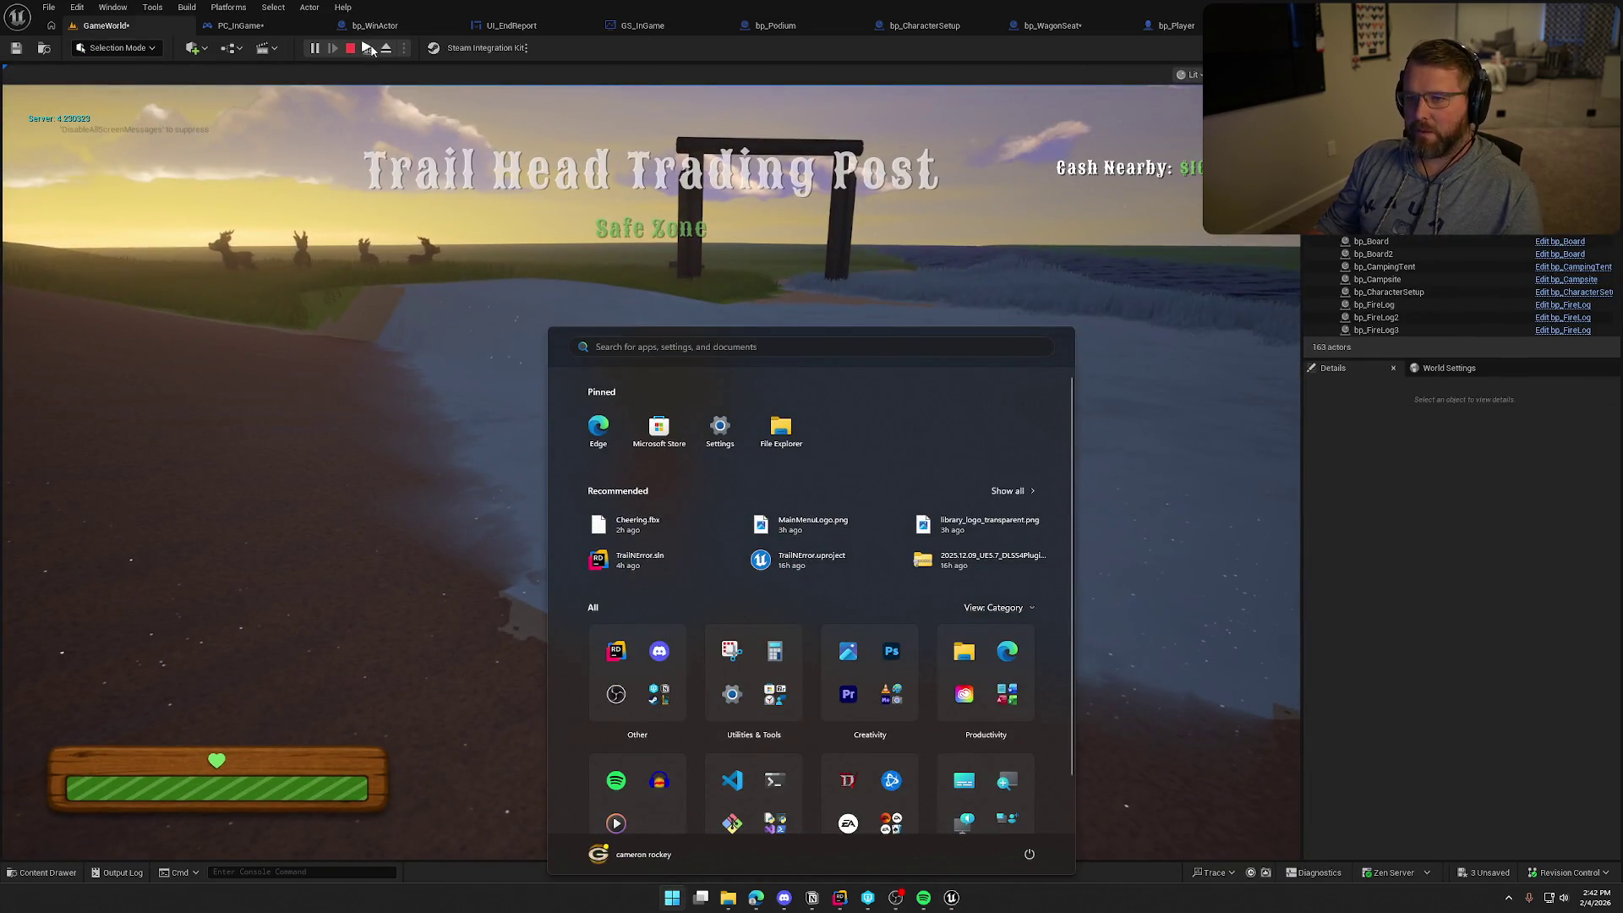
click(532, 278)
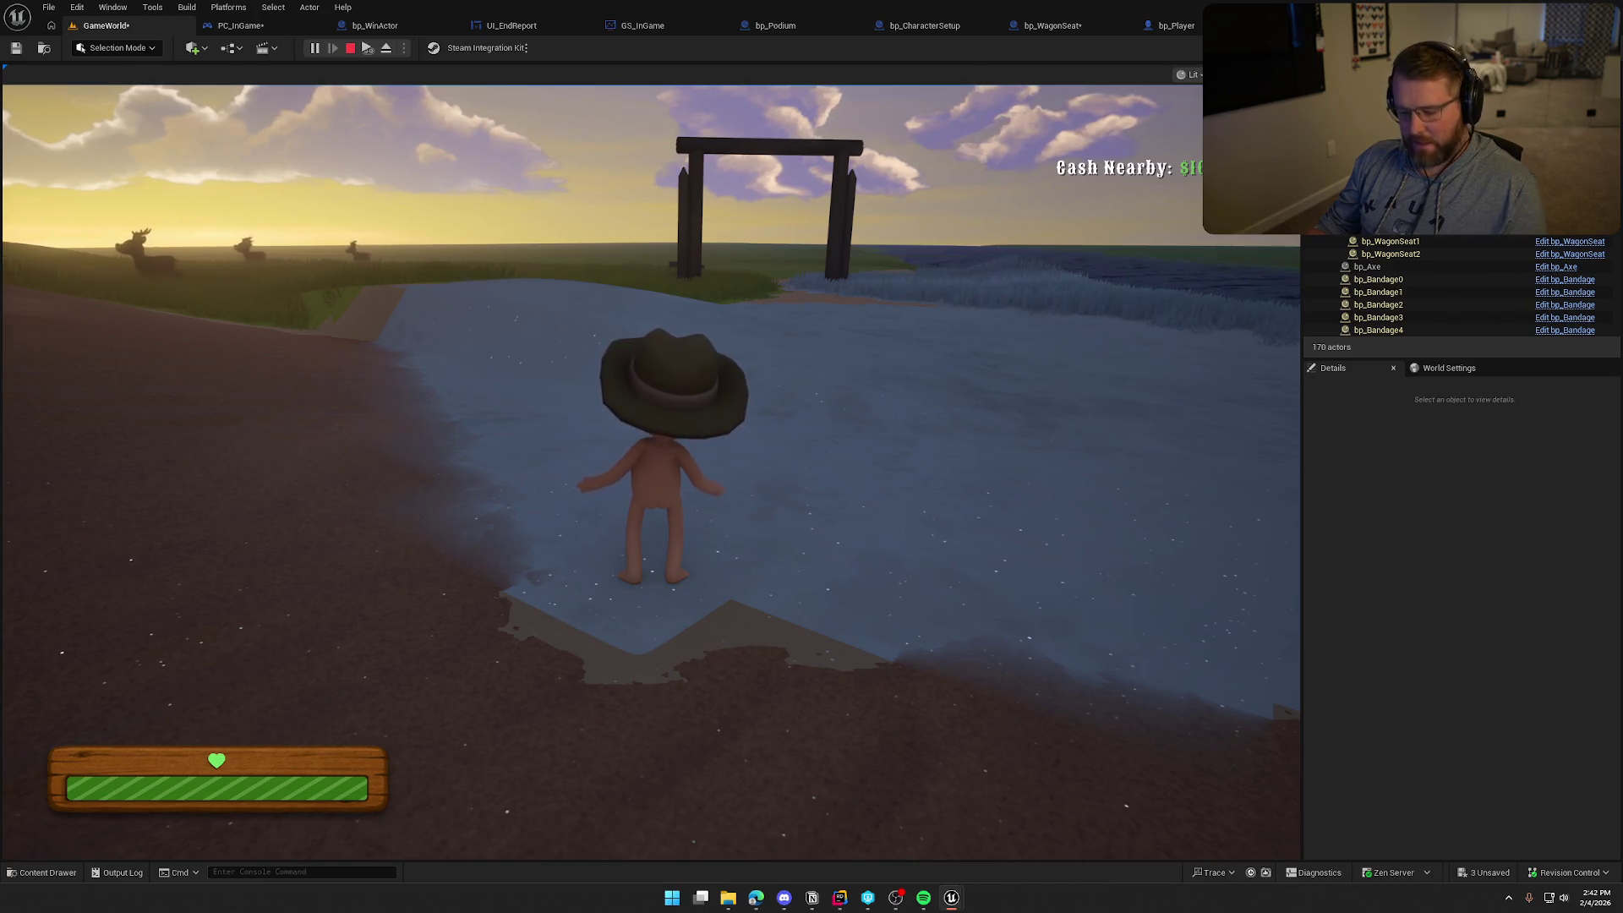
key(super)
click(1218, 434)
key(shift+w)
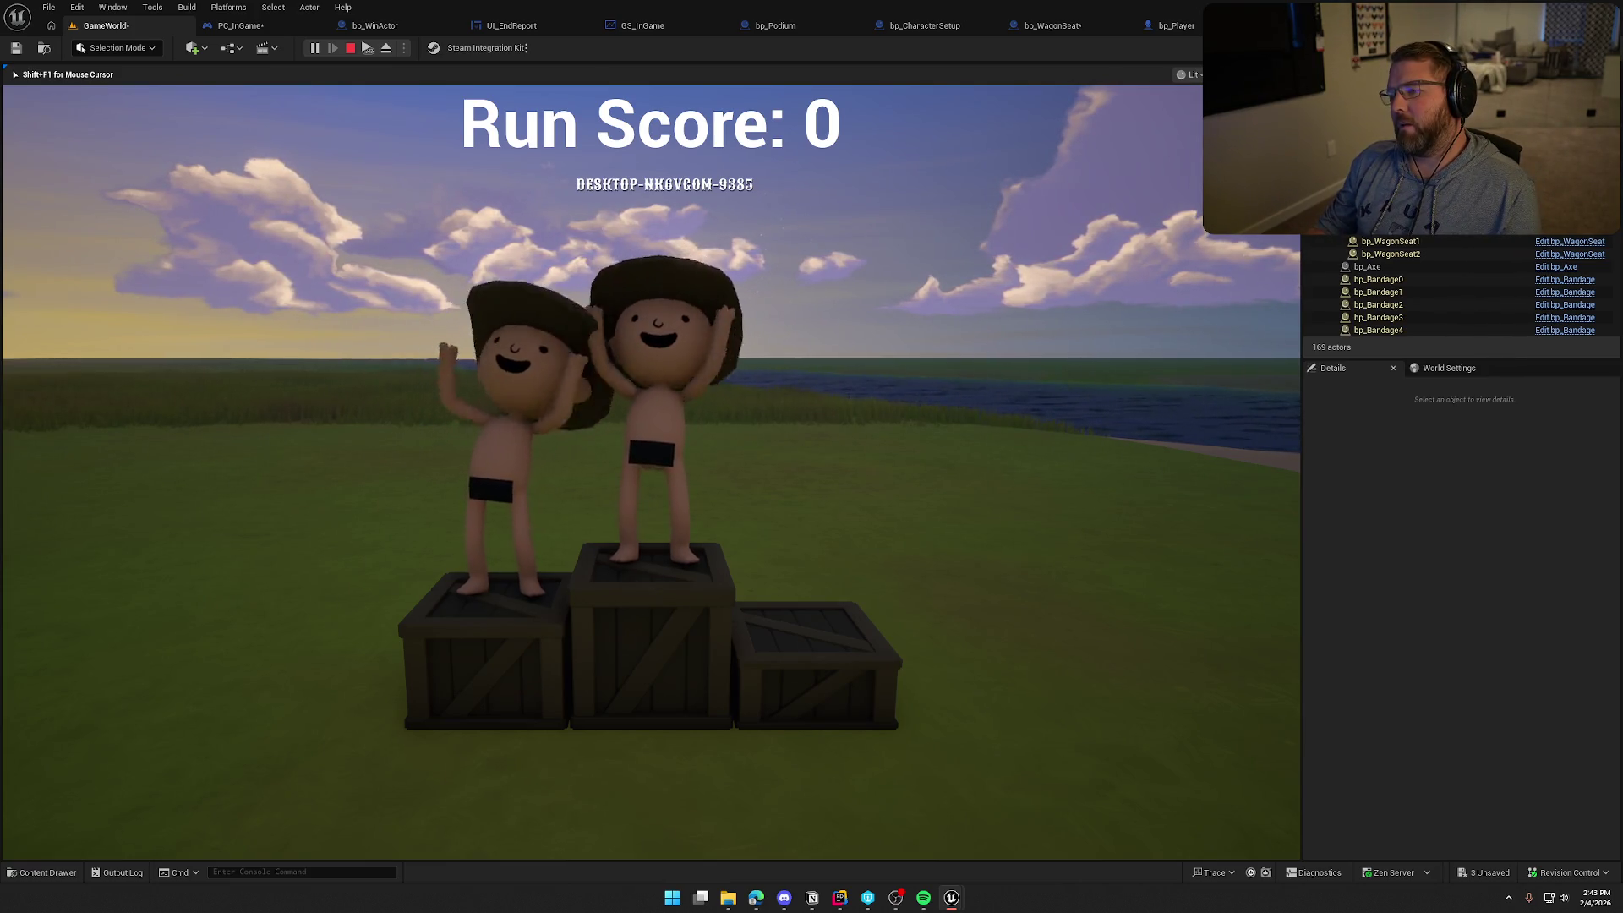
key(Escape)
click(394, 25)
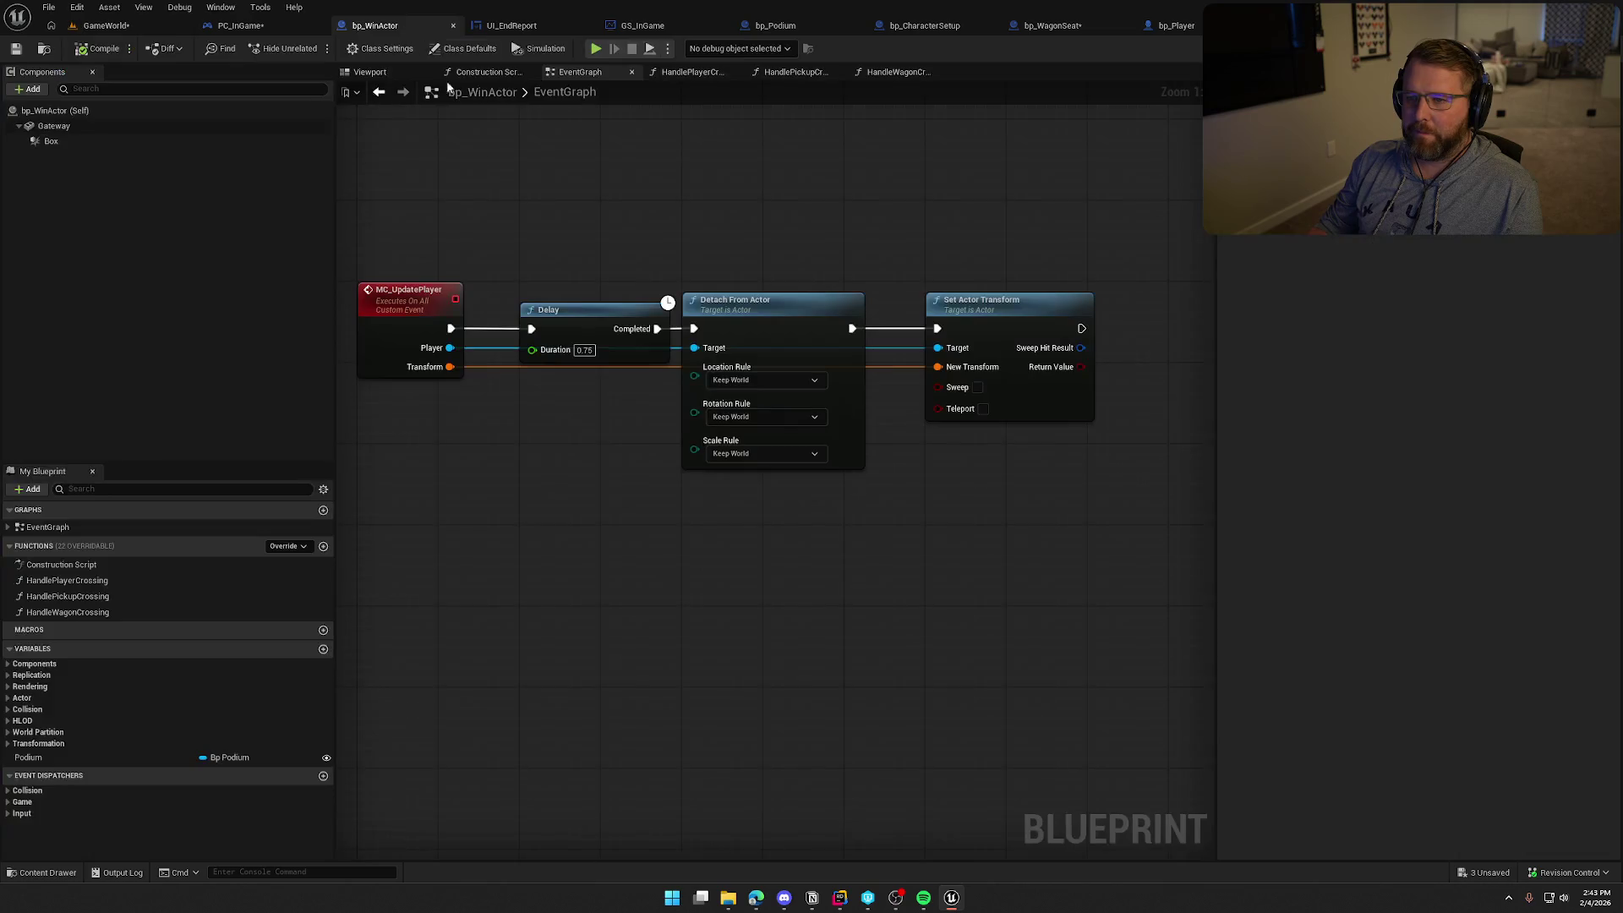
From HandlePlayerCrossing, open bp_Player's ApplyWinEffects event
click(689, 71)
scroll(667, 442, down, 2)
scroll(640, 700, up, 2)
mouse_move(639, 700)
mouse_down()
mouse_move(823, 583)
mouse_move(605, 555)
mouse_move(890, 532)
mouse_up()
double_click(614, 232)
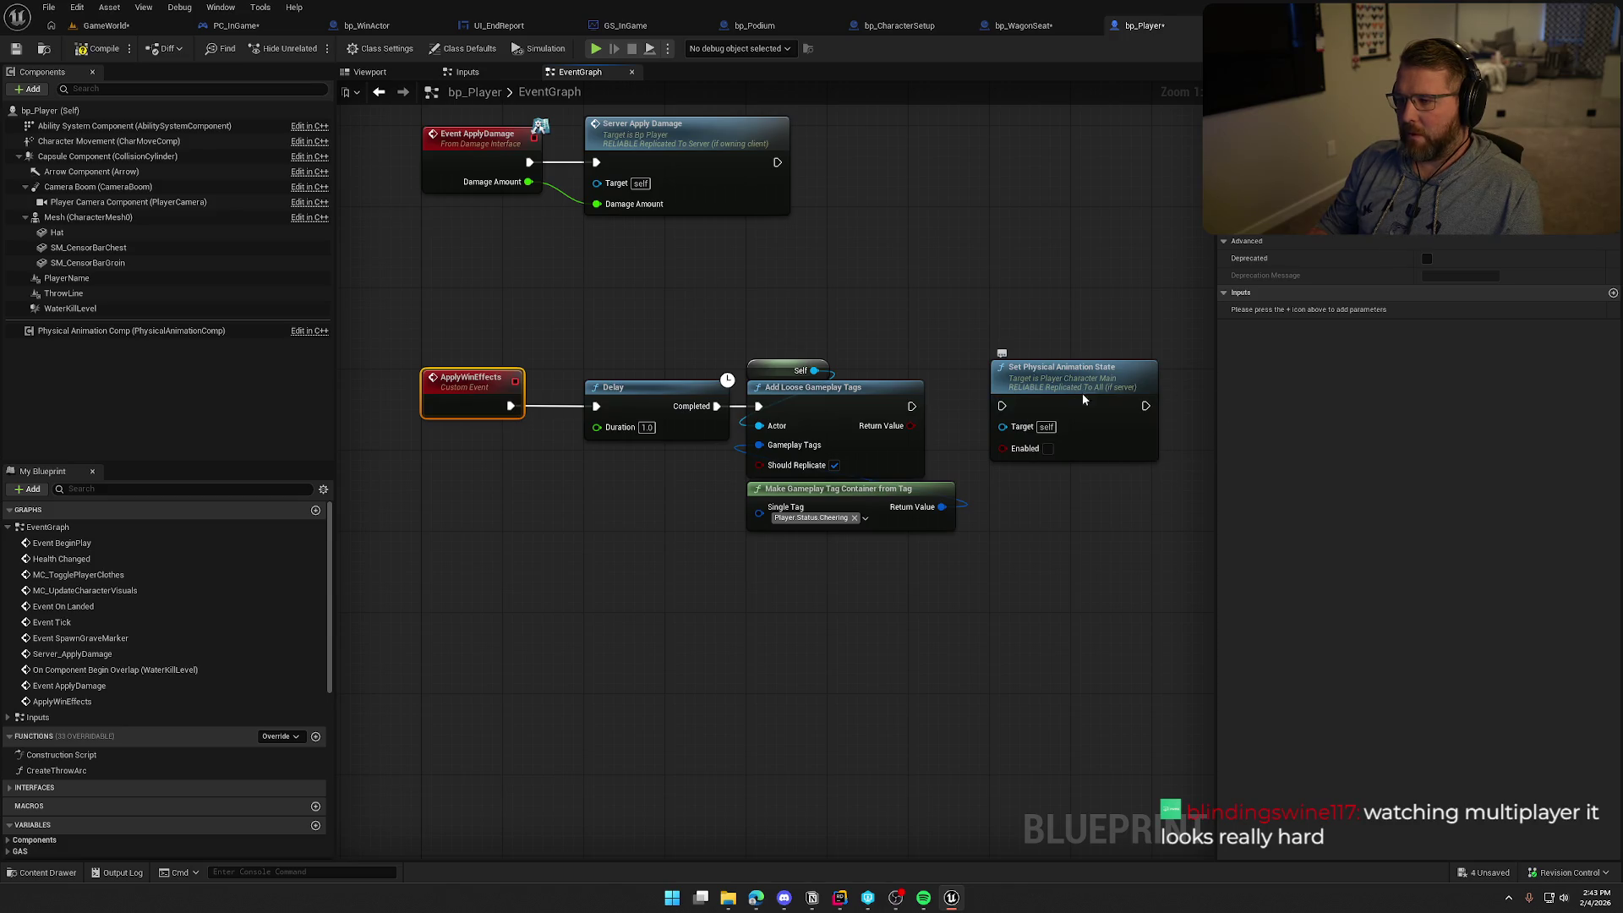
Insert Set Physical Animation State between ApplyWinEffects and the Delay, then return to GameWorld
drag(1078, 399, 604, 281)
drag(751, 411, 955, 529)
drag(674, 404, 917, 404)
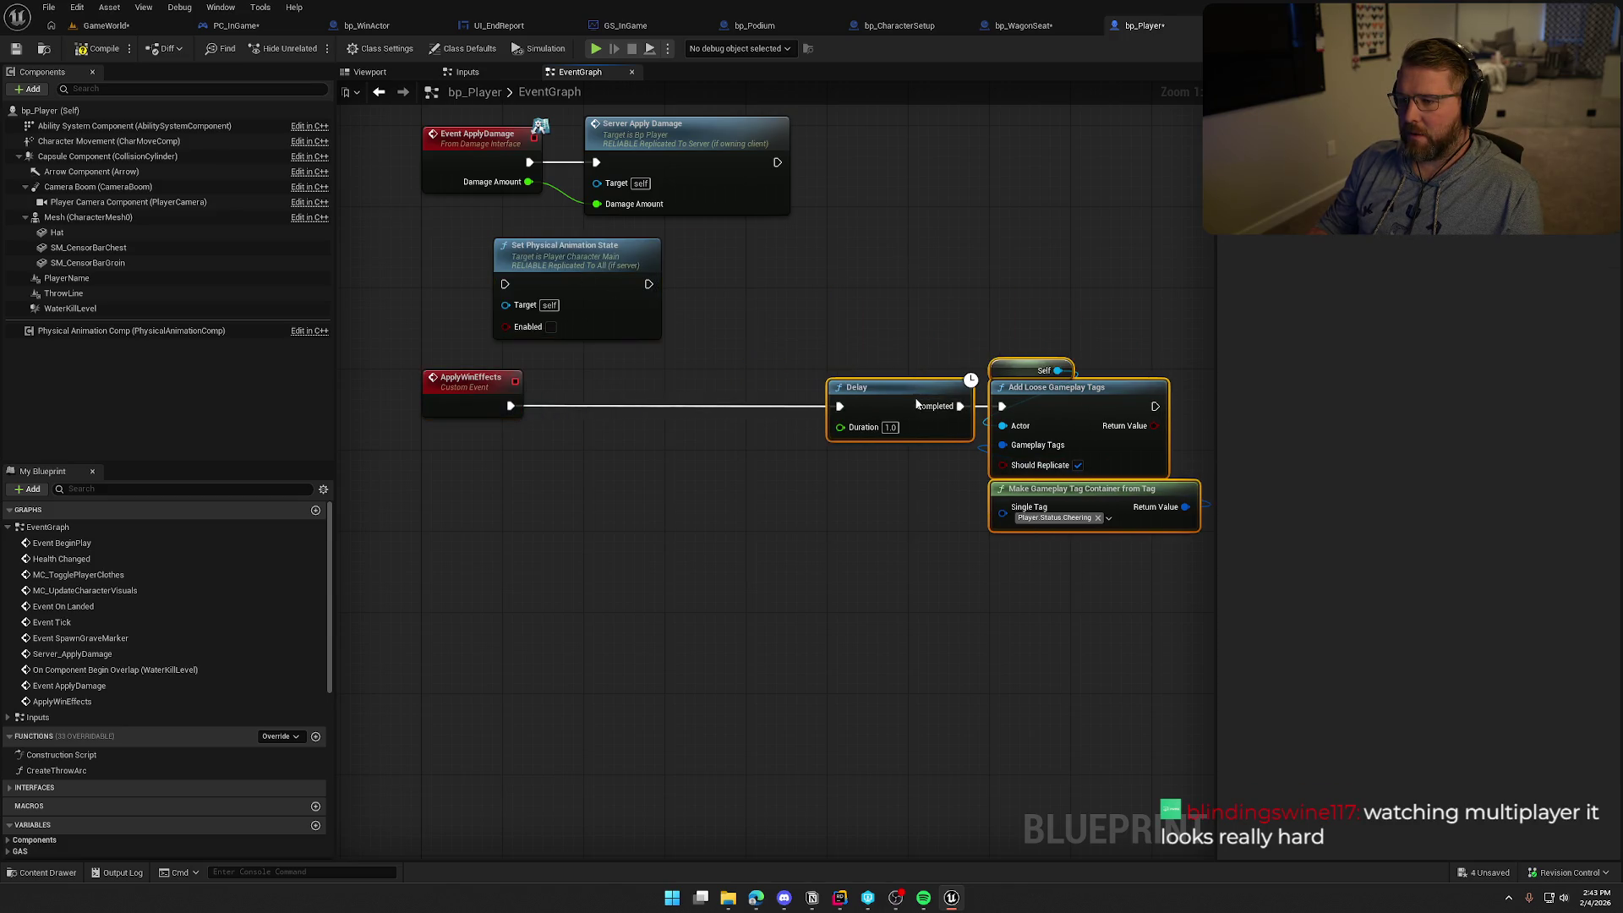
mouse_move(550, 255)
mouse_down()
mouse_move(664, 404)
mouse_move(509, 409)
mouse_up()
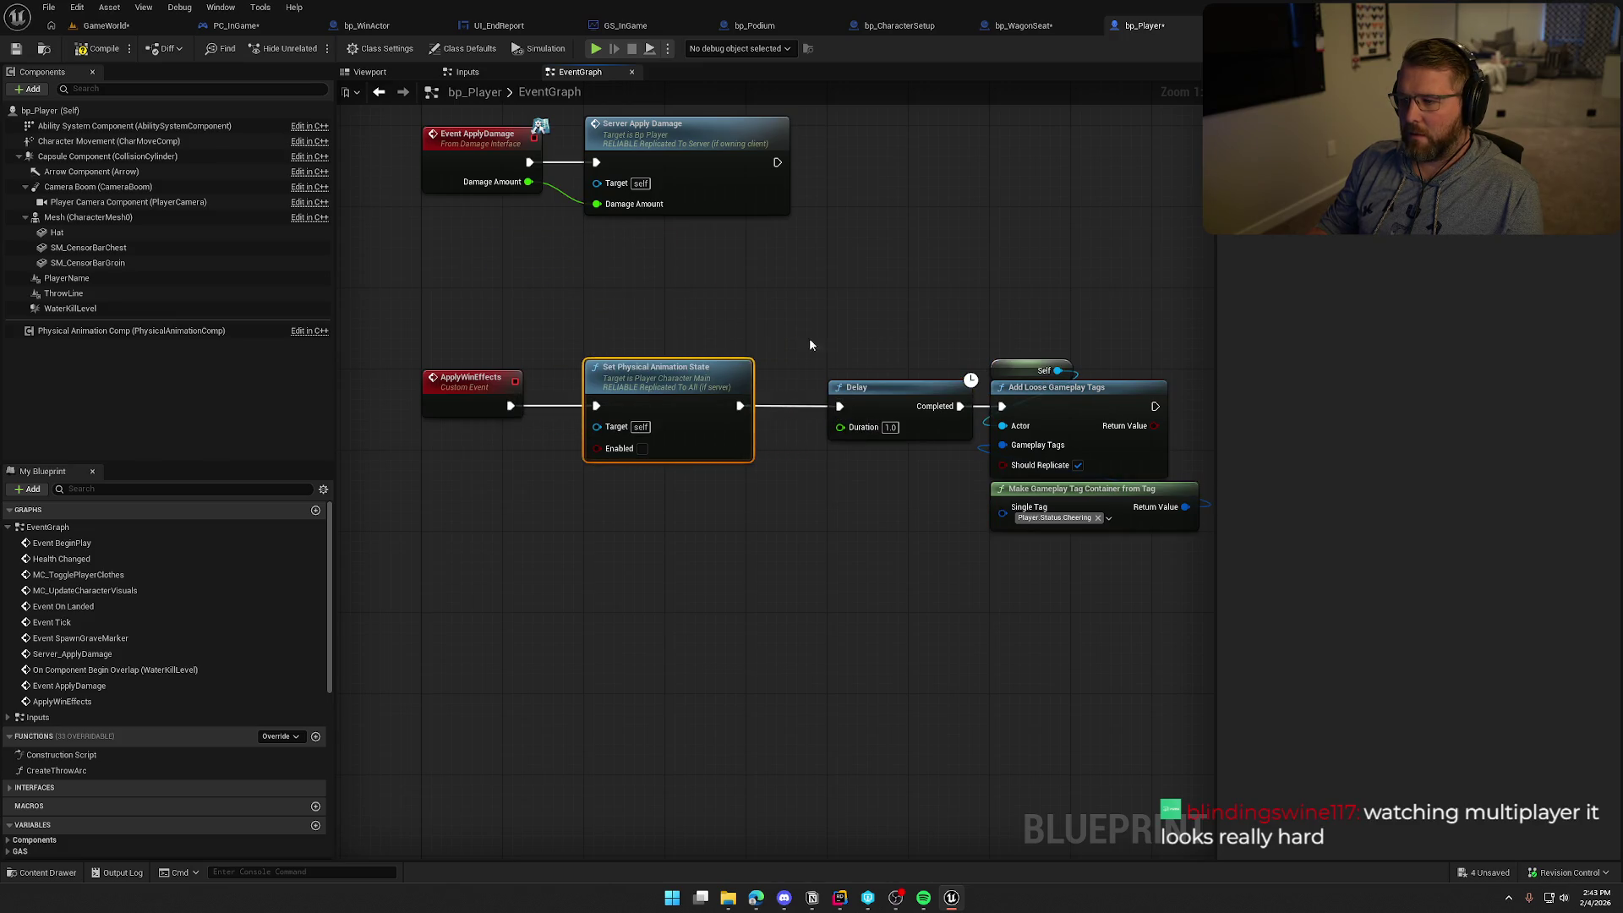
click(120, 28)
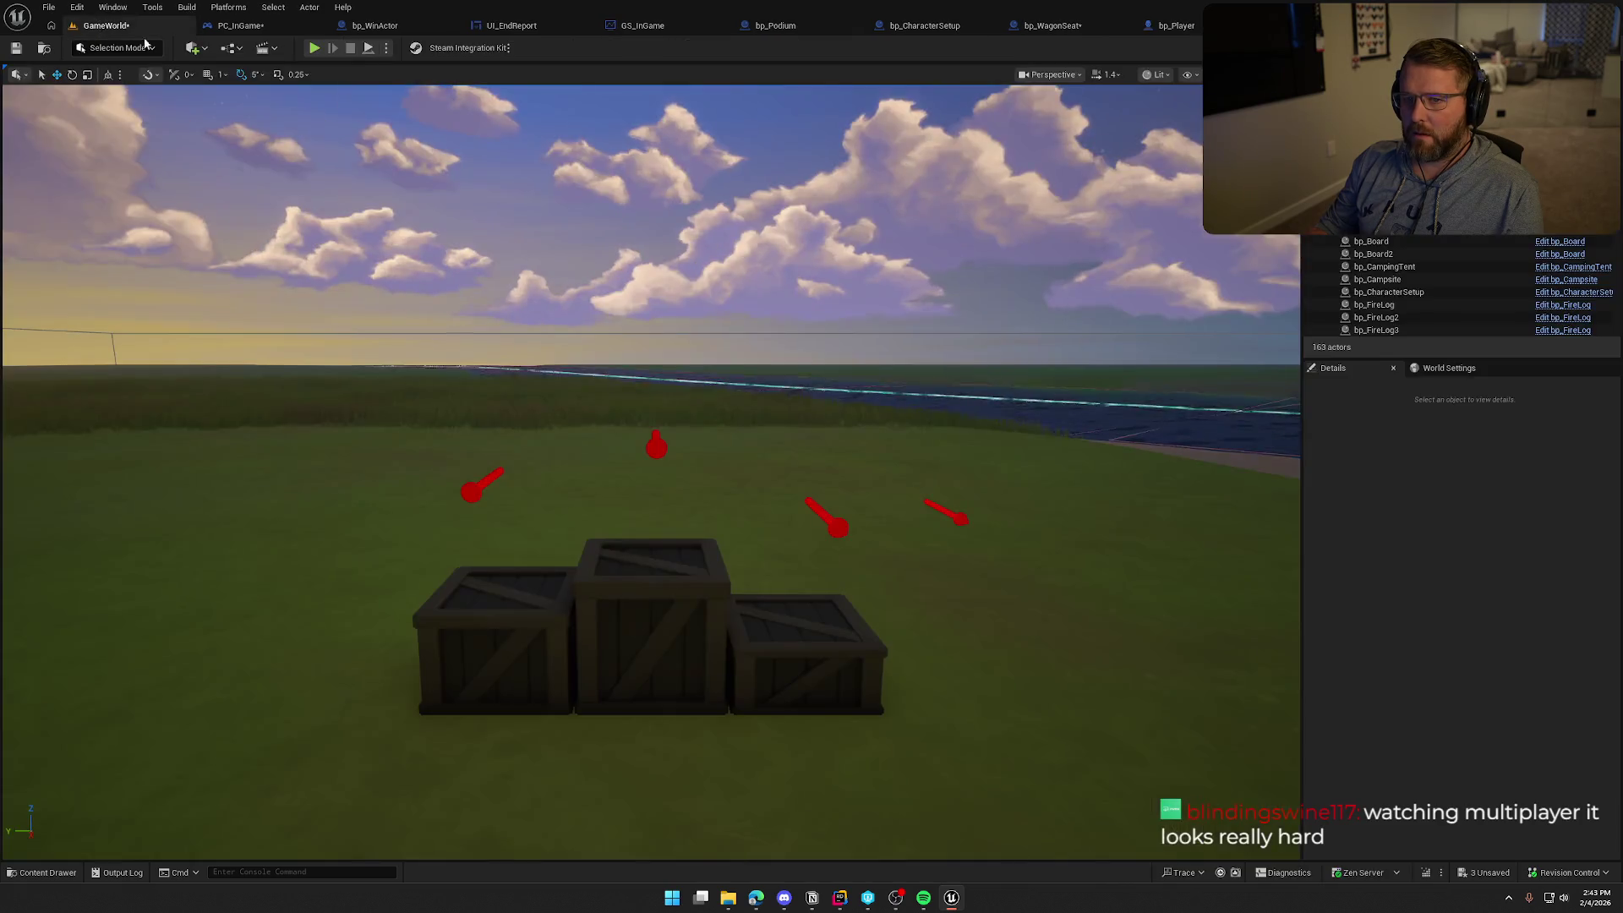
Test play by sprinting through the water past the finish posts to the podium, then stop
key(alt+p)
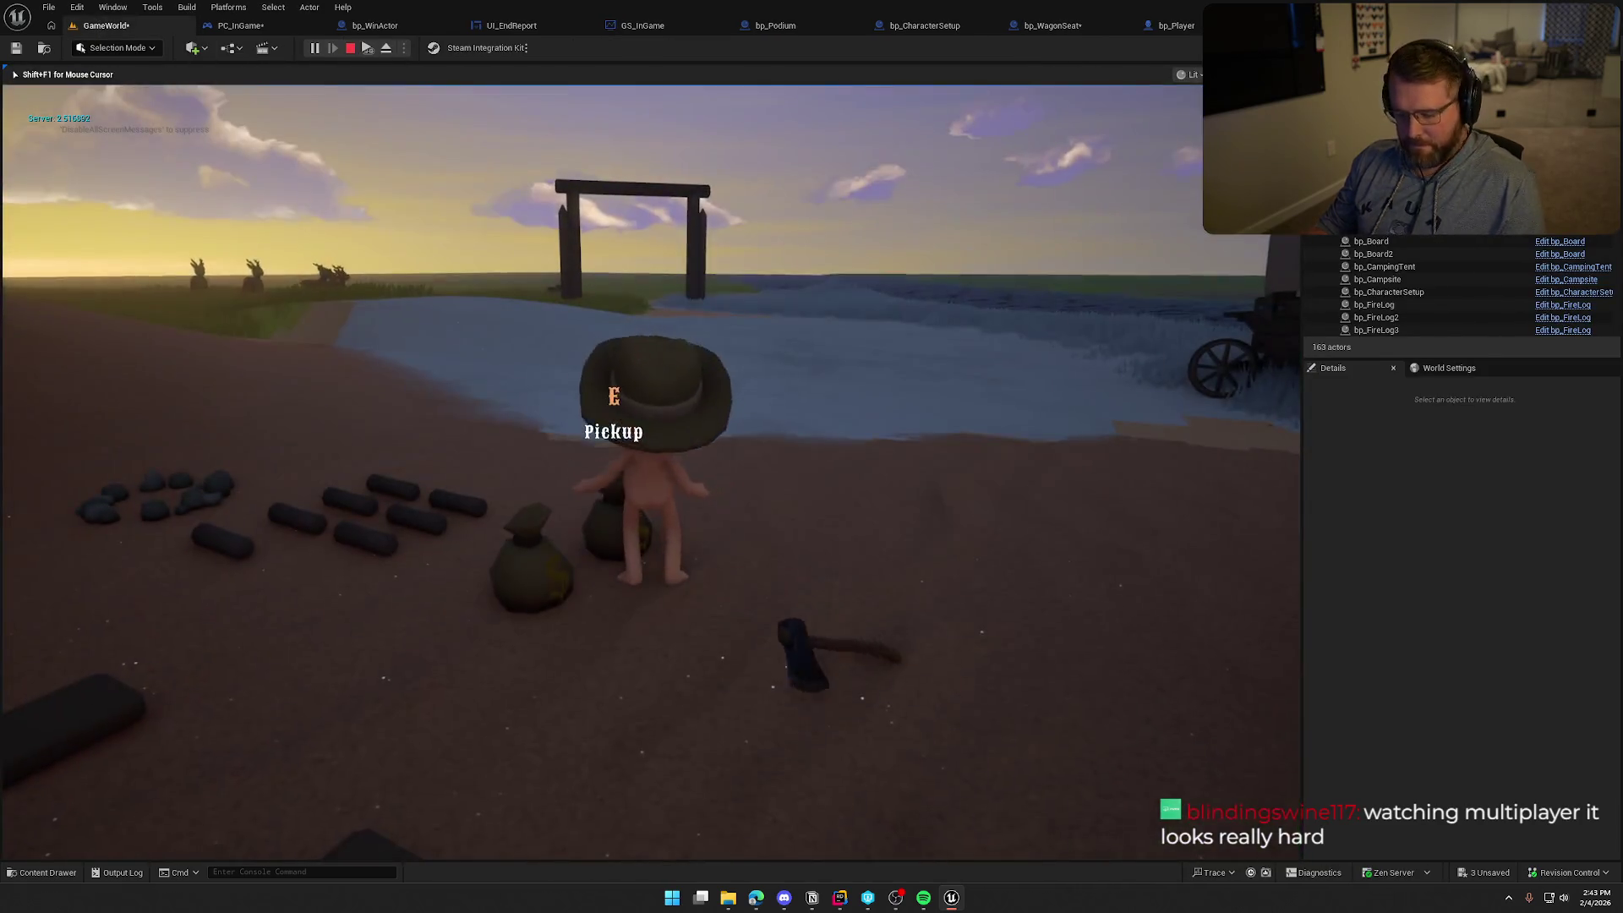
key(super)
click(365, 187)
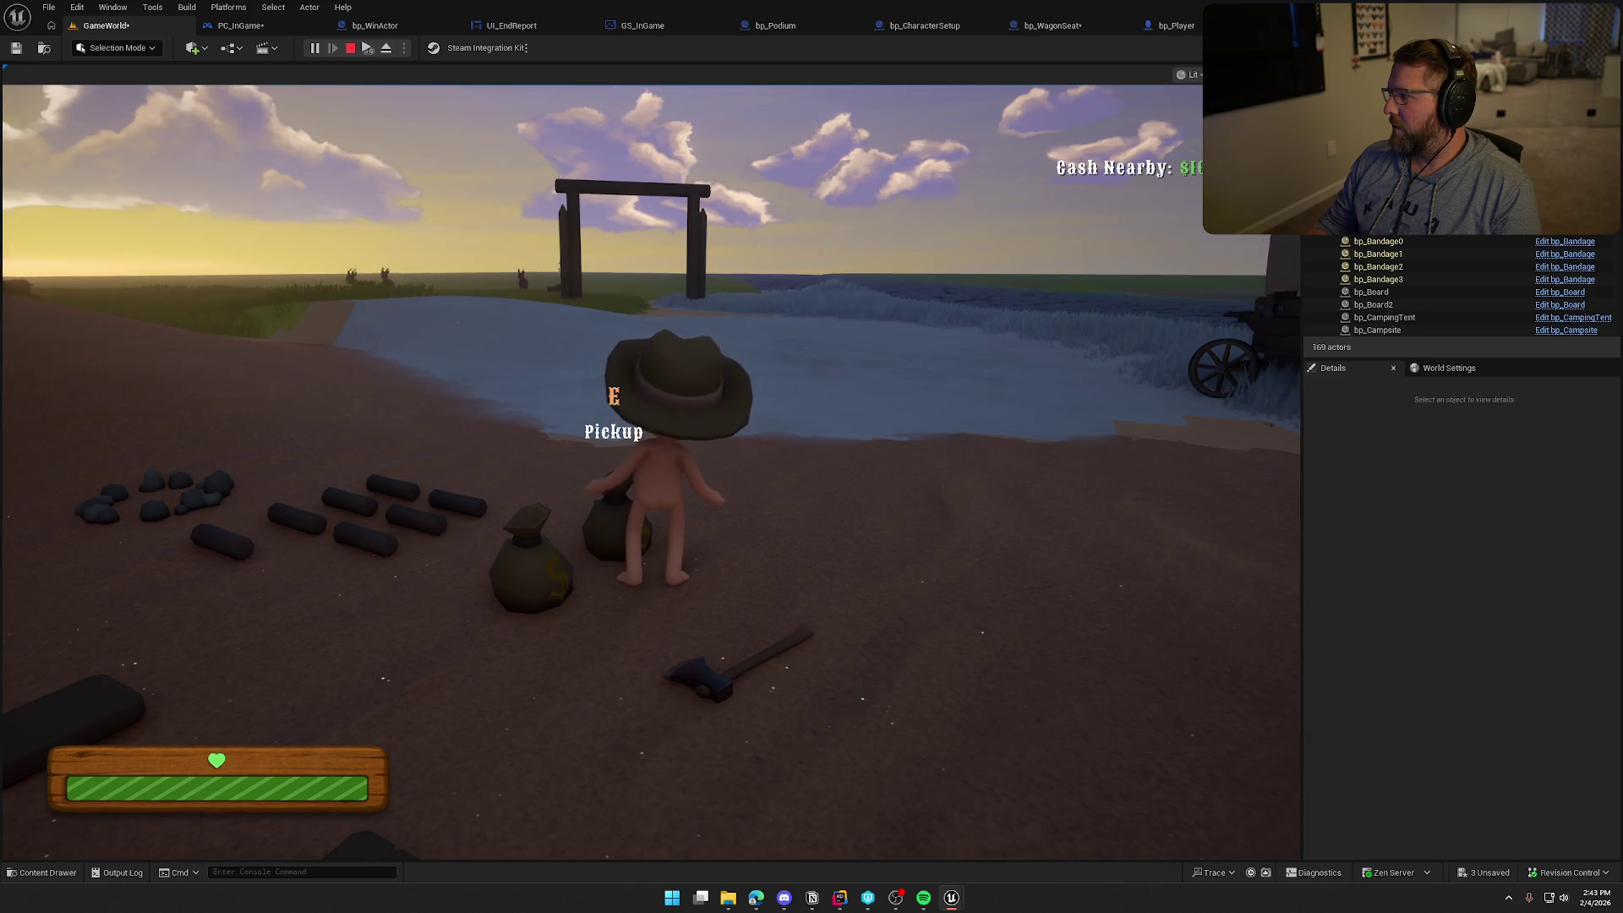
key(super)
click(645, 284)
key(shift+w)
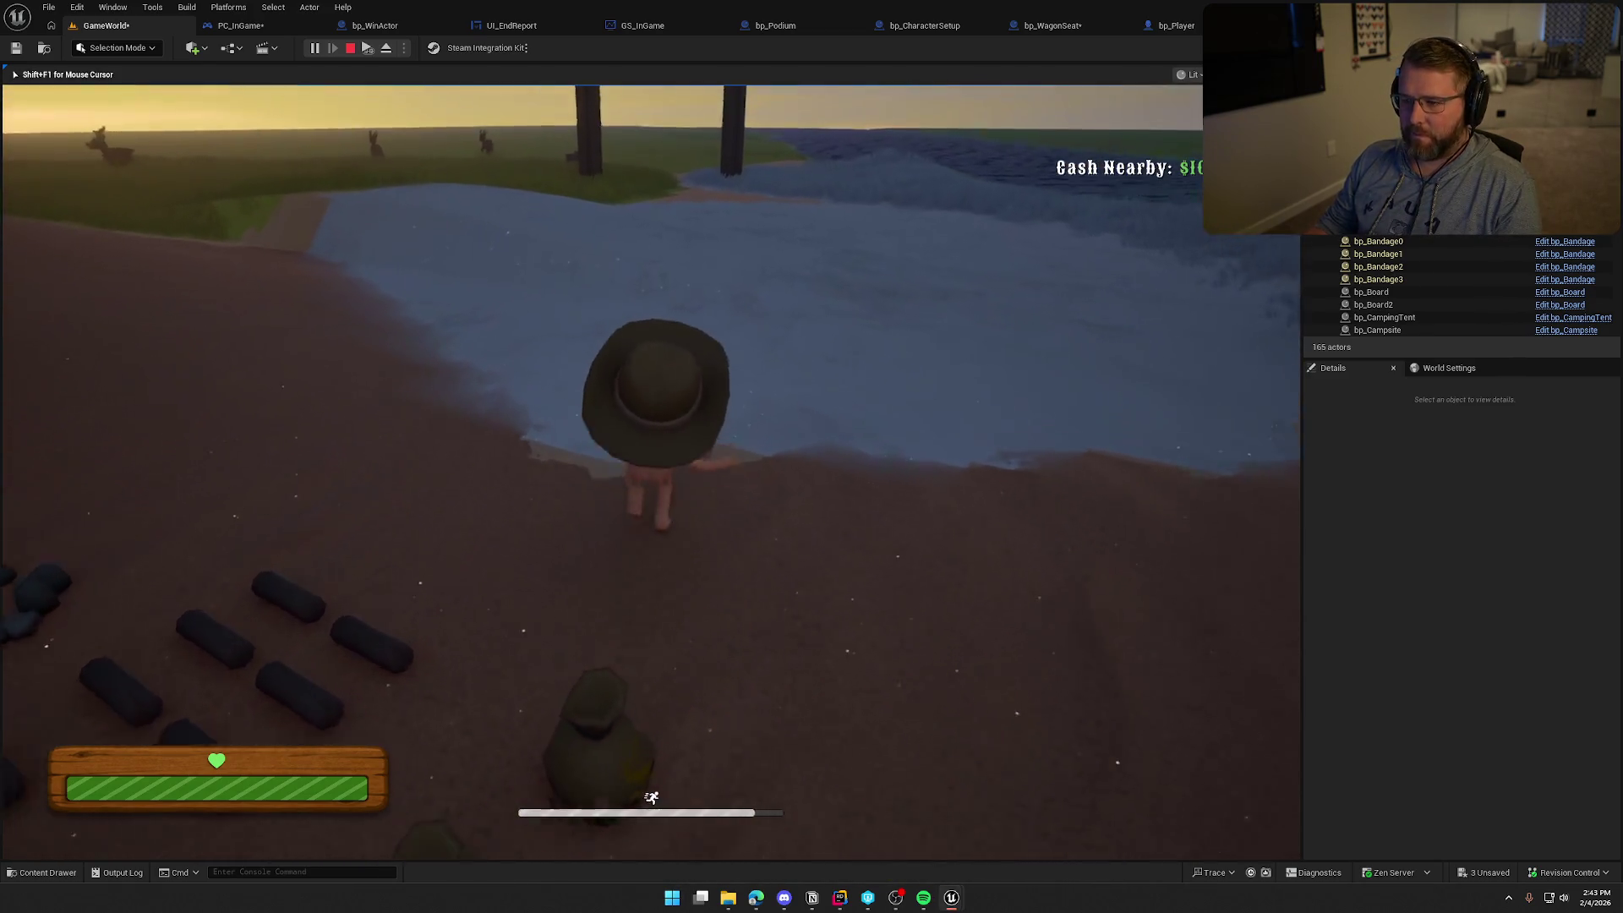
key(shift+w)
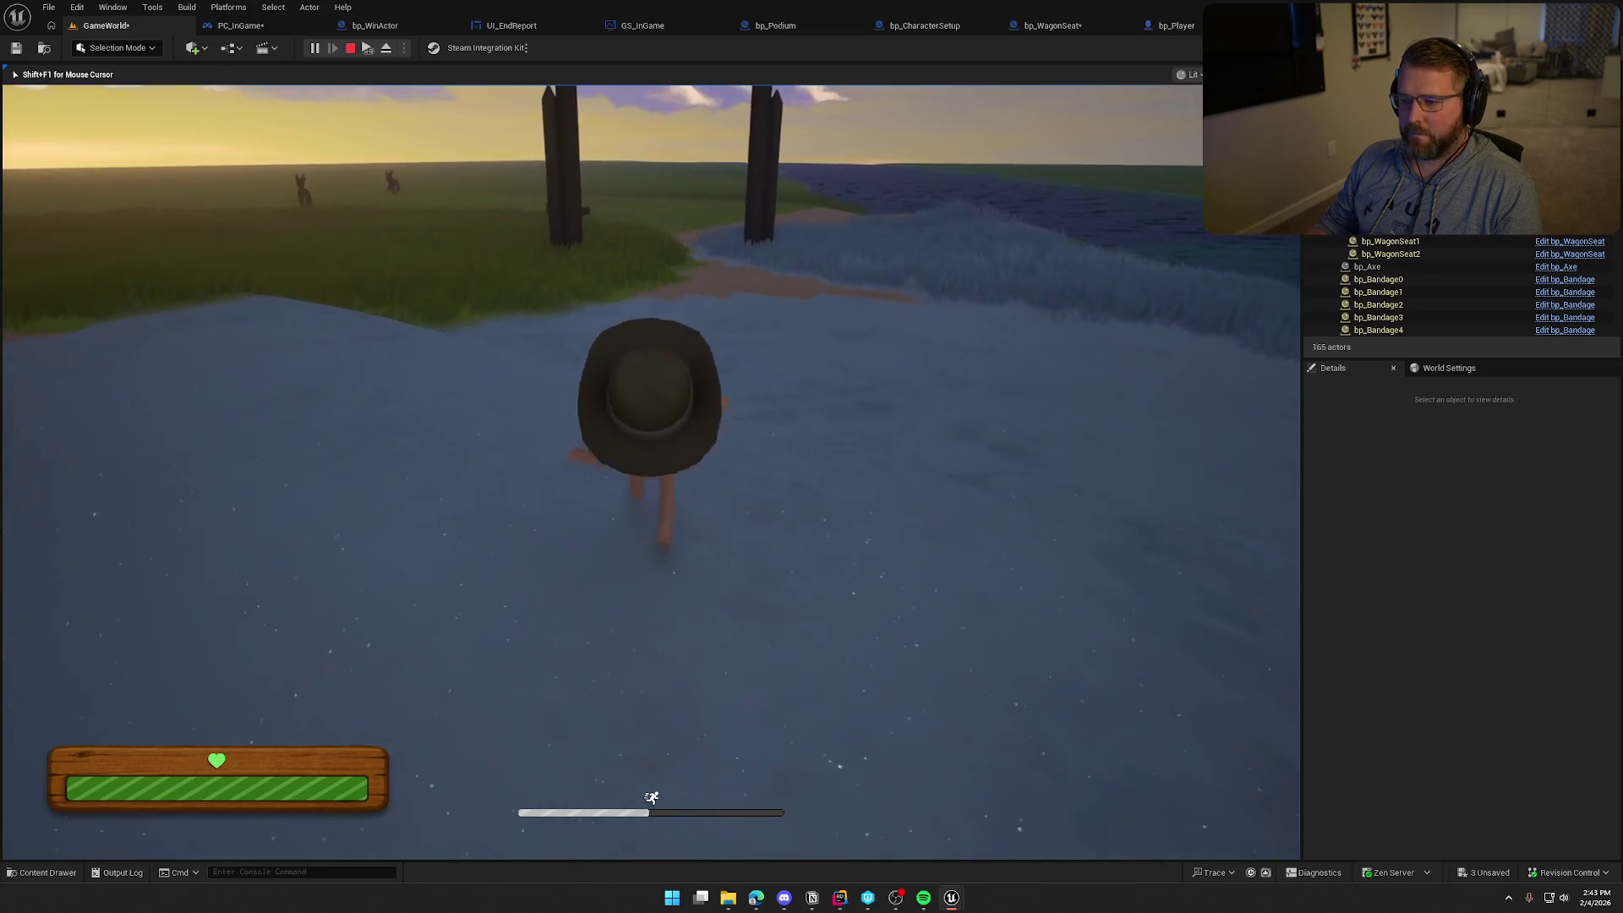
key(shift+w)
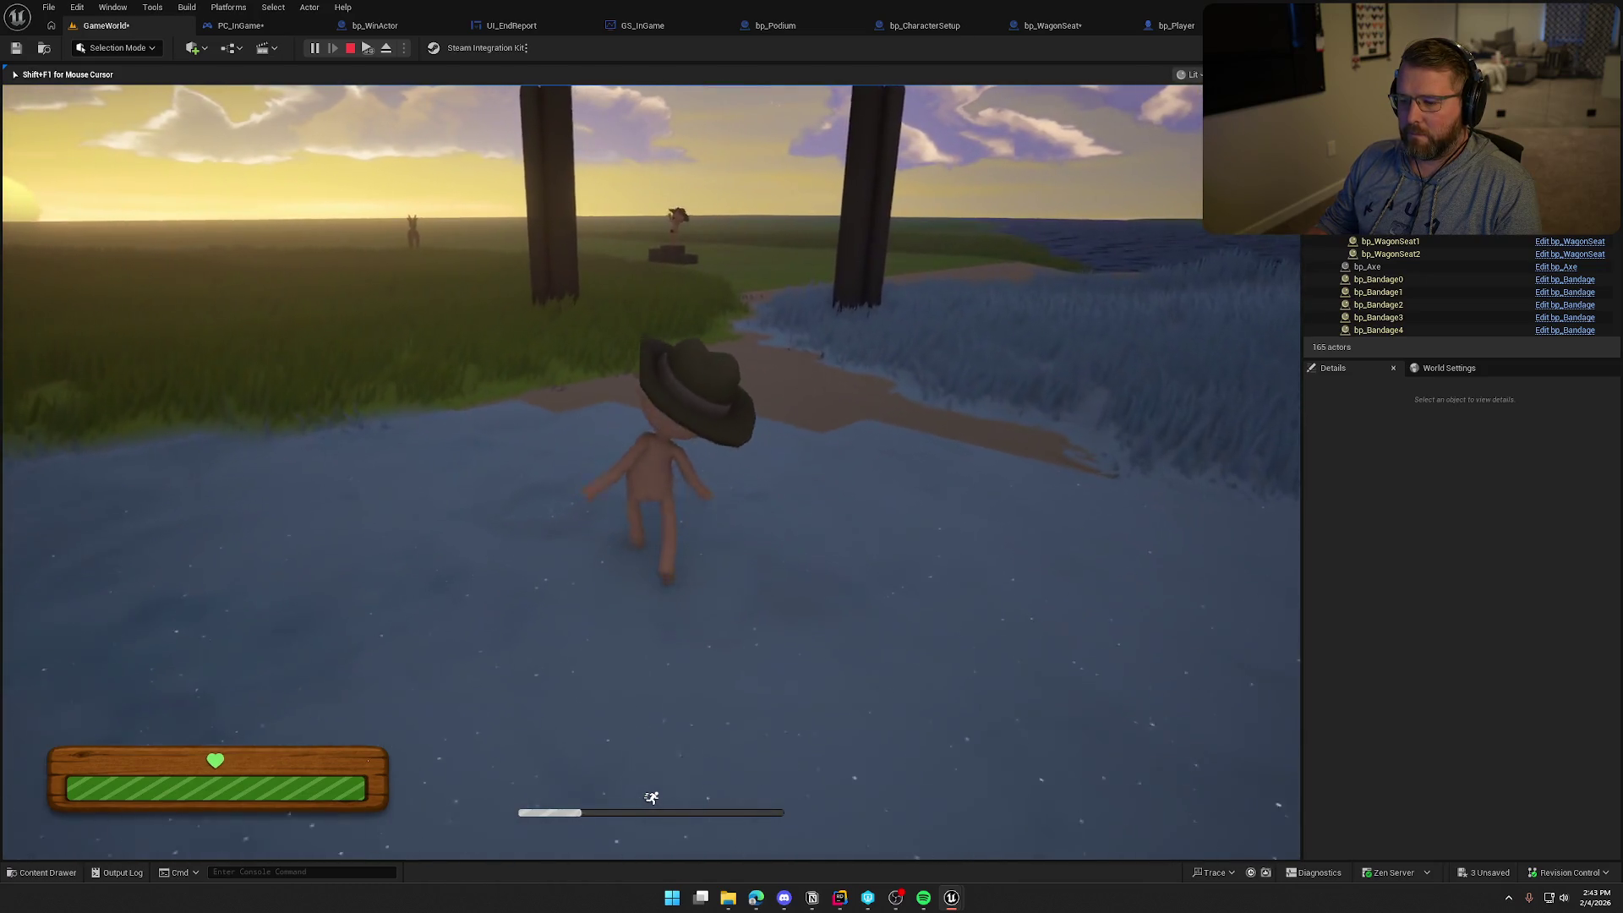
key(w)
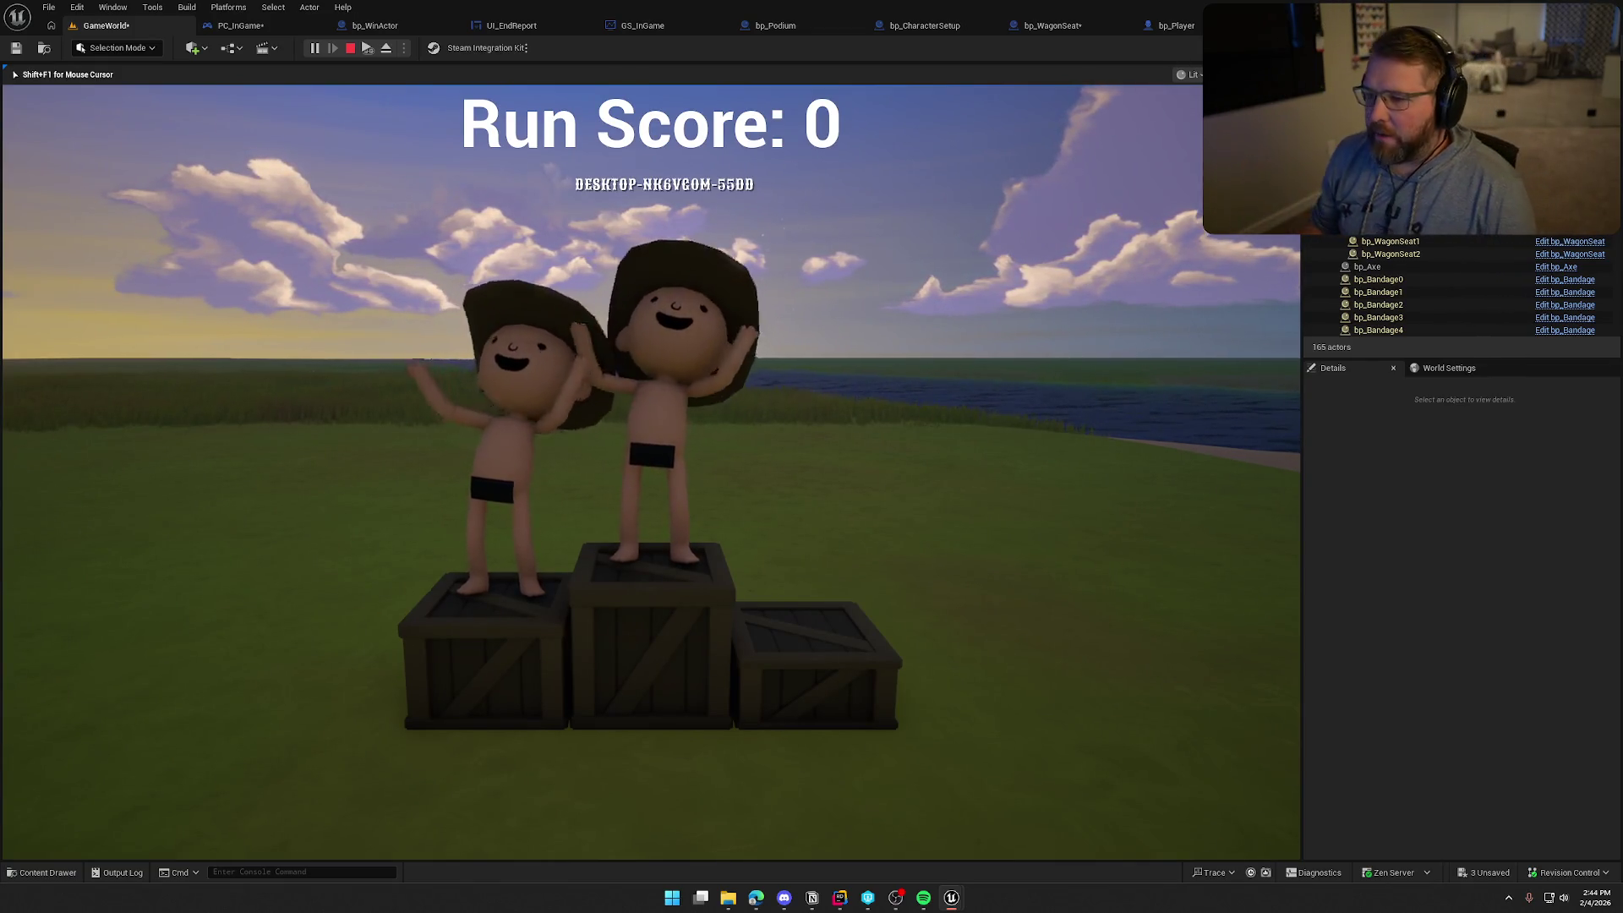
key(Escape)
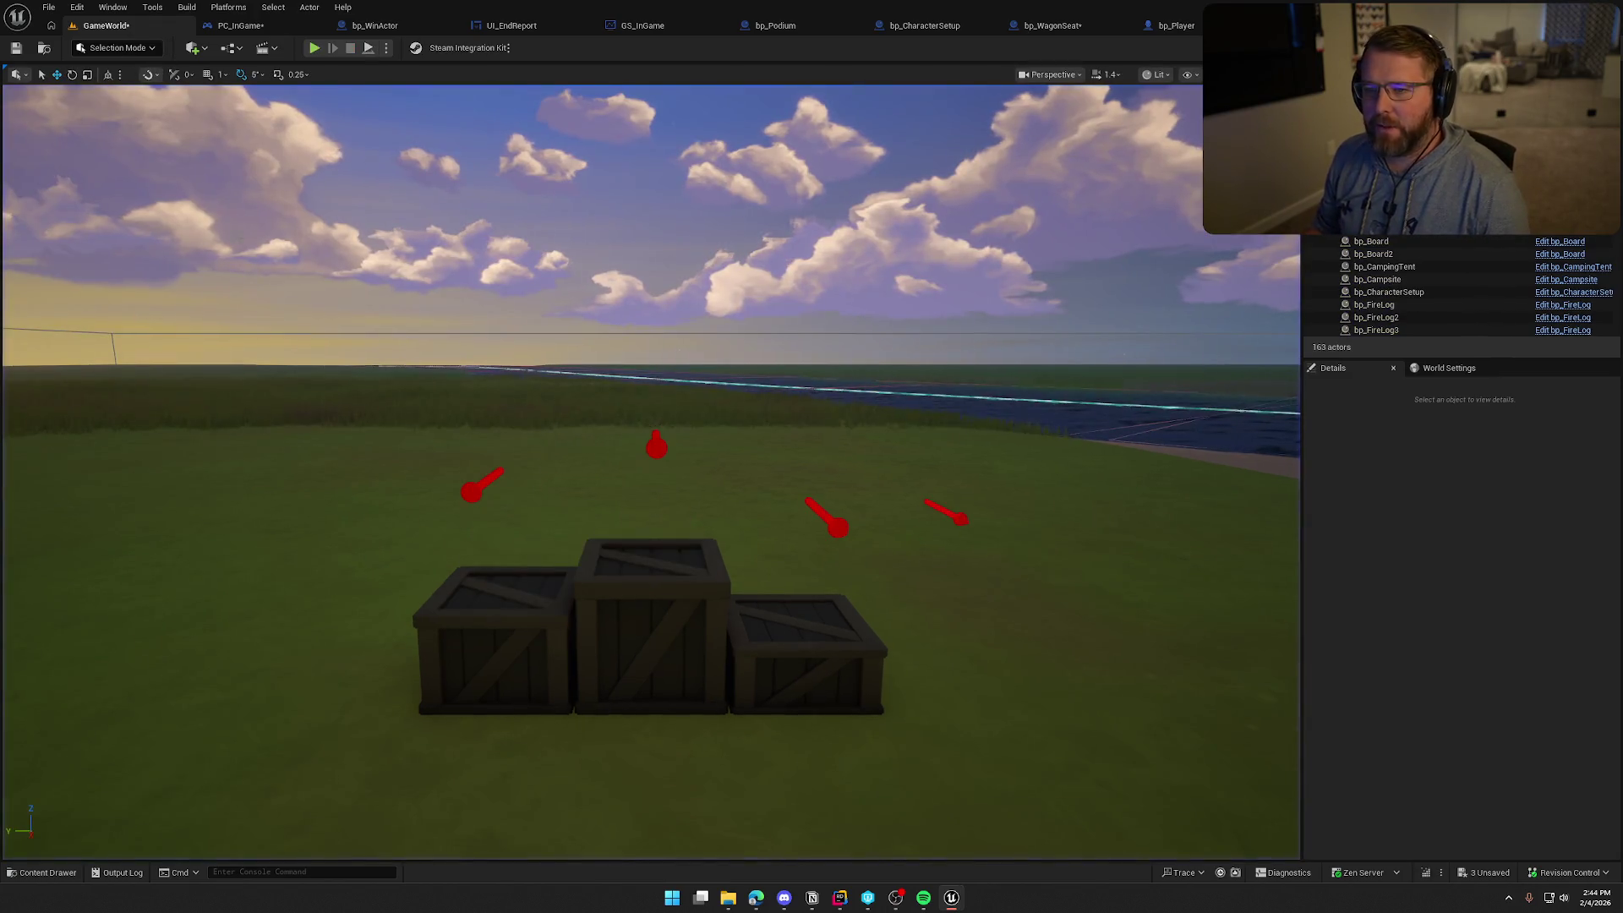
click(316, 47)
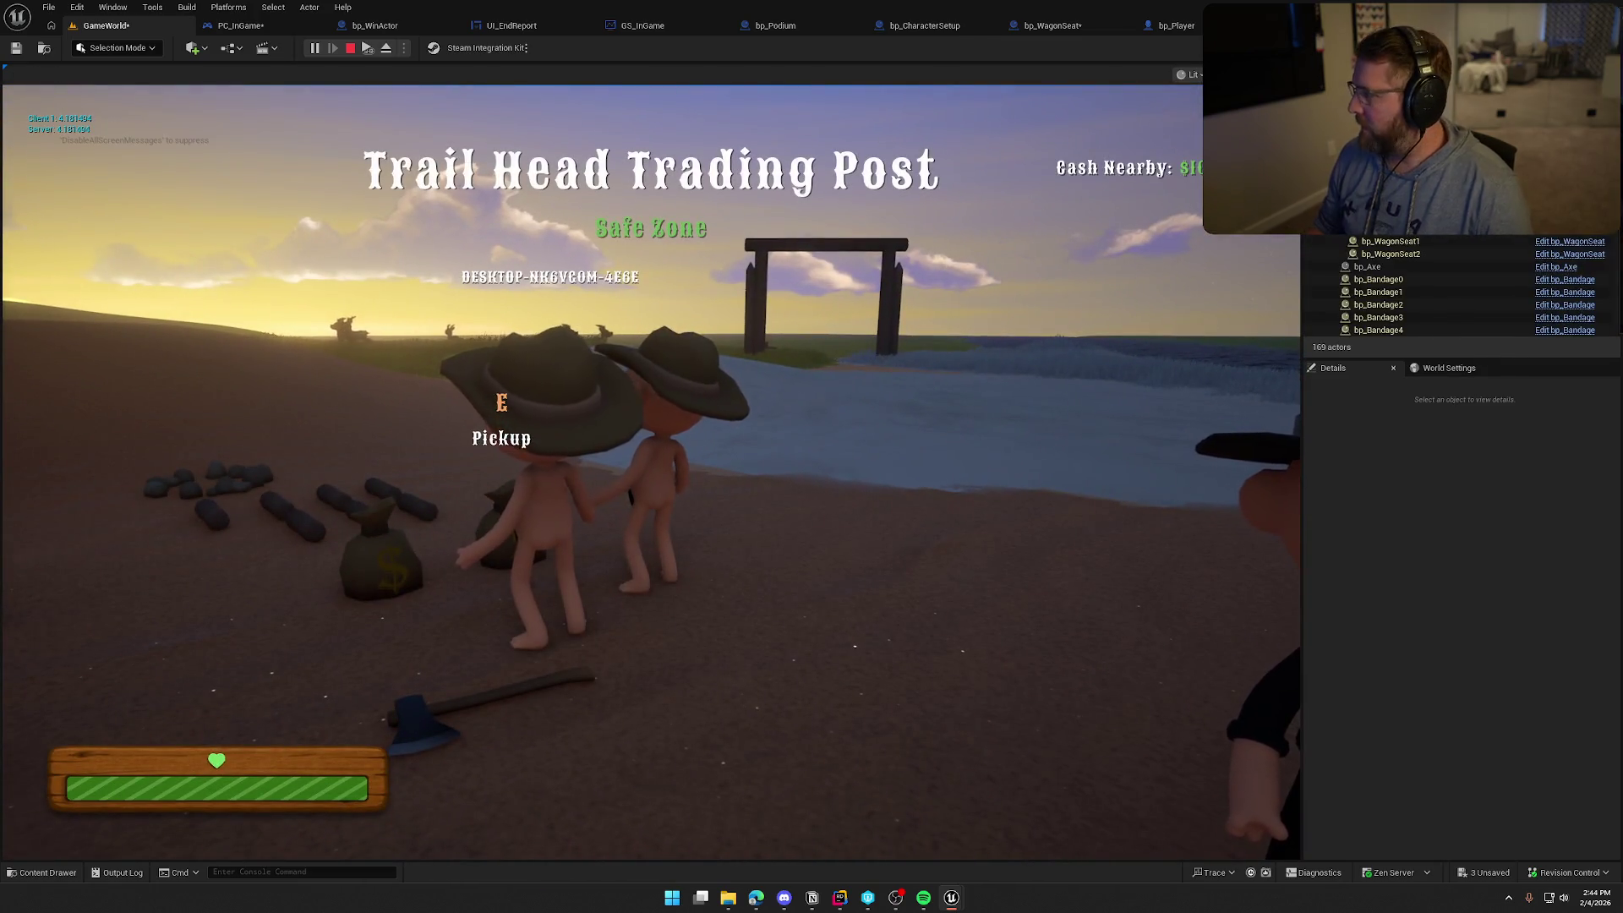
key(super)
key(super)
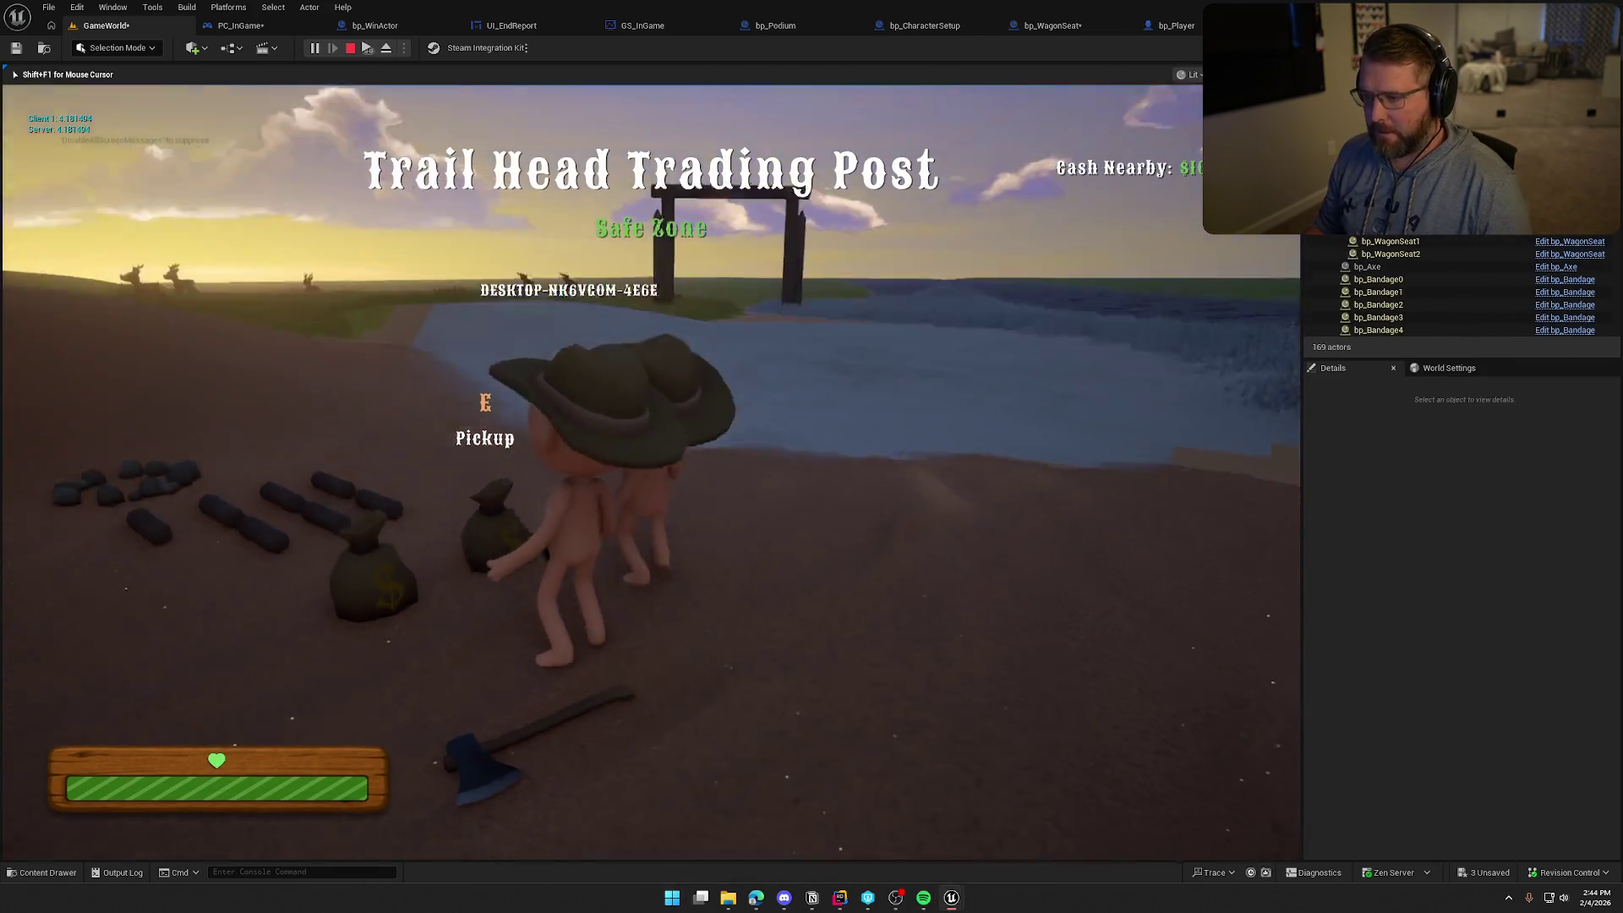
key(shift+w)
key(shift+w)
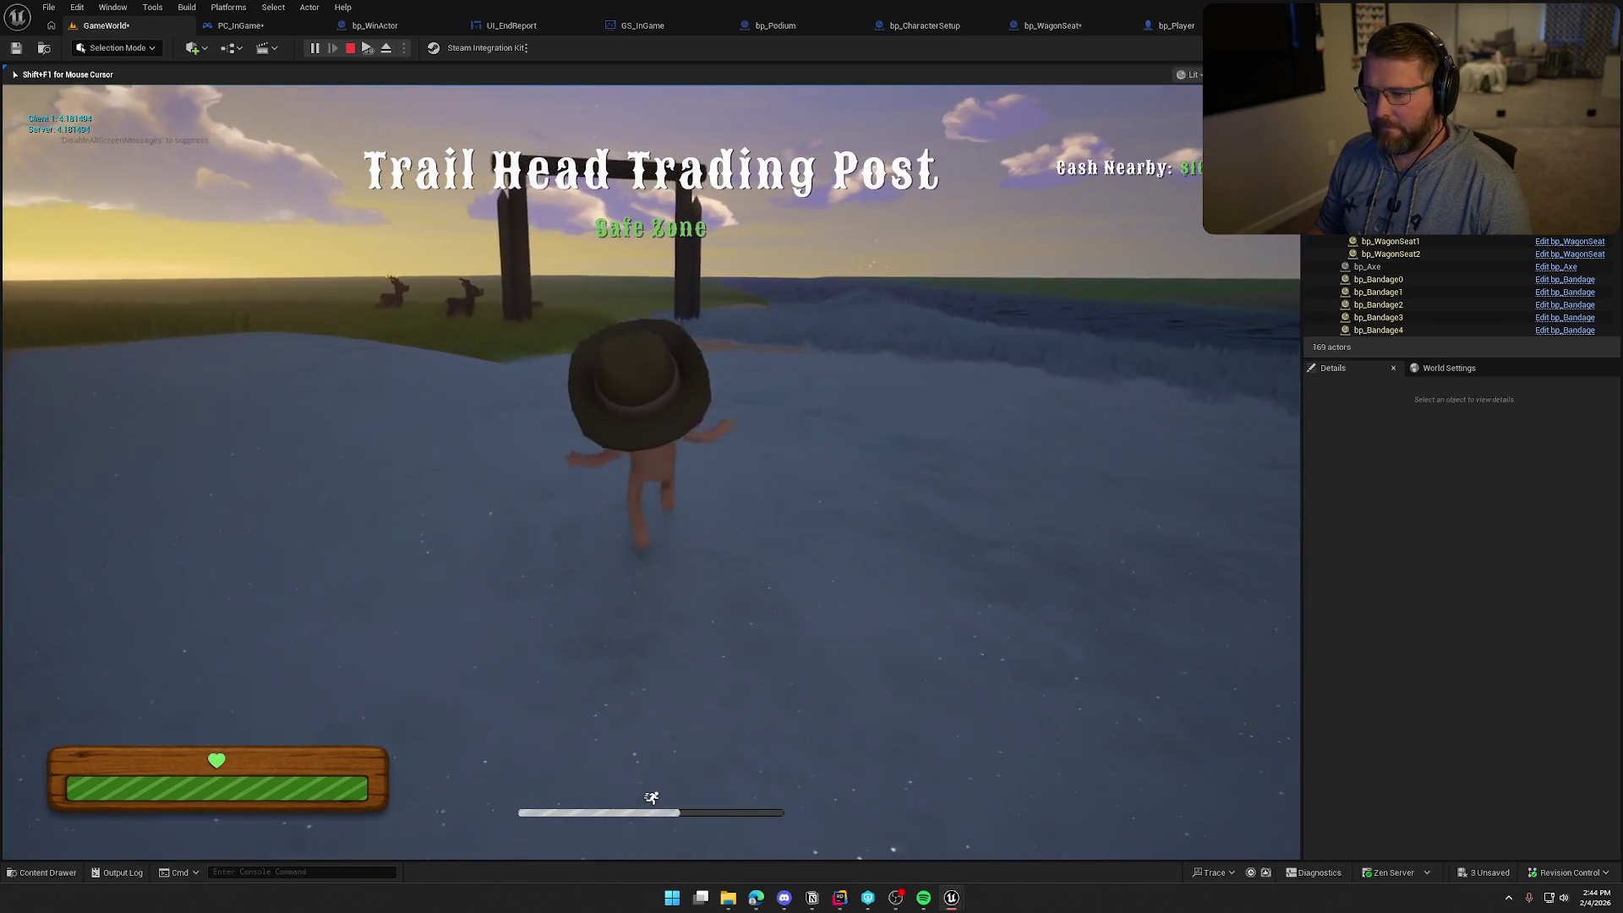
key(w)
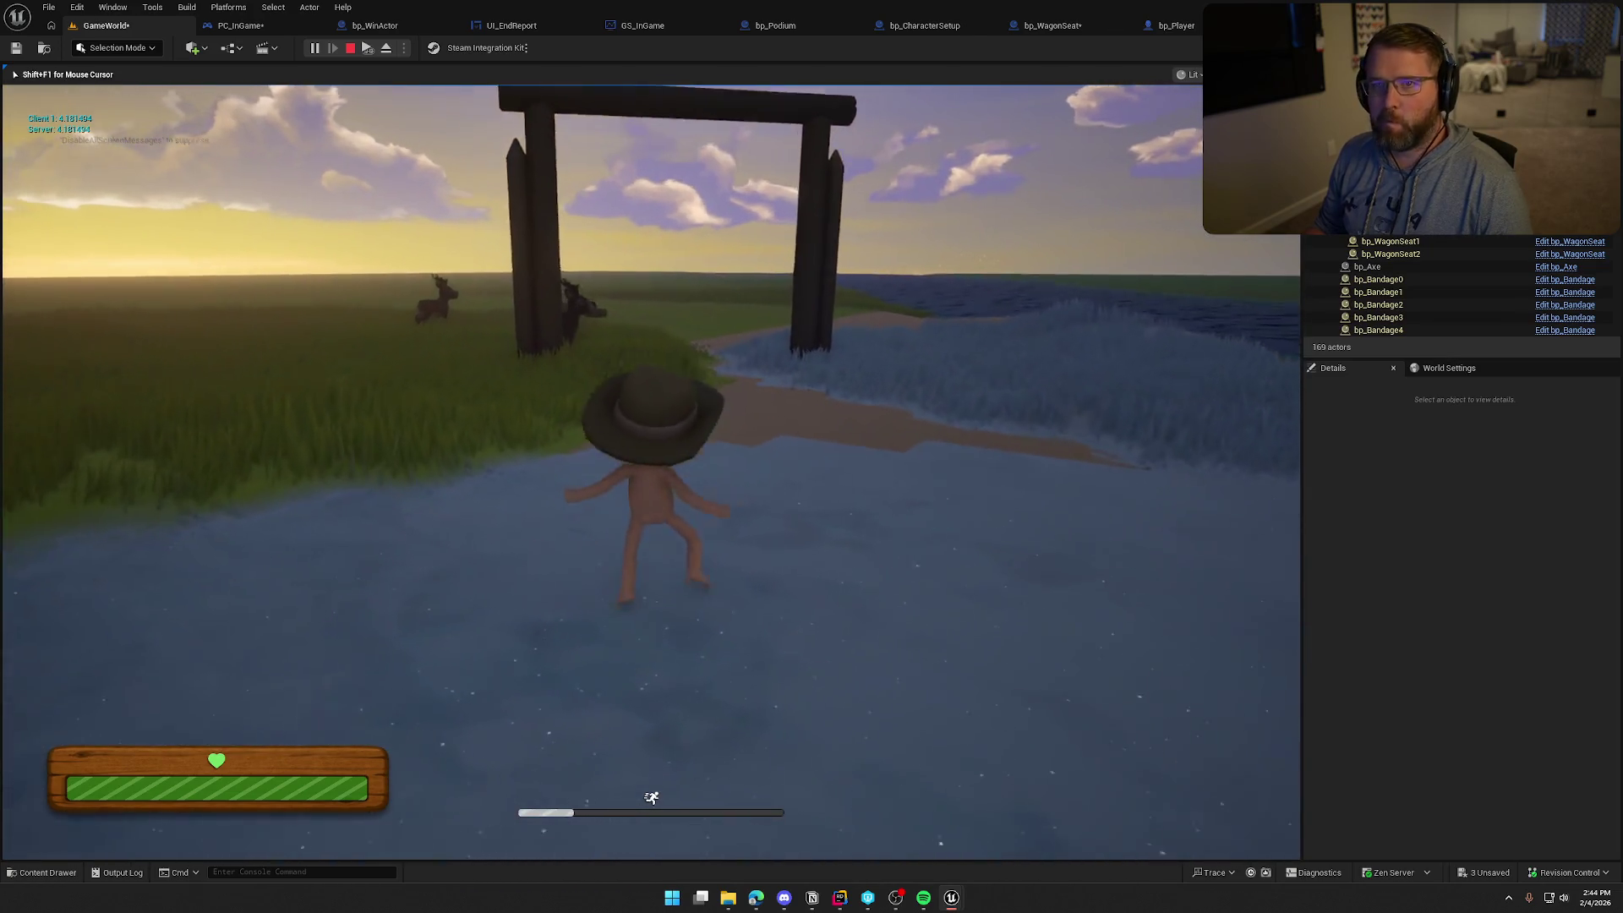
key(w)
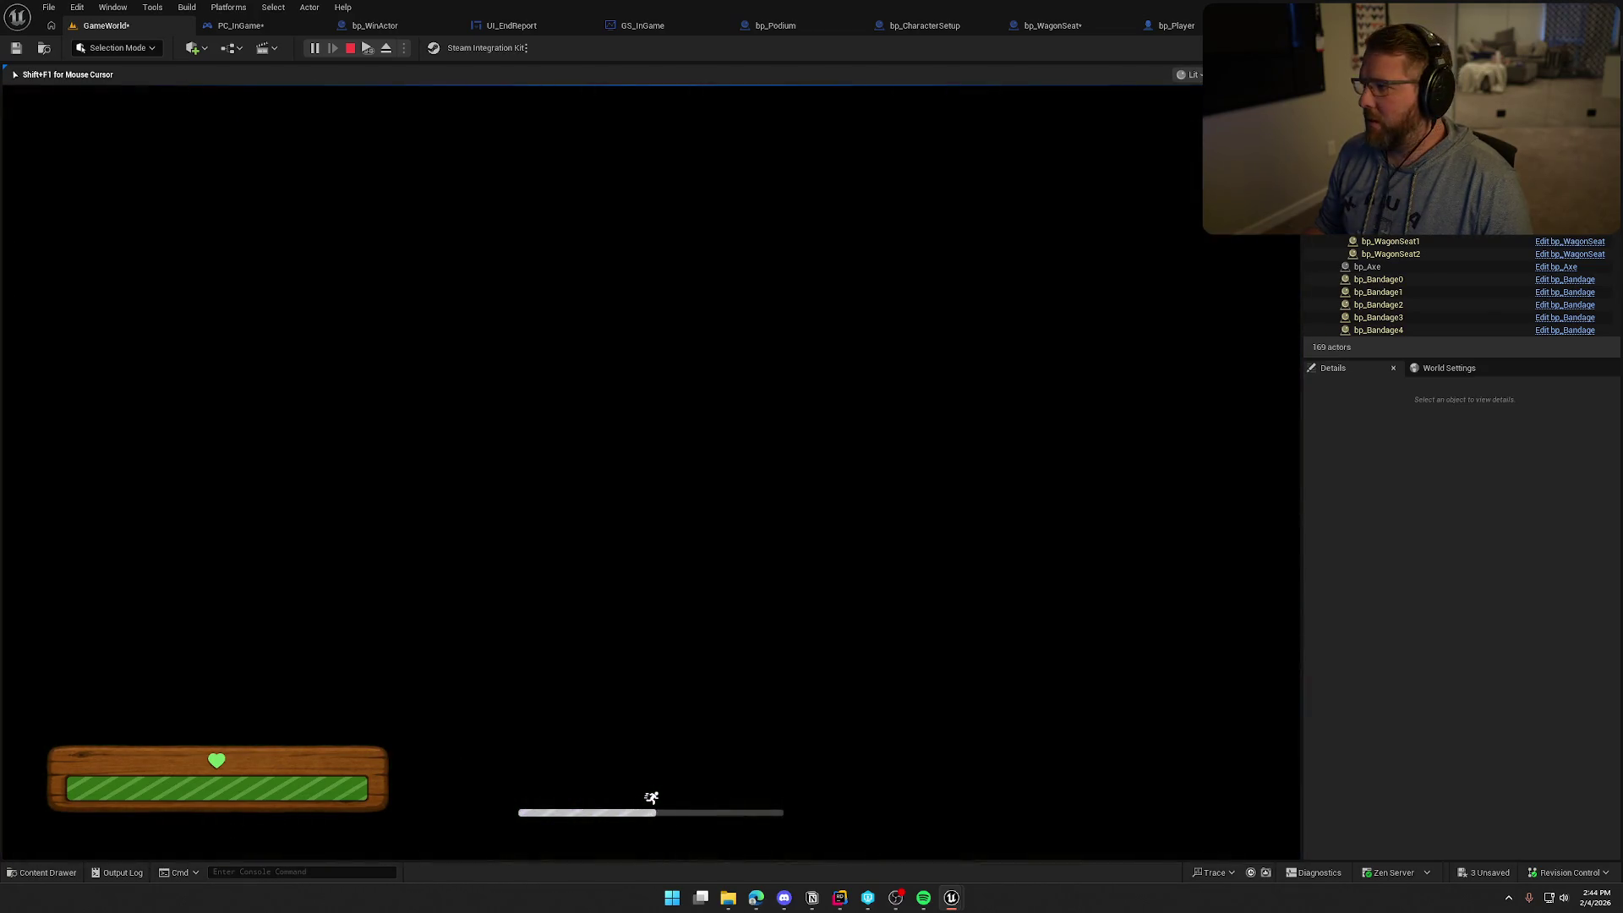
key(super)
key(super)
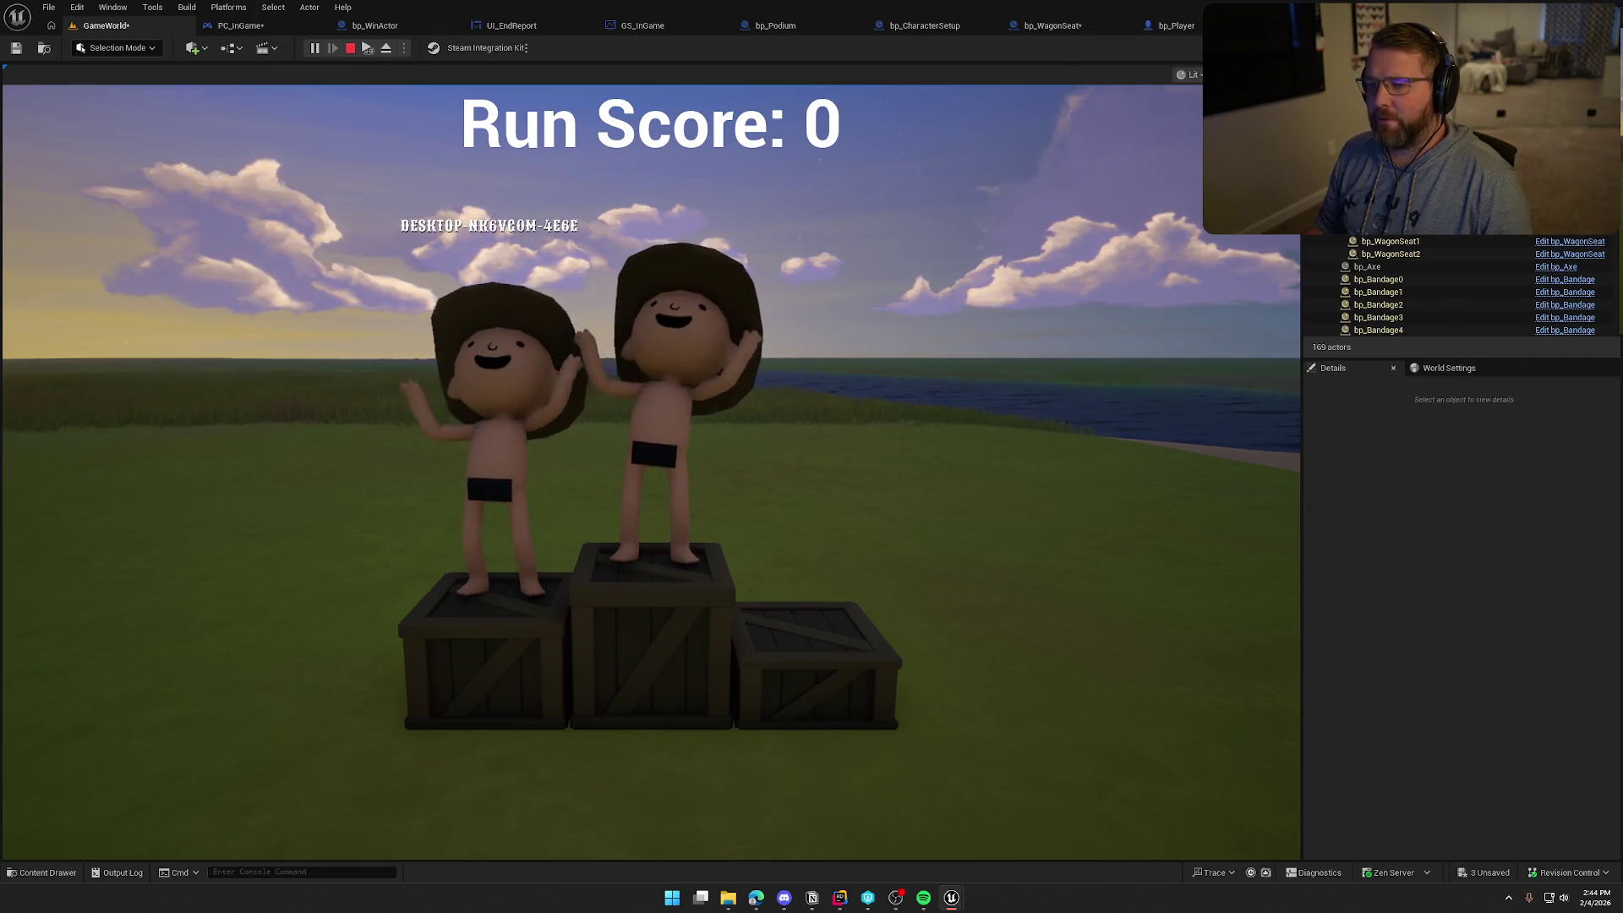
key(Escape)
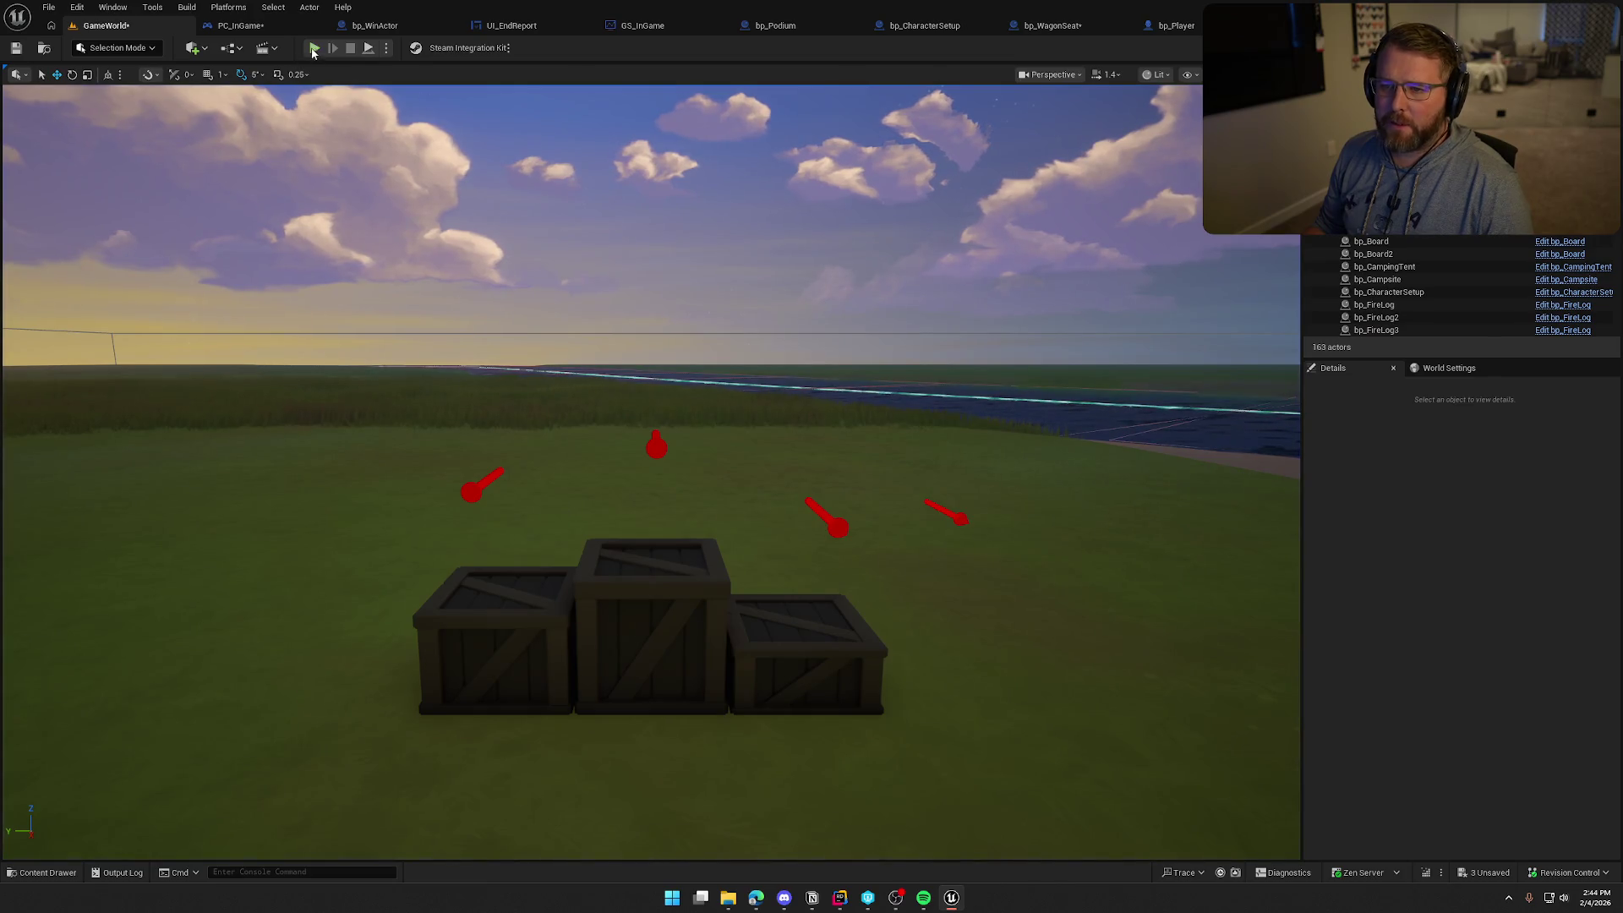
Start a test play, board the wagon and drive it toward the finish gate
click(314, 47)
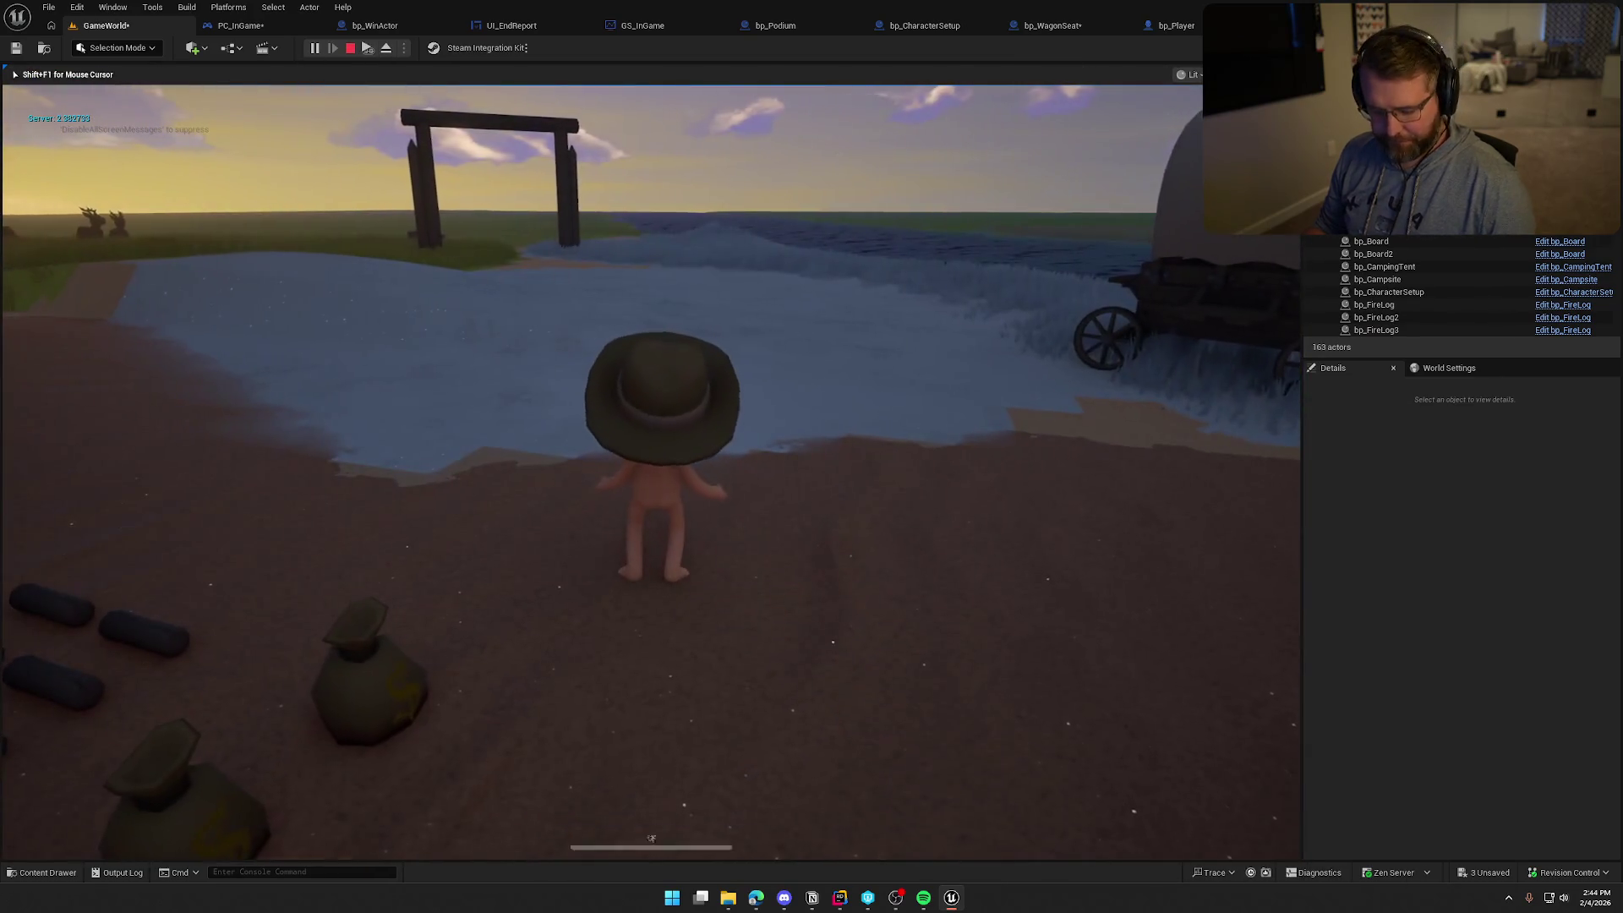
key(super)
key(super)
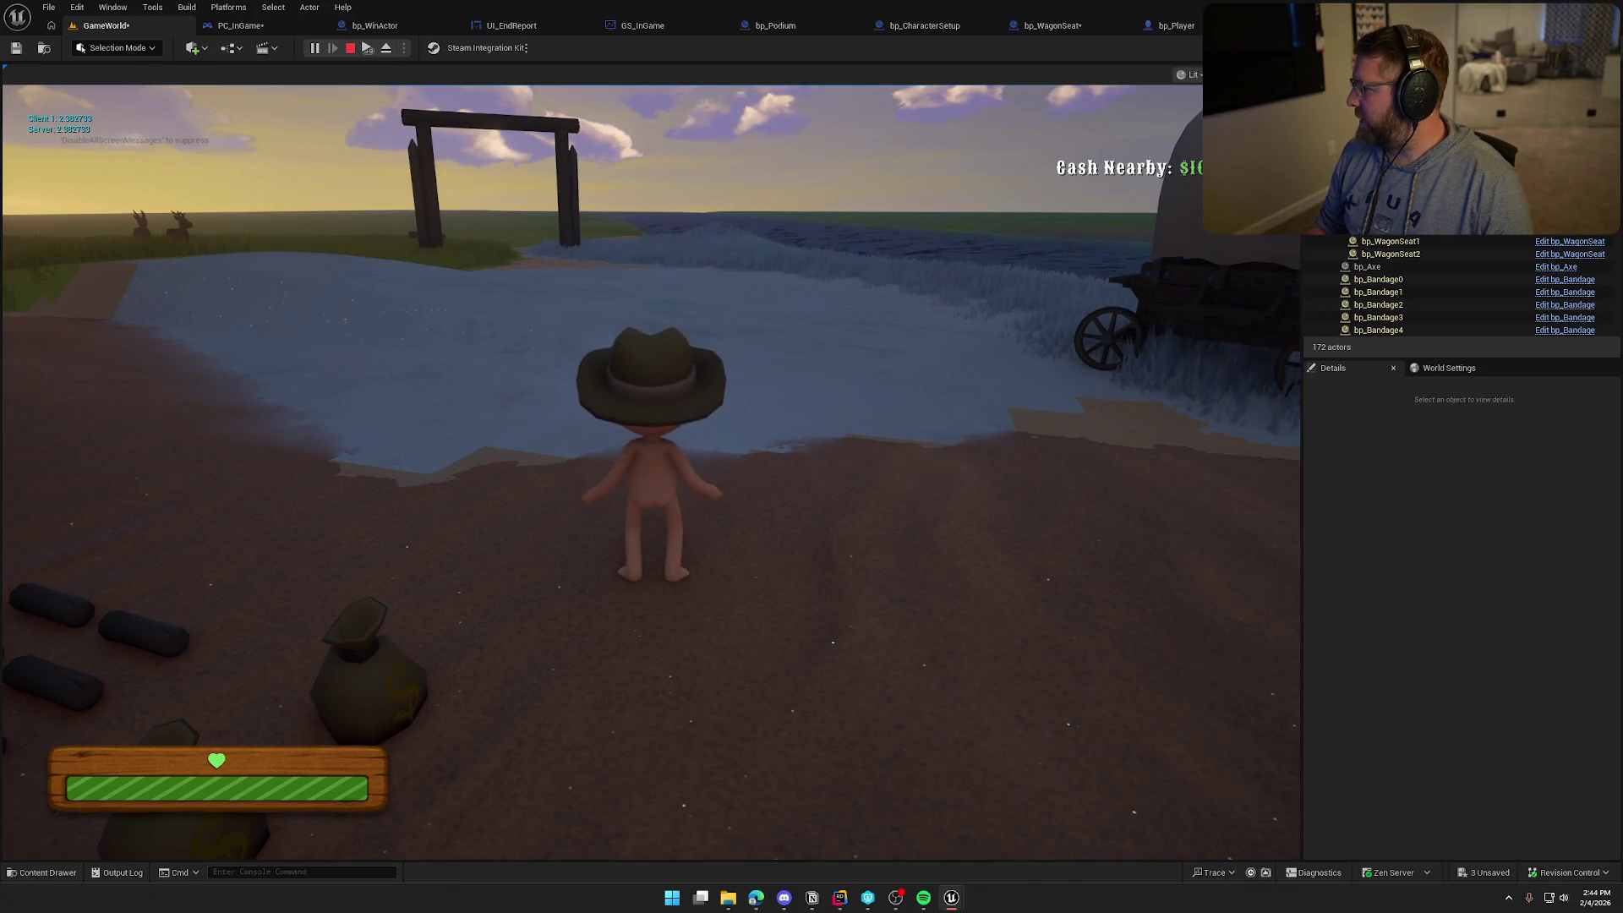
key(super)
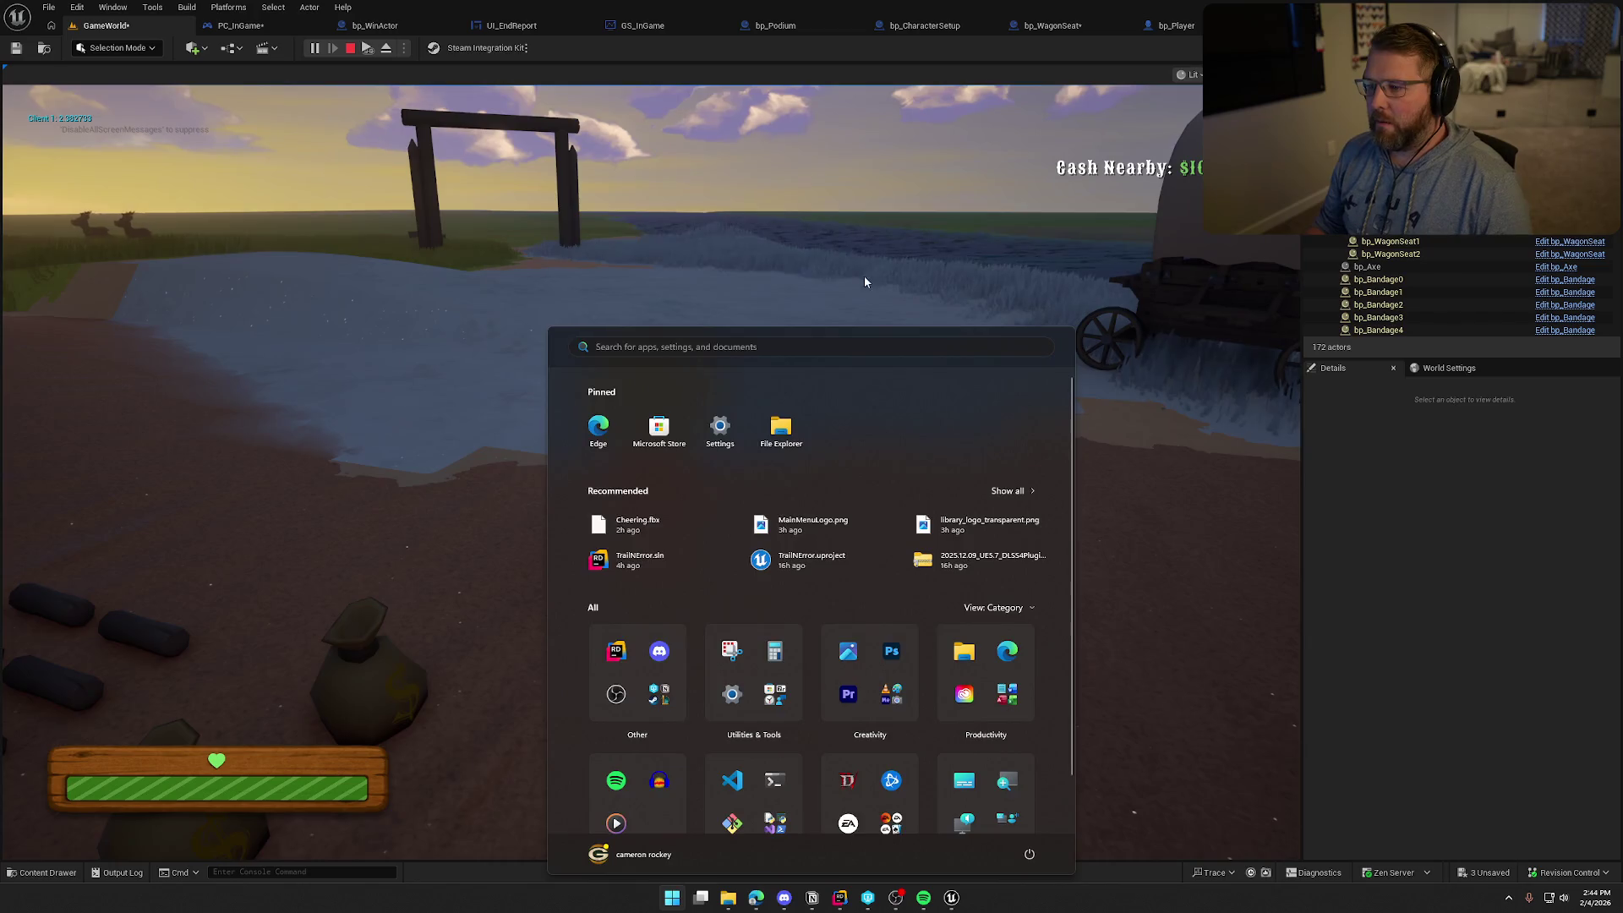
click(863, 279)
key(w)
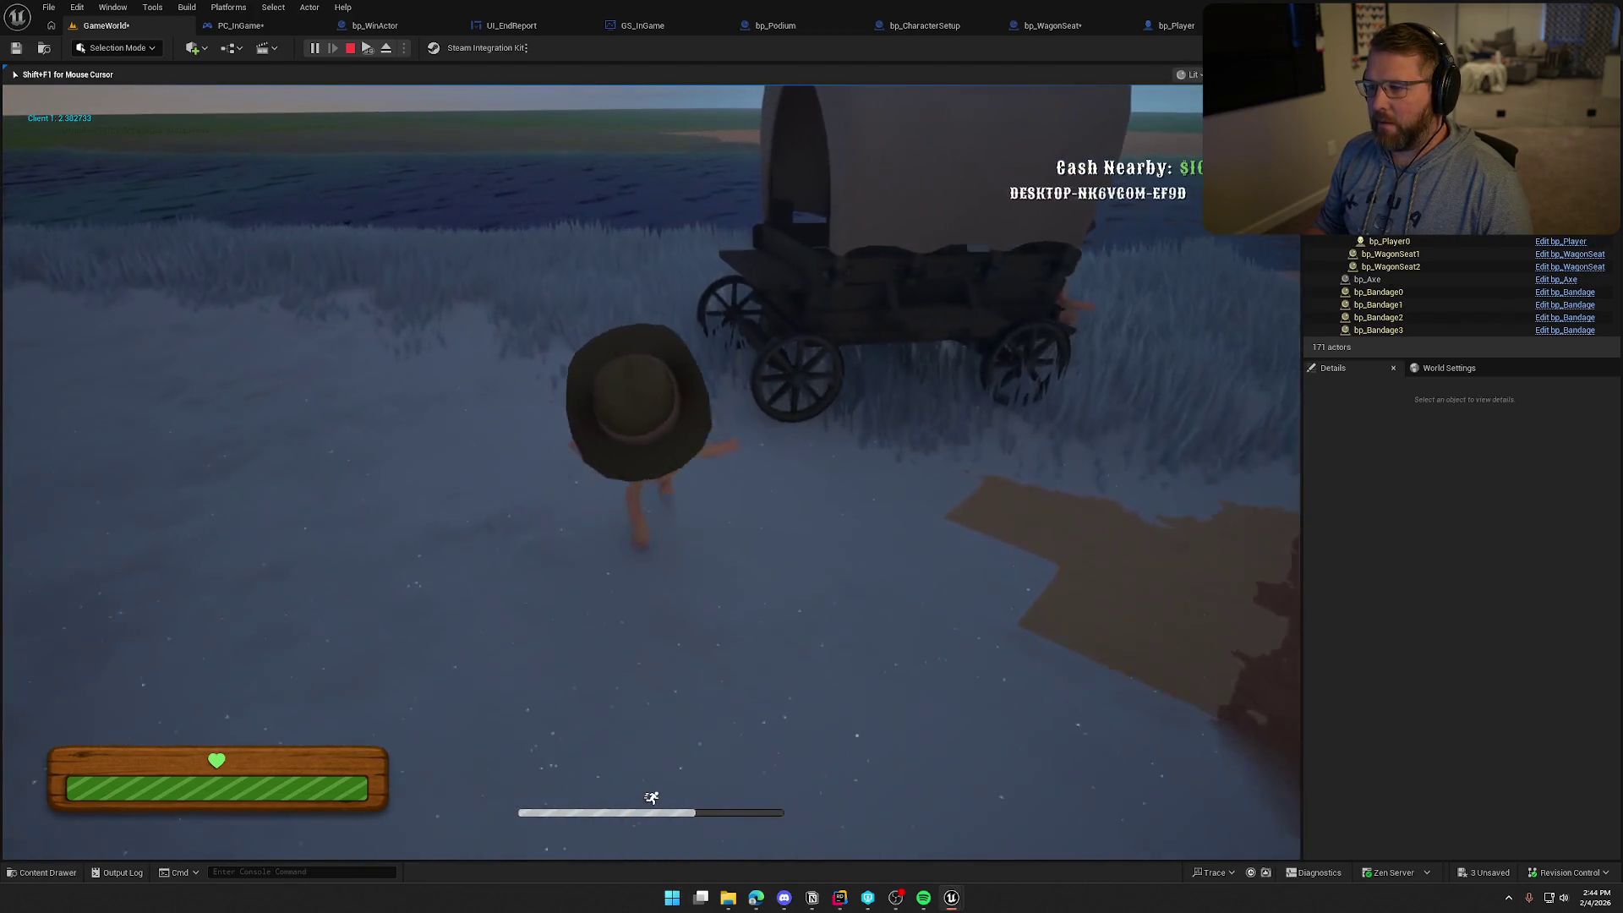
key(e)
key(w)
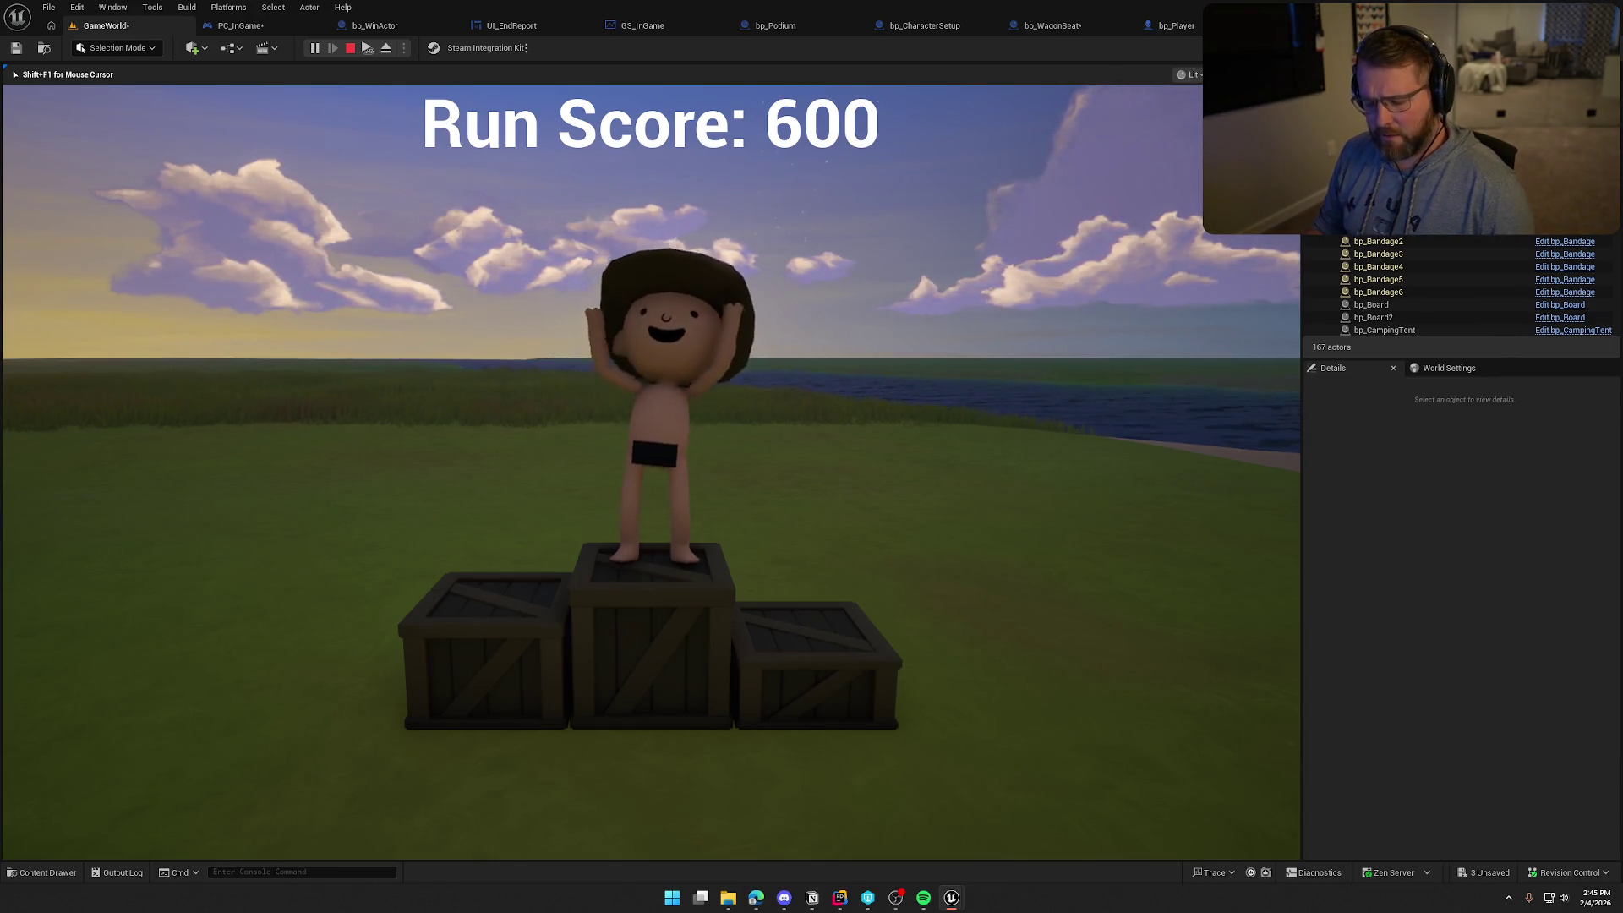
Show the gameplay debugger at Run Score 600, stop the session, and open PC_InGame's event graph
key(super)
key(super)
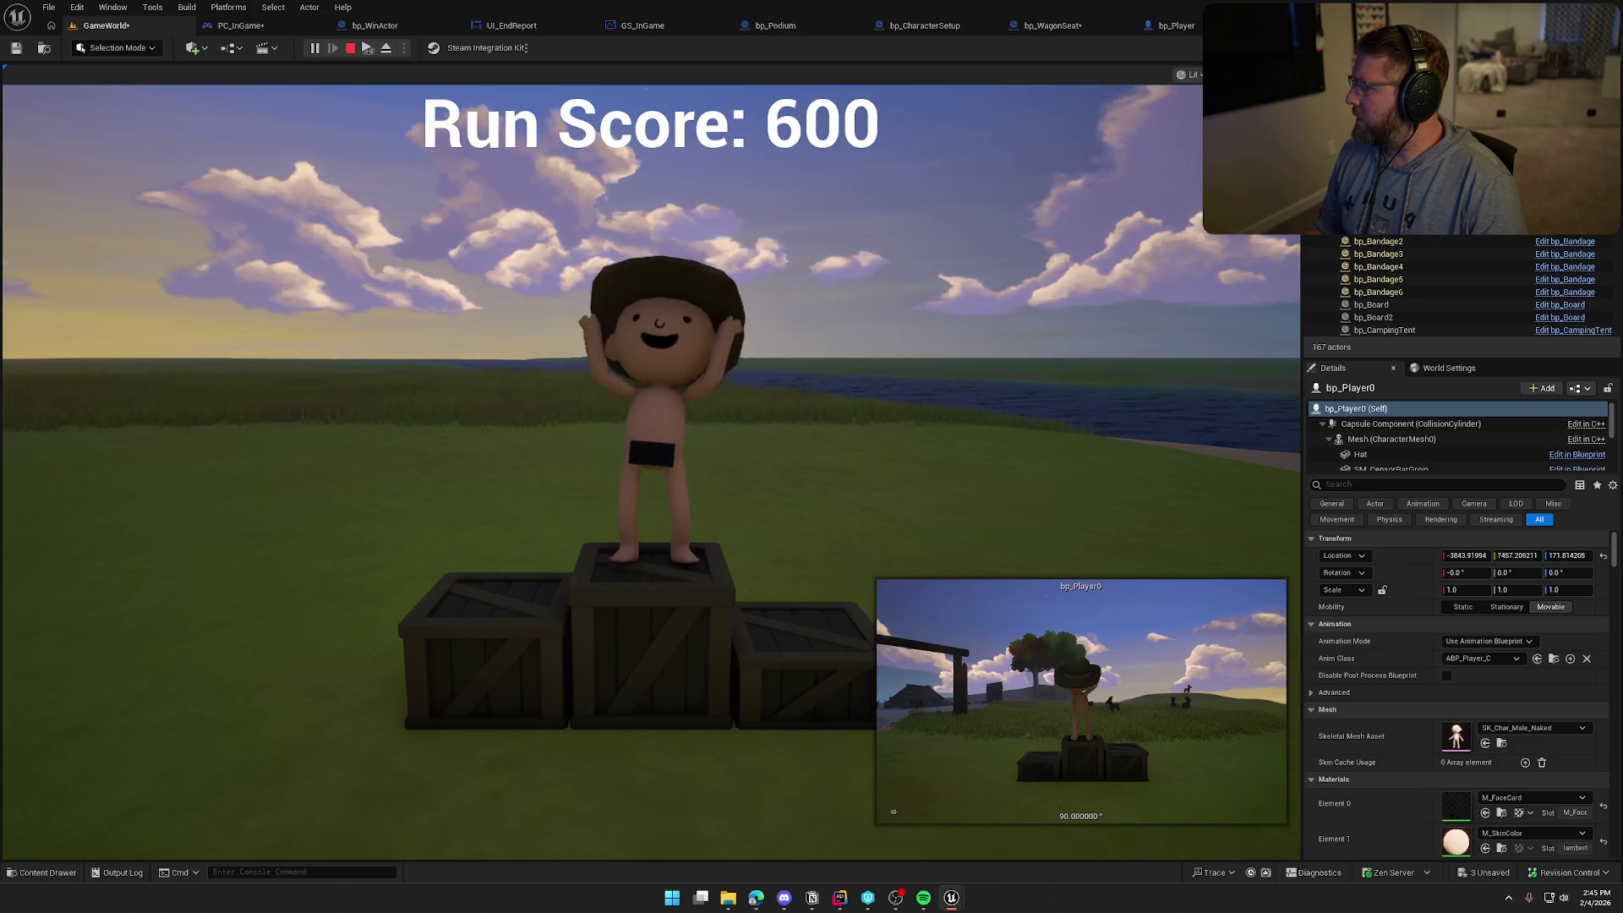
key(super)
click(1284, 430)
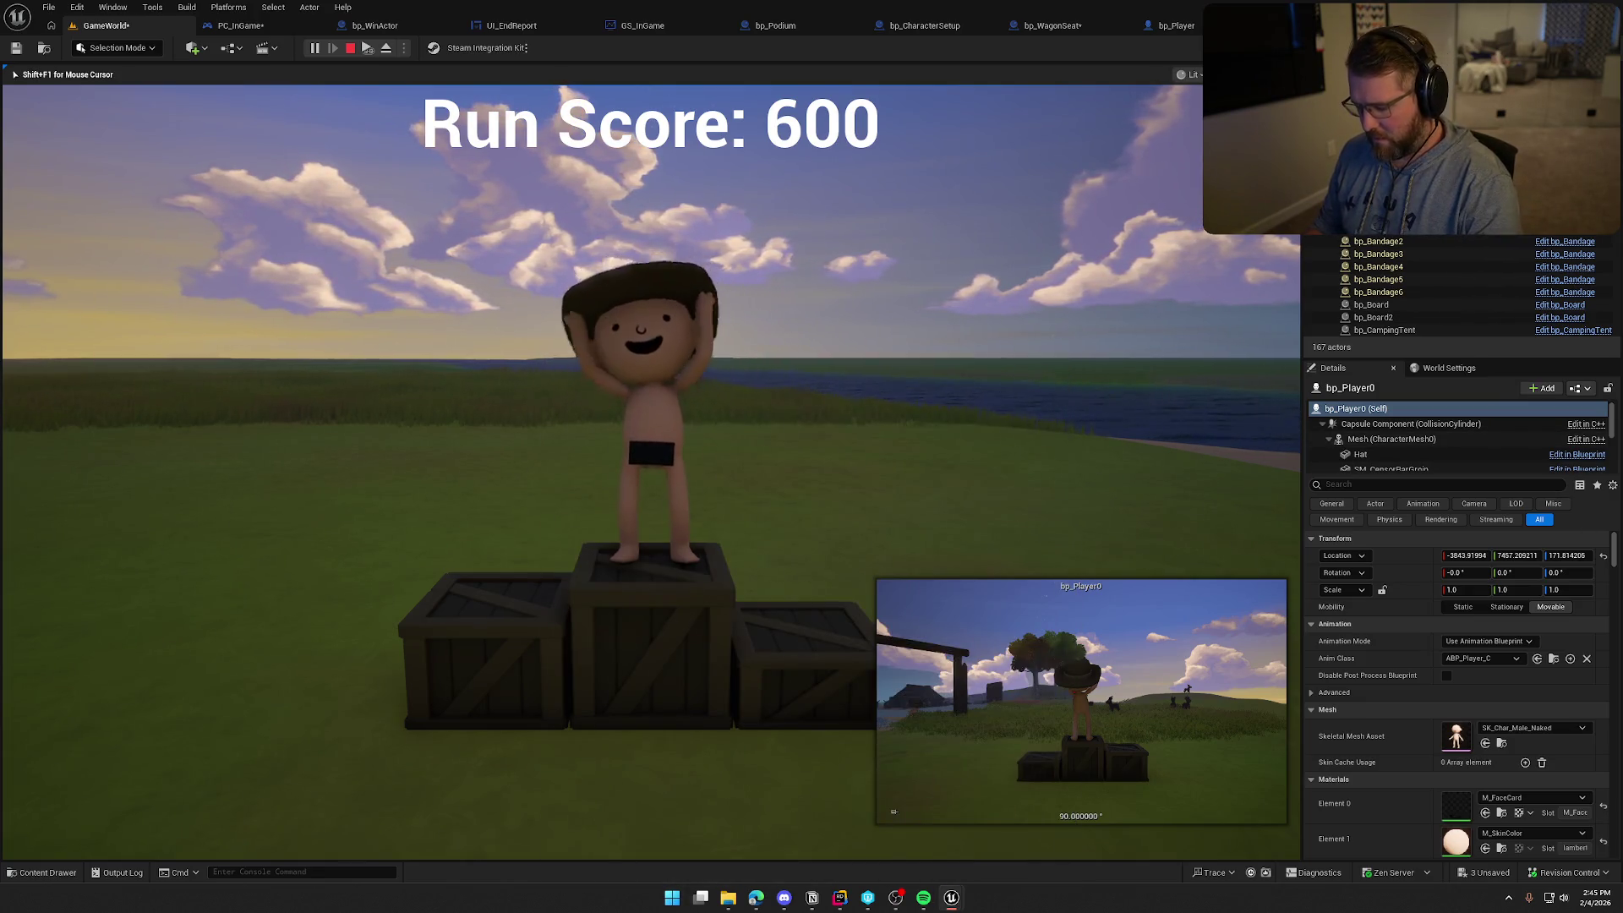
key(apostrophe)
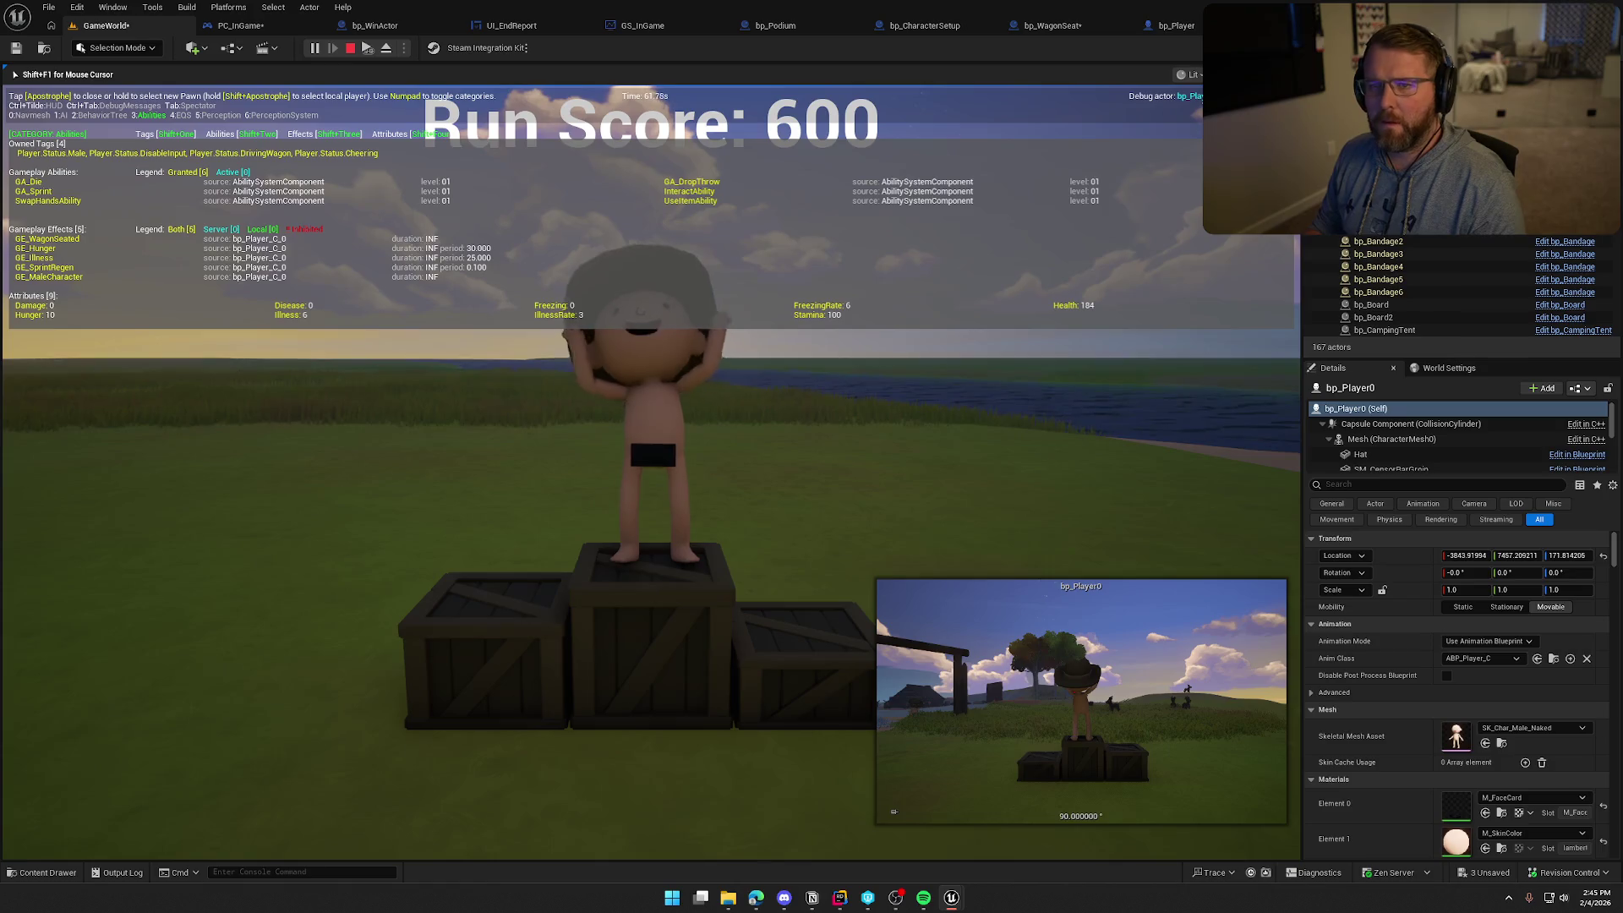
key(Escape)
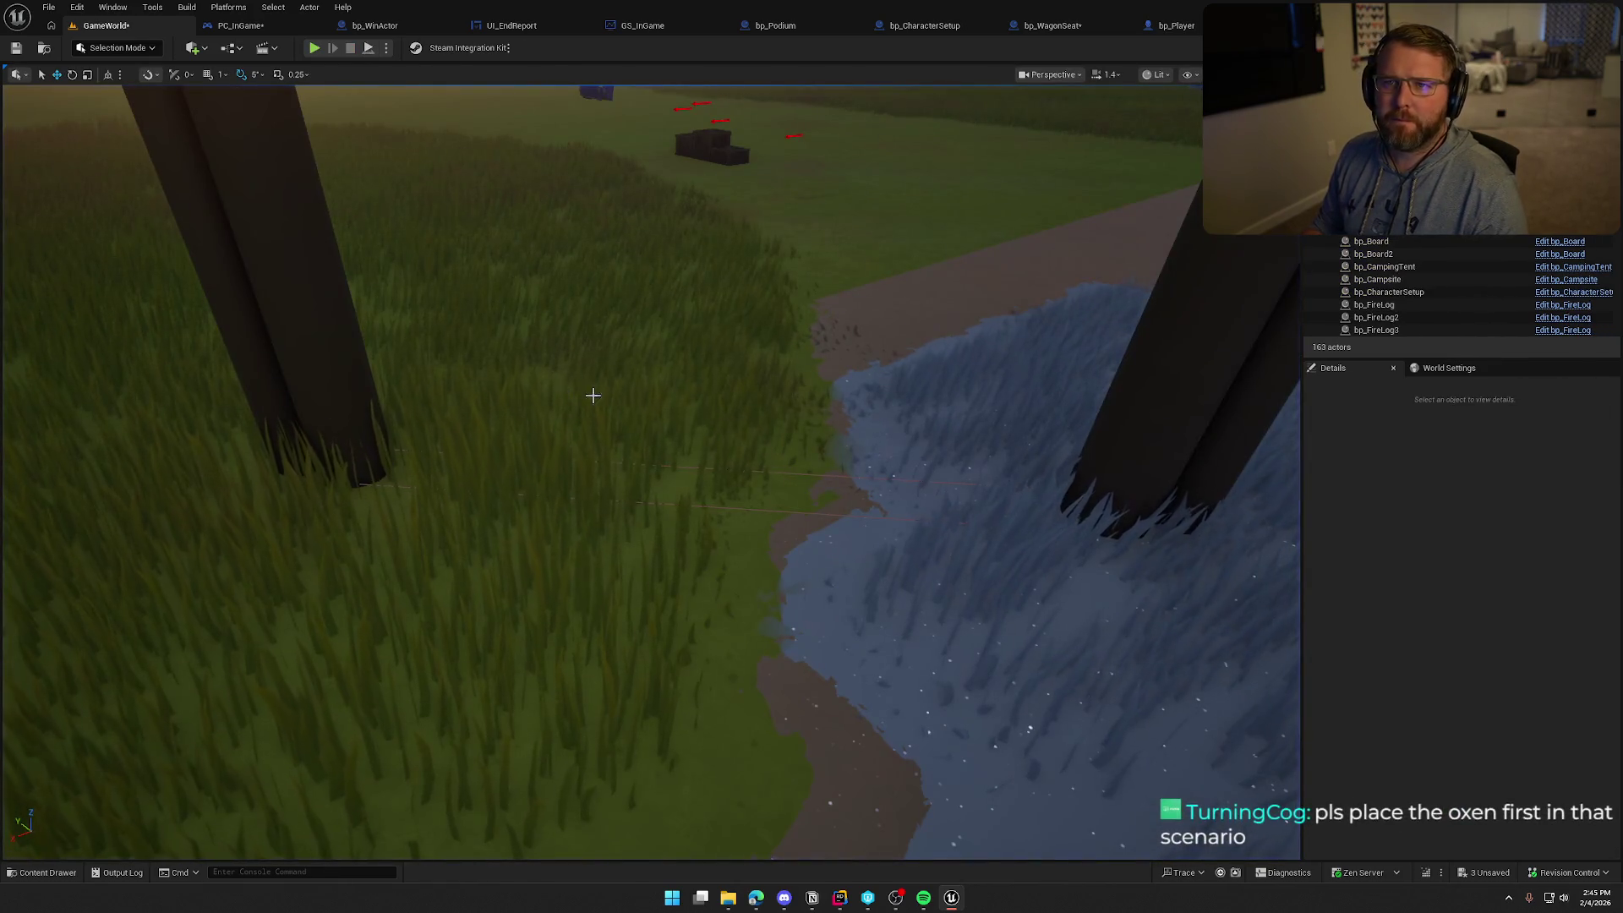
scroll(634, 377, down, 5)
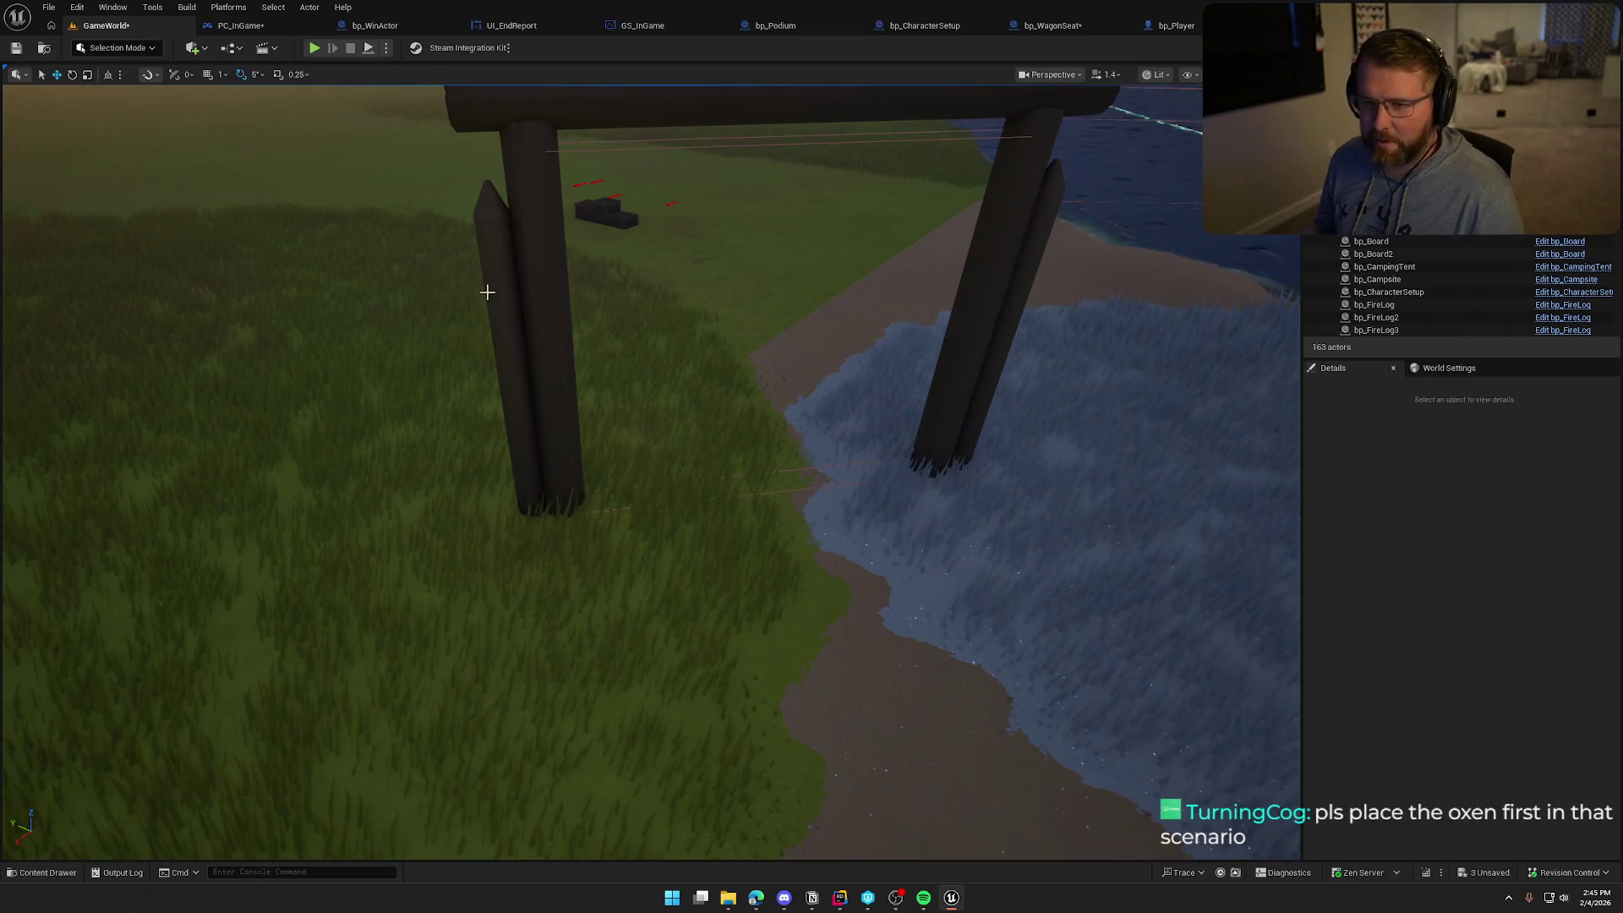
click(244, 31)
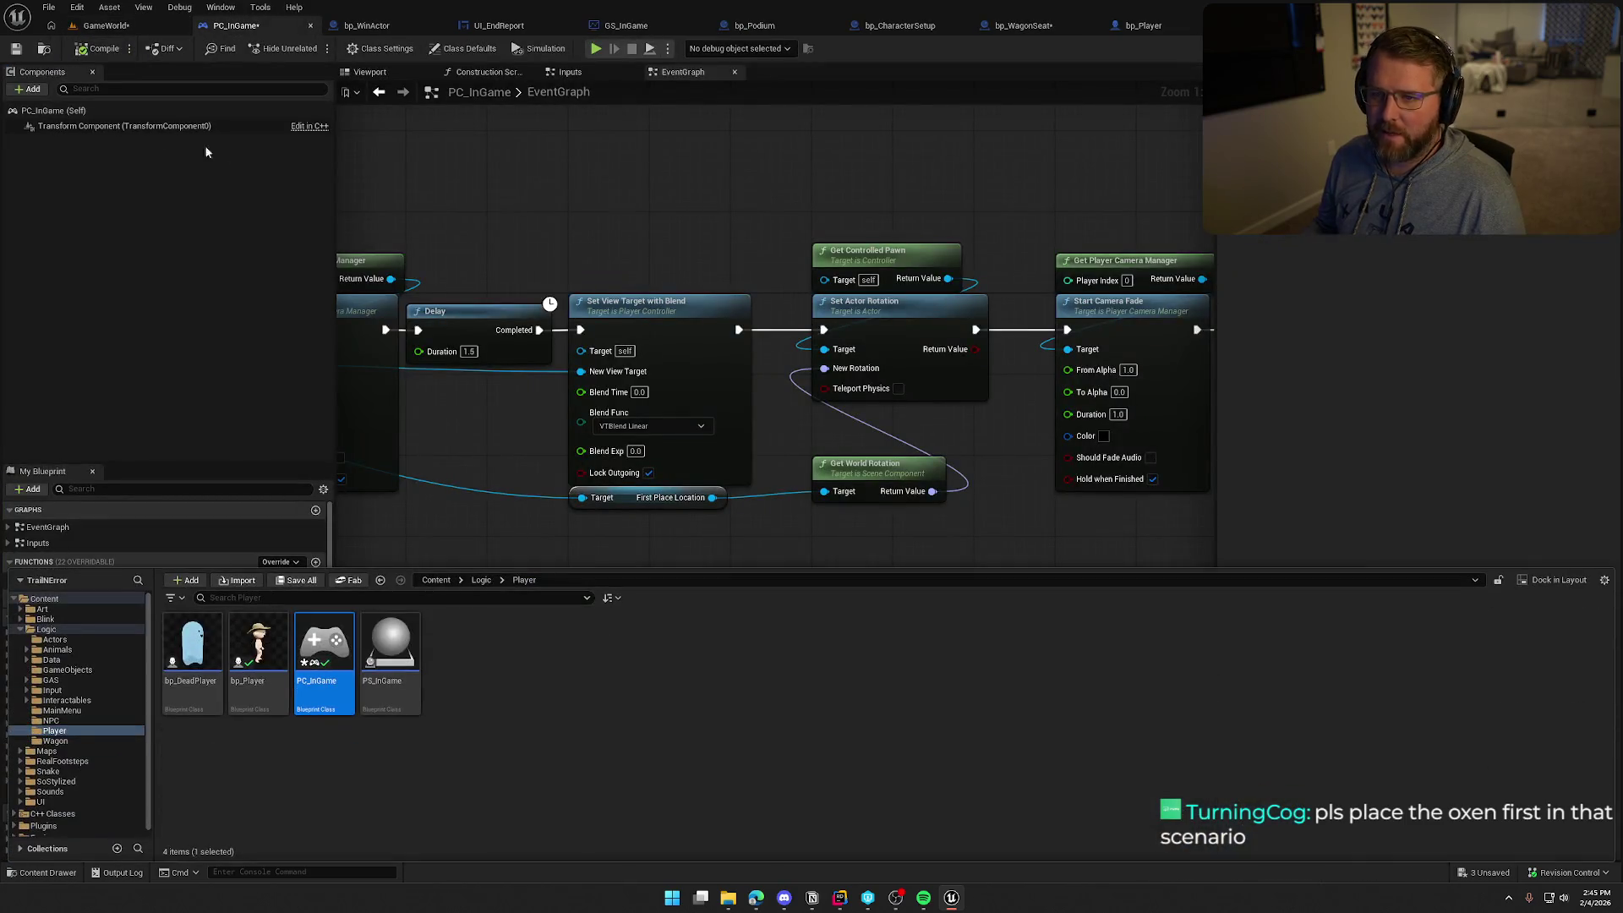
Save PC_InGame, pan the VictoryTrigger chain to Push New UI, compile, and return to GameWorld
key(ctrl+s)
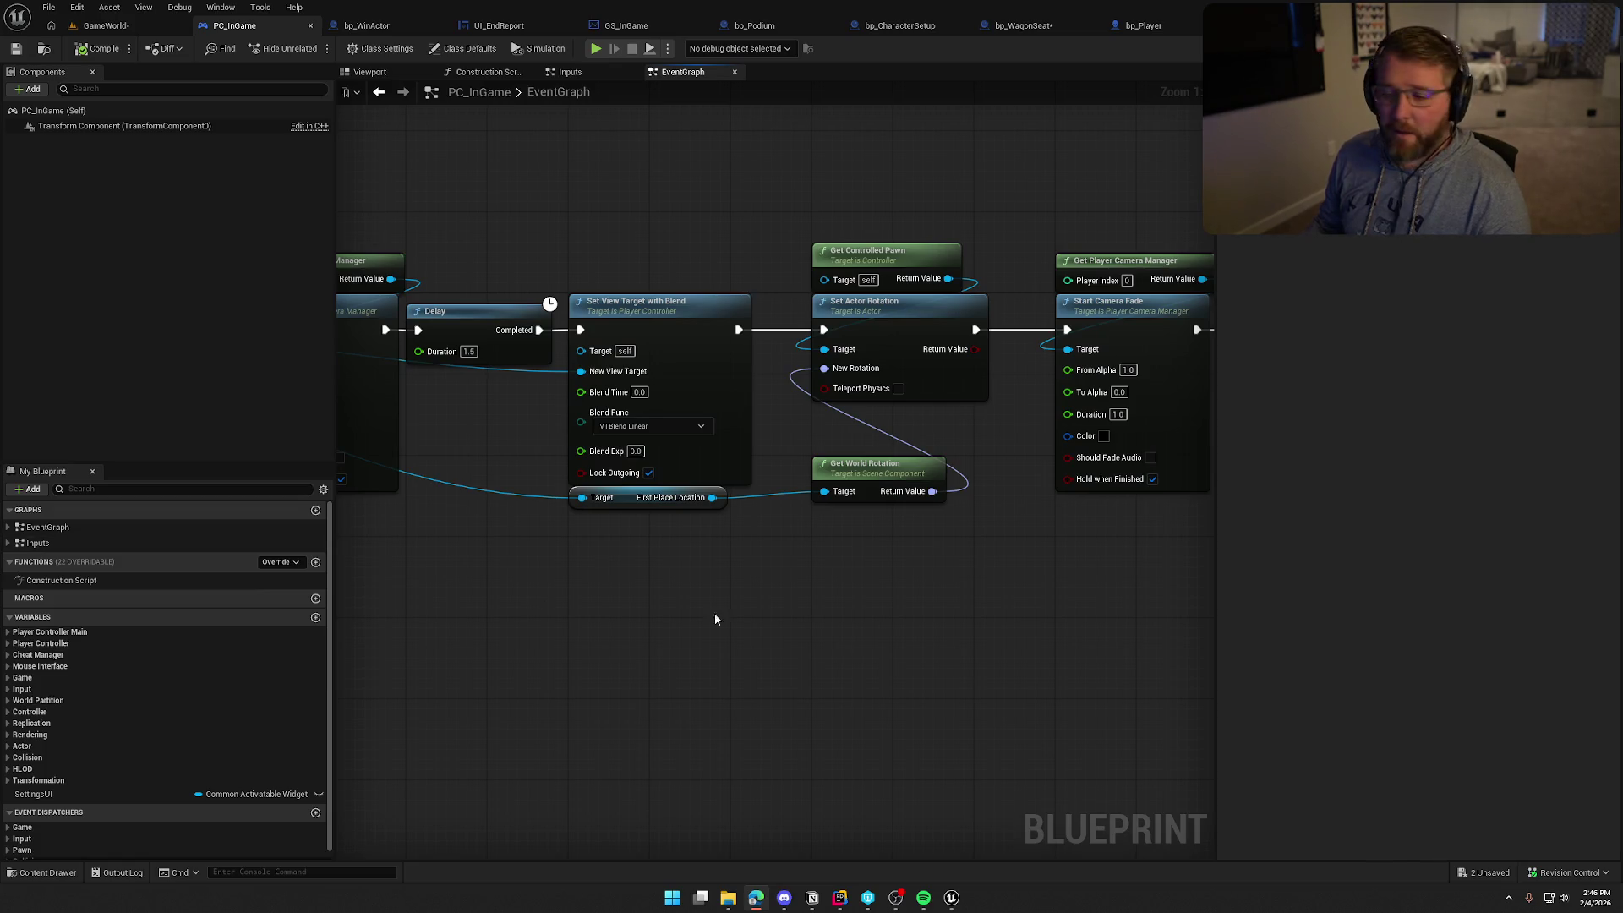
mouse_move(910, 633)
mouse_down()
mouse_move(962, 655)
mouse_move(1007, 623)
mouse_move(986, 638)
mouse_move(1102, 630)
mouse_move(999, 626)
mouse_up()
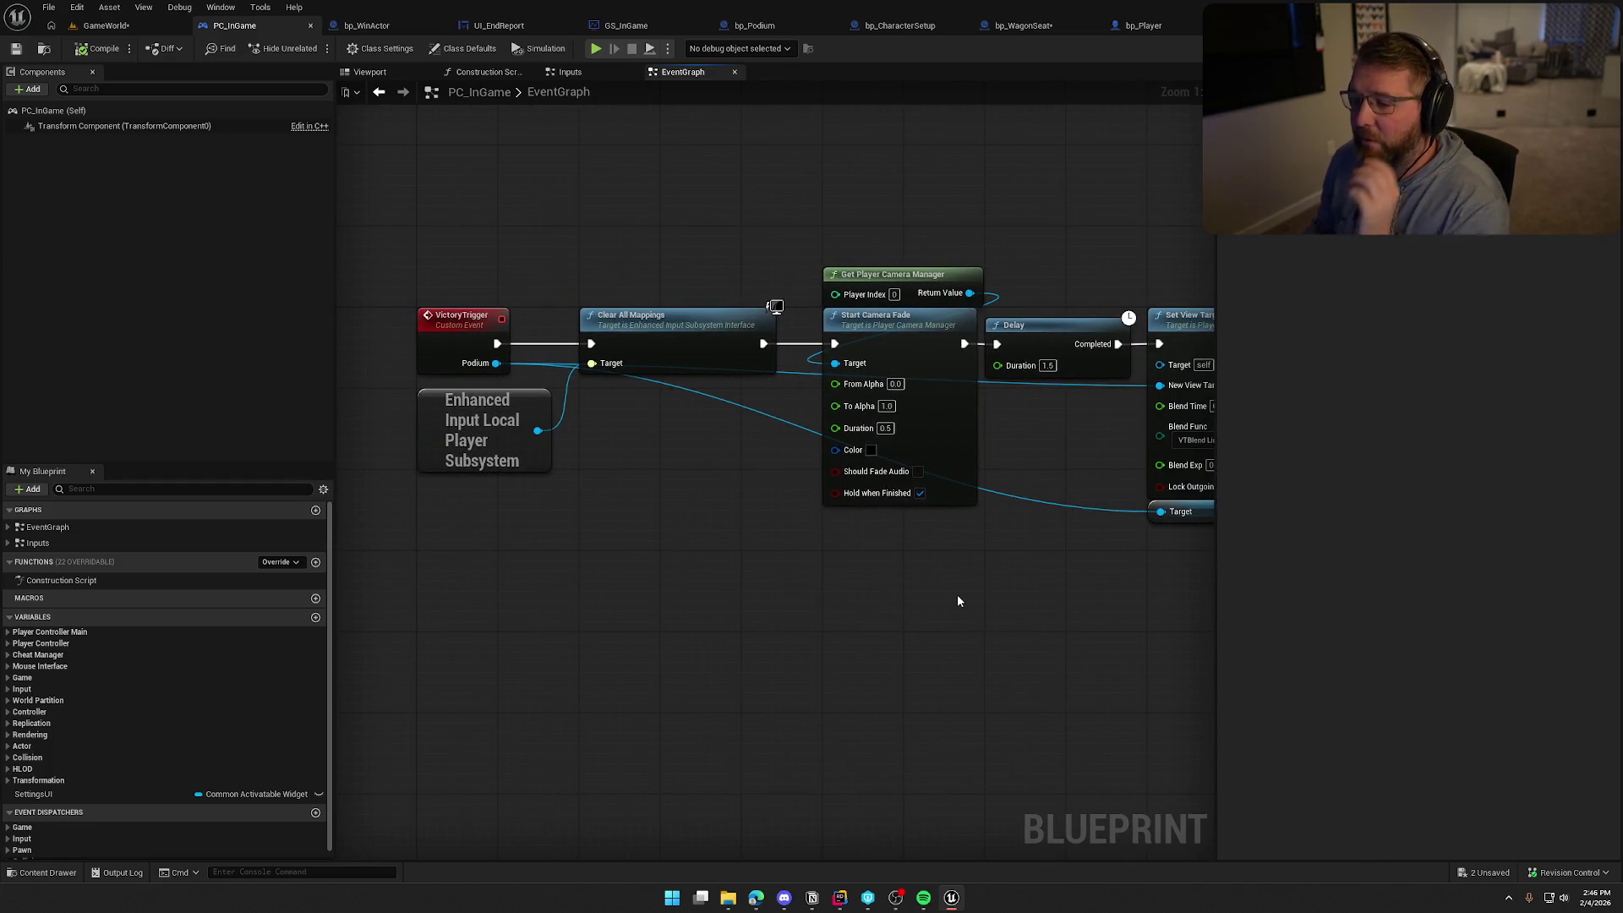
mouse_move(905, 590)
mouse_down()
mouse_move(919, 565)
mouse_move(619, 566)
mouse_up()
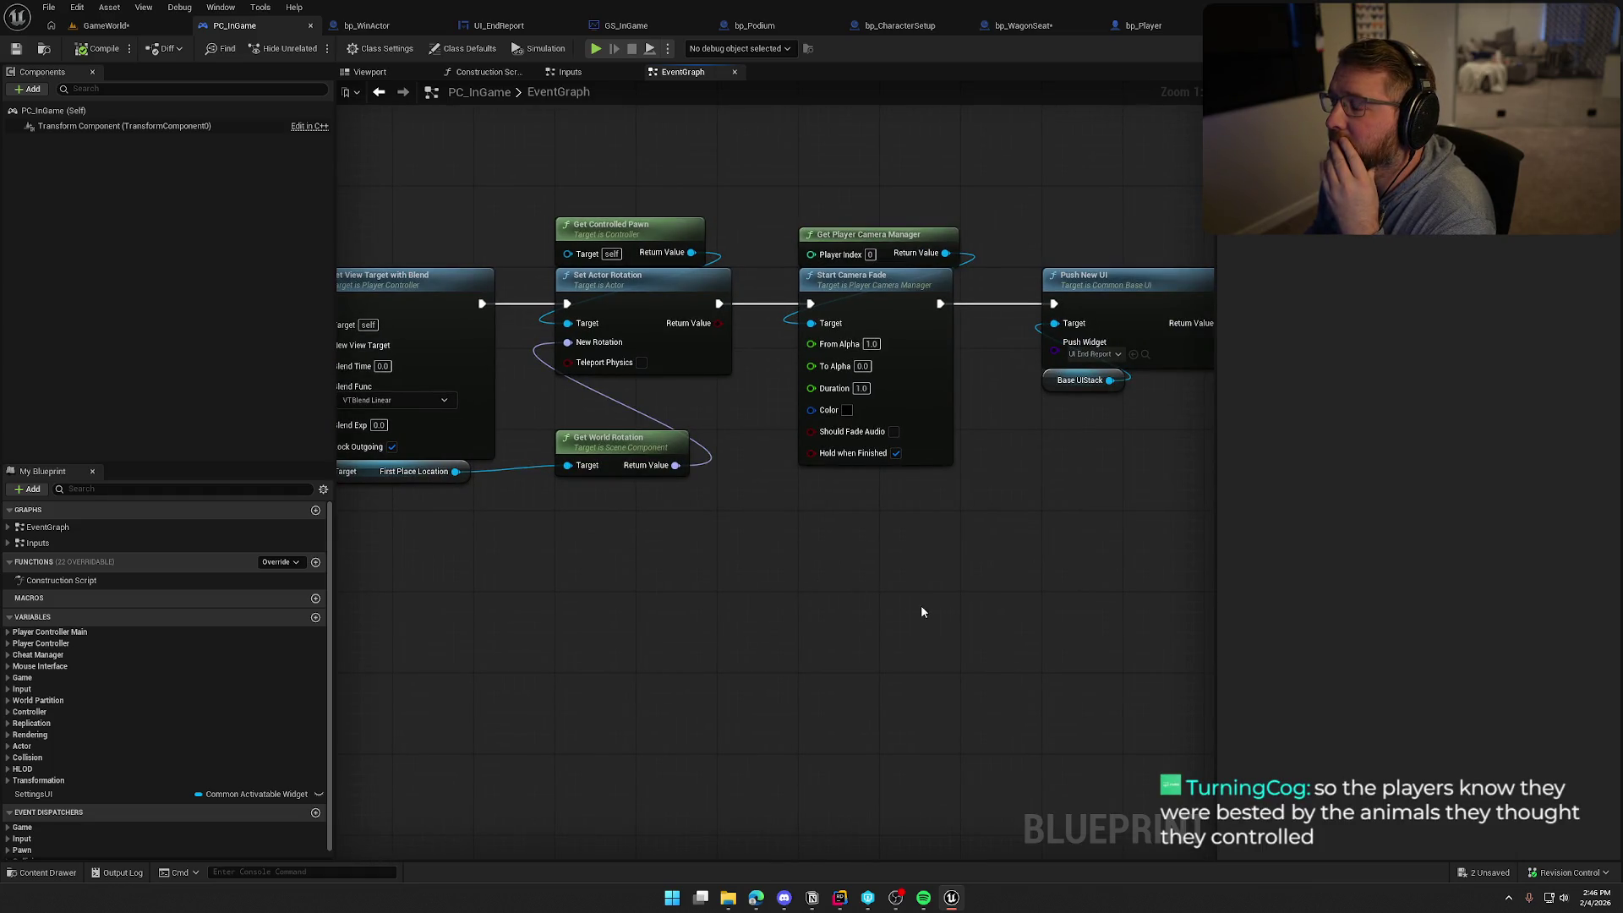
drag(959, 612, 815, 562)
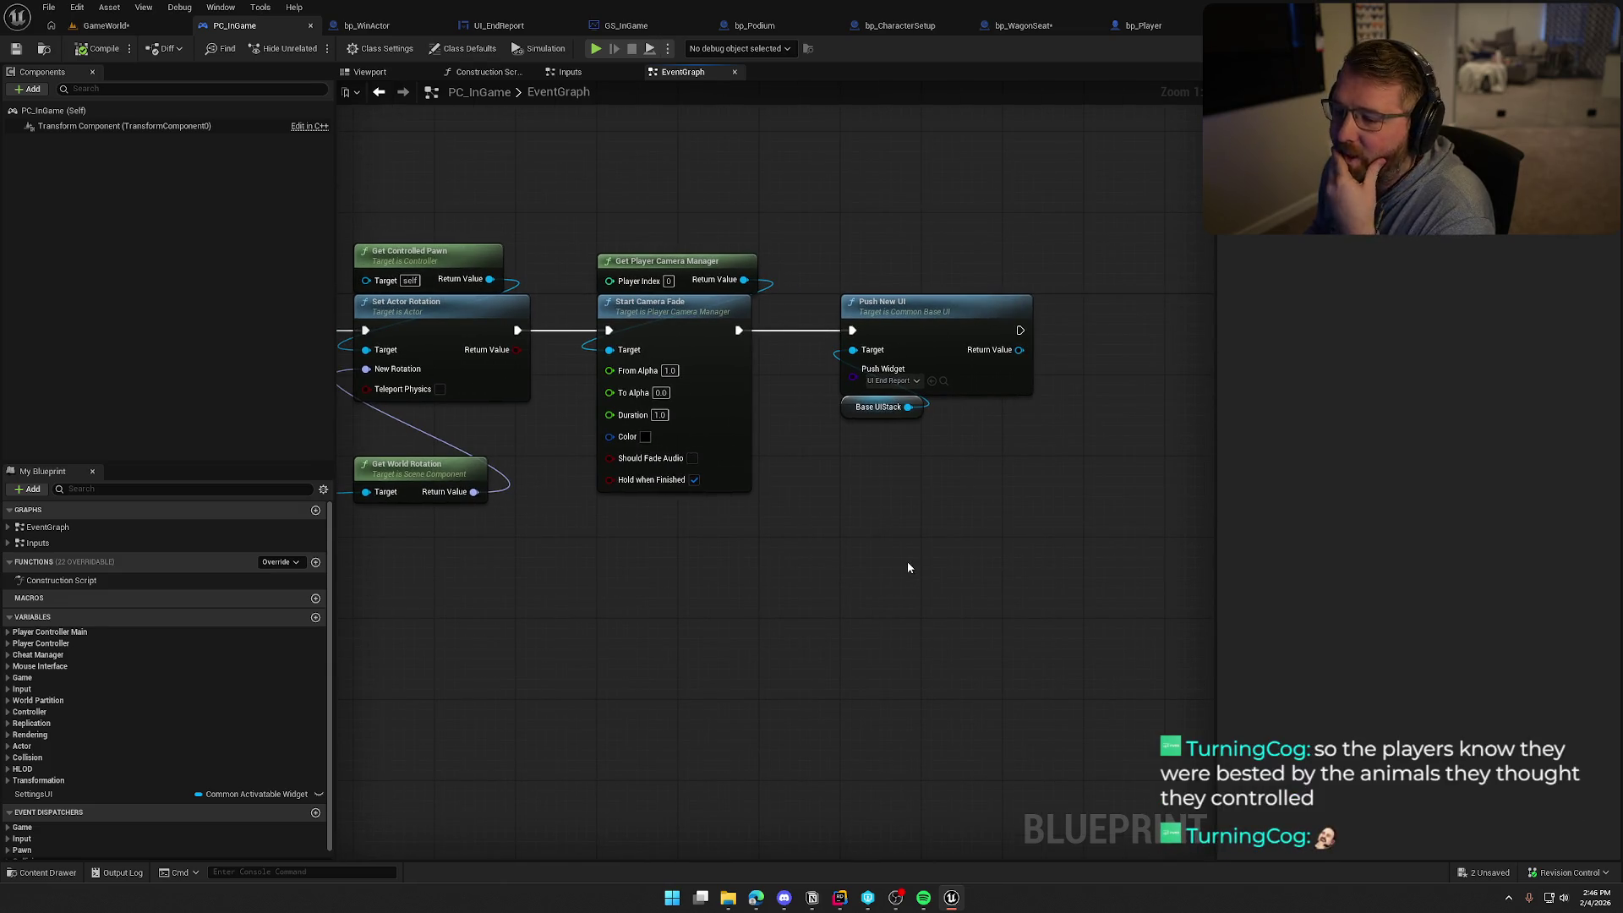
mouse_move(867, 528)
mouse_down()
mouse_move(910, 608)
mouse_move(786, 605)
mouse_move(956, 587)
mouse_move(637, 523)
mouse_up()
scroll(993, 537, down, 3)
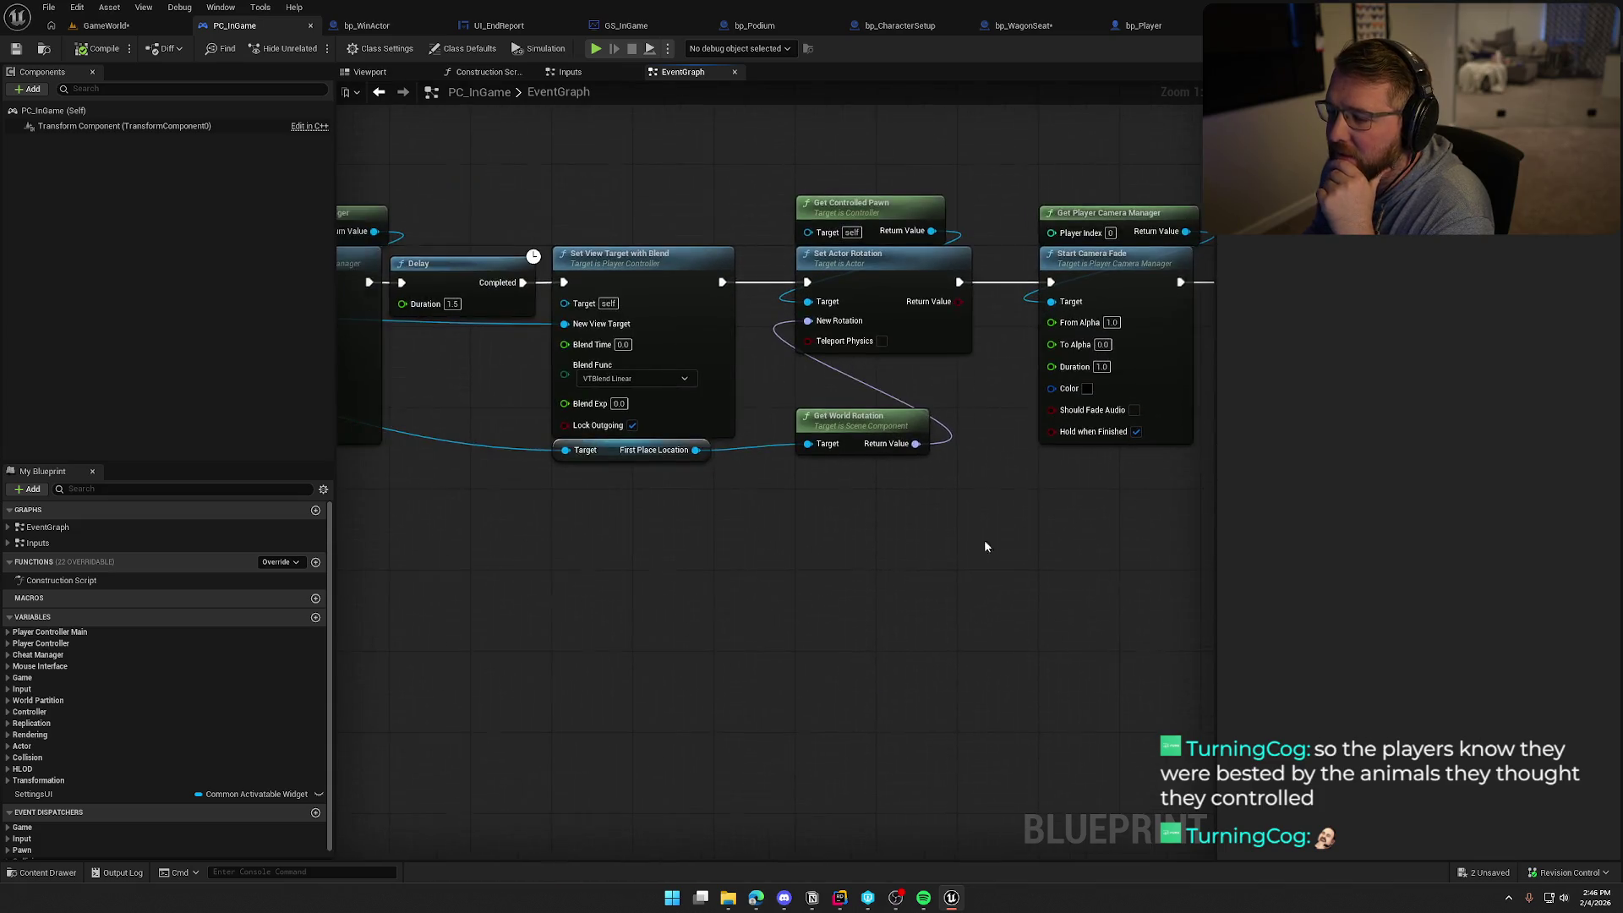
mouse_move(970, 553)
mouse_down()
mouse_move(866, 586)
mouse_move(689, 598)
mouse_move(826, 598)
mouse_up()
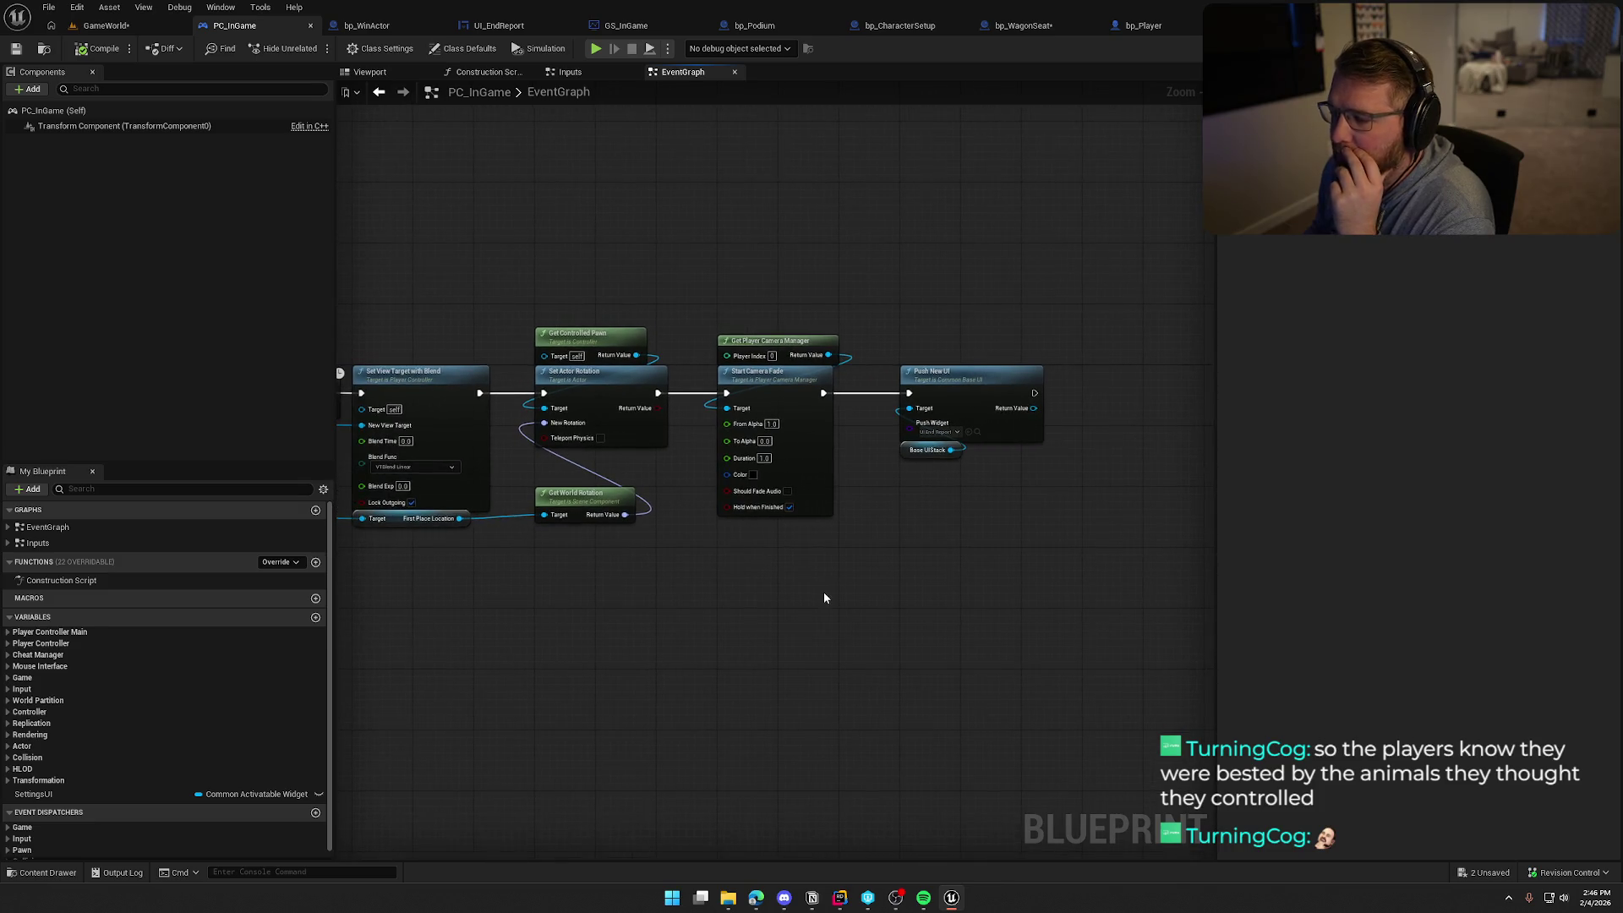
click(99, 51)
click(106, 26)
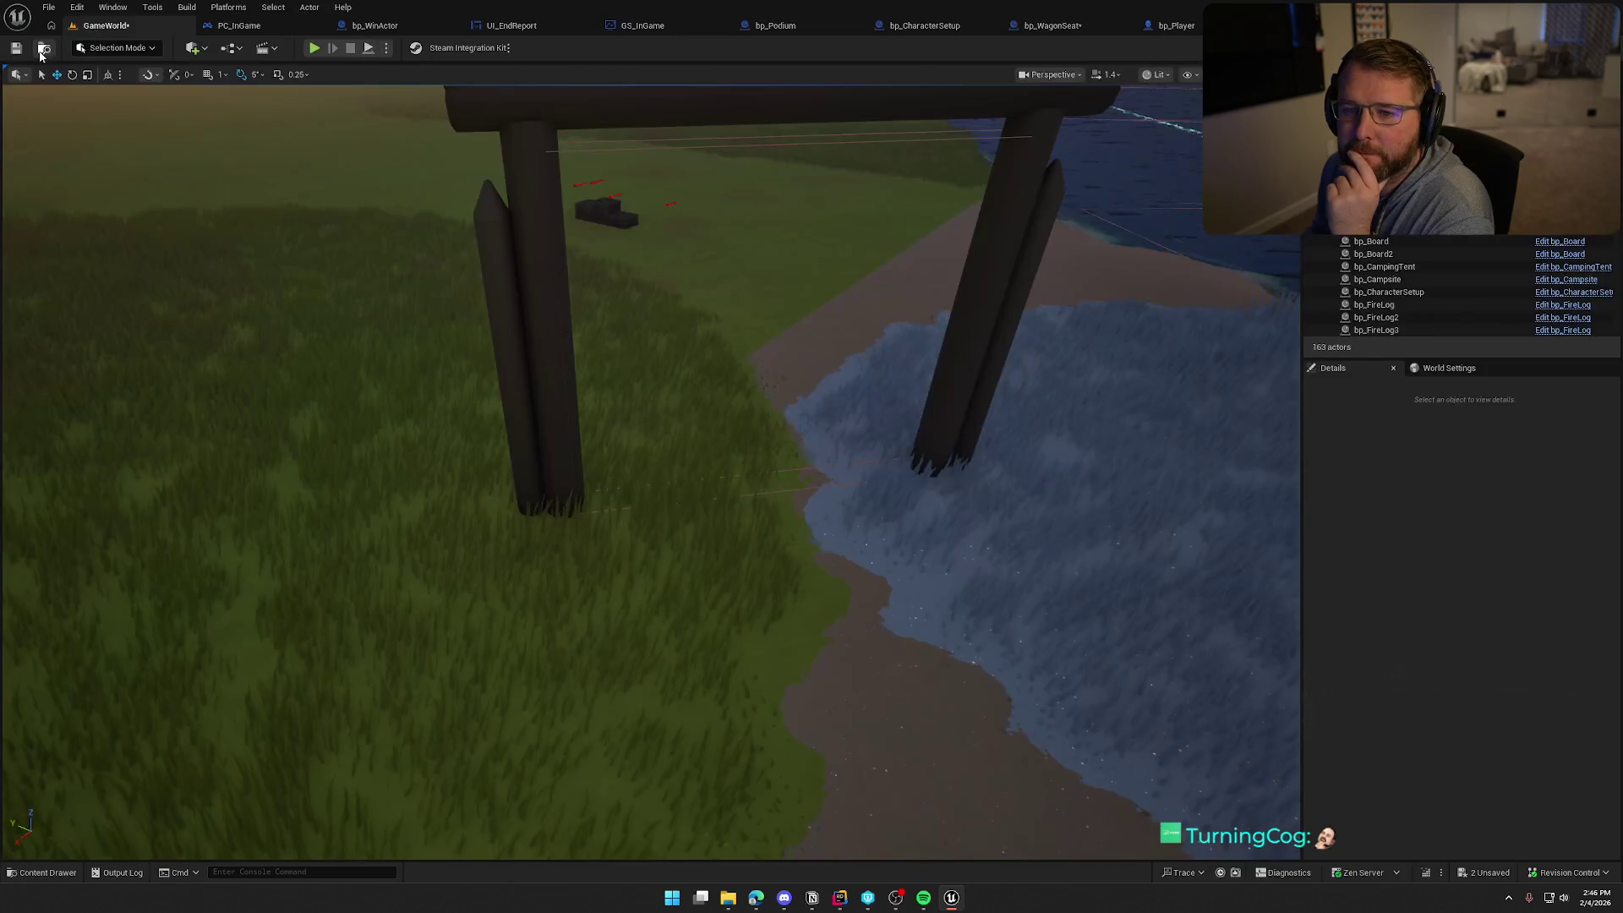
Save the GameWorld level and frame the wooden finish gate beside the river in the viewport
key(ctrl+s)
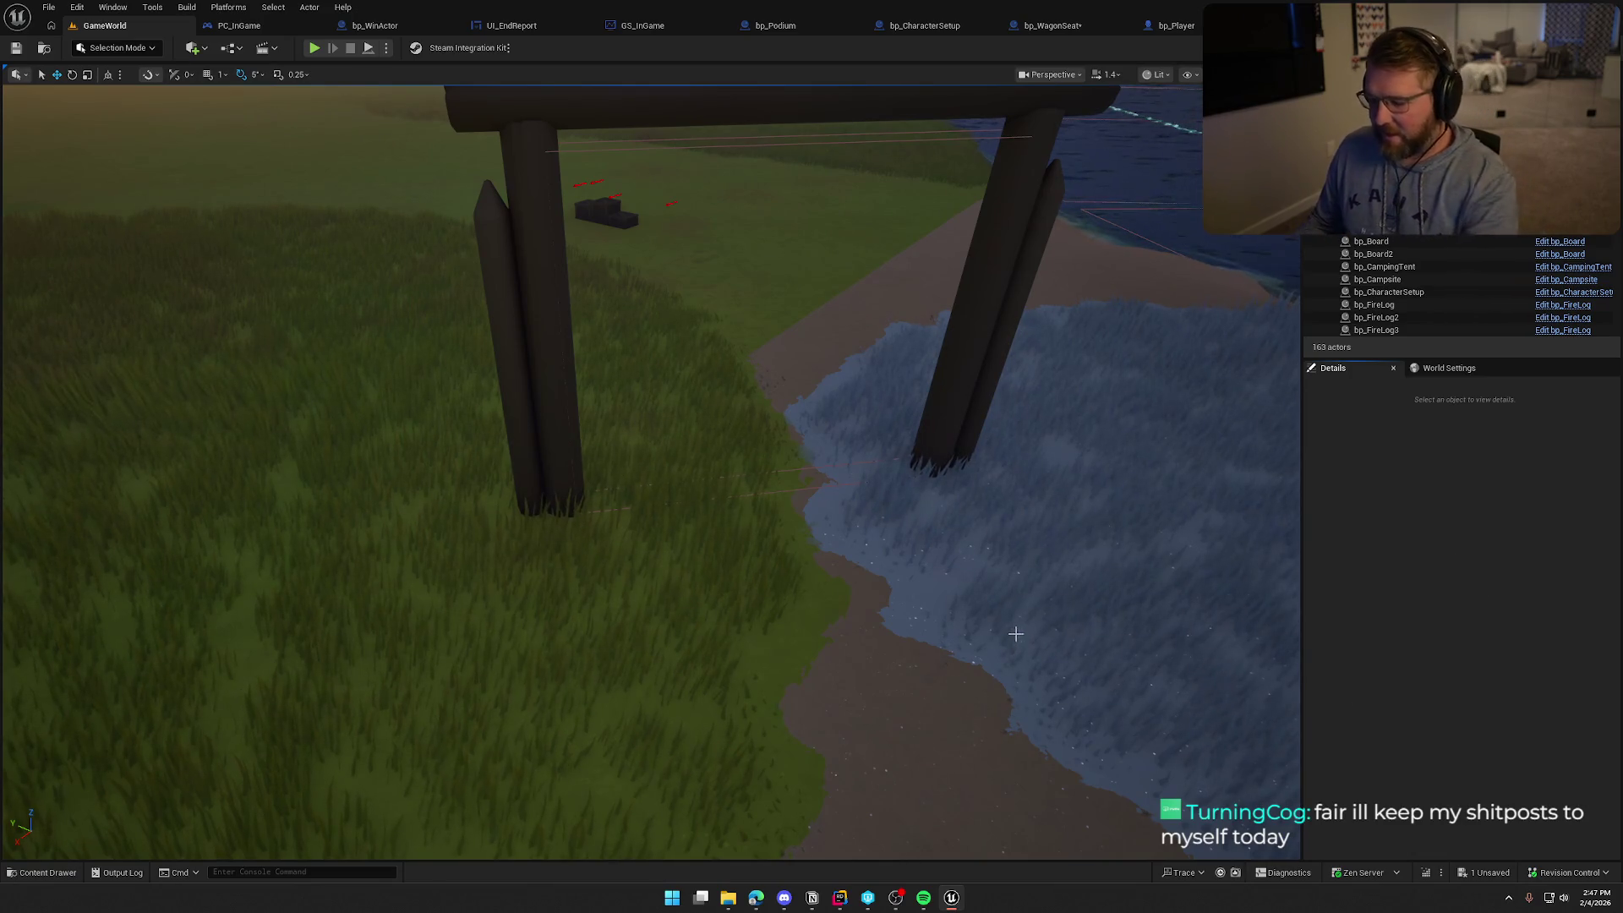
mouse_move(1004, 620)
mouse_down()
mouse_move(1124, 558)
mouse_move(846, 541)
mouse_move(824, 448)
mouse_move(791, 439)
mouse_move(597, 464)
mouse_up()
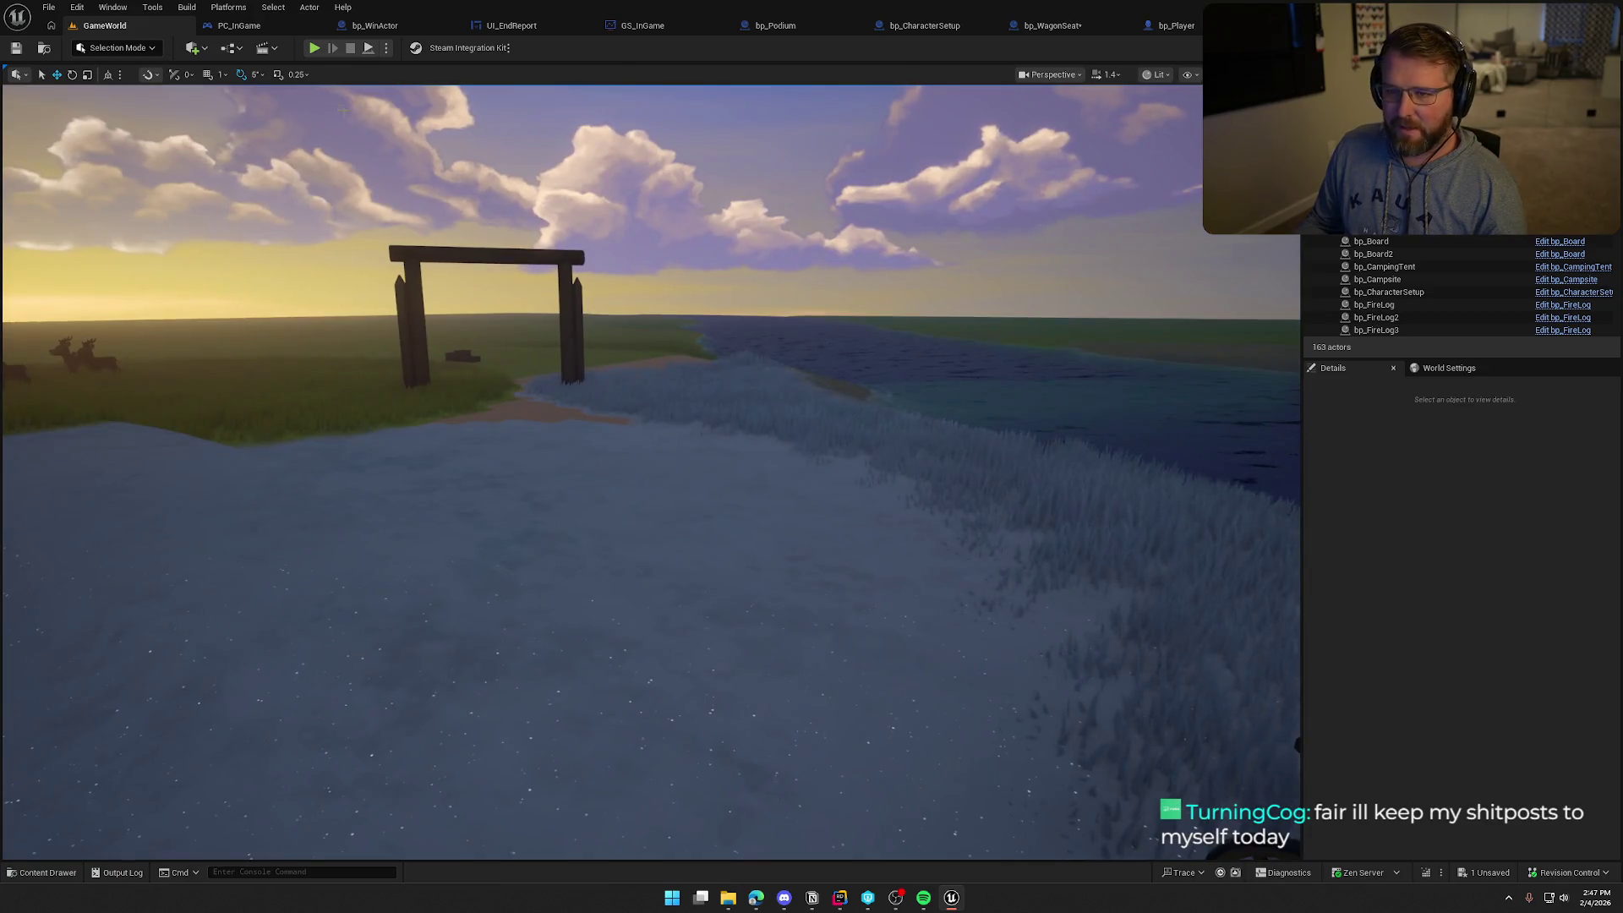
key(alt+p)
Board the wagon and drive it through the finish gate to the podium showing Run Score 600
click(537, 599)
key(w)
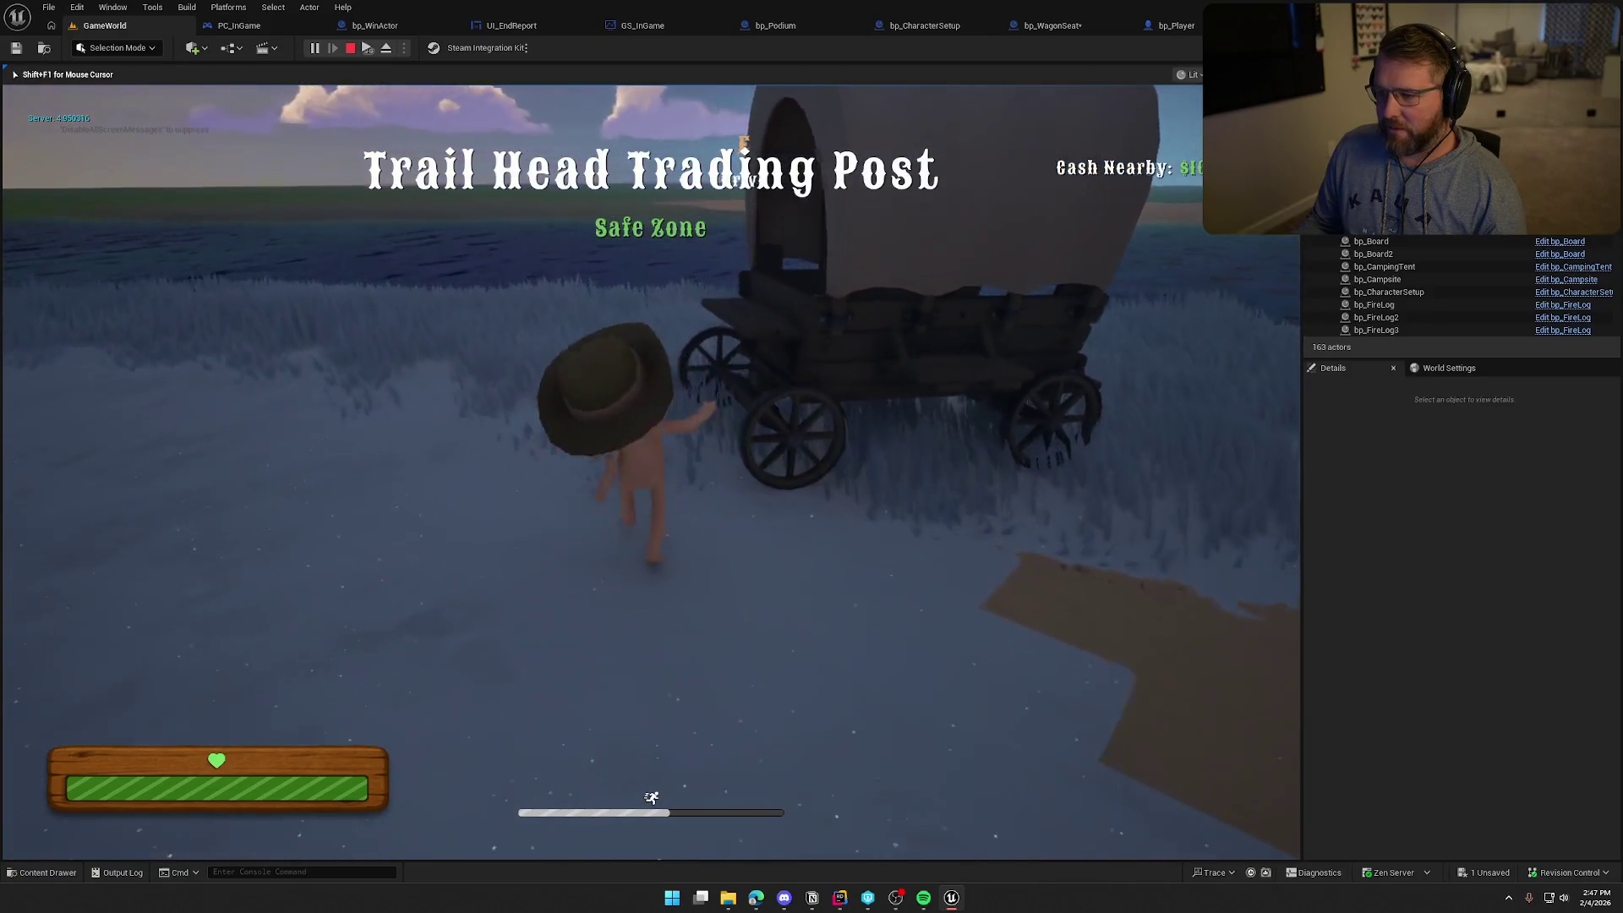
key(e)
key(w)
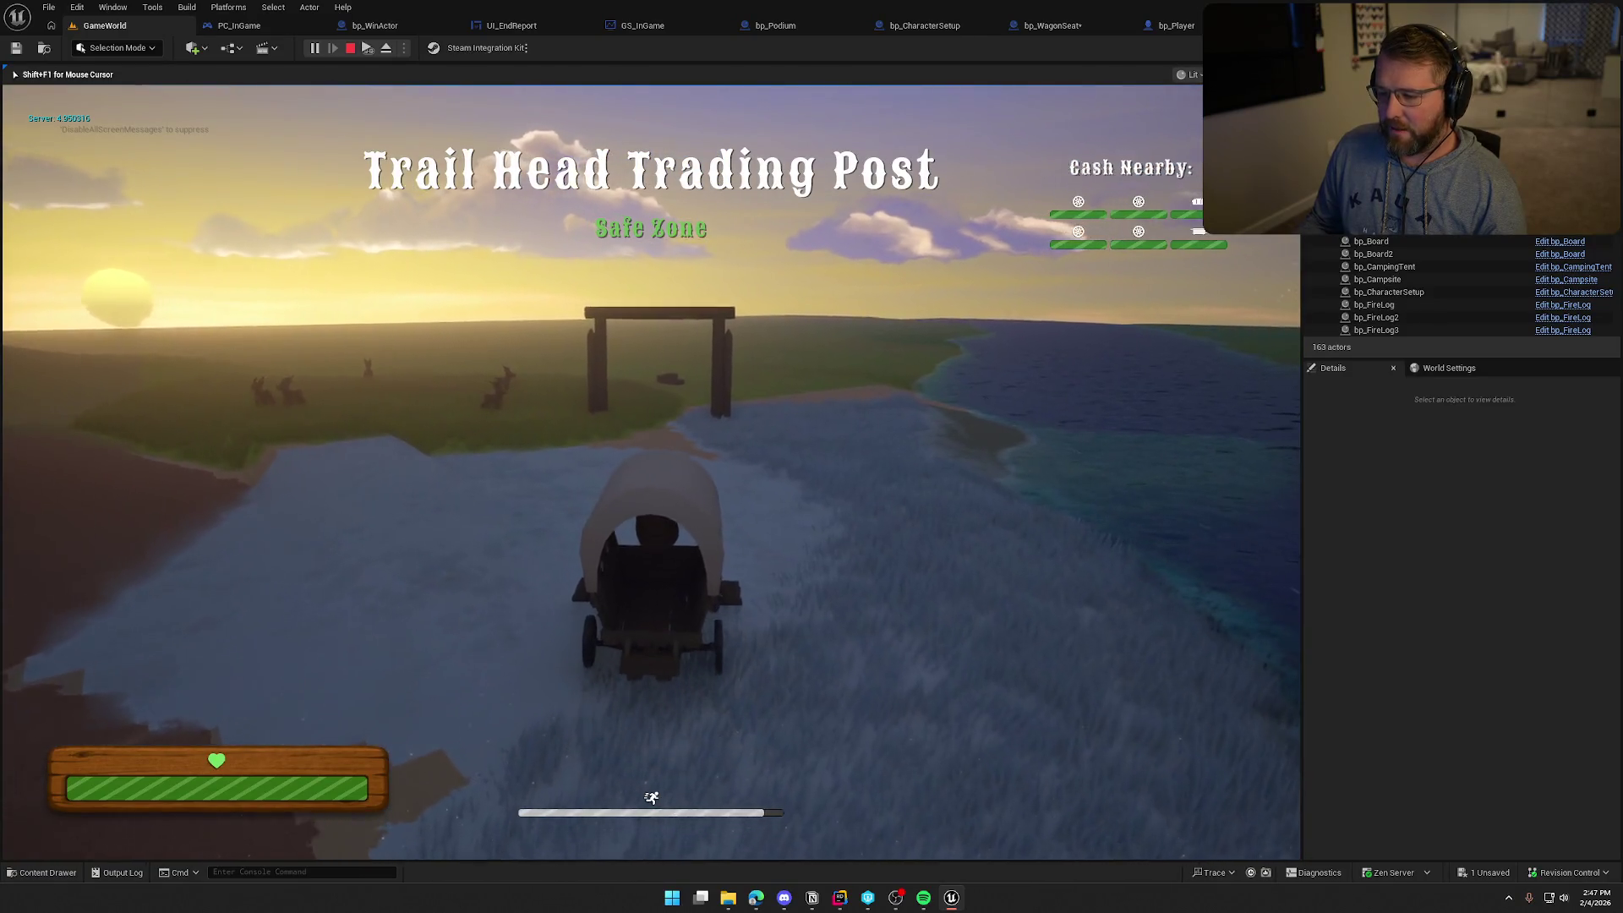
key(w)
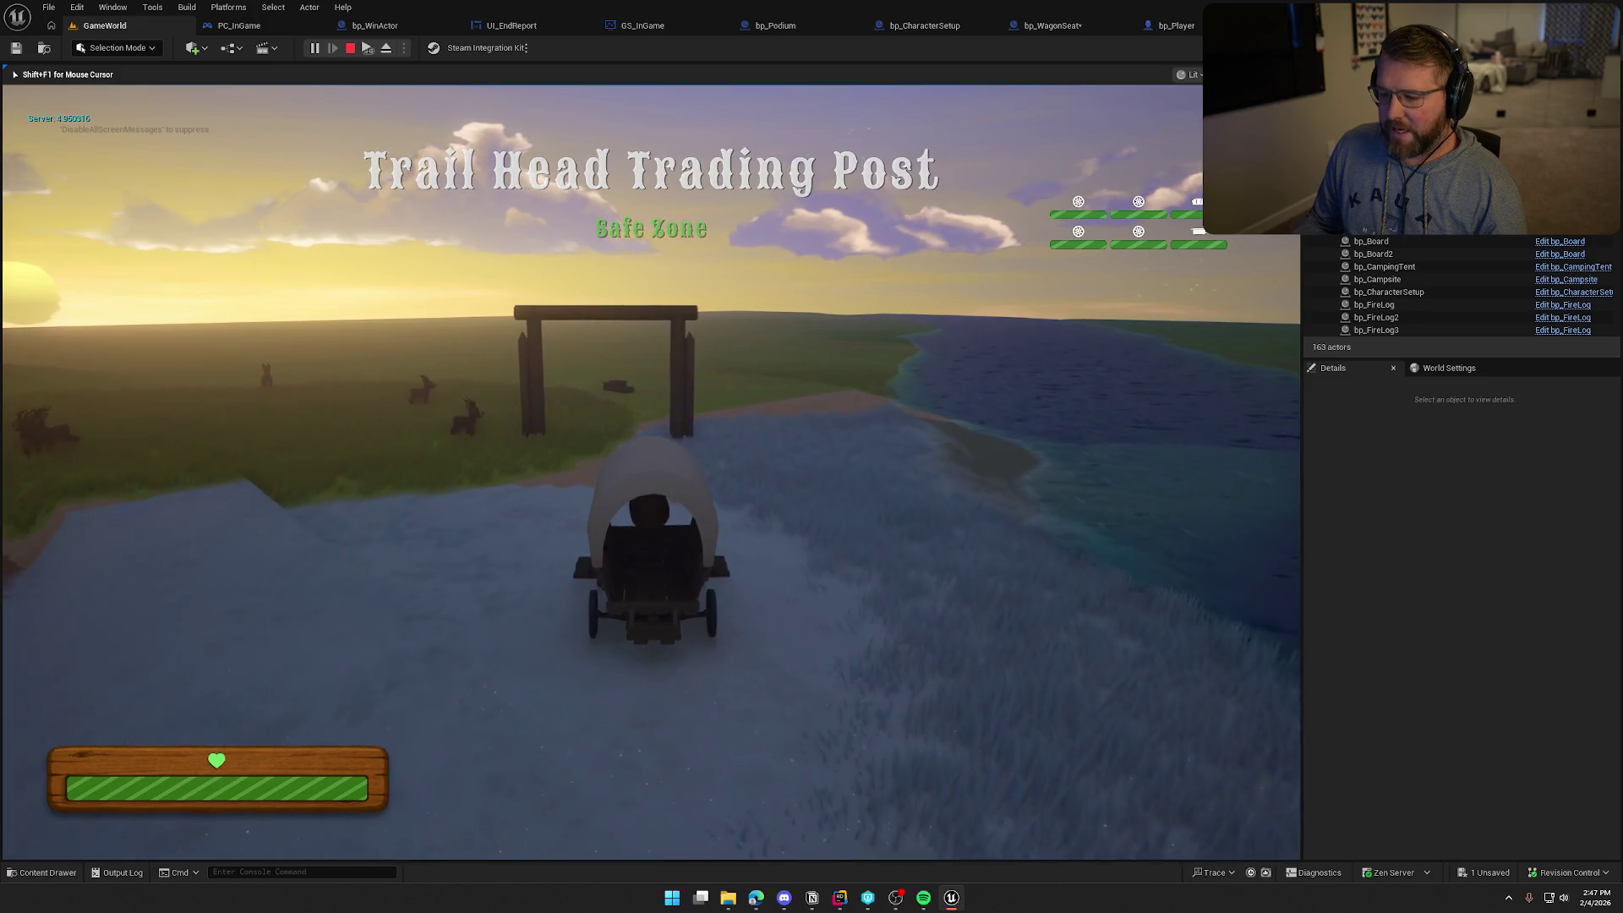
key(w)
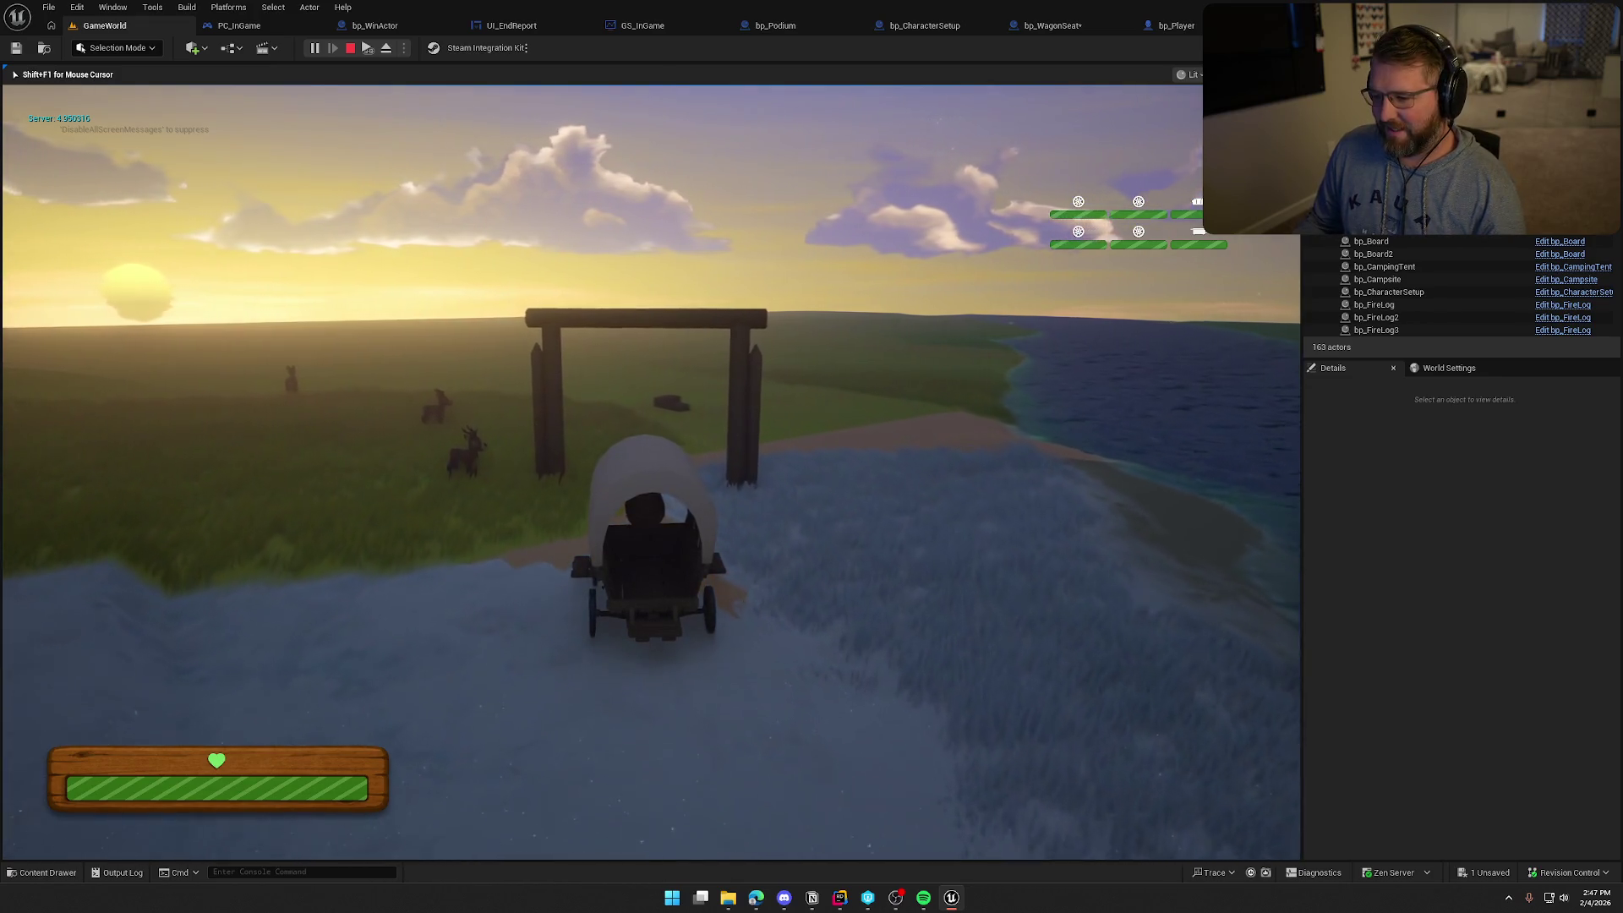
key(w)
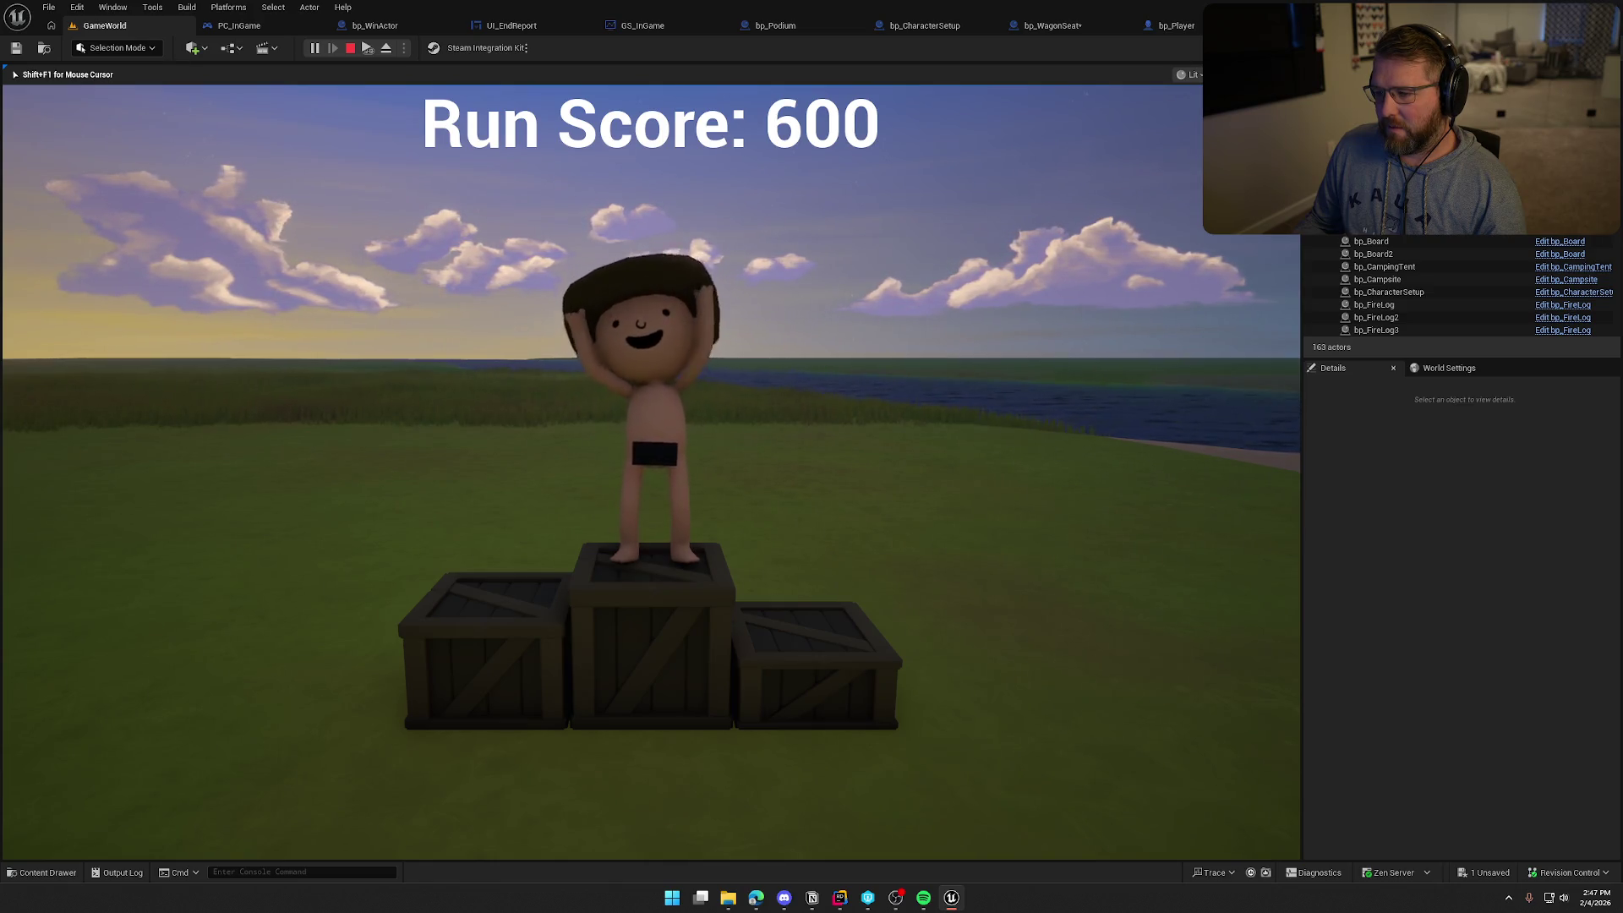
key(Escape)
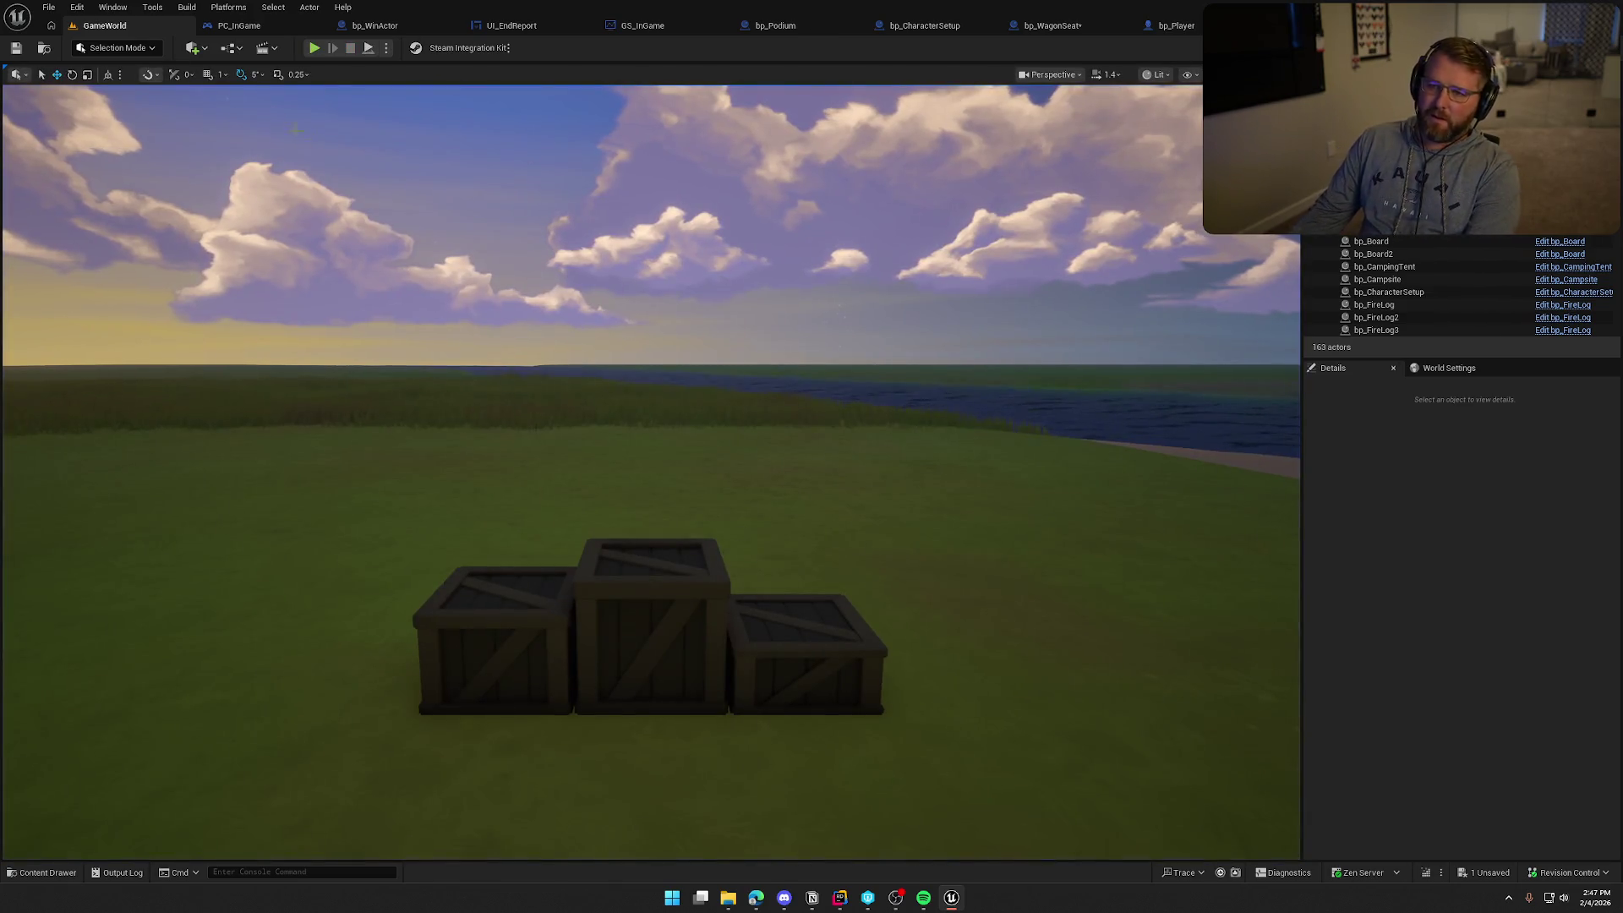
Open bp_WinActor's HandlePlayerCrossing function and pan across its crossing logic
click(397, 25)
scroll(1087, 536, down, 2)
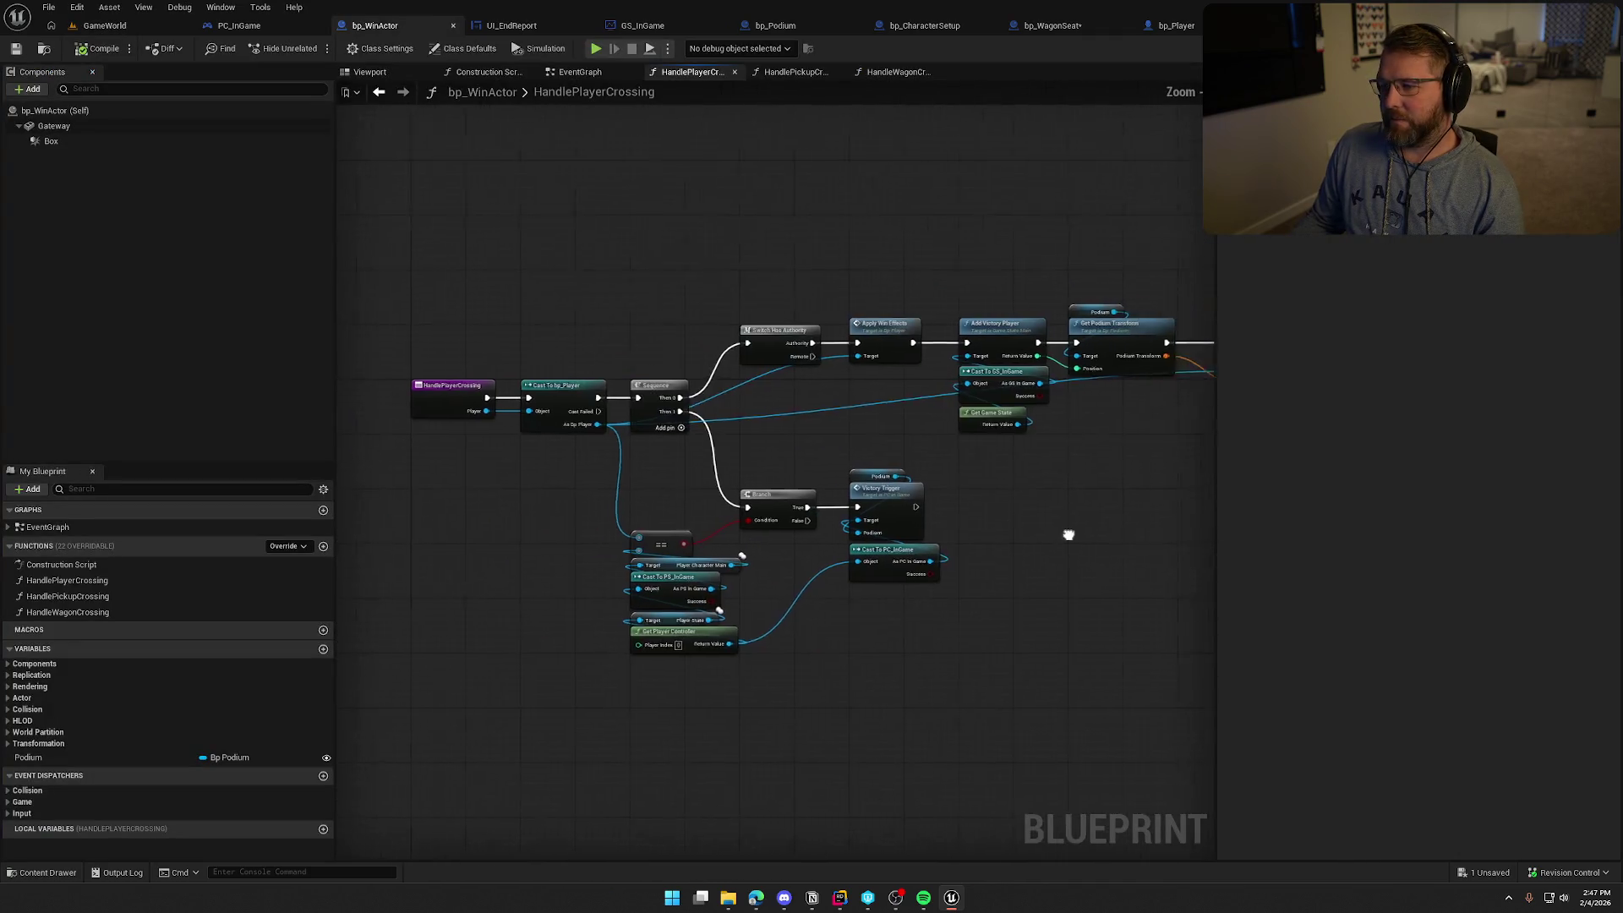
drag(1029, 438, 948, 433)
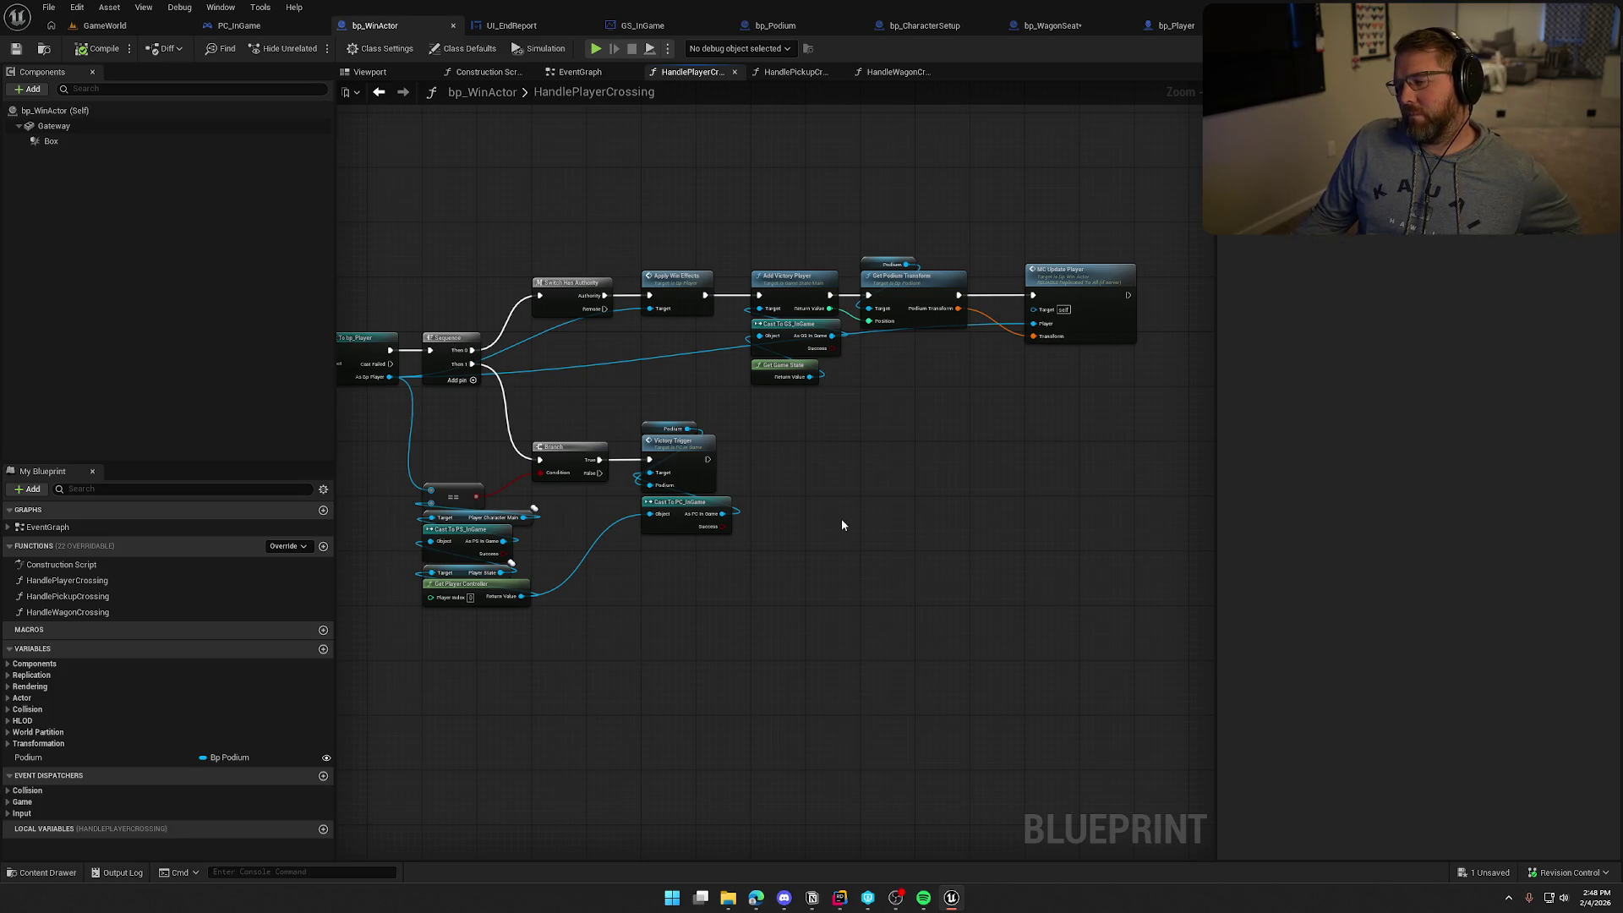
scroll(841, 519, down, 1)
scroll(884, 475, down, 1)
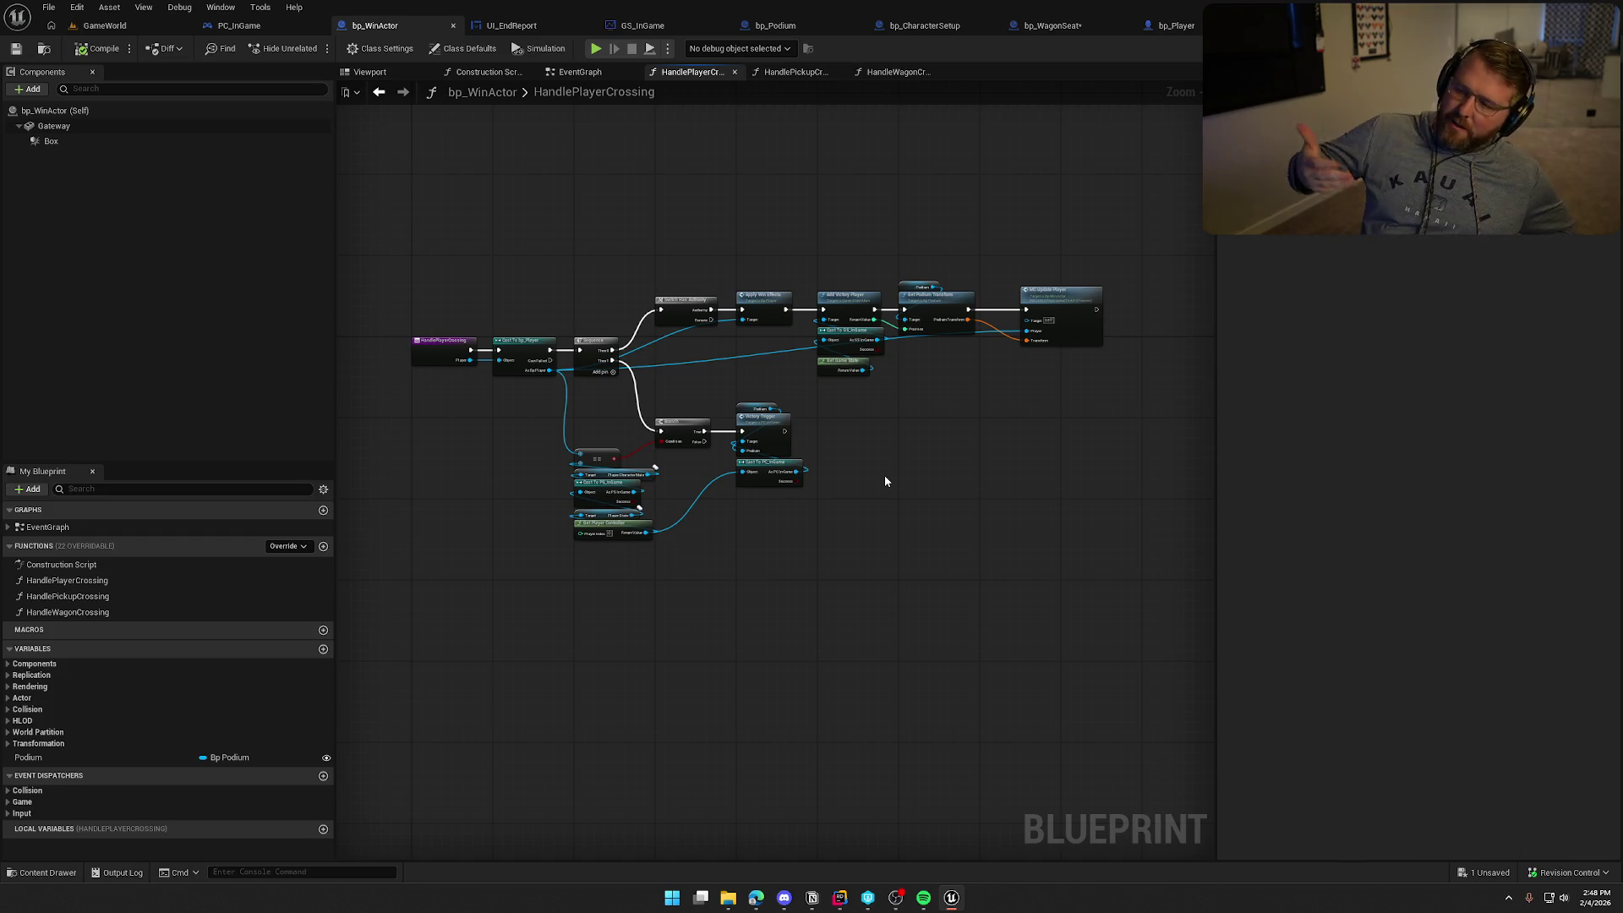
Inspect the Cast To bp_Player, Sequence and HandlePlayerCrossing entry nodes, then go to the EventGraph
scroll(884, 475, up, 5)
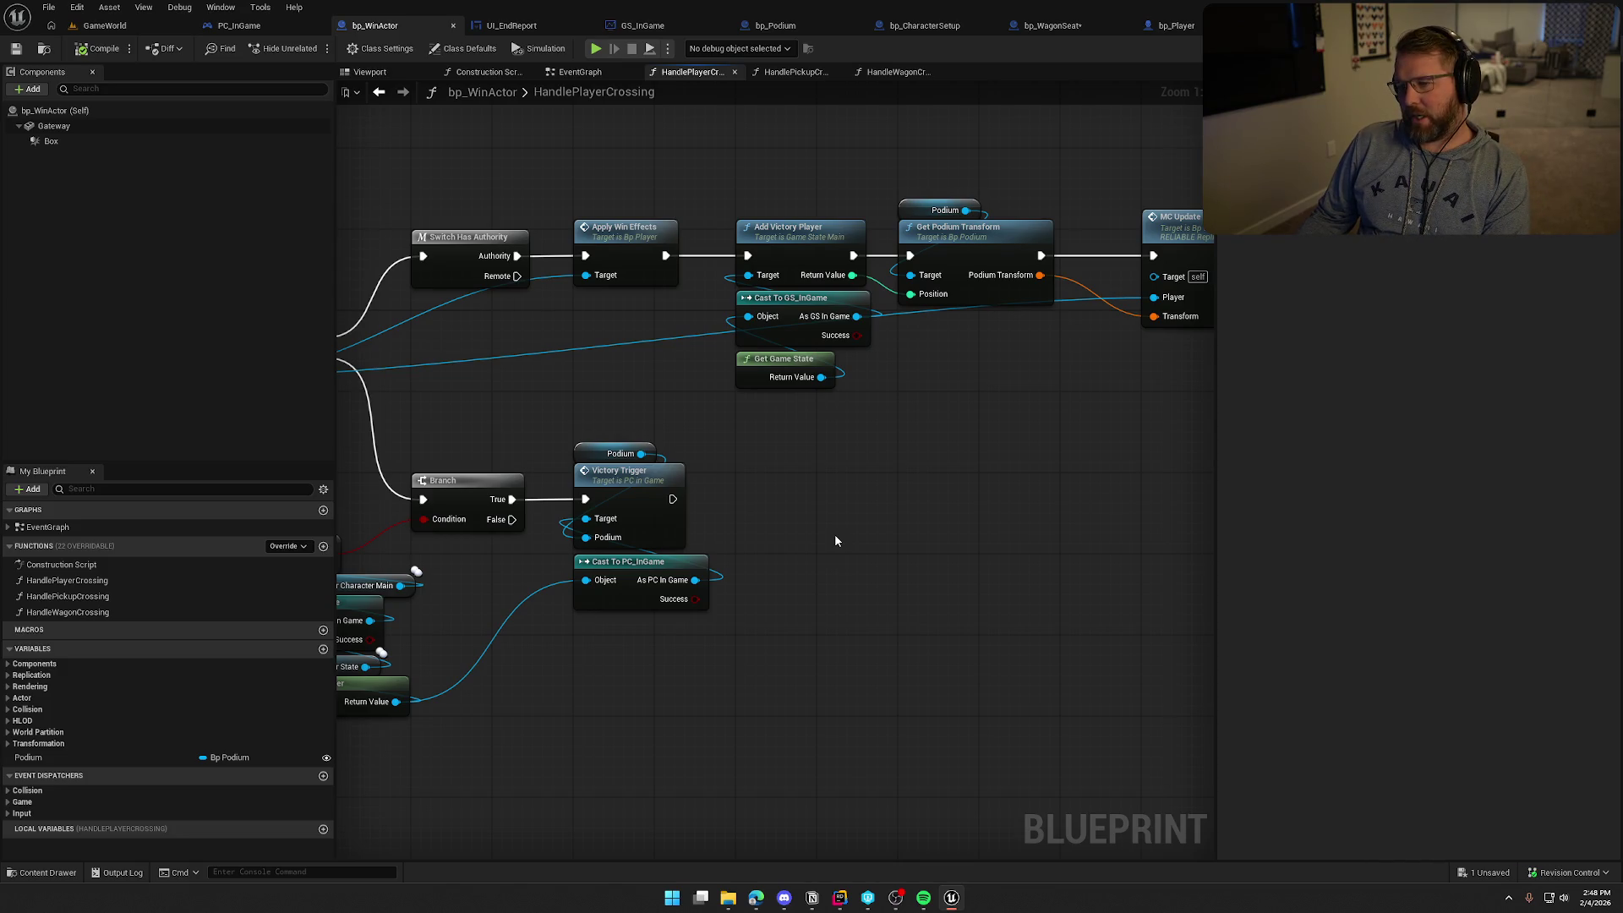
scroll(834, 535, down, 2)
mouse_move(667, 555)
mouse_down()
mouse_move(729, 609)
mouse_move(759, 597)
mouse_move(712, 608)
mouse_move(742, 608)
mouse_up()
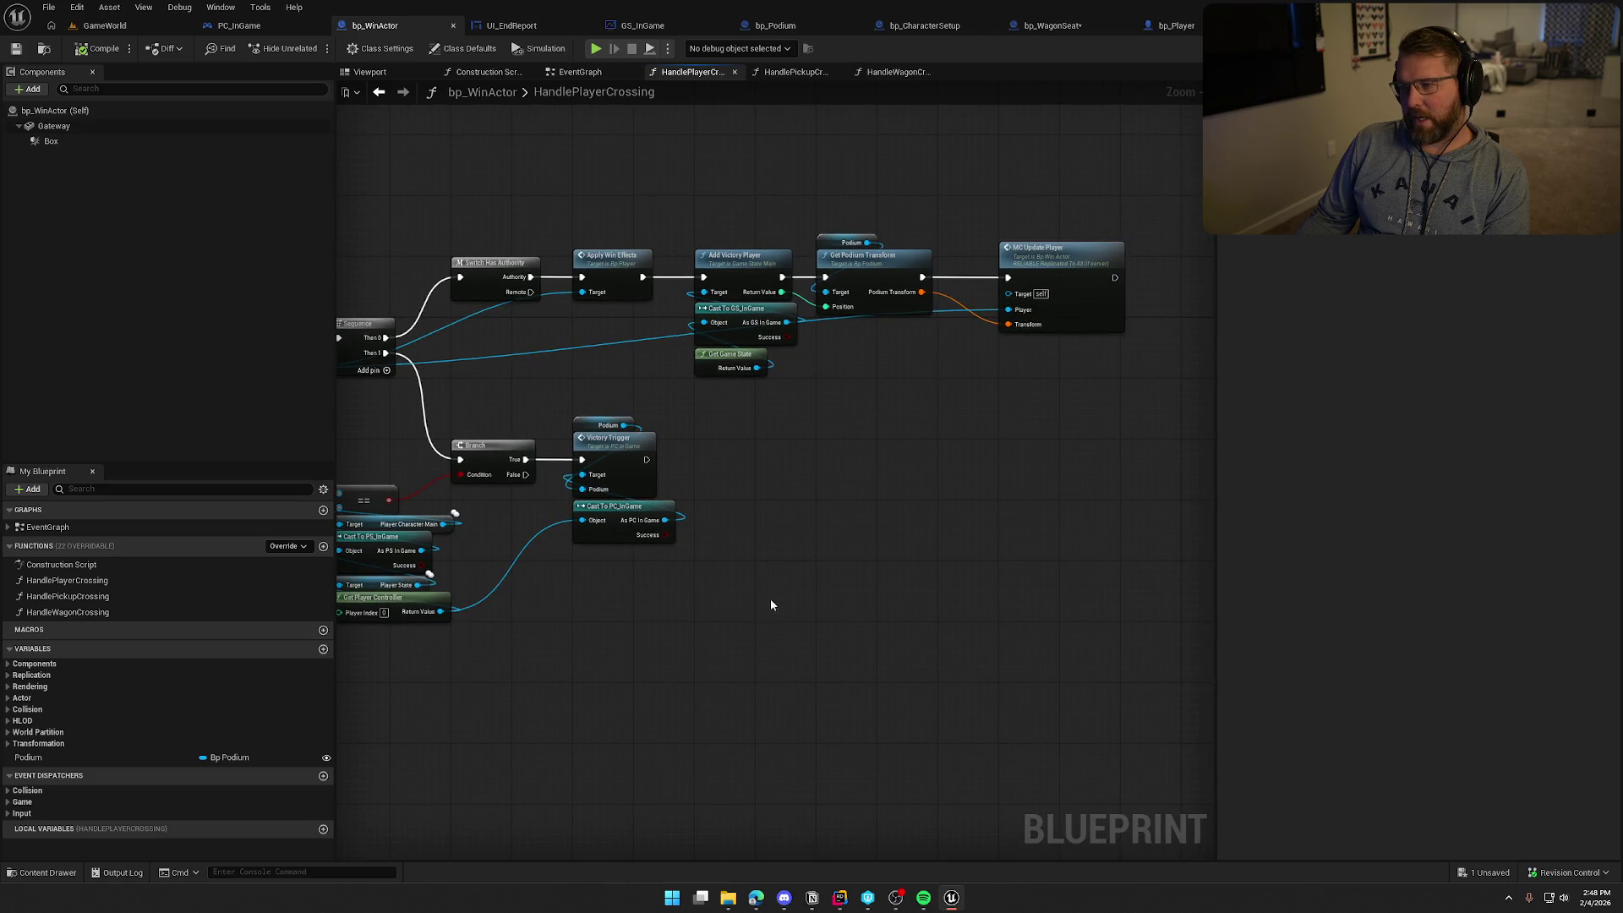
scroll(761, 615, down, 2)
scroll(763, 615, up, 1)
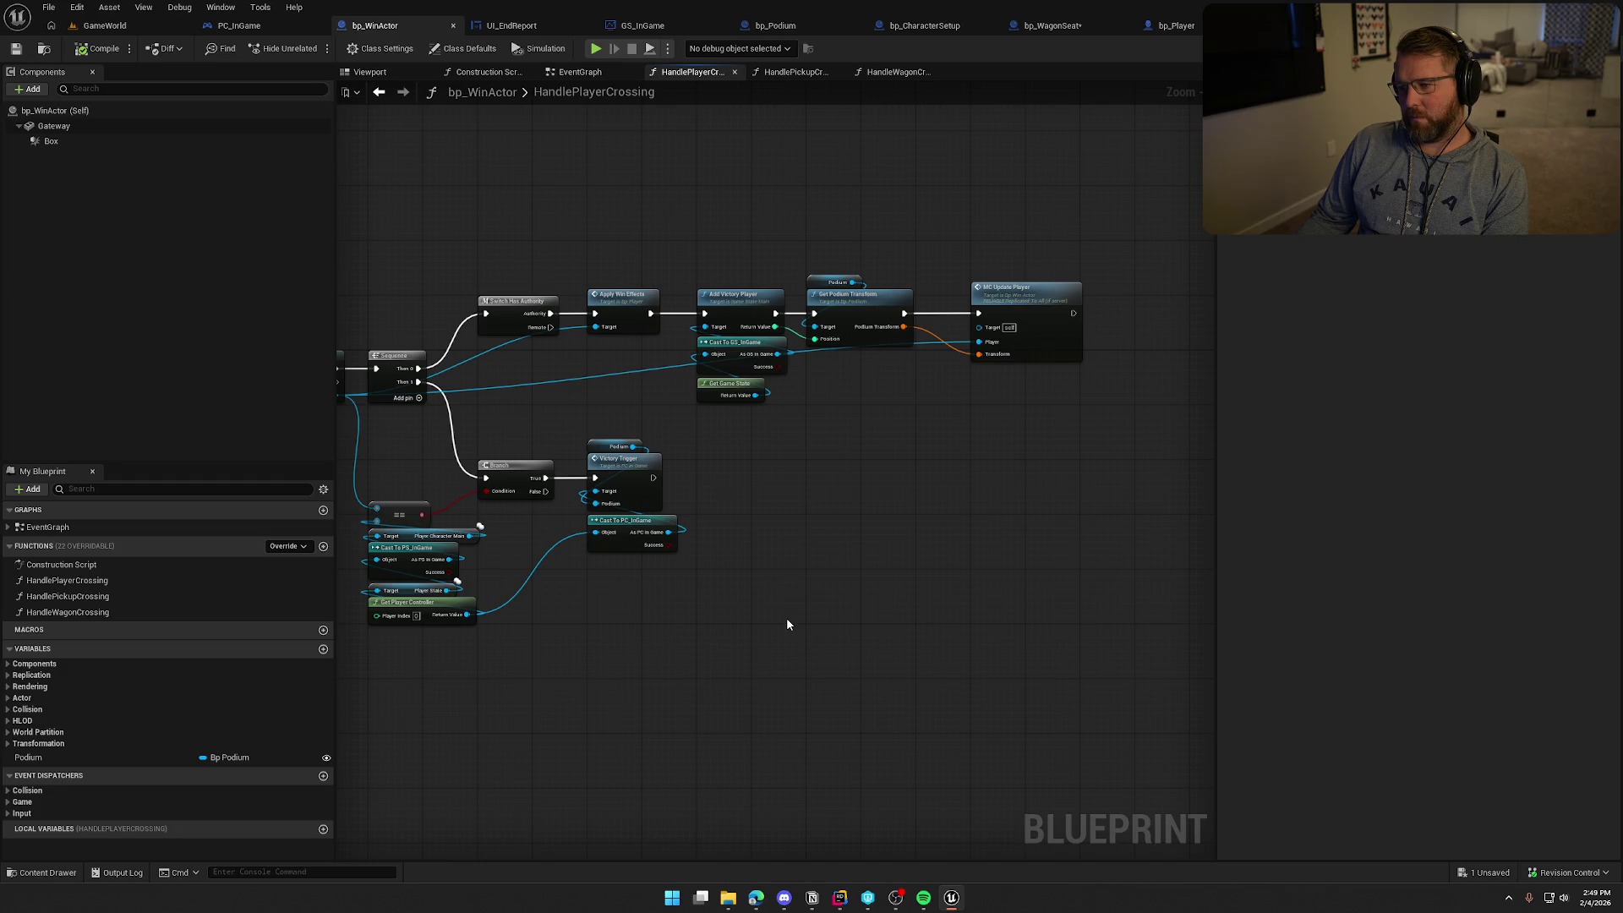
drag(787, 624, 1048, 549)
click(580, 72)
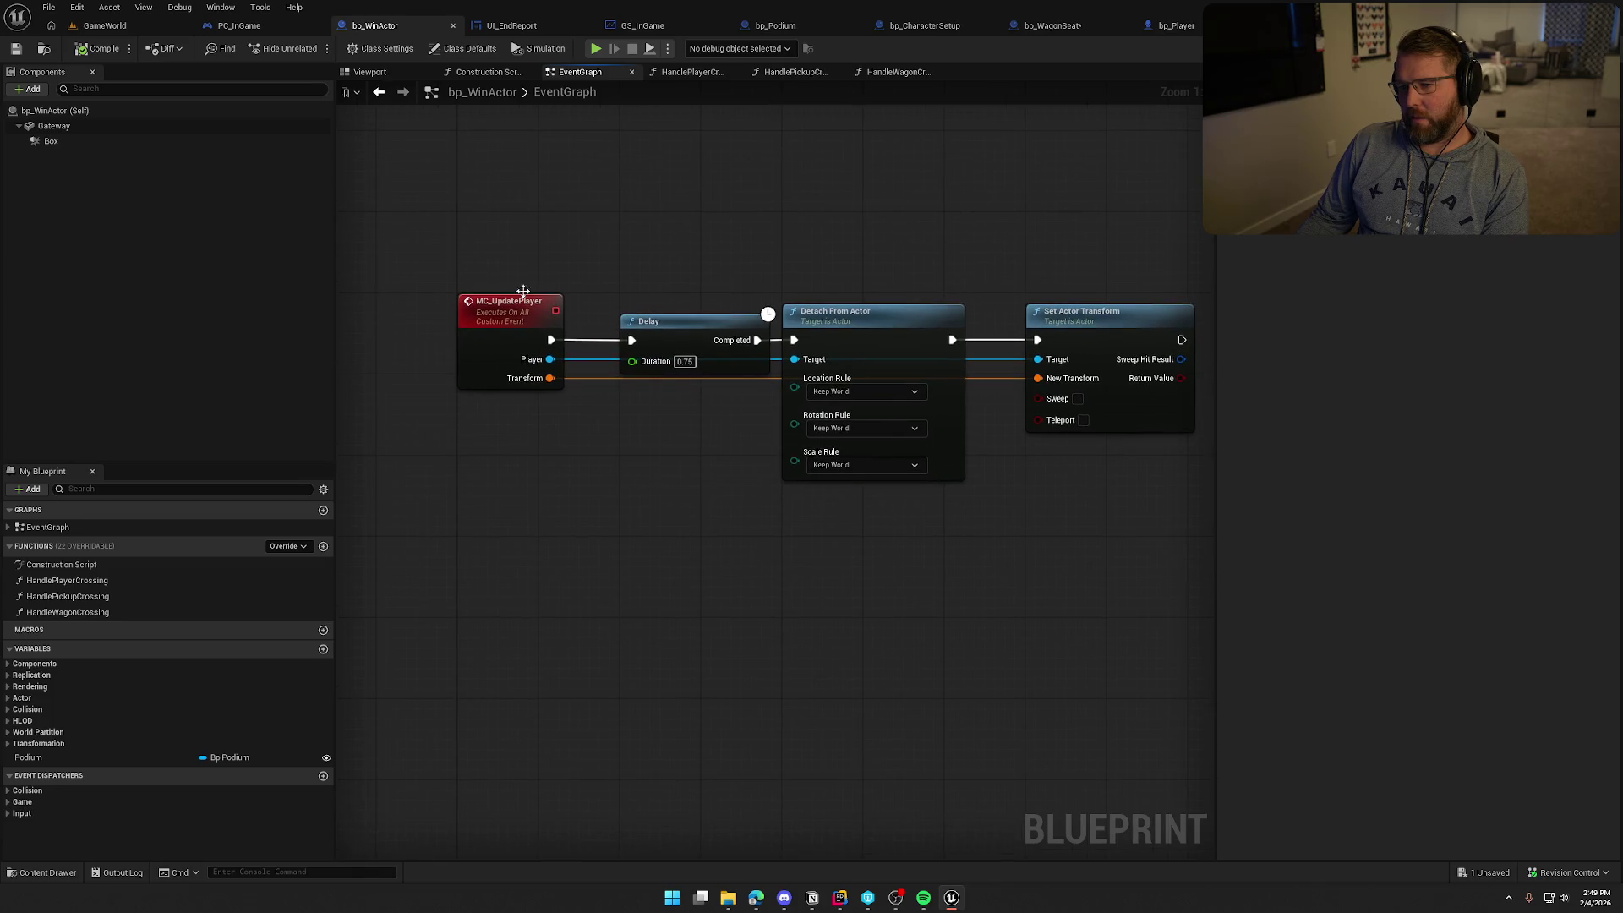
mouse_move(471, 231)
mouse_down()
mouse_move(587, 464)
mouse_move(627, 504)
mouse_move(488, 355)
mouse_move(1018, 550)
mouse_move(1079, 609)
mouse_up()
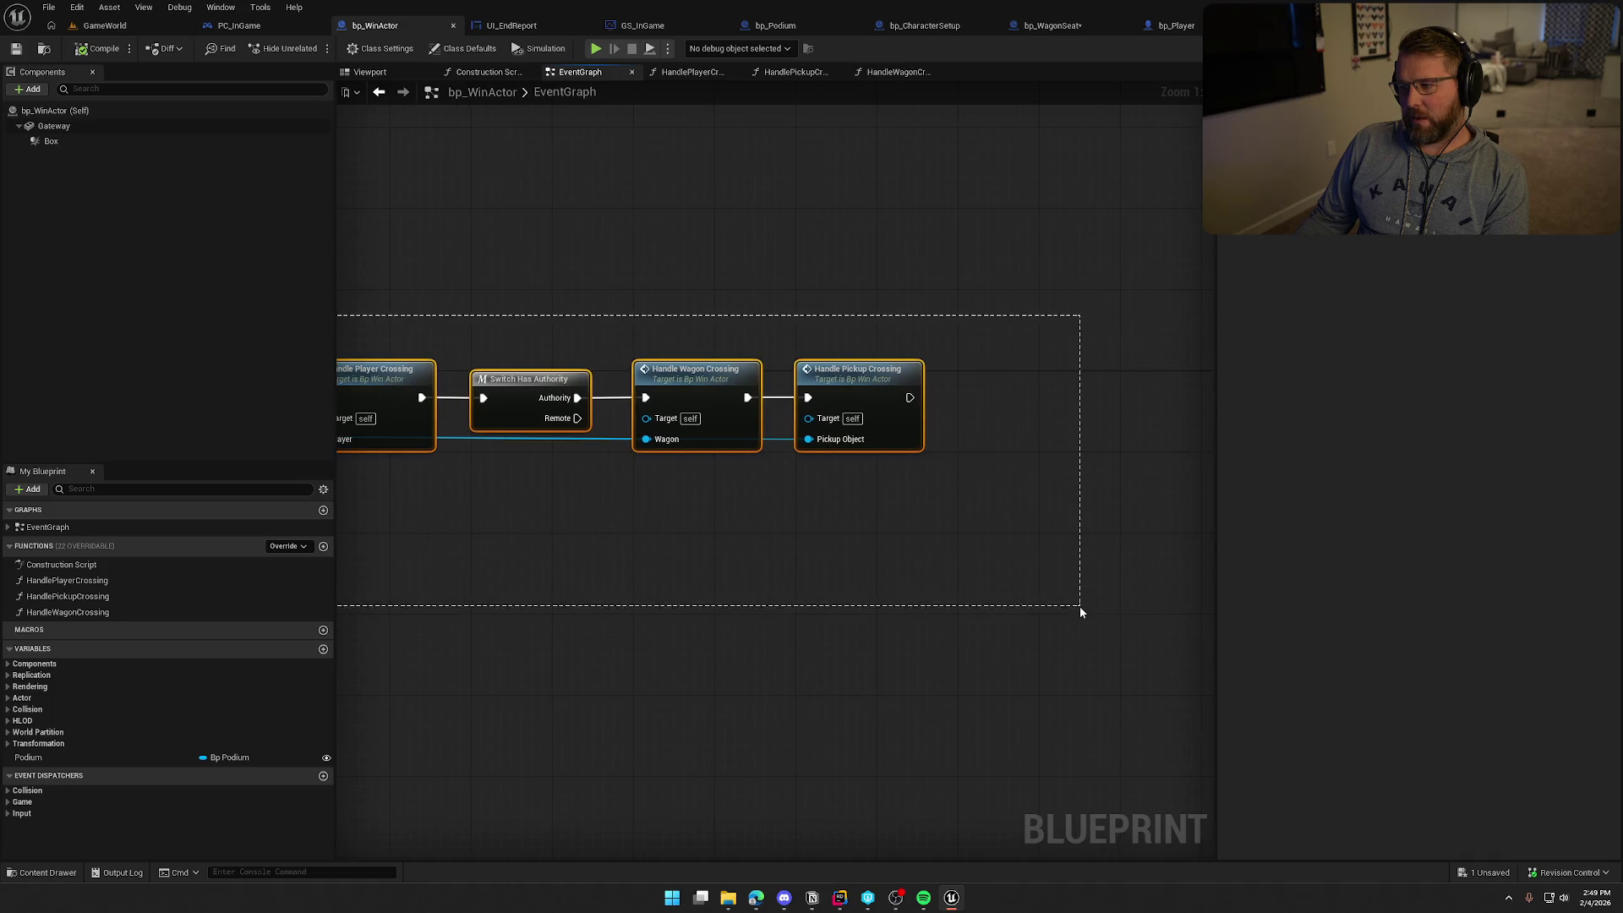
click(843, 595)
drag(553, 370, 724, 528)
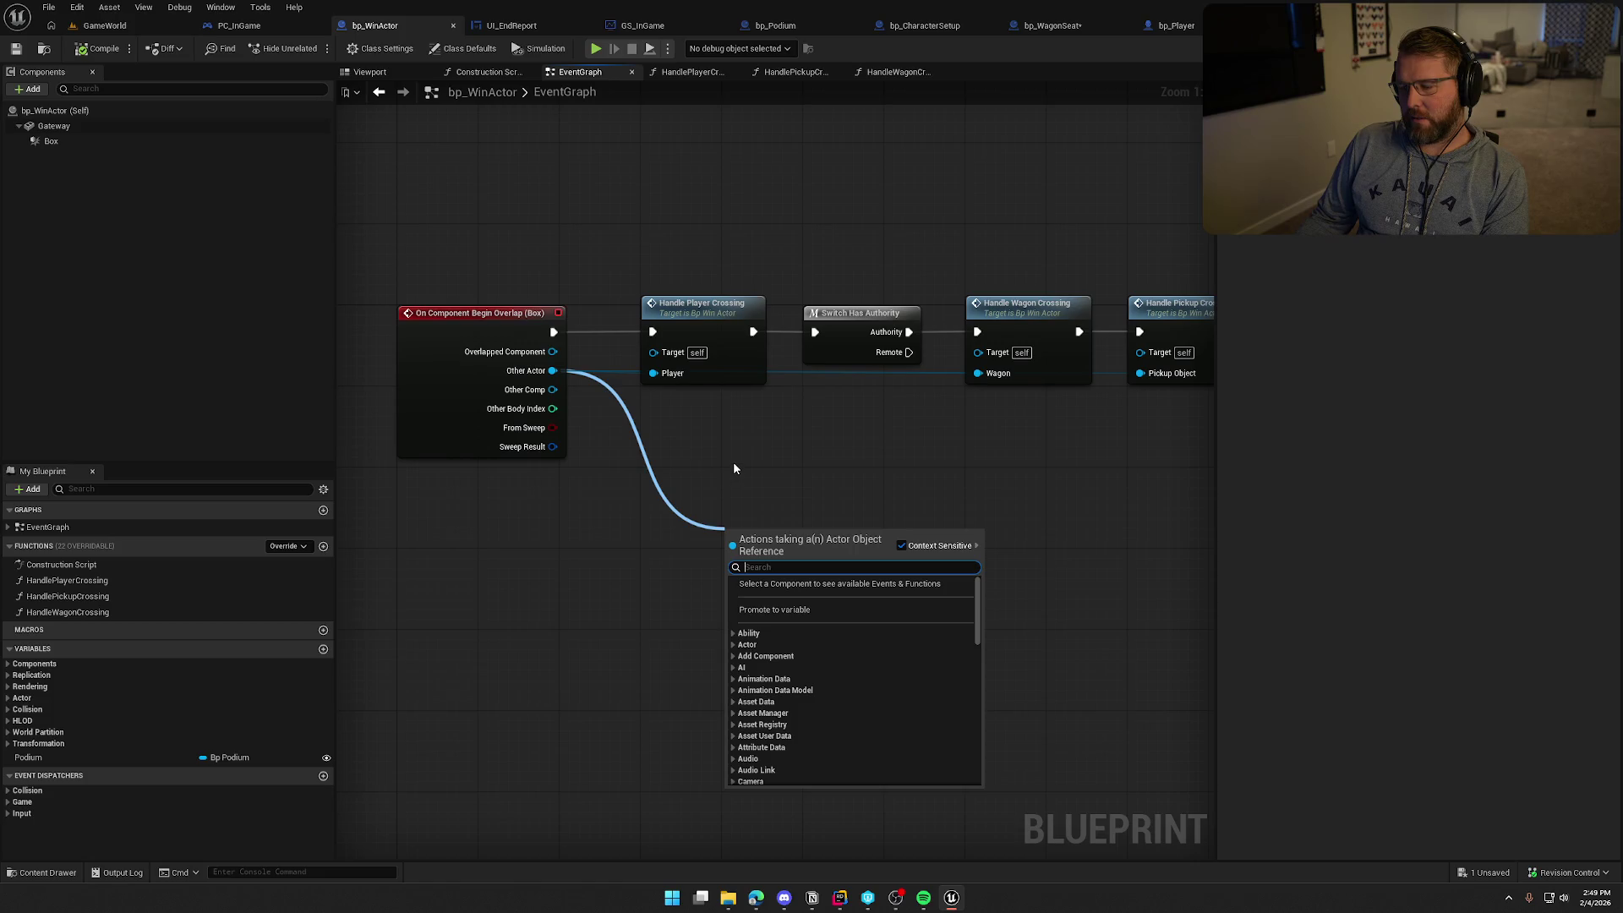
click(732, 462)
mouse_move(913, 477)
mouse_down()
mouse_move(924, 736)
mouse_move(489, 753)
mouse_move(474, 797)
mouse_move(581, 806)
mouse_move(535, 545)
mouse_move(575, 558)
mouse_up()
mouse_move(532, 388)
mouse_down()
mouse_move(826, 681)
mouse_move(935, 740)
mouse_up()
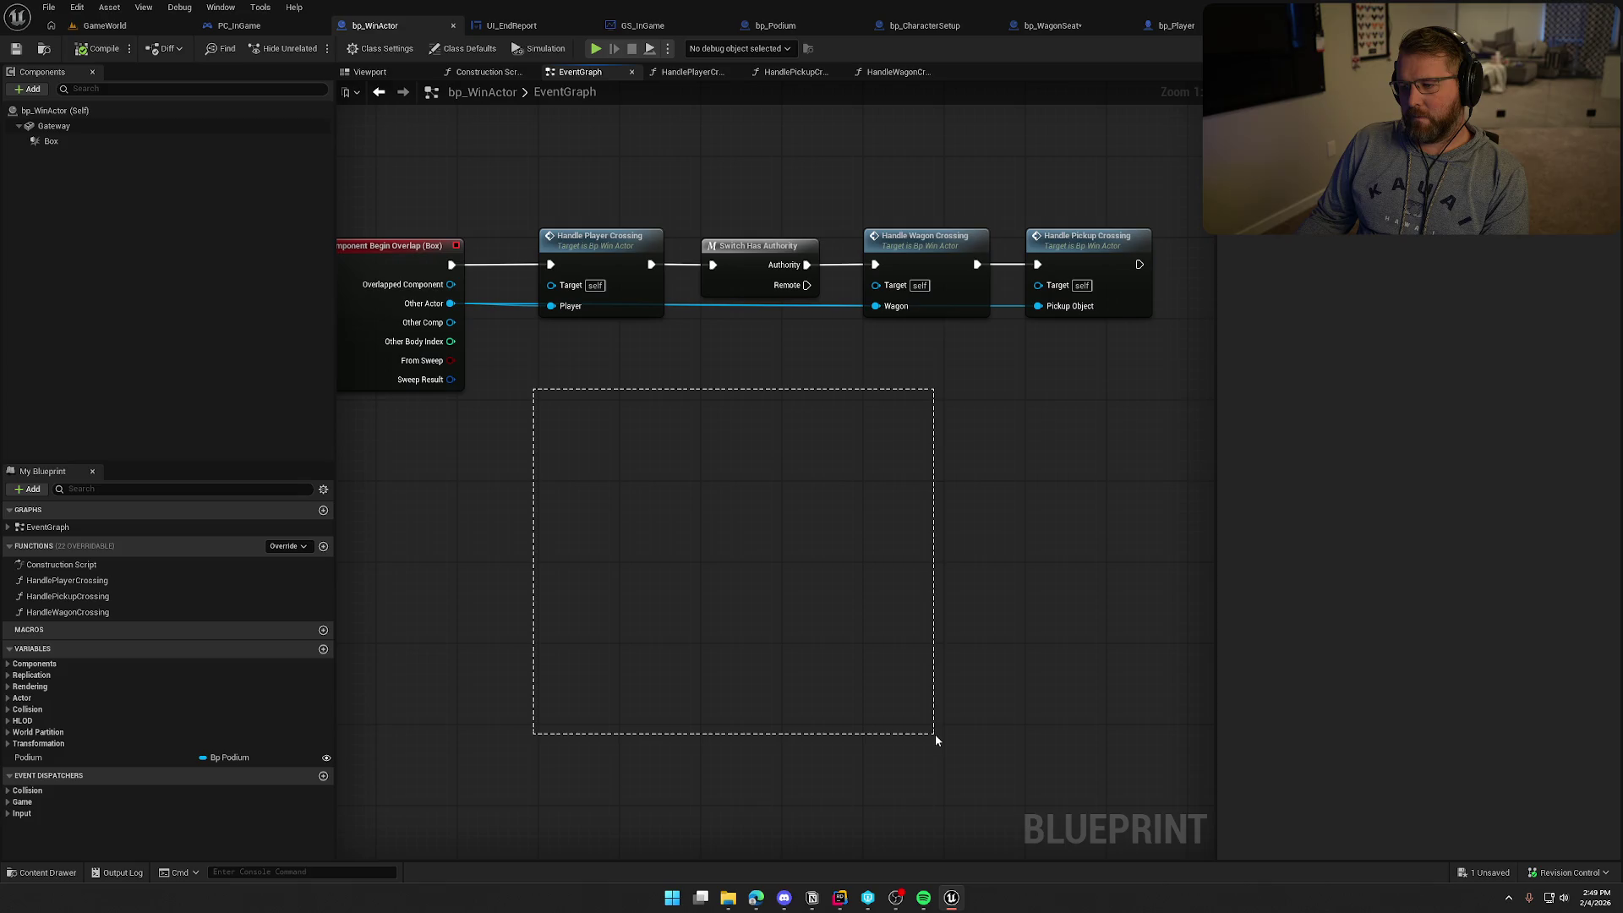
drag(935, 739, 936, 739)
mouse_move(520, 366)
mouse_down()
mouse_move(1006, 718)
mouse_move(969, 737)
mouse_up()
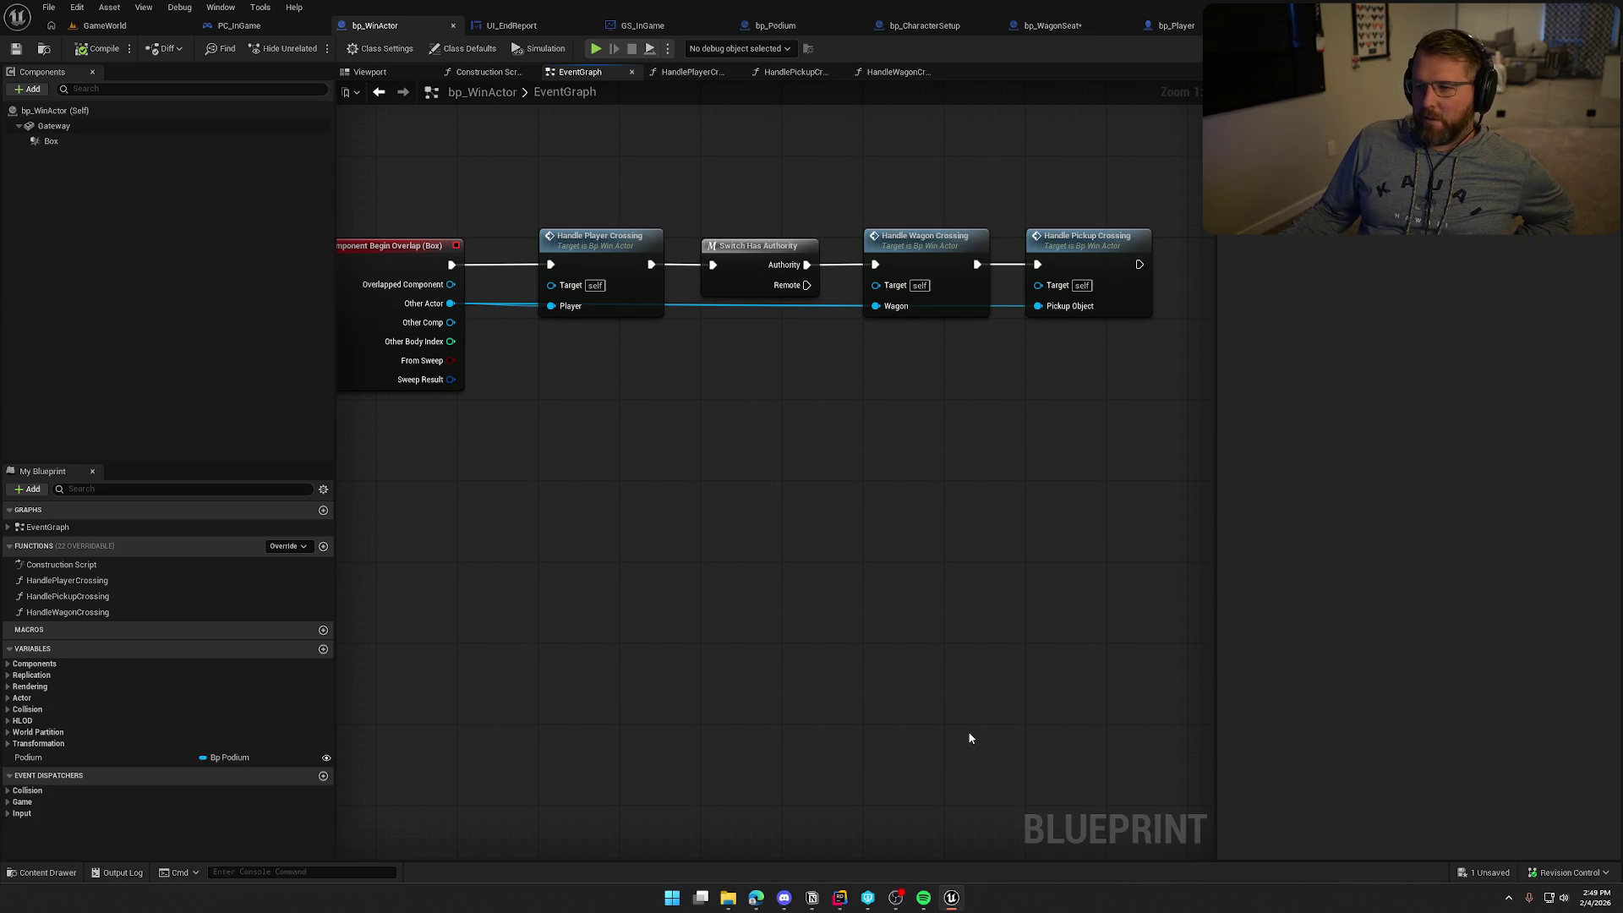
drag(485, 174, 1039, 456)
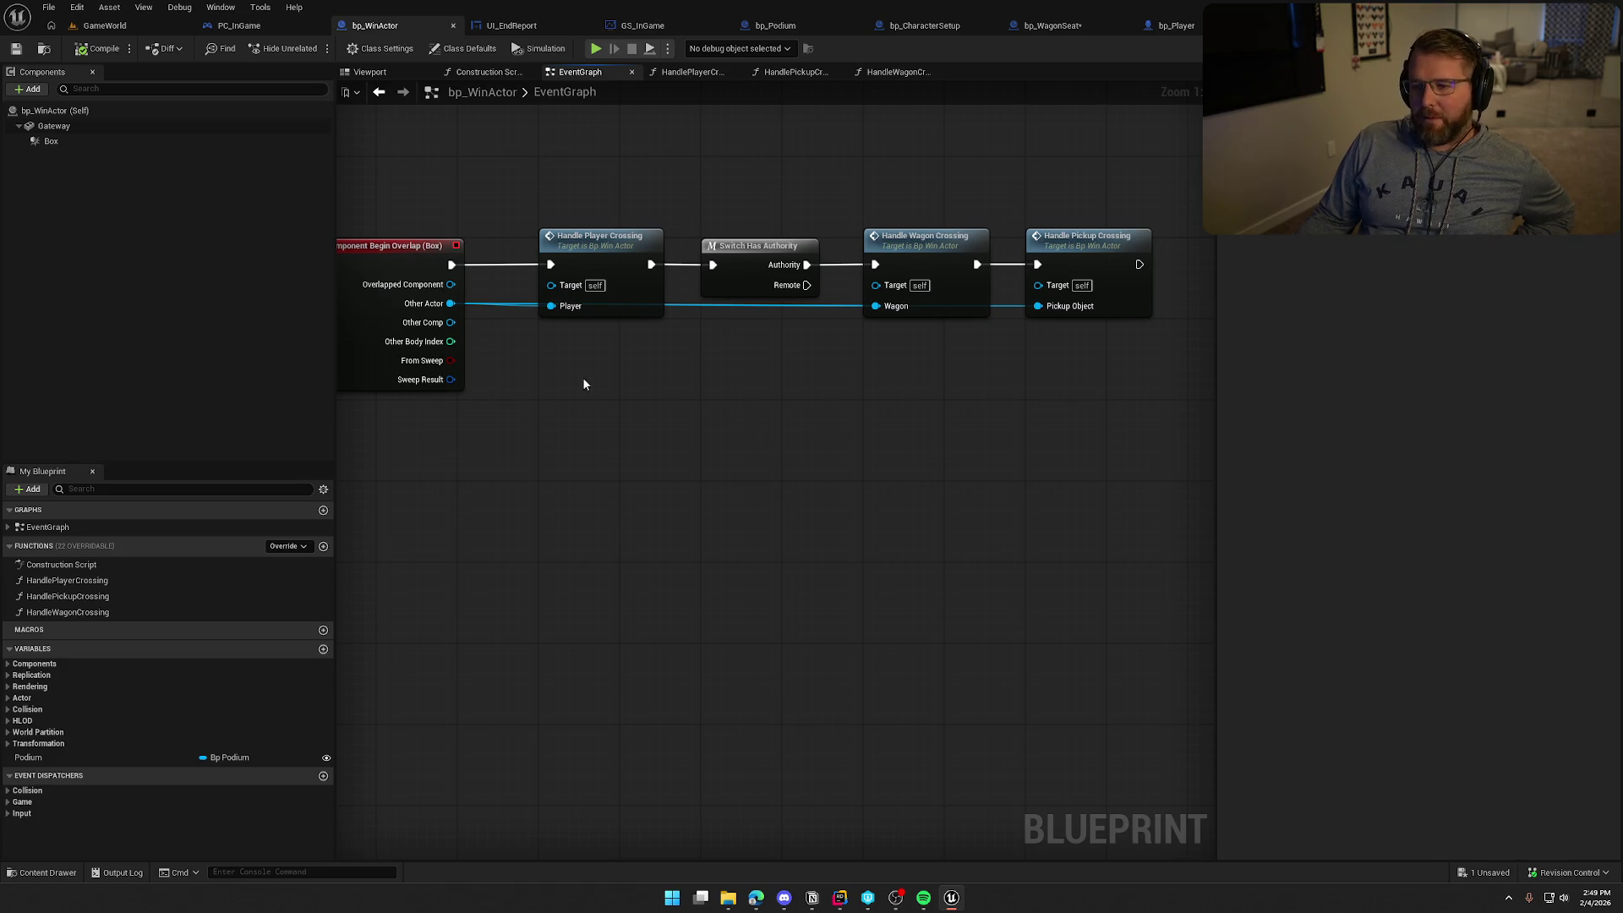
mouse_move(451, 303)
mouse_down()
mouse_move(568, 383)
mouse_move(626, 389)
mouse_move(536, 418)
mouse_move(425, 562)
mouse_move(659, 412)
mouse_move(986, 583)
mouse_move(681, 634)
mouse_move(948, 488)
mouse_move(829, 414)
mouse_move(756, 425)
mouse_up()
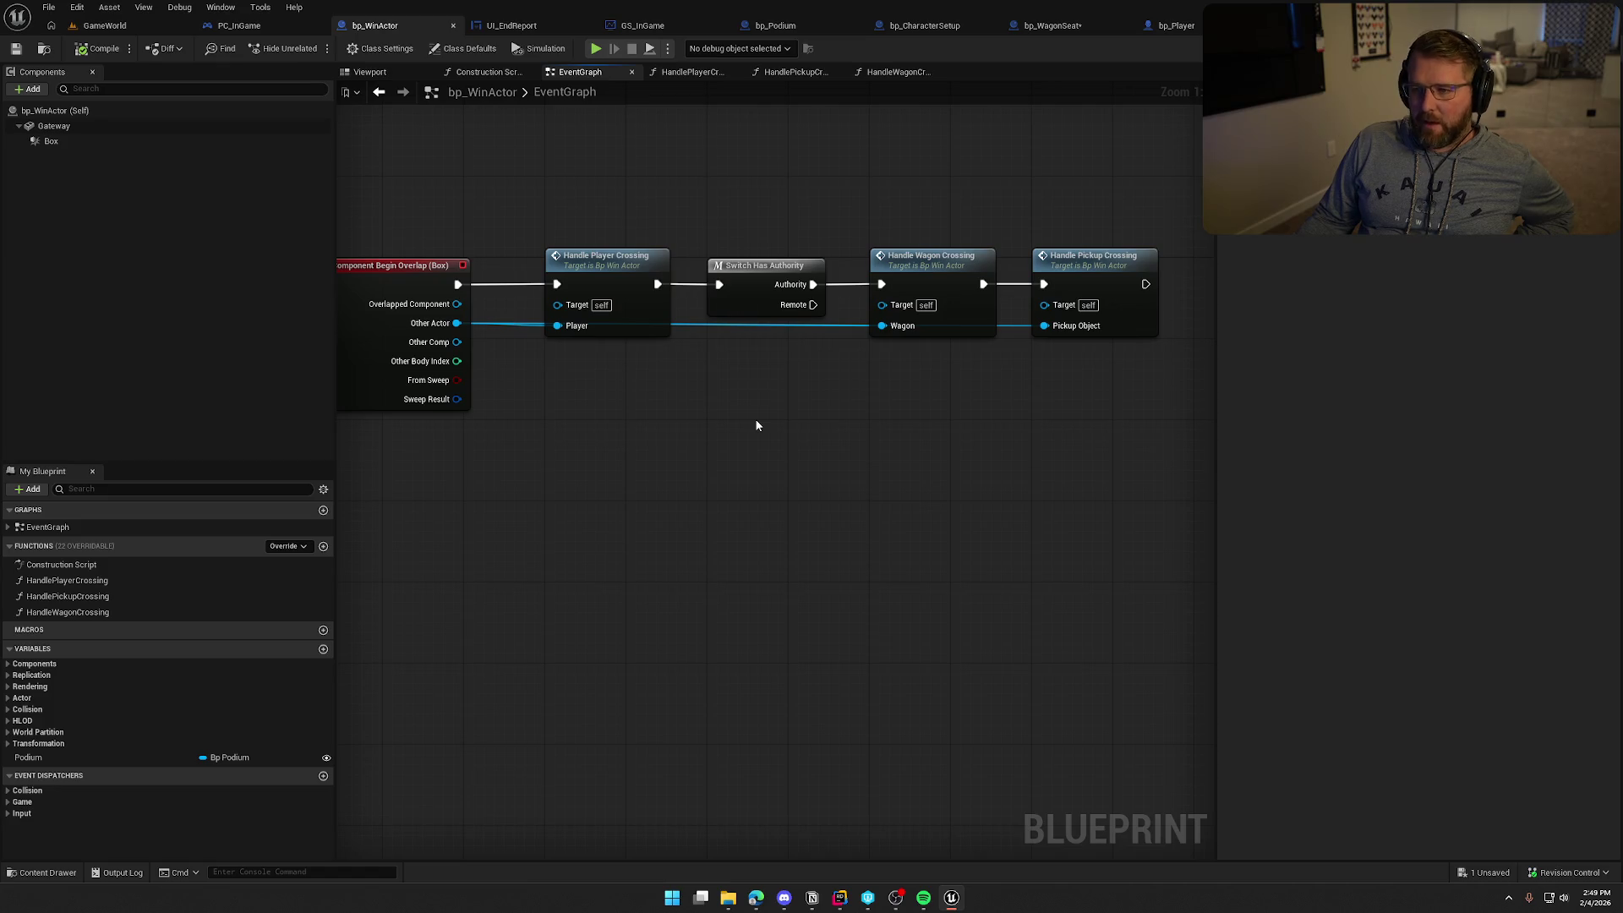
scroll(715, 446, down, 1)
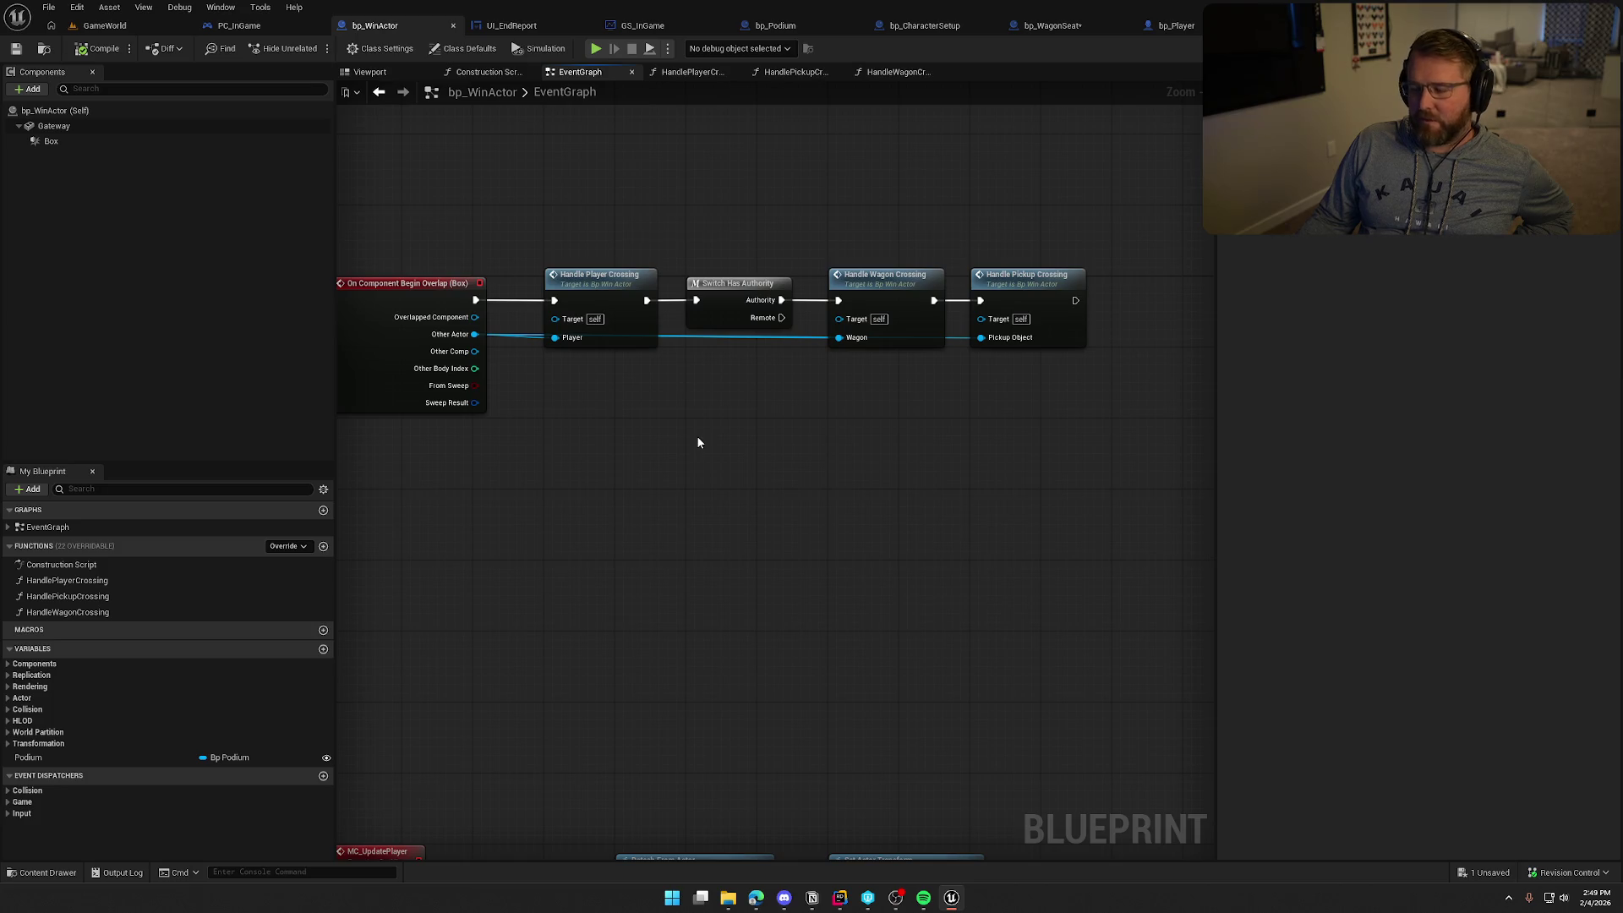
mouse_move(685, 470)
mouse_down()
mouse_move(707, 420)
mouse_move(718, 439)
mouse_up()
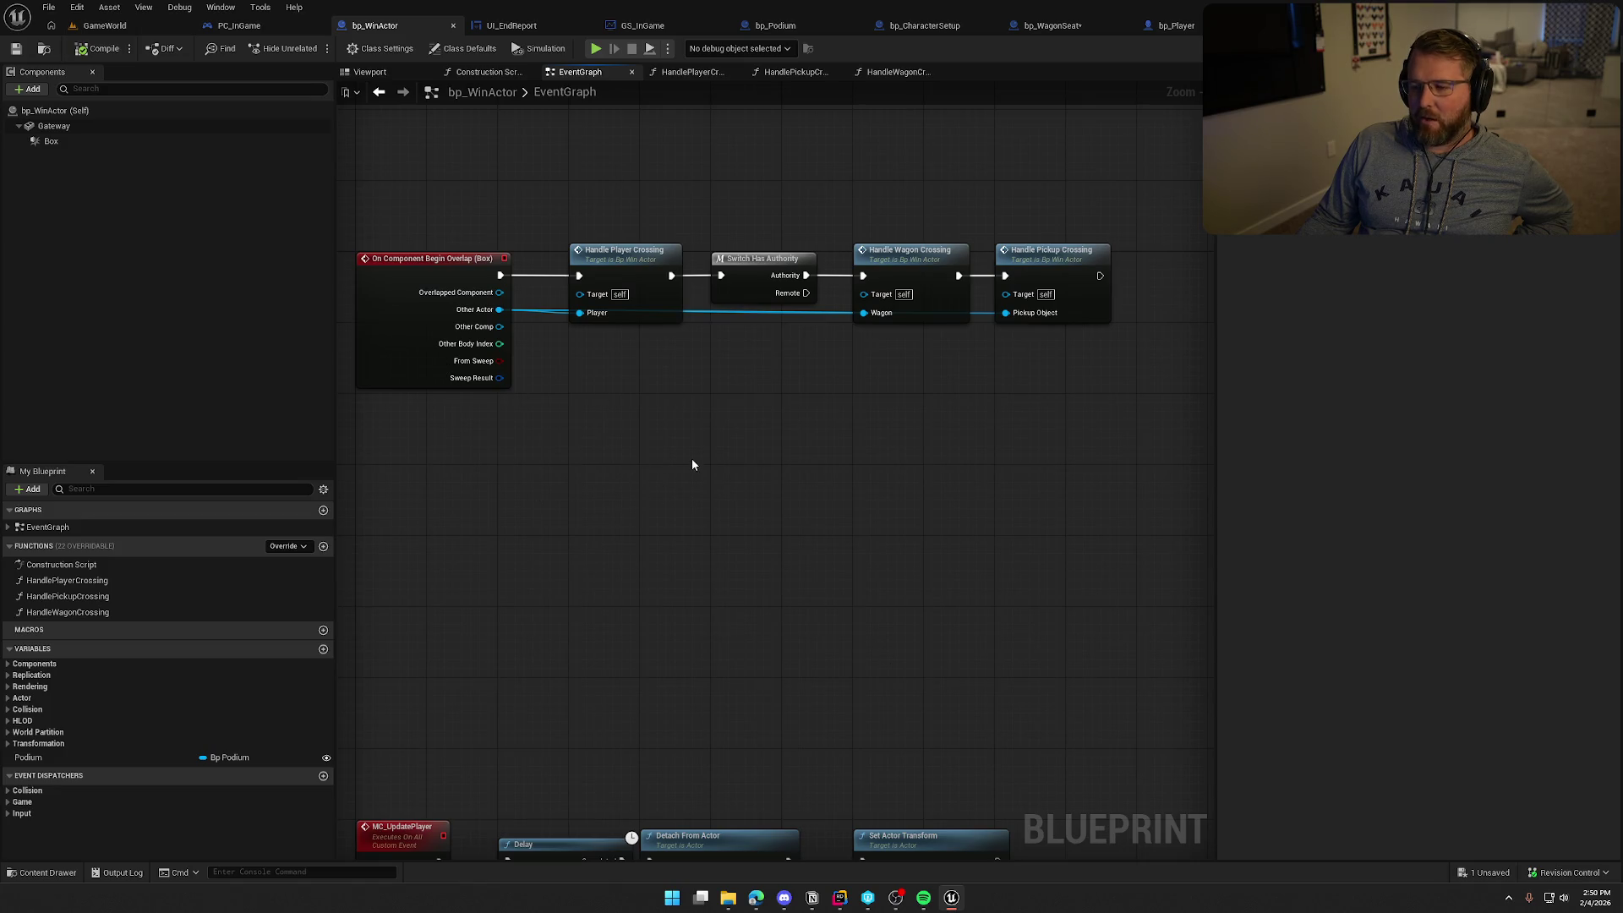
scroll(932, 410, up, 1)
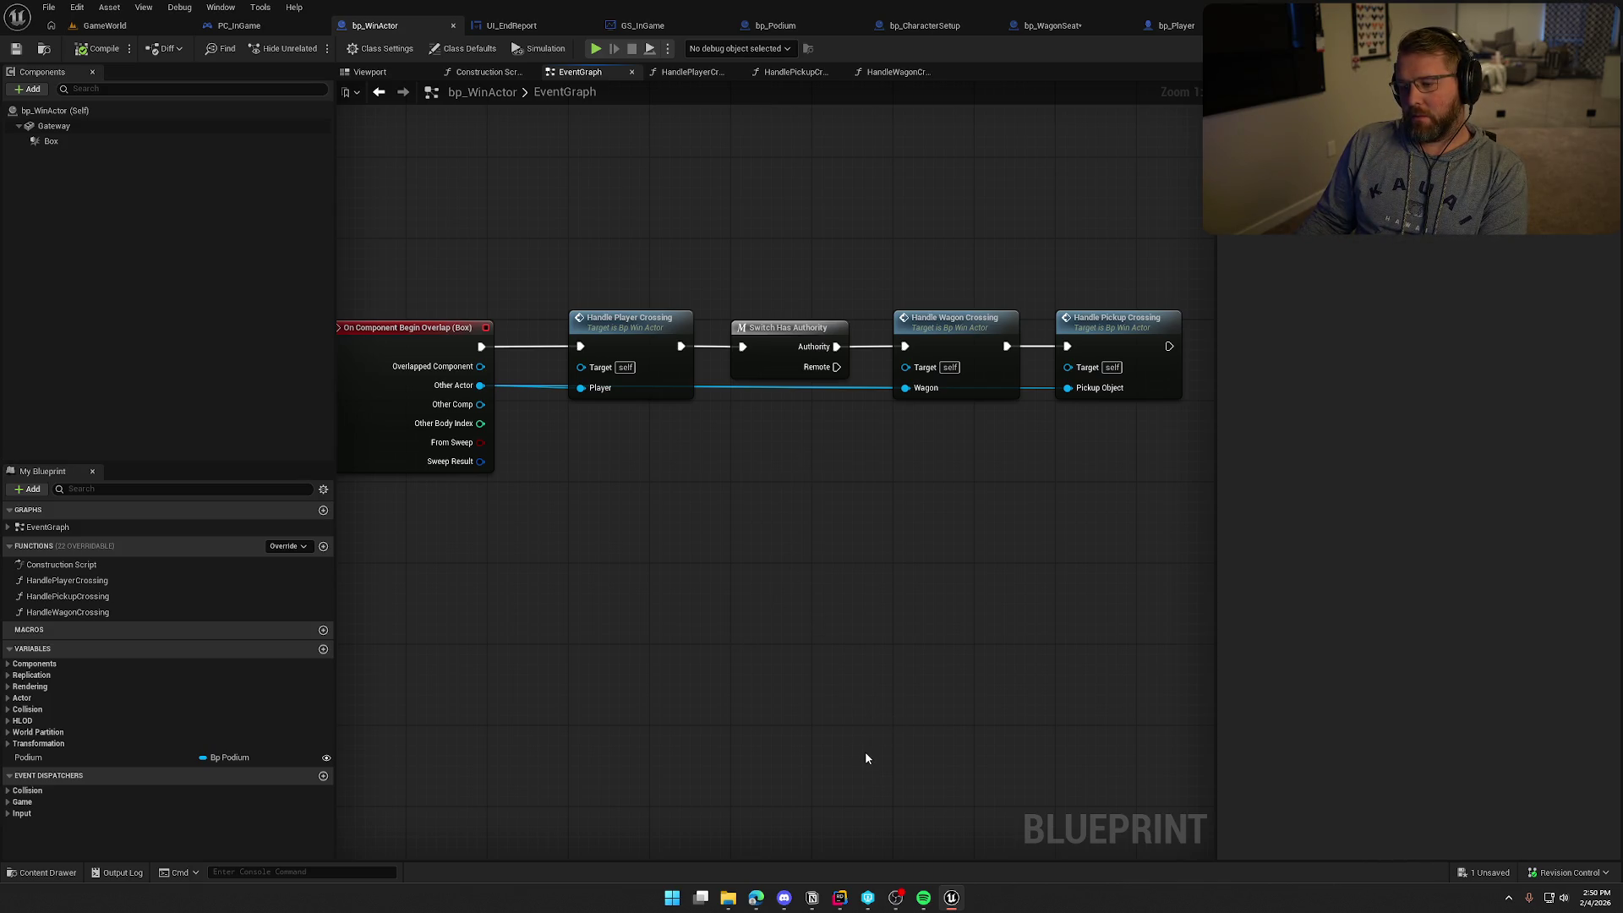
key(alt+Tab)
Close all open code files and expand the Interfaces folder in the solution tree
key(ctrl+shift+F4)
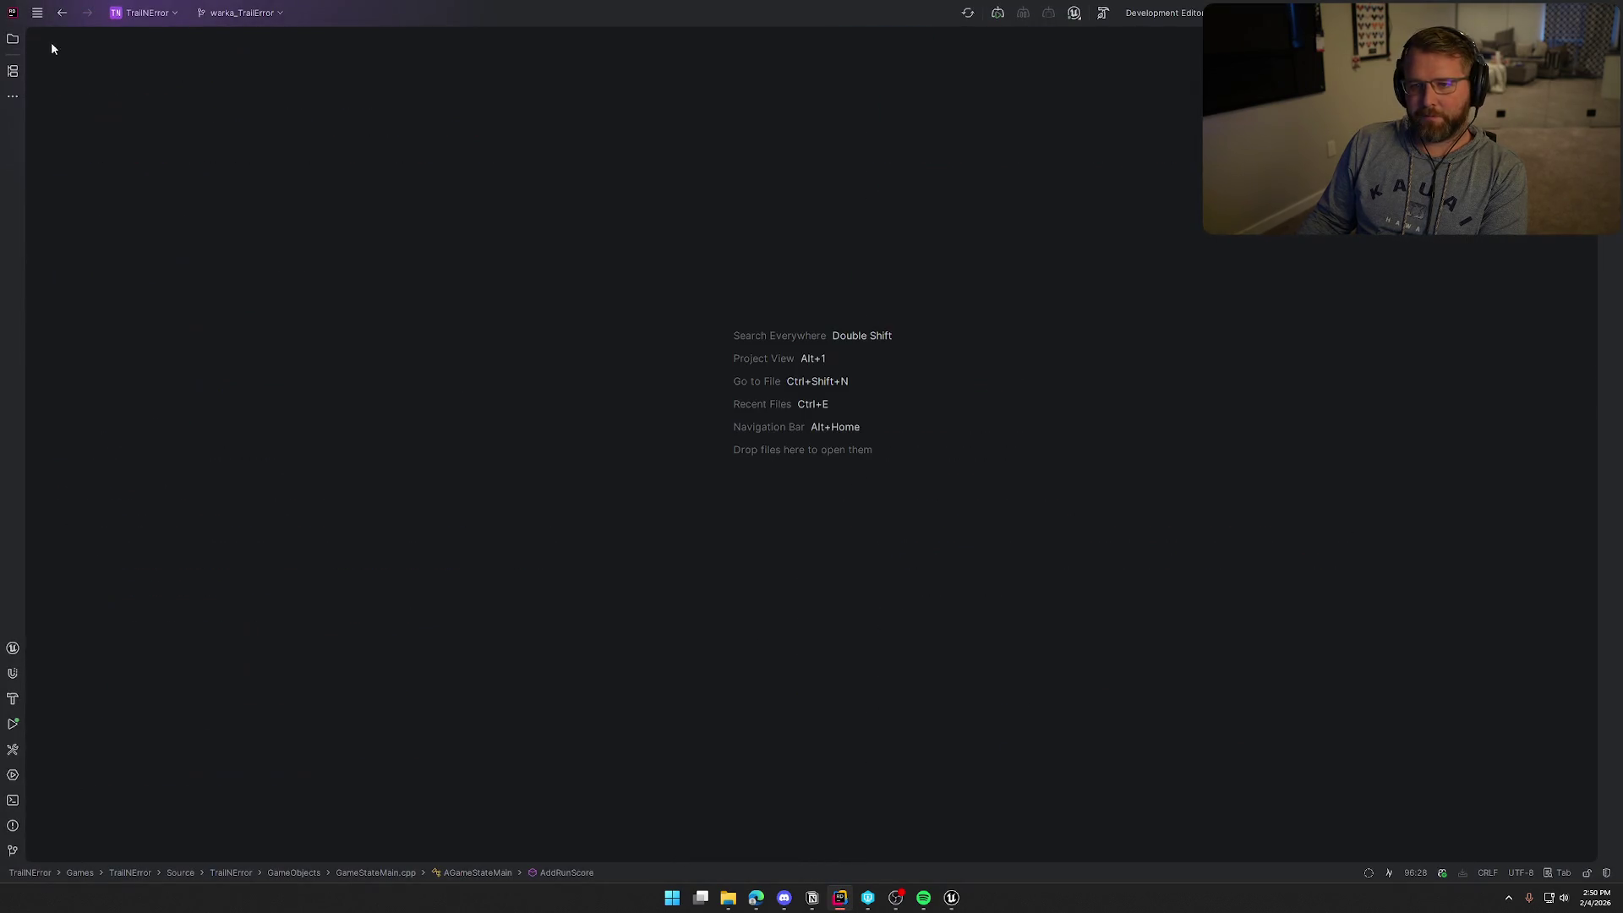
key(alt+1)
click(98, 276)
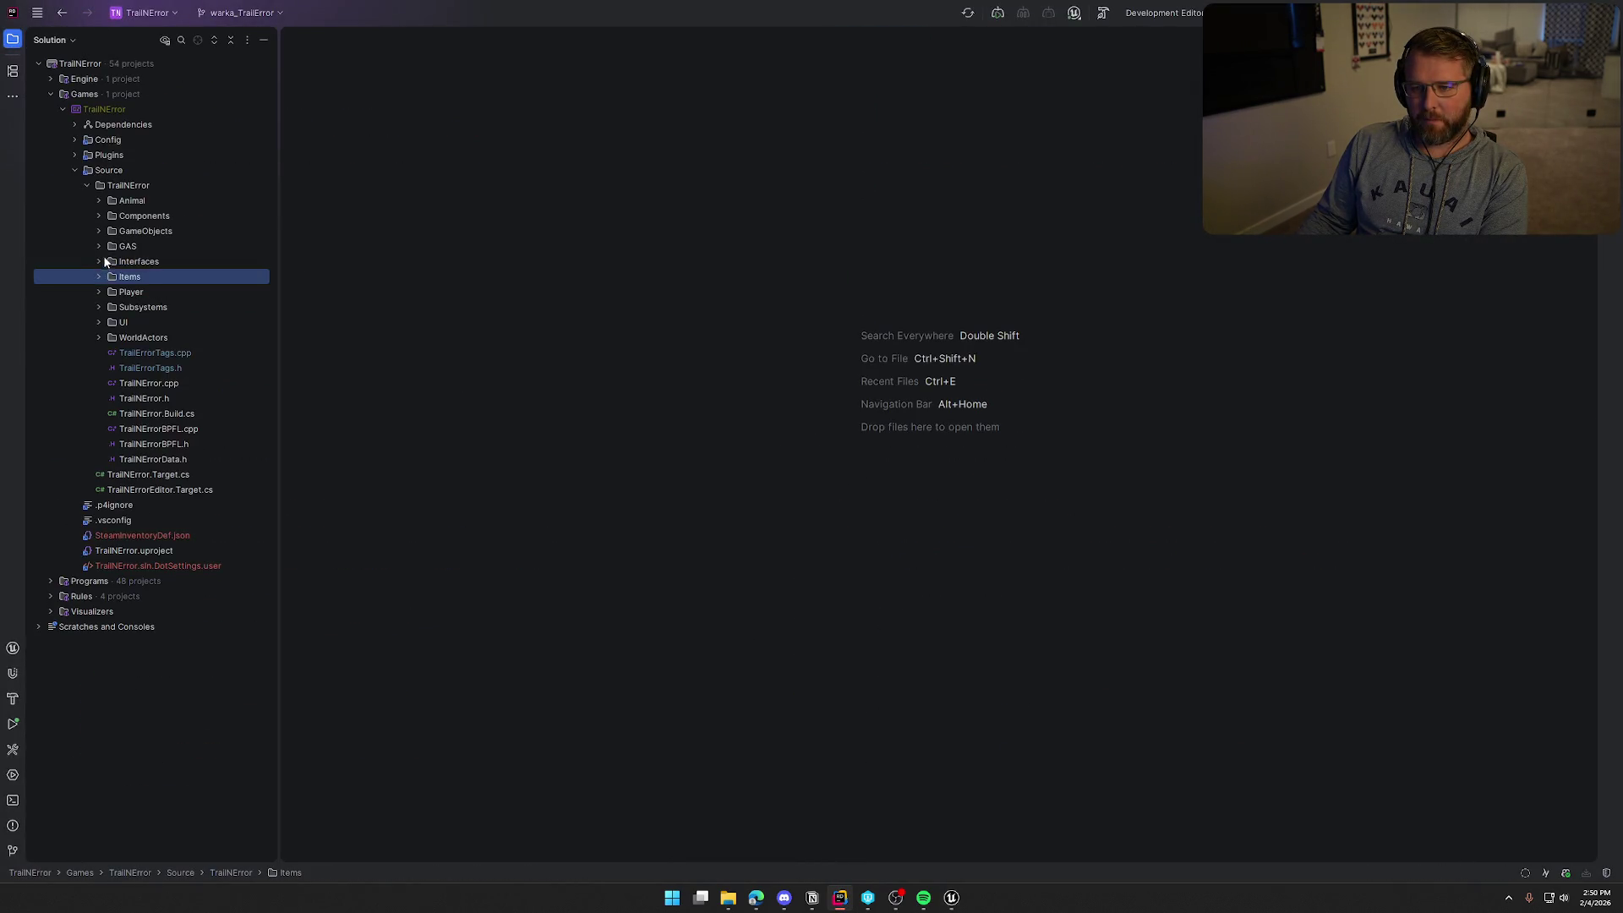
click(99, 262)
click(99, 263)
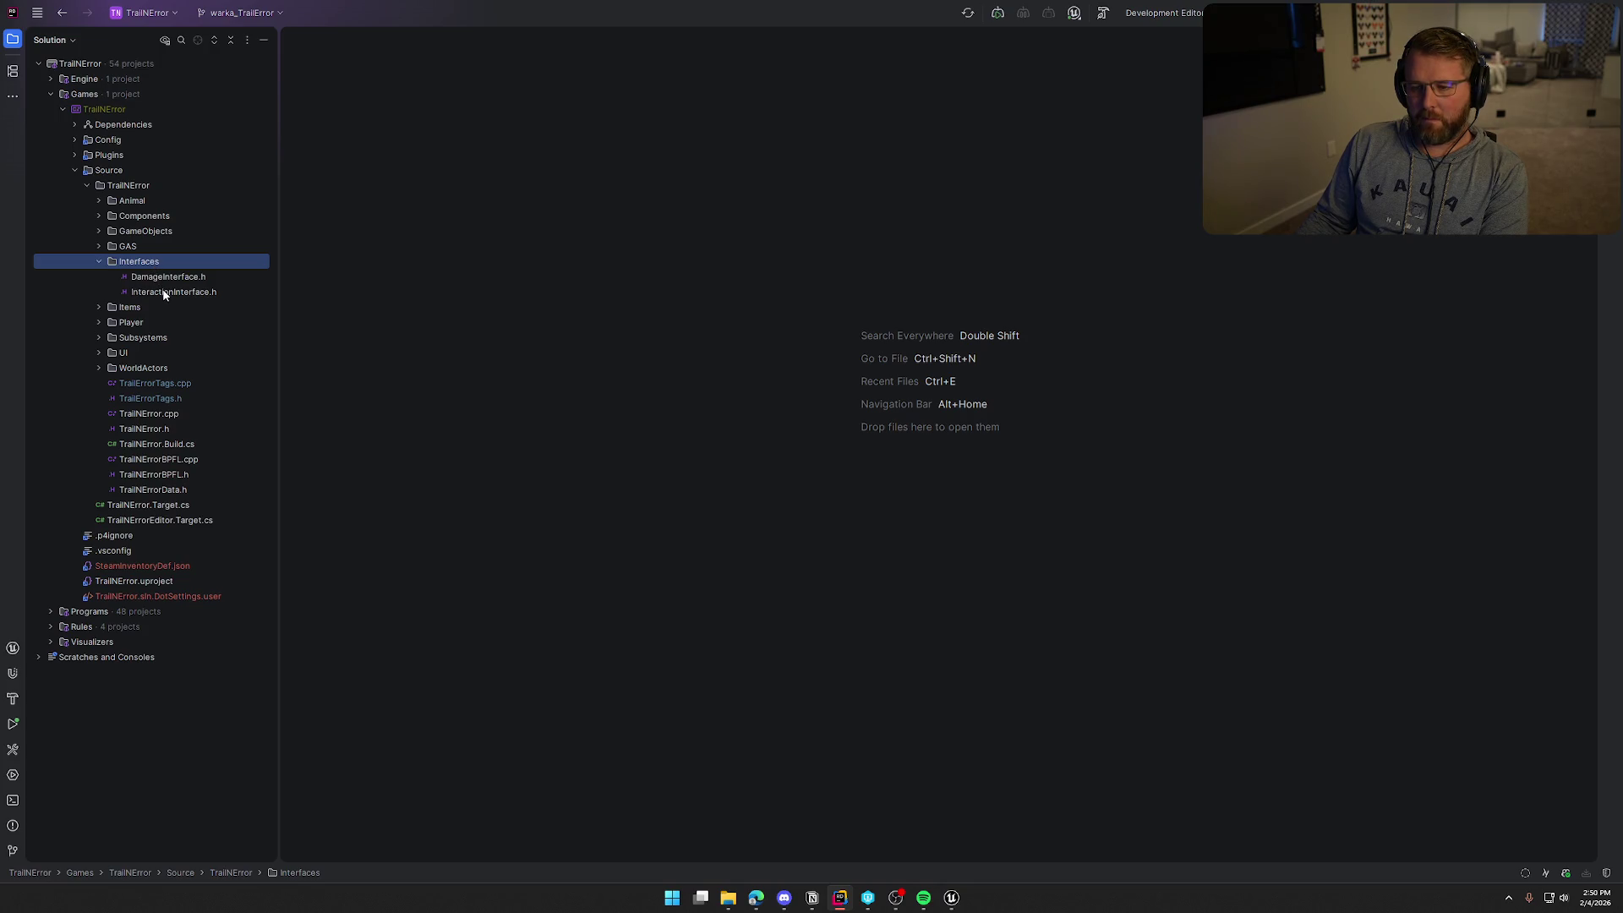
Add a new file TrailGeneralInterface.h to Interfaces and open InteractionInterface.h for reference
right_click(156, 262)
mouse_move(281, 273)
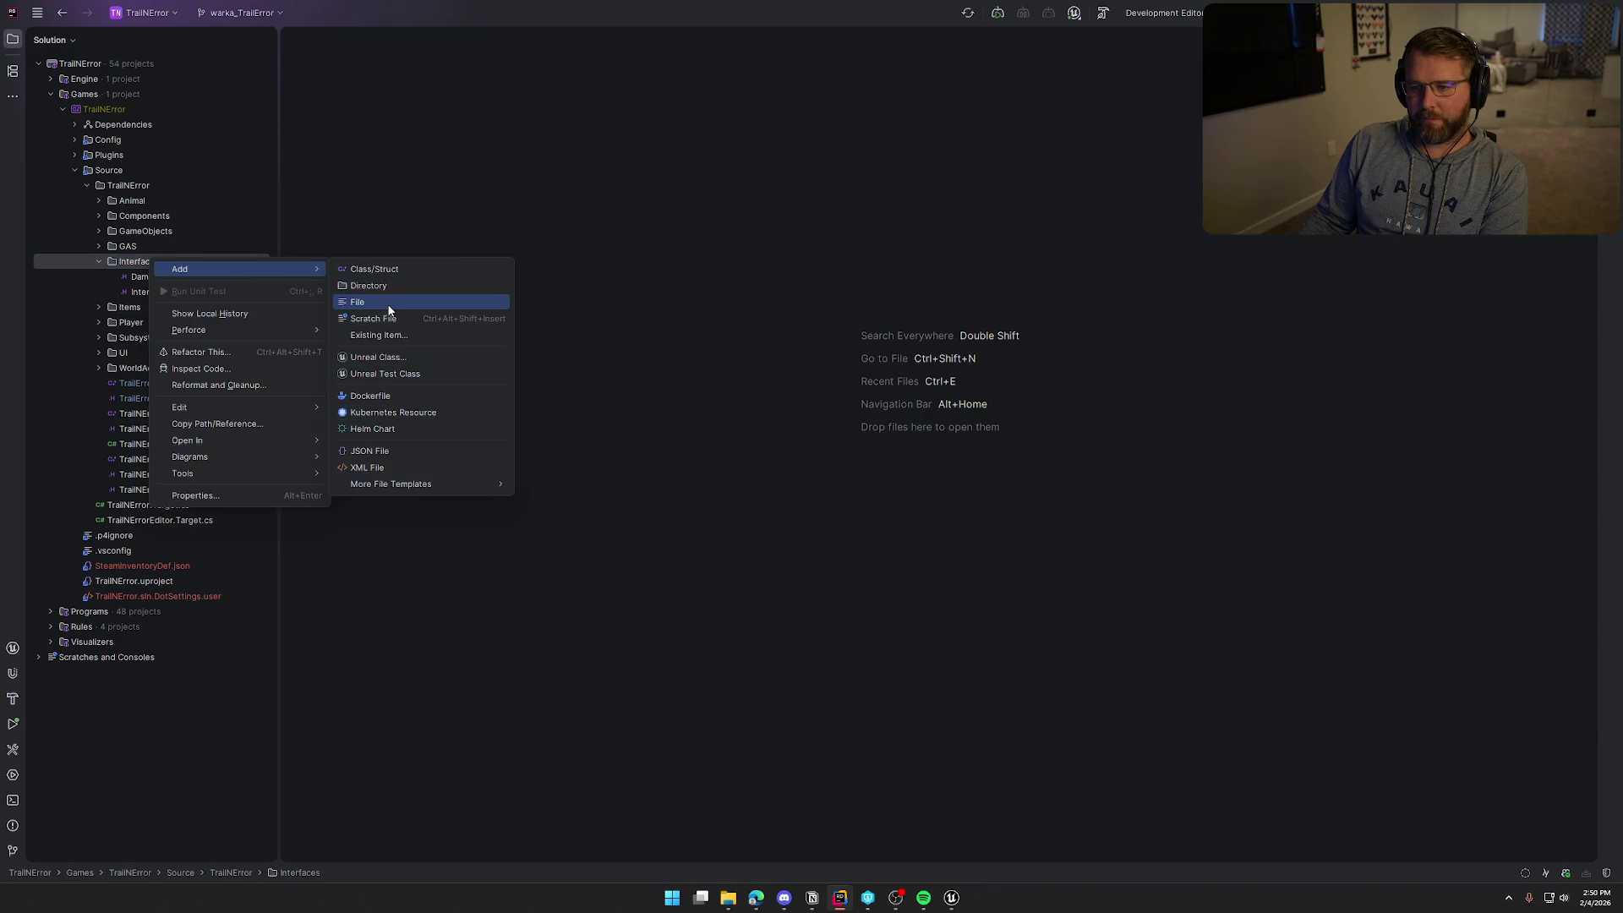
click(360, 303)
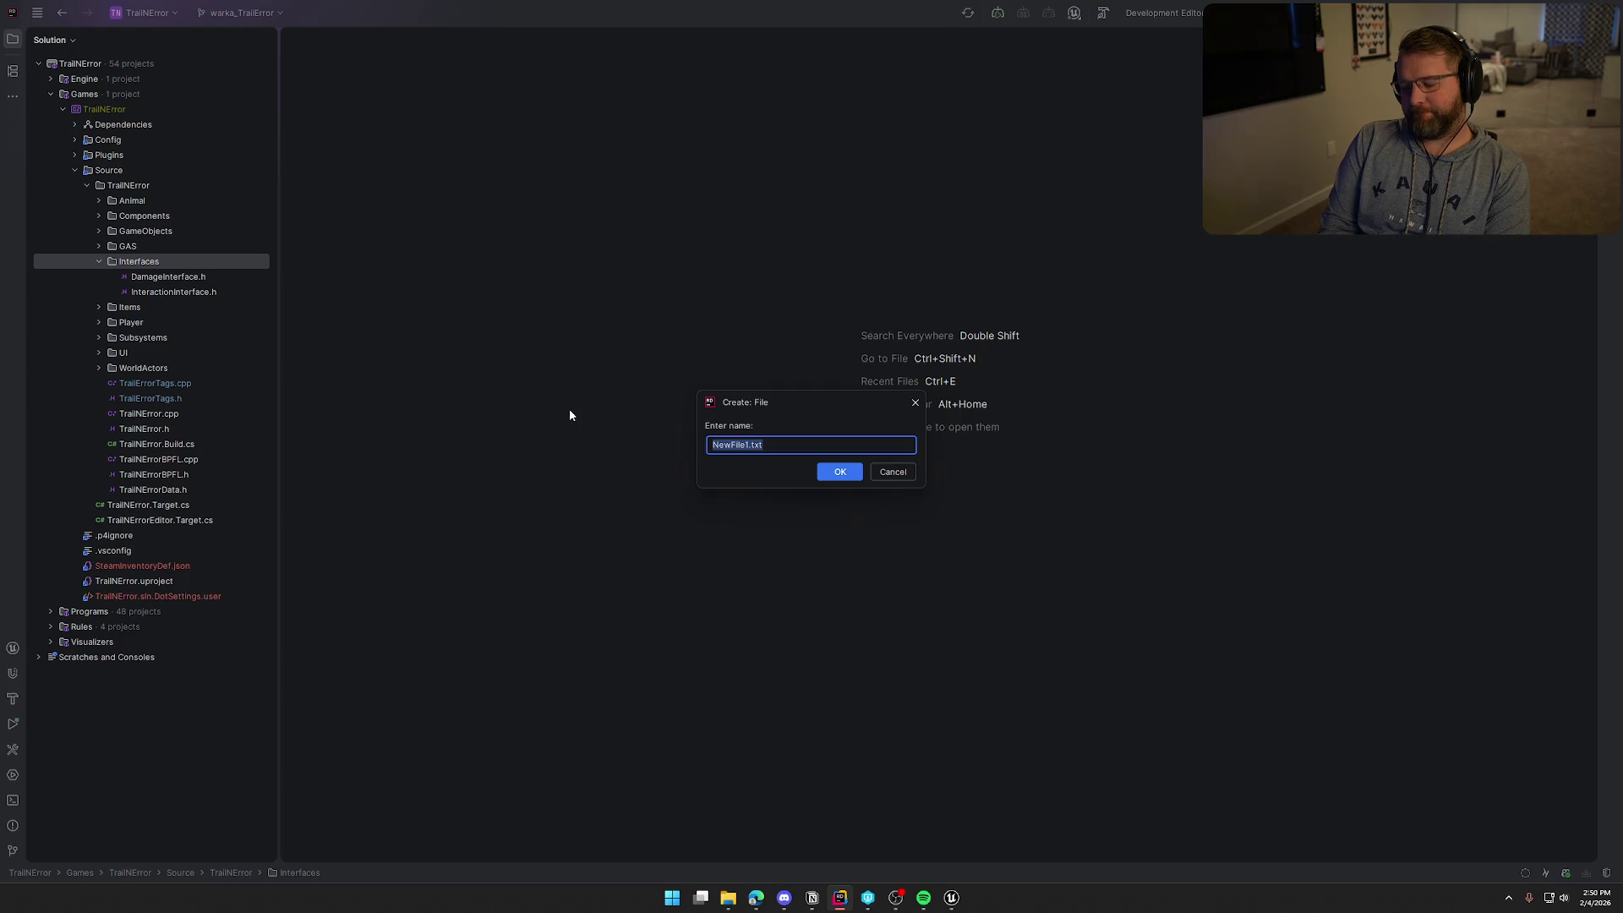
text(Trail)
text(General)
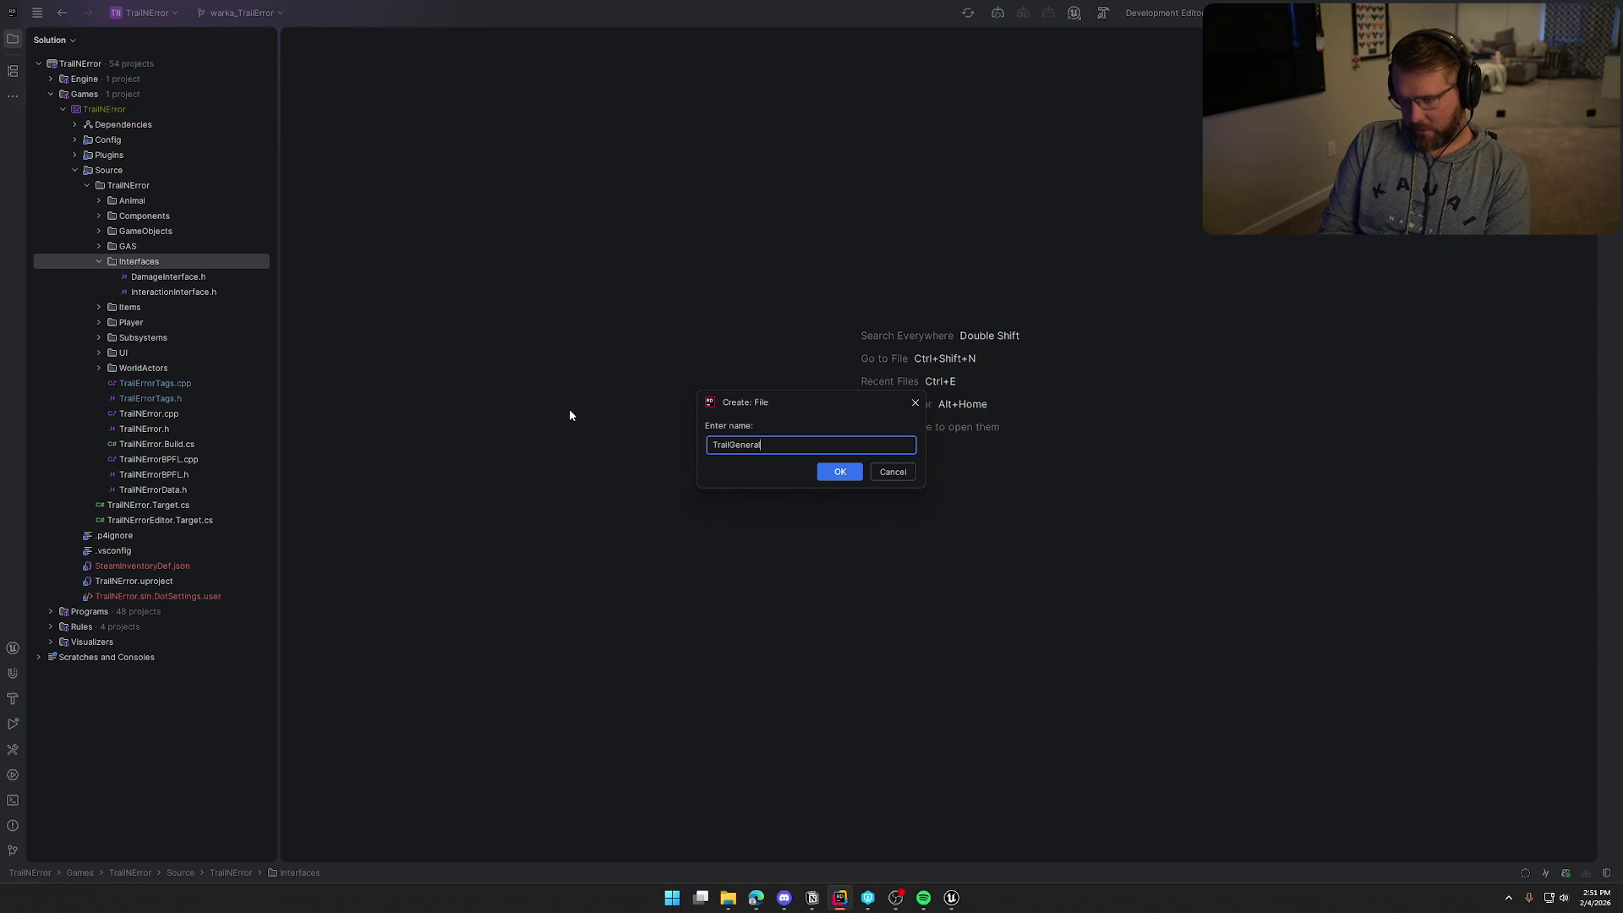
text(Inter)
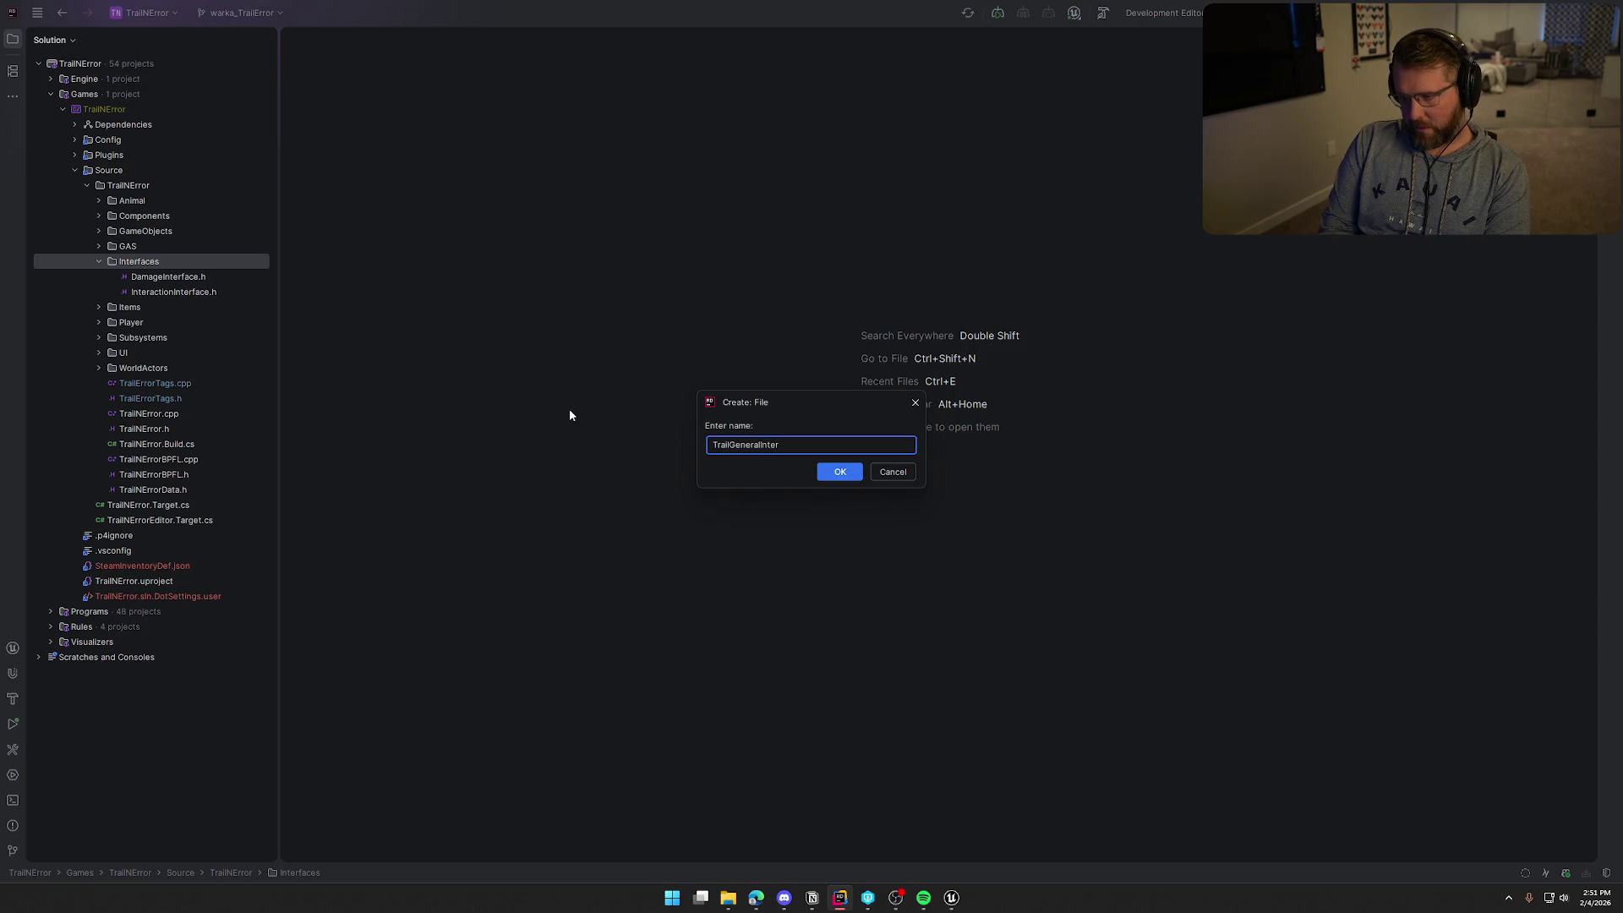
text(face.h)
key(Return)
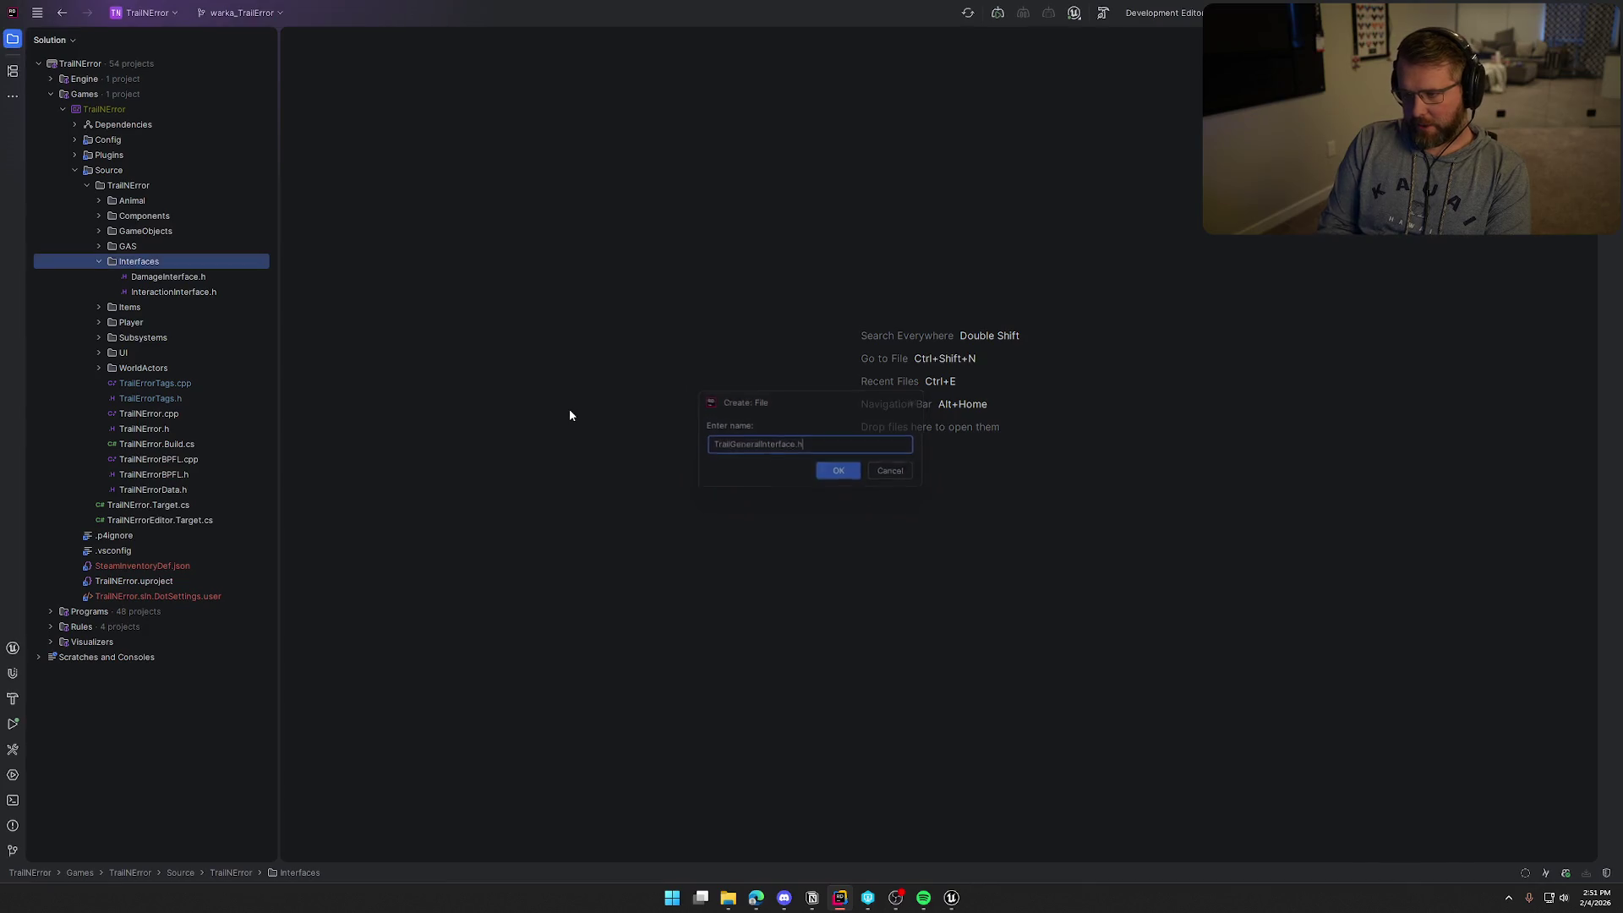
double_click(188, 291)
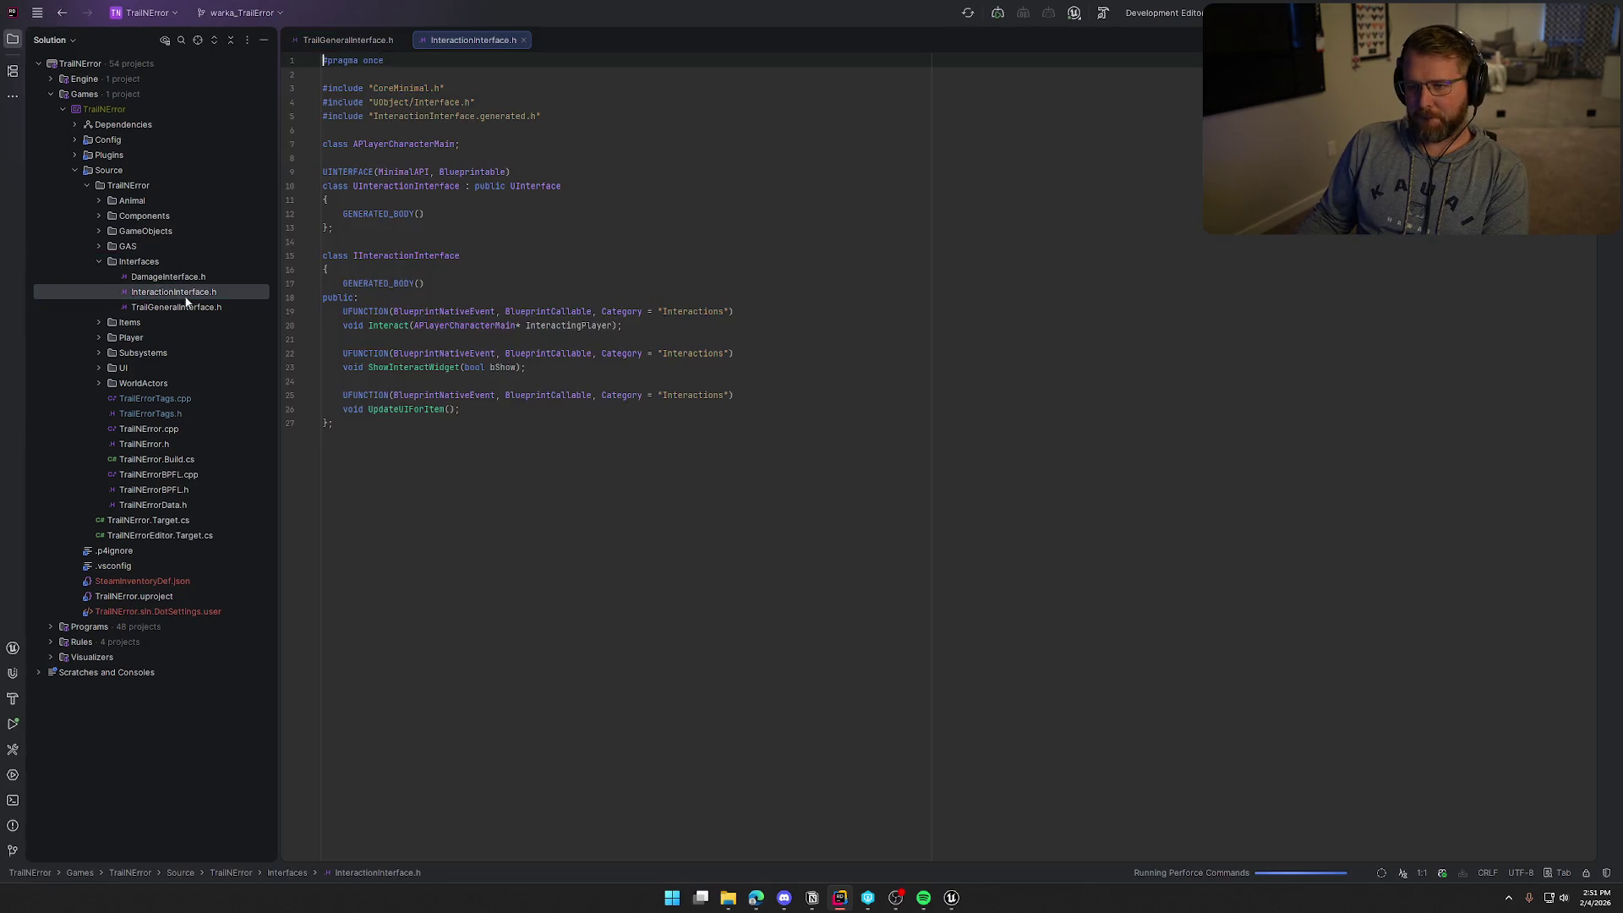
Copy all of InteractionInterface.h's code into TrailGeneralInterface.h
key(shift+Down)
key(shift+Down)
key(shift+Down)
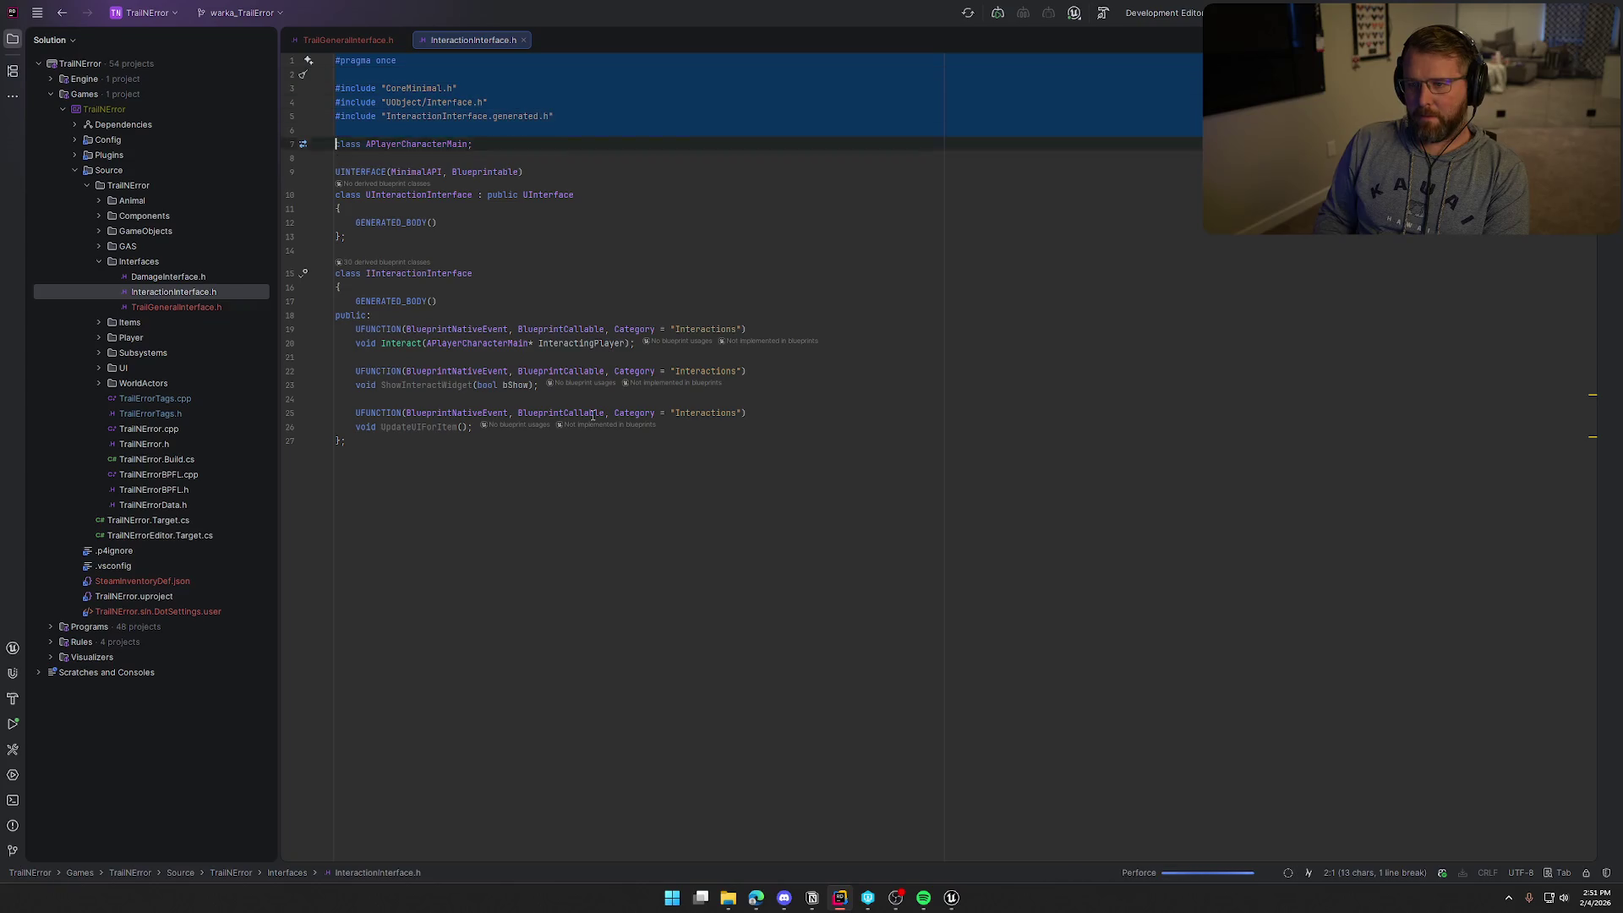
key(shift+Down)
key(shift+Down)
key(shift+Down)
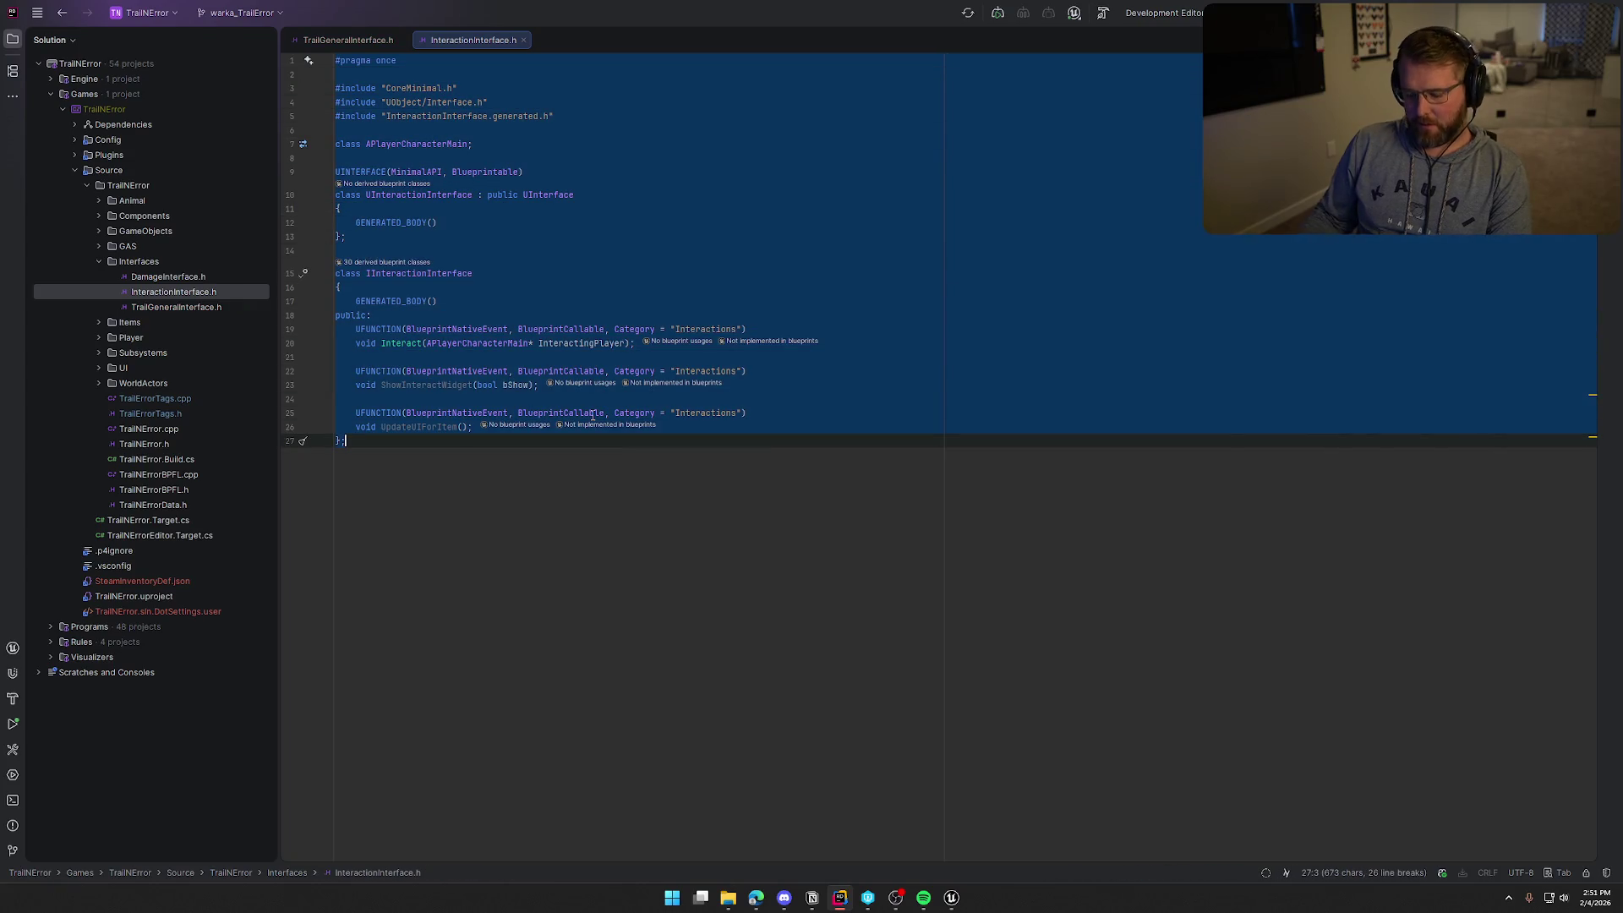
key(ctrl+c)
key(ctrl+Tab)
key(ctrl+v)
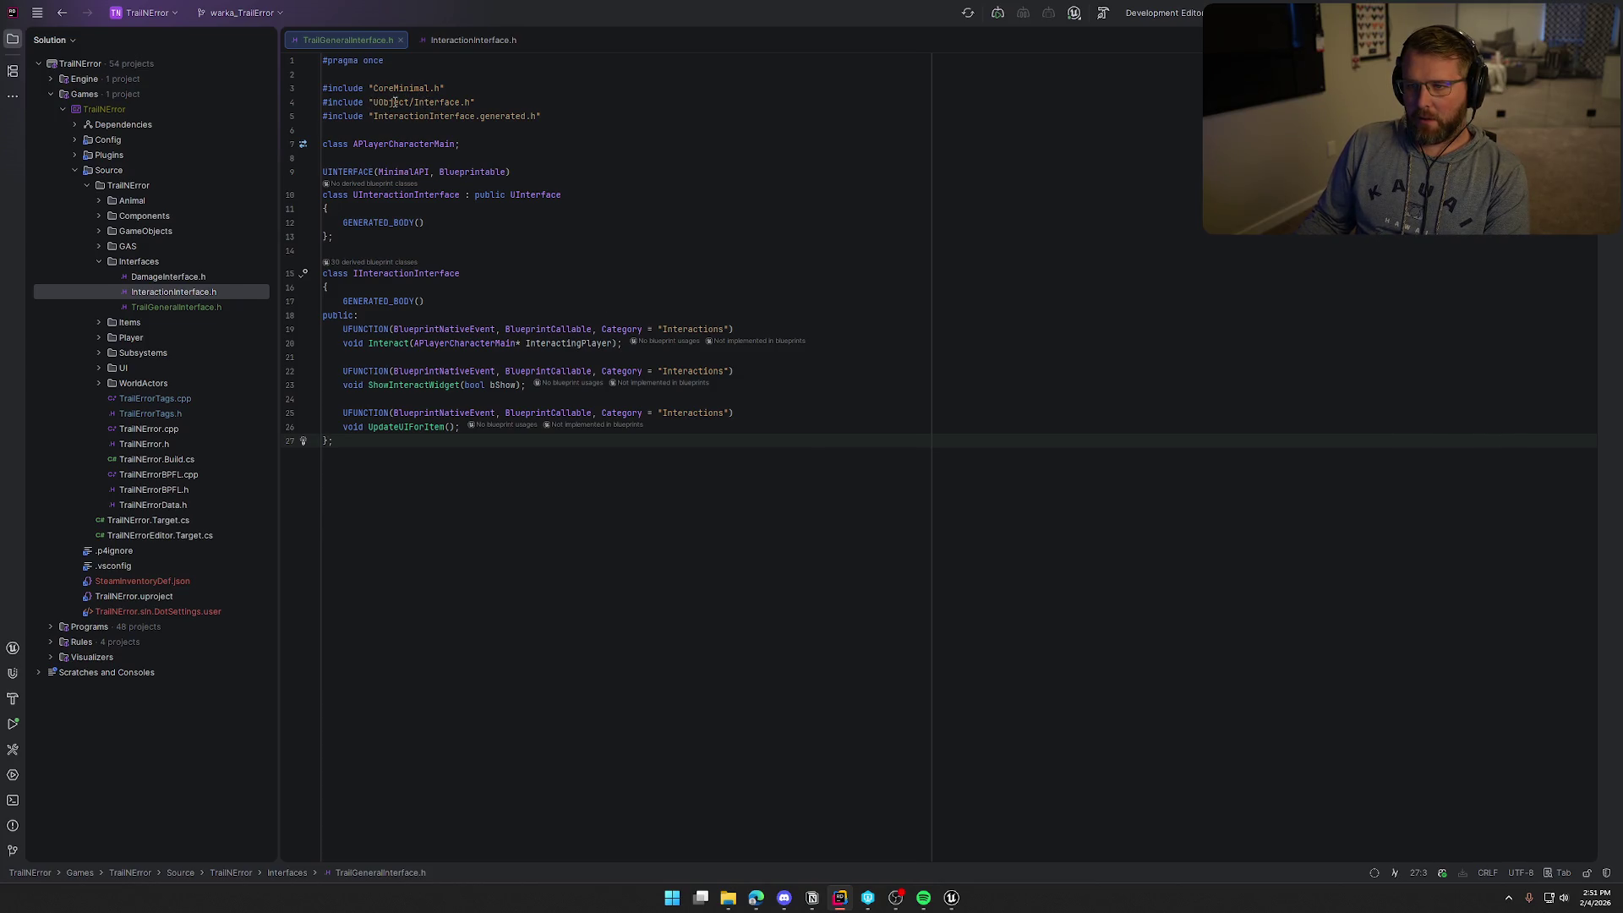
Rename UInteractionInterface to UTrailGeneralInterface, including the generated include name
double_click(422, 116)
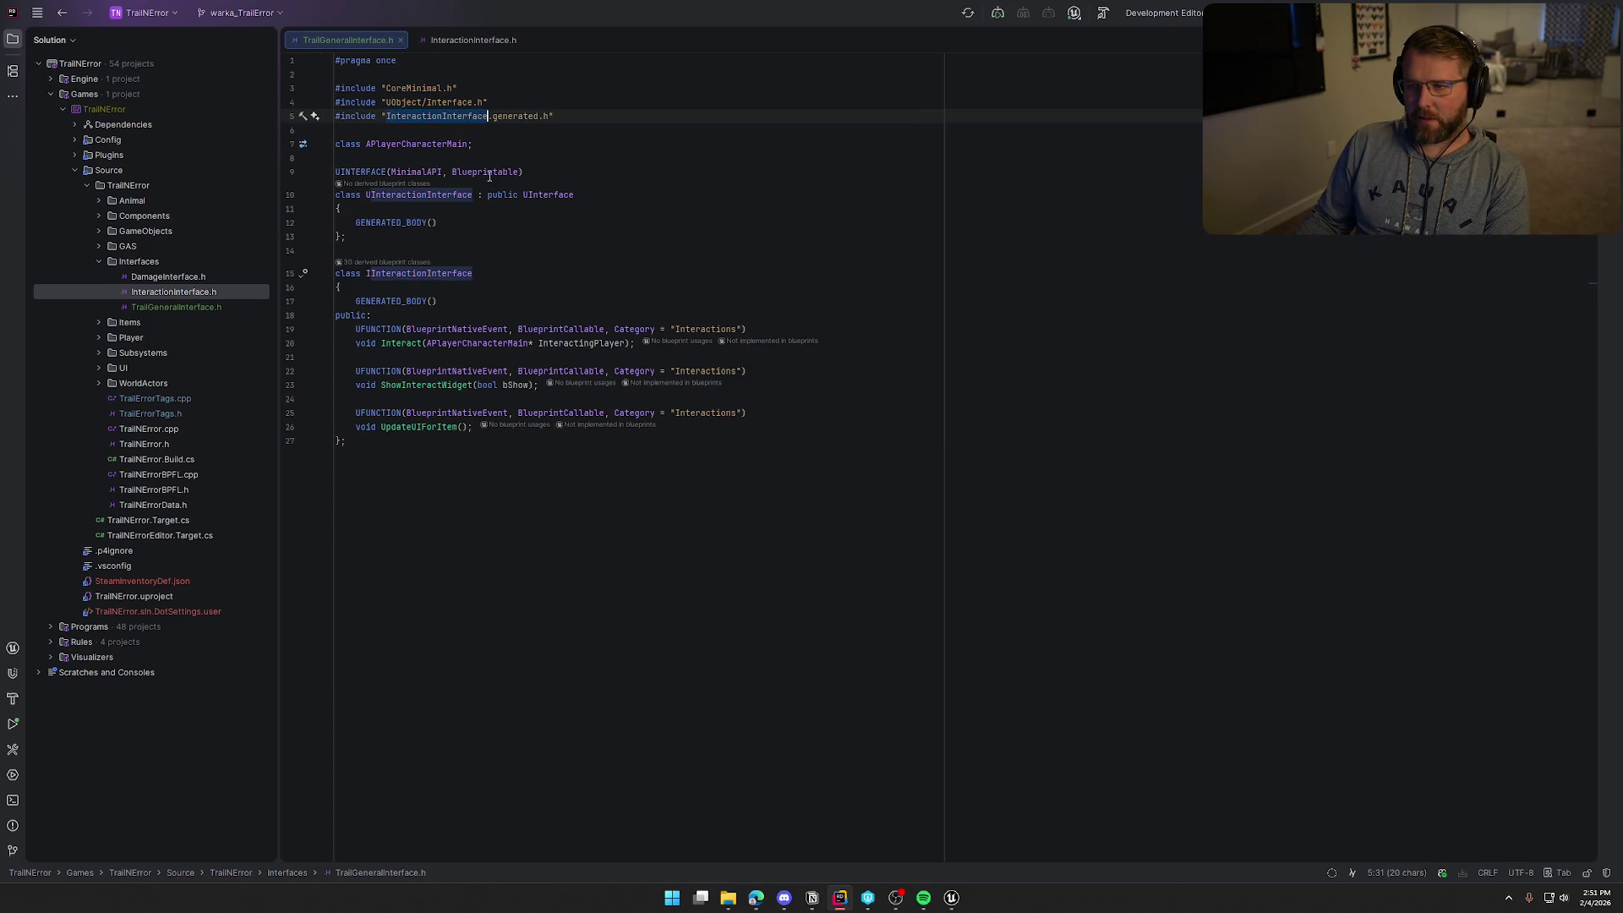
double_click(406, 196)
text(UTrailGeneralInterface)
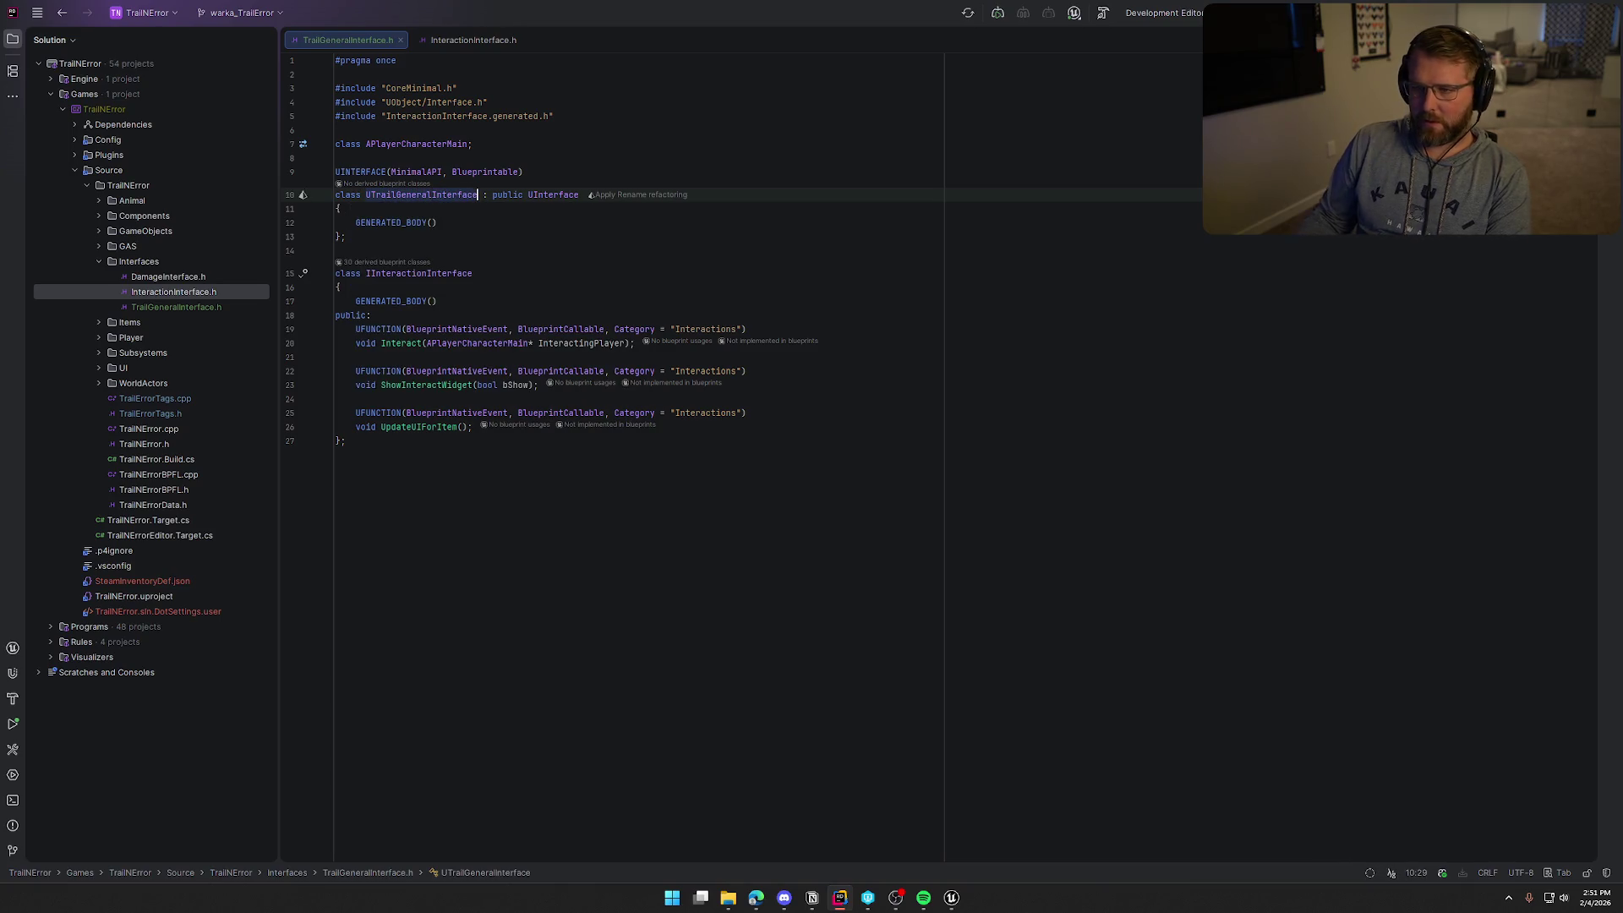
double_click(417, 195)
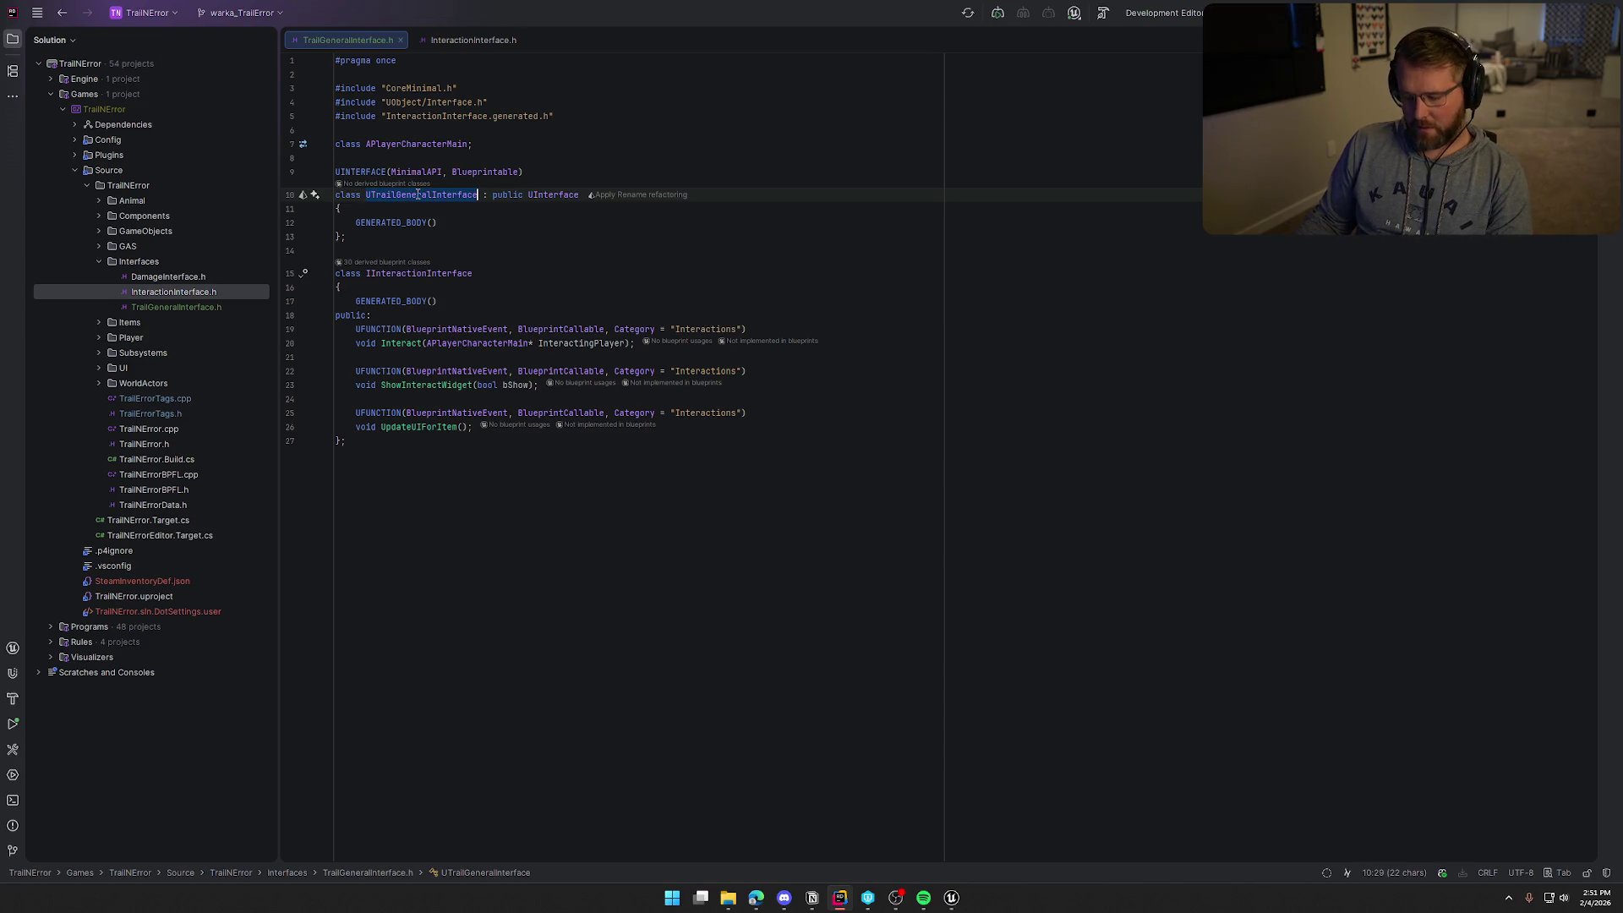
click(396, 116)
double_click(396, 115)
key(ctrl+v)
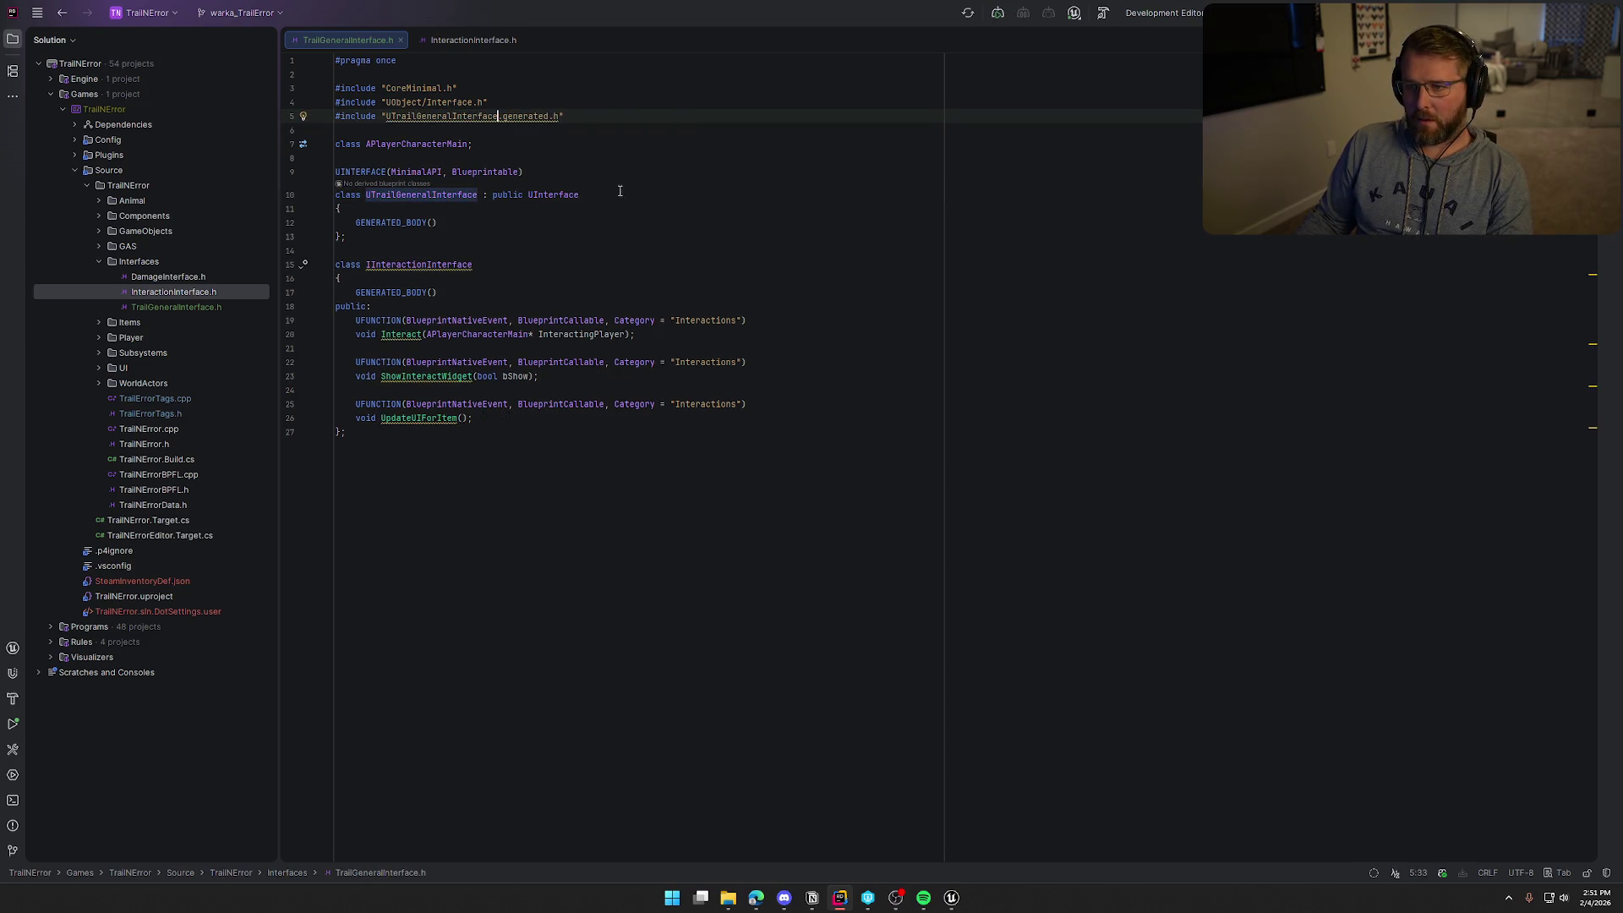
key(Delete)
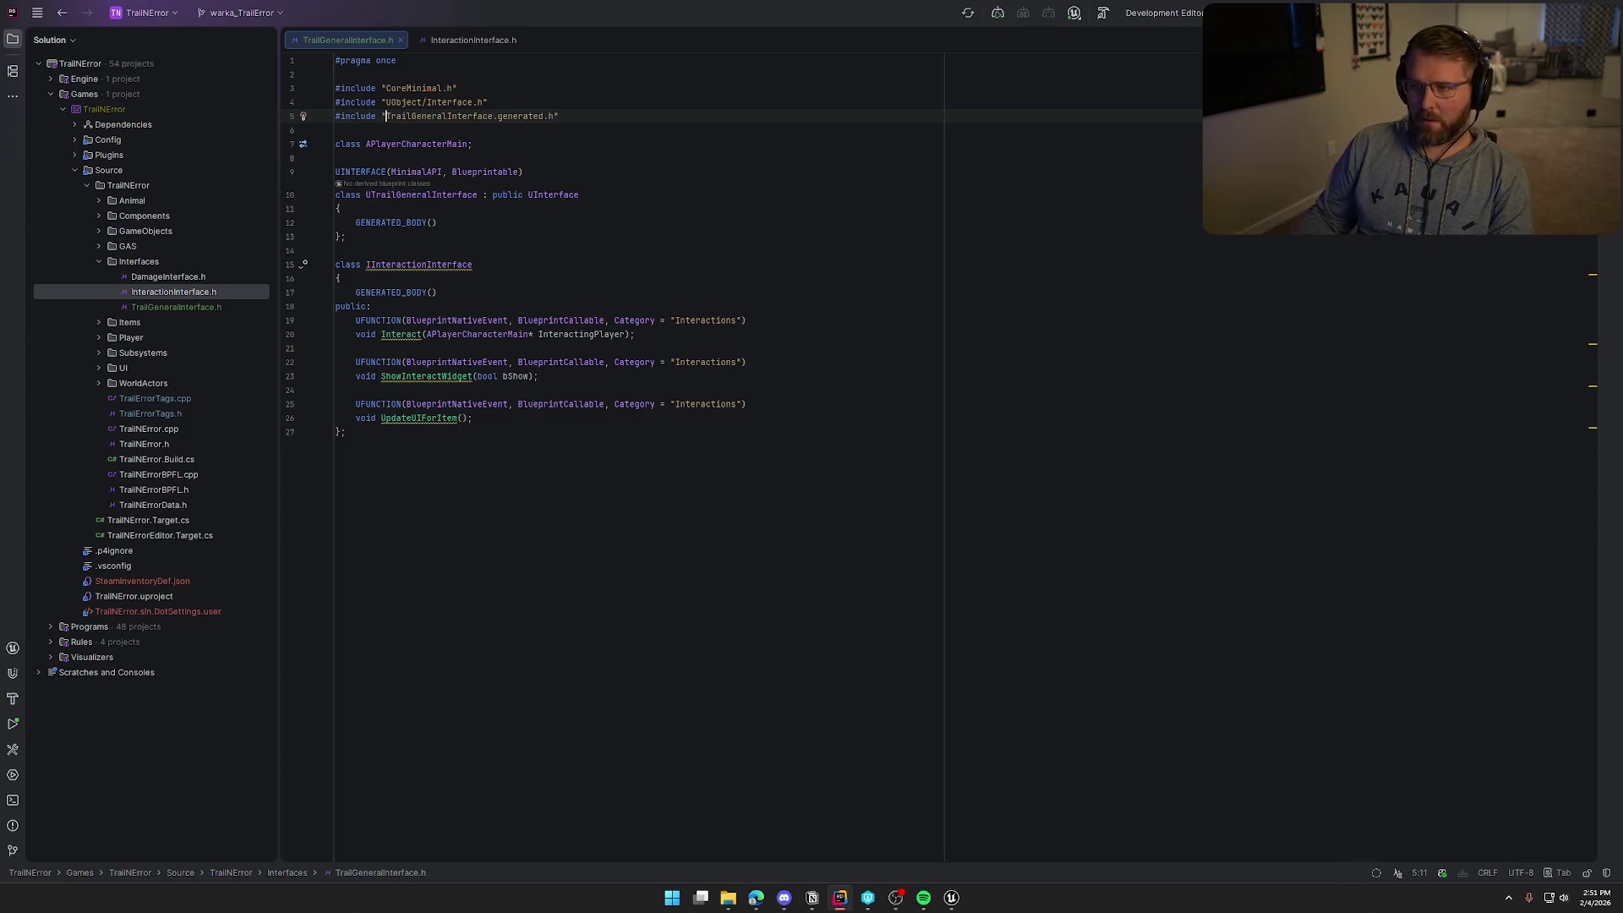
Rename IInteractionInterface to ITrailGeneralInterface
double_click(431, 265)
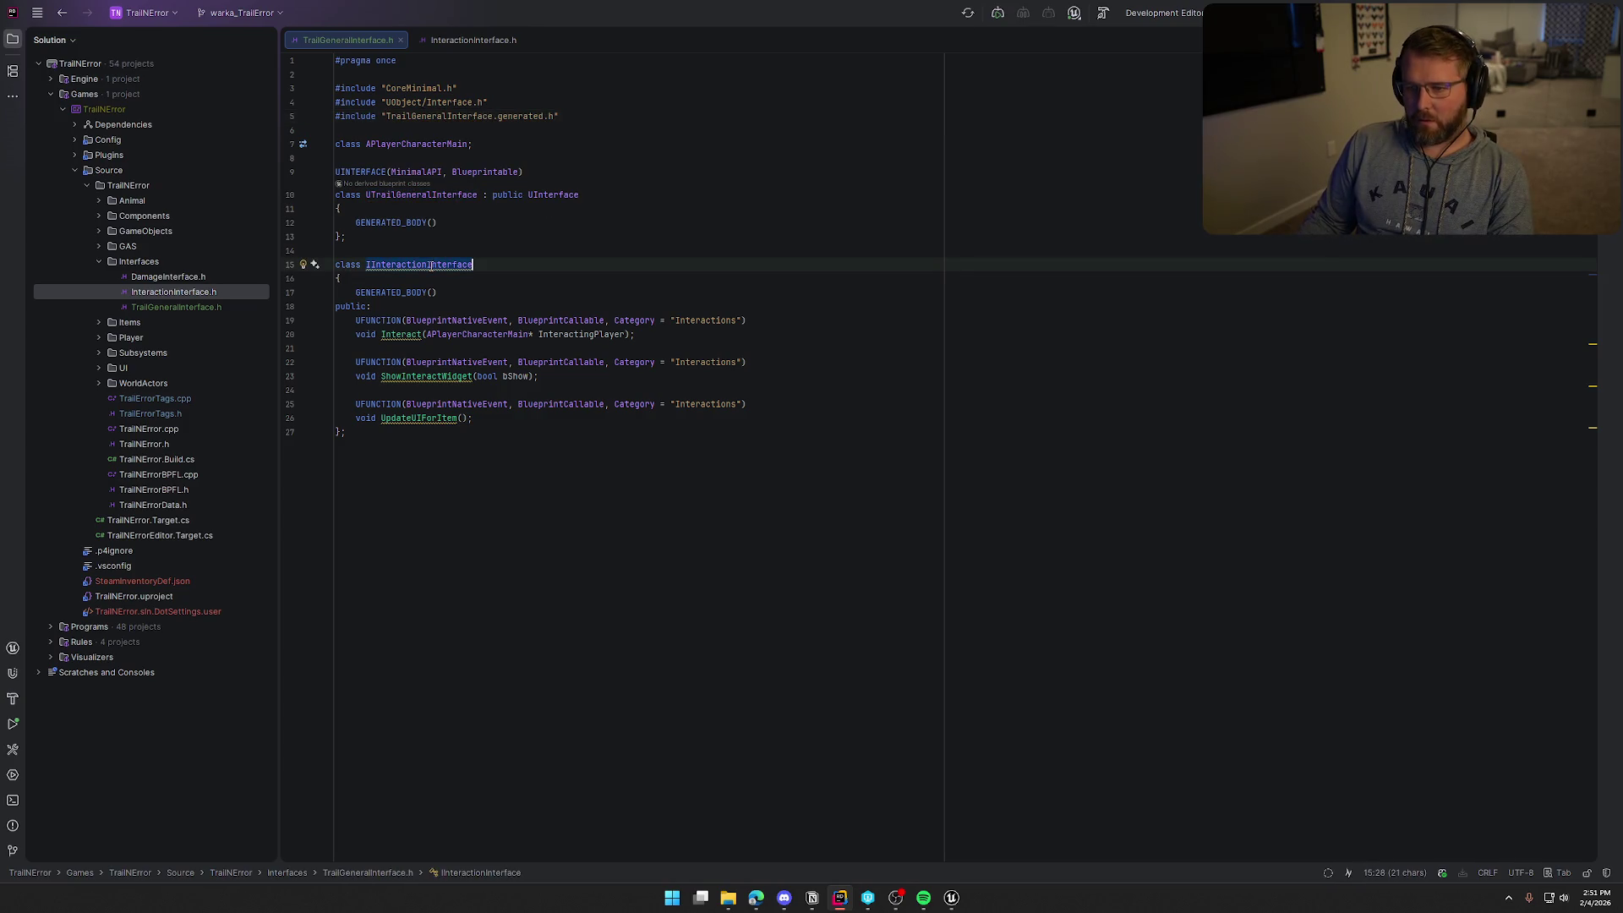
text(I)
key(ctrl+v)
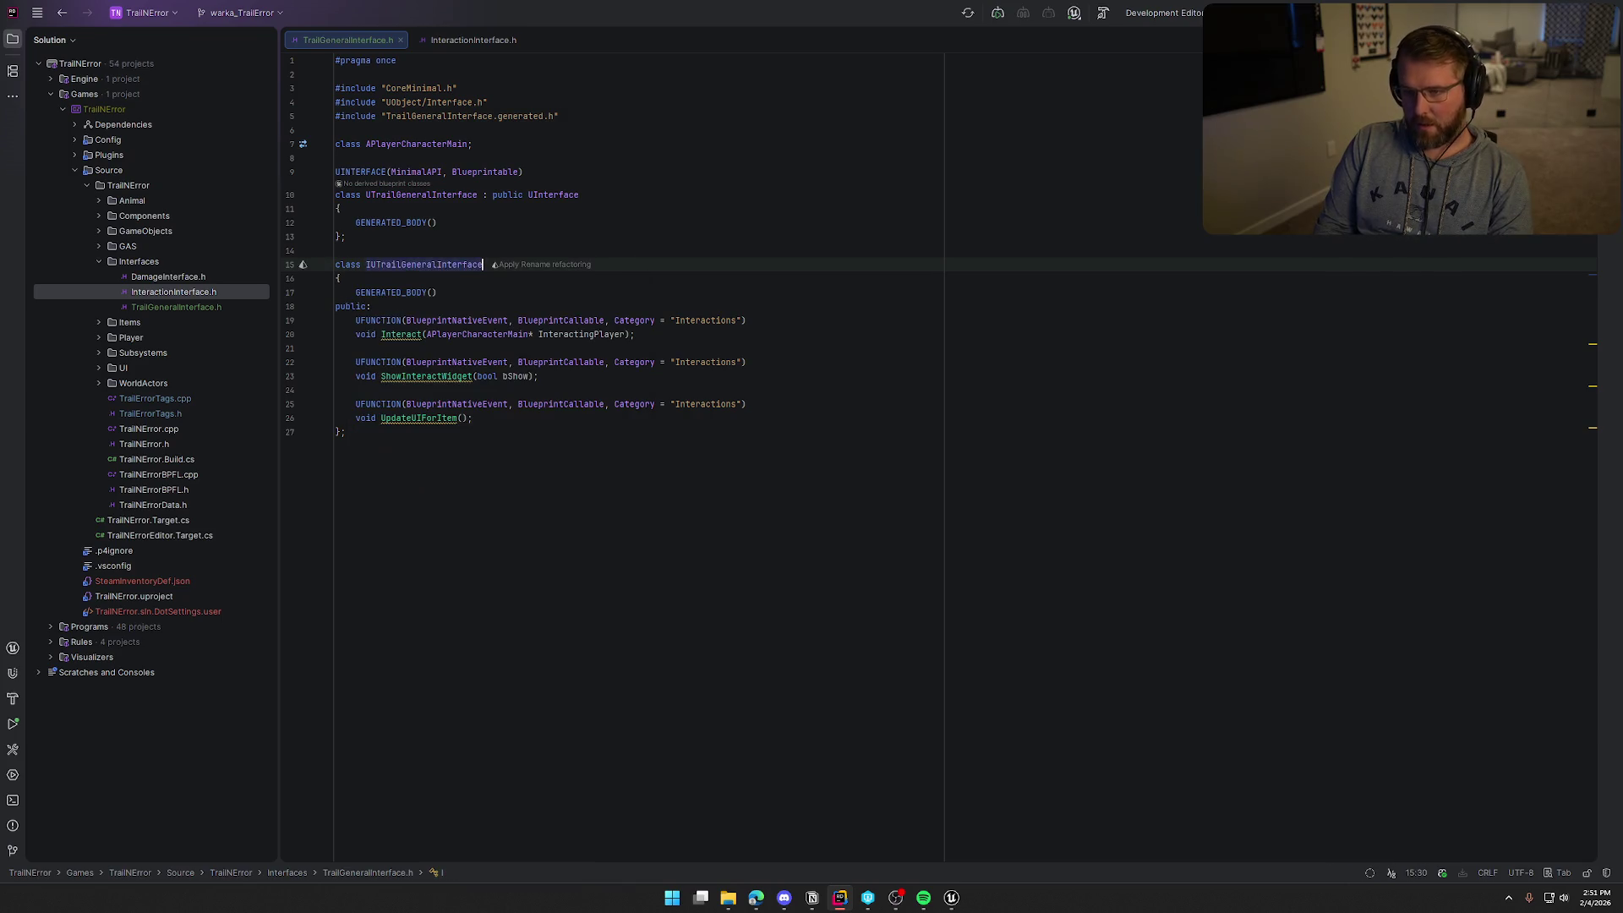
key(Left)
click(370, 265)
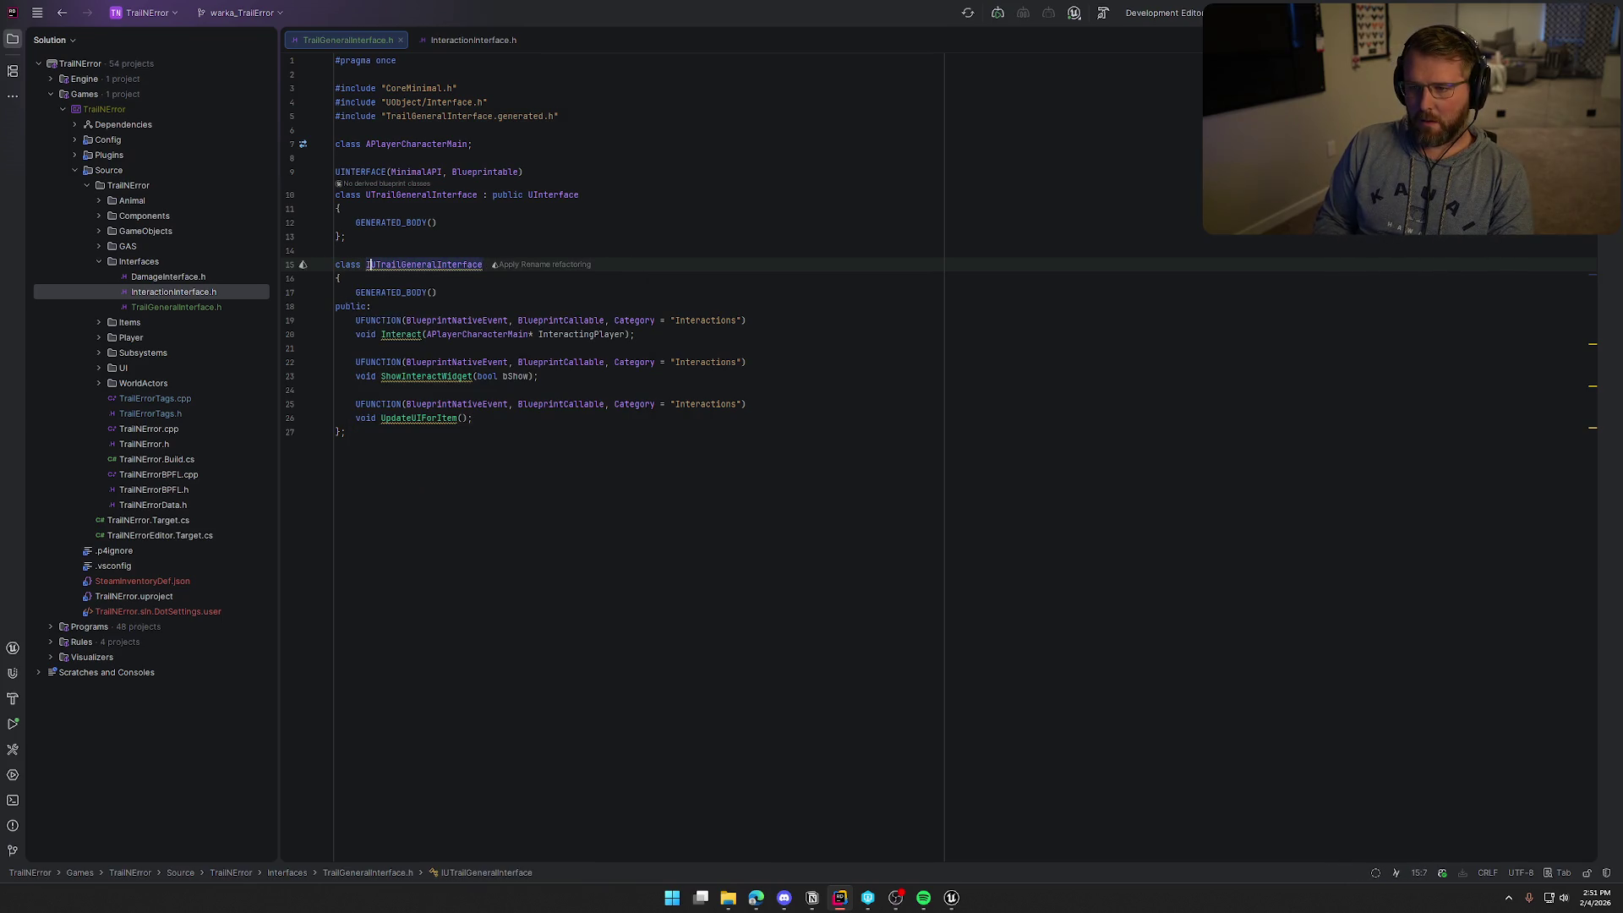
key(Delete)
key(Up)
key(Up)
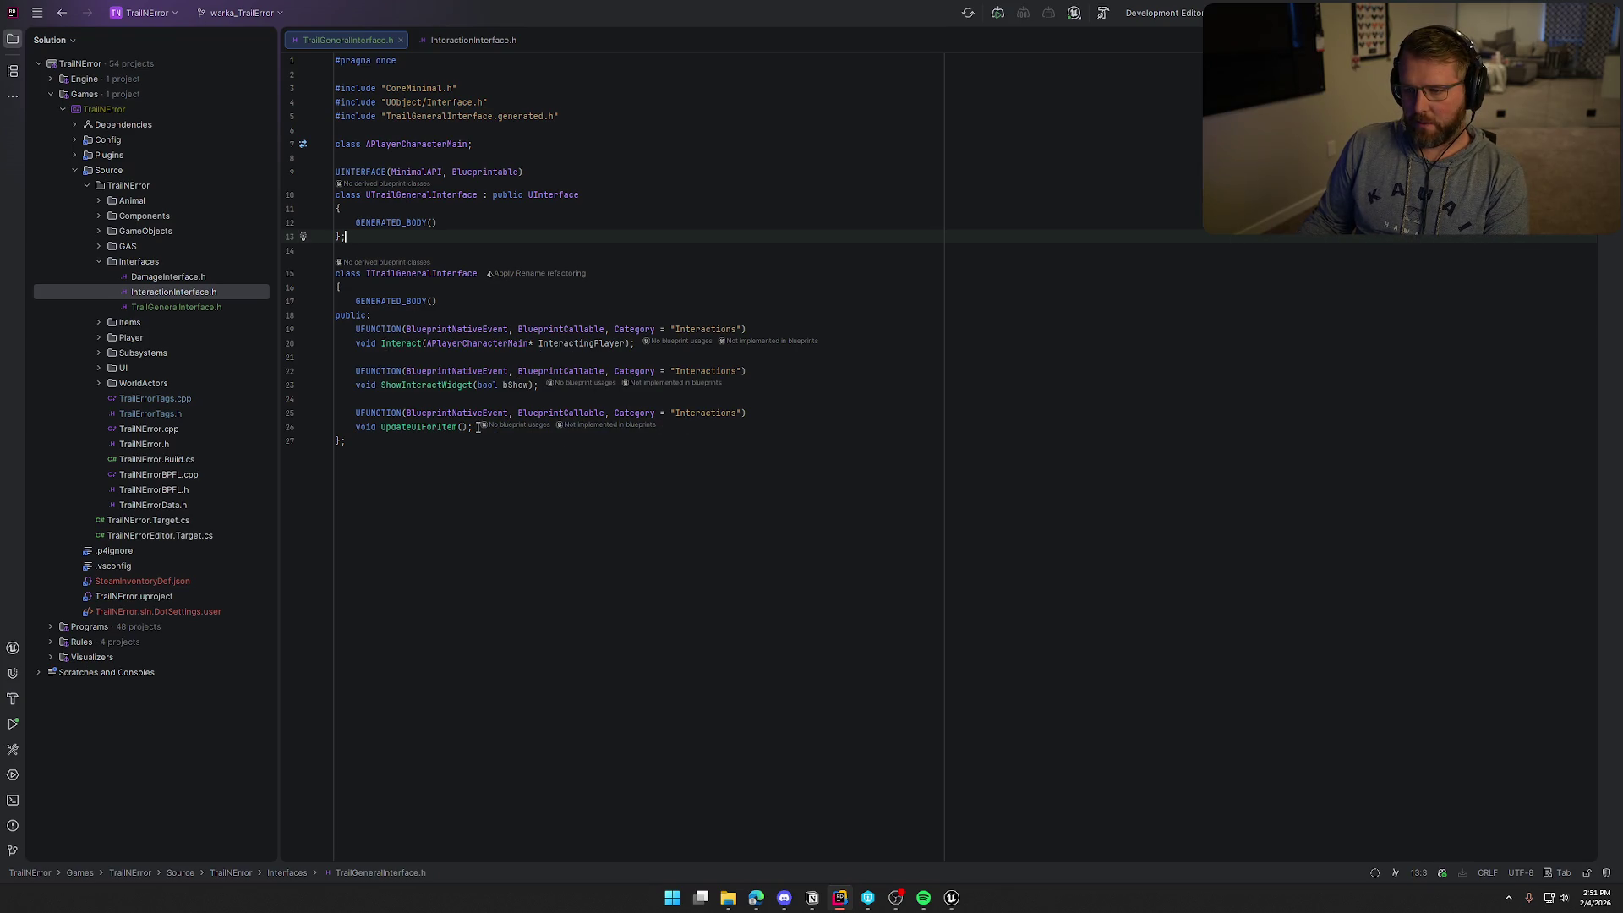
Replace the old functions with void CrossedFinishLine(CrossingPlayer) under category "Trail General"
drag(476, 426, 357, 339)
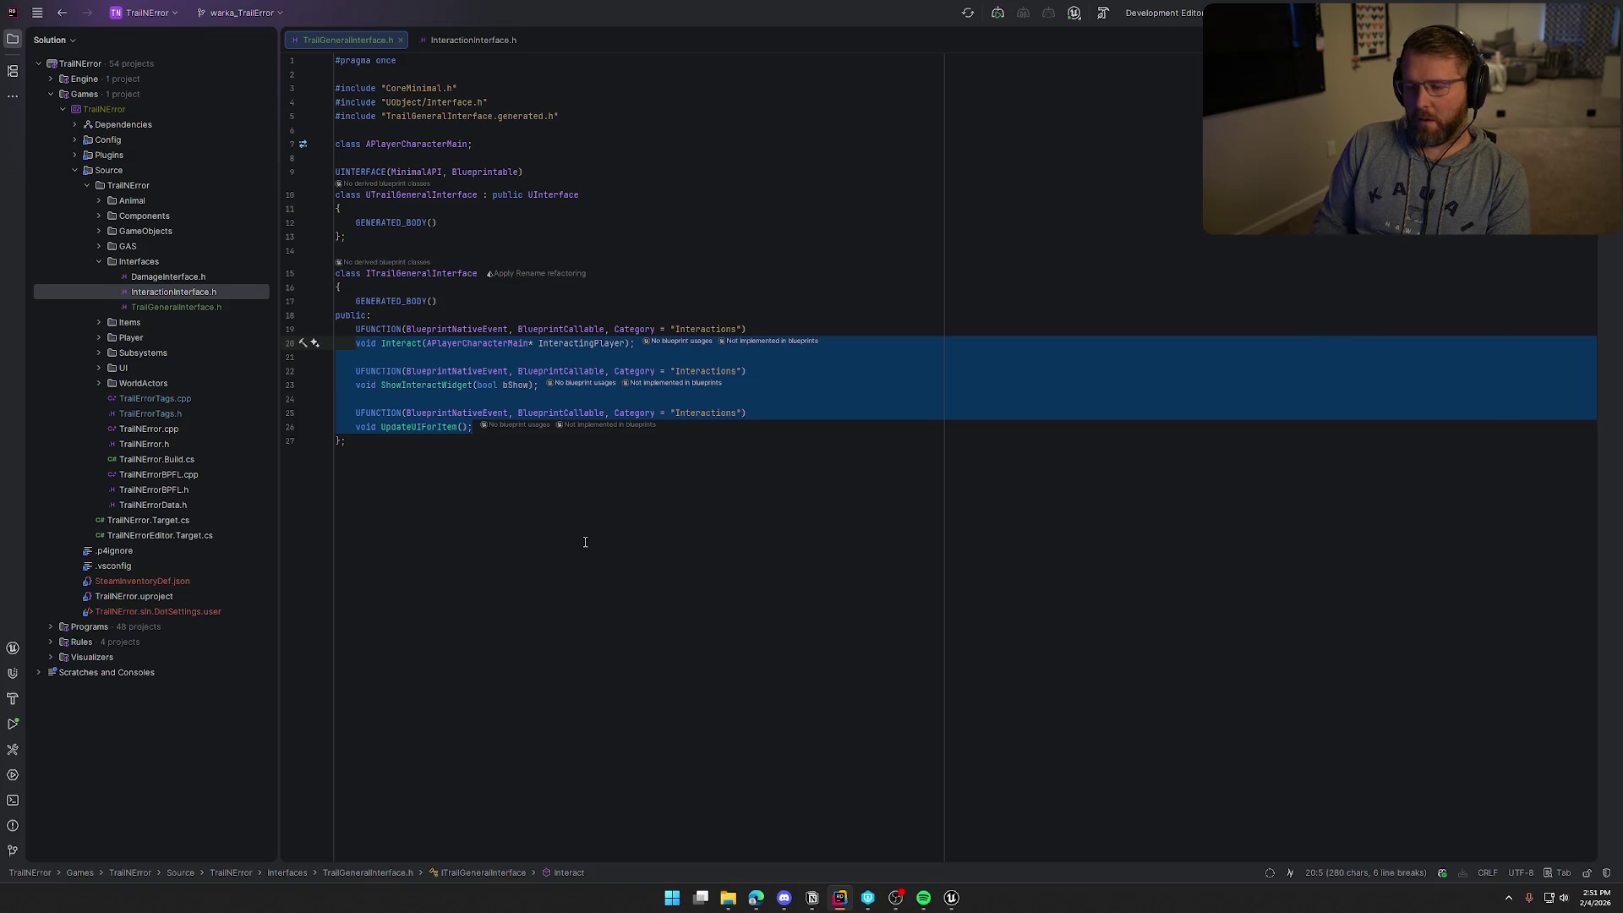
text(void CrossedFinishLine)
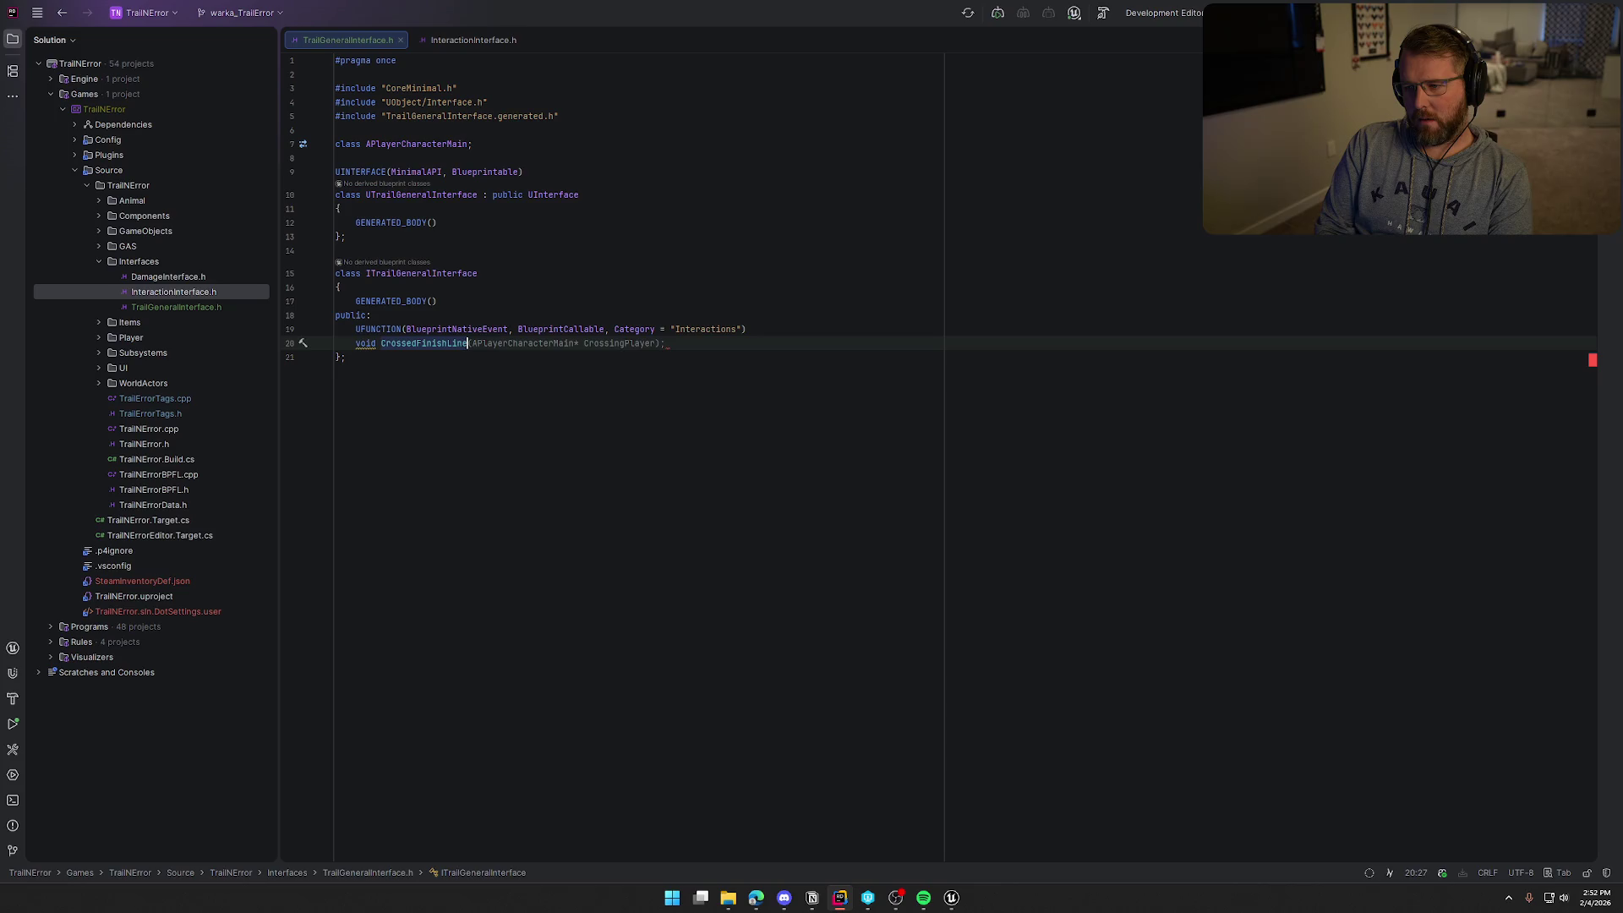
key(Tab)
double_click(694, 328)
text(Trail General)
click(671, 500)
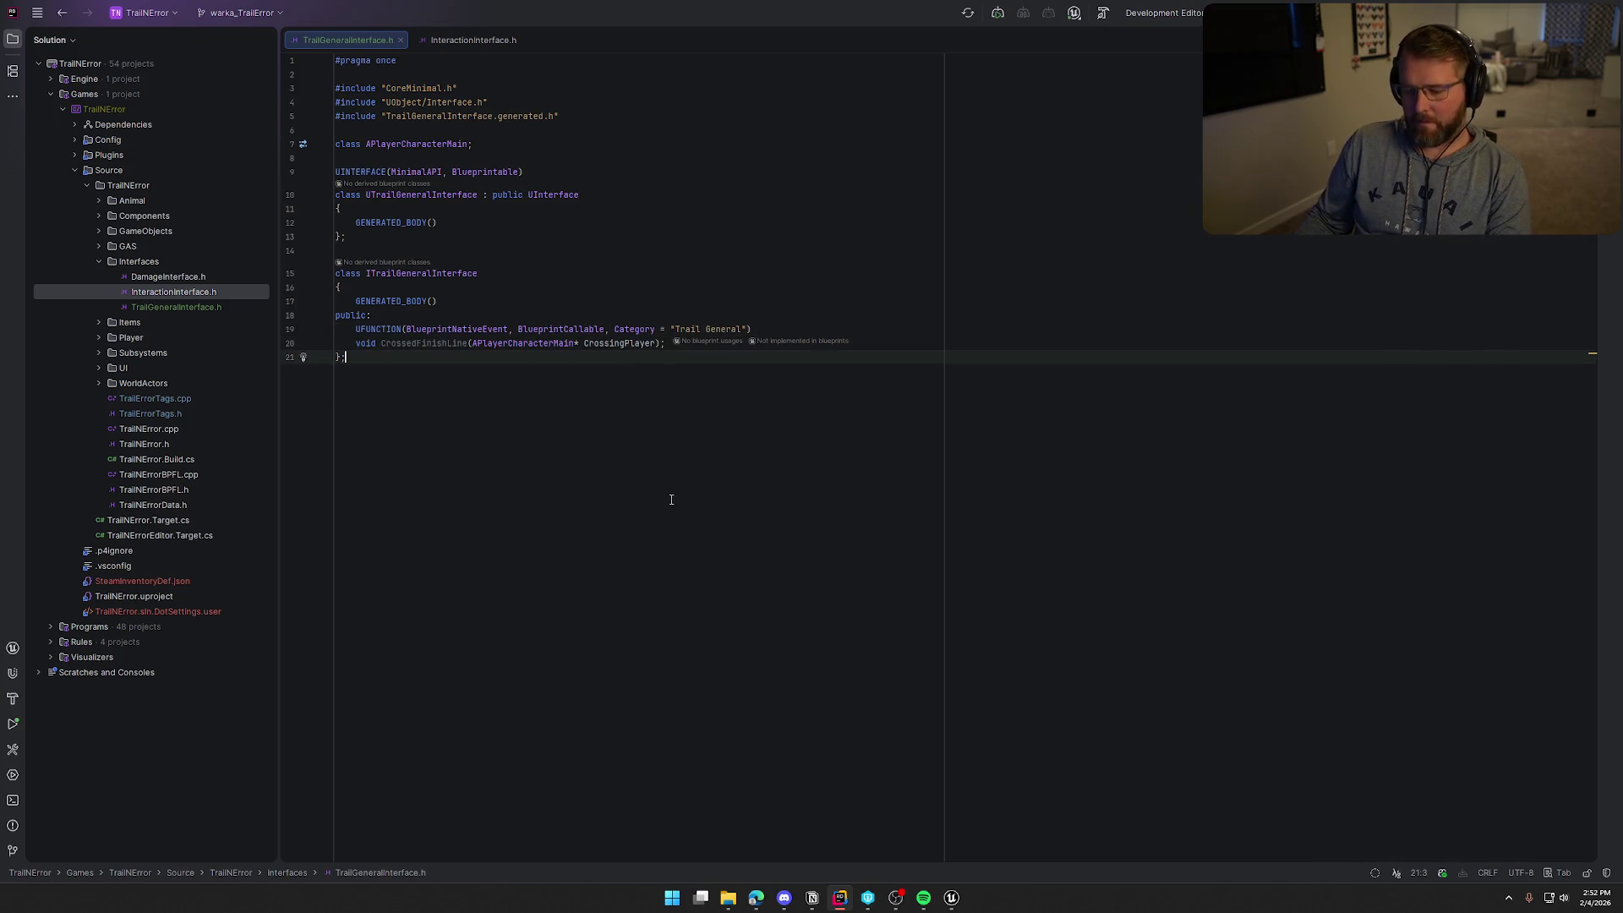
Dismiss the popup in Unreal Editor, then expand the Player source folder in Rider
key(alt+Tab)
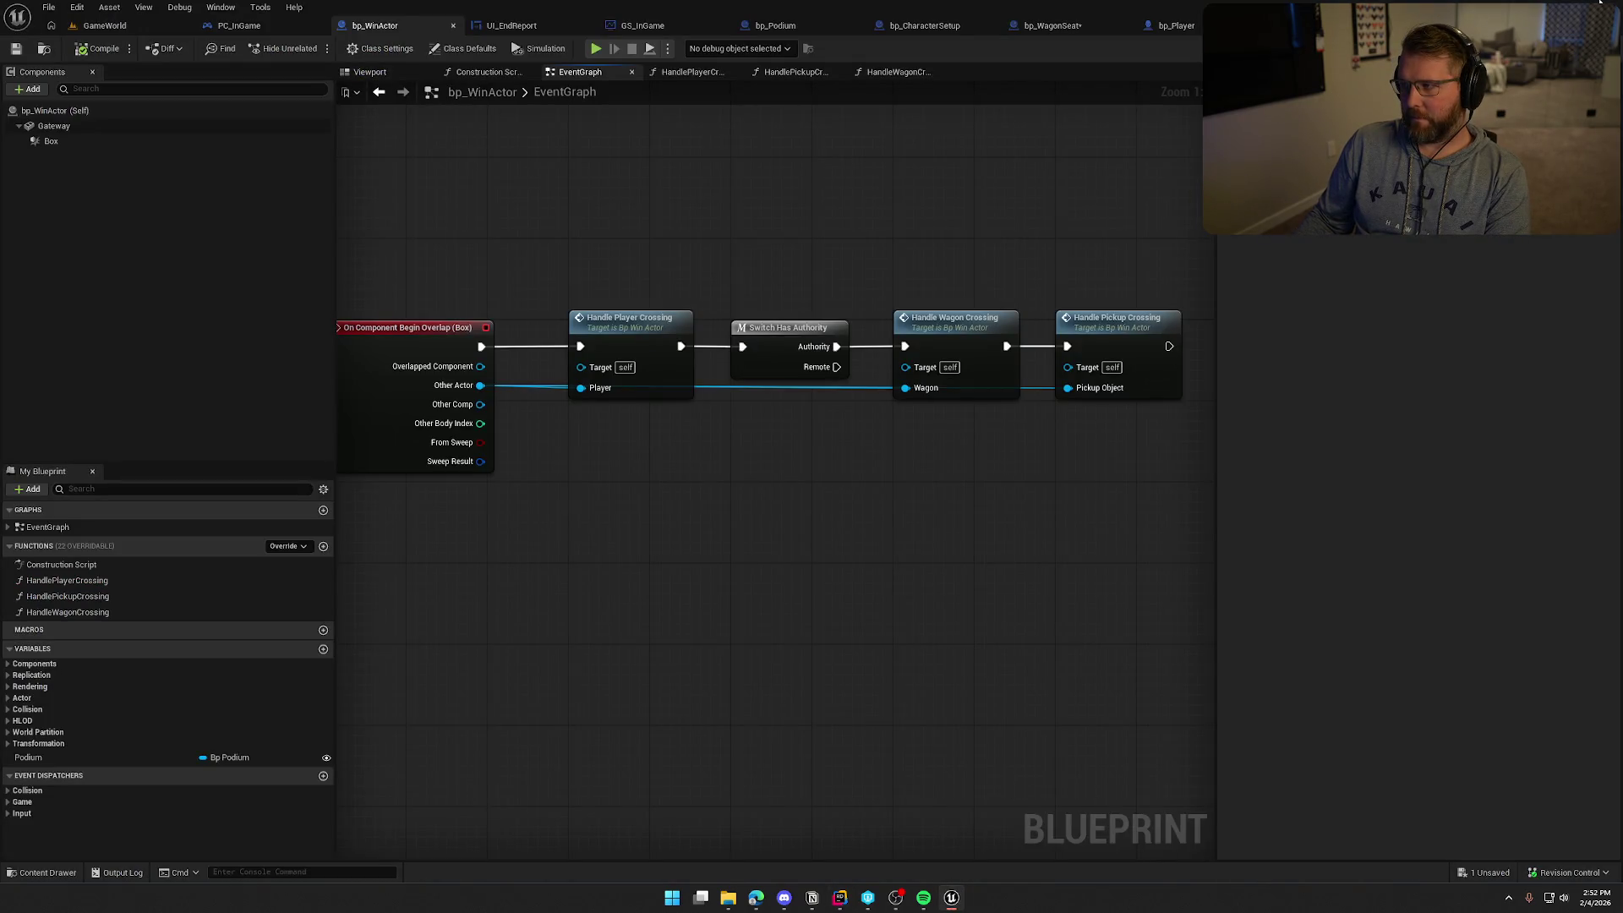
click(845, 594)
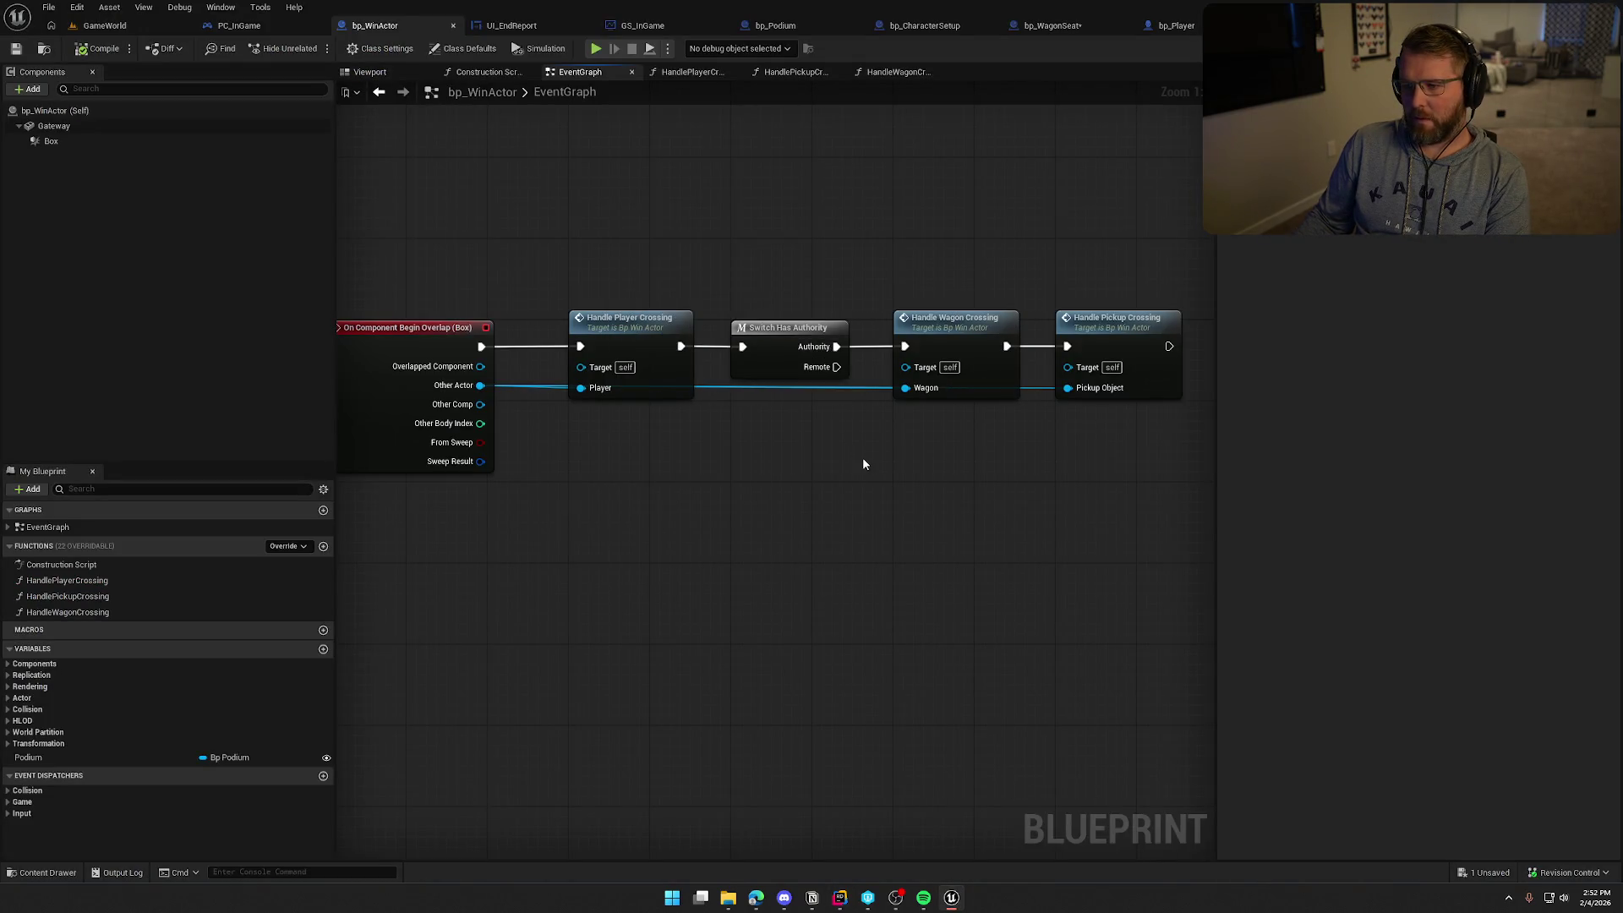
key(alt+Tab)
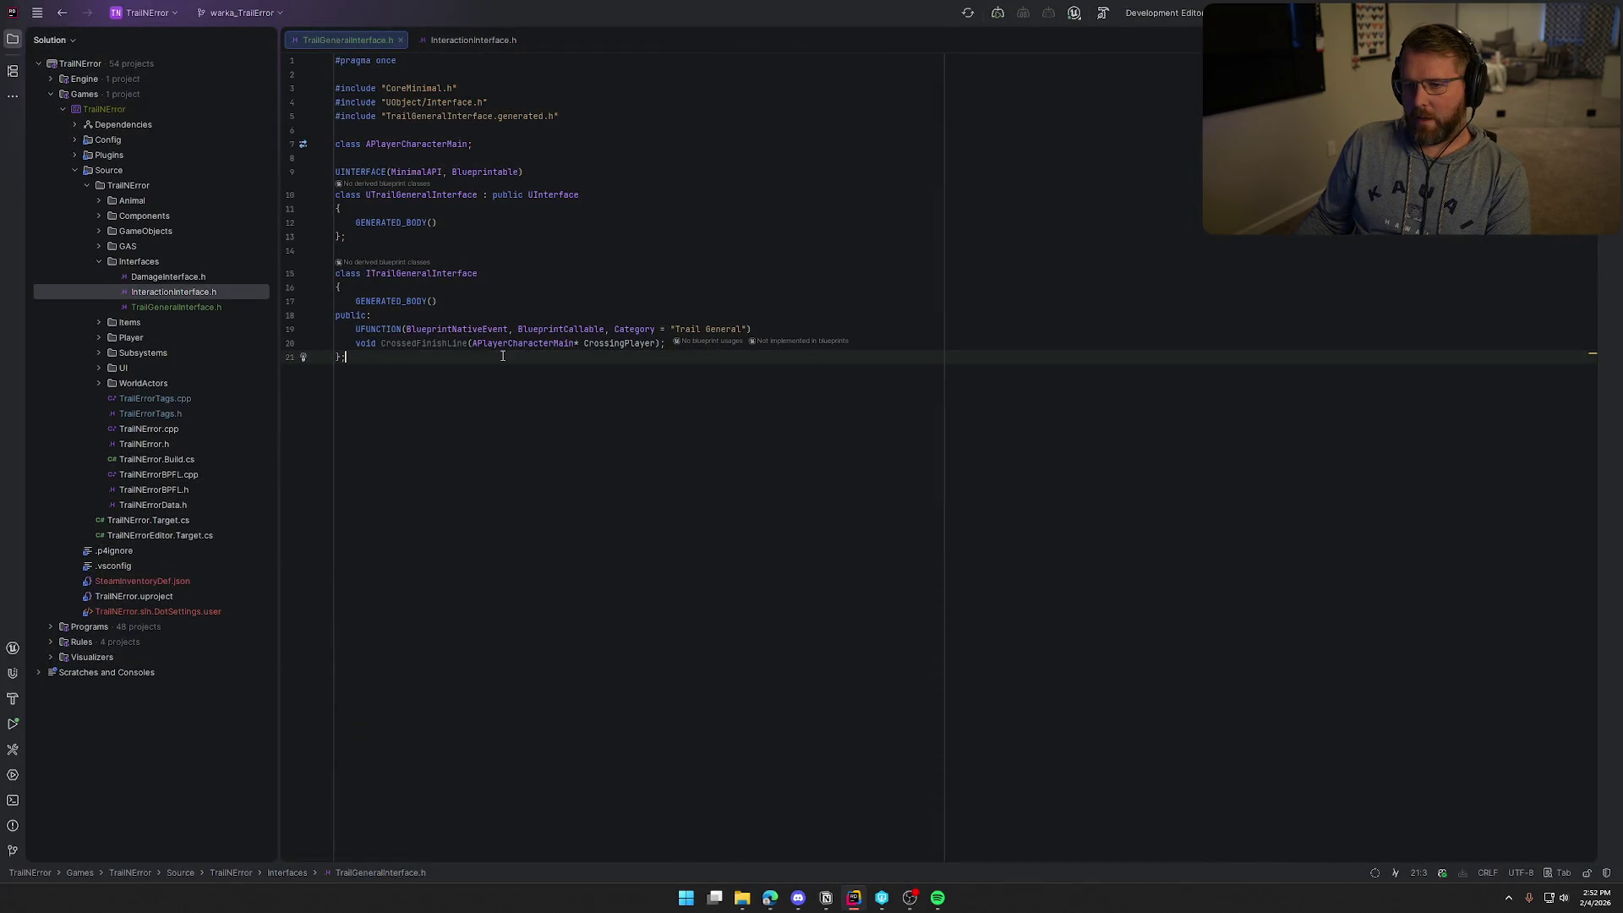
click(99, 337)
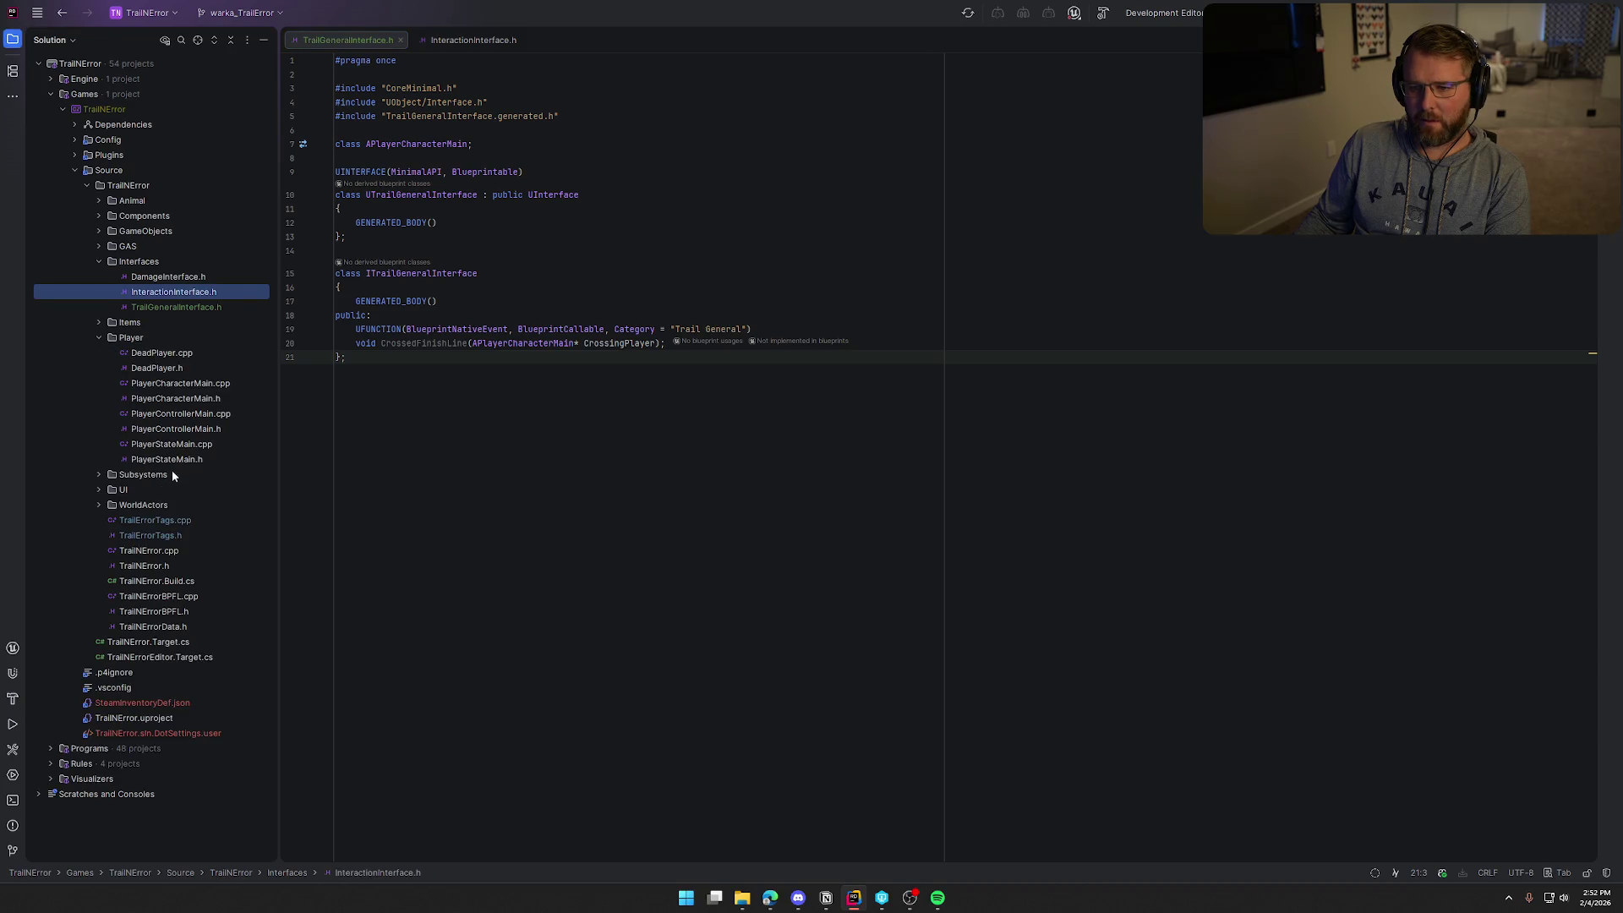
Append ", public ITrailGeneralInterface" to APlayerCharacterMain's class line, auto-adding the header include
double_click(177, 398)
scroll(633, 362, up, 5)
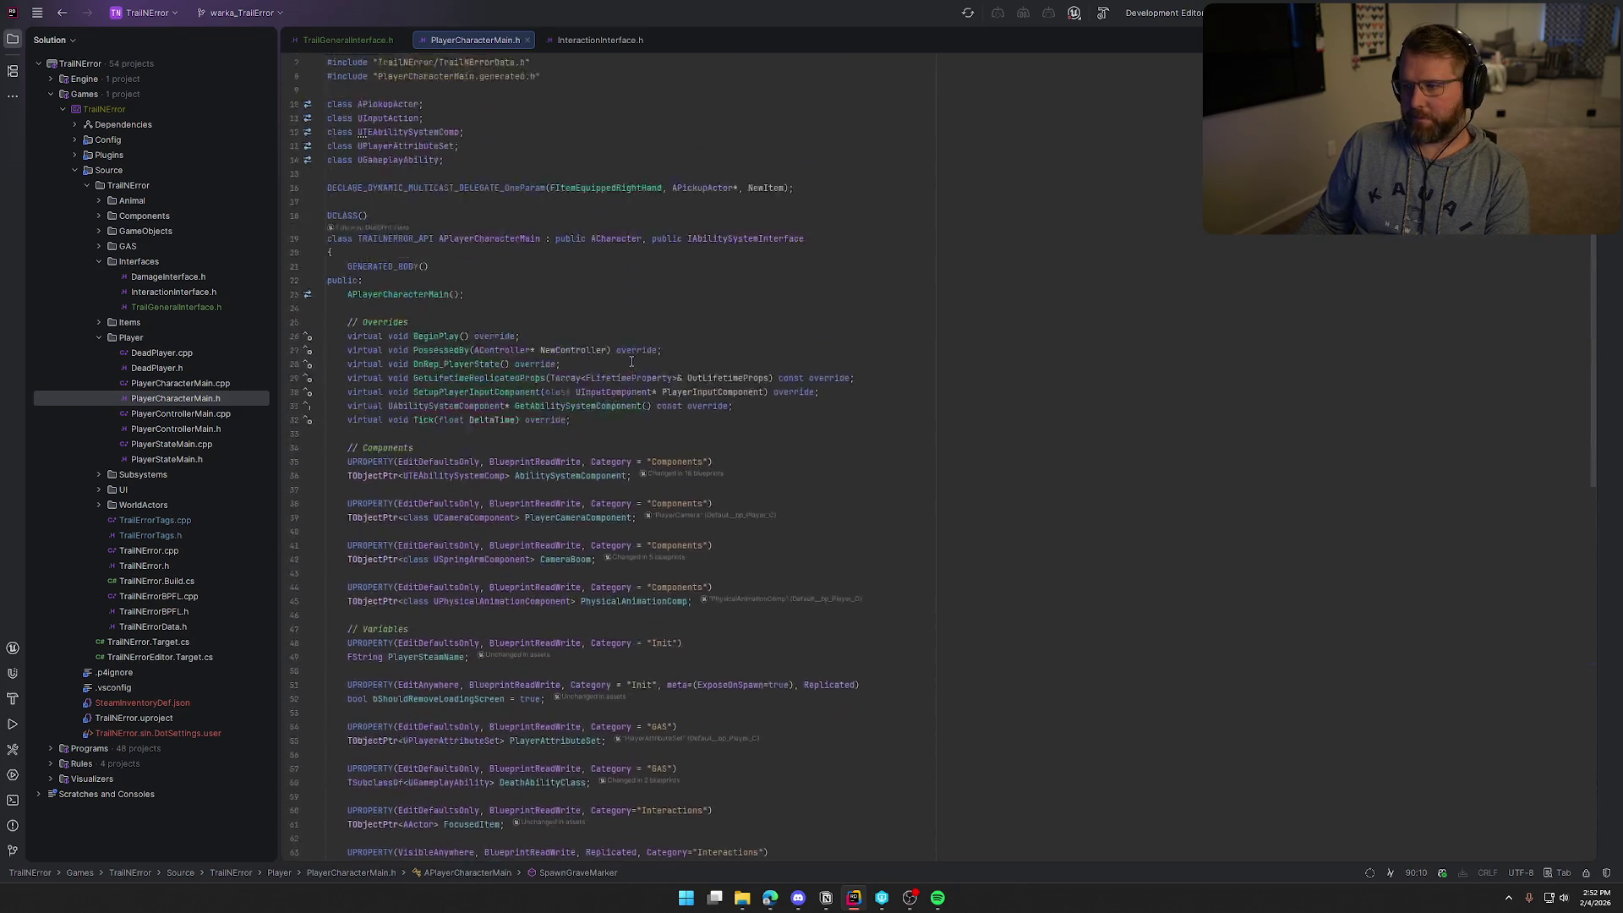
click(837, 320)
text(, public )
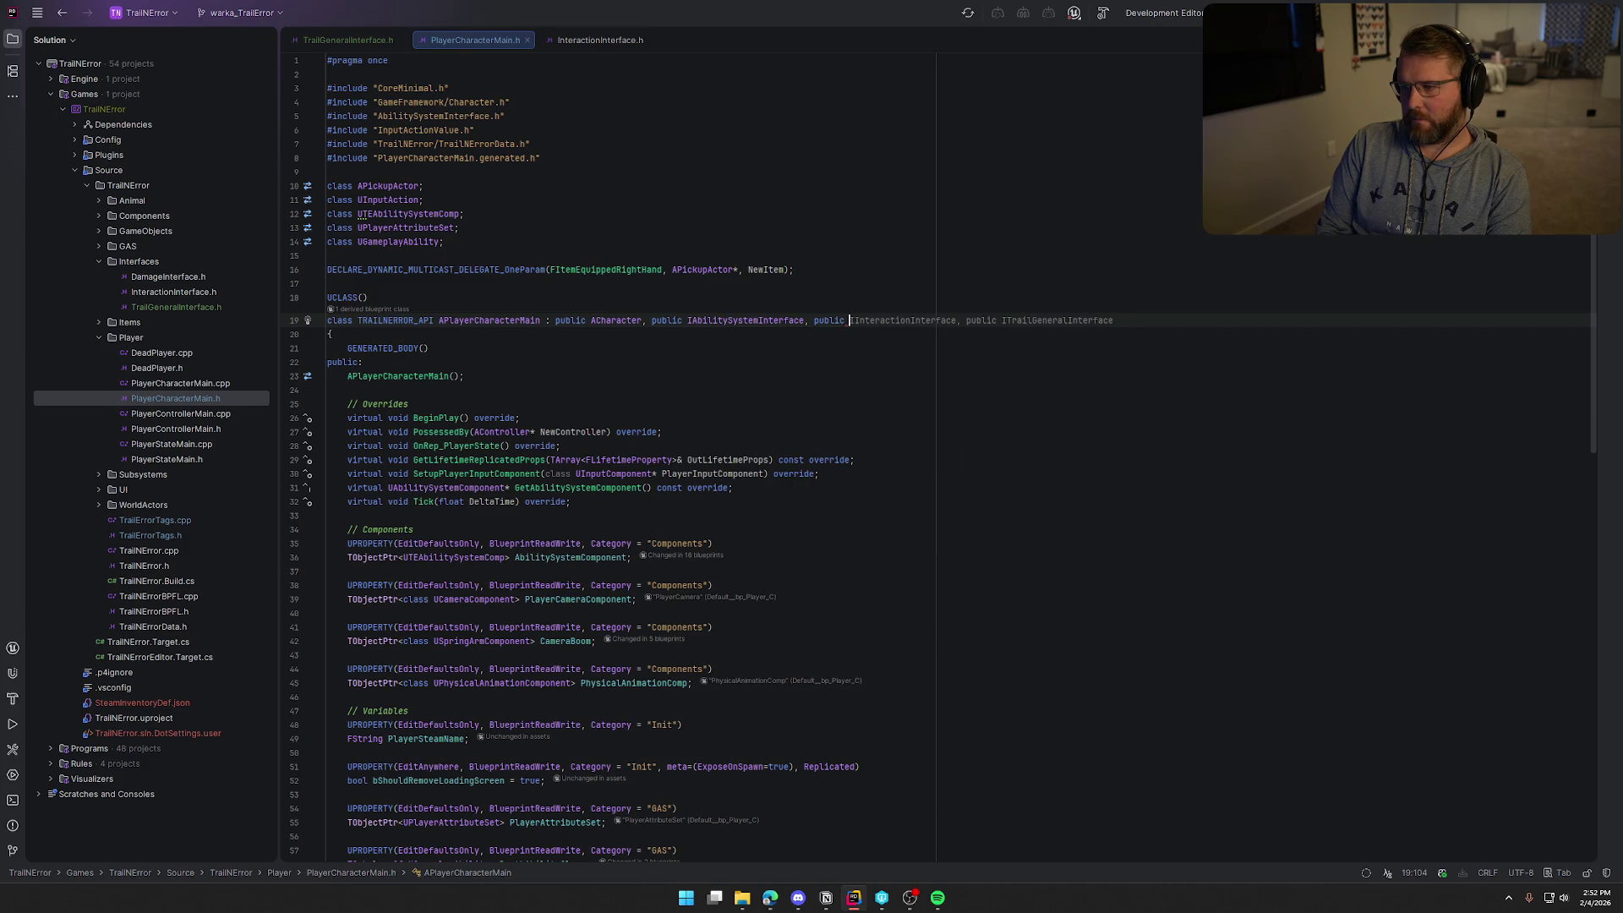
text(ITrail)
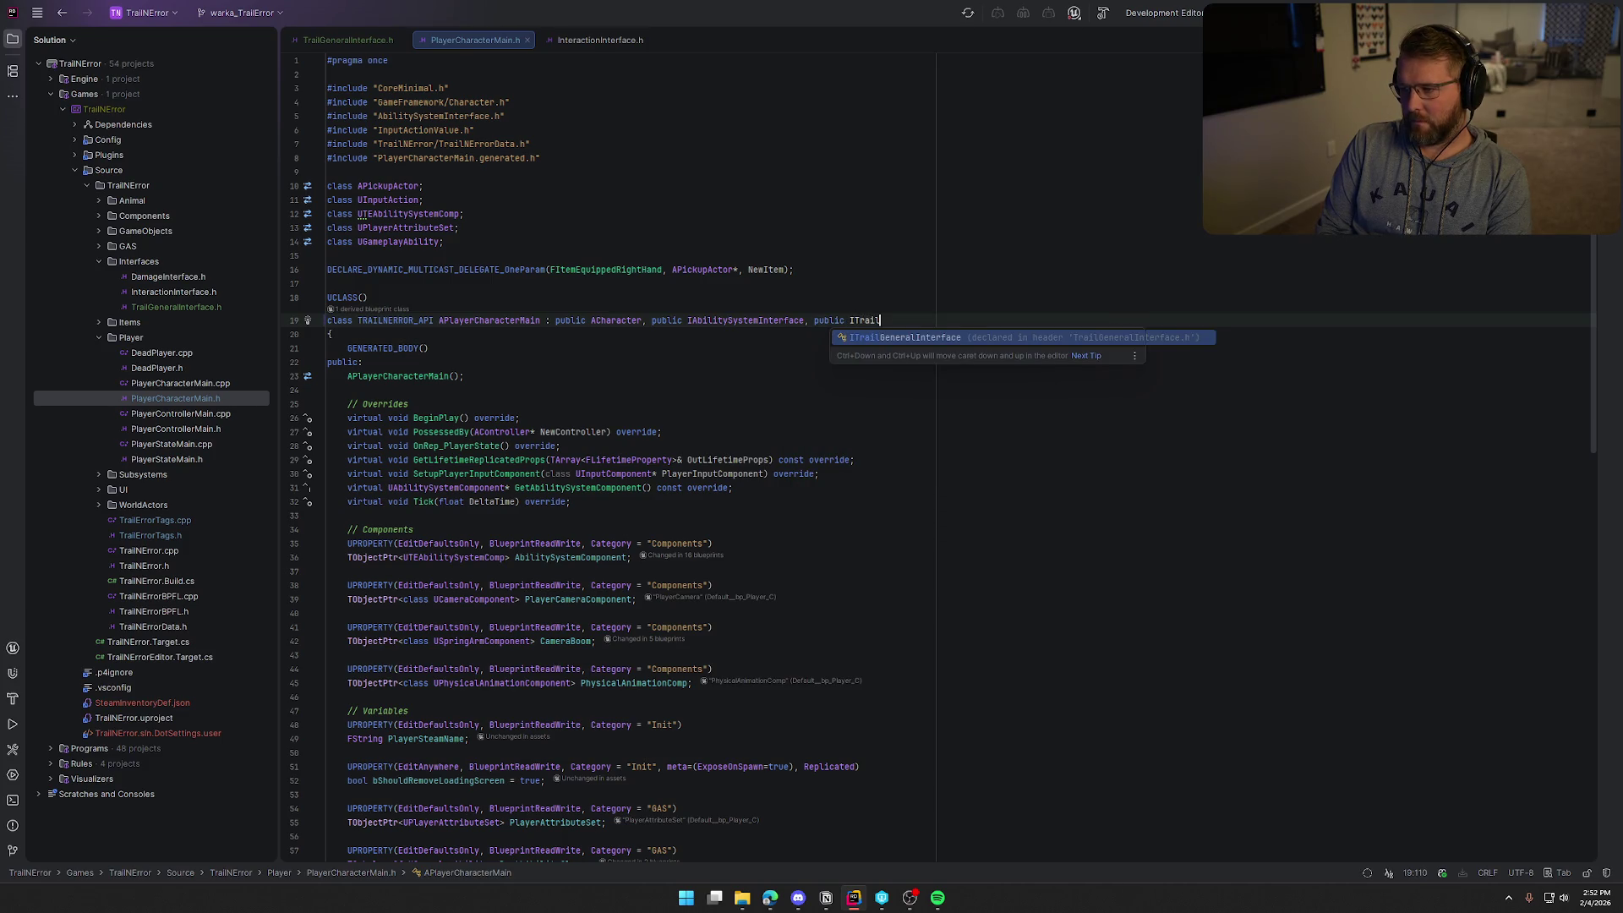
key(Return)
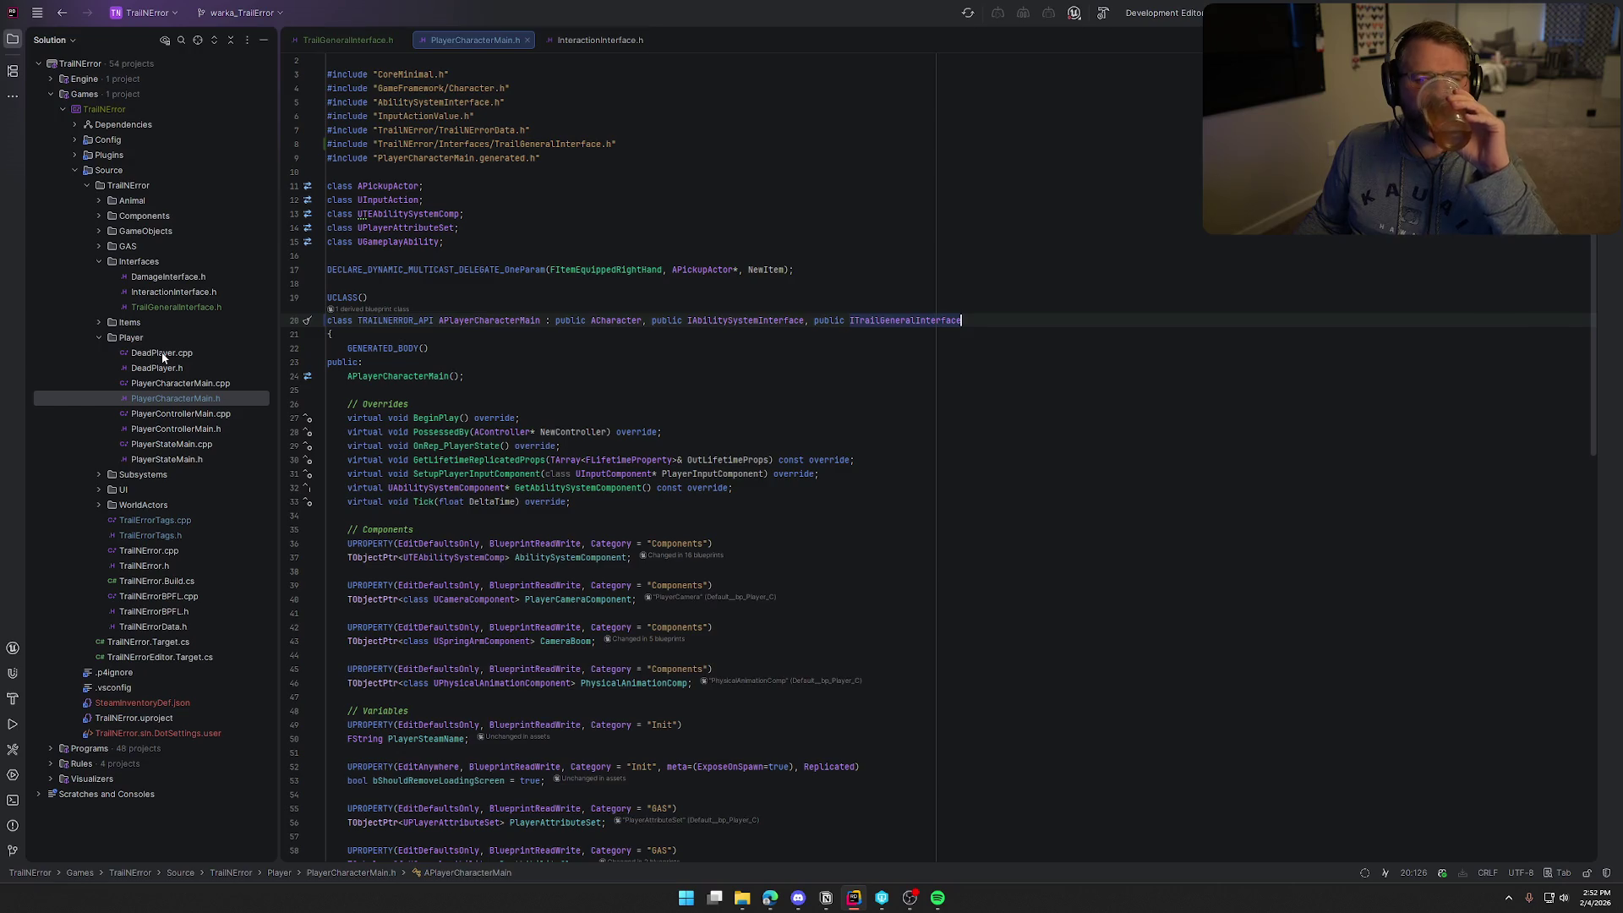
click(99, 323)
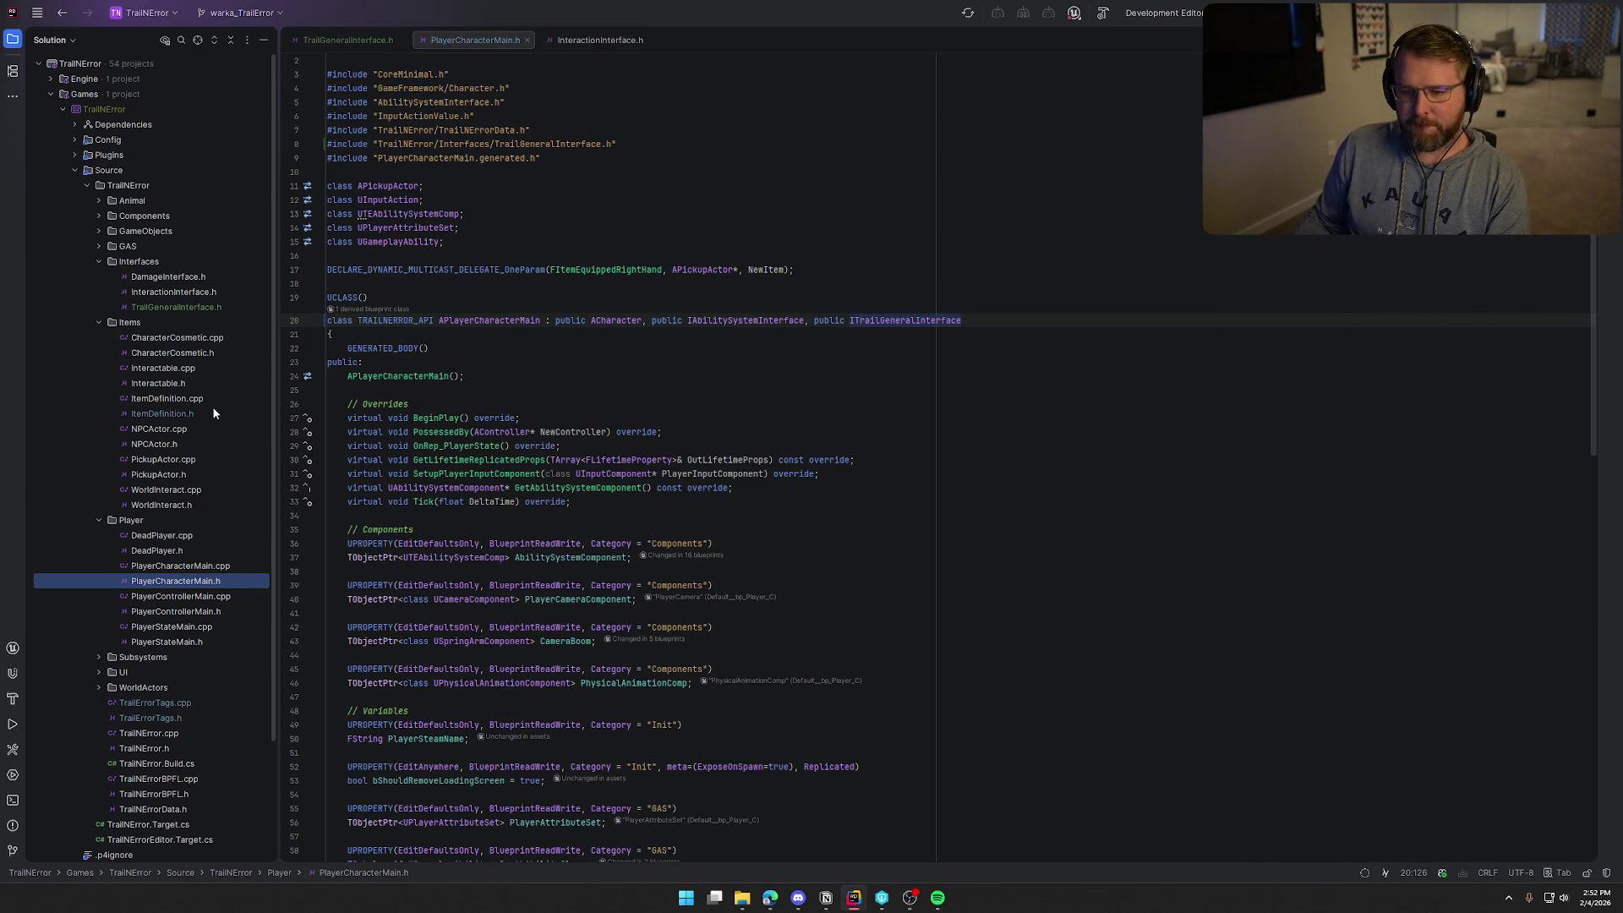
In PickupActor.h, add ", public ITrailGeneralInterface" after AInteractable and insert its #include
click(179, 475)
scroll(651, 199, up, 5)
click(653, 228)
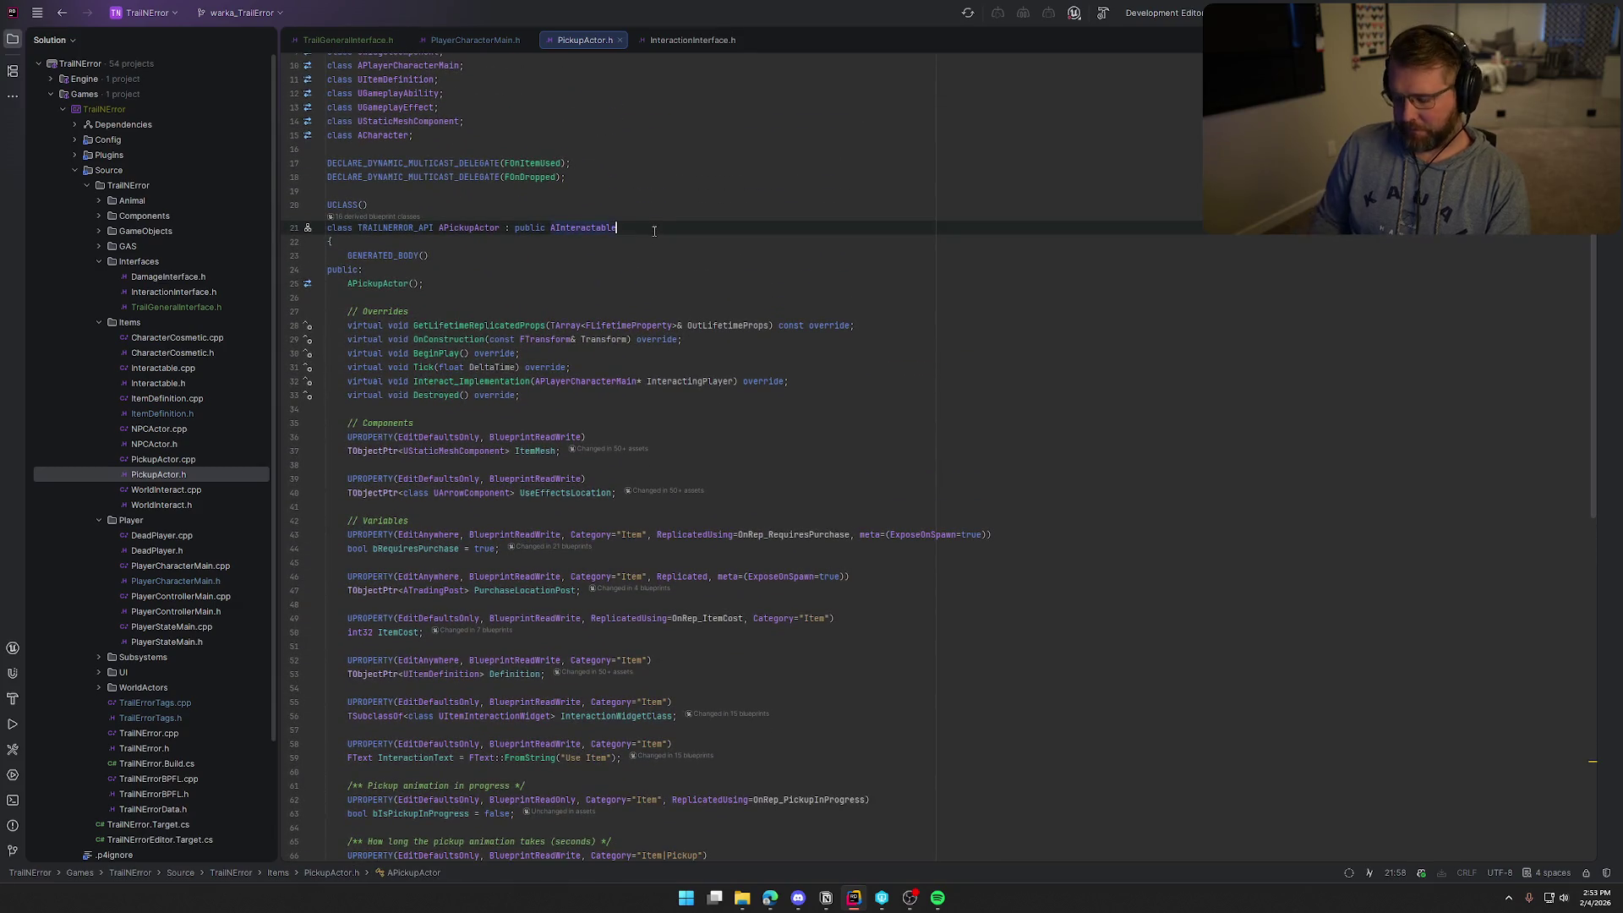
text(, public I)
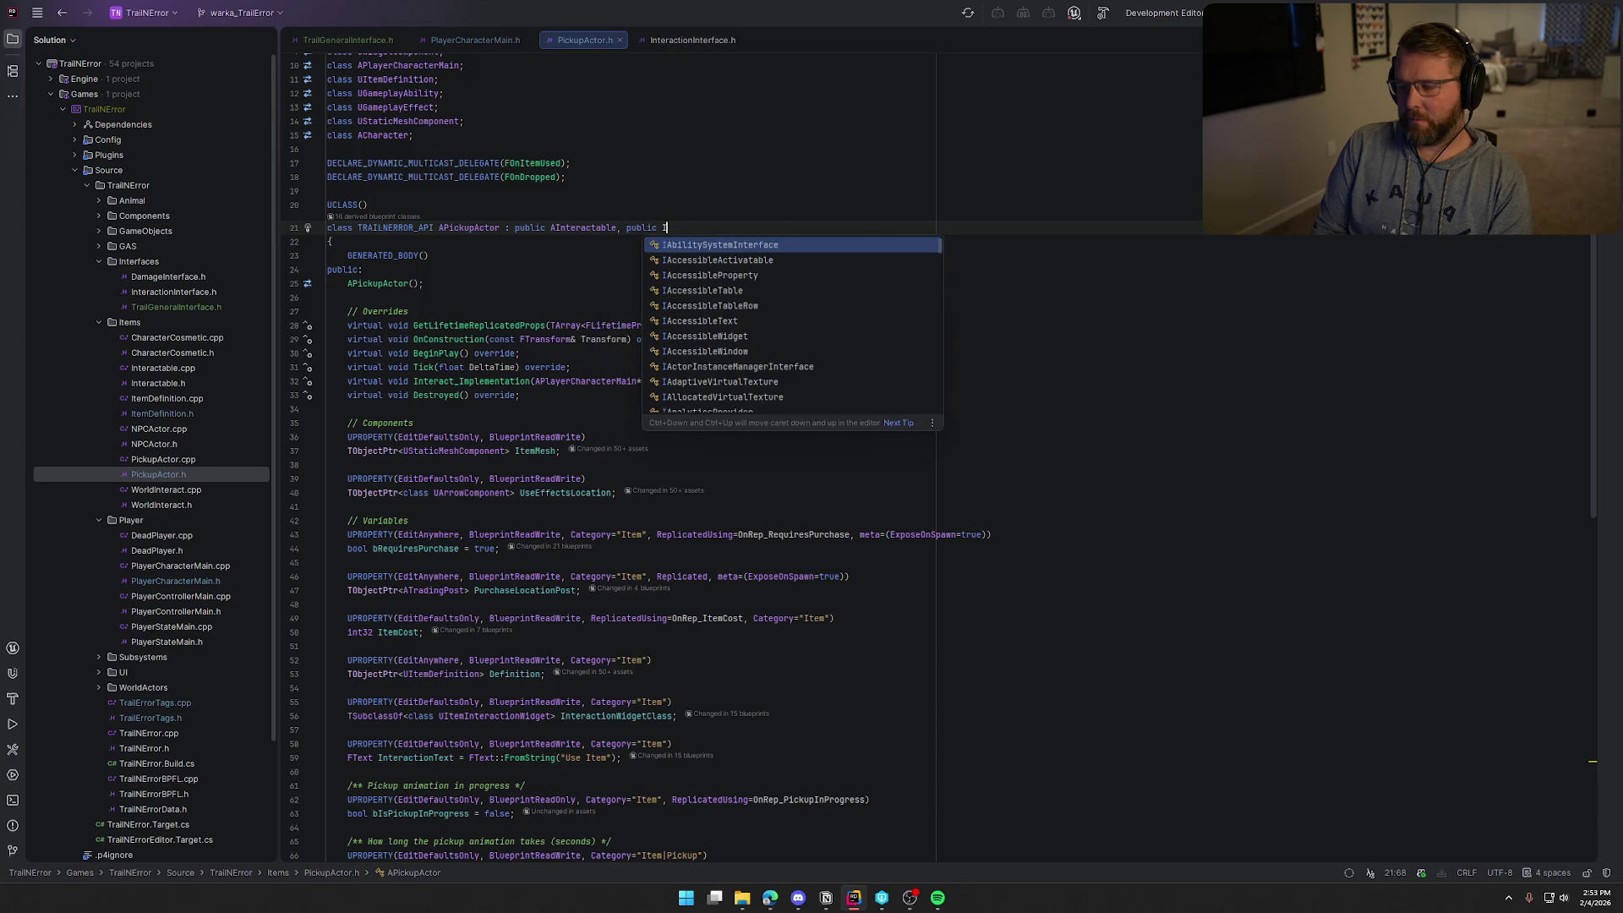
text(Trail)
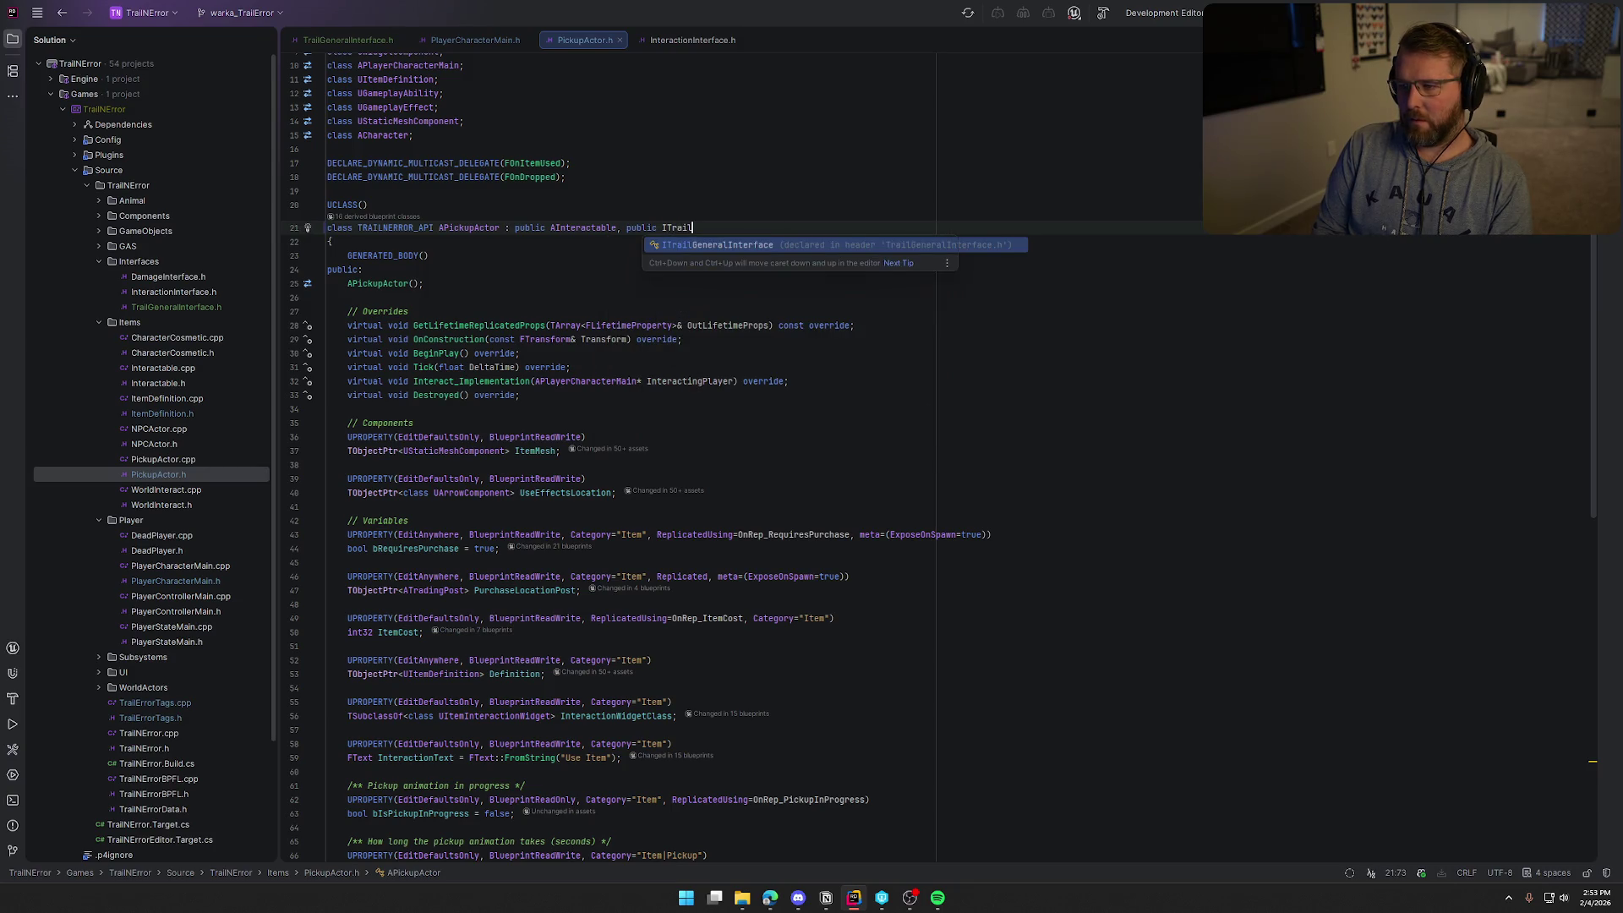
key(Return)
key(alt+Return)
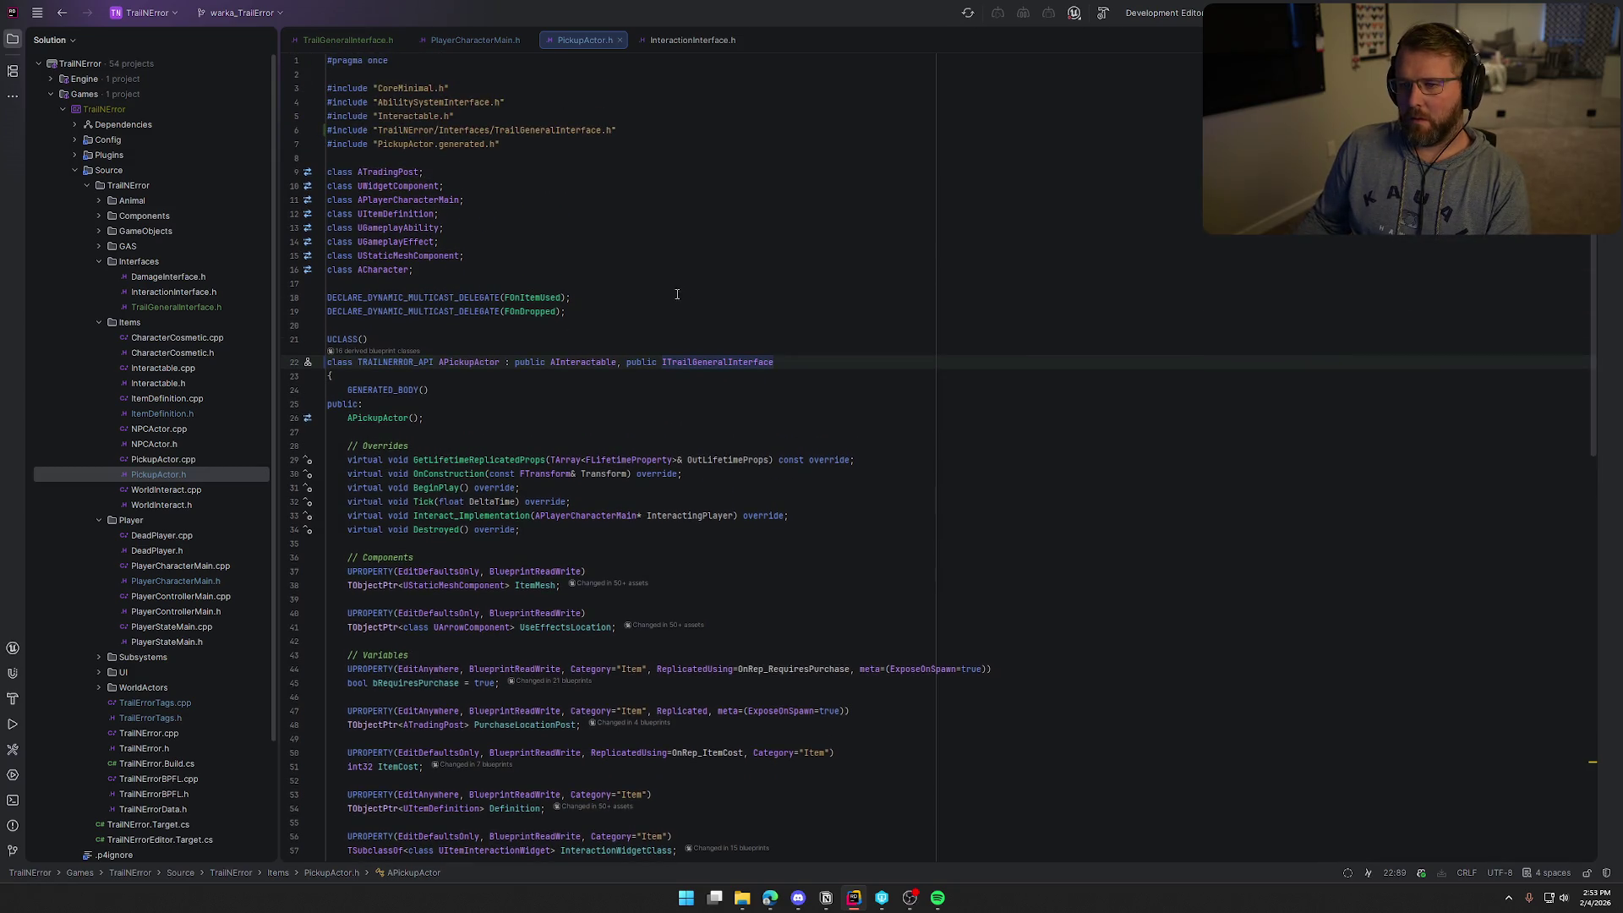
scroll(727, 437, down, 5)
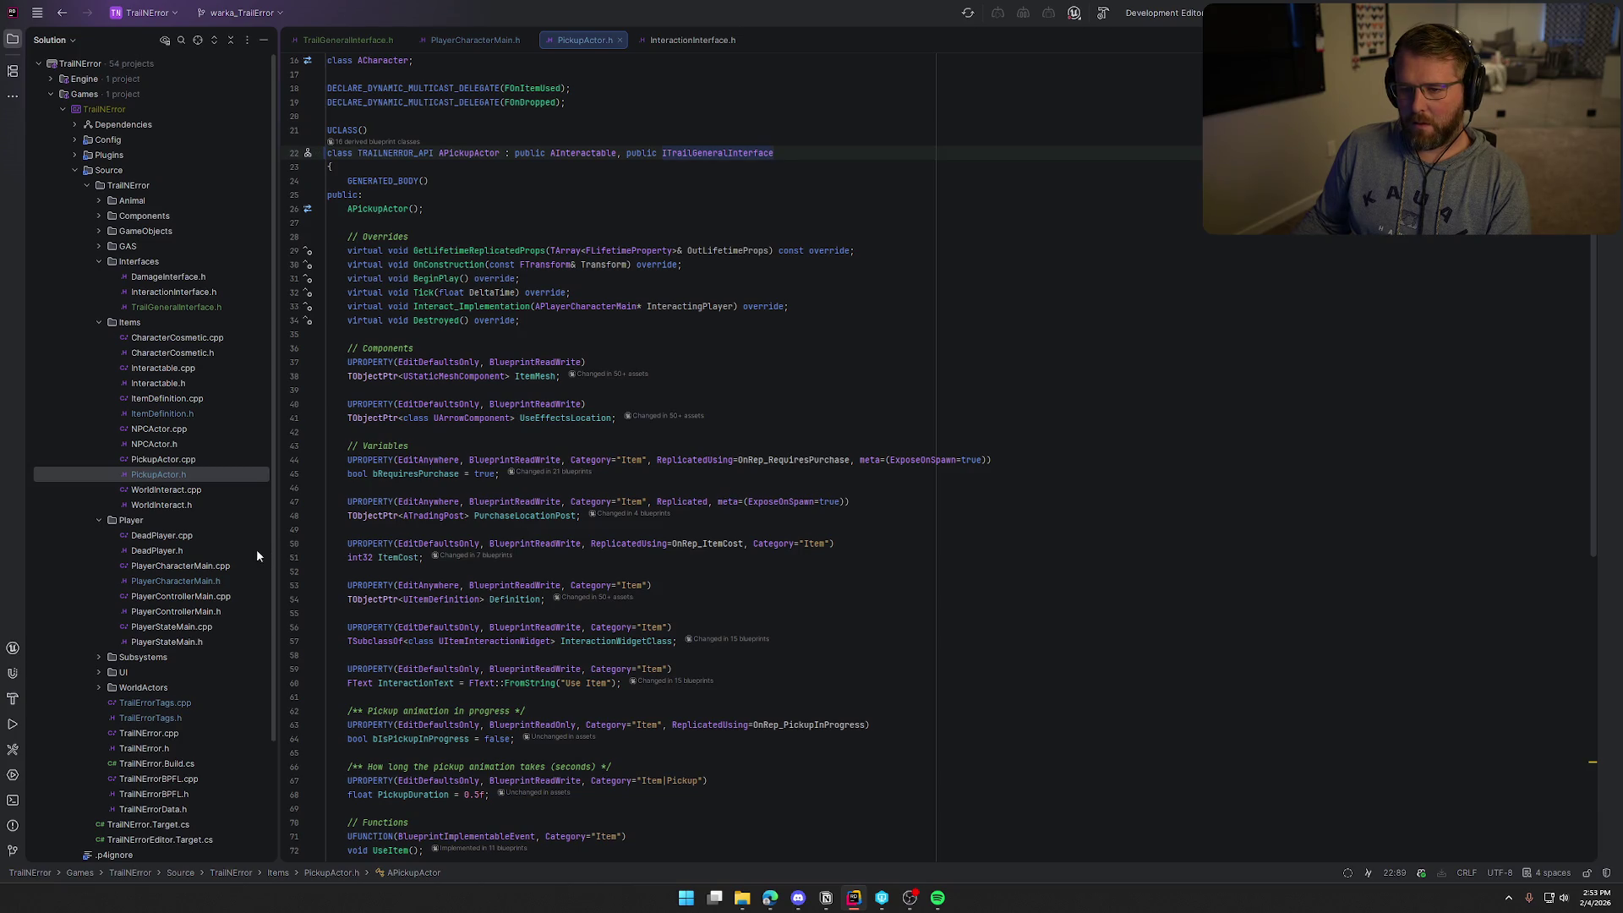
click(99, 200)
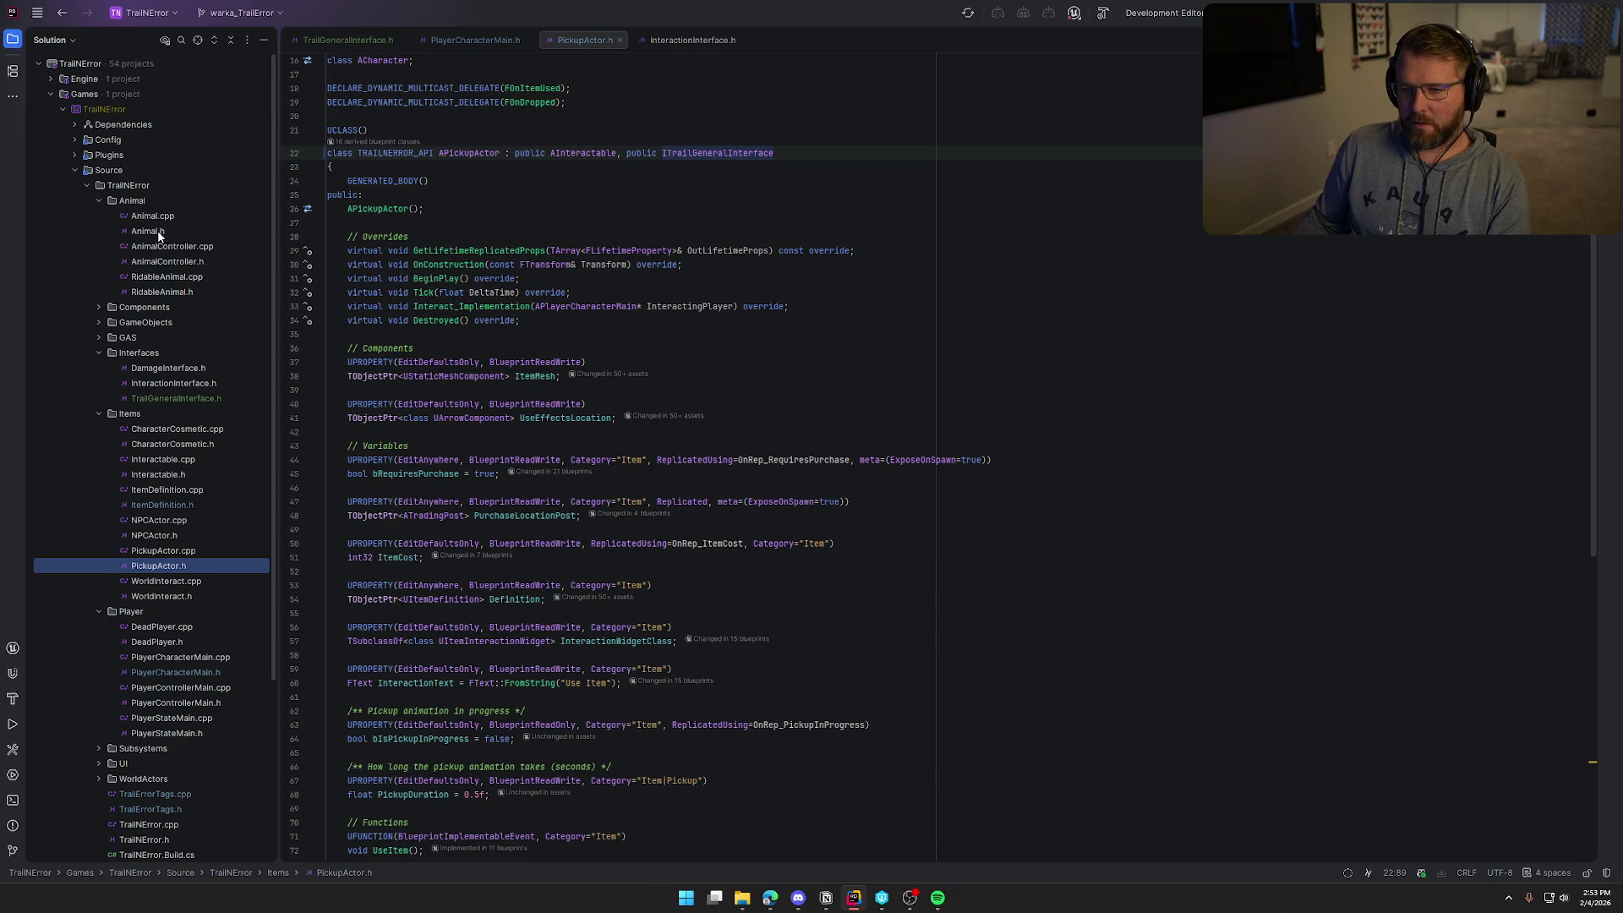
Open RidableAnimal.h and look through the WorldActors source folder
double_click(164, 291)
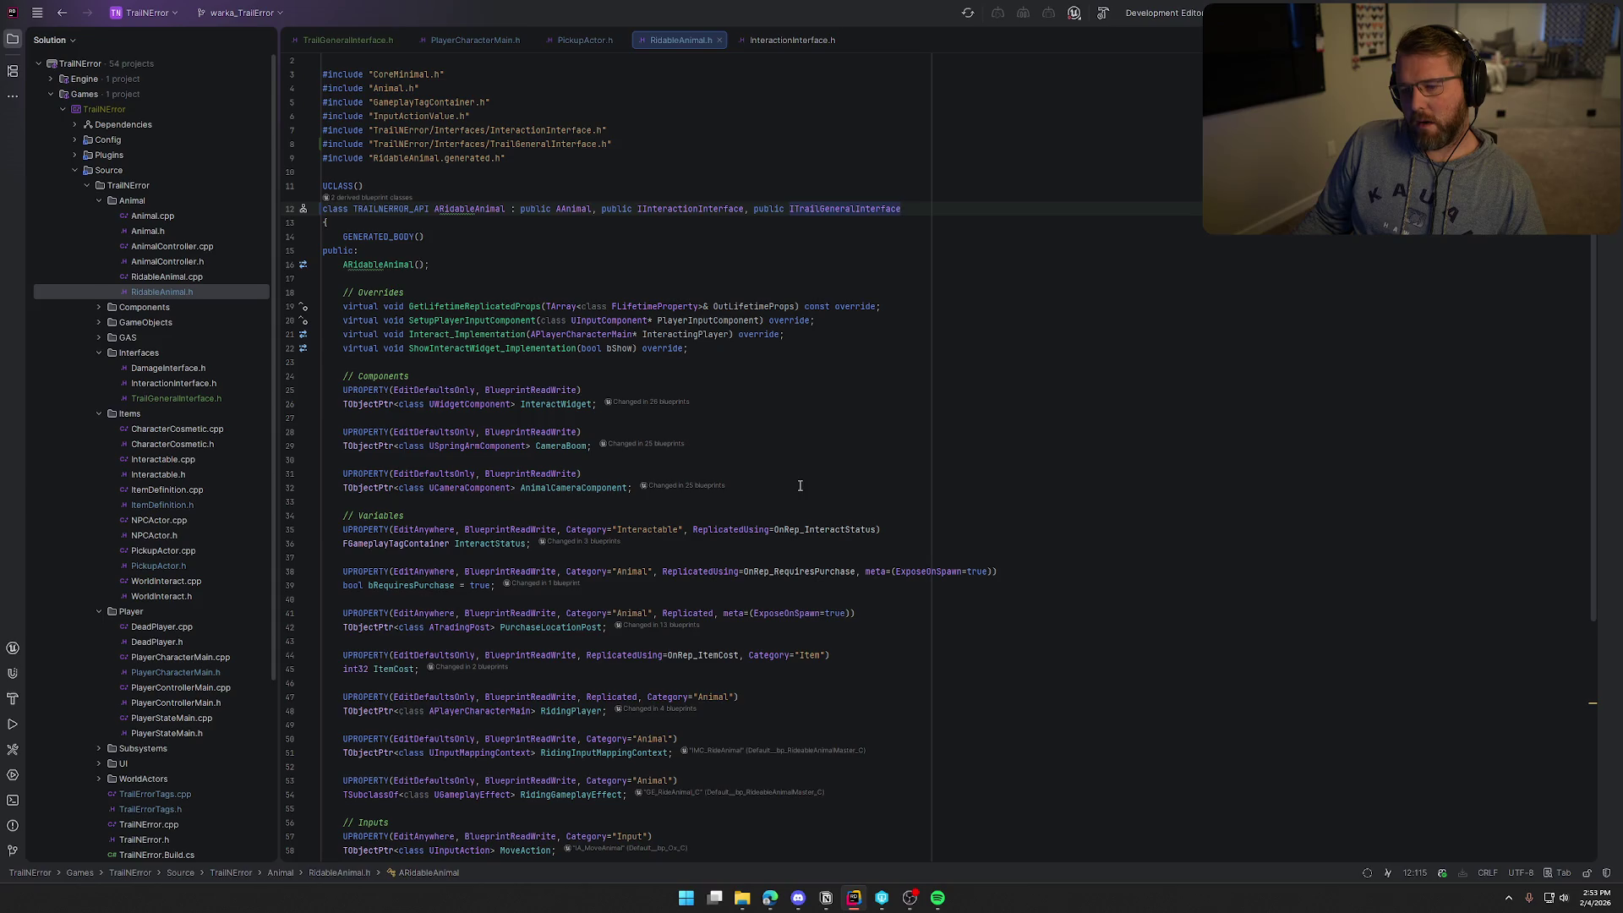
scroll(195, 522, down, 4)
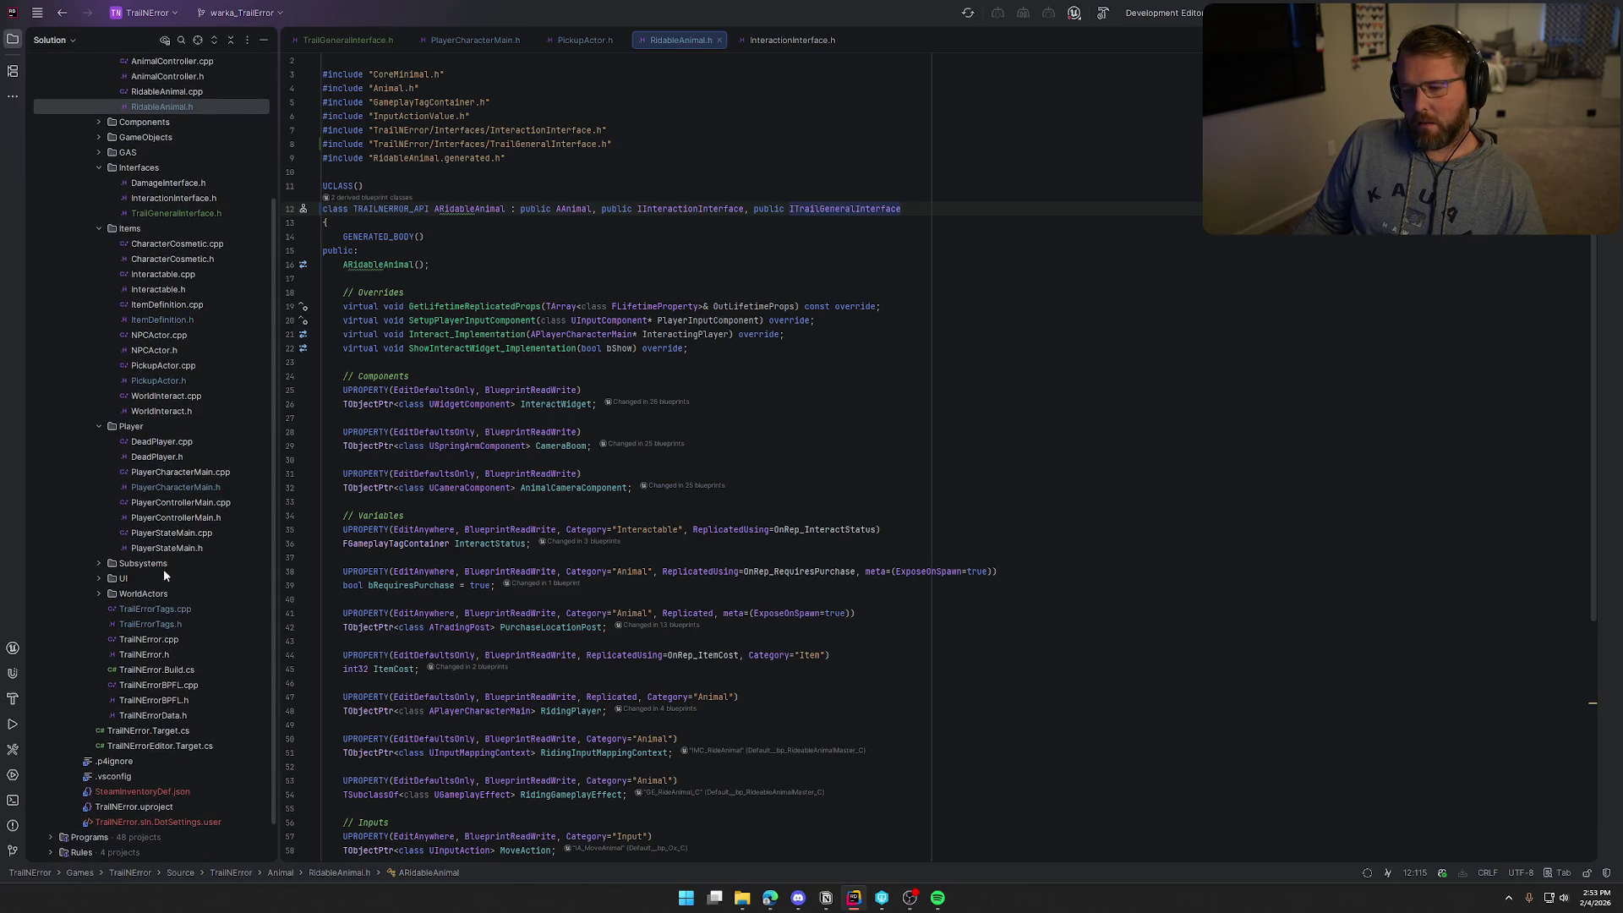
click(98, 593)
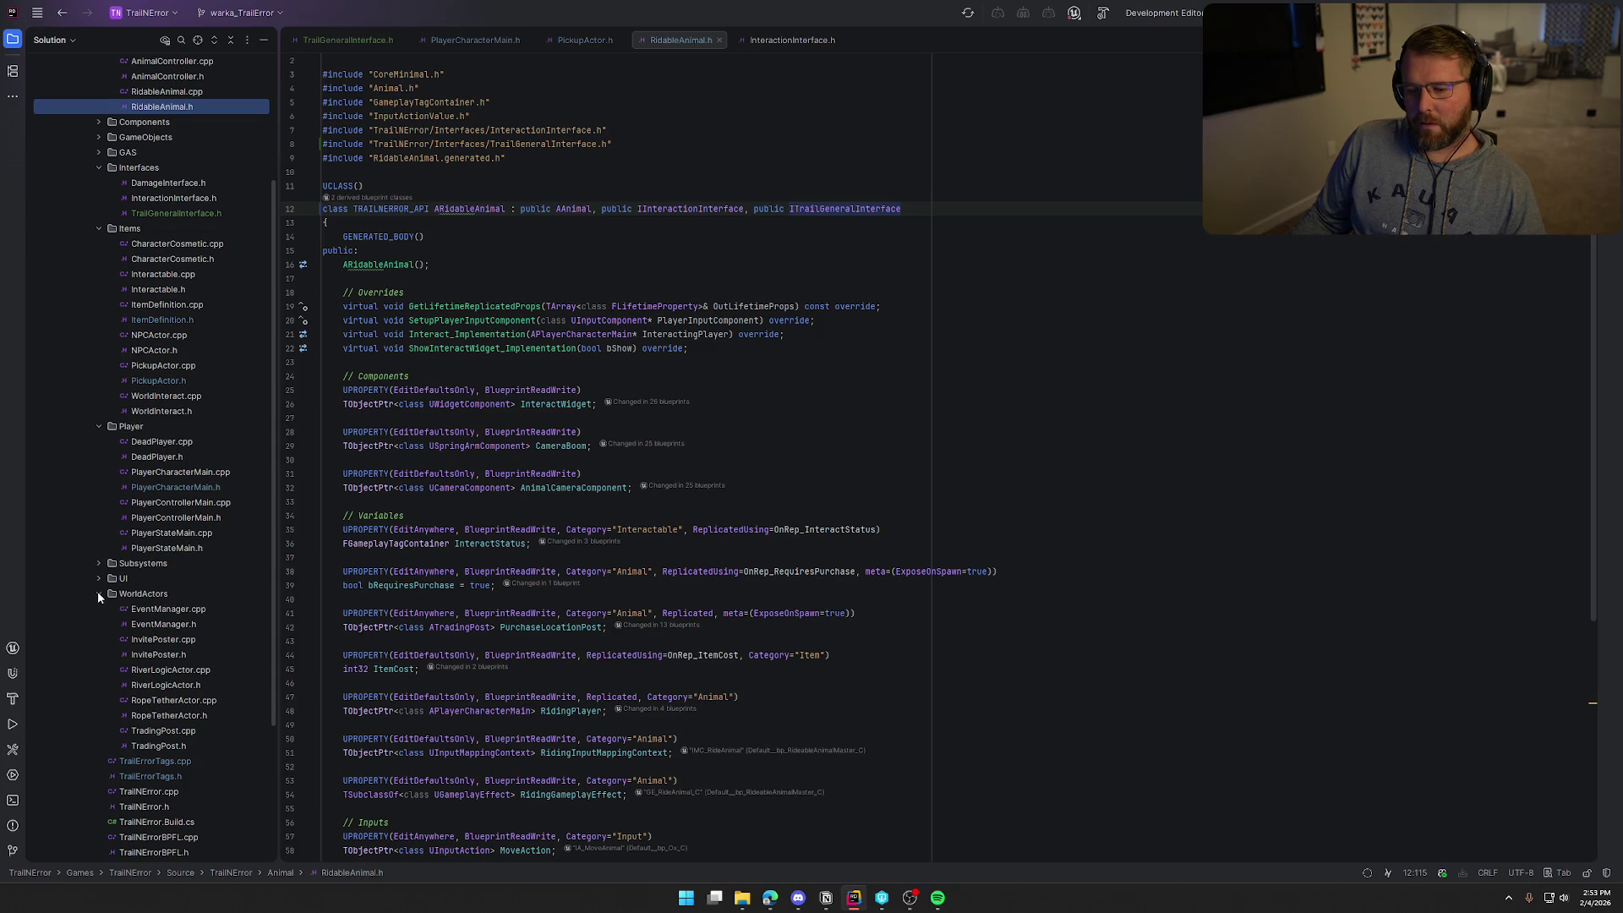
click(99, 595)
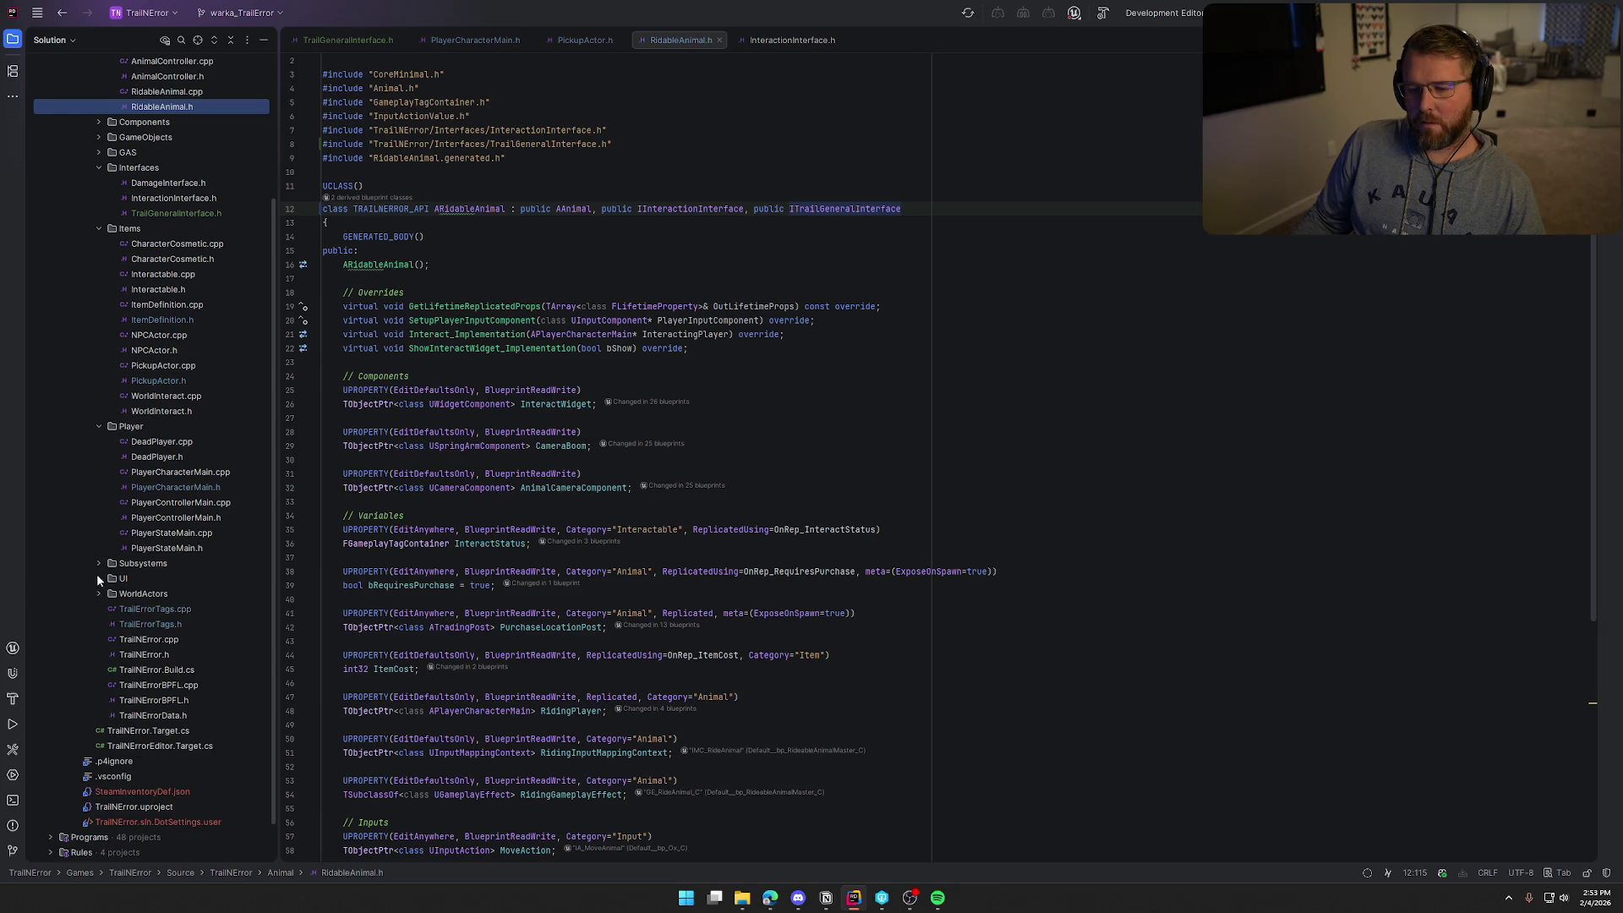
Open LocalInstanceSystem.h from the Subsystems folder, then close it again
click(96, 562)
click(97, 562)
click(96, 563)
double_click(176, 594)
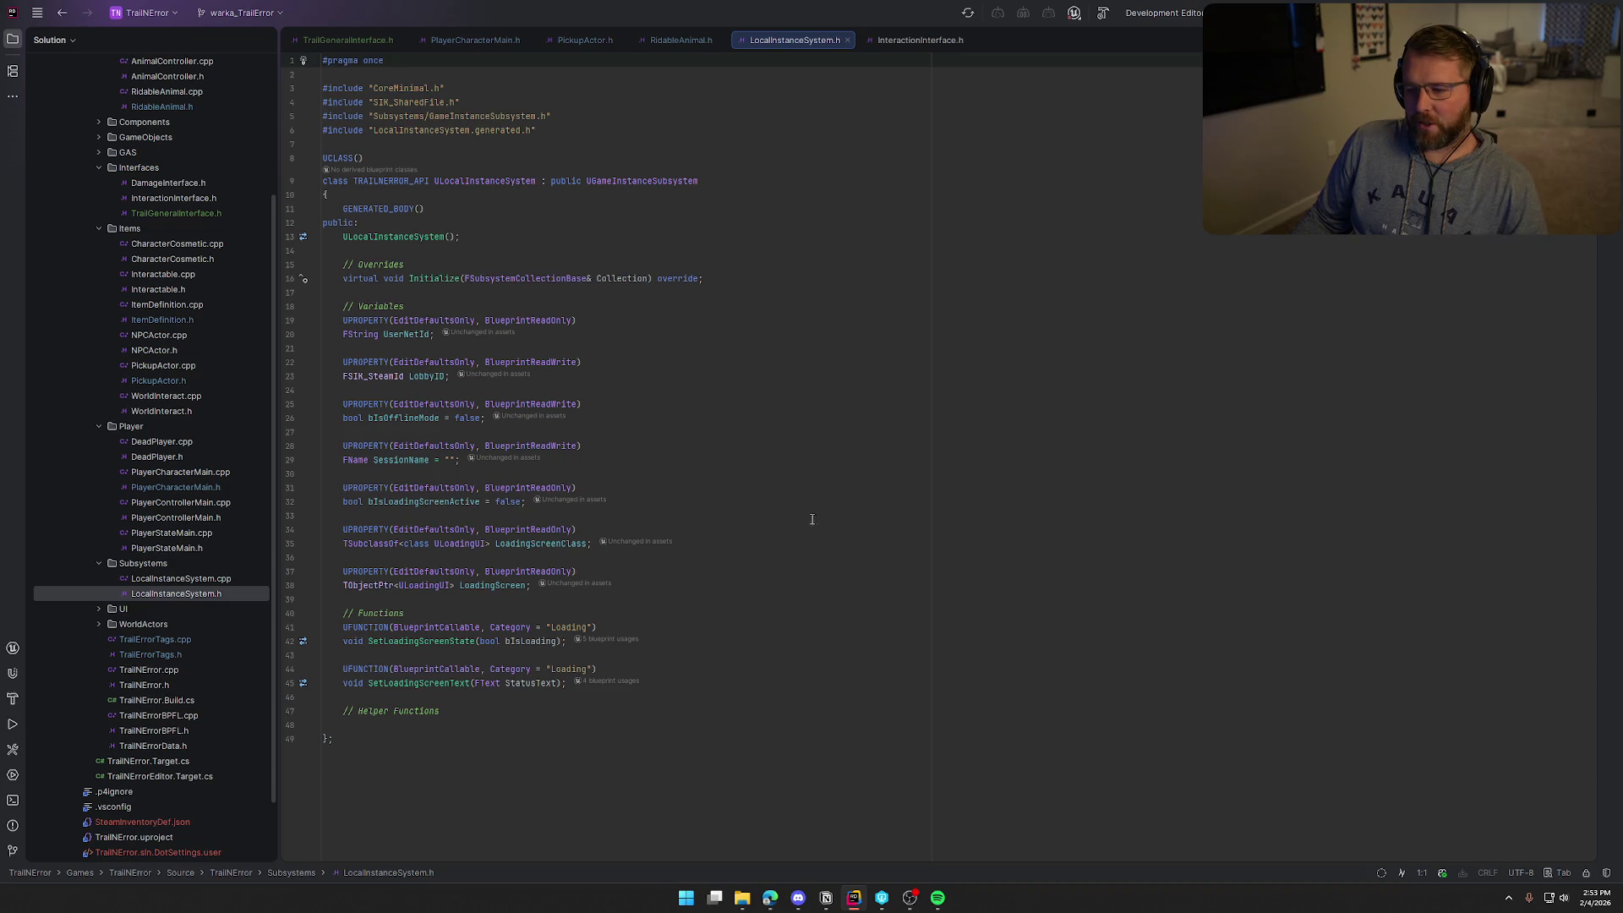
middle_click(791, 43)
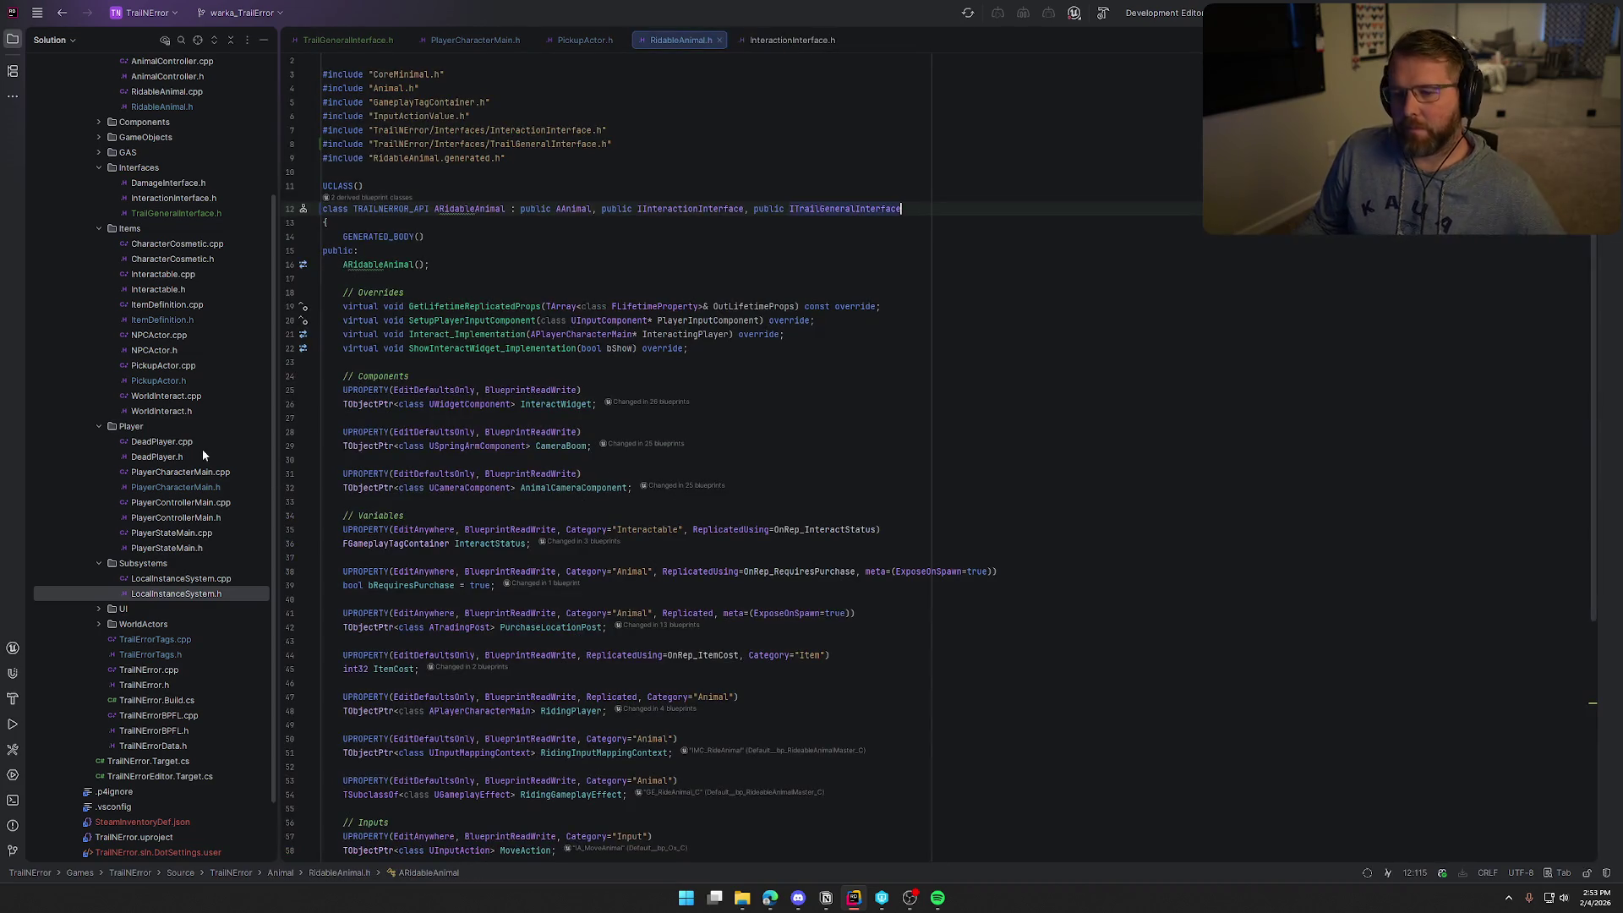
Check the GameObjects folder and RidableAnimal code, then visit the TrailGeneralInterface and PlayerCharacterMain tabs
scroll(198, 529, up, 3)
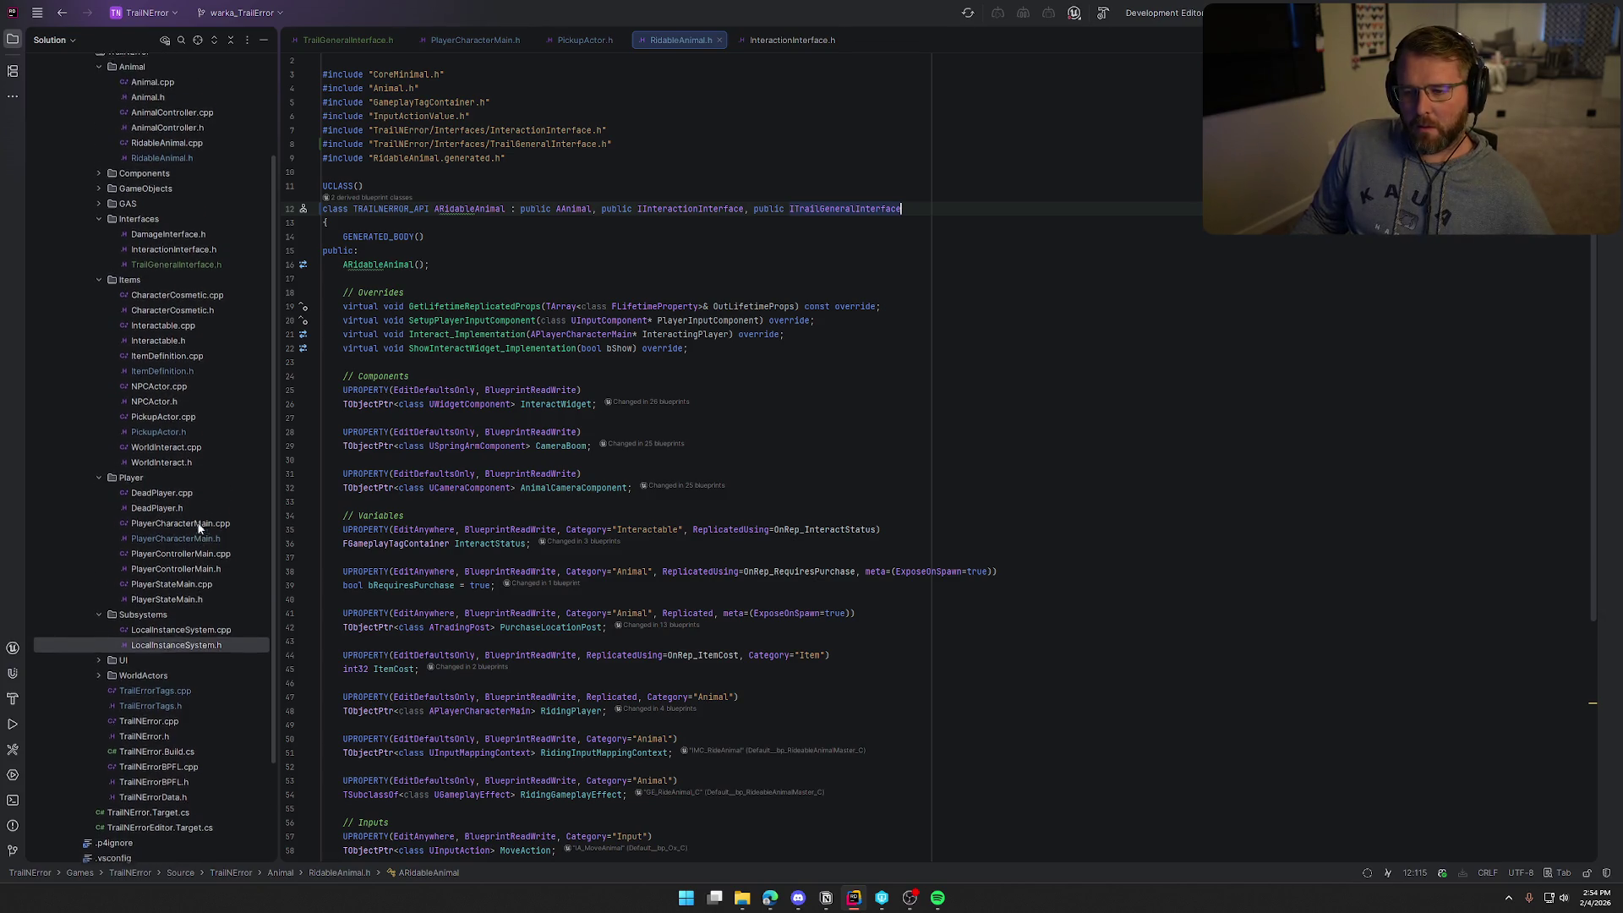
scroll(198, 528, up, 1)
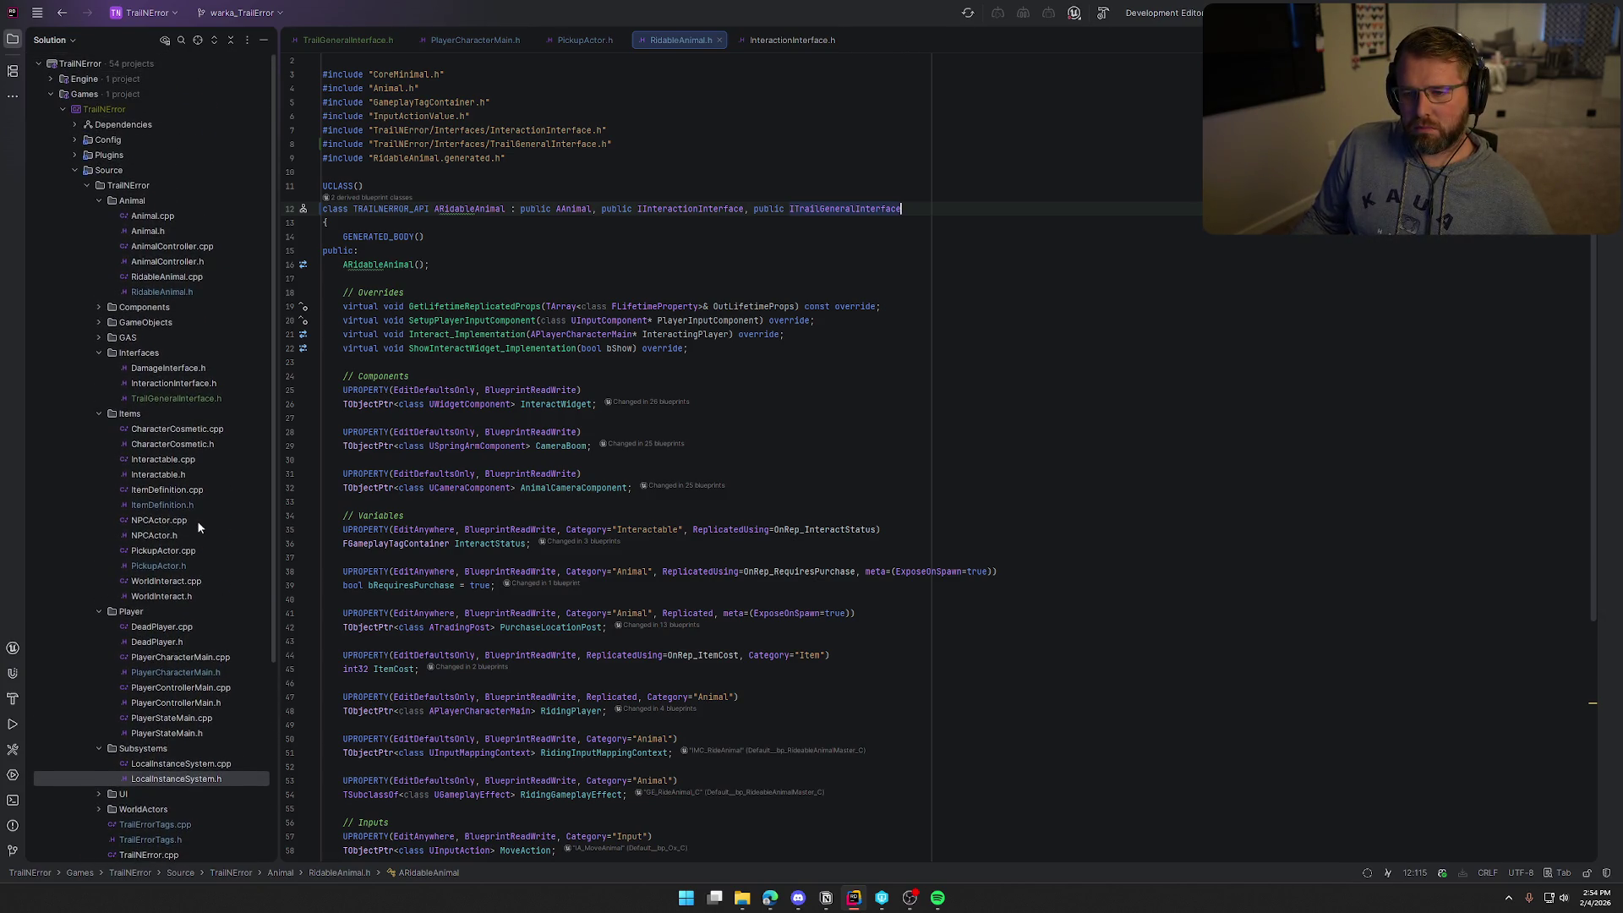
click(98, 322)
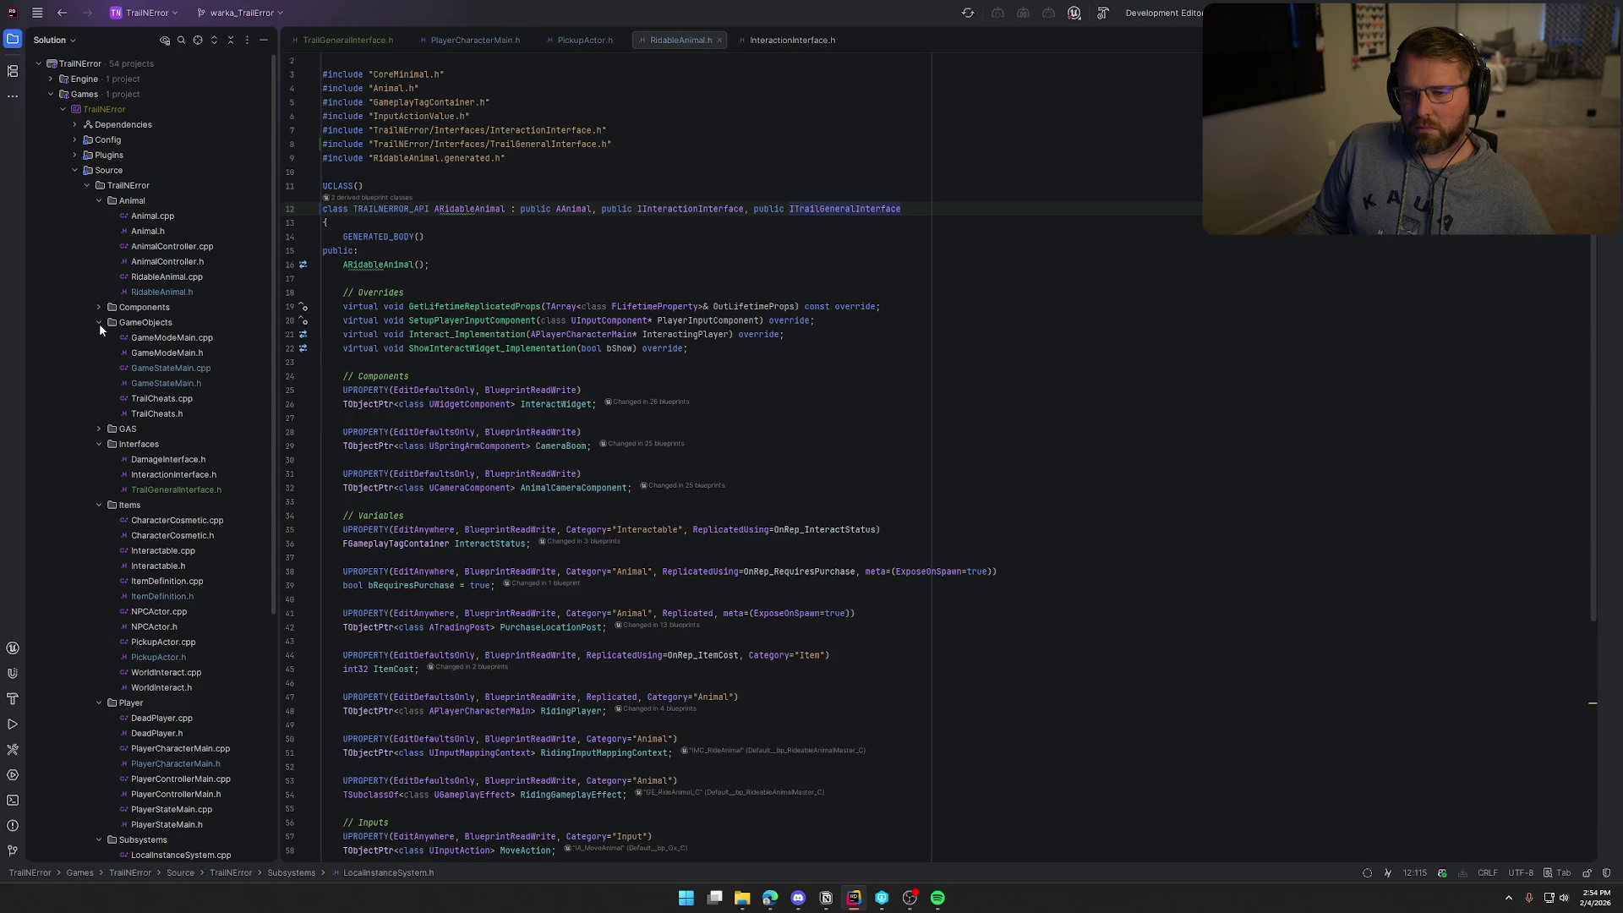
click(99, 323)
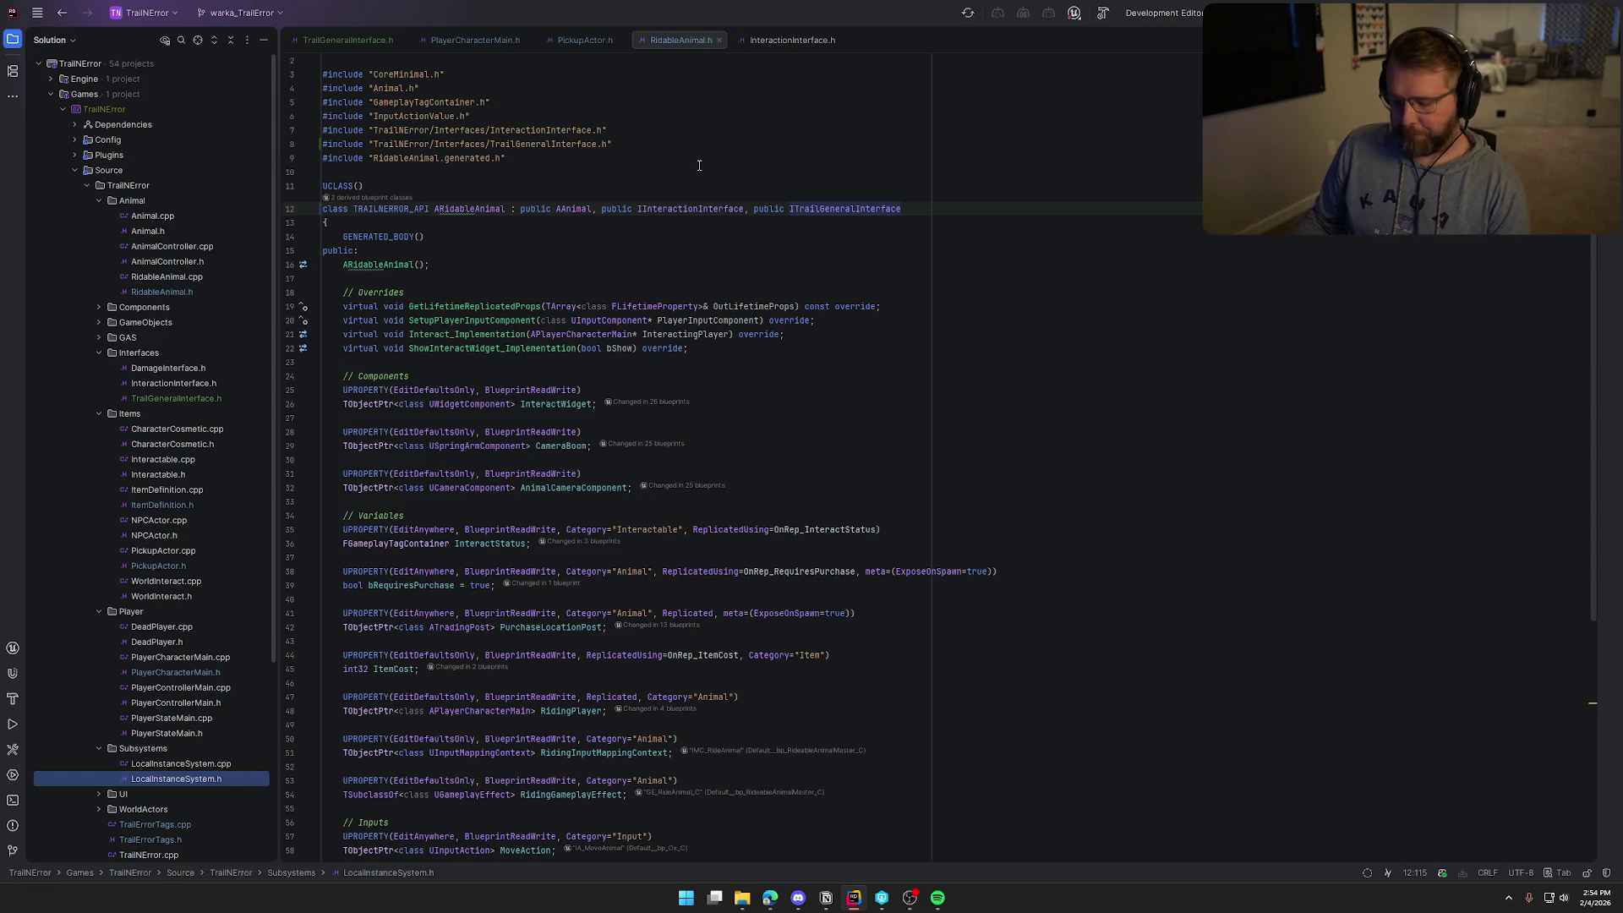
click(739, 258)
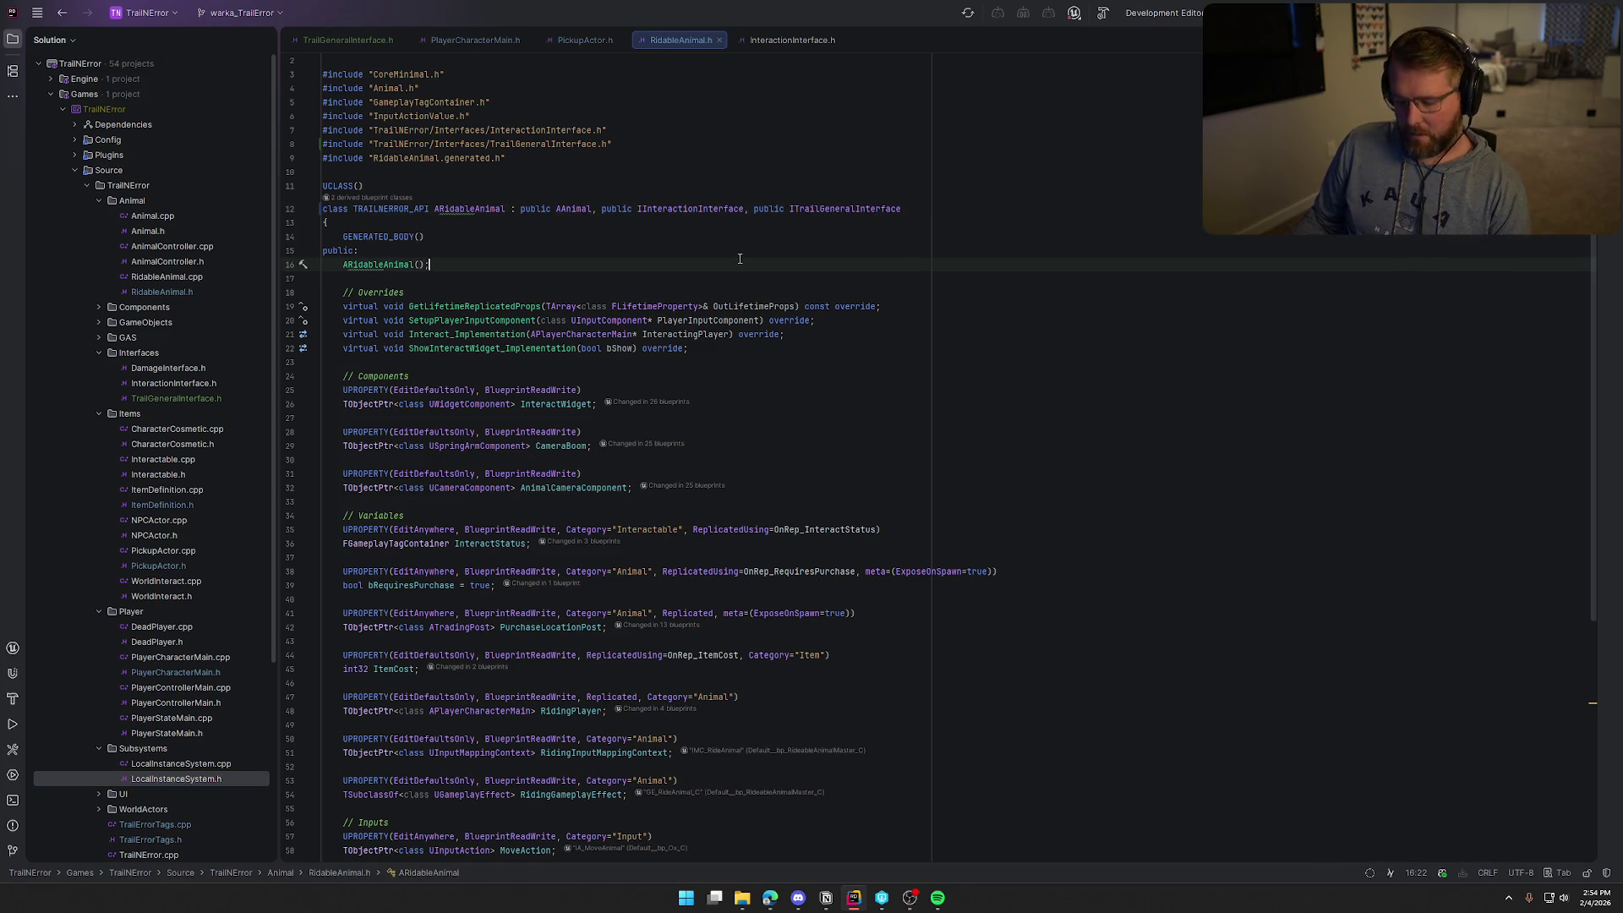
click(342, 41)
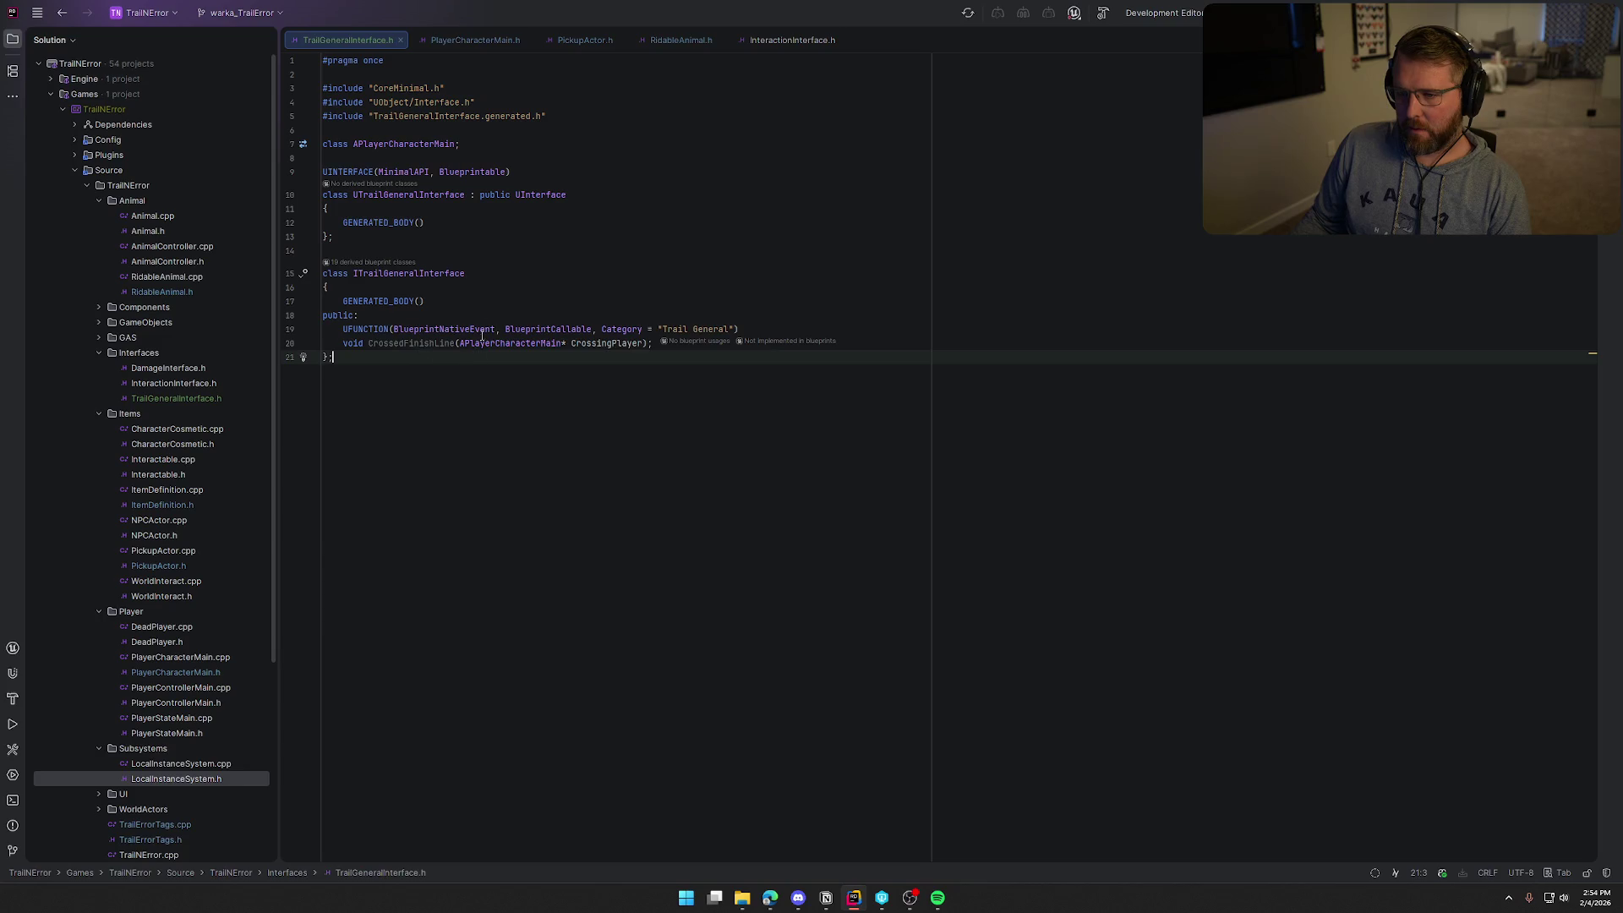
click(457, 43)
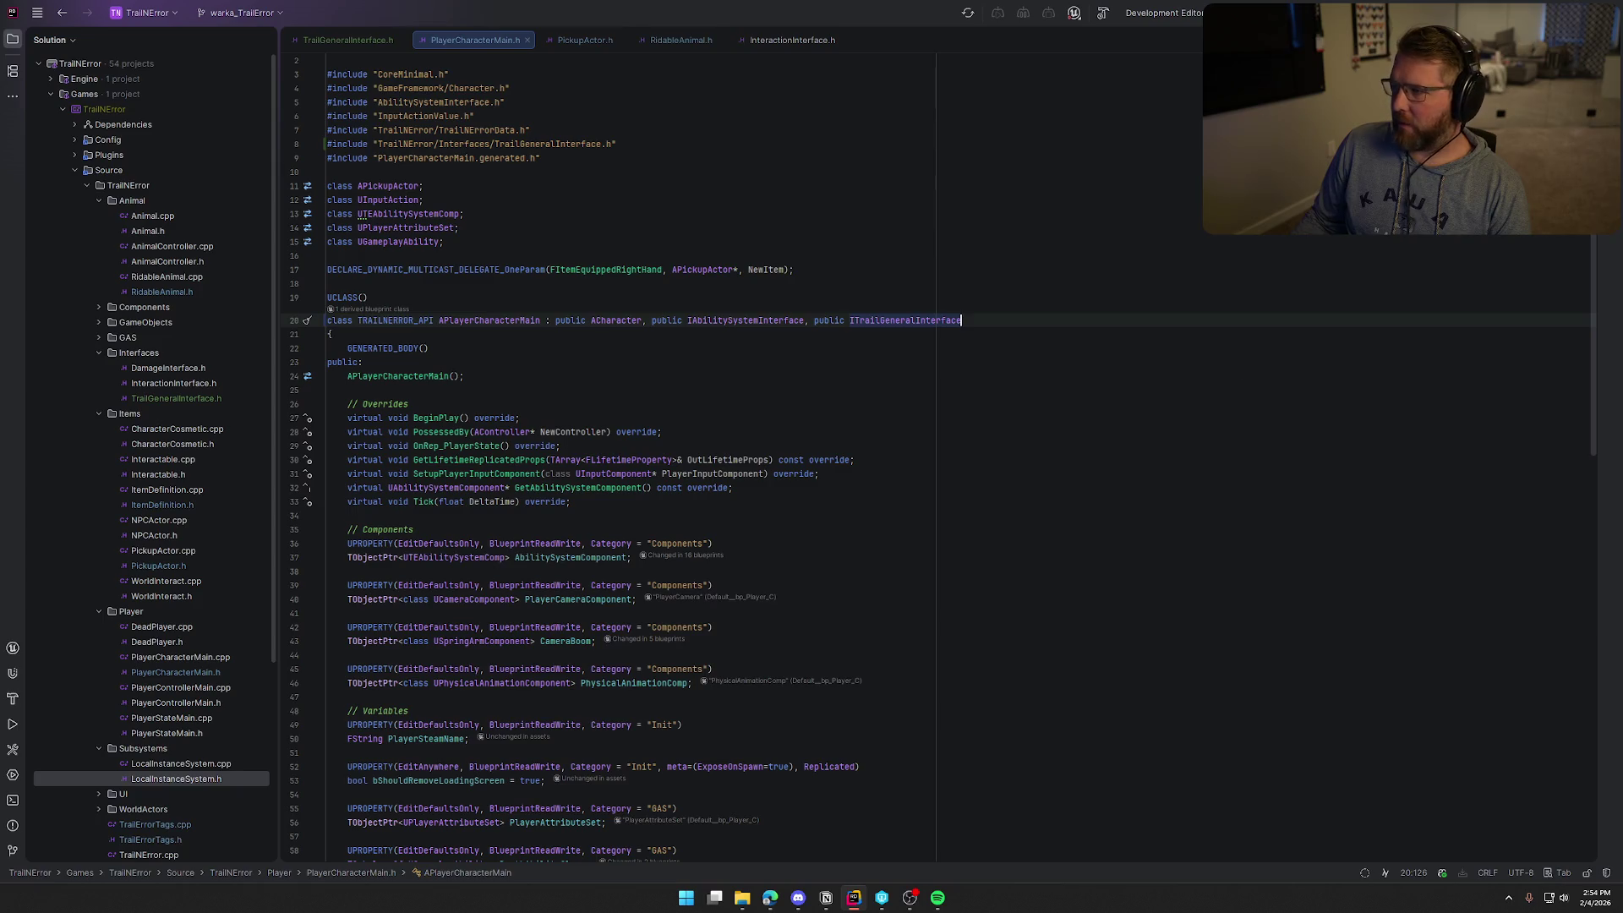
Build the project (succeeds with warnings), return to TrailGeneralInterface.h and close the Unreal Editor Log
key(ctrl+shift+b)
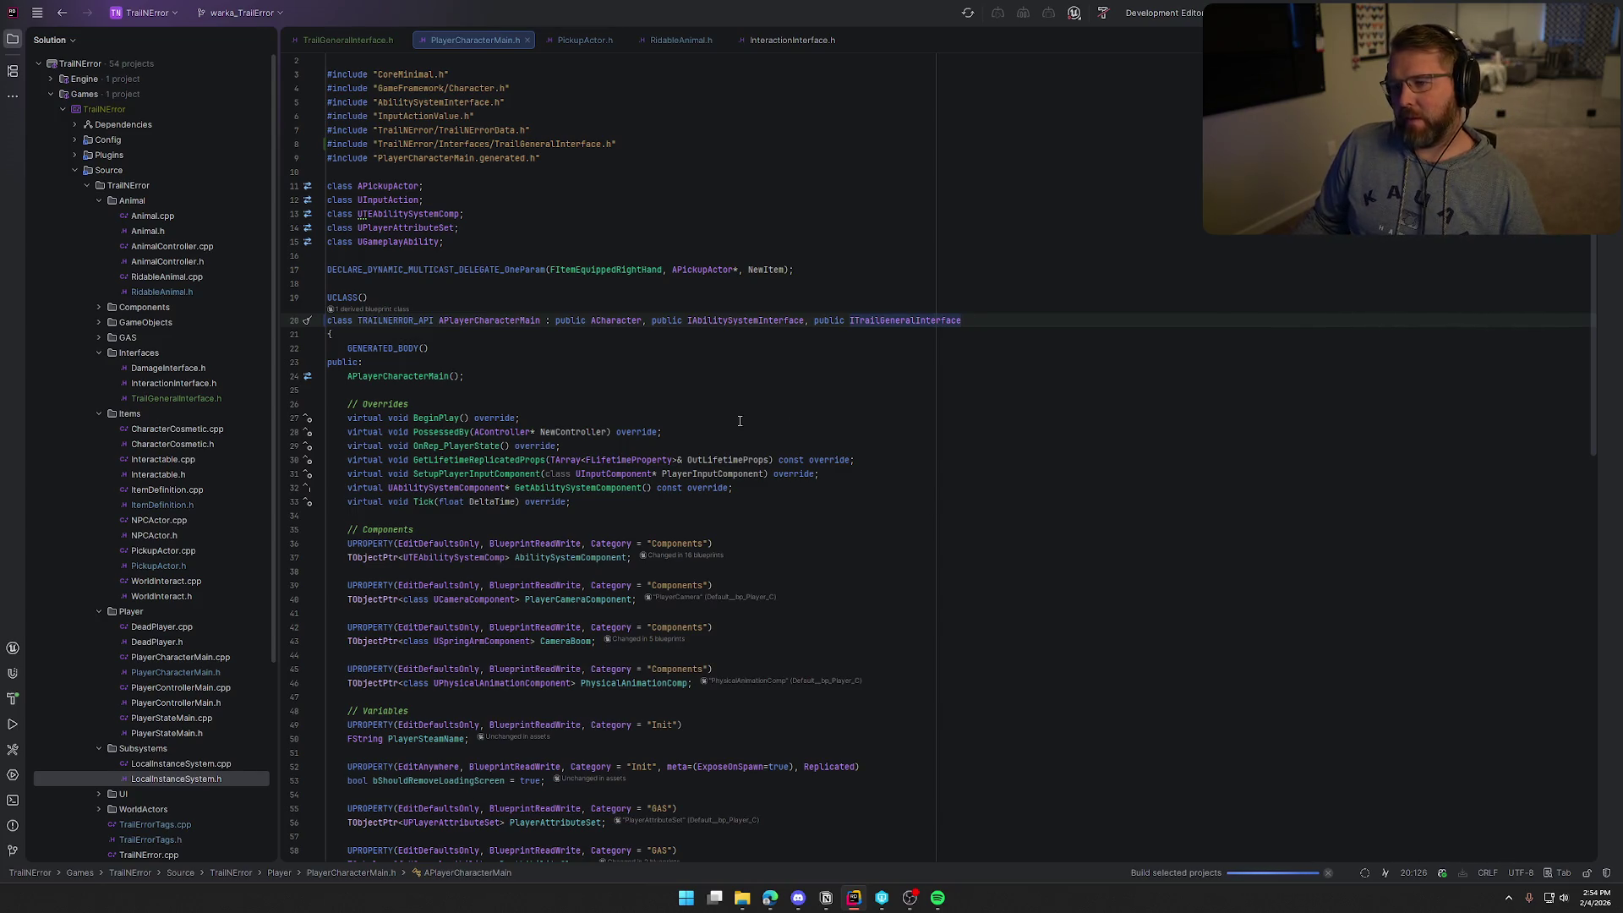
click(358, 40)
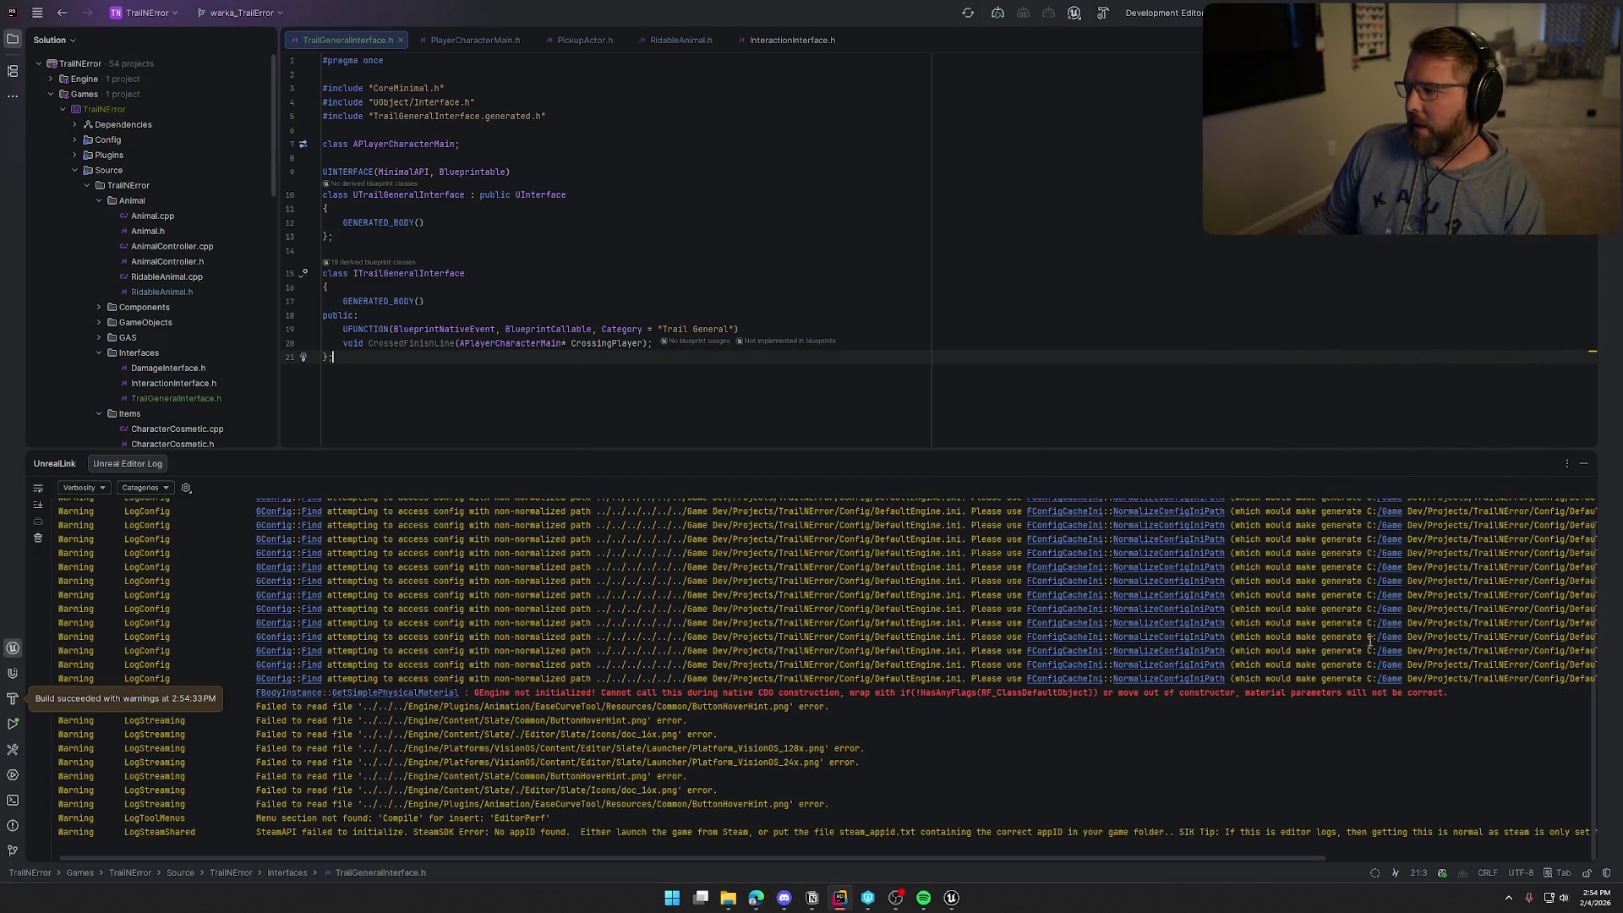
click(1575, 465)
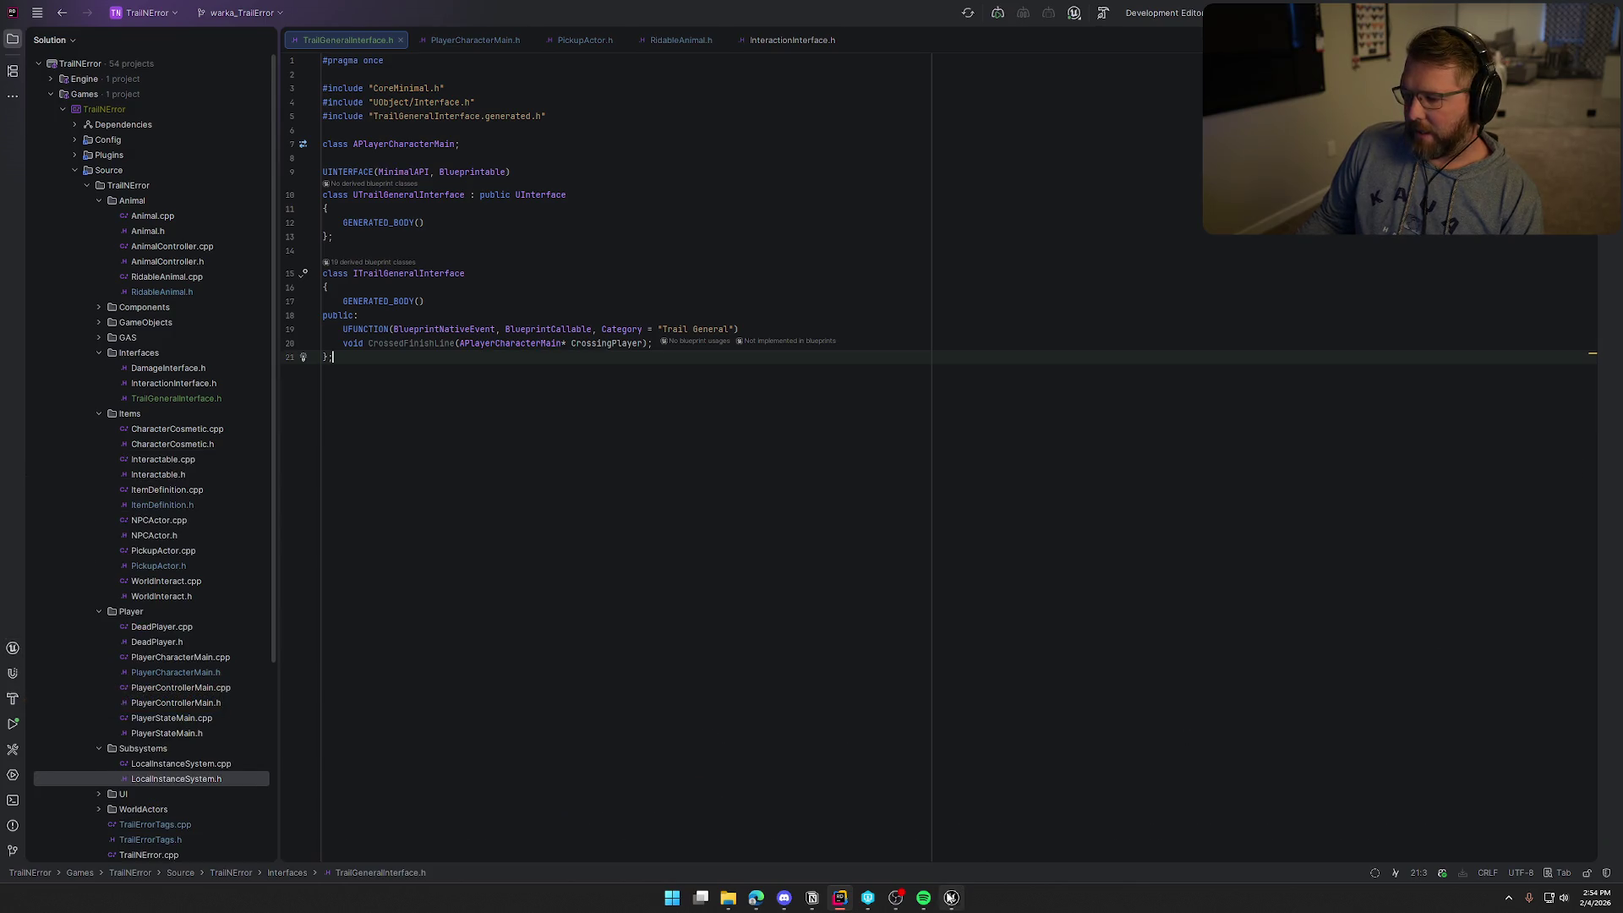
In bp_WinActor's EventGraph, select the four crossing-handler nodes and move them off the Begin Overlap event
click(951, 896)
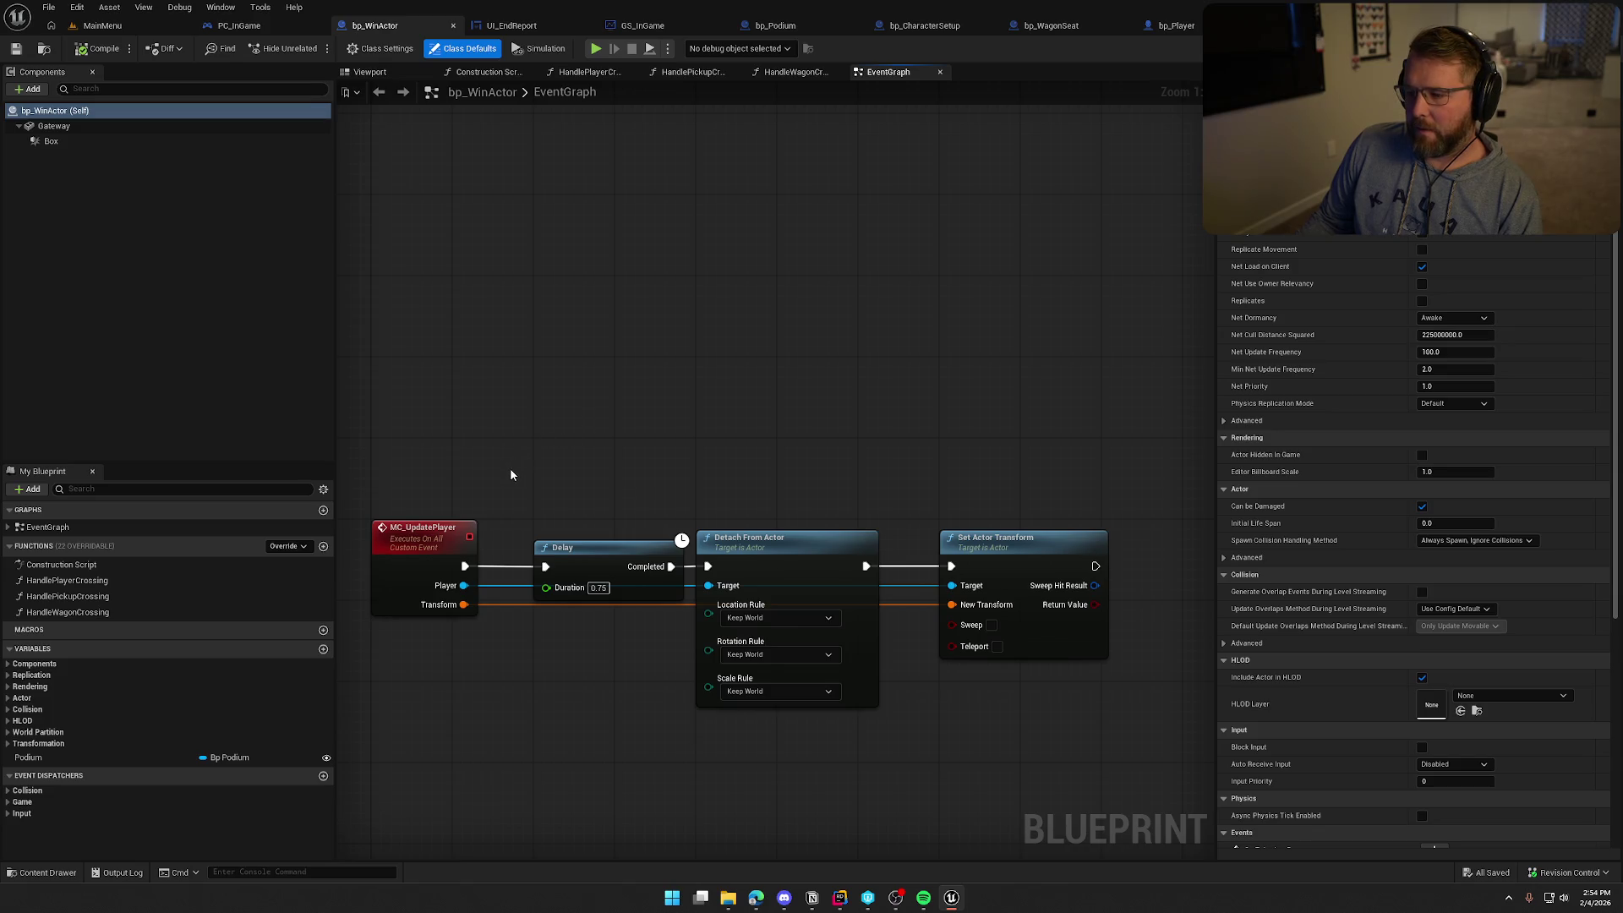
drag(429, 472, 1054, 741)
mouse_move(764, 359)
mouse_down()
mouse_move(749, 521)
mouse_move(688, 581)
mouse_up()
drag(655, 516, 611, 538)
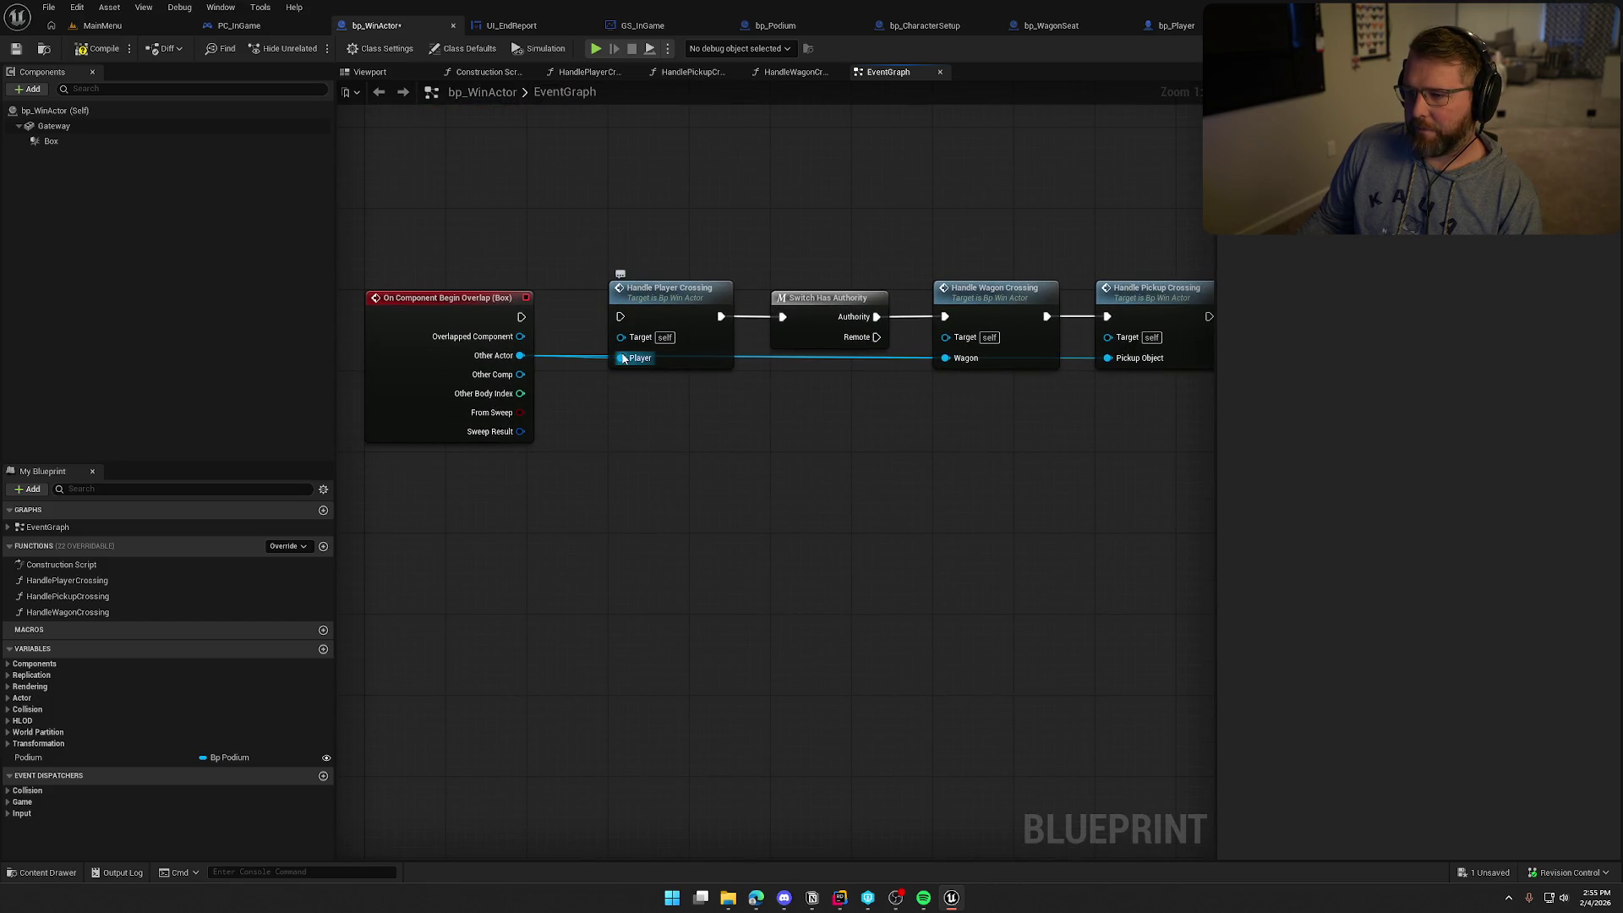
scroll(581, 247, down, 3)
mouse_move(580, 230)
mouse_down()
mouse_move(617, 265)
mouse_move(930, 334)
mouse_up()
scroll(637, 343, up, 3)
drag(636, 343, 840, 399)
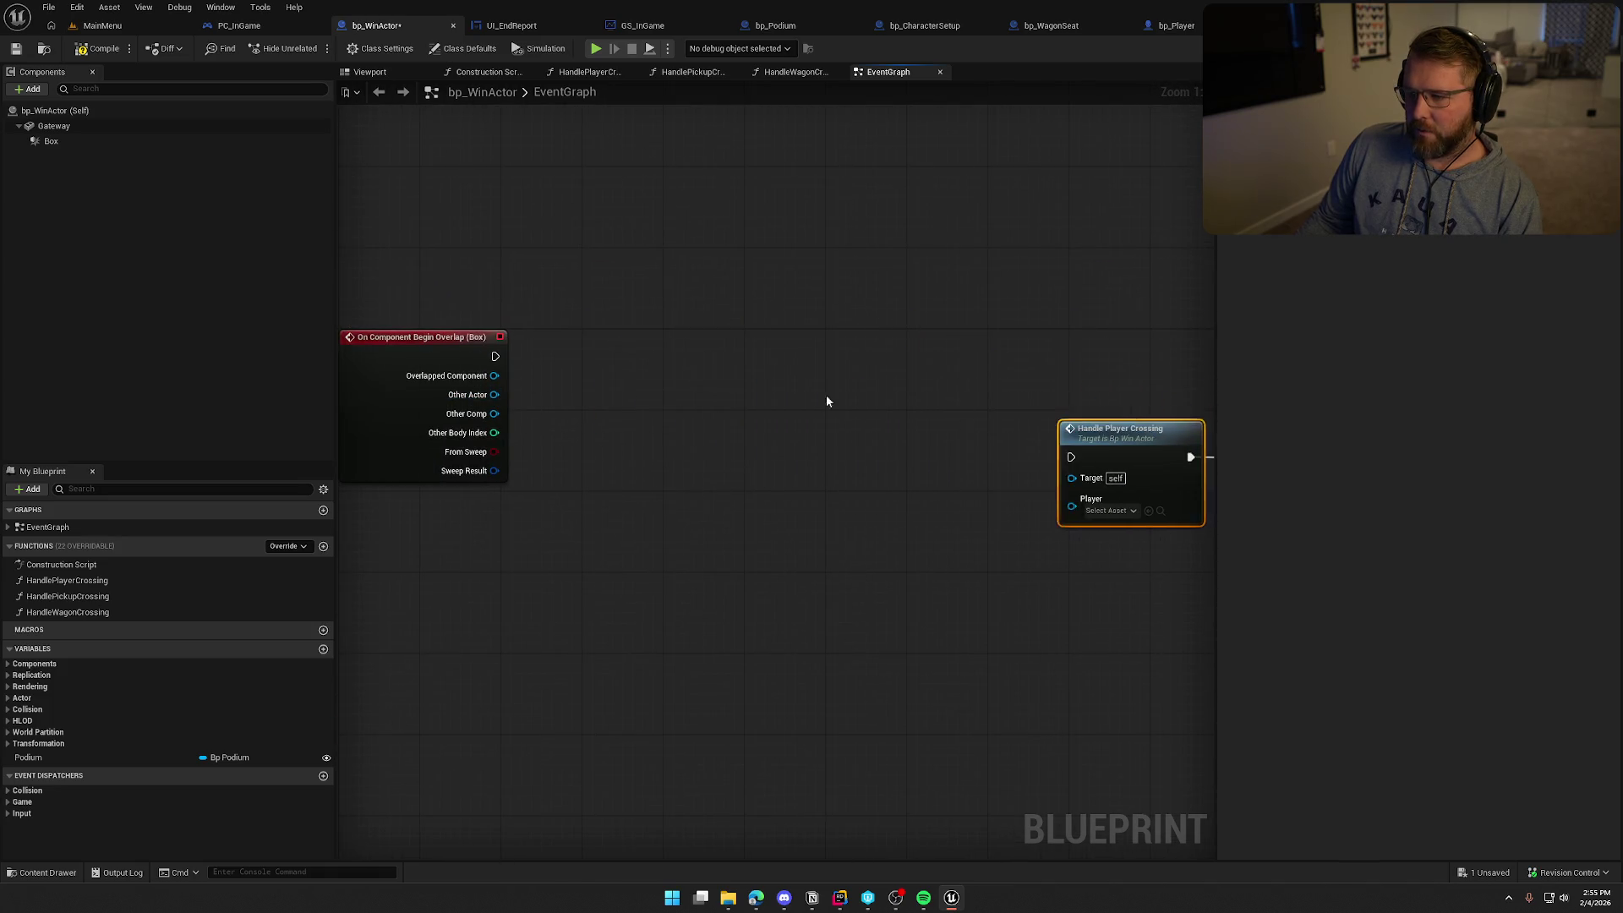
mouse_move(550, 409)
mouse_down()
mouse_move(634, 421)
mouse_move(601, 414)
mouse_up()
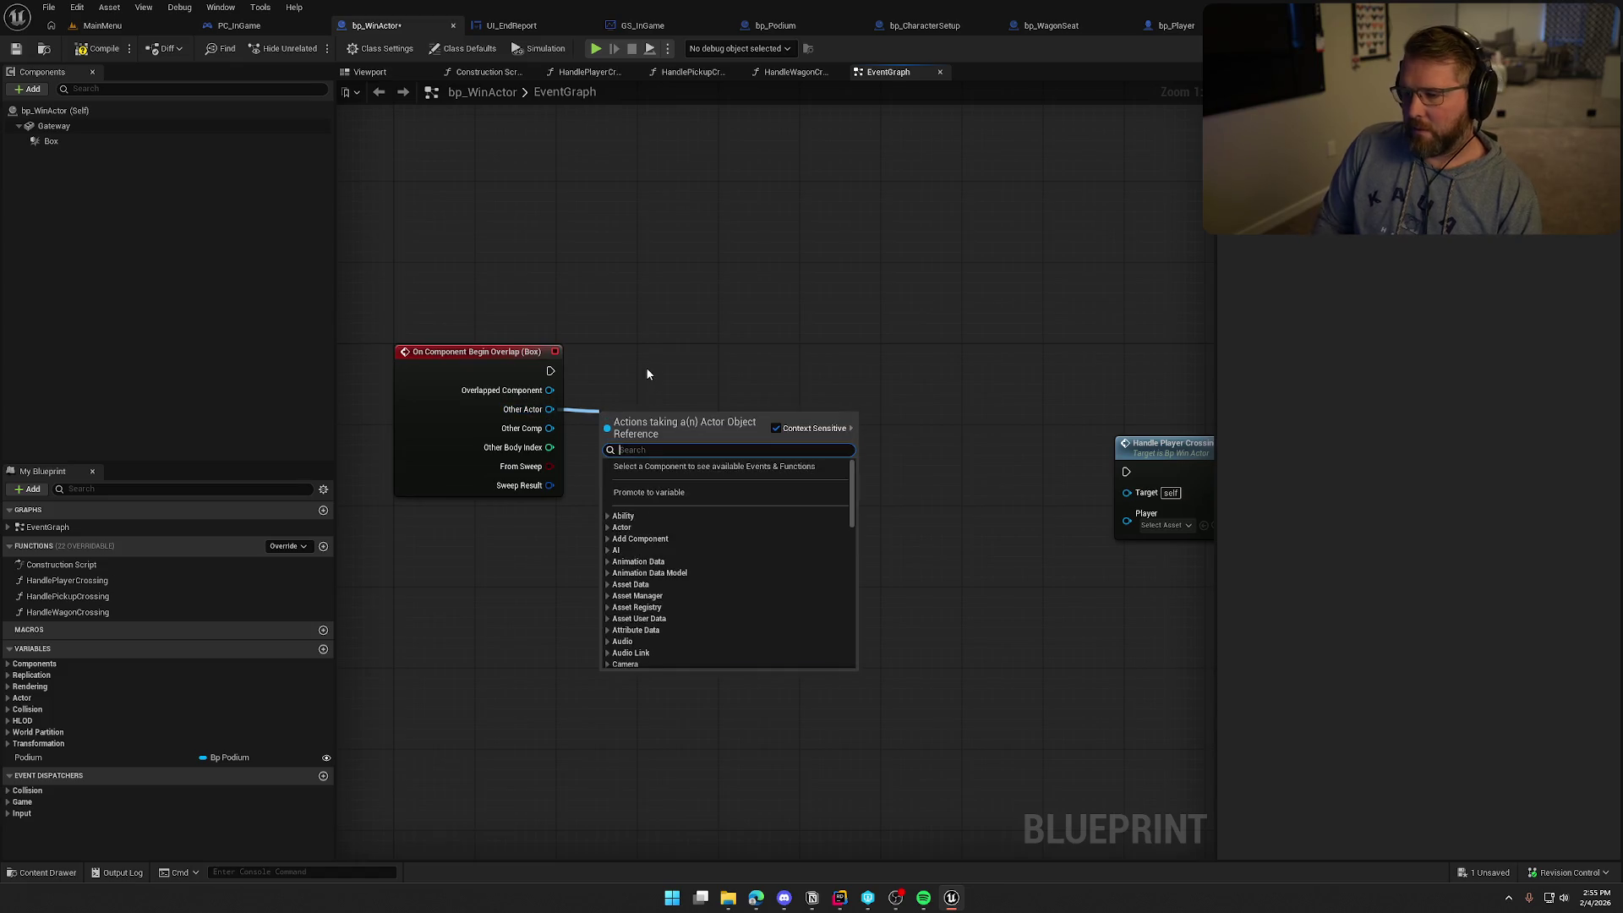
Add a Cast To bp_Player after the overlap event, followed by a Sphere Overlap Actors node
text(cast to bp pla)
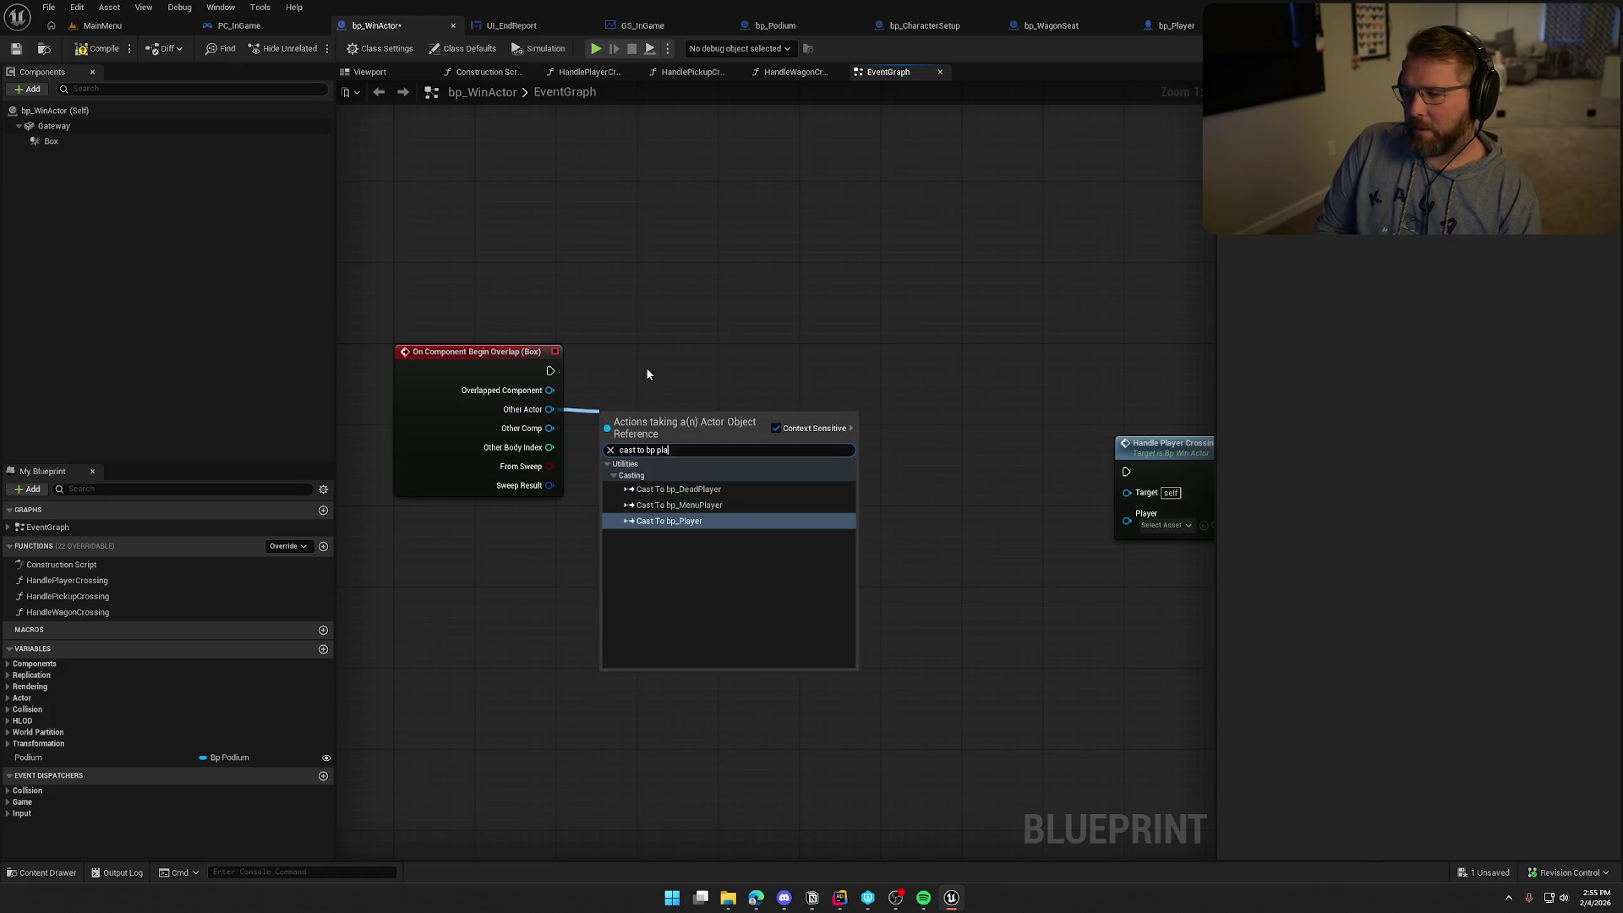
key(Return)
drag(652, 429, 697, 367)
mouse_move(744, 524)
mouse_down()
mouse_move(670, 525)
mouse_move(663, 431)
mouse_up()
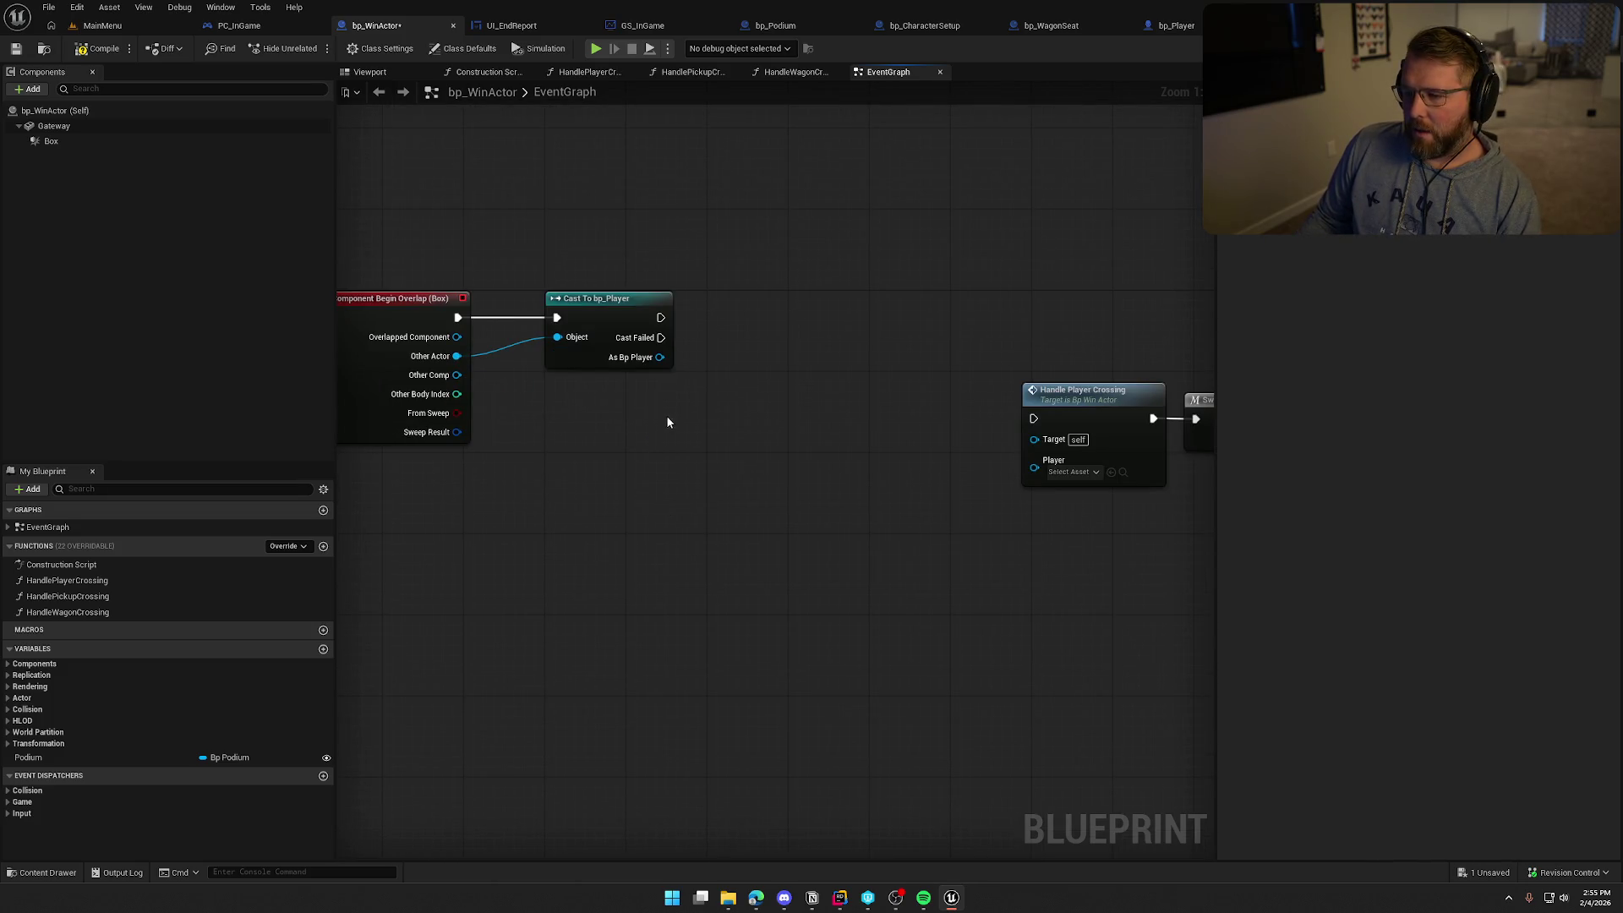
drag(660, 317, 731, 319)
text(get)
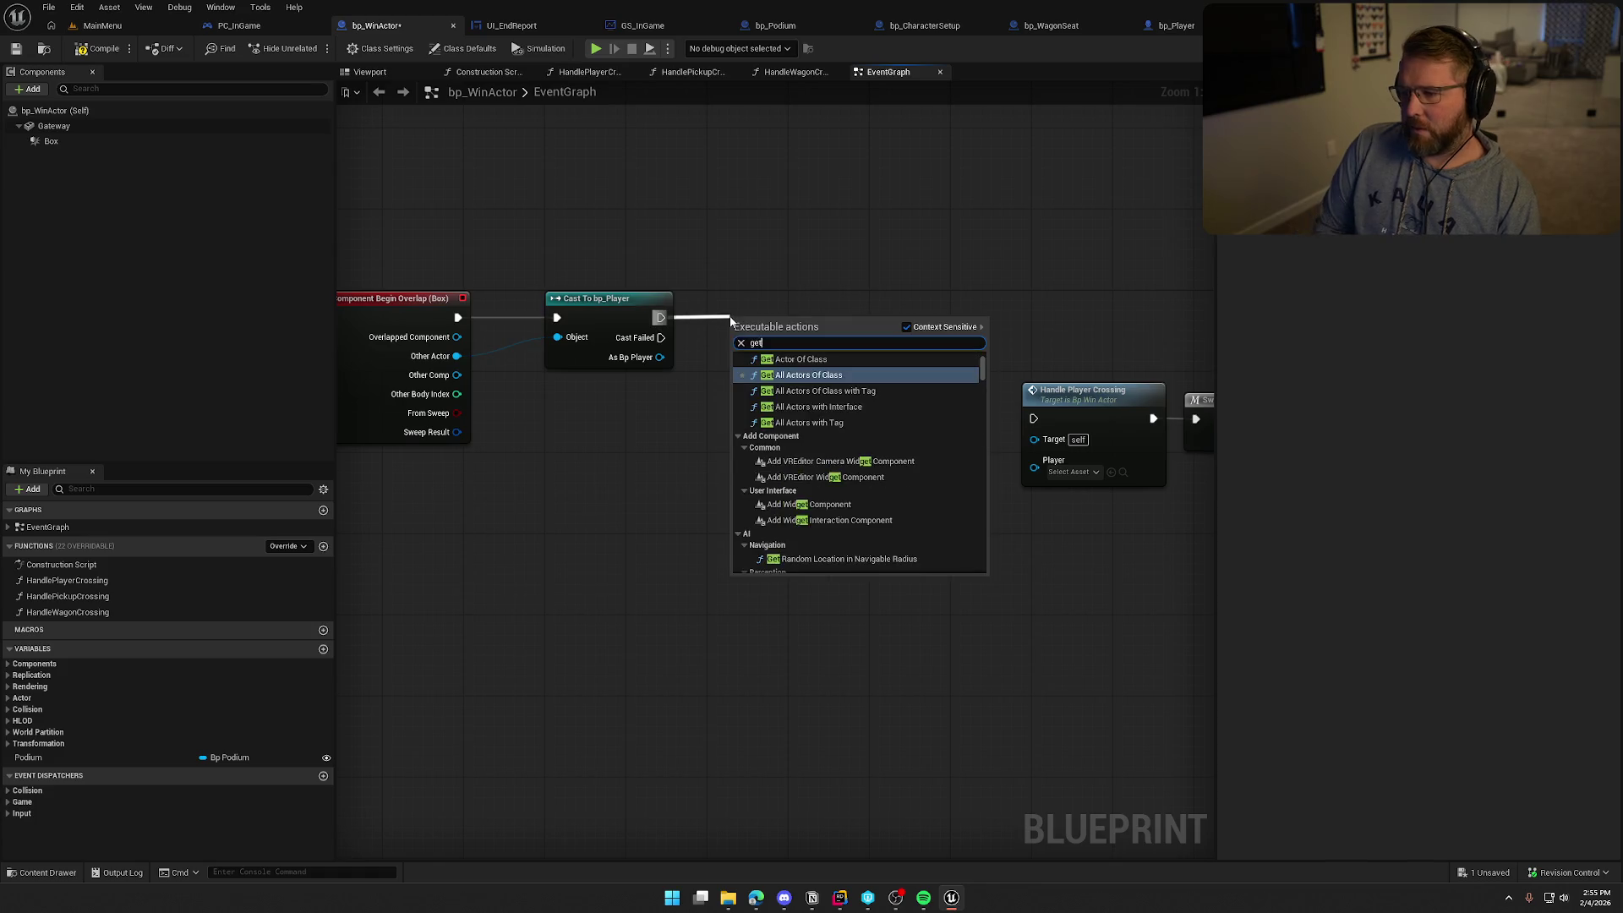
key(BackSpace)
key(BackSpace)
key(BackSpace)
text(sphere obv)
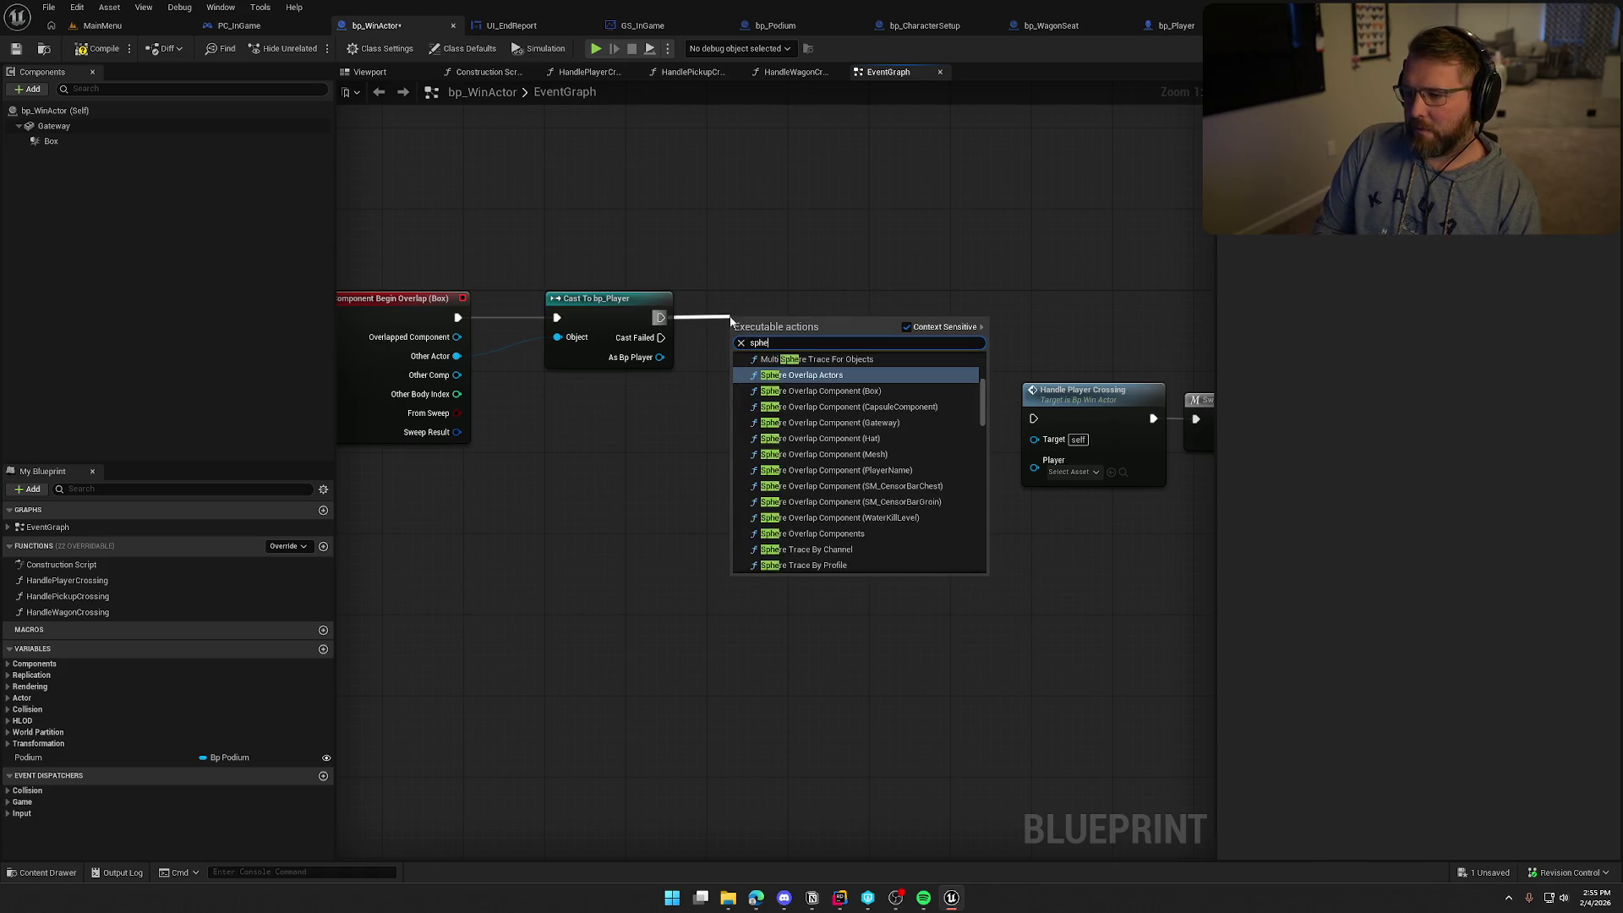
key(BackSpace)
key(BackSpace)
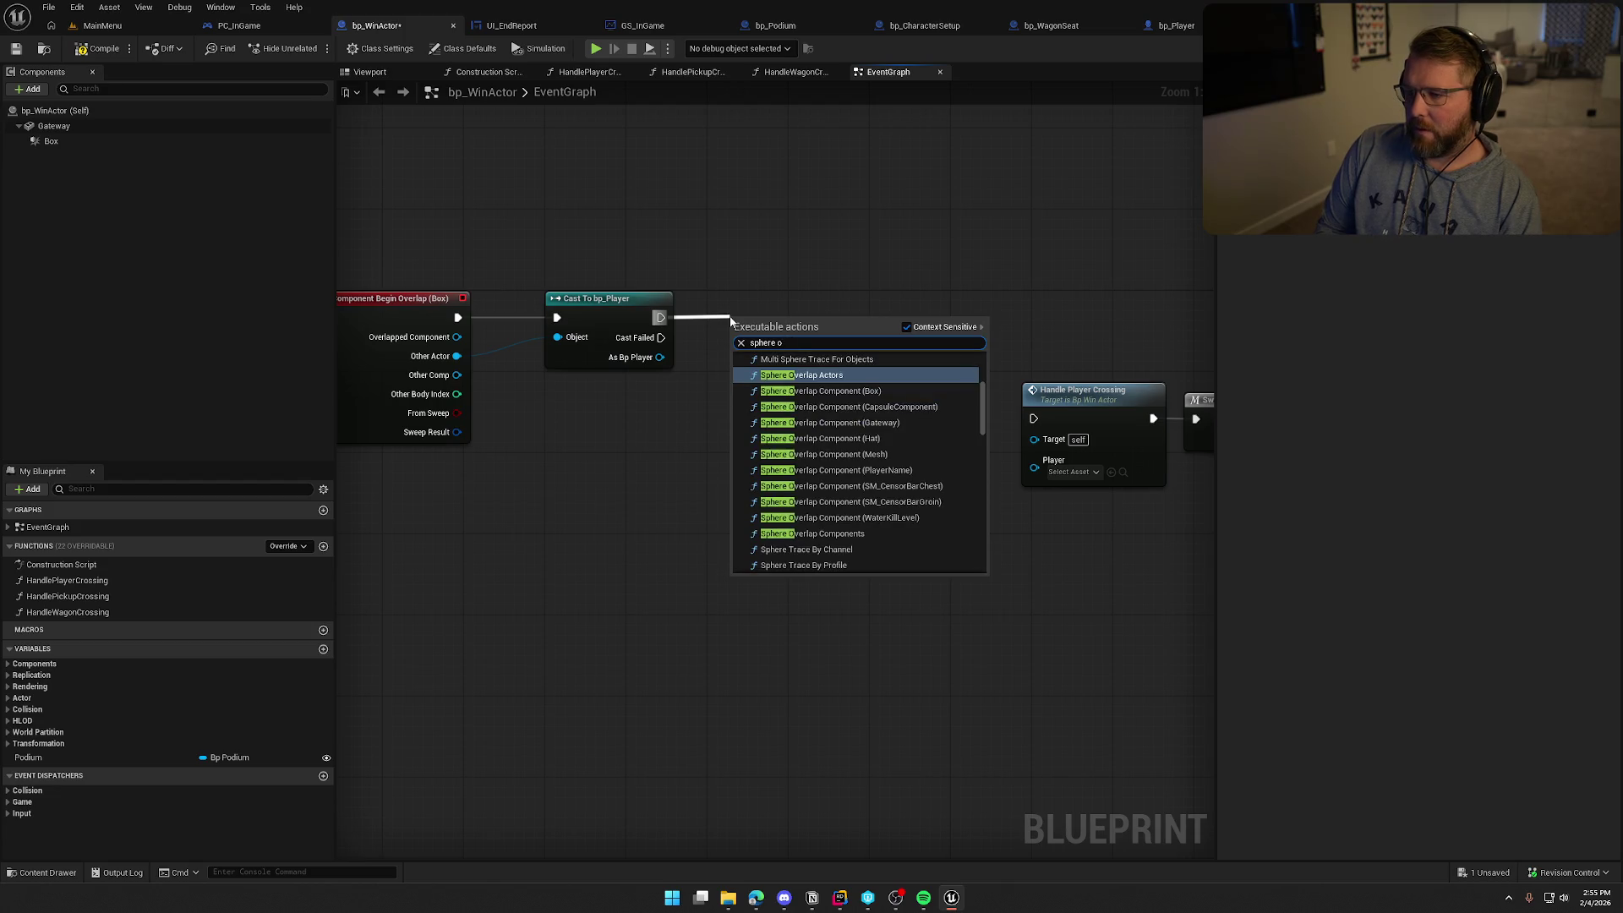
key(Return)
mouse_move(805, 328)
mouse_down()
mouse_move(827, 311)
mouse_move(867, 324)
mouse_up()
click(714, 385)
Feed the player's Get Actor Location into Sphere Pos and set Sphere Radius to 650
drag(660, 359, 634, 401)
text(get world loca)
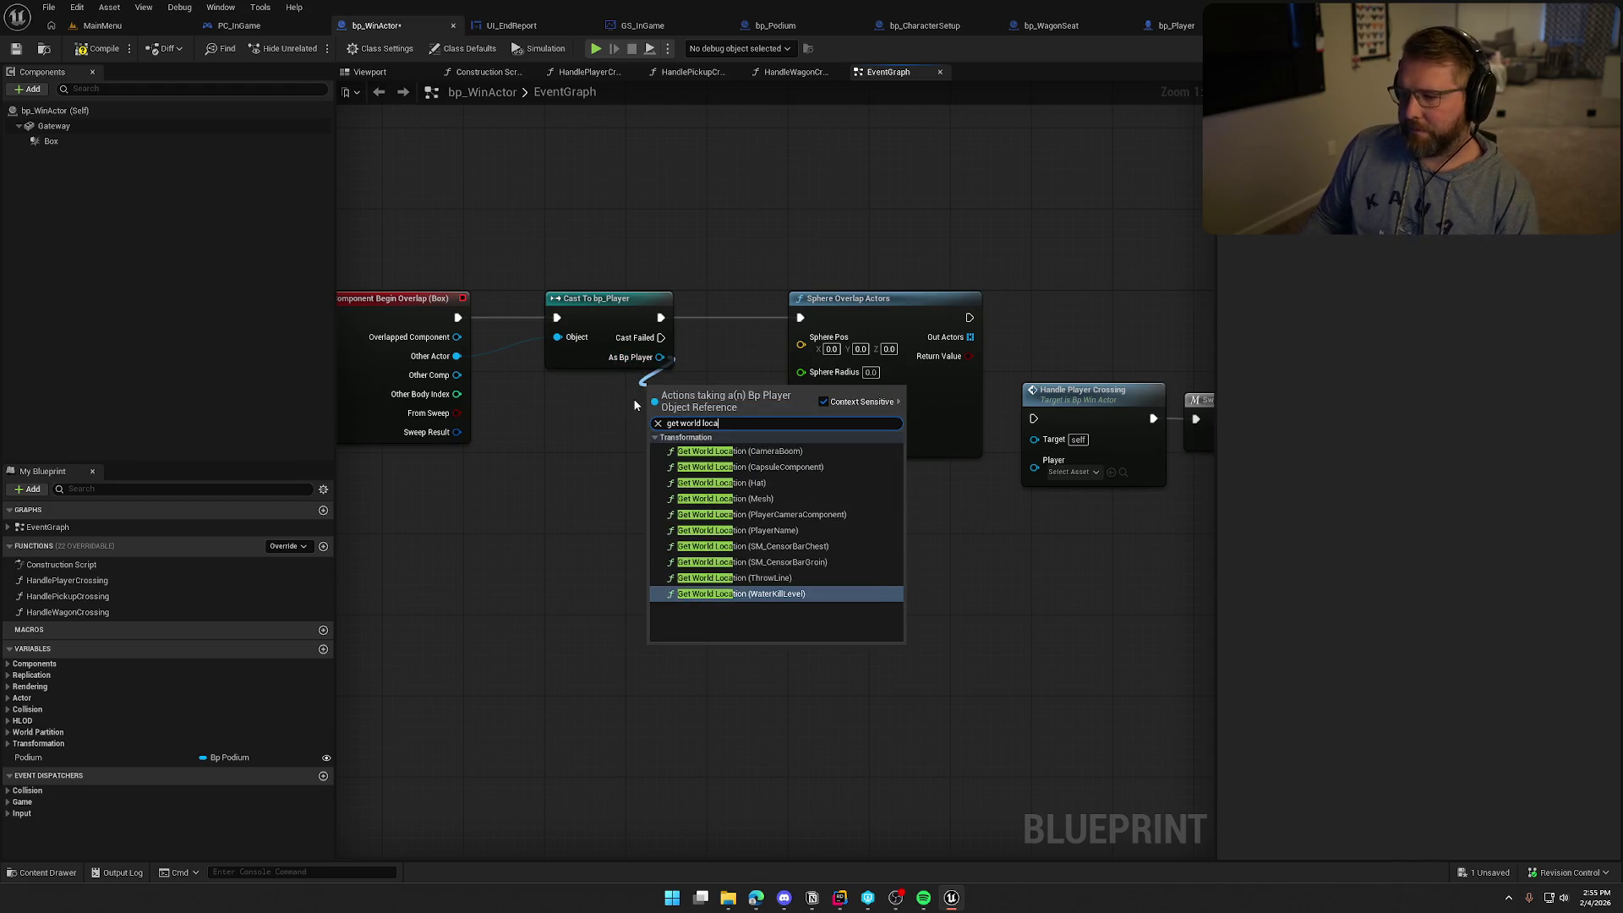
key(ctrl+a)
text(get actor l)
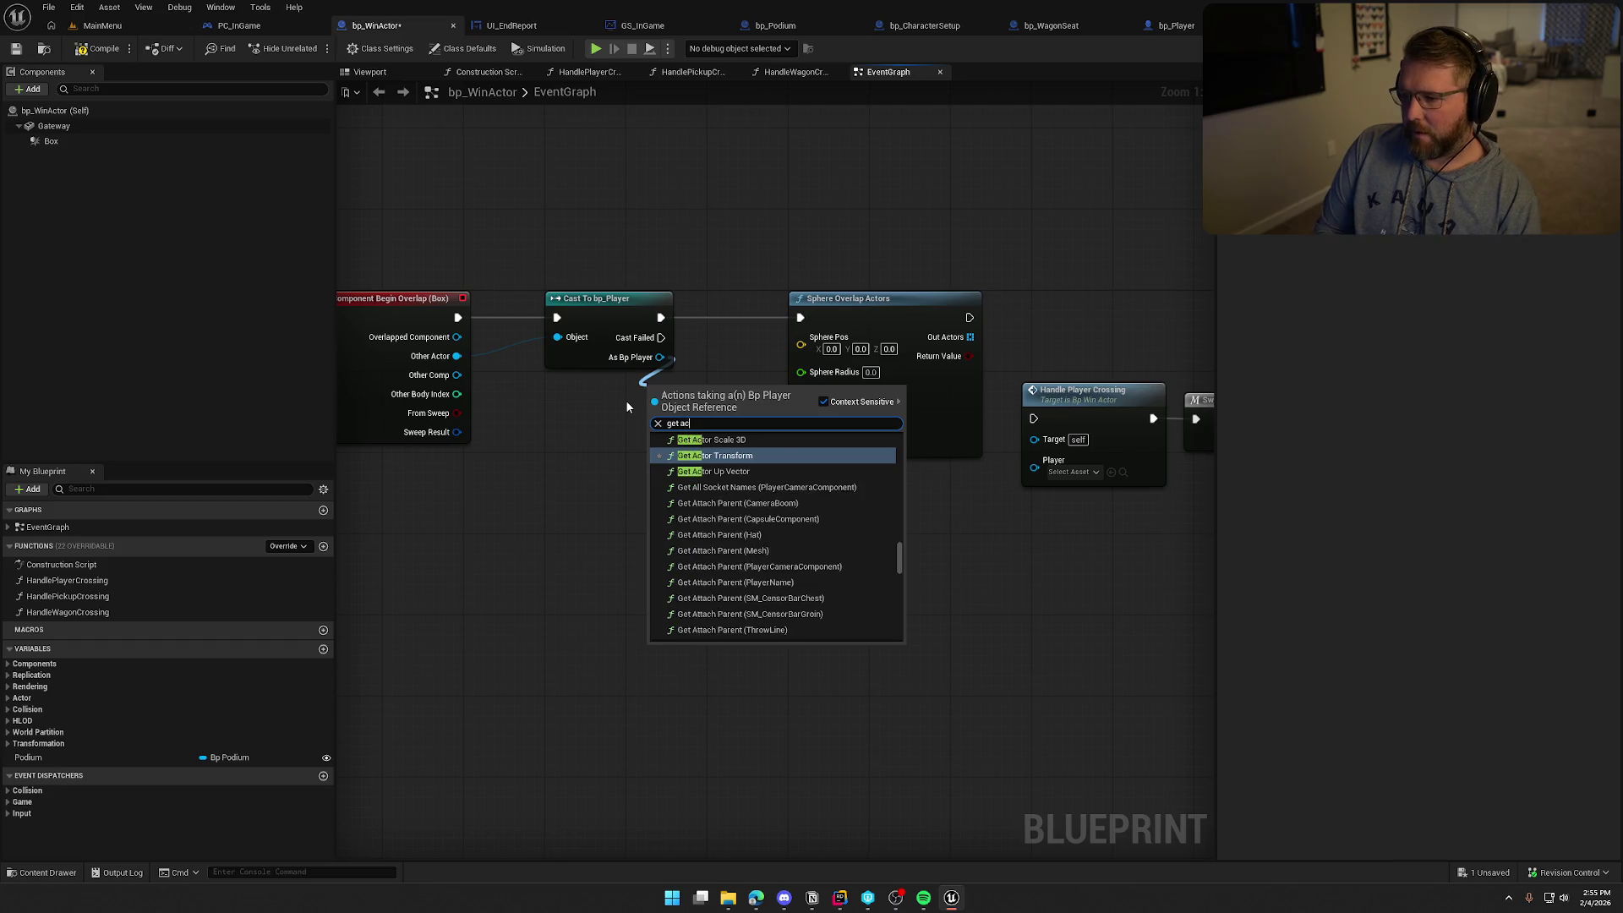
click(730, 489)
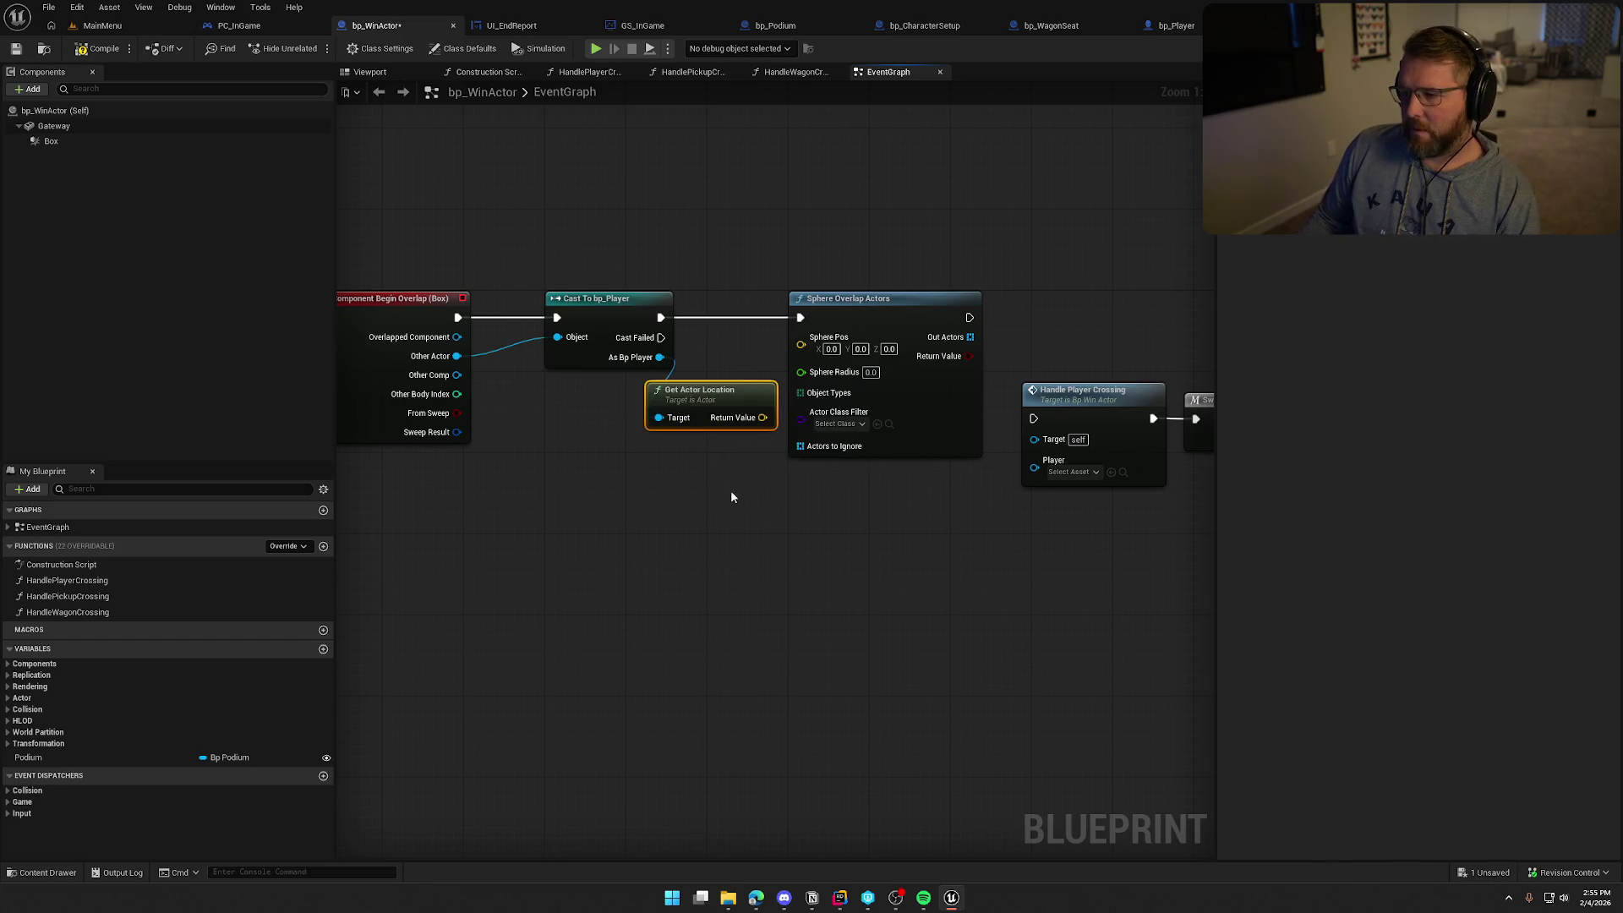
mouse_move(682, 395)
mouse_down()
mouse_move(613, 376)
mouse_move(801, 344)
mouse_up()
click(834, 354)
click(874, 478)
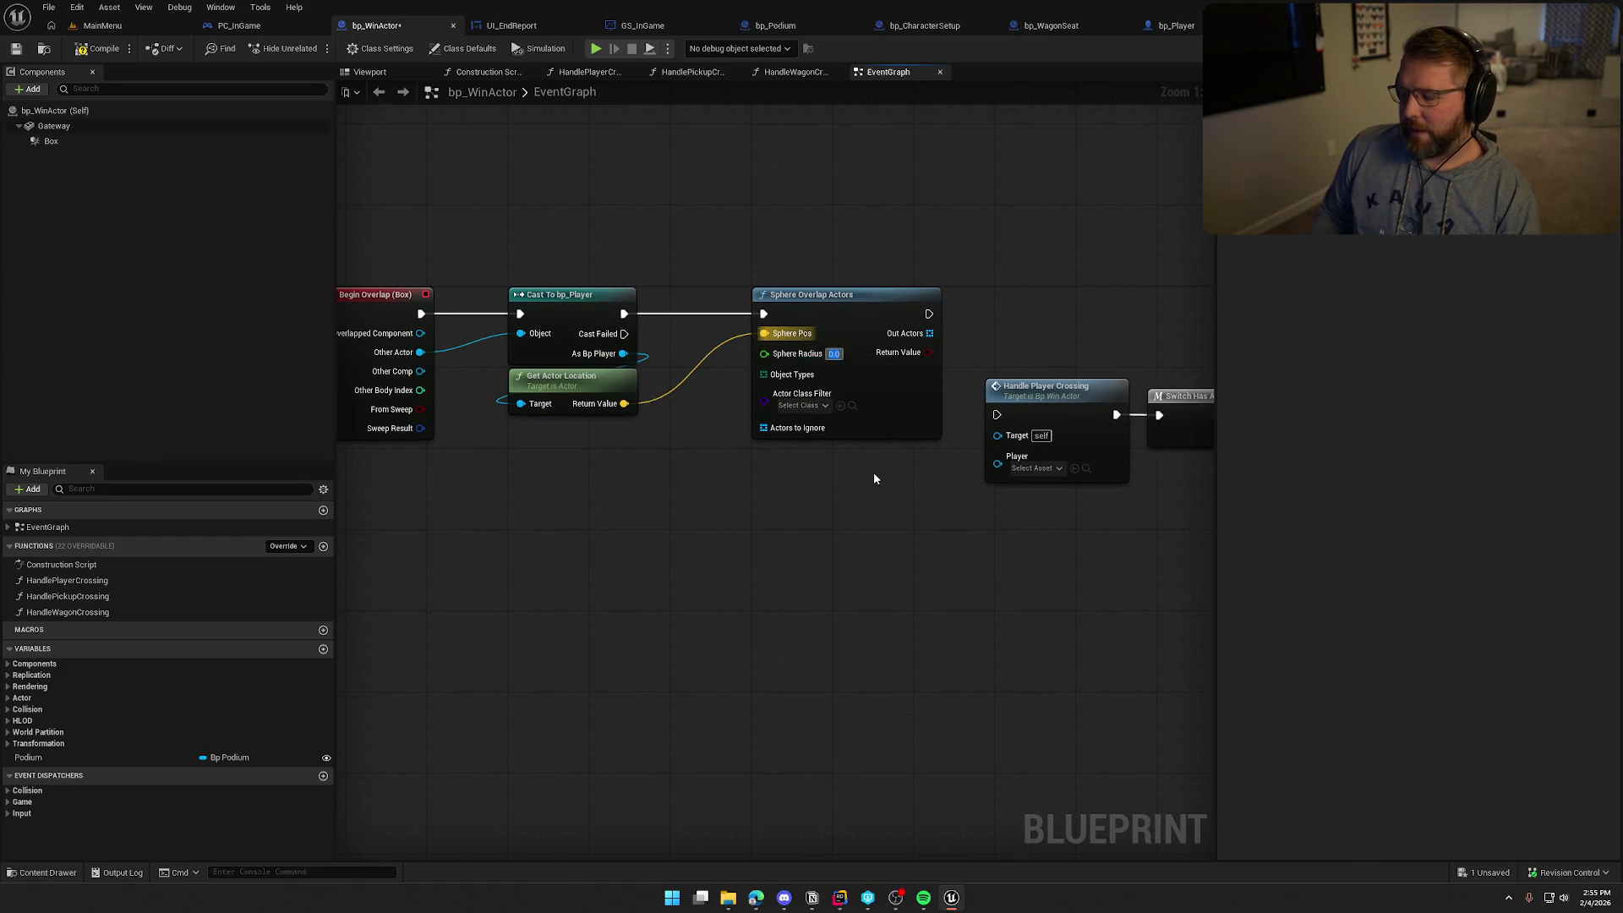
text(650)
key(Return)
Supply the object types through a Make Array holding WorldDynamic and Pawn
mouse_move(764, 375)
mouse_down()
mouse_move(669, 494)
mouse_move(570, 433)
mouse_move(585, 422)
mouse_up()
text(make)
key(Return)
click(590, 458)
click(574, 470)
click(568, 458)
click(562, 485)
click(705, 467)
click(575, 495)
click(662, 579)
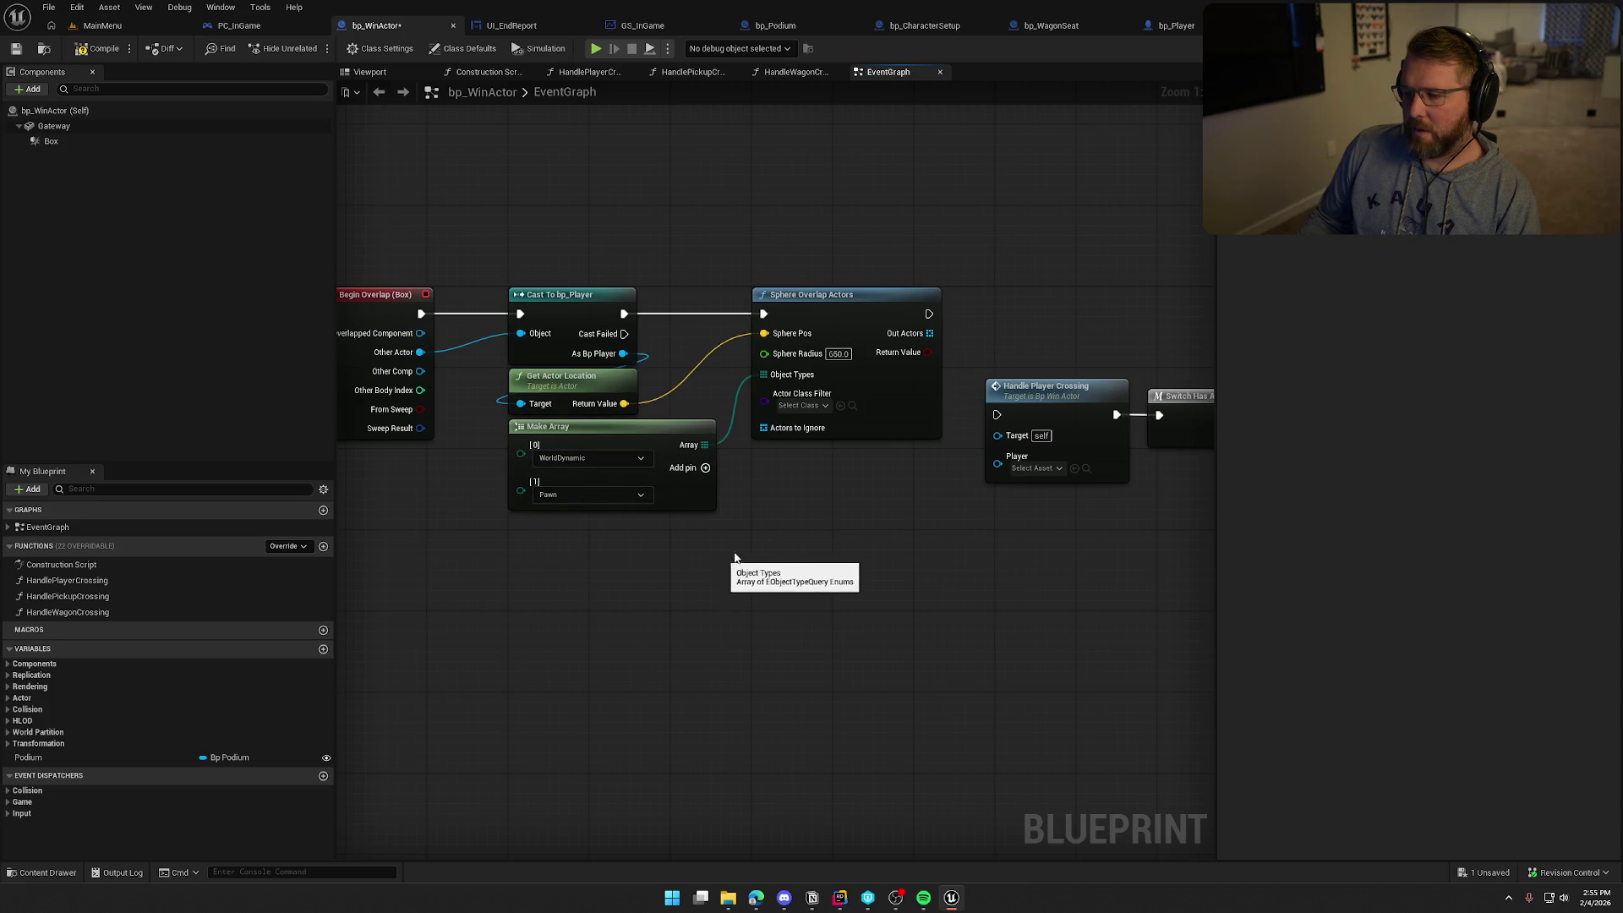
drag(739, 548, 587, 526)
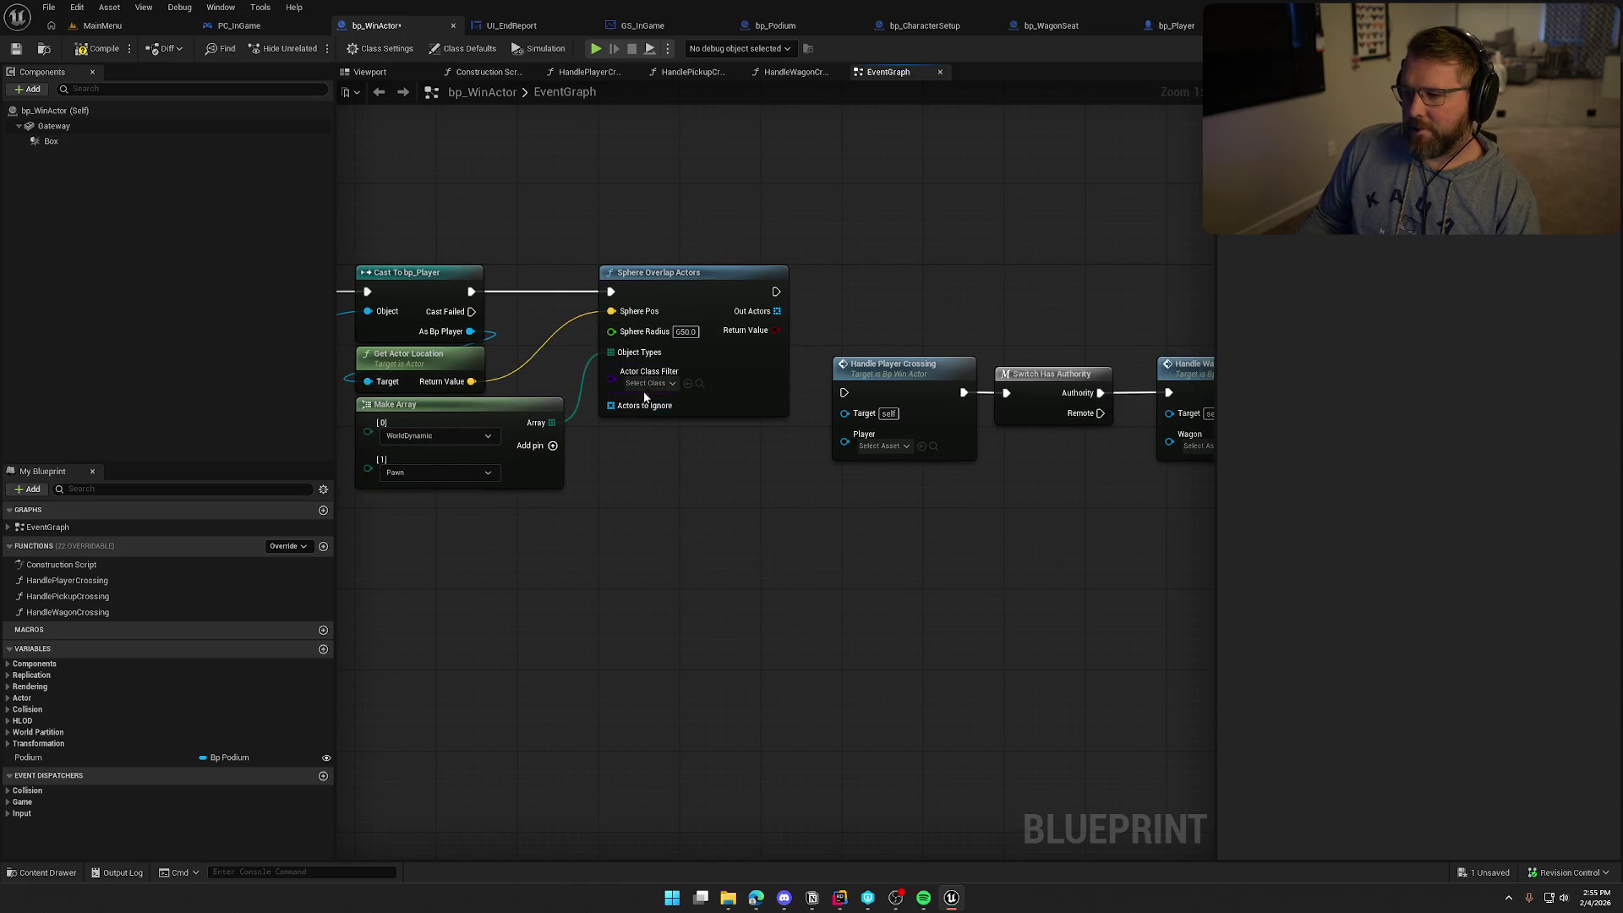
Move the crossing-handler nodes aside and add a For Each Loop over the overlapped actors
drag(673, 536, 786, 513)
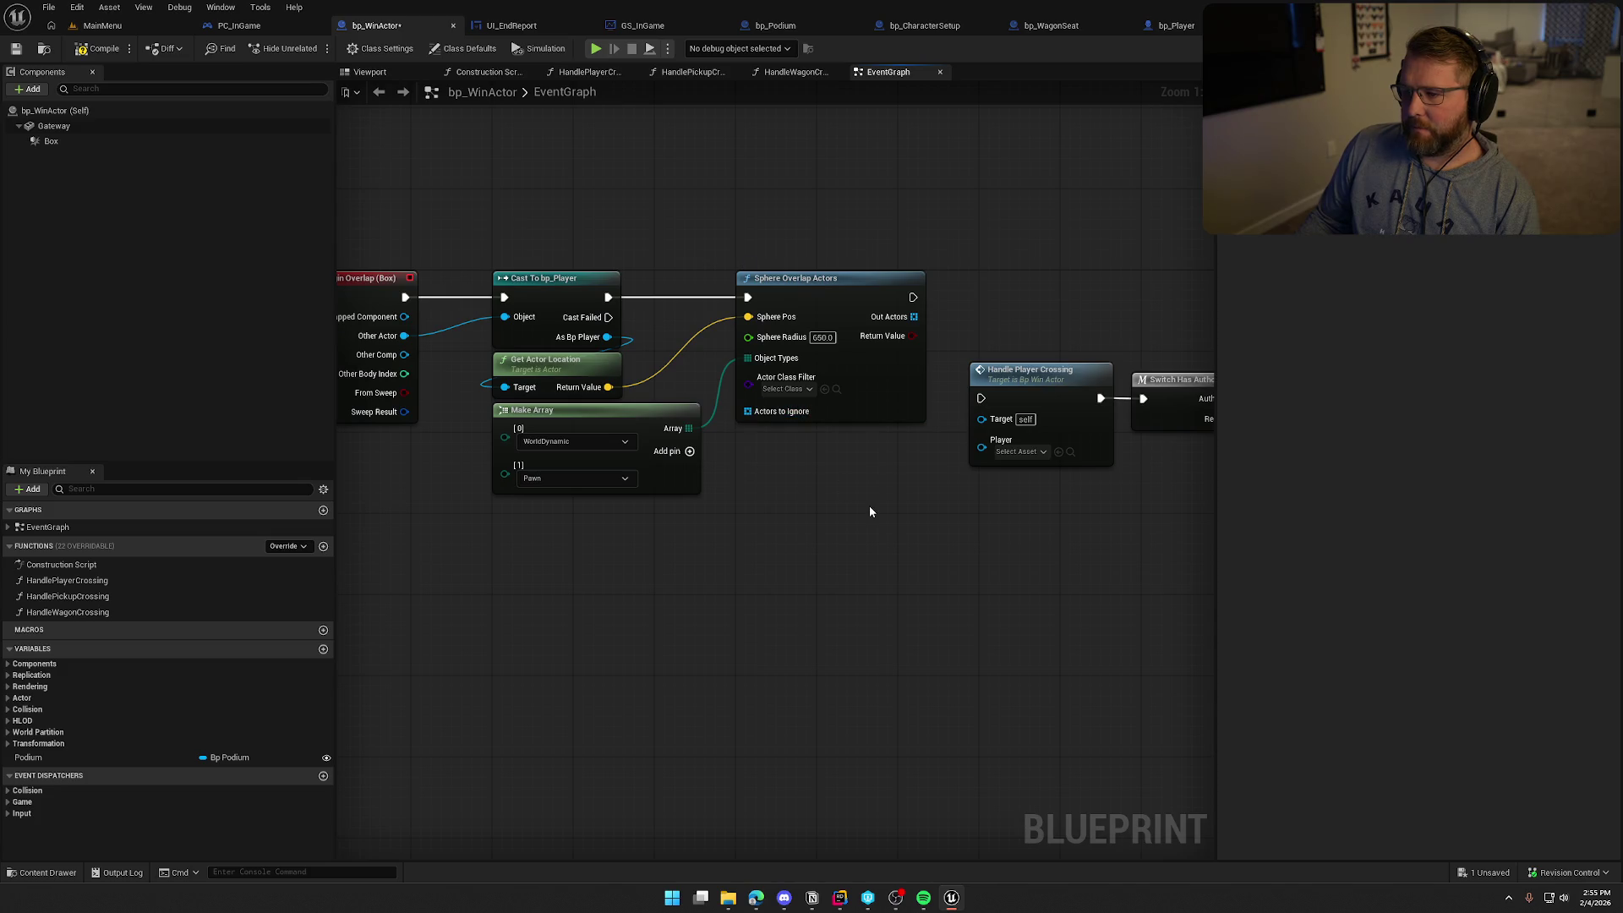
scroll(862, 504, down, 3)
drag(726, 383, 1095, 460)
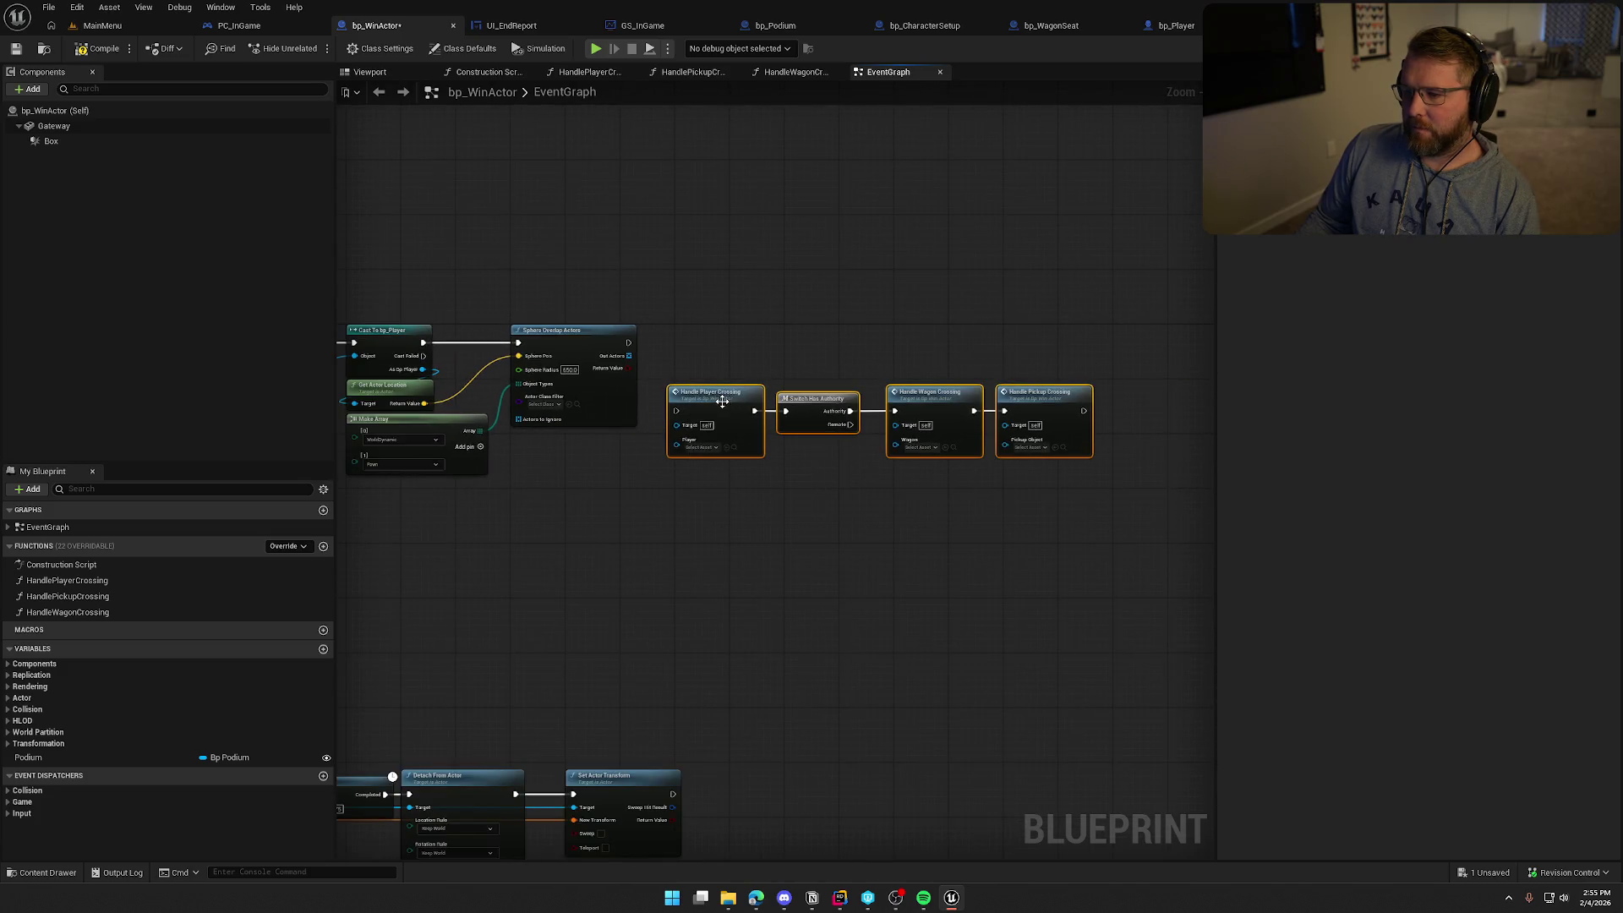
drag(929, 392, 769, 507)
scroll(758, 321, up, 2)
click(743, 287)
mouse_move(747, 283)
mouse_down()
mouse_move(644, 267)
mouse_move(747, 303)
mouse_move(770, 267)
mouse_move(794, 272)
mouse_up()
Call Crossed Finish Line on each Array Element from Loop Body, passing As Bp Player as Crossing Player
key(q)
click(884, 478)
text(cross)
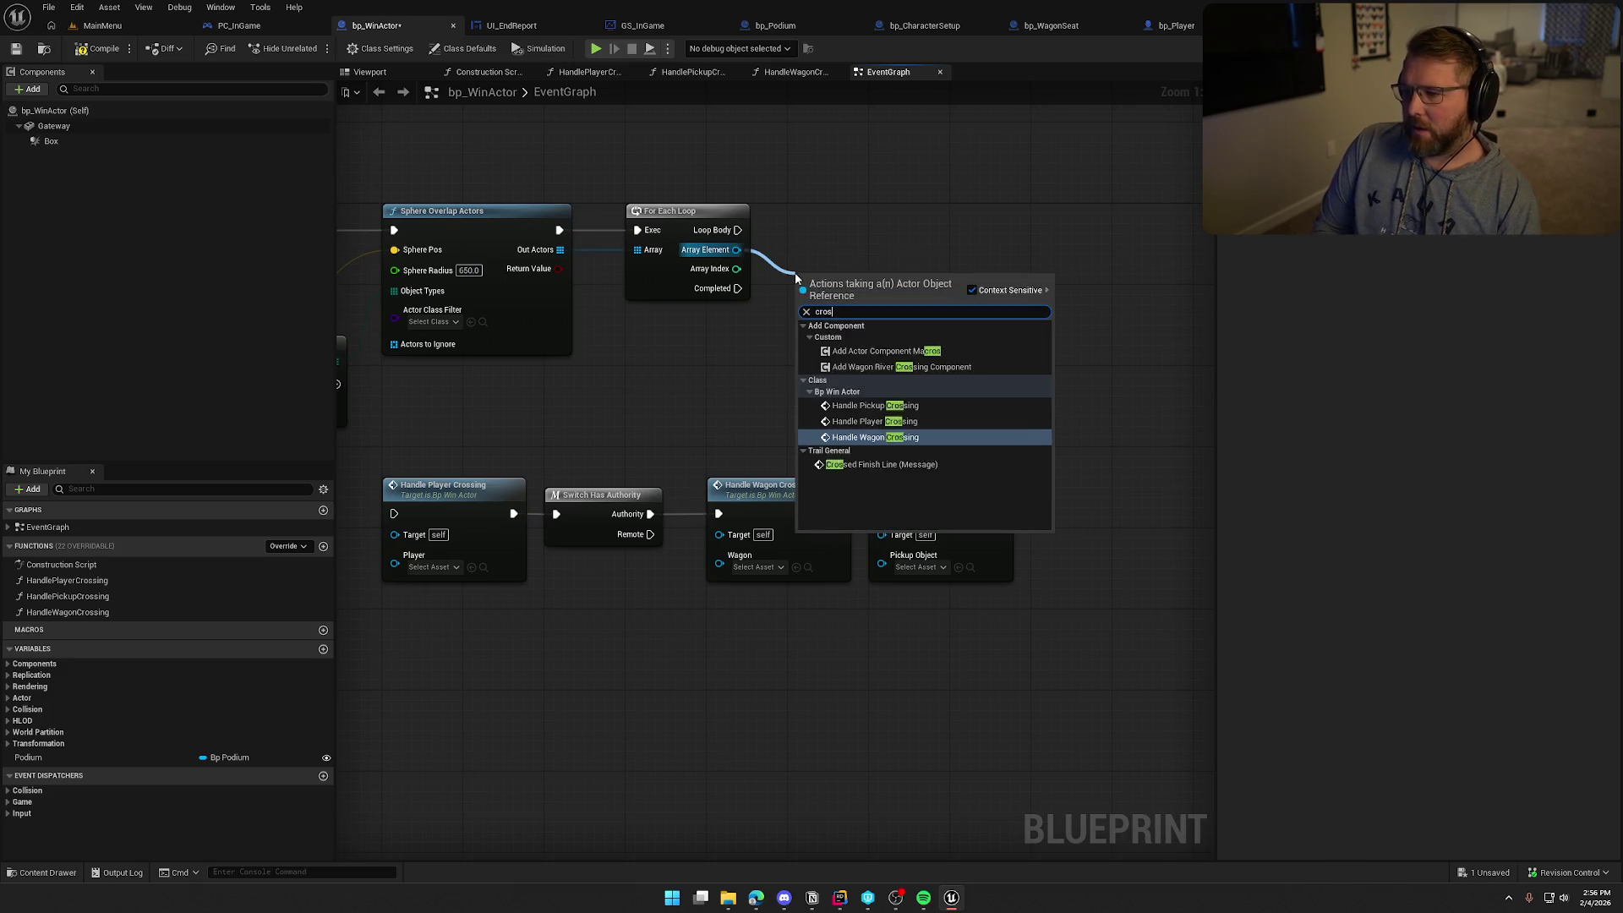
click(879, 452)
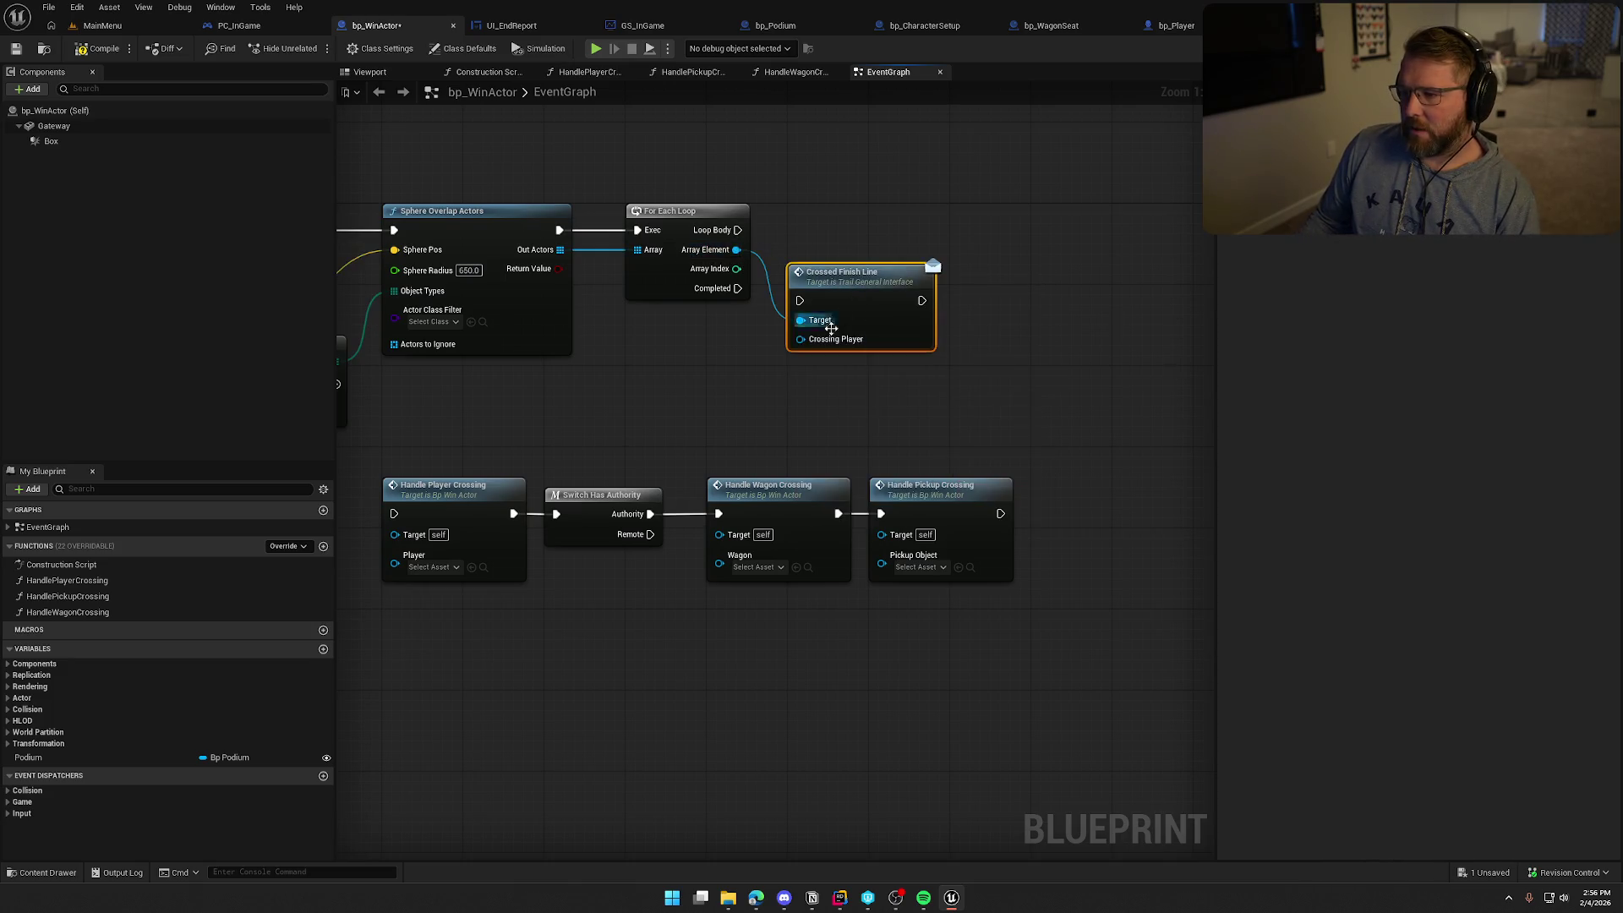
drag(738, 230, 818, 225)
mouse_move(906, 265)
mouse_down()
mouse_move(380, 270)
mouse_move(424, 267)
mouse_up()
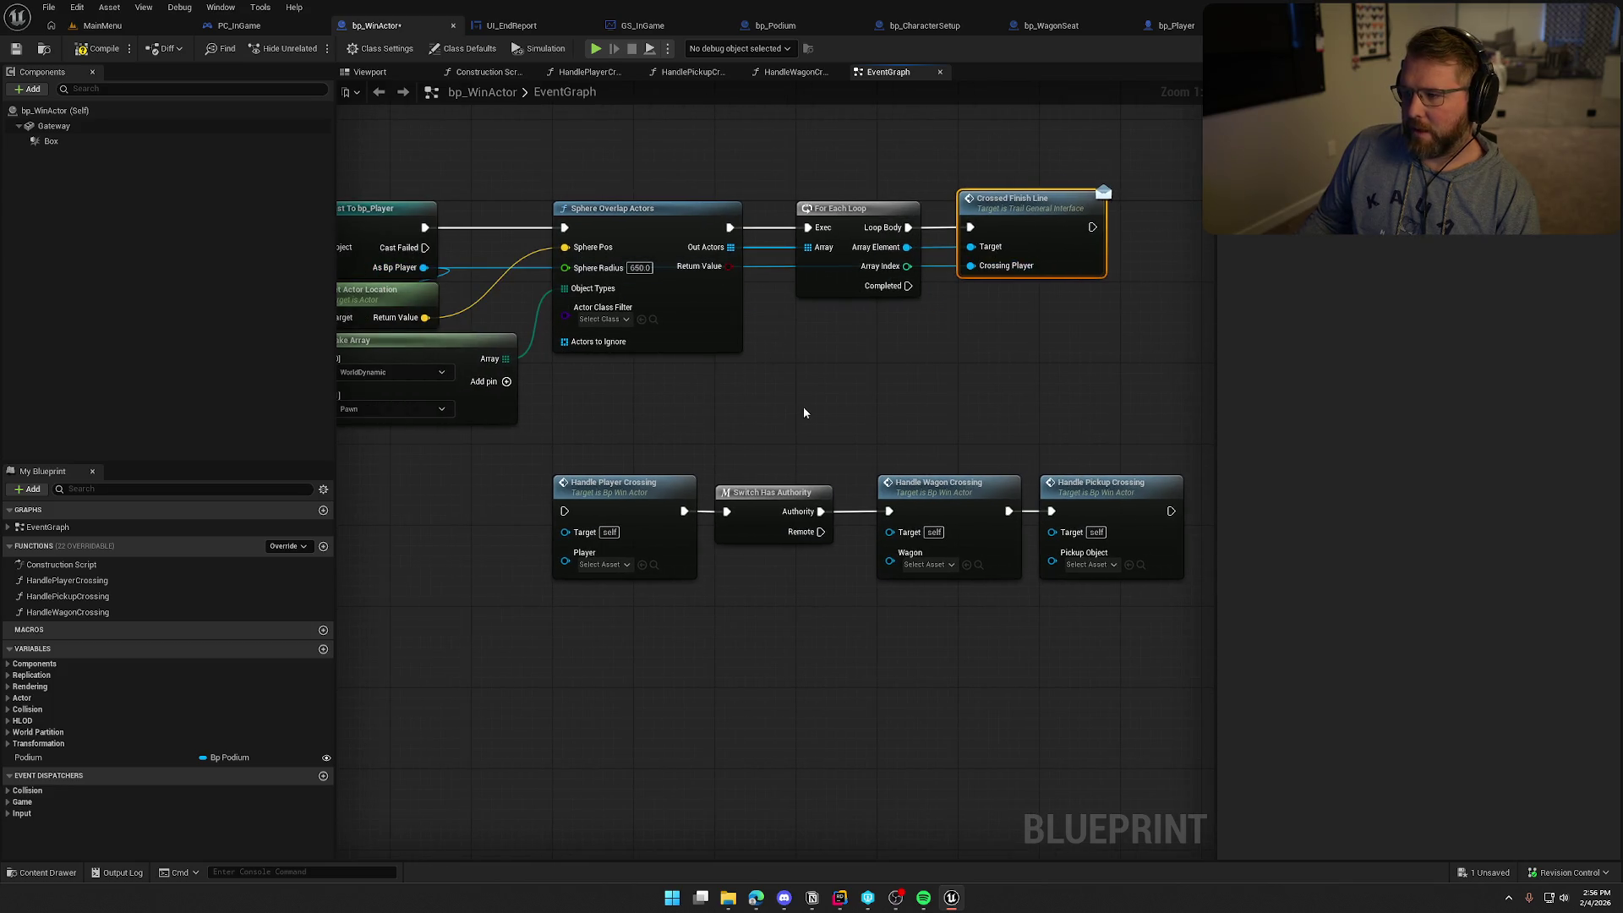
scroll(804, 413, down, 3)
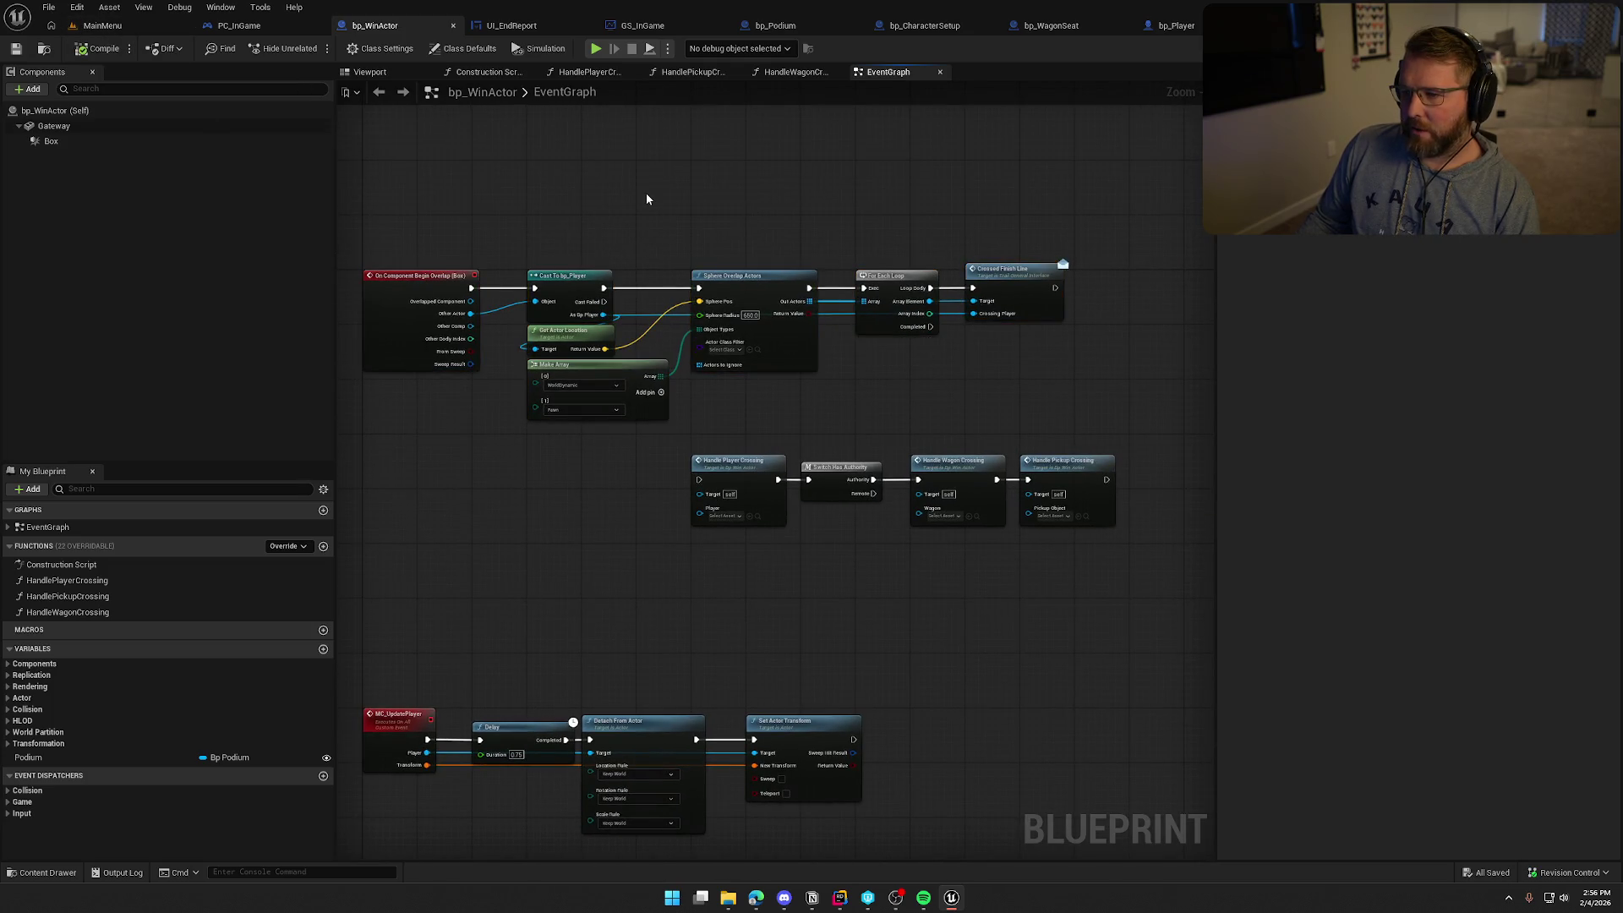
scroll(566, 243, up, 2)
scroll(580, 241, down, 1)
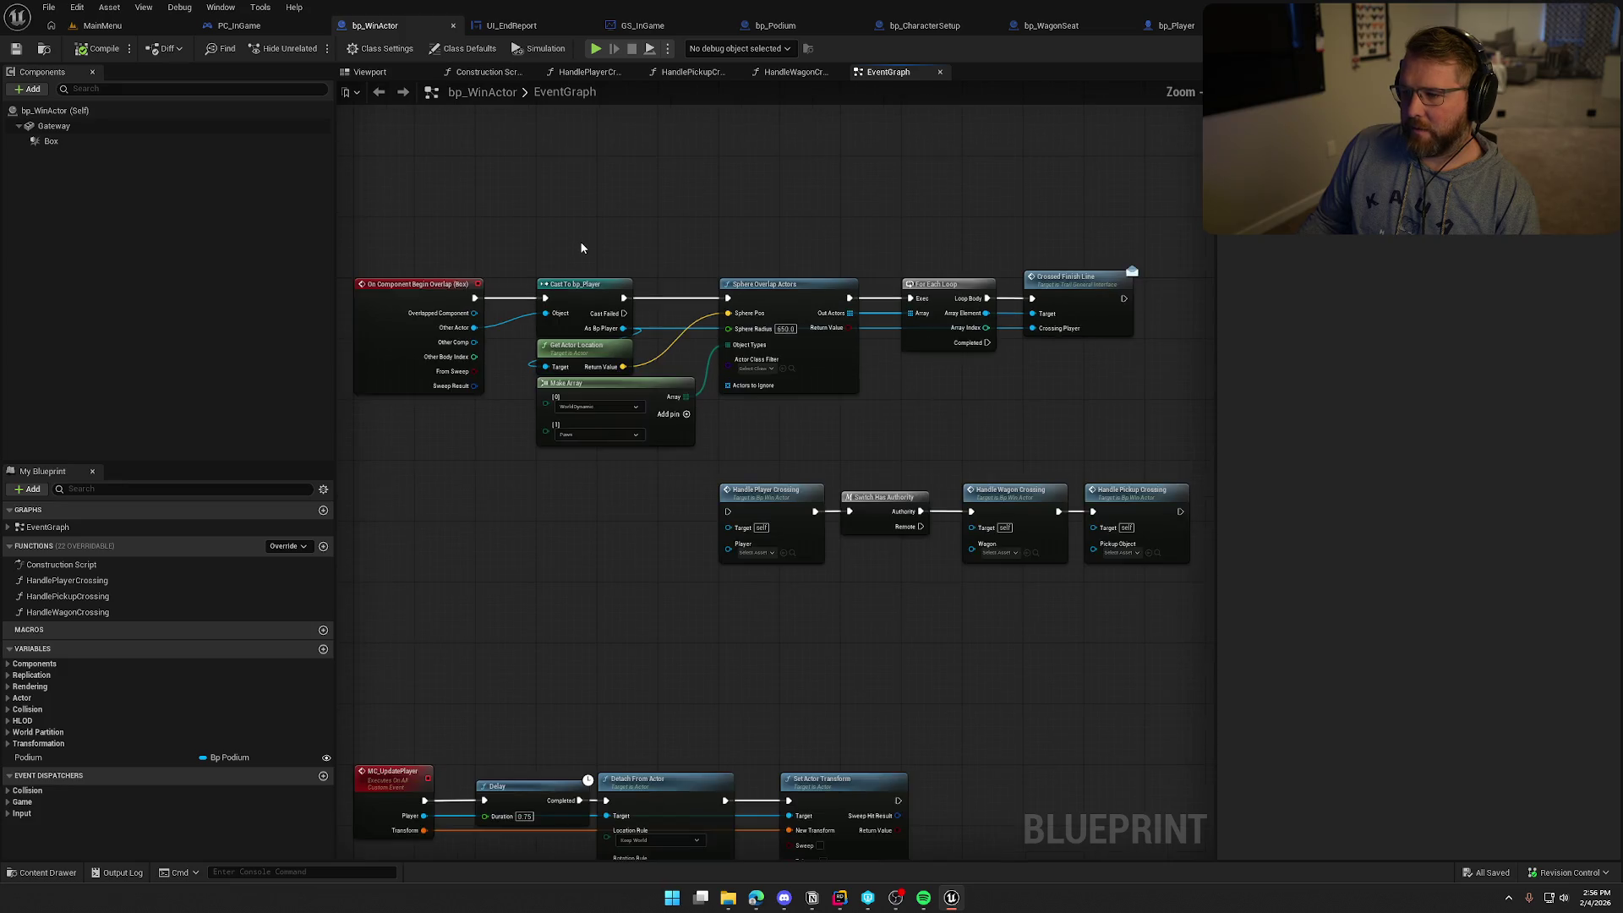
drag(398, 254, 965, 432)
click(553, 253)
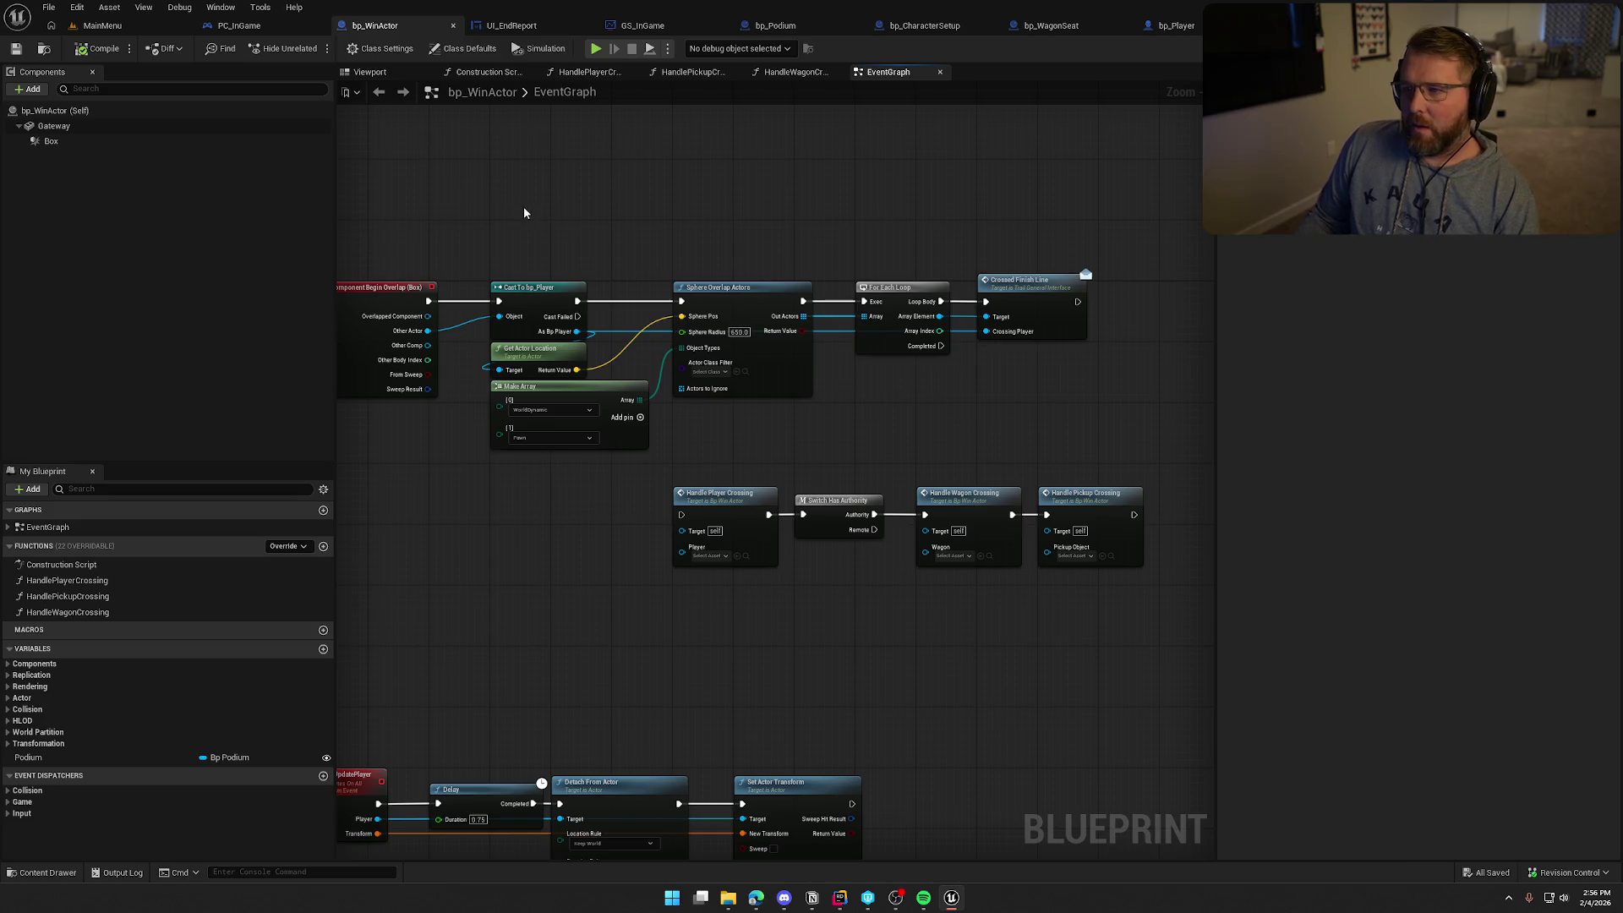
Make bp_AVSWagon implement Trail General Interface in Class Settings and save it
click(1192, 38)
click(387, 48)
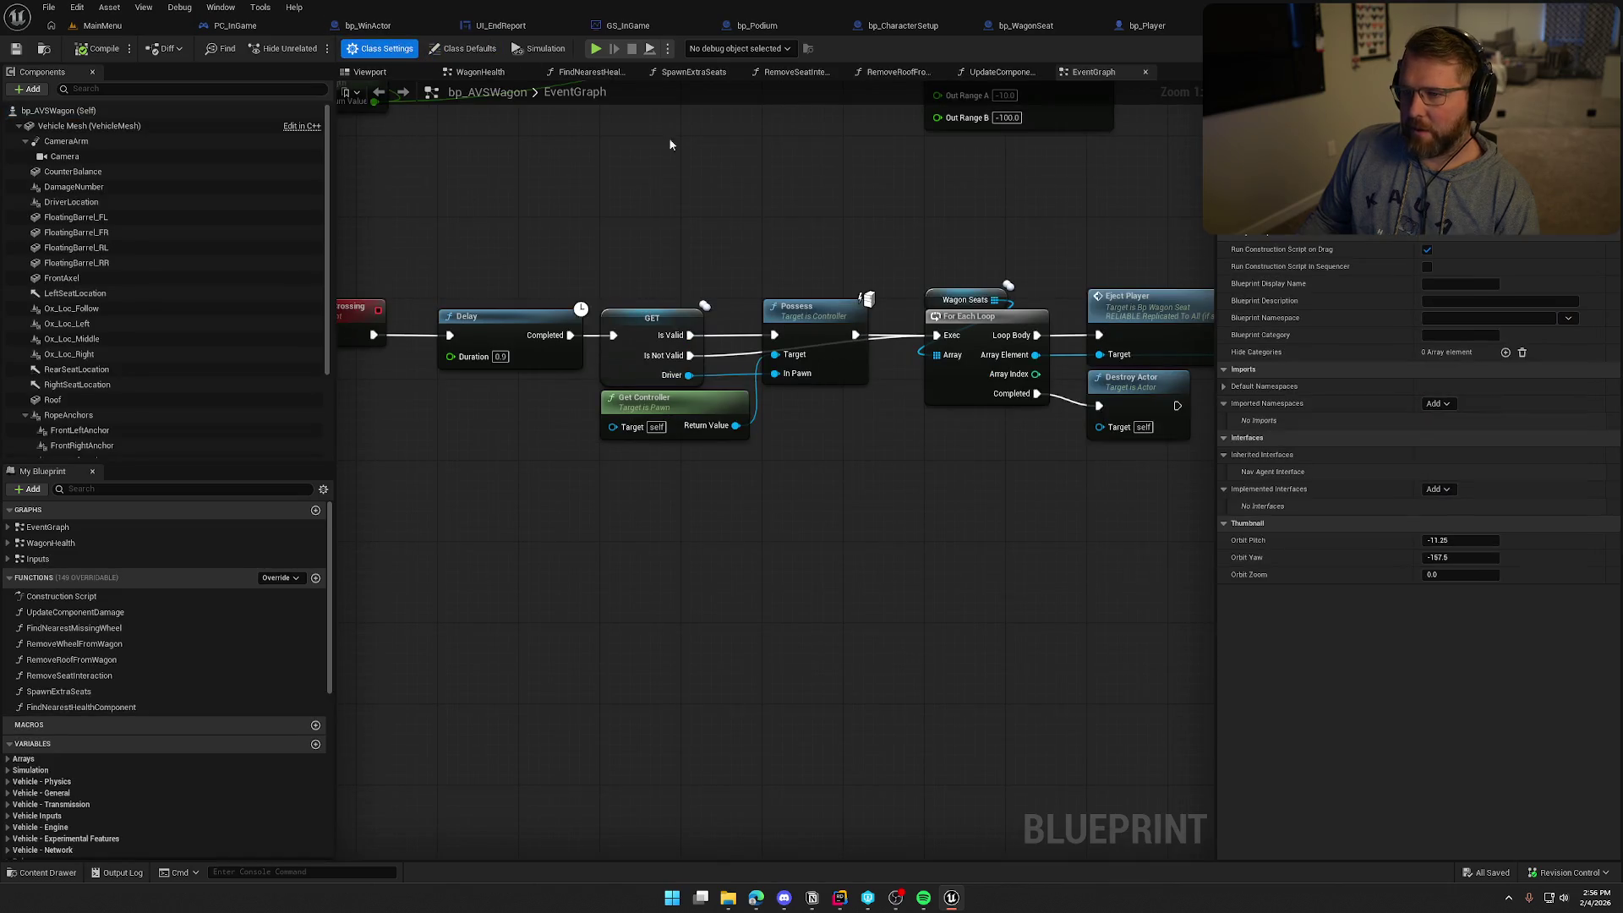
click(1444, 489)
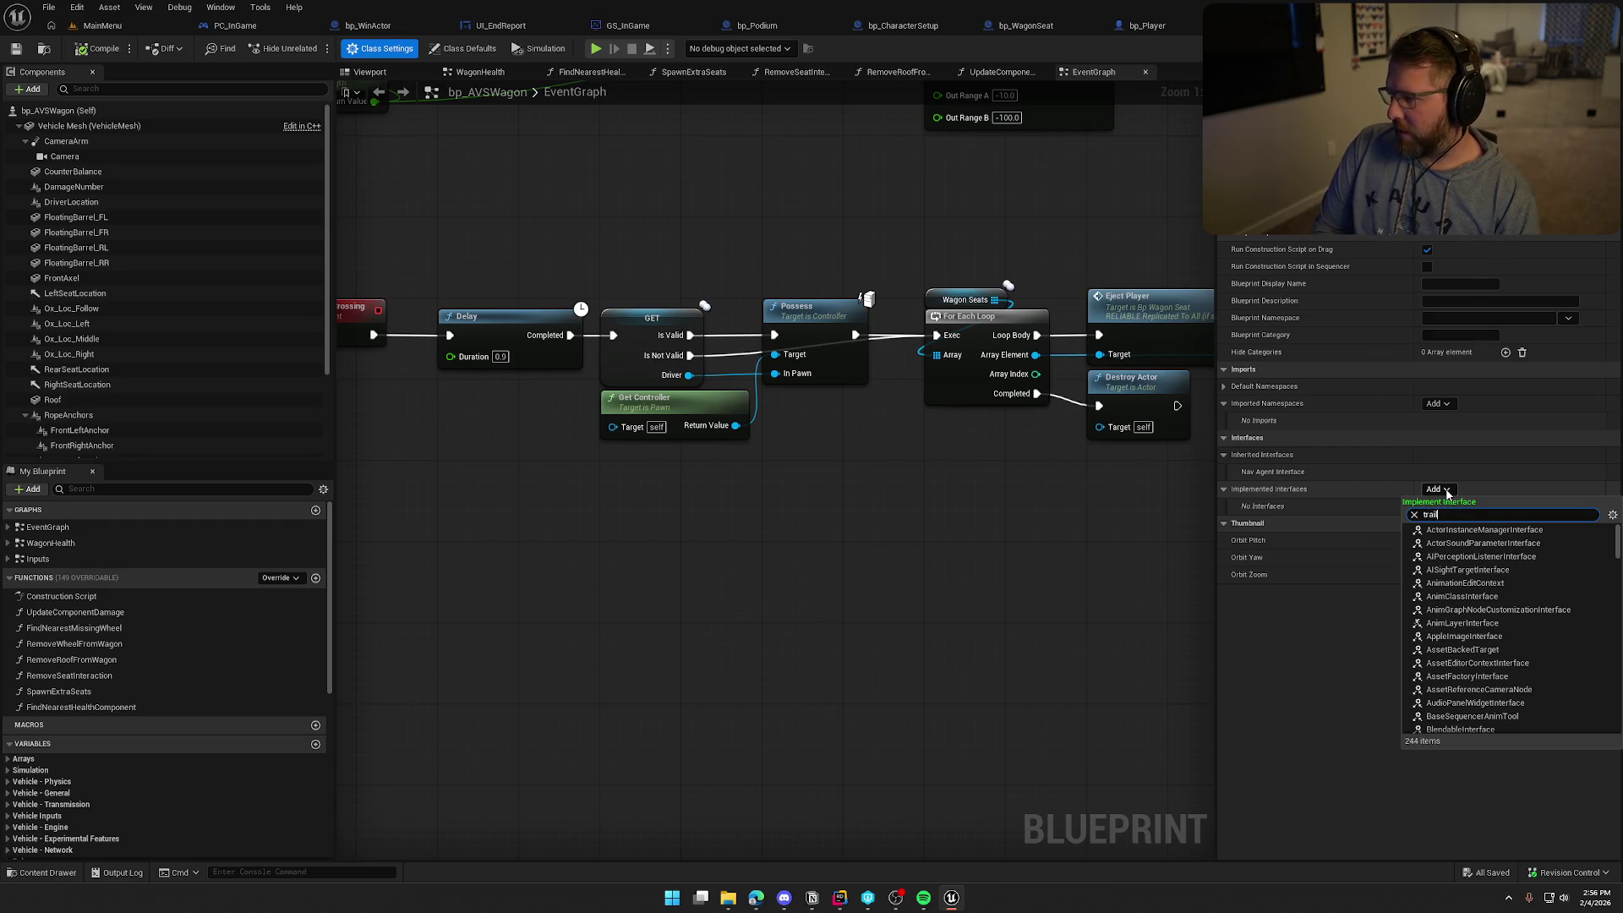
text(gen)
click(1465, 529)
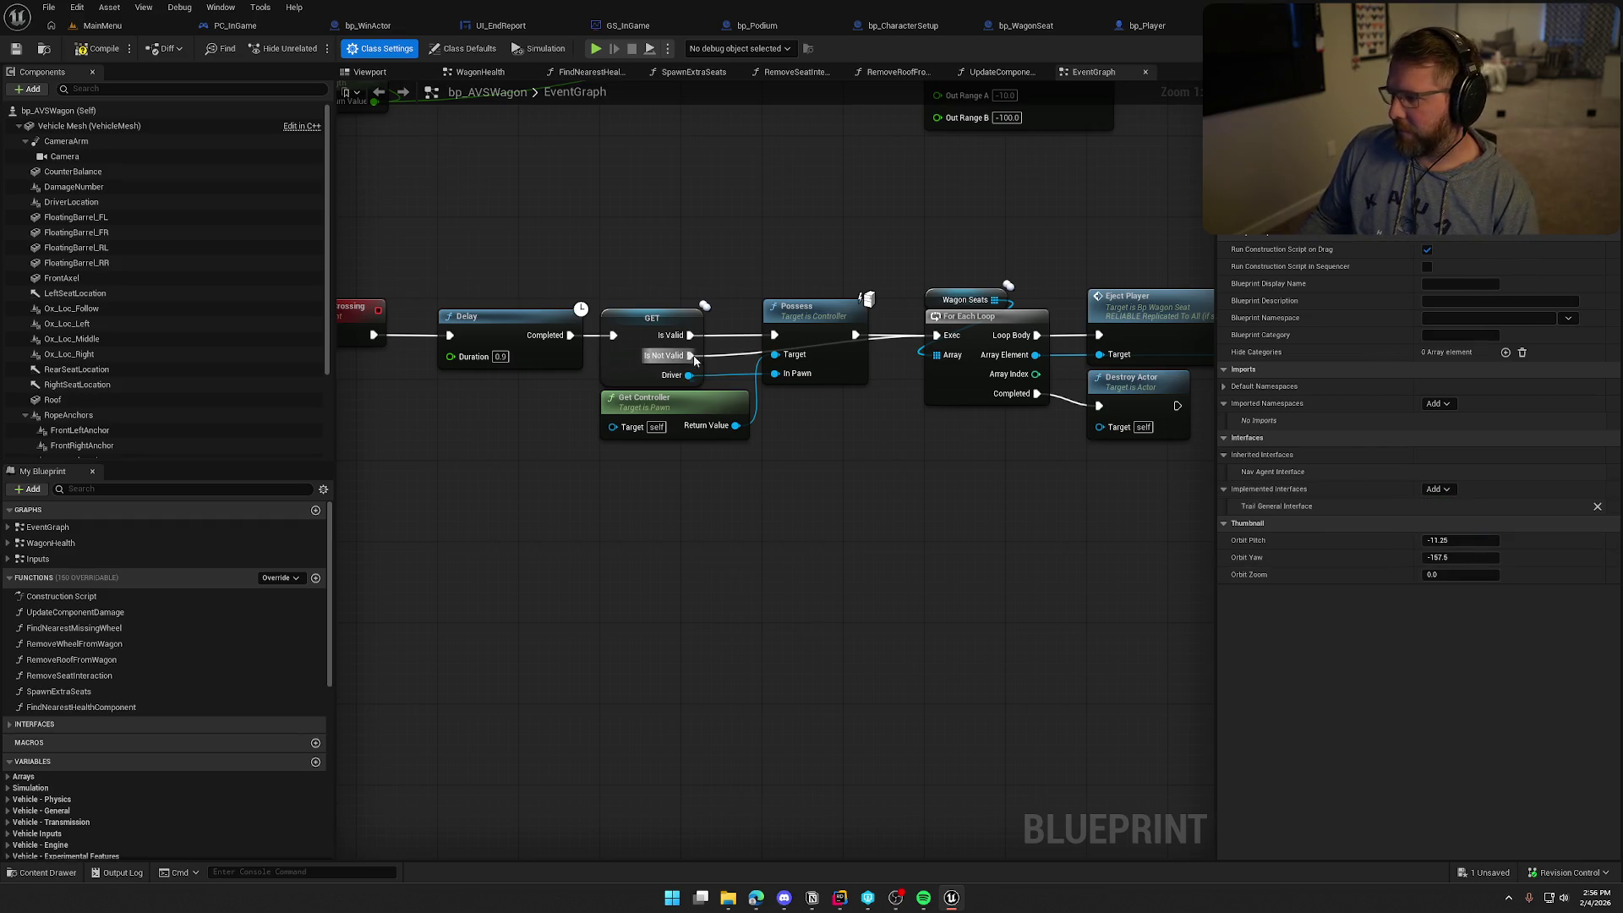
key(ctrl+s)
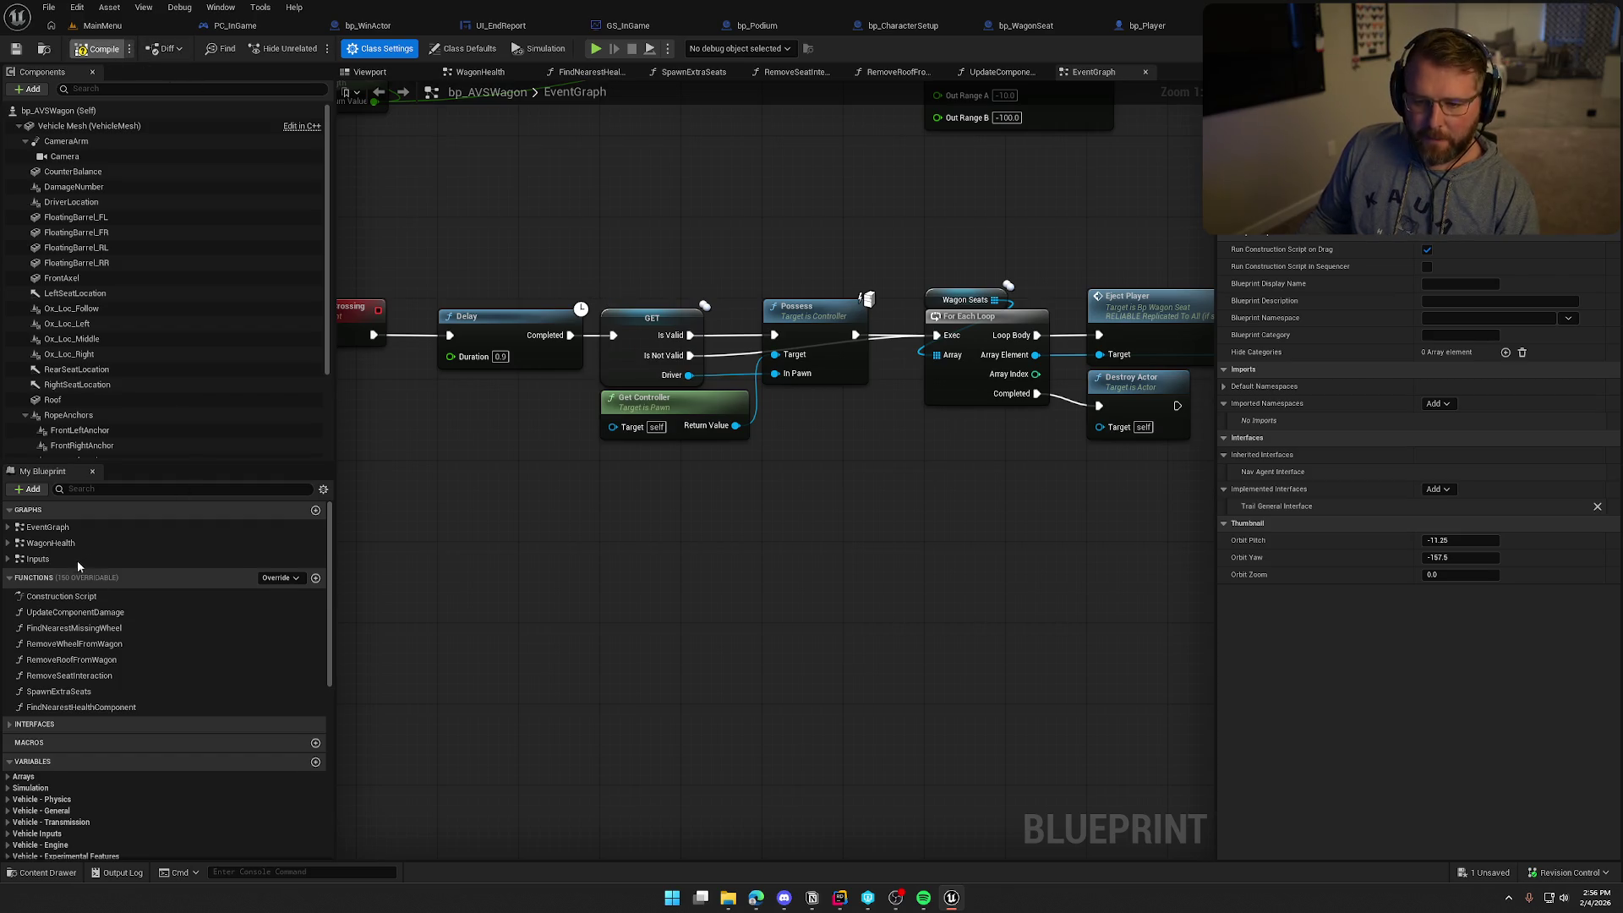
Replace the WagonWinCrossing event with Event CrossedFinishLine driving the Delay node
scroll(78, 560, down, 2)
click(8, 678)
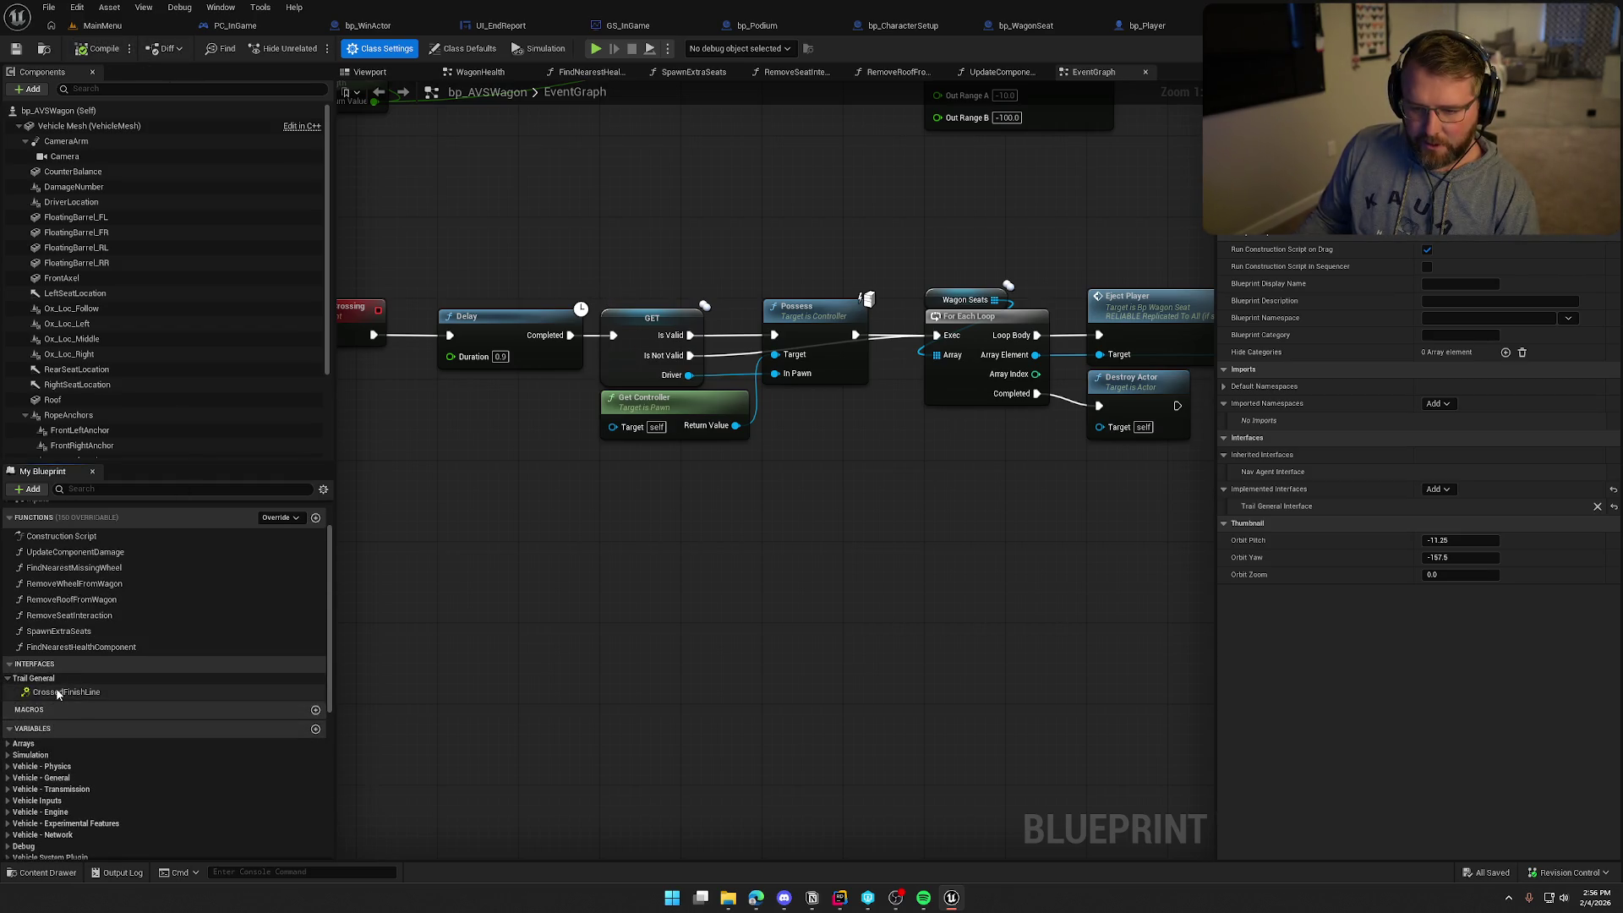
double_click(63, 691)
drag(448, 372, 449, 444)
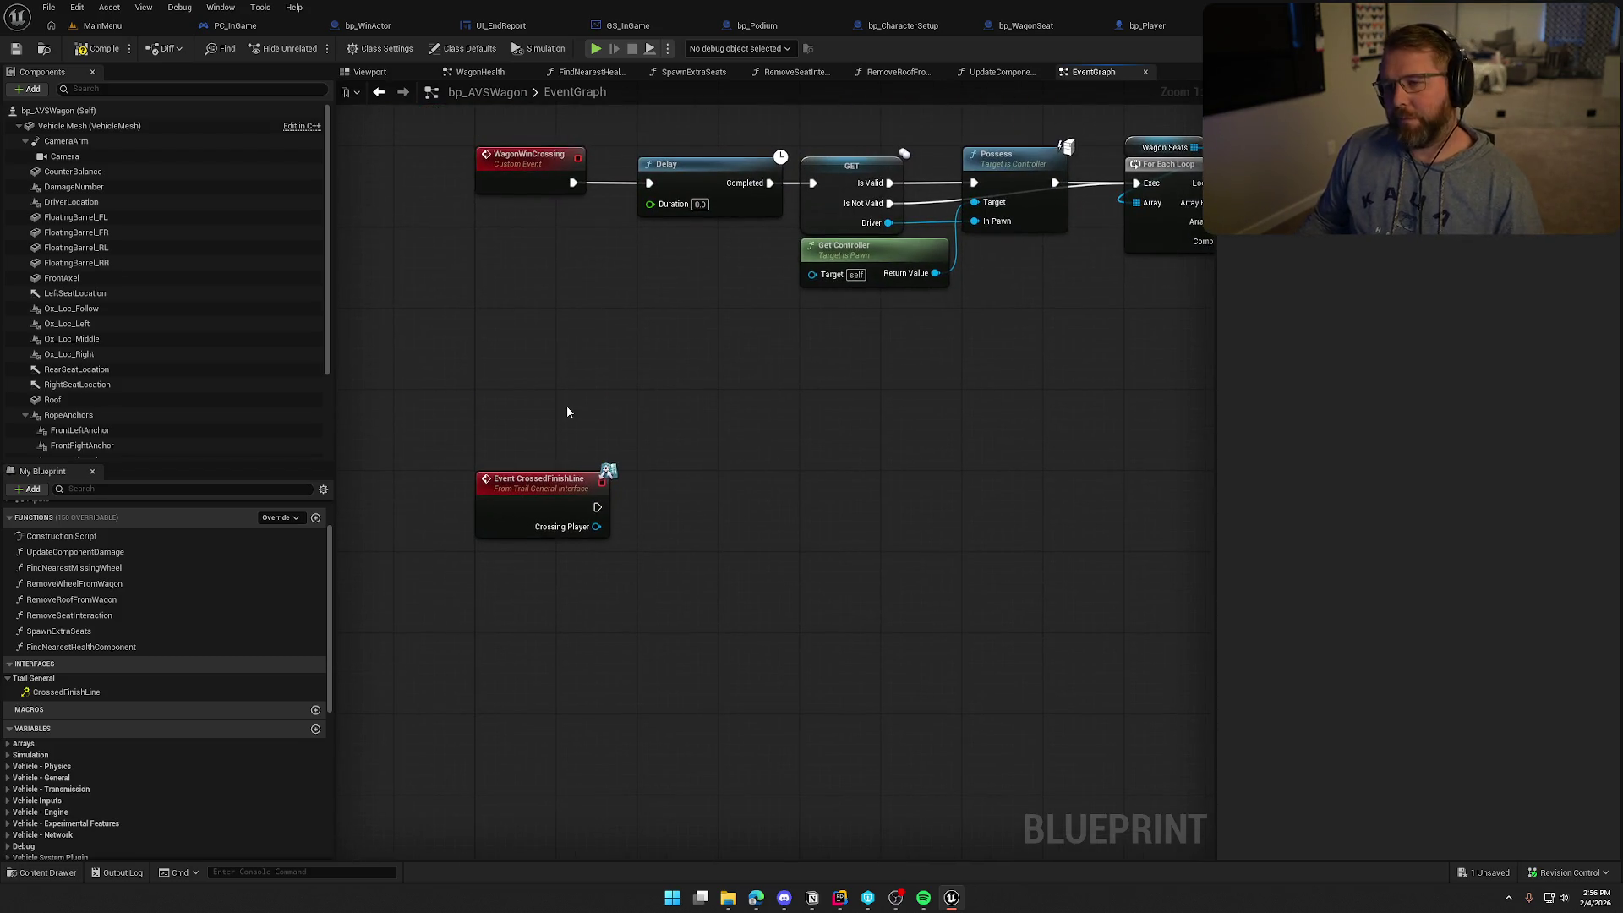
scroll(576, 416, down, 3)
scroll(536, 435, up, 3)
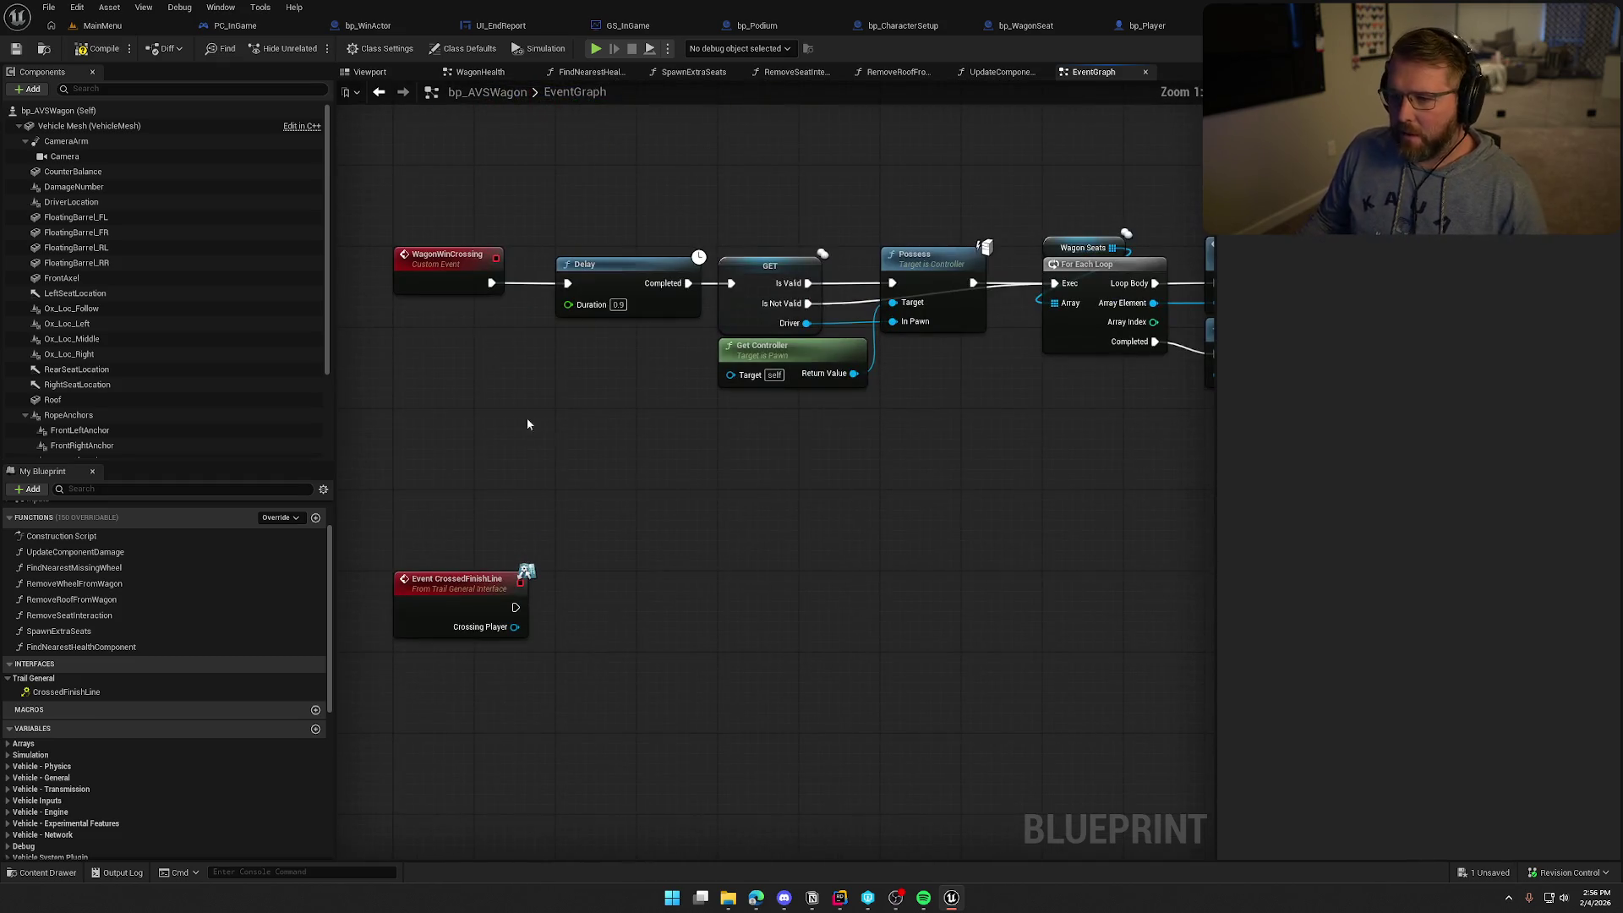
mouse_move(493, 568)
mouse_down()
mouse_move(493, 305)
mouse_move(515, 343)
mouse_move(453, 271)
mouse_up()
click(448, 270)
key(Delete)
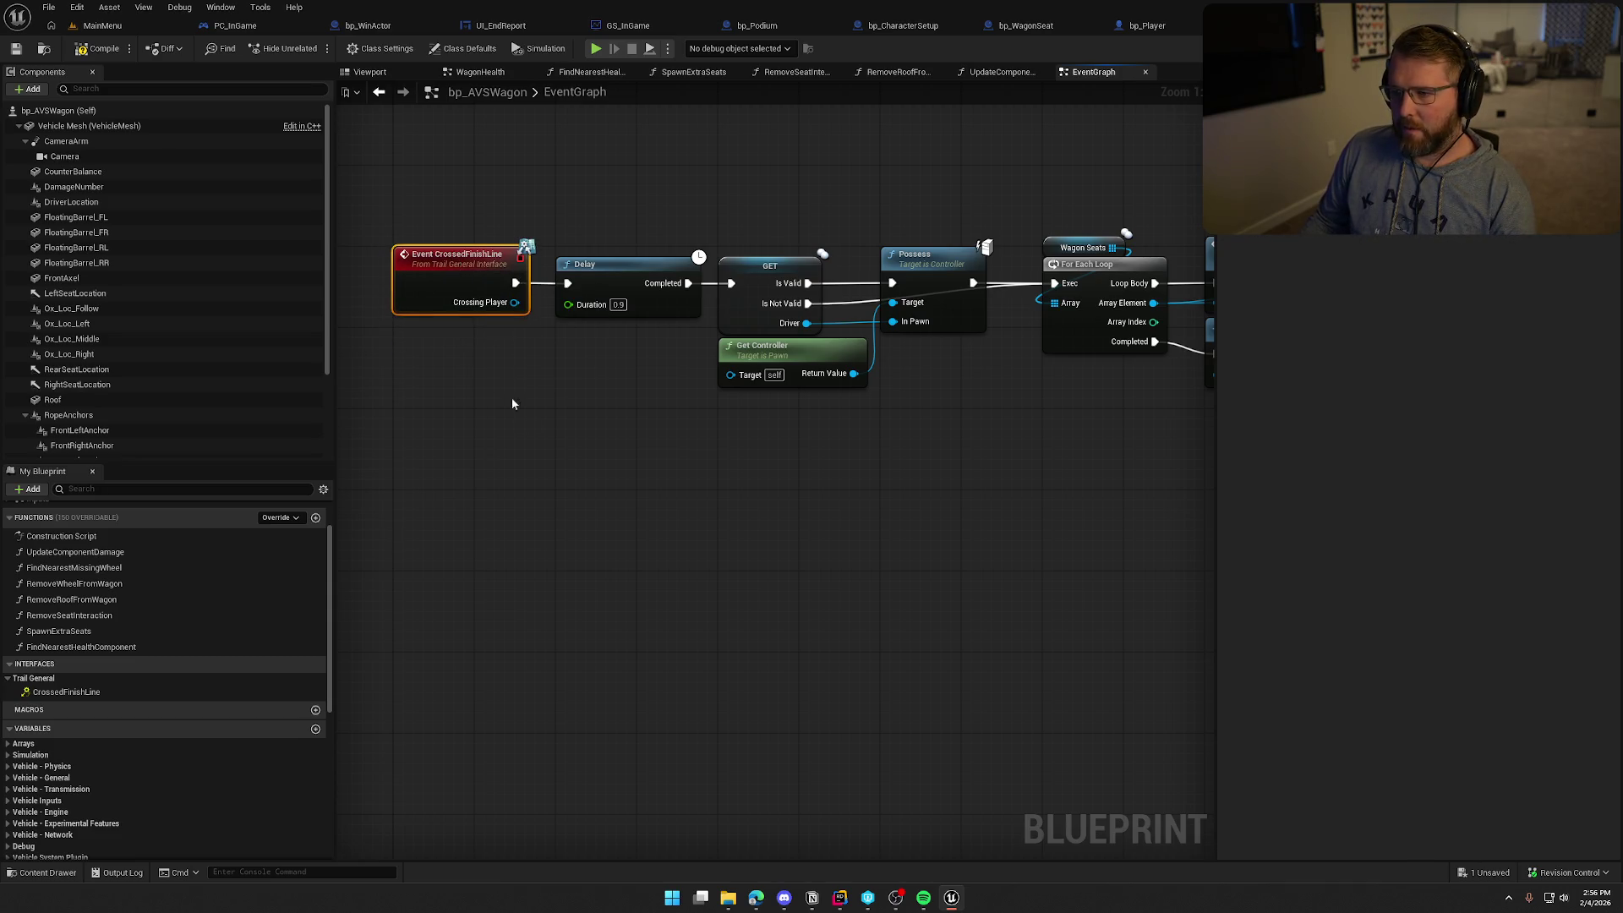
click(494, 369)
Review the Possess and seat-loop nodes, then open the EjectPlayer event in bp_WagonSeat
mouse_move(612, 438)
mouse_down()
mouse_move(597, 463)
mouse_move(537, 464)
mouse_up()
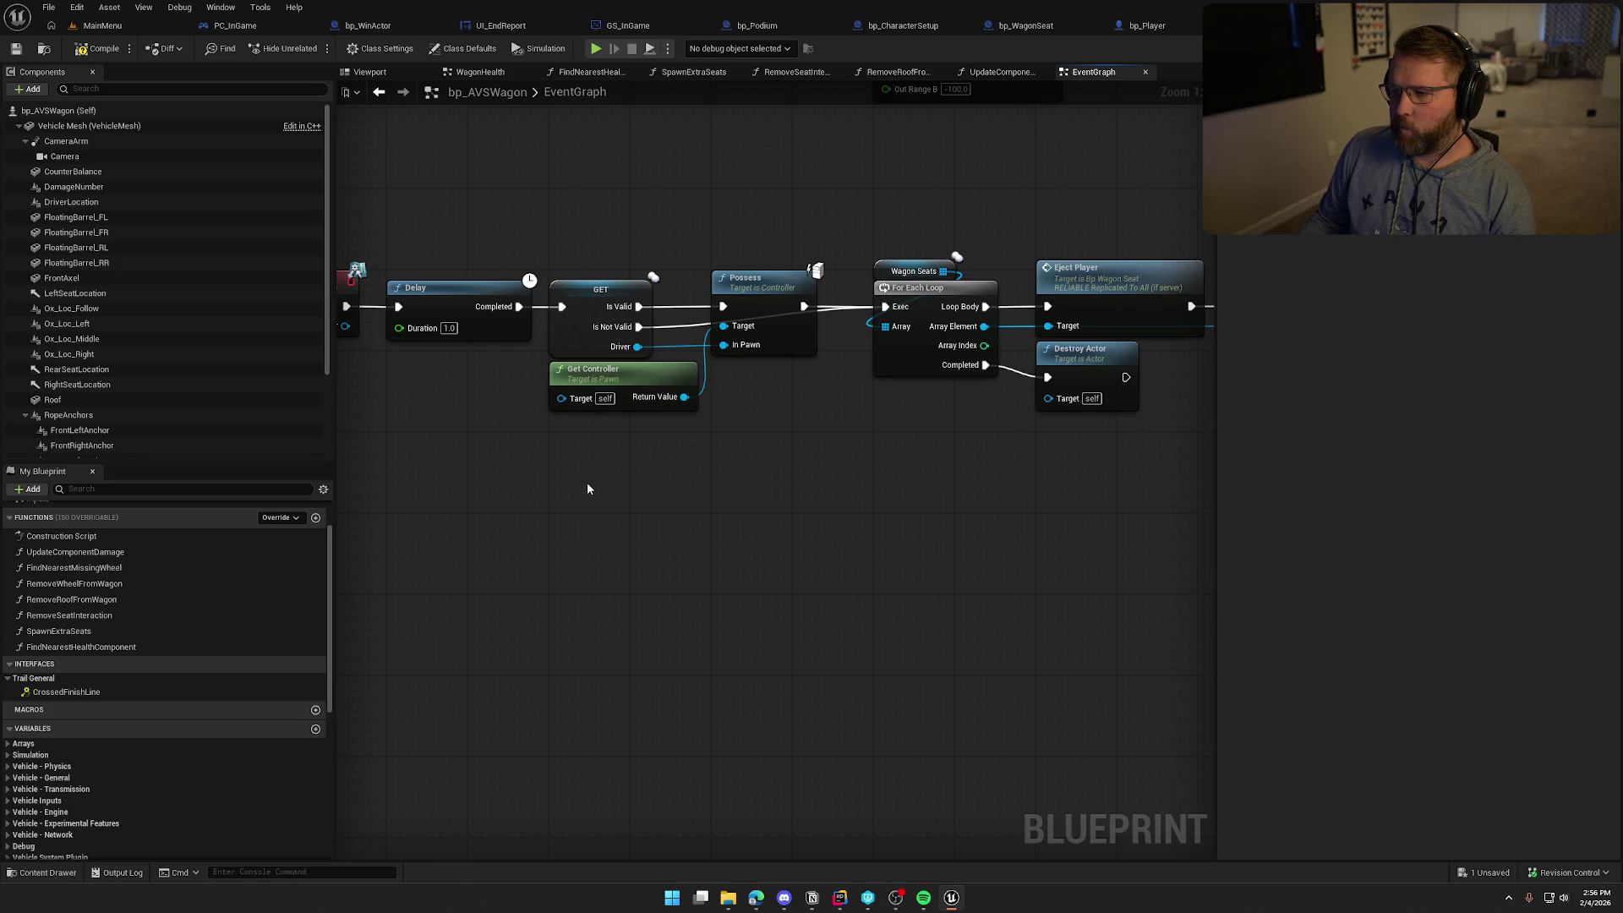
drag(643, 432, 765, 351)
right_click(789, 531)
key(Escape)
mouse_move(850, 460)
mouse_down()
mouse_move(657, 473)
mouse_move(563, 454)
mouse_up()
drag(532, 200, 1077, 535)
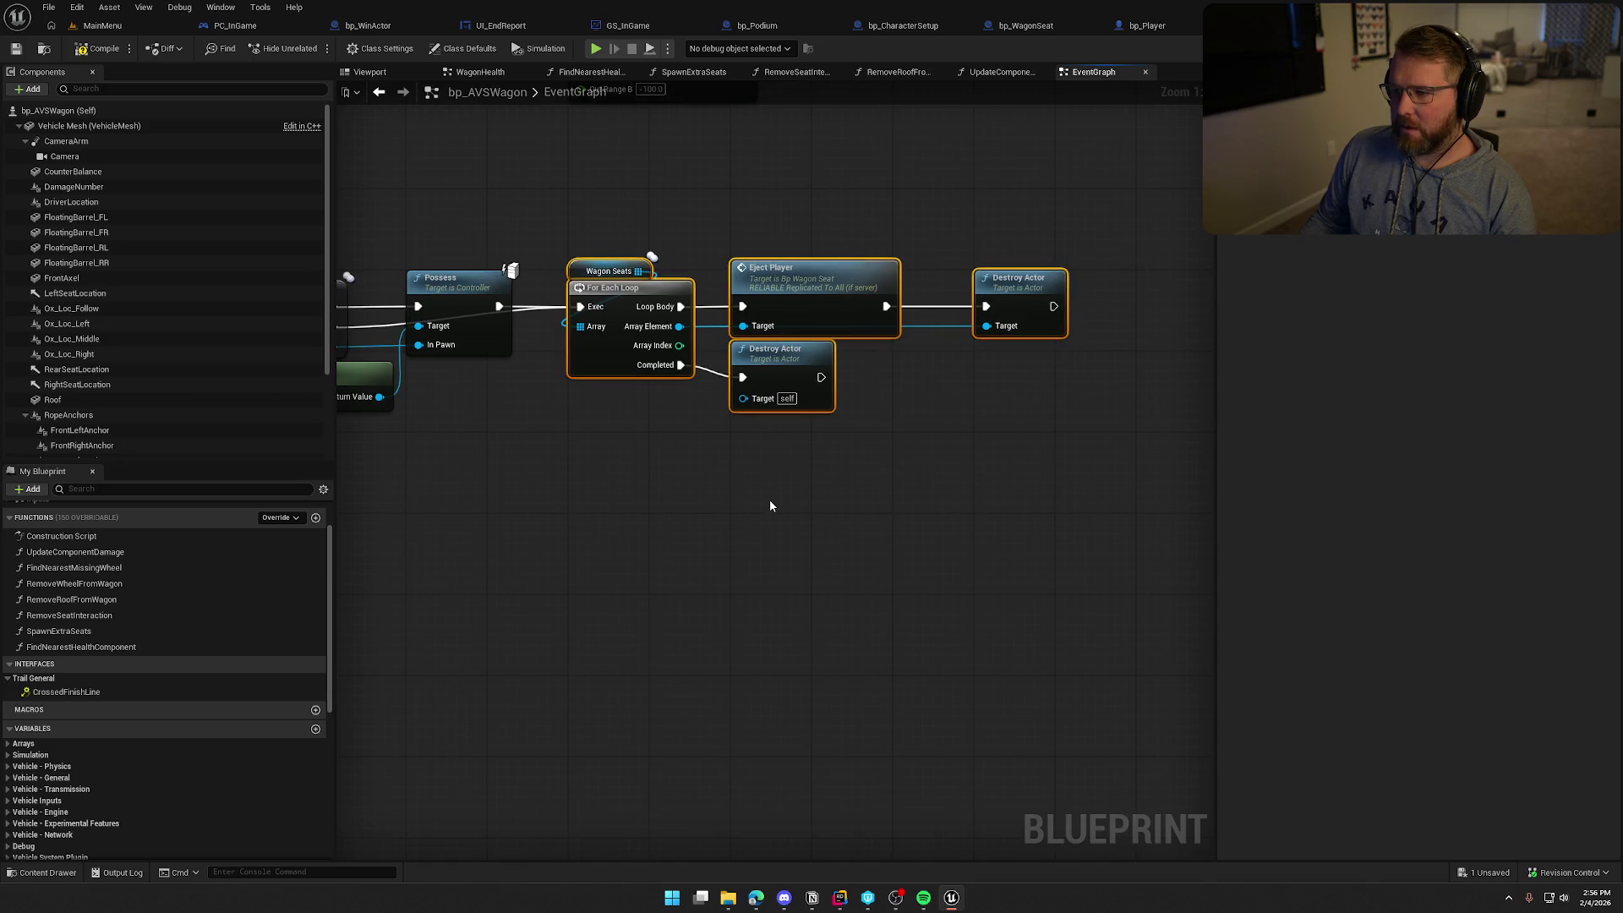
click(727, 519)
mouse_move(727, 517)
mouse_down()
mouse_move(961, 507)
mouse_move(456, 533)
mouse_up()
click(665, 362)
double_click(665, 362)
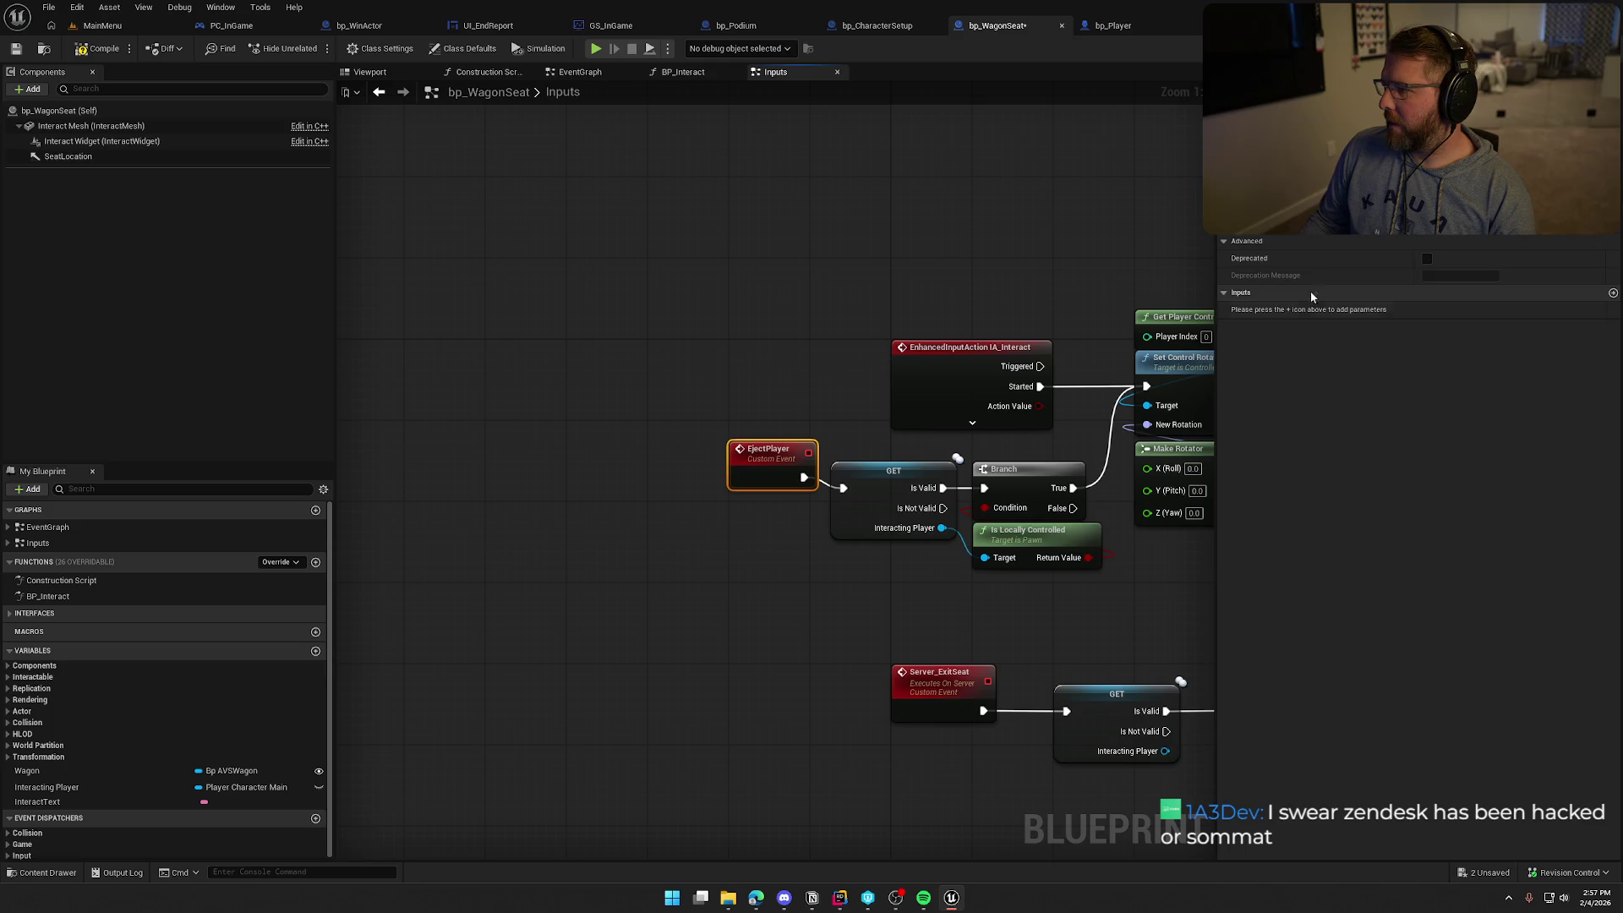
Look over the EjectPlayer graph, then return to bp_AVSWagon and line Eject Player up on the exec line
drag(771, 463, 627, 363)
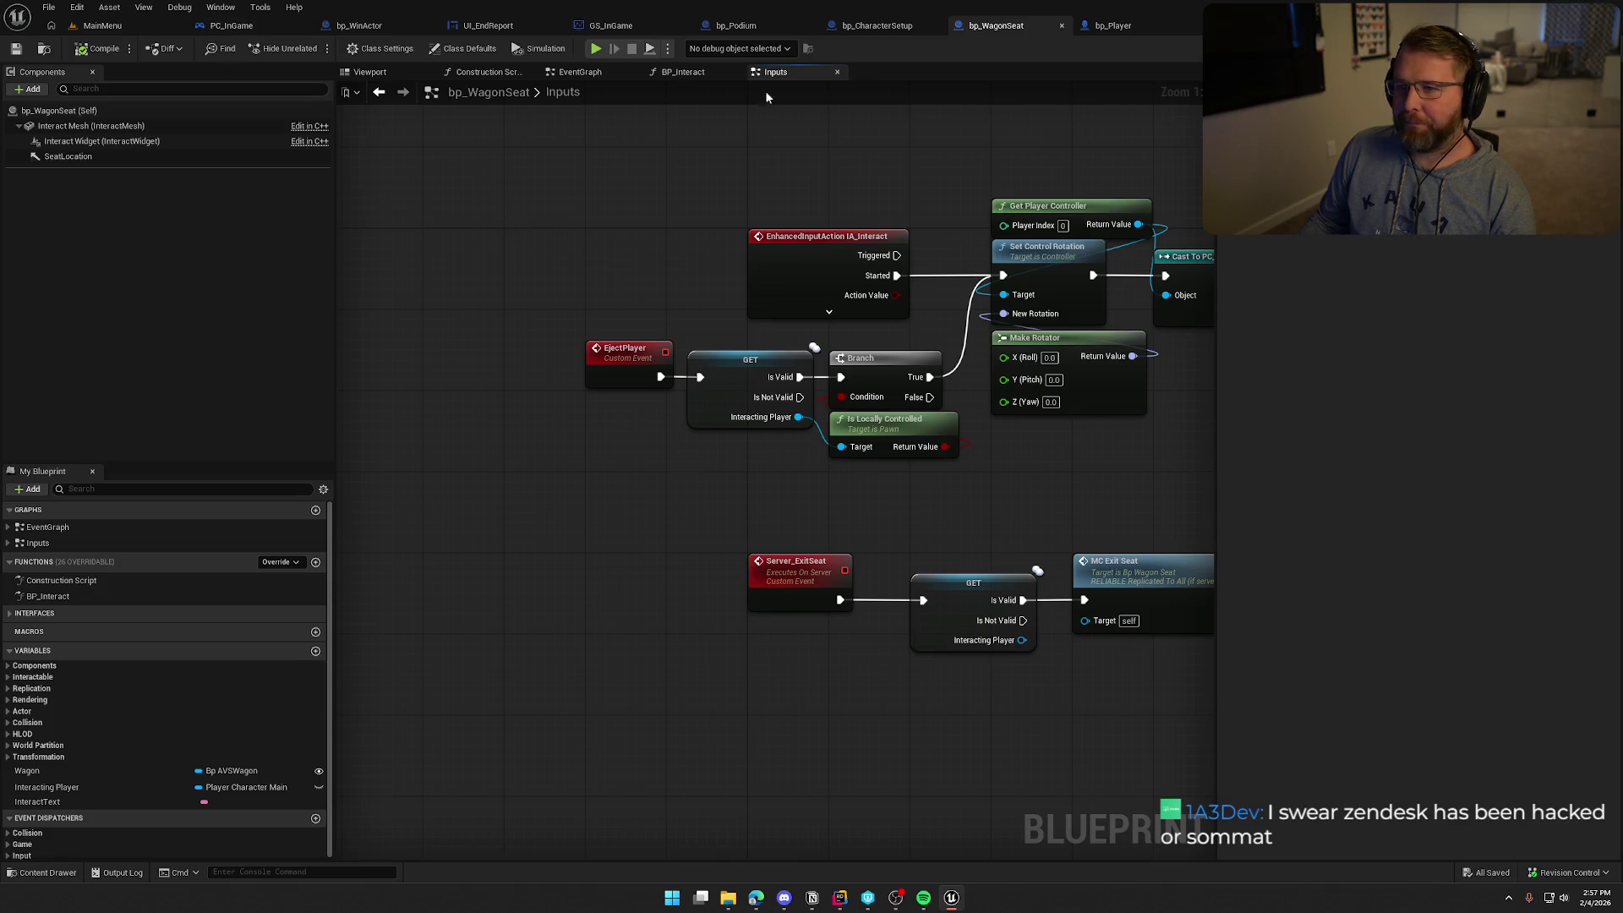
key(ctrl+Tab)
click(367, 25)
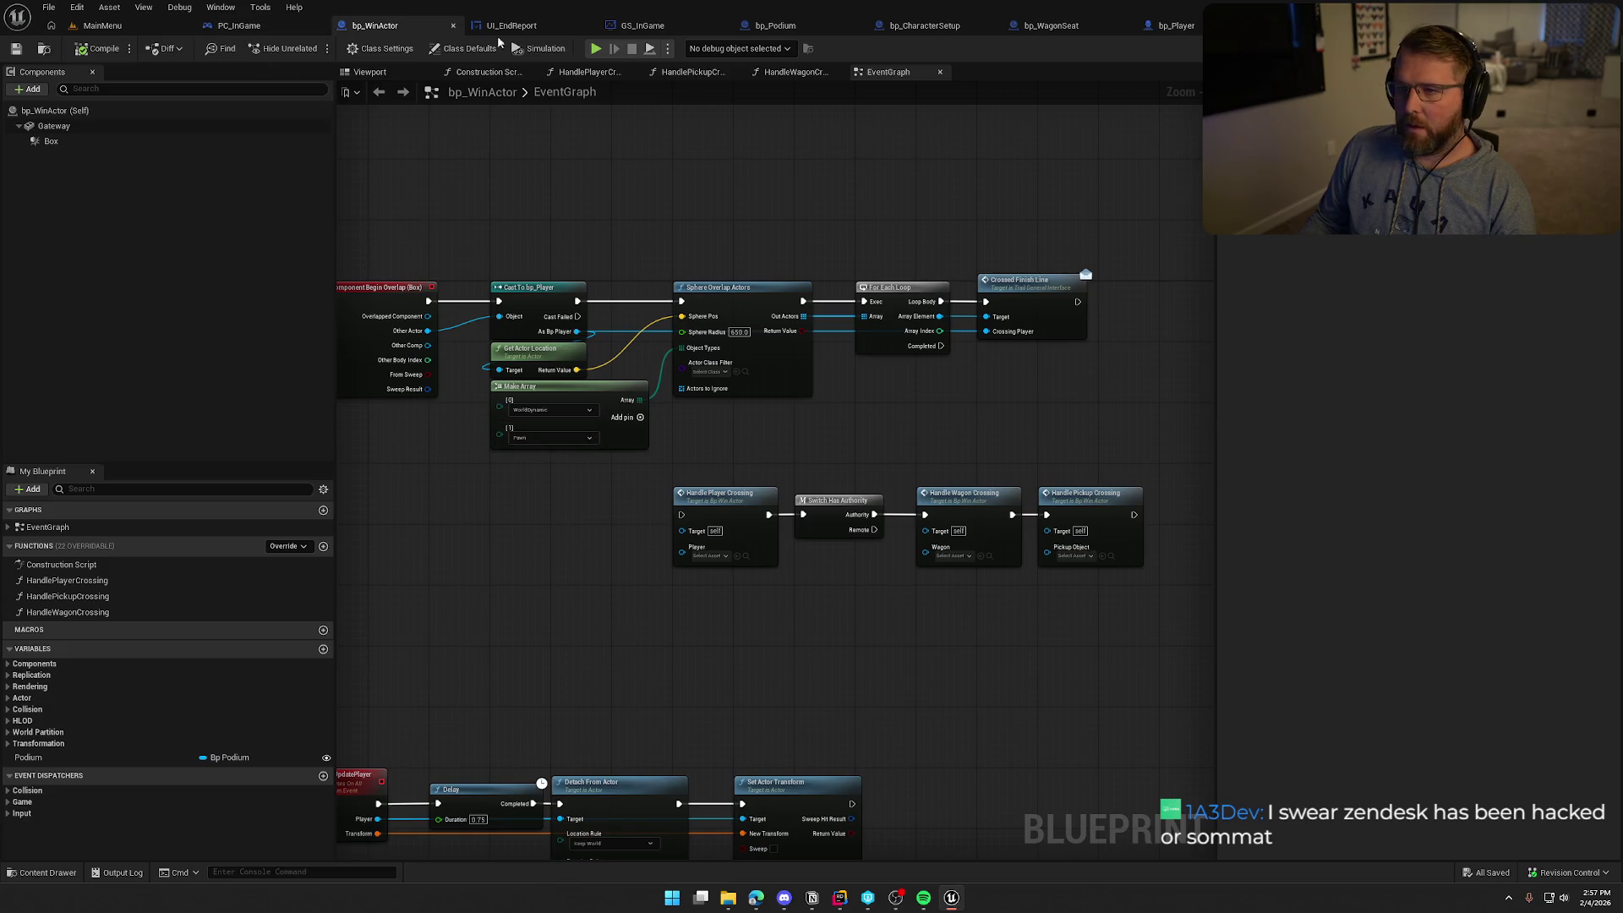
key(ctrl+Tab)
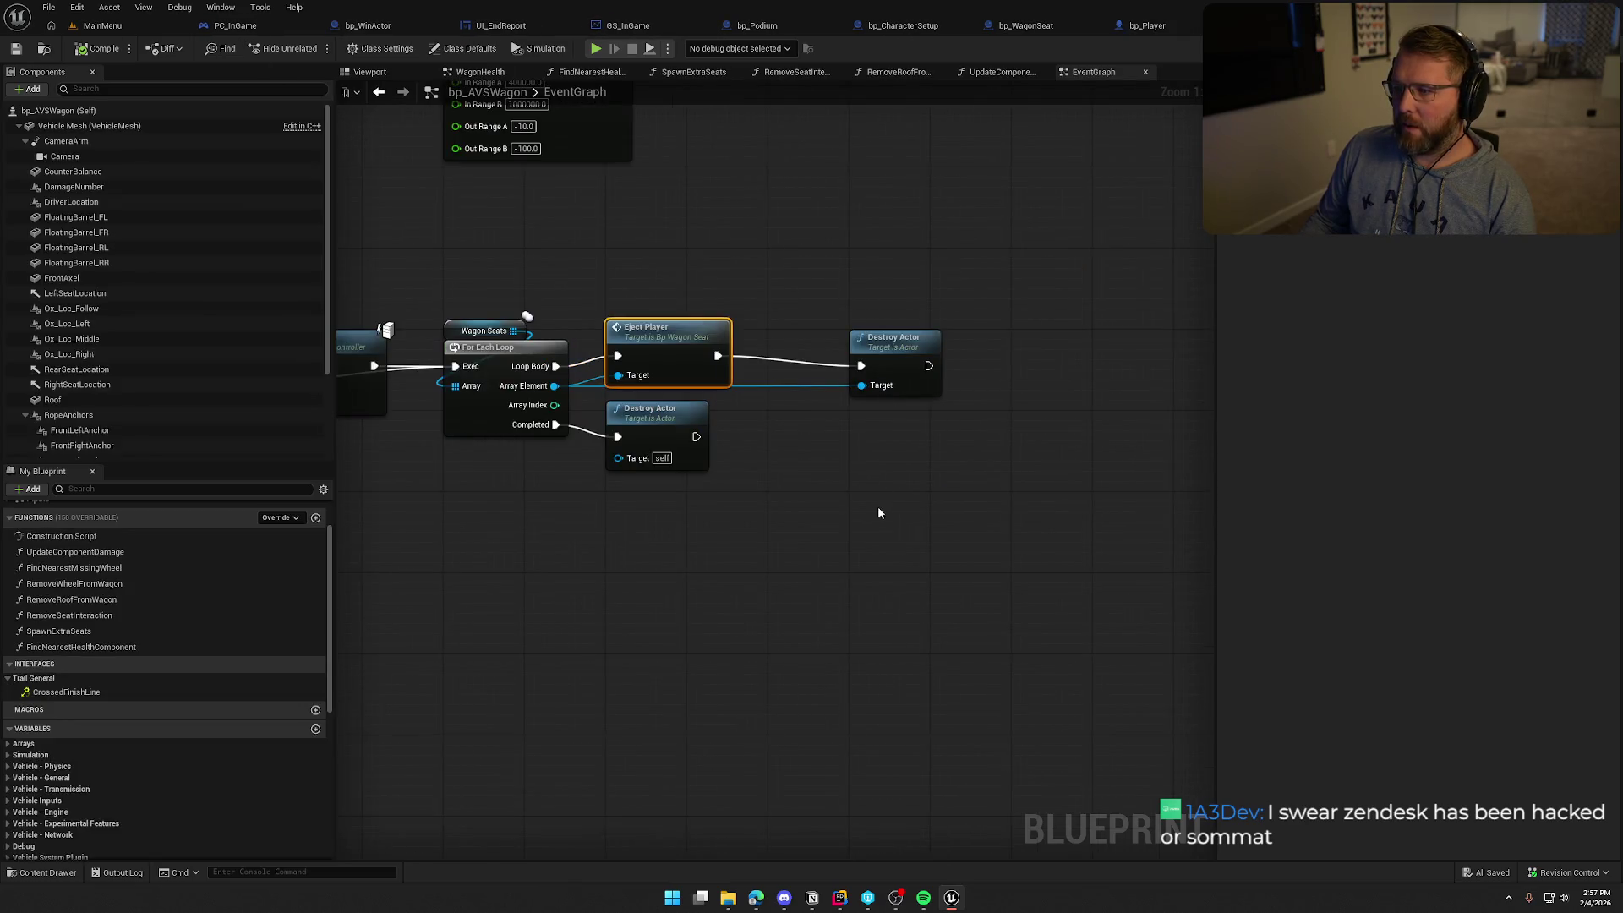
drag(648, 339, 647, 346)
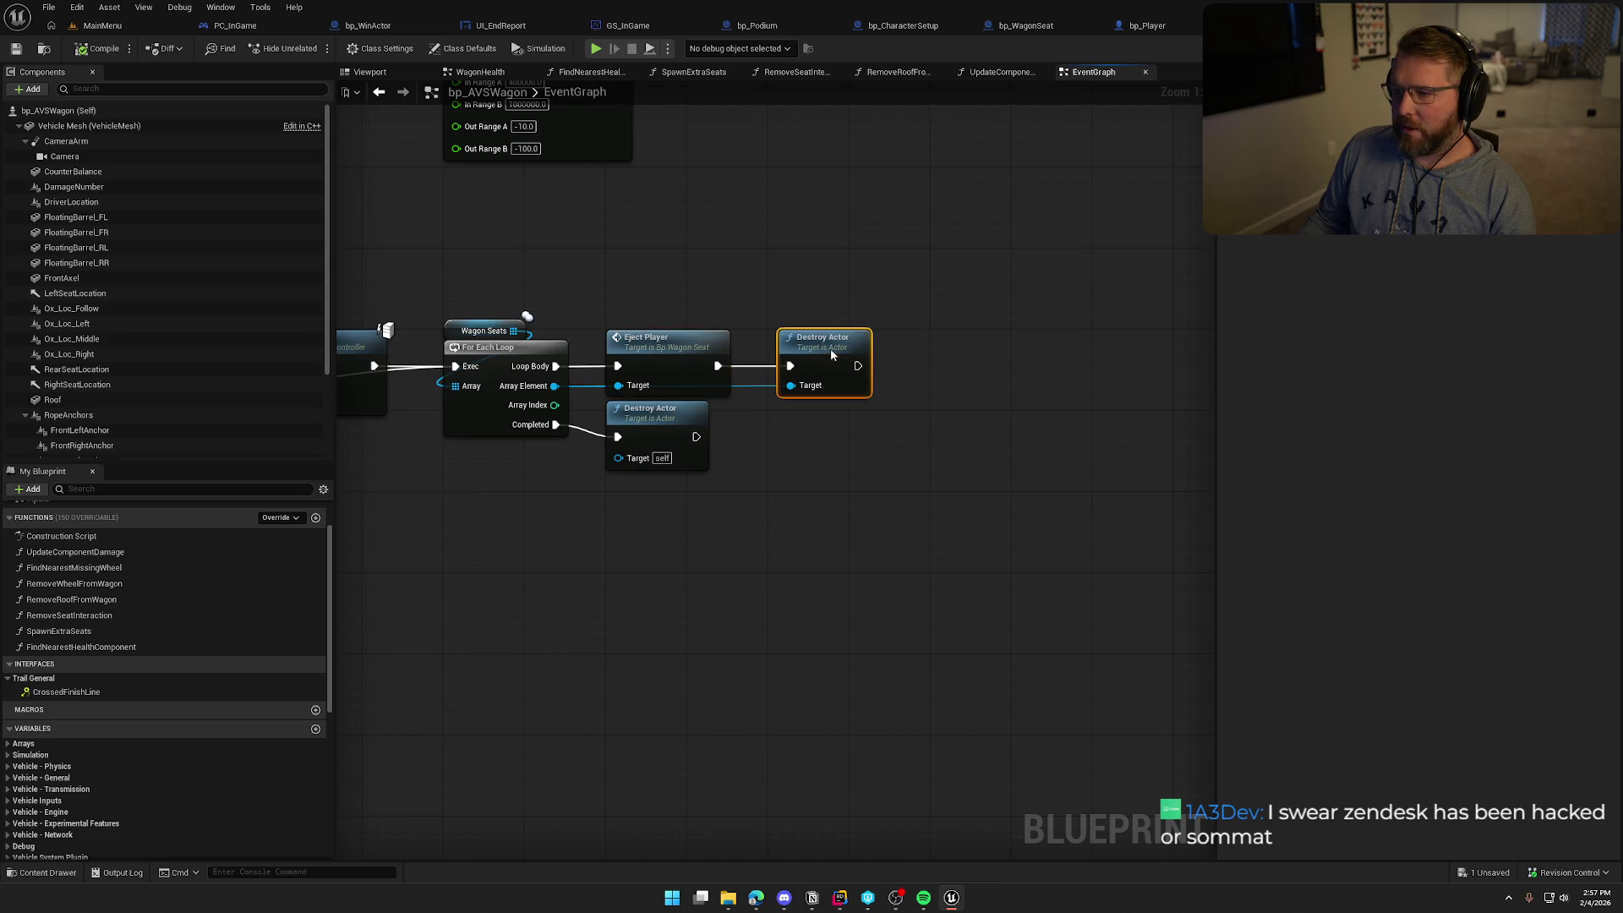
Save all modified blueprints with the CrossedFinishLine chain in view
drag(794, 271, 913, 279)
mouse_move(784, 465)
mouse_down()
mouse_move(798, 495)
mouse_move(783, 521)
mouse_move(1058, 511)
mouse_move(899, 520)
mouse_up()
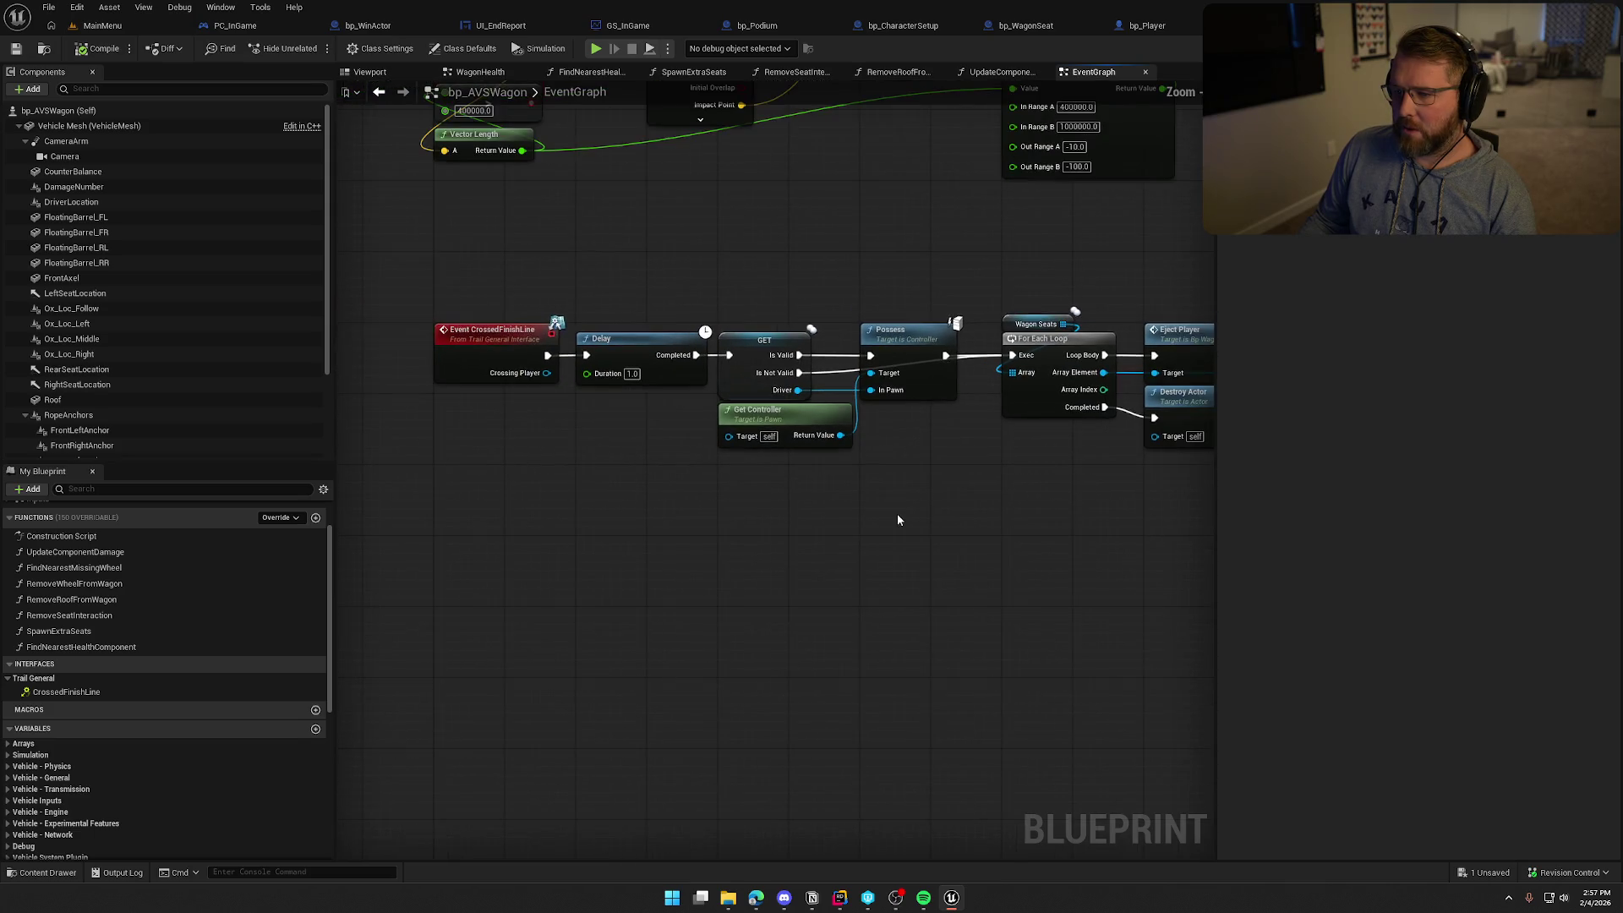
click(105, 49)
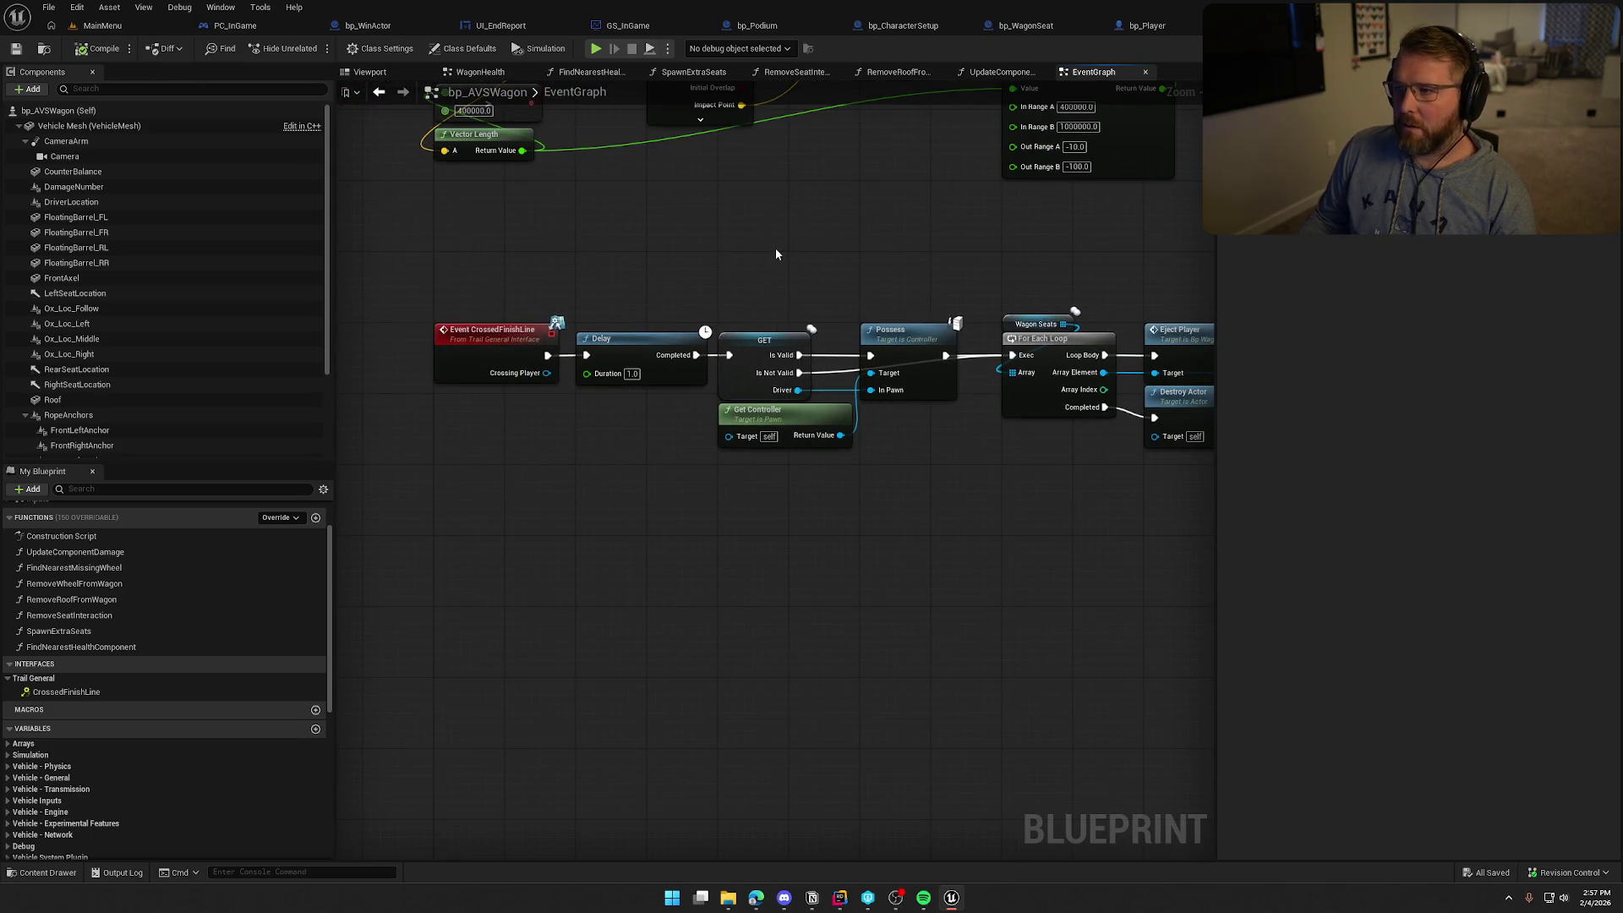
drag(774, 247, 714, 293)
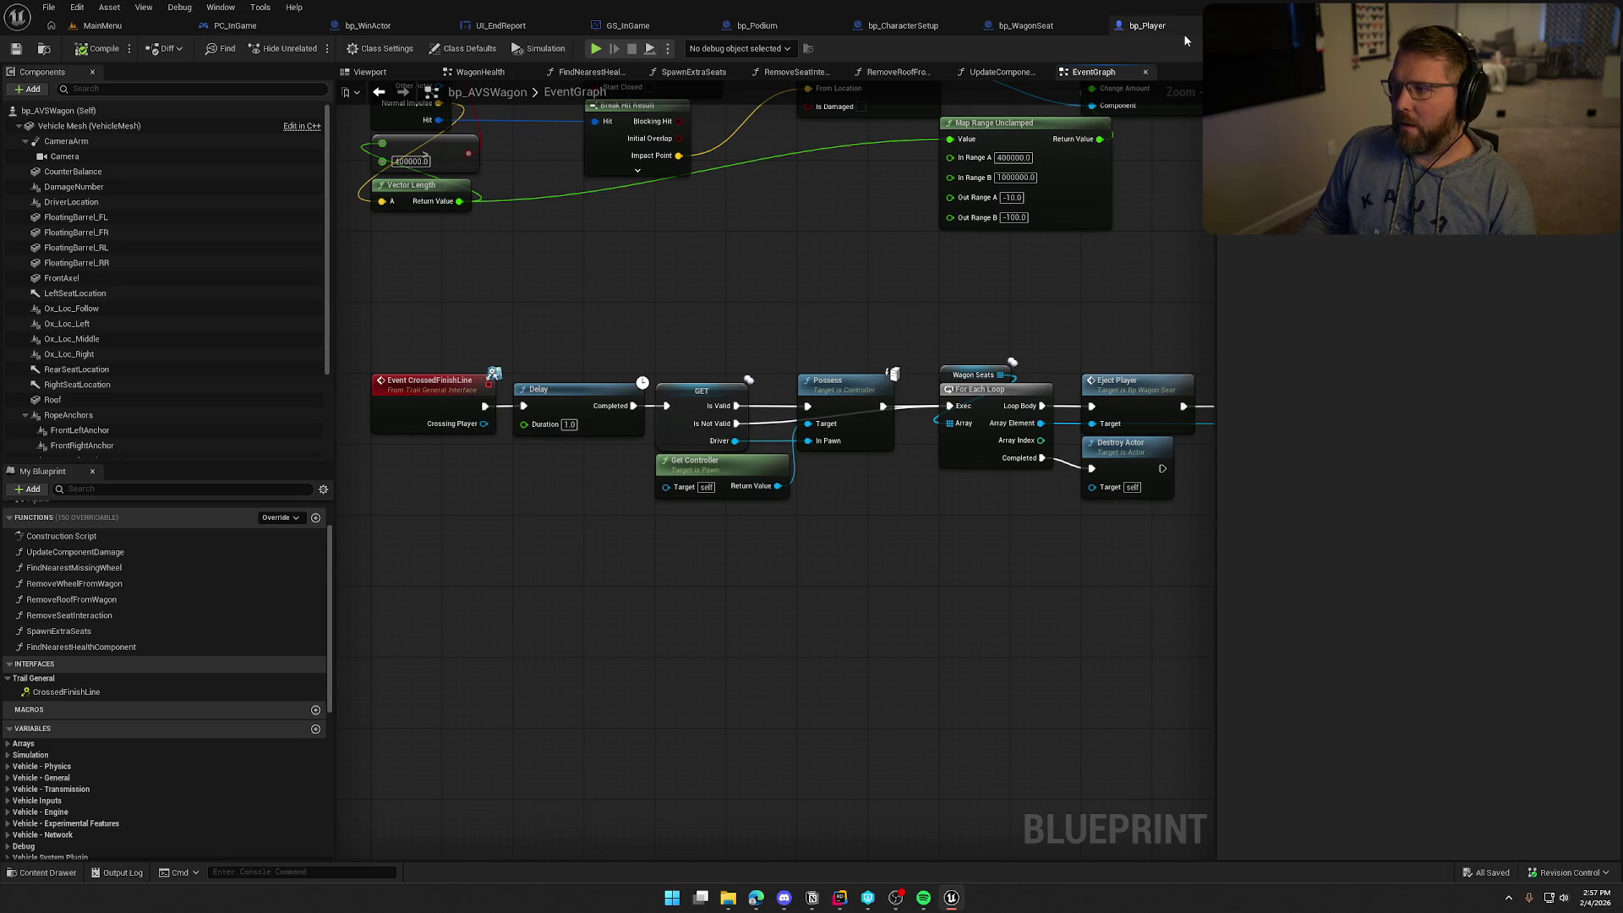
In bp_Player, add Event CrossedFinishLine from the Trail General interface
click(1145, 26)
click(478, 396)
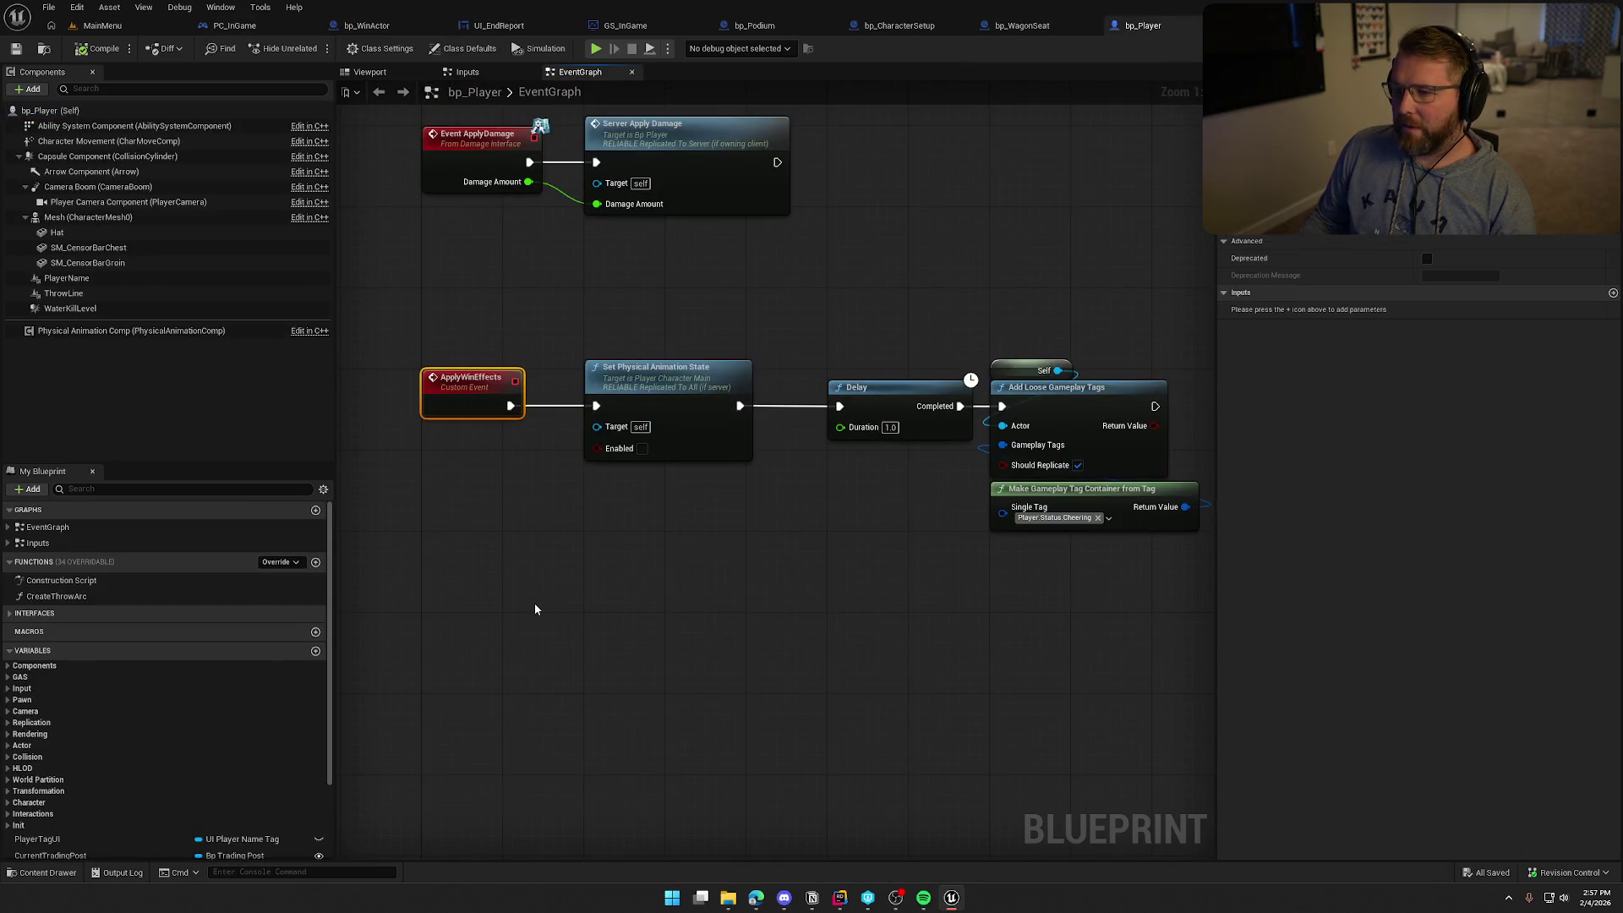
mouse_move(568, 575)
mouse_down()
mouse_move(514, 553)
mouse_move(614, 550)
mouse_up()
click(591, 532)
click(10, 613)
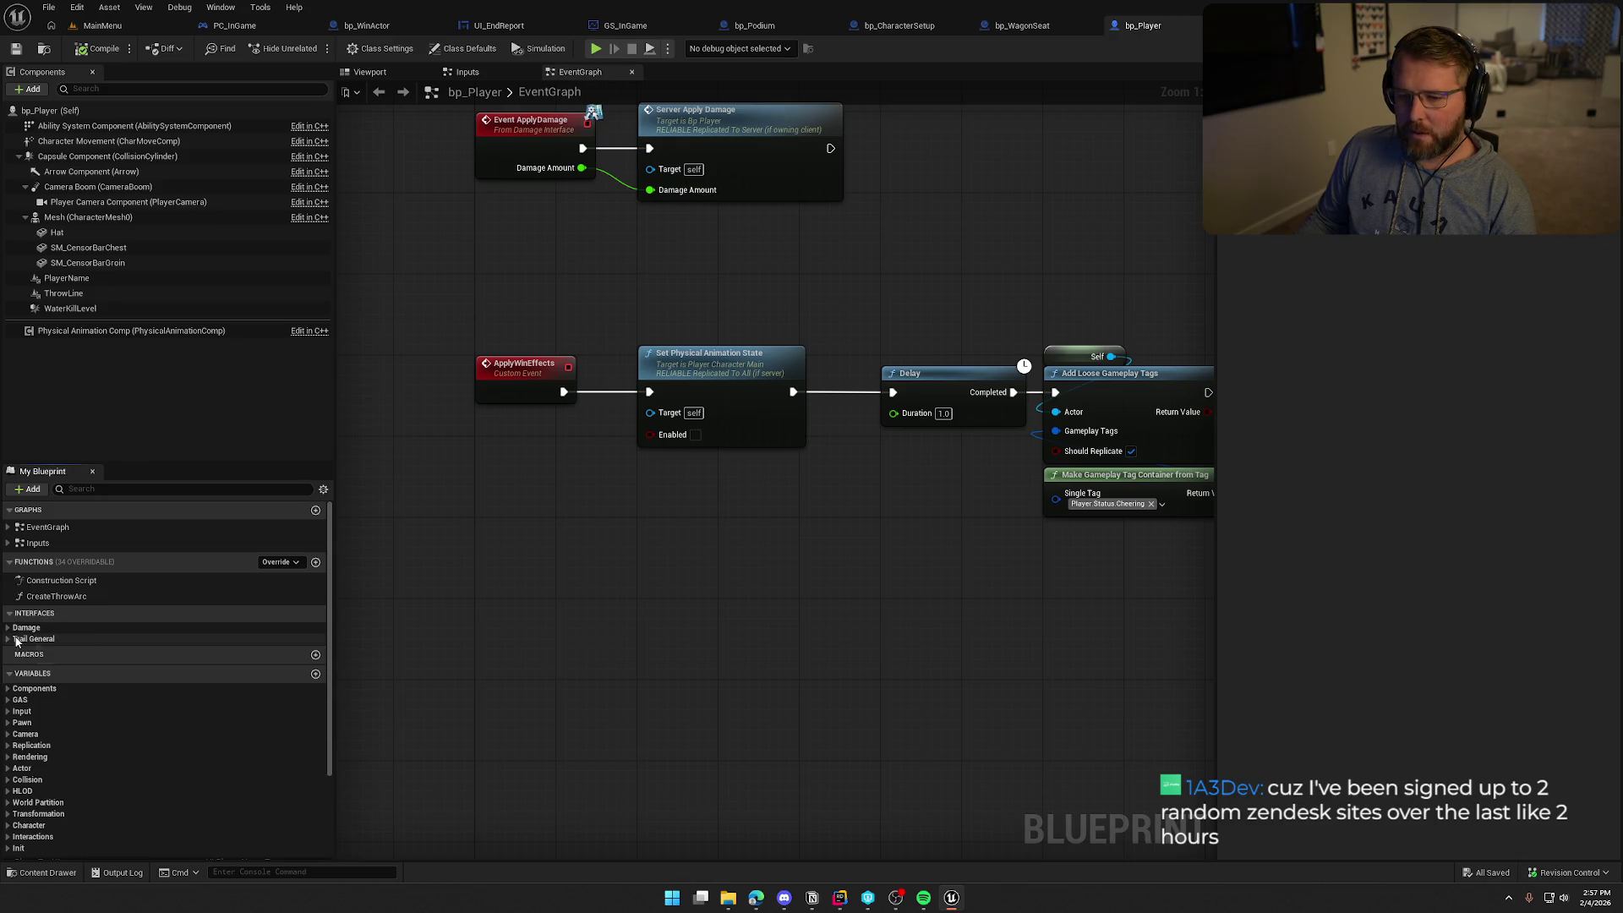
click(7, 639)
click(53, 653)
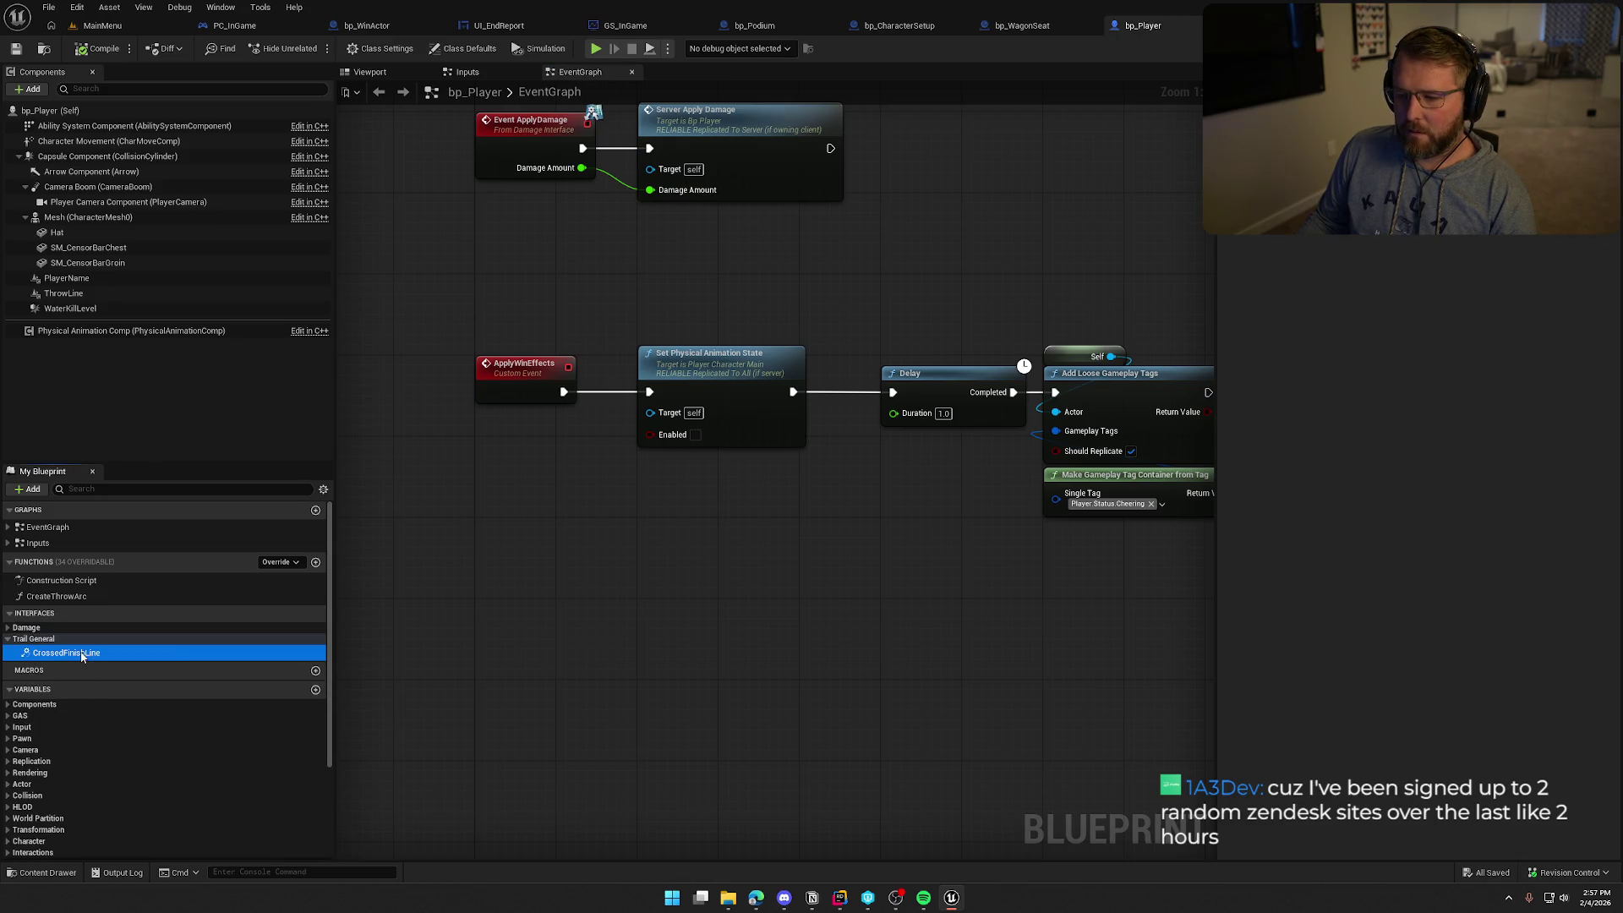
double_click(52, 652)
Delete ApplyWinEffects and put Event CrossedFinishLine in its place on the win-effects chain
mouse_move(511, 592)
mouse_down()
mouse_move(548, 389)
mouse_move(676, 325)
mouse_up()
click(554, 315)
key(Delete)
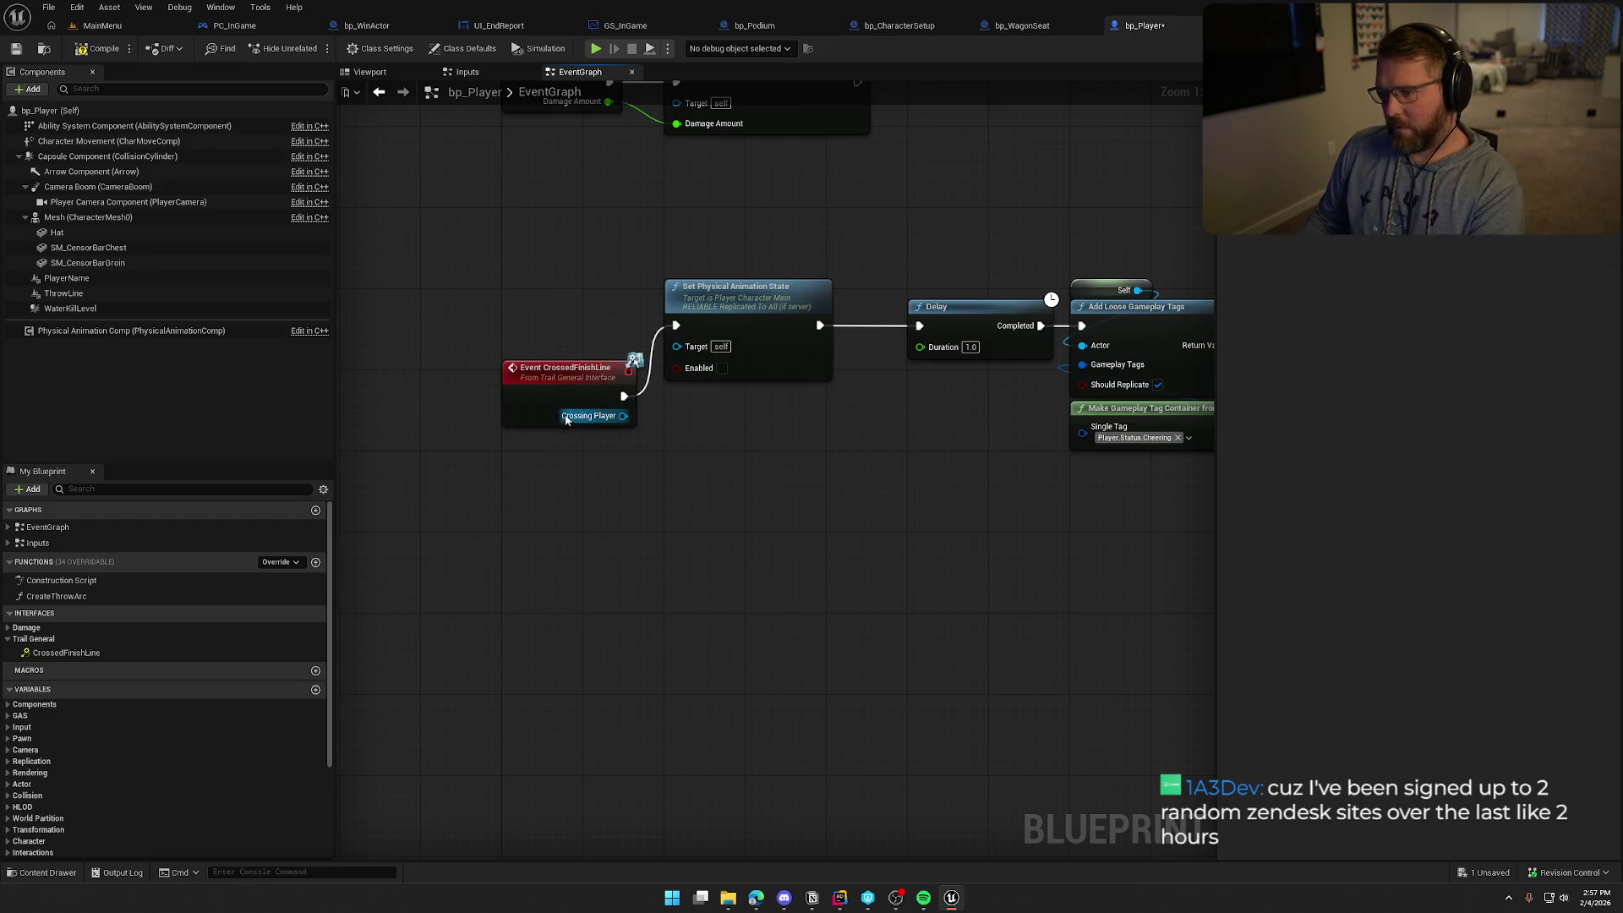
drag(561, 369, 561, 300)
click(605, 438)
Review the bp_Player graph, then move to PC_InGame's event graph
mouse_move(656, 573)
mouse_down()
mouse_move(469, 535)
mouse_move(523, 545)
mouse_up()
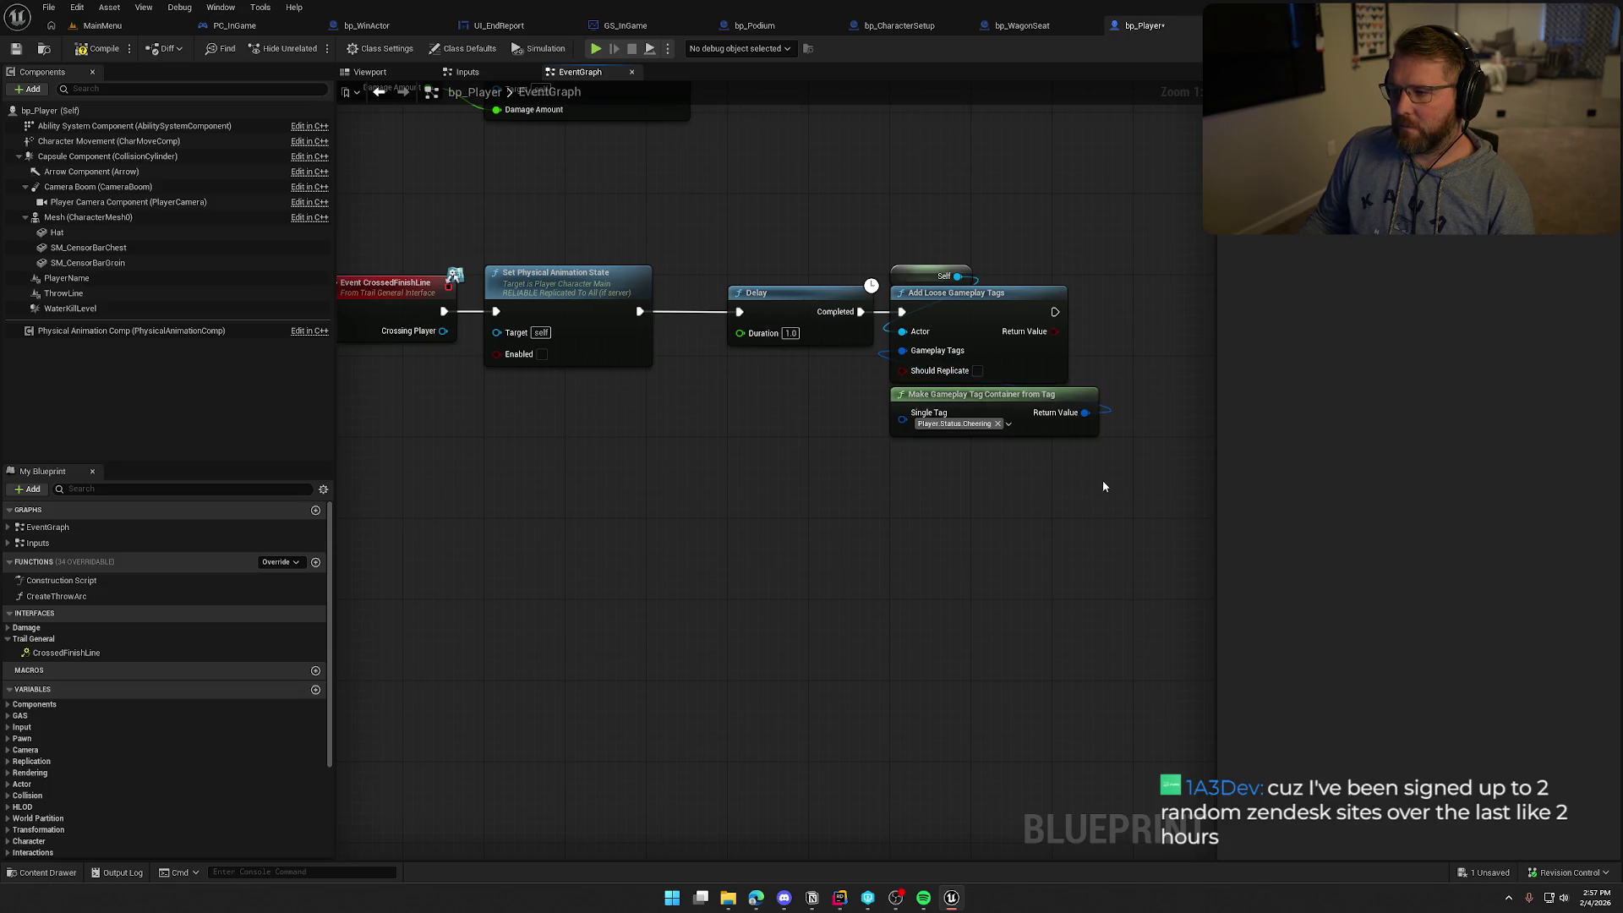
drag(745, 242, 813, 270)
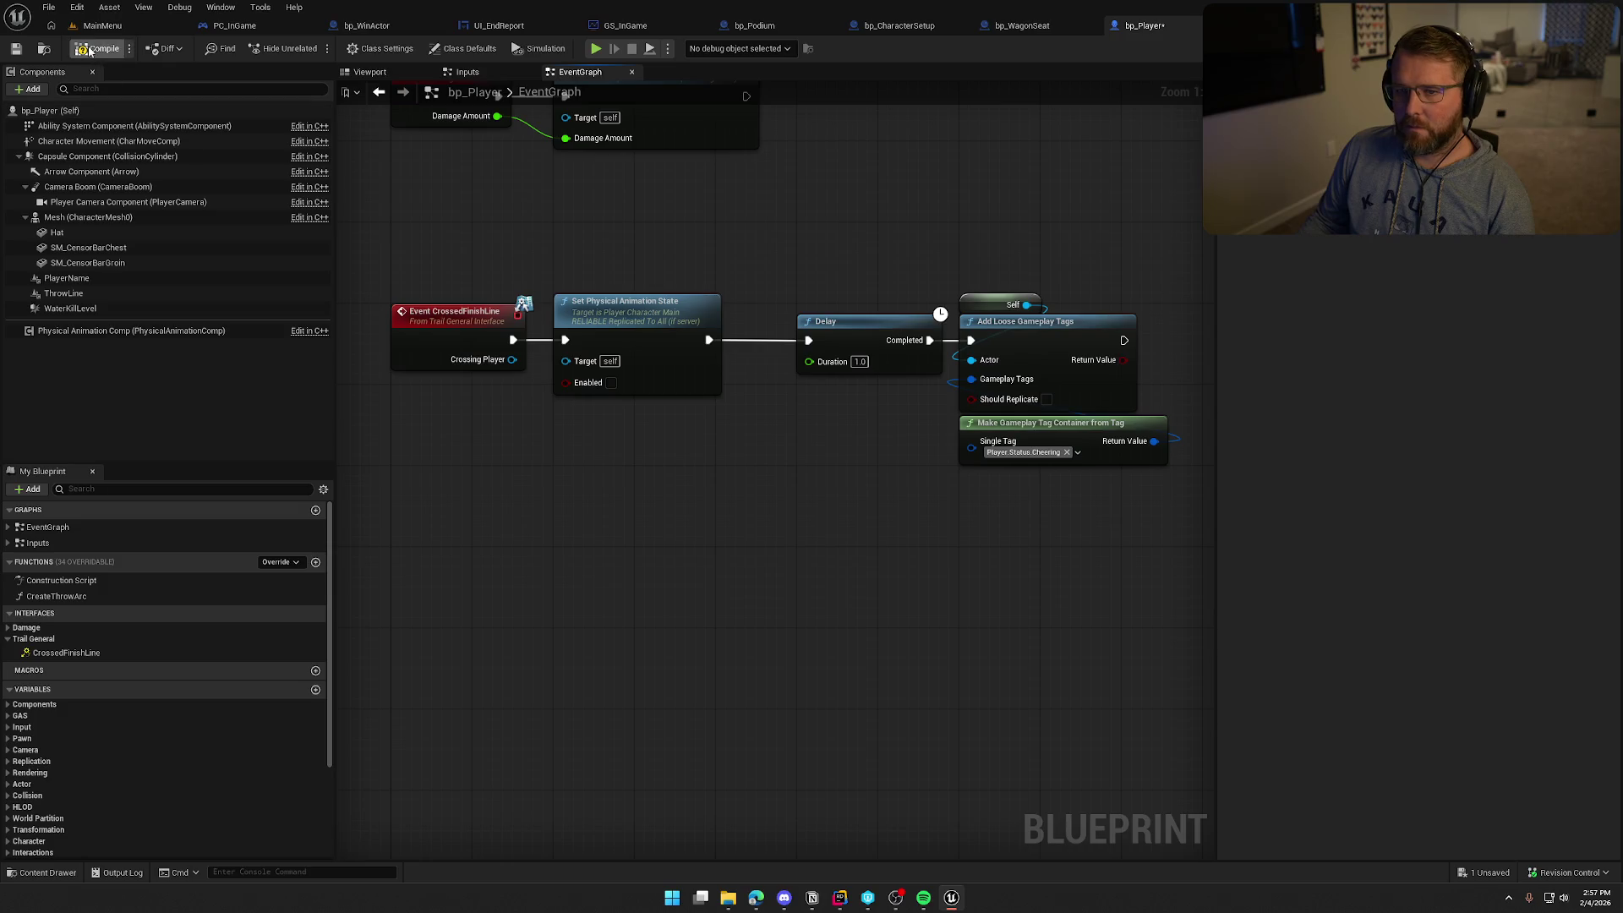
drag(518, 230, 573, 264)
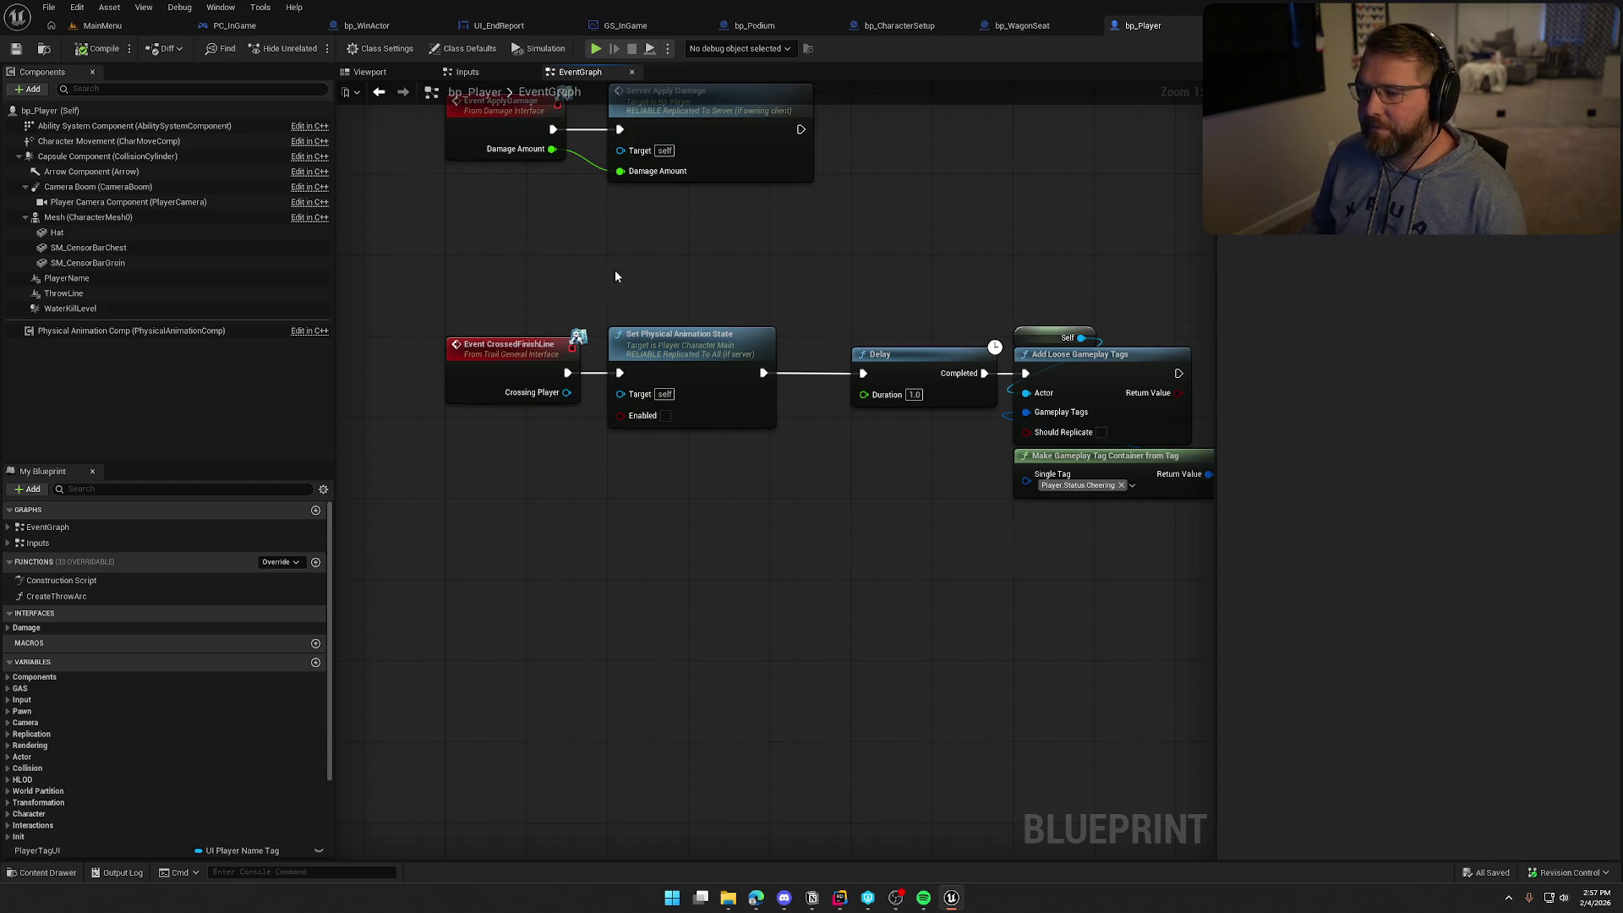
mouse_move(630, 278)
mouse_down()
mouse_move(659, 388)
mouse_move(639, 395)
mouse_up()
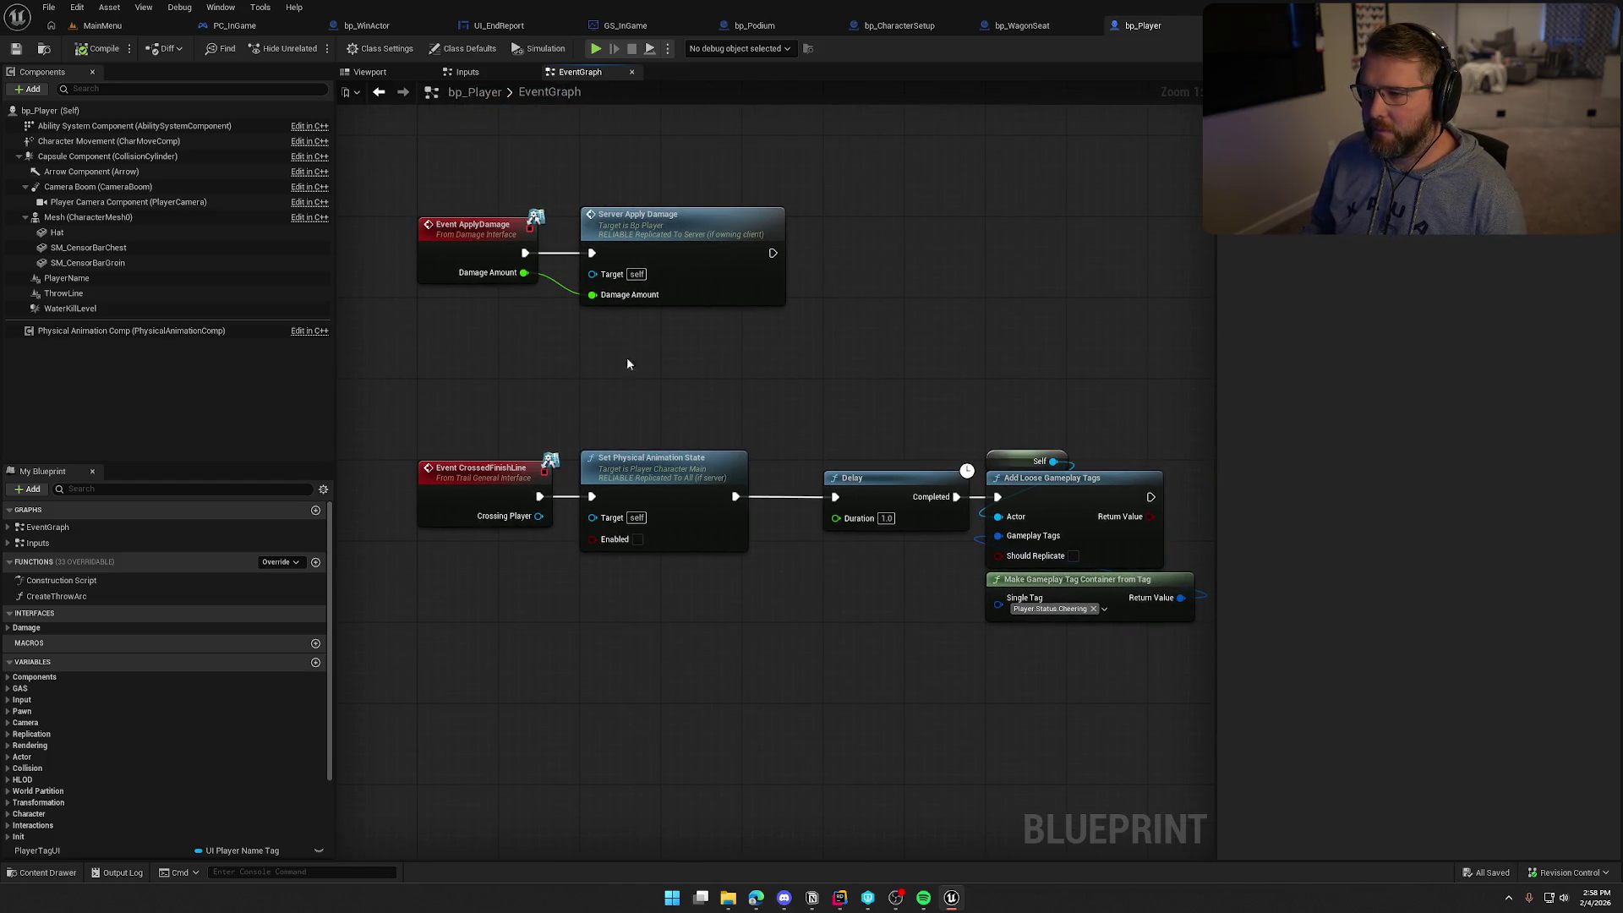
drag(861, 382, 813, 352)
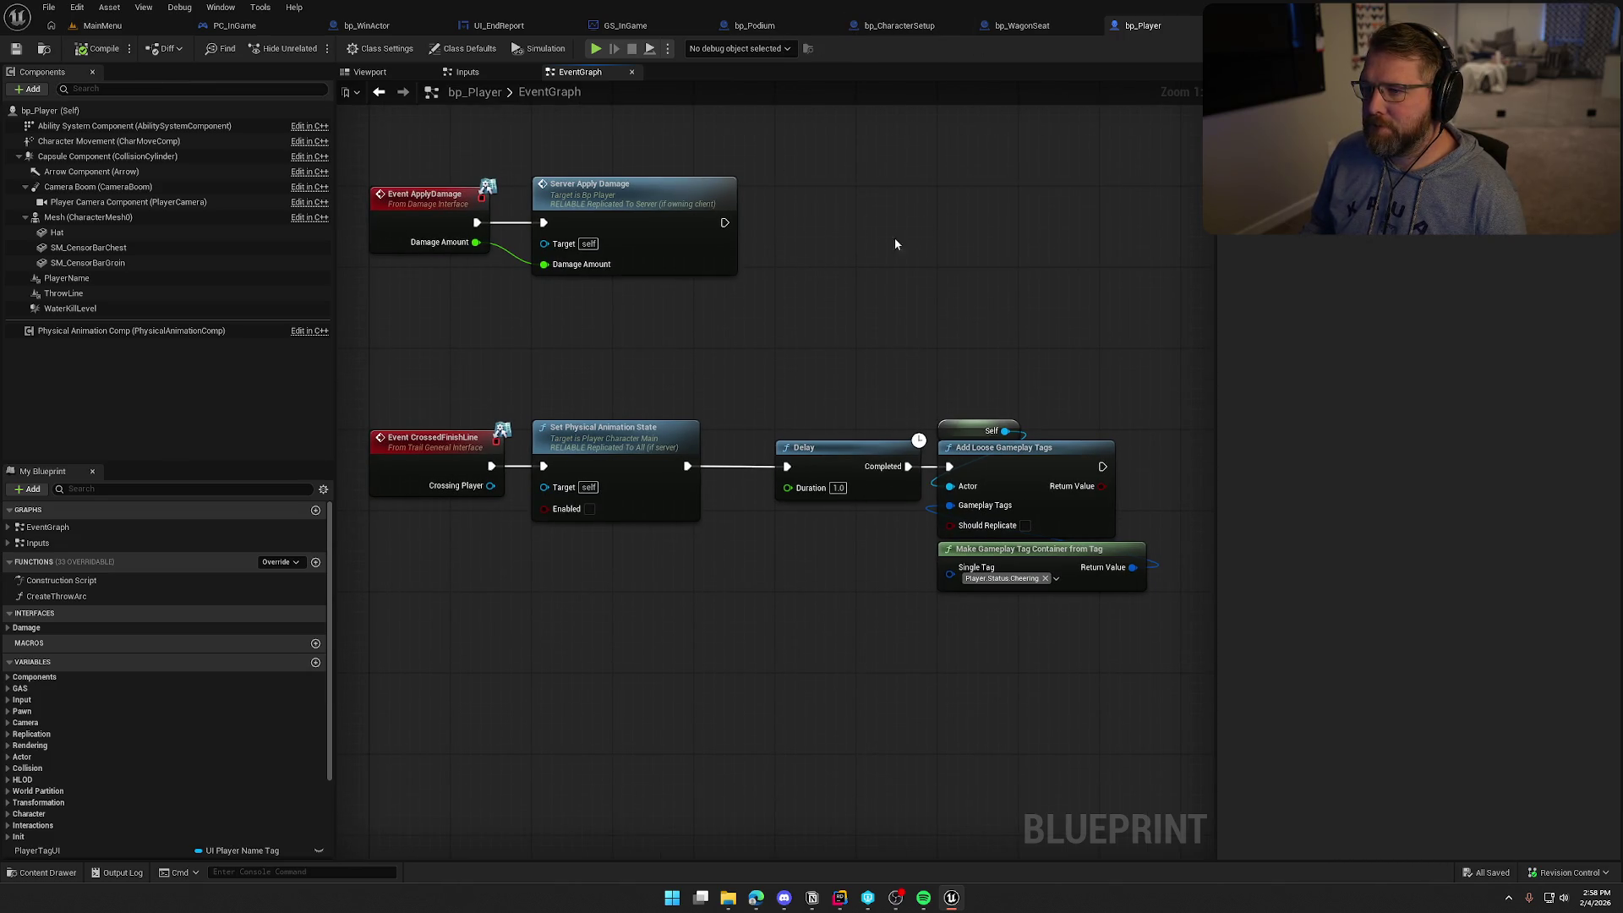
click(245, 26)
mouse_move(463, 188)
mouse_down()
mouse_move(825, 257)
mouse_move(765, 316)
mouse_up()
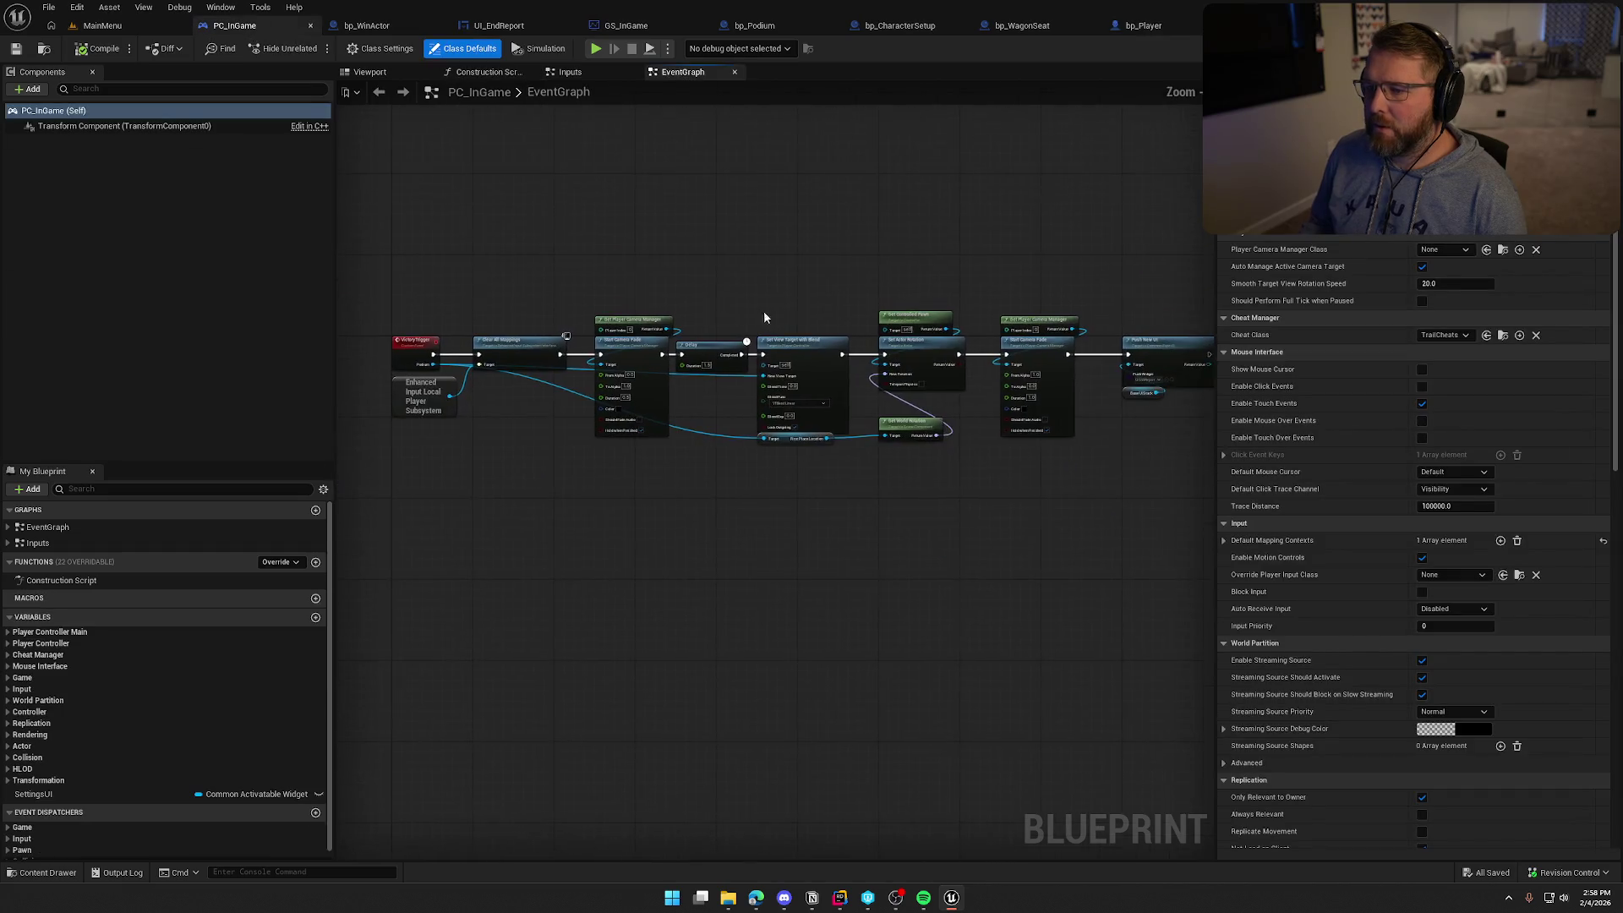
Inspect PC_InGame's Victory Trigger chain, then return to bp_Player's Event CrossedFinishLine graph
drag(373, 268, 1170, 527)
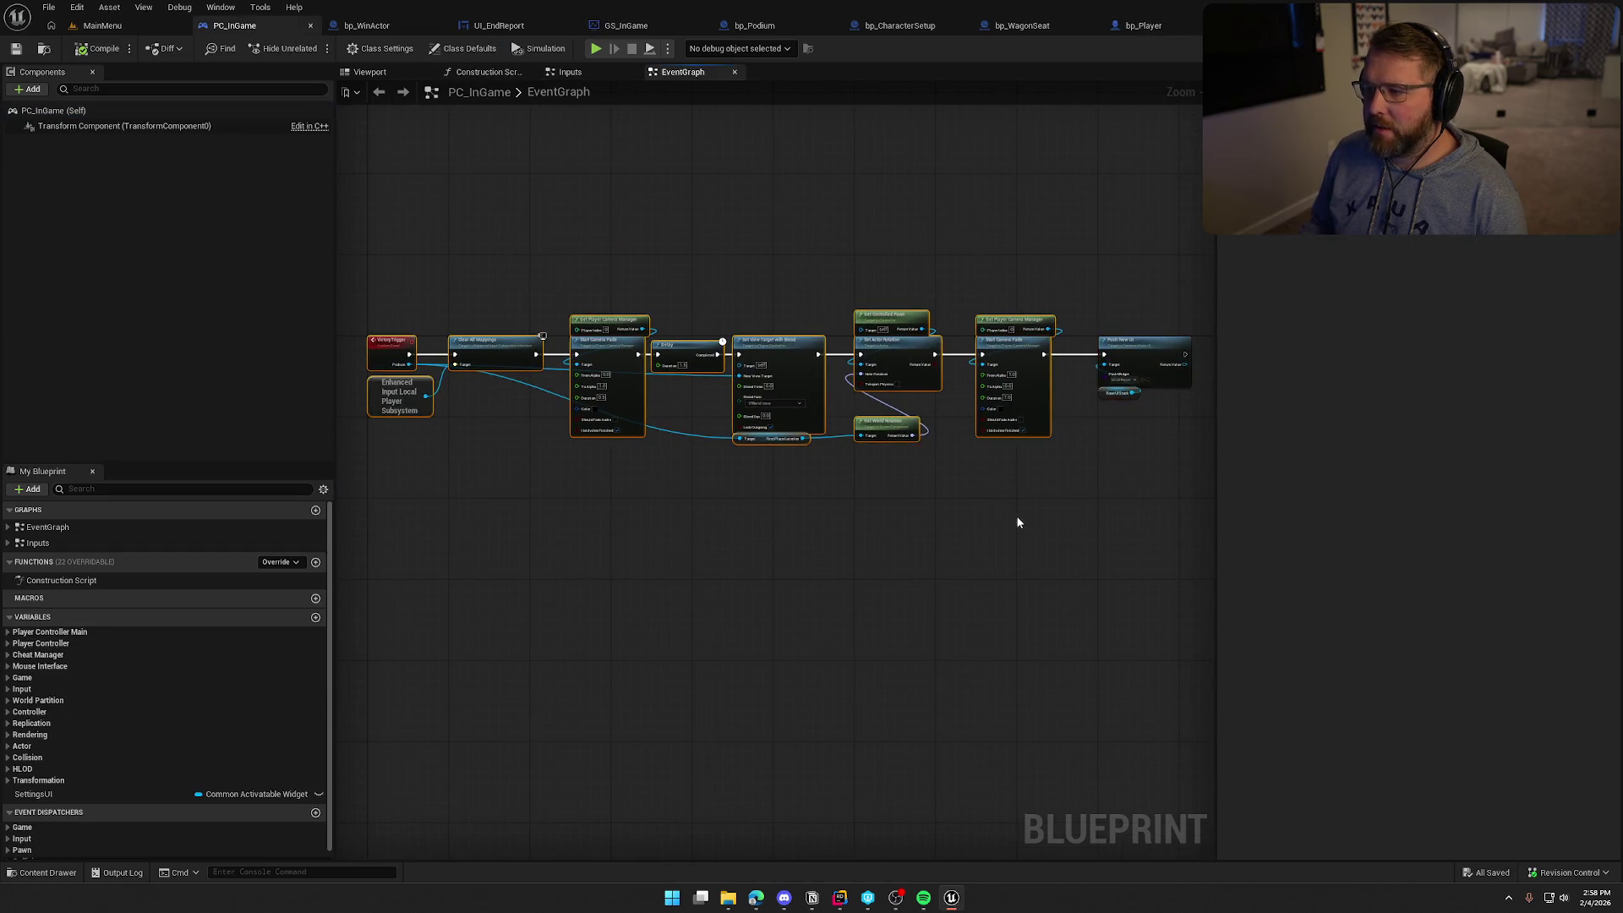
scroll(621, 505, up, 3)
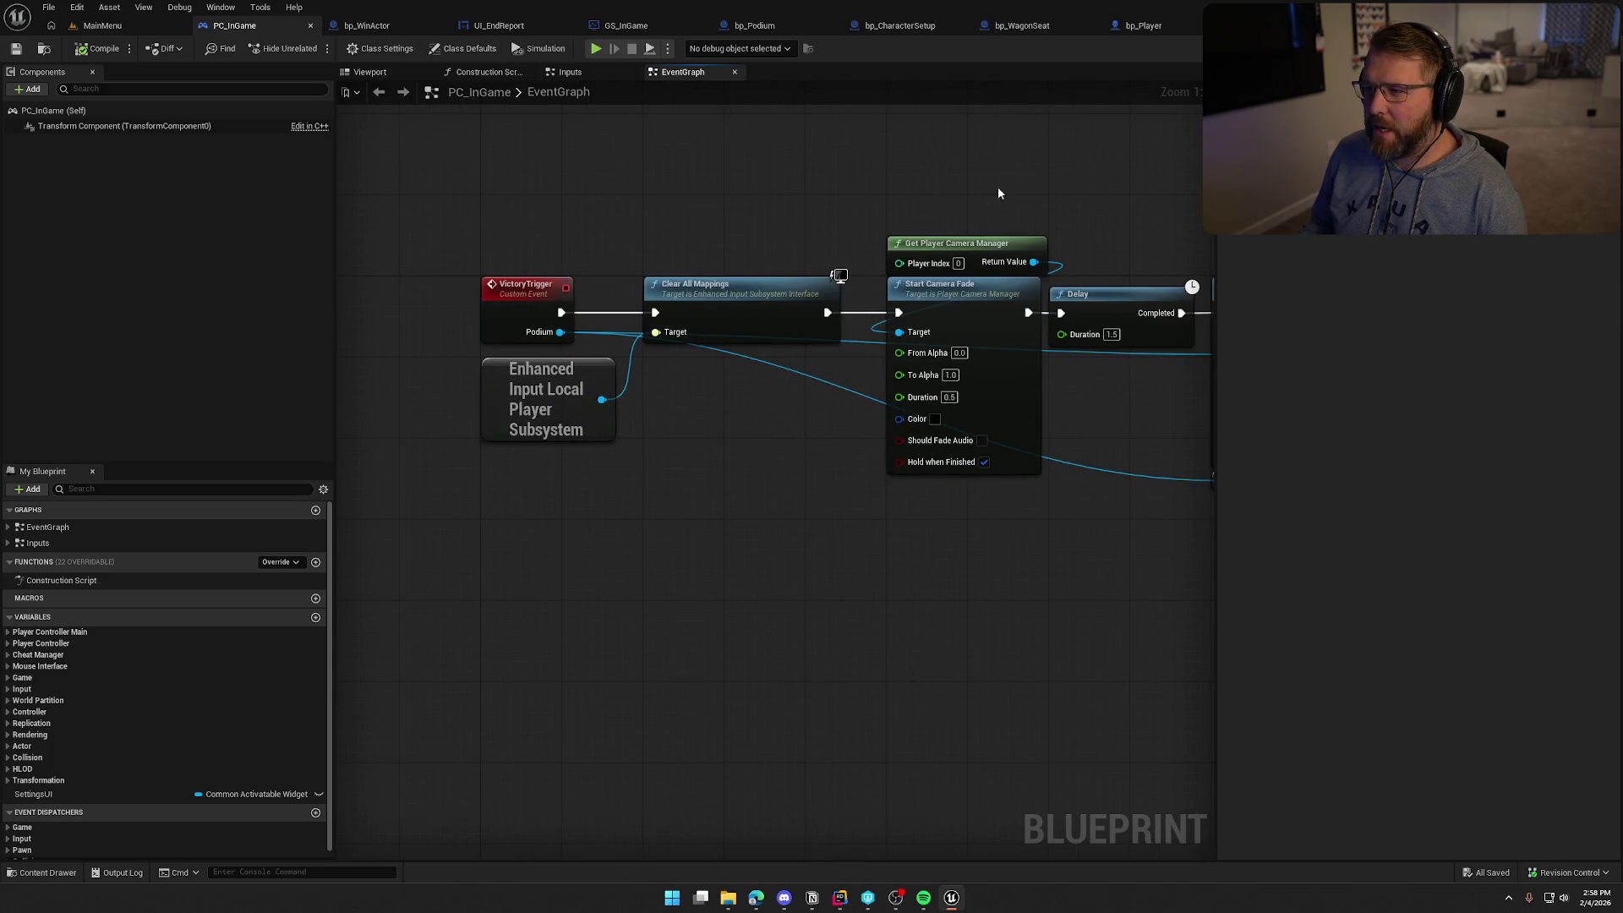
click(1143, 26)
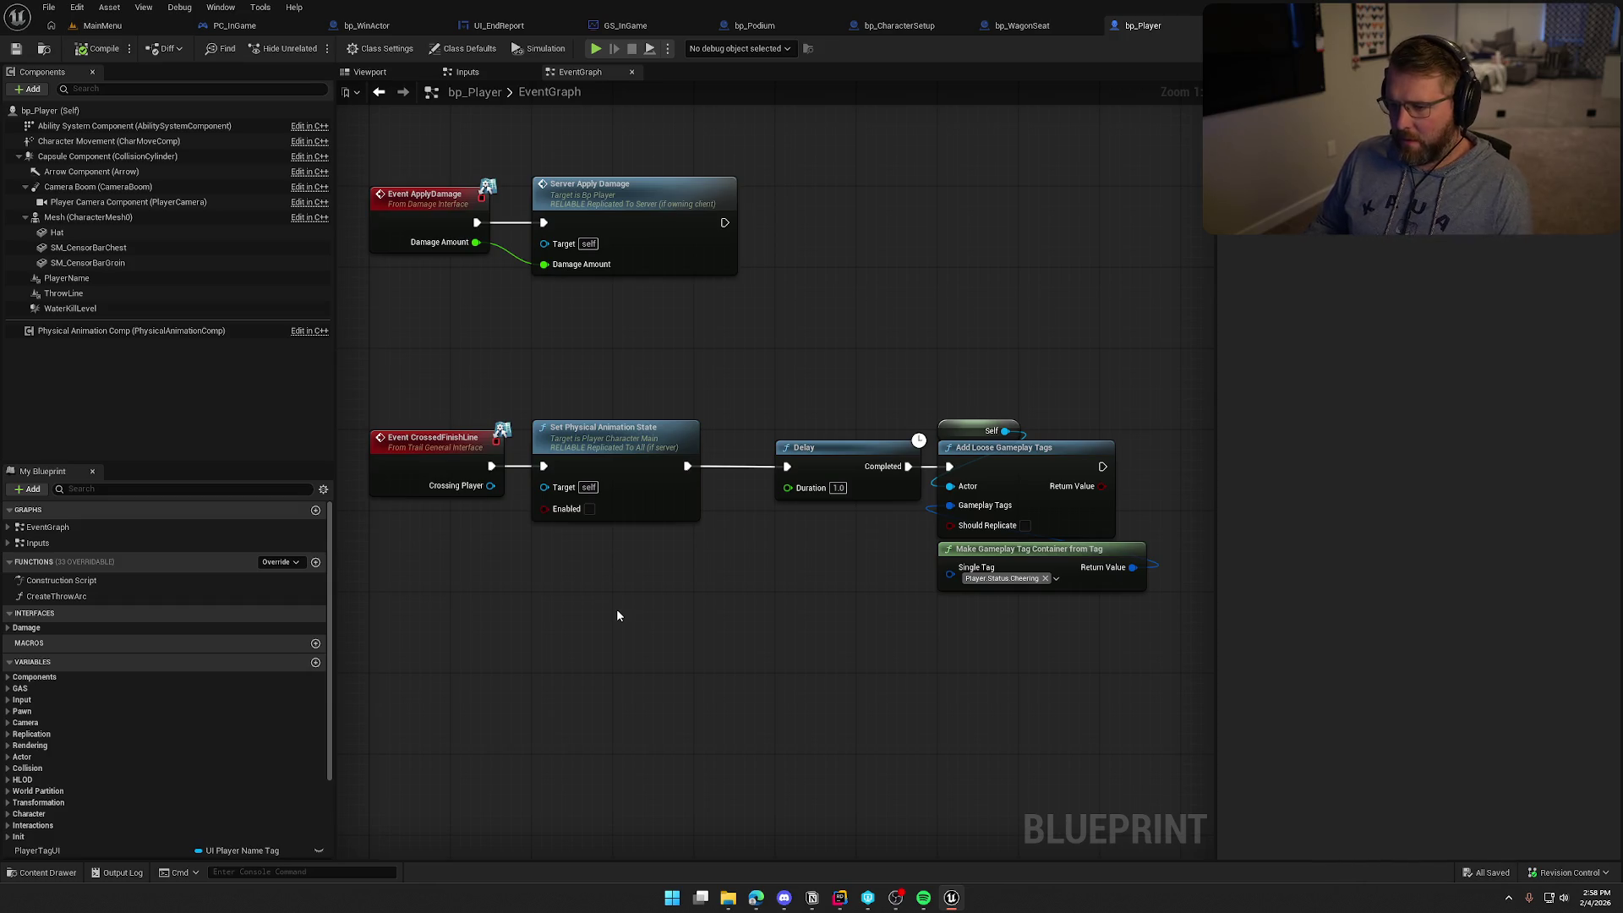
drag(803, 615, 719, 616)
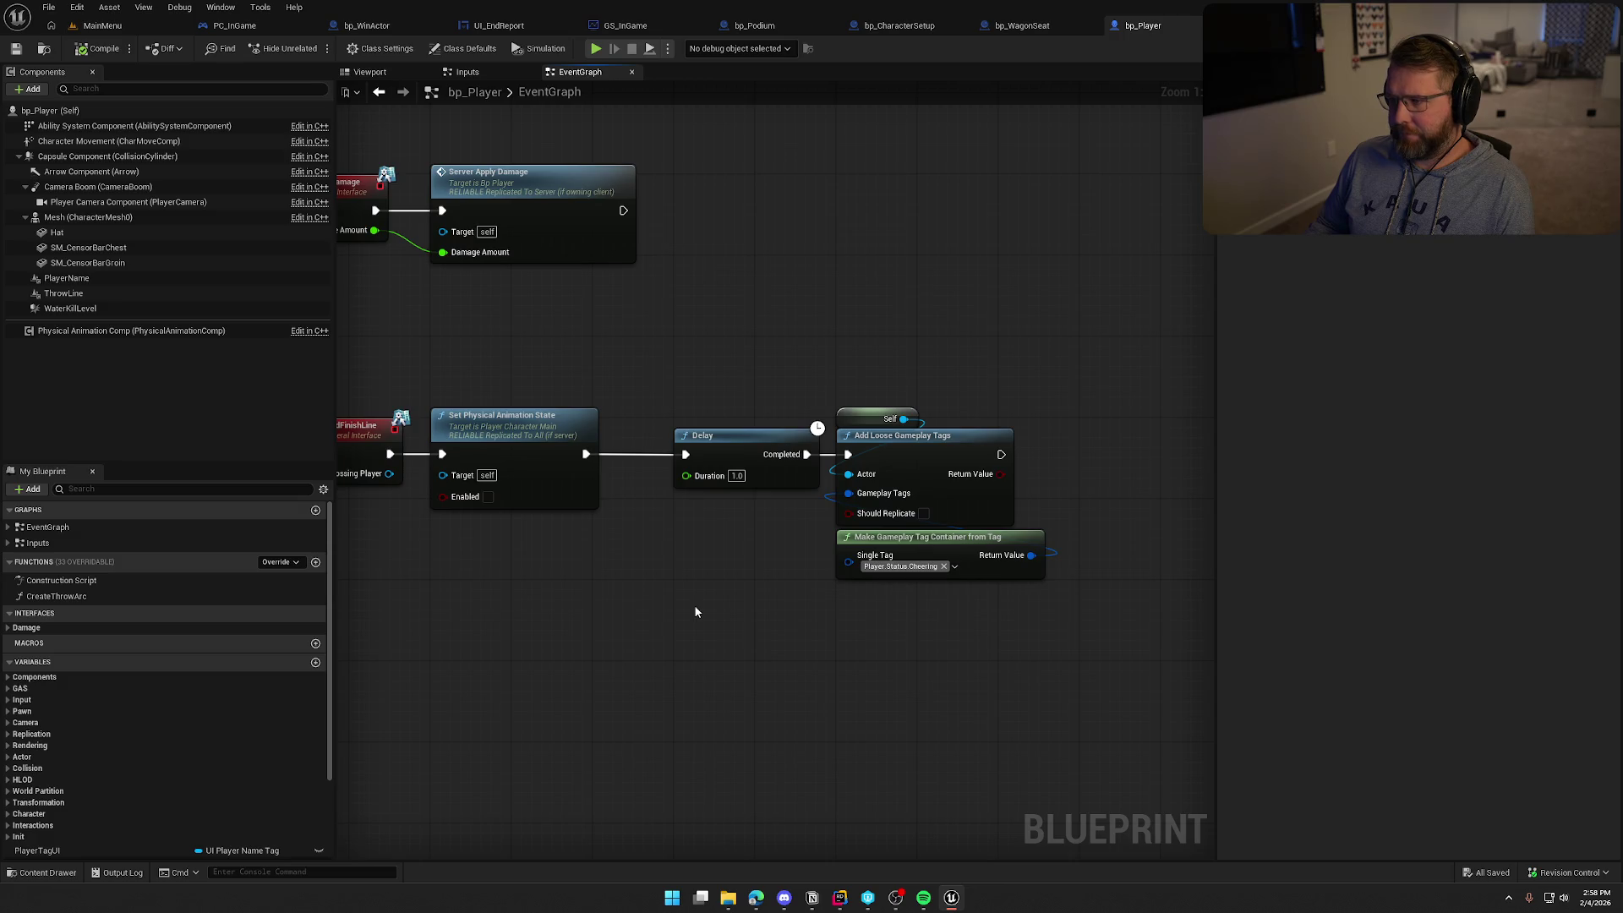
Shift the Delay and gameplay-tag nodes right and place an Is Locally Controlled node
mouse_move(645, 605)
mouse_down()
mouse_move(706, 591)
mouse_move(707, 529)
mouse_up()
drag(734, 322, 1107, 511)
drag(788, 387, 1032, 387)
click(727, 485)
right_click(709, 467)
text(is locally)
key(Return)
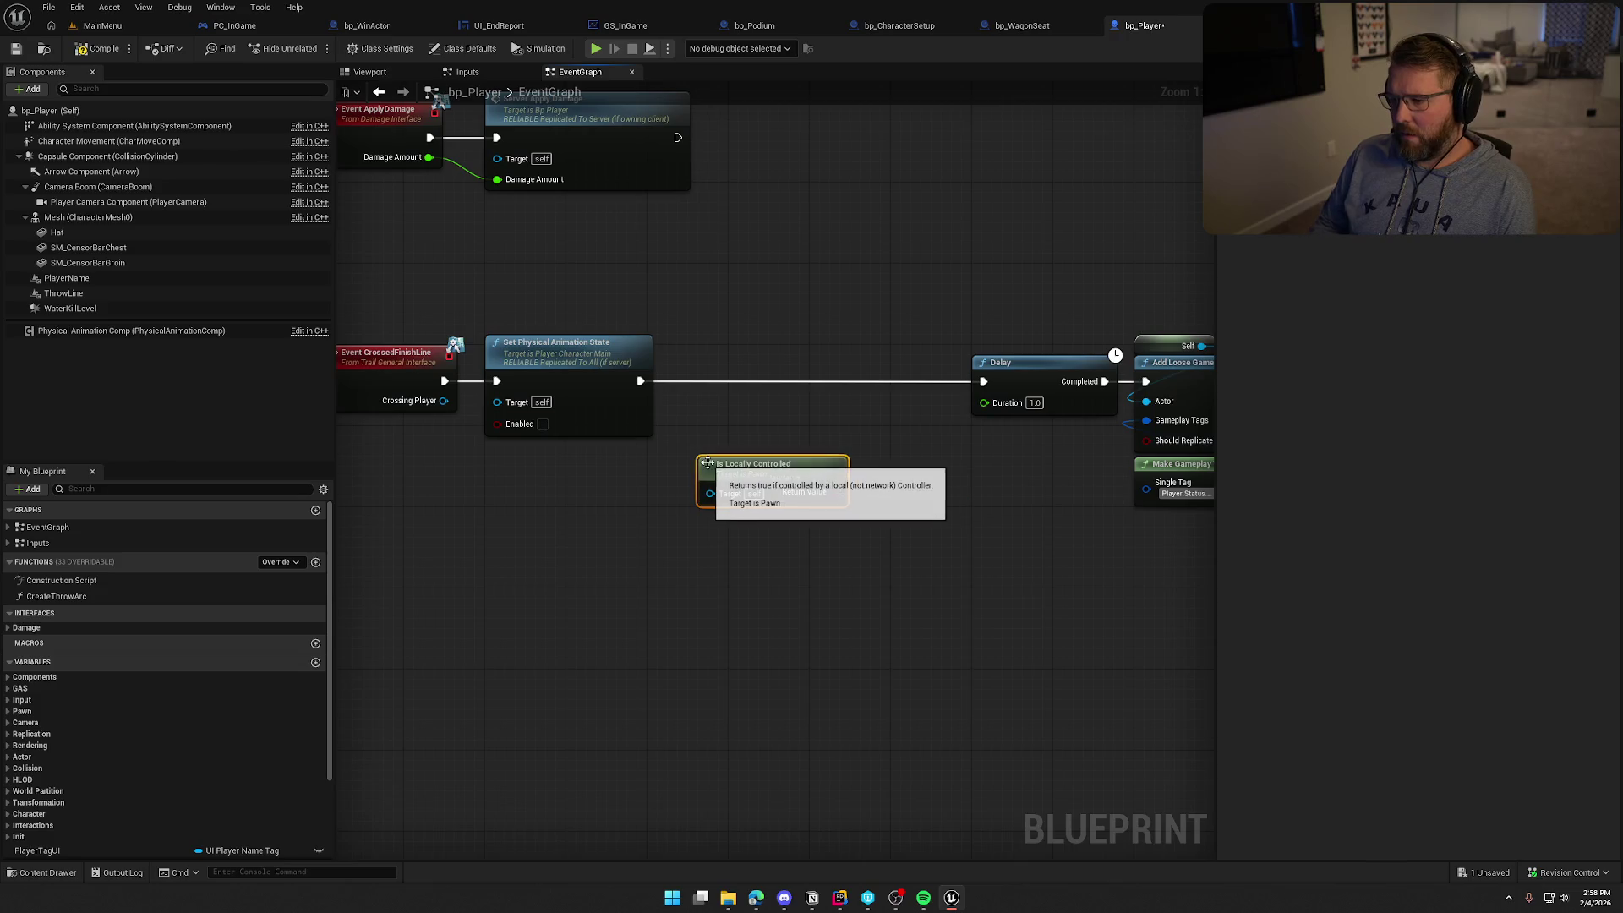
drag(708, 463, 564, 524)
click(765, 462)
Add a Branch beside Is Locally Controlled and reconnect Set Physical Animation State to the Delay
click(769, 407)
mouse_move(780, 430)
mouse_down()
mouse_move(739, 422)
mouse_move(674, 363)
mouse_up()
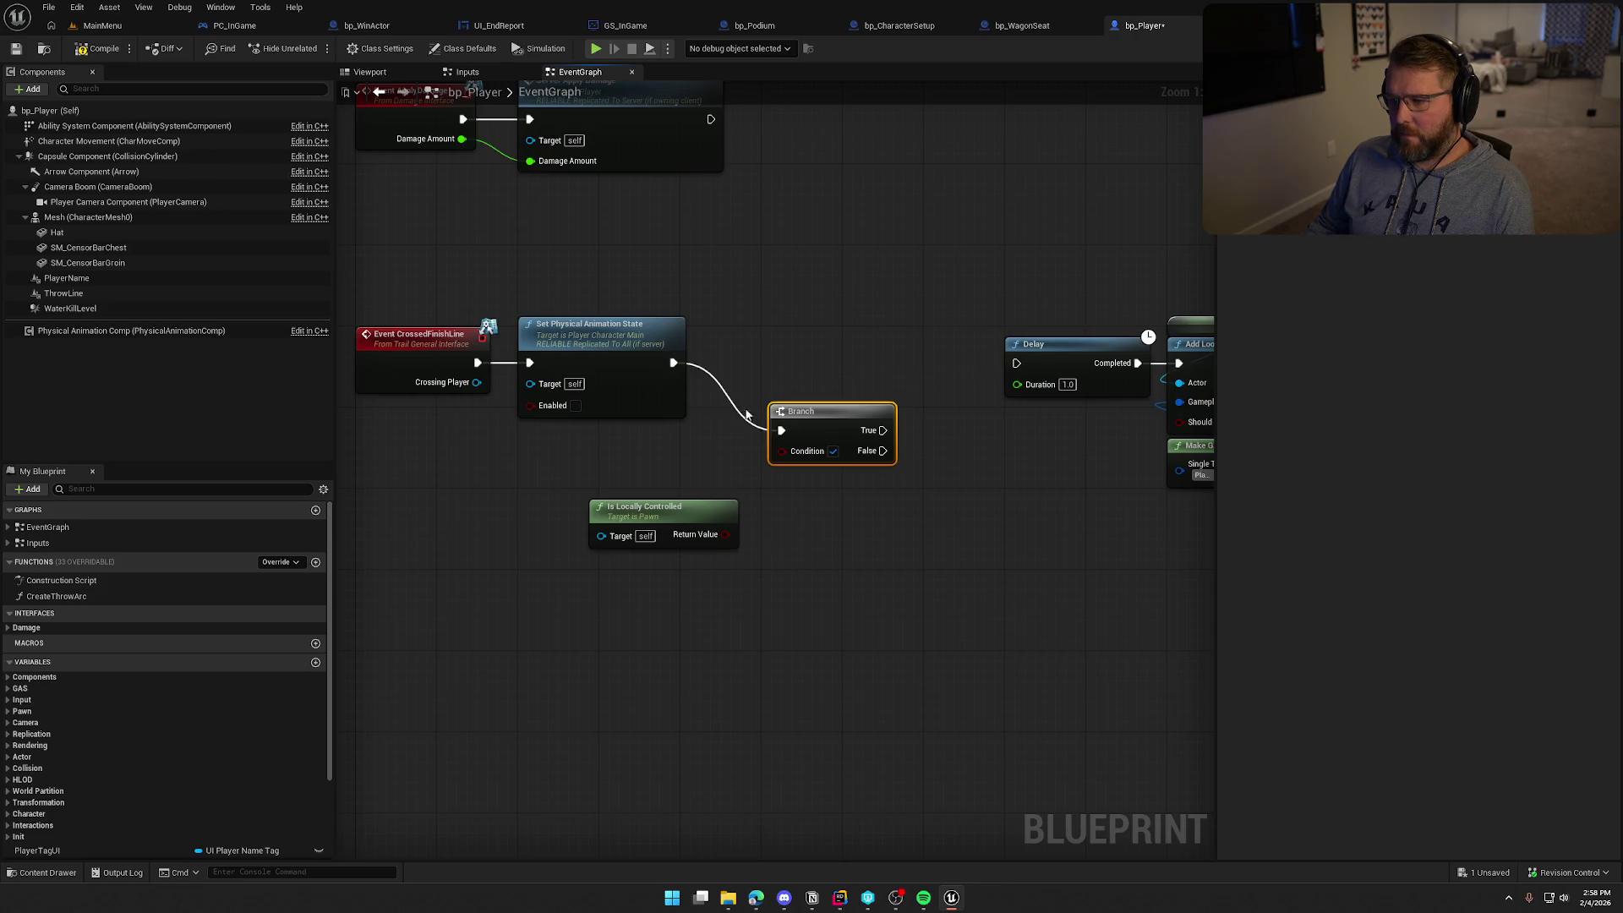
drag(843, 439, 674, 468)
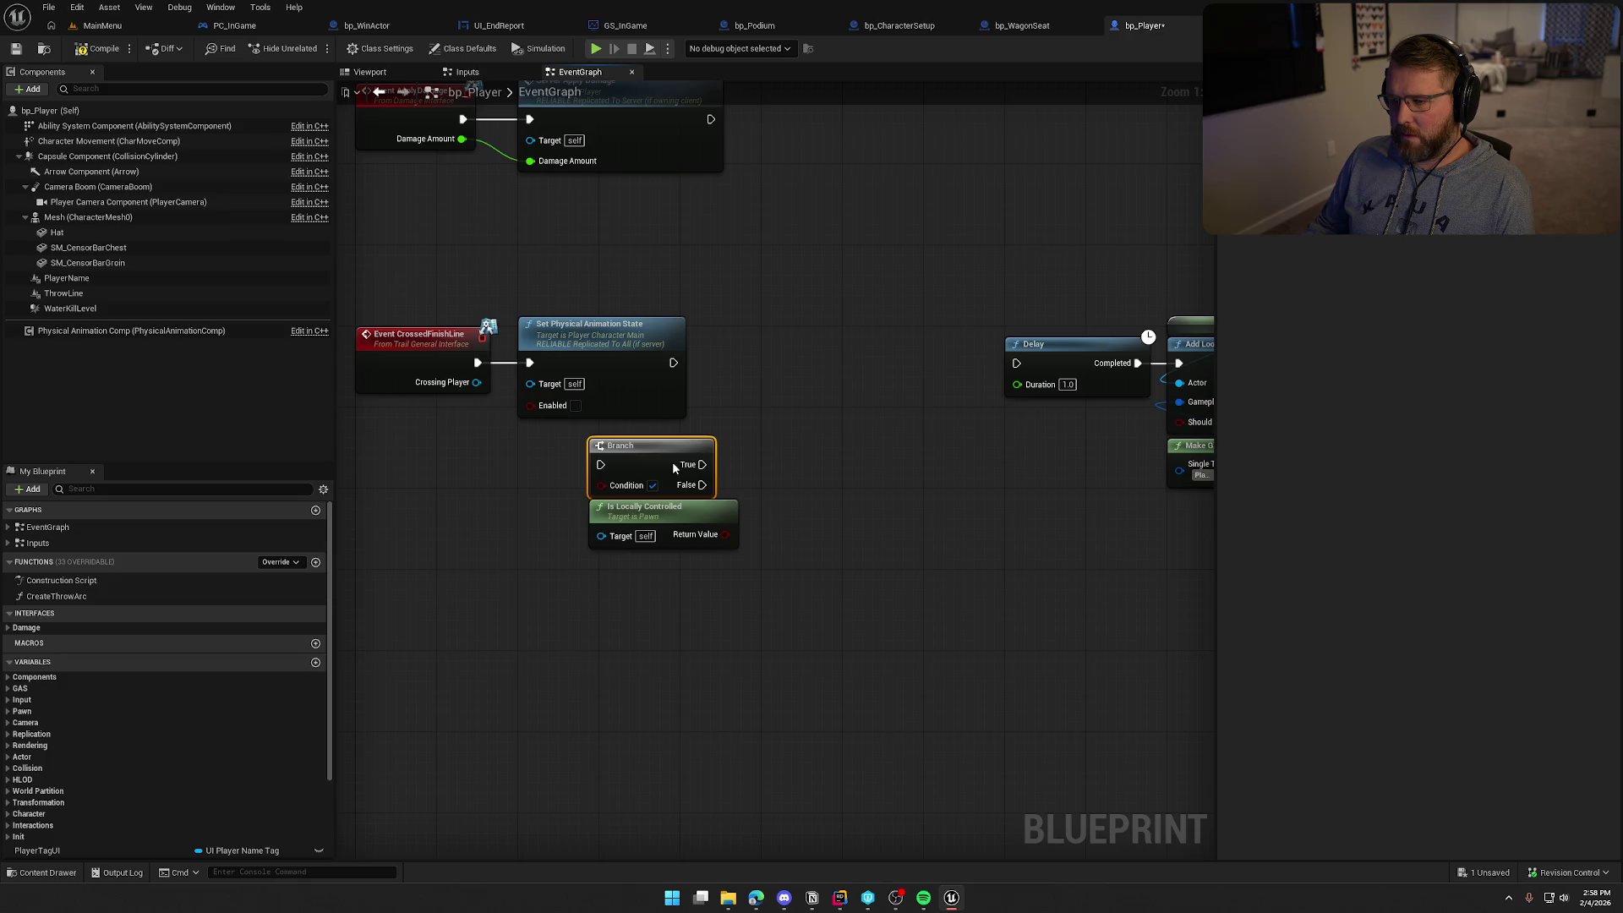
mouse_move(604, 332)
mouse_down()
mouse_move(785, 338)
mouse_move(903, 365)
mouse_move(738, 357)
mouse_move(1016, 363)
mouse_up()
mouse_move(845, 330)
mouse_down()
mouse_move(805, 329)
mouse_move(840, 351)
mouse_up()
Insert a Sequence after Crossed Finish Line: Then 0 to the Is Locally Controlled Branch, Then 1 to Set Physical Animation State
click(555, 356)
mouse_move(477, 363)
mouse_down()
mouse_move(565, 377)
mouse_move(541, 356)
mouse_up()
click(671, 404)
drag(600, 464, 590, 363)
mouse_move(600, 486)
mouse_down()
mouse_move(730, 539)
mouse_move(584, 433)
mouse_move(678, 267)
mouse_move(640, 272)
mouse_move(727, 256)
mouse_up()
mouse_move(849, 251)
mouse_down()
mouse_move(1060, 548)
mouse_move(764, 415)
mouse_move(632, 525)
mouse_up()
mouse_move(528, 398)
mouse_down()
mouse_move(691, 533)
mouse_move(682, 552)
mouse_up()
drag(753, 443, 693, 353)
drag(693, 352, 714, 373)
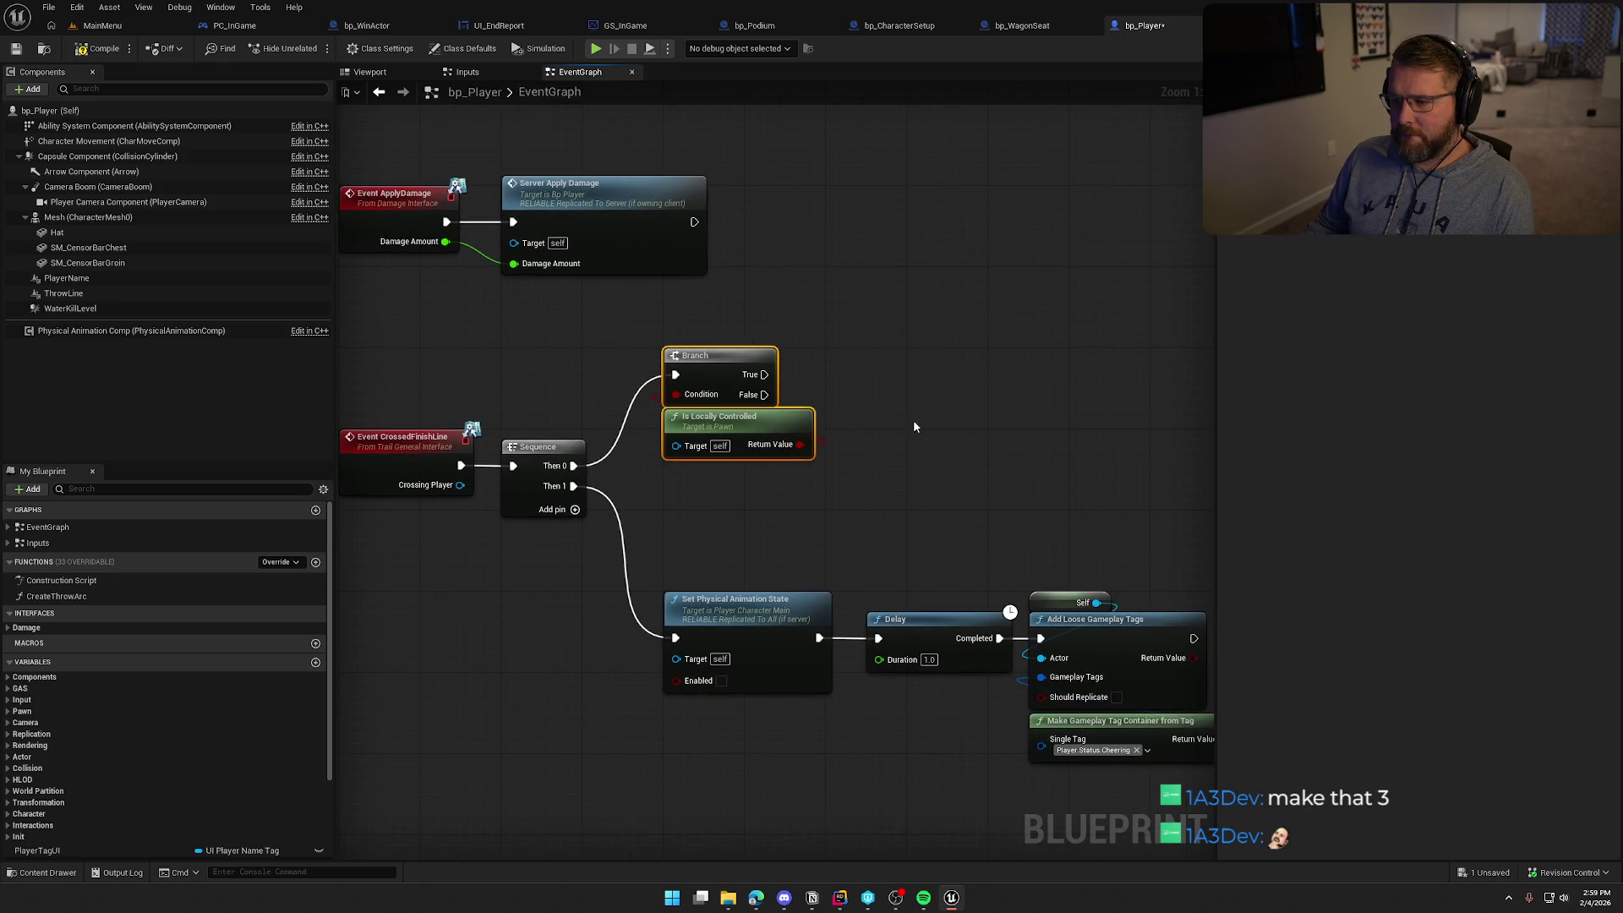
drag(894, 421, 794, 397)
drag(623, 518, 1040, 719)
drag(644, 602, 644, 517)
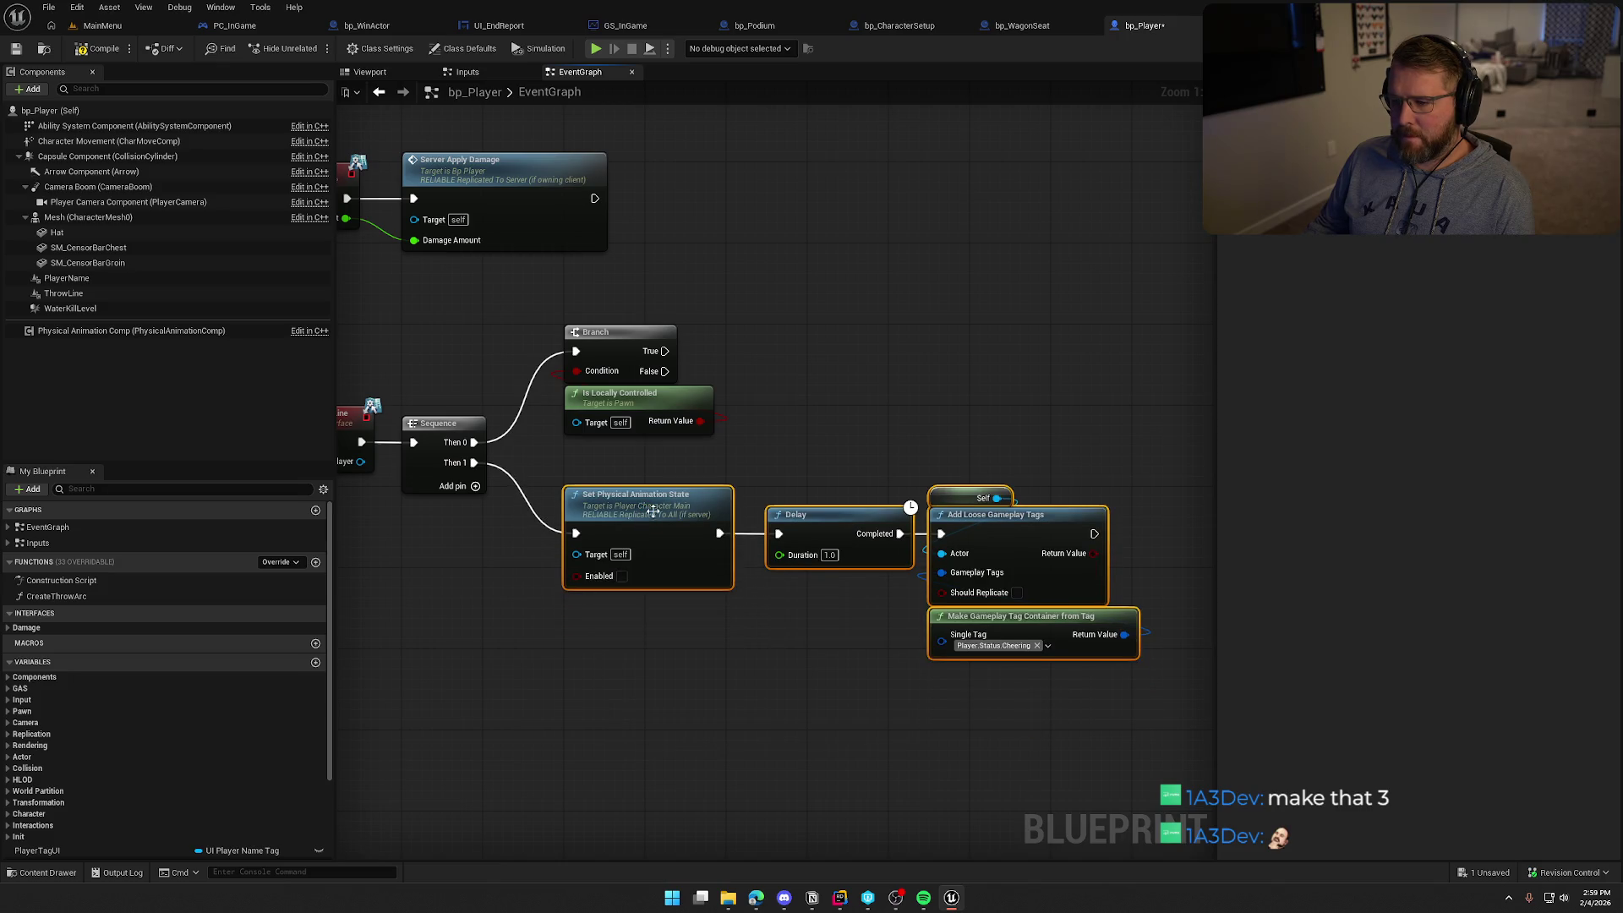
click(725, 387)
Add Get Player Controller feeding a pure Cast To PC_InGame
drag(649, 388, 822, 386)
text(get playe)
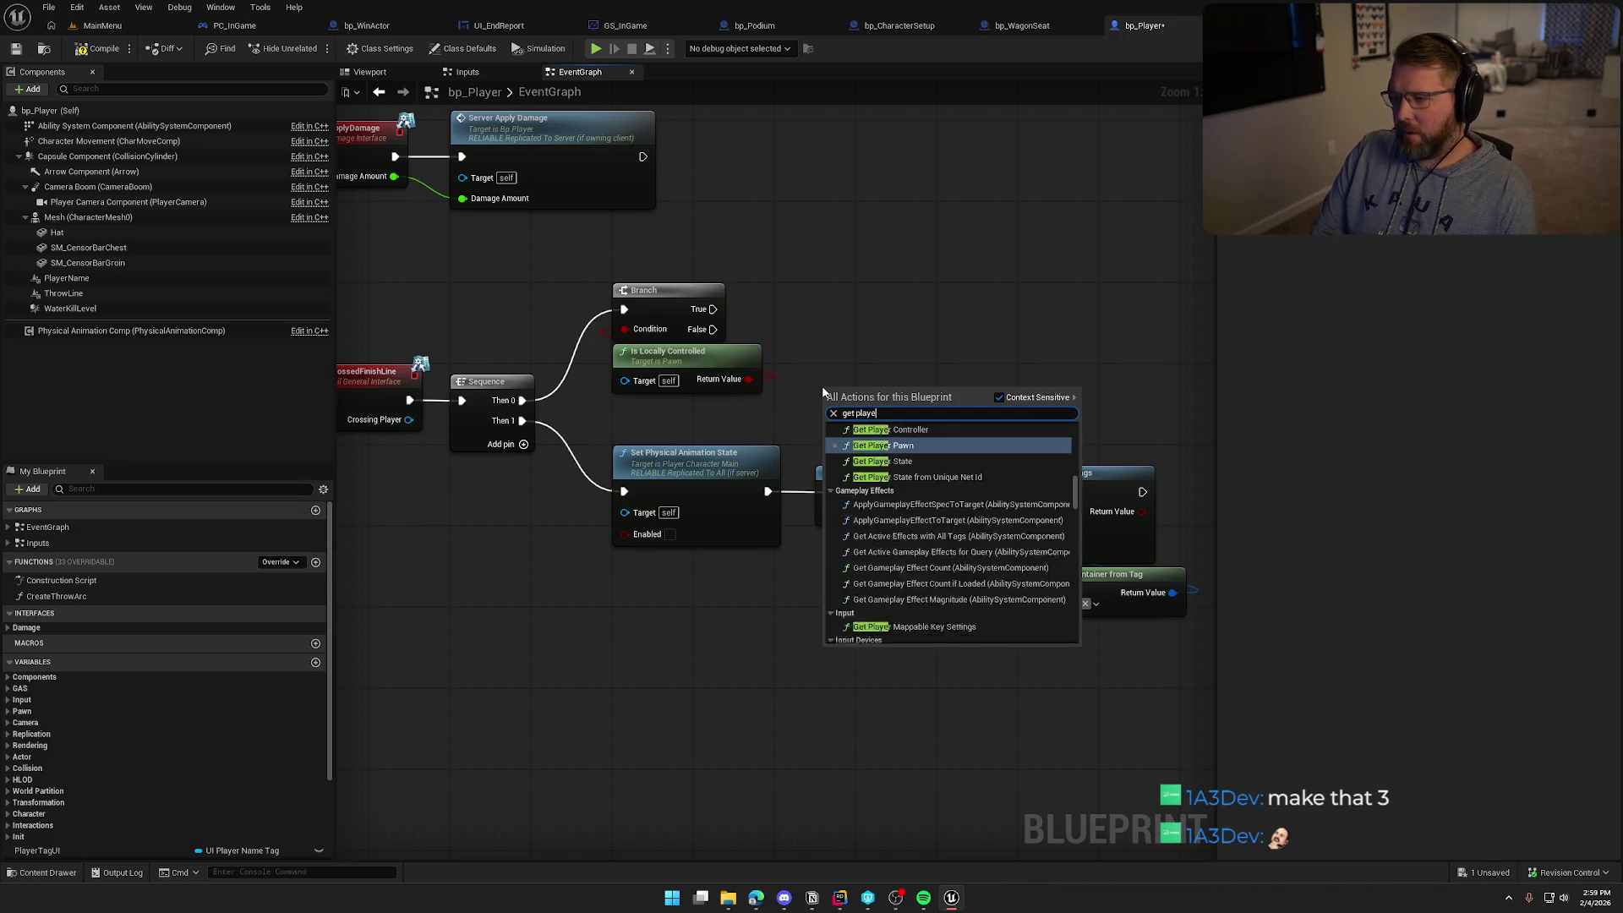
text(r contro)
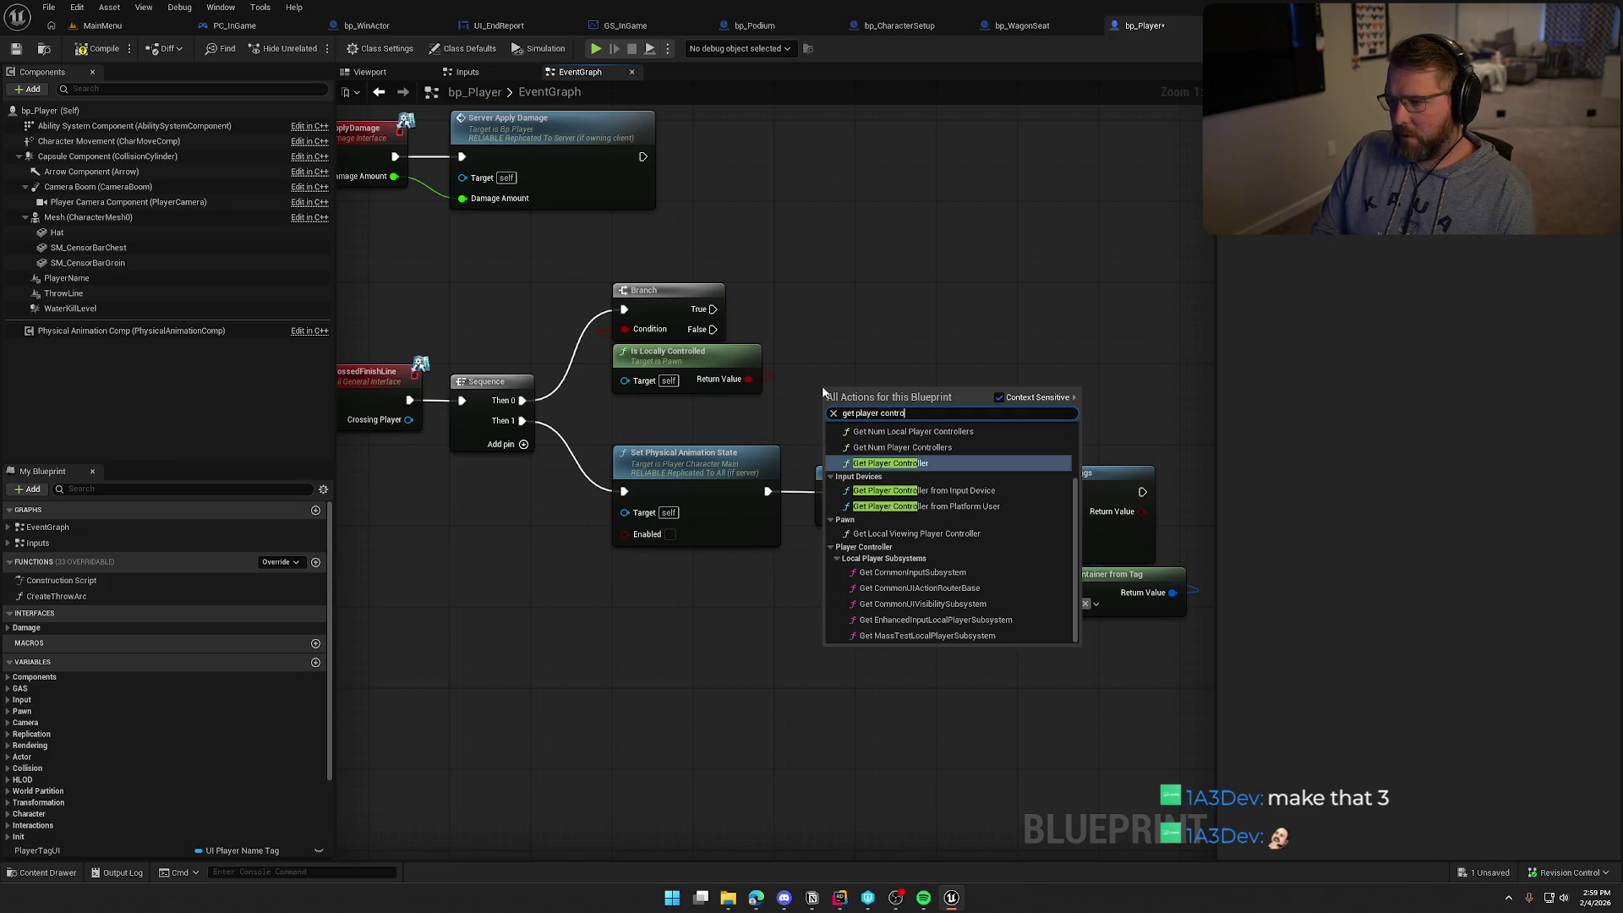
key(Return)
mouse_move(879, 391)
mouse_down()
mouse_move(841, 361)
mouse_move(939, 357)
mouse_up()
text(cast to)
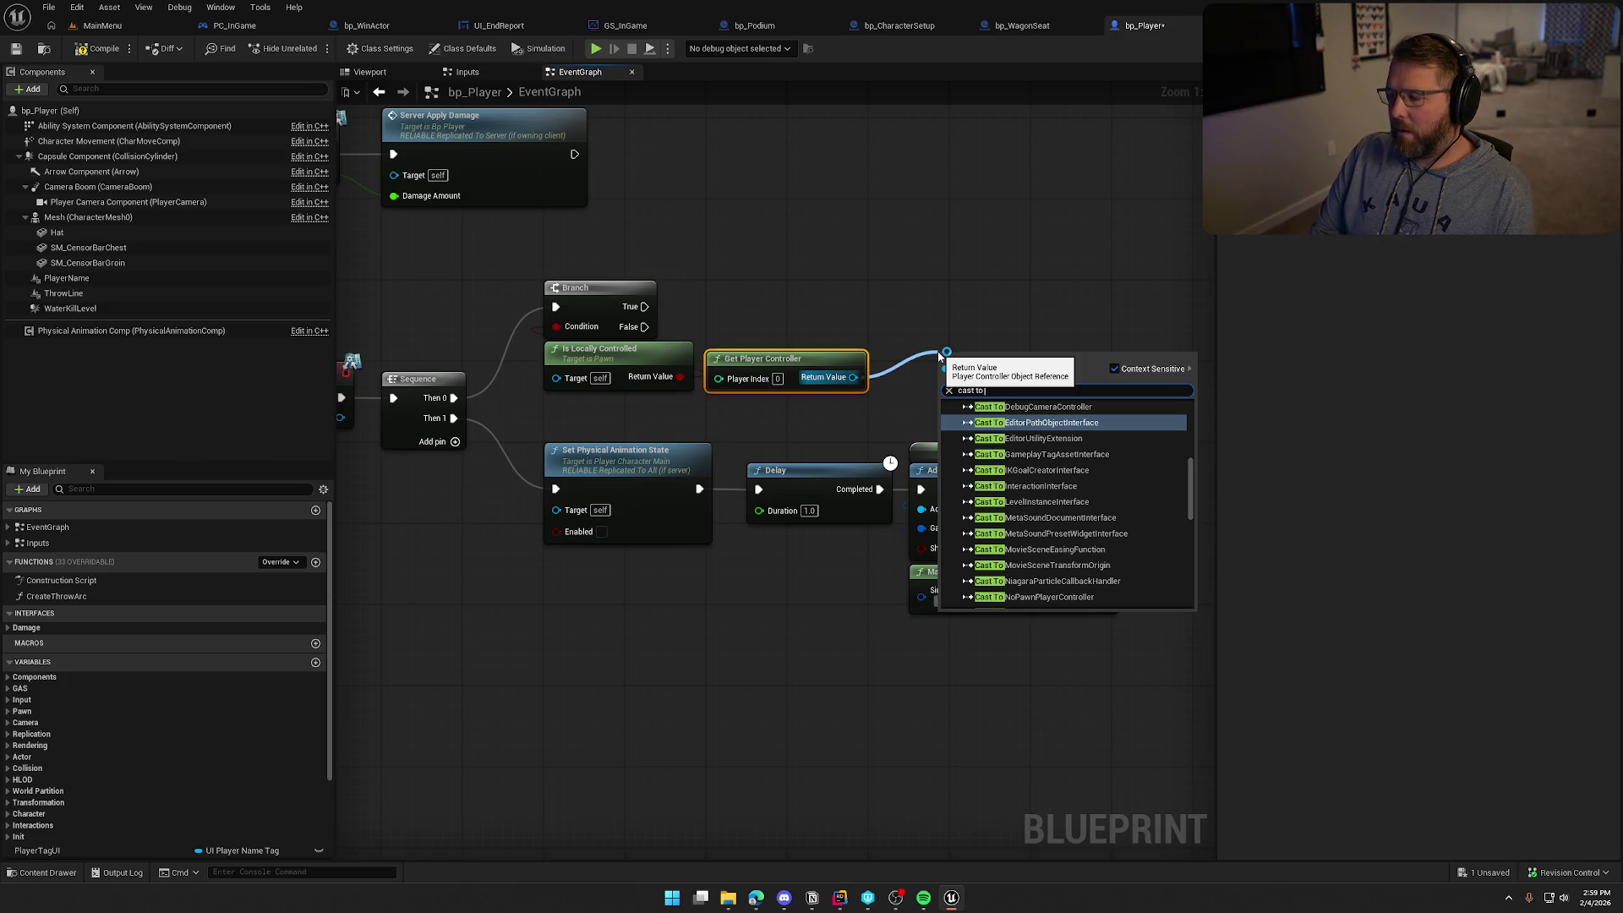
text(pc)
key(Return)
right_click(957, 357)
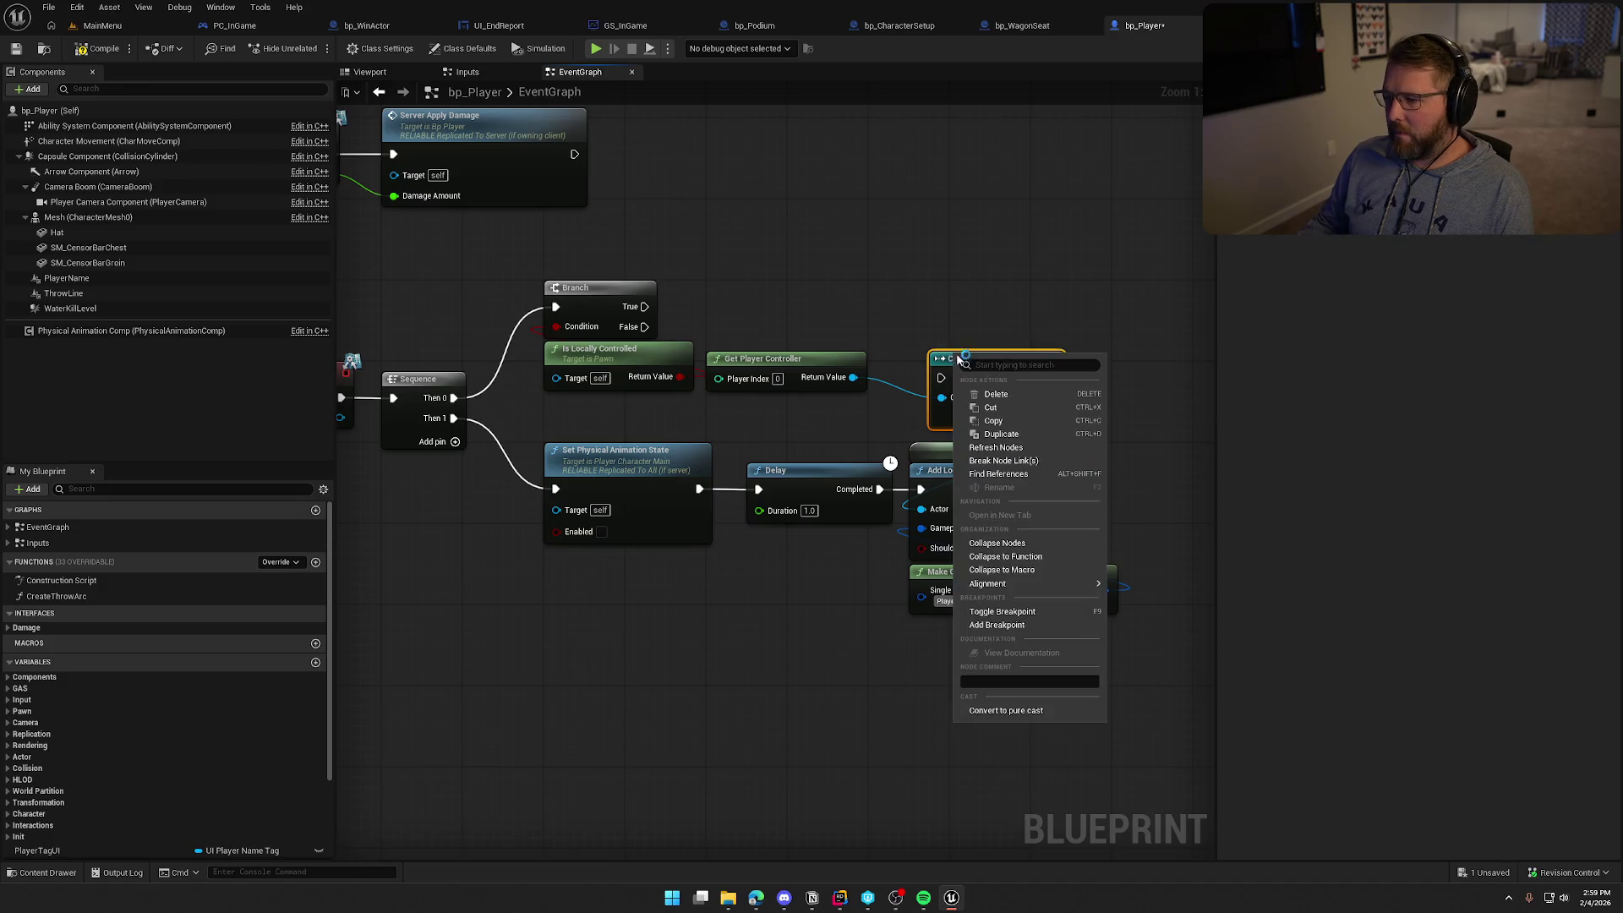
click(1000, 706)
mouse_move(989, 363)
mouse_down()
mouse_move(956, 333)
mouse_move(775, 305)
mouse_move(767, 317)
mouse_up()
drag(816, 418, 702, 283)
mouse_move(761, 358)
mouse_down()
mouse_move(761, 409)
mouse_move(898, 330)
mouse_up()
Call Victory Trigger on the PC_InGame cast from the Branch's True output
click(819, 305)
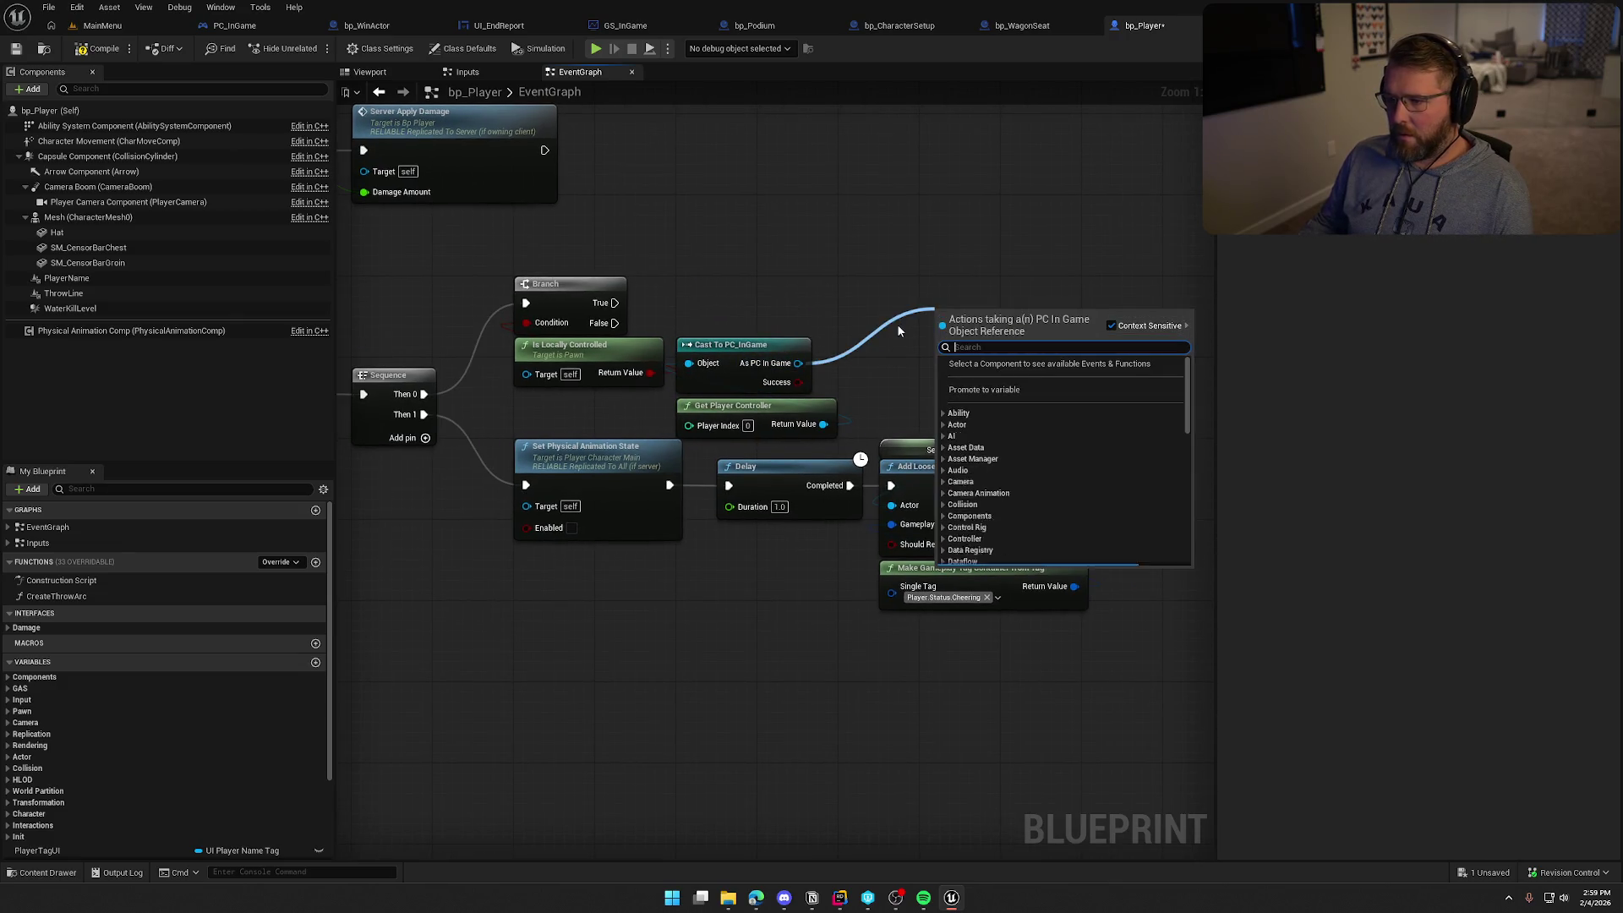
text(victory)
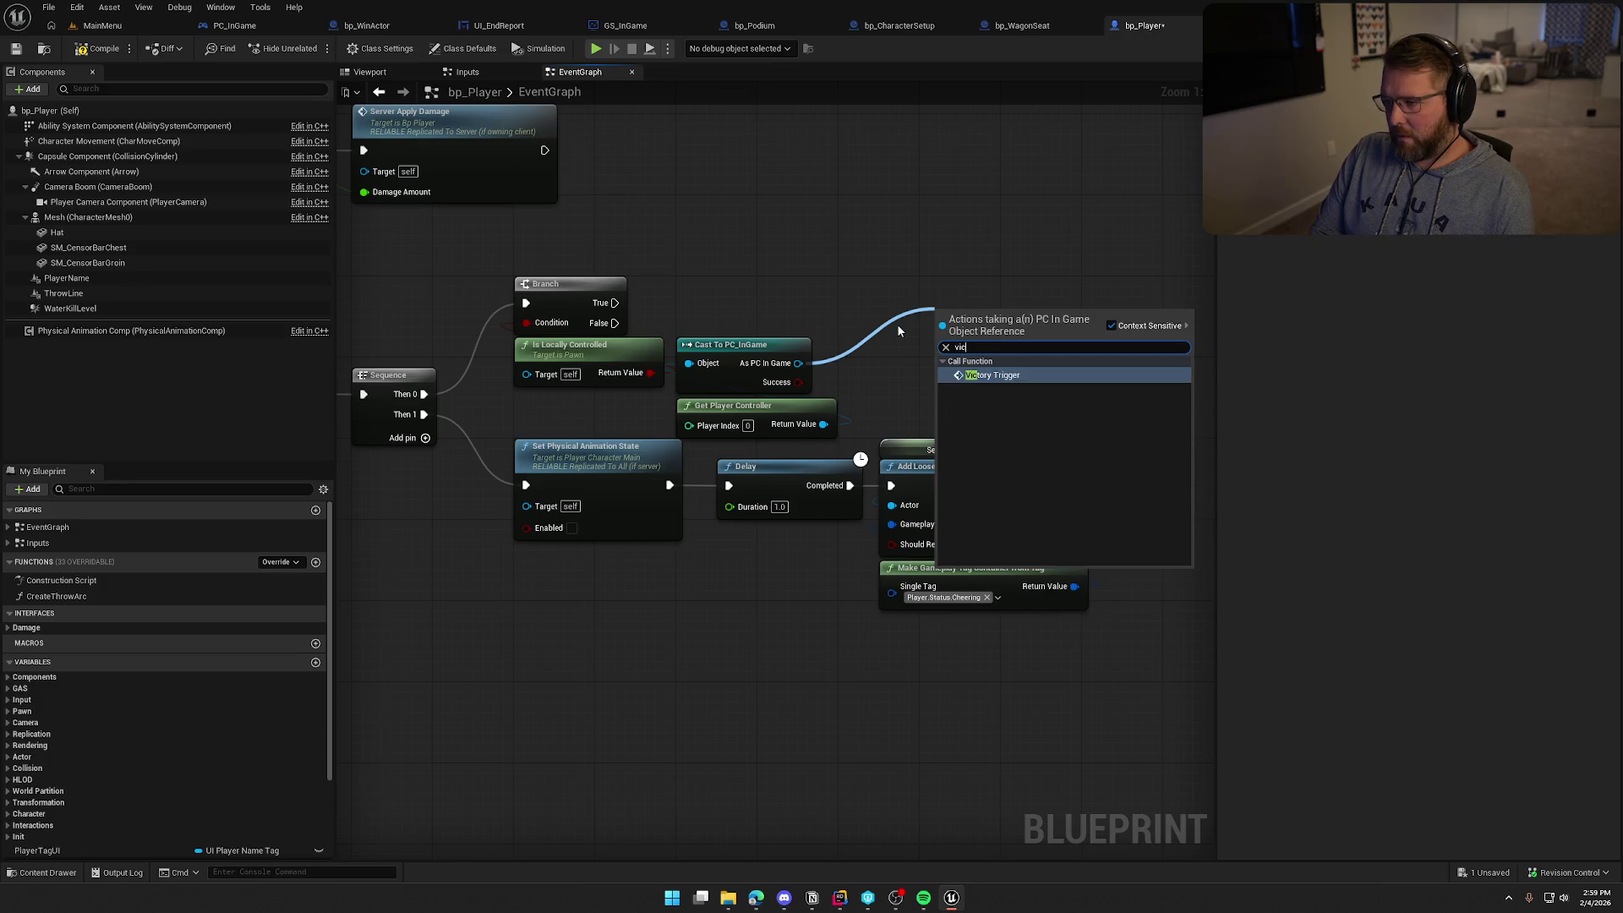
key(Return)
drag(941, 342, 614, 302)
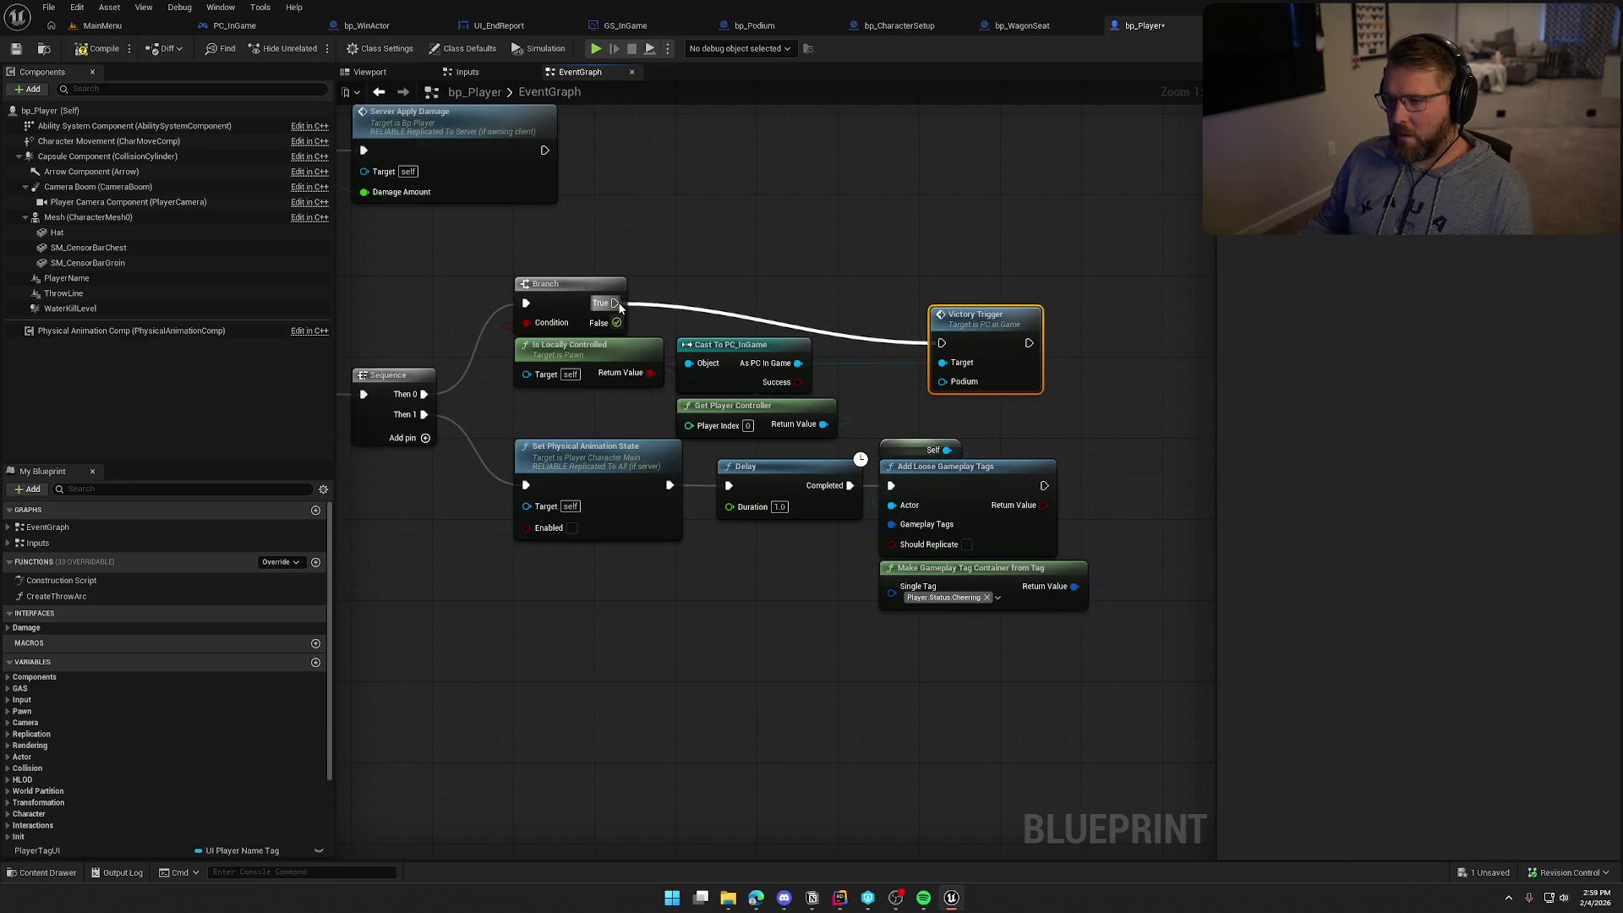
drag(956, 331, 876, 290)
drag(802, 208, 857, 213)
mouse_move(883, 435)
mouse_down()
mouse_move(744, 333)
mouse_move(784, 318)
mouse_up()
click(782, 255)
drag(854, 244, 890, 216)
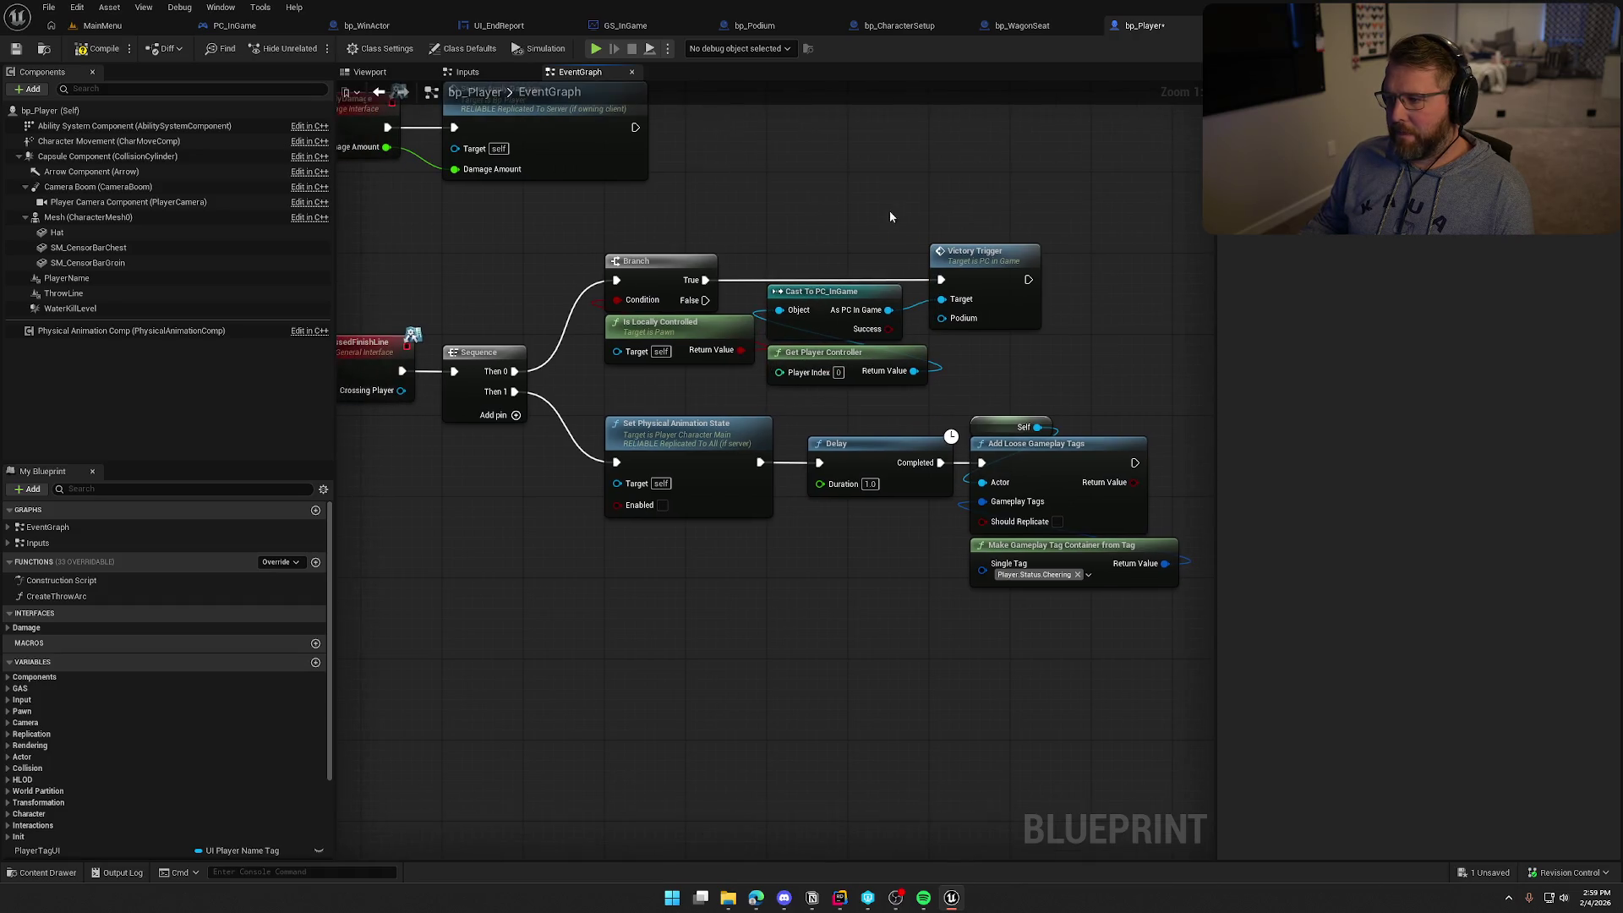
Move the Victory Trigger call beside the cast, then open its event in PC_InGame
mouse_move(1085, 396)
mouse_down()
mouse_move(1061, 393)
mouse_move(1131, 362)
mouse_move(1098, 366)
mouse_up()
scroll(1116, 364, down, 1)
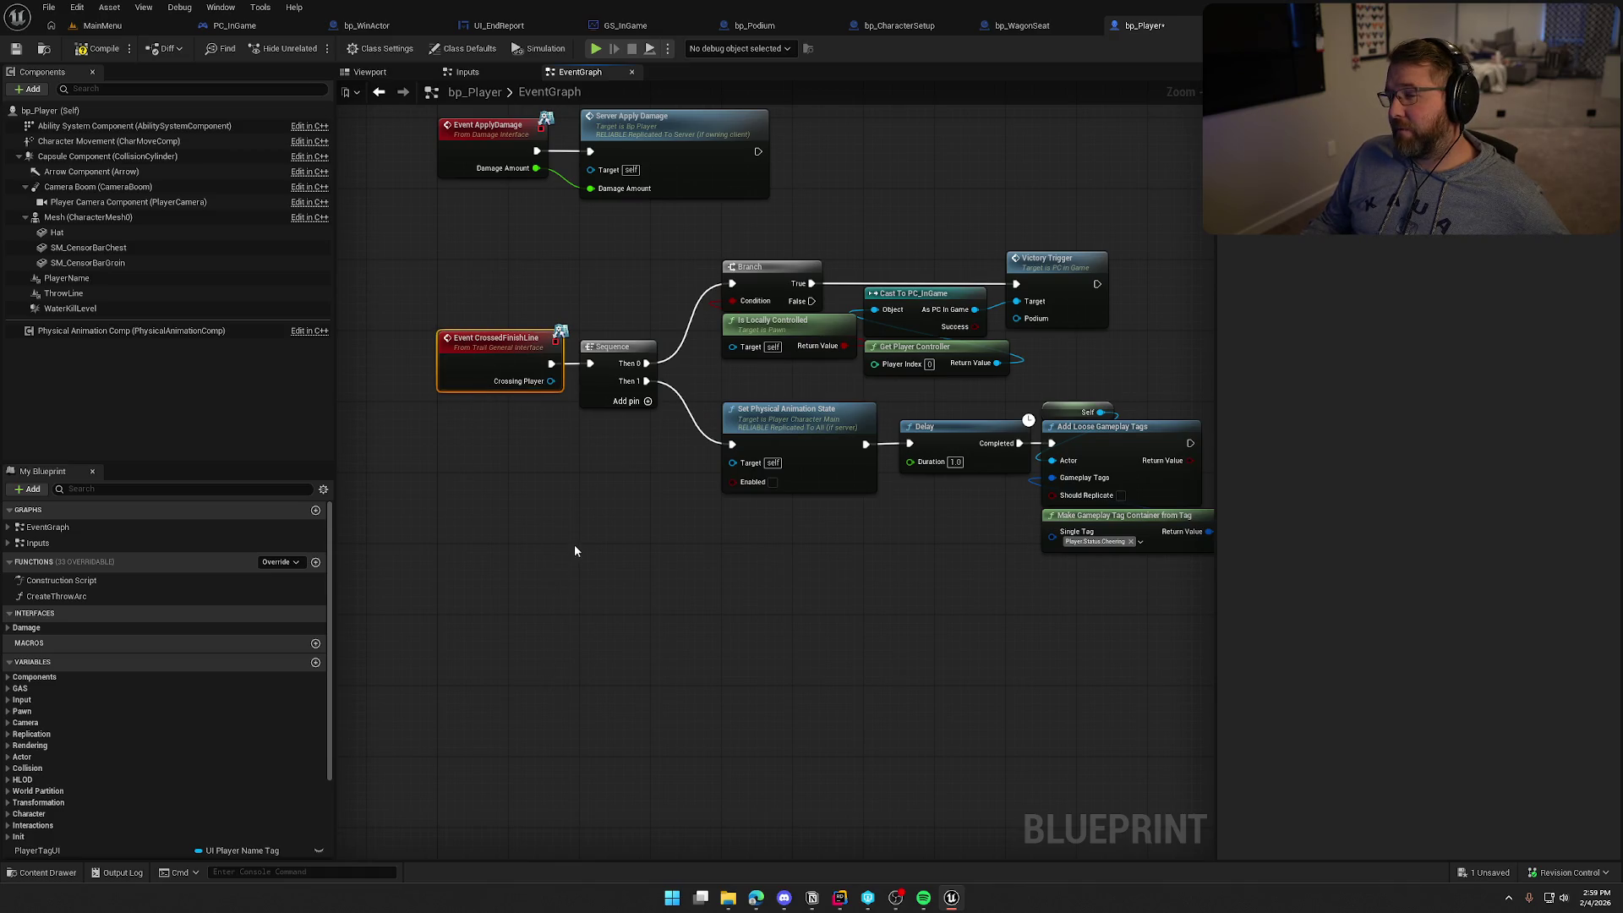
click(1076, 349)
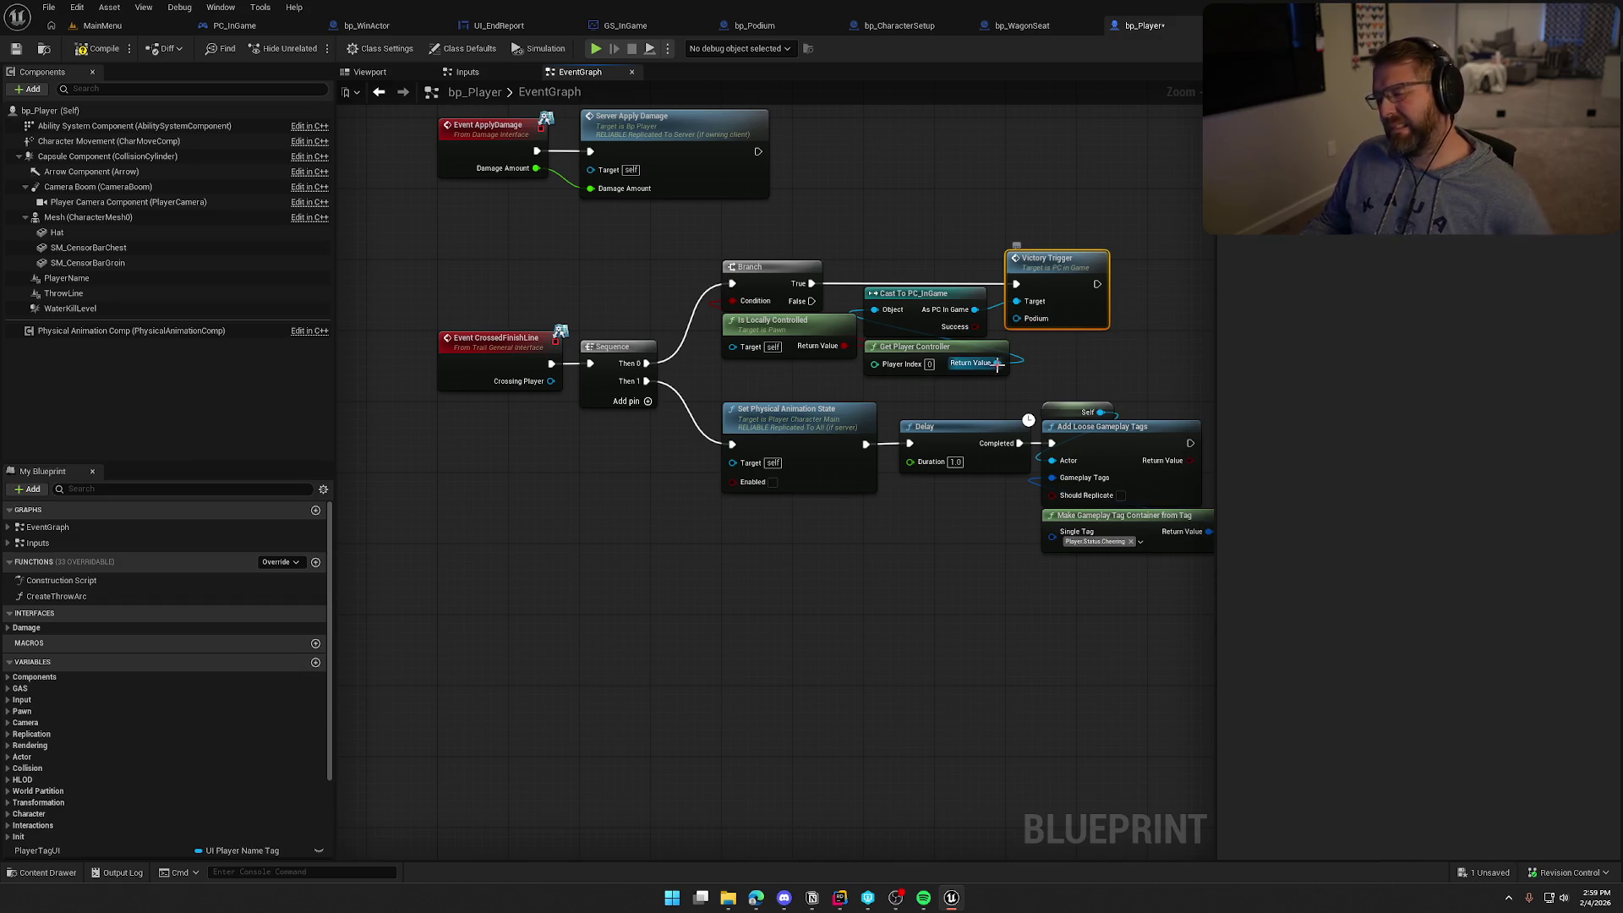
click(587, 622)
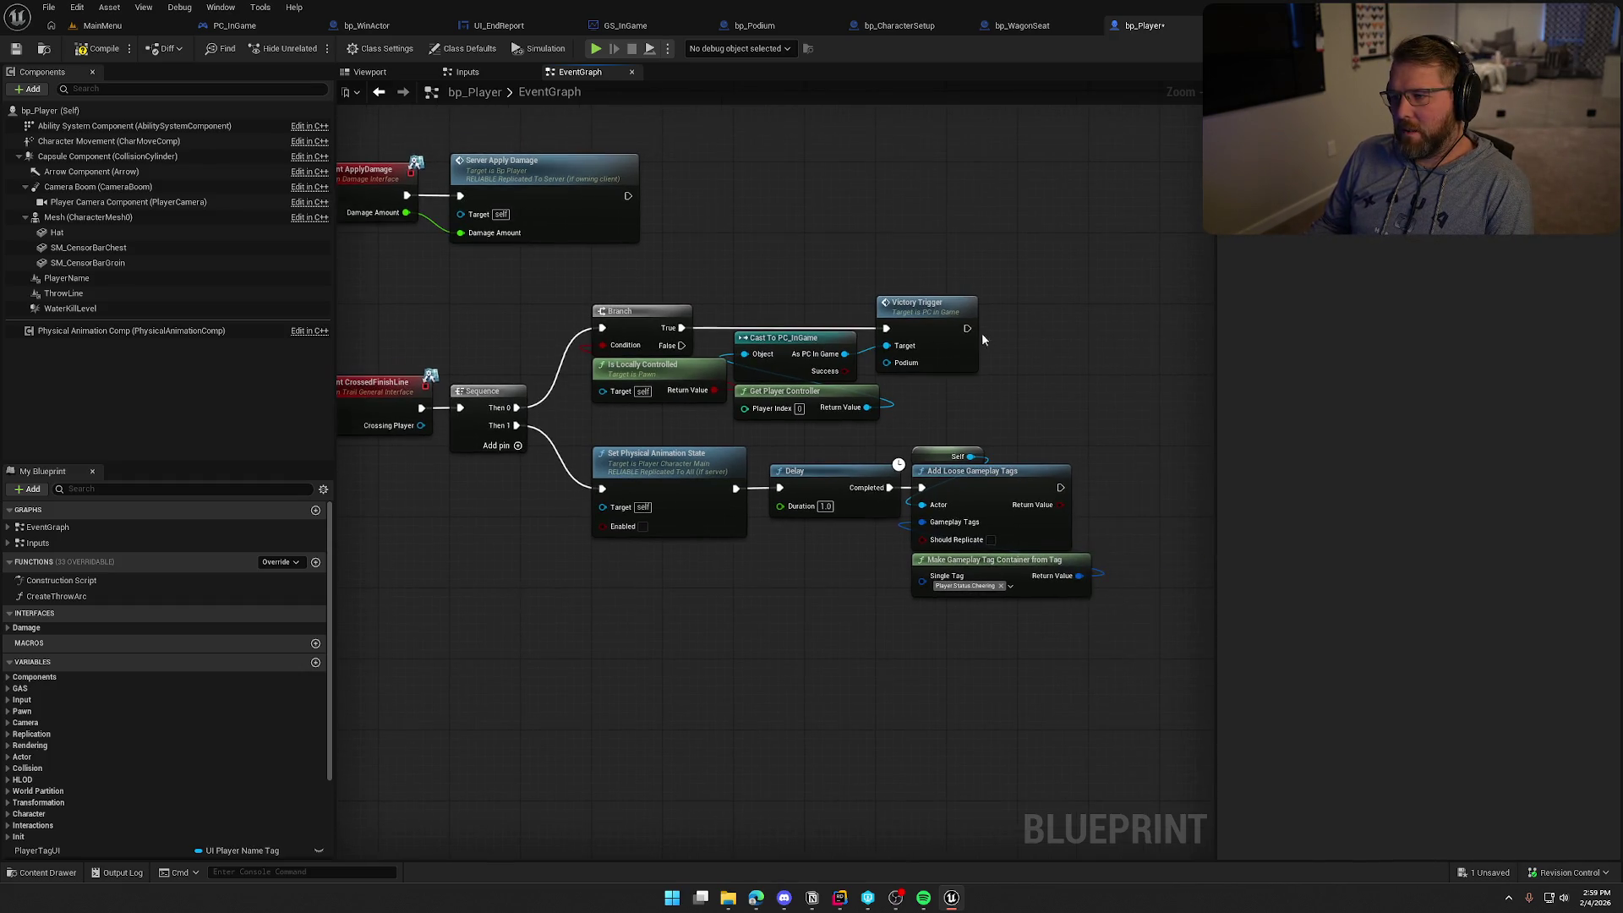
click(1095, 323)
drag(1096, 324, 1104, 324)
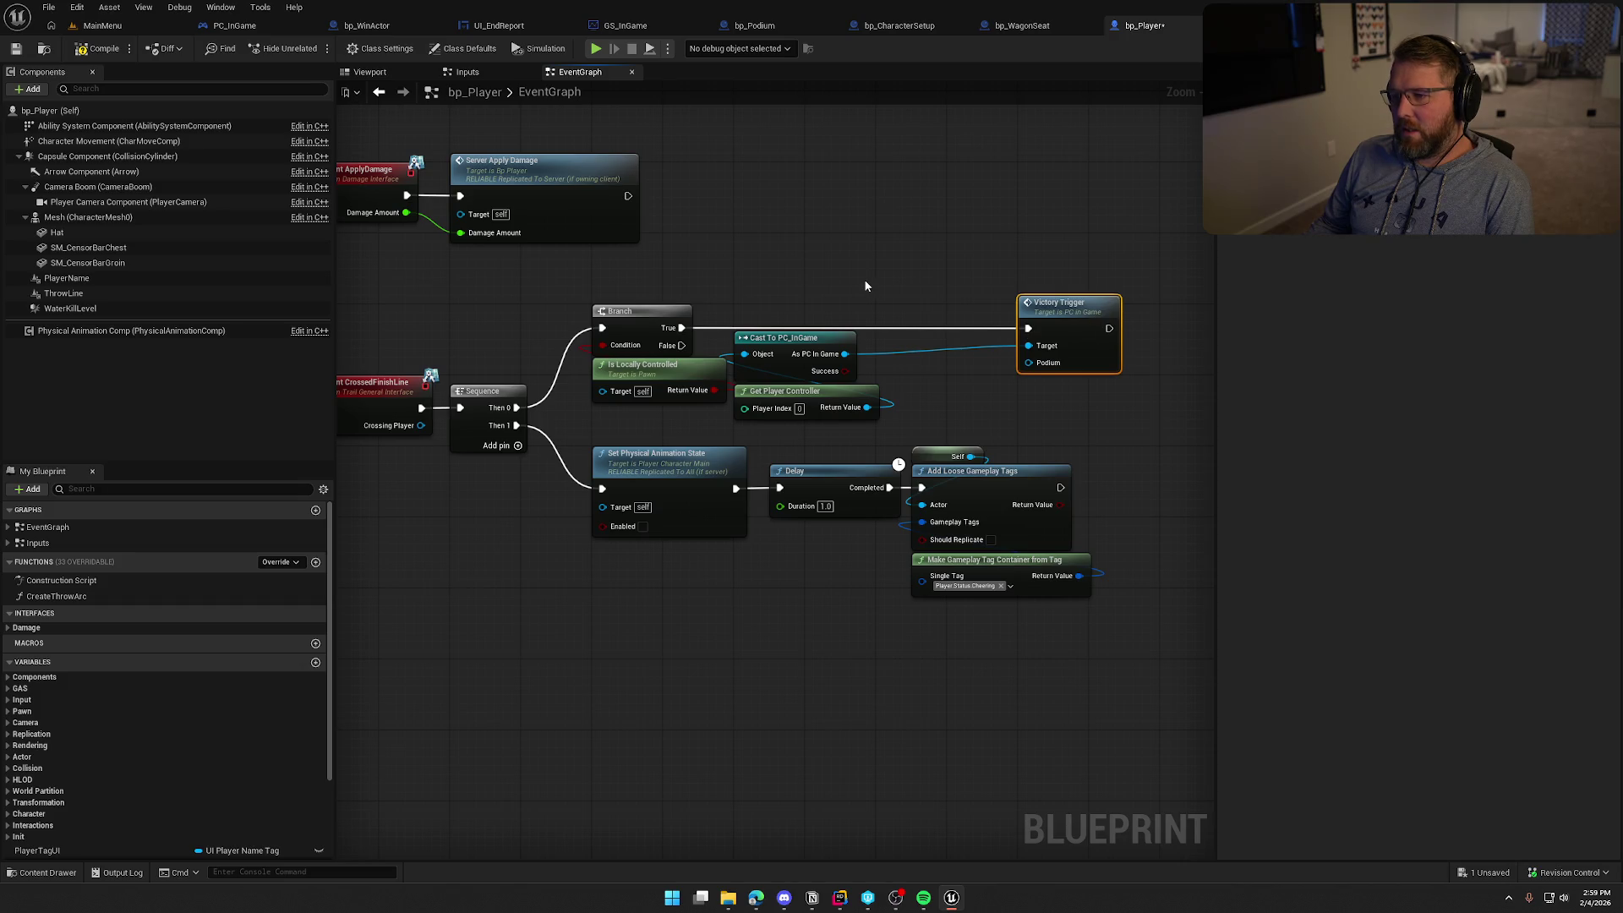
drag(996, 340, 901, 328)
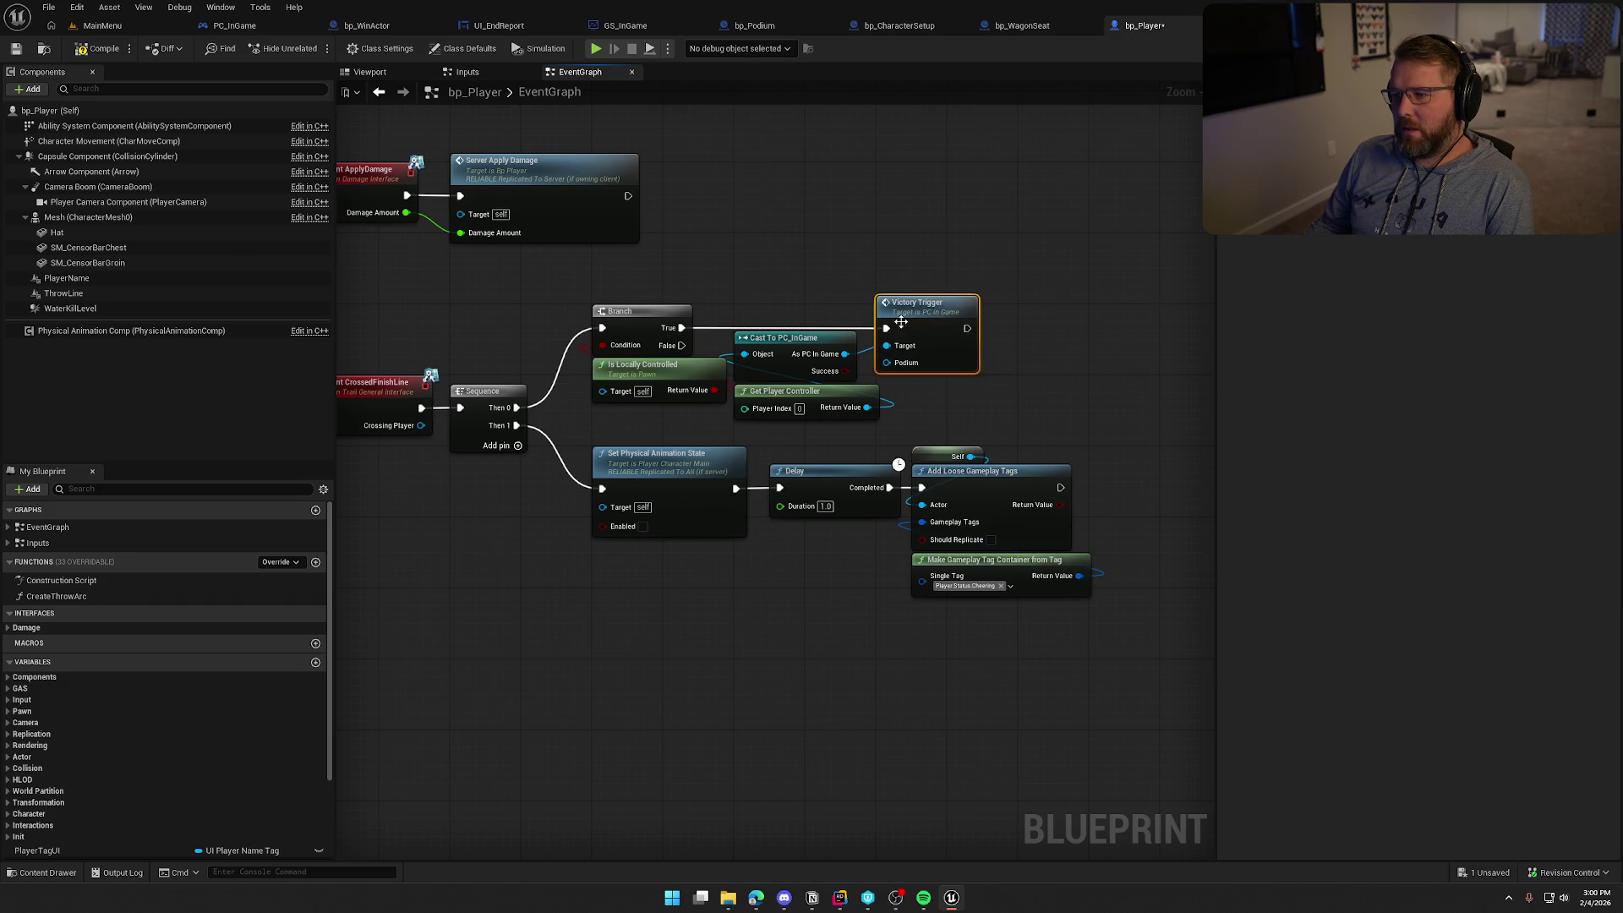
double_click(901, 322)
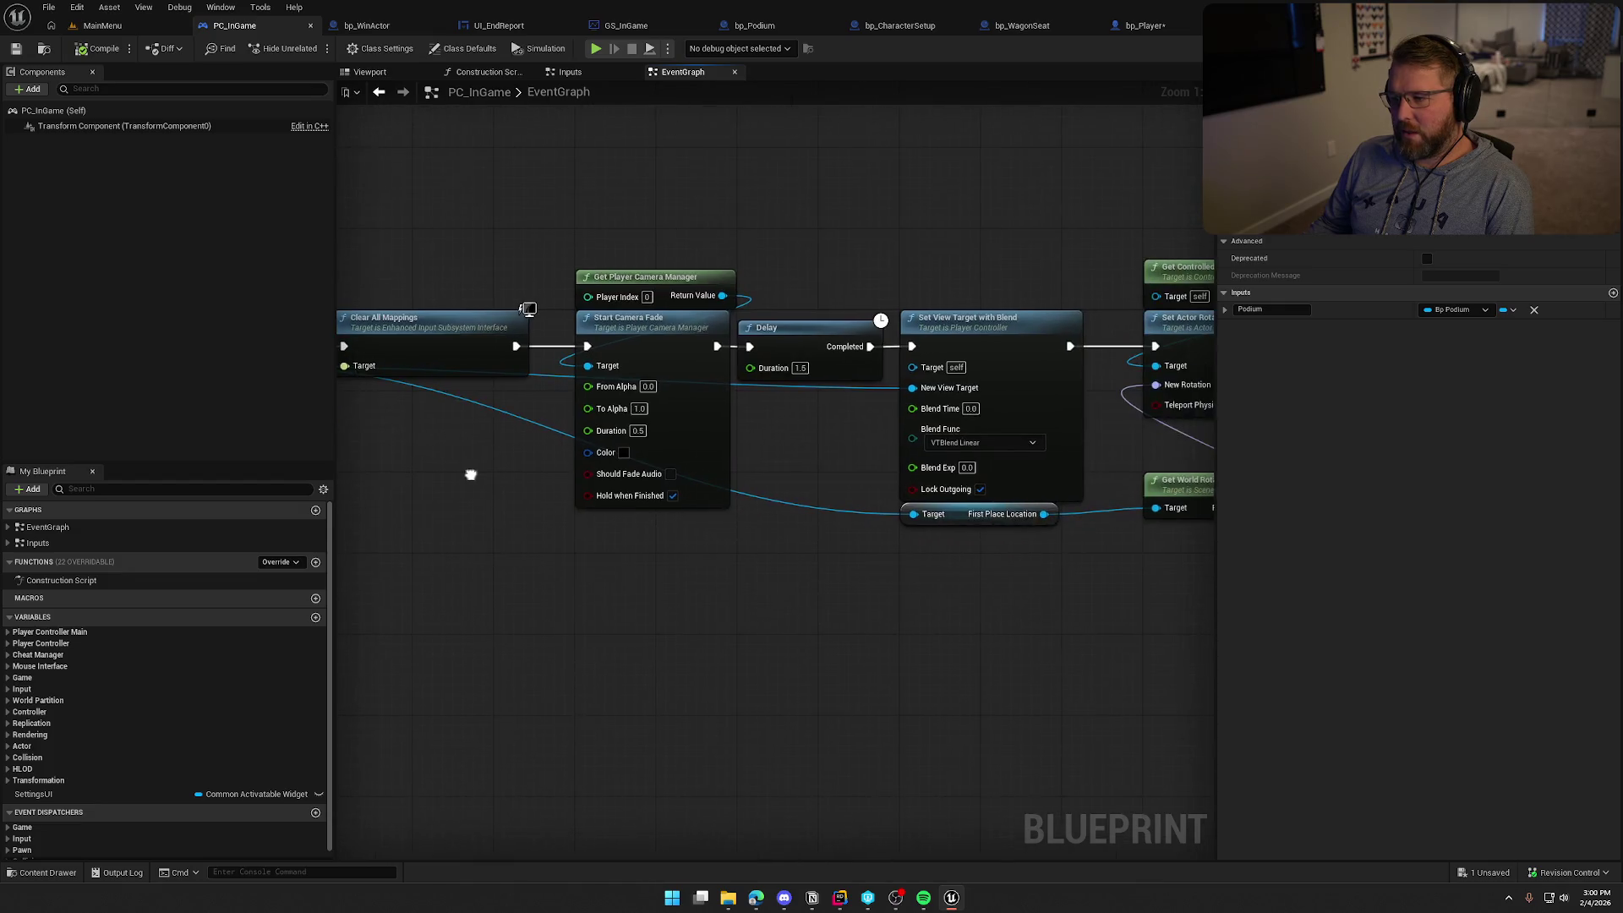
Add a Get Actor Of Class node for bp_Podium and rewire the podium links to it
right_click(786, 558)
text(get ac)
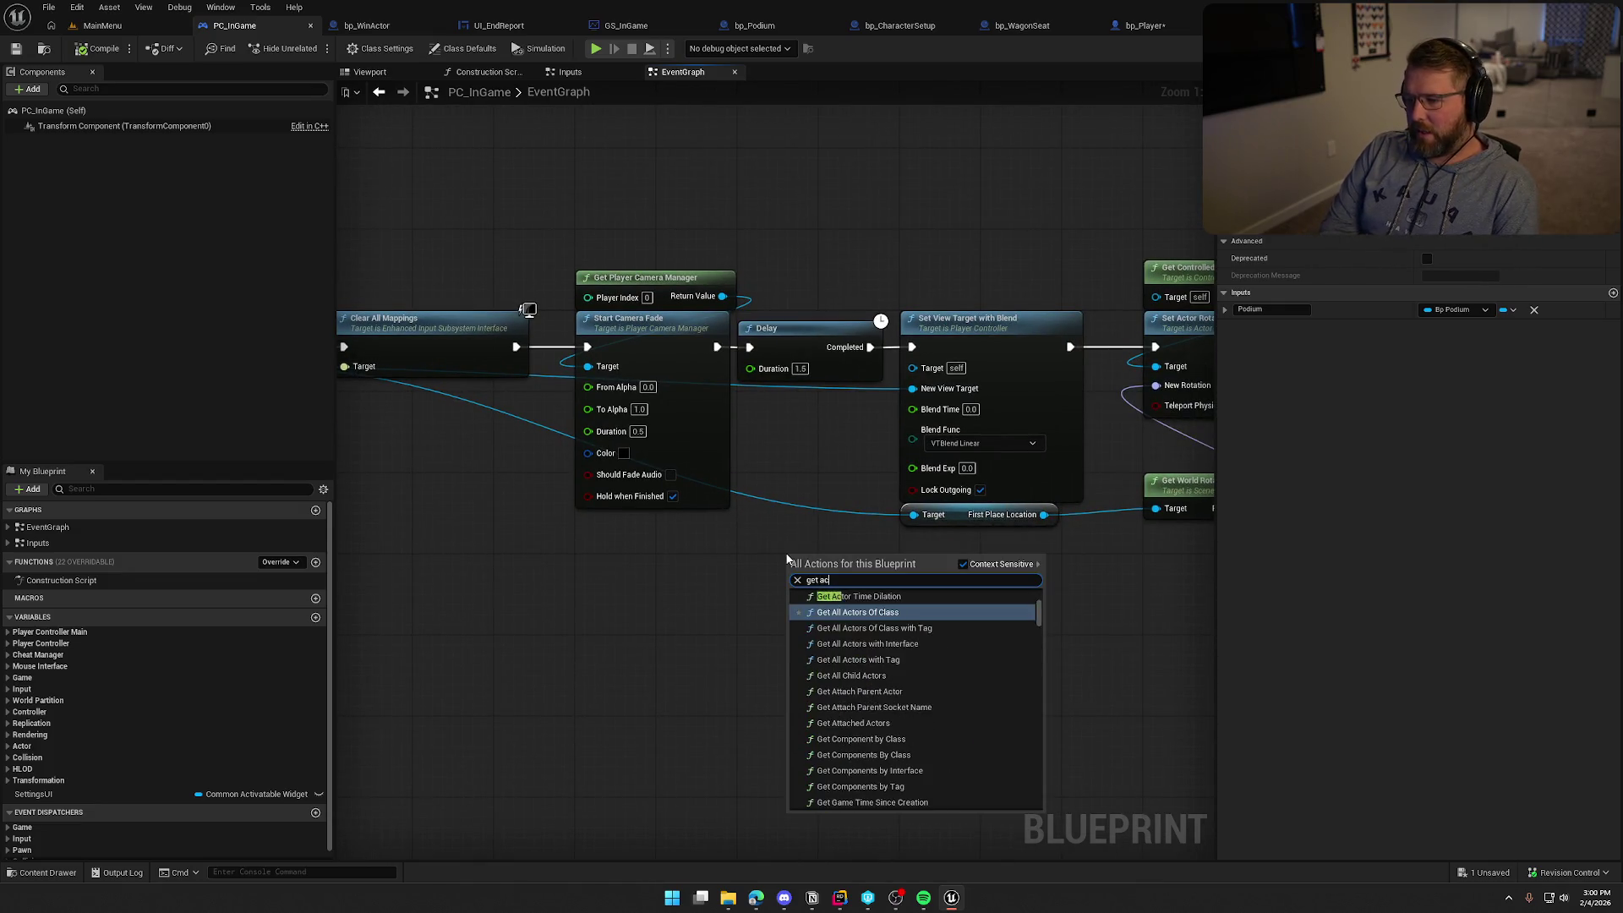
text(tor of class)
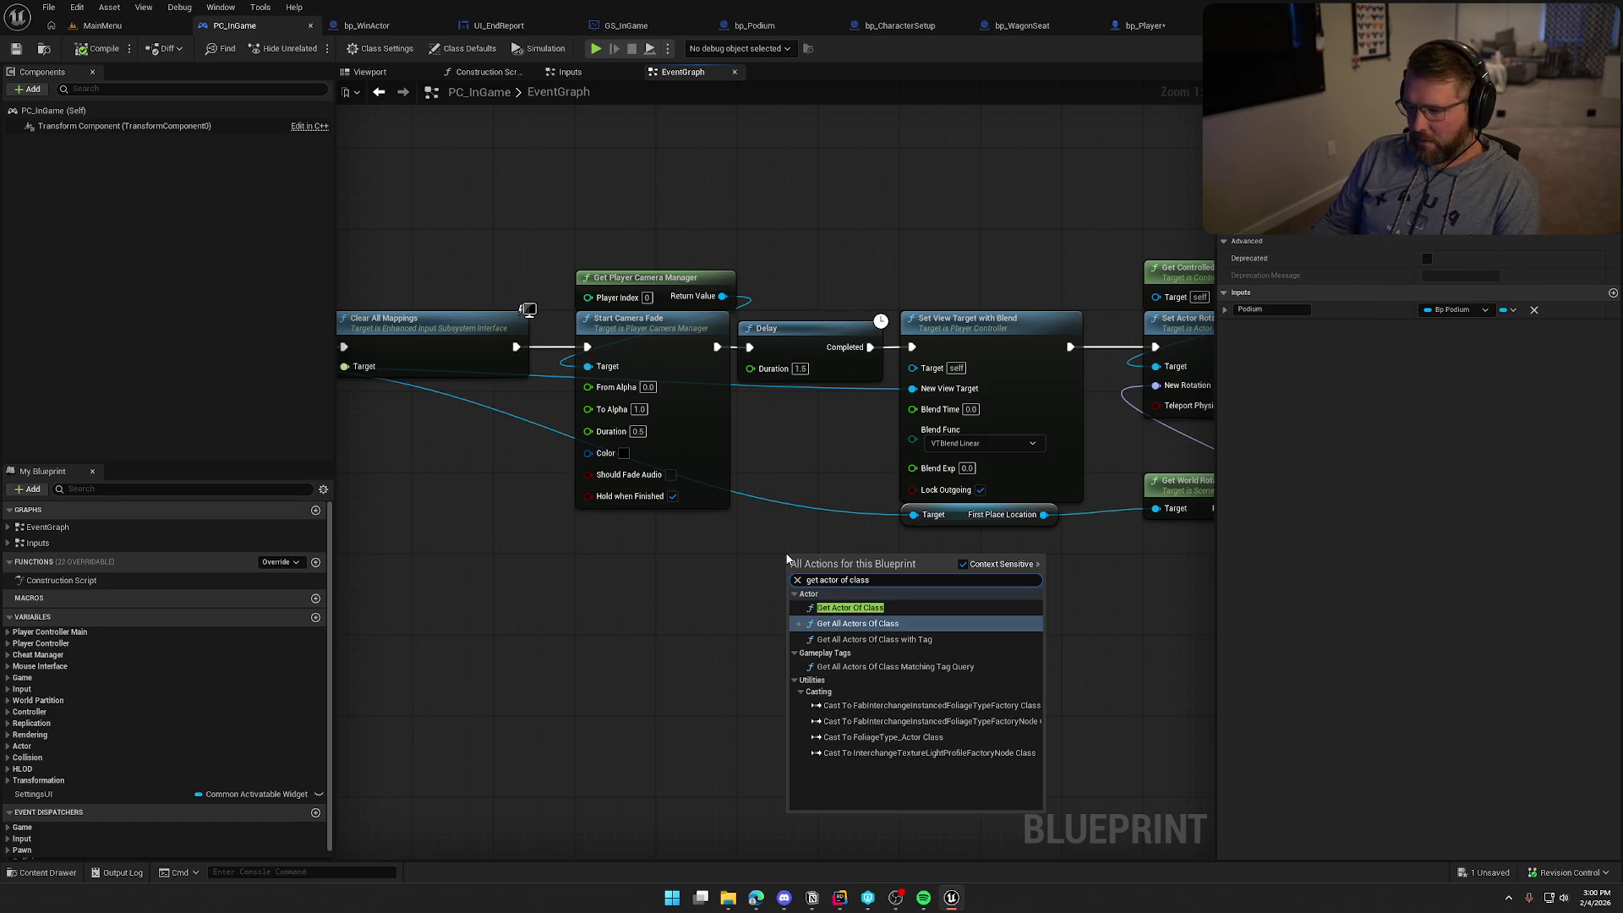
click(843, 605)
click(843, 602)
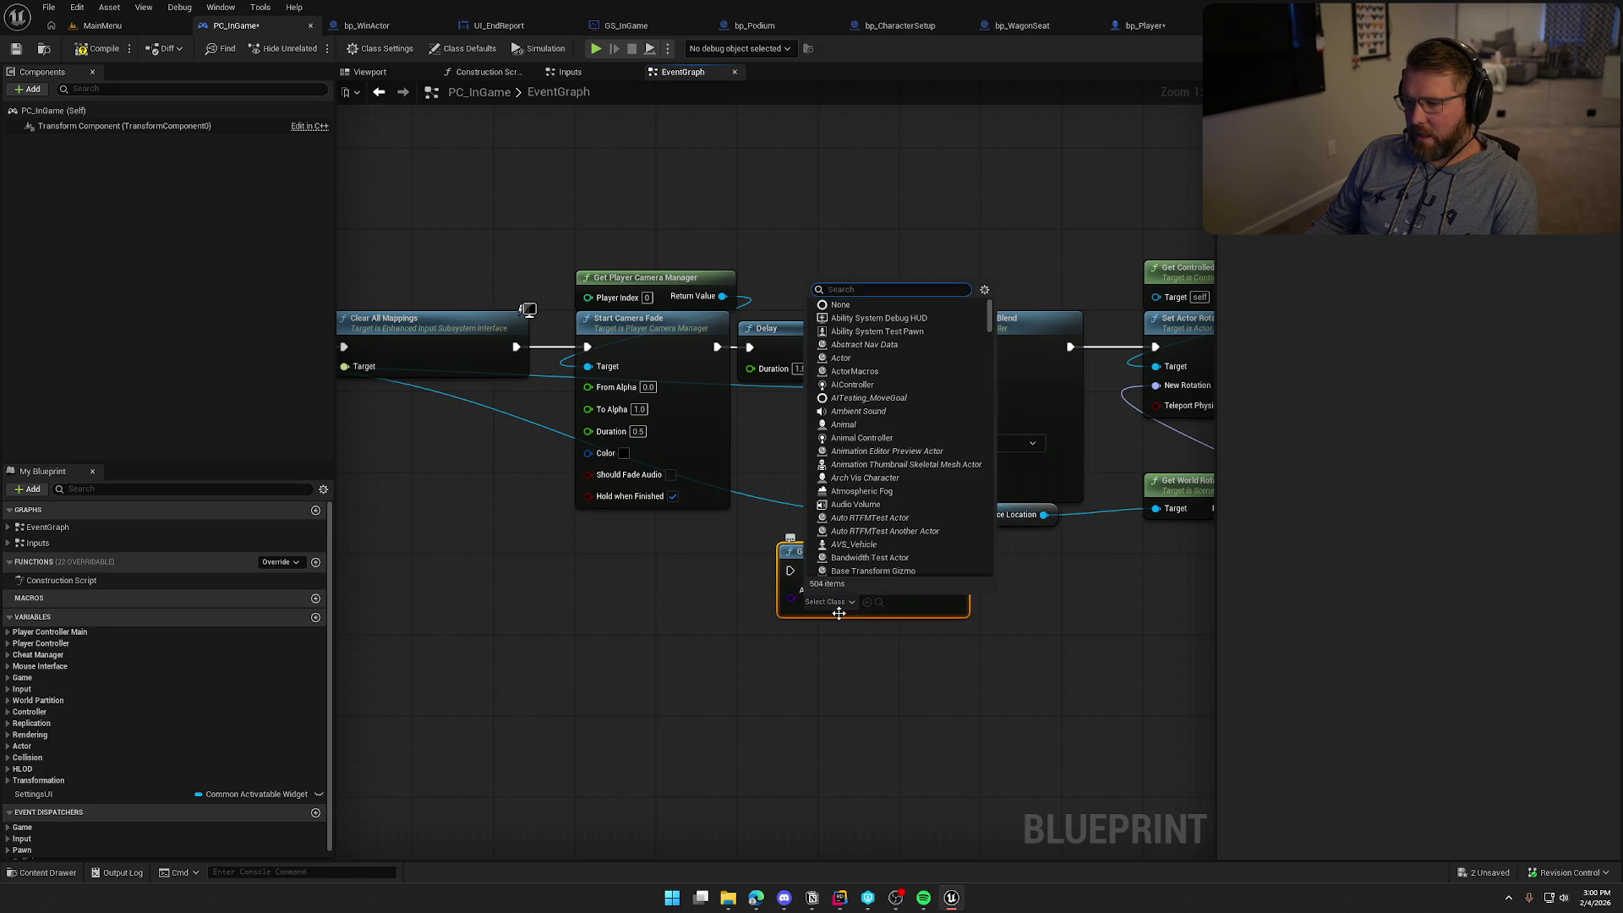
text(bp po)
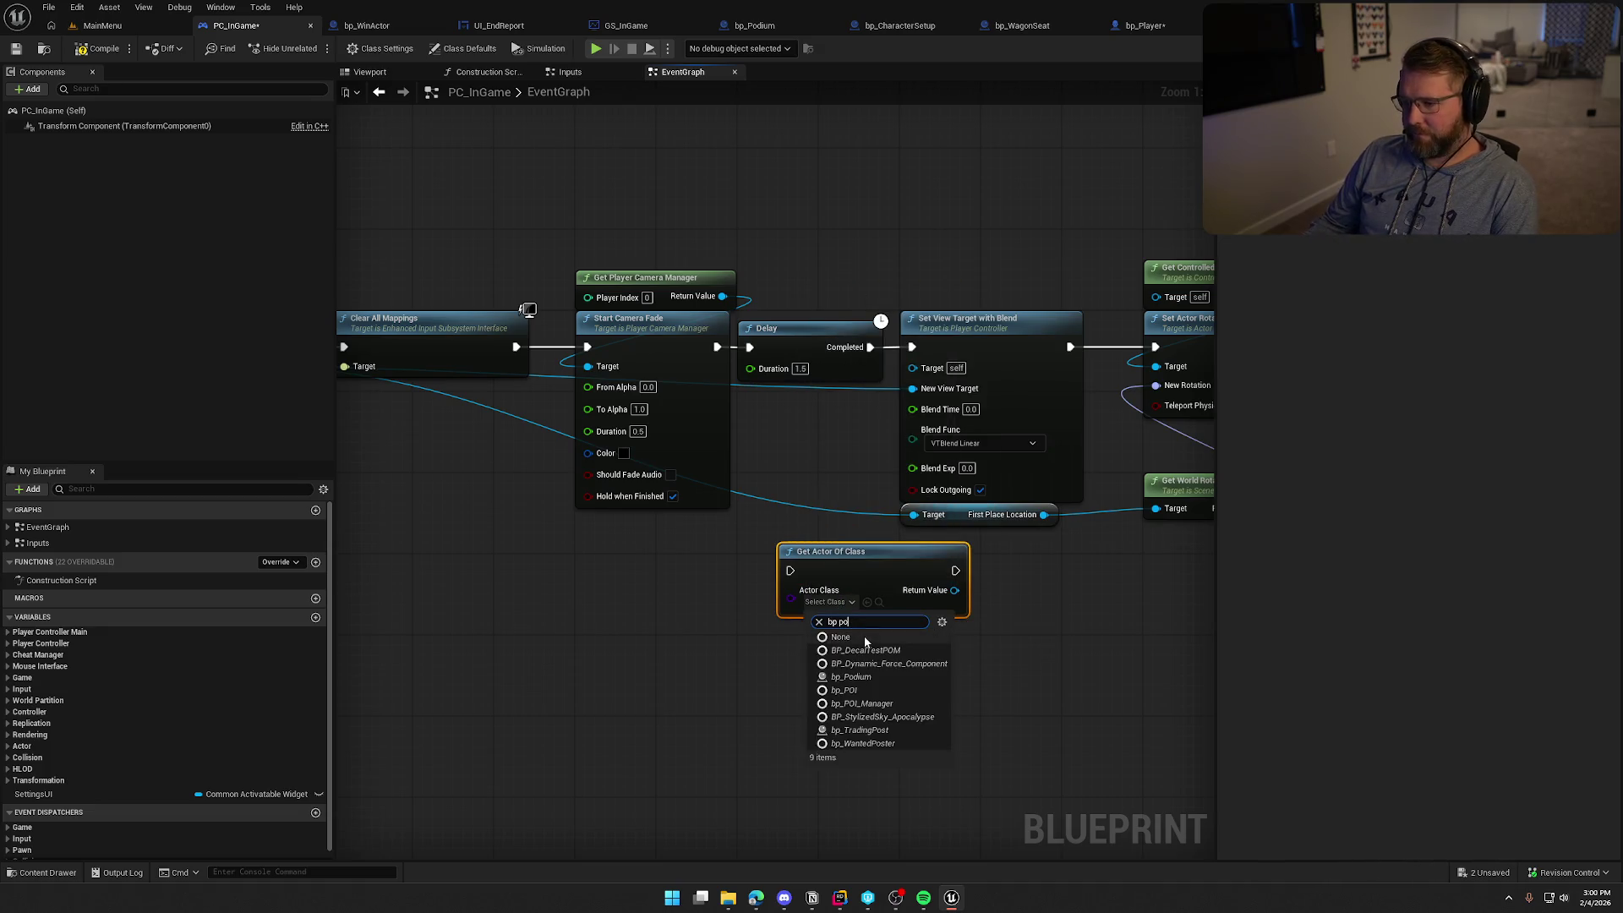
click(879, 676)
drag(869, 570, 753, 579)
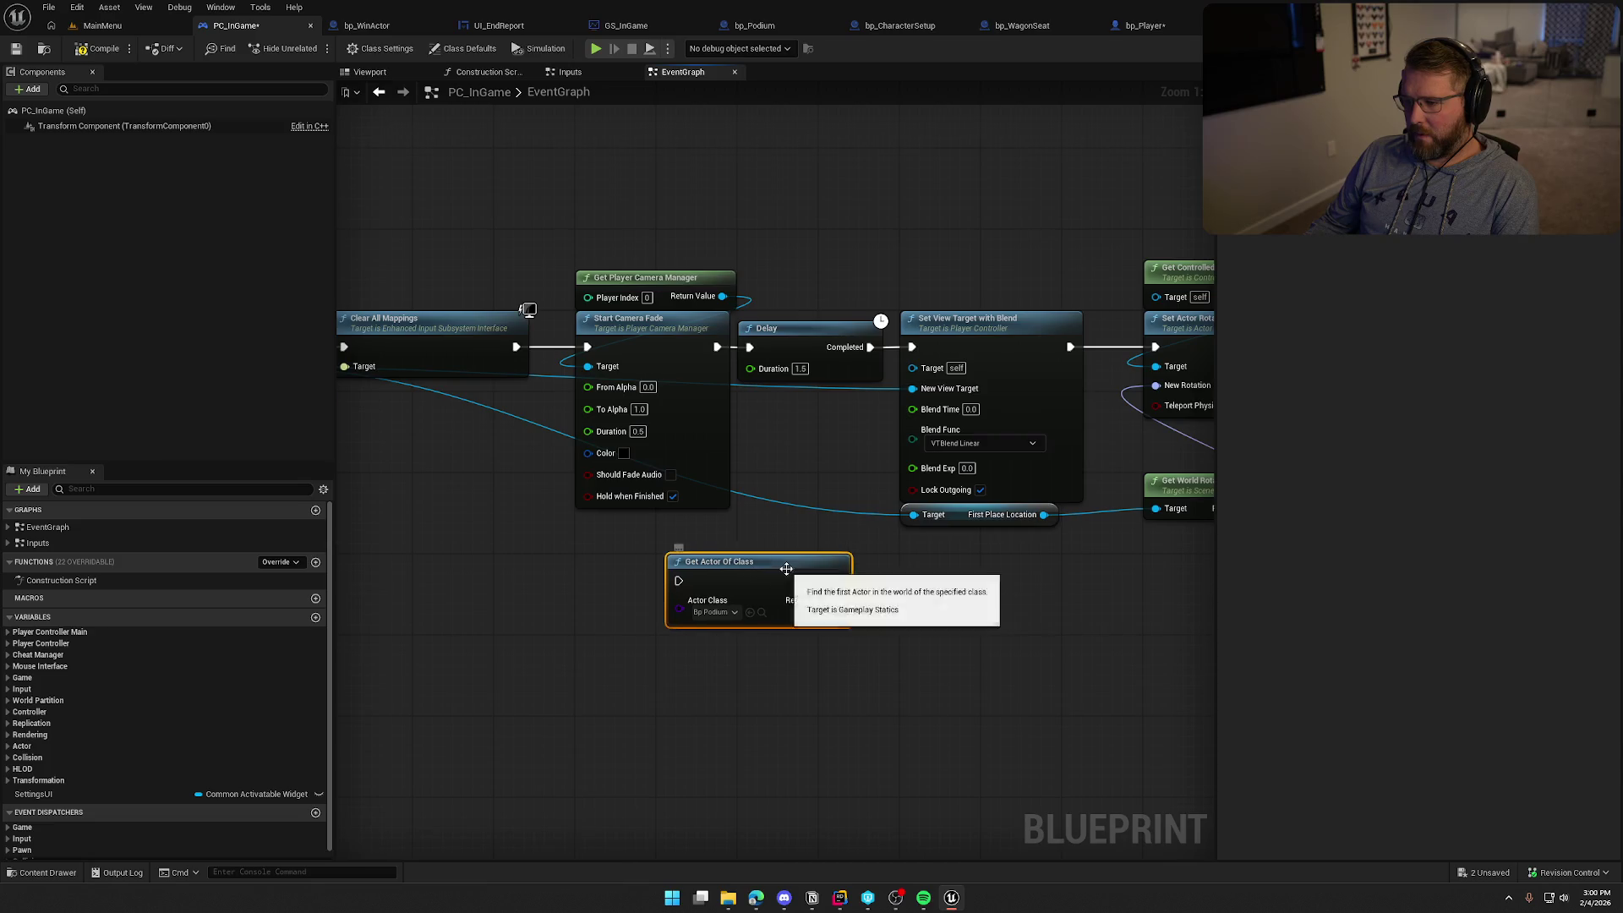
drag(1009, 577, 633, 567)
mouse_move(505, 363)
mouse_down()
mouse_move(685, 592)
mouse_move(934, 579)
mouse_up()
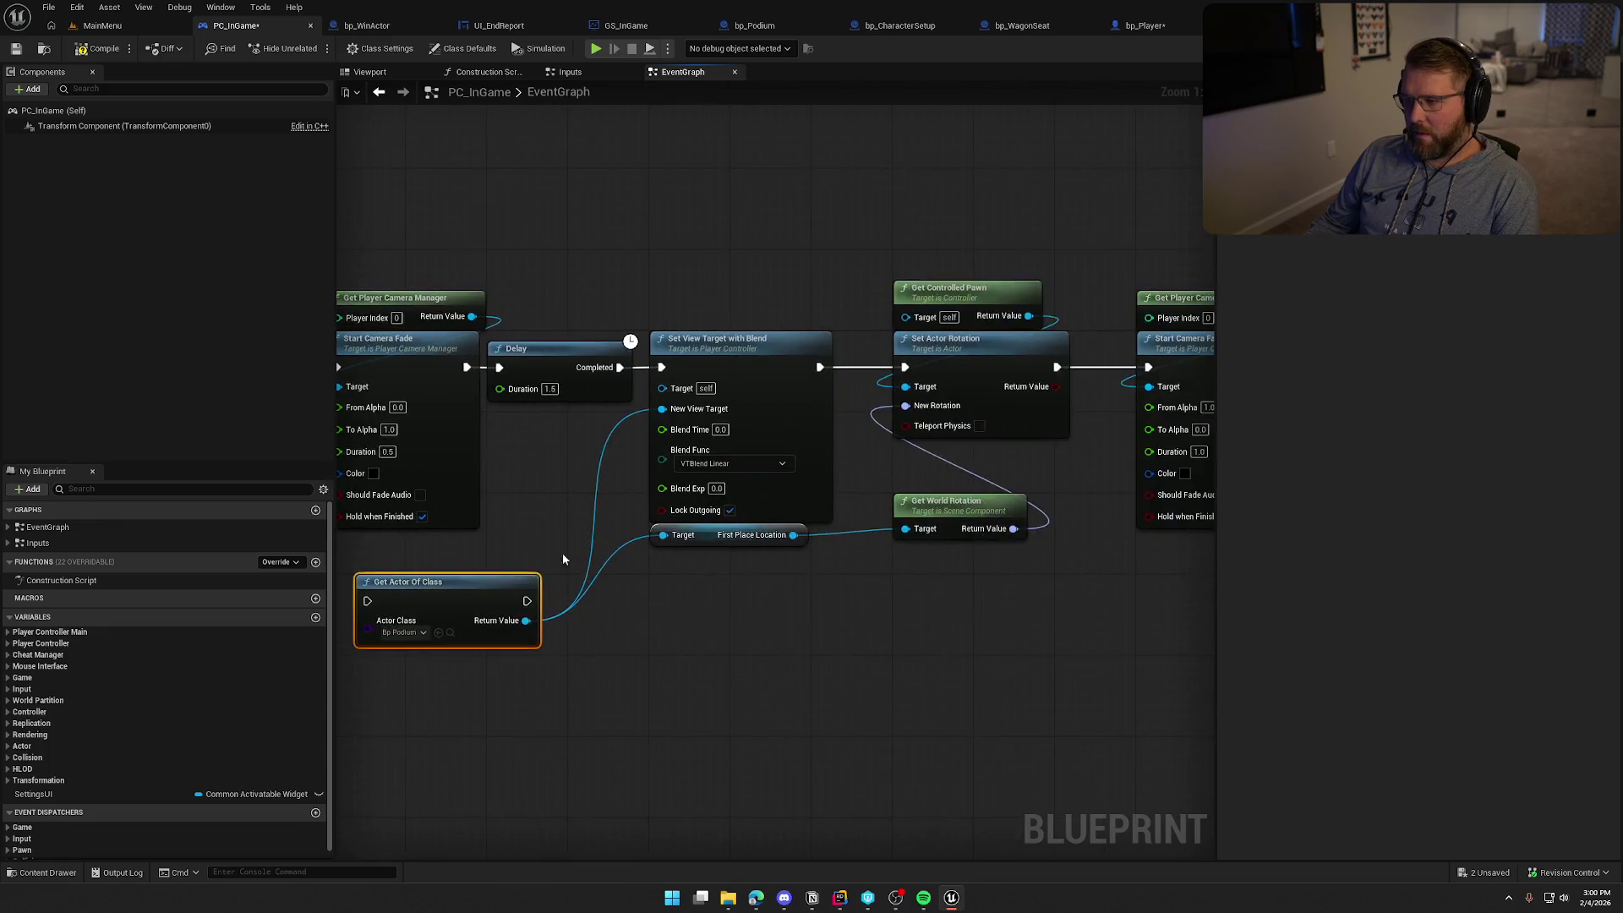
Shift the Set View Target to Push New UI nodes right and run Get Actor Of Class after the Delay
scroll(746, 591, down, 2)
scroll(746, 592, down, 2)
drag(607, 392, 1067, 598)
scroll(688, 565, up, 4)
drag(588, 276, 915, 284)
mouse_move(463, 577)
mouse_down()
mouse_move(787, 330)
mouse_move(756, 341)
mouse_up()
drag(647, 339, 689, 340)
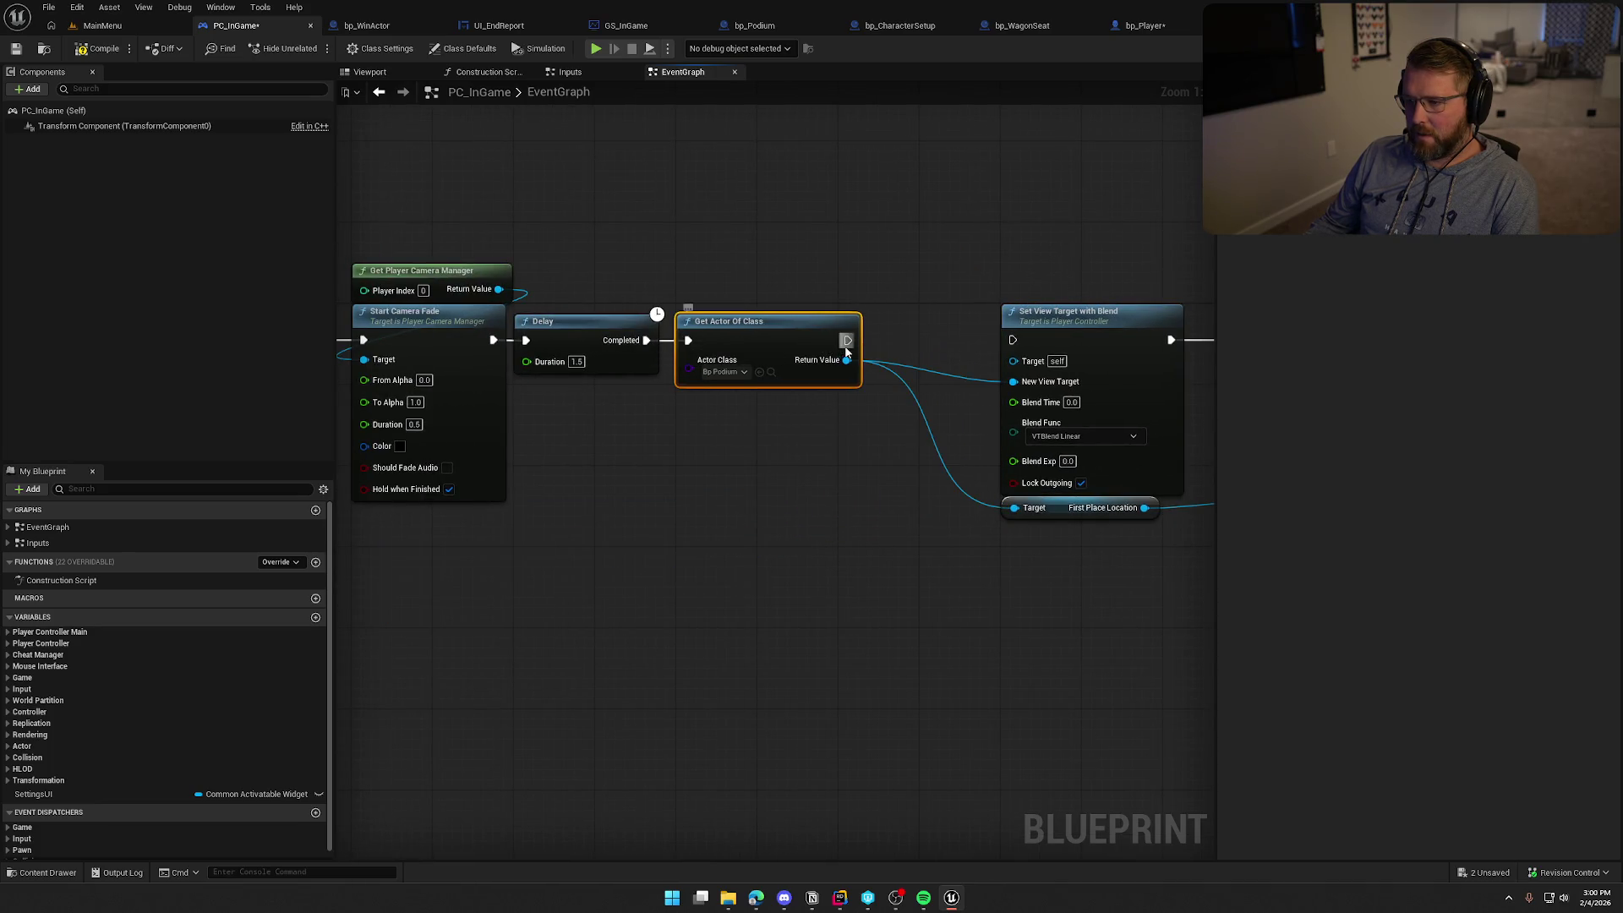
Move the camera and rotation node group next to Get Actor Of Class
scroll(686, 354, down, 2)
drag(641, 290, 1046, 572)
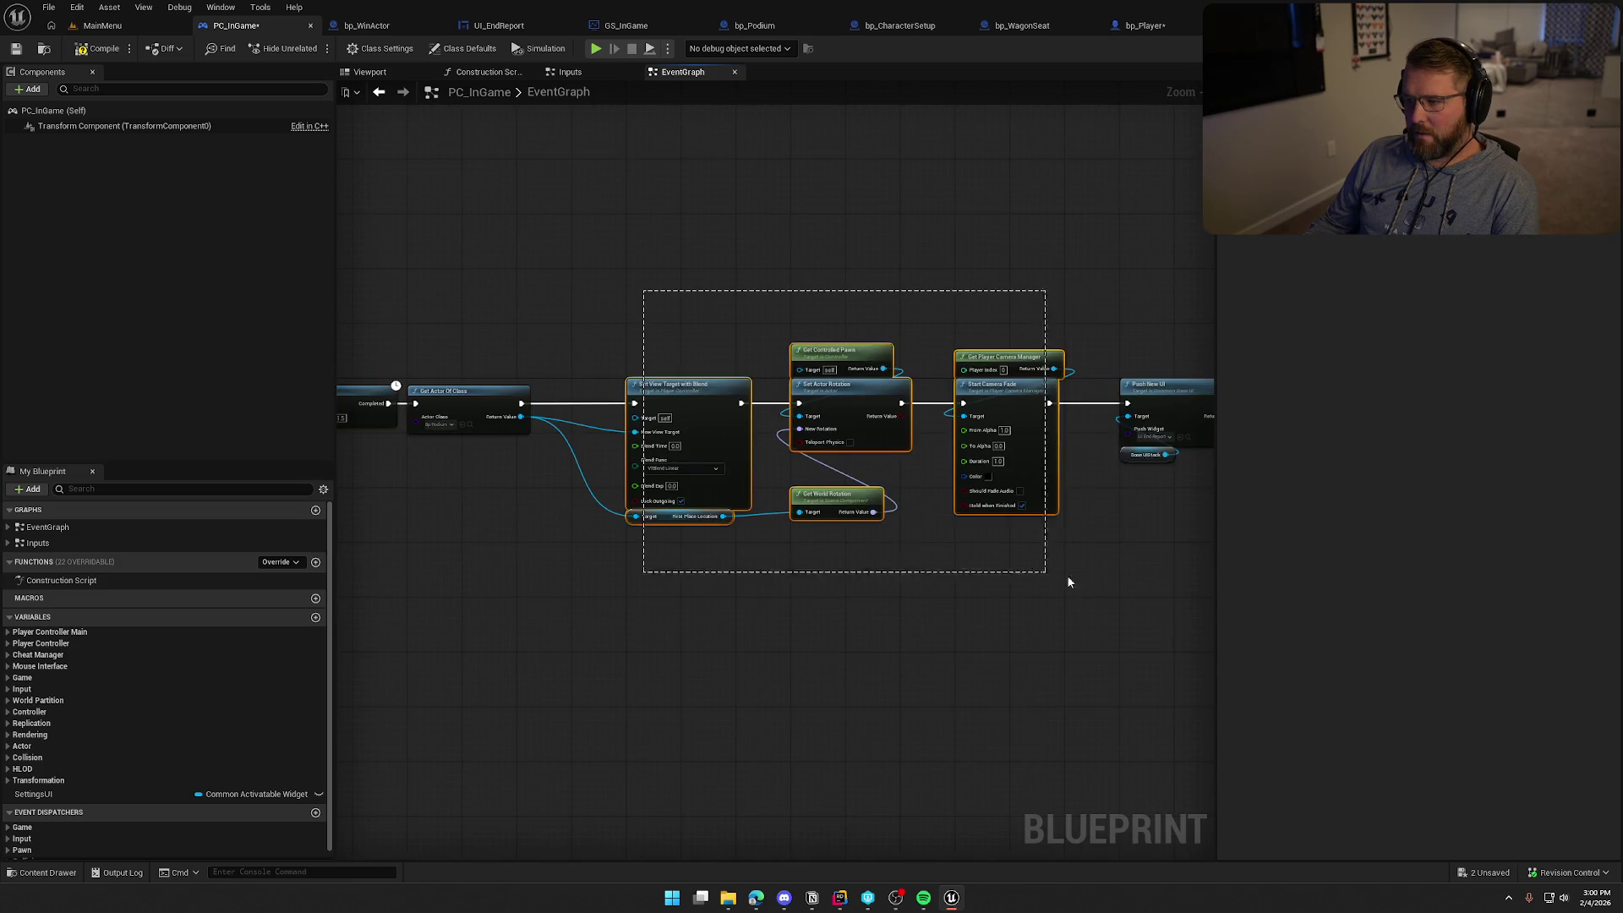
scroll(804, 417, up, 1)
drag(793, 383, 720, 383)
scroll(539, 561, up, 1)
drag(539, 561, 1004, 576)
Compile PC_InGame, then compile bp_WinActor with F7 to list its errors
click(632, 403)
click(856, 242)
click(98, 48)
drag(638, 524, 637, 494)
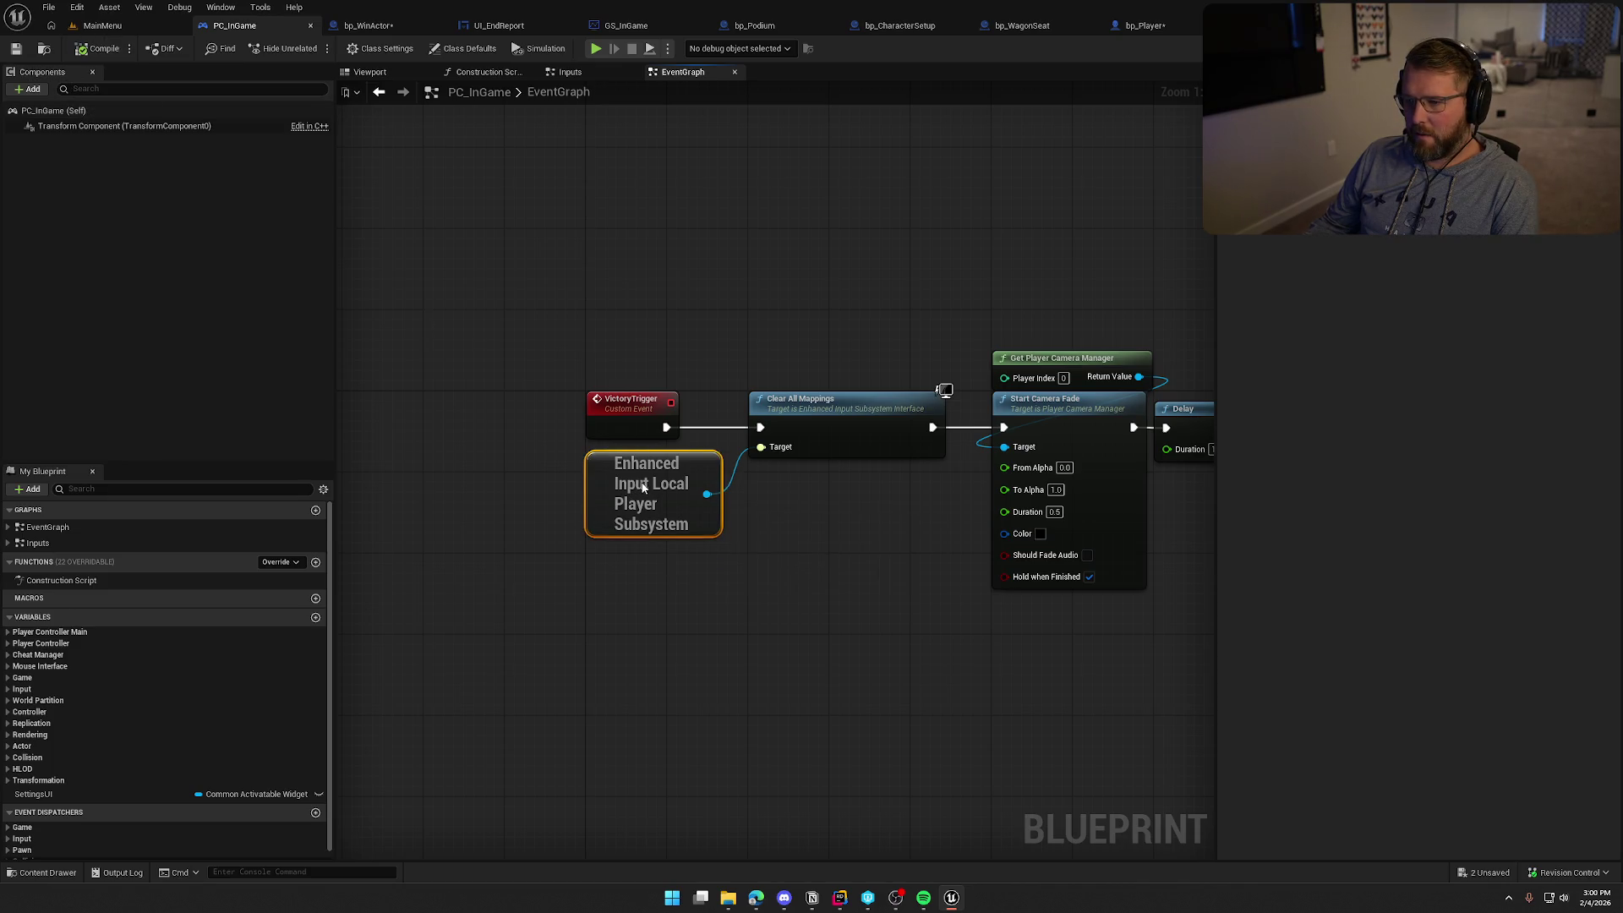
click(632, 317)
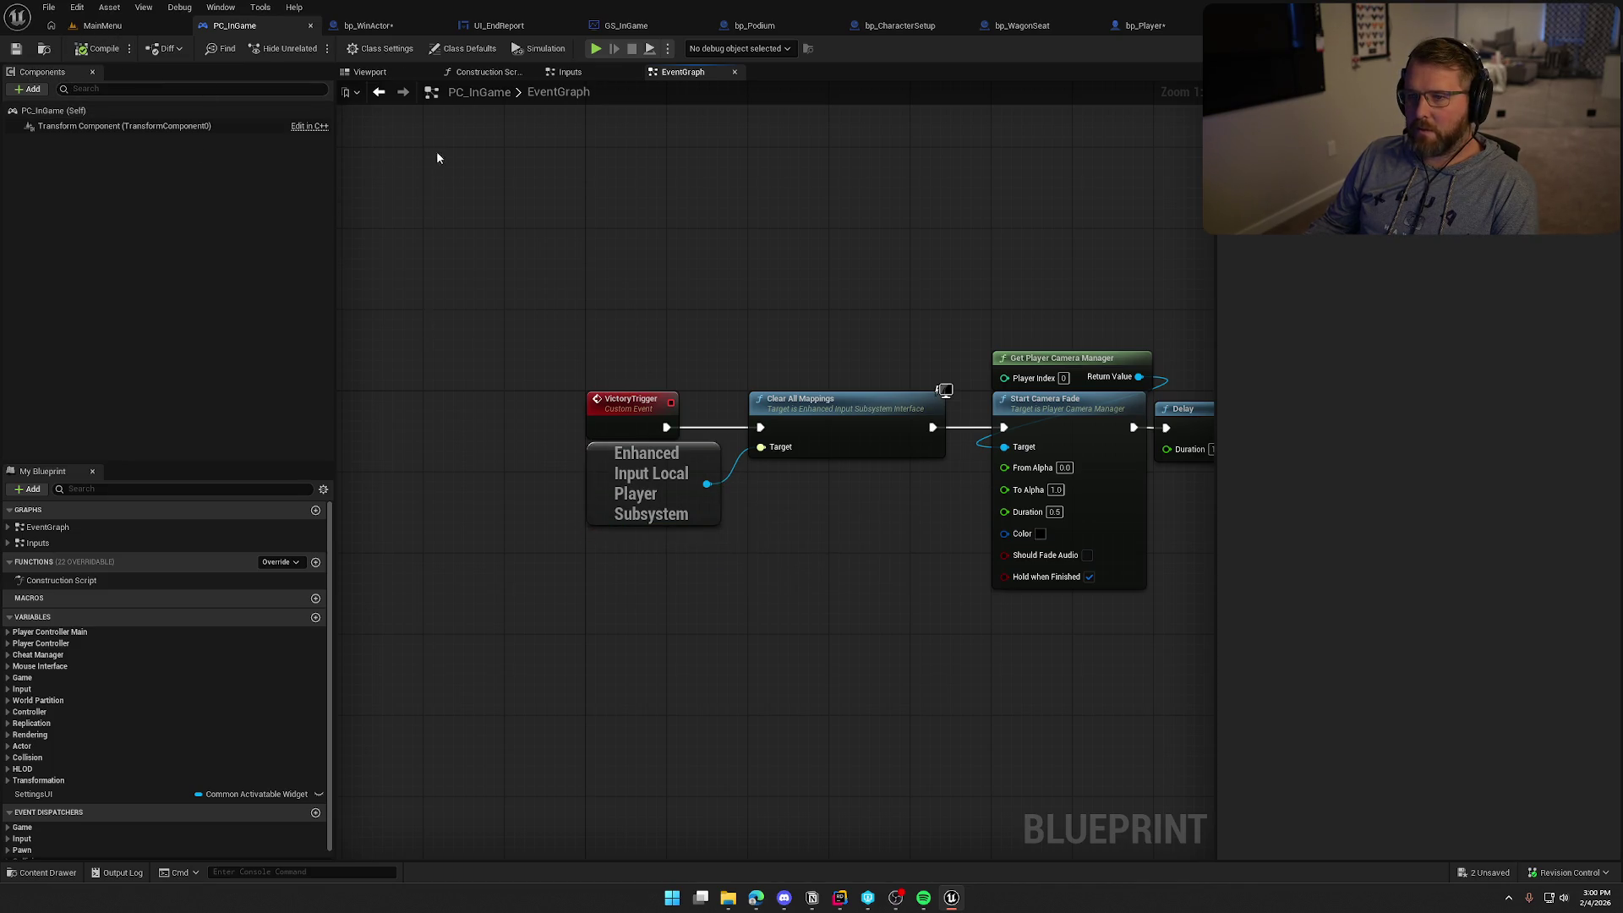
click(369, 26)
key(F7)
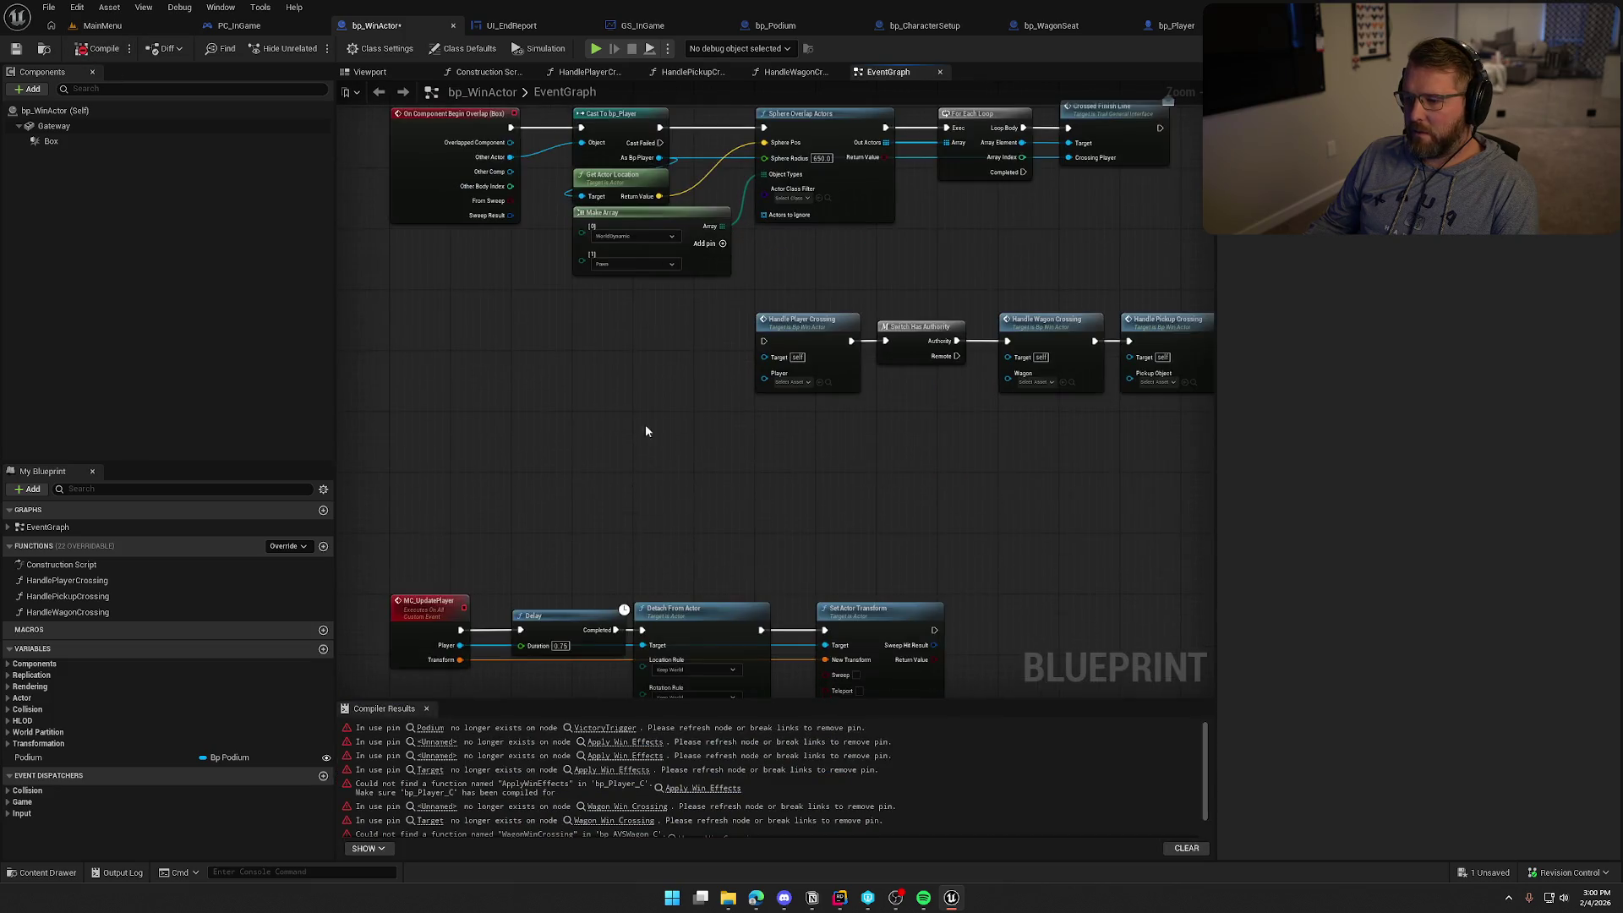
Jump to the removed-Podium-pin error and delete the orphaned Podium variable node
click(606, 736)
click(605, 732)
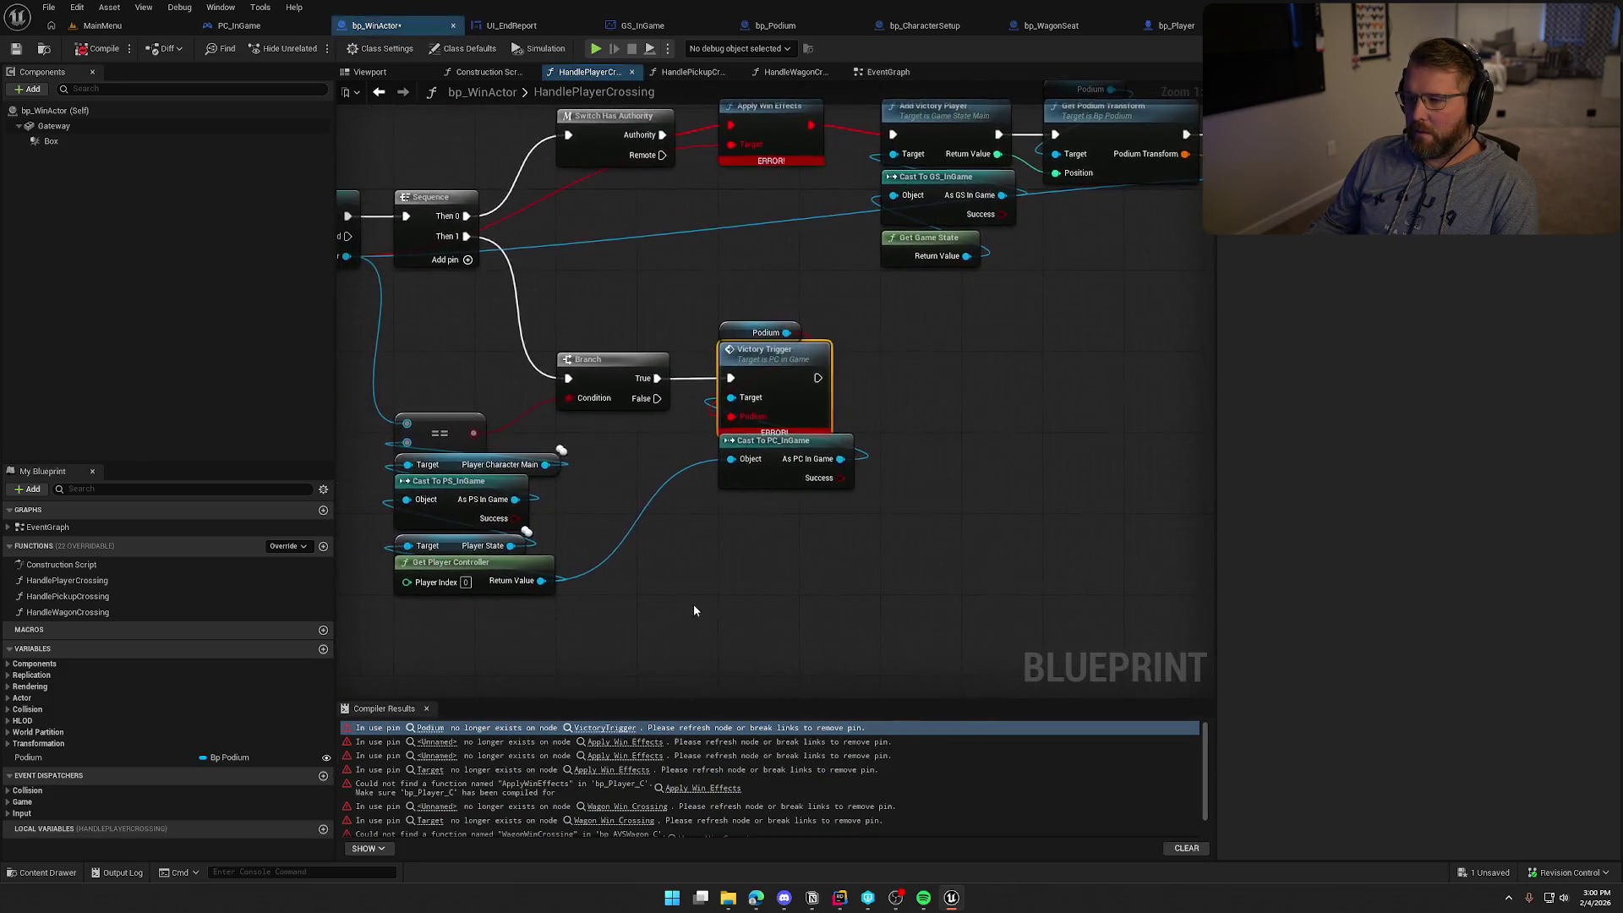
click(744, 329)
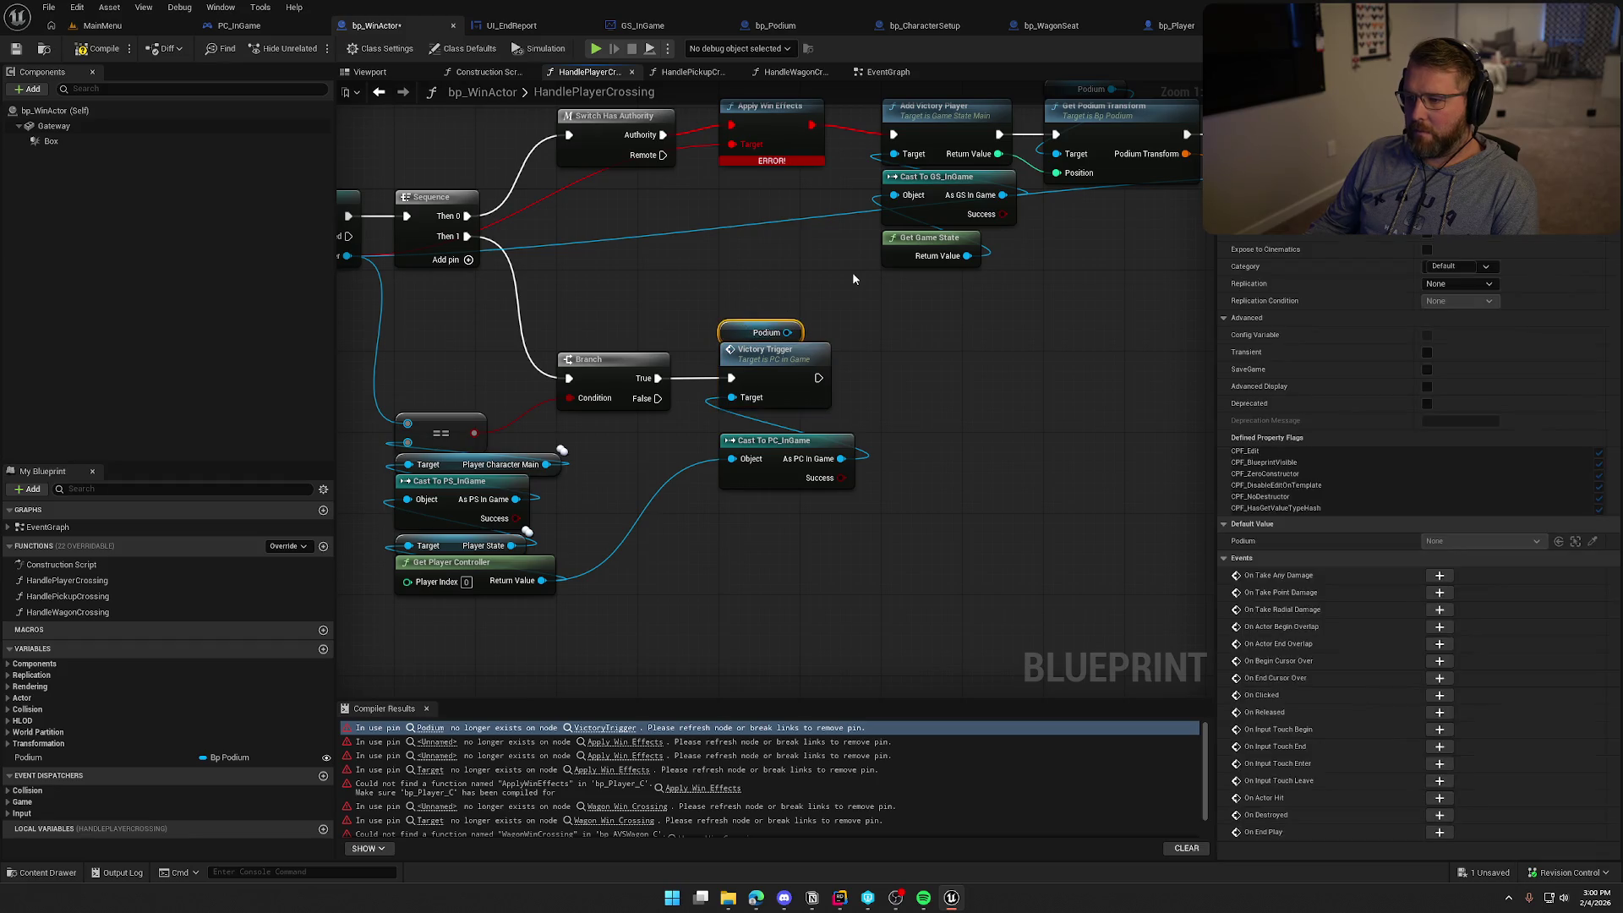
key(Delete)
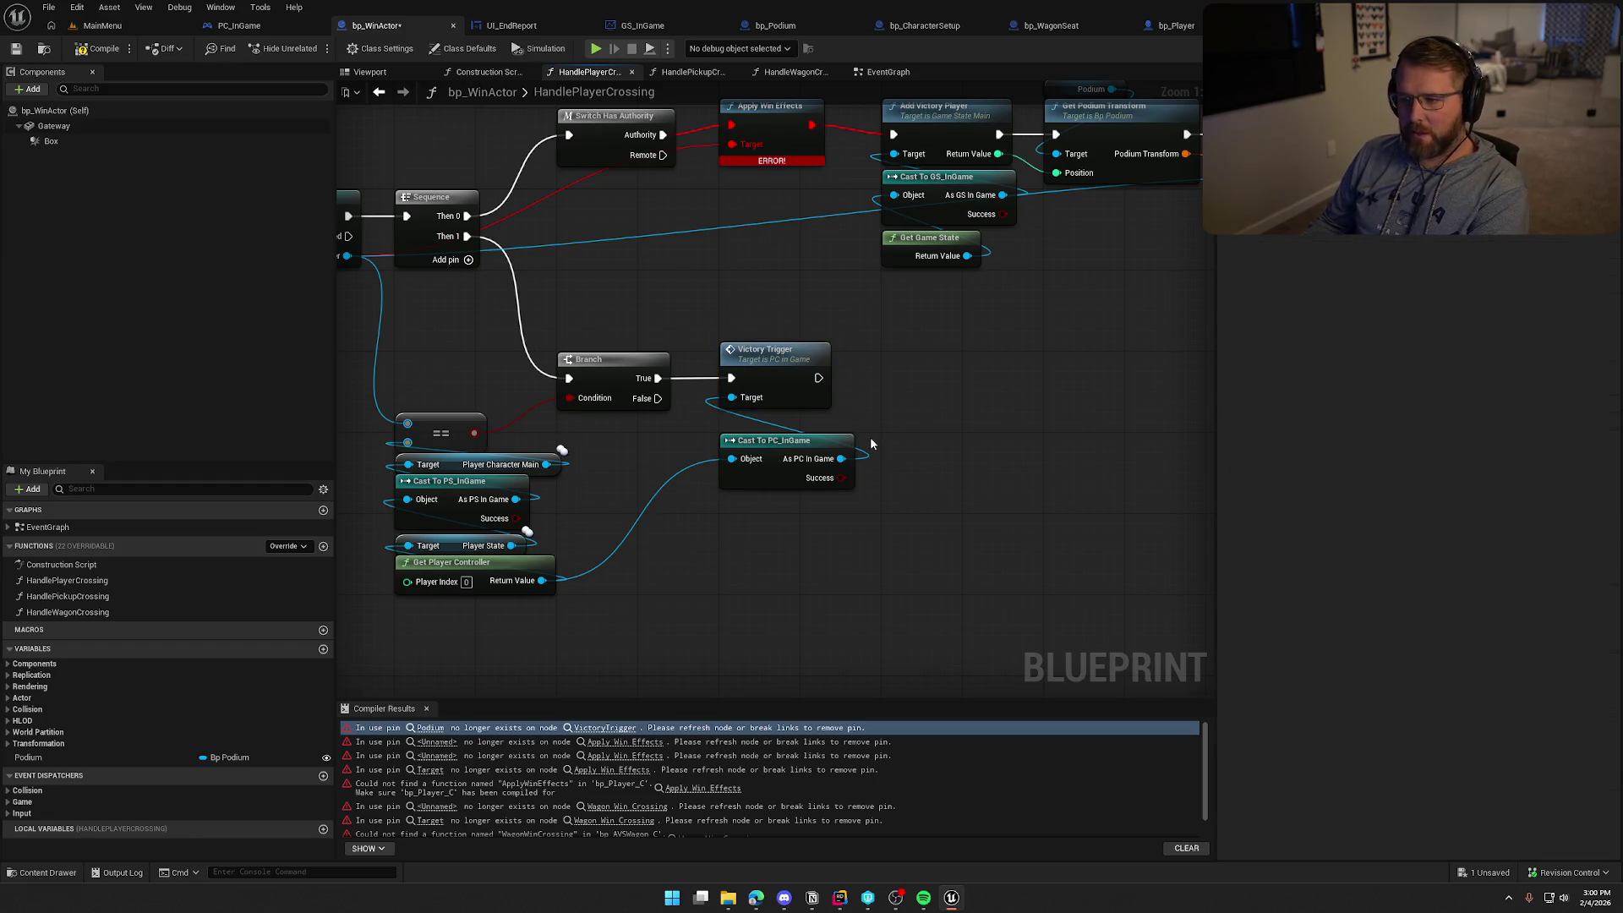
mouse_move(773, 452)
mouse_down()
mouse_move(767, 493)
mouse_move(659, 559)
mouse_move(687, 565)
mouse_up()
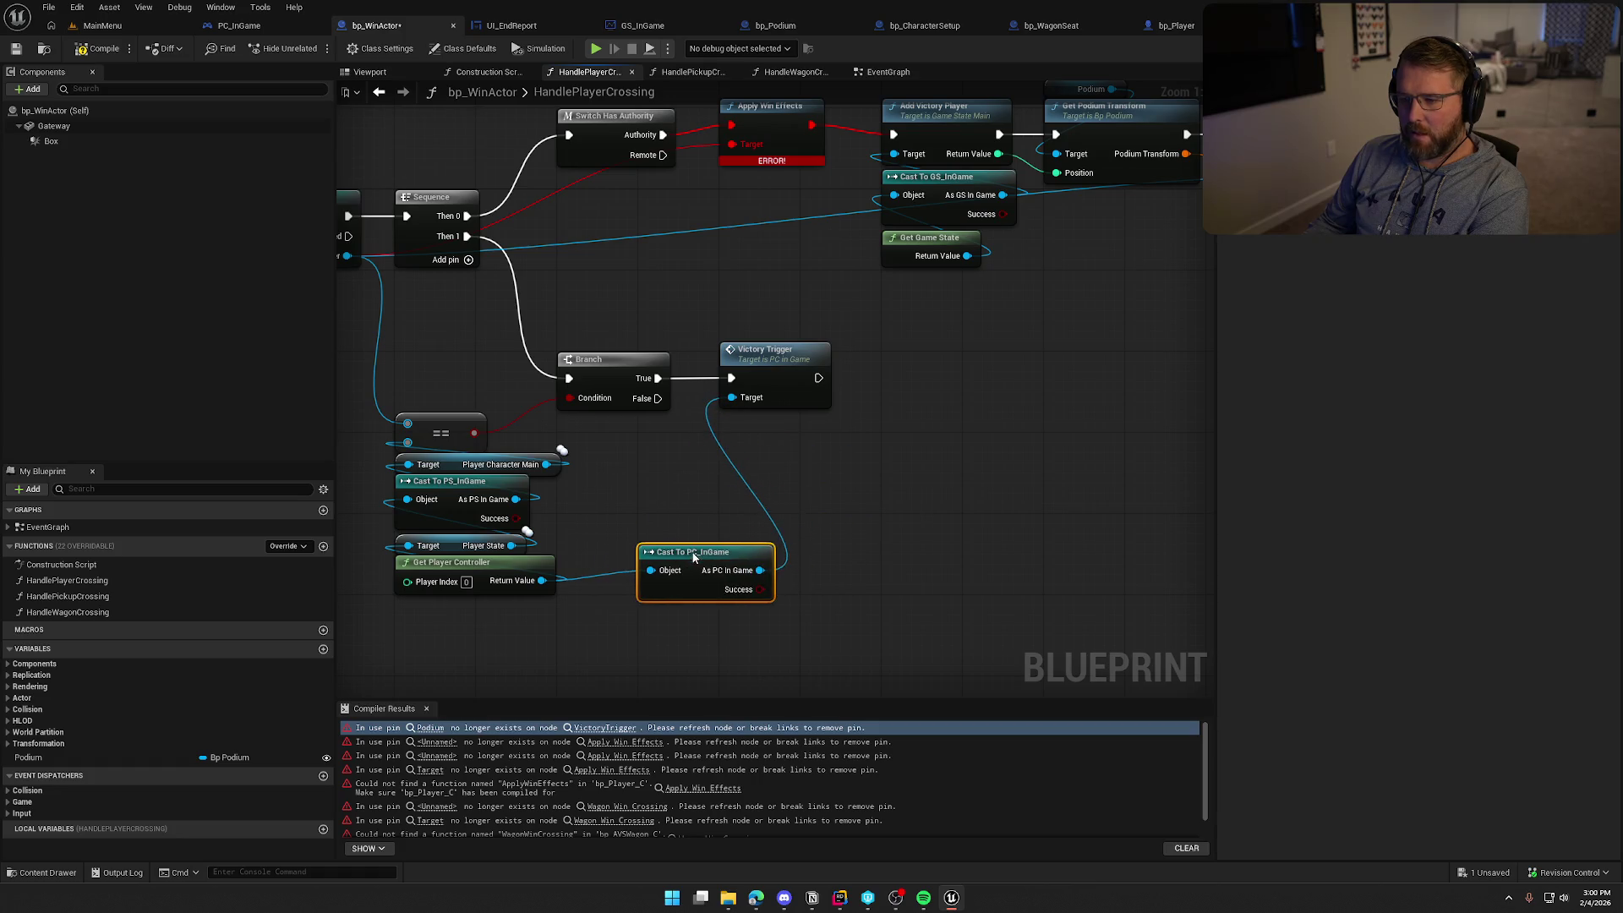
Inspect the Get Podium Transform and Add Victory Player nodes, then go to bp_Player
scroll(757, 358, down, 2)
mouse_move(757, 358)
mouse_down()
mouse_move(957, 334)
mouse_move(503, 337)
mouse_up()
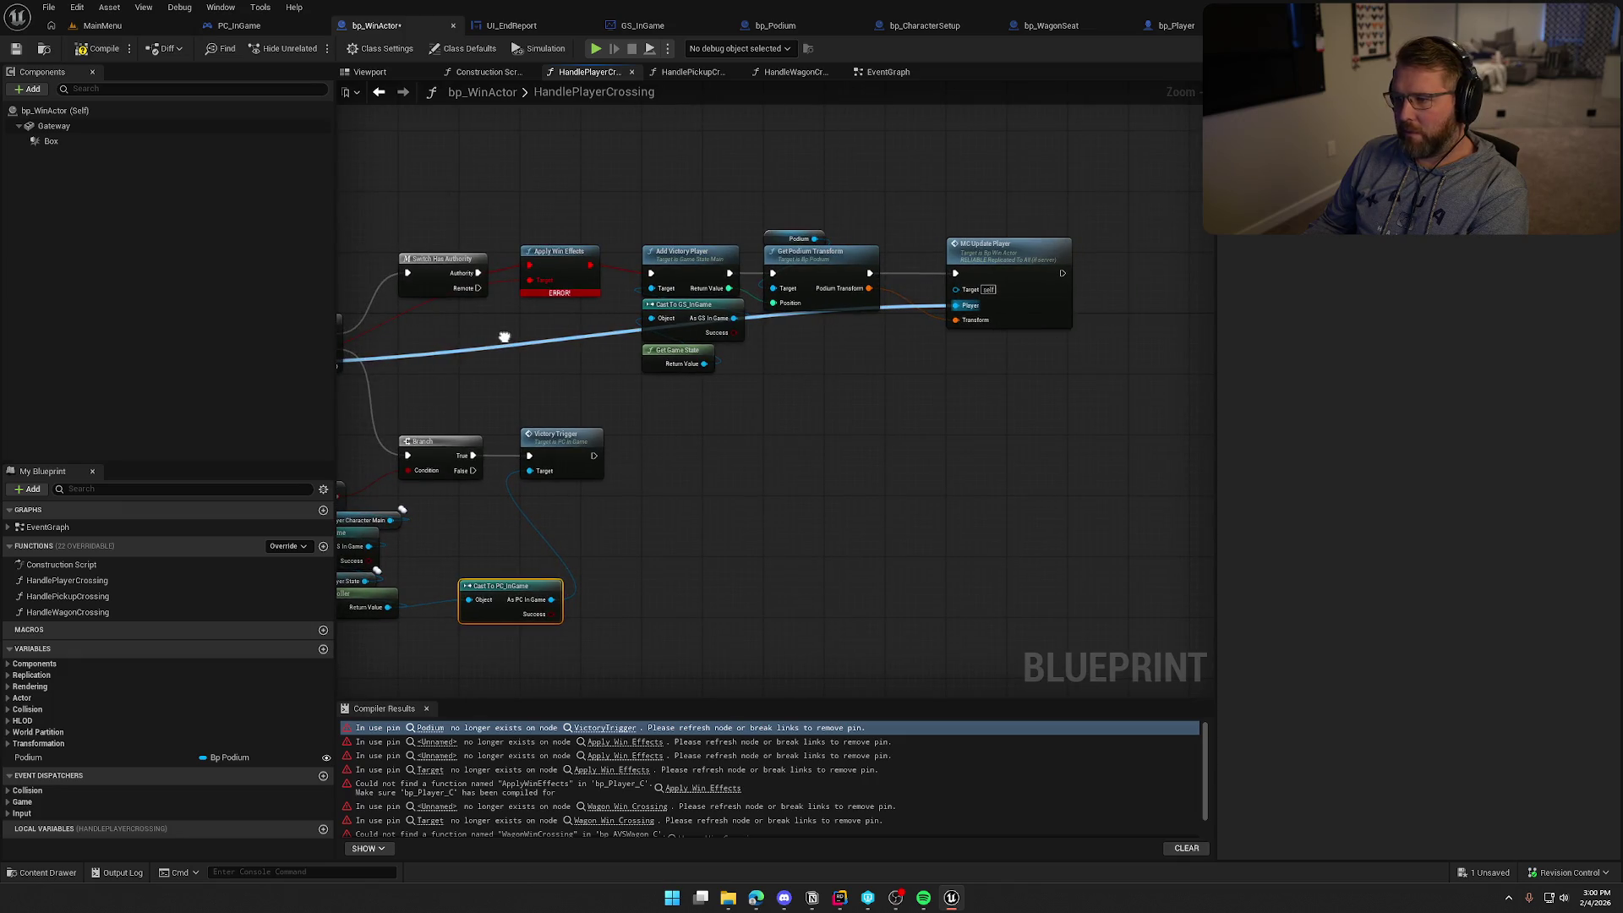
drag(864, 352, 839, 310)
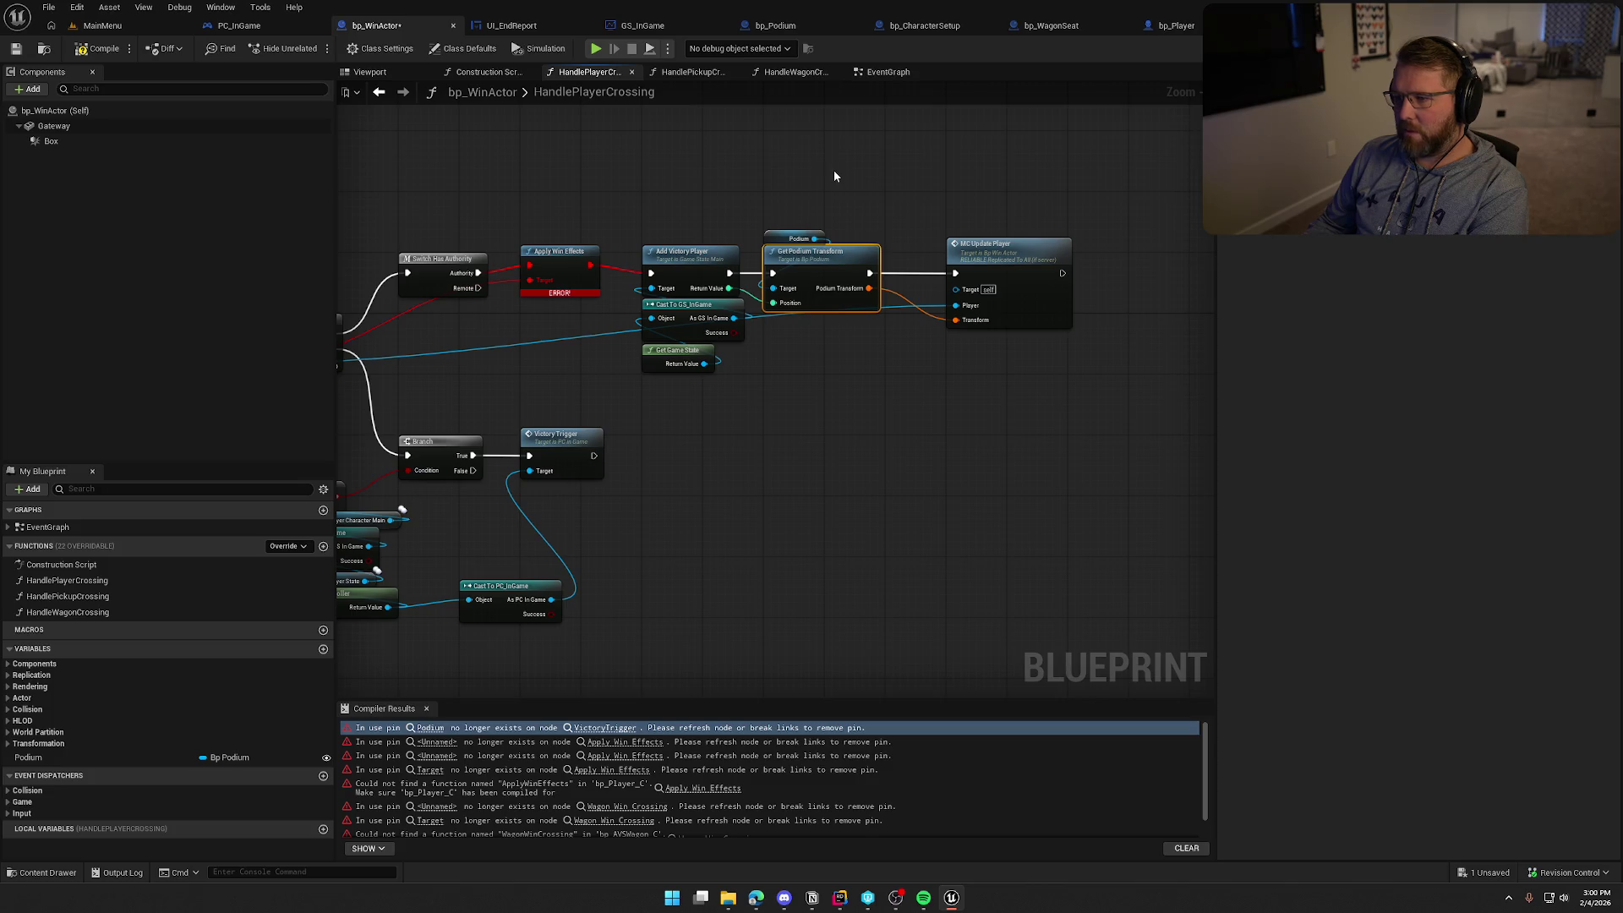
click(1006, 254)
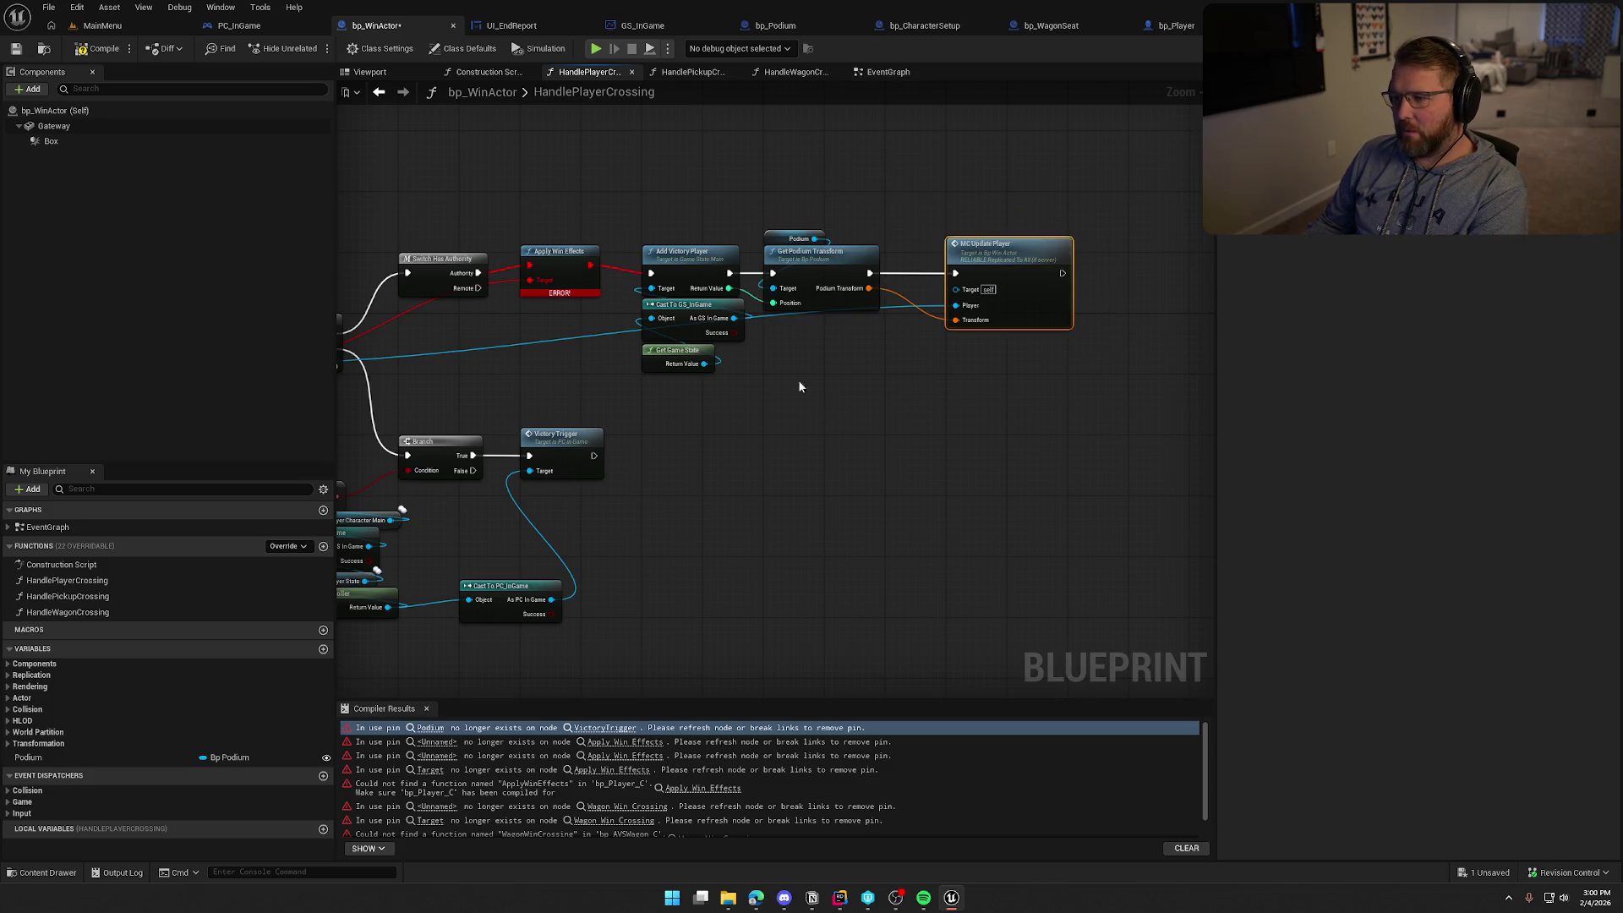
drag(858, 431, 890, 462)
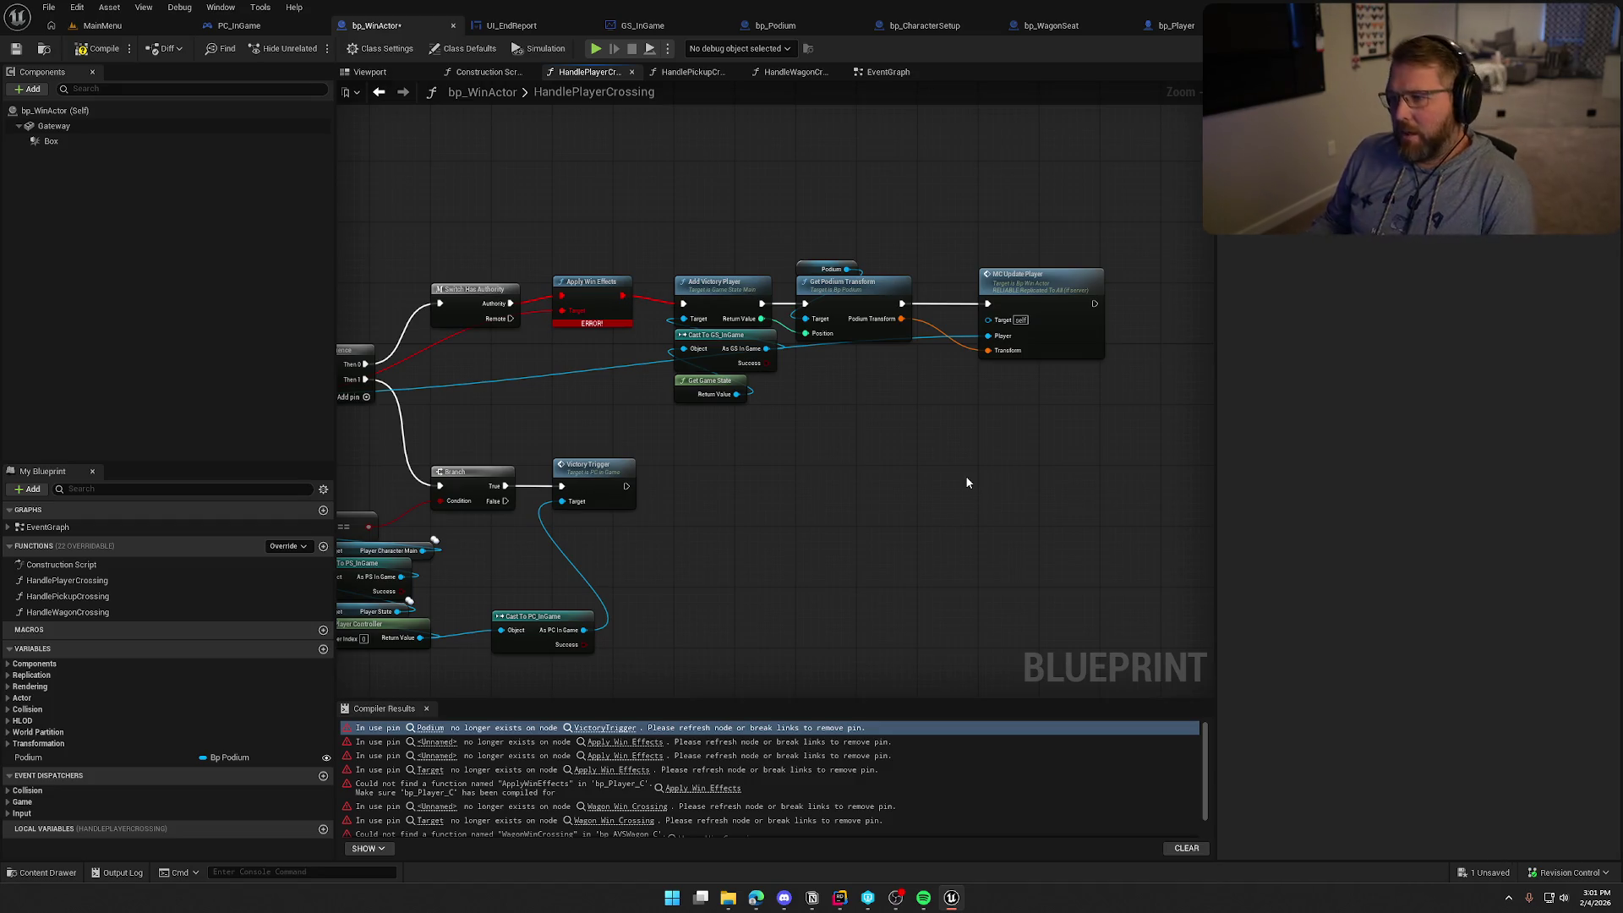
drag(896, 410, 853, 341)
mouse_move(674, 253)
mouse_down()
mouse_move(906, 505)
mouse_move(879, 432)
mouse_up()
mouse_move(691, 258)
mouse_down()
mouse_move(903, 478)
mouse_move(941, 451)
mouse_up()
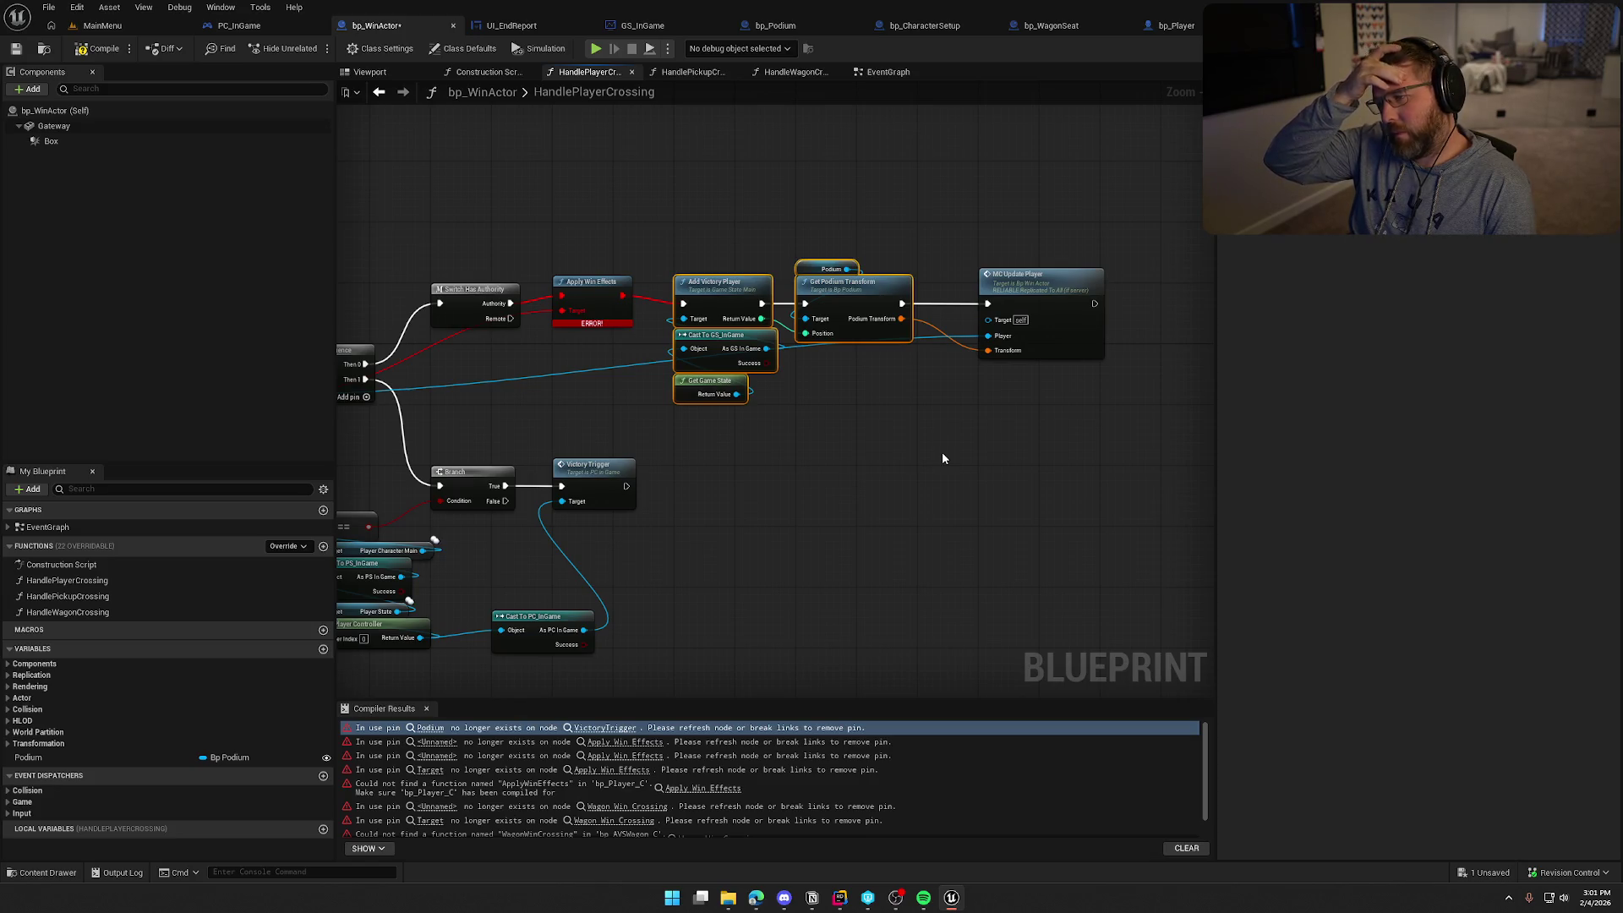
mouse_move(668, 225)
mouse_down()
mouse_move(925, 445)
mouse_move(1081, 377)
mouse_move(931, 360)
mouse_up()
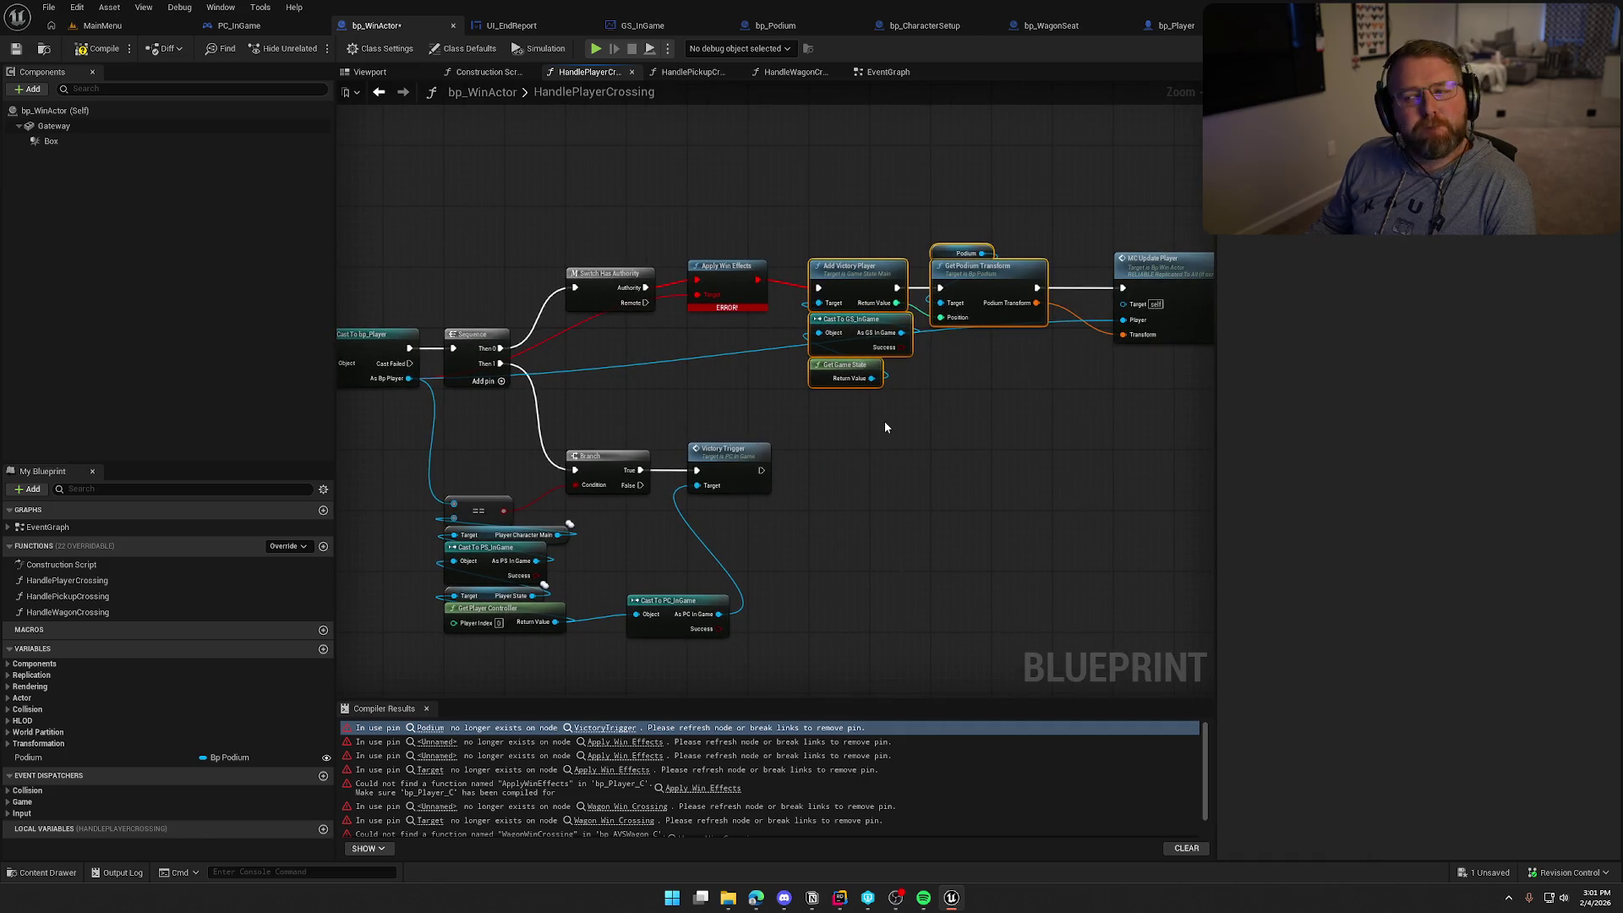
click(476, 172)
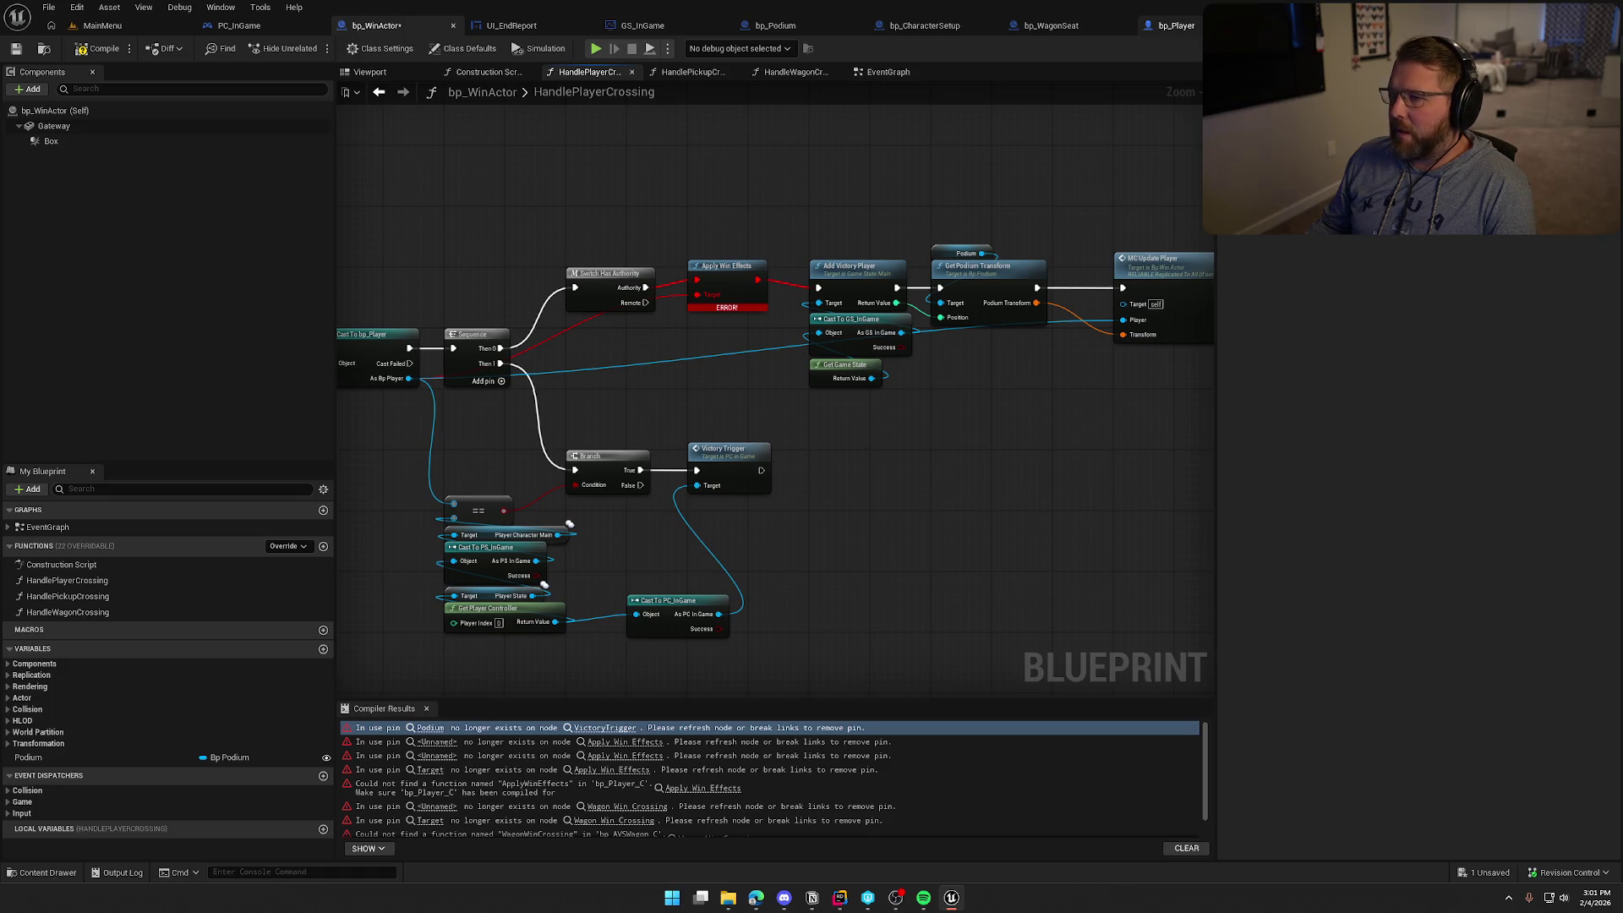
click(1175, 25)
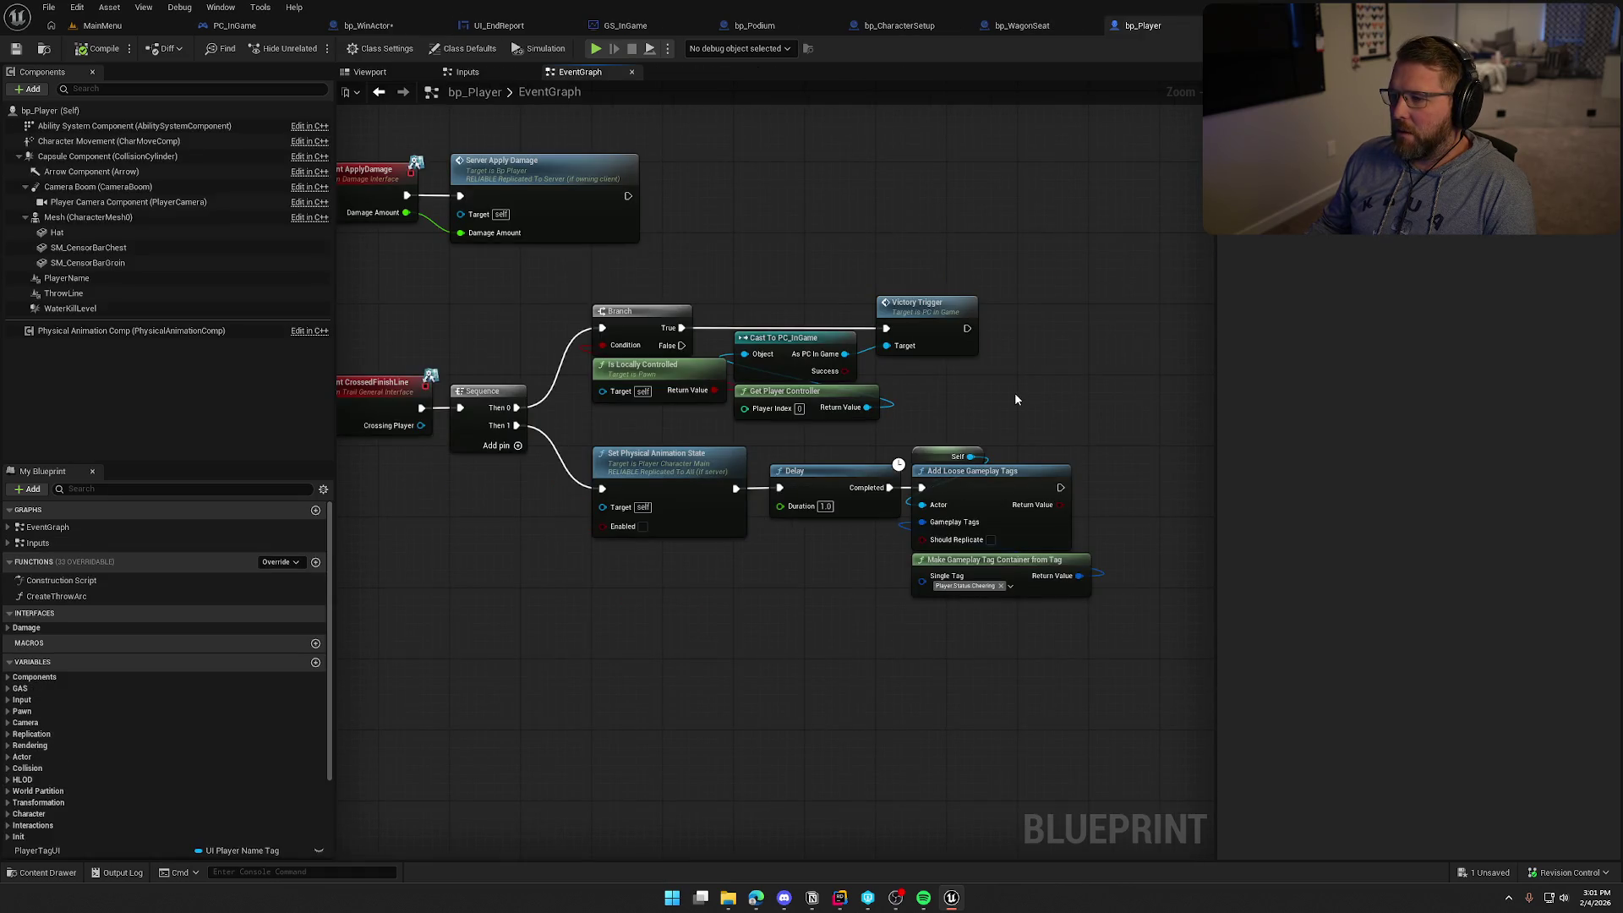
Shift the Delay and gameplay-tag nodes right of Set Physical Animation State
drag(1014, 393, 1060, 336)
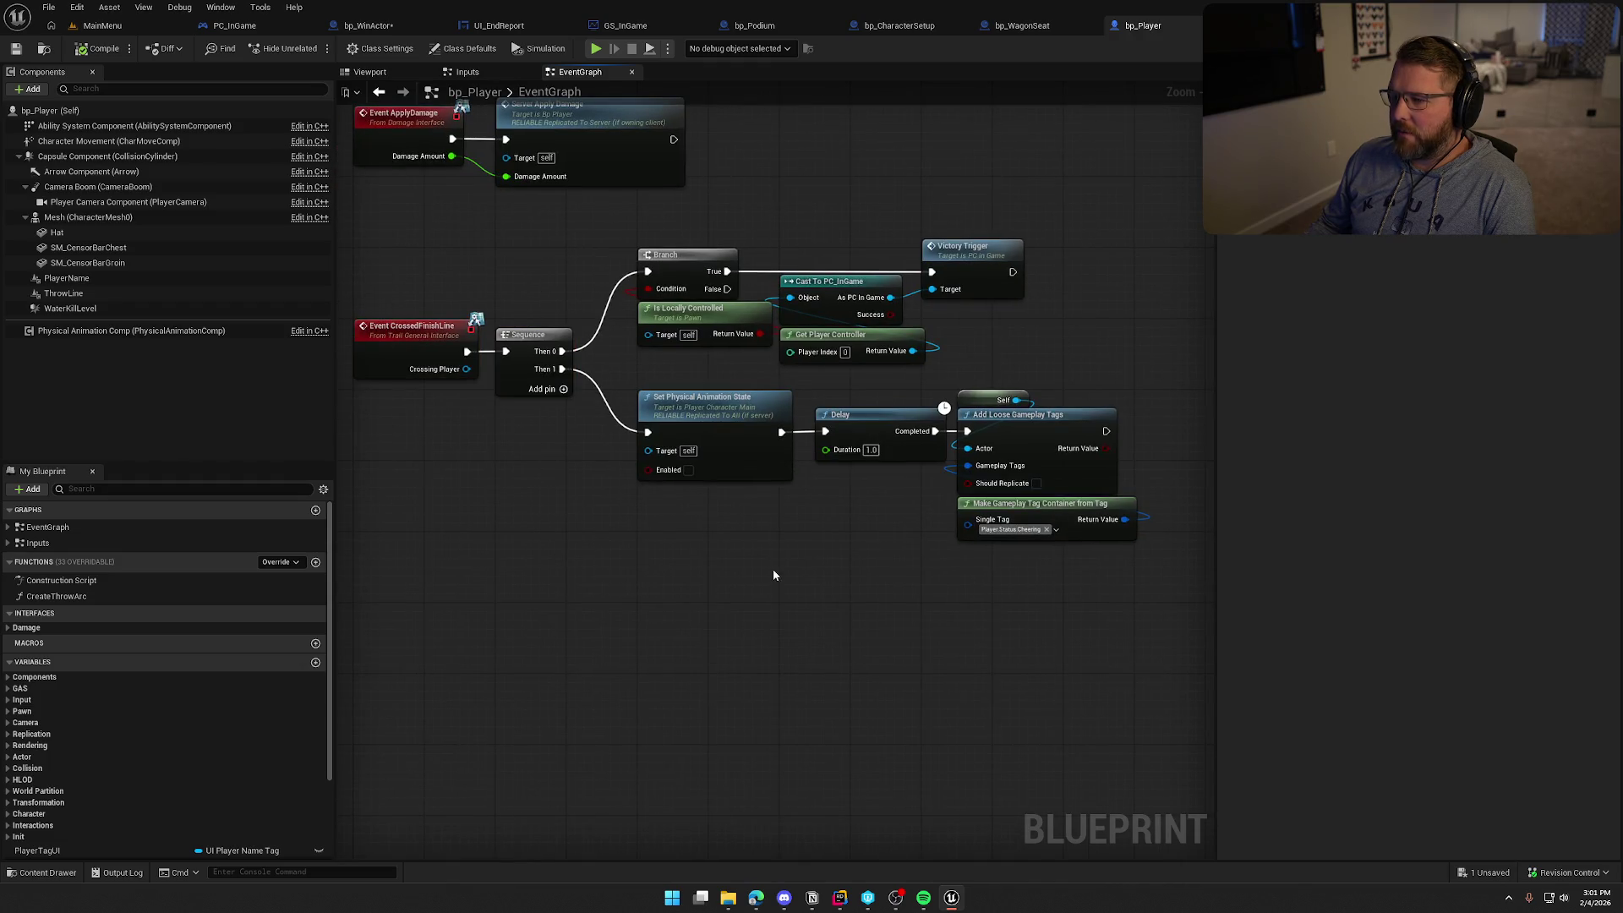
mouse_move(1133, 608)
mouse_down()
mouse_move(1032, 586)
mouse_move(835, 394)
mouse_move(925, 432)
mouse_up()
click(977, 590)
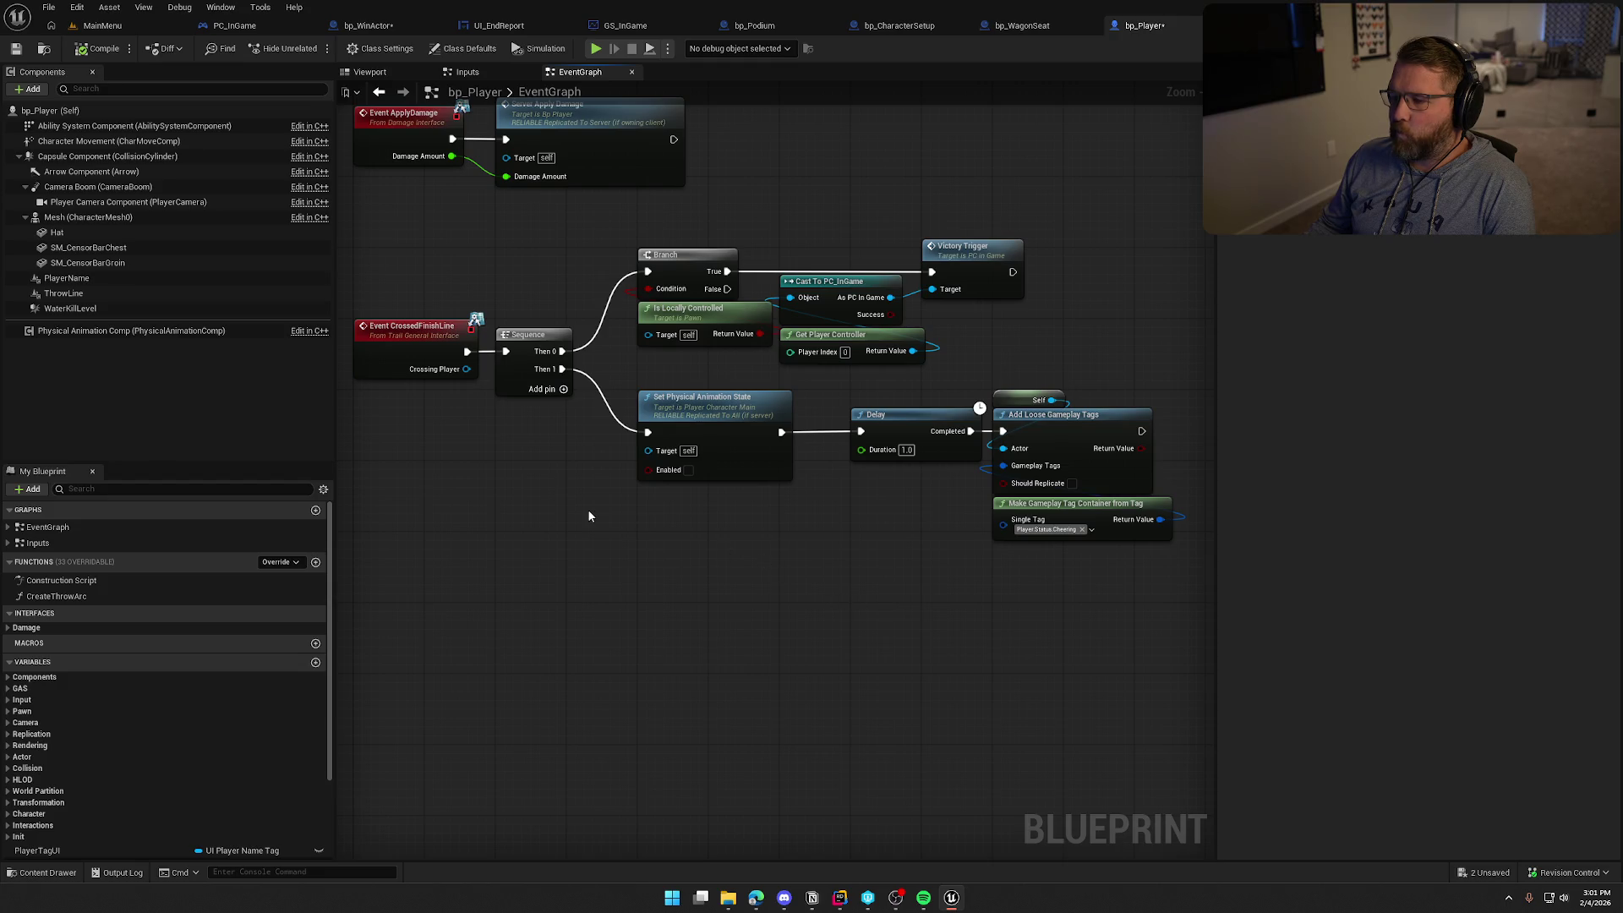
scroll(589, 516, down, 1)
scroll(682, 577, up, 2)
mouse_move(1092, 601)
mouse_down()
mouse_move(635, 345)
mouse_move(656, 460)
mouse_up()
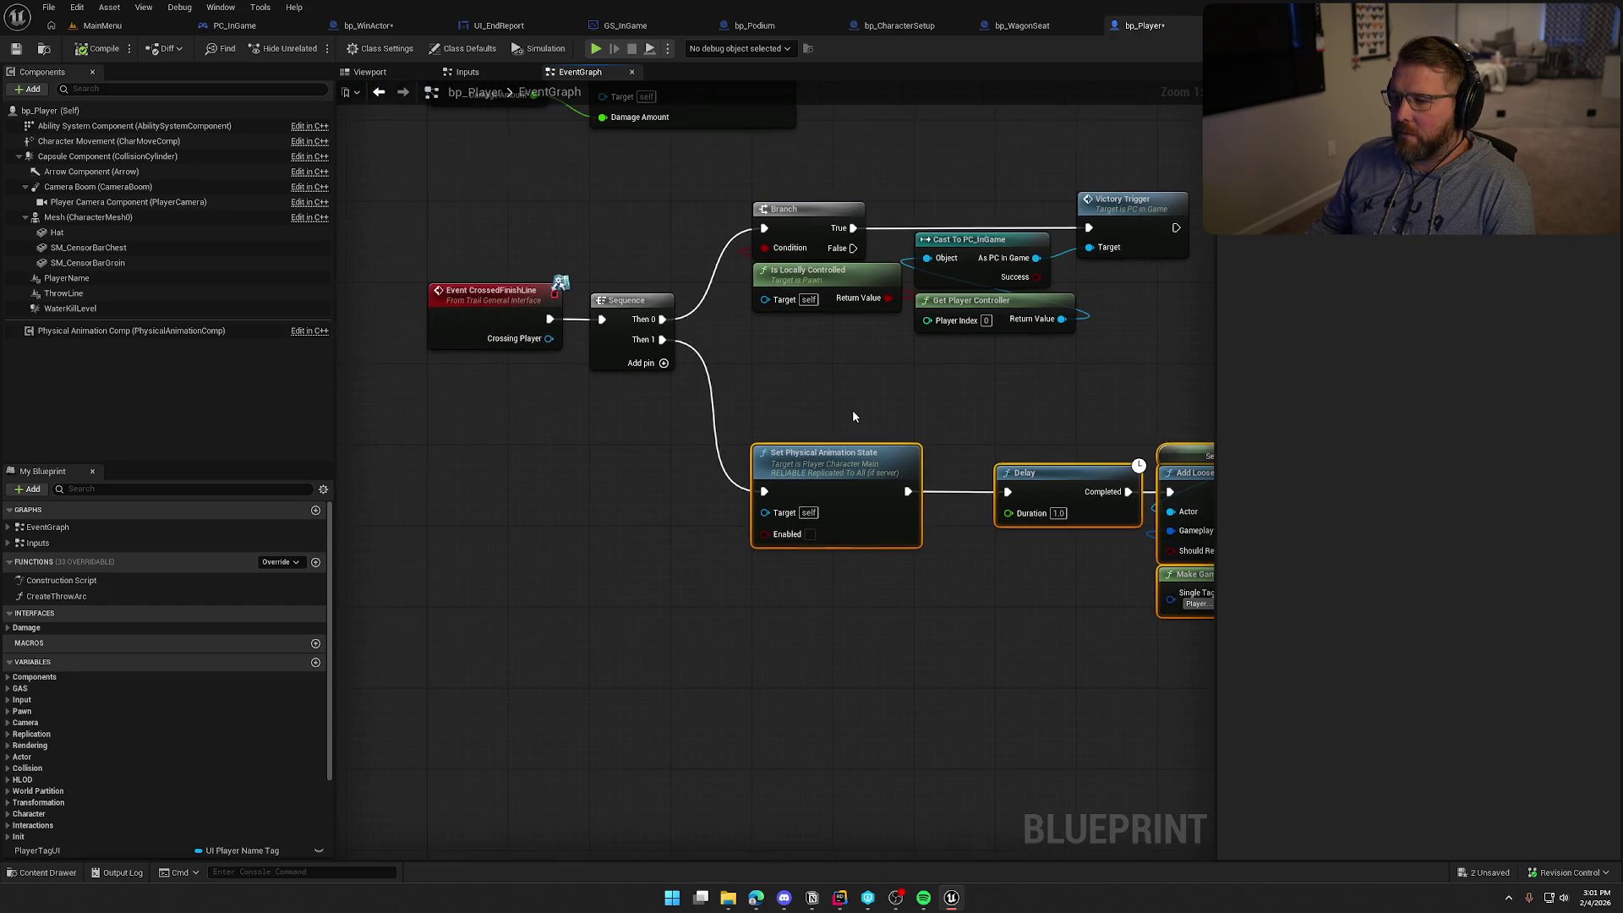
click(853, 416)
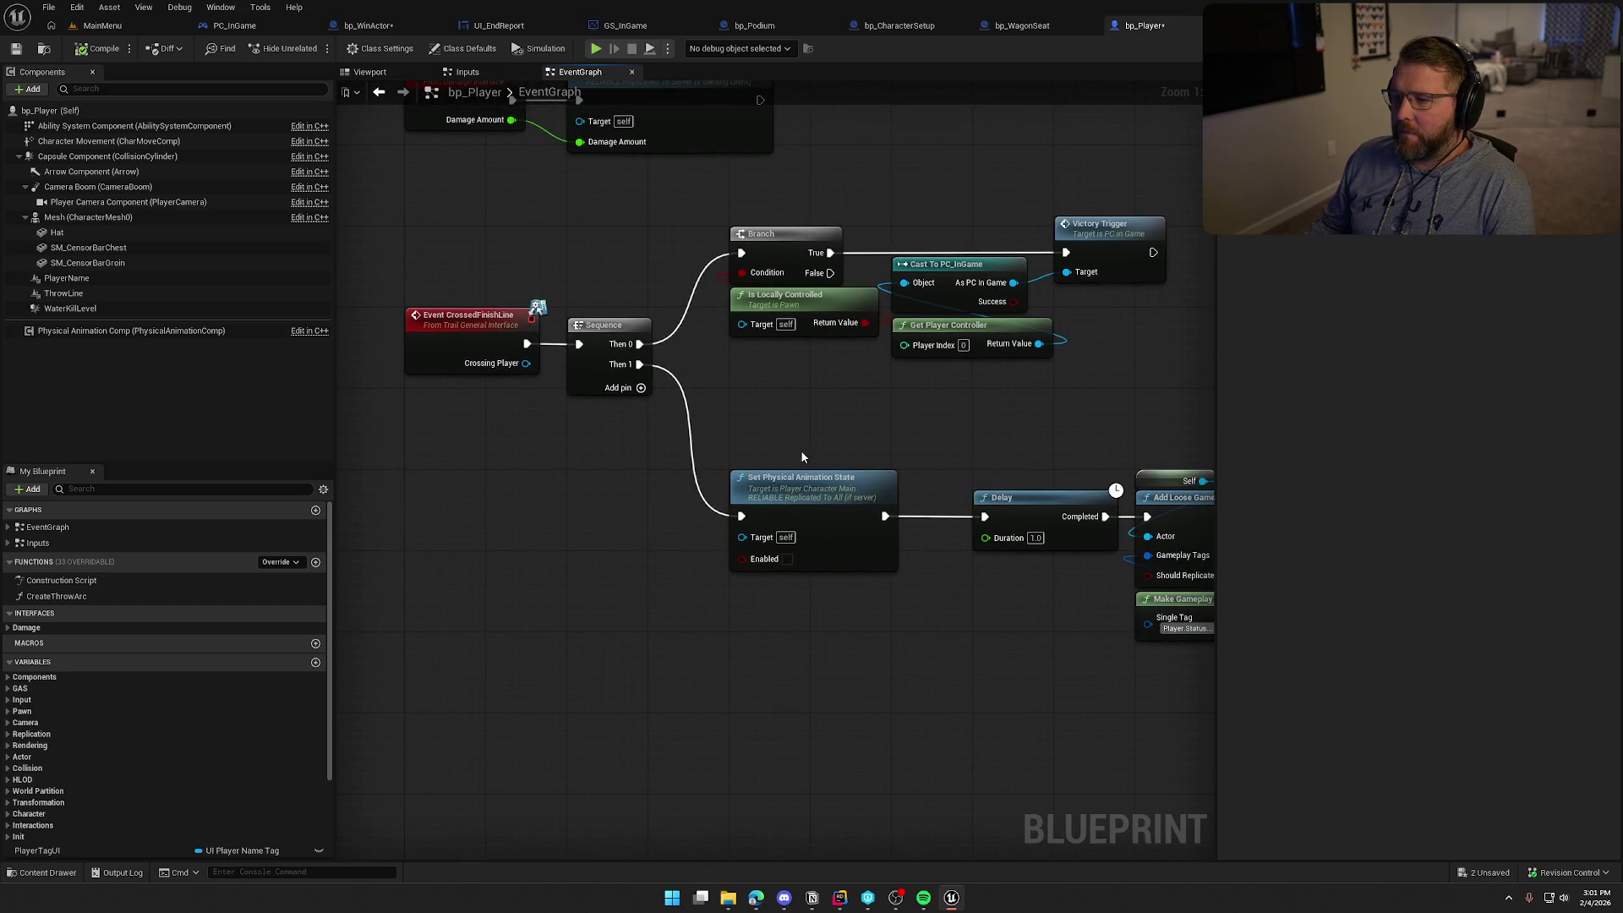
Pan across the Crossed Finish Line graph to review the Victory Trigger branch and Sequence
drag(802, 457, 654, 441)
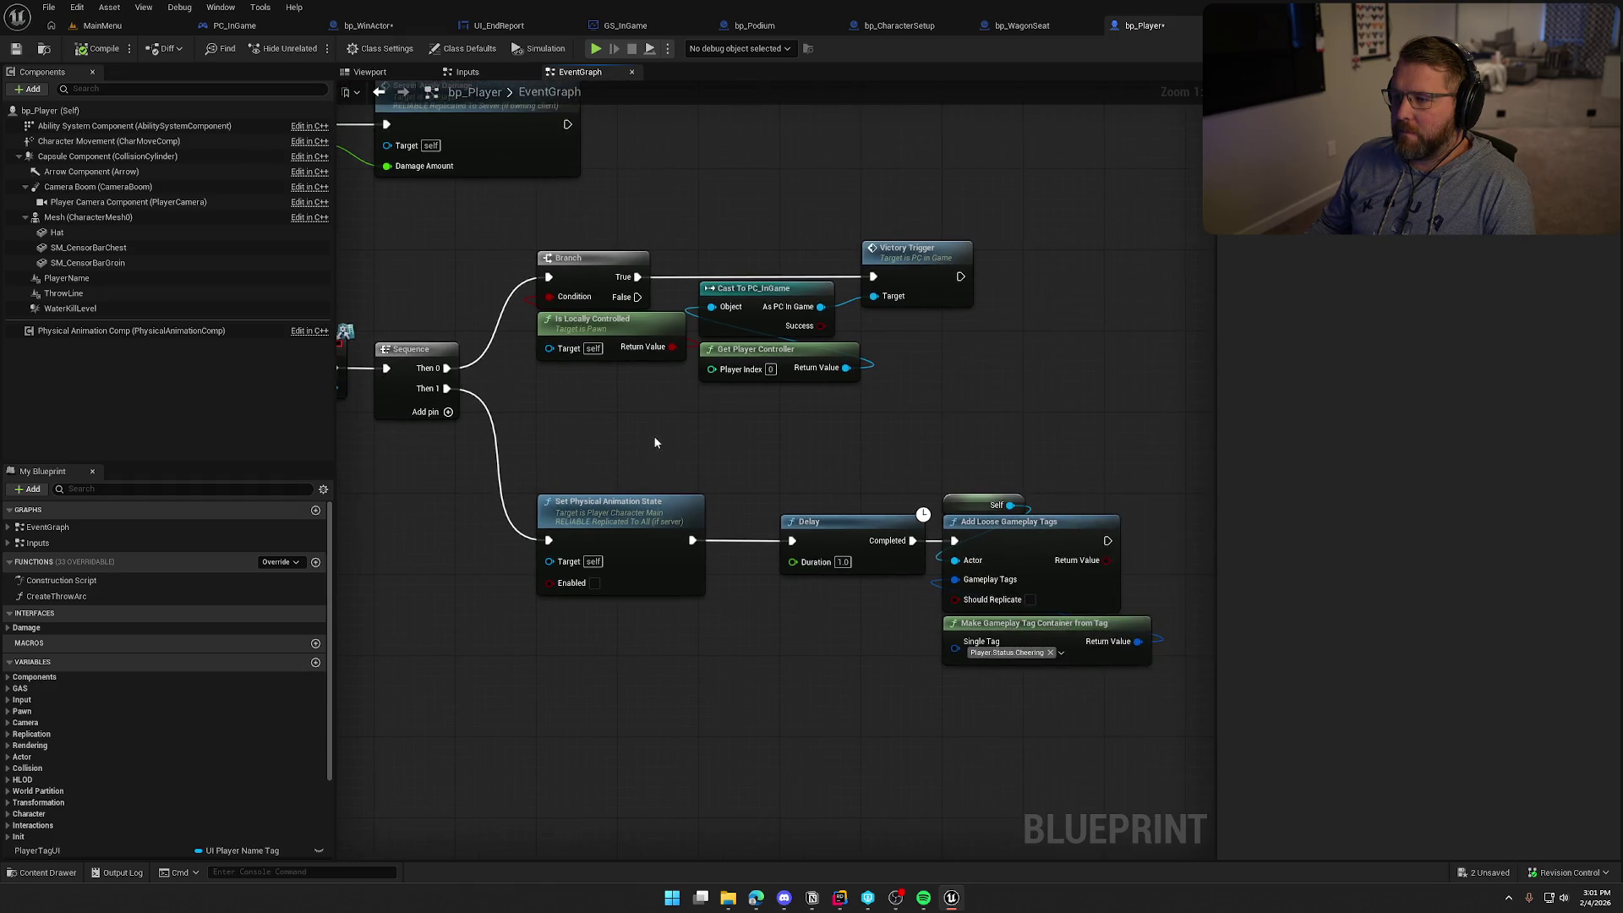
drag(534, 220, 921, 367)
drag(873, 449, 877, 408)
drag(515, 405, 1058, 624)
click(860, 605)
drag(859, 605, 884, 565)
drag(615, 598, 742, 590)
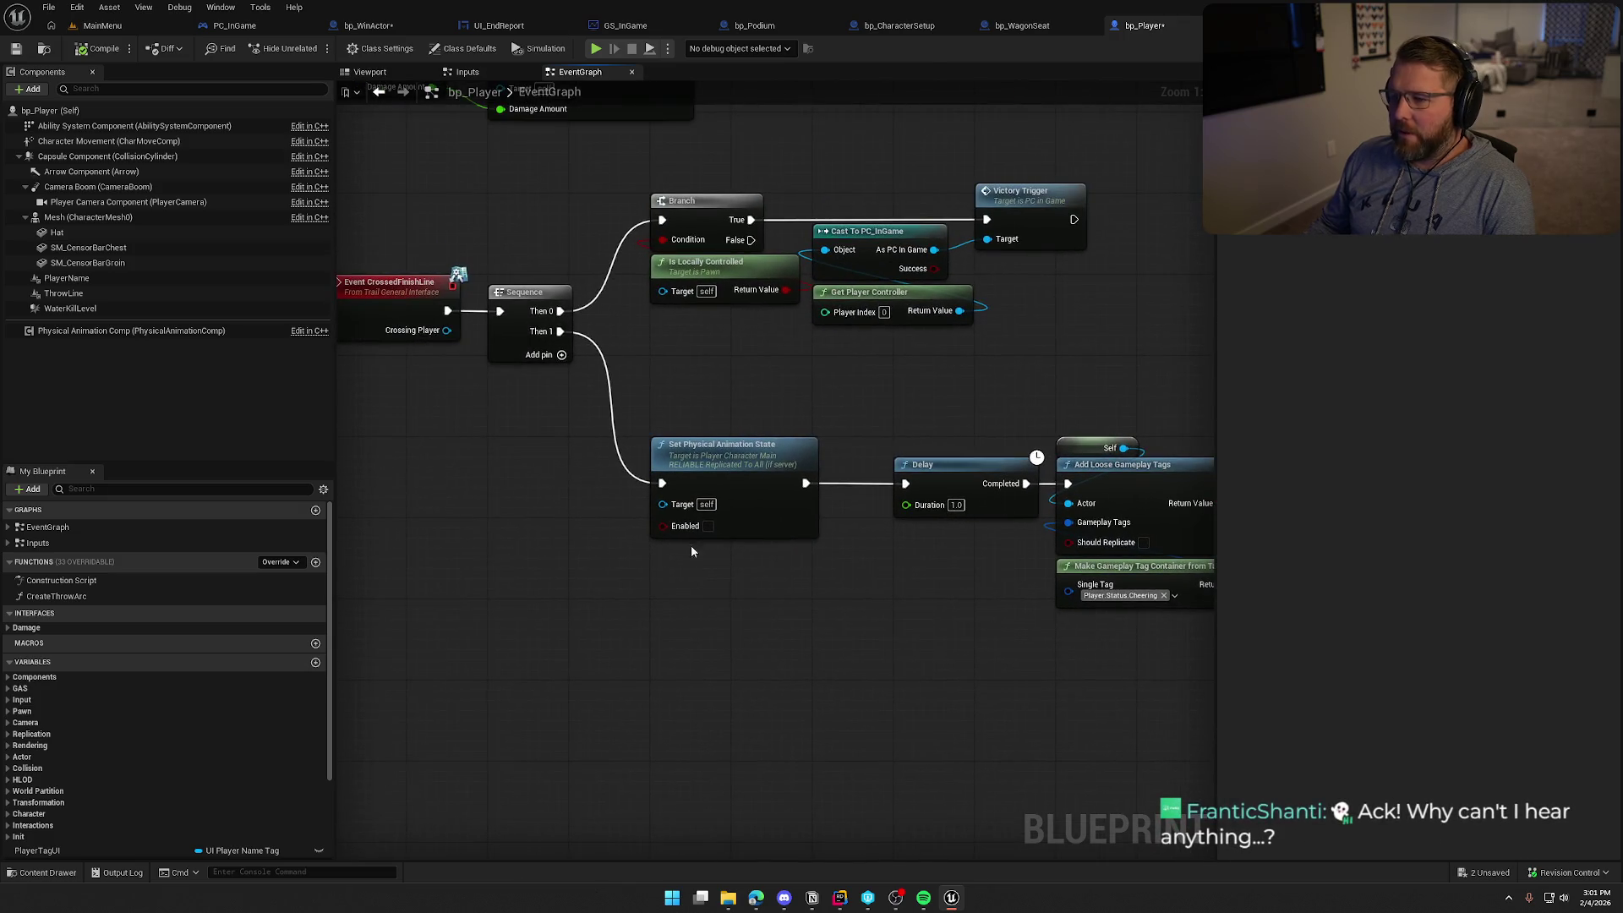
drag(421, 216, 561, 548)
click(560, 548)
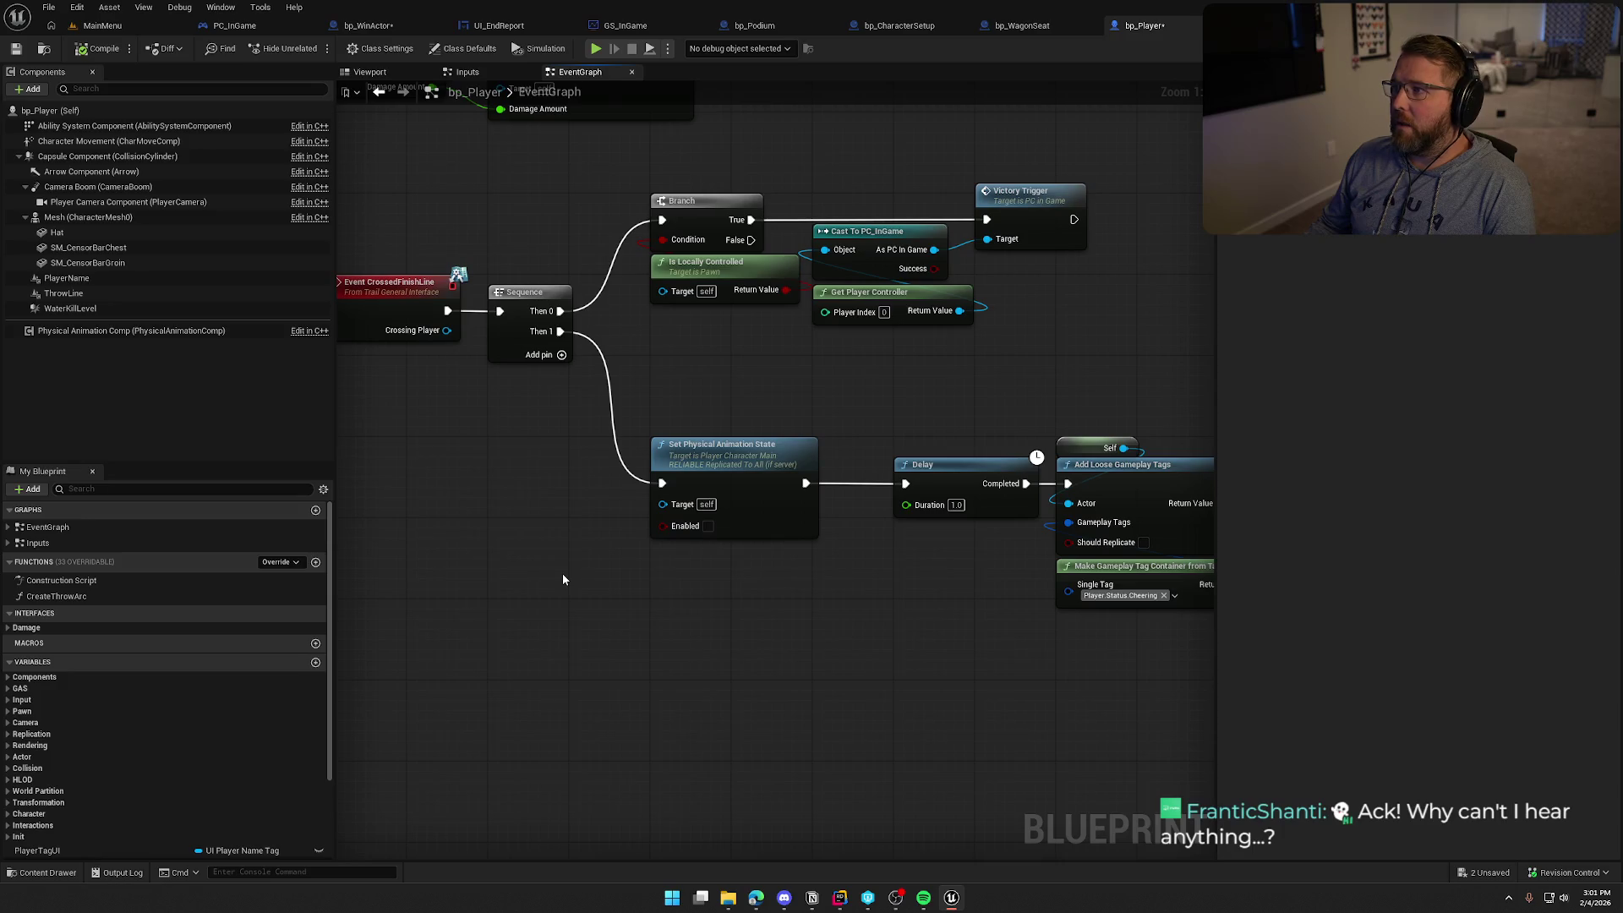
mouse_move(687, 582)
mouse_down()
mouse_move(539, 601)
mouse_move(701, 567)
mouse_up()
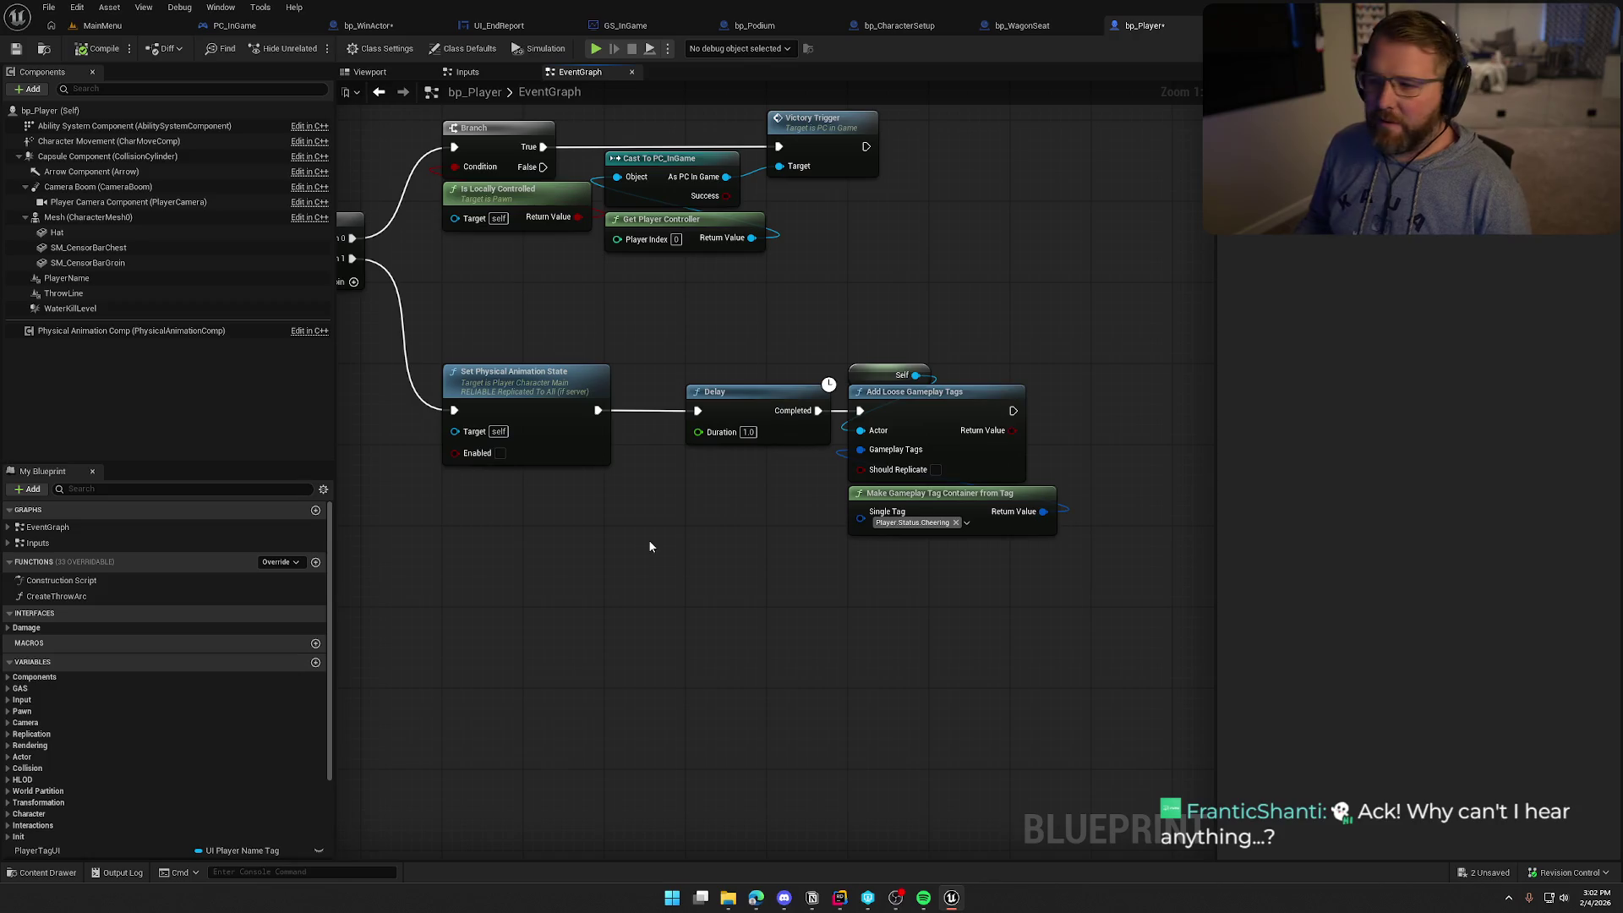
mouse_move(628, 603)
mouse_down()
mouse_move(748, 606)
mouse_move(752, 555)
mouse_move(828, 512)
mouse_move(773, 512)
mouse_move(809, 558)
mouse_up()
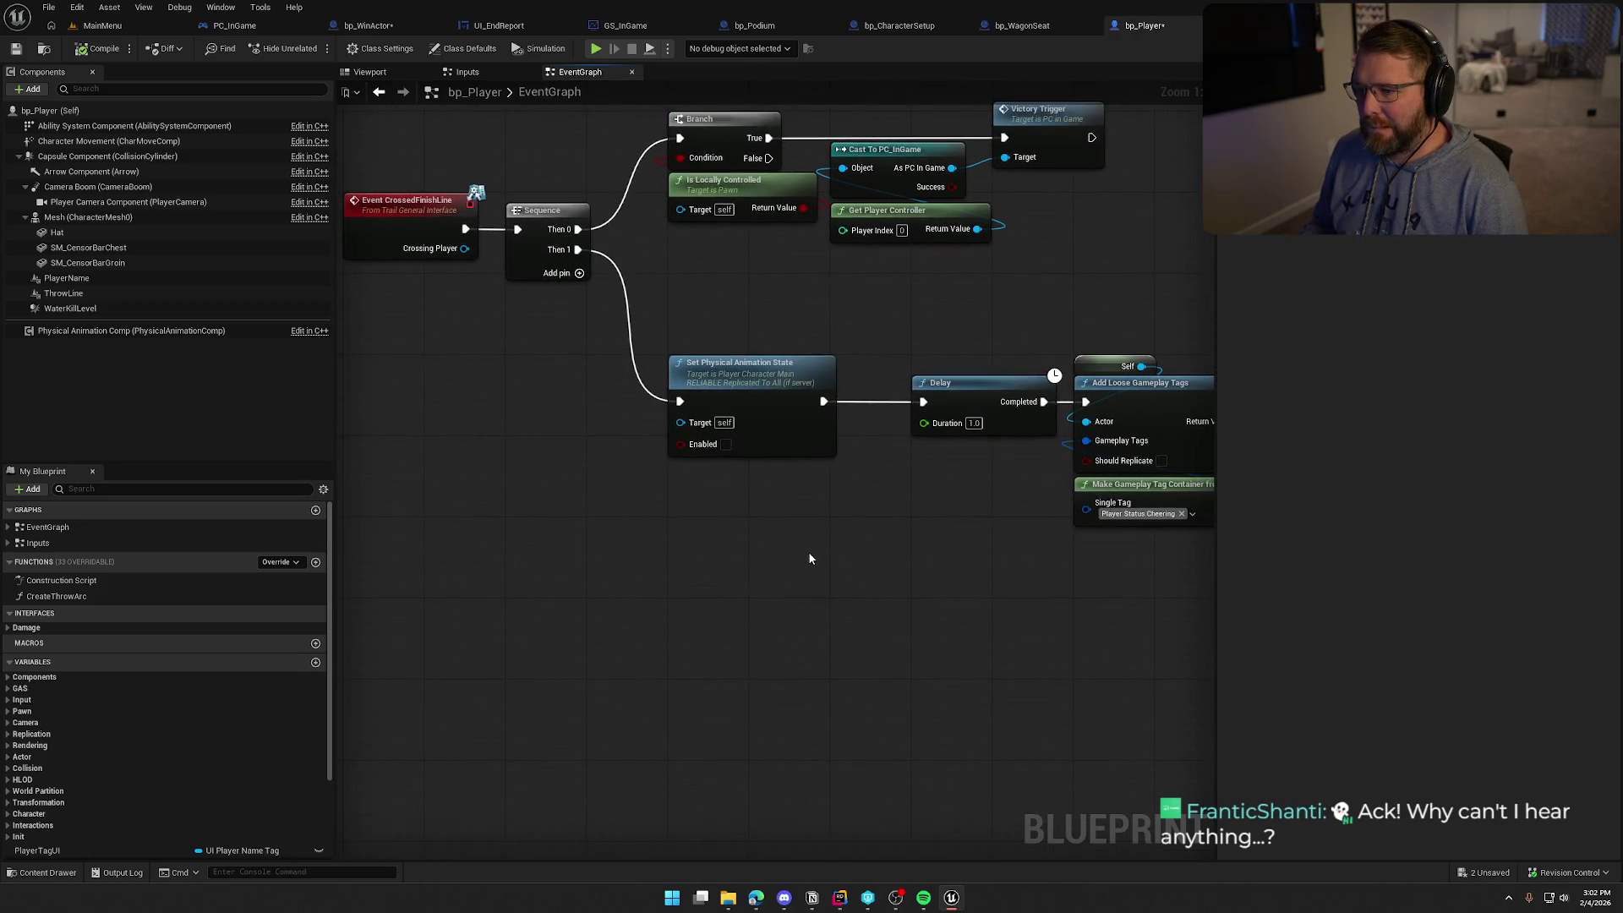
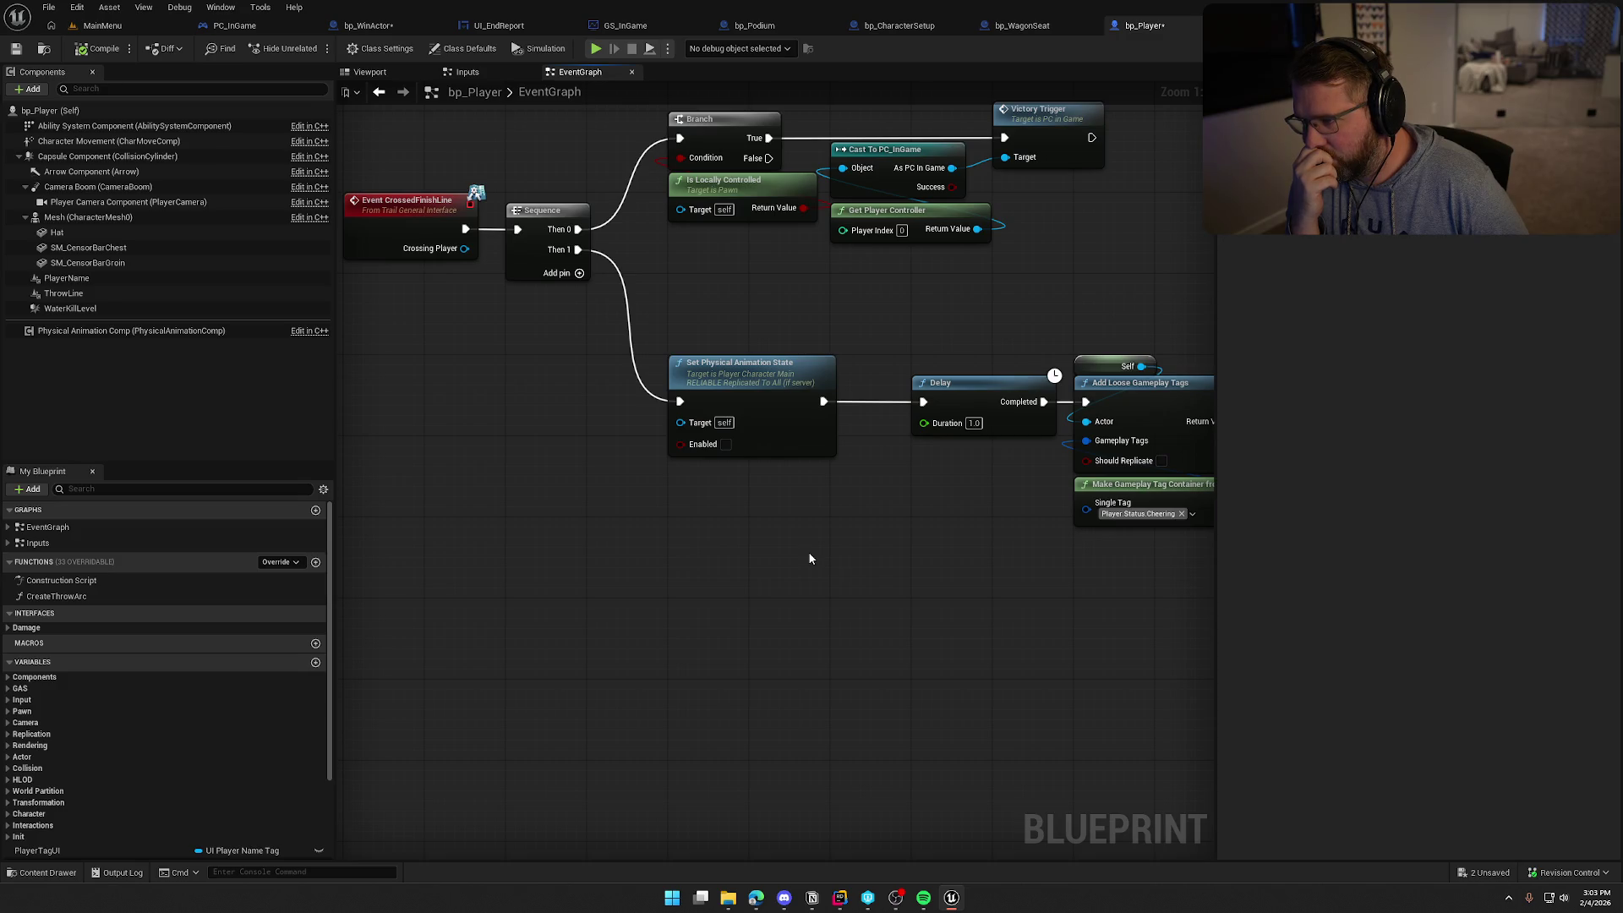
Switch to the bp_AVSWagon event graph and look over the CrossedFinishLine chain
drag(1054, 405, 805, 292)
click(744, 382)
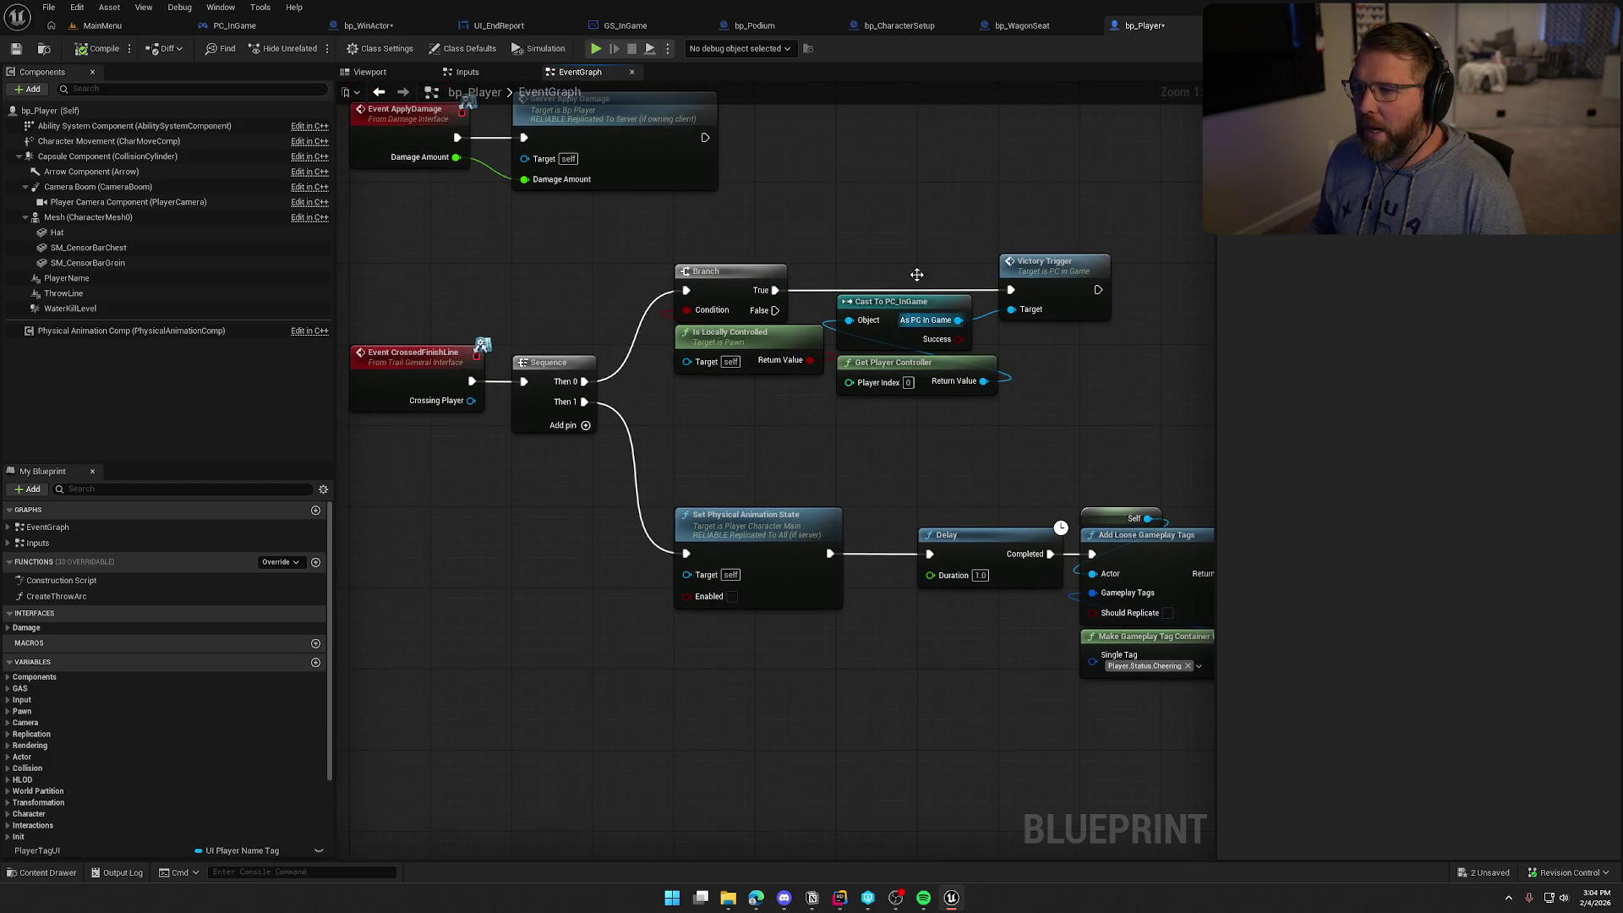
click(1201, 25)
mouse_move(400, 336)
mouse_down()
mouse_move(944, 627)
mouse_move(1103, 596)
mouse_move(934, 618)
mouse_up()
click(934, 619)
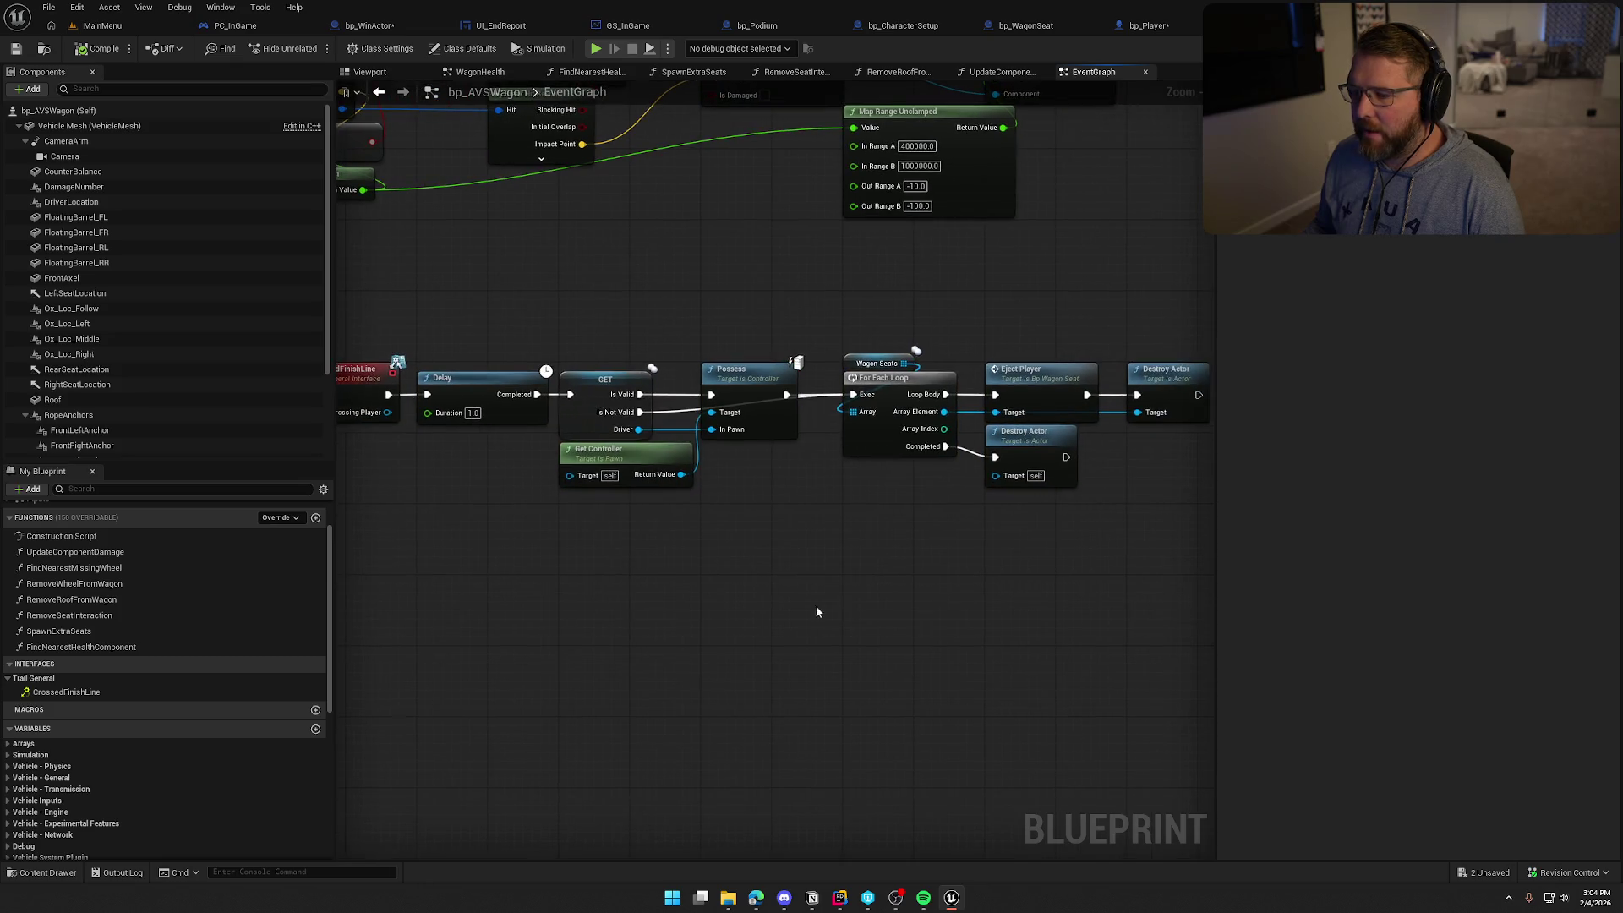
Examine the GET, Get Controller and Possess nodes in the finish-line chain
scroll(736, 567, up, 1)
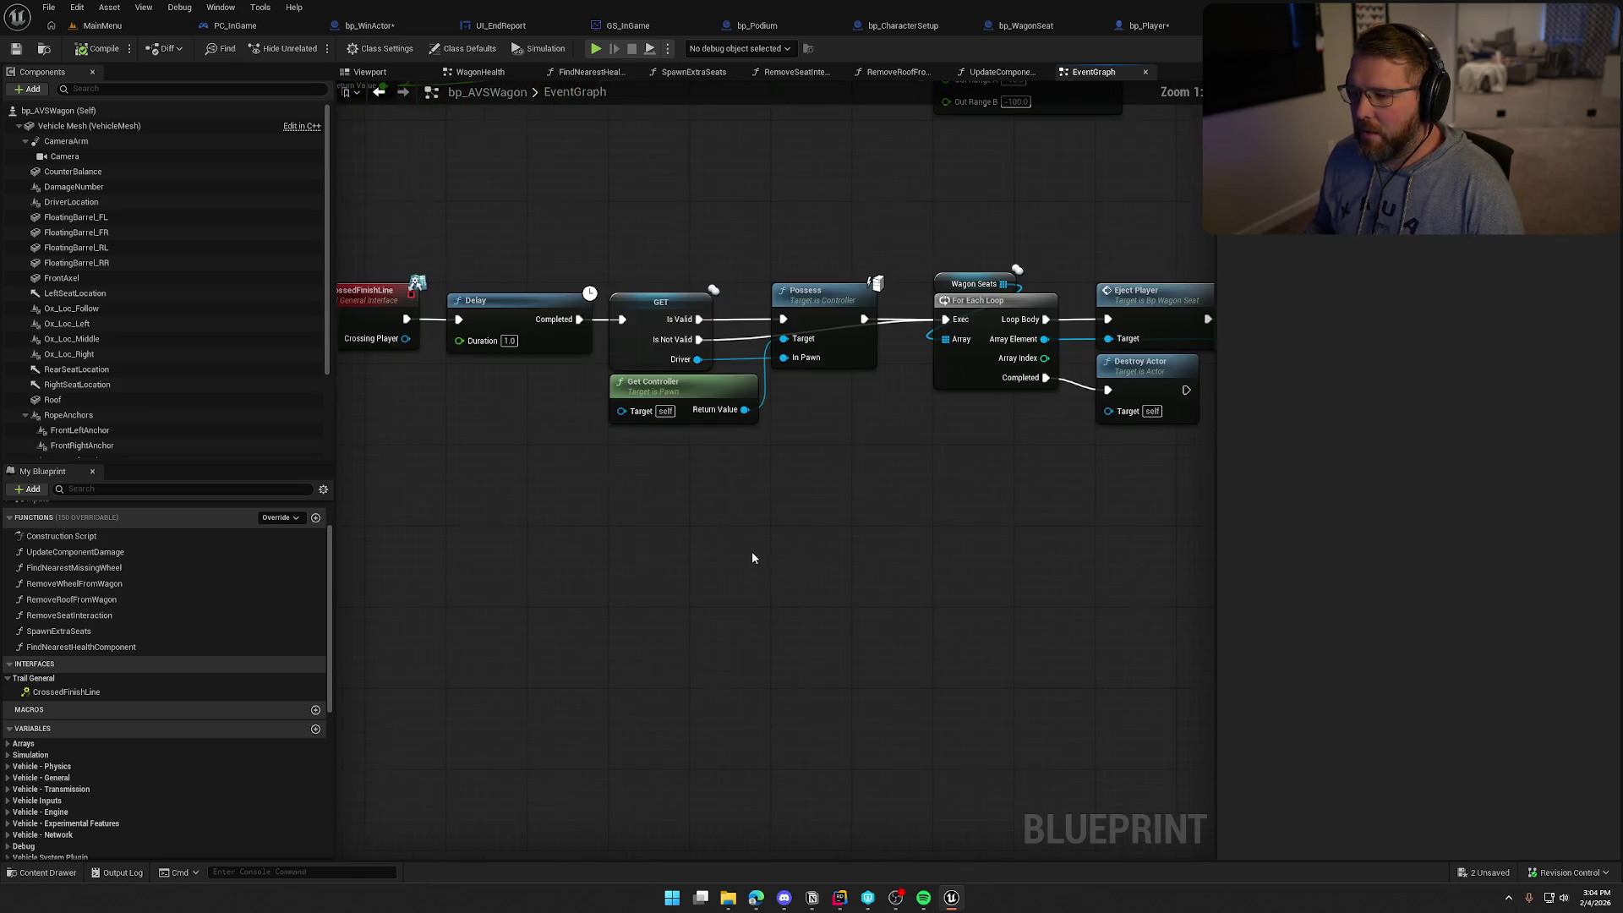
drag(790, 463, 560, 397)
drag(639, 235, 718, 504)
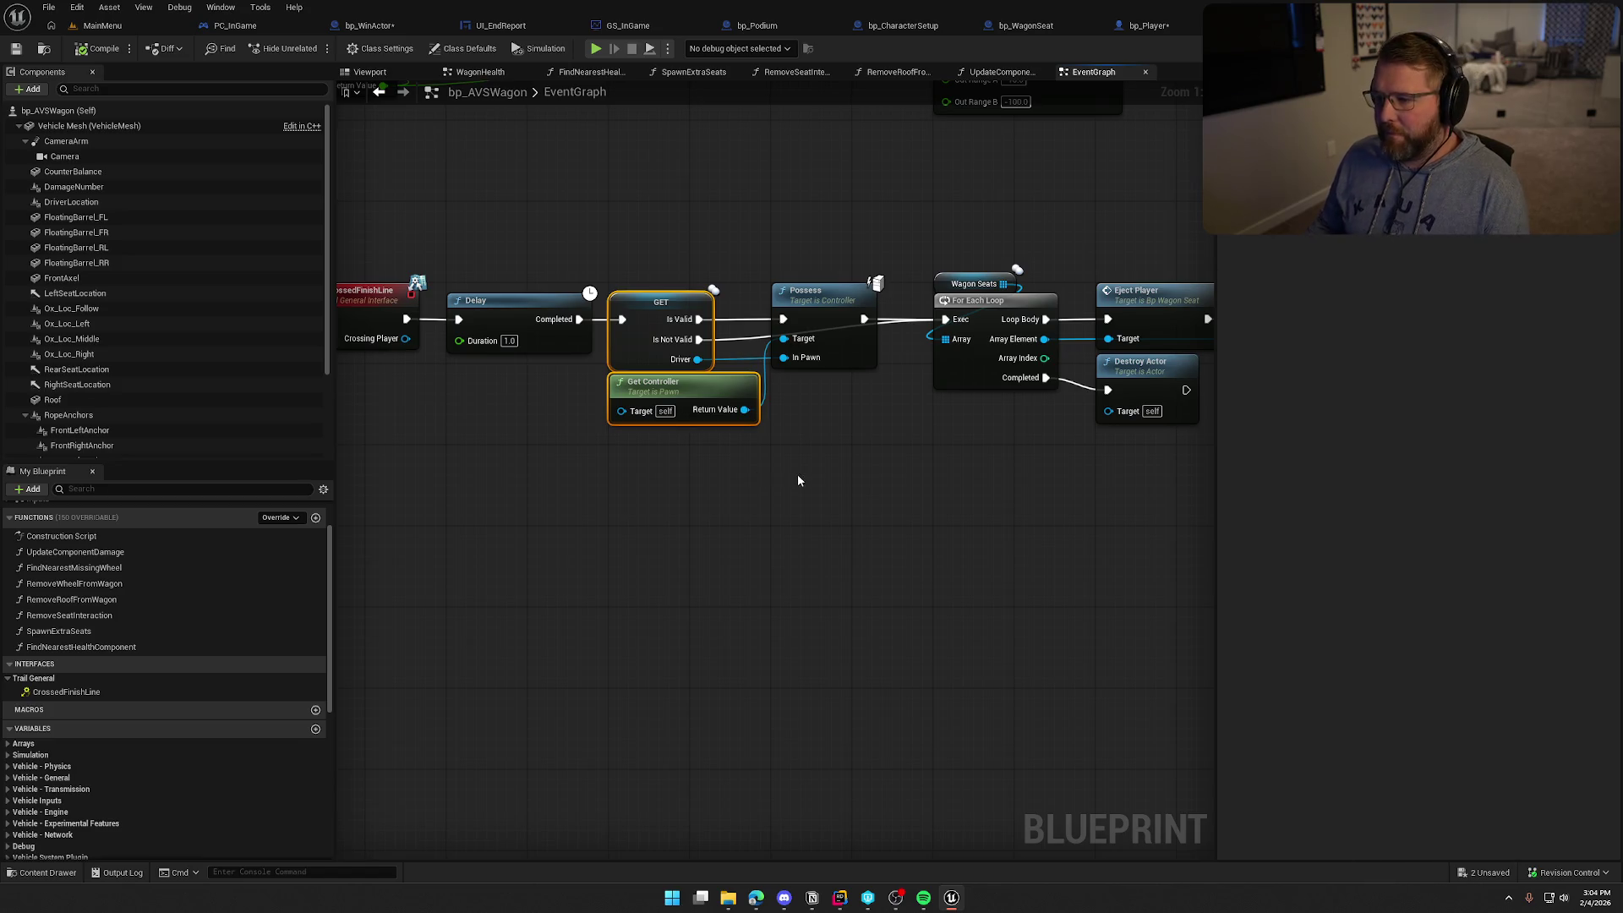
drag(798, 480, 682, 478)
click(708, 406)
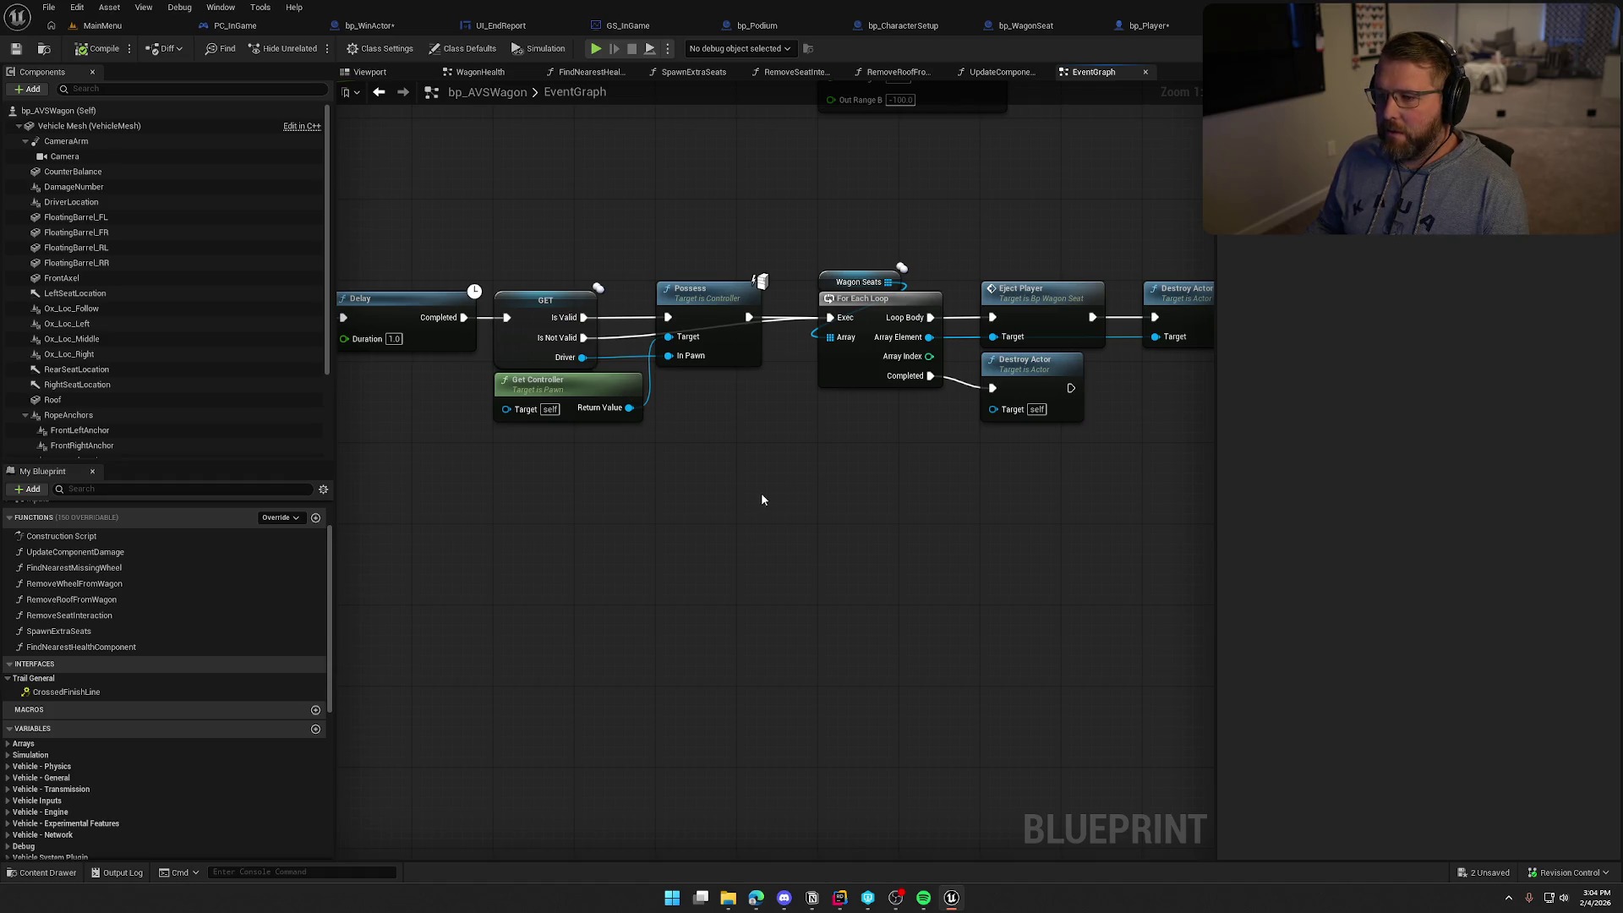
drag(544, 253, 737, 456)
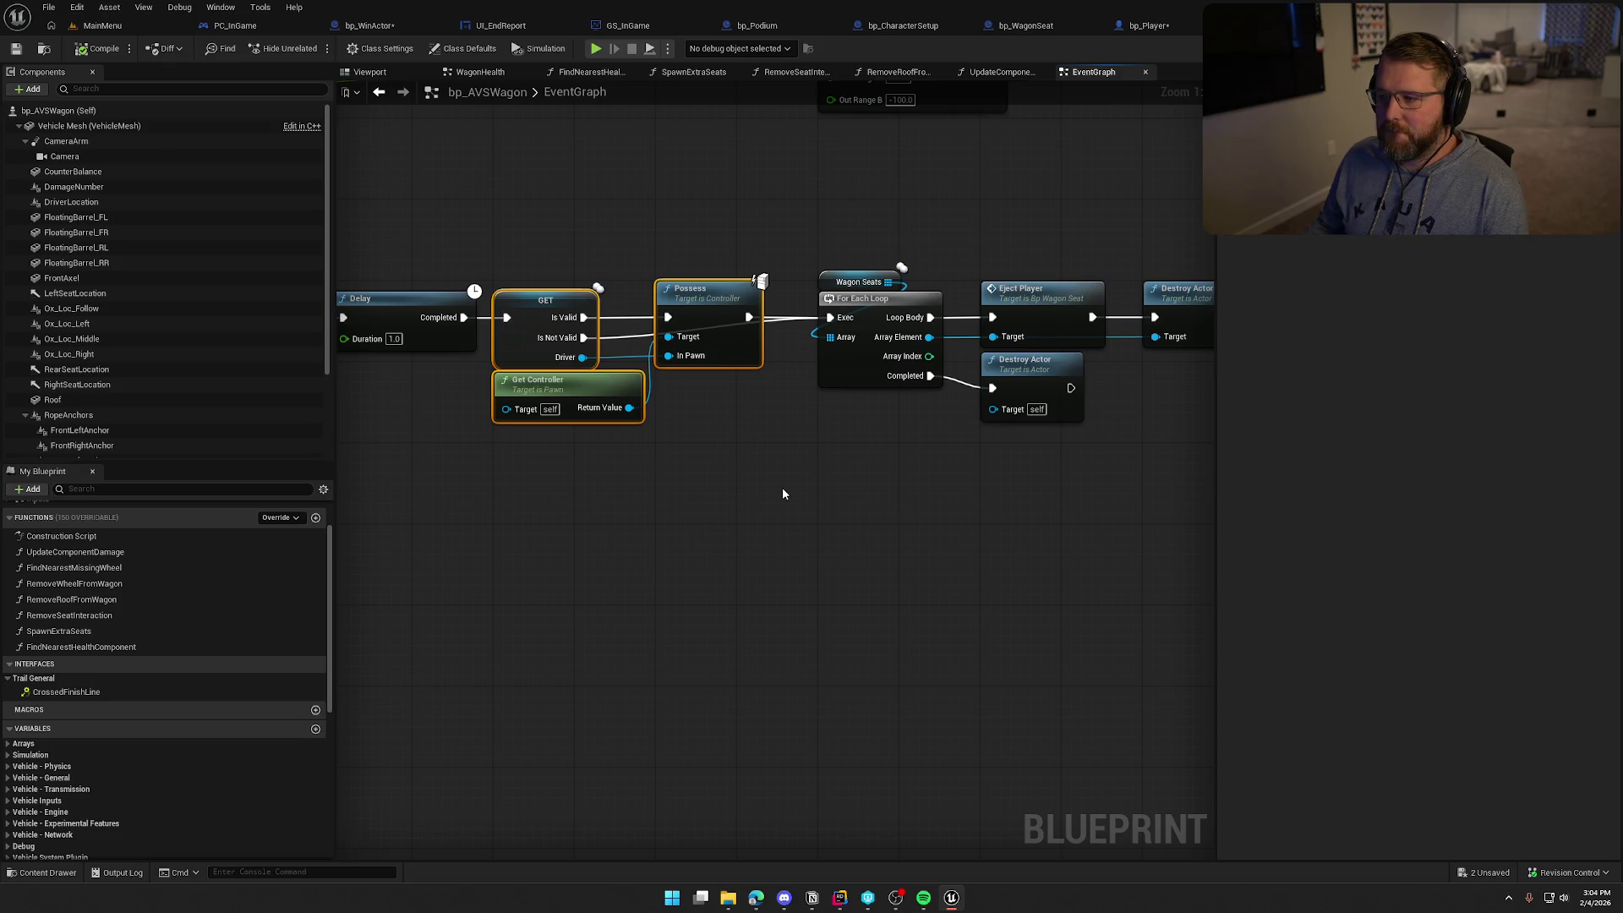
Pan between the CrossedFinishLine event and the loop and destroy nodes to review the chain
drag(858, 497, 613, 491)
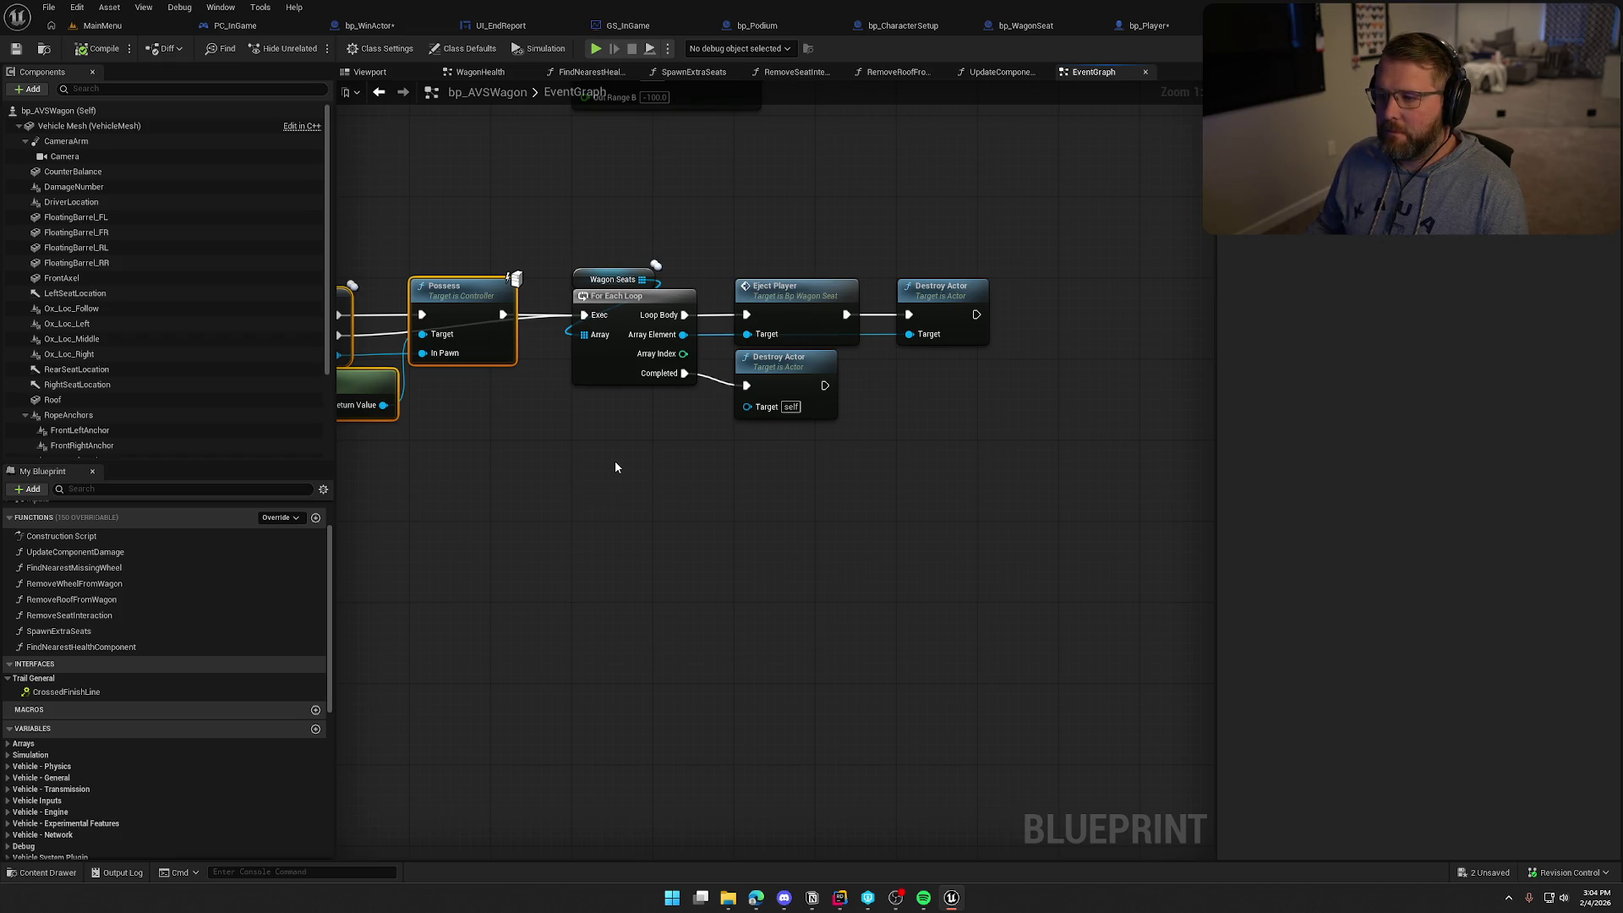
mouse_move(682, 530)
mouse_down()
mouse_move(845, 464)
mouse_move(872, 477)
mouse_up()
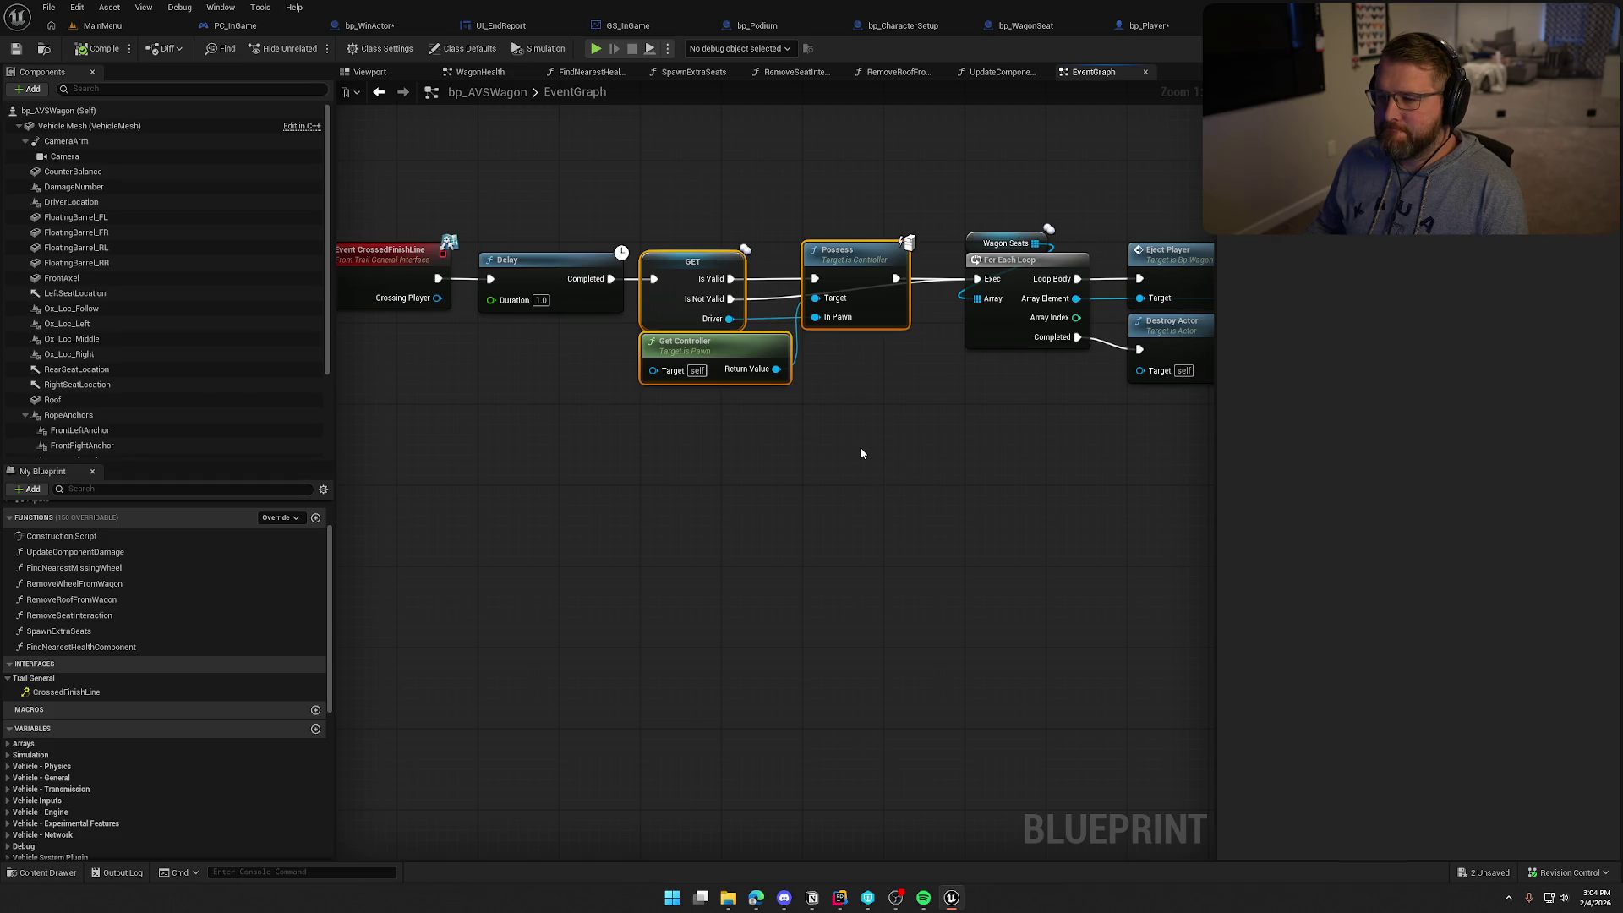
drag(864, 436, 739, 443)
click(524, 207)
drag(524, 207, 778, 480)
click(742, 432)
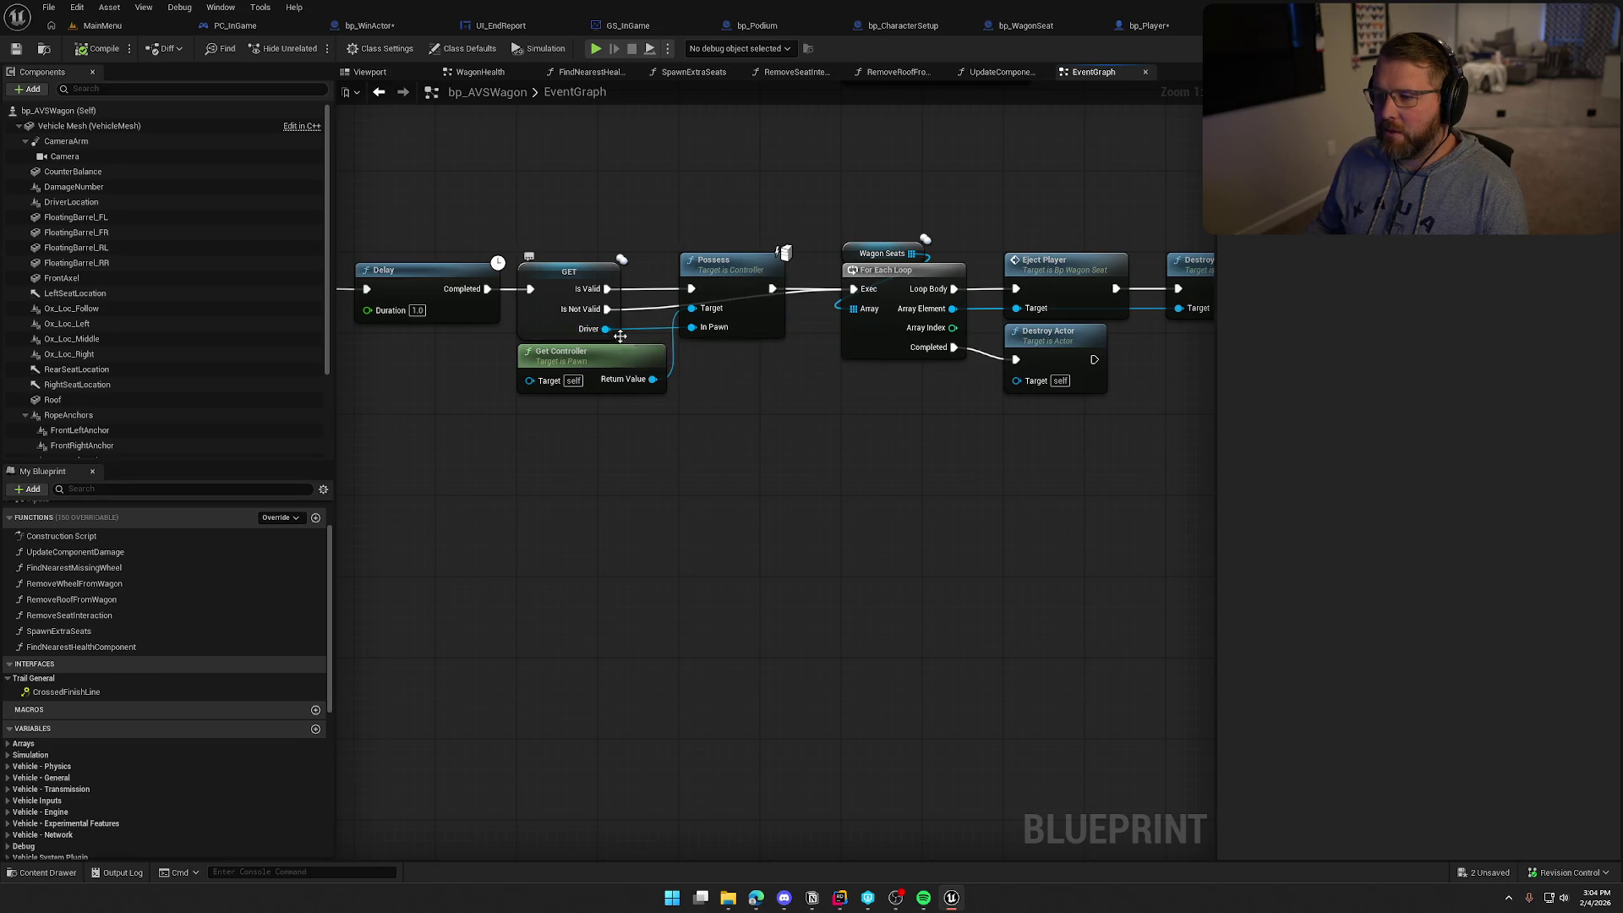
Shift the For Each Loop, eject and destroy nodes to the right
scroll(765, 430, down, 3)
drag(638, 276, 739, 399)
scroll(738, 399, up, 2)
drag(691, 290, 854, 293)
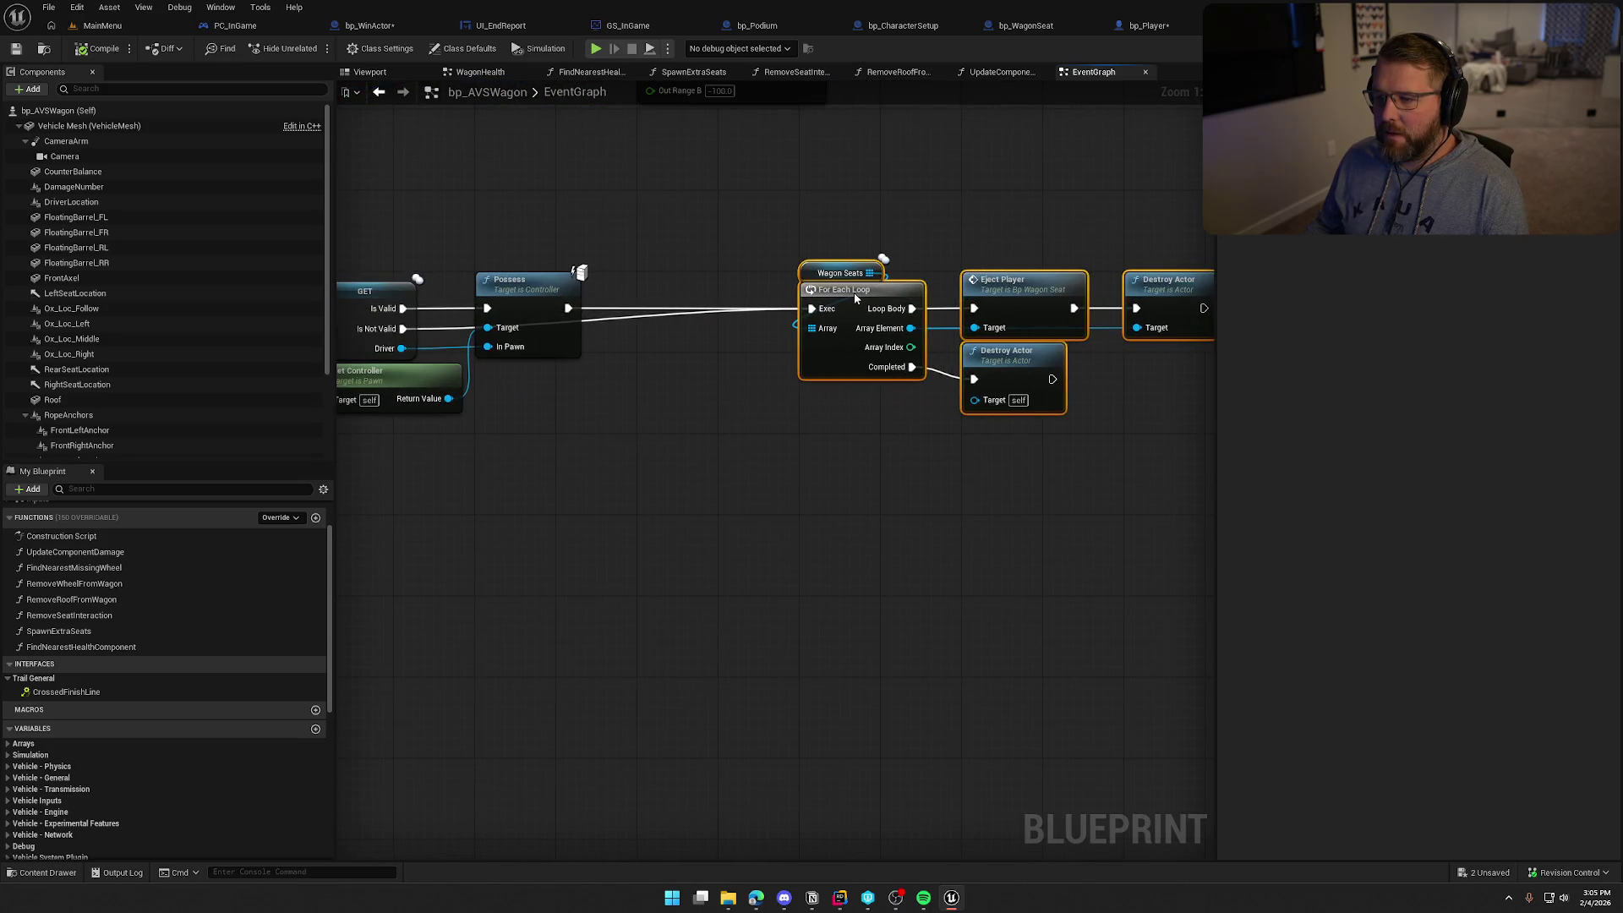
click(832, 404)
Pull a connection from the GET node's Driver output to bring up the action menu
drag(524, 344, 715, 421)
click(777, 220)
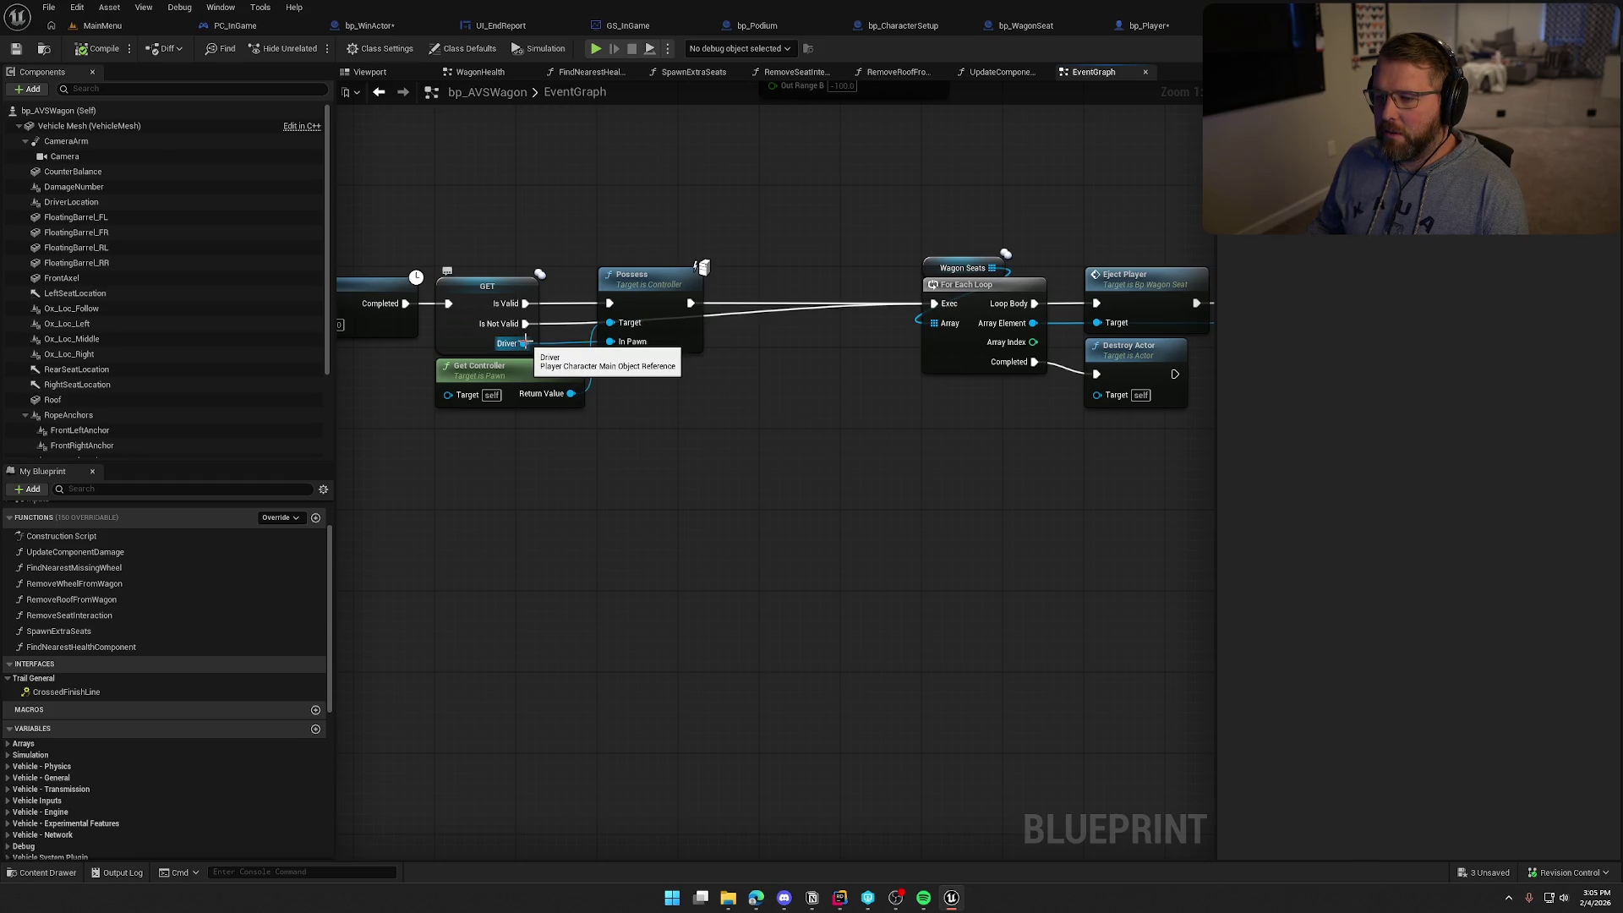
drag(530, 344, 691, 420)
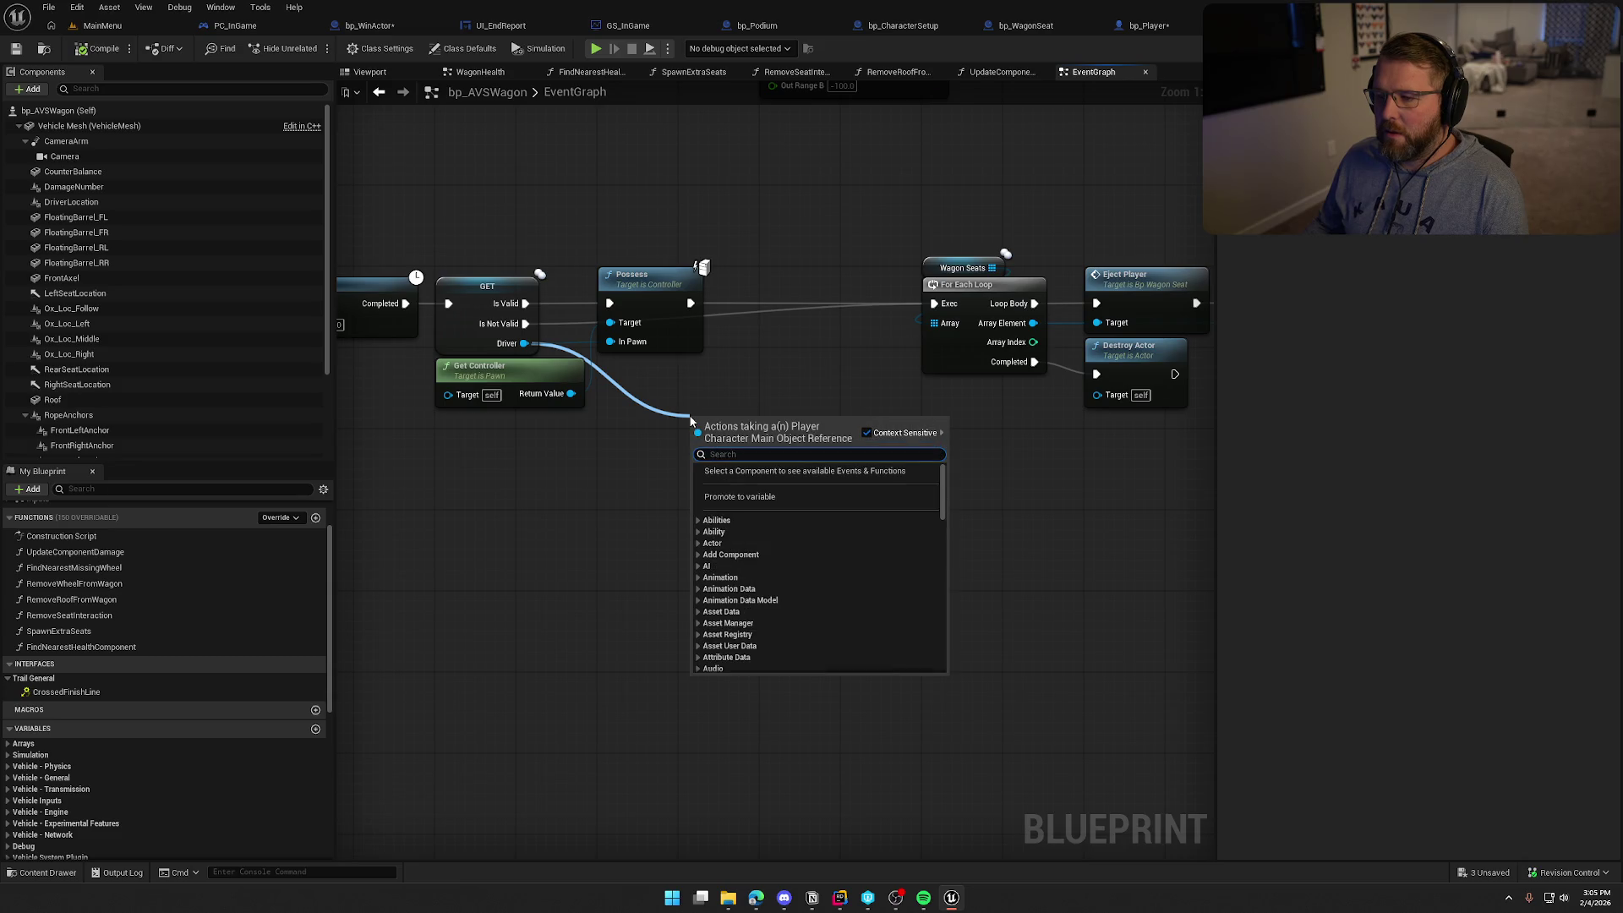
Drop the Driver menu and pull a new connection from Get Controller's Return Value instead
click(714, 381)
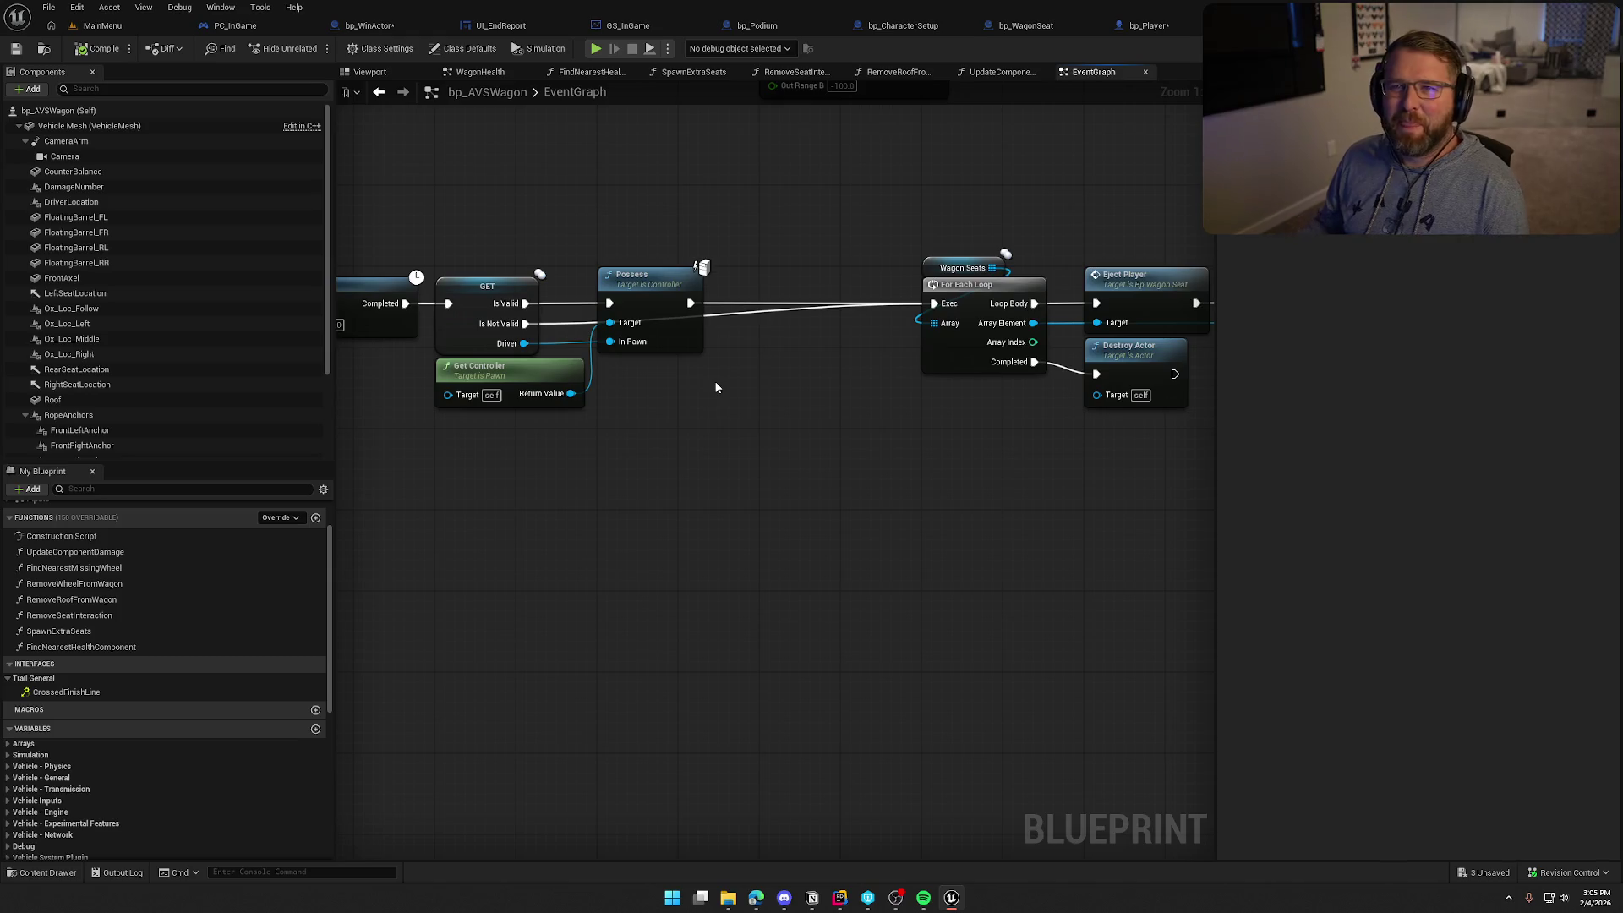
drag(723, 580, 779, 647)
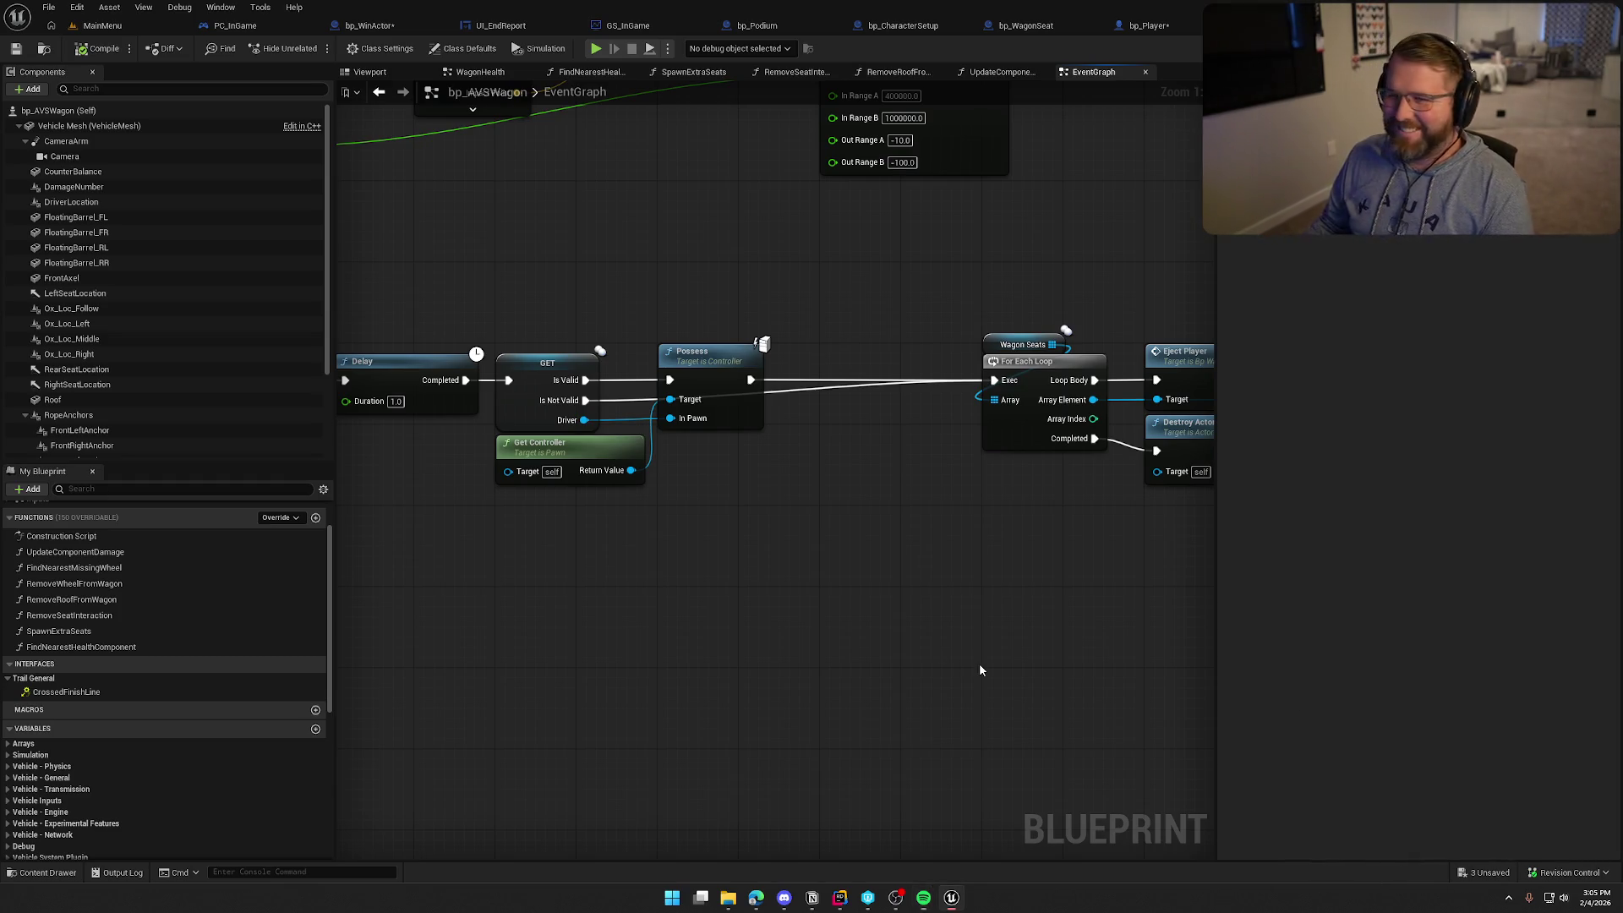
mouse_move(818, 580)
mouse_down()
mouse_move(862, 634)
mouse_move(864, 560)
mouse_up()
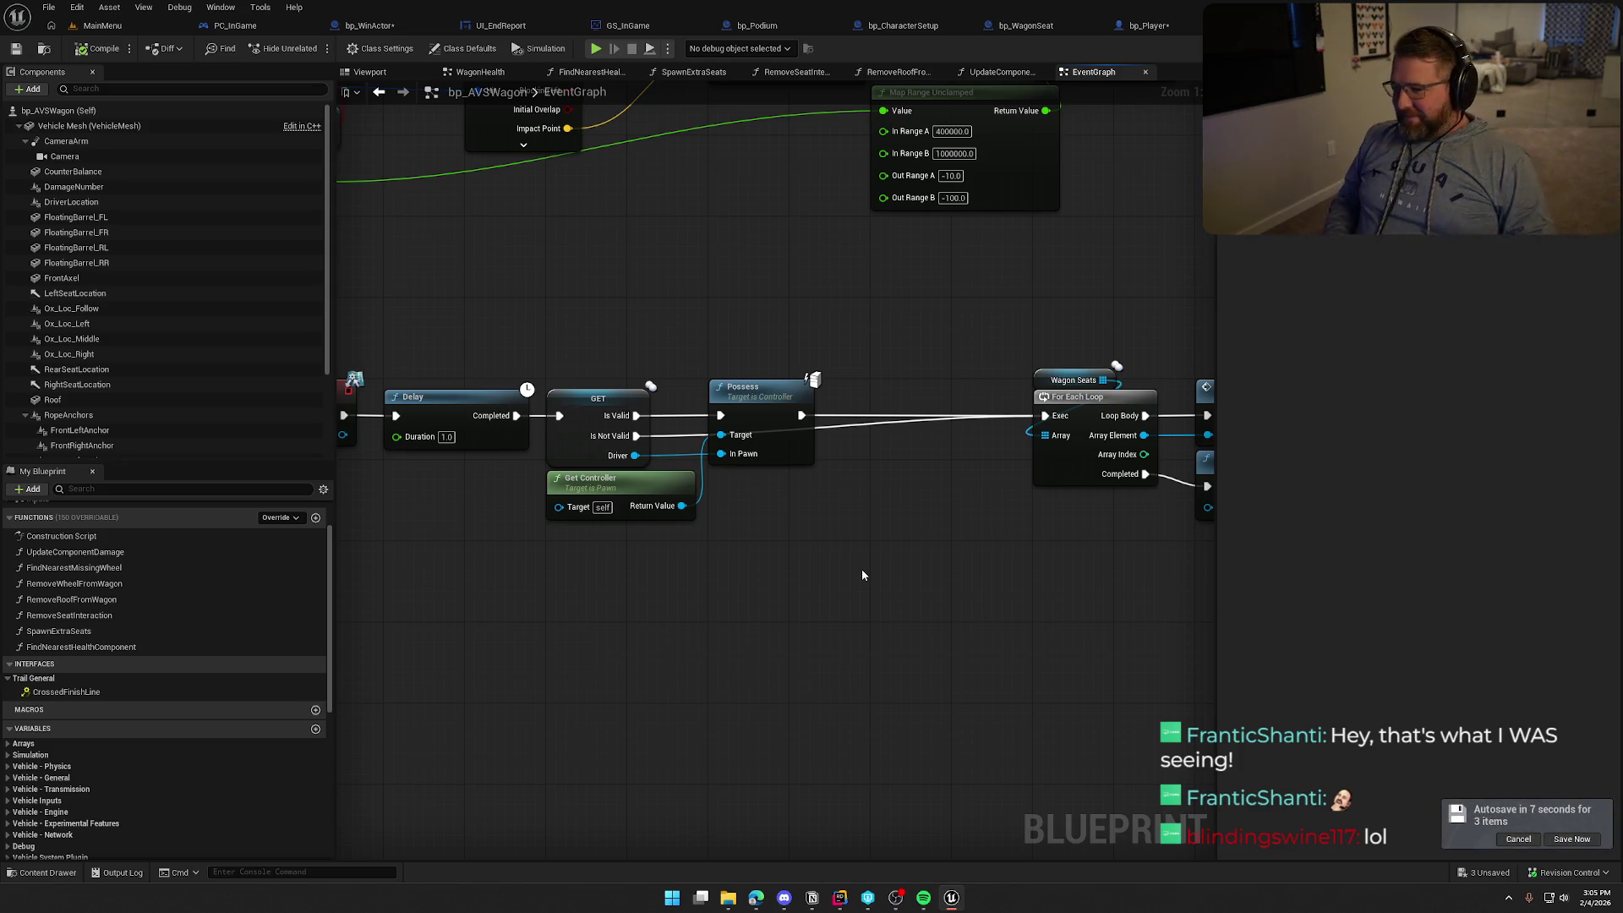
mouse_move(862, 575)
mouse_down()
mouse_move(954, 585)
mouse_move(900, 591)
mouse_up()
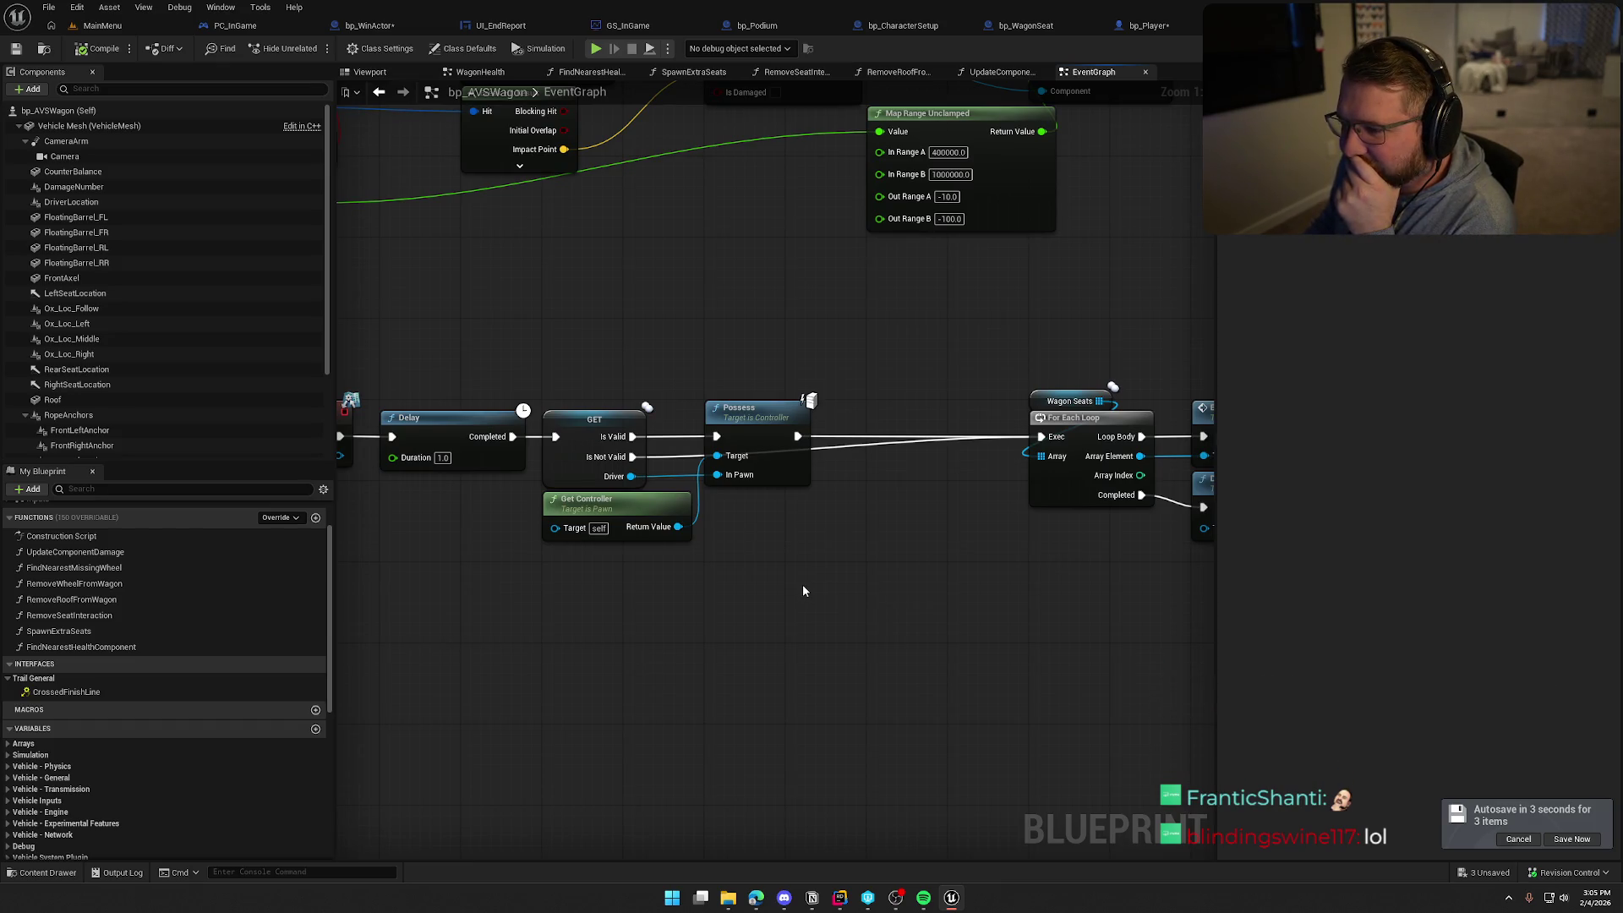
drag(678, 527, 737, 553)
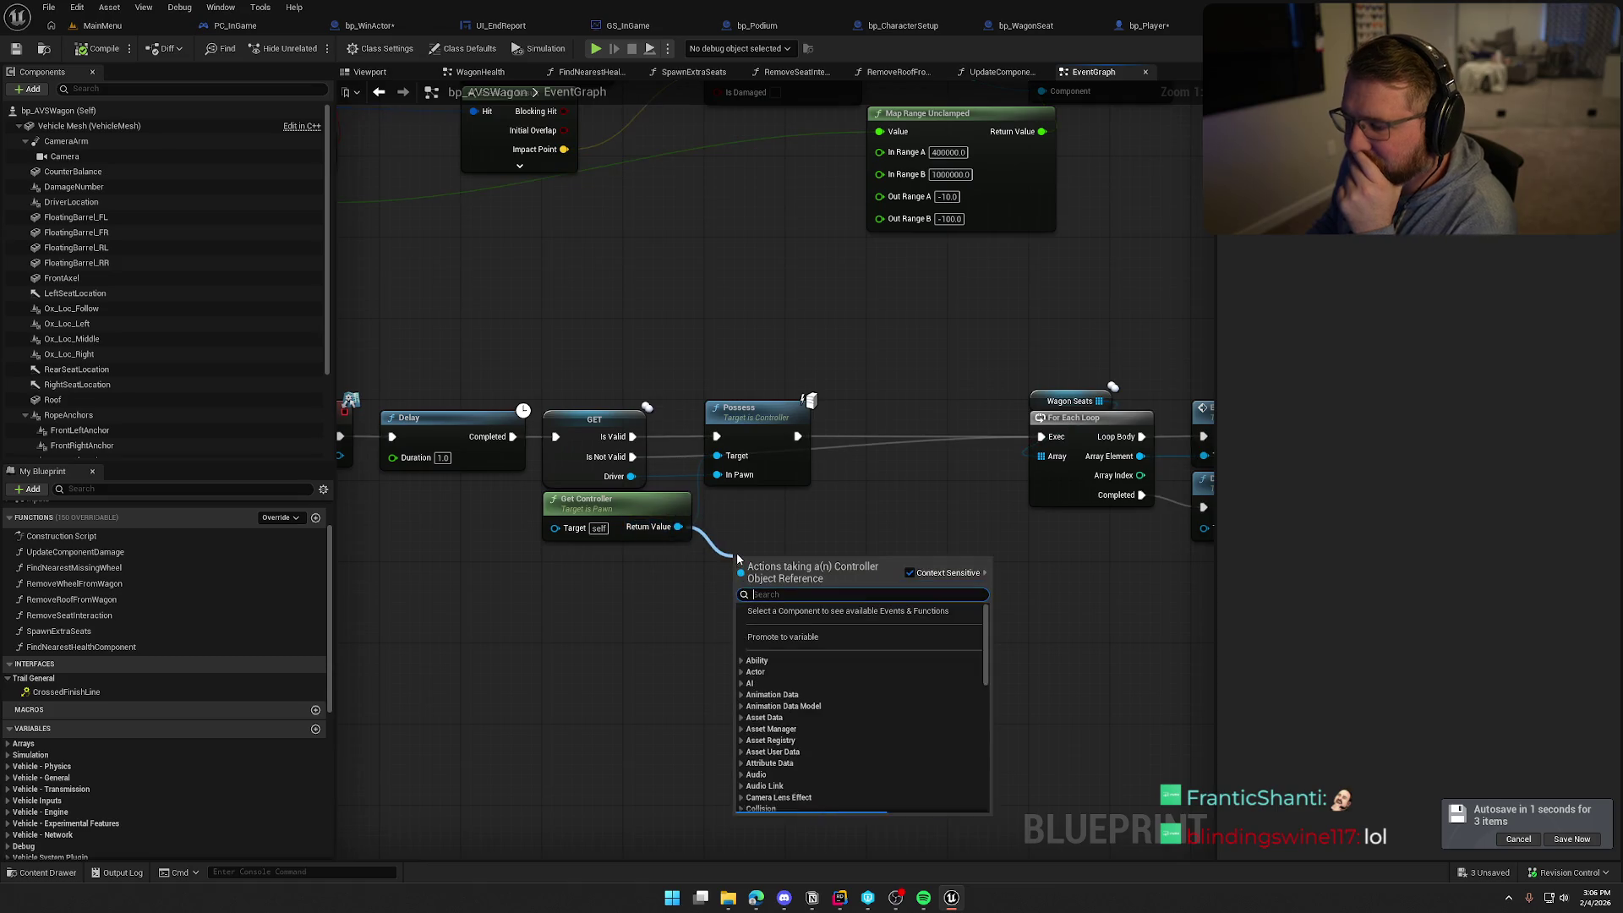
Set PC_InGame's VictoryTrigger event to replicate as Run on Owning Client
key(Escape)
click(234, 26)
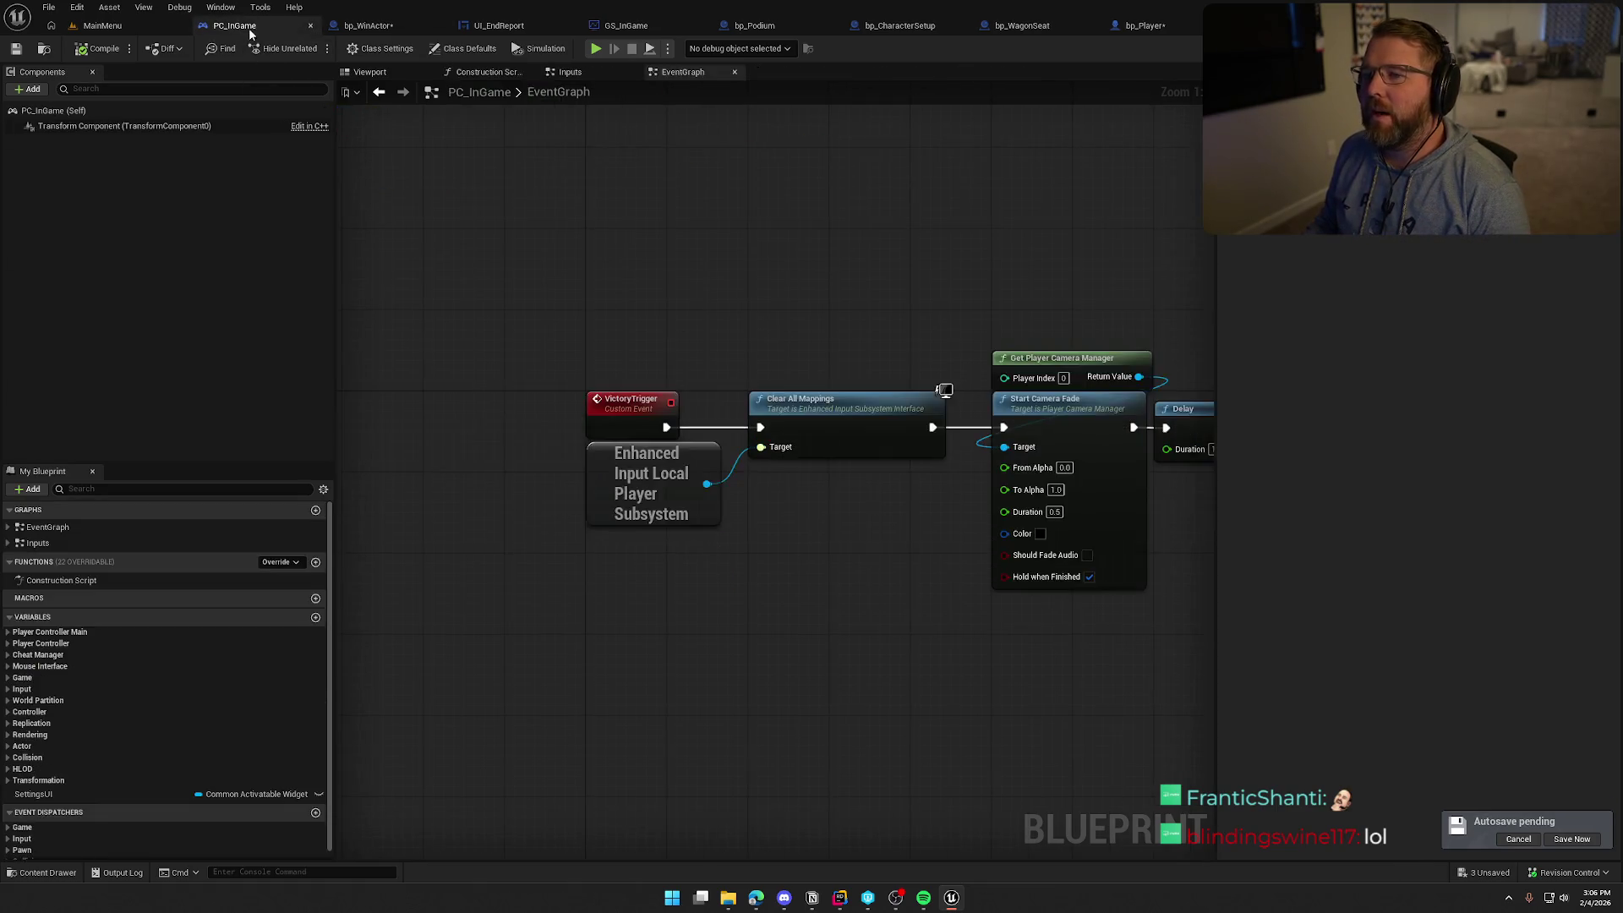
click(624, 397)
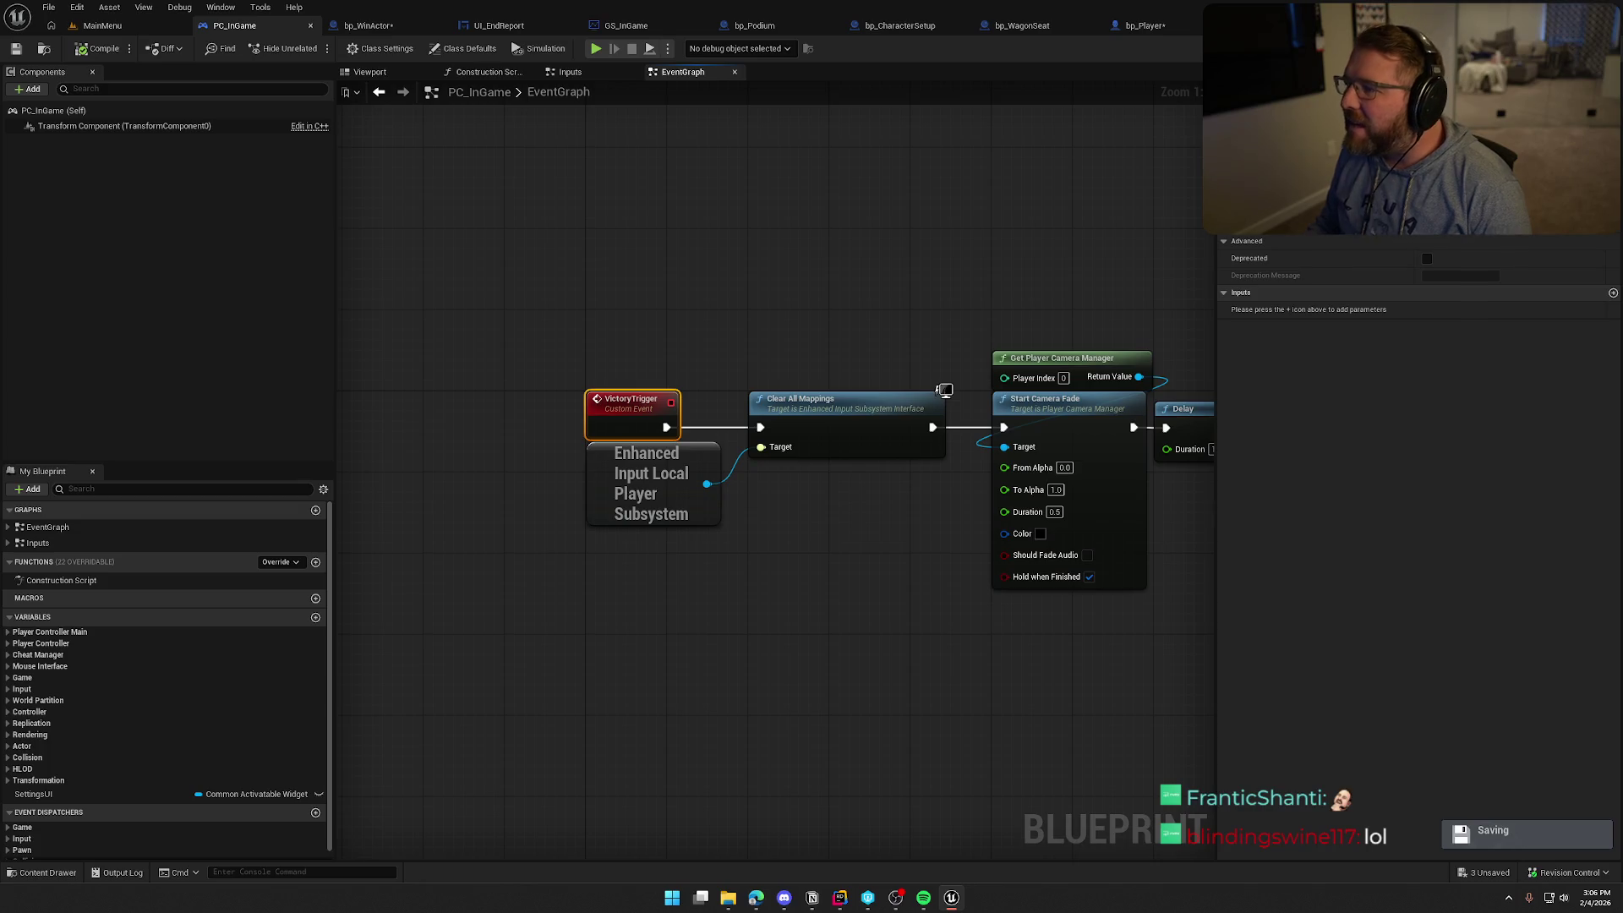
click(1475, 240)
drag(673, 510, 676, 521)
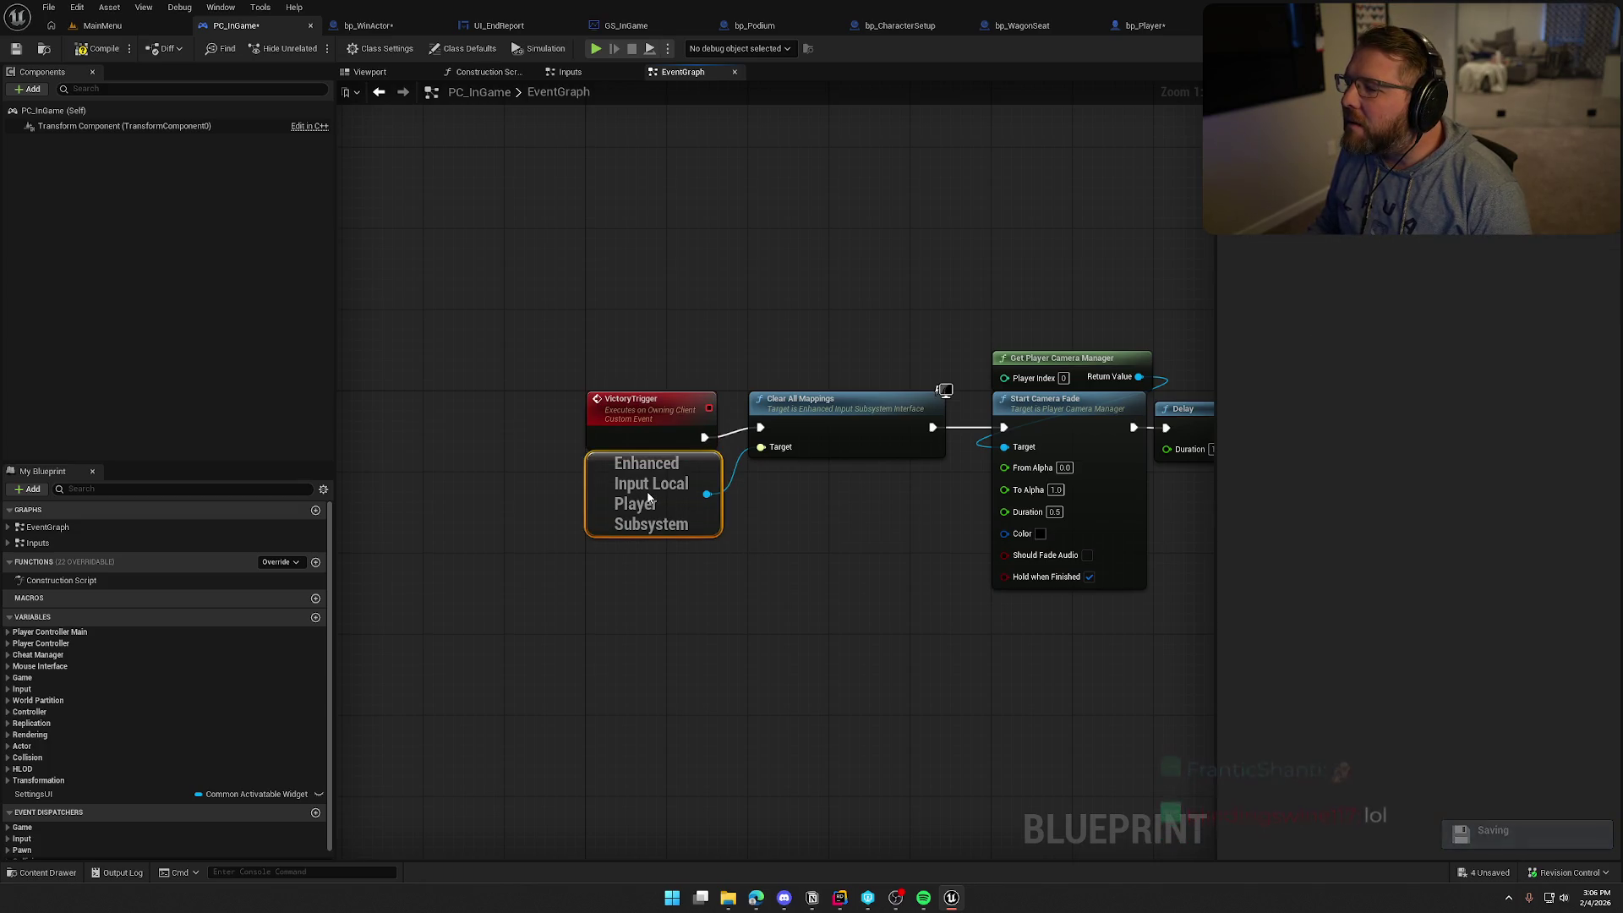
click(713, 429)
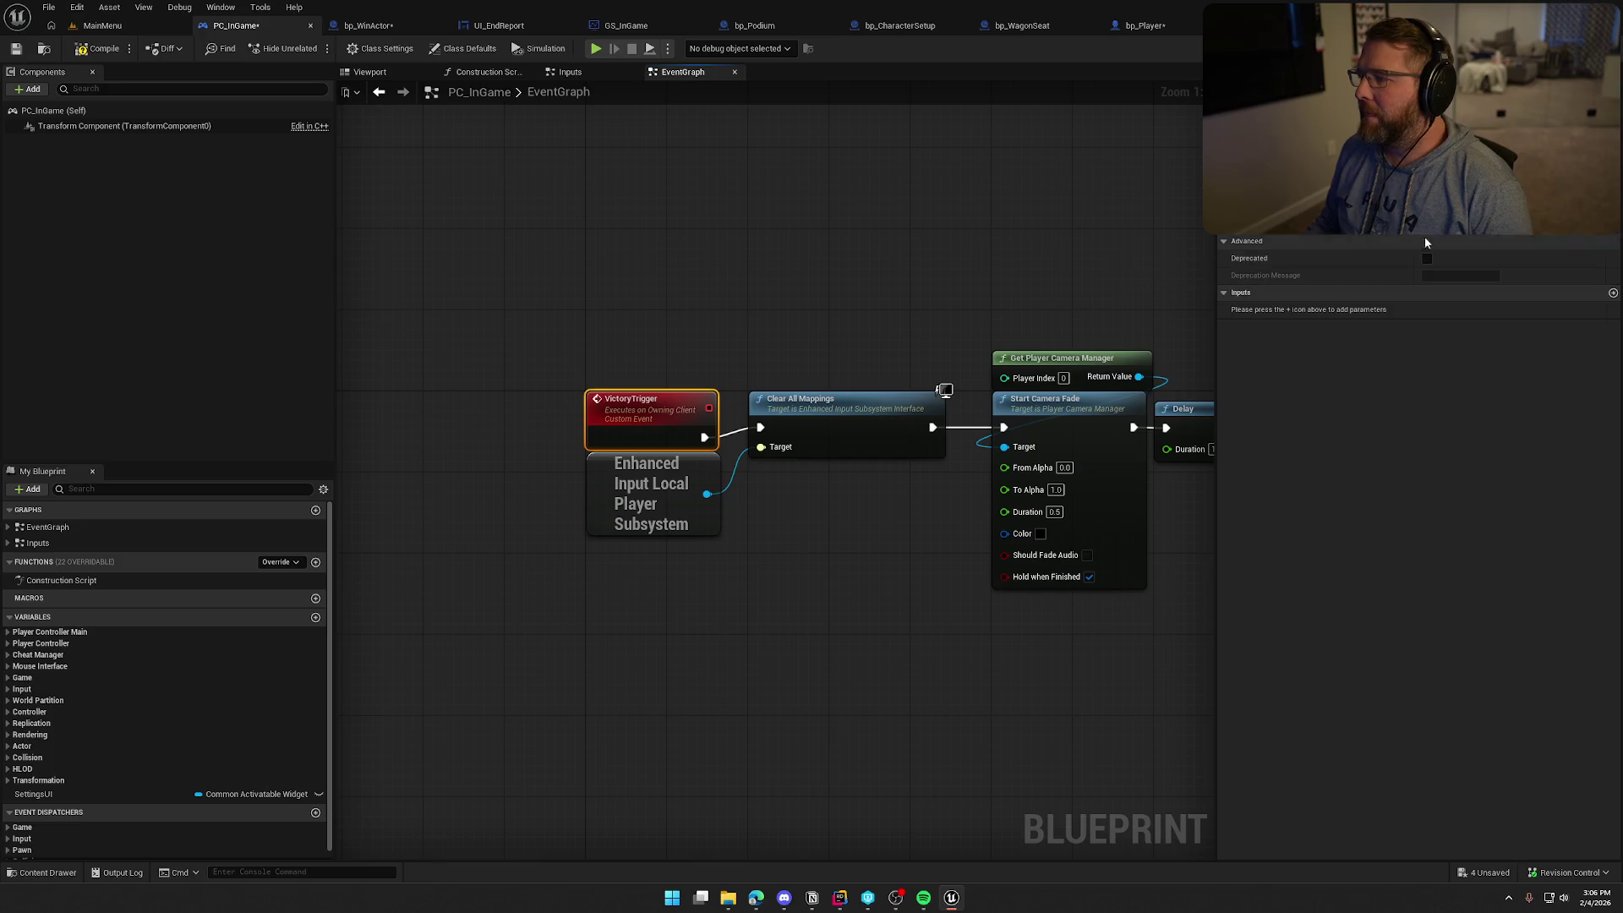
click(973, 568)
scroll(684, 588, down, 3)
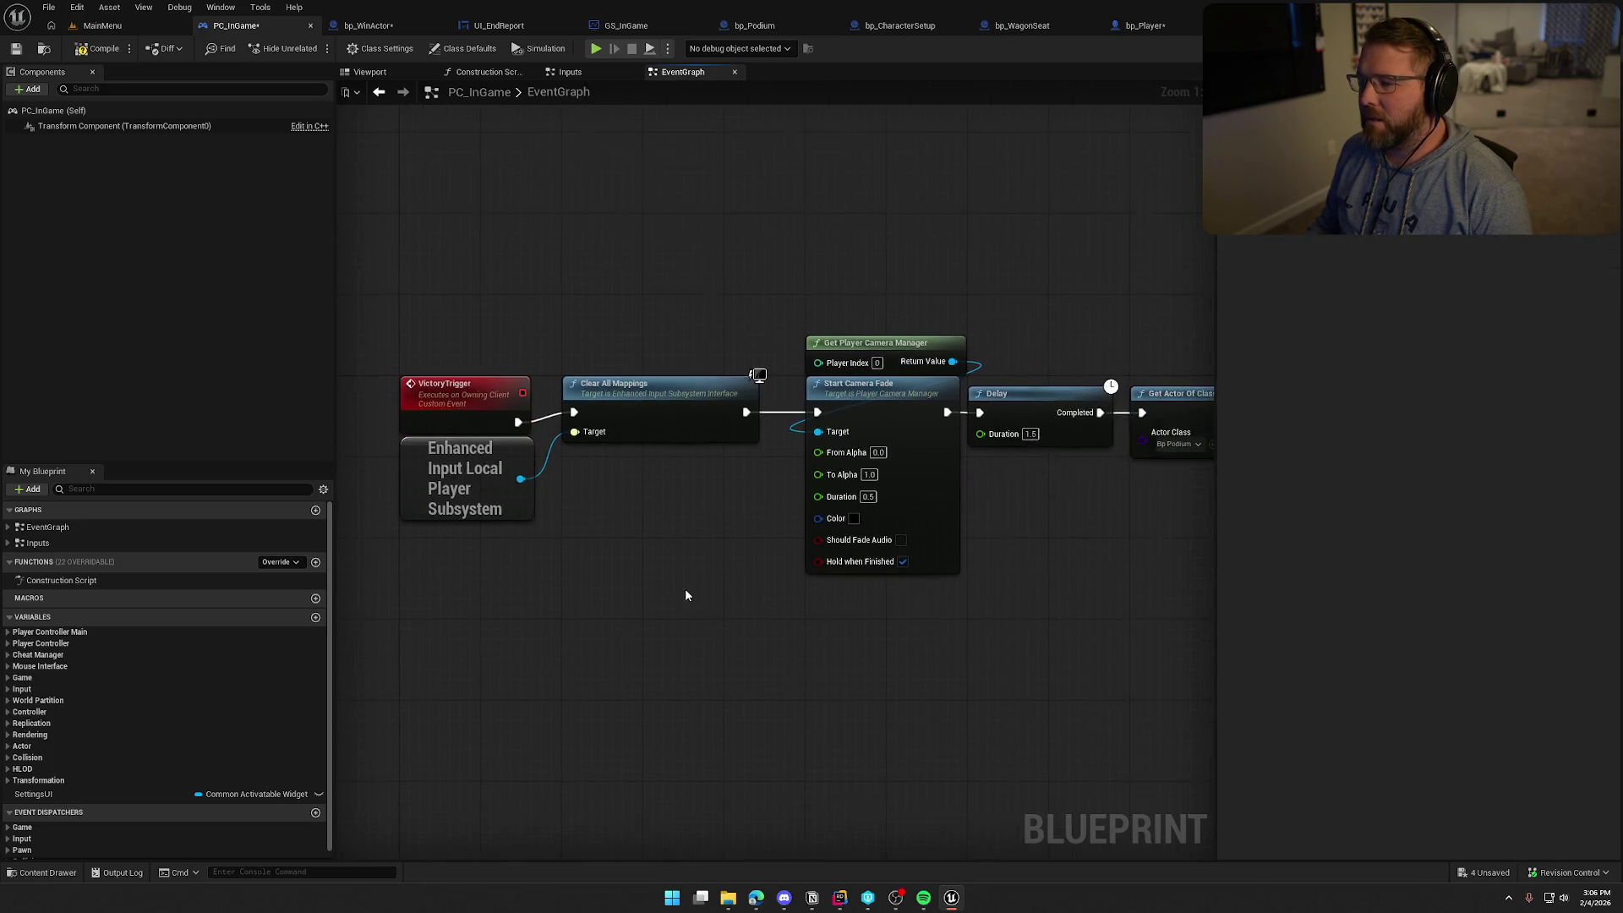
Check the MainMenu and bp_WinActor tabs, then pull from the wagon's Get Controller Return Value
click(103, 25)
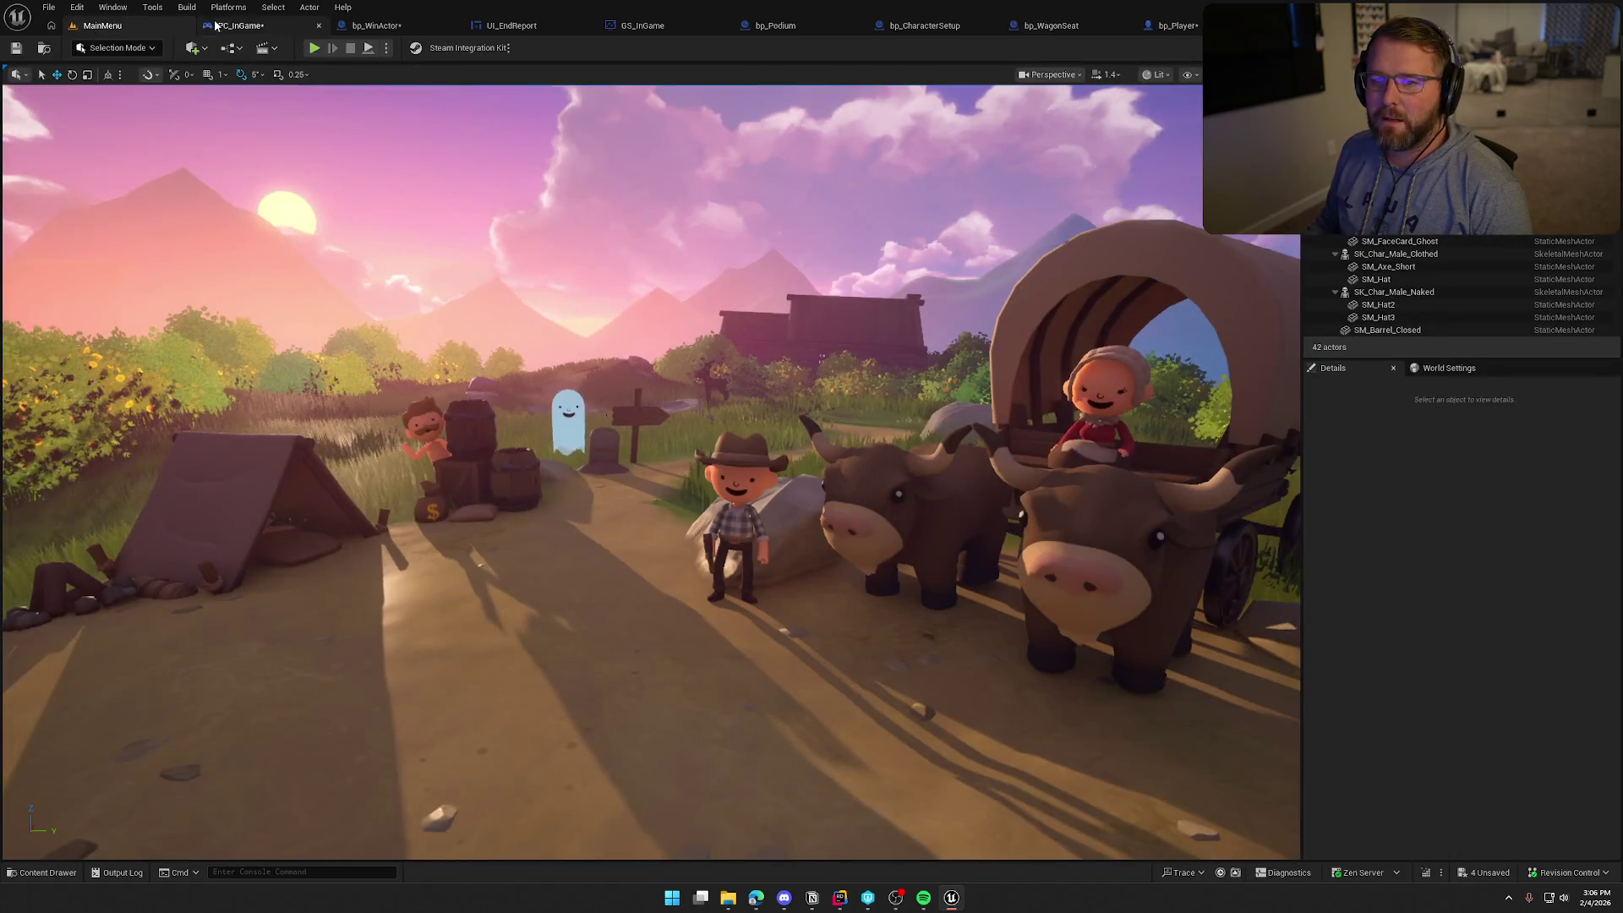
click(236, 25)
click(367, 26)
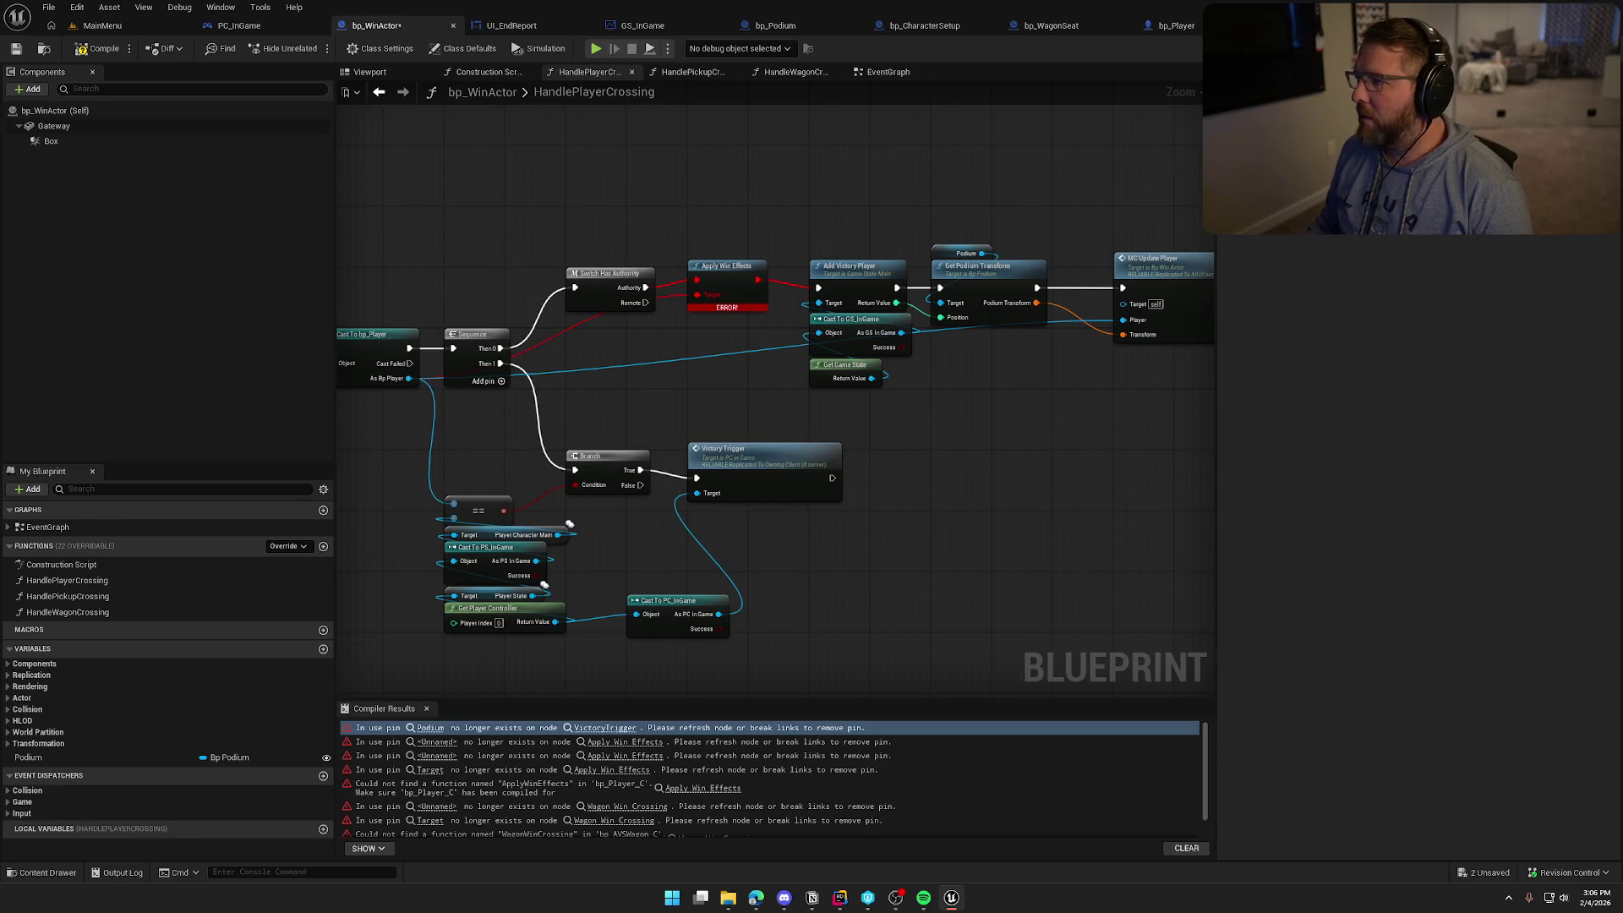
click(620, 807)
drag(550, 509, 635, 525)
Add a pure Cast To PC_InGame off Get Controller and call Victory Trigger on it
text(cast to)
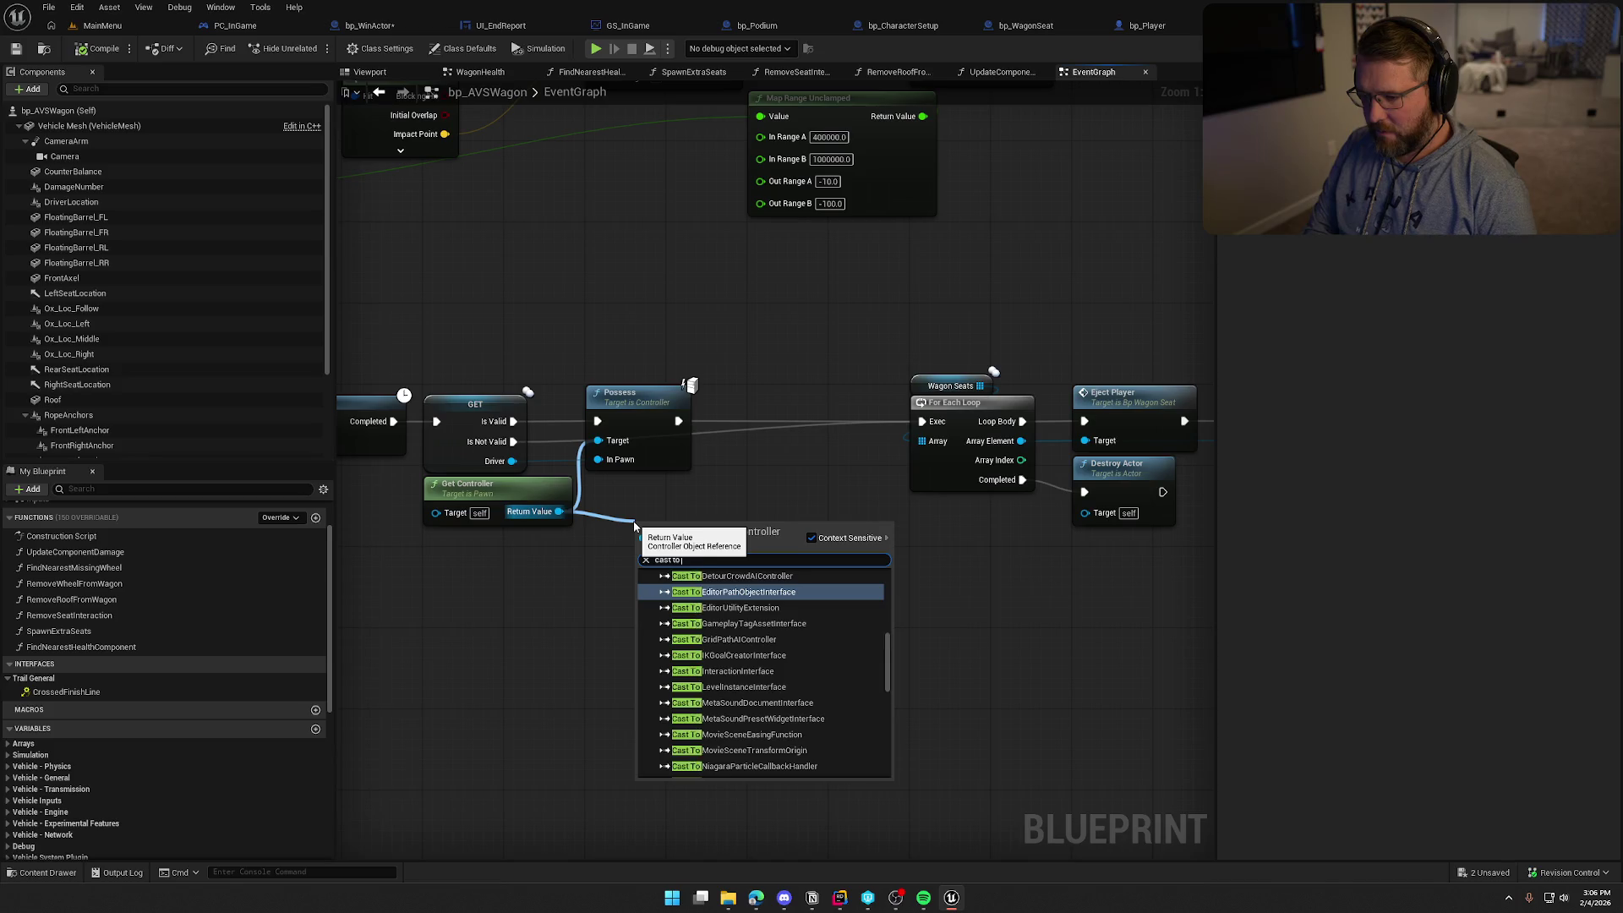
text(pc)
key(Return)
right_click(665, 524)
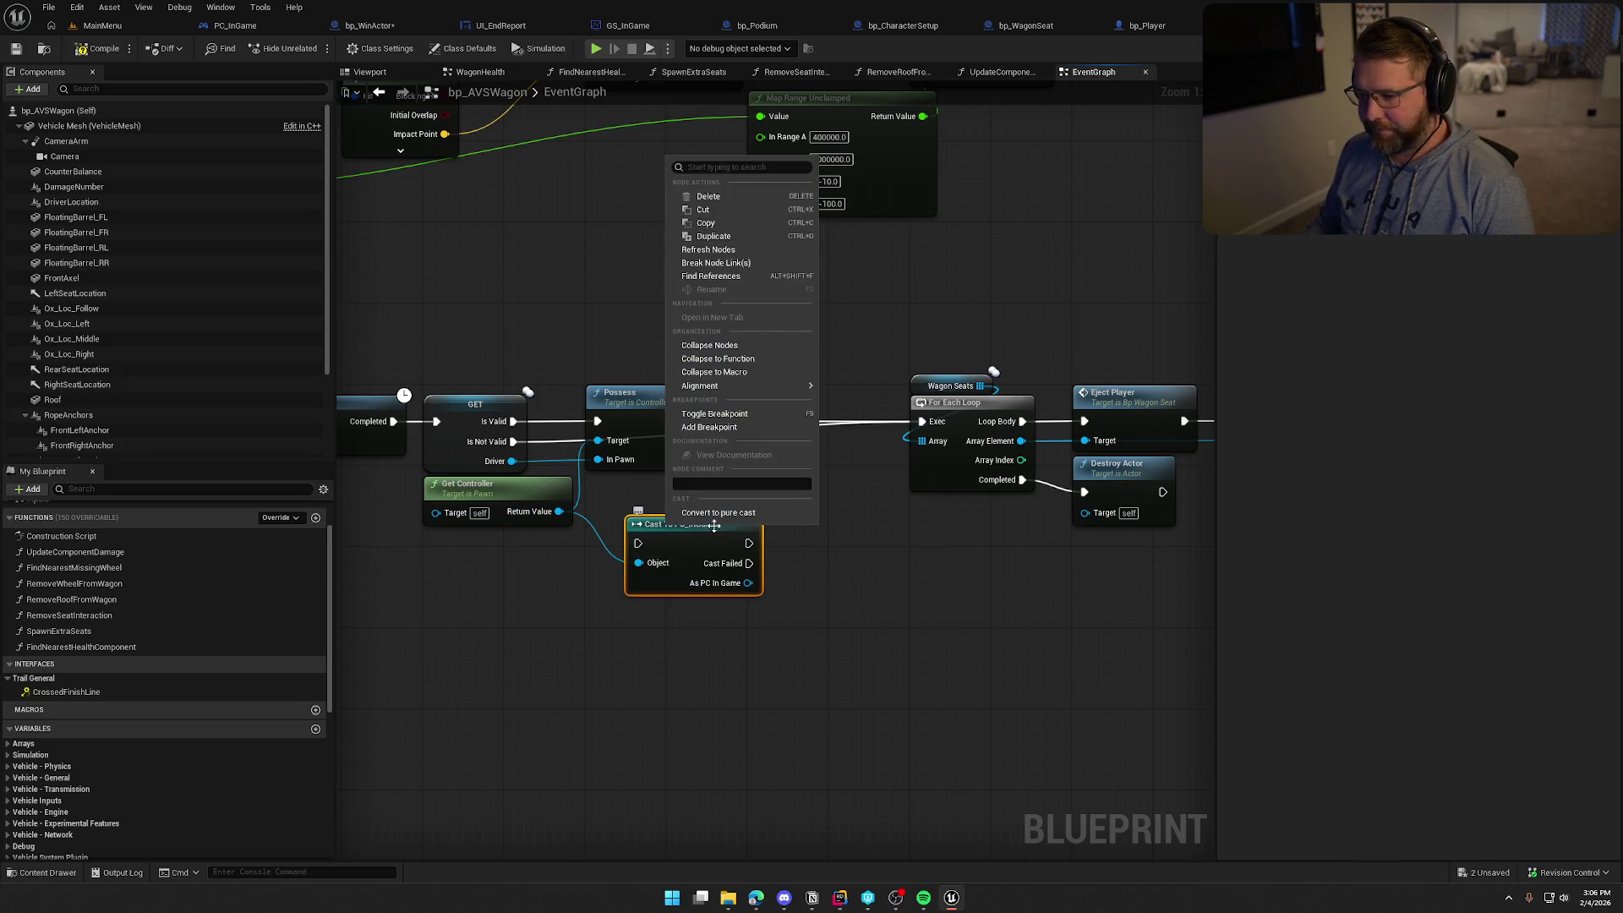
click(683, 516)
mouse_move(683, 525)
mouse_down()
mouse_move(643, 496)
mouse_move(737, 518)
mouse_up()
text(vis)
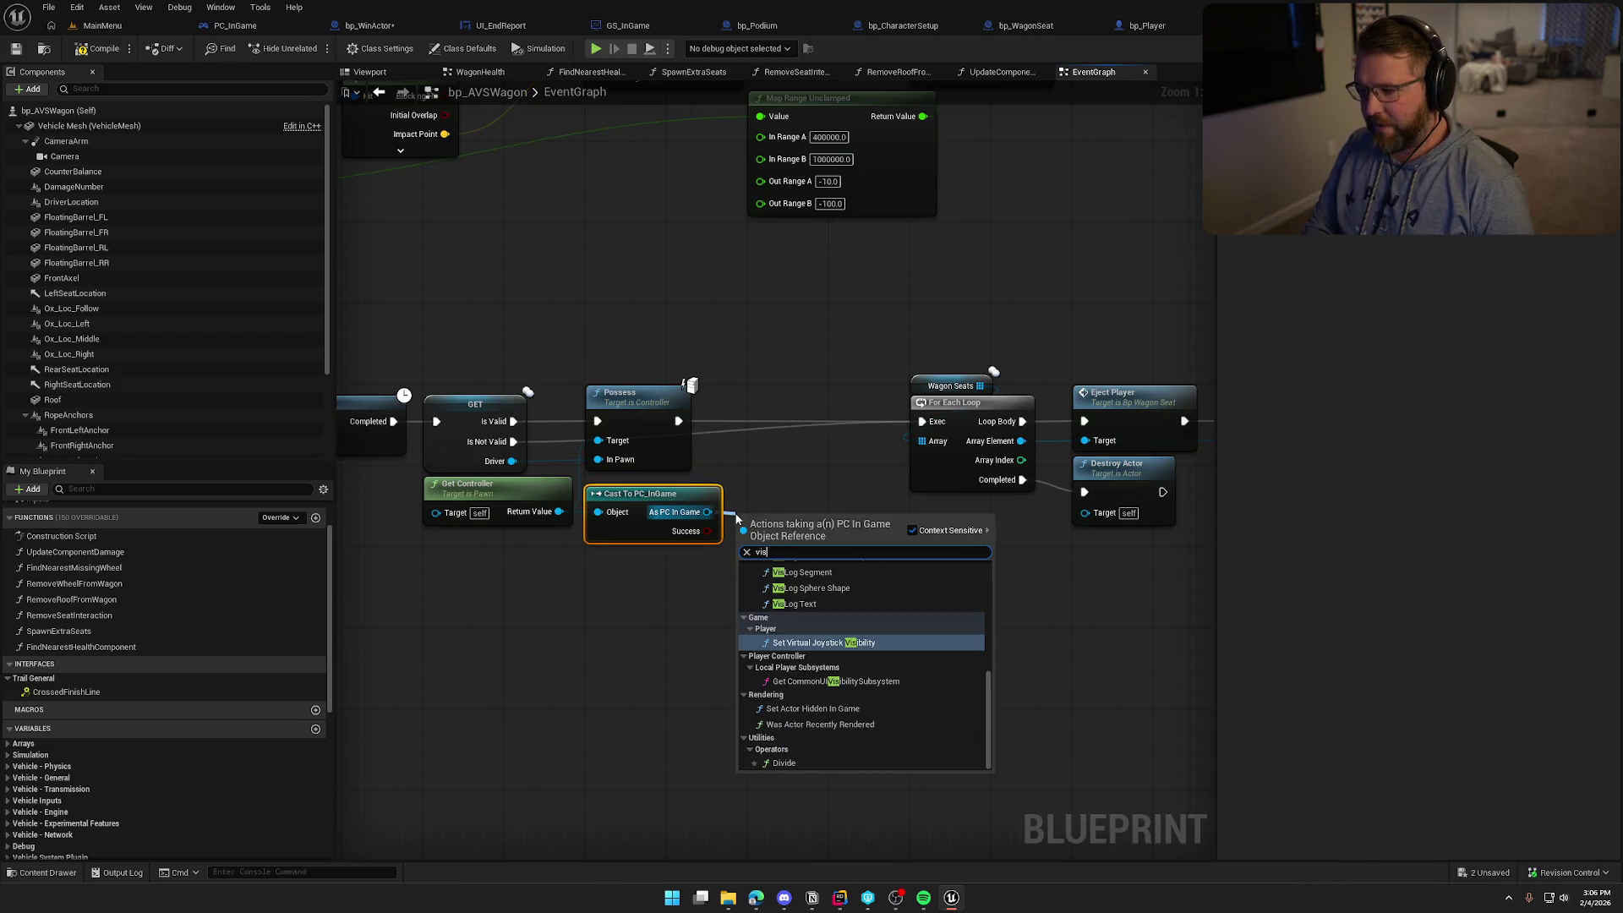
key(BackSpace)
text(ctory)
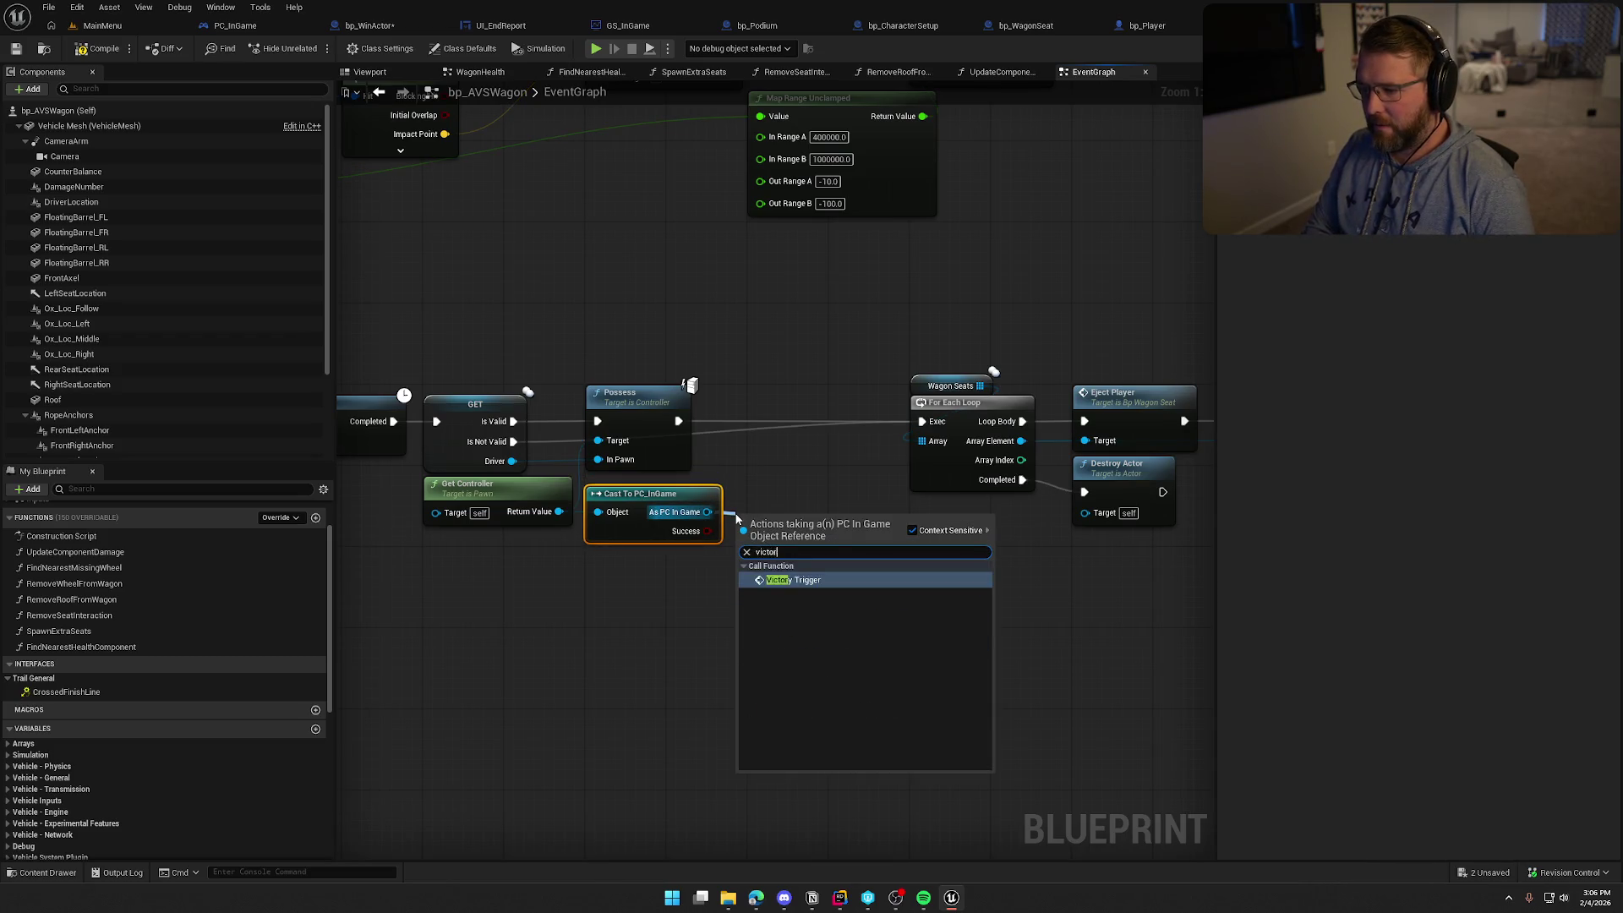
key(Return)
Place Victory Trigger in the exec chain and connect its output to For Each Loop
scroll(698, 404, down, 3)
drag(698, 405, 924, 554)
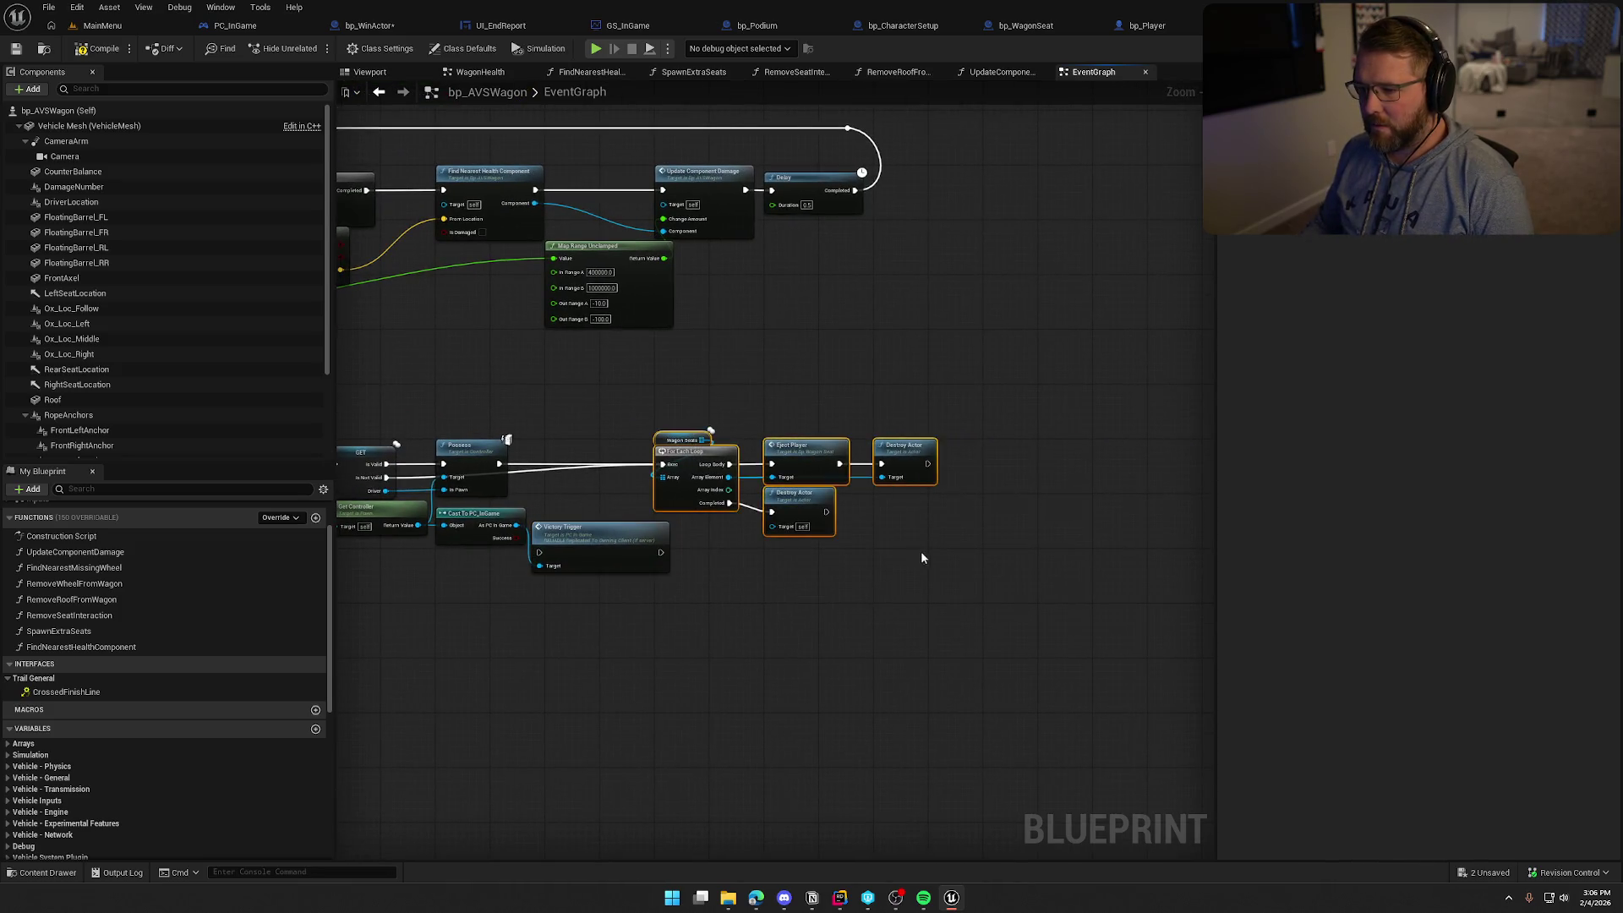
scroll(924, 555, up, 2)
drag(648, 411, 792, 412)
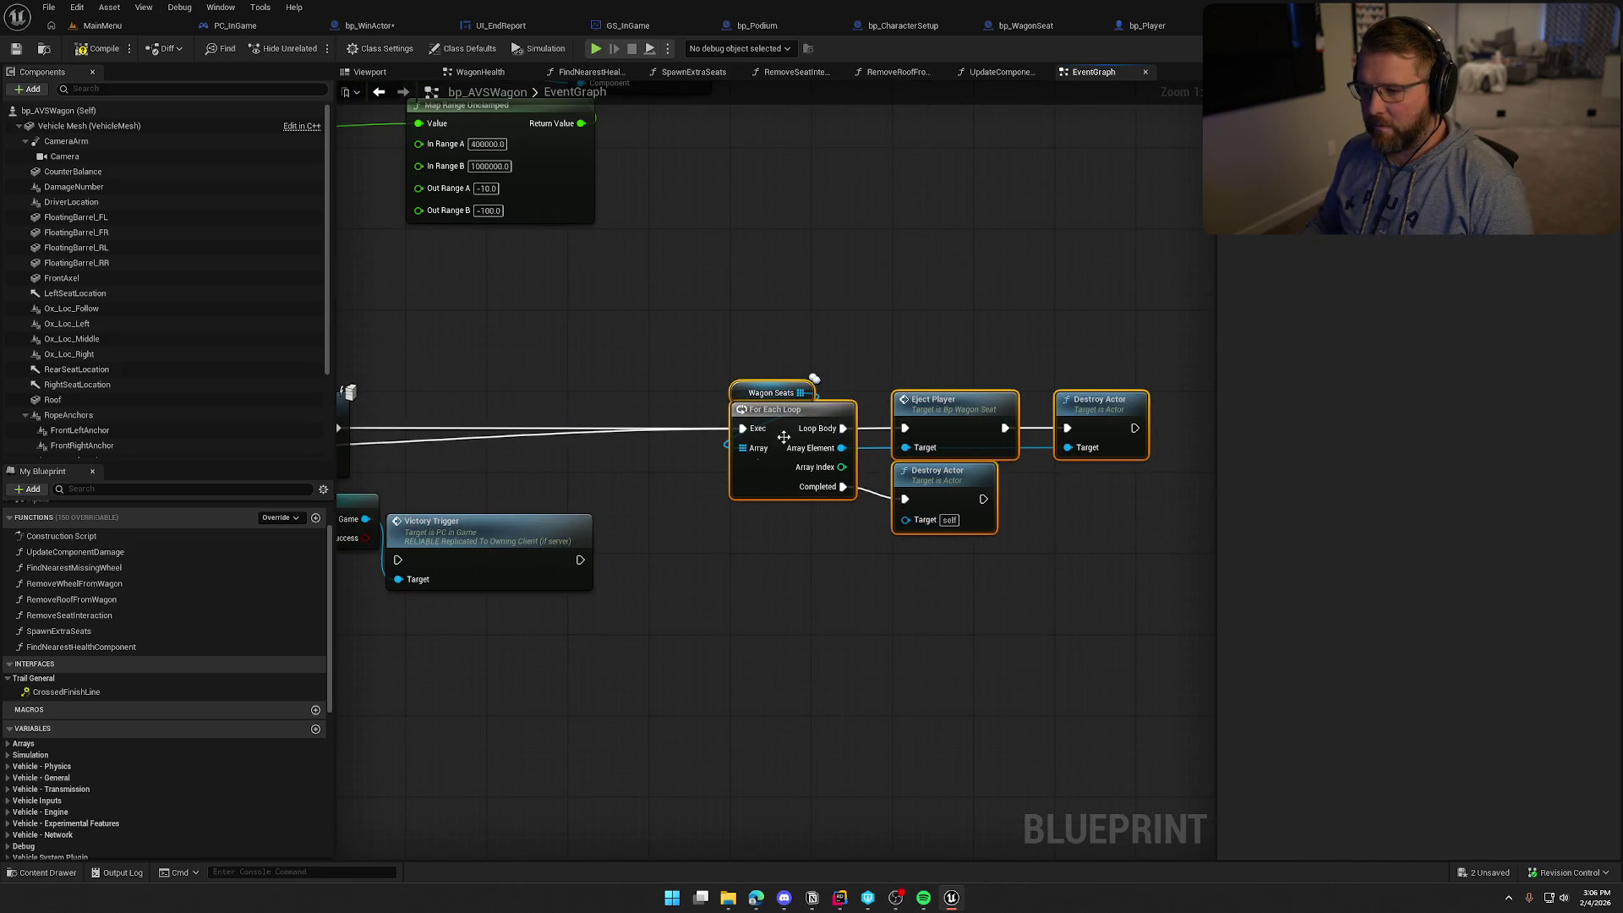
click(643, 473)
drag(729, 557, 753, 443)
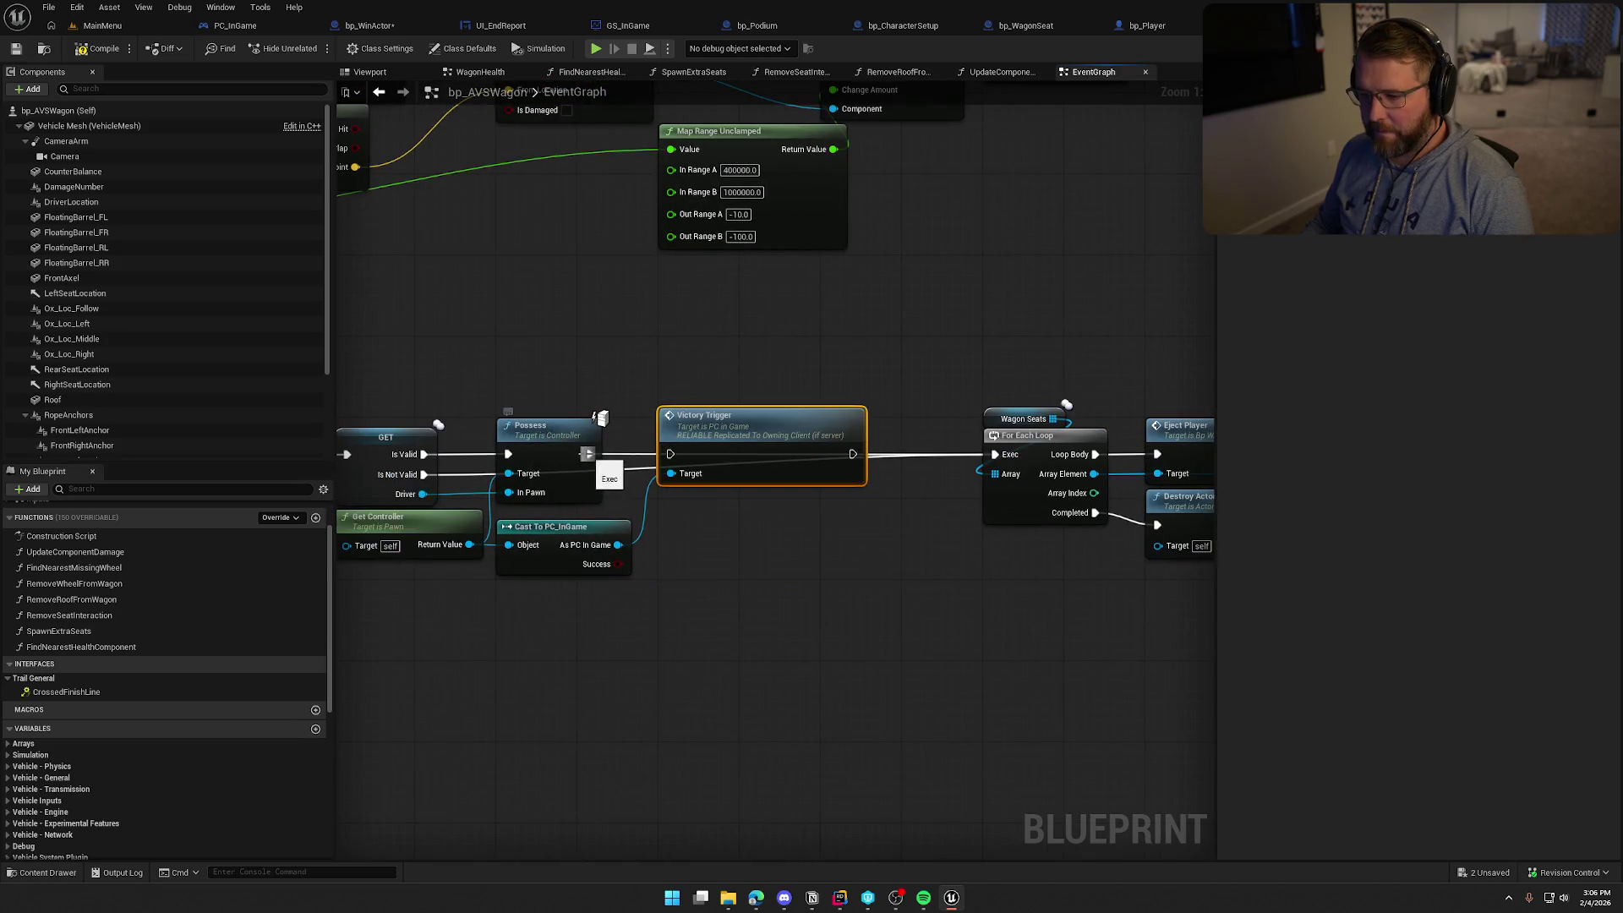
click(727, 545)
drag(852, 454, 995, 454)
Move the seat loop nodes left beside Victory Trigger and review the new chain
scroll(885, 602, down, 2)
drag(717, 460, 1073, 673)
scroll(846, 507, up, 2)
drag(733, 432, 673, 433)
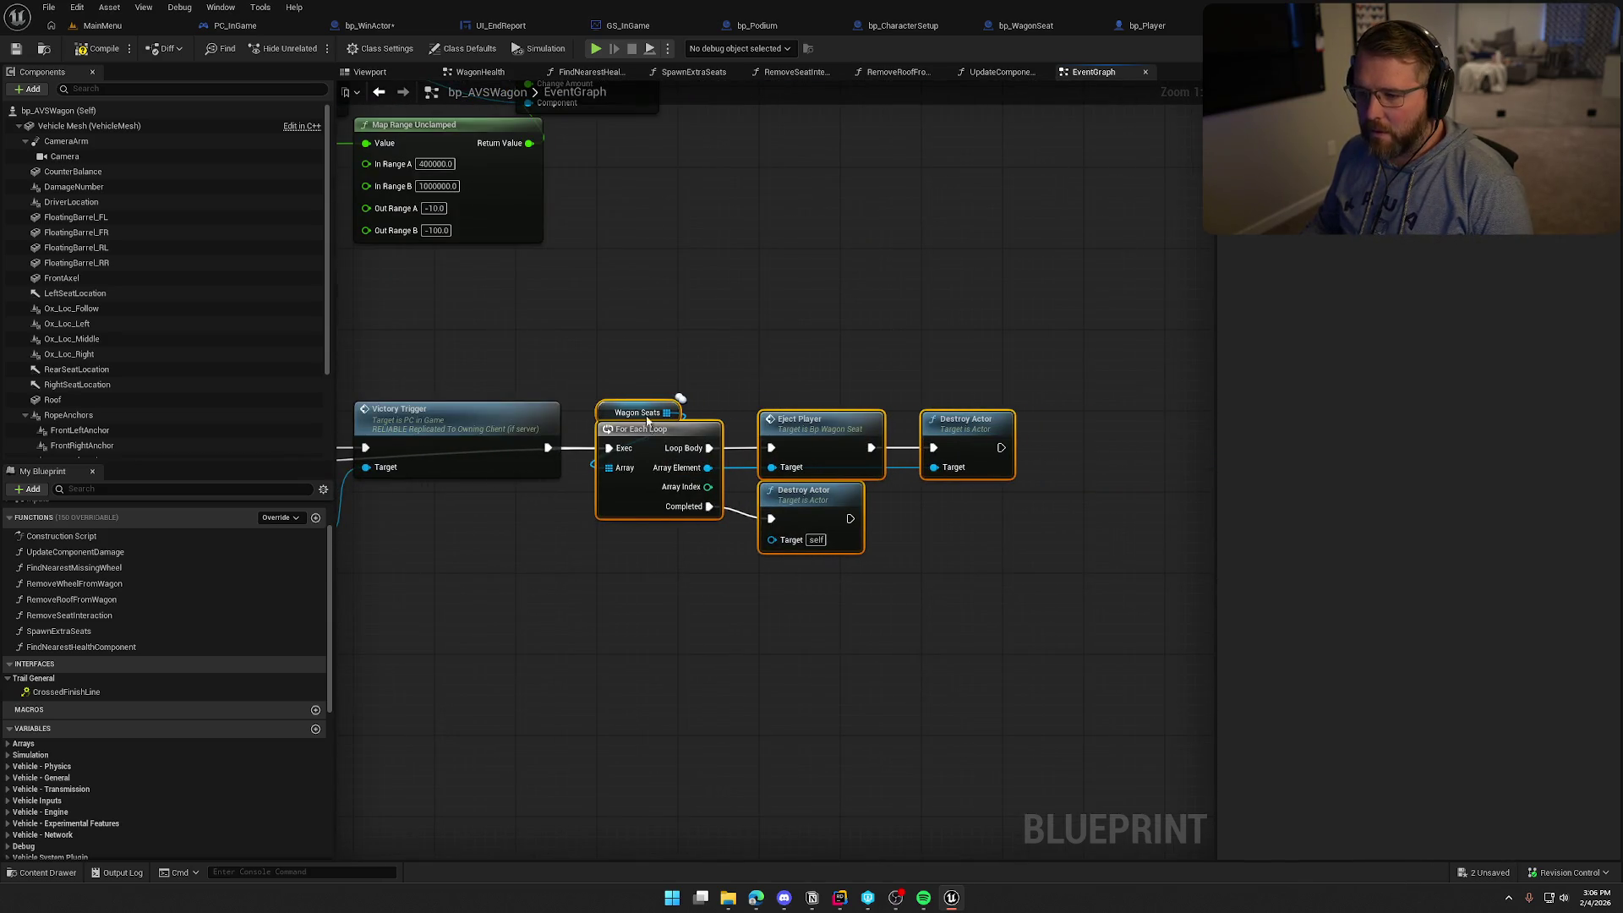
click(445, 643)
mouse_move(445, 643)
mouse_down()
mouse_move(783, 652)
mouse_move(783, 693)
mouse_up()
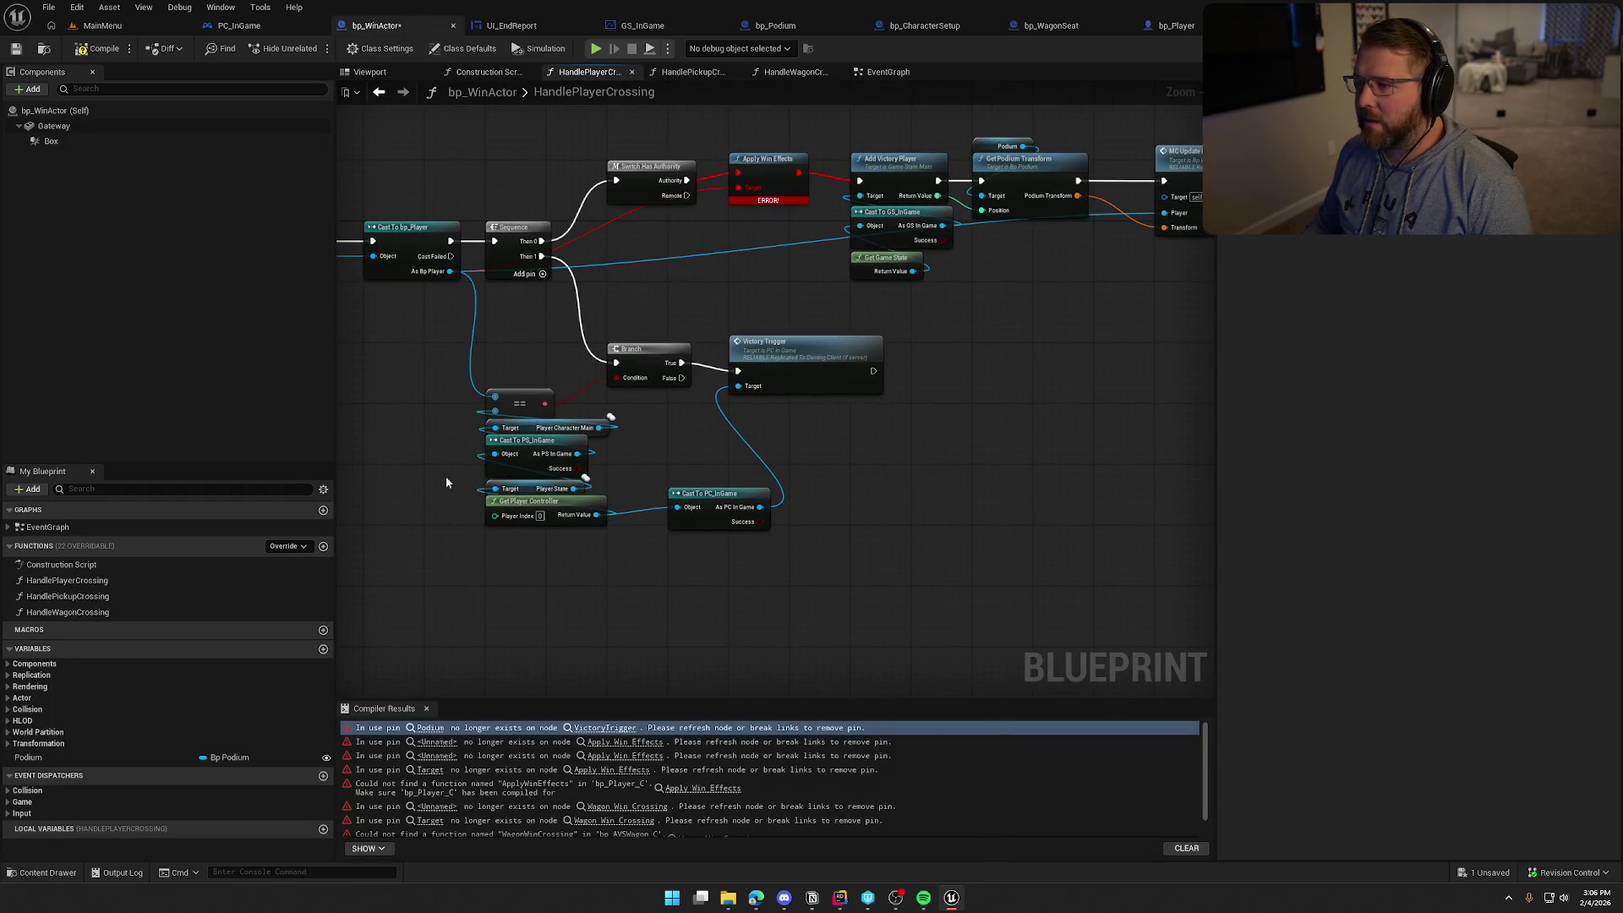
Select the Add Victory Player and podium nodes in HandlePlayerCrossing, then go to PC_InGame's EventGraph
drag(725, 419, 558, 407)
scroll(792, 439, up, 2)
mouse_move(608, 151)
mouse_down()
mouse_move(869, 357)
mouse_move(1013, 362)
mouse_move(877, 385)
mouse_move(883, 406)
mouse_move(1157, 404)
mouse_up()
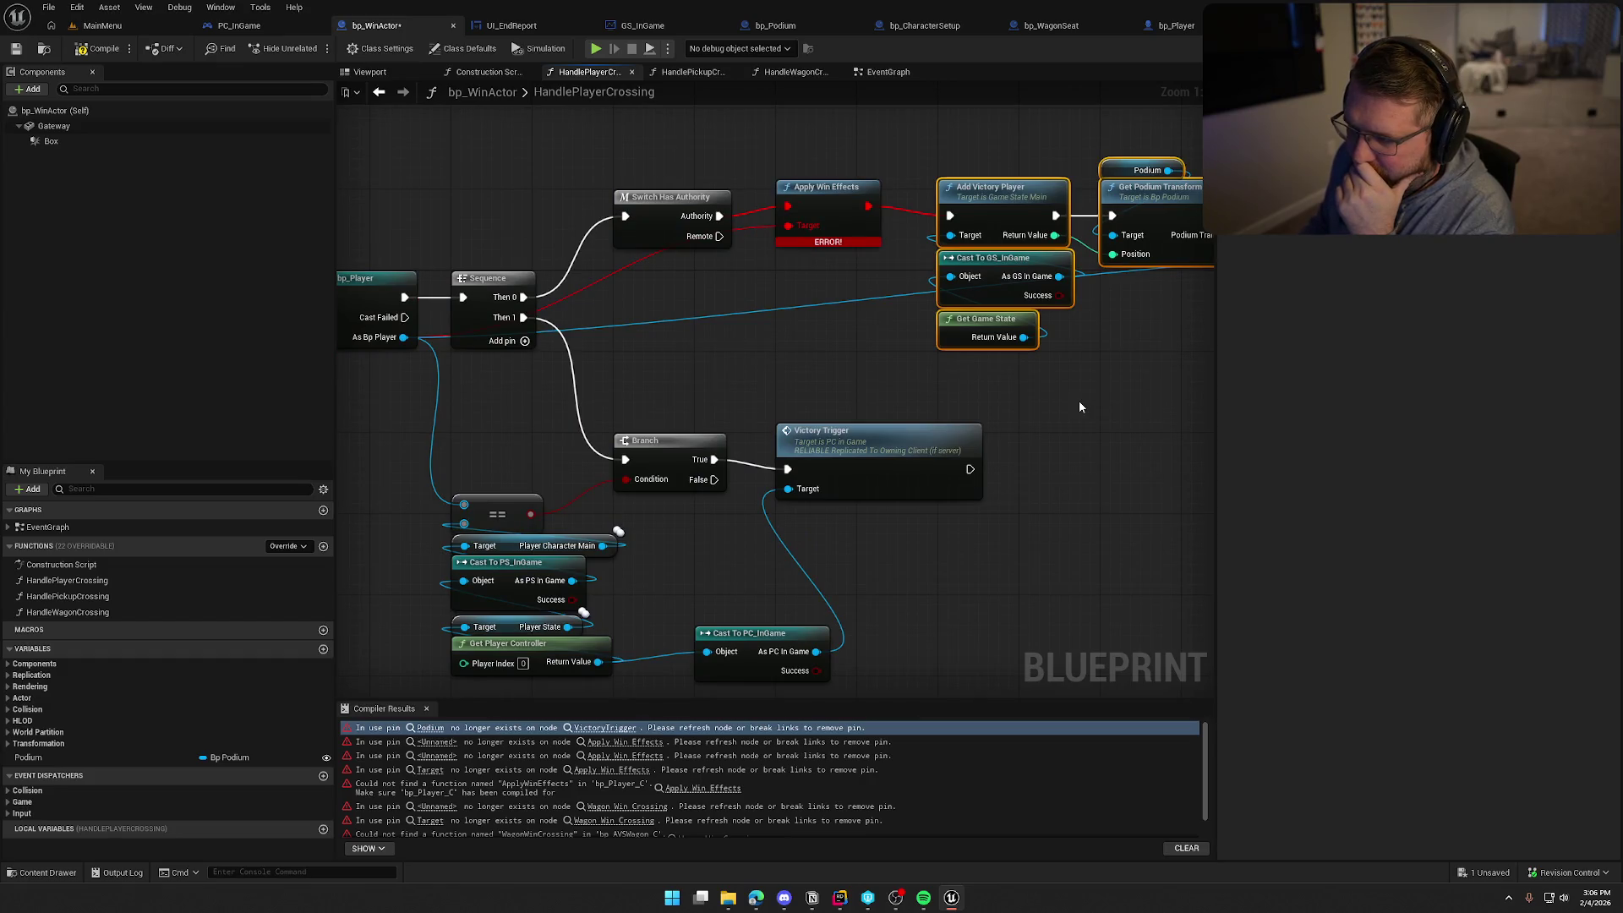
drag(1079, 407, 902, 393)
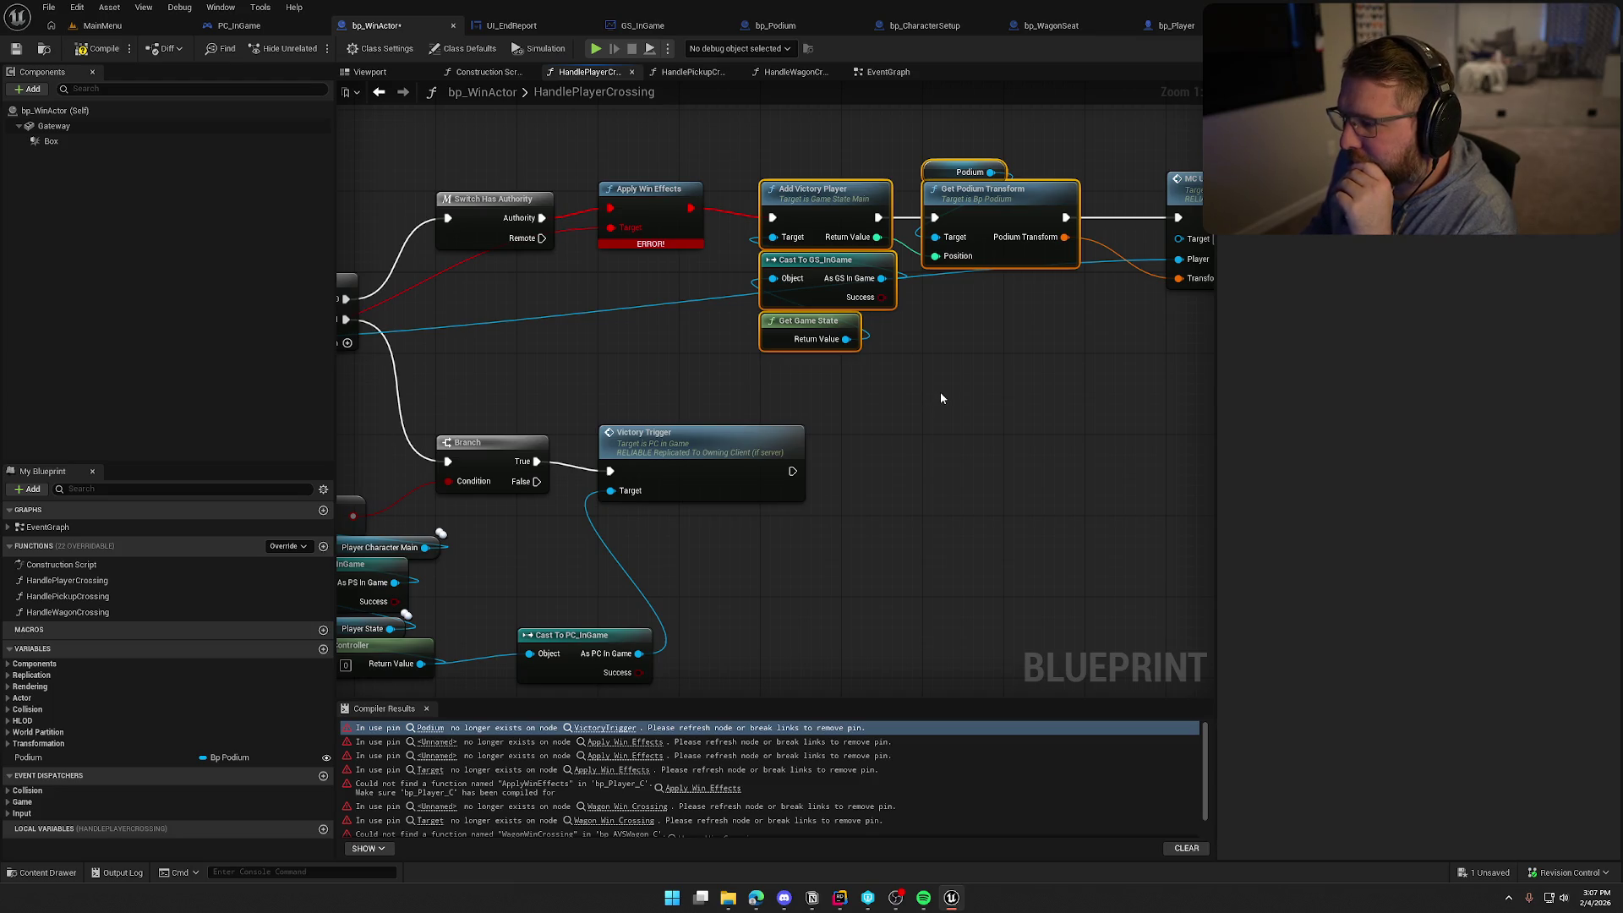
drag(737, 144, 875, 358)
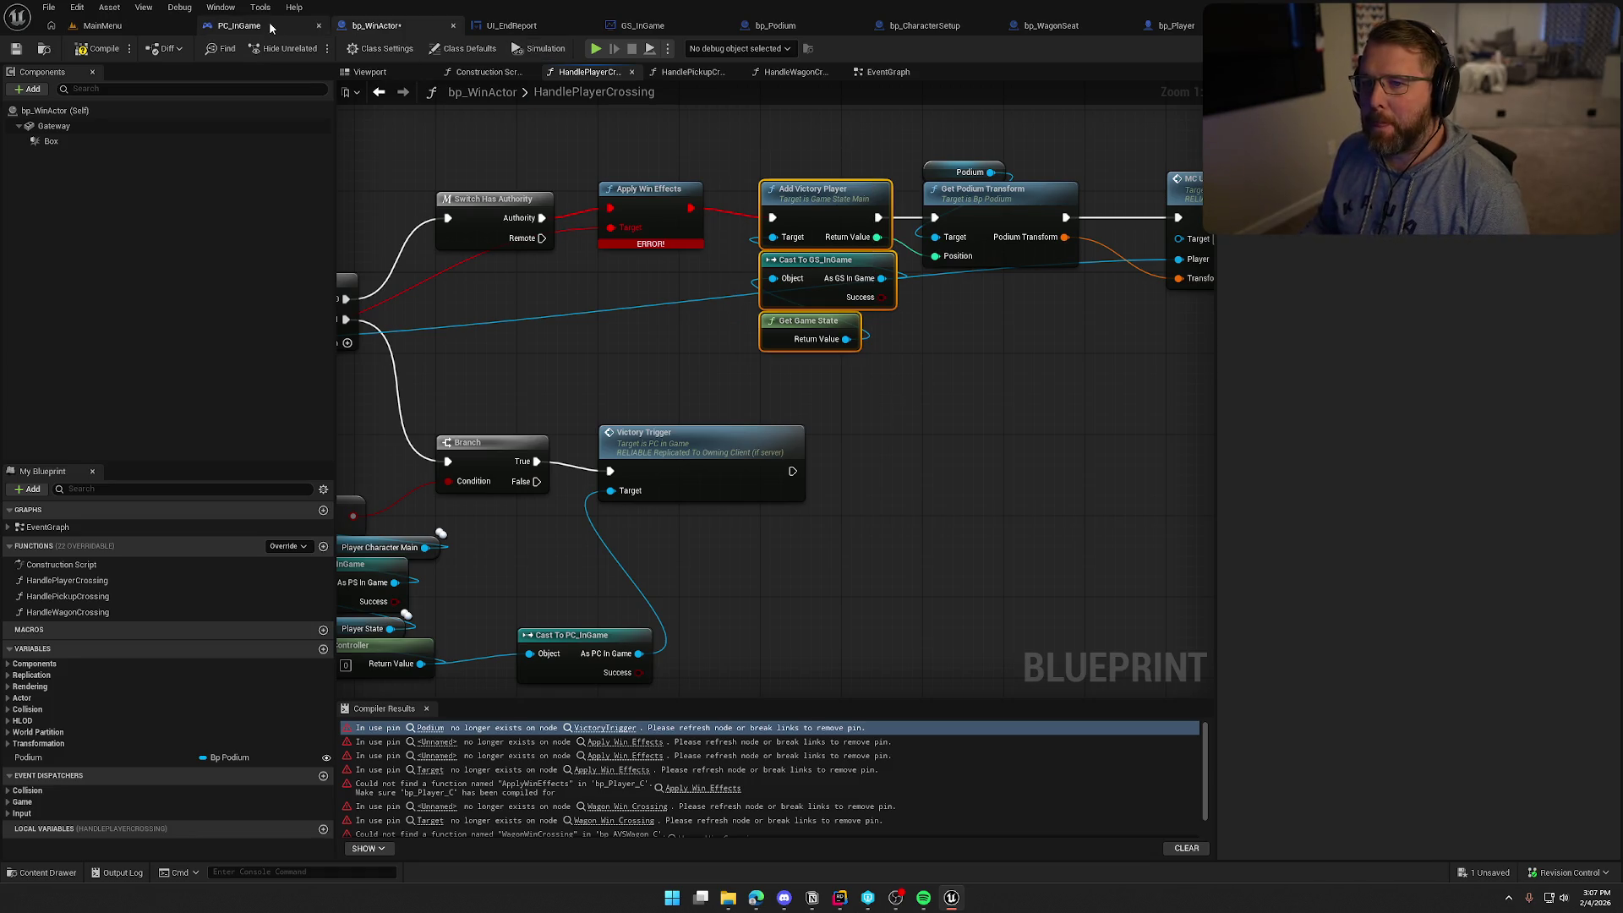
click(240, 25)
mouse_move(852, 522)
mouse_down()
mouse_move(587, 481)
mouse_move(902, 471)
mouse_up()
Review PC_InGame's camera and rotation nodes, nudging Get World Rotation down slightly
mouse_move(671, 460)
mouse_down()
mouse_move(797, 461)
mouse_move(673, 468)
mouse_move(525, 531)
mouse_up()
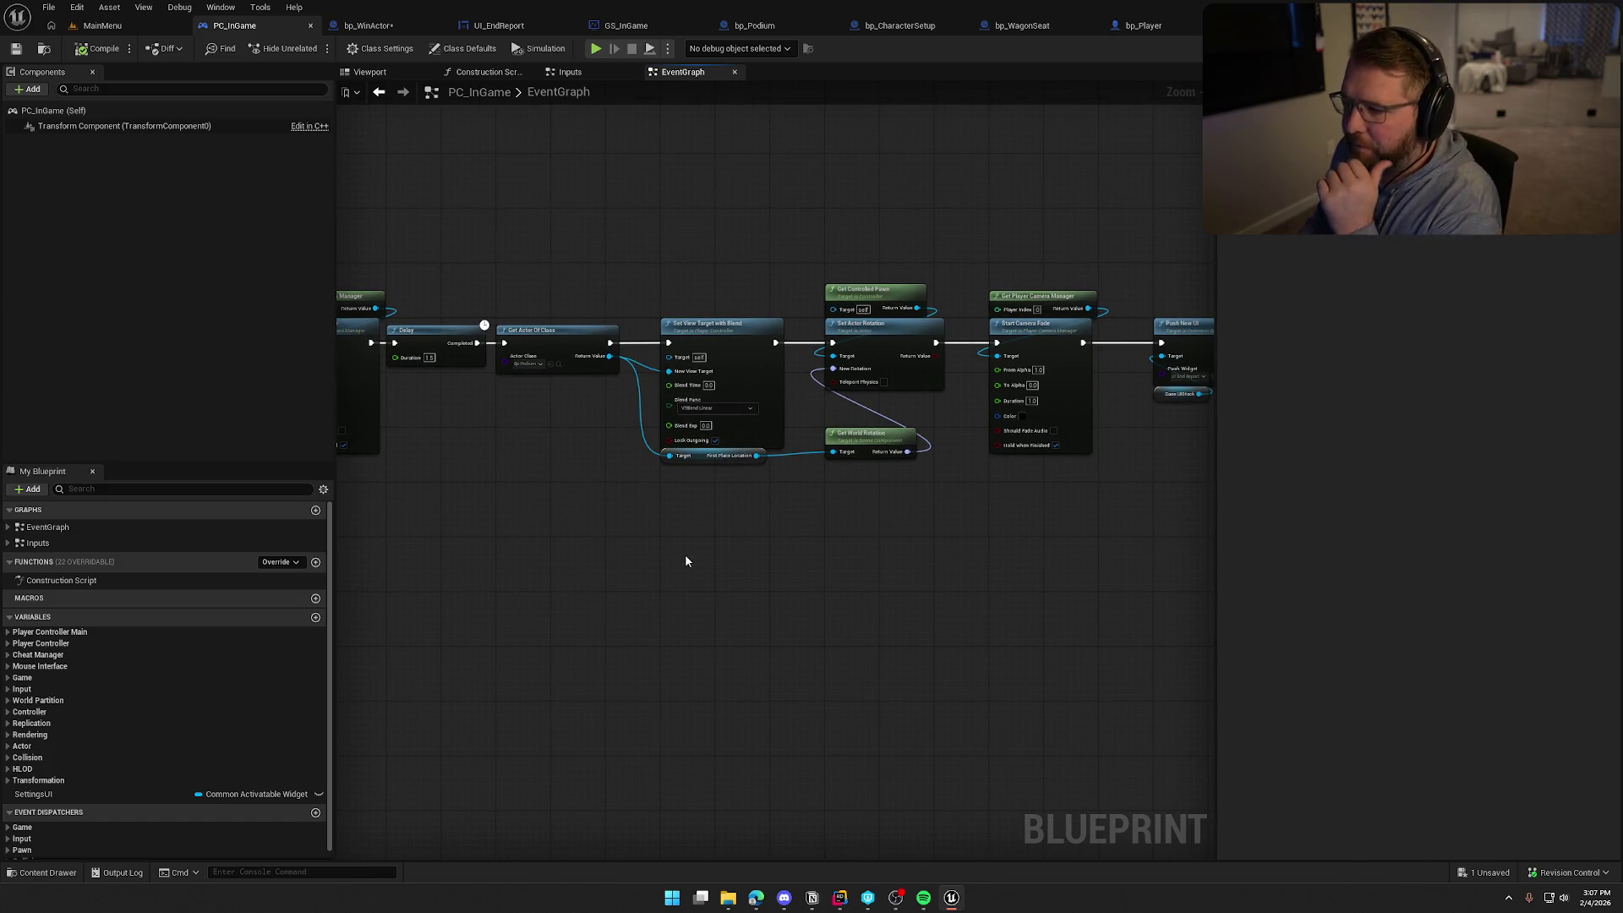
scroll(754, 538, up, 2)
drag(754, 538, 594, 561)
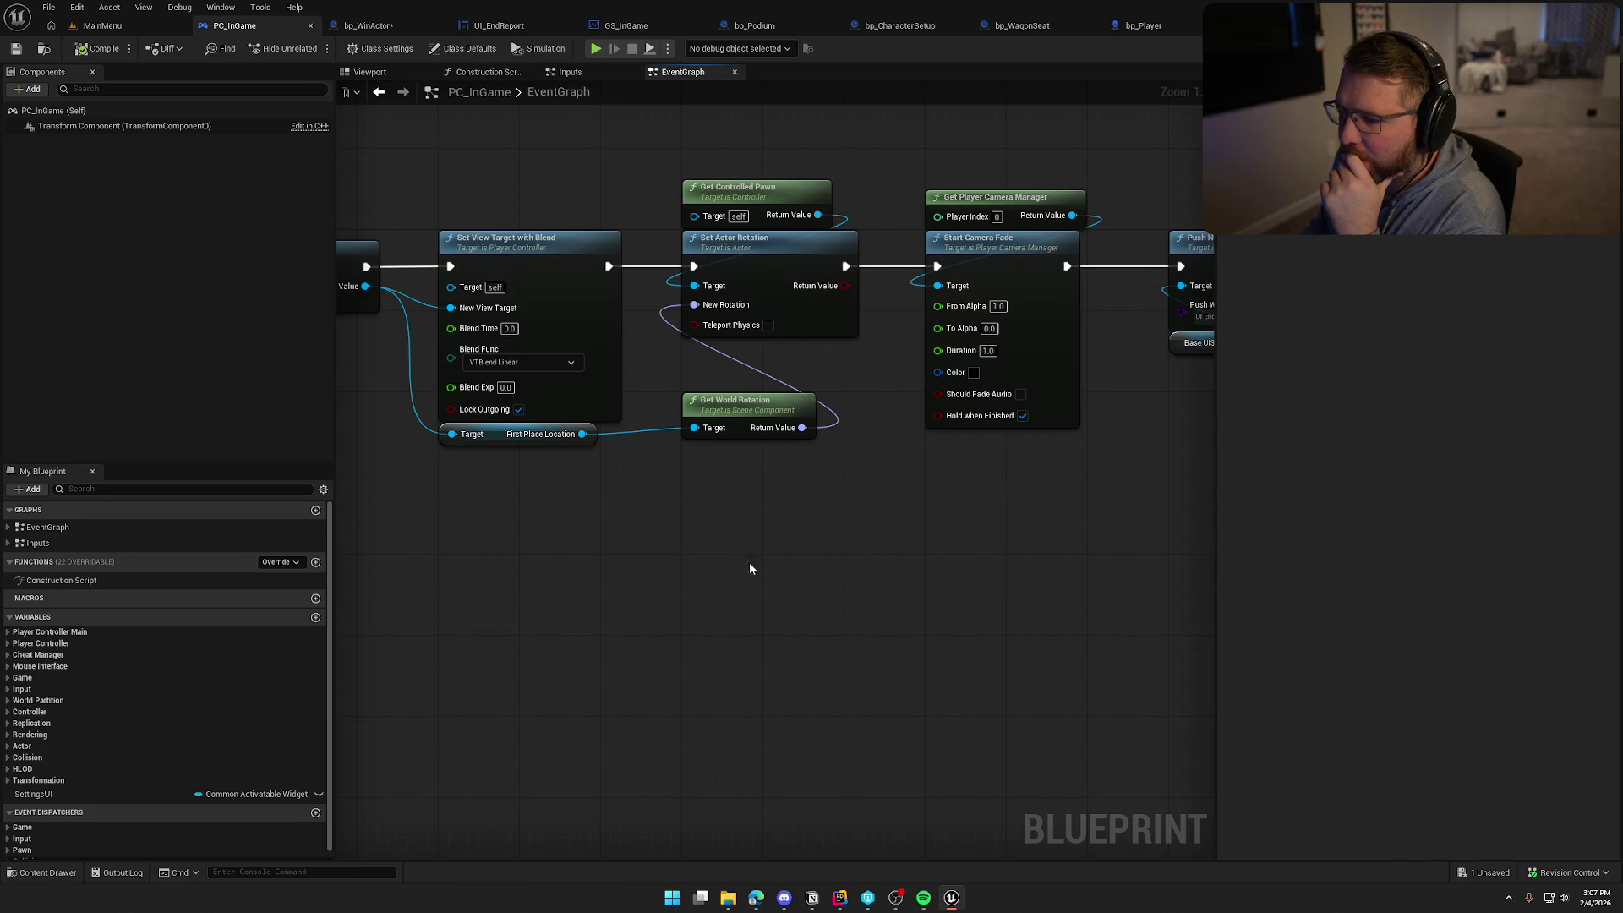
drag(739, 411, 739, 421)
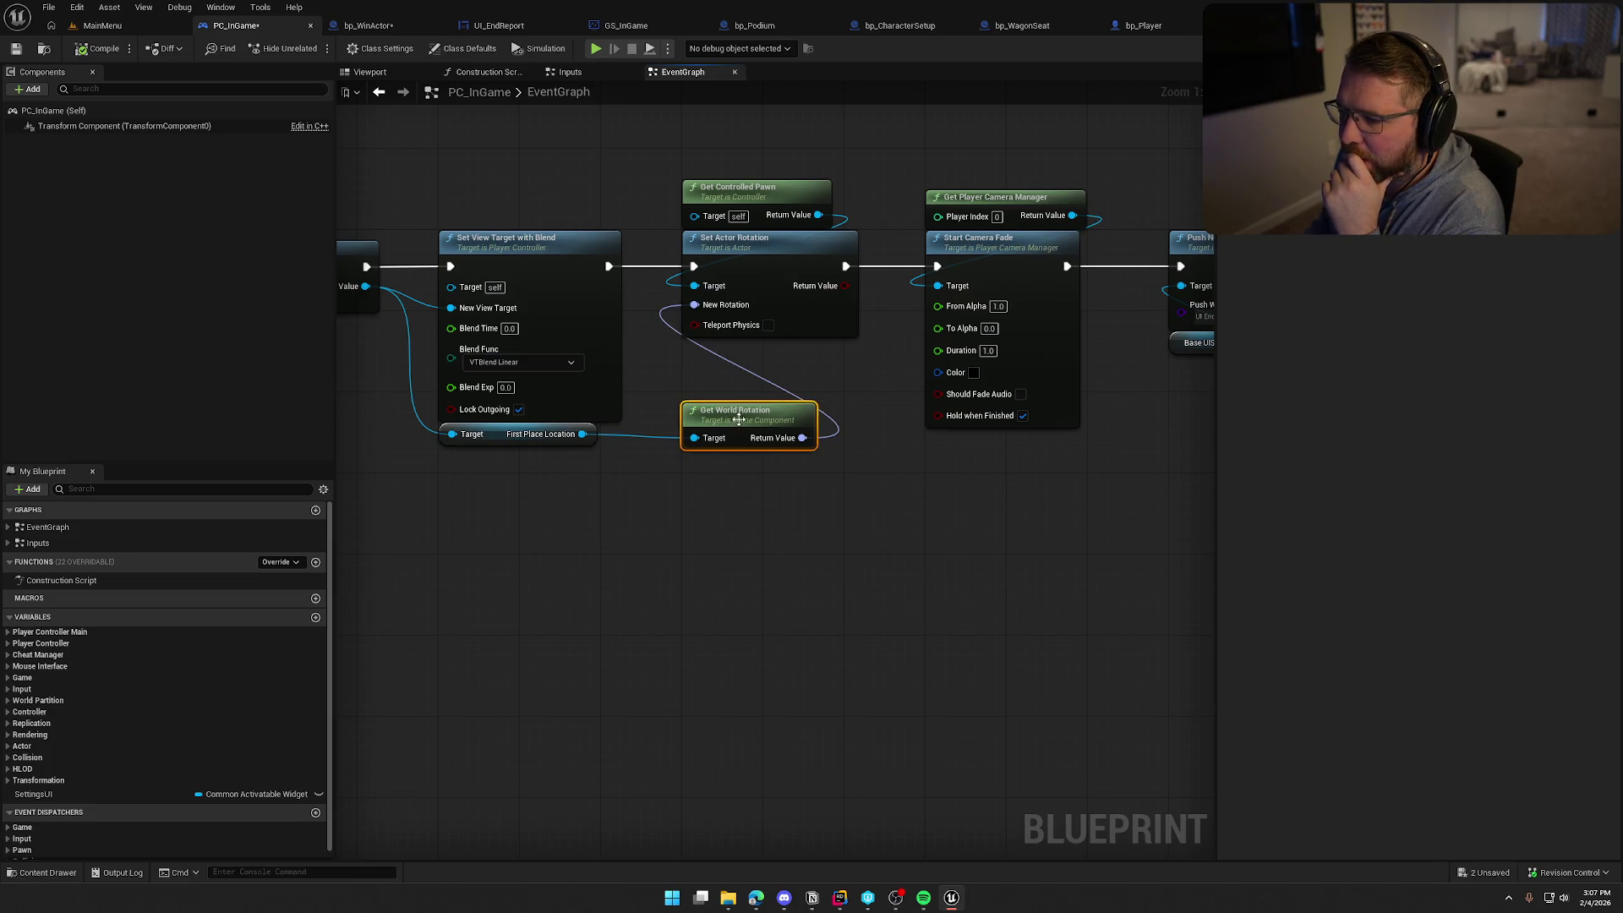
drag(717, 545, 810, 566)
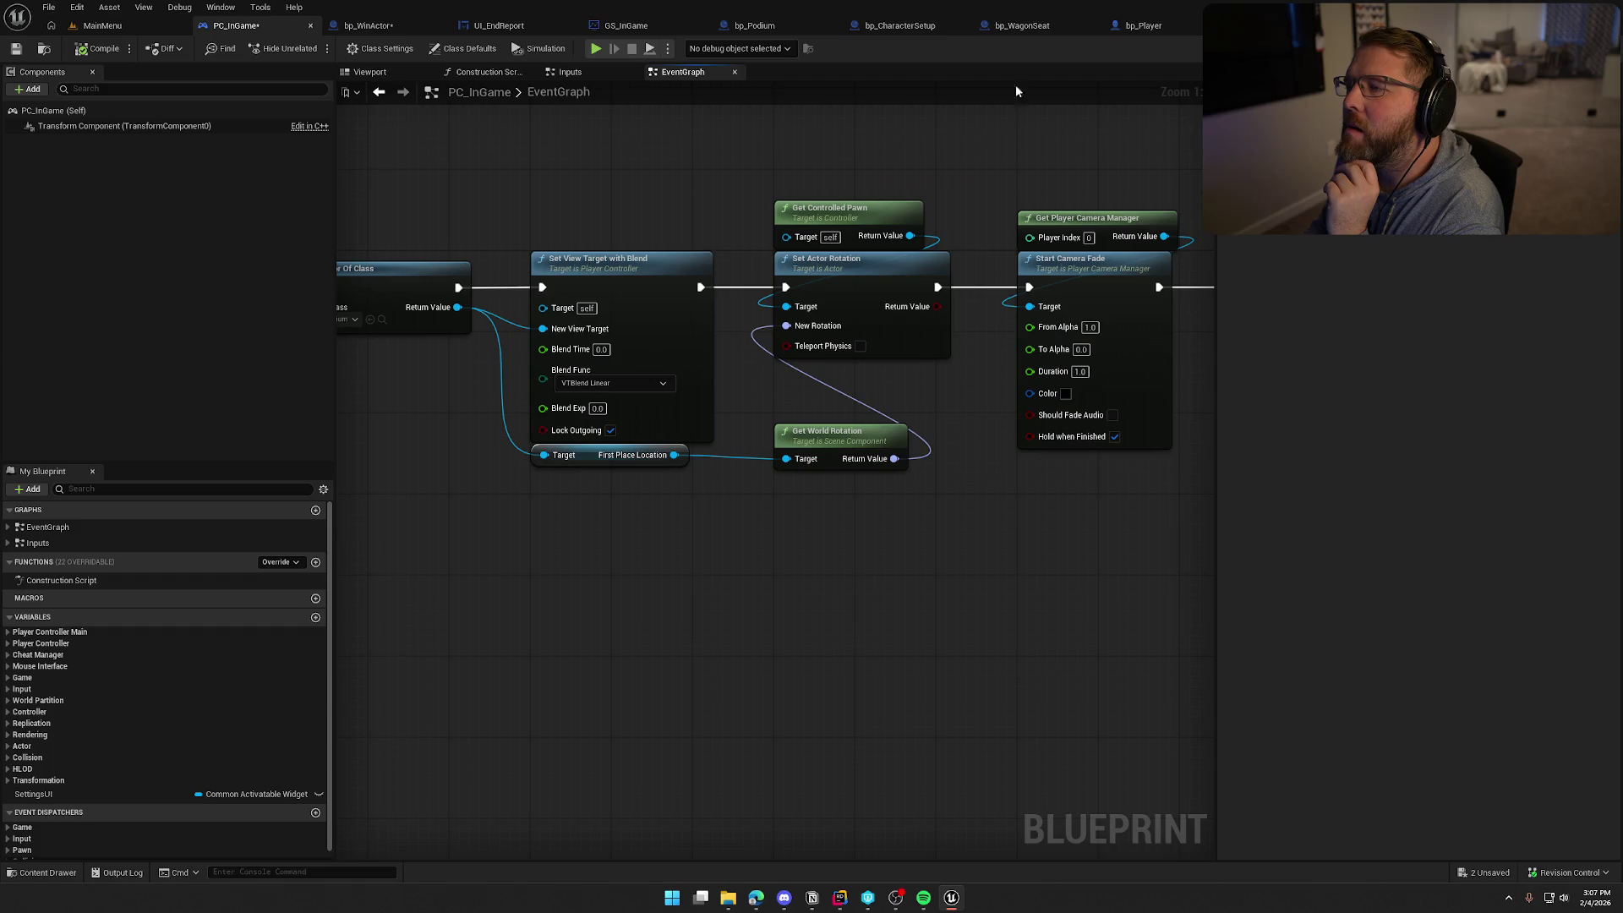
click(369, 26)
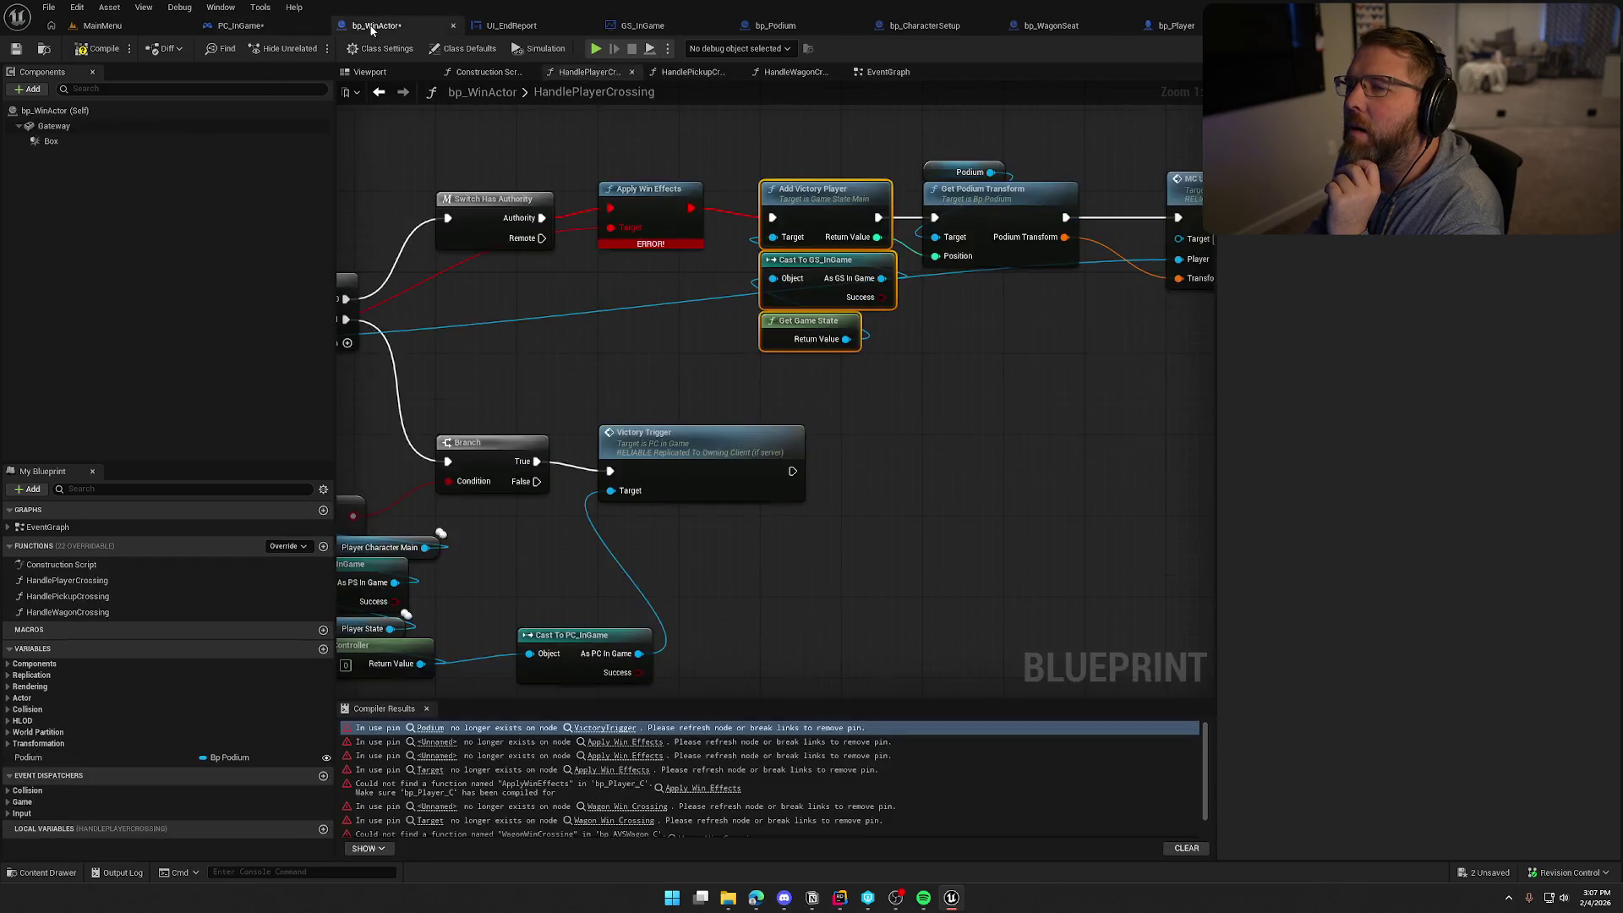
click(285, 26)
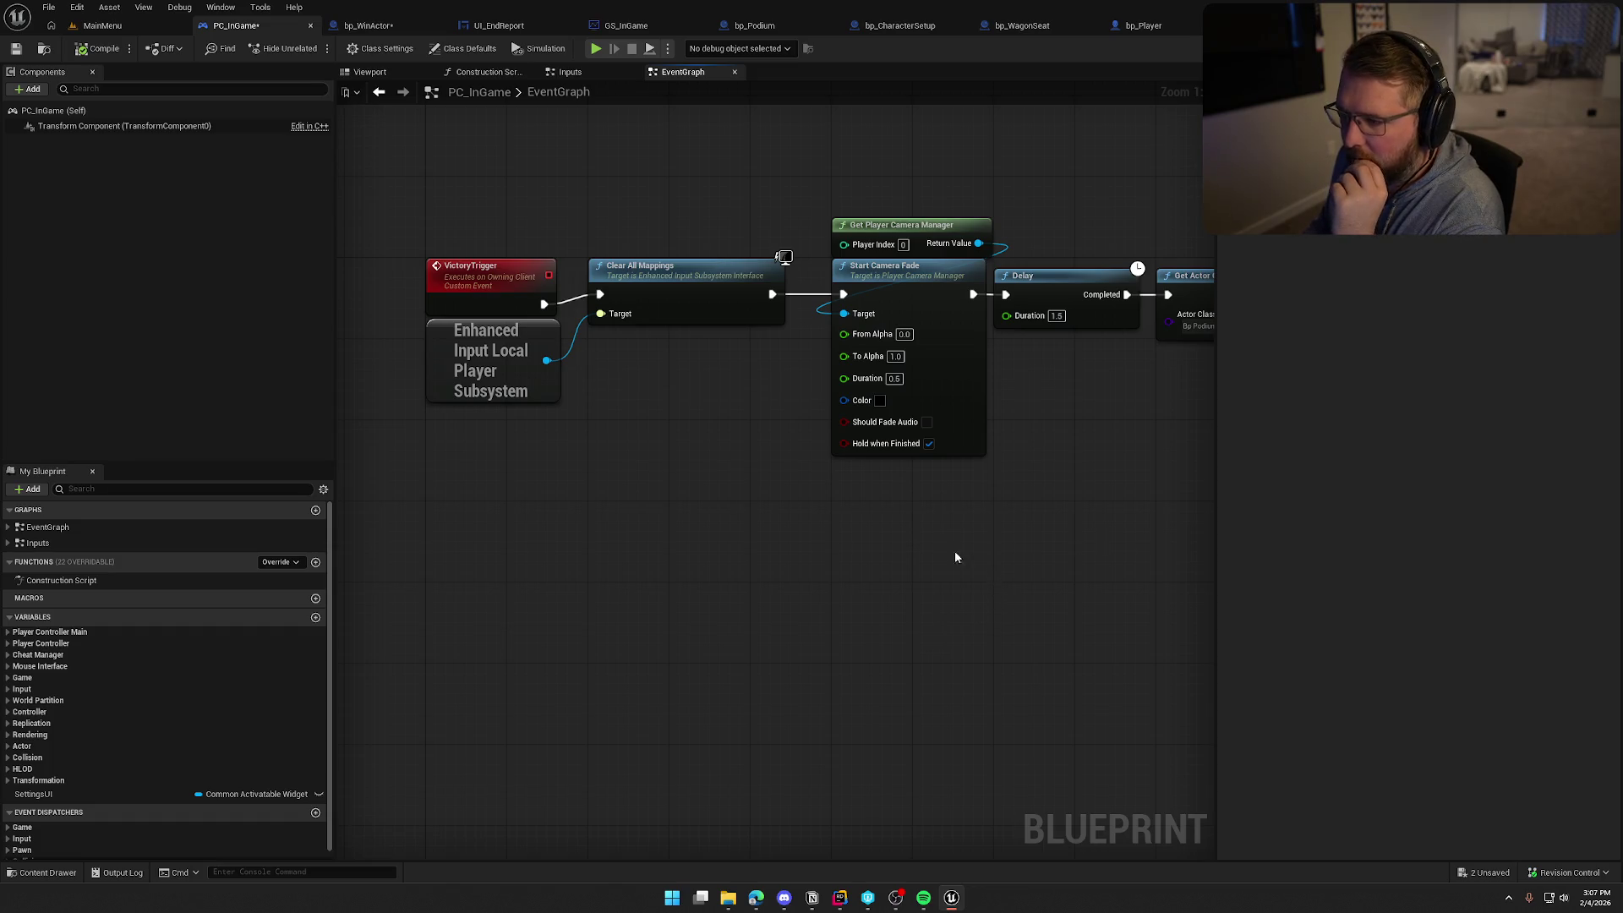
Pan along the Set View Target with Blend chain back to the VictoryTrigger event
drag(1031, 545, 349, 534)
drag(617, 545, 775, 569)
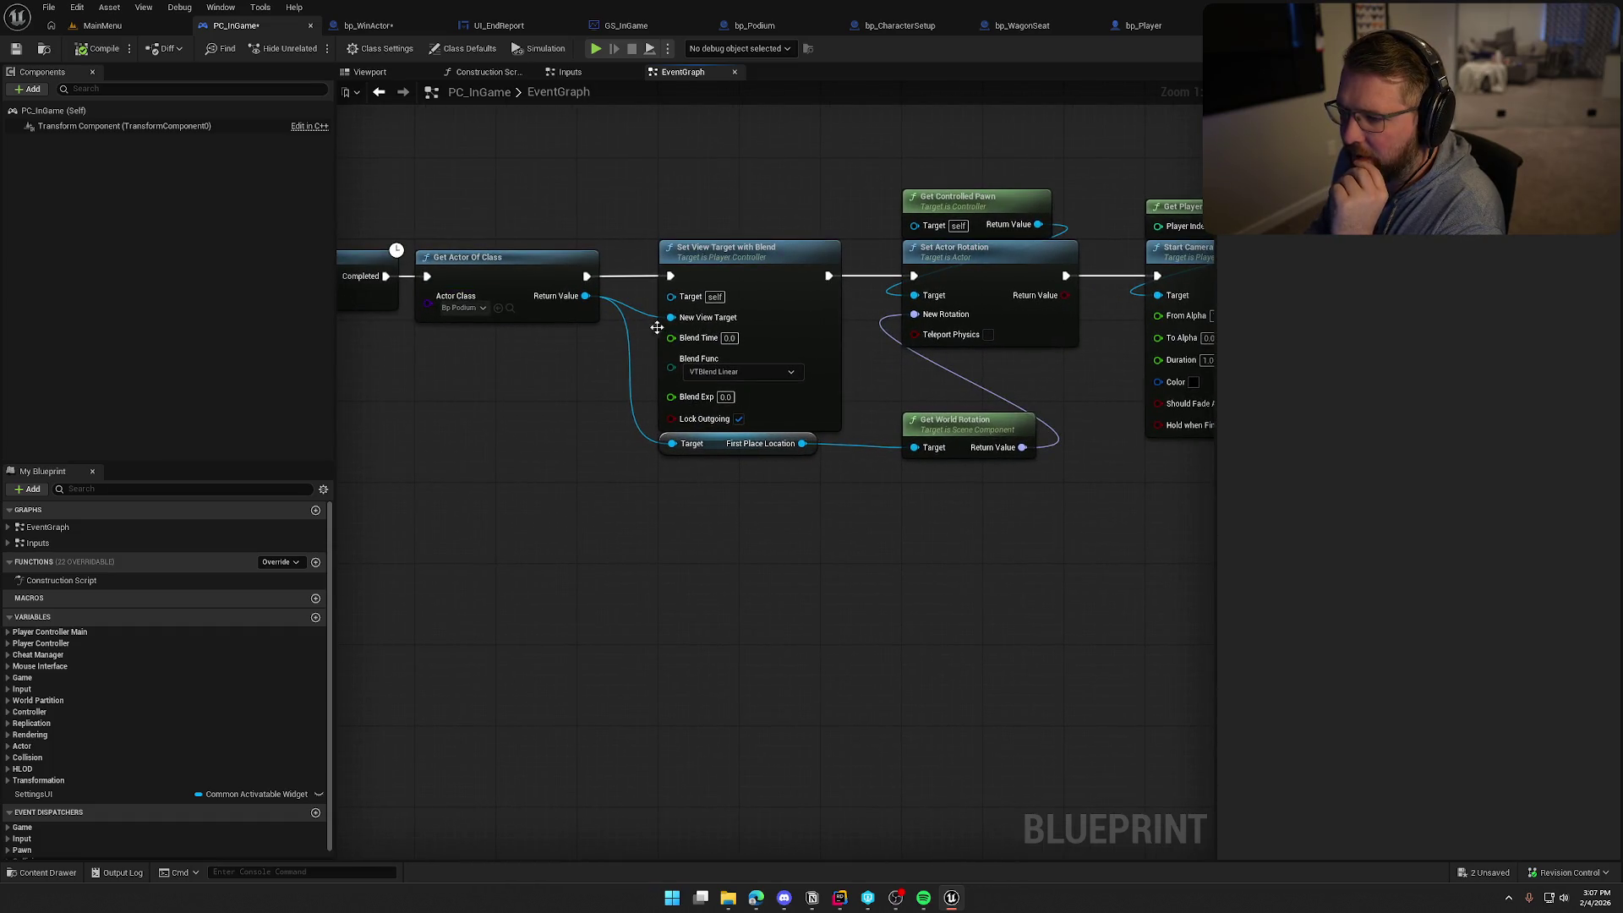
mouse_move(715, 276)
mouse_down()
mouse_move(935, 586)
mouse_move(1087, 581)
mouse_up()
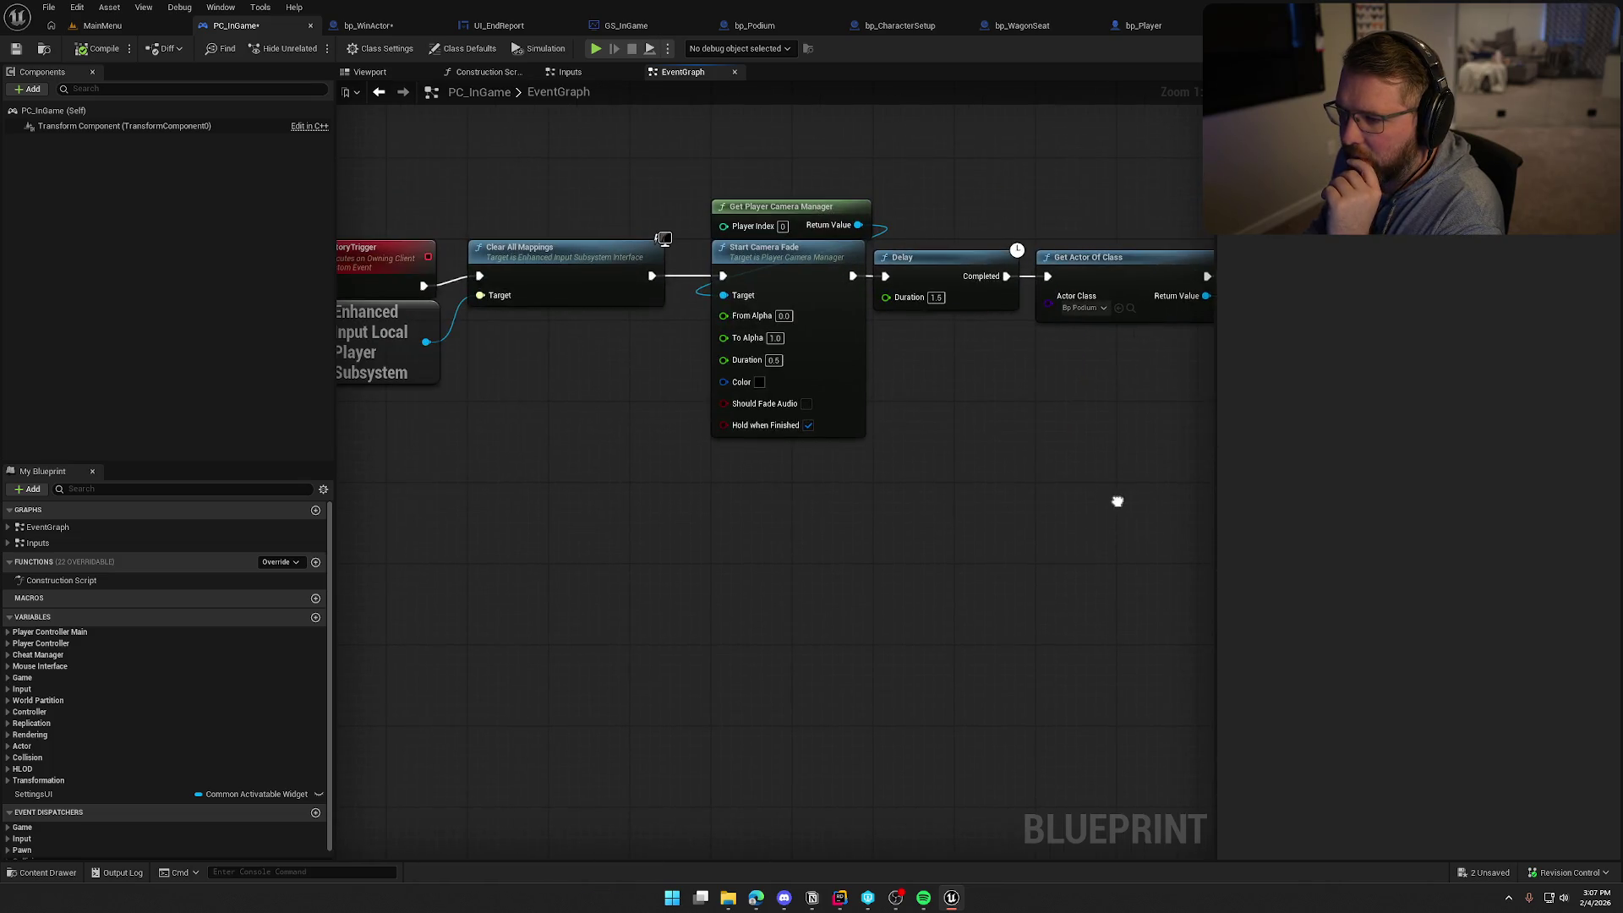
drag(1116, 500, 960, 511)
scroll(632, 502, down, 1)
drag(632, 502, 541, 474)
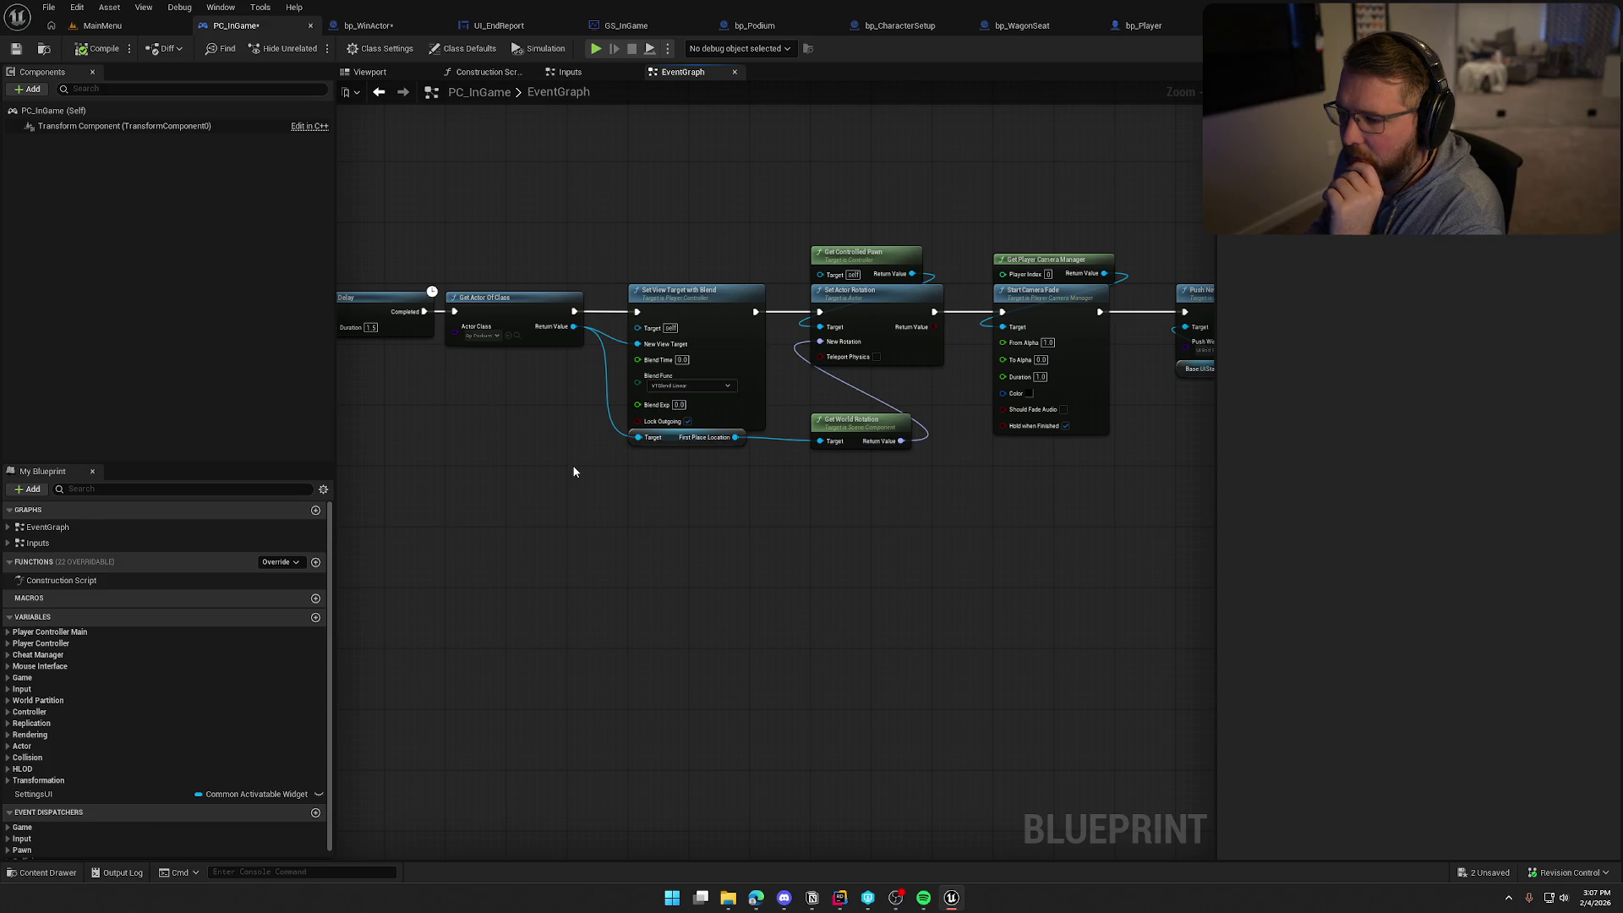
scroll(546, 413, up, 1)
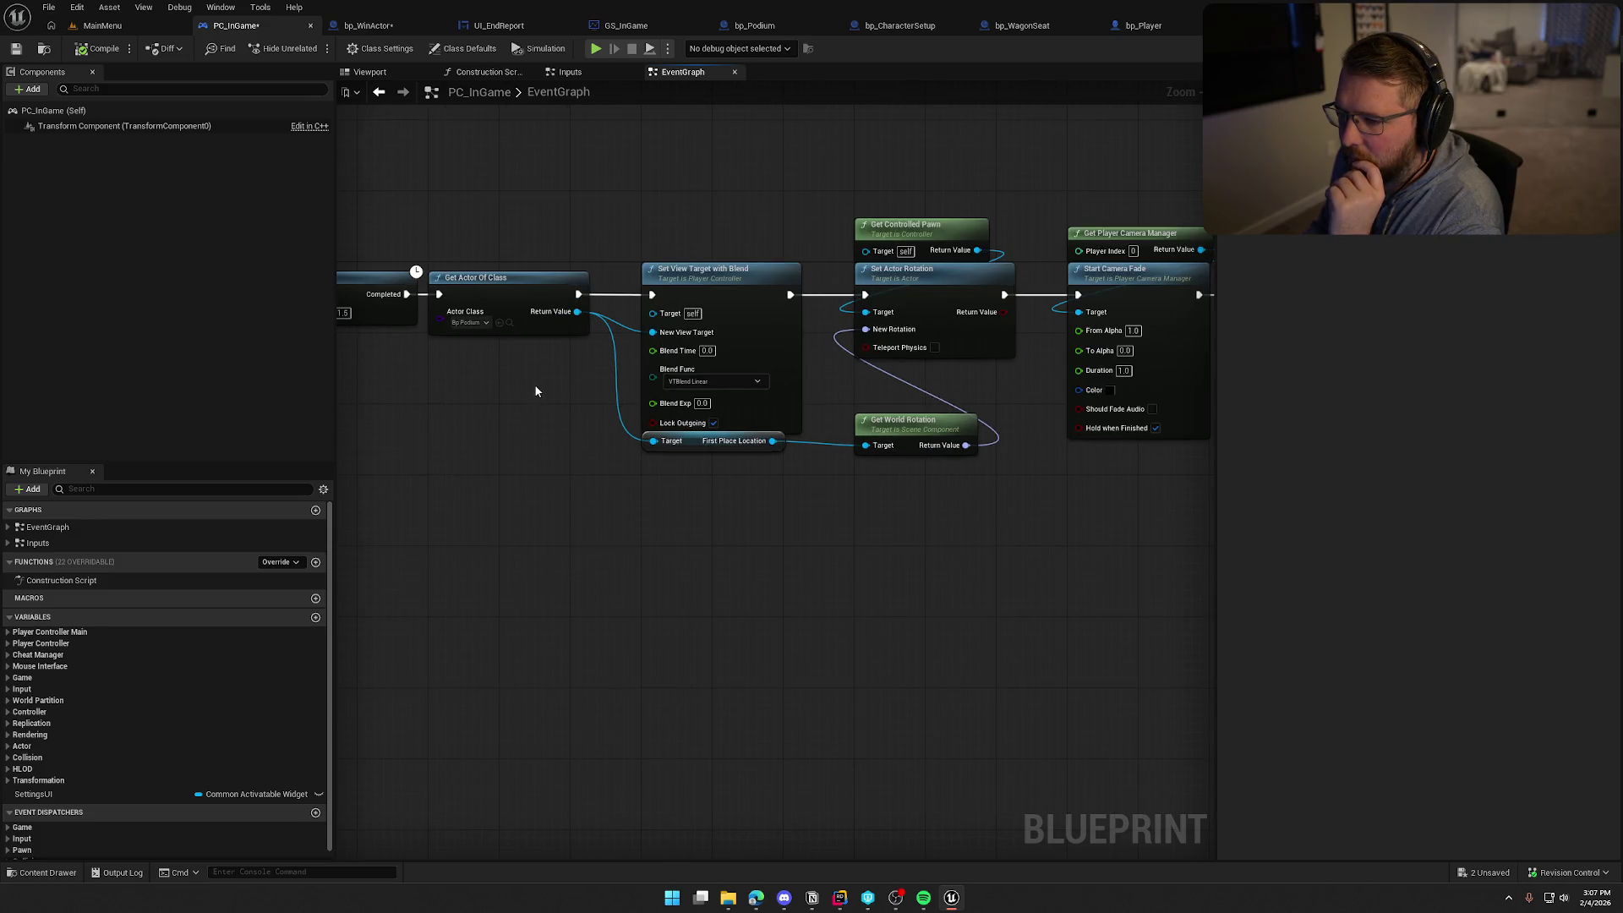
Shift every node after the Delay right, then select Add Victory Player and Cast in bp_WinActor
drag(489, 189, 1088, 494)
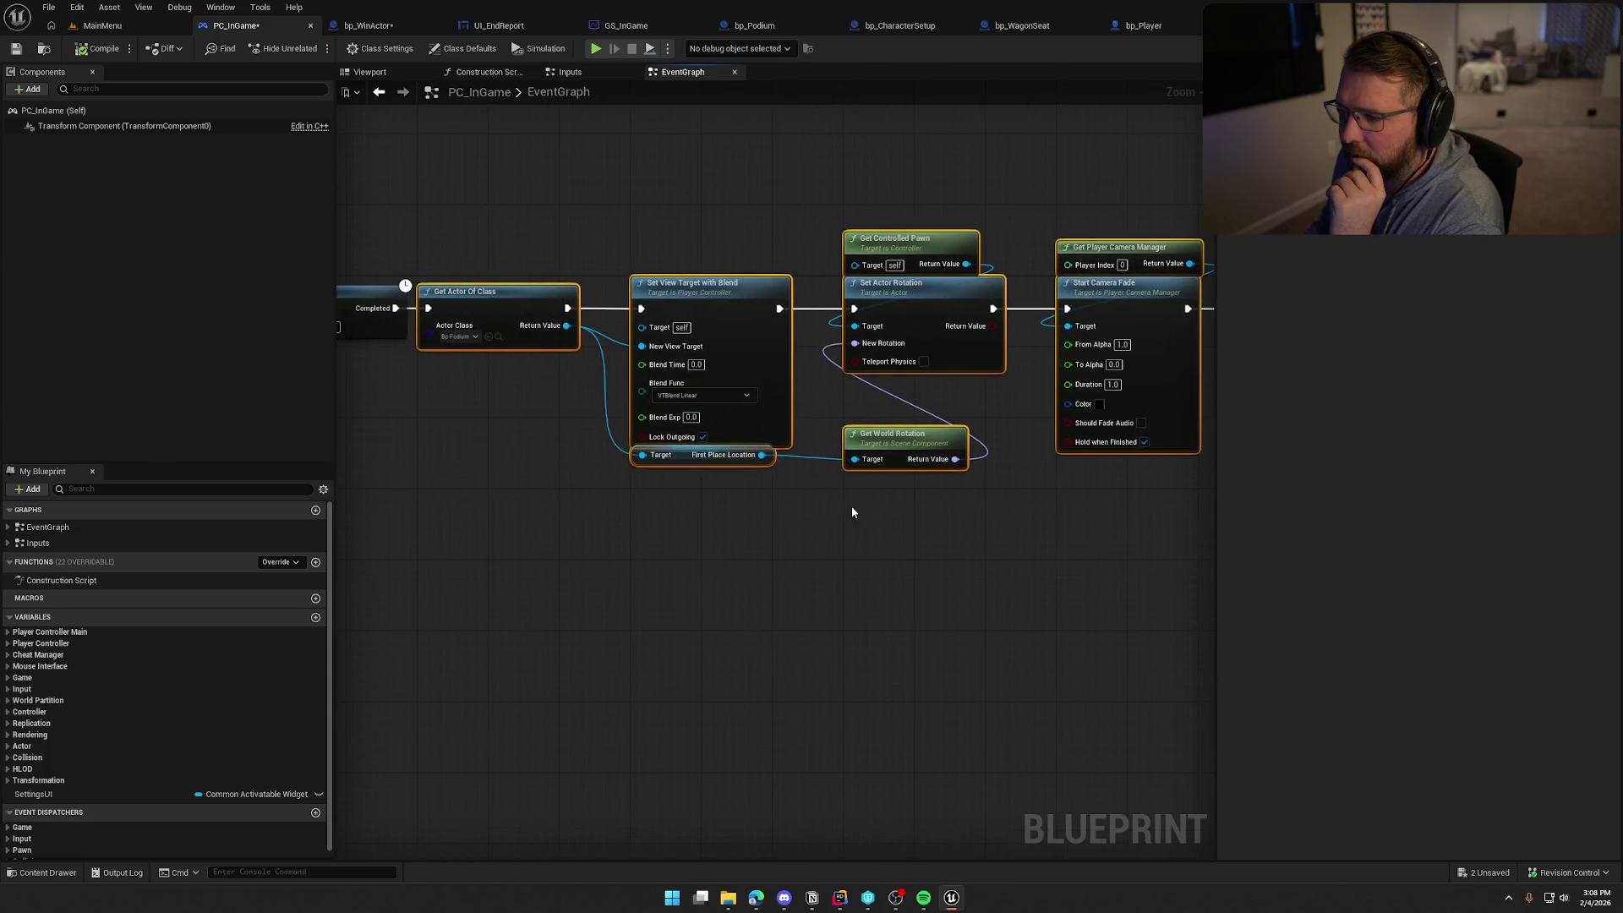
click(652, 567)
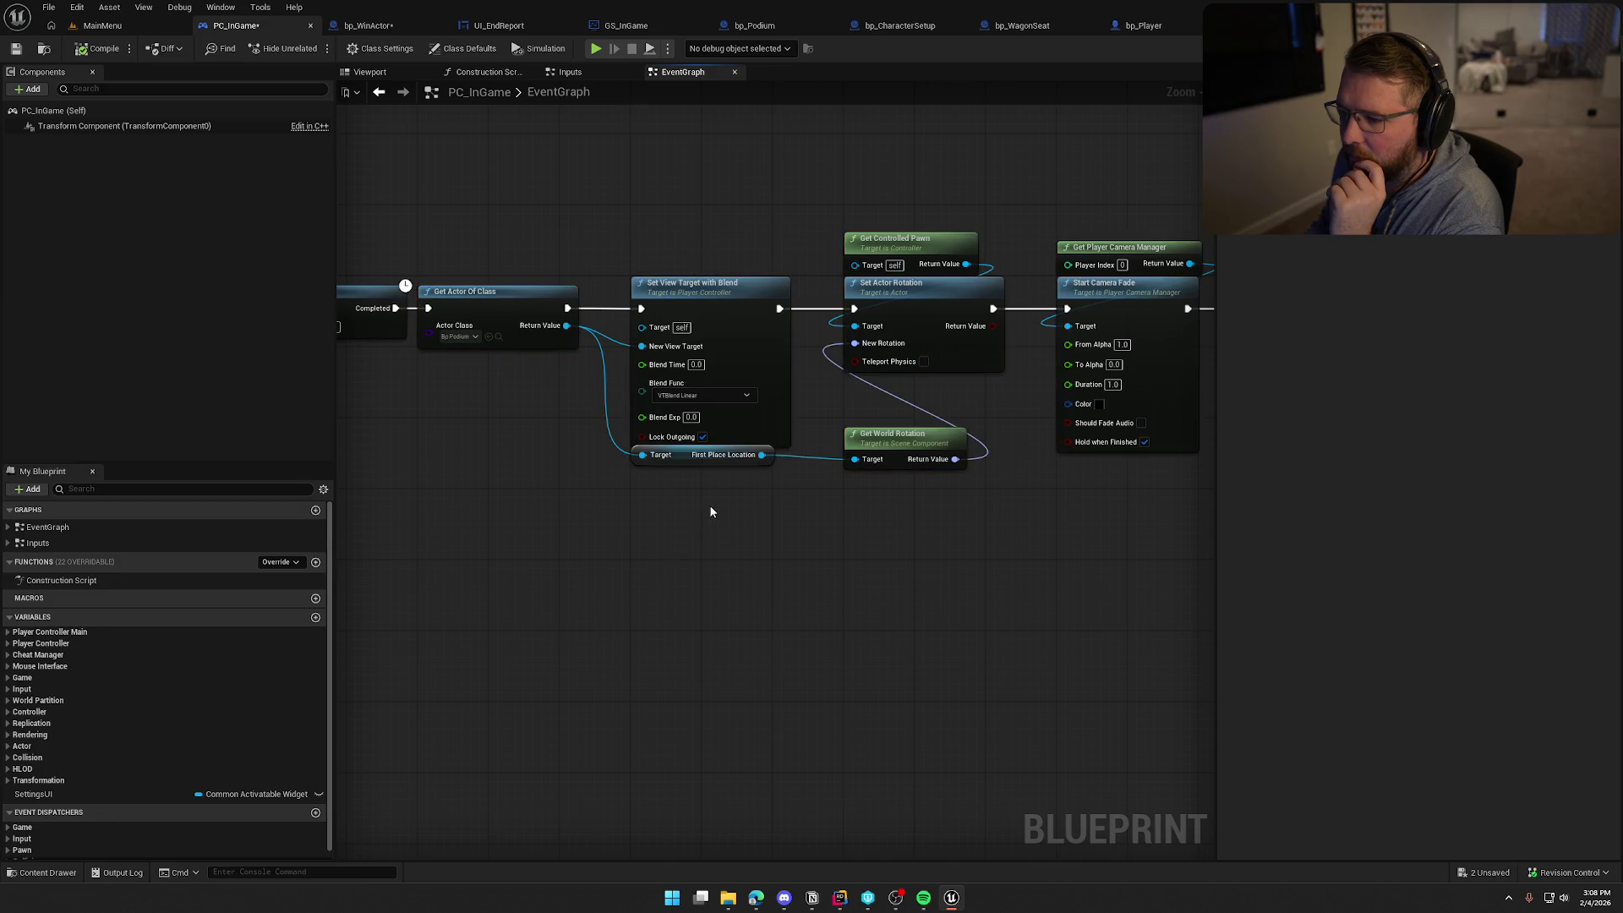
click(683, 461)
click(581, 502)
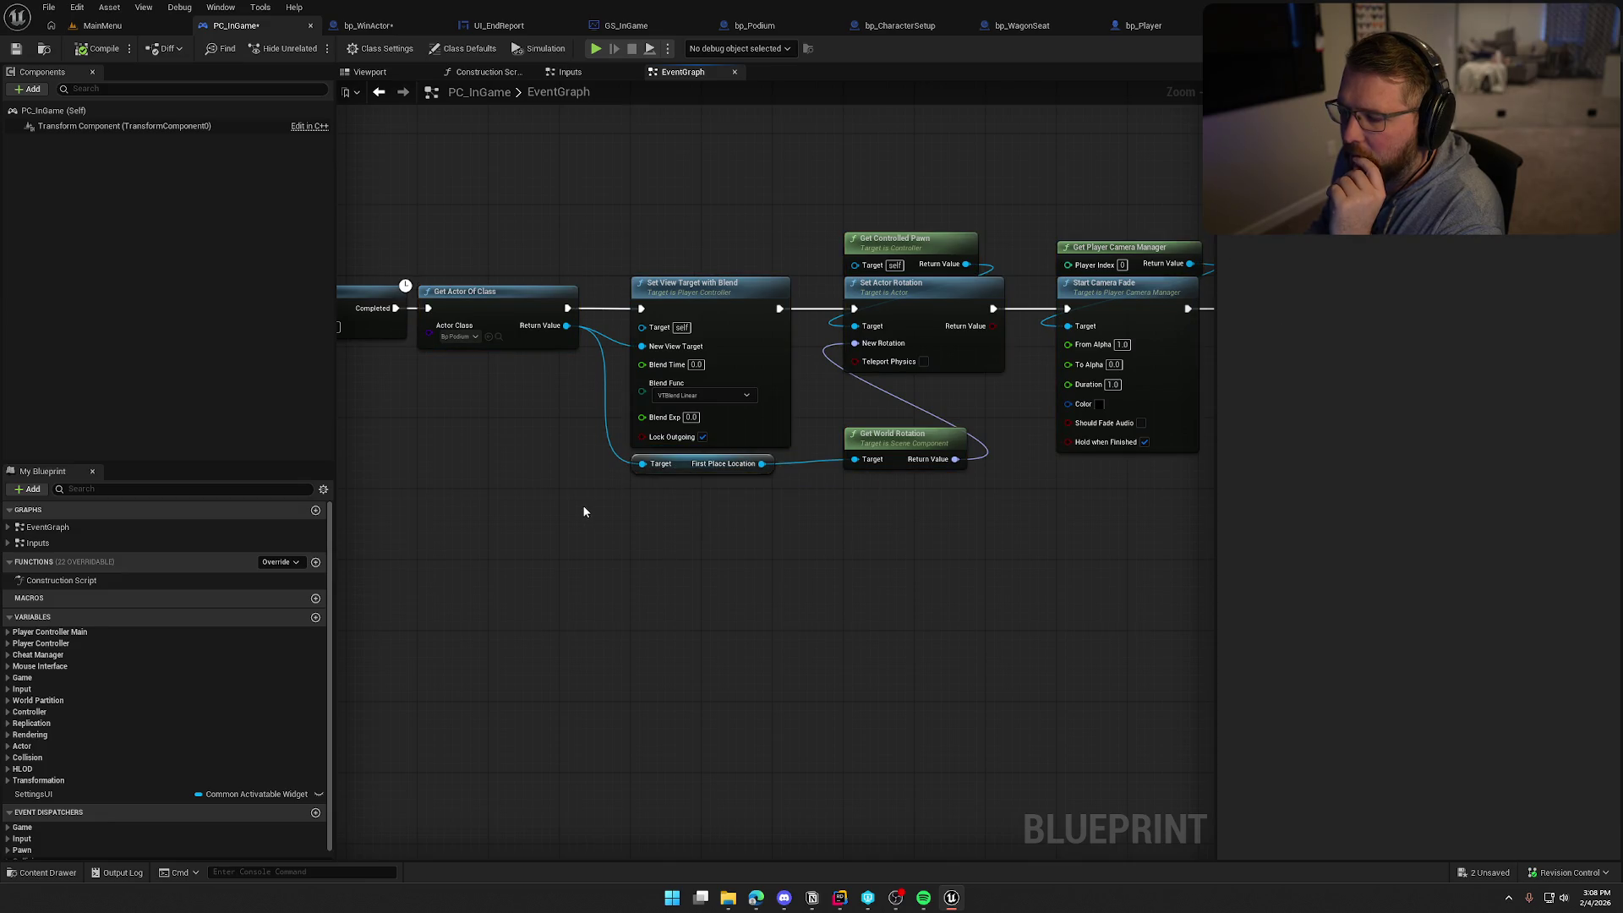
drag(499, 203, 1240, 558)
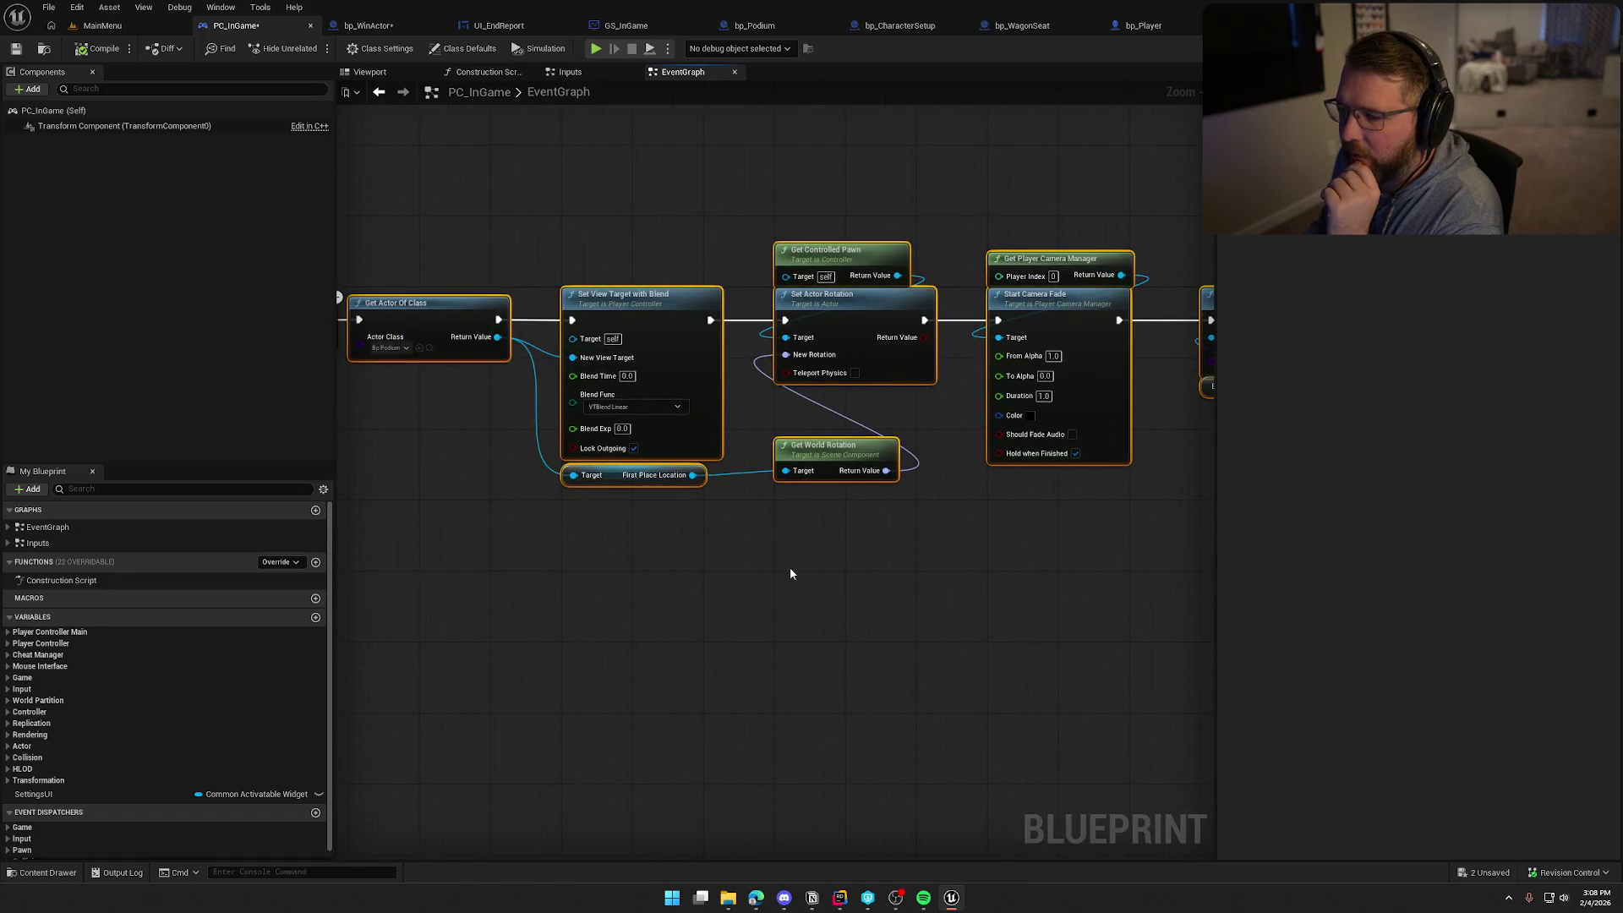
mouse_move(541, 290)
mouse_down()
mouse_move(864, 303)
mouse_move(920, 286)
mouse_move(906, 288)
mouse_up()
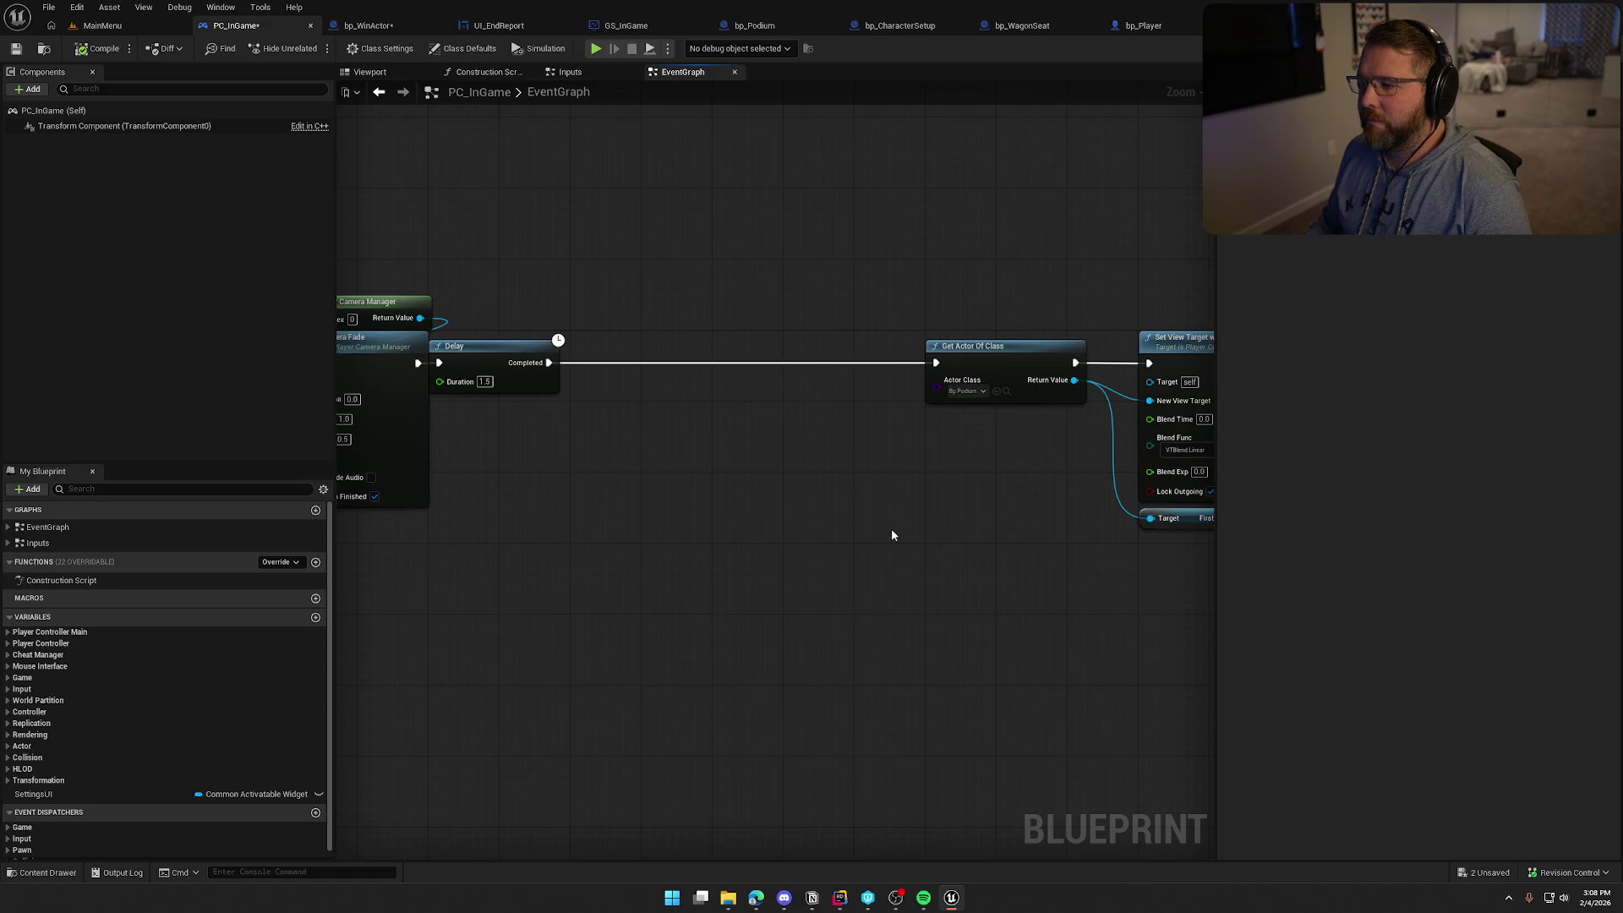
scroll(580, 526, down, 2)
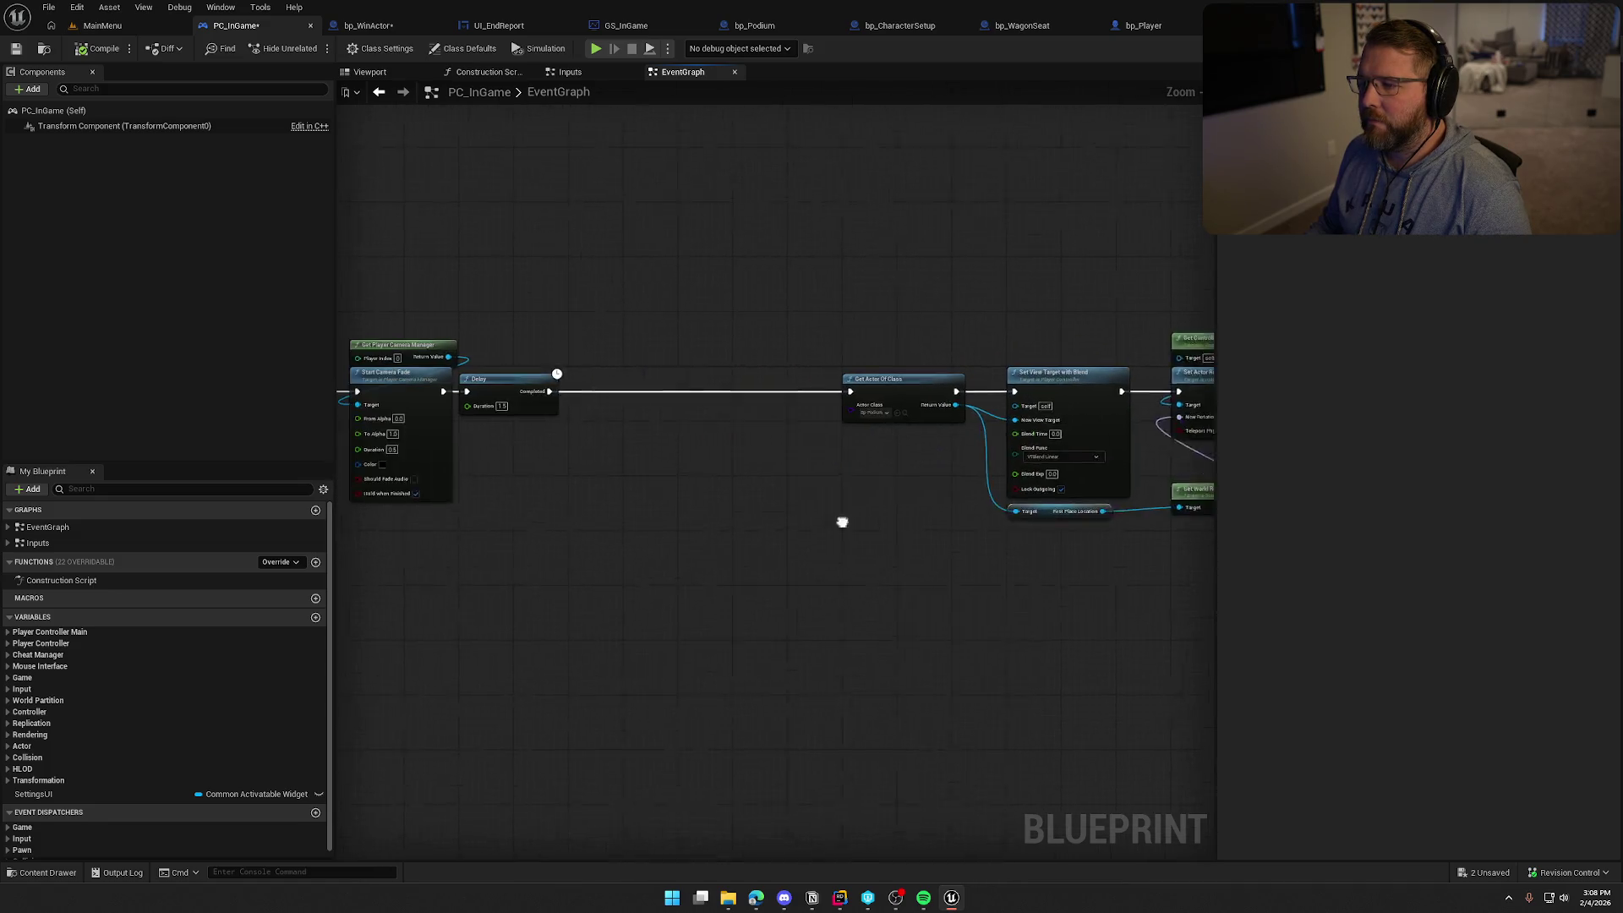
click(409, 24)
mouse_move(747, 151)
mouse_down()
mouse_move(924, 291)
mouse_move(1103, 355)
mouse_move(1092, 363)
mouse_up()
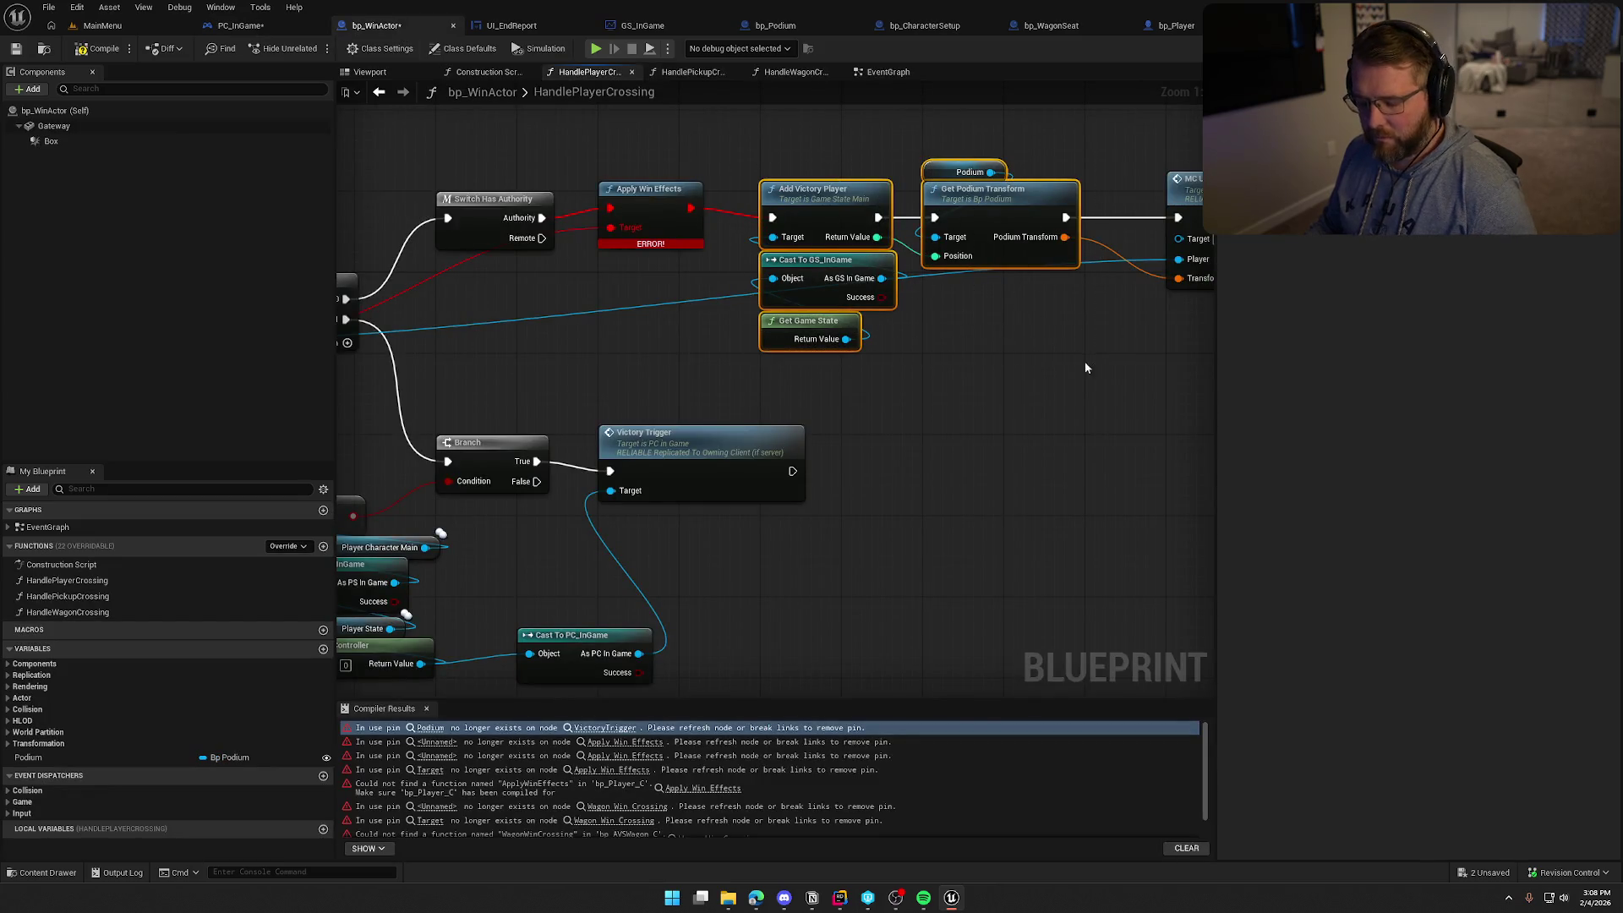
Paste the victory and podium nodes into PC_InGame and wire Get Actor Of Class into Add Victory Player
click(291, 21)
key(ctrl+v)
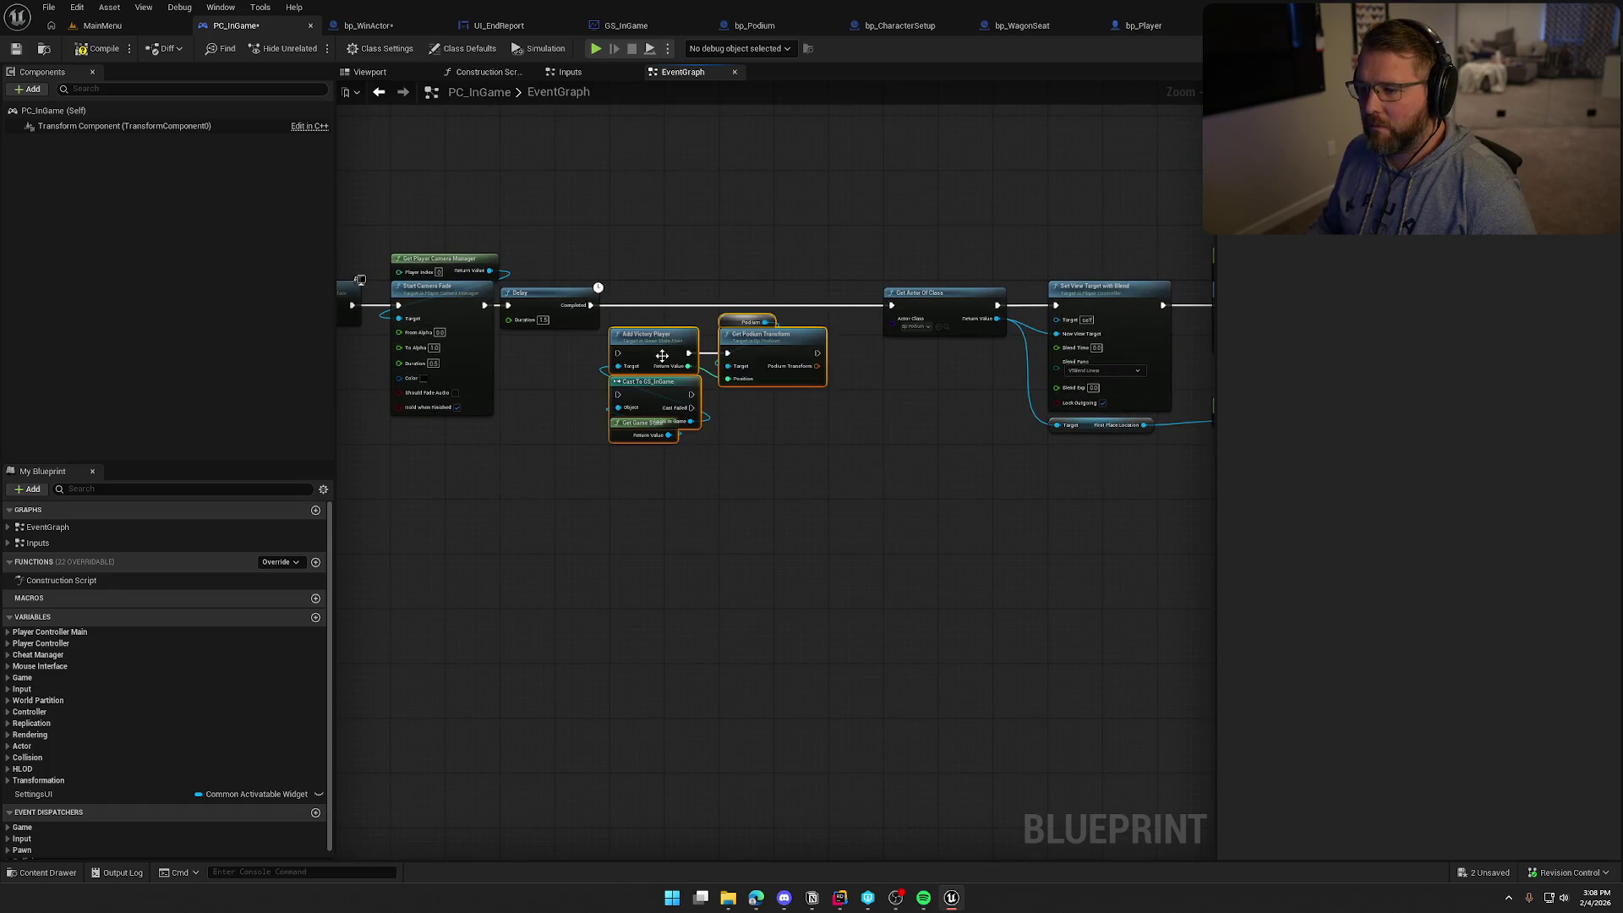
mouse_move(556, 283)
mouse_down()
mouse_move(598, 353)
mouse_move(651, 292)
mouse_move(646, 267)
mouse_up()
click(868, 448)
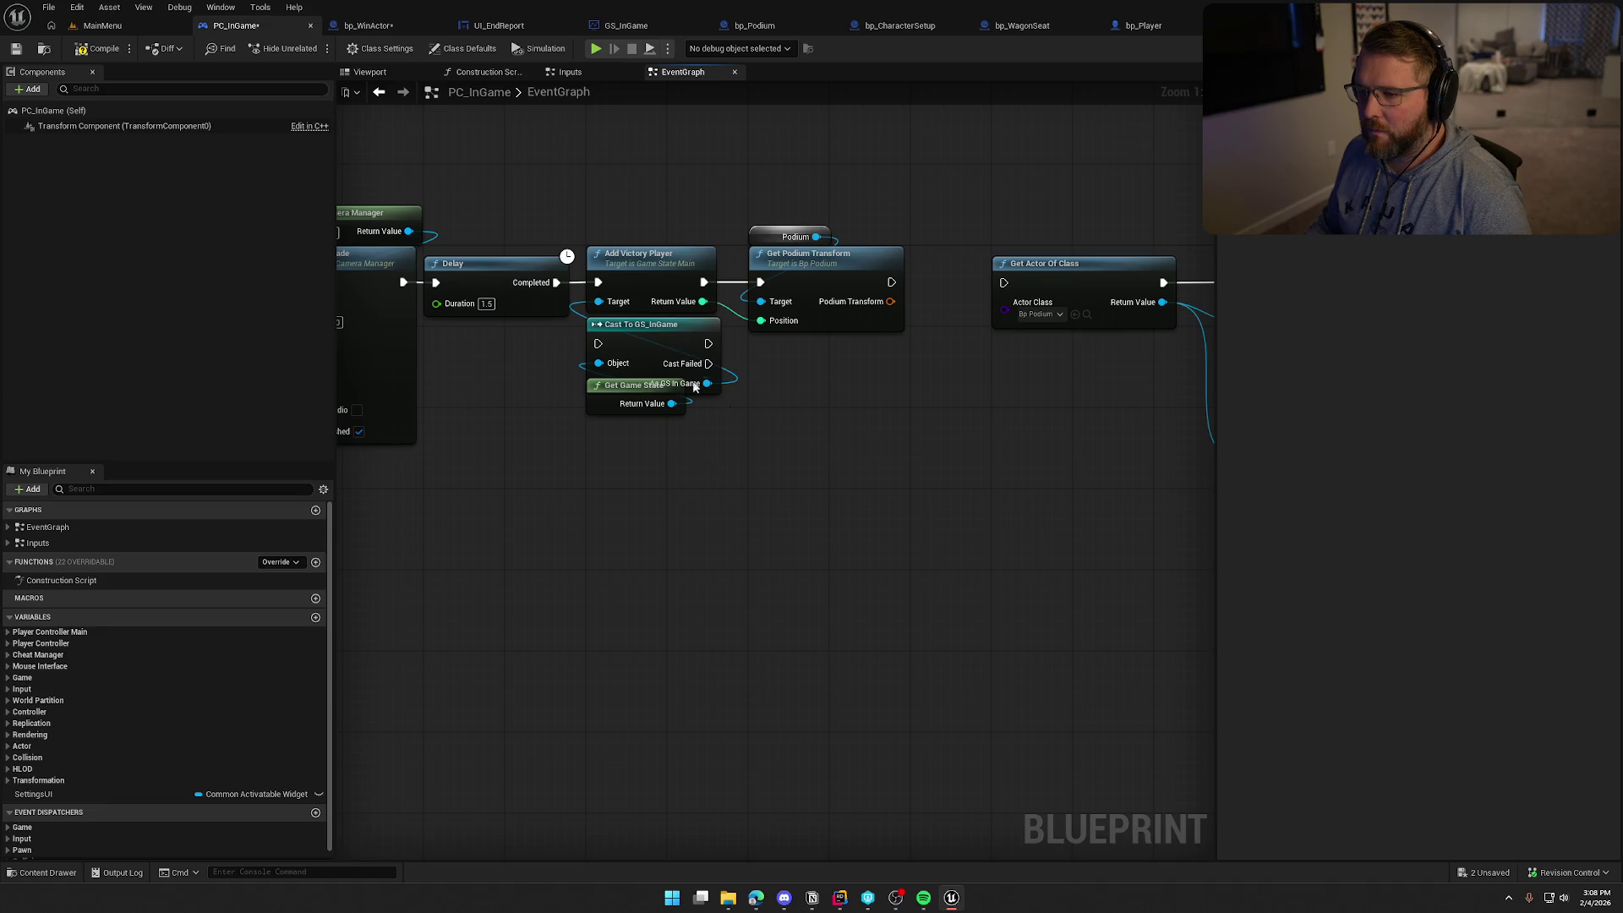
drag(592, 194, 908, 507)
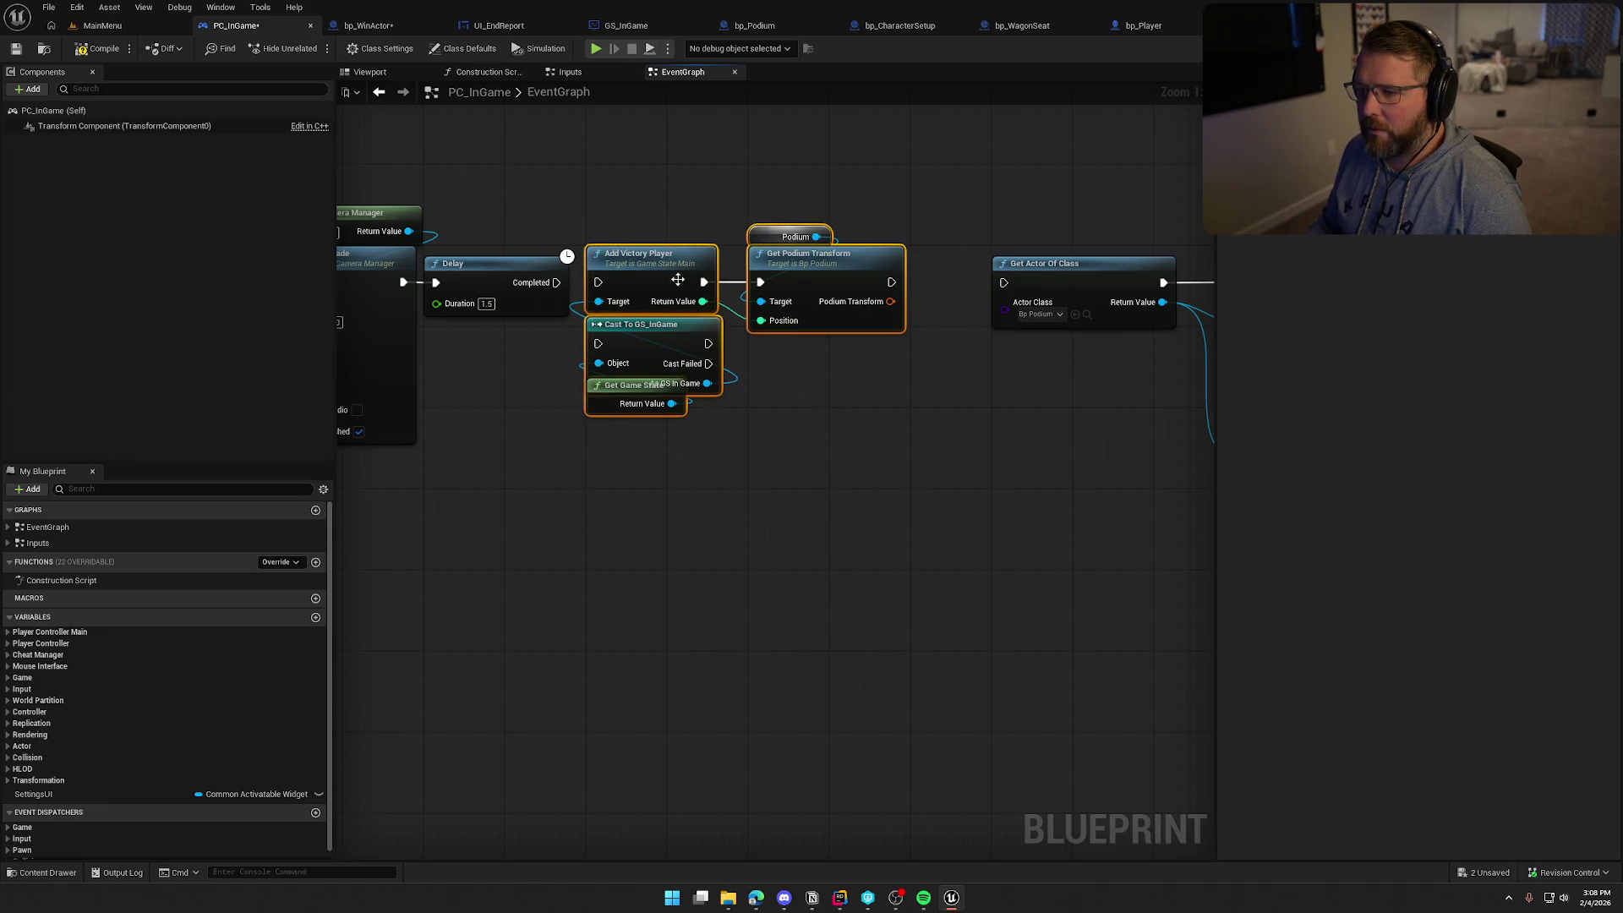
drag(684, 285, 796, 609)
drag(1003, 282, 556, 283)
drag(1054, 268, 646, 267)
mouse_move(710, 606)
mouse_down()
mouse_move(773, 427)
mouse_move(758, 282)
mouse_up()
Make Cast to GS_InGame pure, feed the found podium into Get Podium Transform, and delete the Podium variable
right_click(748, 697)
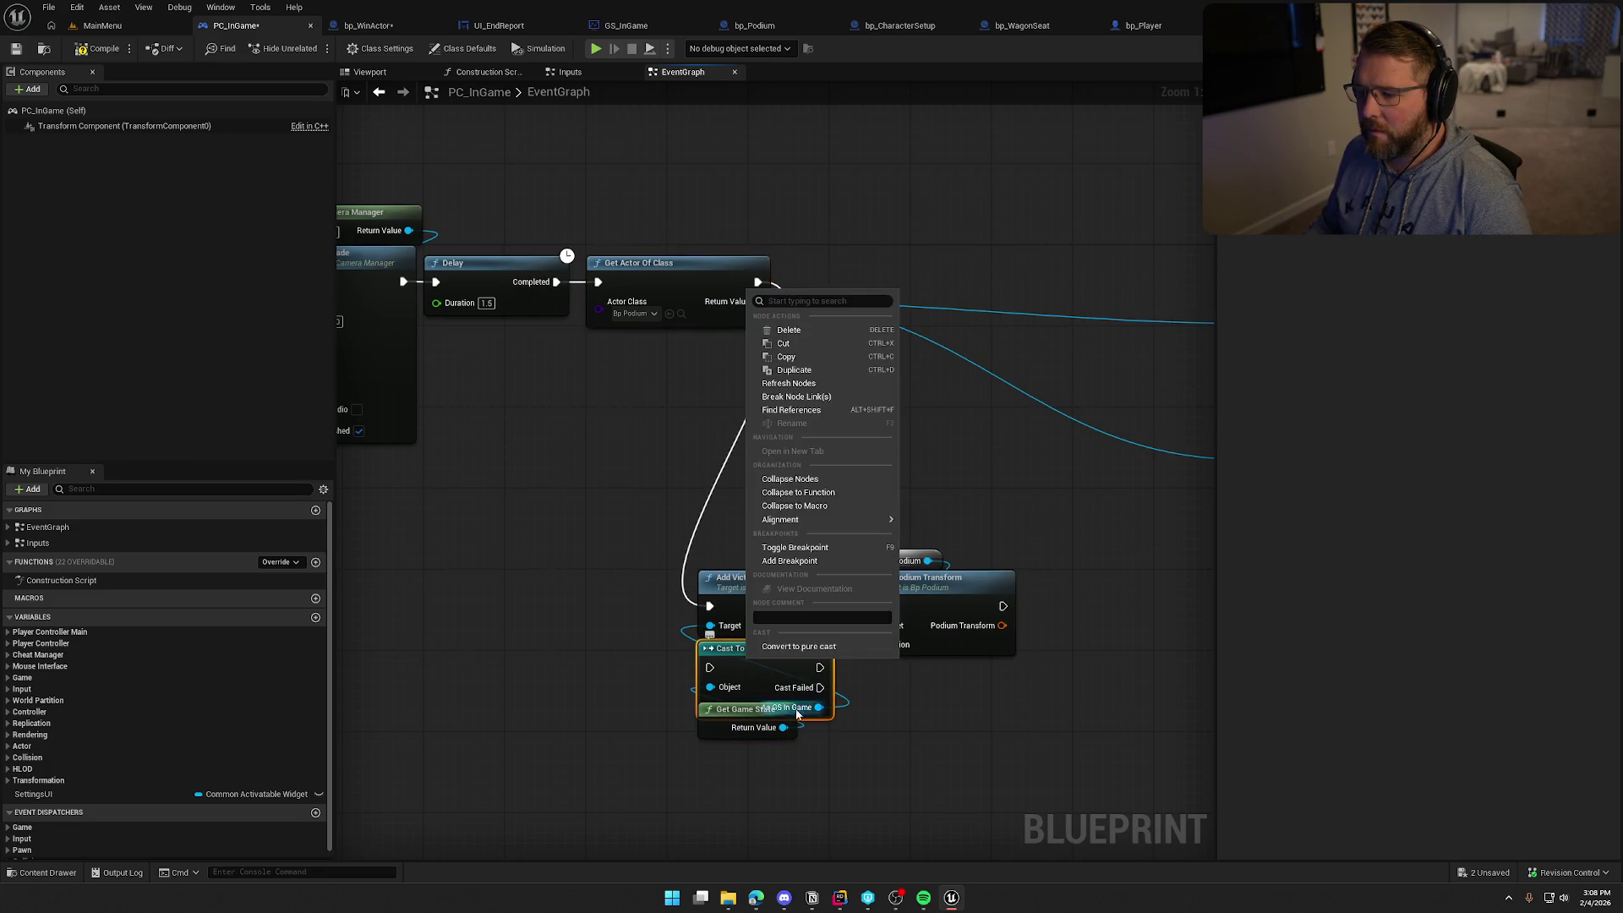
click(825, 649)
drag(1057, 713, 681, 496)
mouse_move(758, 566)
mouse_down()
mouse_move(824, 482)
mouse_move(891, 225)
mouse_move(900, 243)
mouse_move(473, 225)
mouse_up()
click(1006, 437)
drag(683, 367, 815, 389)
drag(538, 326, 787, 330)
click(814, 262)
key(Delete)
mouse_move(899, 438)
mouse_down()
mouse_move(653, 414)
mouse_move(701, 400)
mouse_up()
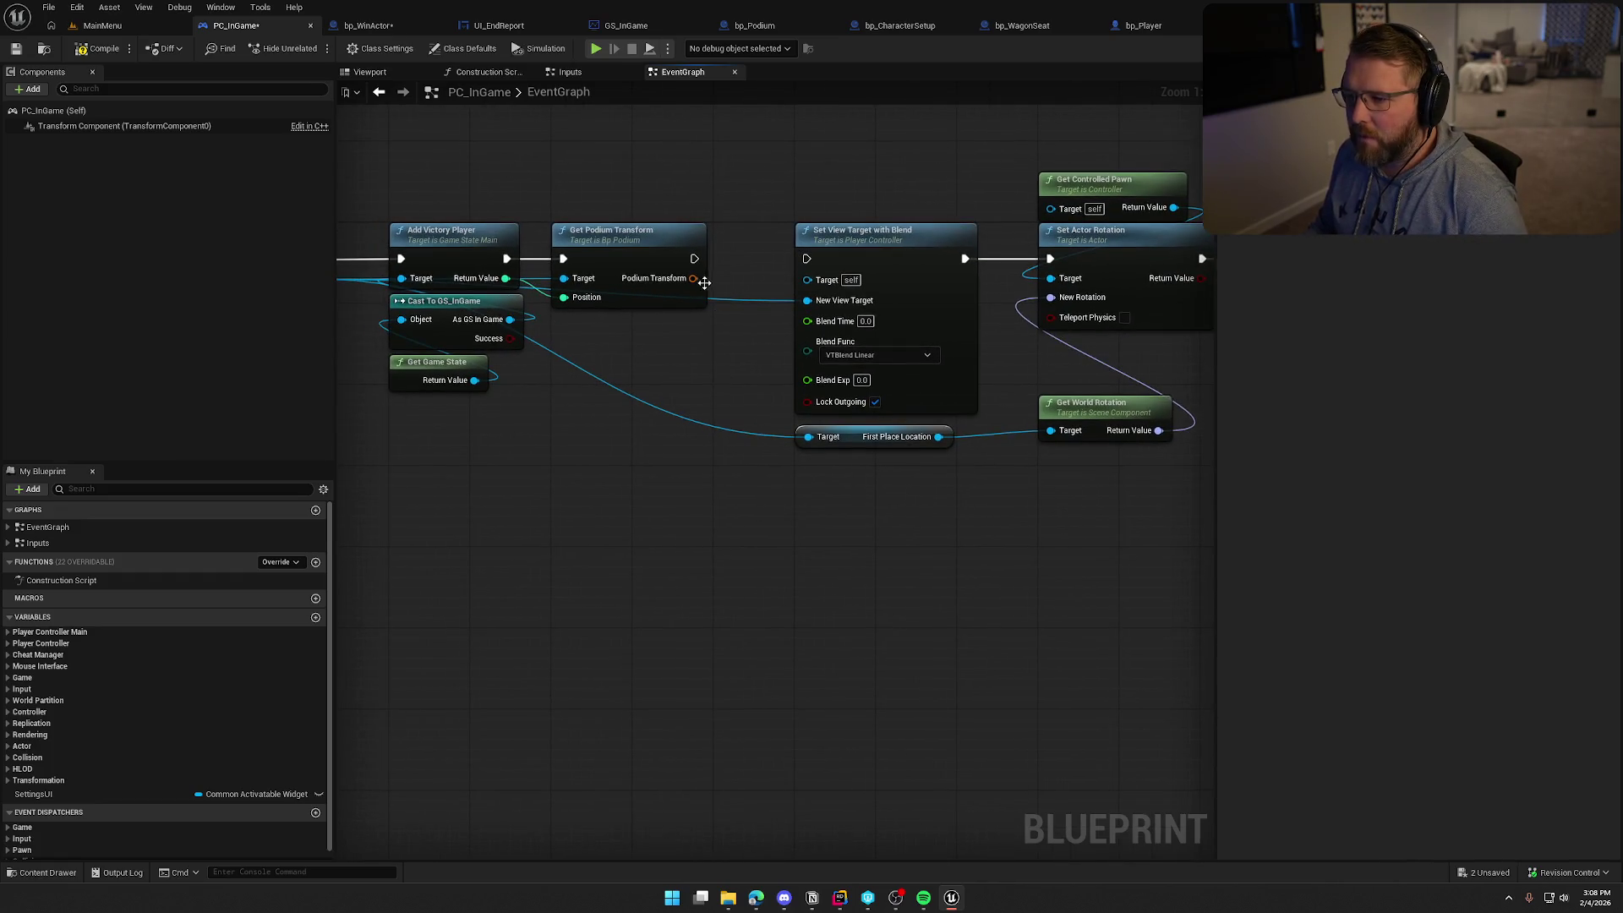